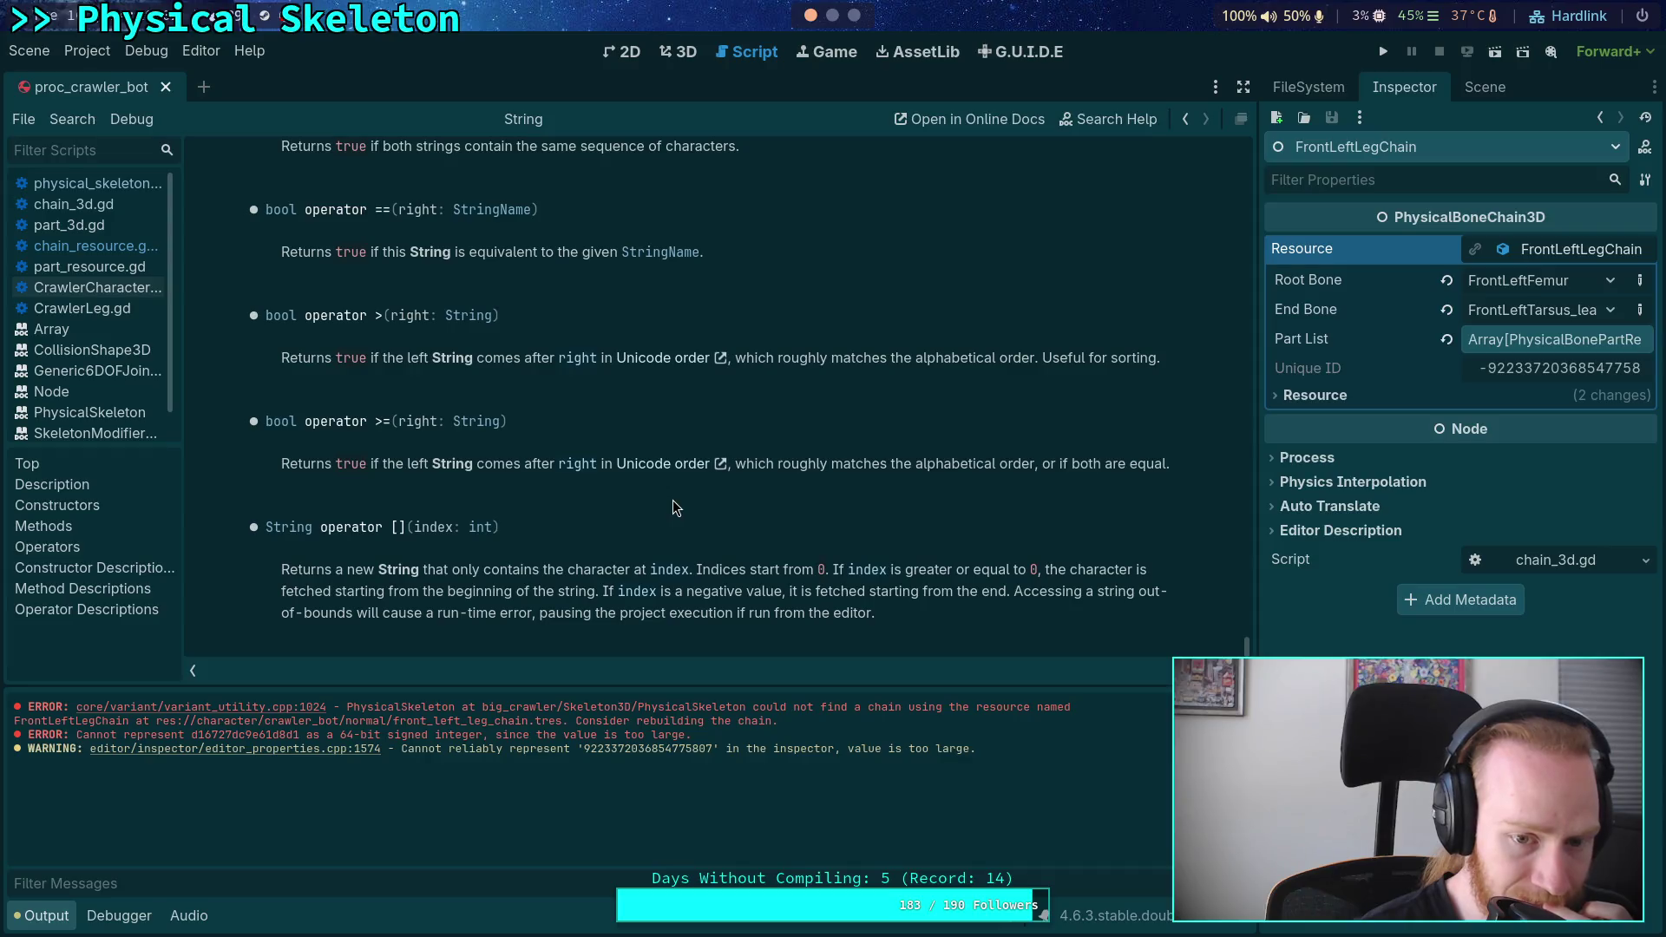
- Open the chain_resource.gd script from the script list
click(83, 183)
click(90, 210)
click(101, 246)
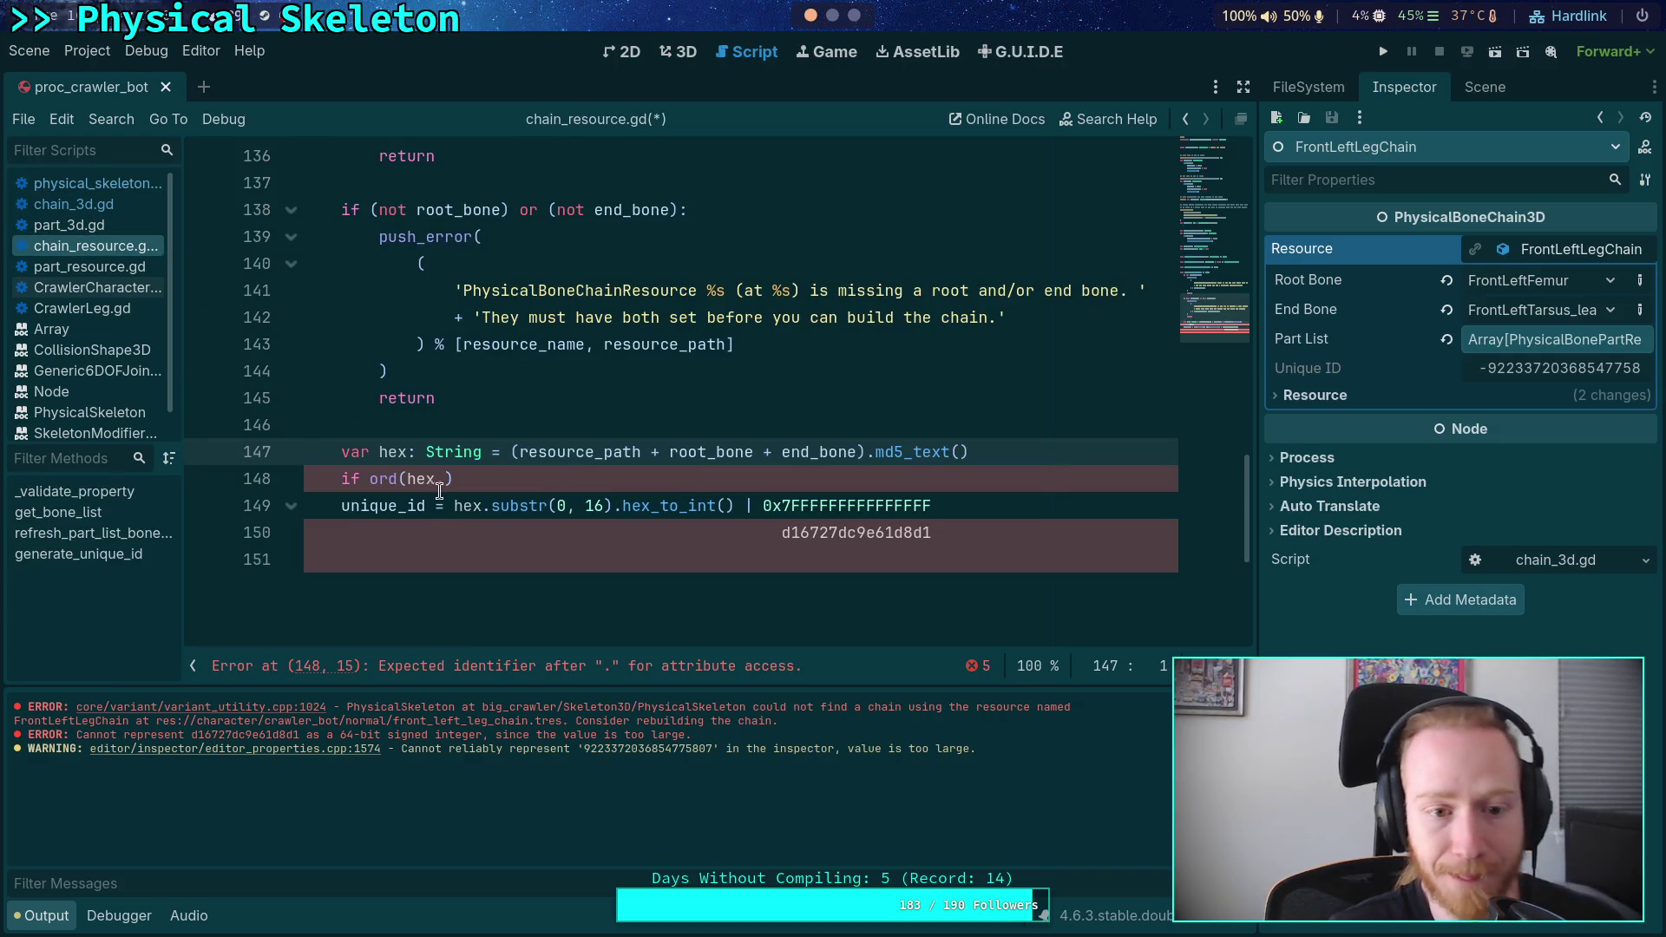
- Make line 148 check ord(hex[0]) >= 0x38 with comment 'hex digit 8 or higher, subtract 8'
click(576, 473)
key(Left)
key(BackSpace)
text([0]) >= 0x38)
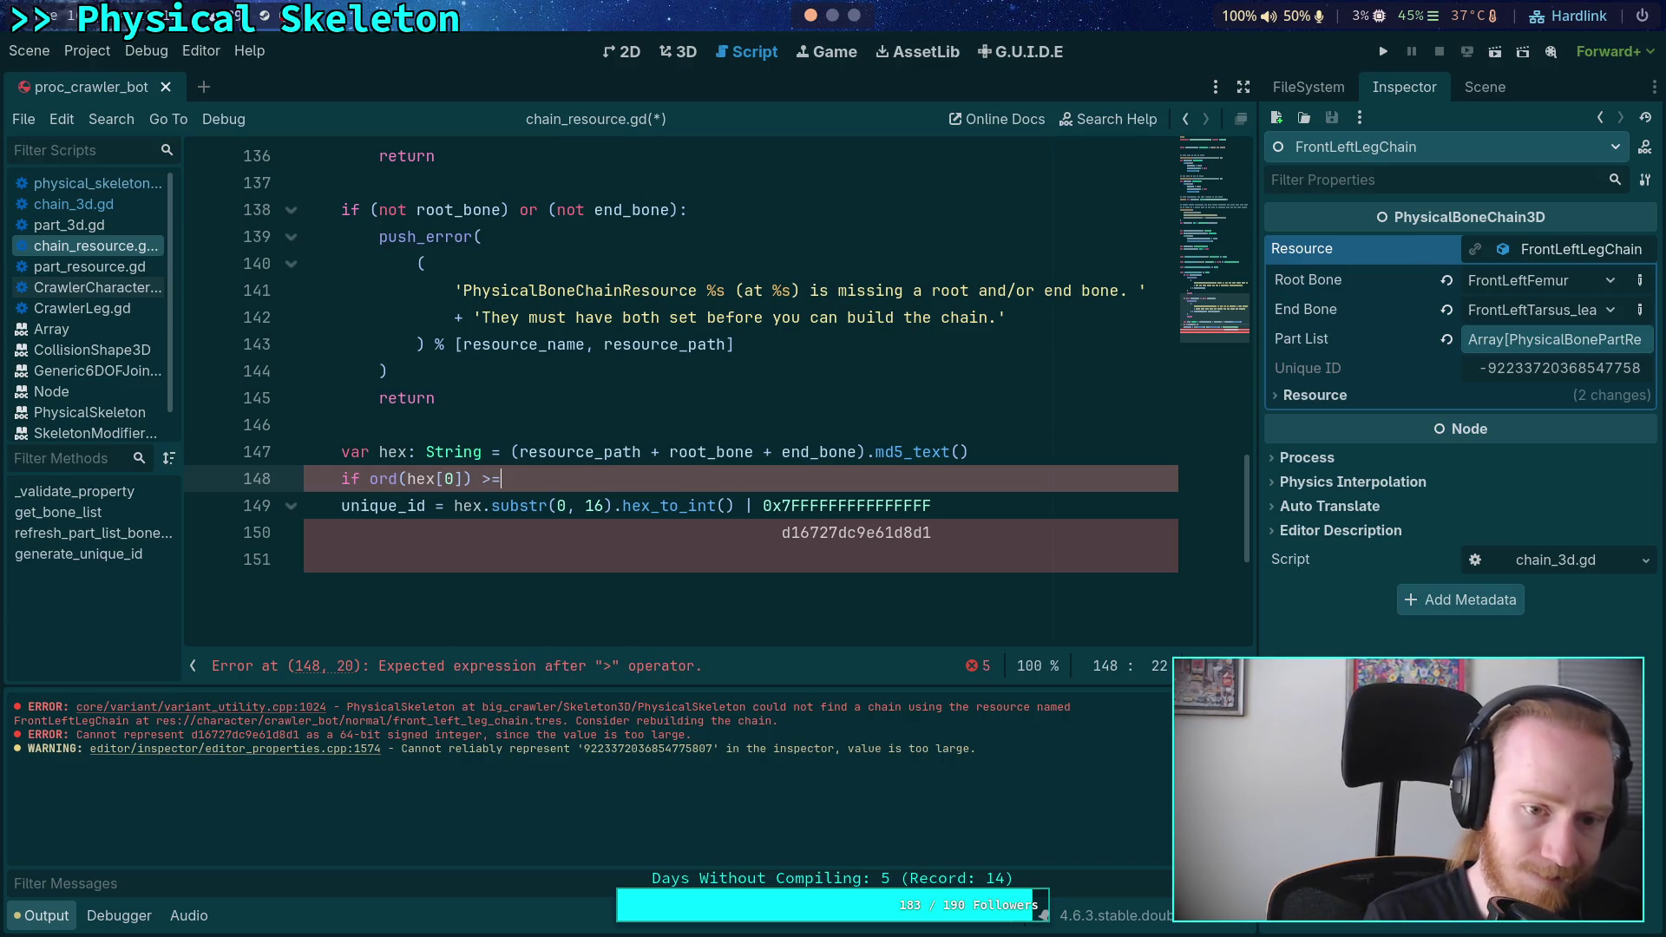
text(: )
text(# d)
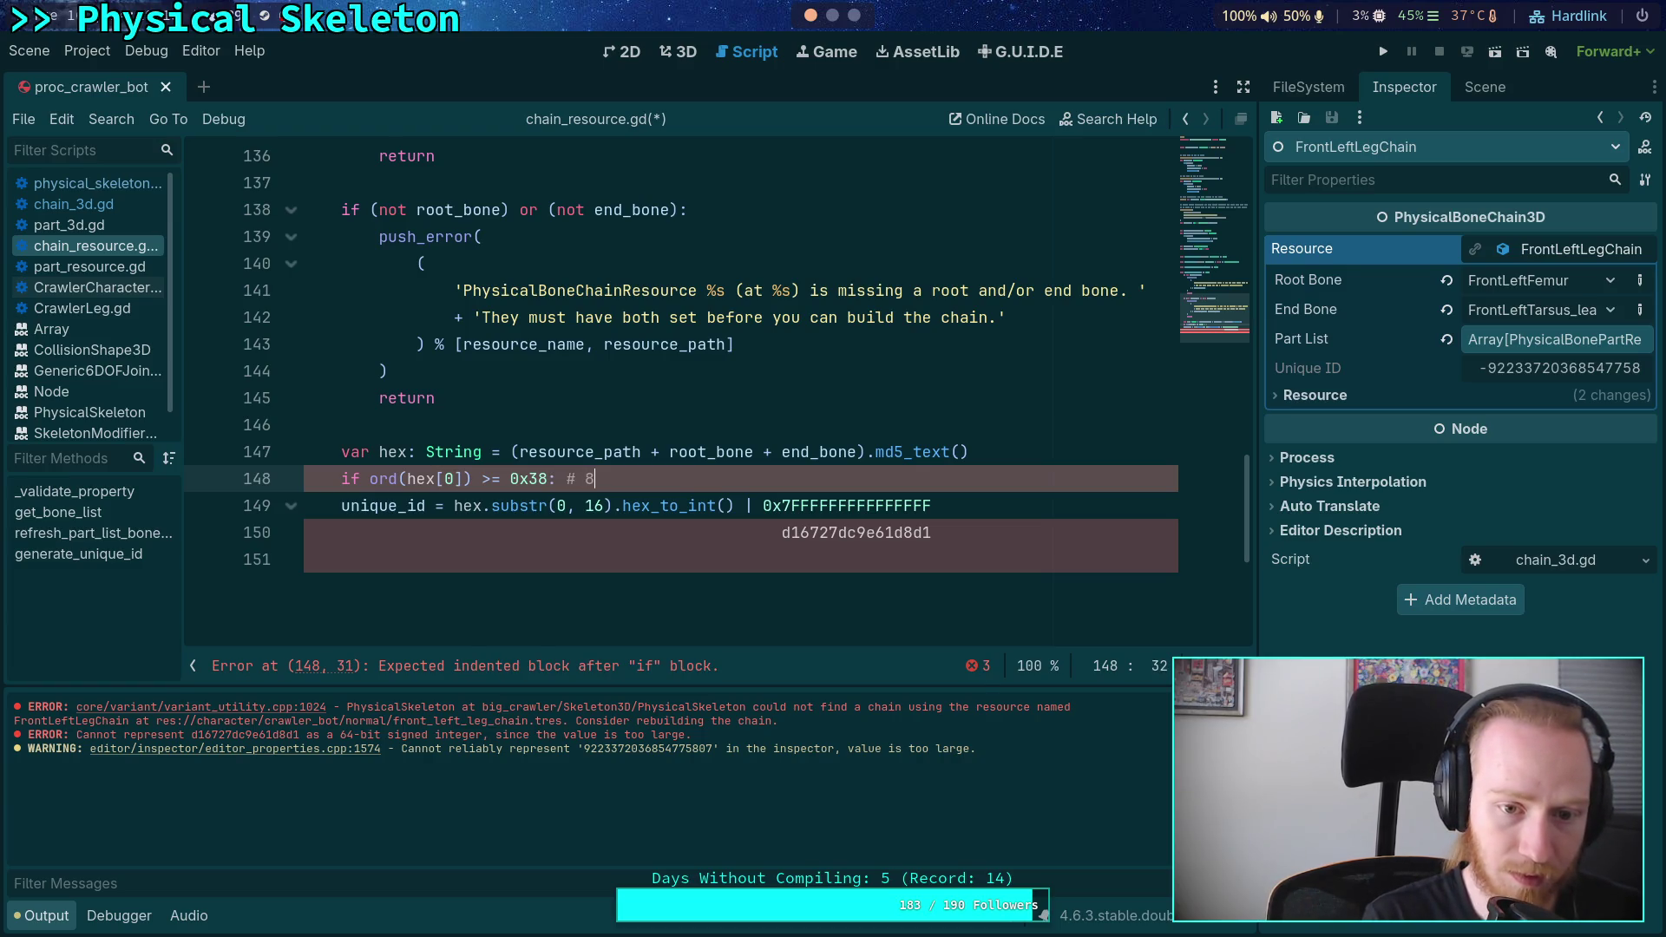
text(ifih)
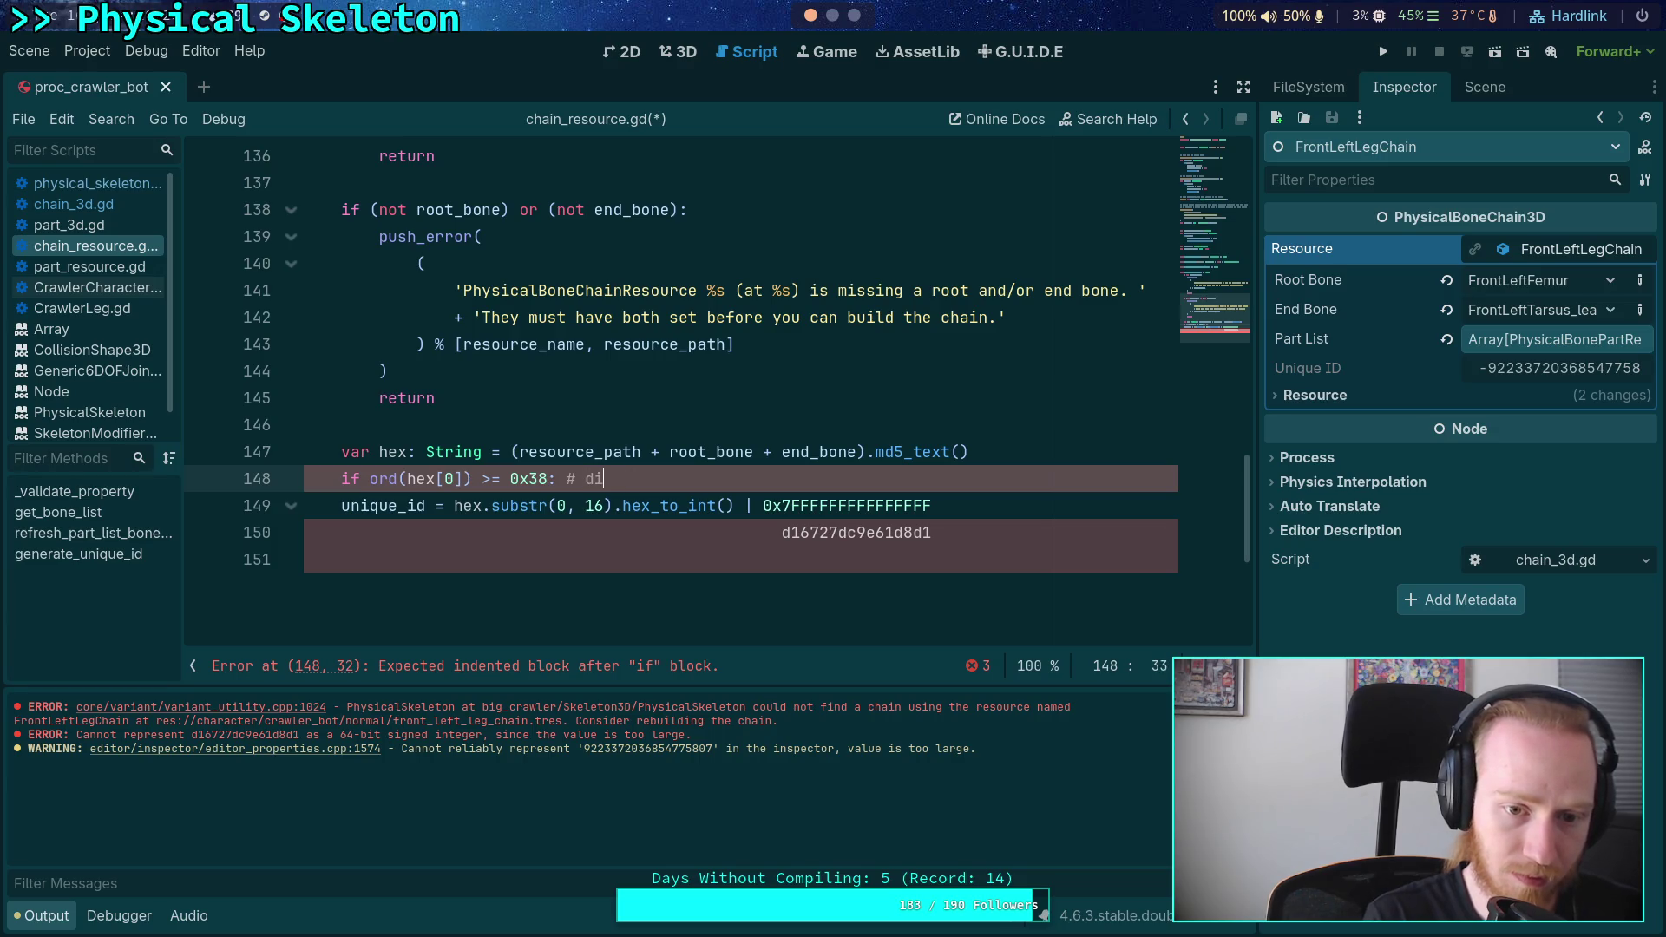
key(BackSpace)
key(BackSpace)
key(BackSpace)
key(BackSpace)
text(hex digit 8 or )
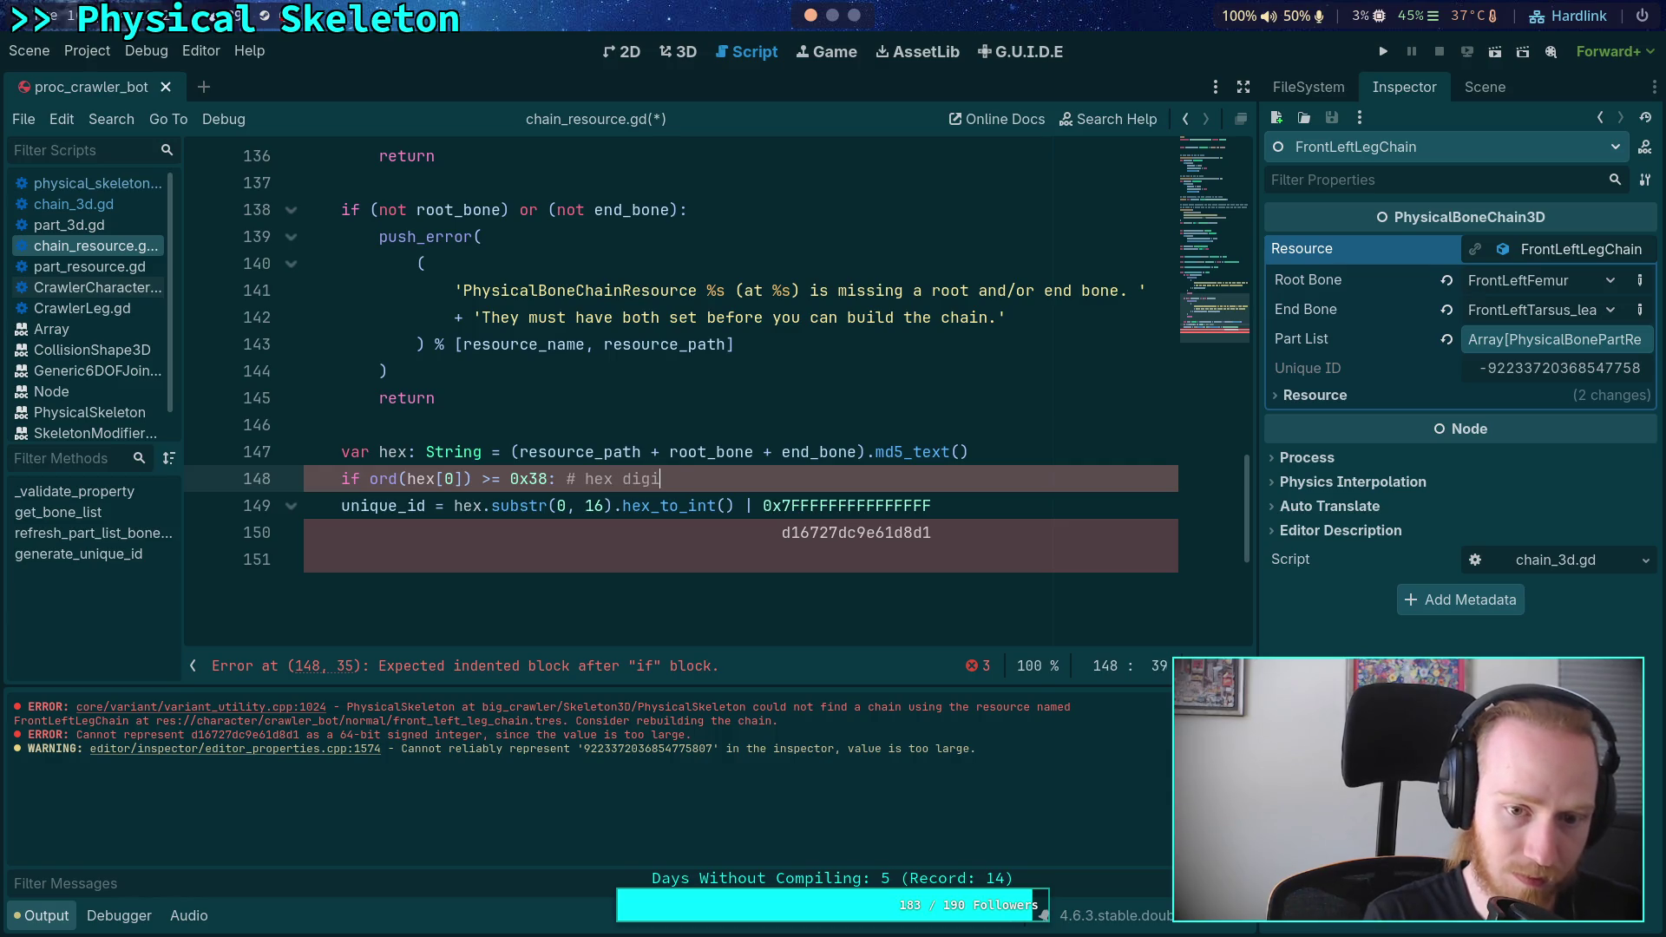
text(hig)
text(her, )
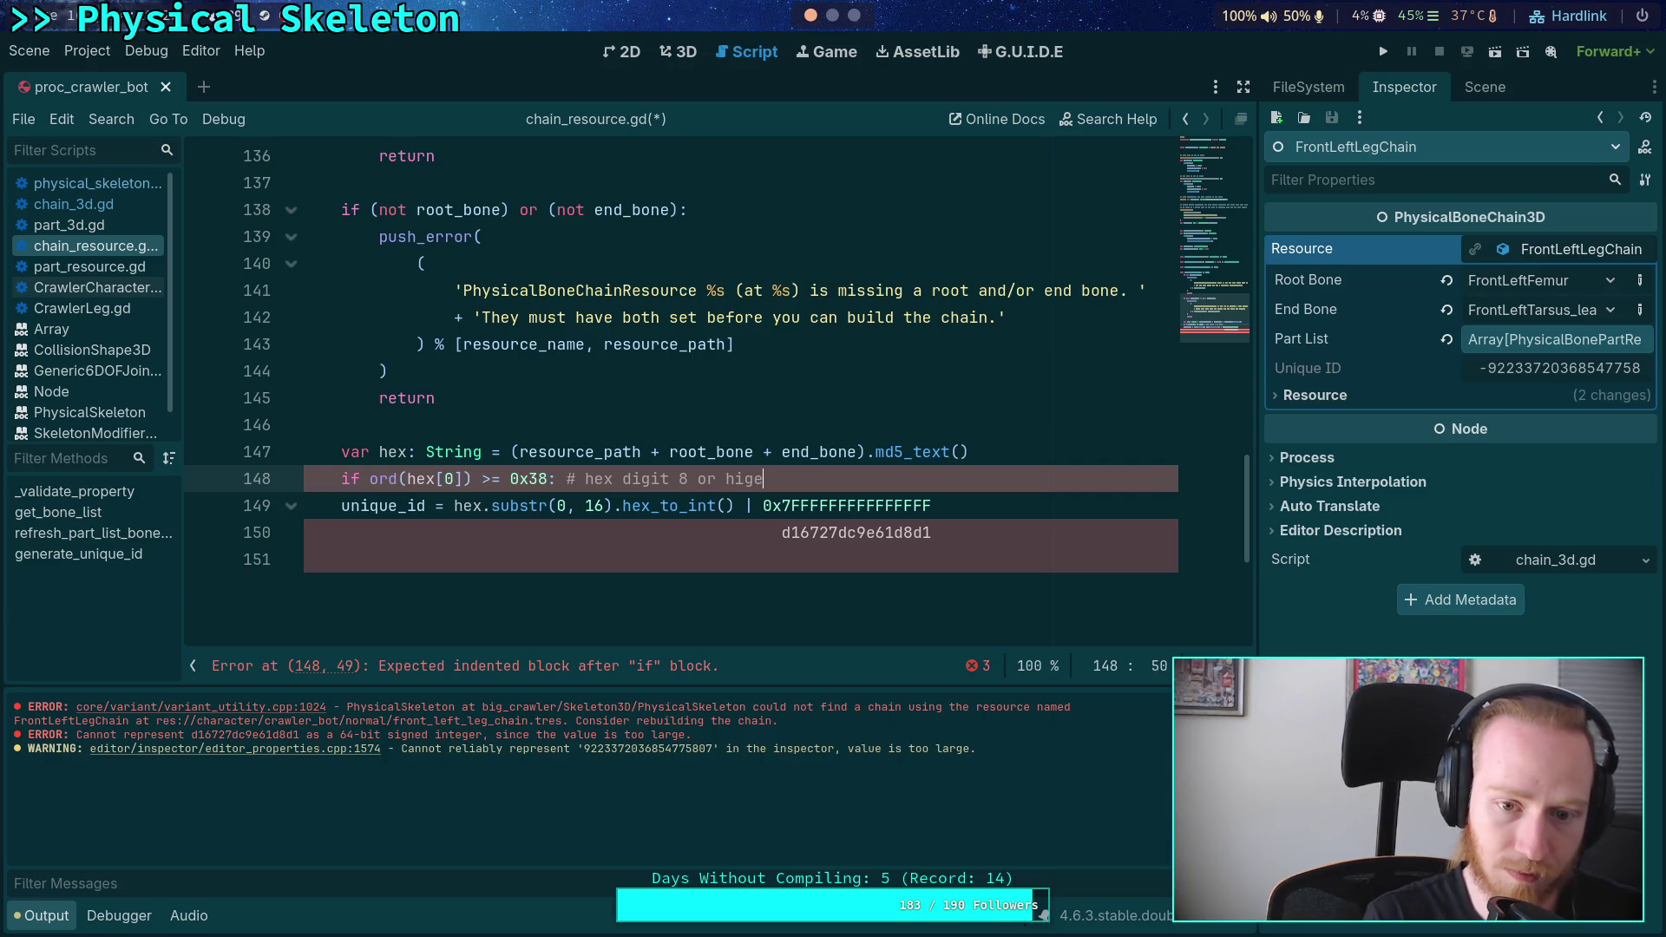
text(subtract 78)
key(BackSpace)
text(8)
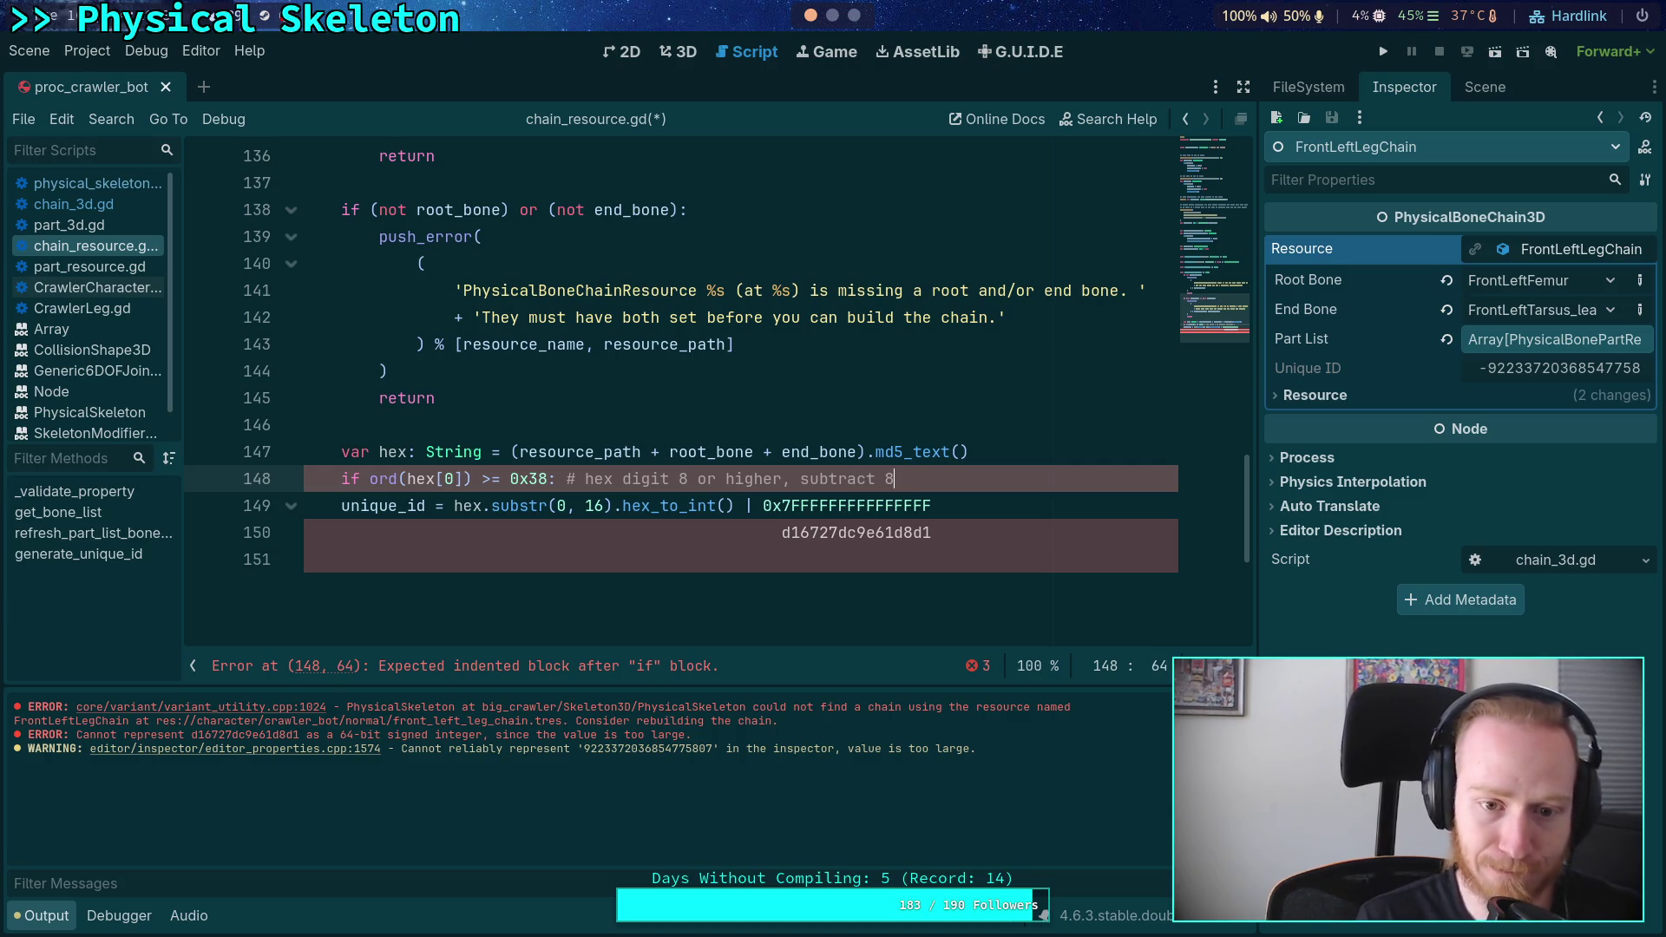
- Add 'var digit: int = ord(hex[0]) - 8' inside the if block
key(Return)
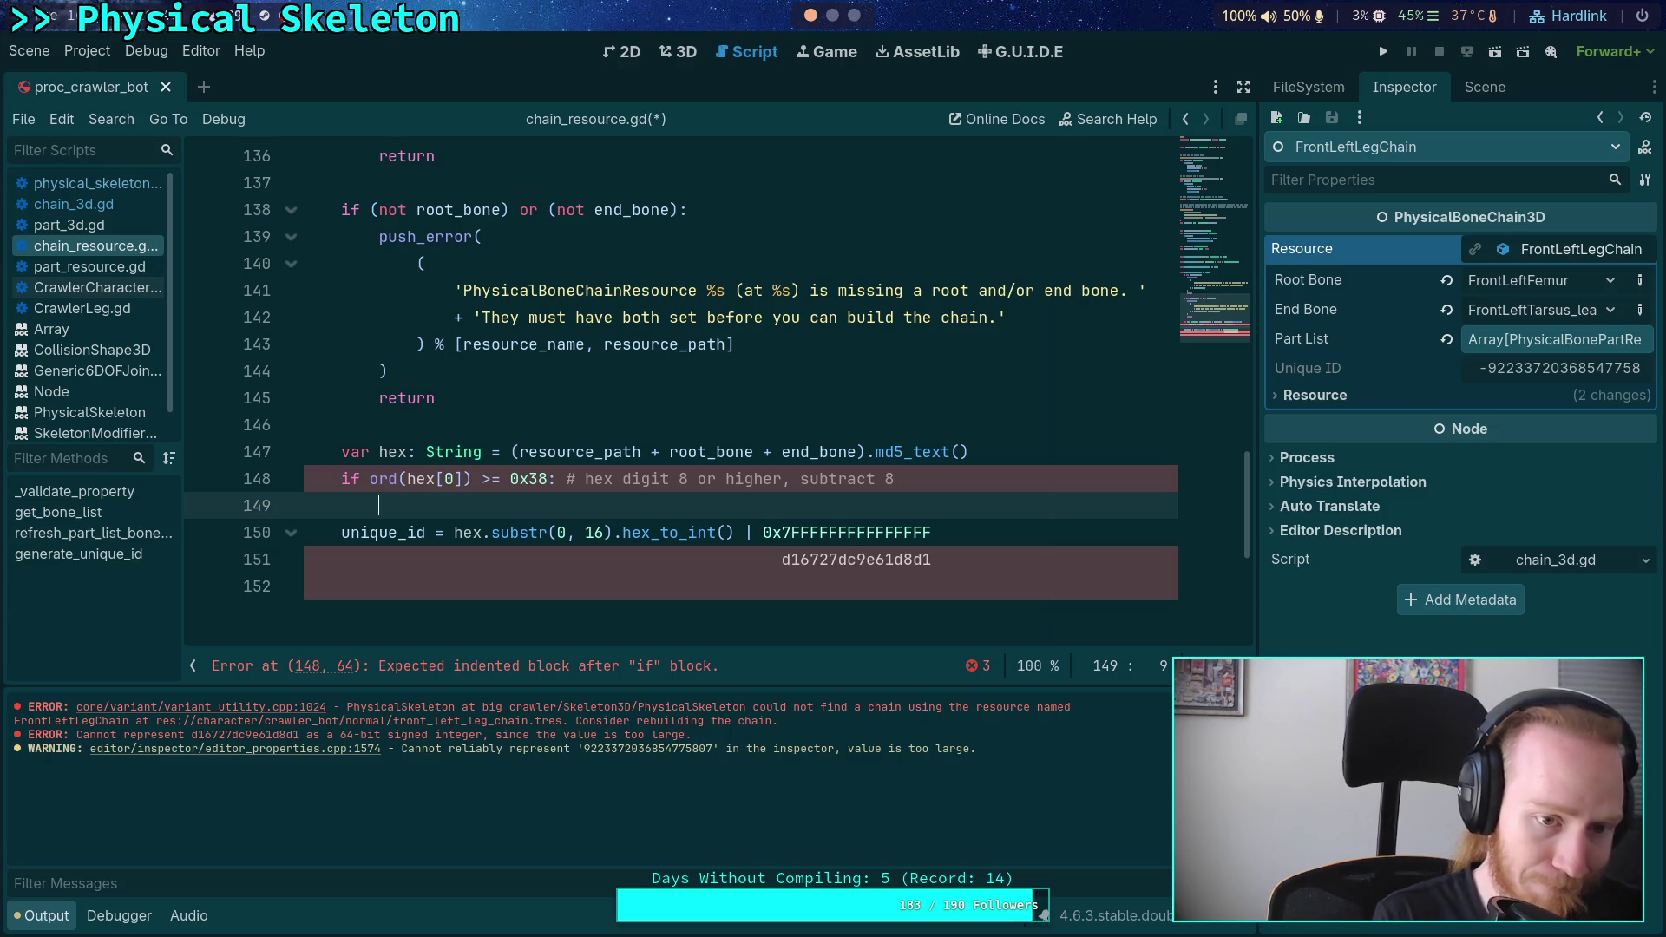
text(var )
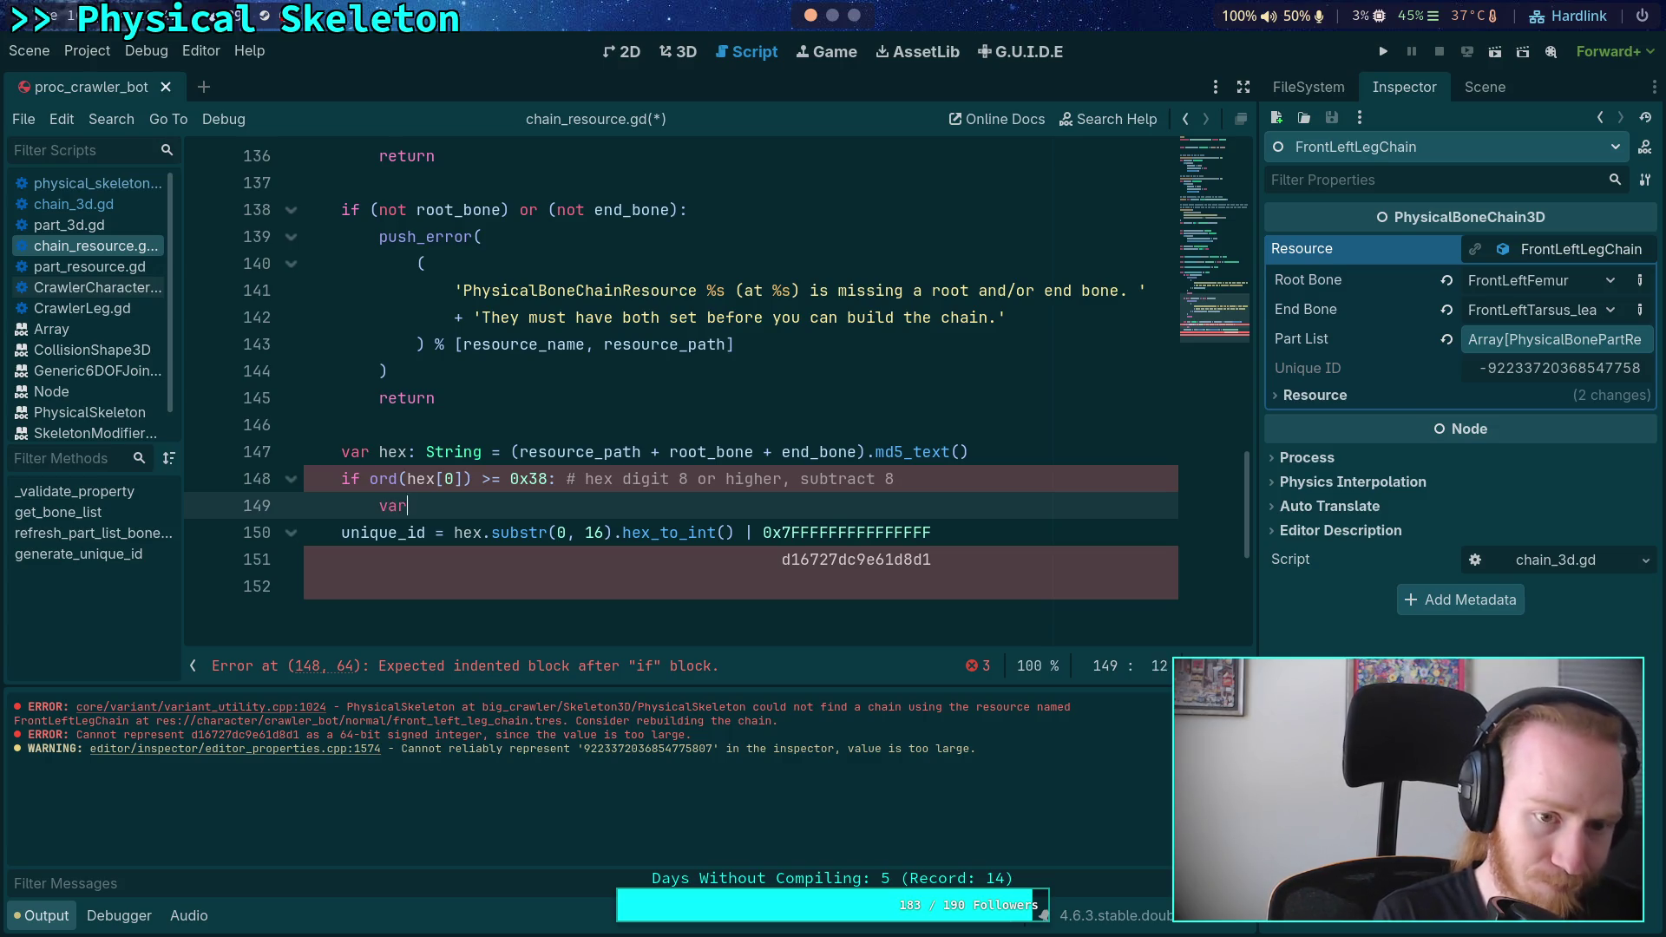
text(digit)
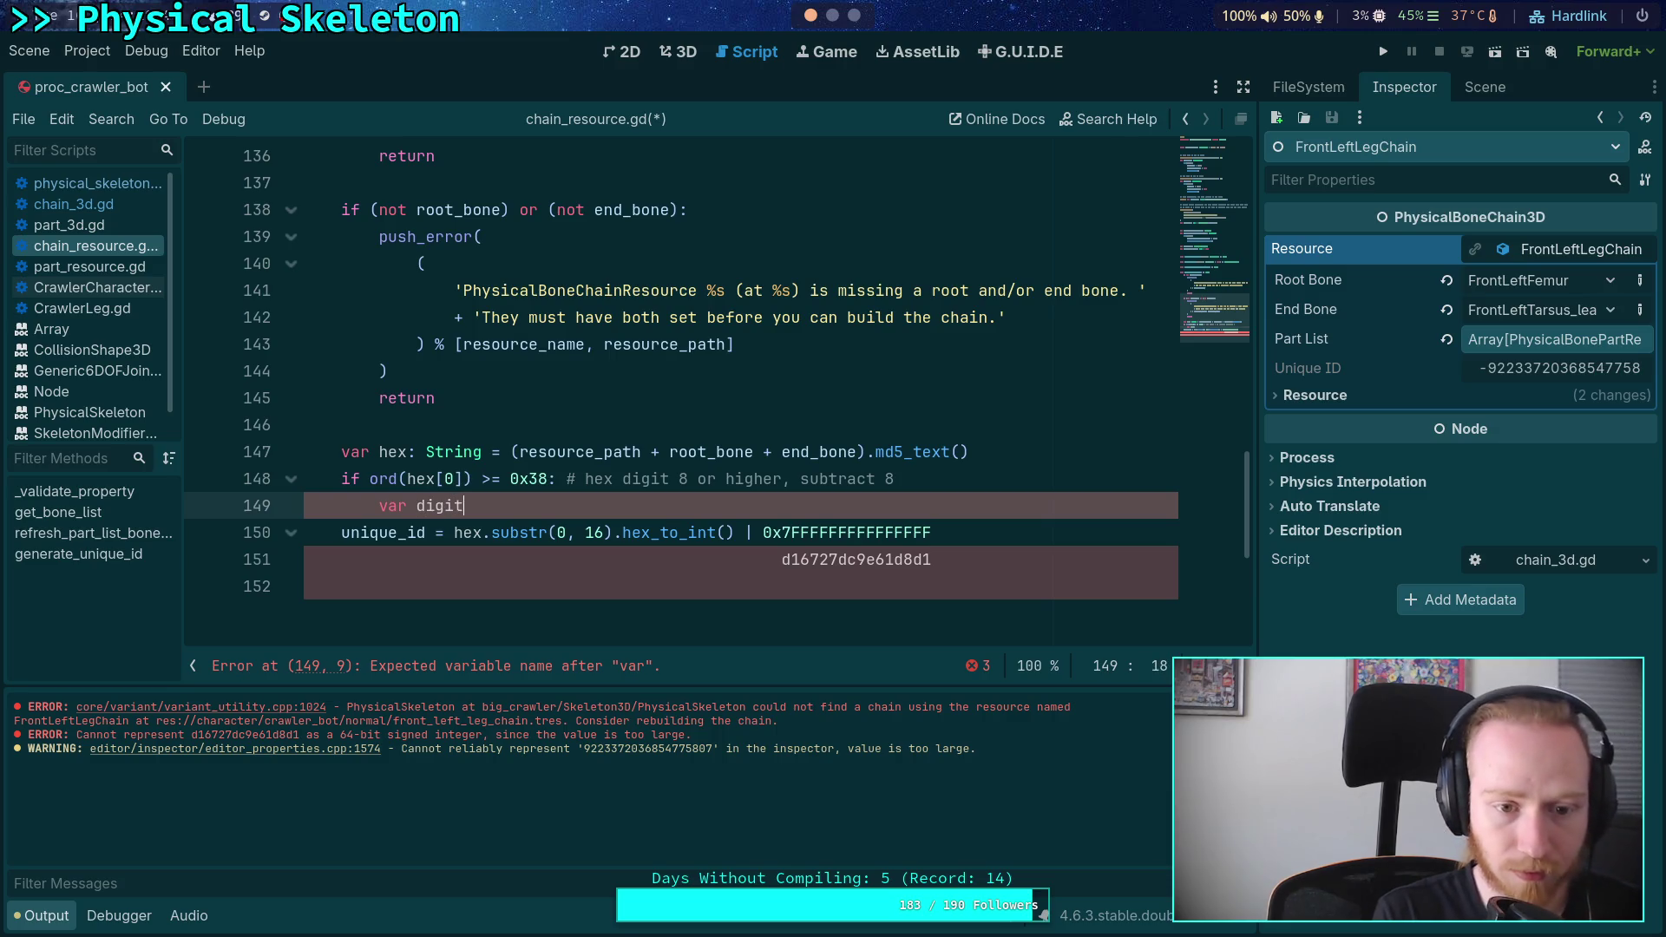
text(: int = ord)
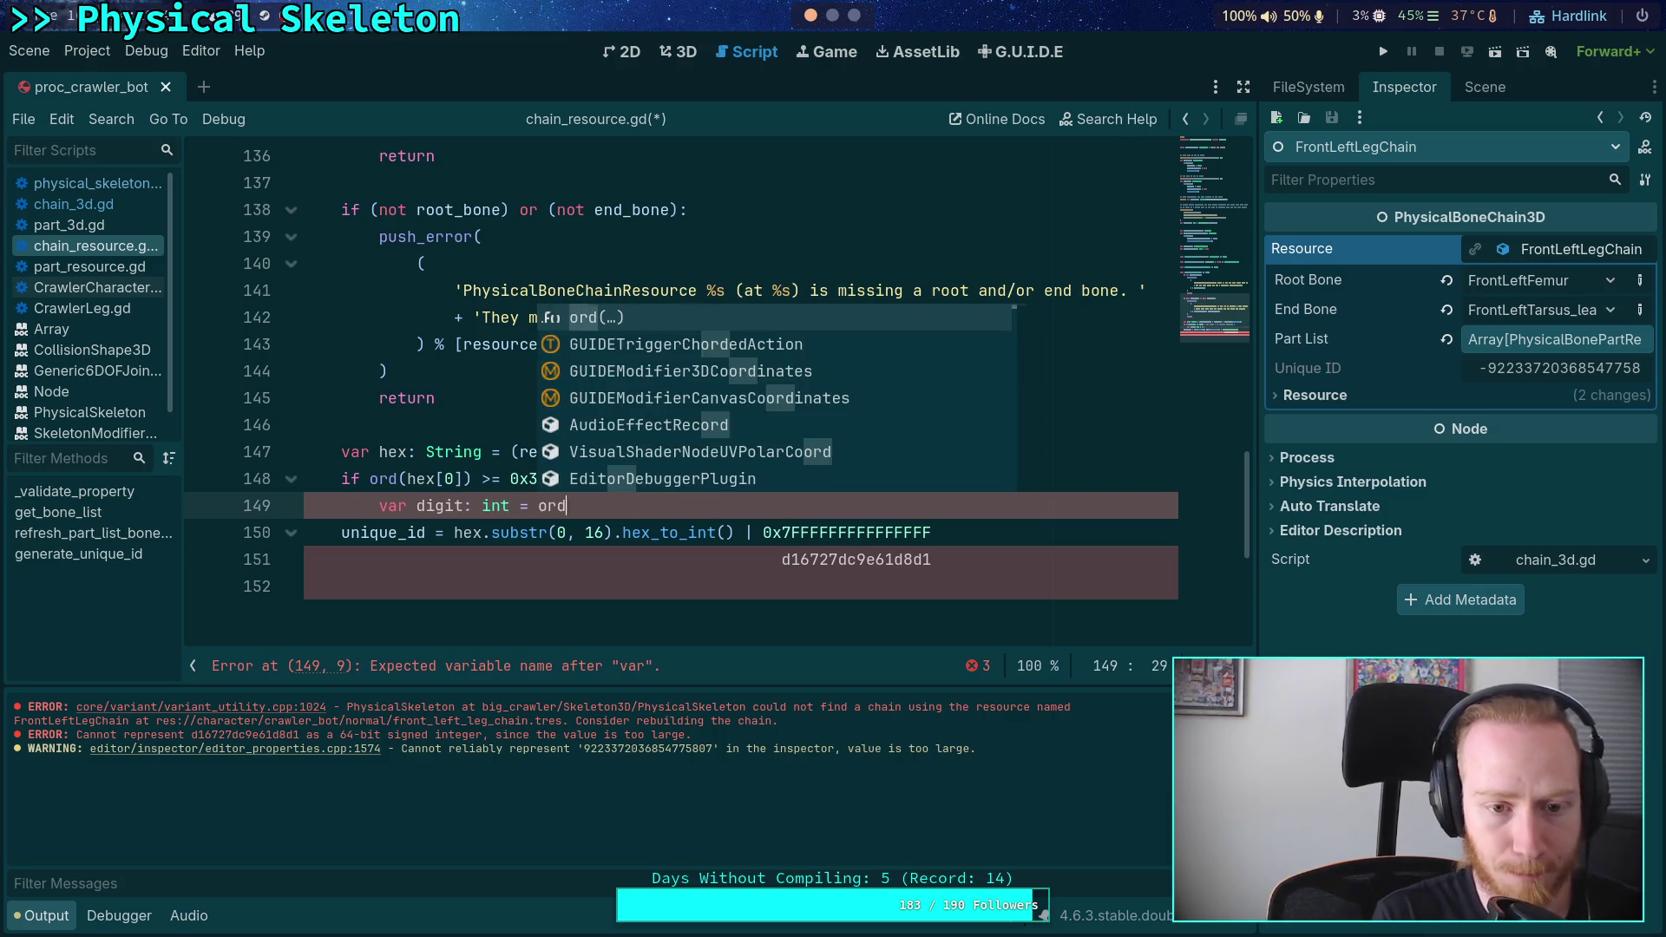
text(9)
key(BackSpace)
text((hex[)
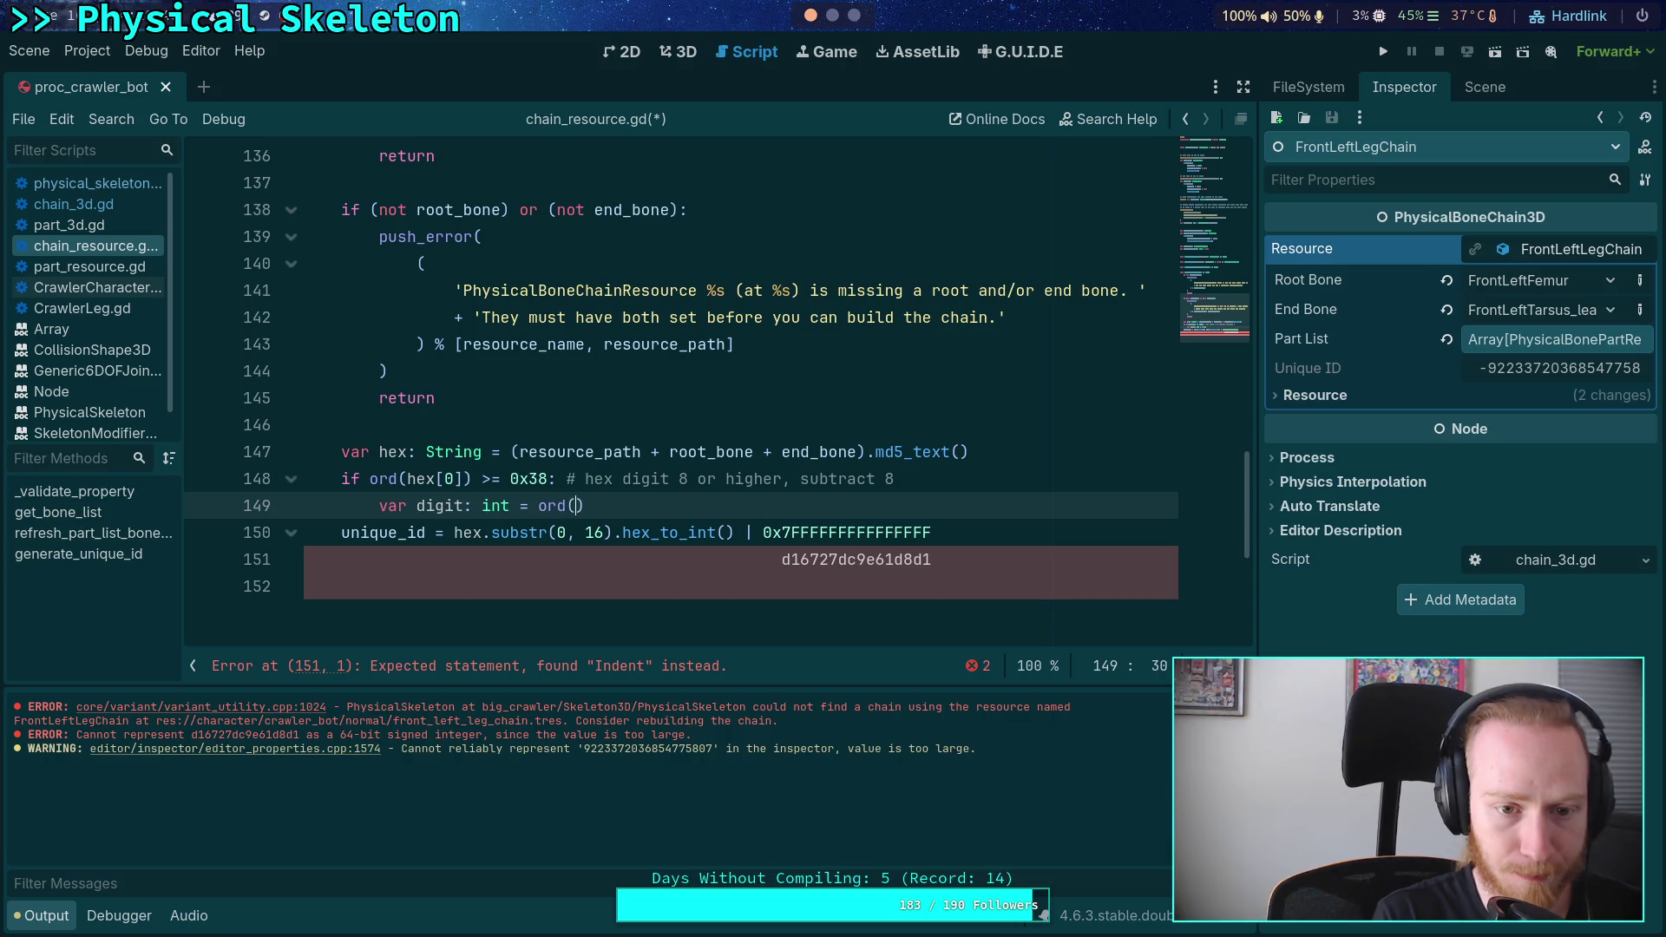
text(0]) - )
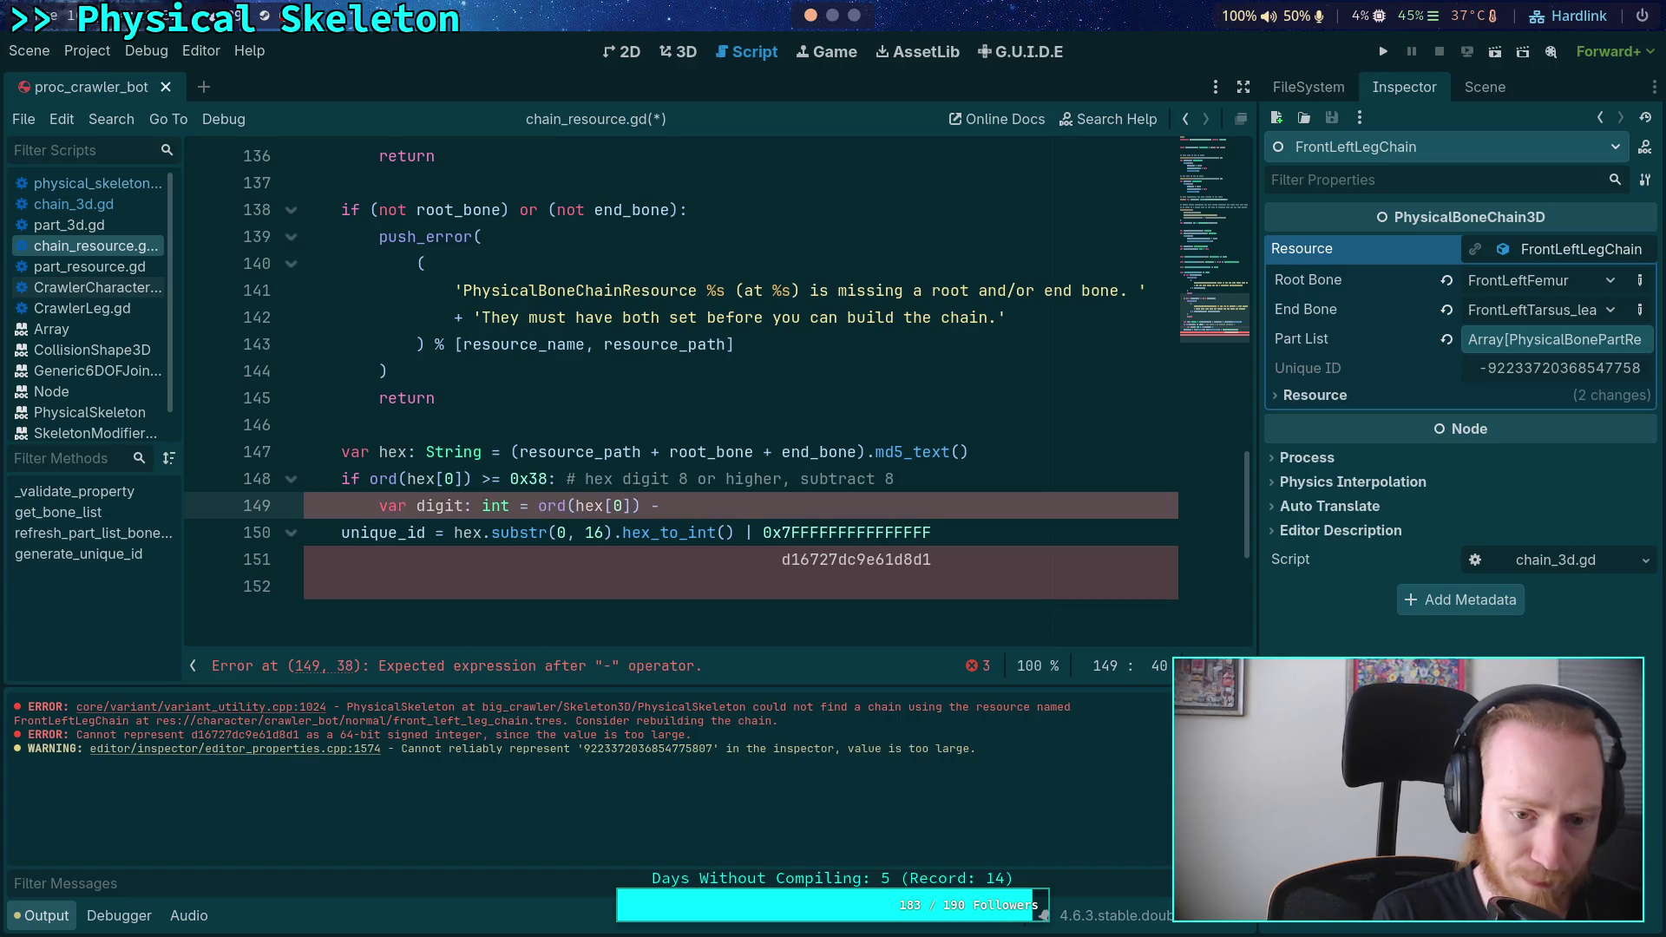
text(8)
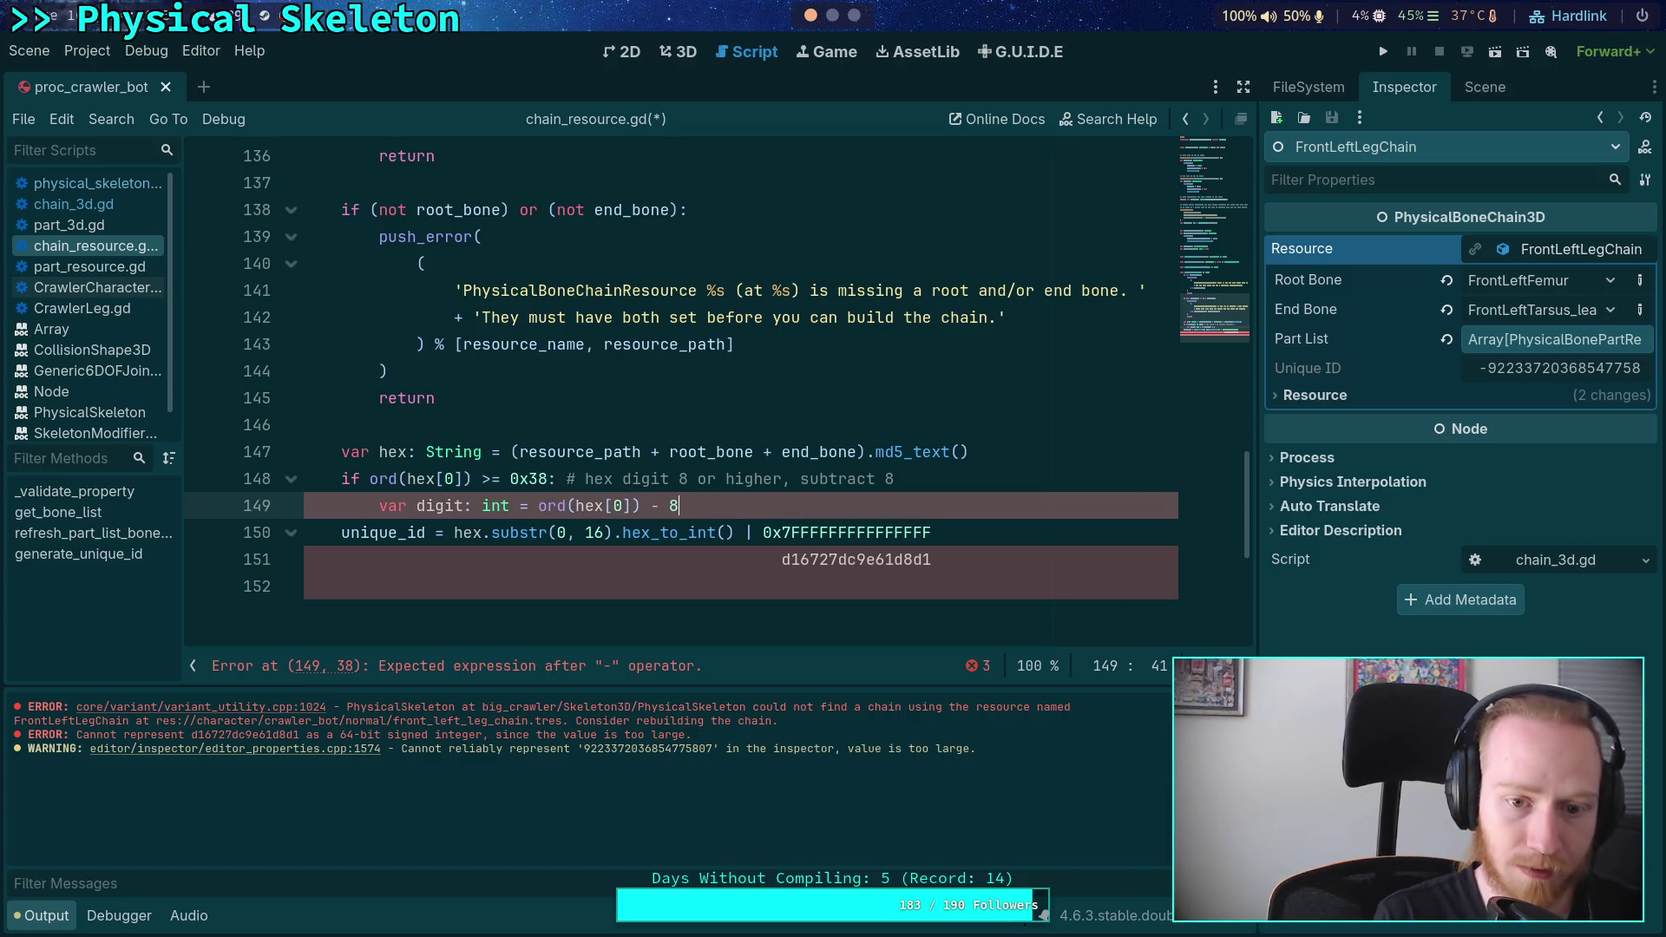
- Start an 'if digit >' comparison on line 150, then consult the ASCII table
key(Return)
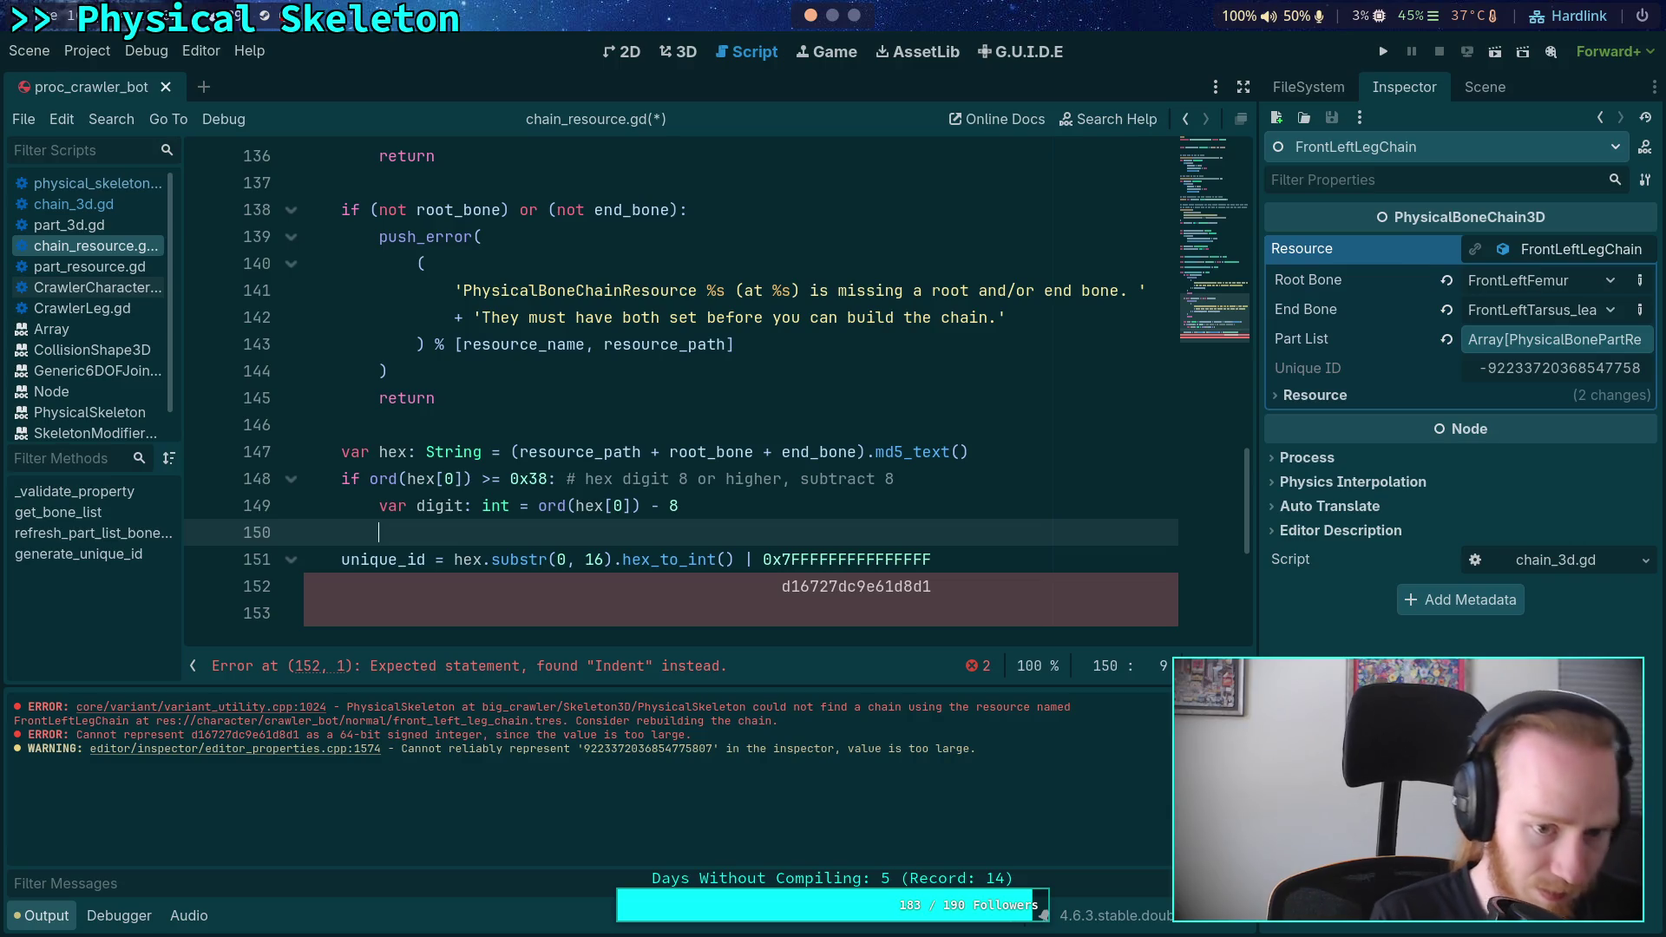
text(if gi)
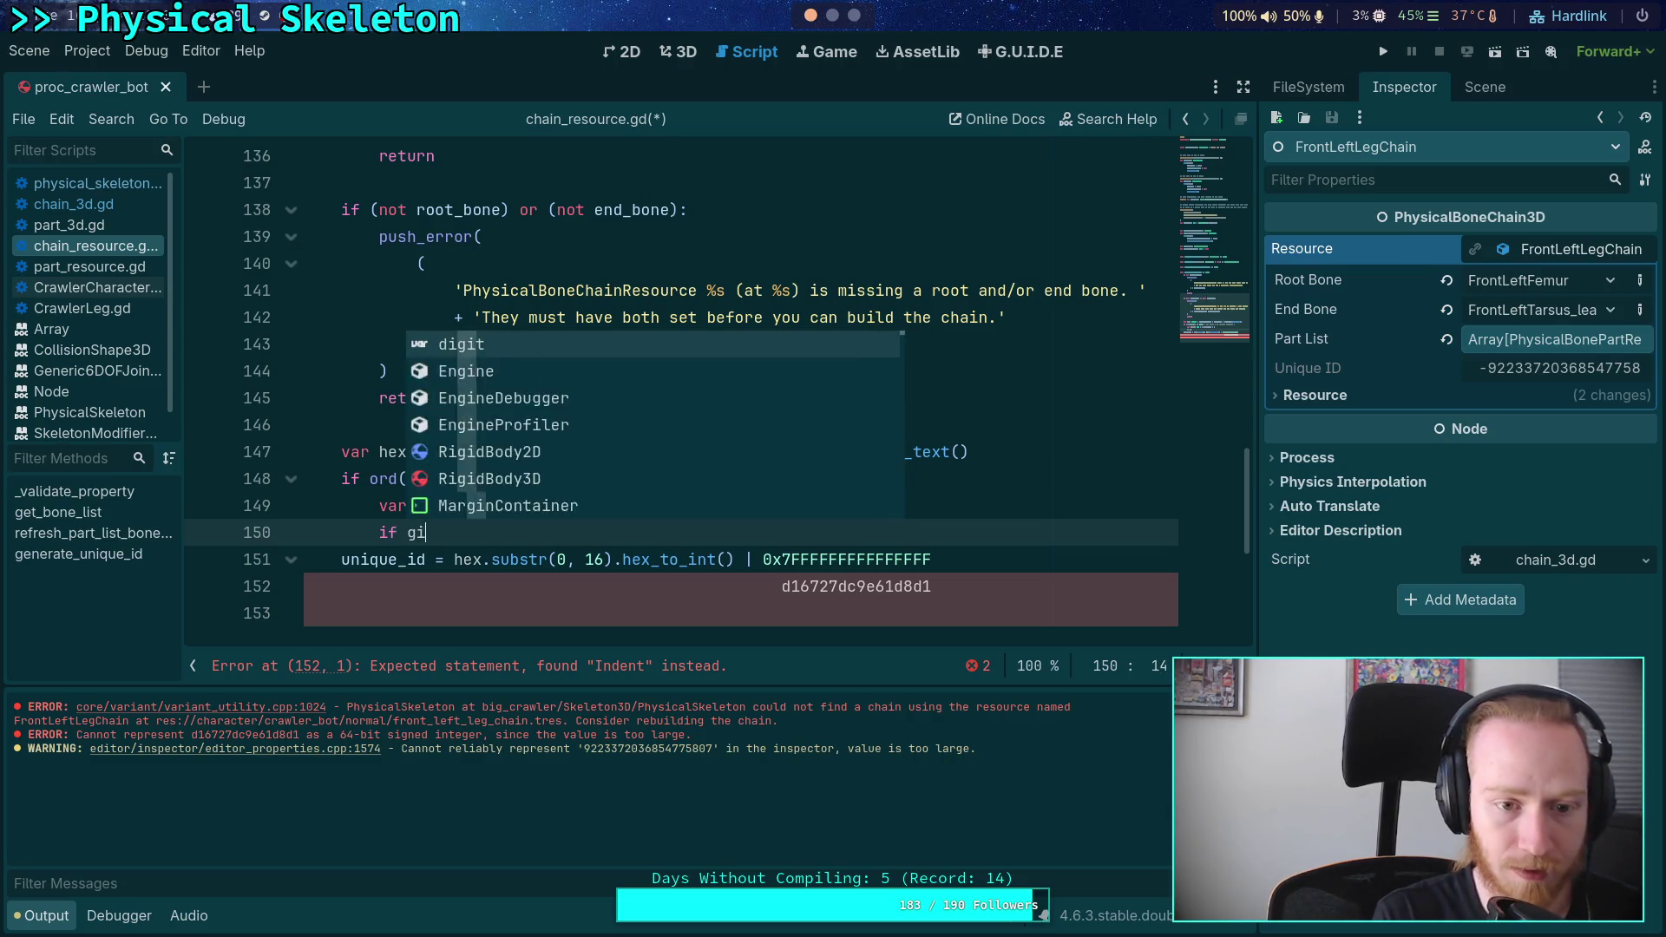
key(BackSpace)
key(BackSpace)
text(digit )
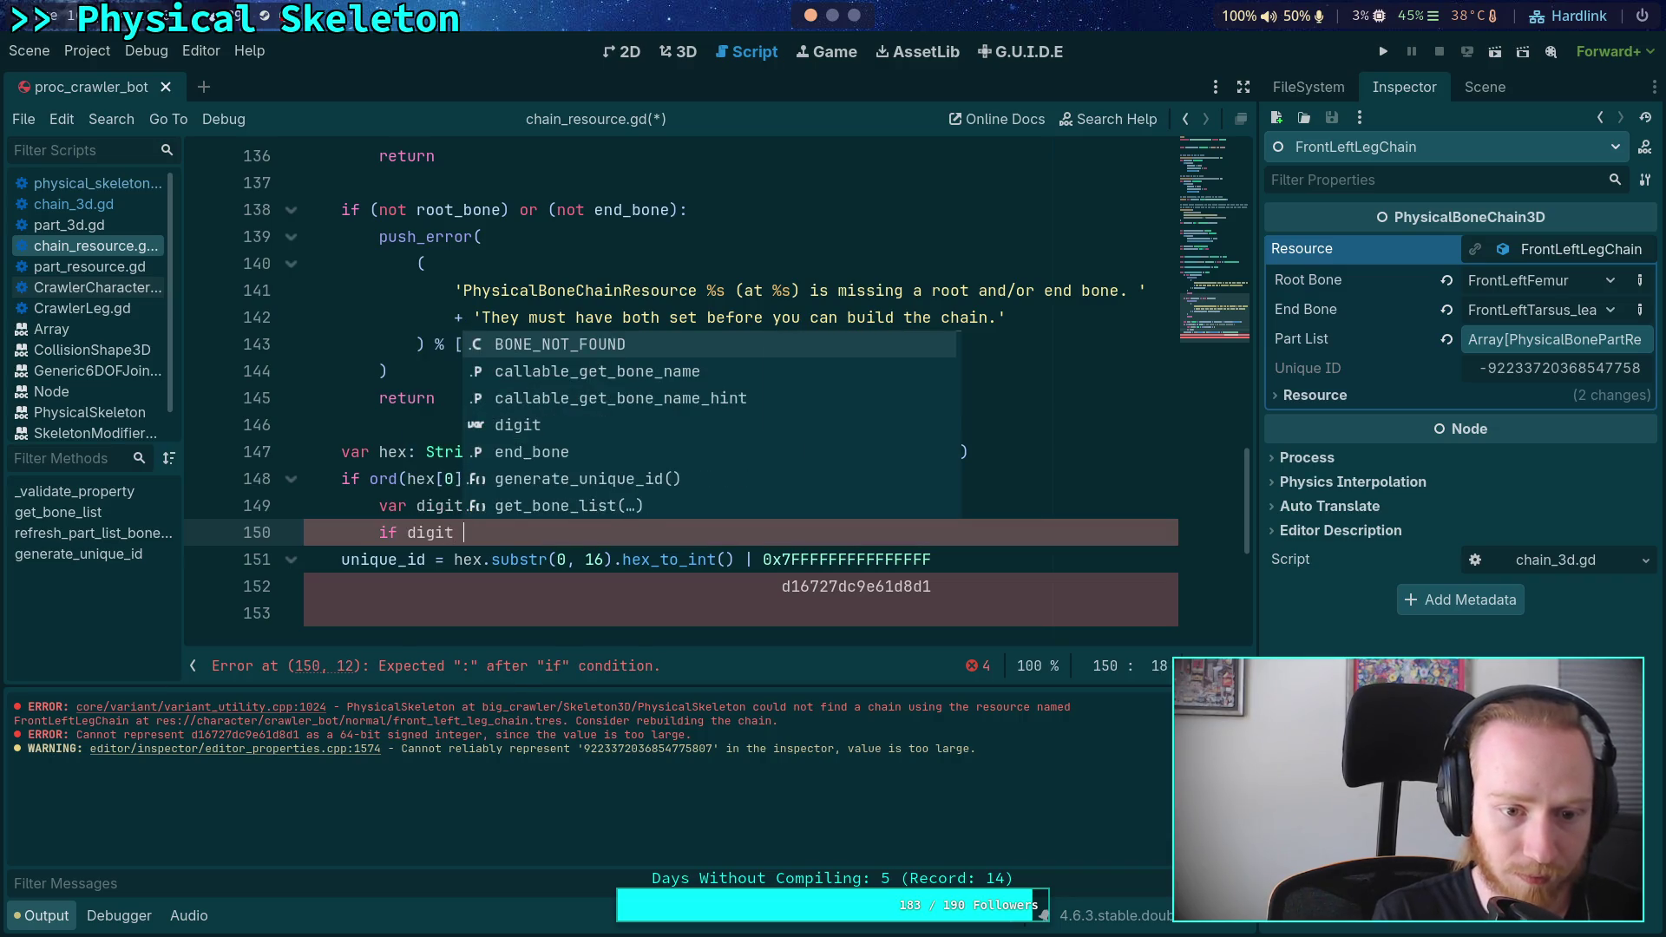
text(<)
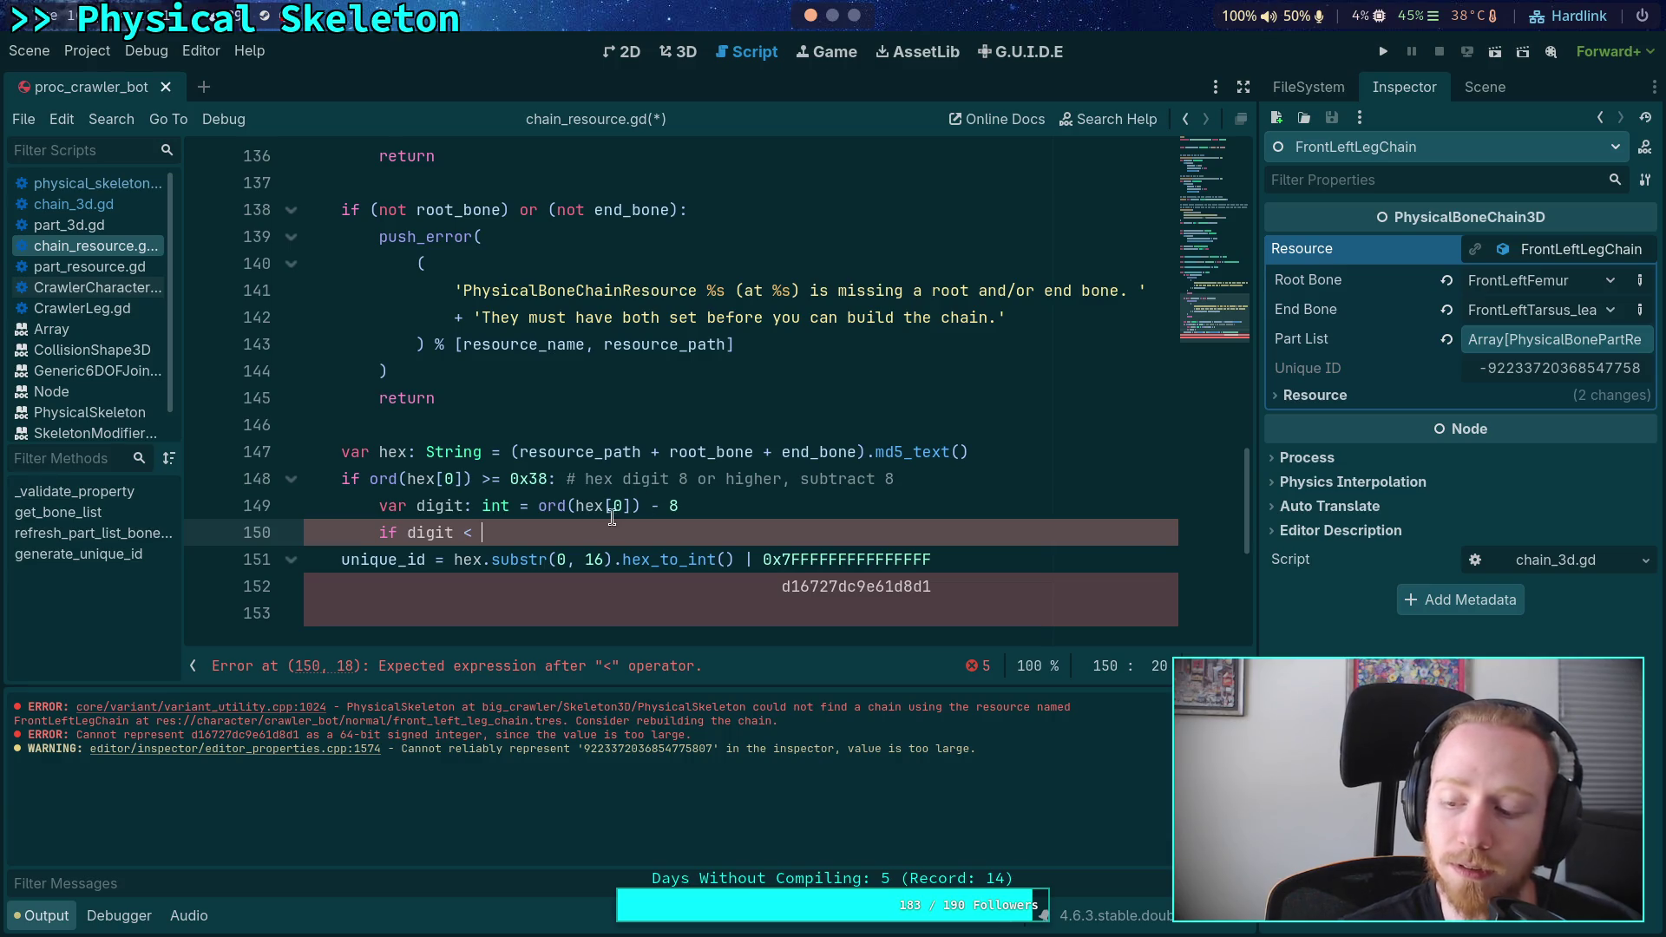
drag(484, 533, 411, 535)
text(digit >)
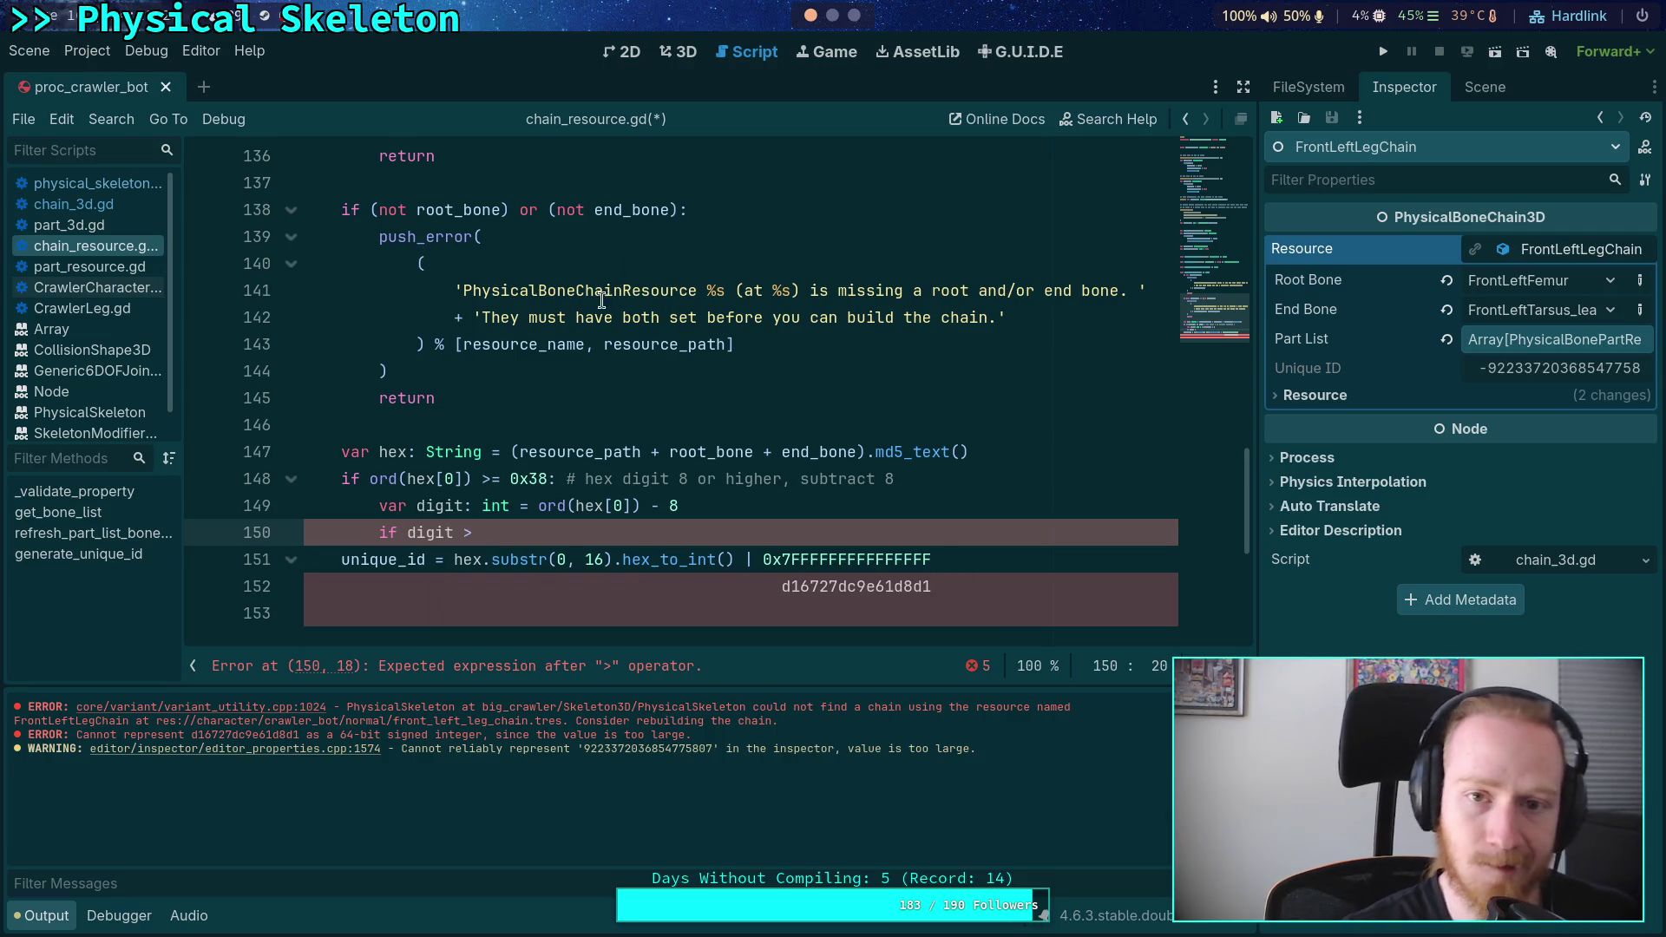
click(832, 15)
click(854, 17)
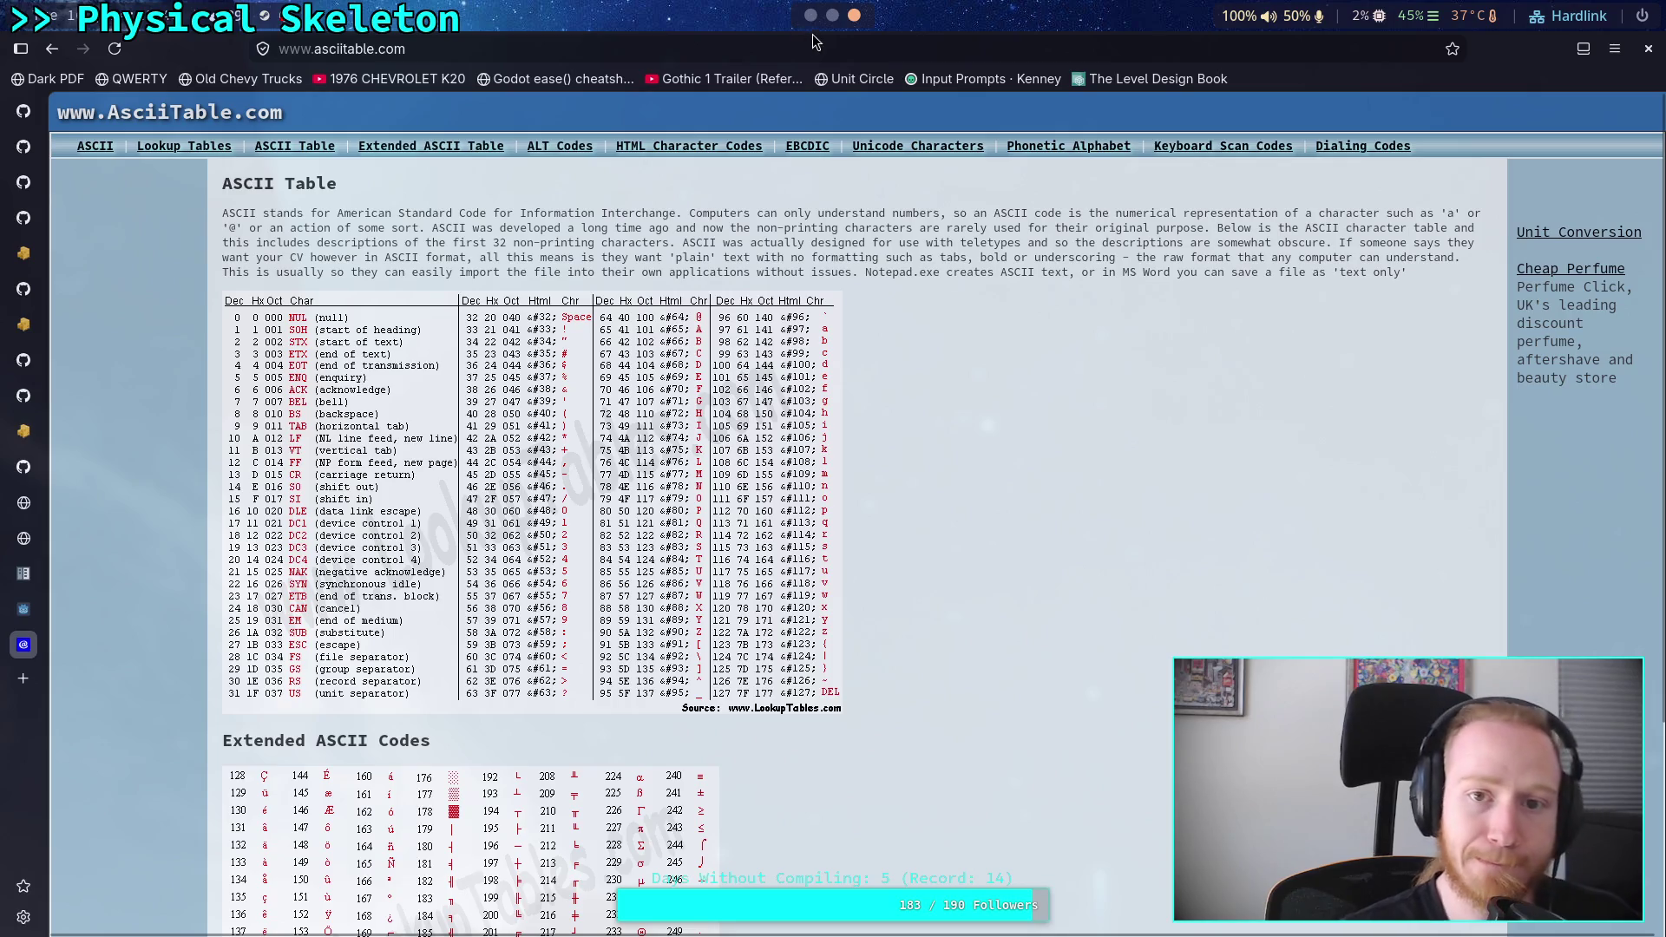
key(super+1)
drag(501, 532, 407, 533)
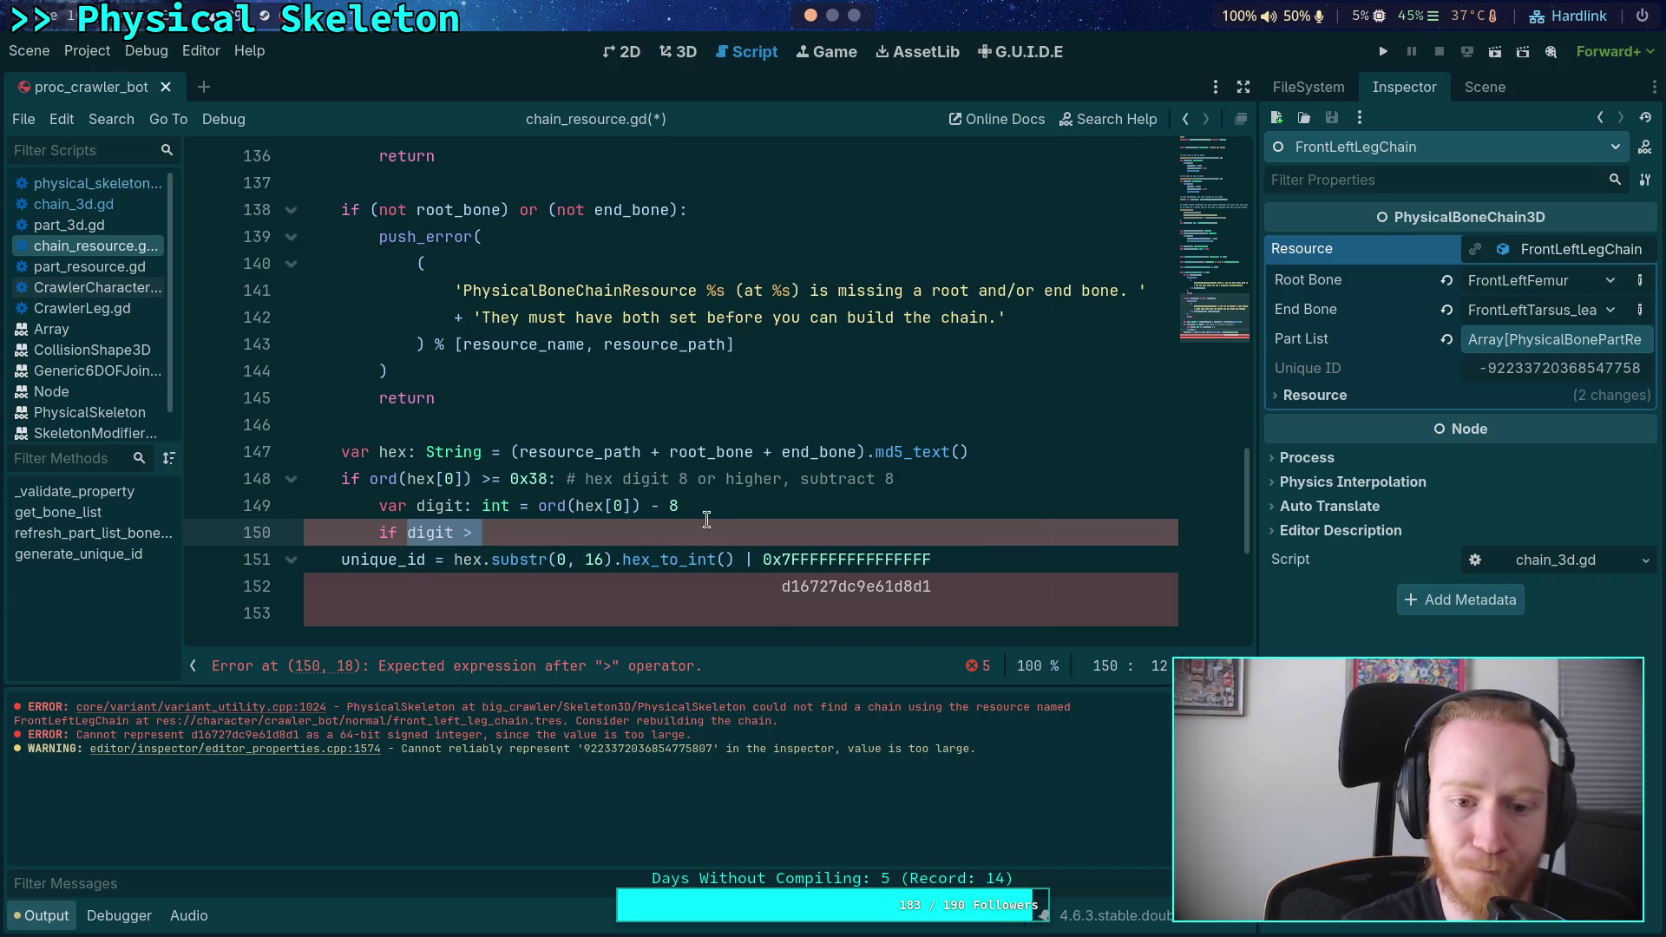
- Drop ' - 8' from line 149 and rewrite line 150 as 'if digit <= 0x39: # simple case'
click(681, 506)
key(BackSpace)
key(BackSpace)
key(BackSpace)
drag(516, 533, 399, 532)
text(digit)
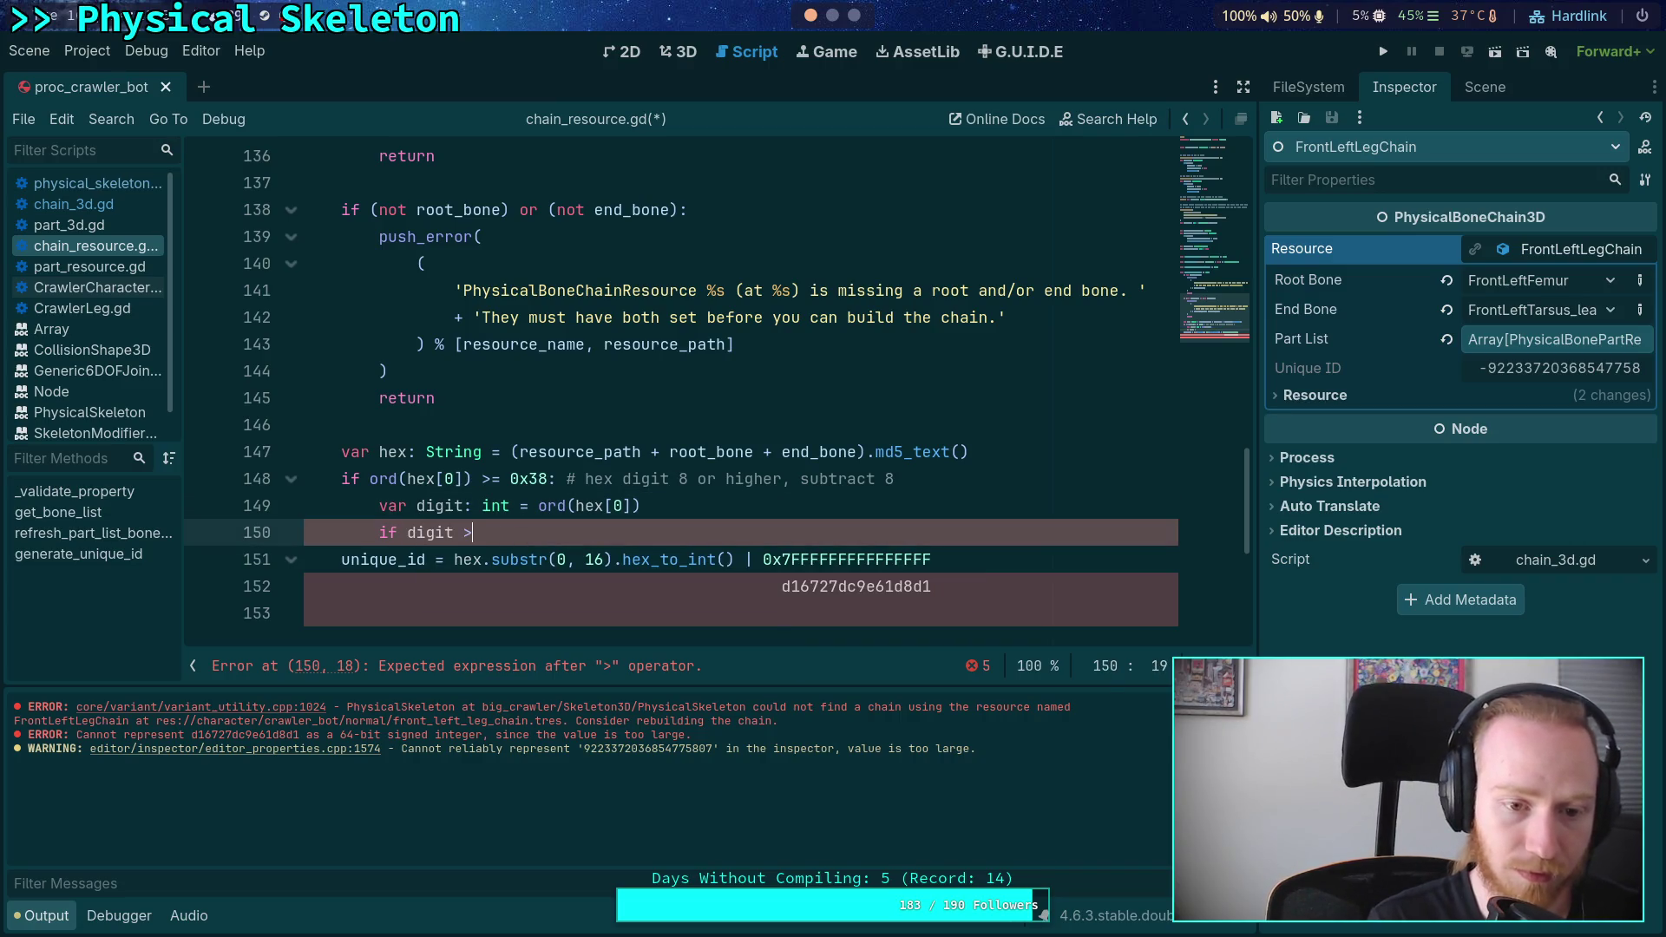
key(BackSpace)
text(= )
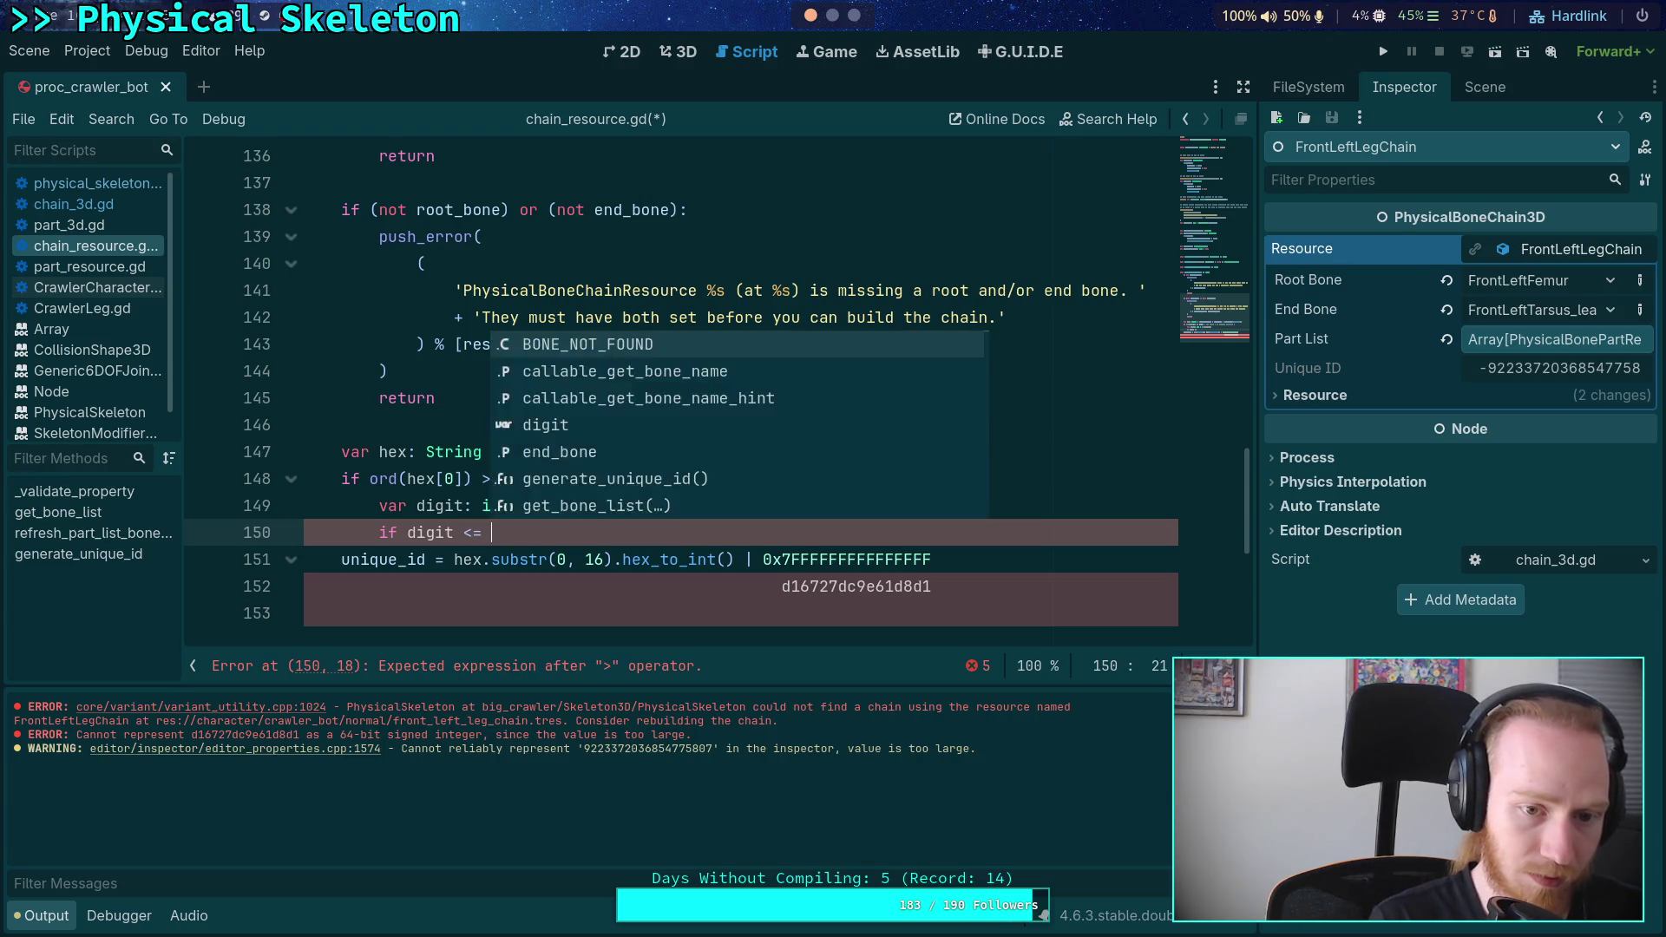
text(0x39)
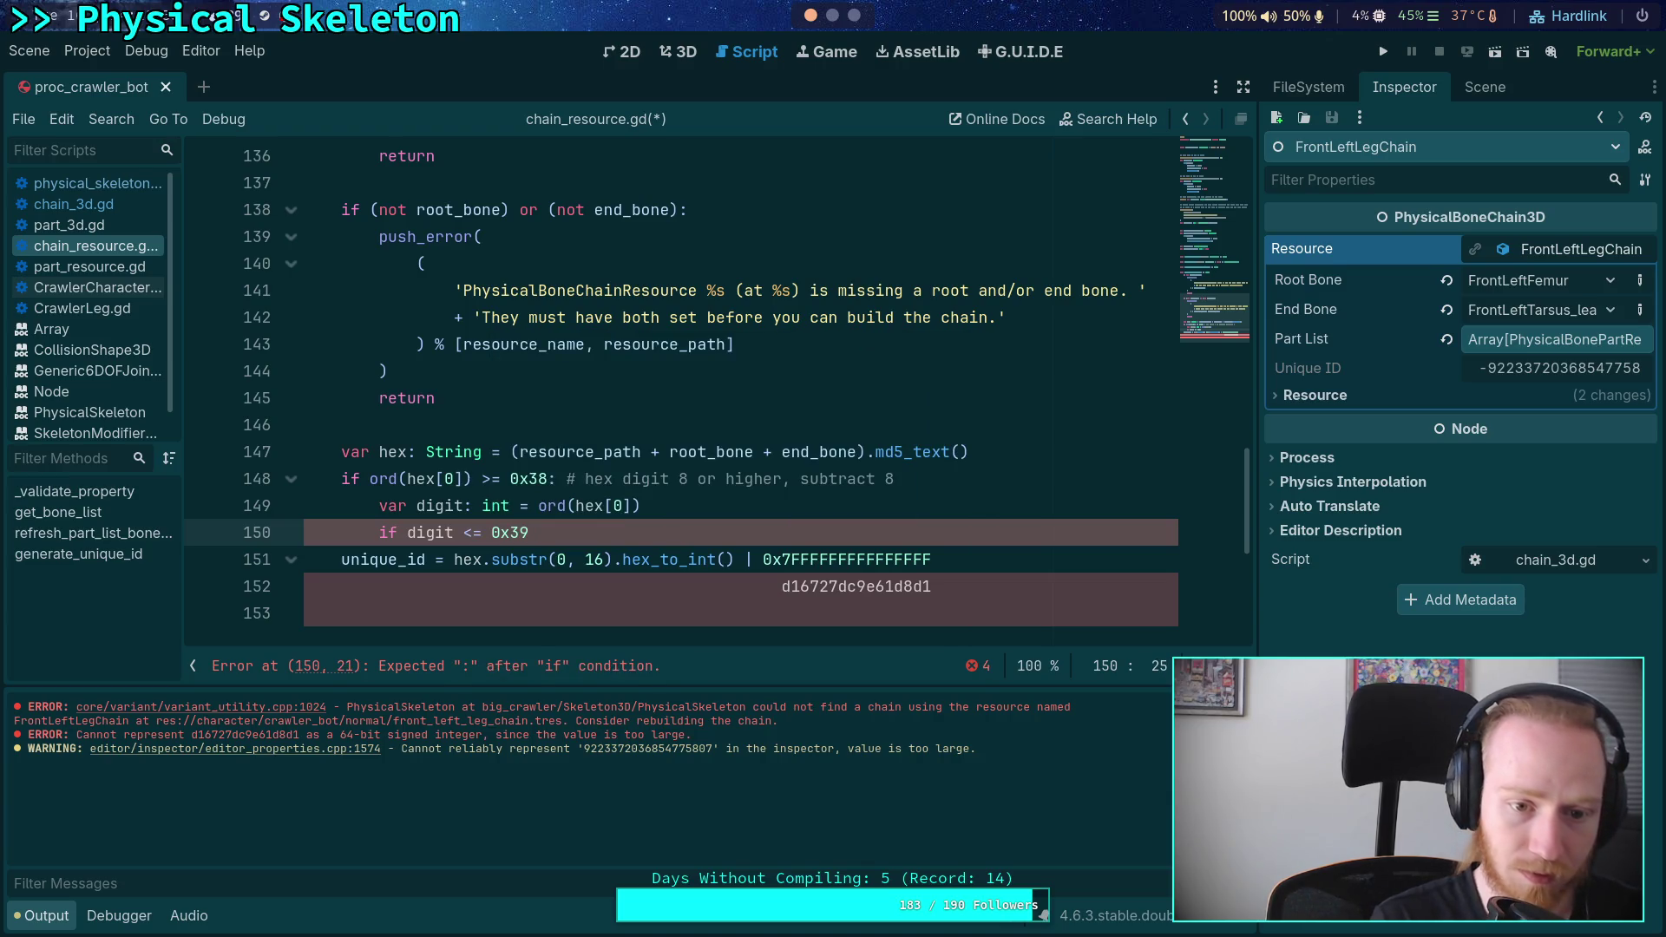
key(BackSpace)
key(BackSpace)
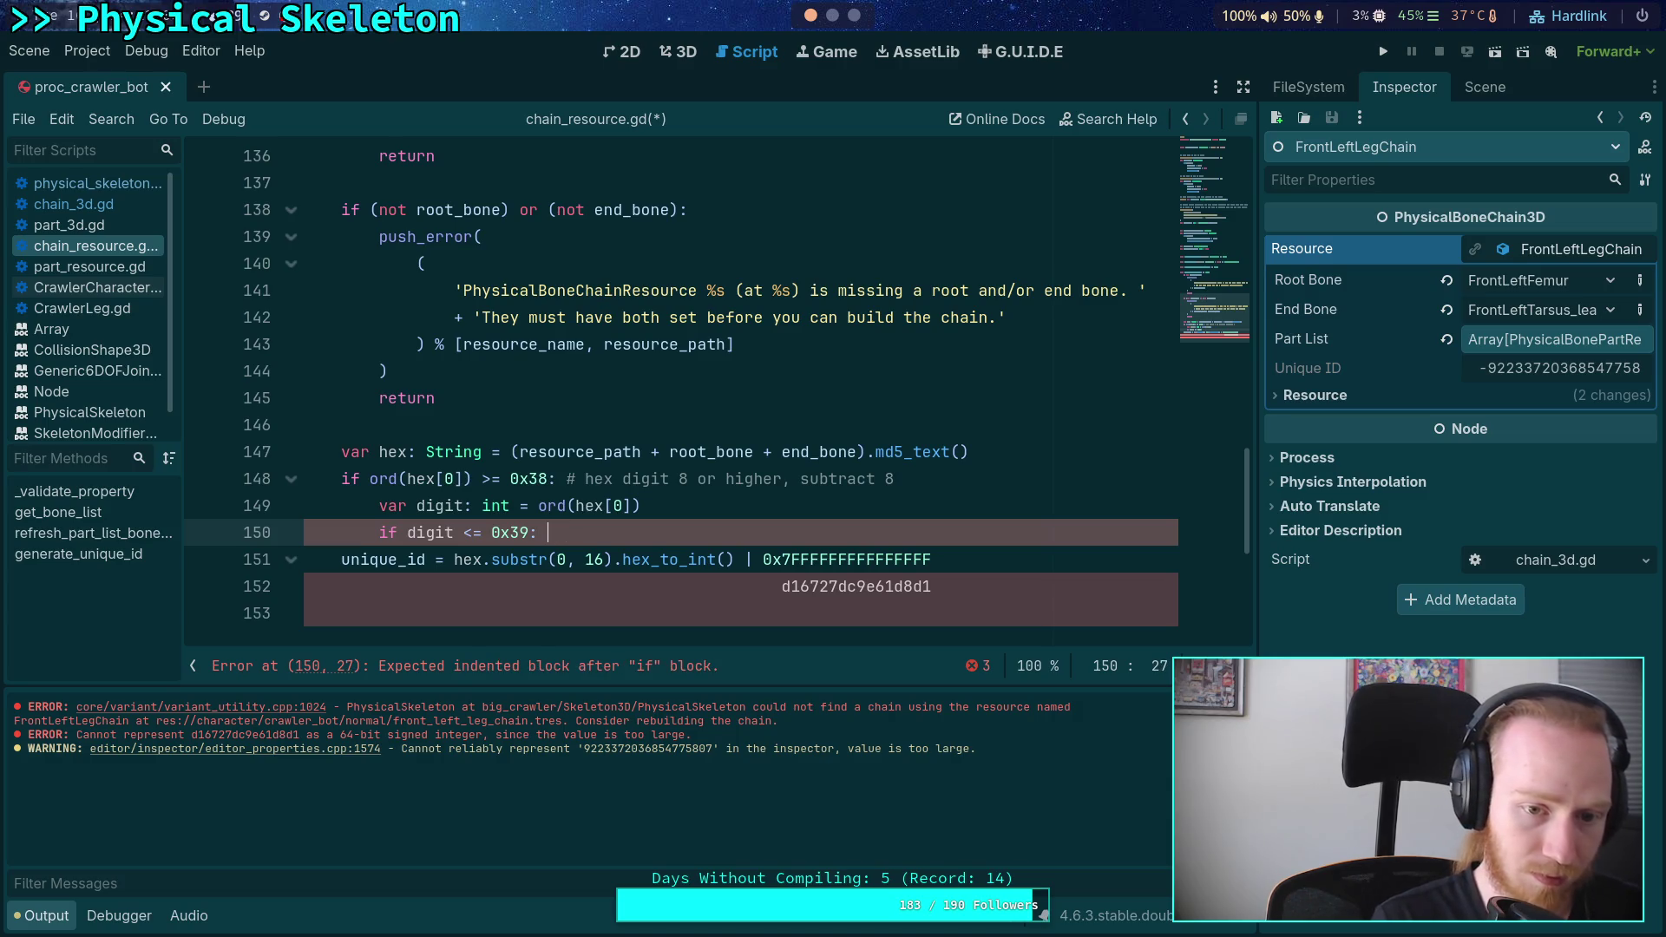
text(imple case)
key(Return)
- Add 'digit -= 8', an 'else: # letter case' branch and a partial 'digit -=' line
text(digit -= 8)
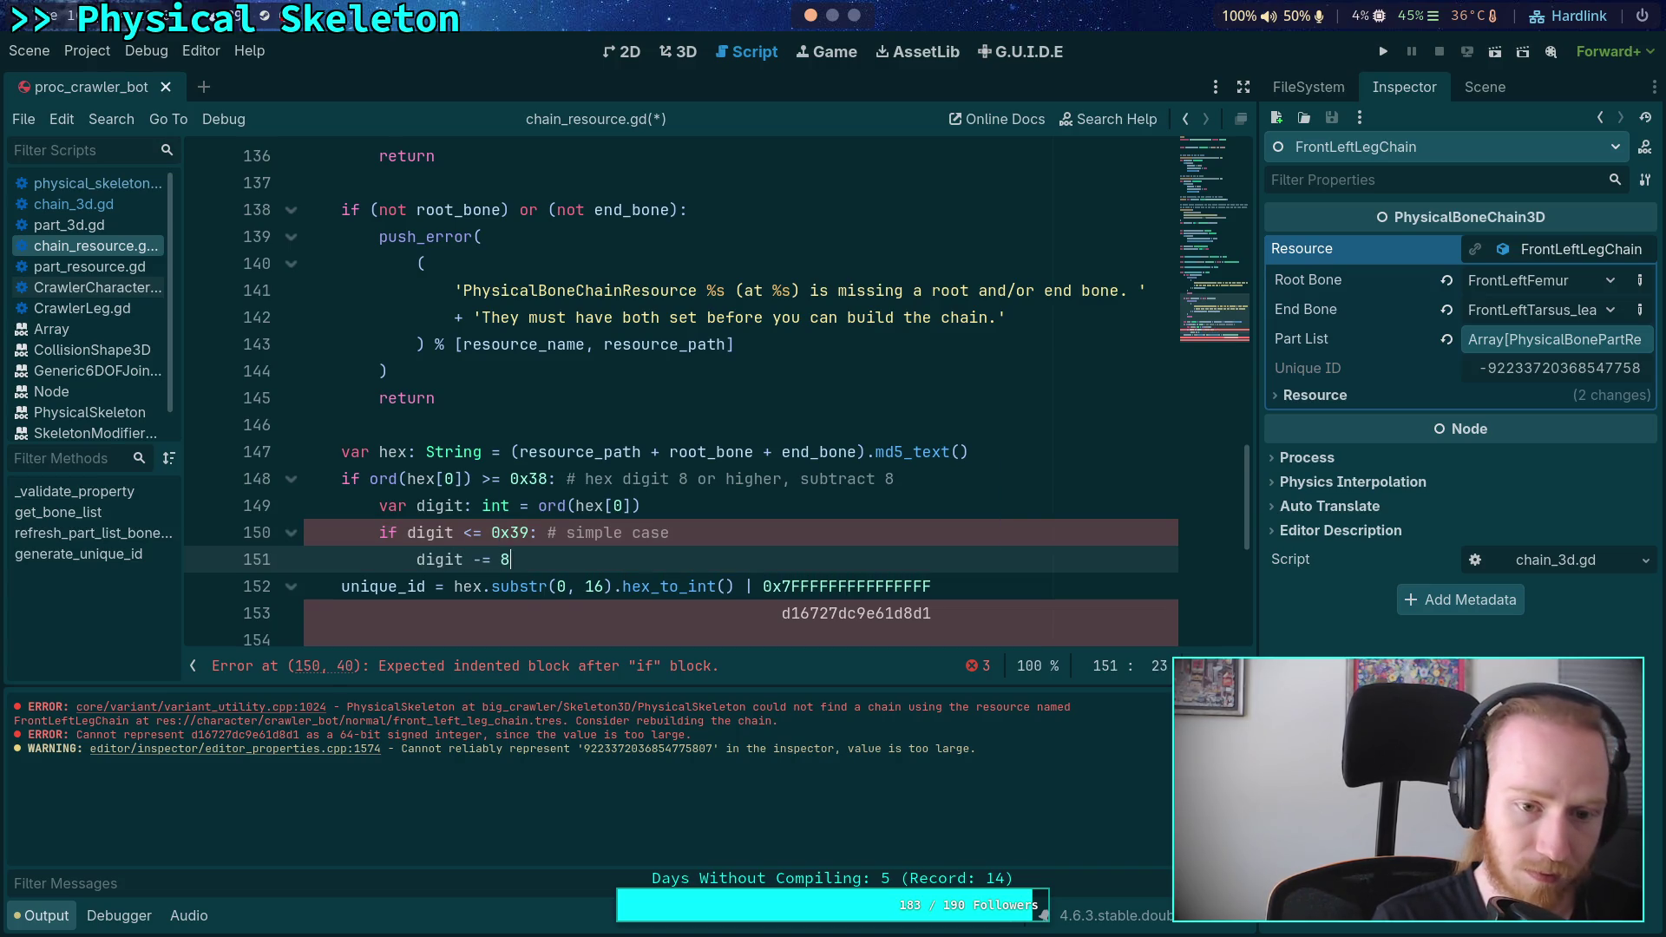
key(Return)
text(else:)
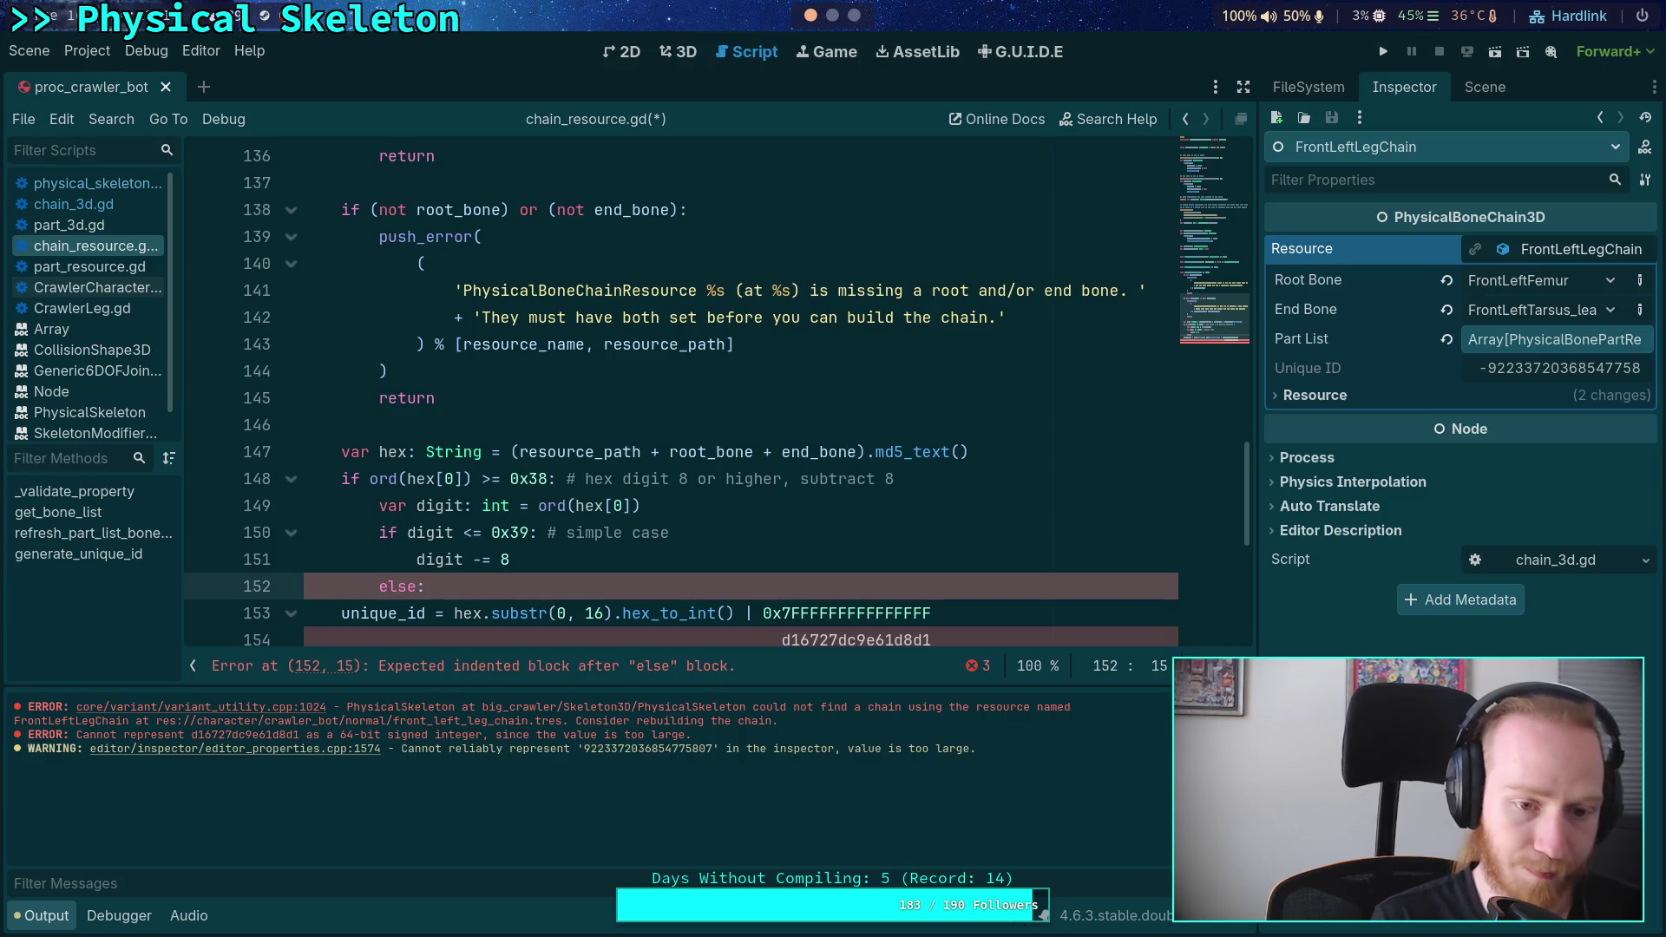
text( # letter case)
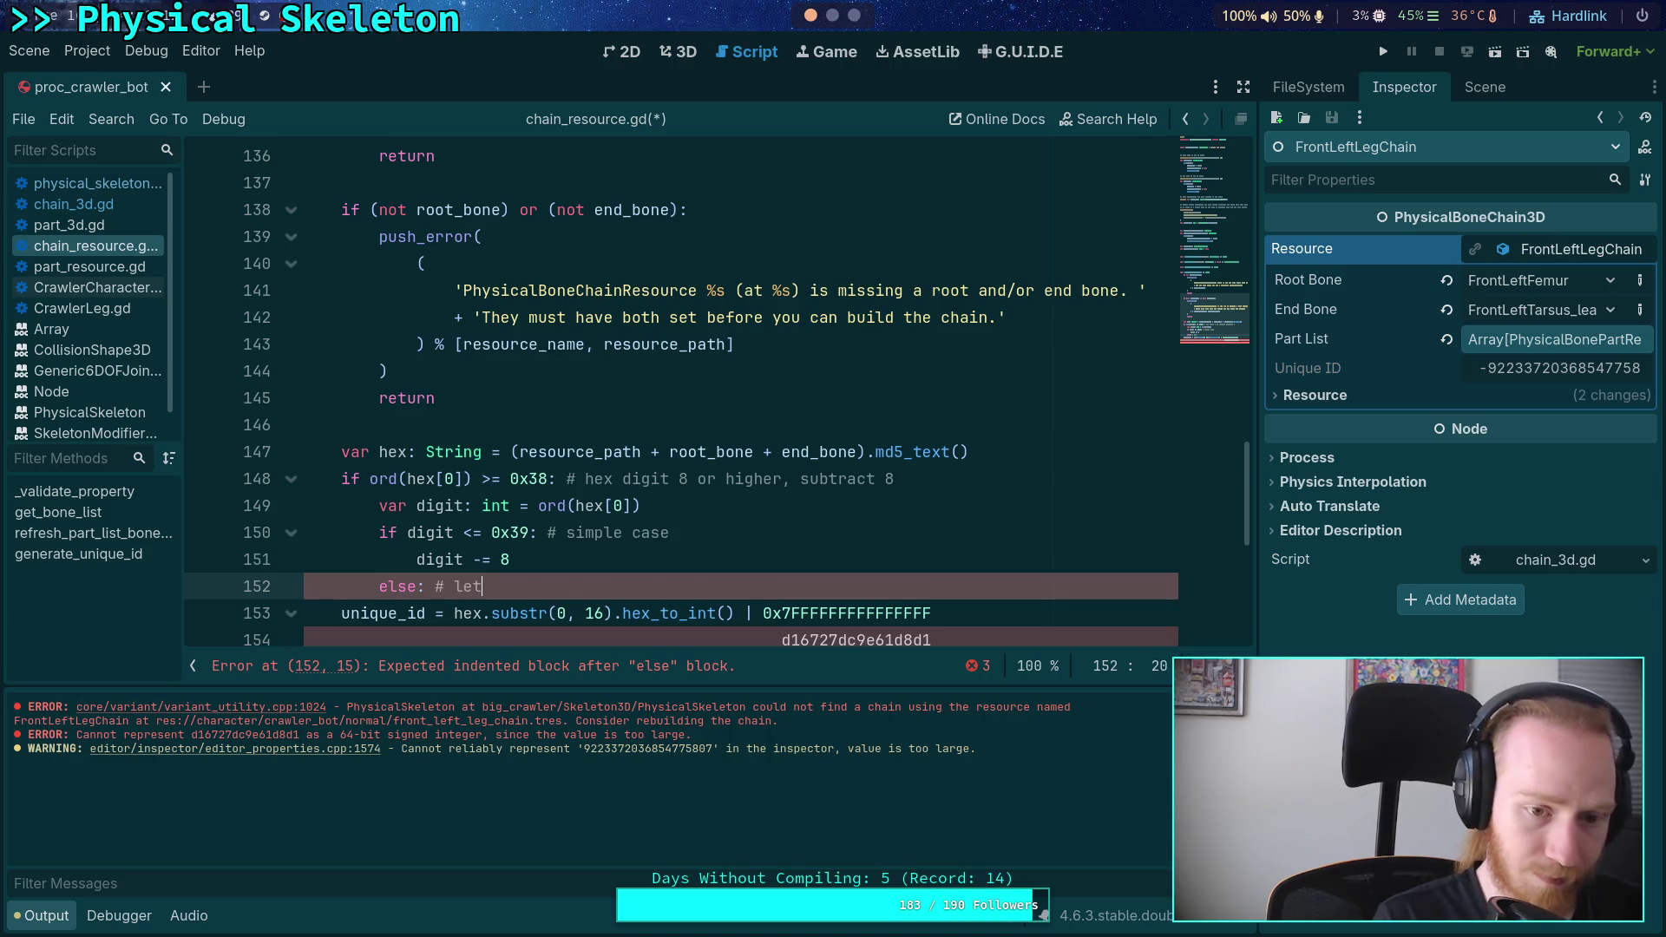
key(Return)
text(digit -=)
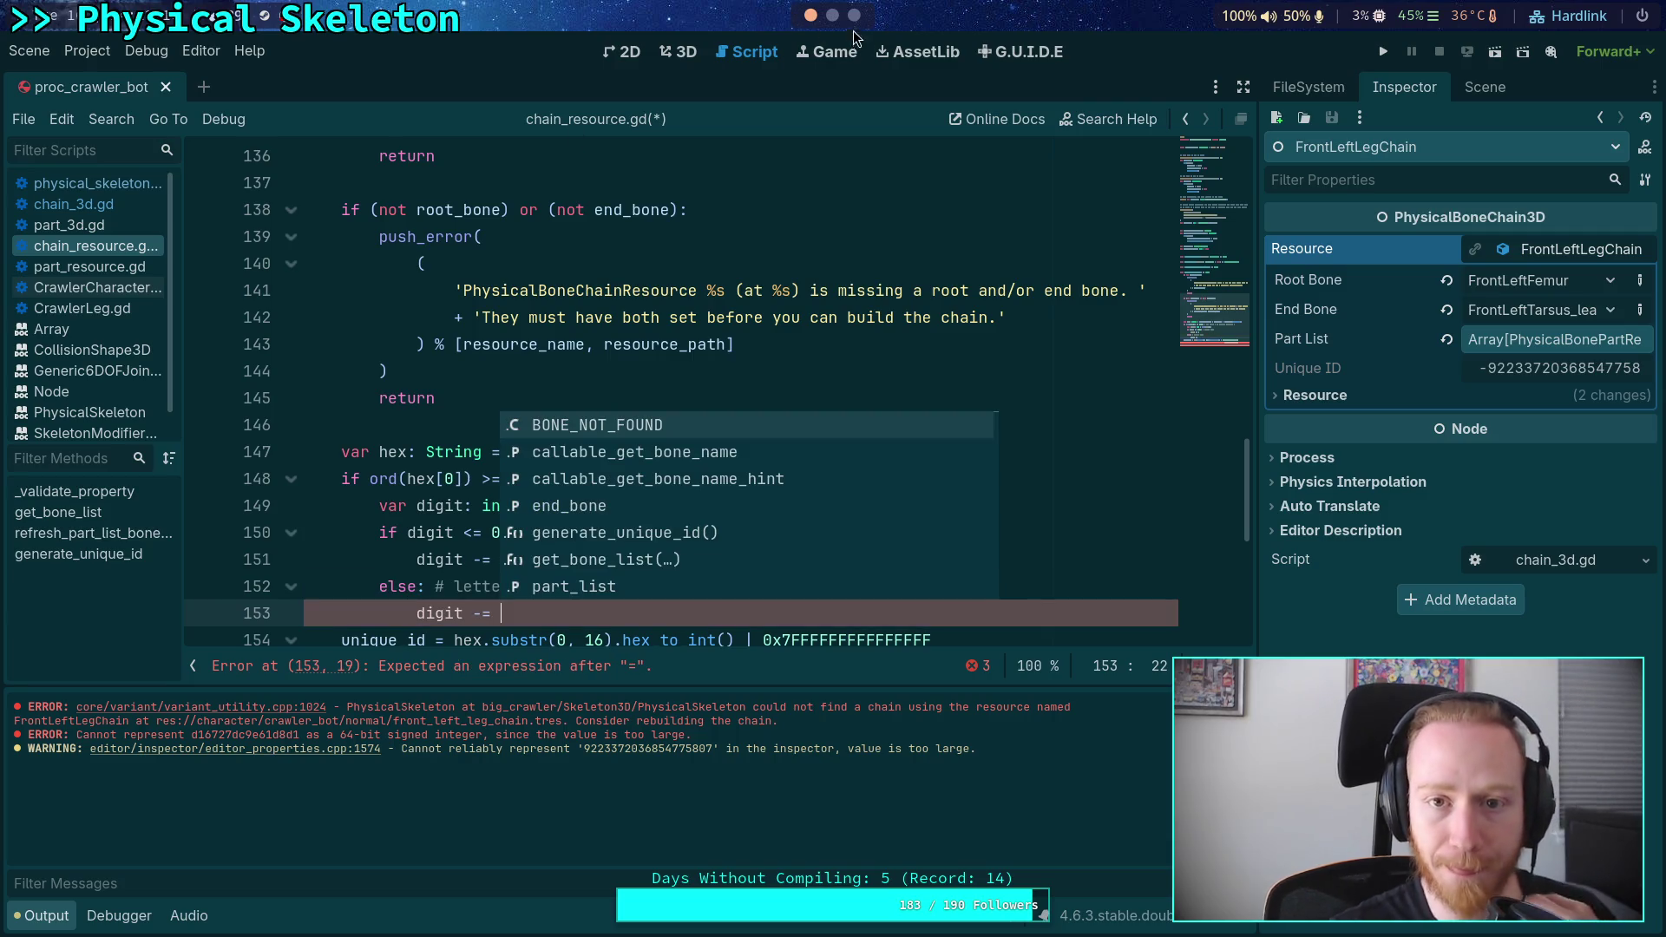
key(super+2)
key(super+3)
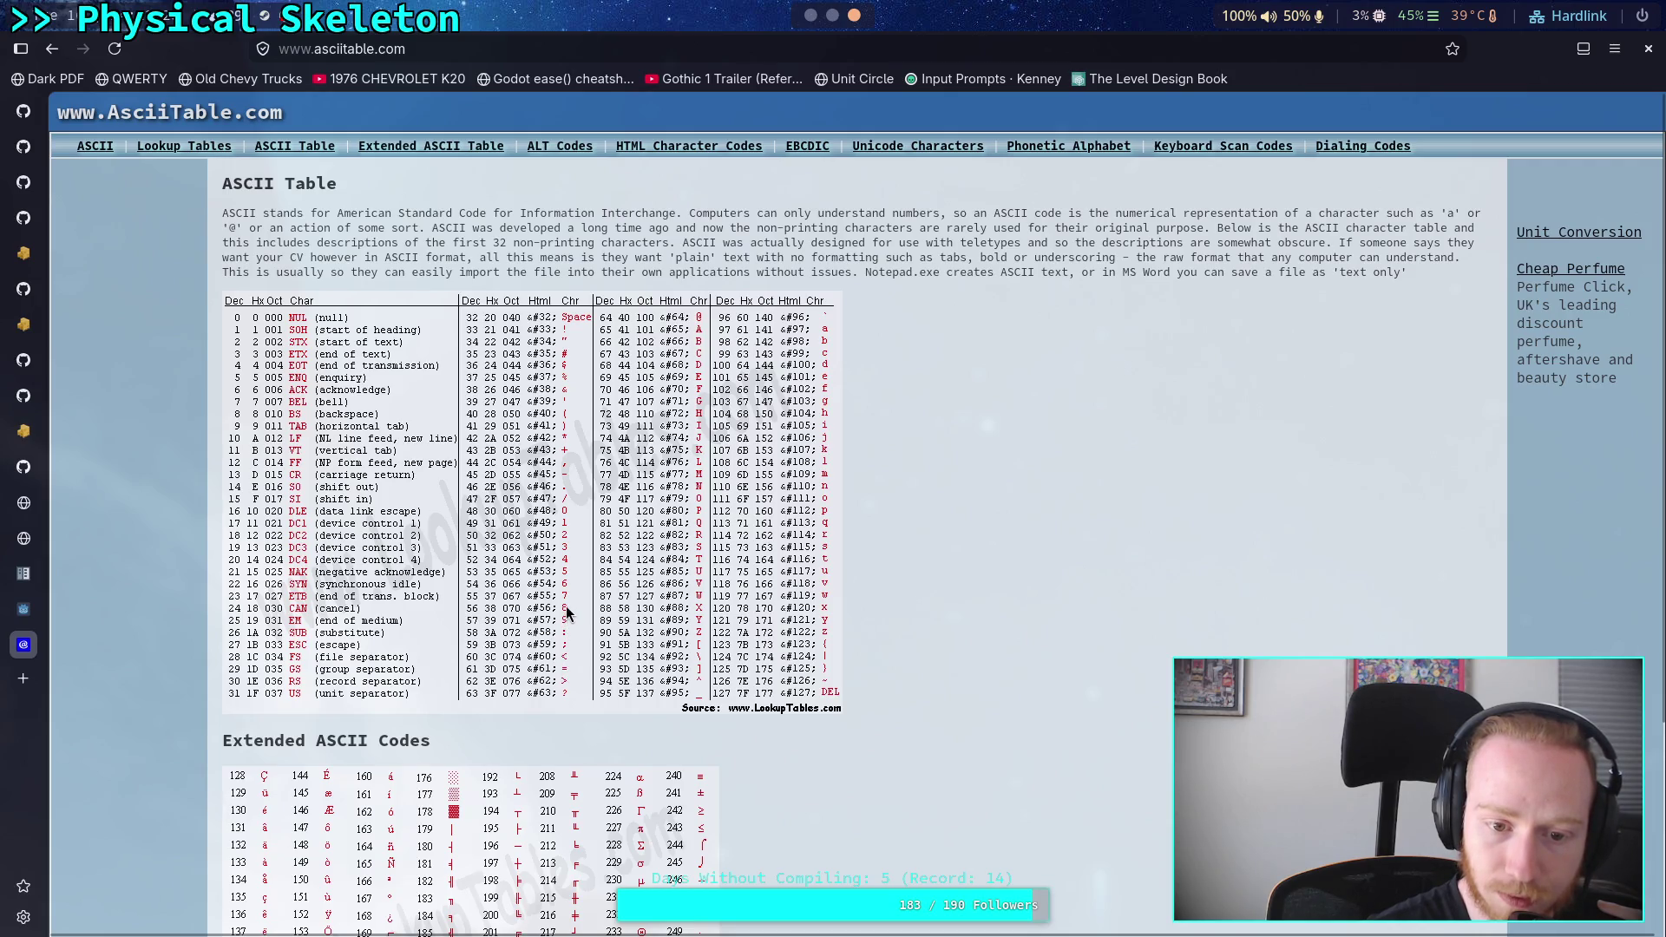
- Read the digit and letter codes on the ASCII table, then return to the Godot editor
click(808, 21)
- Complete the letter branch as 'digit -= 15' on line 153
text(15)
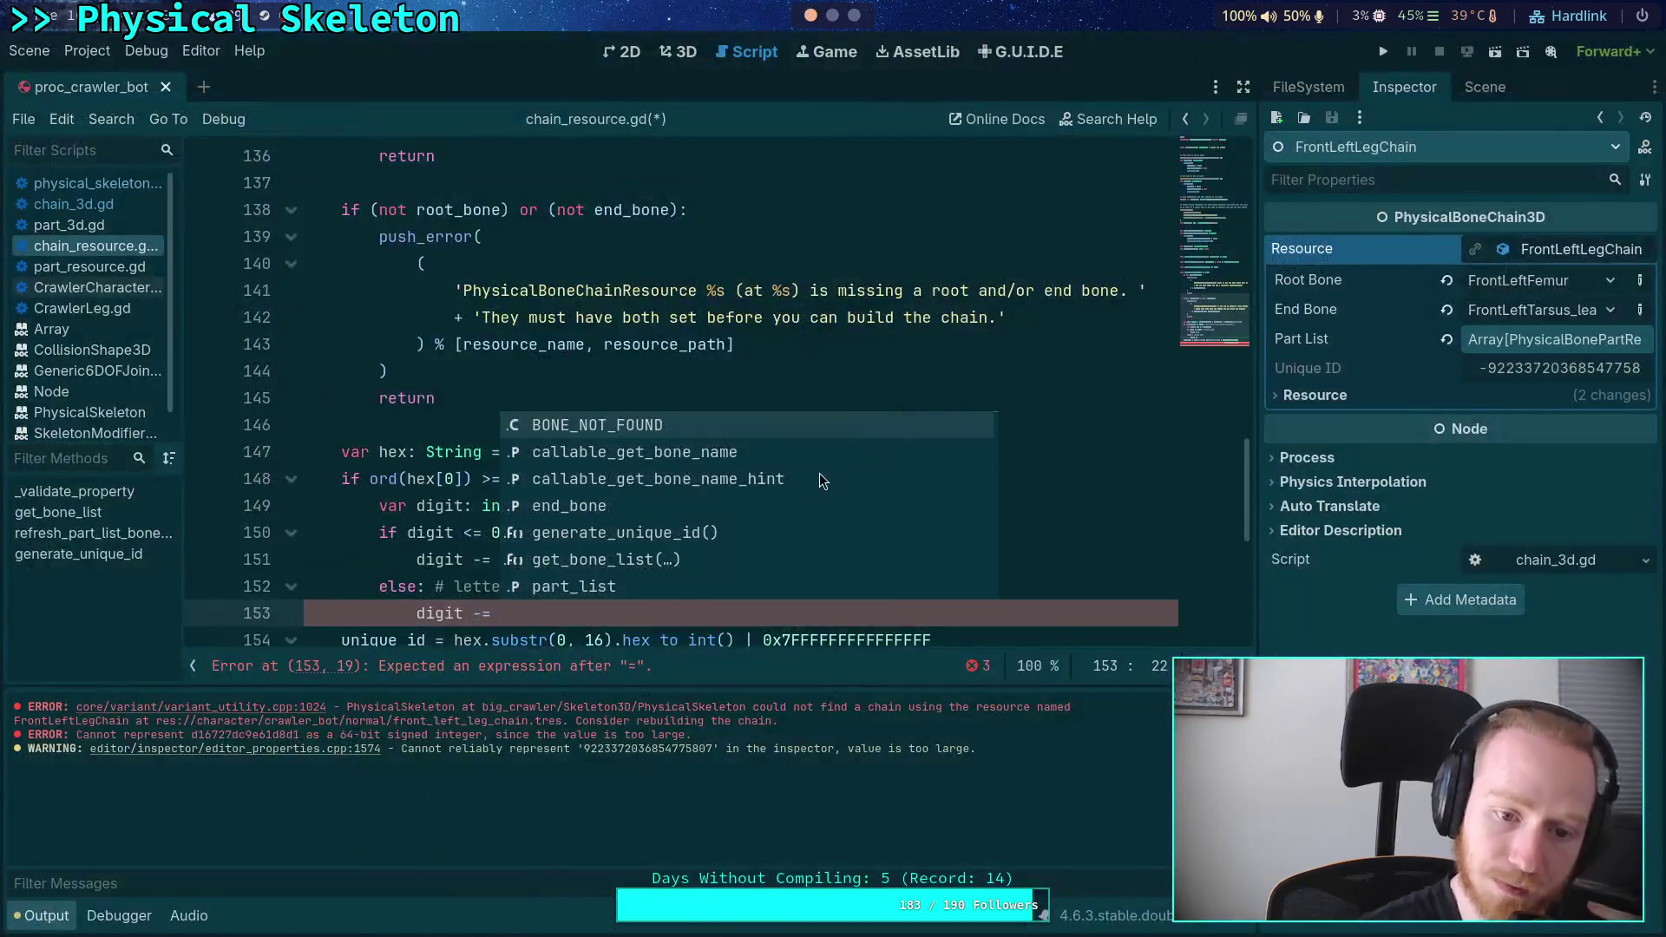
key(ctrl+v)
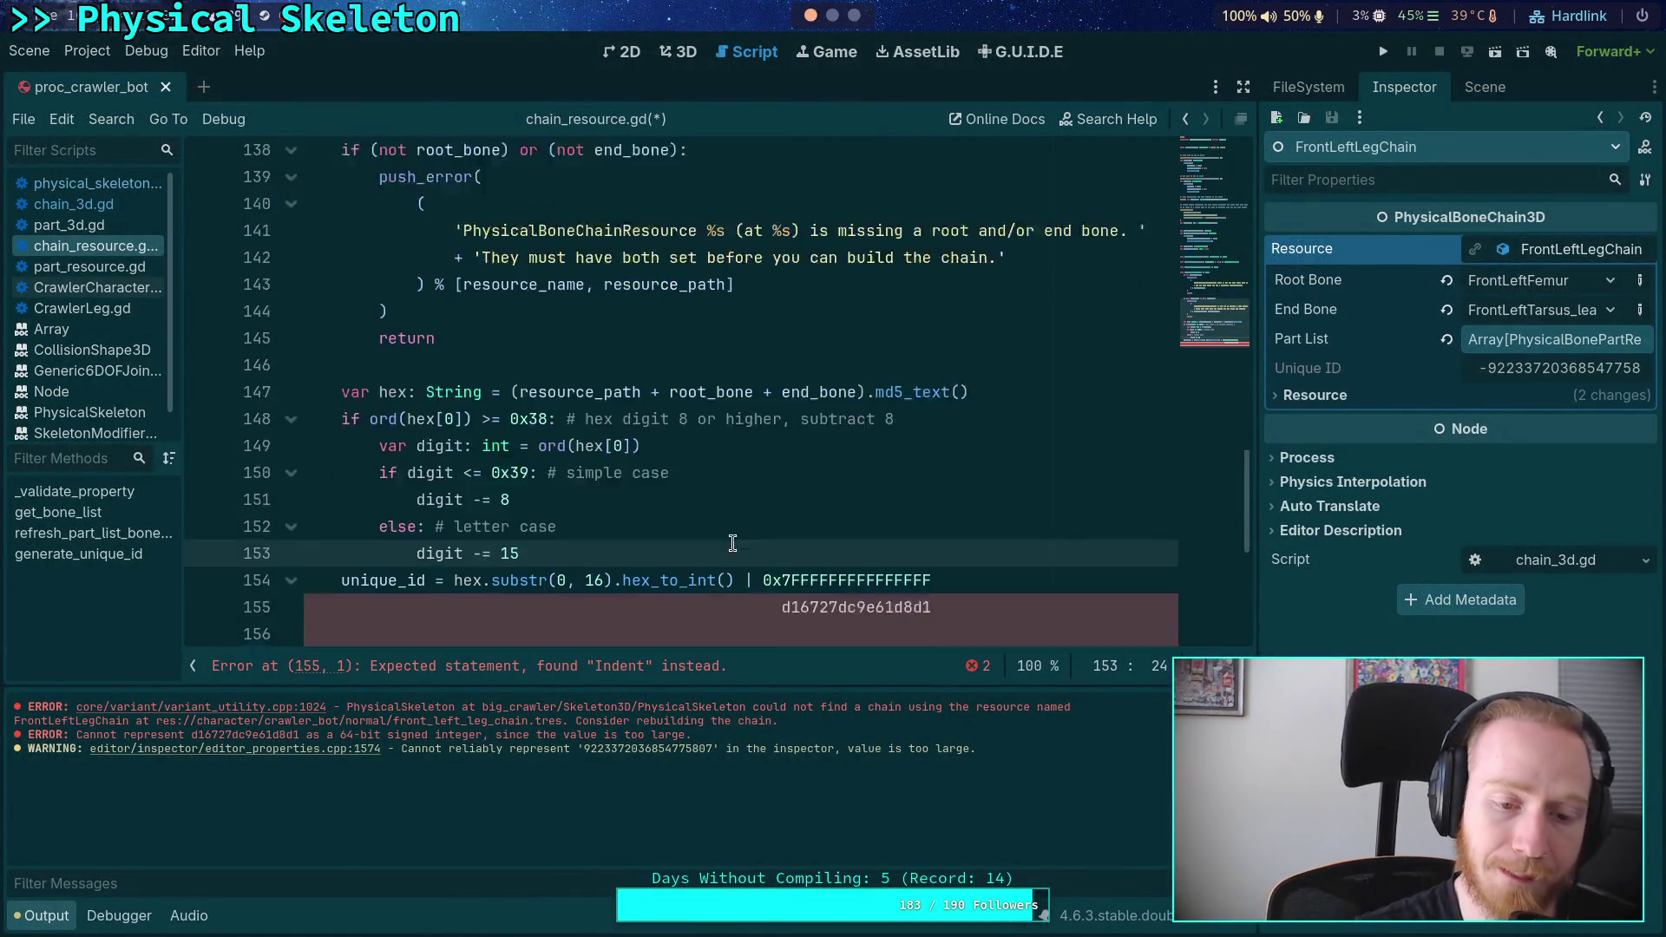
click(510, 452)
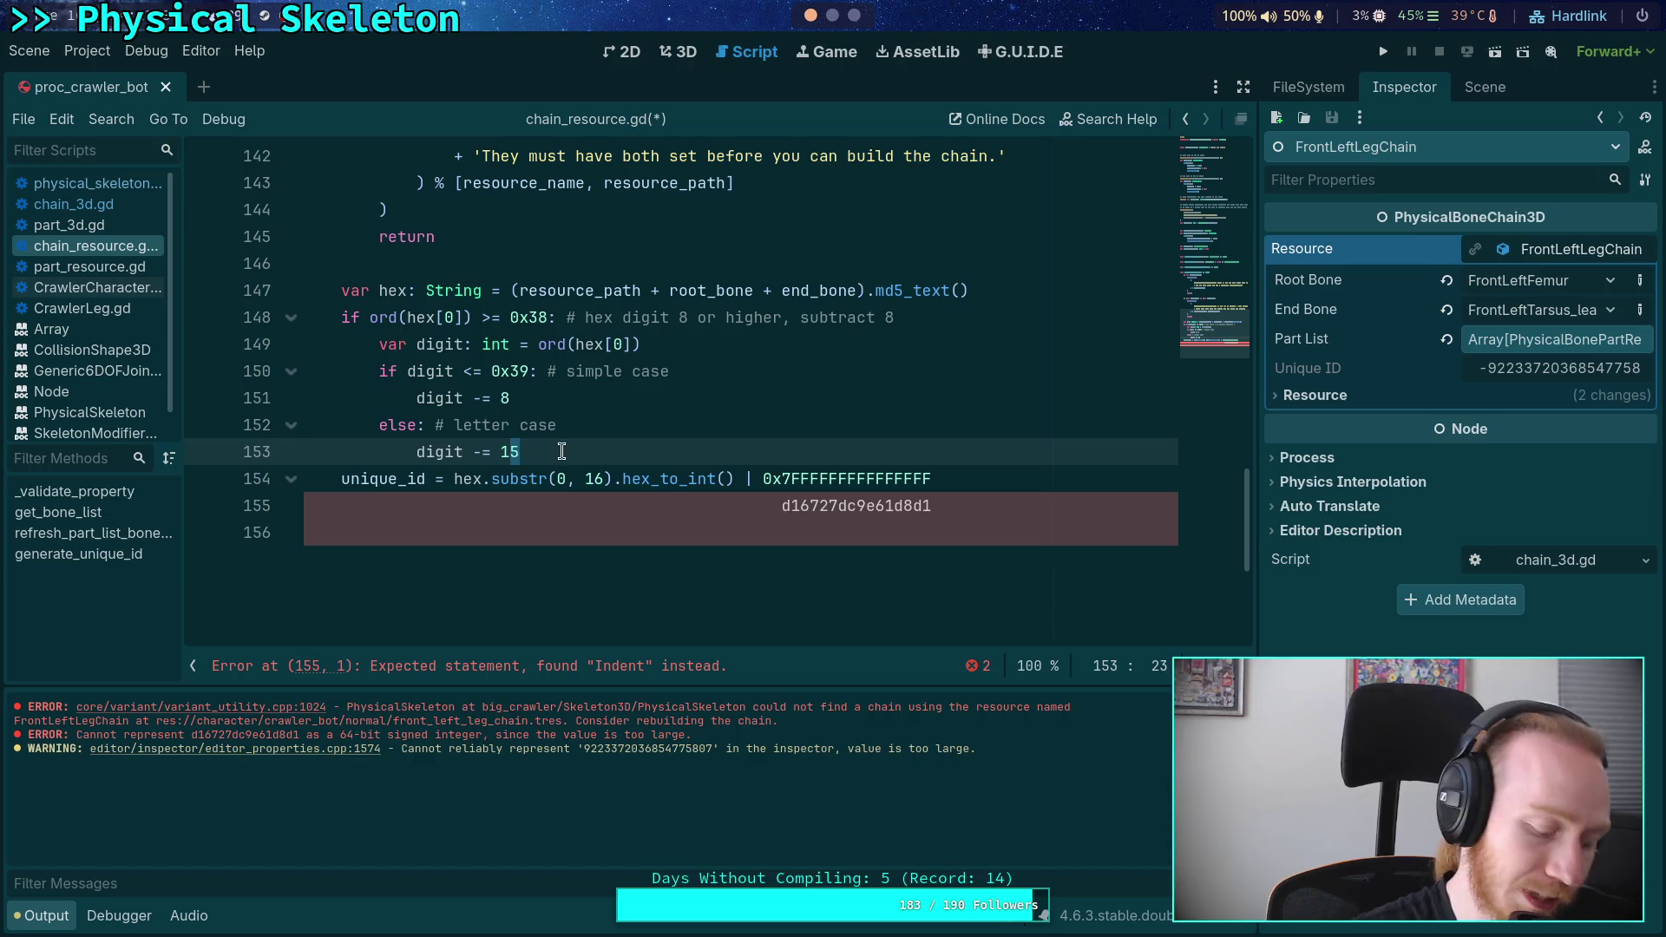
scroll(837, 19, down, 2)
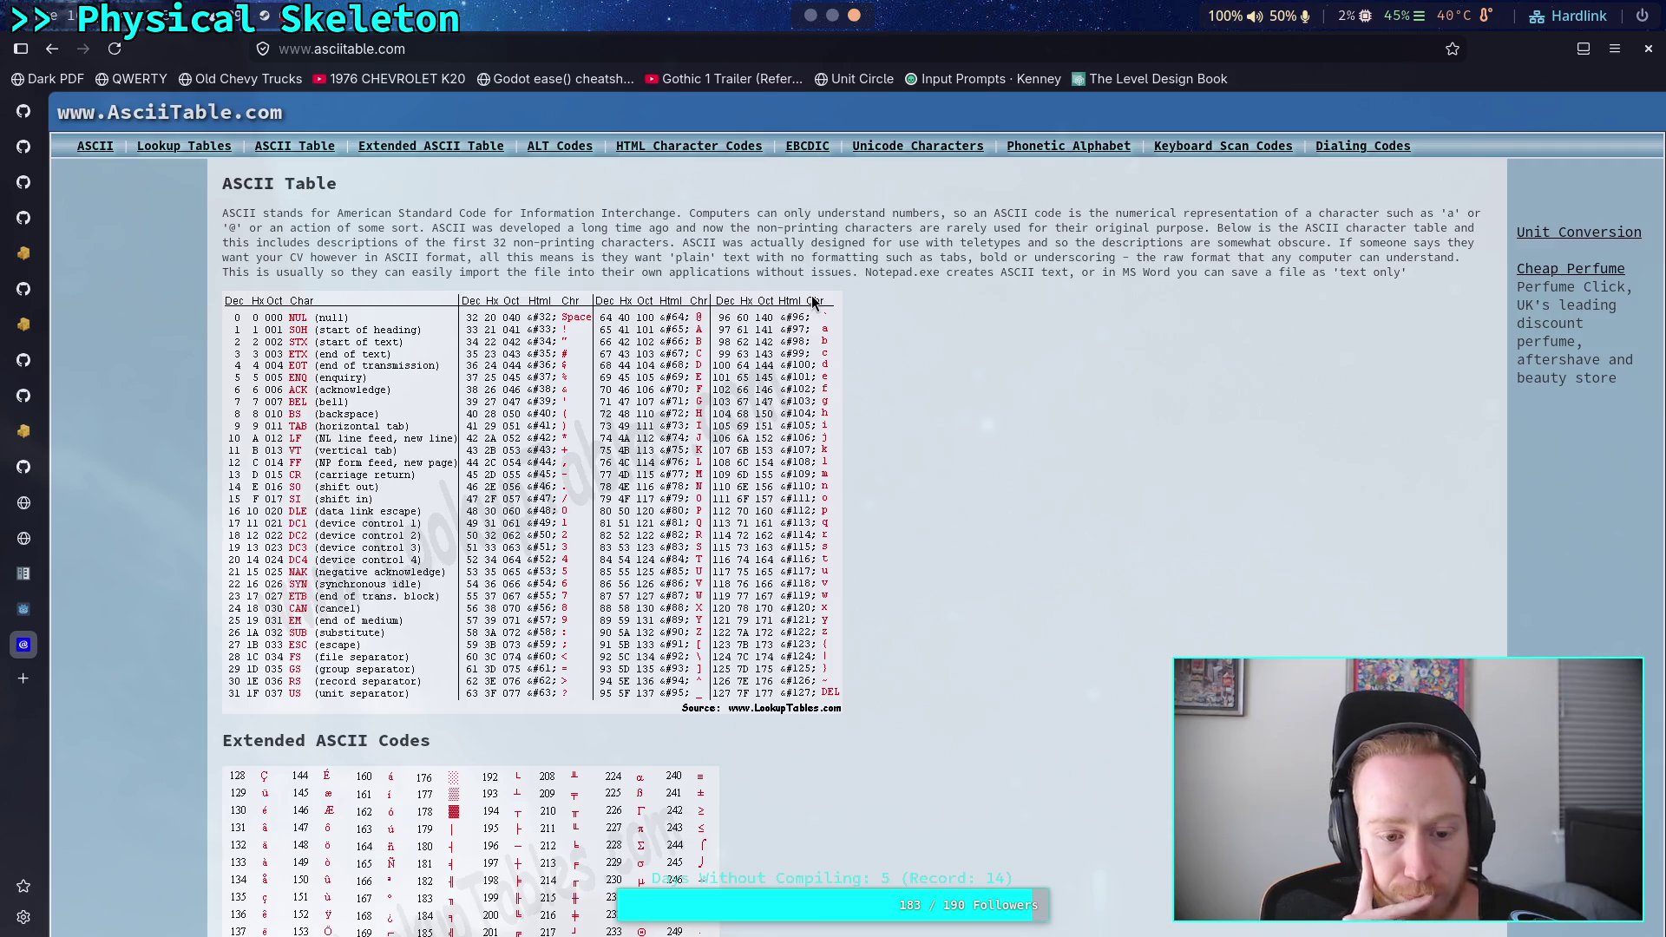
click(811, 15)
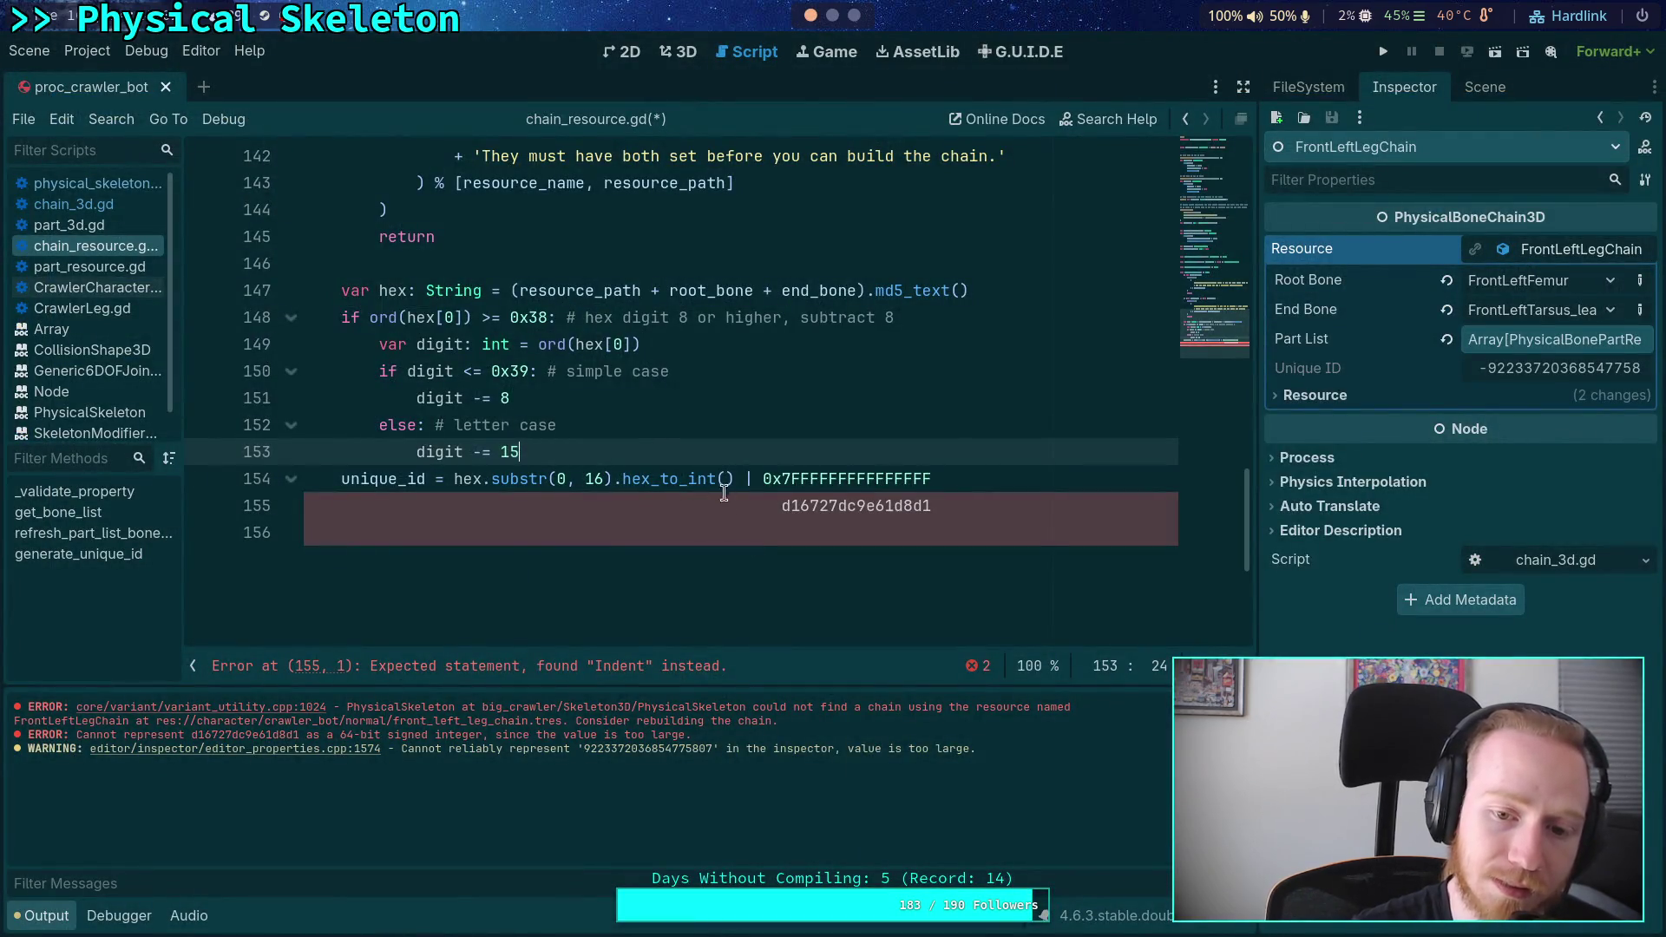
drag(978, 501, 781, 505)
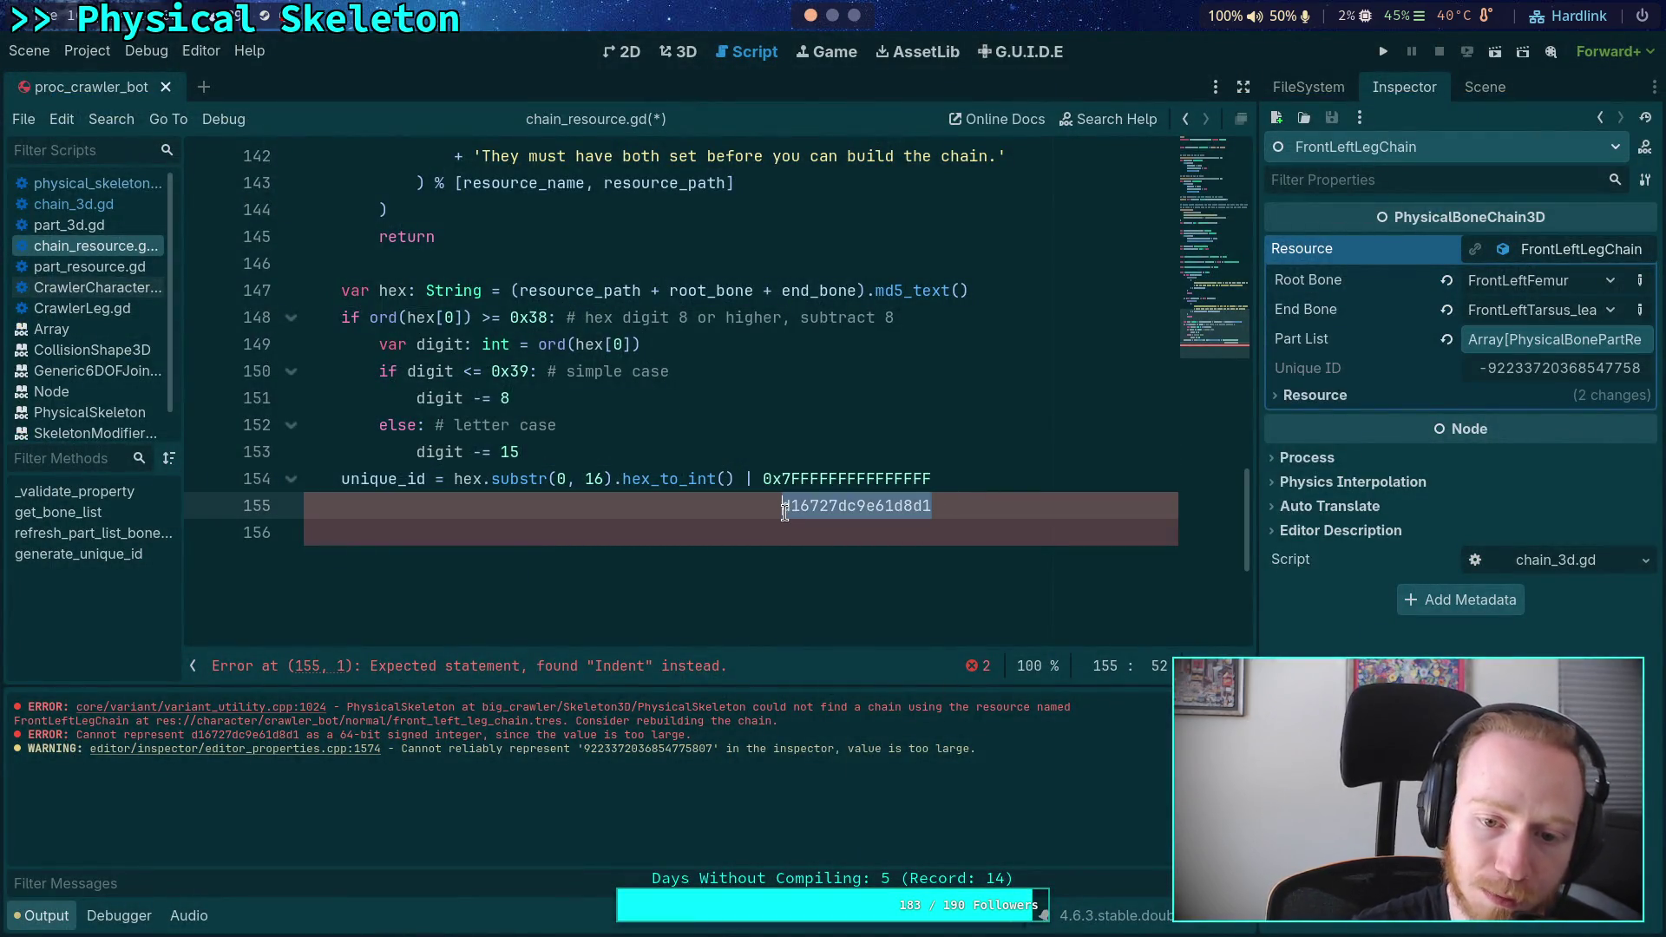
click(527, 442)
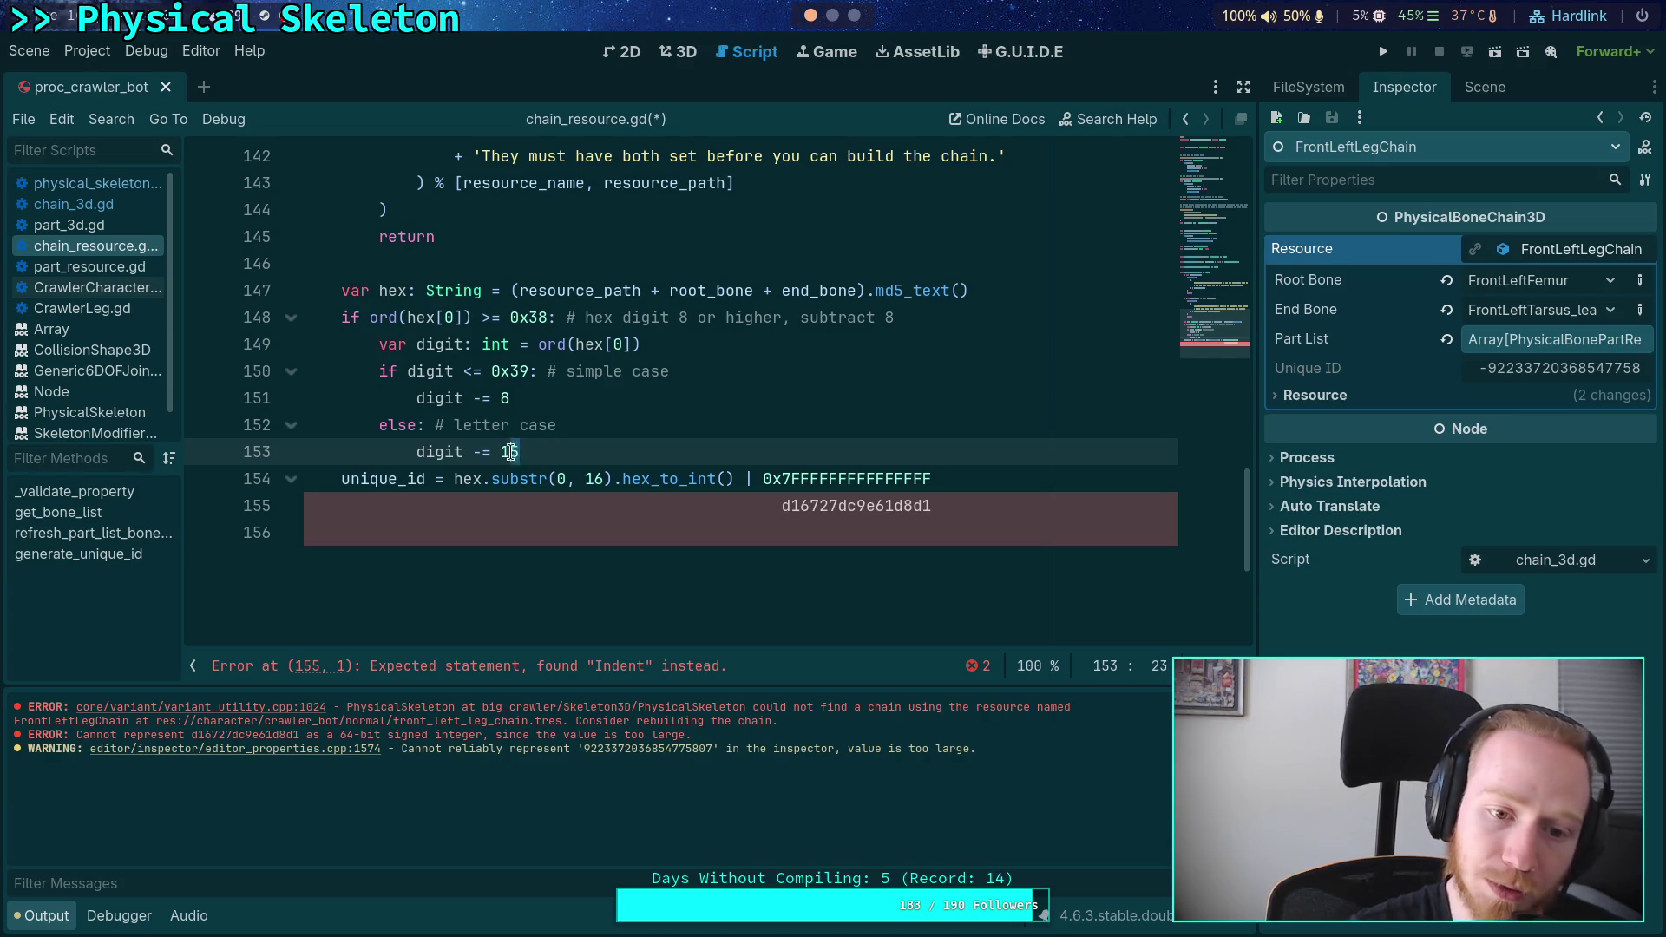
key(ctrl+shift+Left)
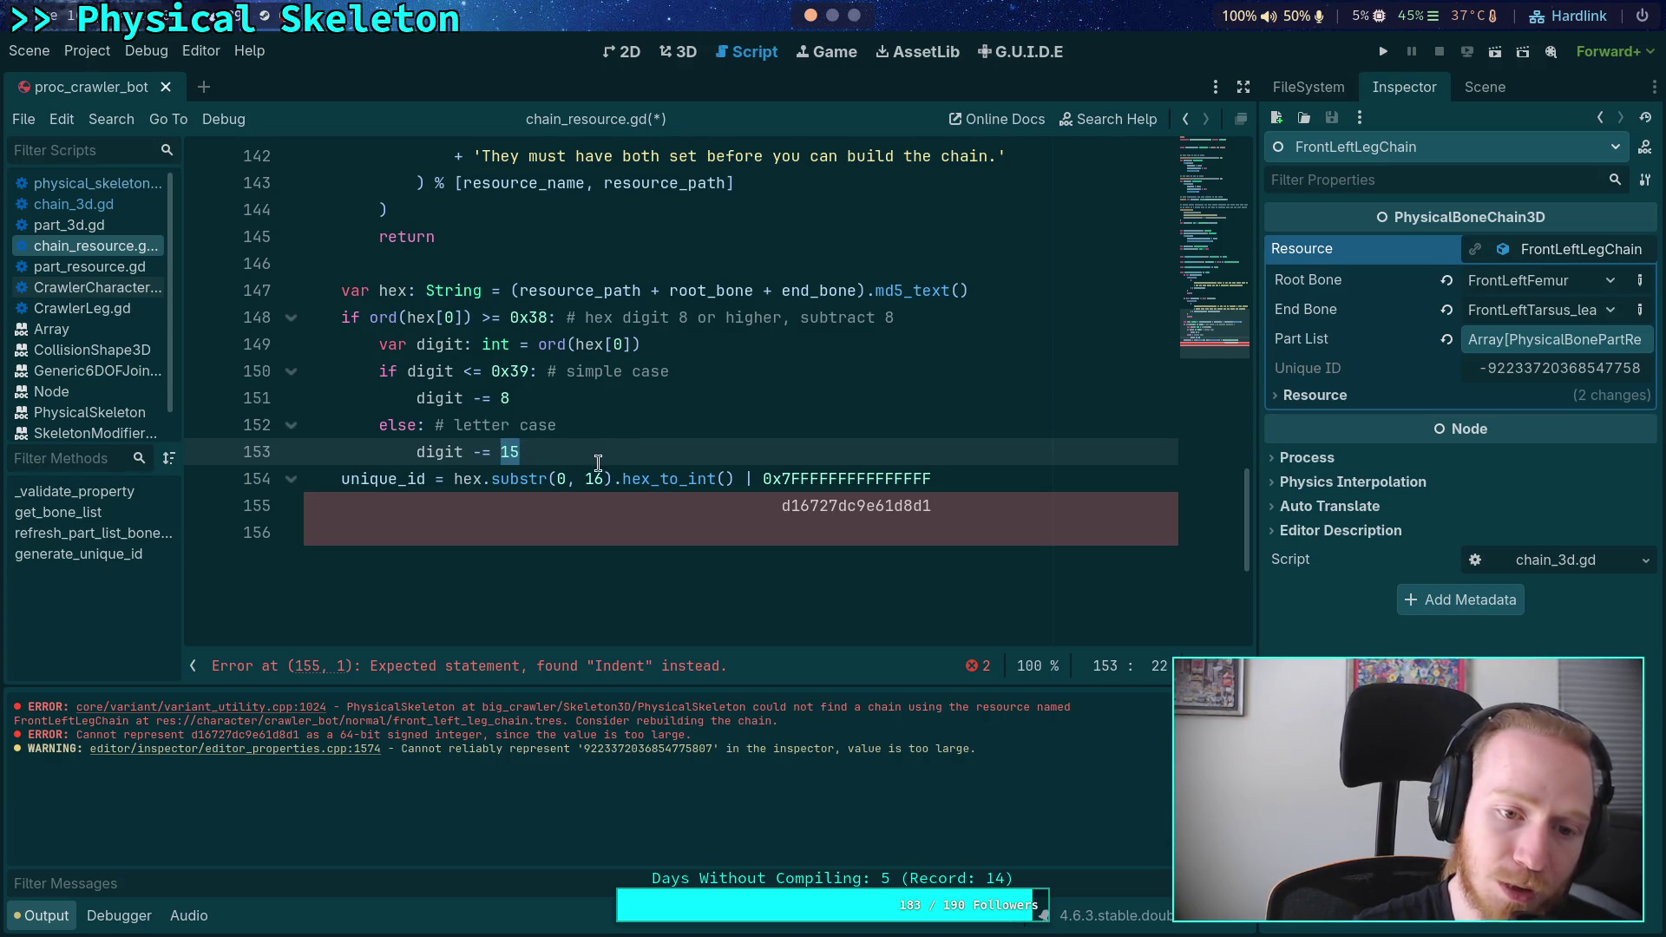
key(End)
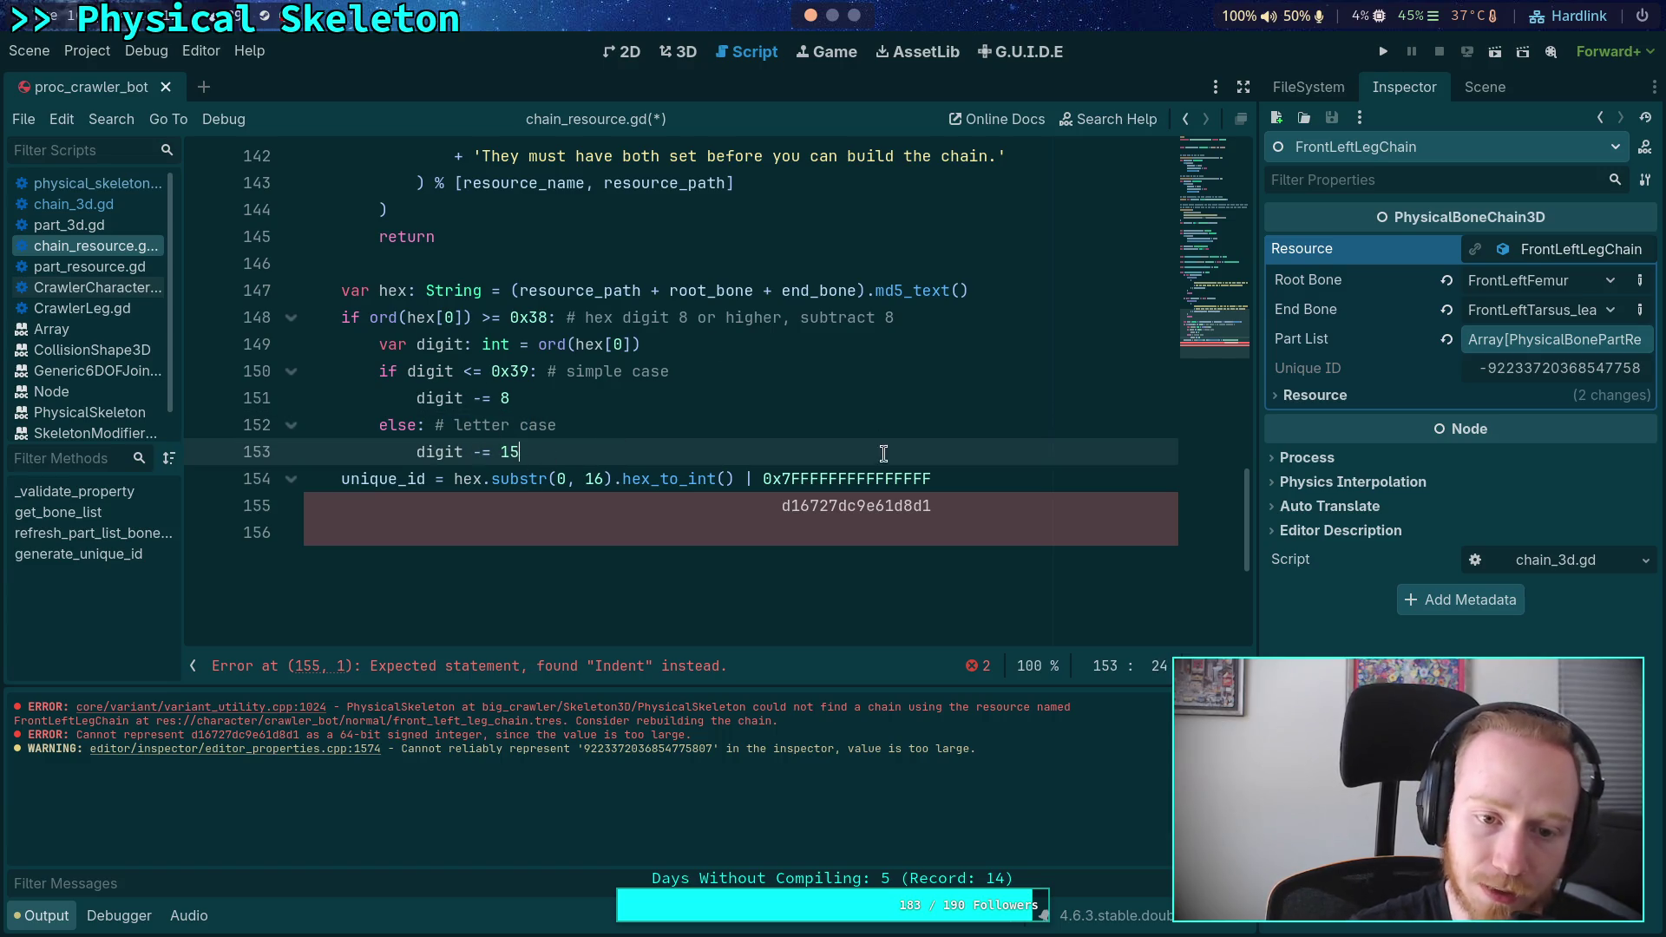
- Add 'hex[0] = char(digit)' below it and save the script
key(Return)
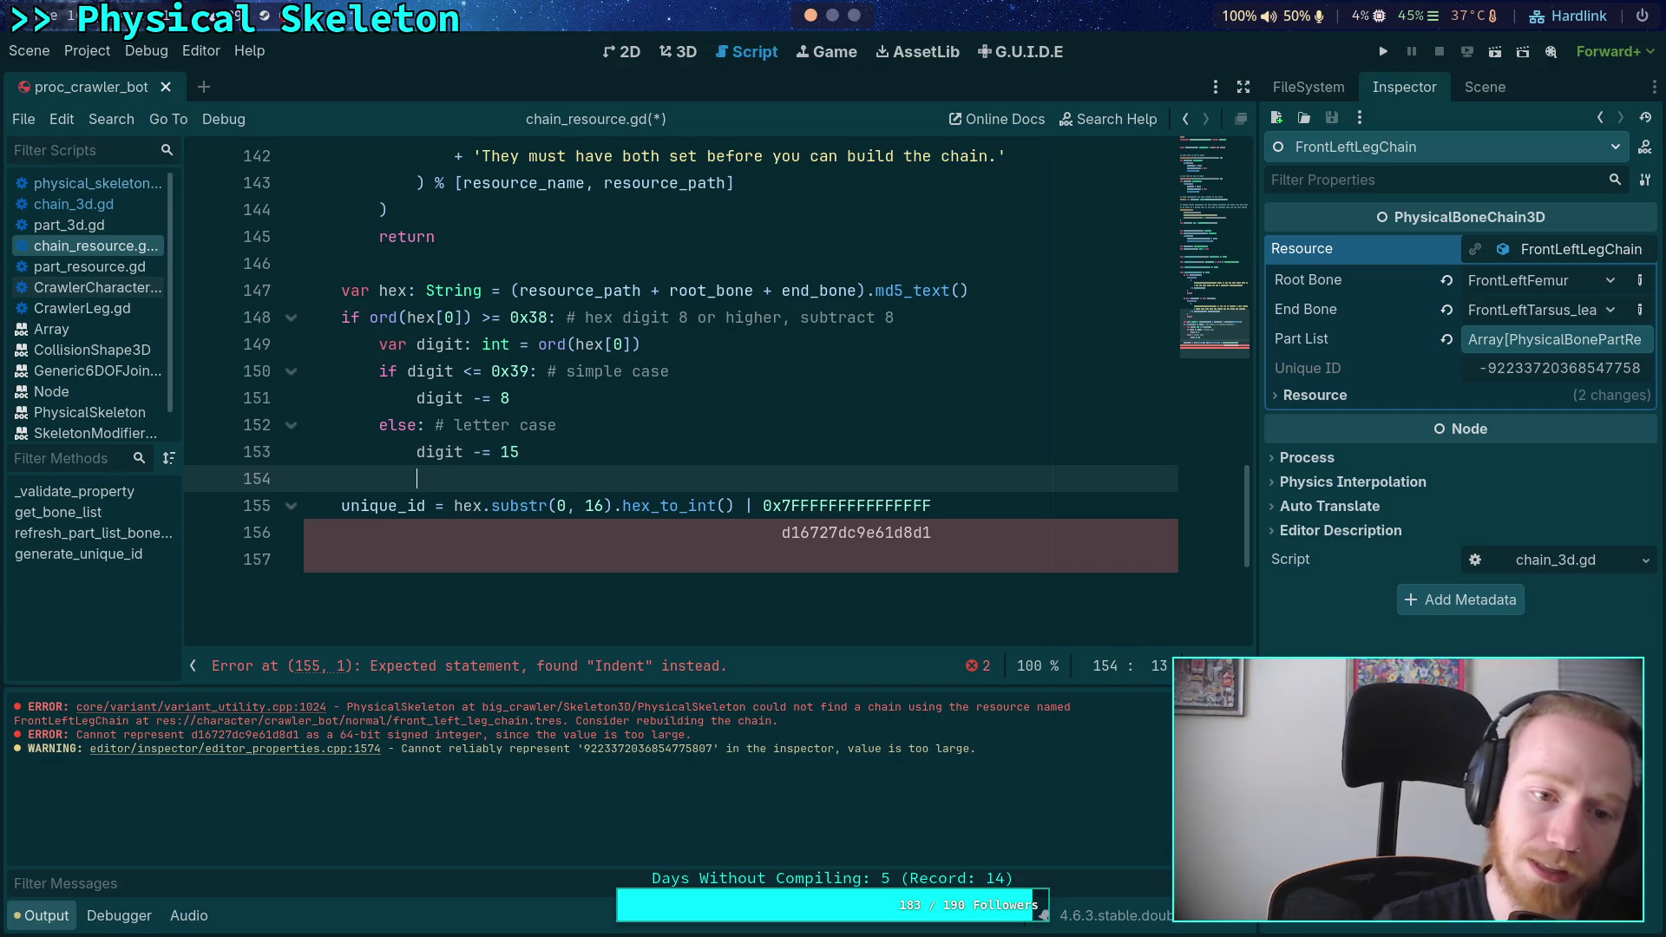
text(hex[0])
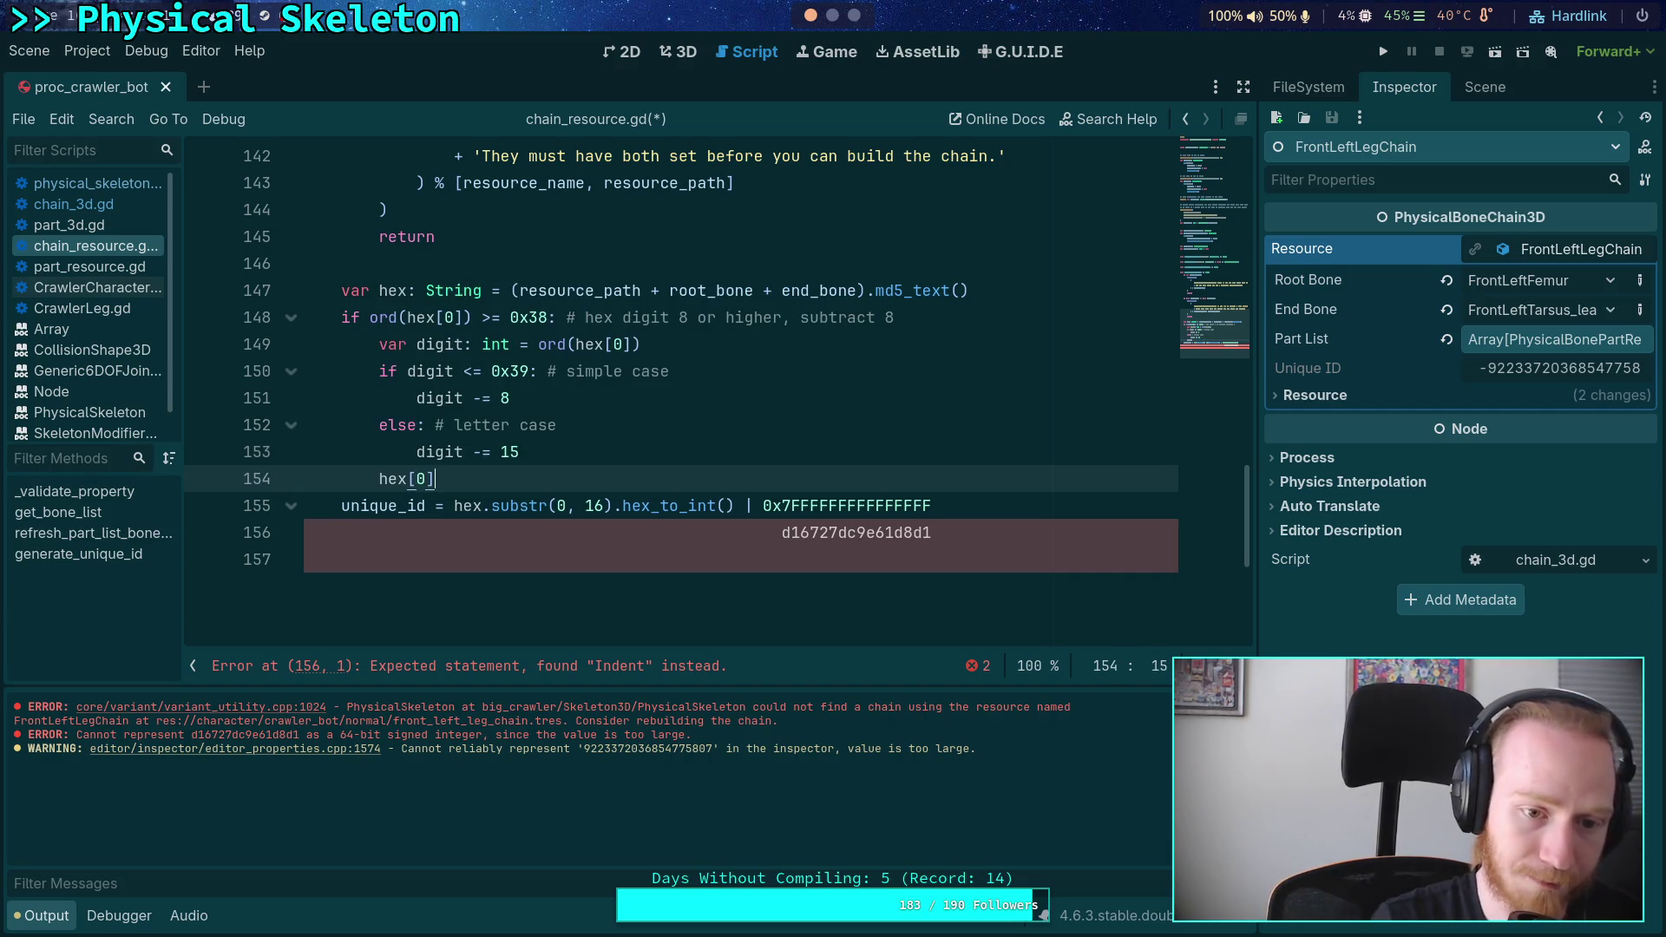
text( = ch)
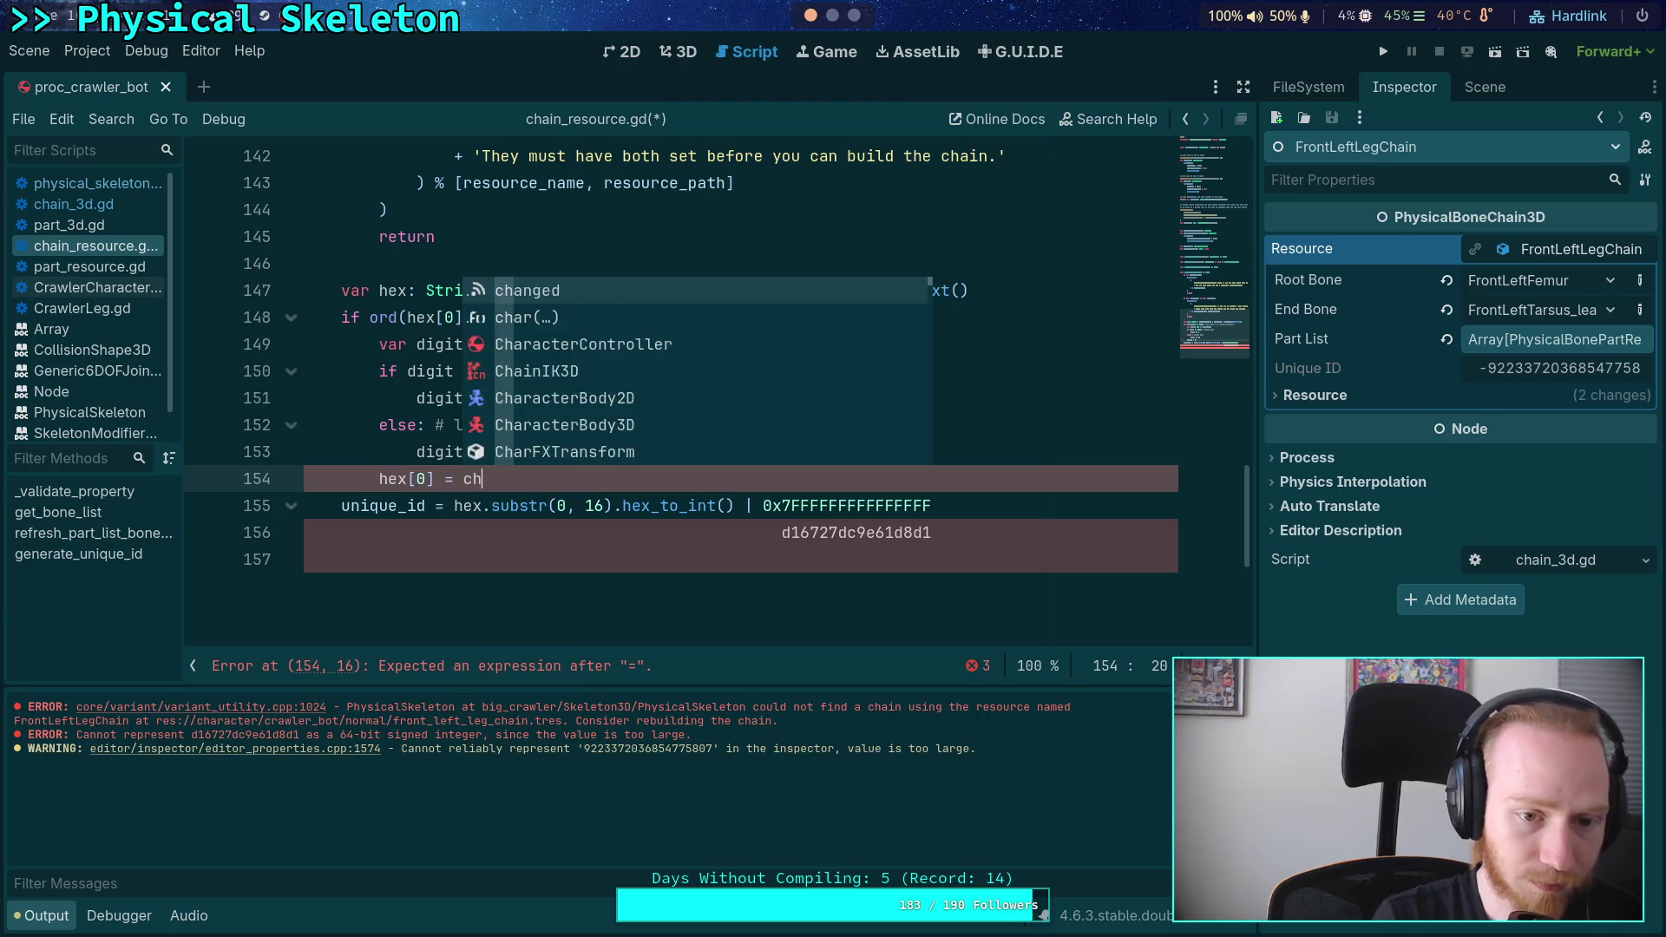
text(ar)
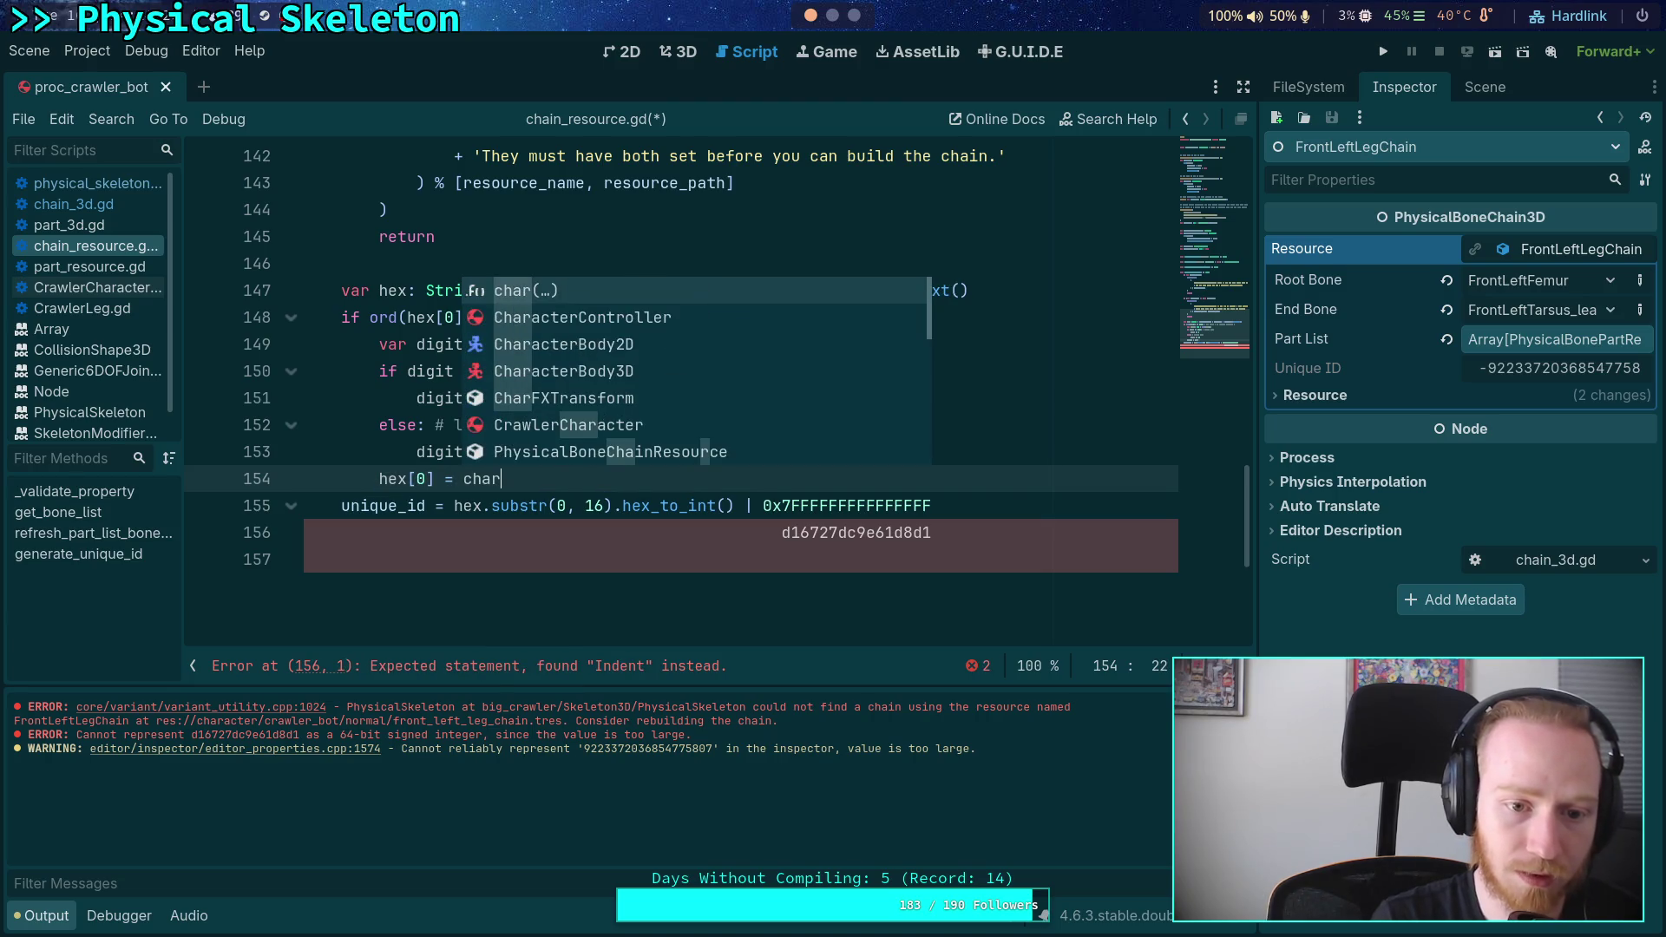
text((digit))
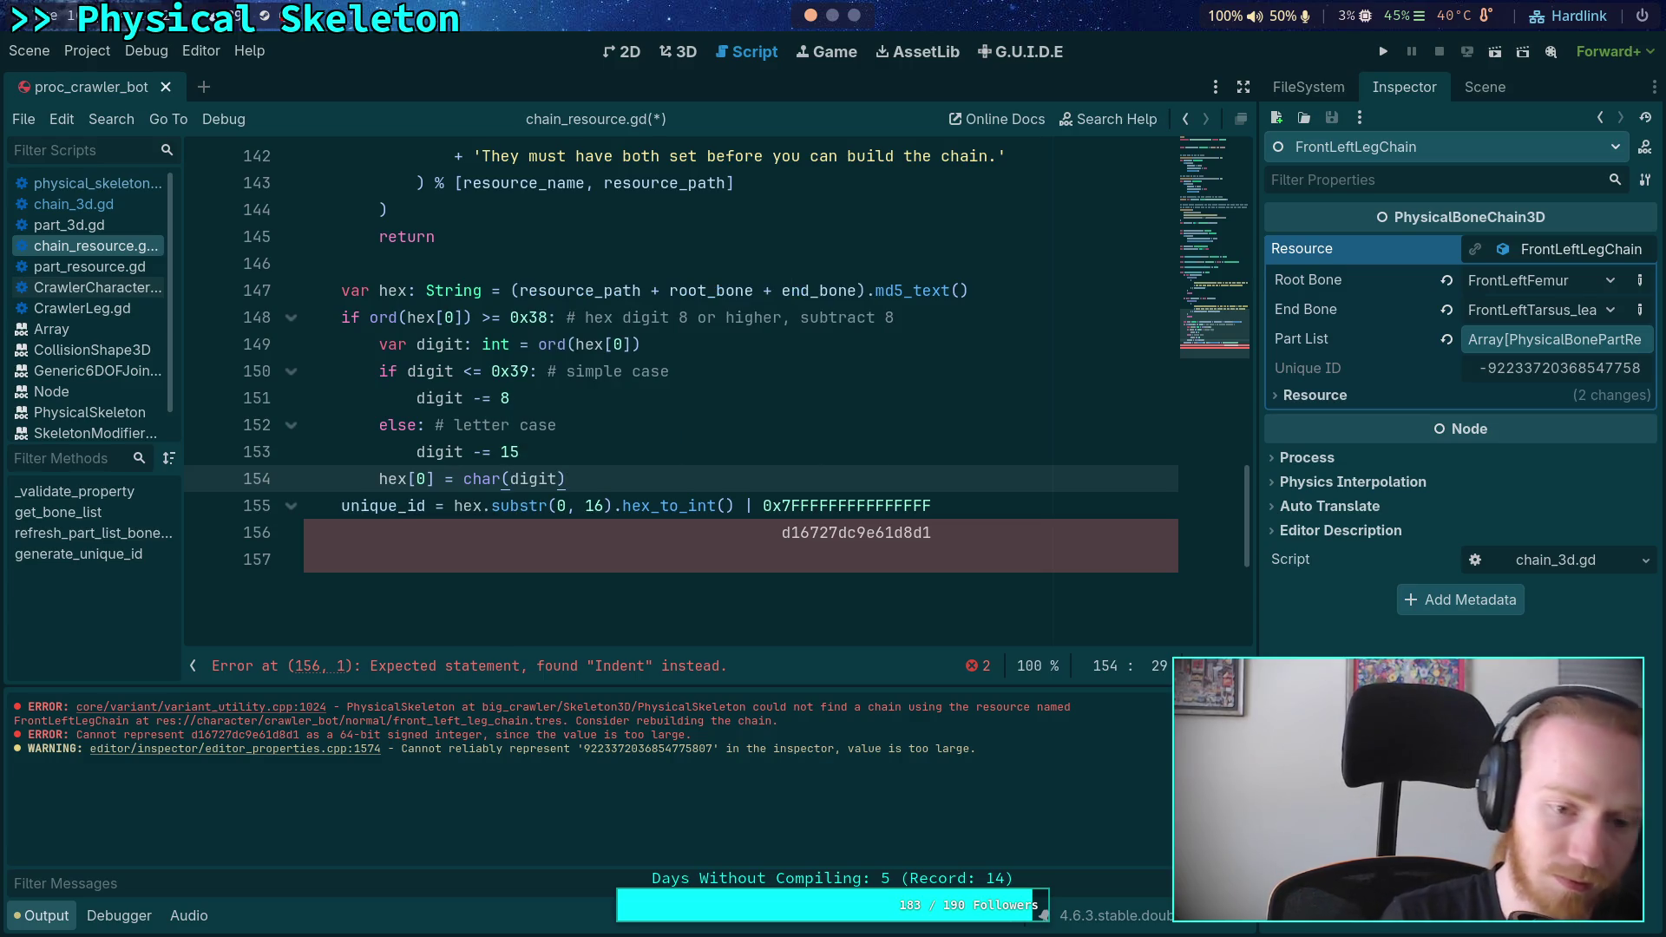
key(ctrl+s)
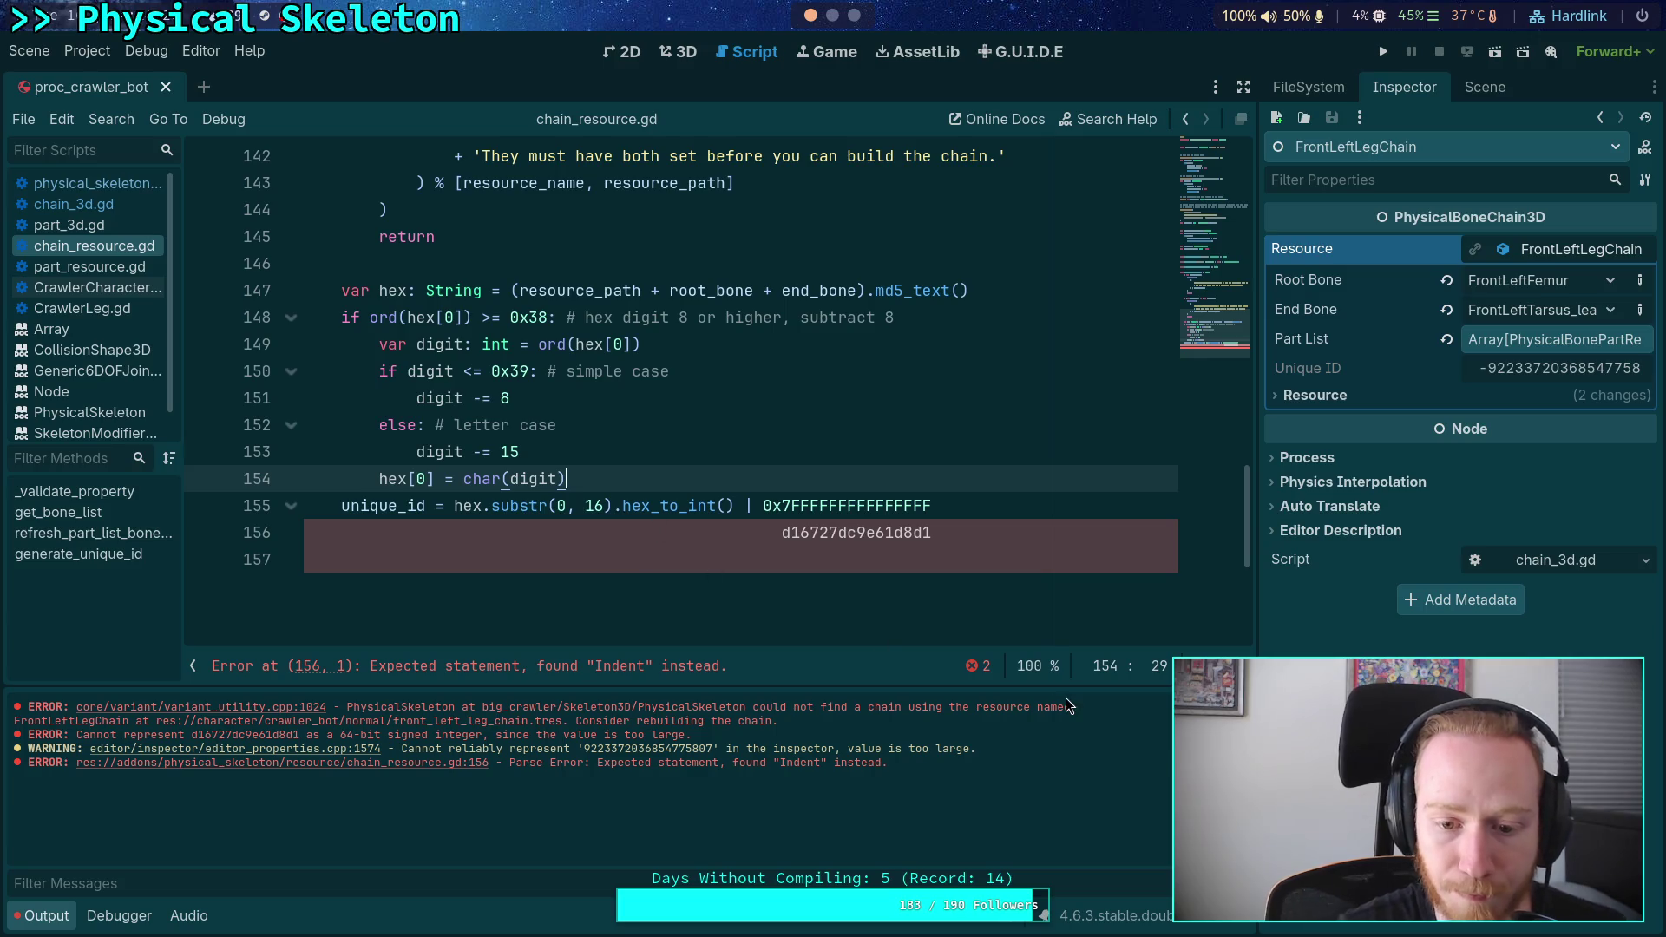
- Delete the stray pasted hash line and clear the Output log
drag(952, 570, 983, 517)
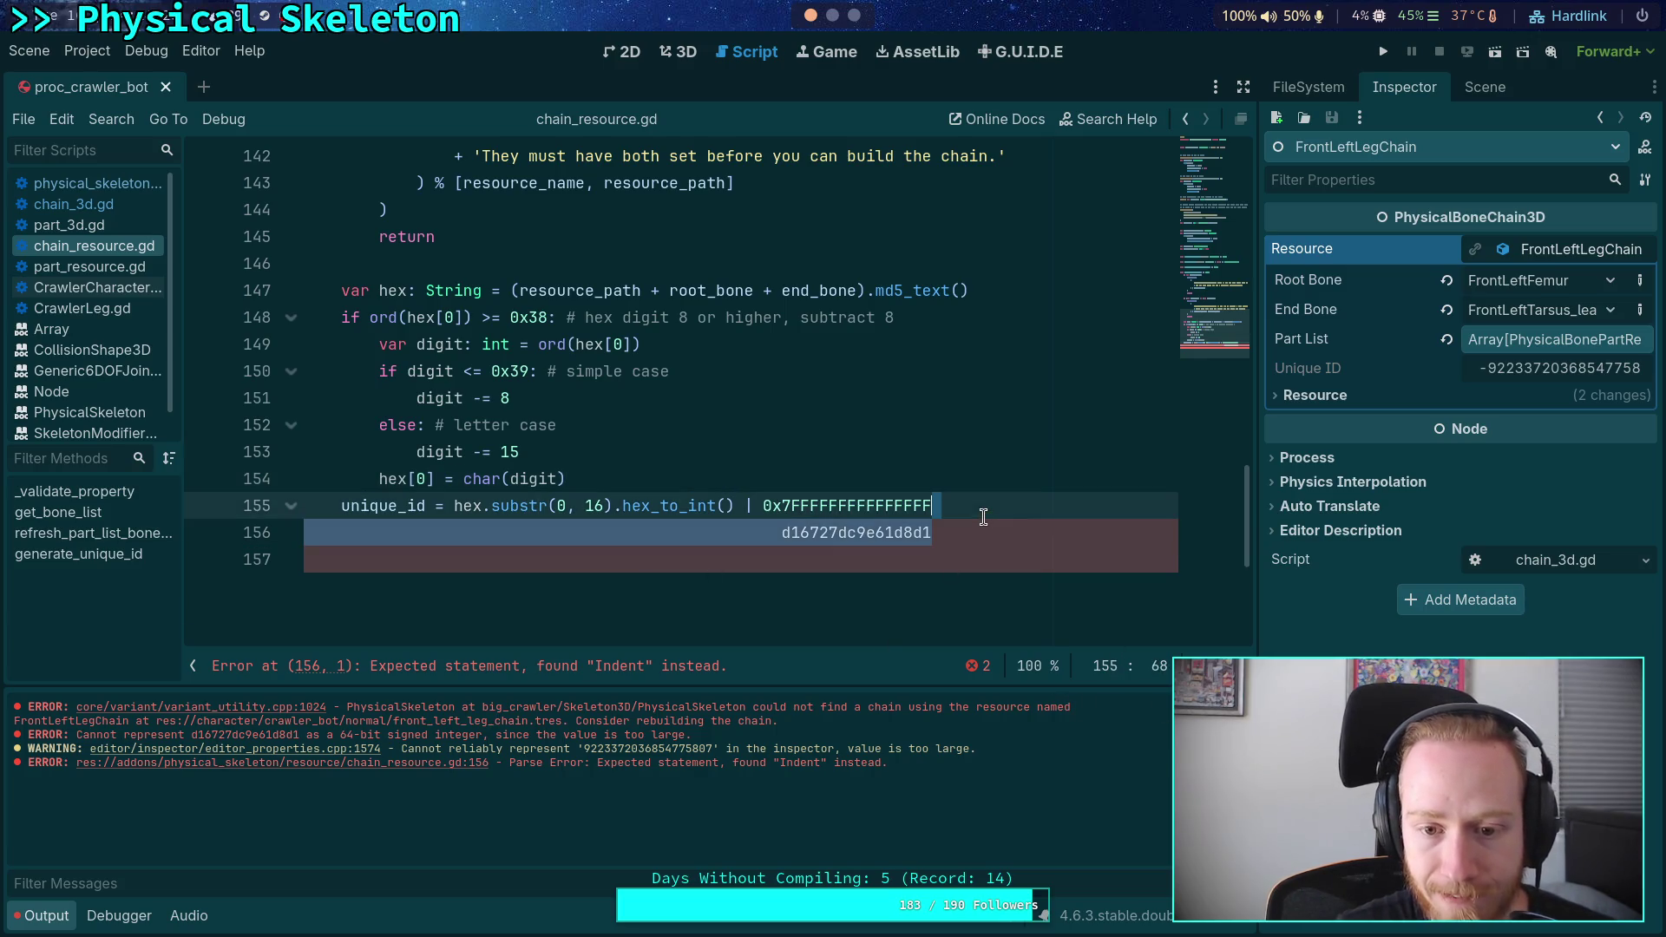
key(BackSpace)
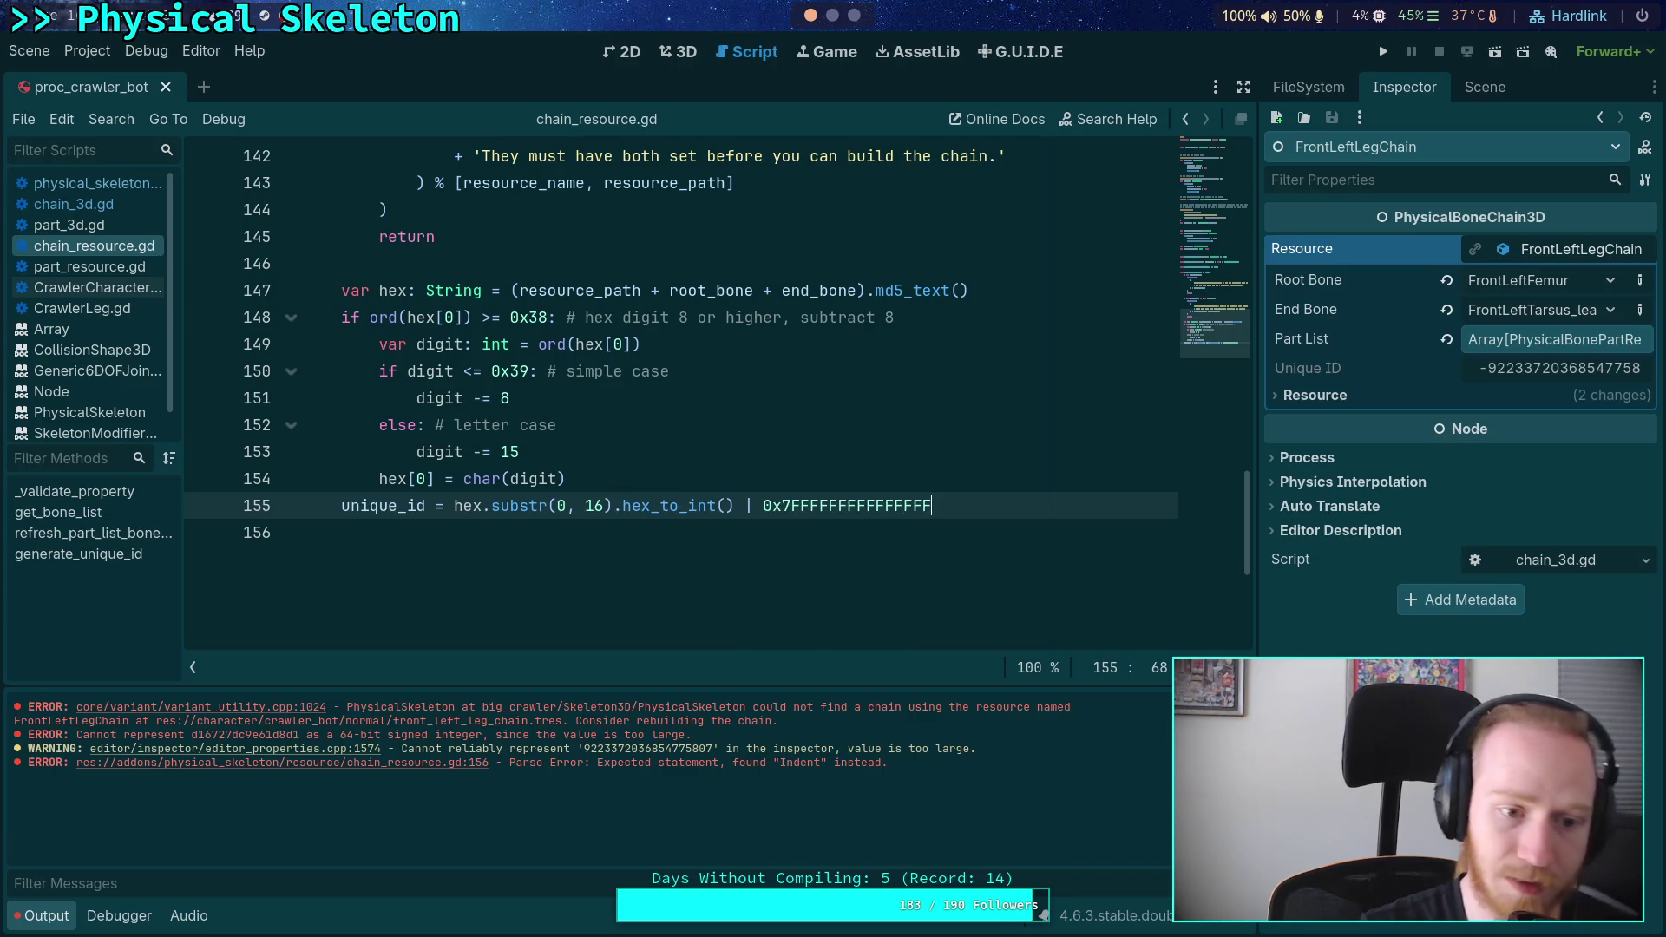
key(ctrl+alt+k)
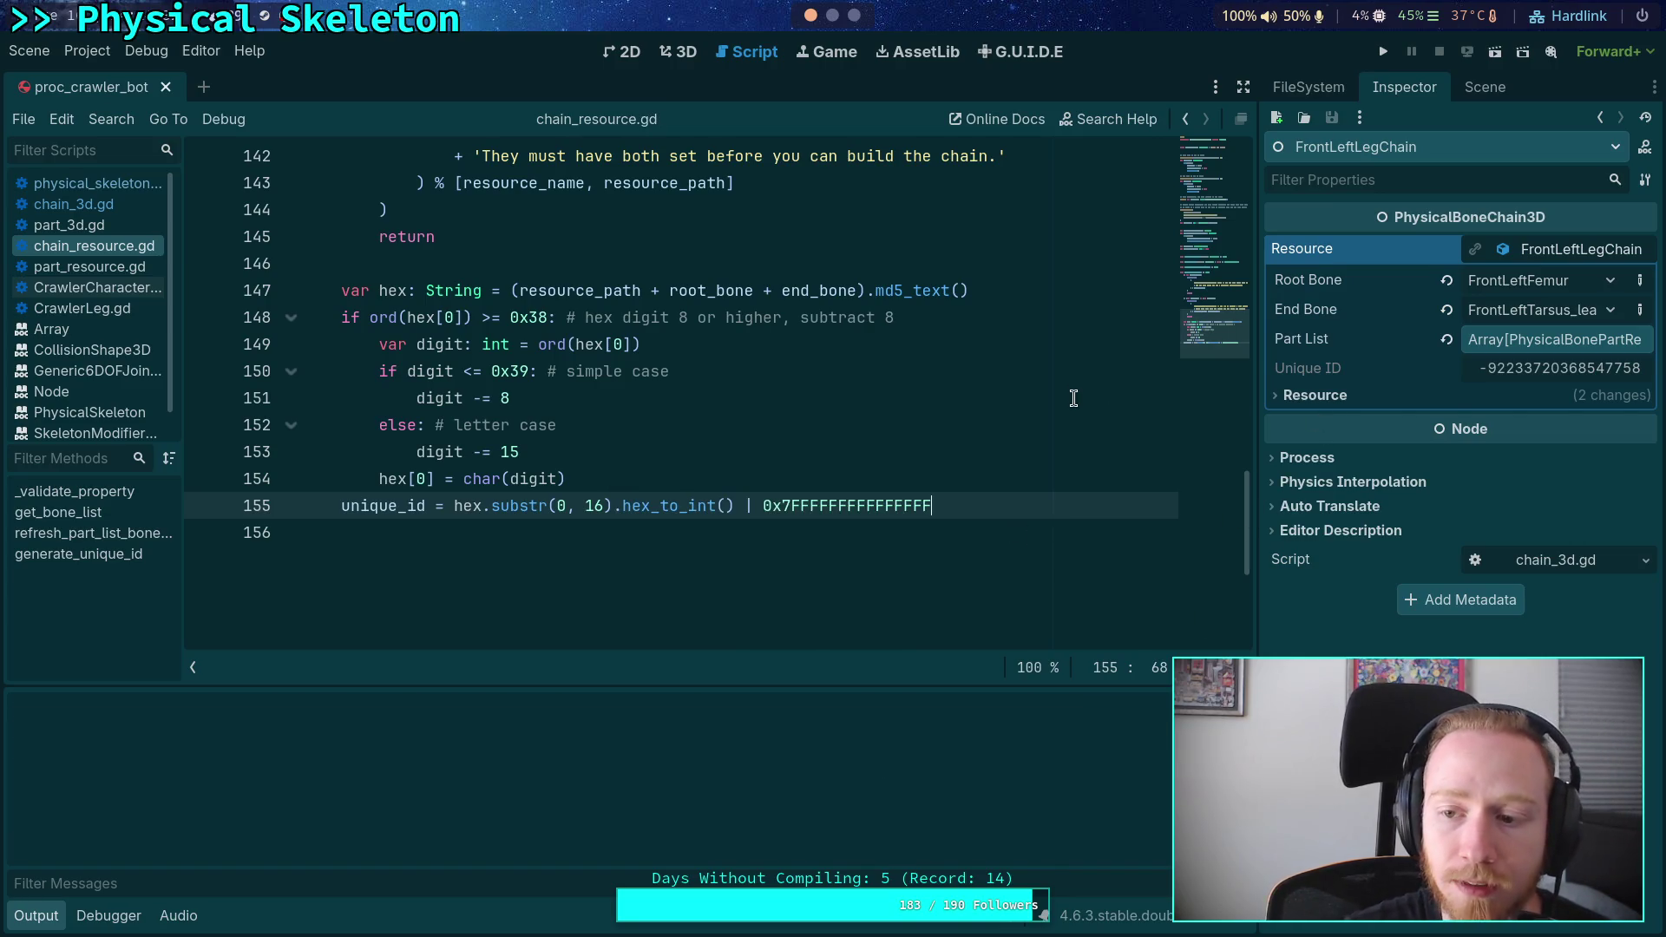
- Comment out the '| PROPERTY_USAGE_READ_ONLY' flag in unique_id's export on line 45
scroll(767, 420, up, 7)
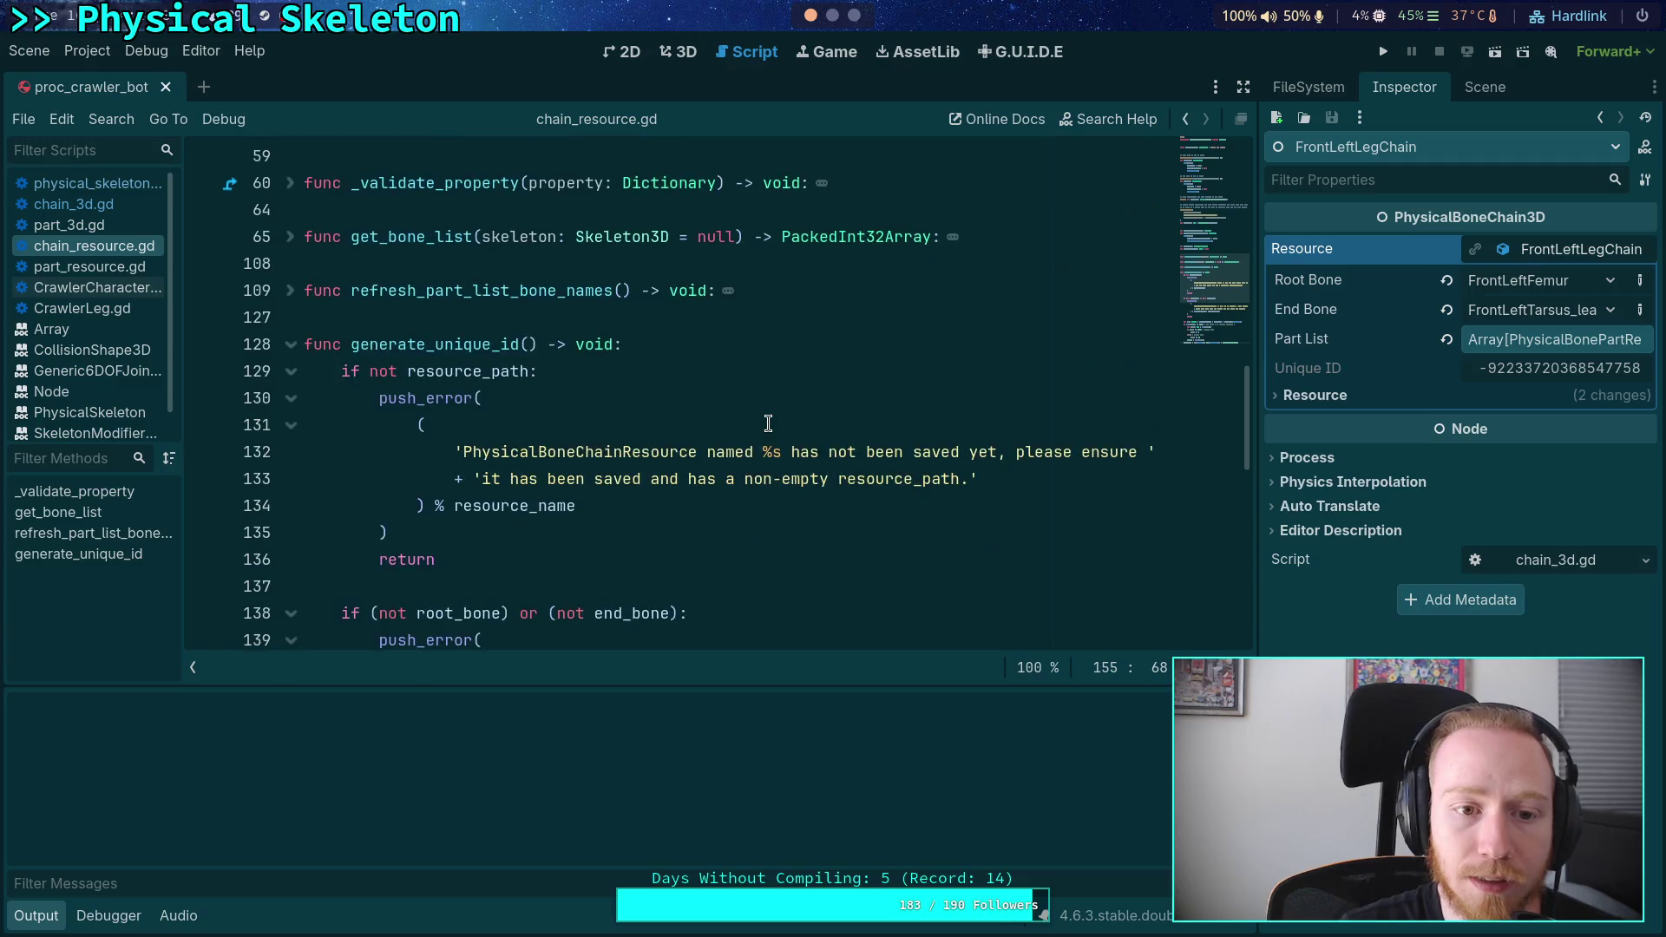
scroll(681, 419, down, 5)
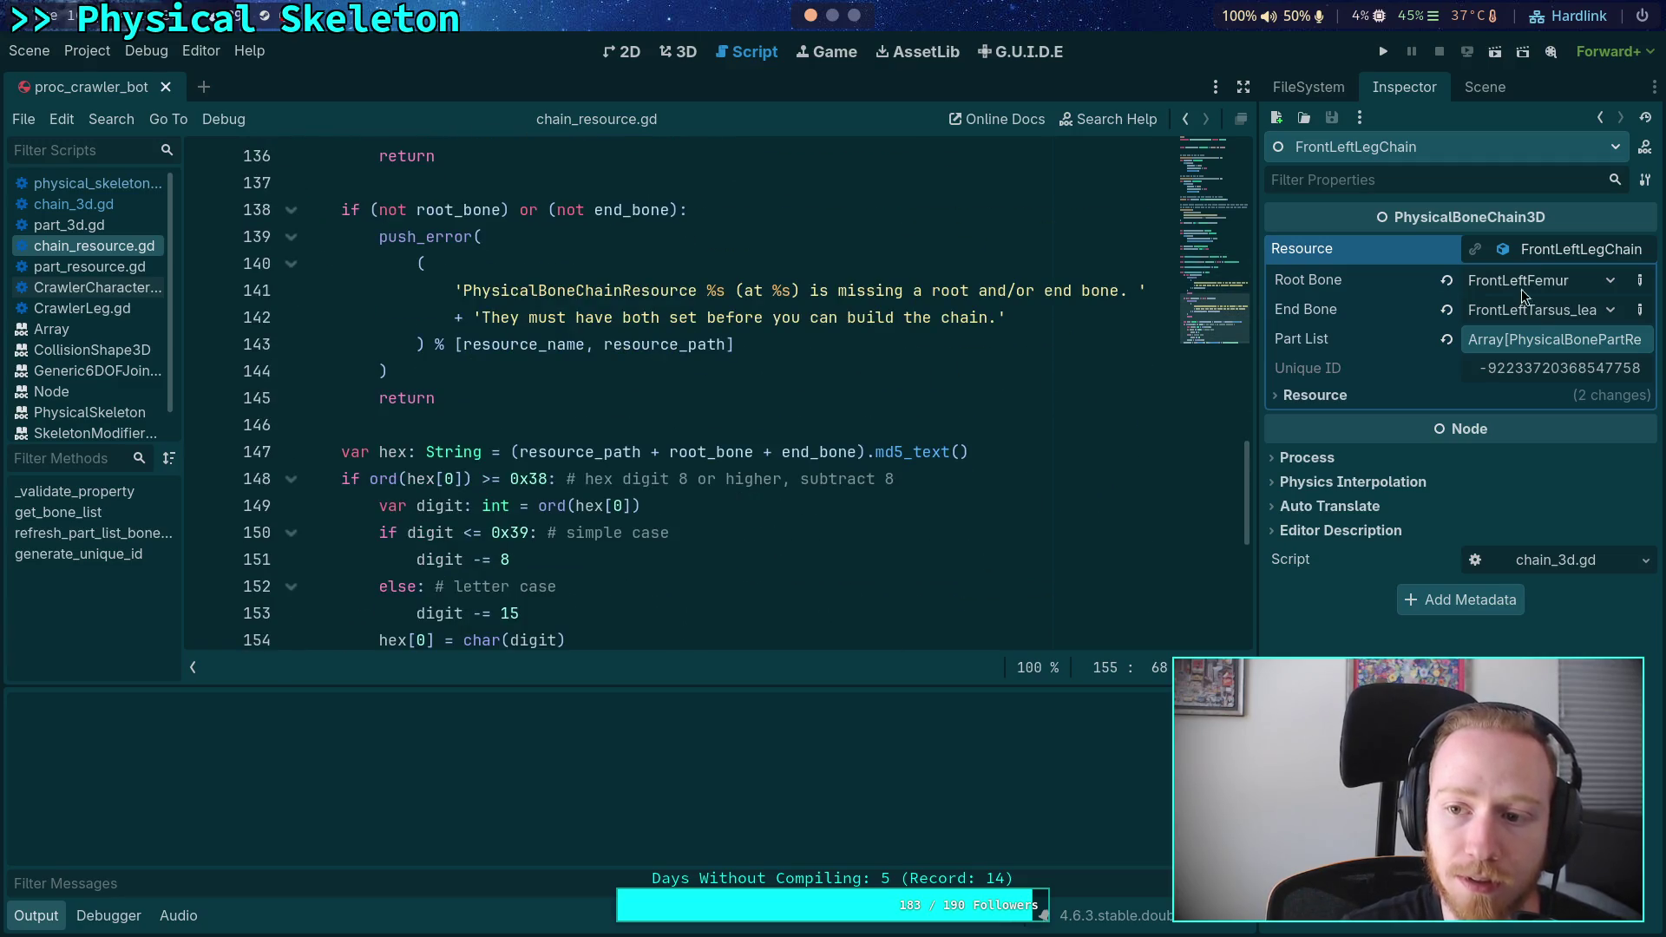
right_click(1309, 378)
click(674, 354)
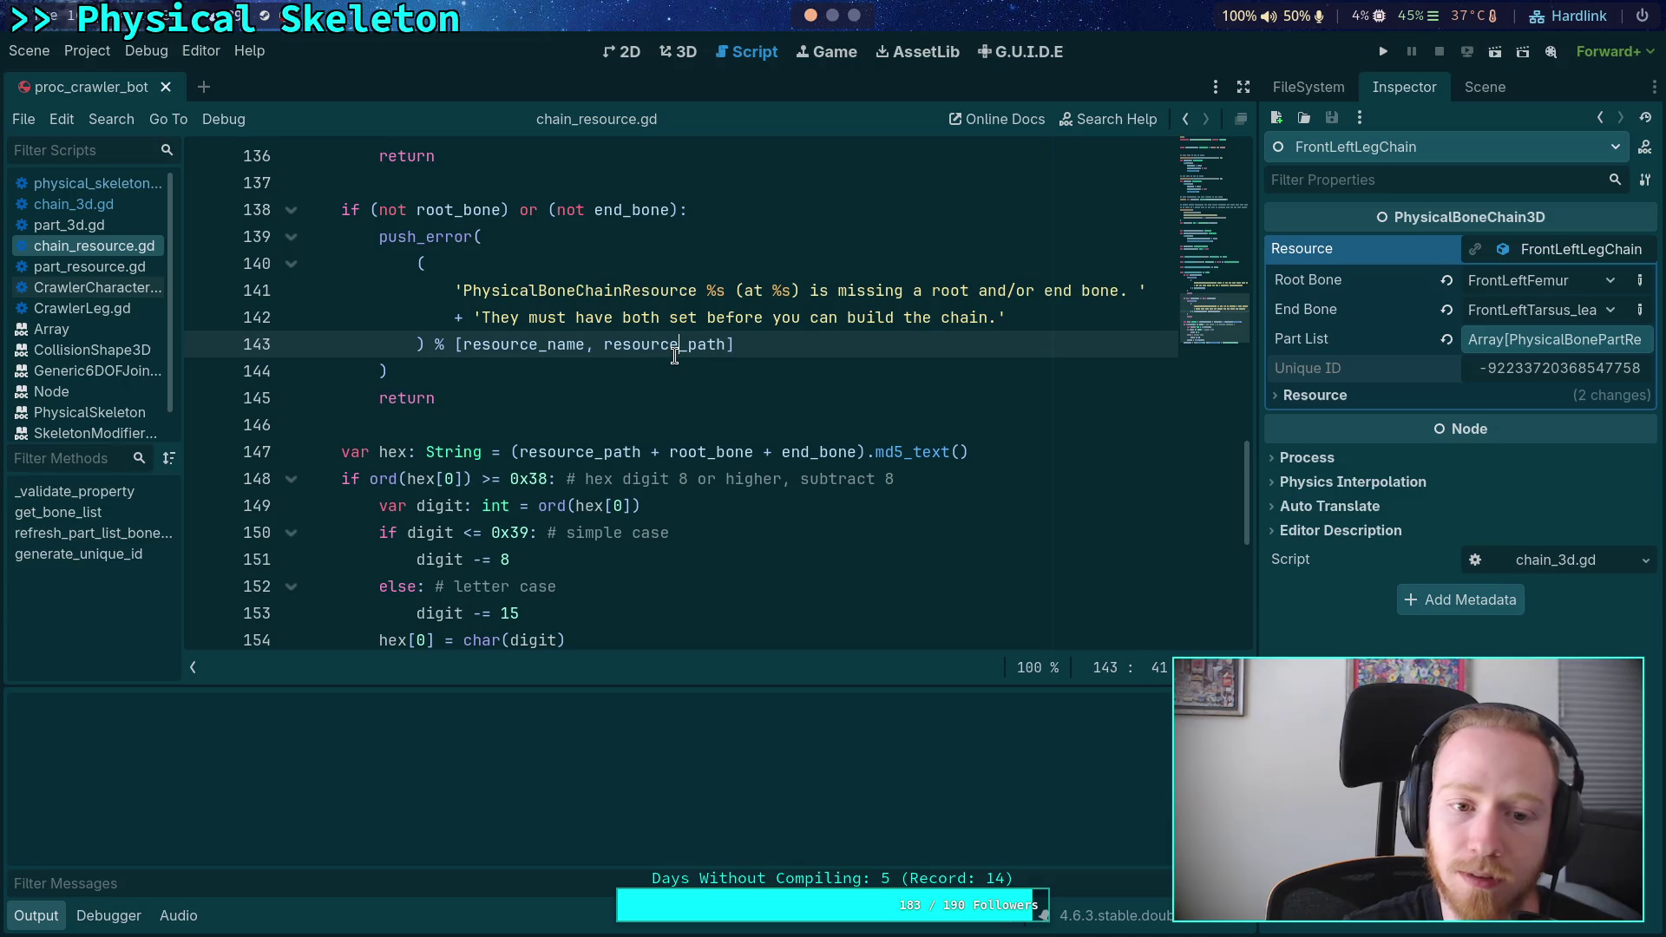
scroll(675, 357, up, 10)
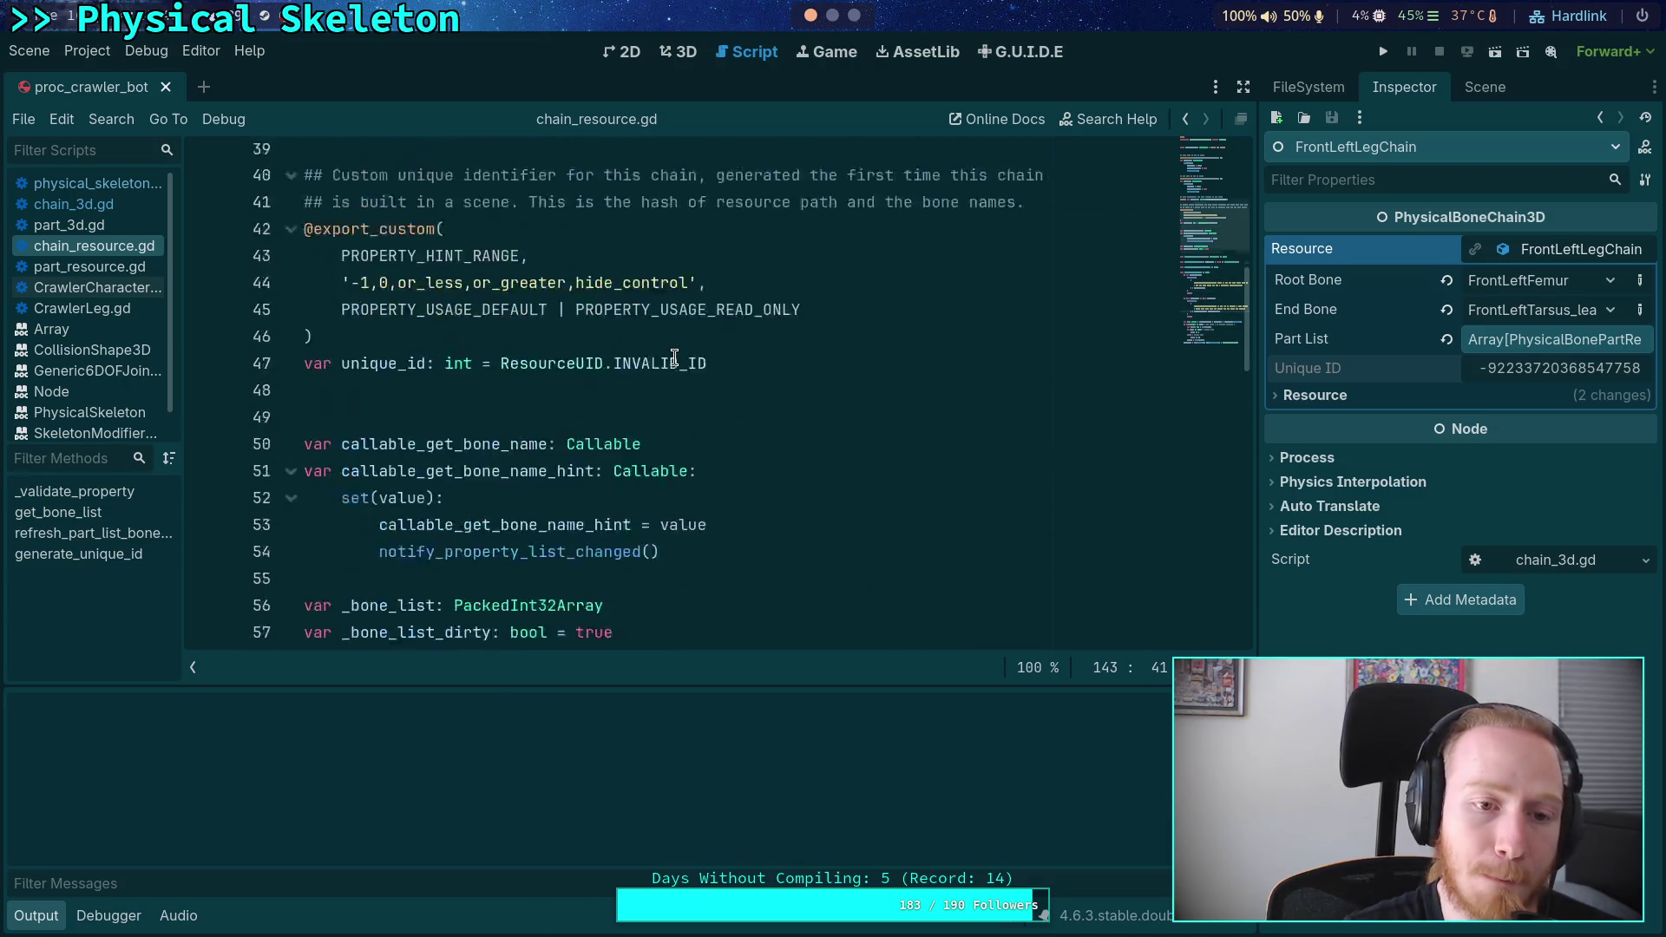
scroll(675, 356, up, 1)
scroll(674, 357, down, 3)
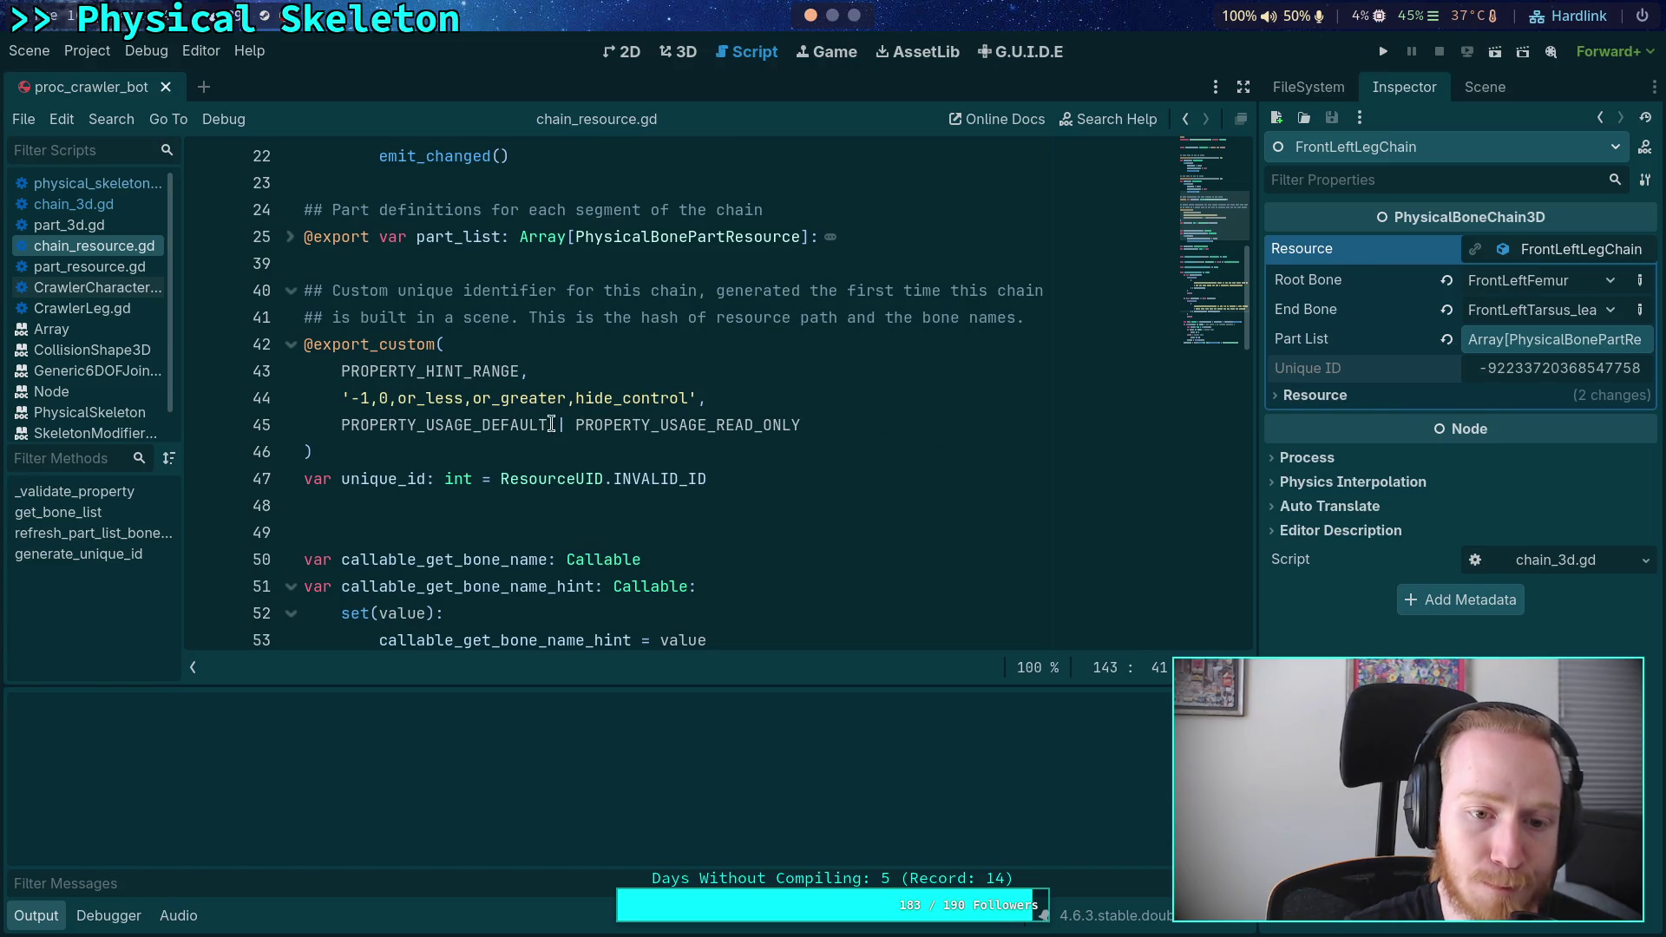
click(555, 425)
text(#)
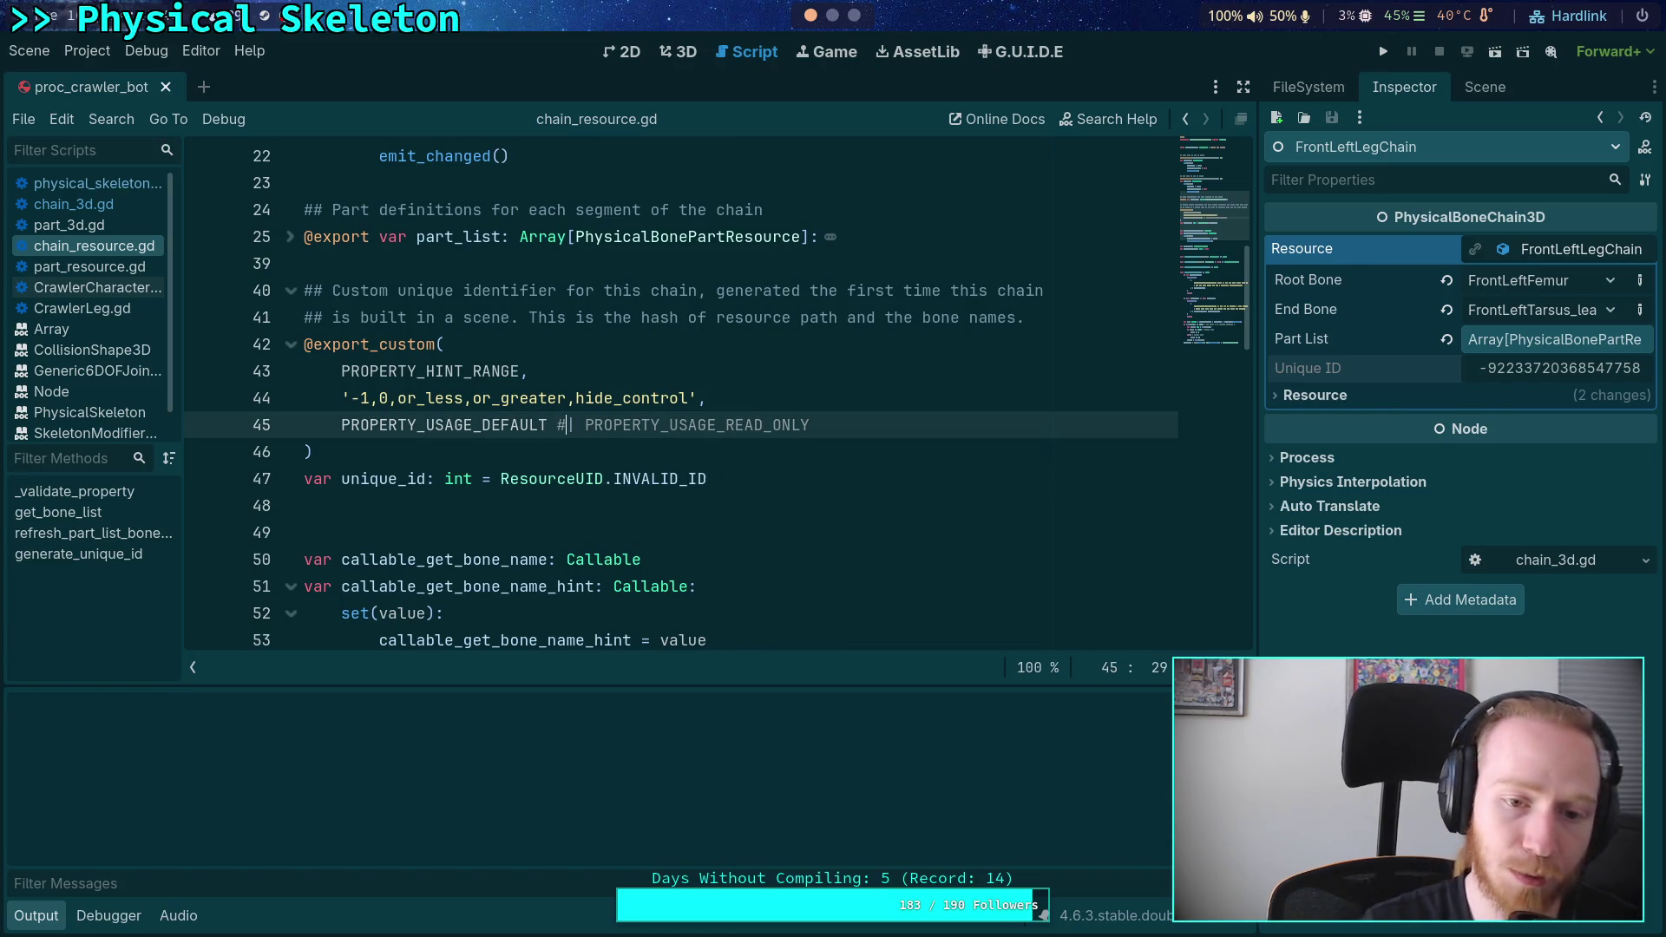
- Set FrontLeftLegChain's Unique ID to -1 in the Inspector
click(1485, 87)
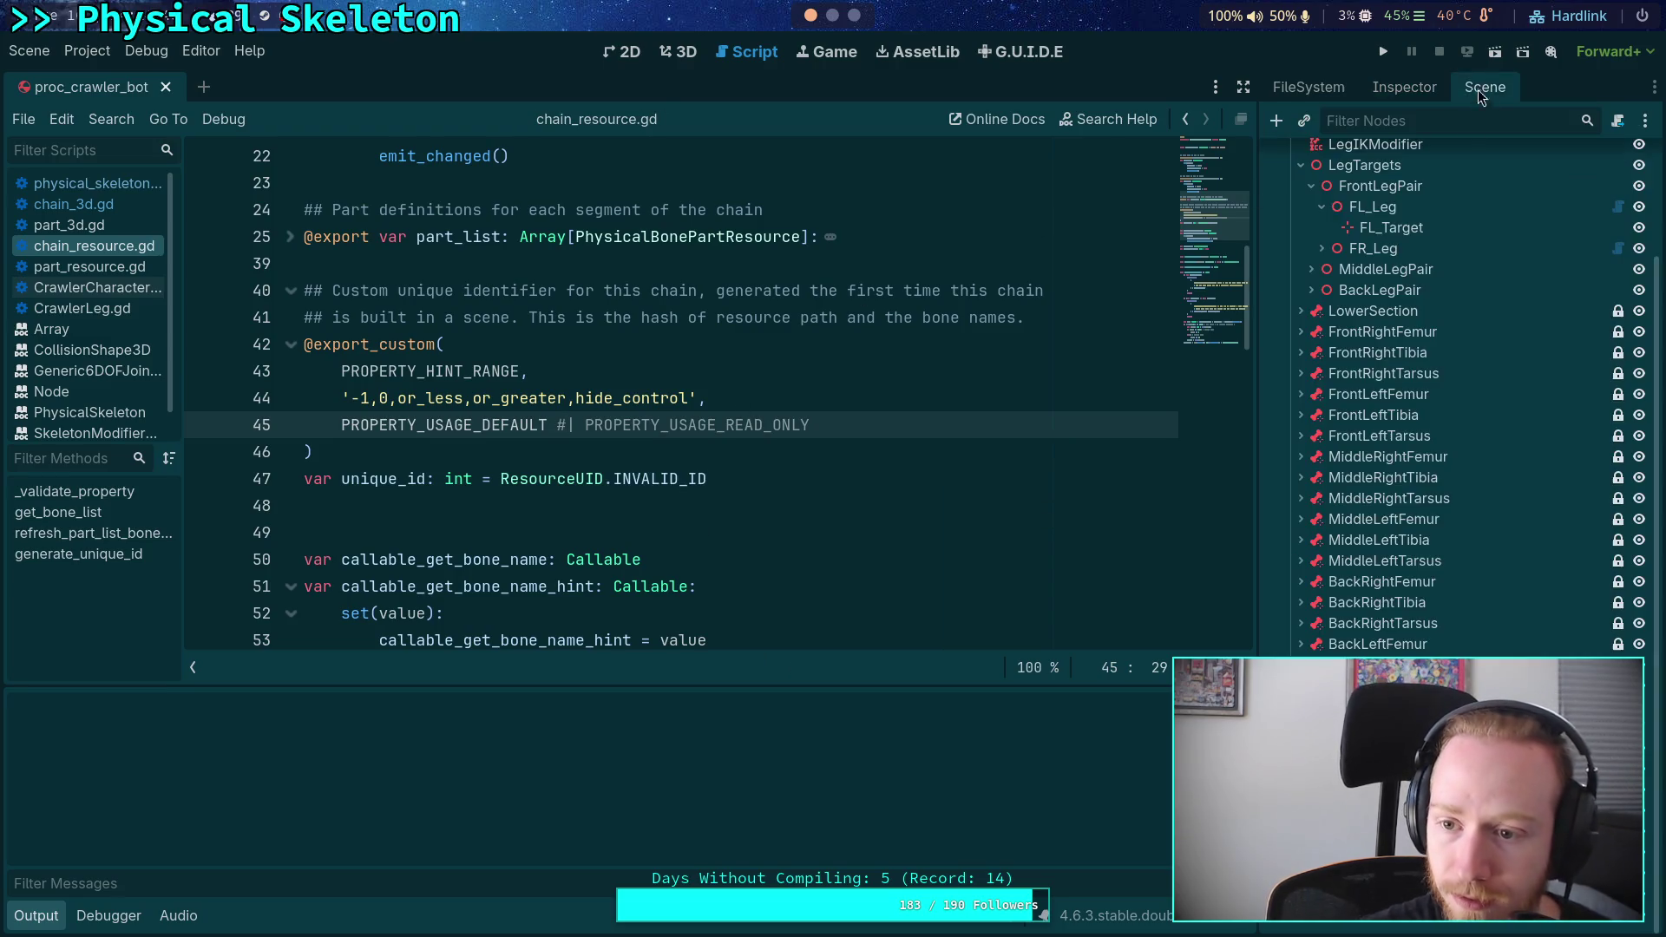
click(1405, 87)
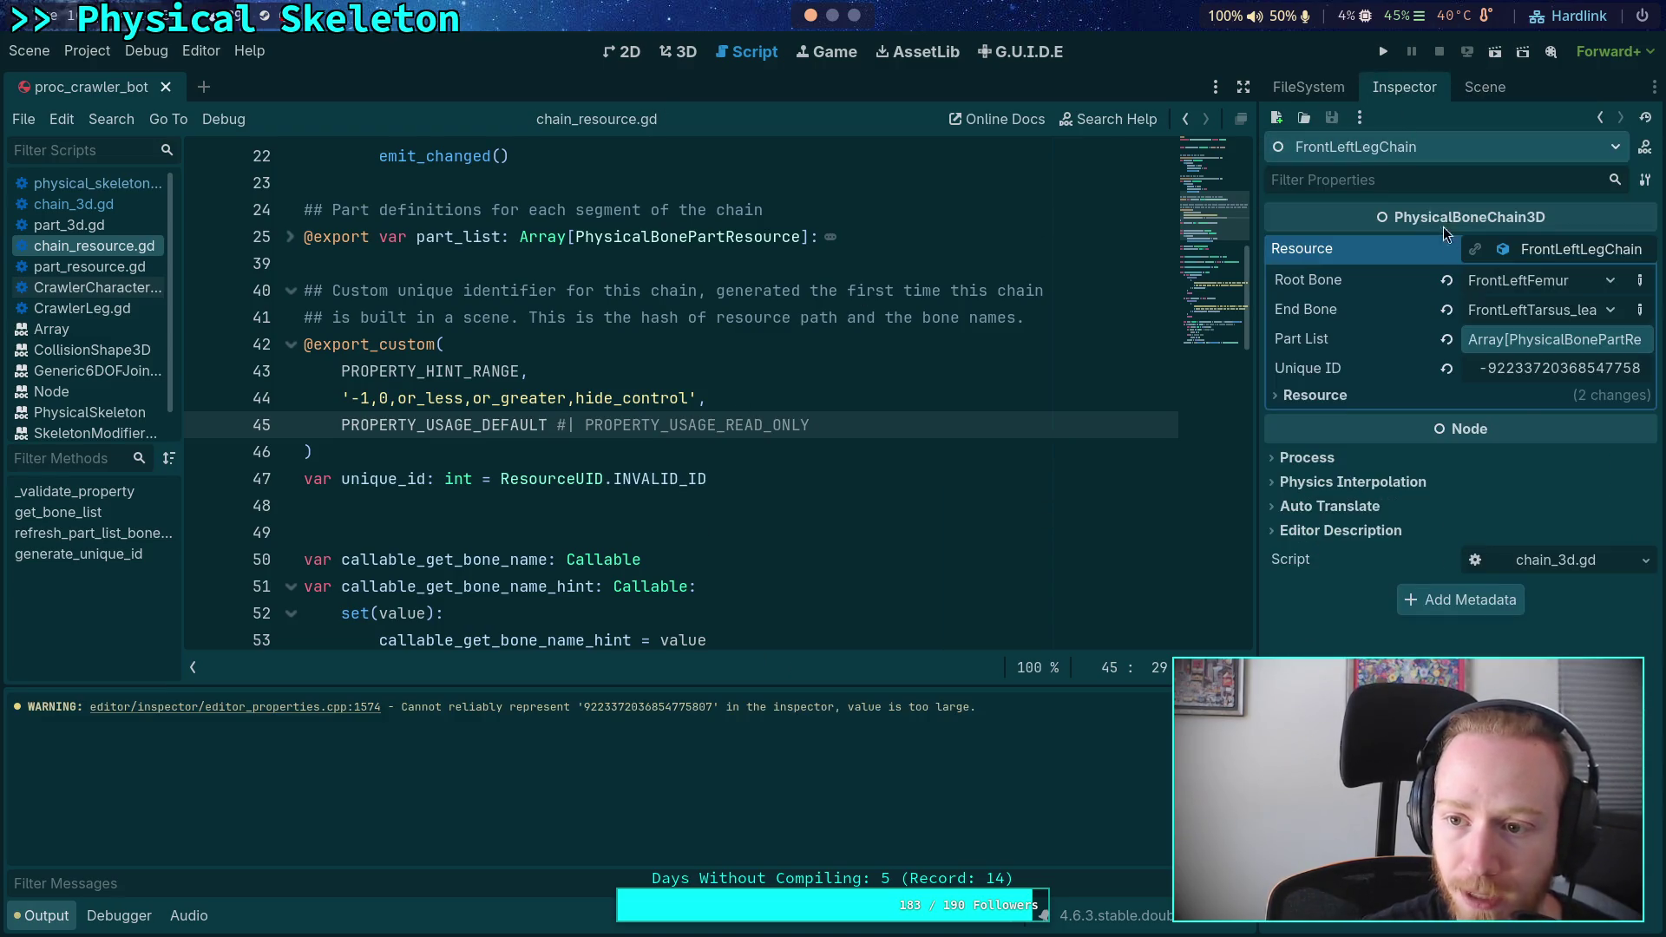
click(1540, 377)
text(-1)
key(Return)
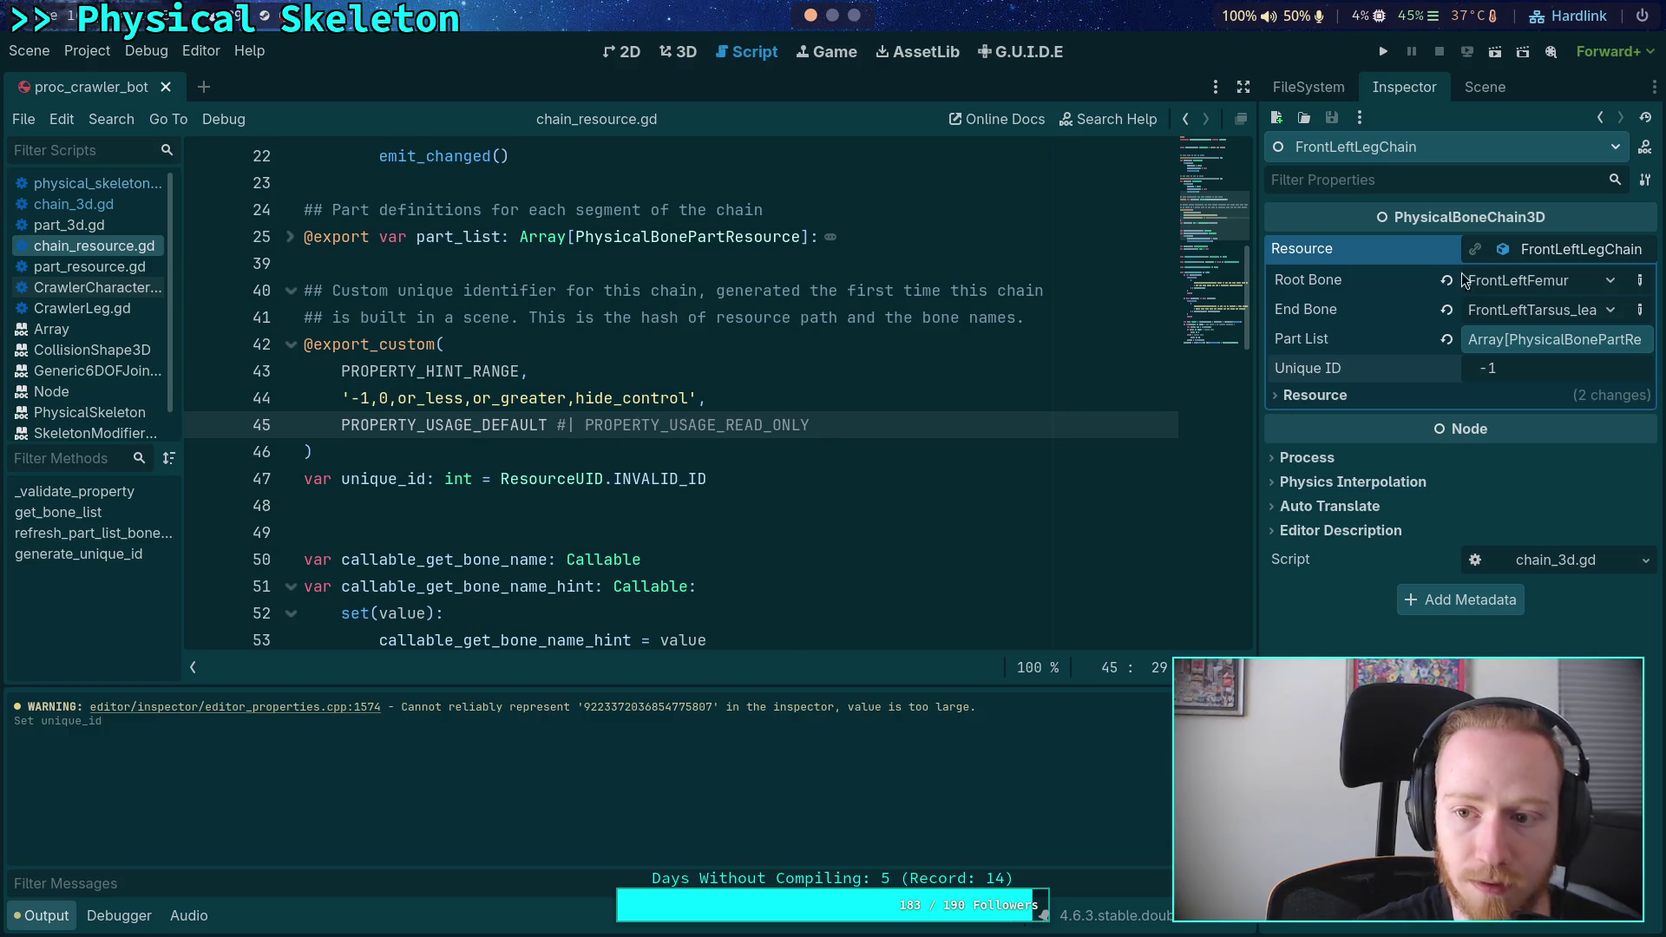
- Edit and save the front_left_leg_chain.tres resource
click(1562, 250)
click(1562, 250)
right_click(1536, 252)
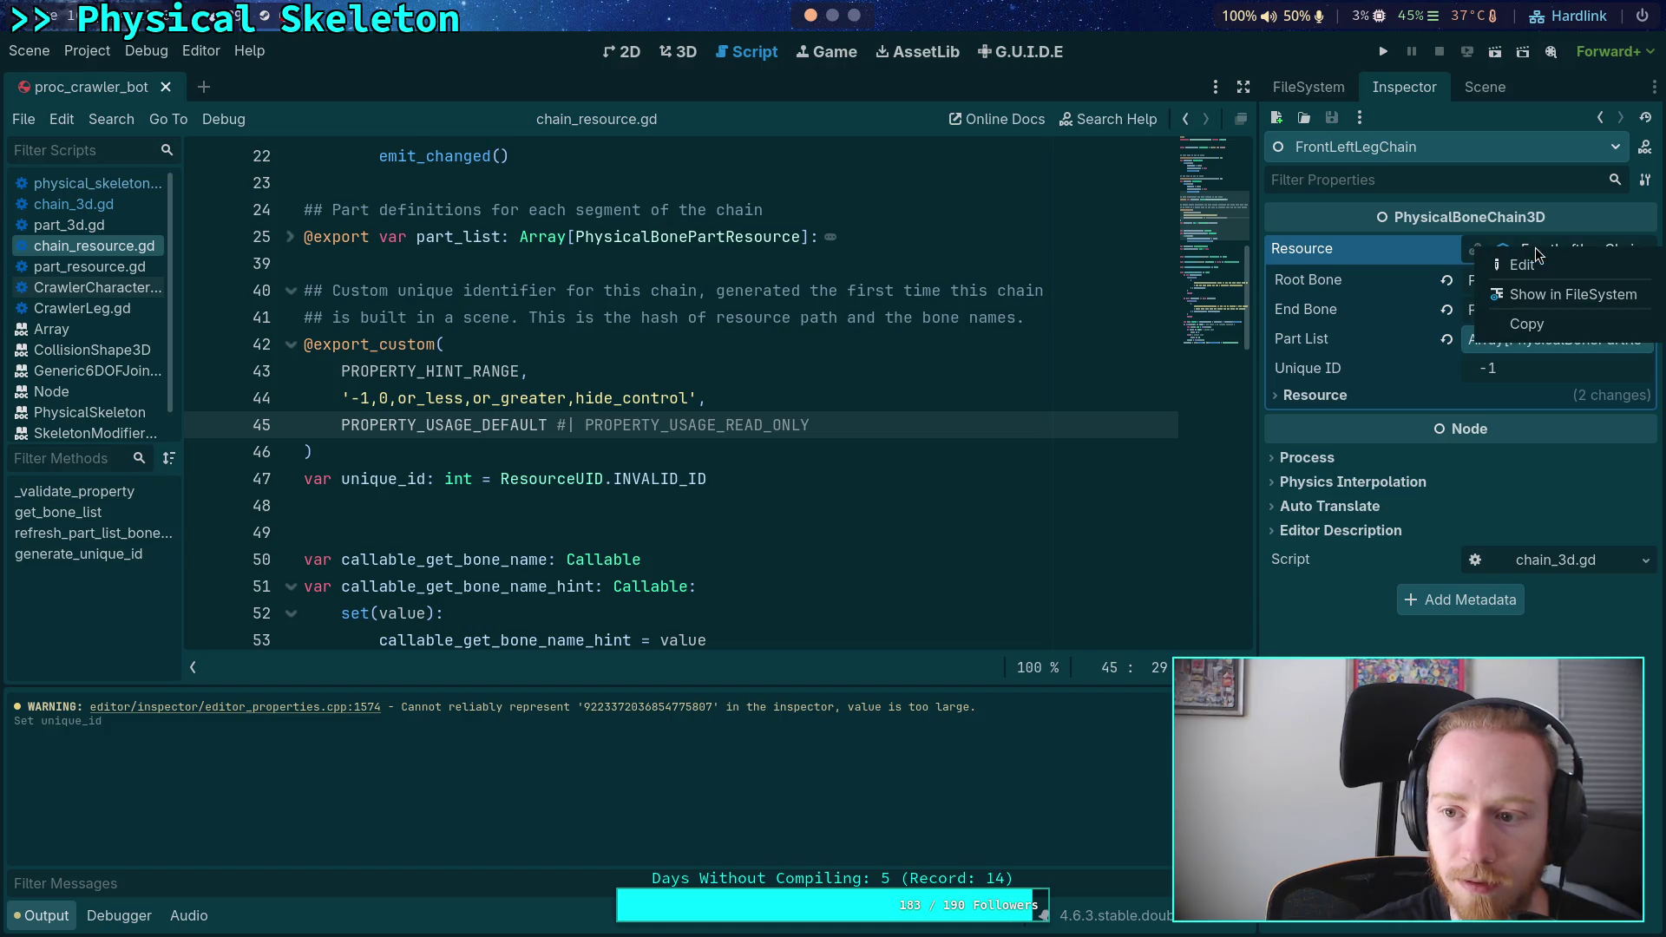
click(1526, 262)
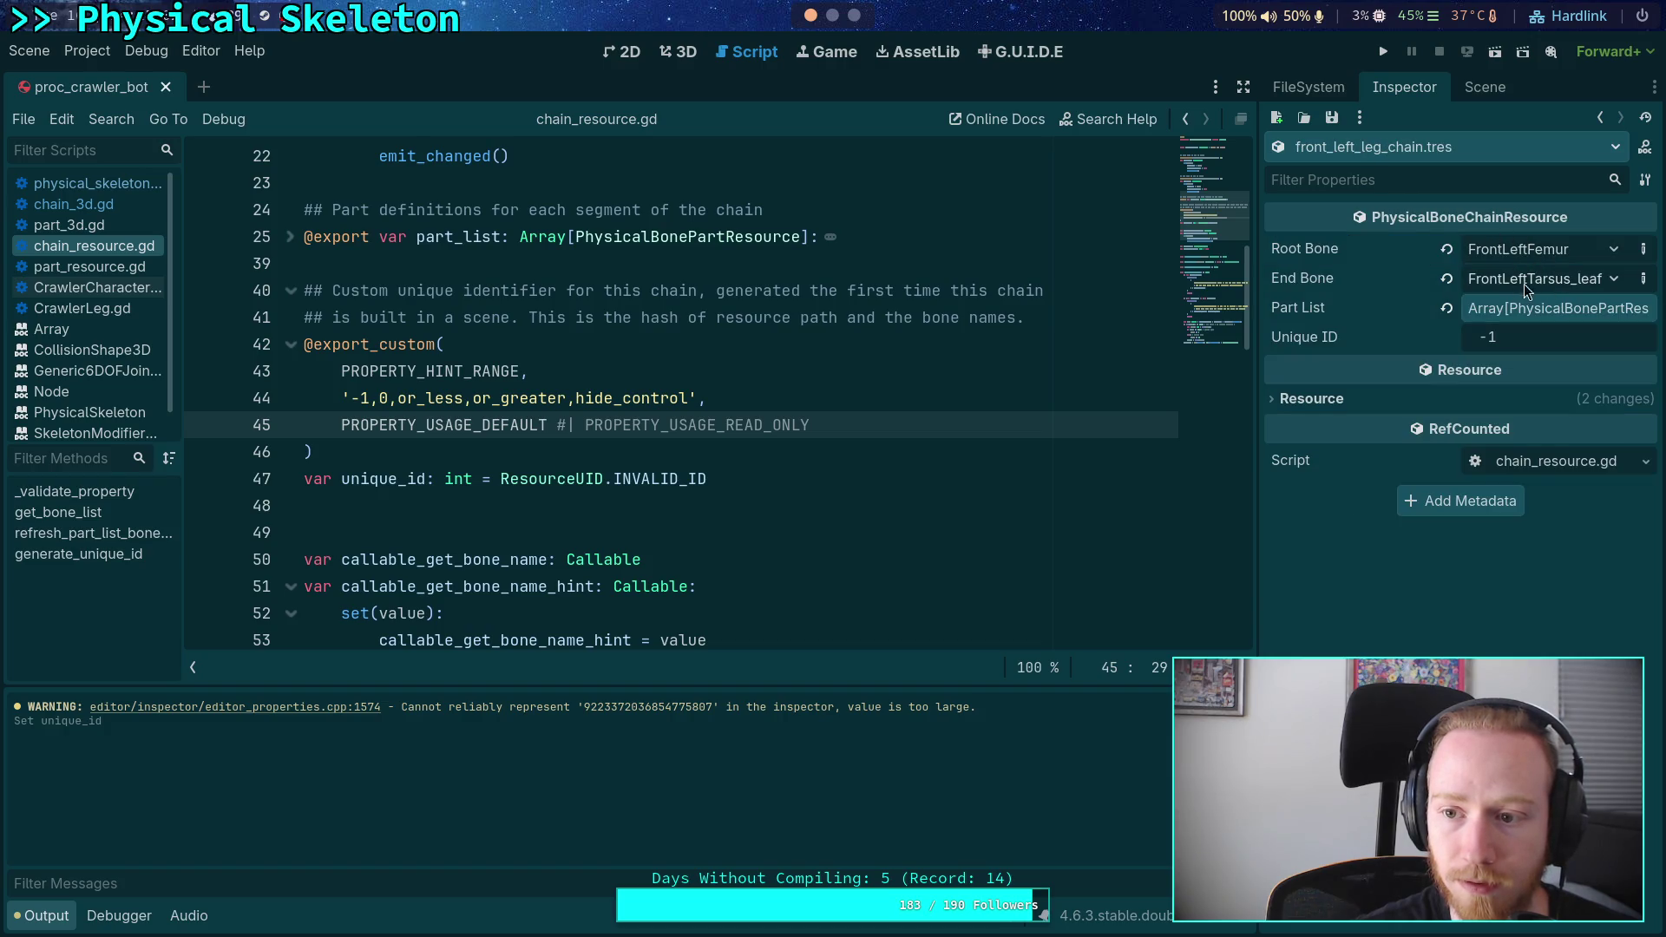
click(1332, 117)
click(1359, 140)
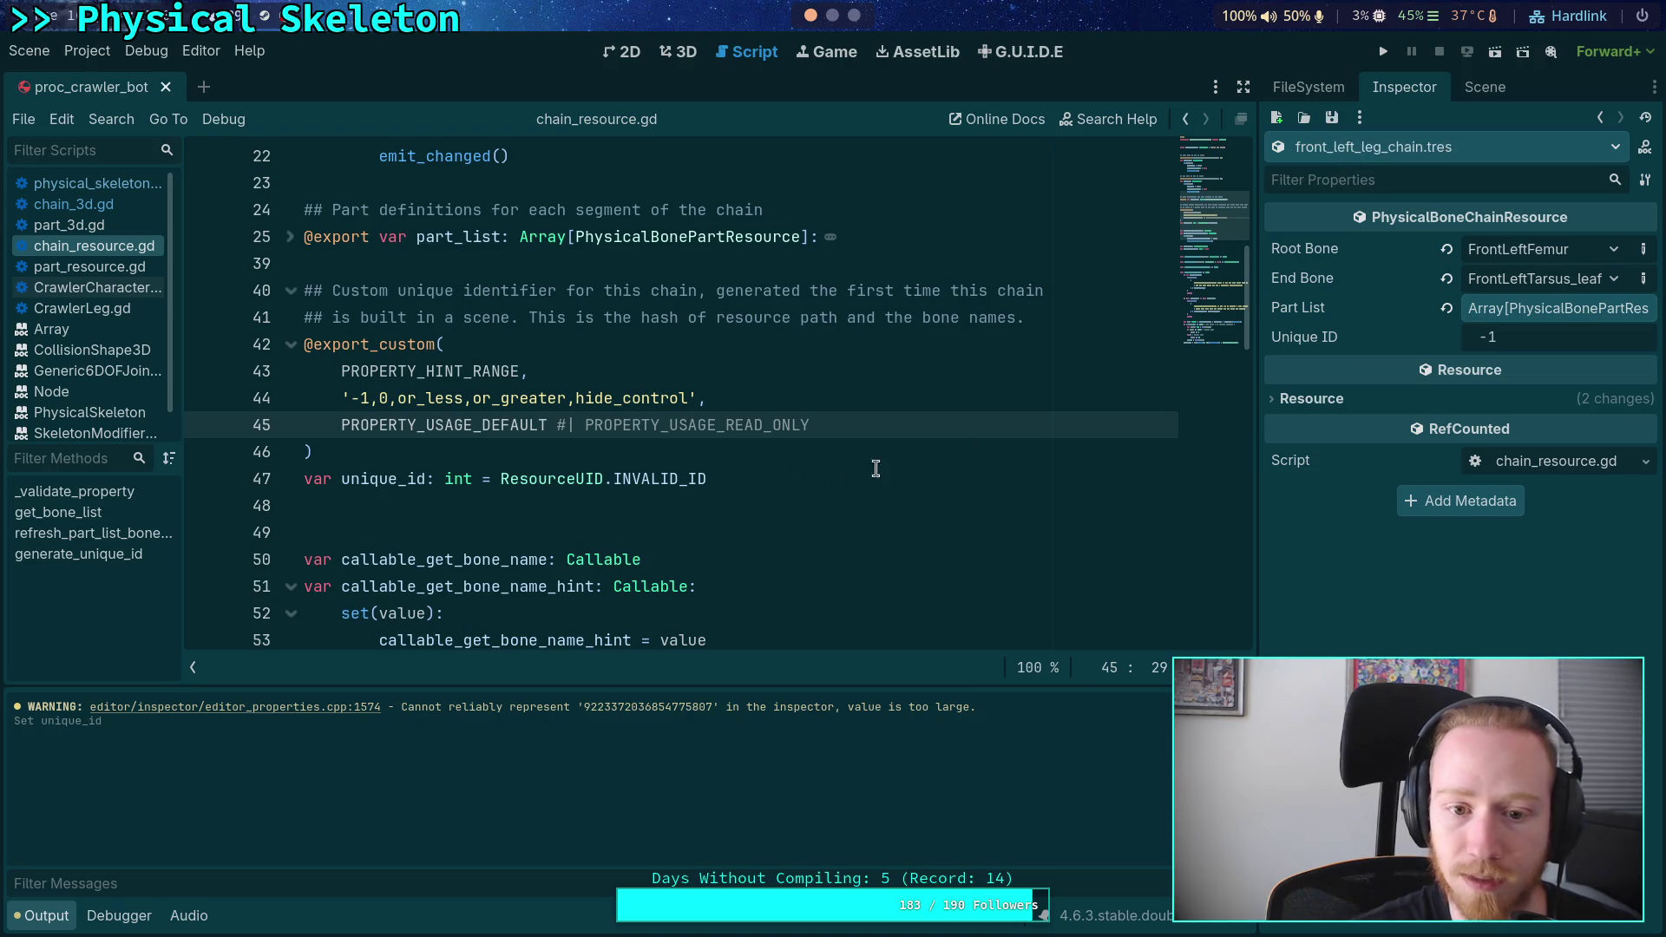
- Restore the read-only flag and reselect FrontLeftLegChain in the Inspector
key(BackSpace)
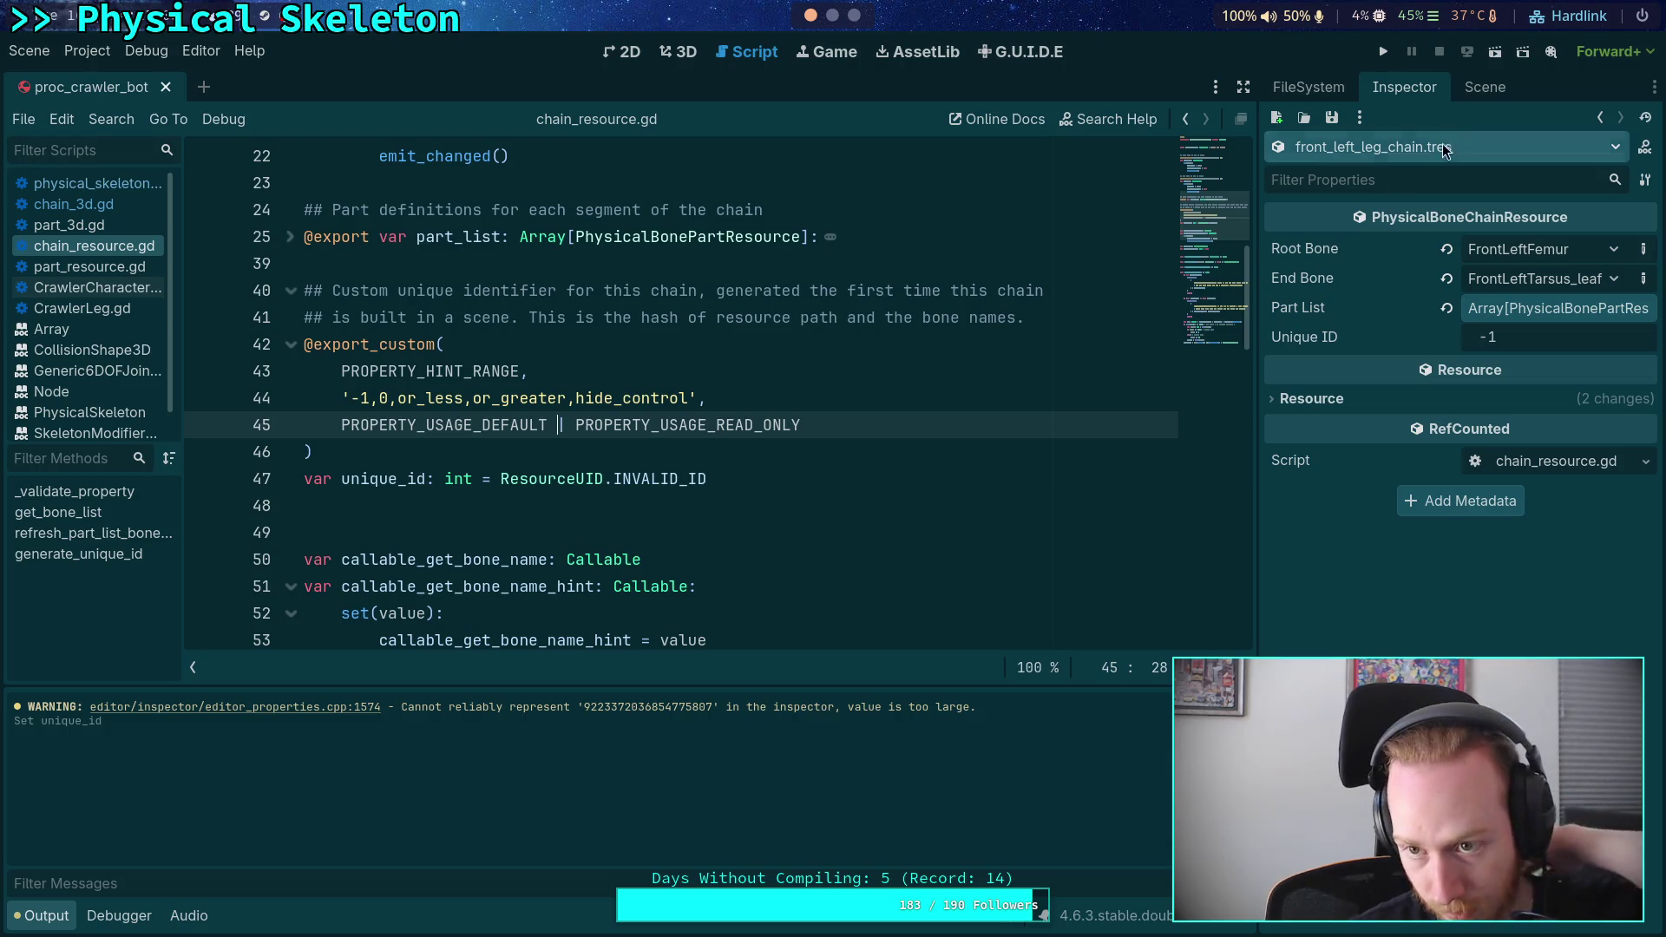
click(1485, 87)
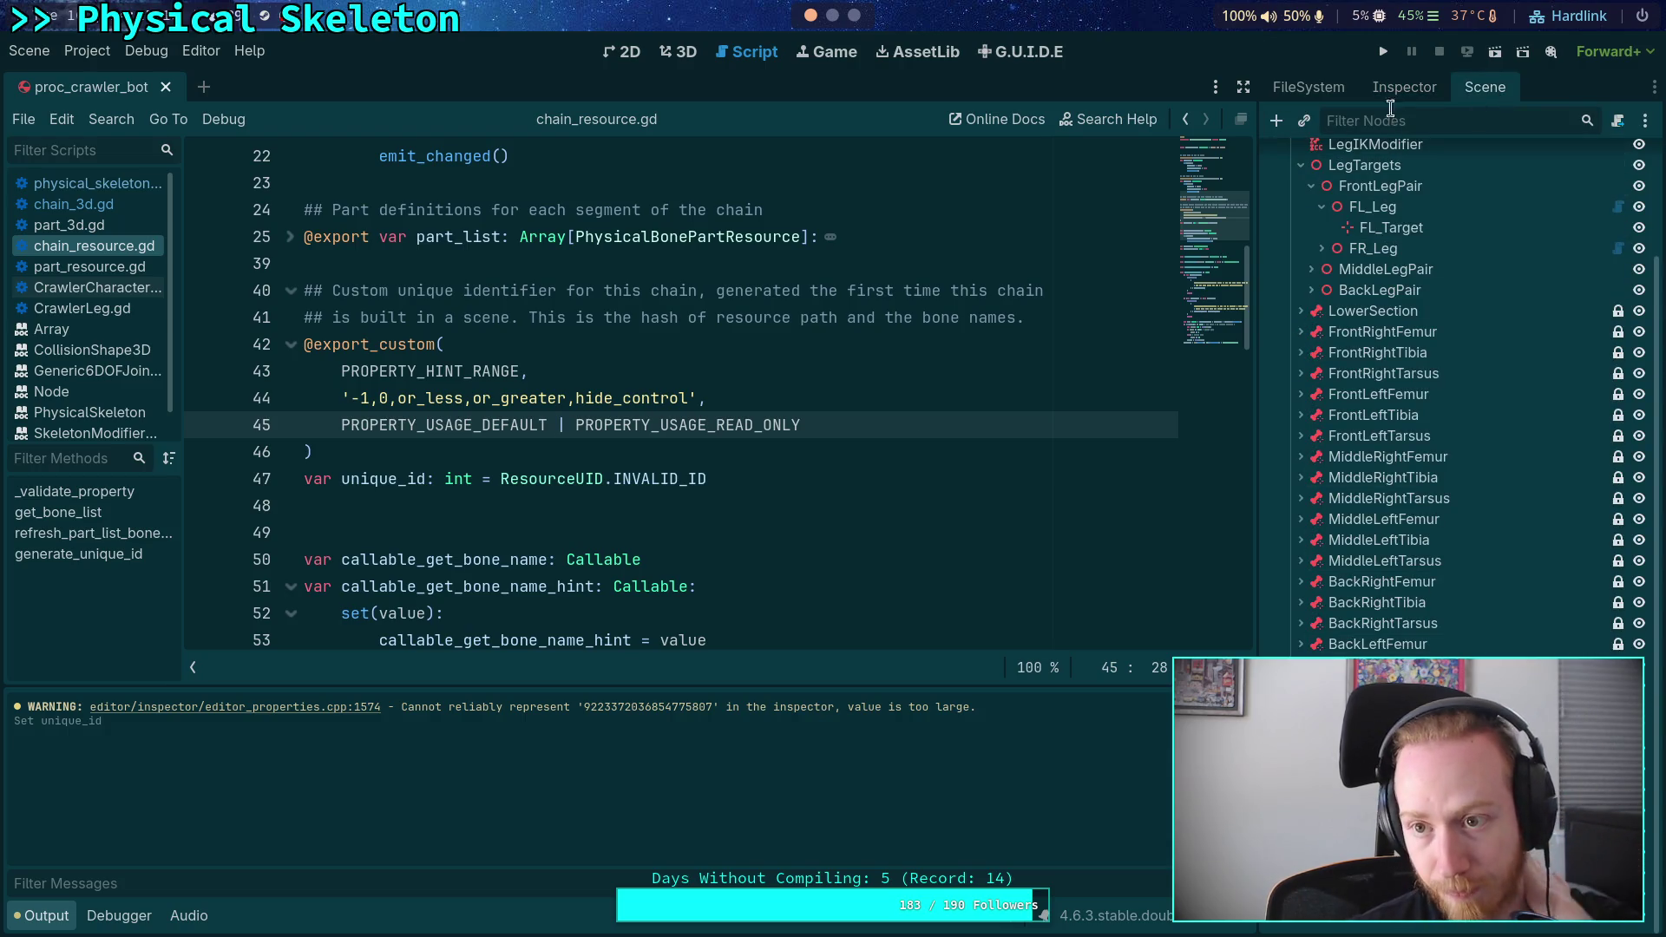
click(1413, 82)
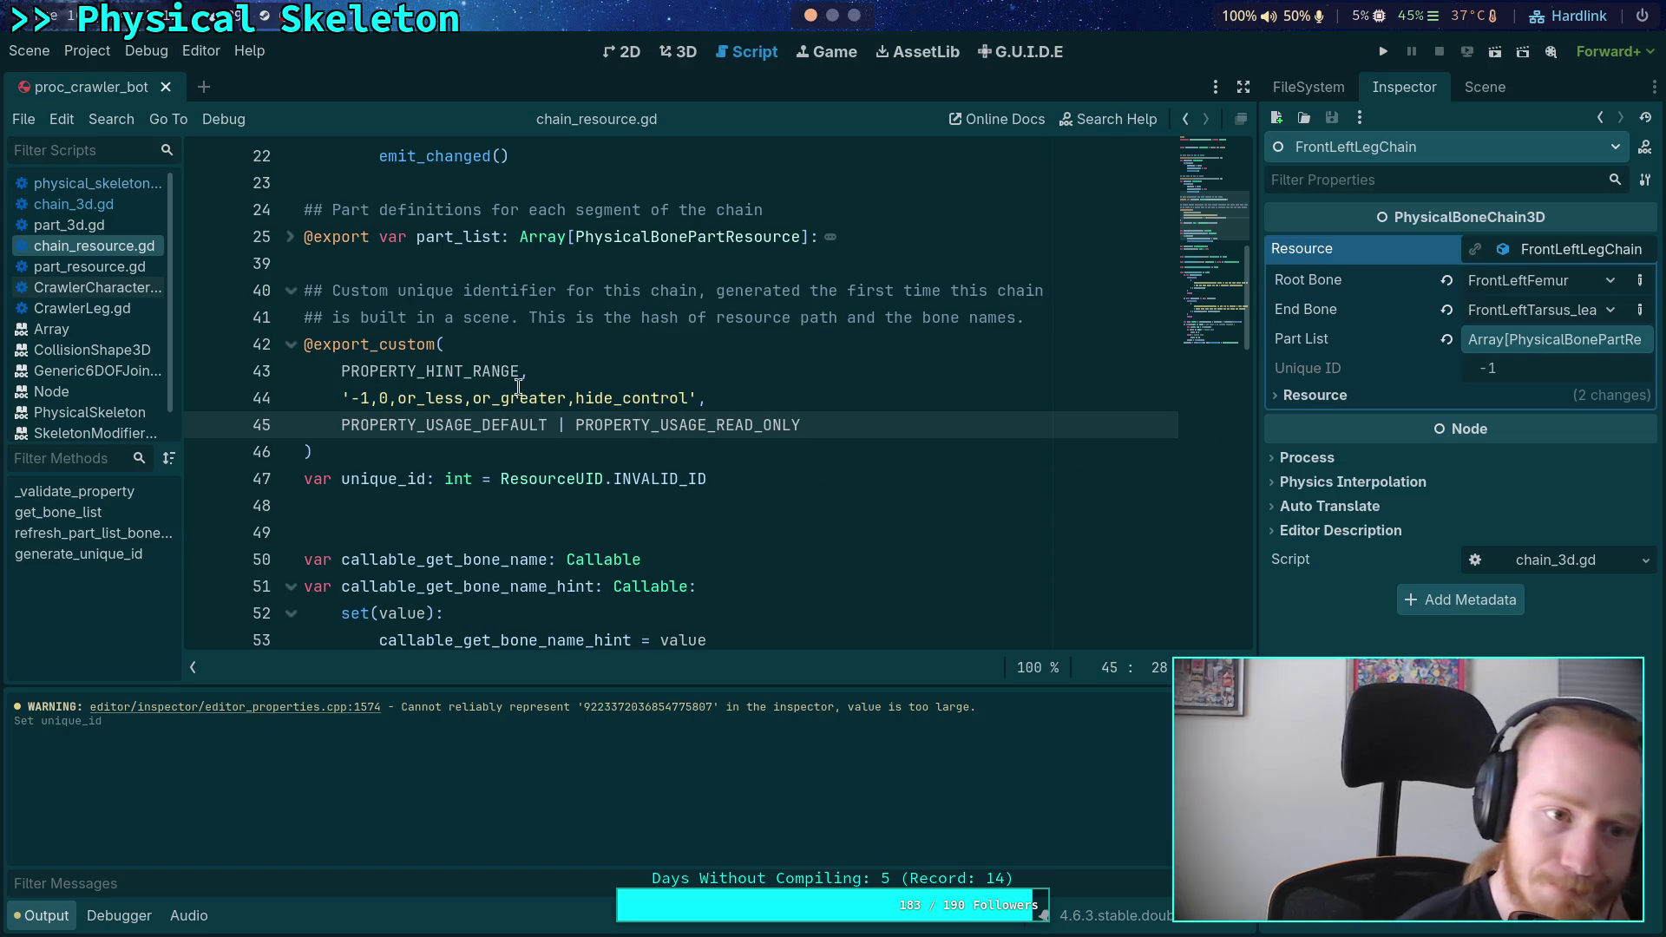
- Delete ChainRootNode and its children from the scene
click(1308, 87)
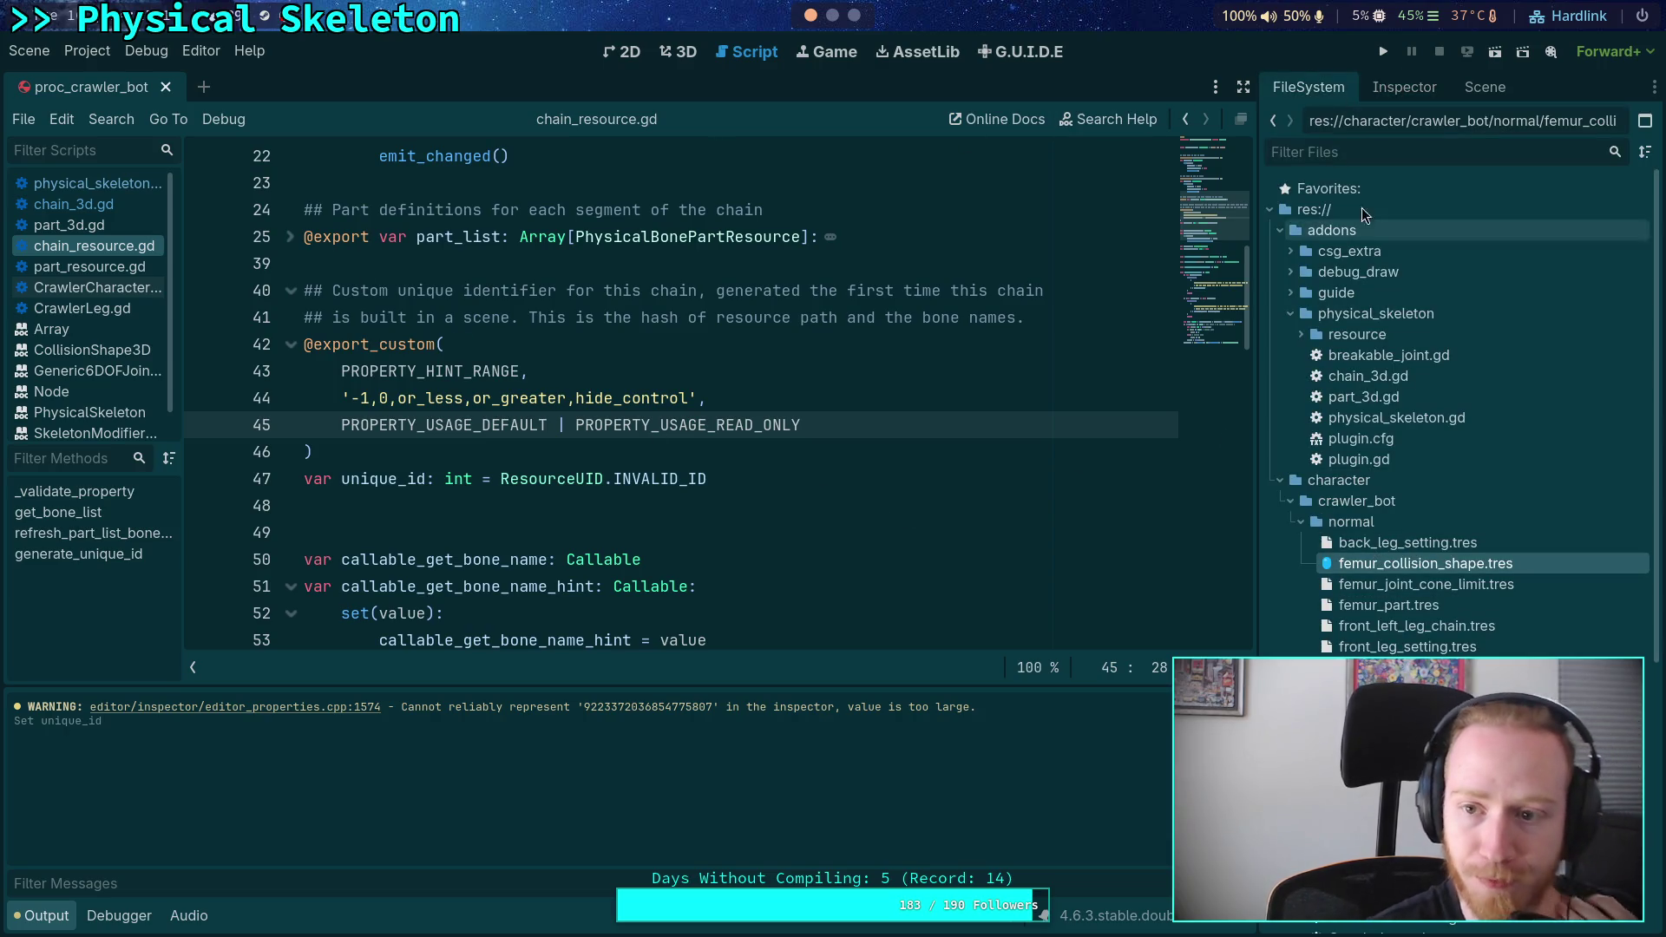
click(1485, 87)
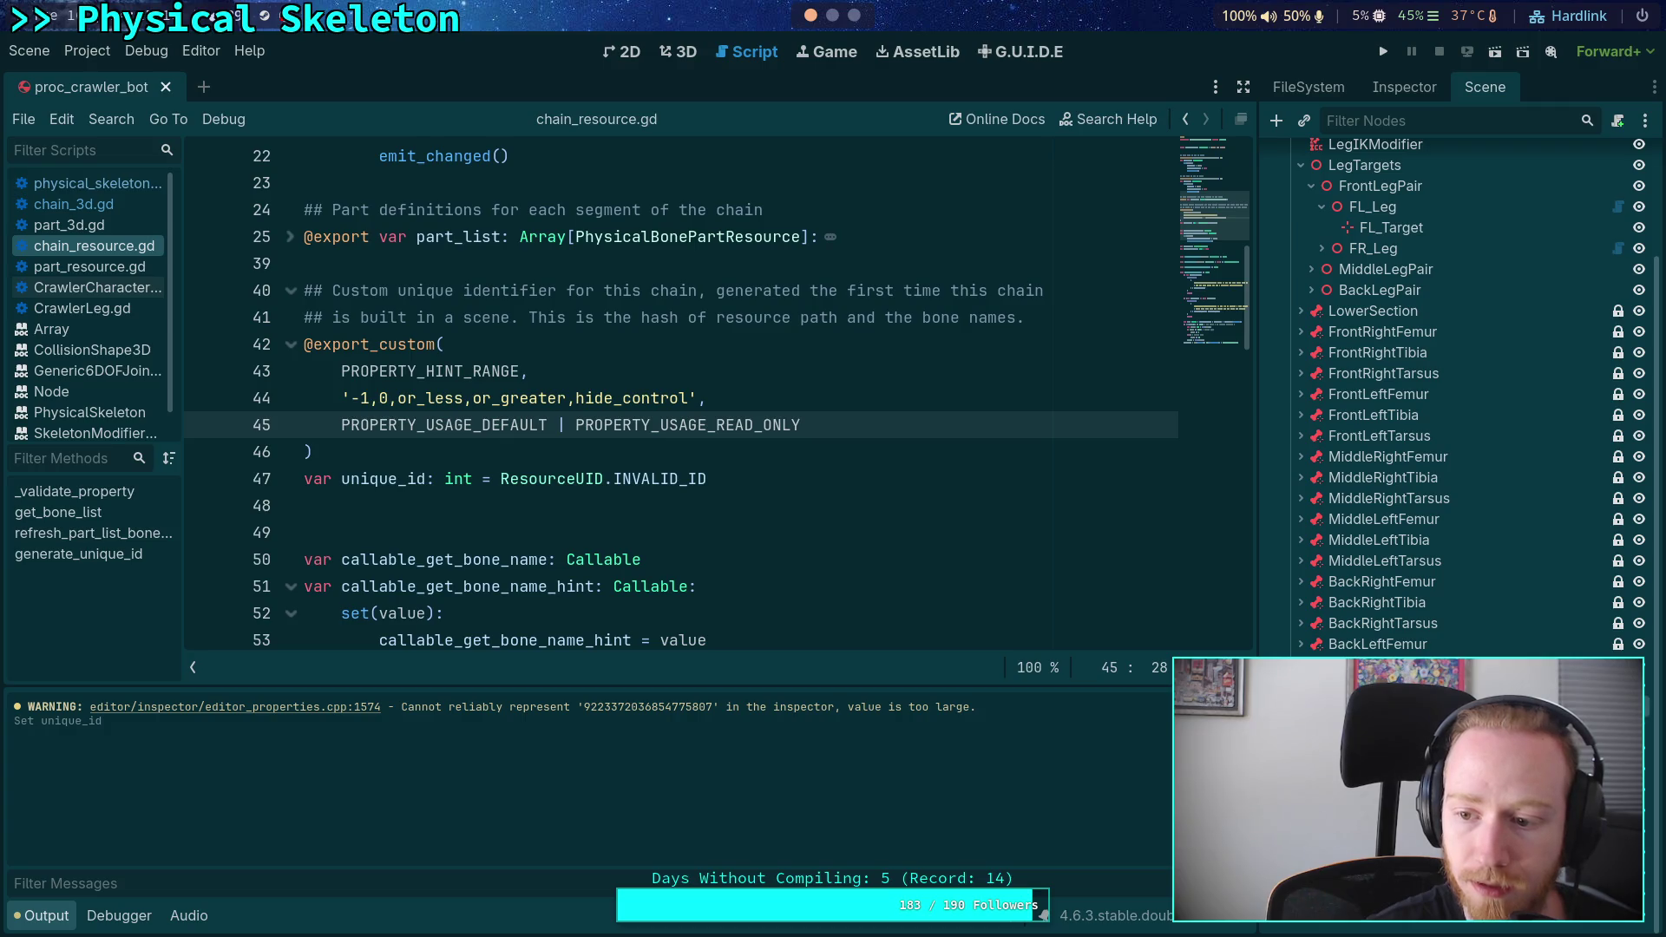
right_click(1340, 451)
key(Delete)
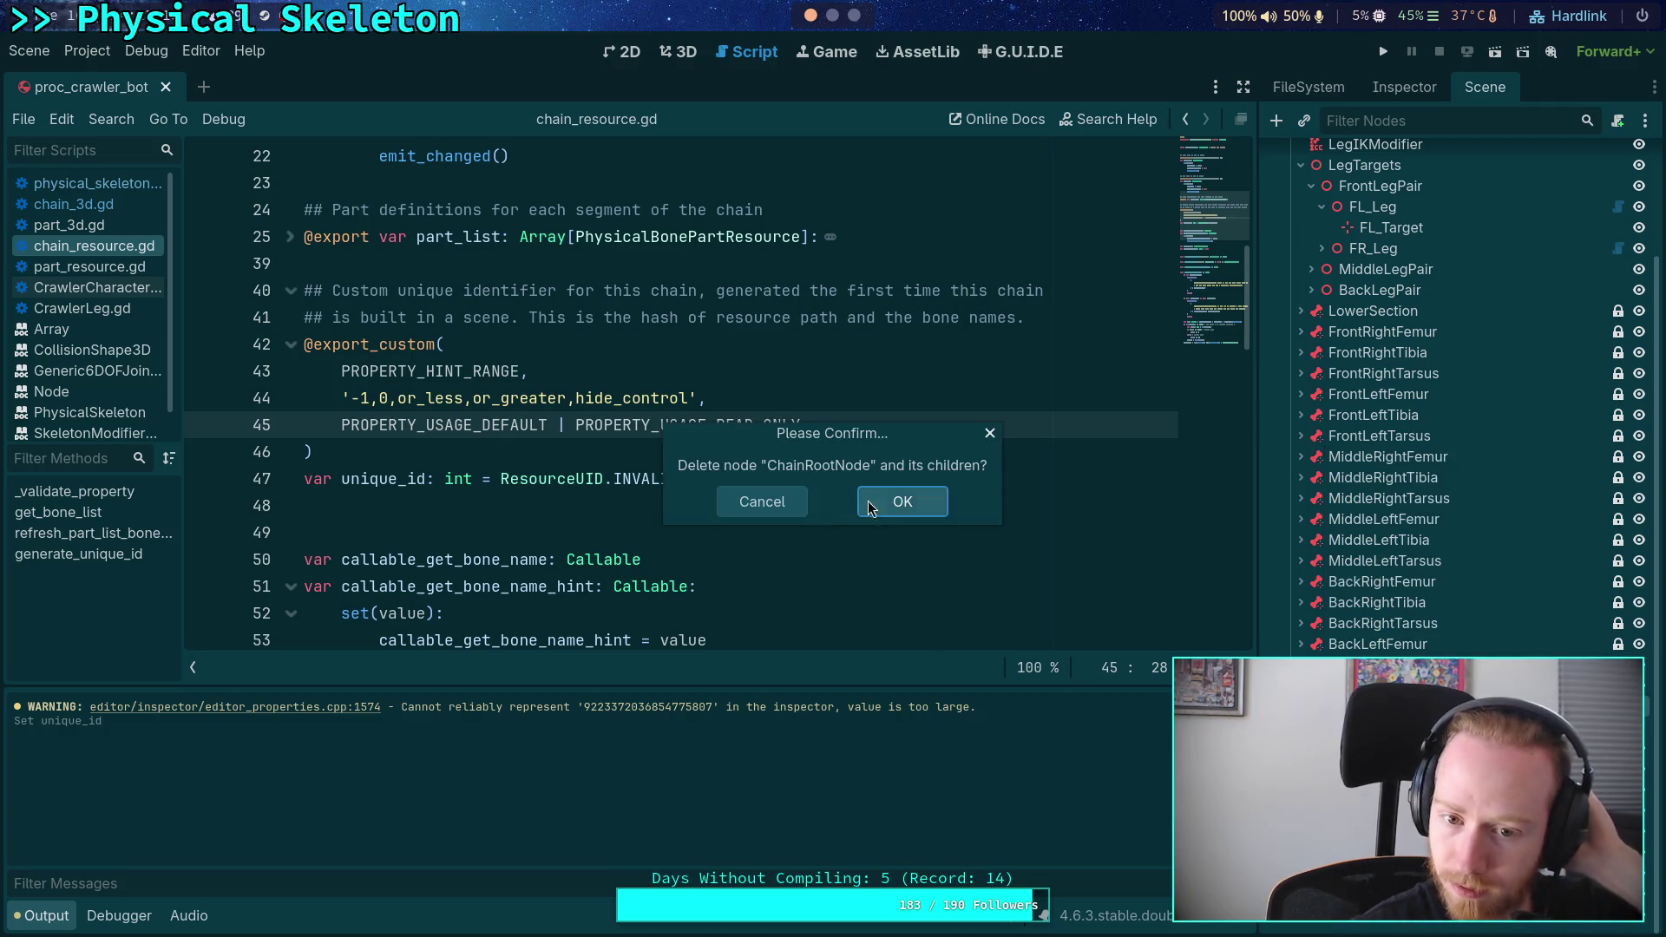
click(889, 502)
- Run Build Crawler on CrawlerBot and accept adding the generated nodes
click(1334, 157)
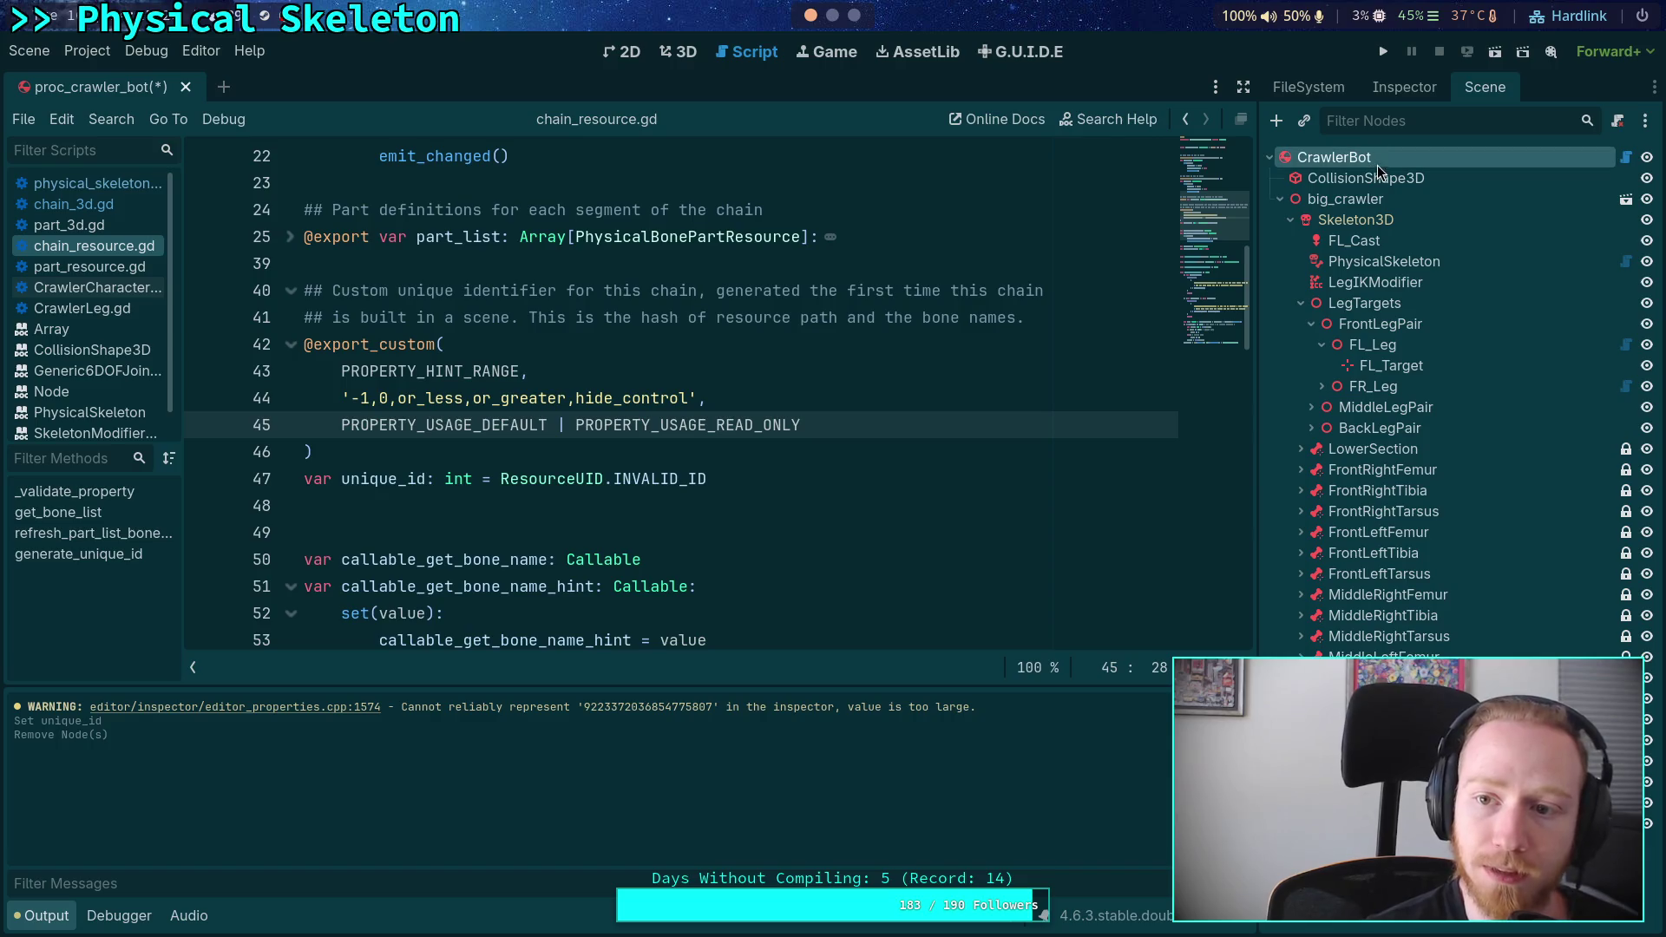
click(1404, 87)
click(1417, 249)
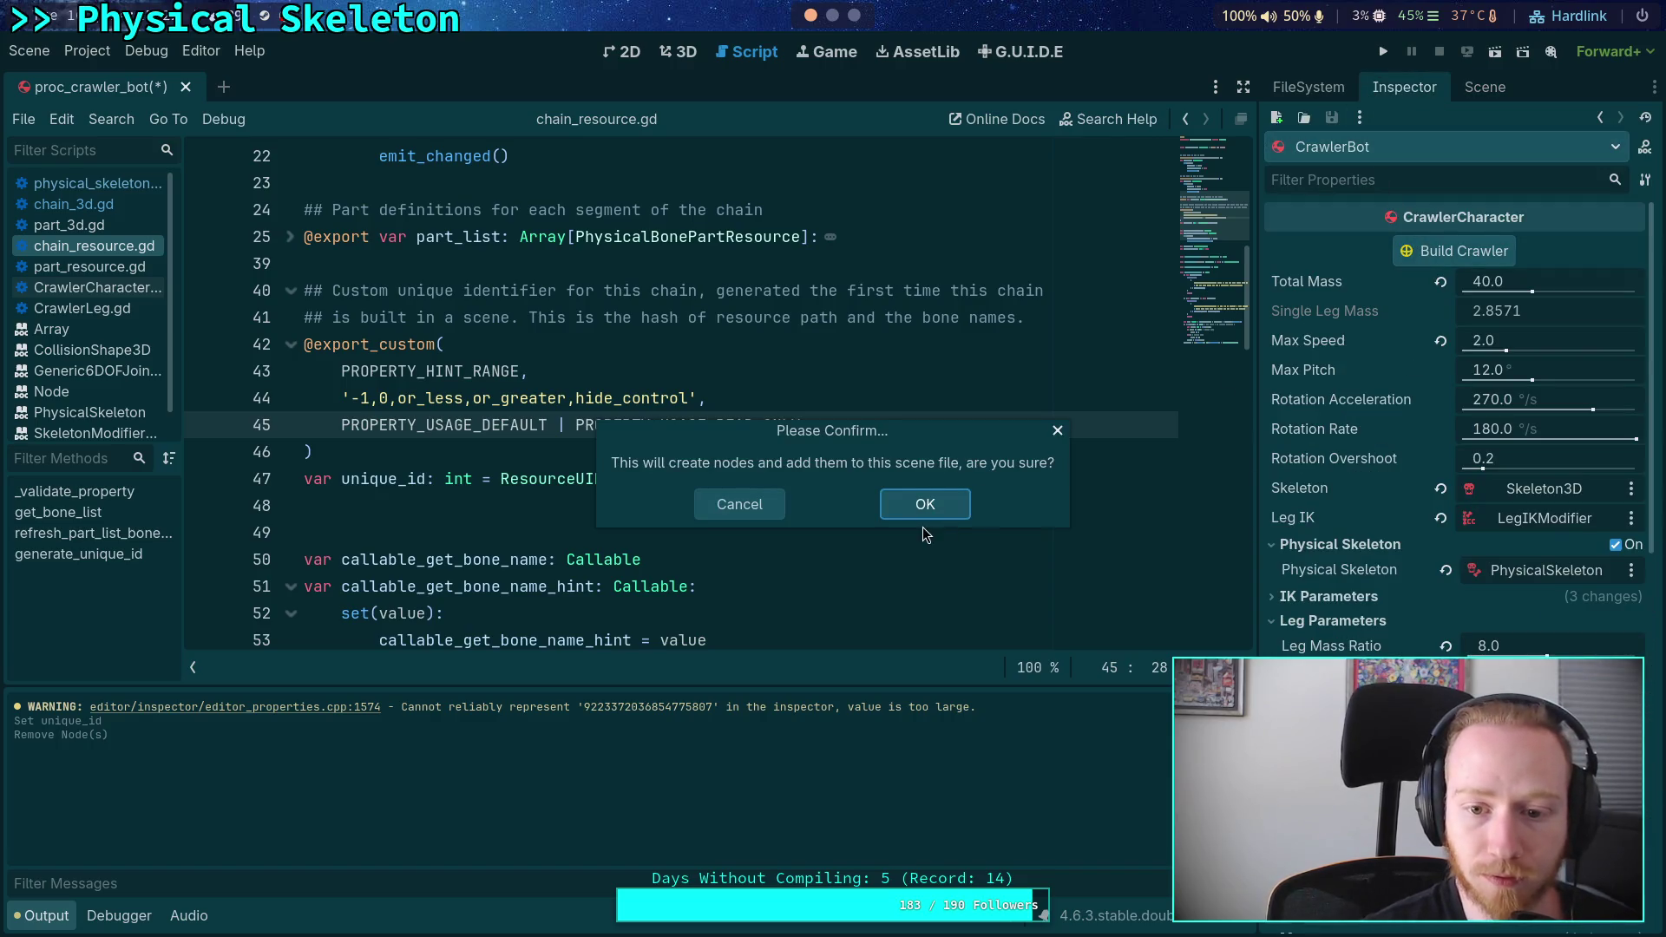
click(898, 501)
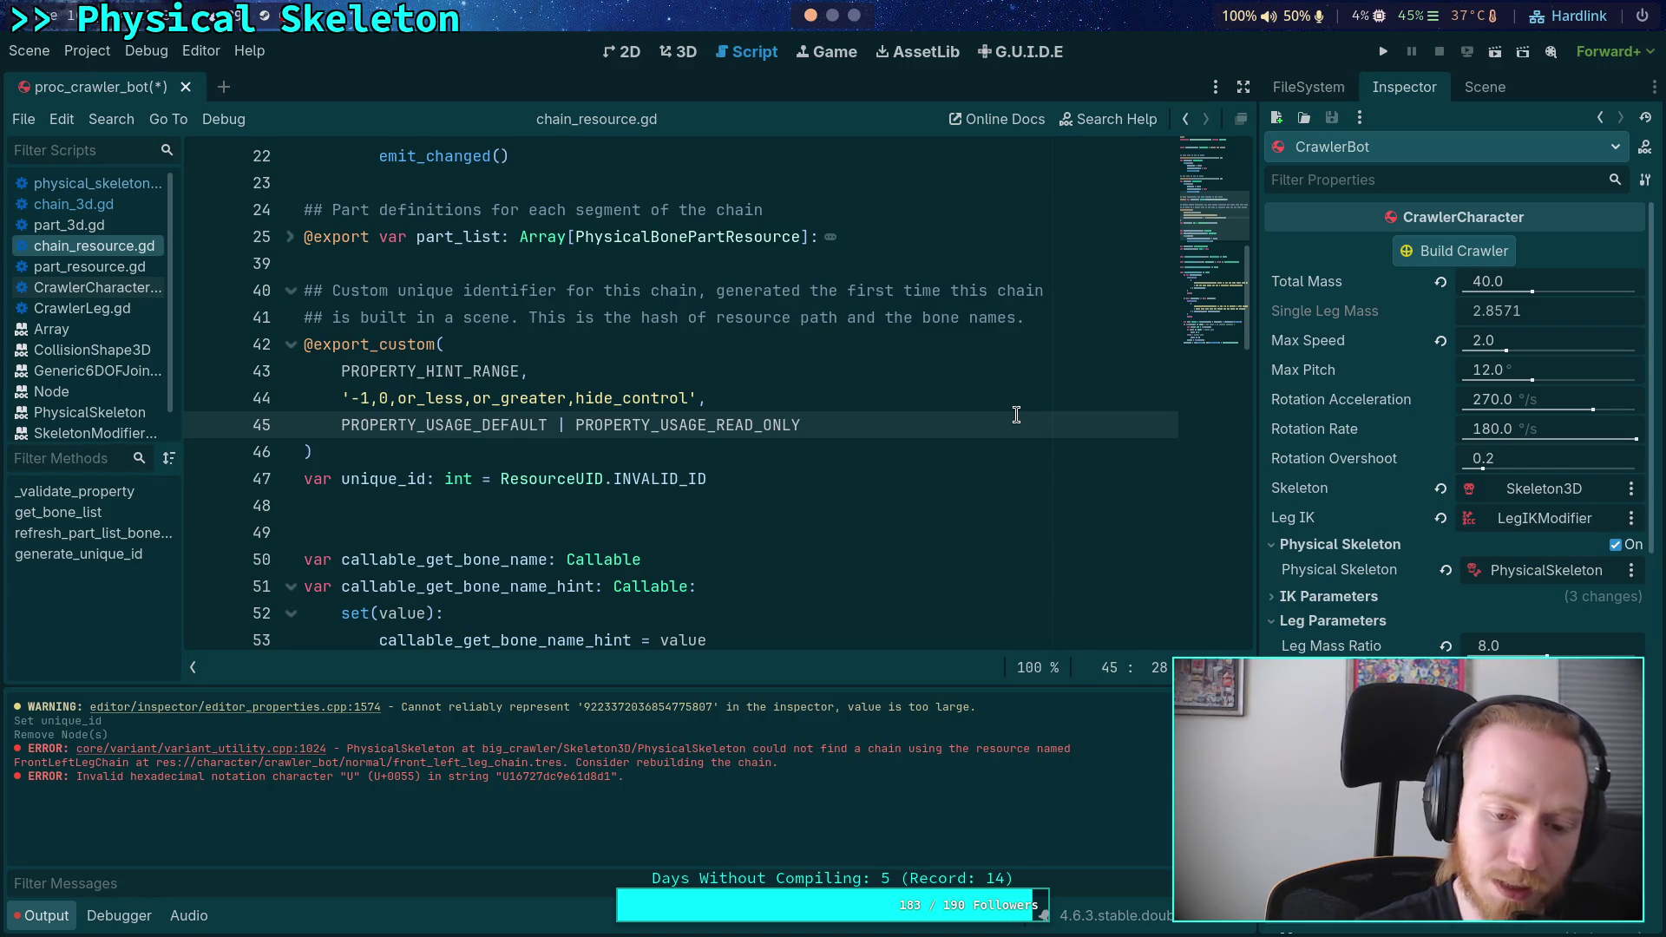
scroll(1006, 415, down, 20)
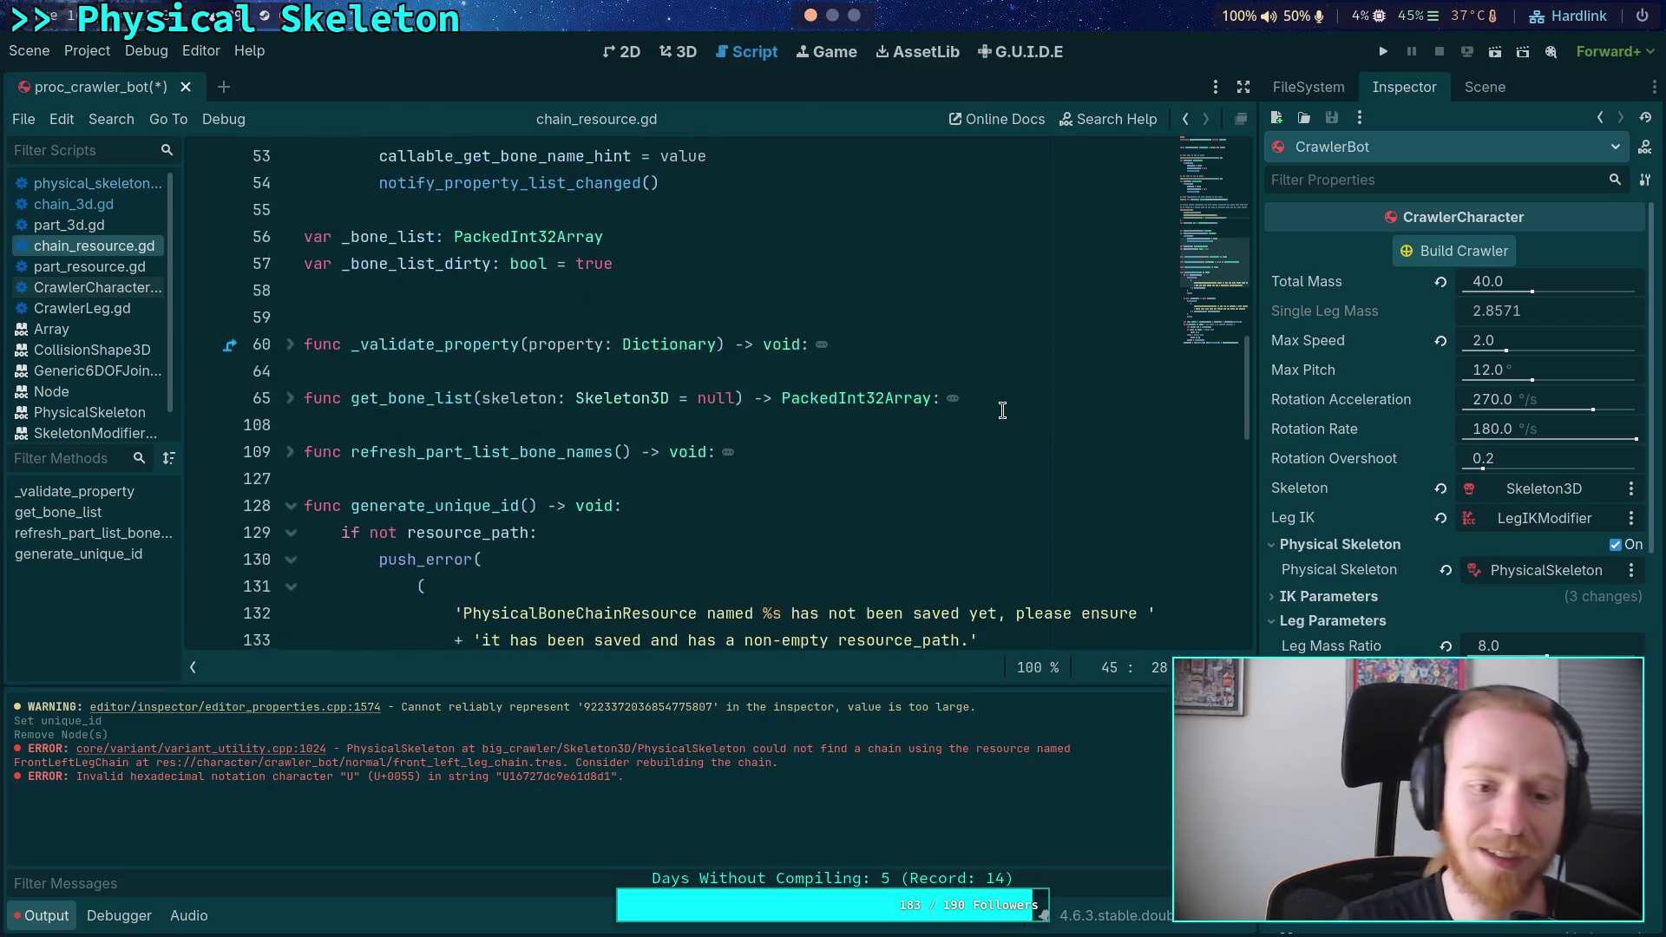
- Append .to_upper() after md5_text() on line 147
scroll(641, 438, up, 1)
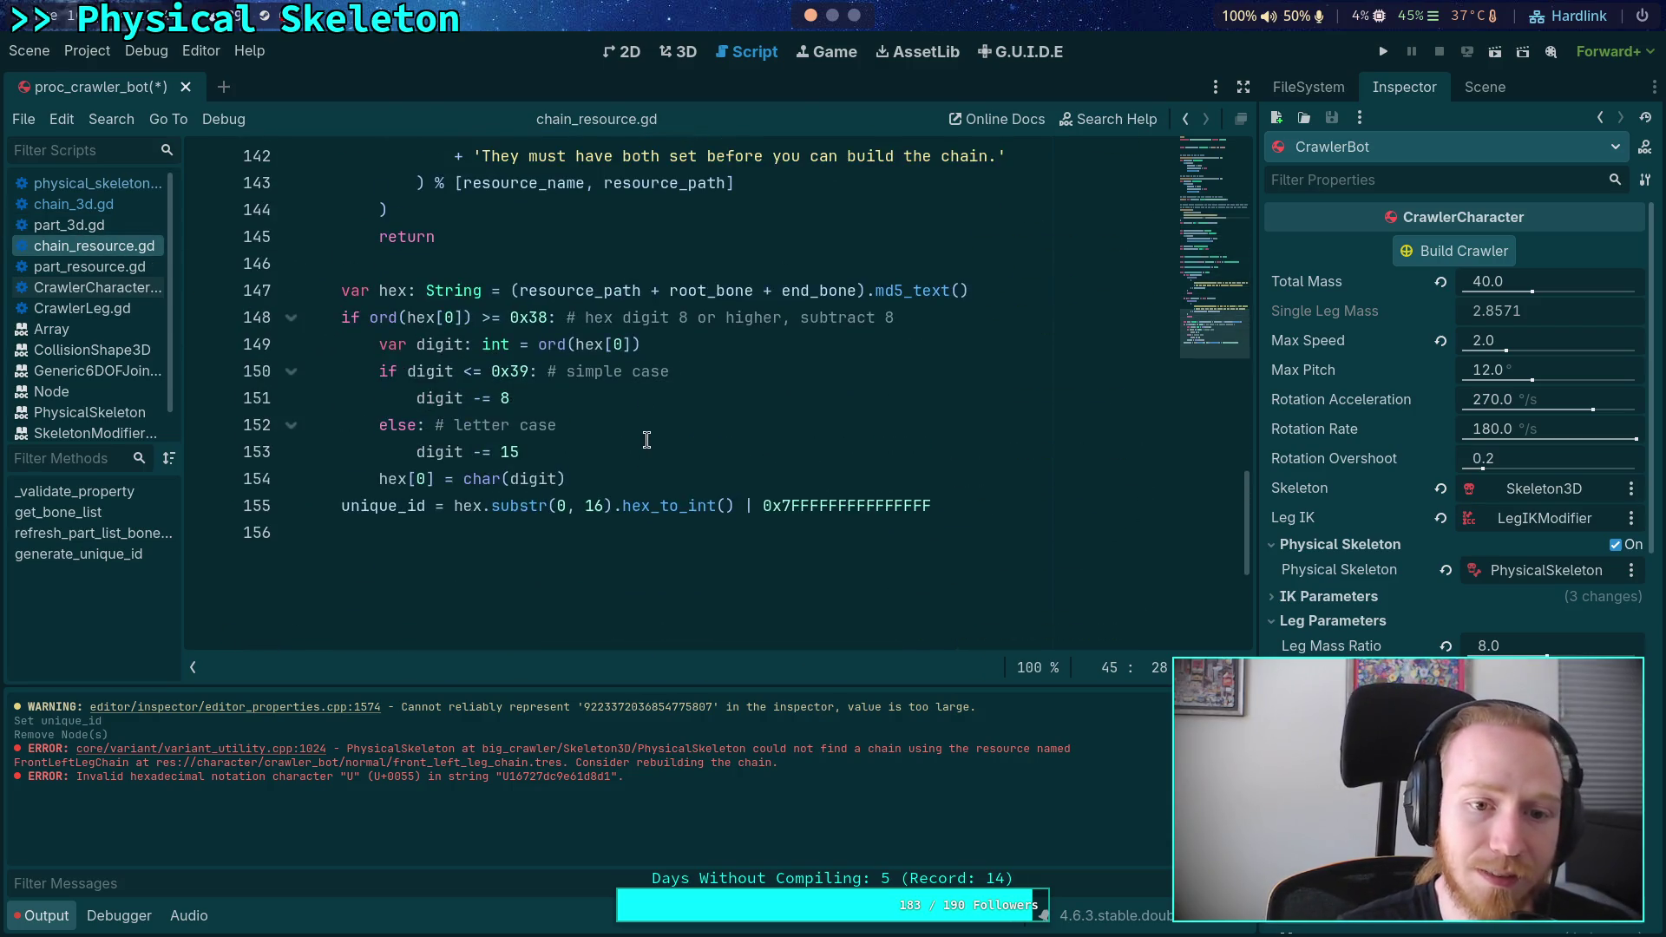
scroll(740, 429, up, 1)
mouse_move(923, 365)
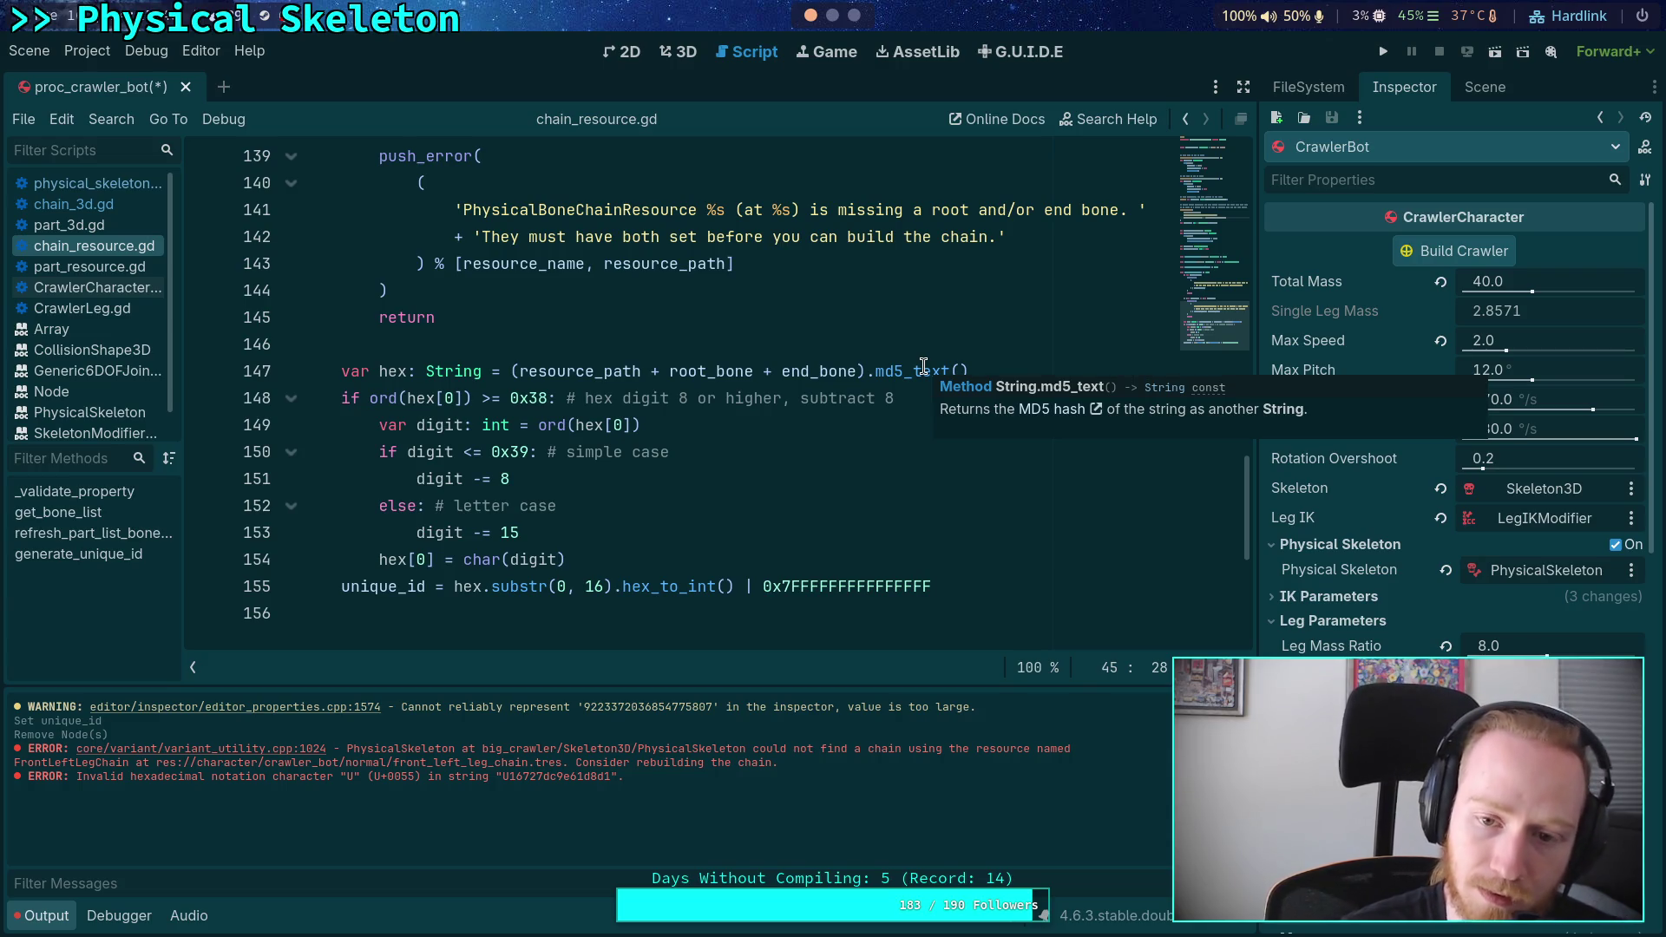
click(998, 370)
text(.to_upp)
key(Return)
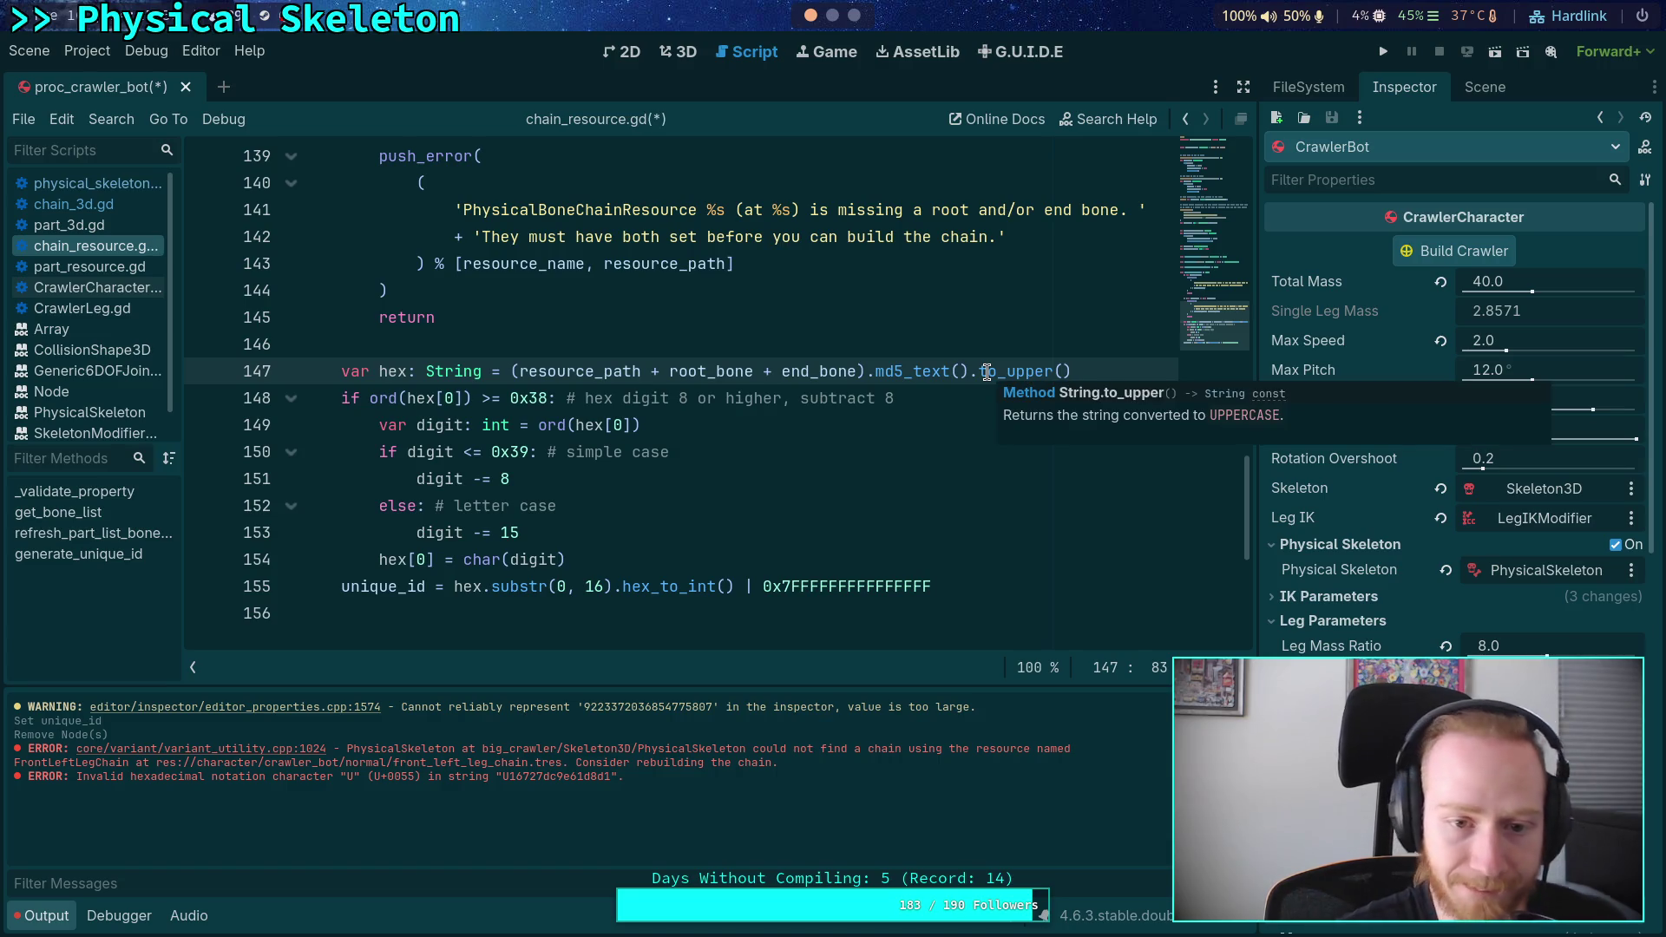
click(851, 494)
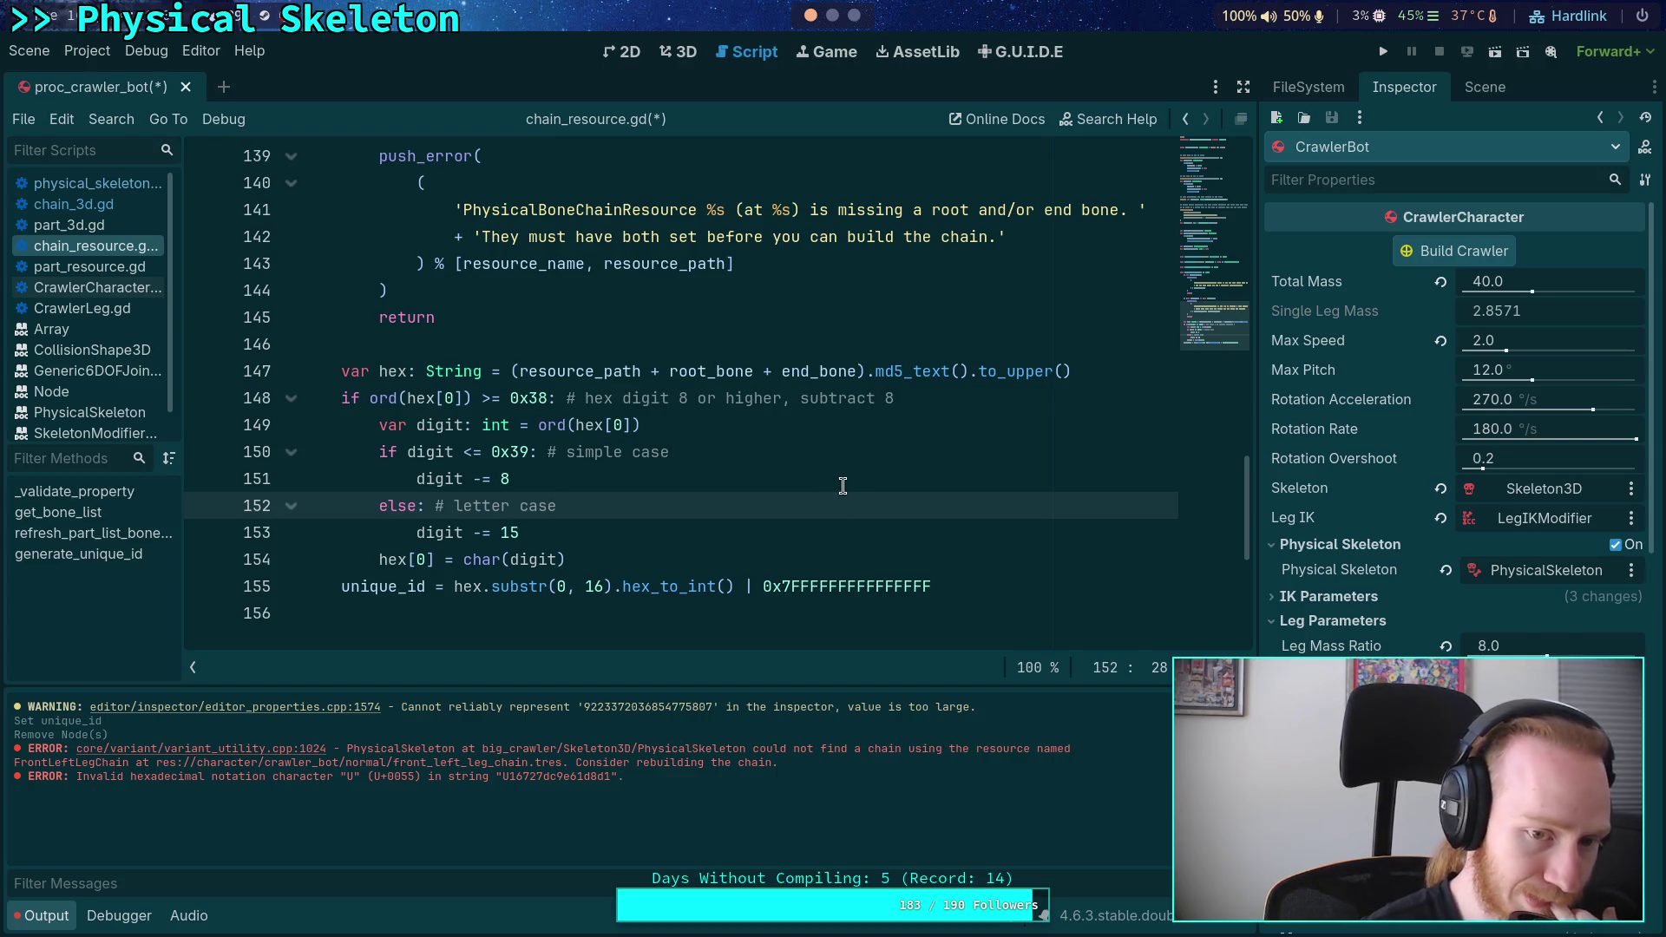
- Check character codes on the ASCII table, then return to the script near line 151
click(833, 15)
click(855, 14)
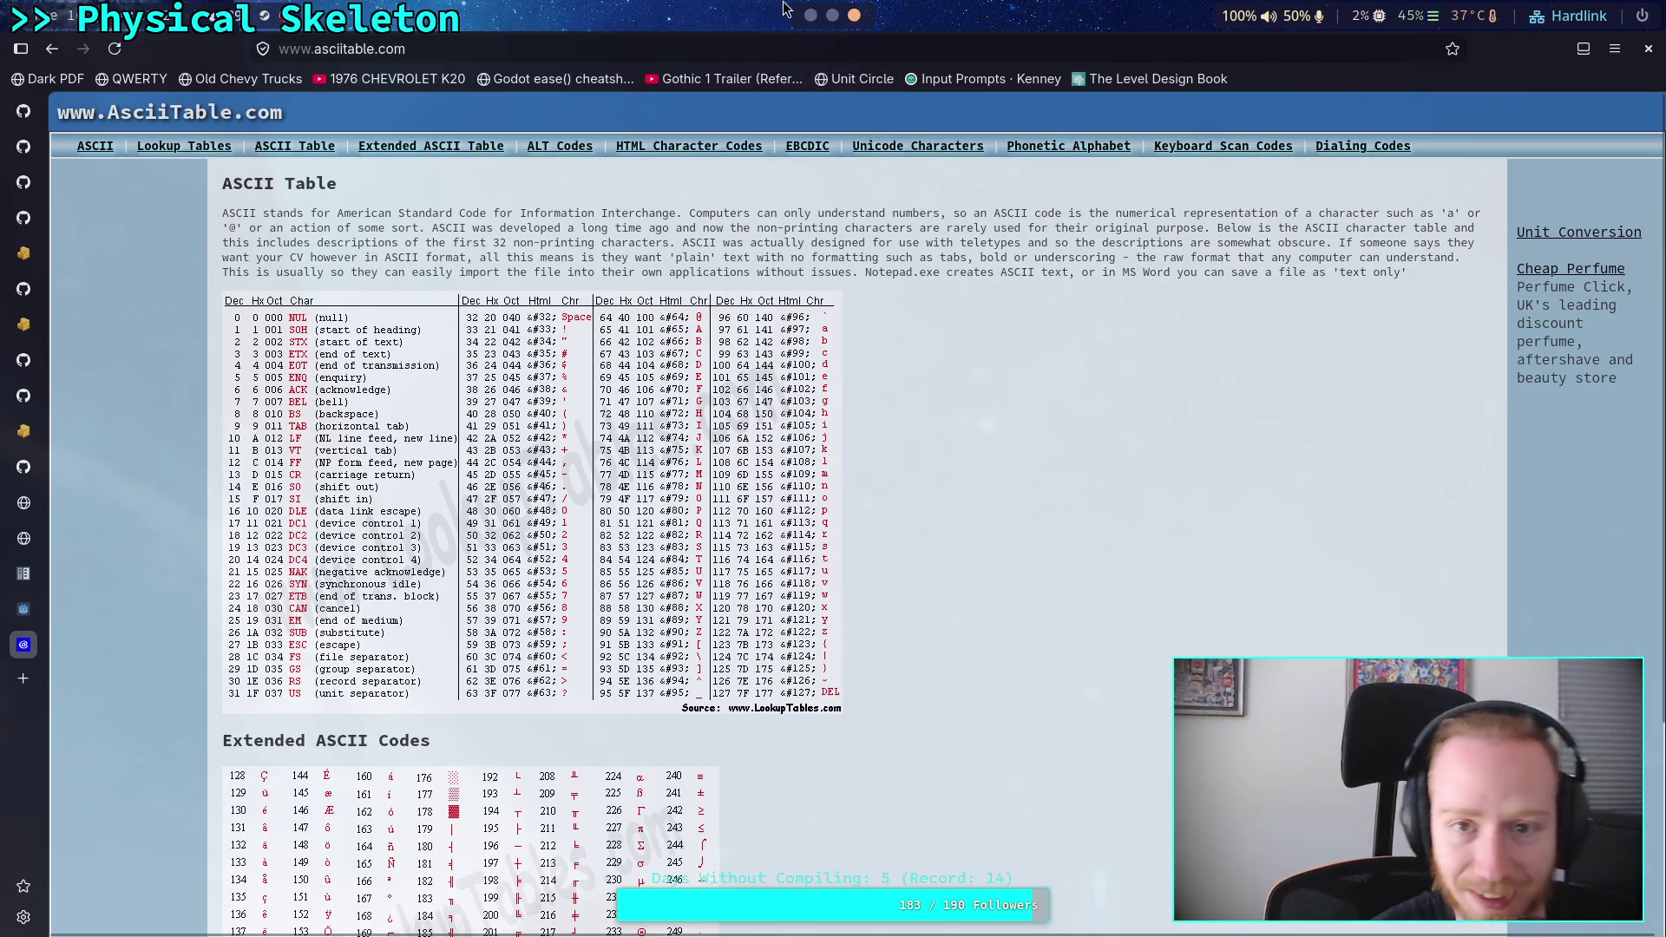
click(810, 15)
click(818, 443)
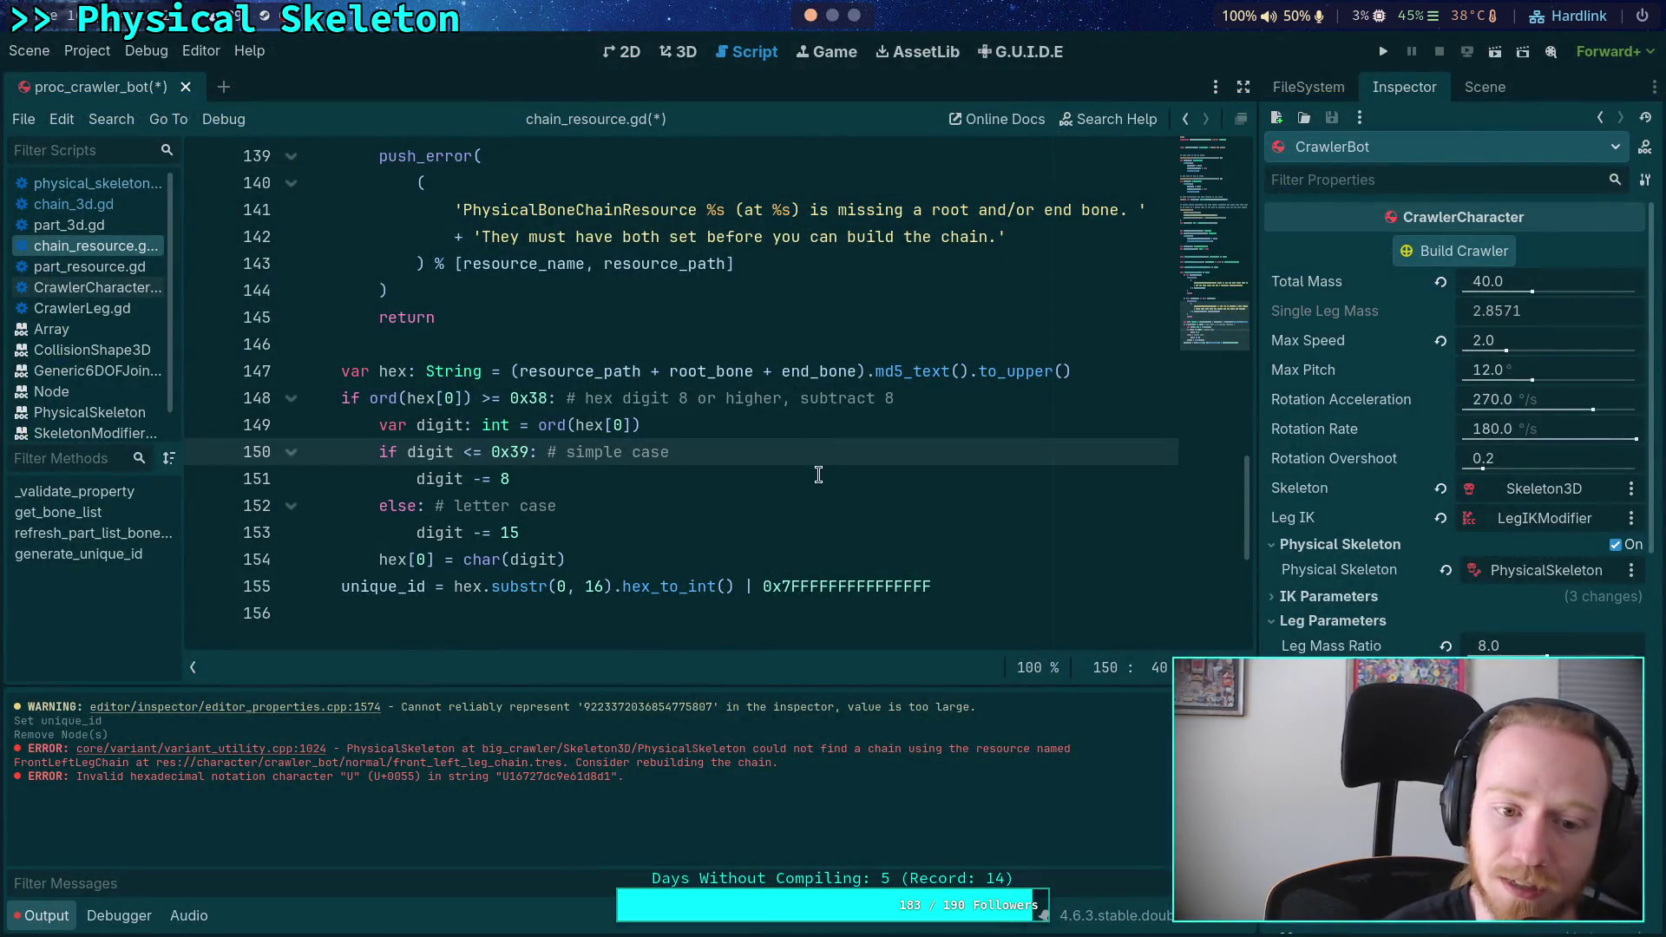
click(820, 475)
- Save the script and expand FrontLeftLegChain's Resource to inspect its huge negative Unique ID
key(ctrl+s)
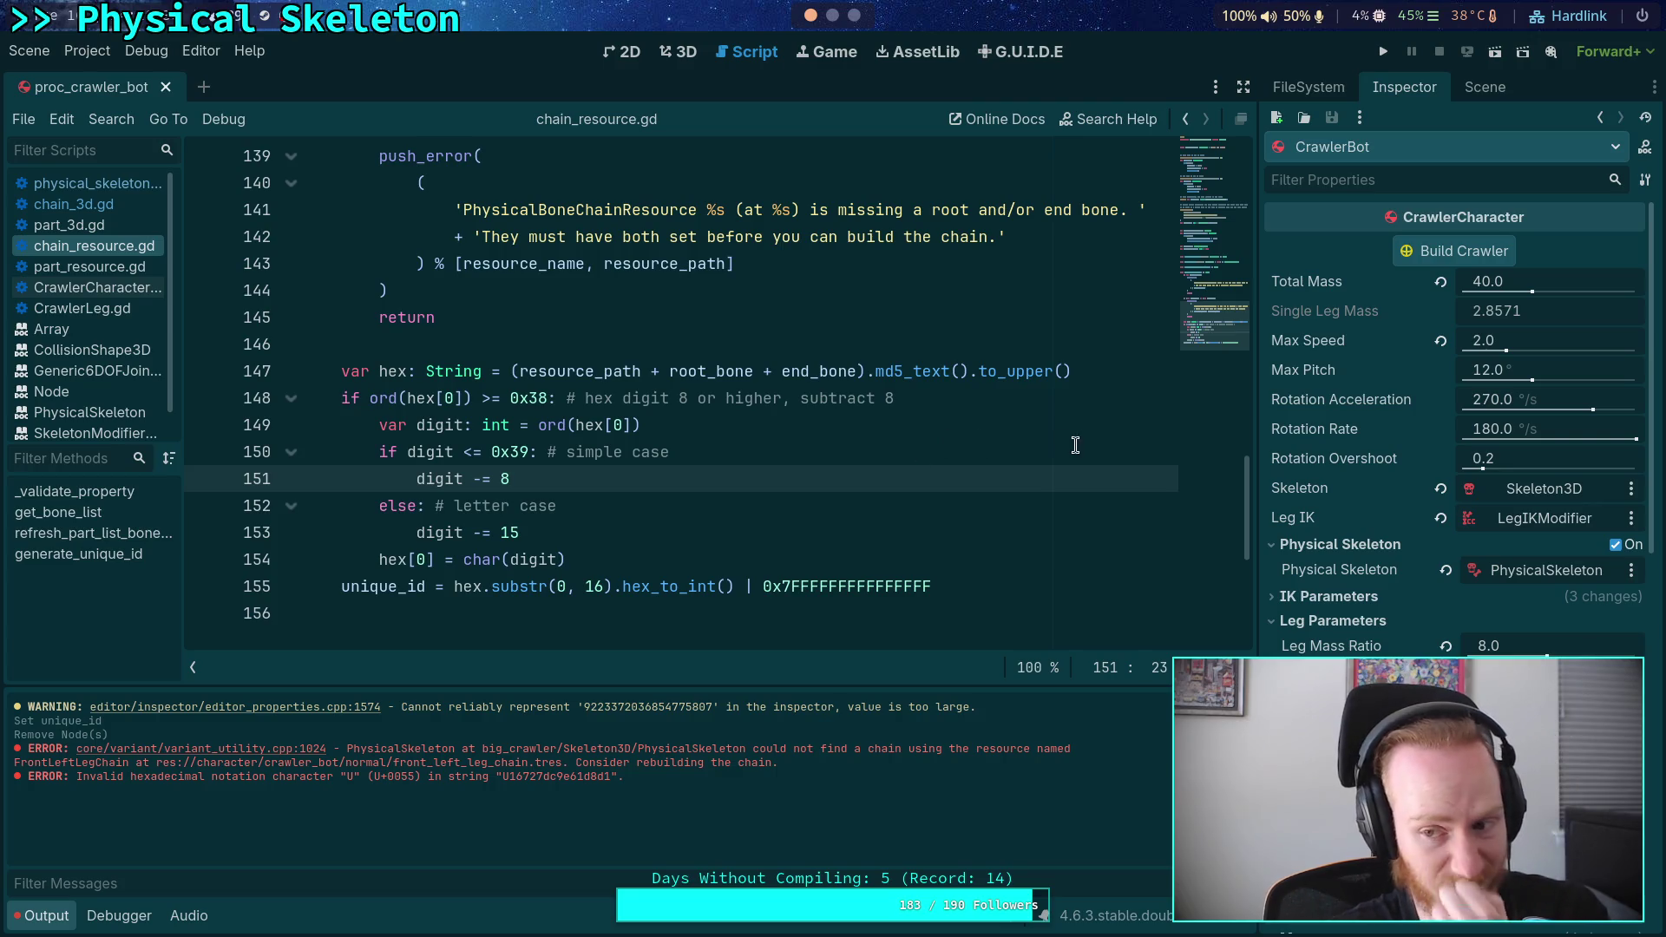
click(1480, 87)
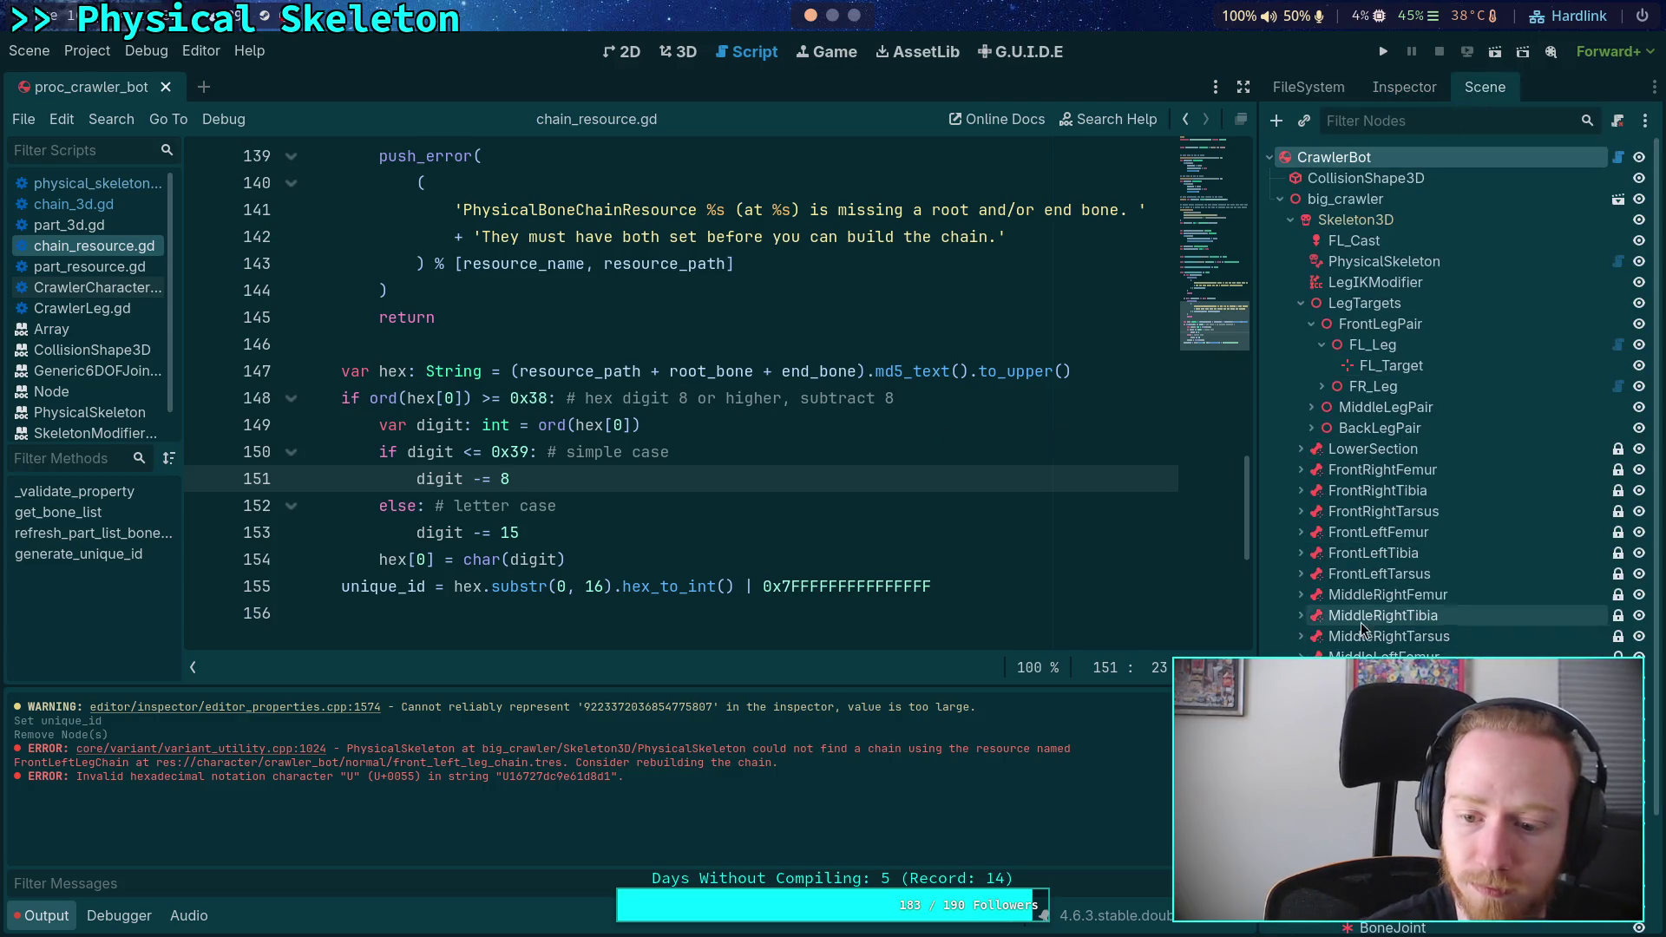
scroll(1367, 633, down, 3)
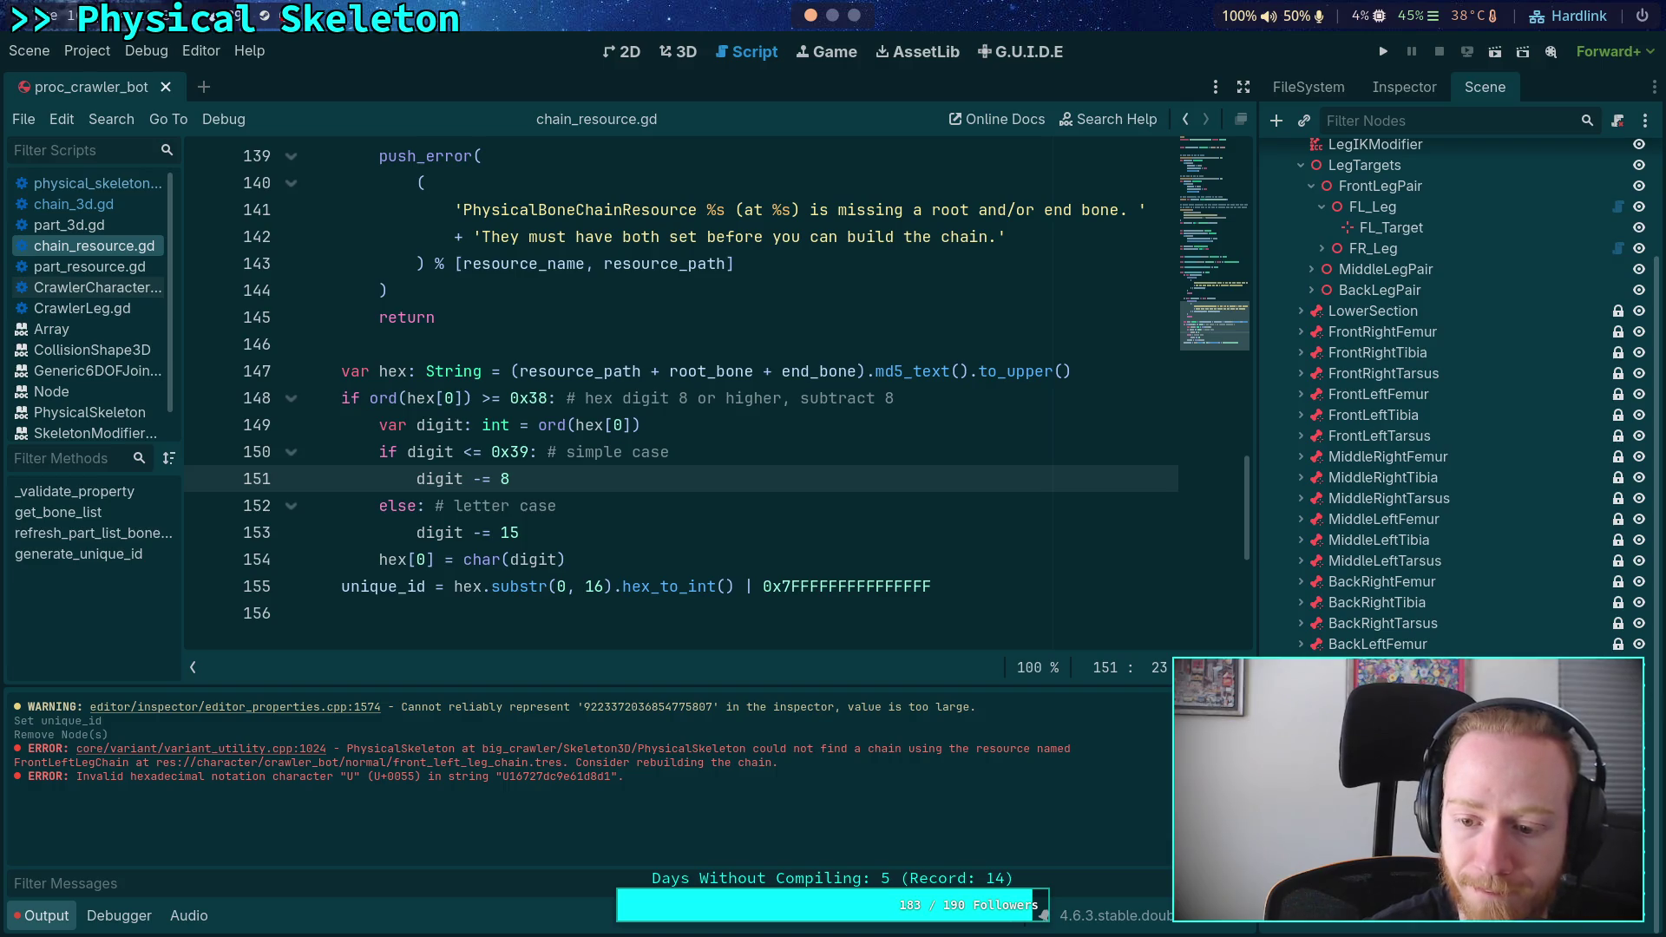
click(1420, 89)
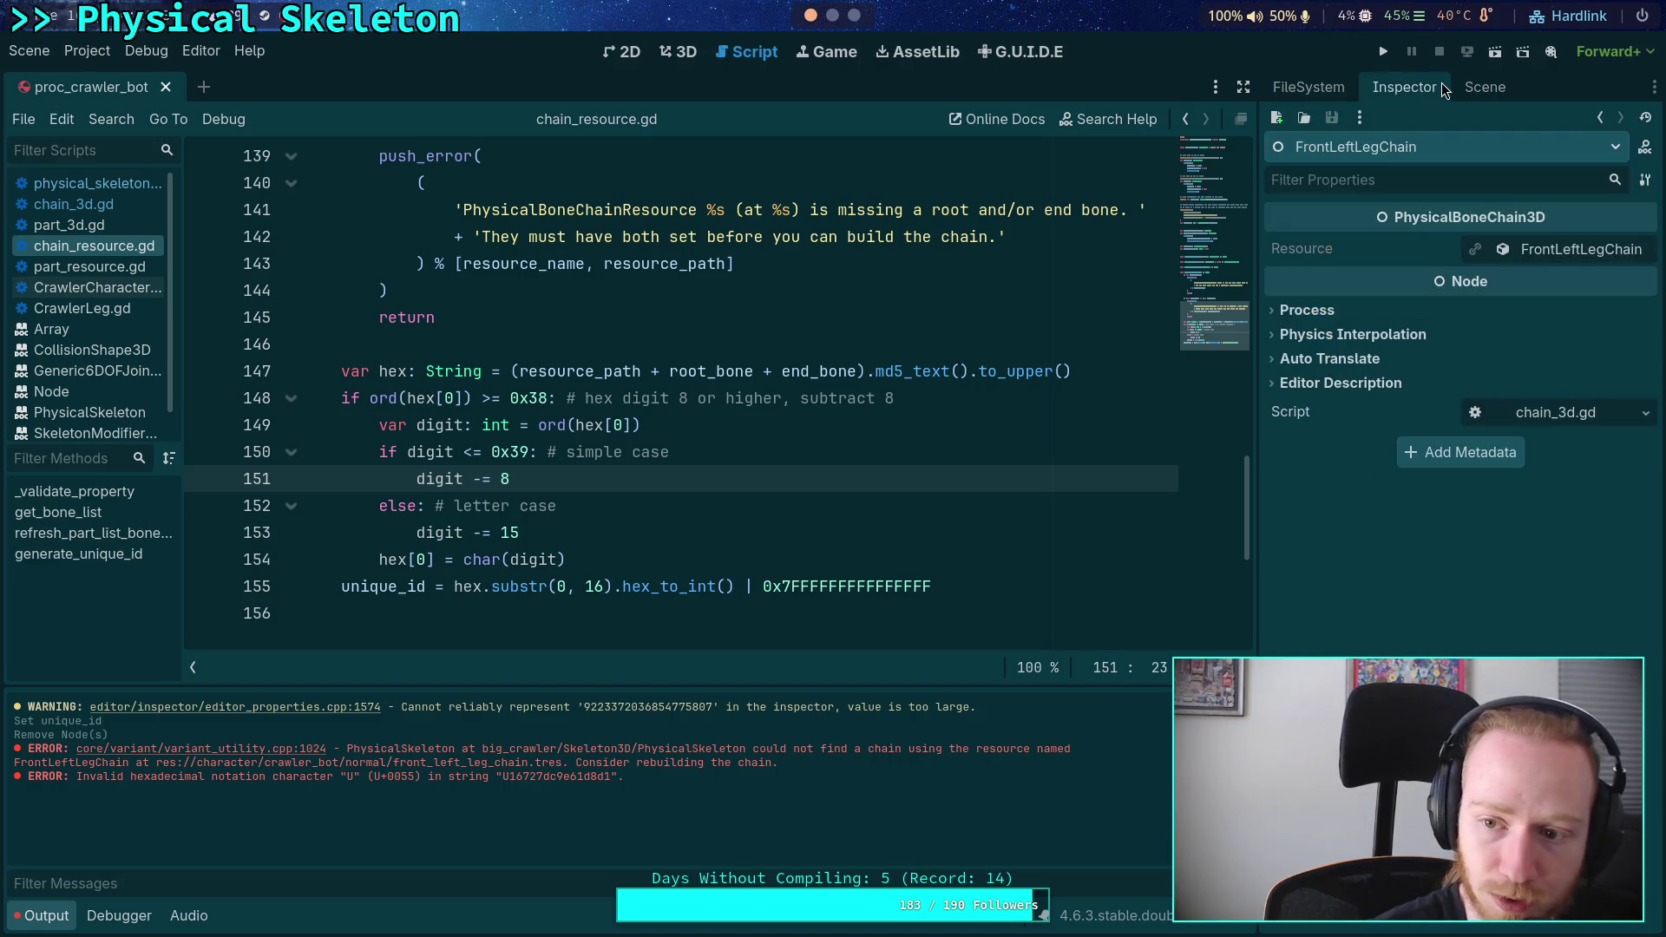
click(1540, 250)
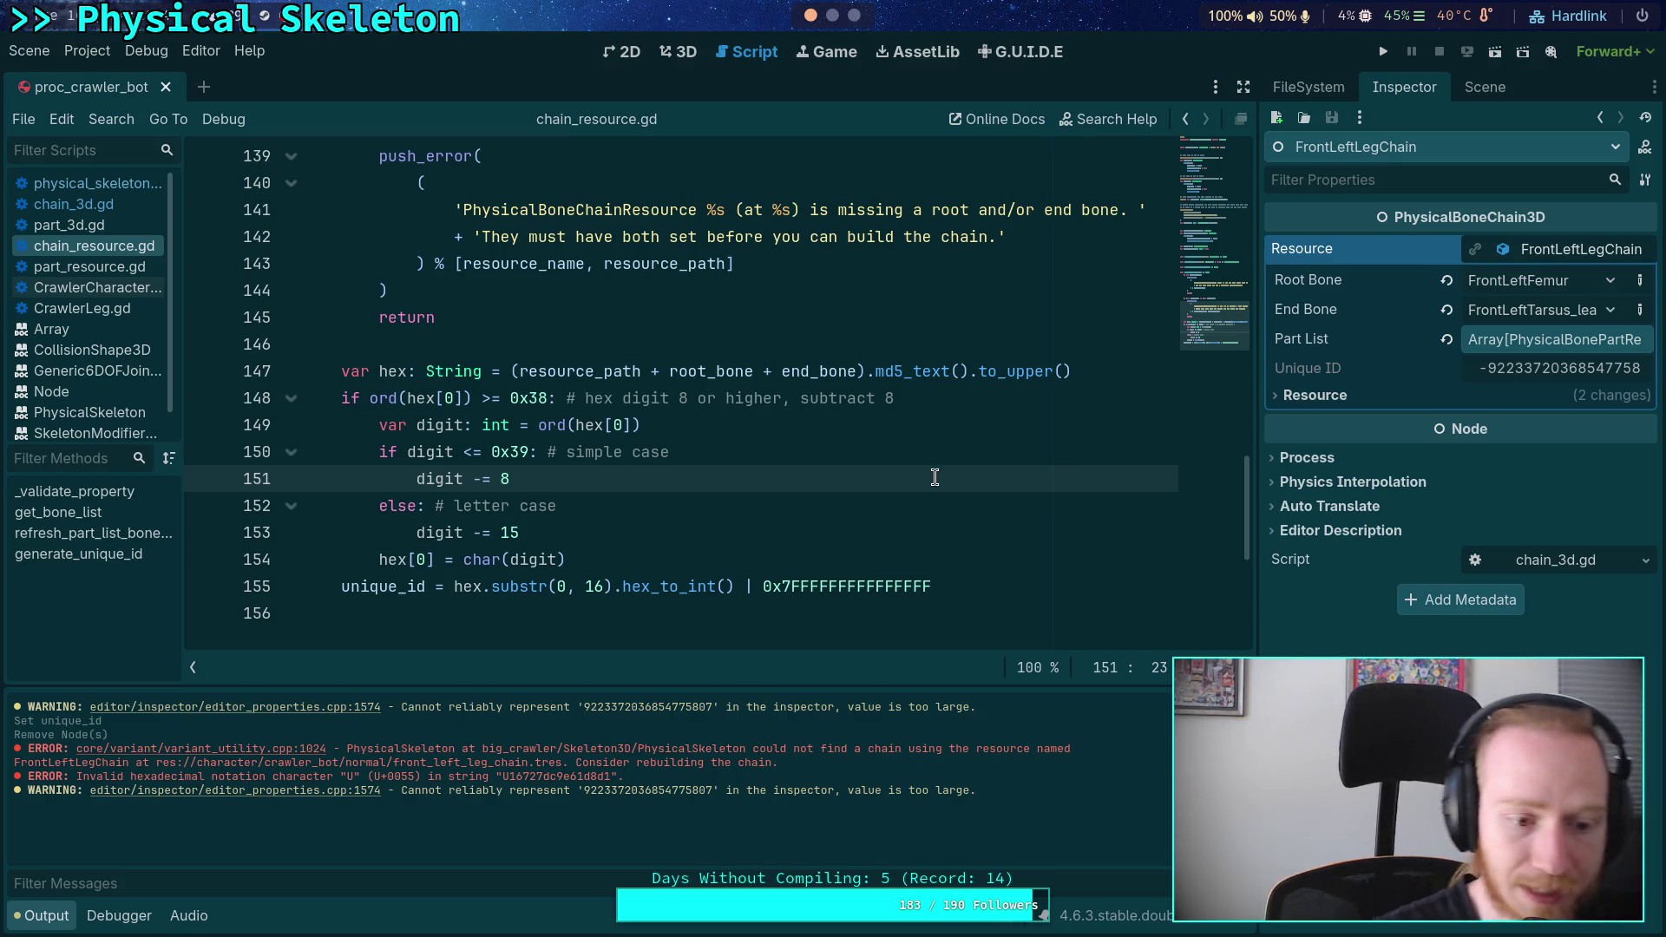
click(835, 15)
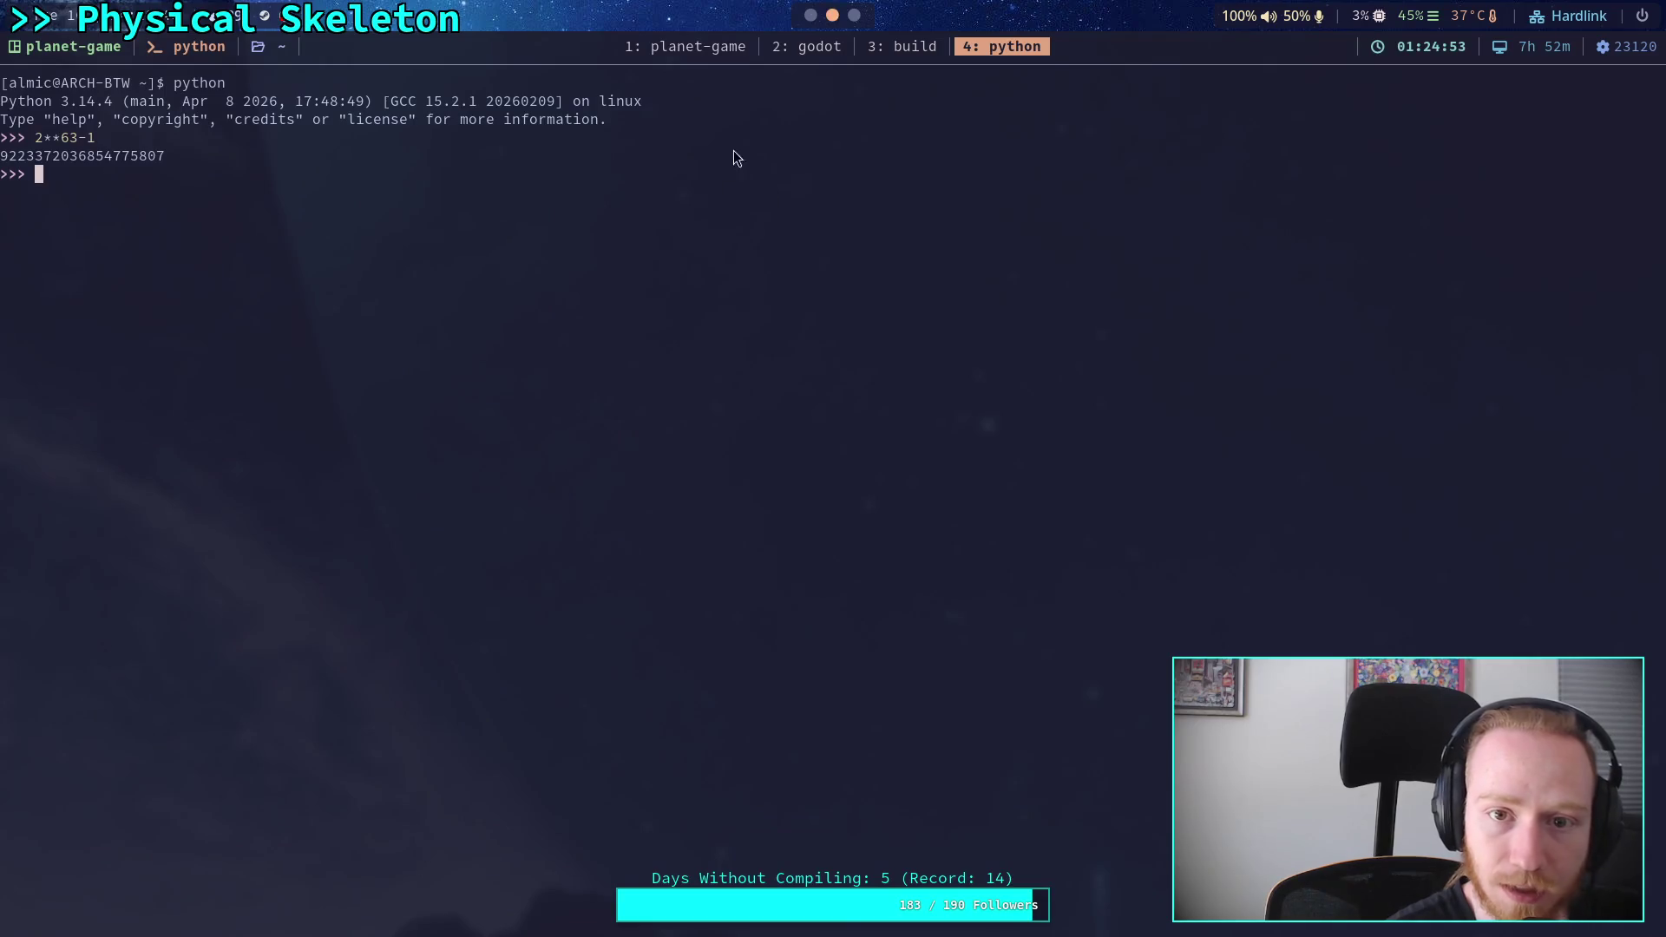
click(798, 50)
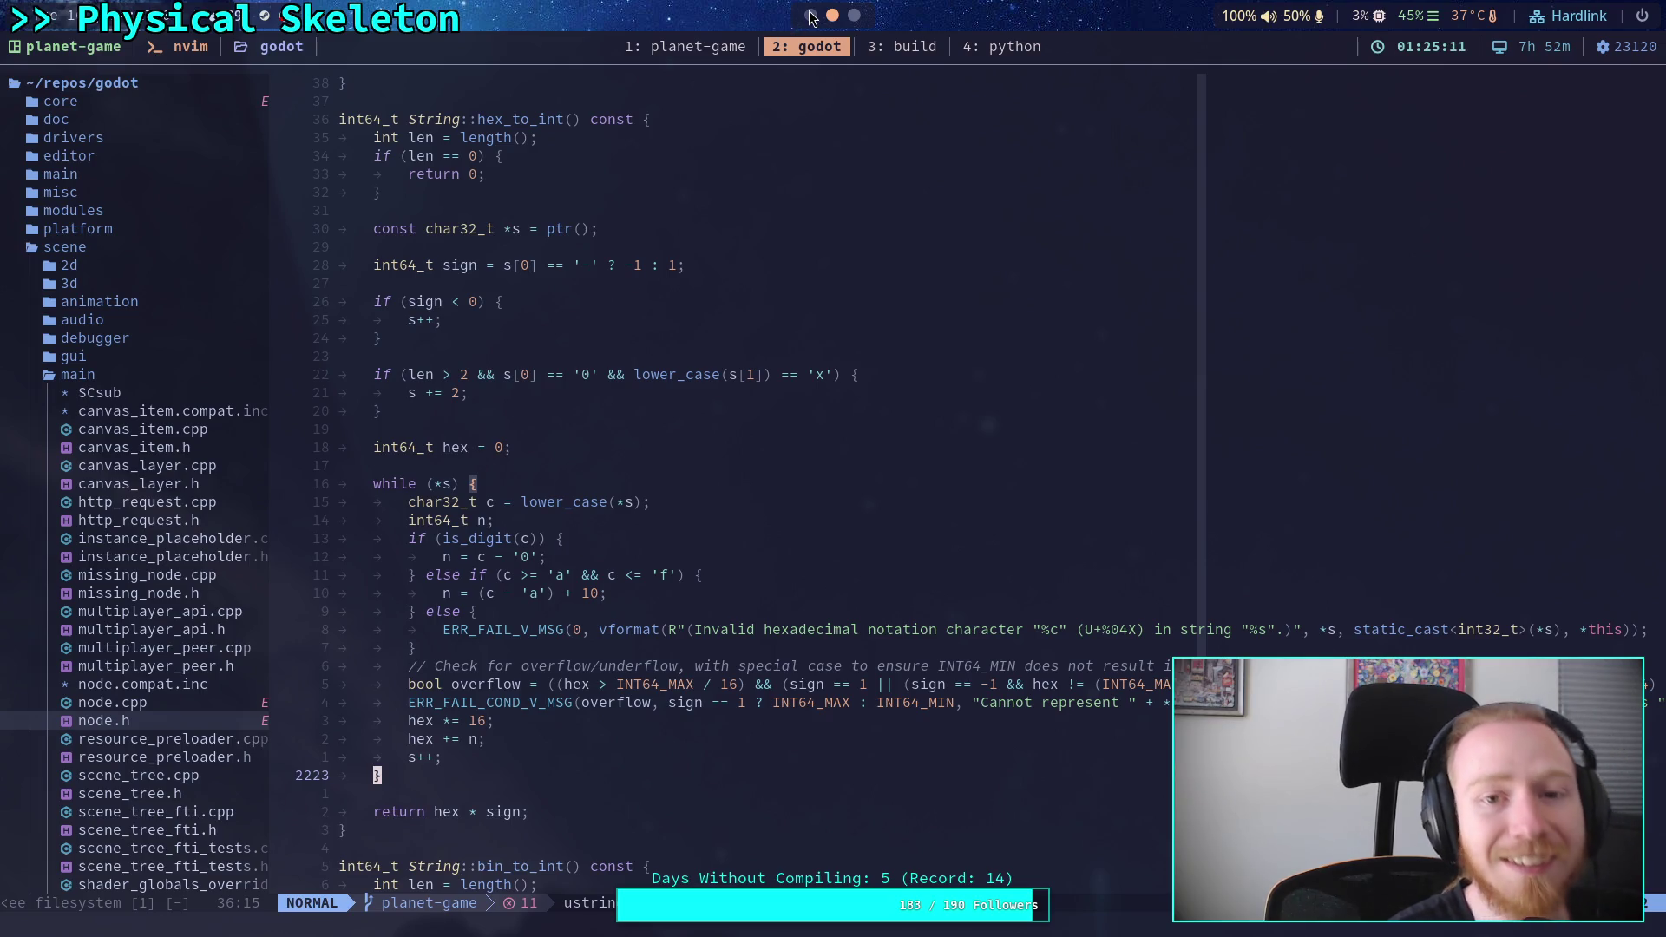
key(super+1)
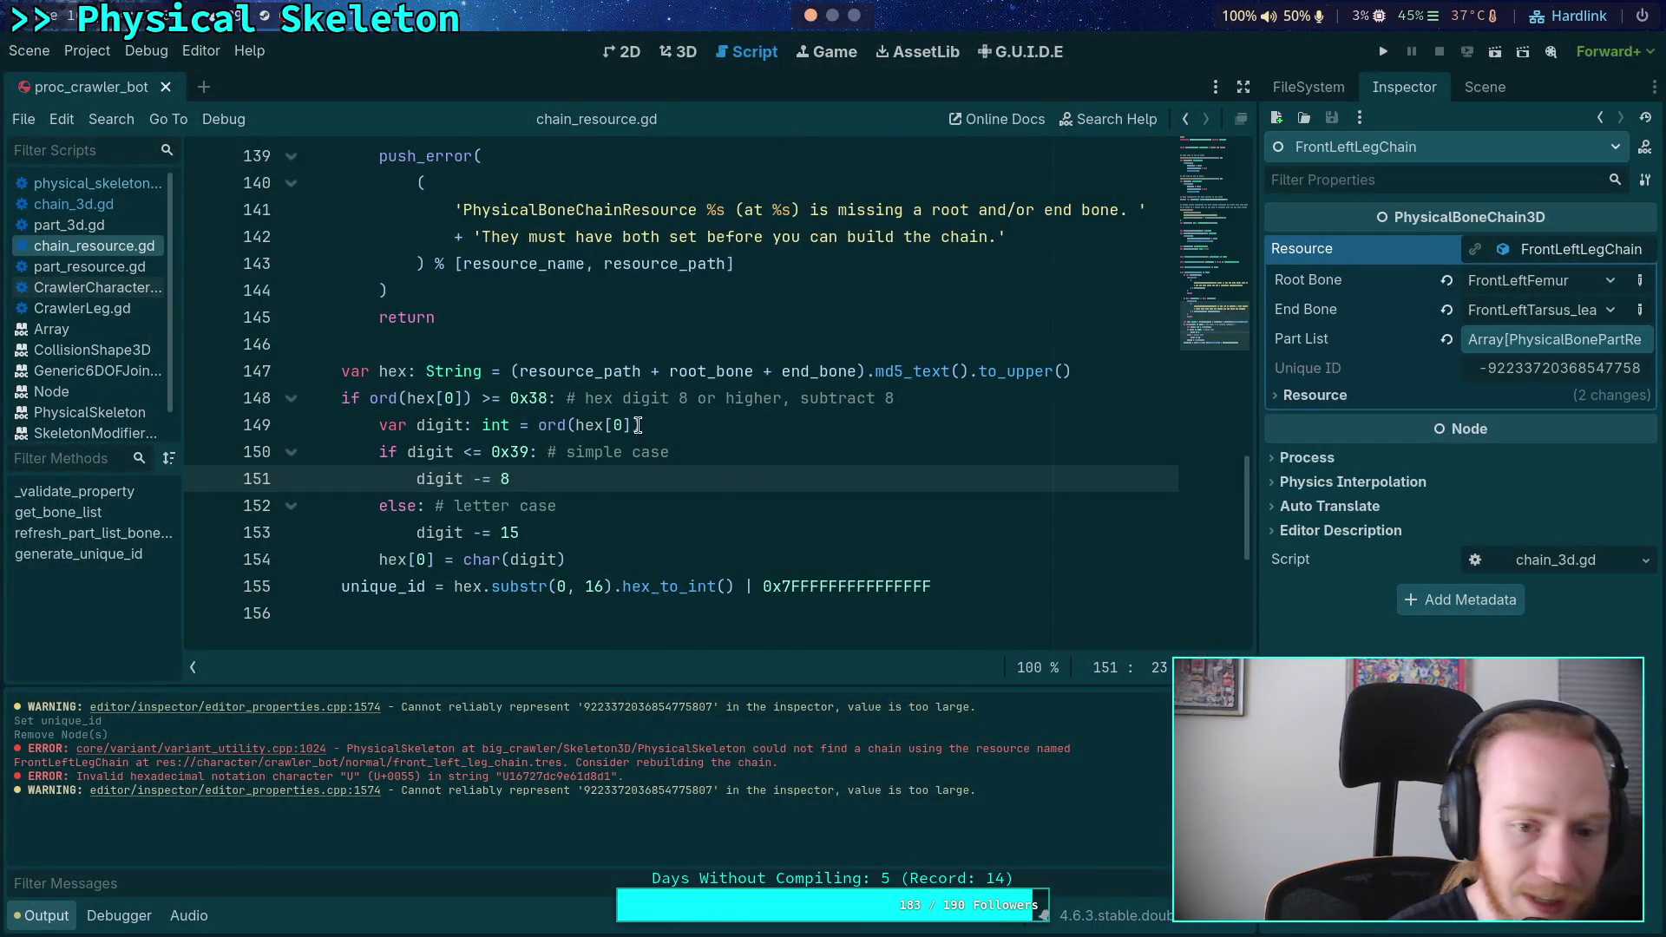
- Remove to_upper() from line 147 and add ', these are lower cased' to the line 152 comment
drag(969, 371, 1074, 371)
key(BackSpace)
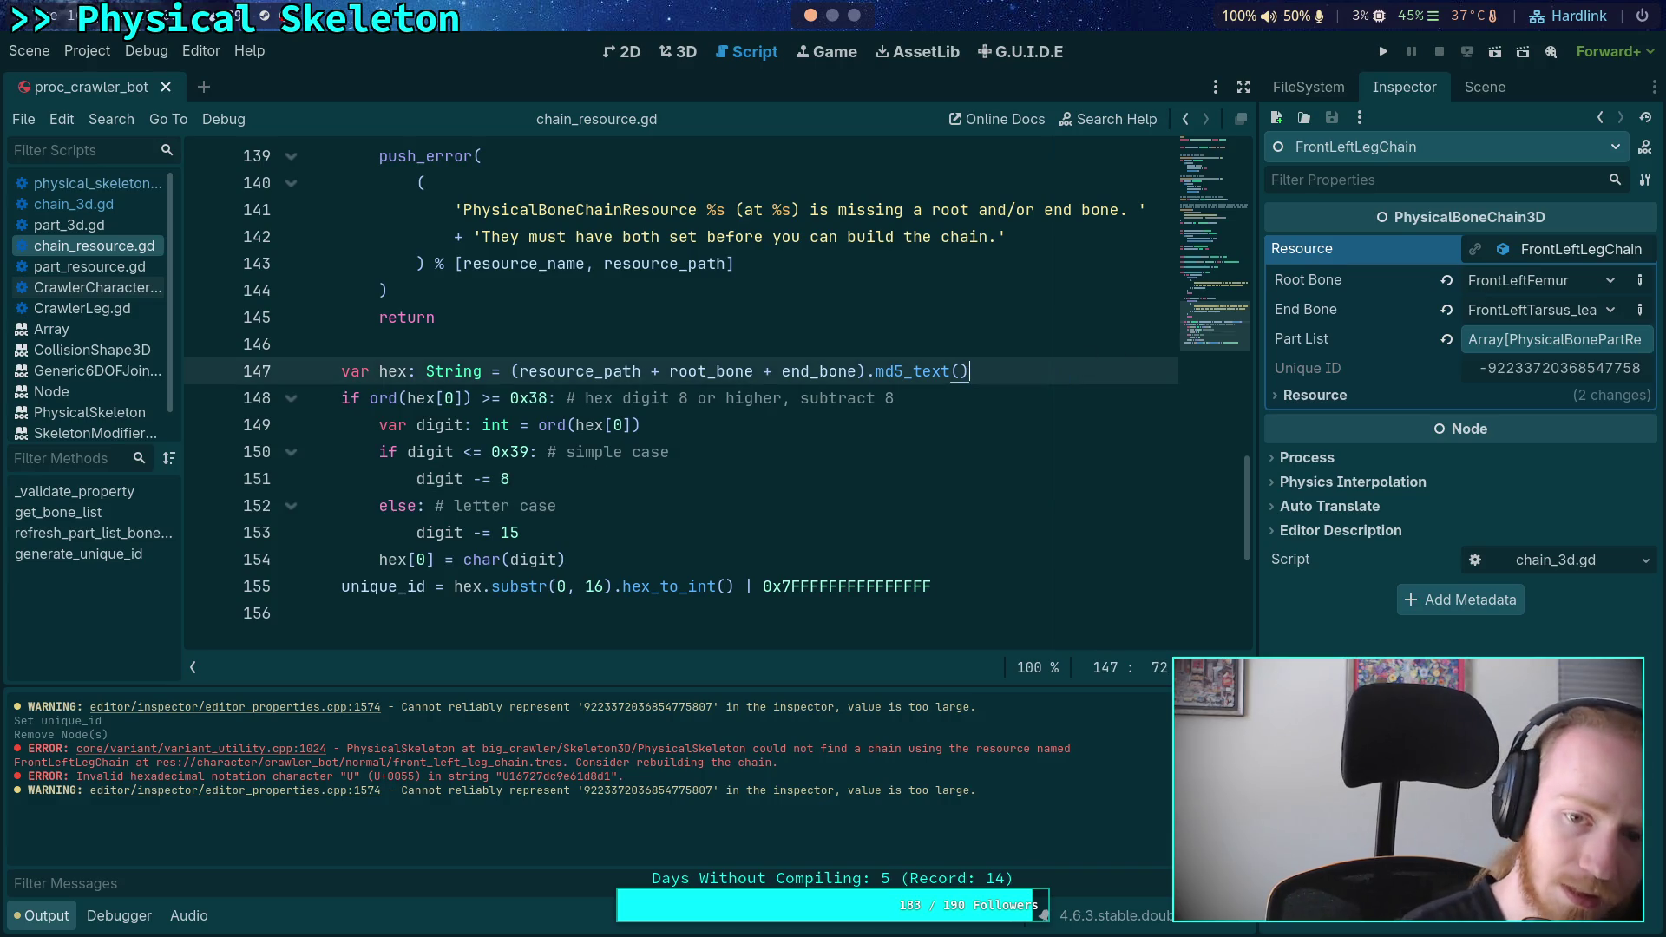
click(651, 519)
click(664, 502)
text(, these are )
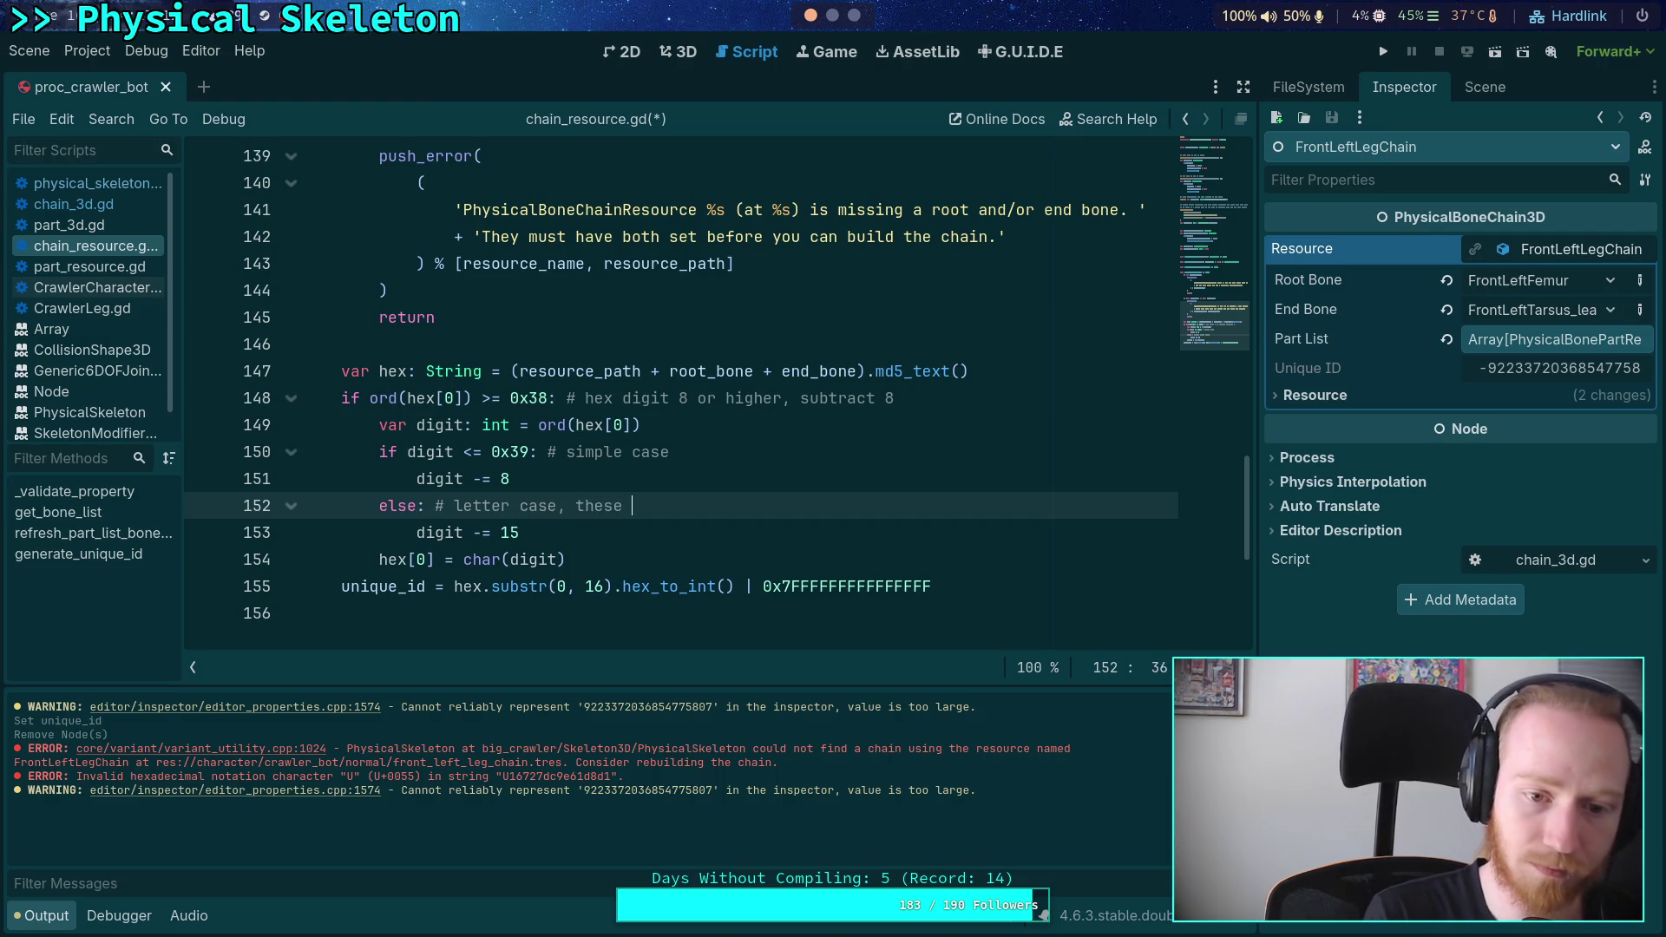
text(lower cased)
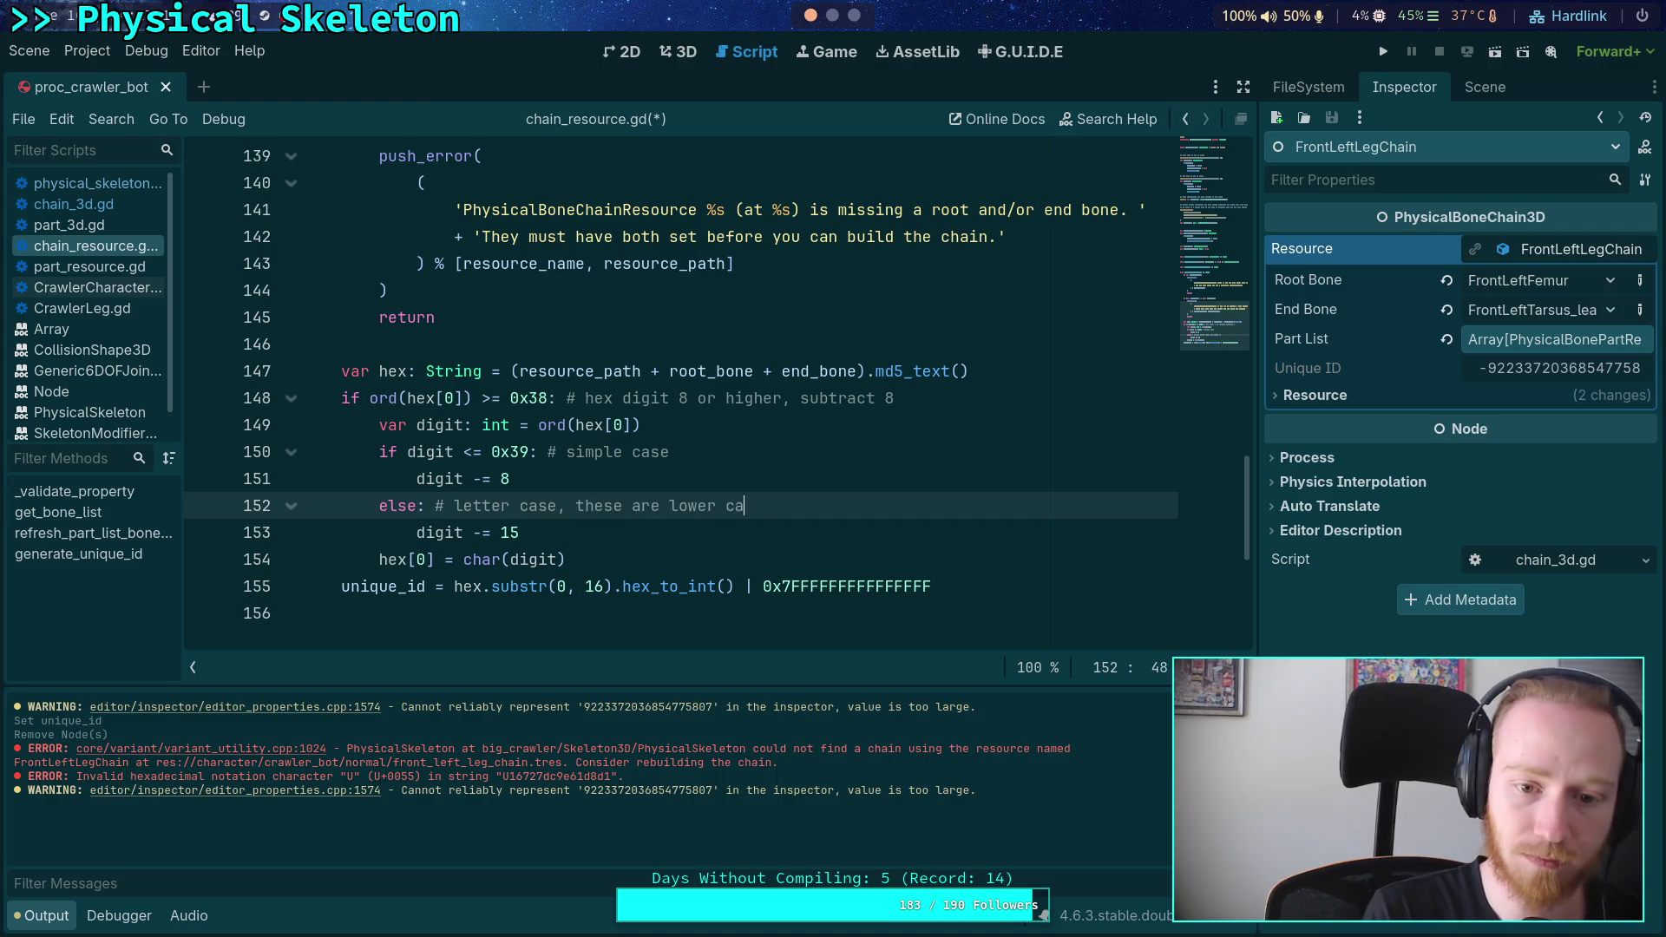
- Delete the stale extra words from the letter-case comment
click(1039, 382)
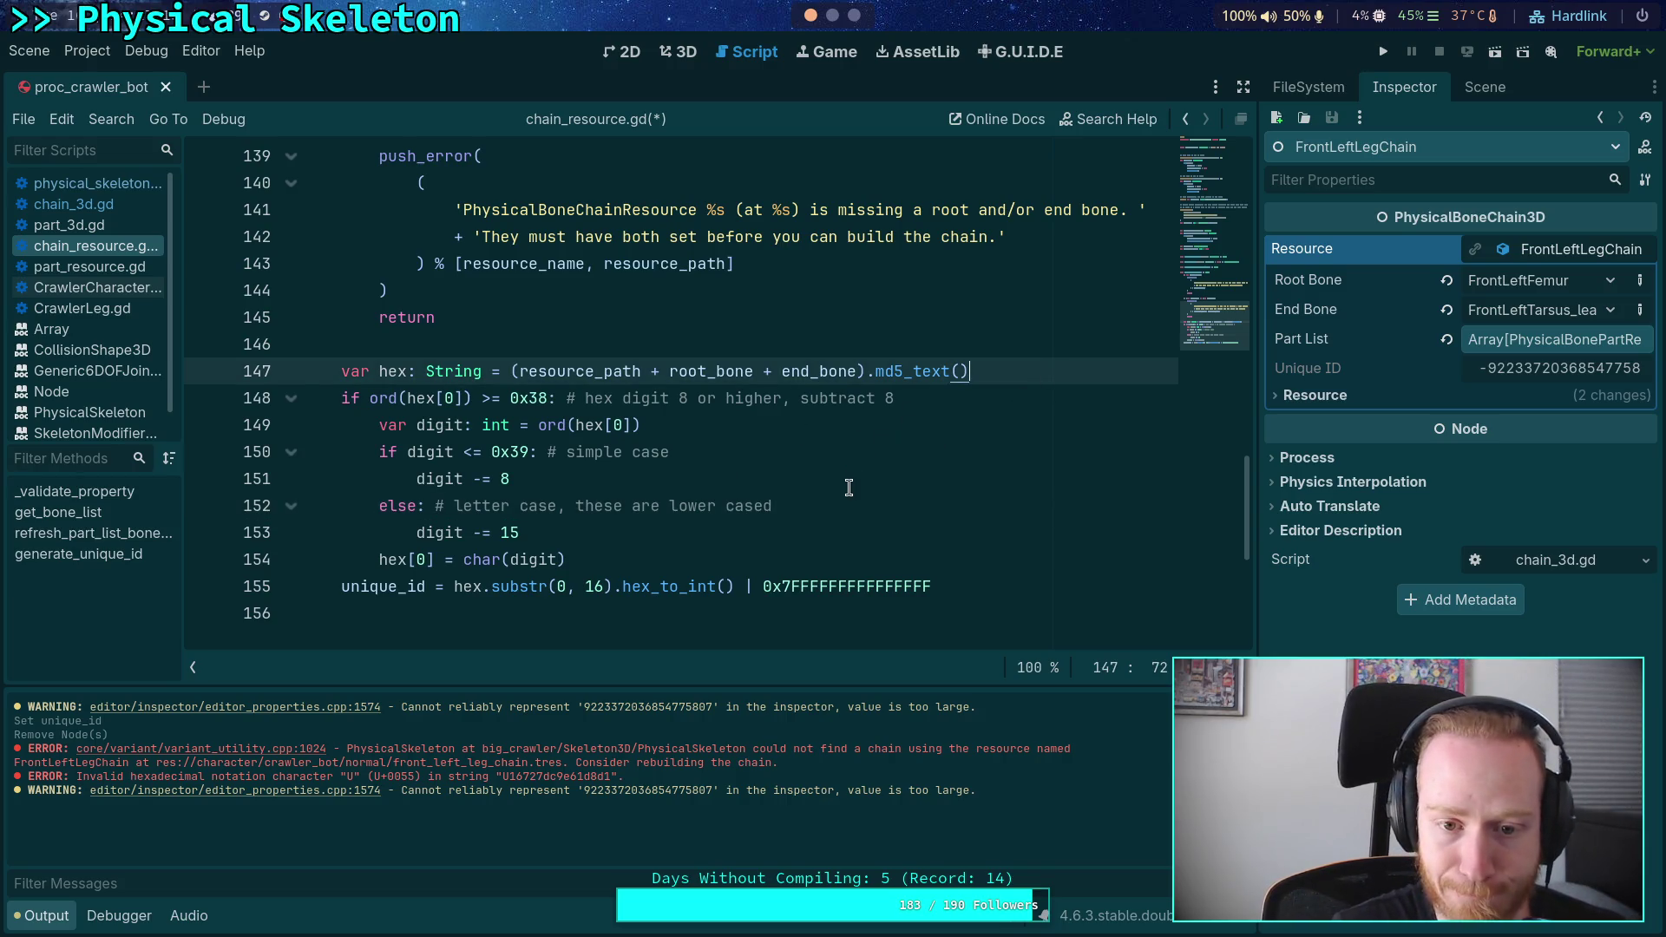
click(744, 533)
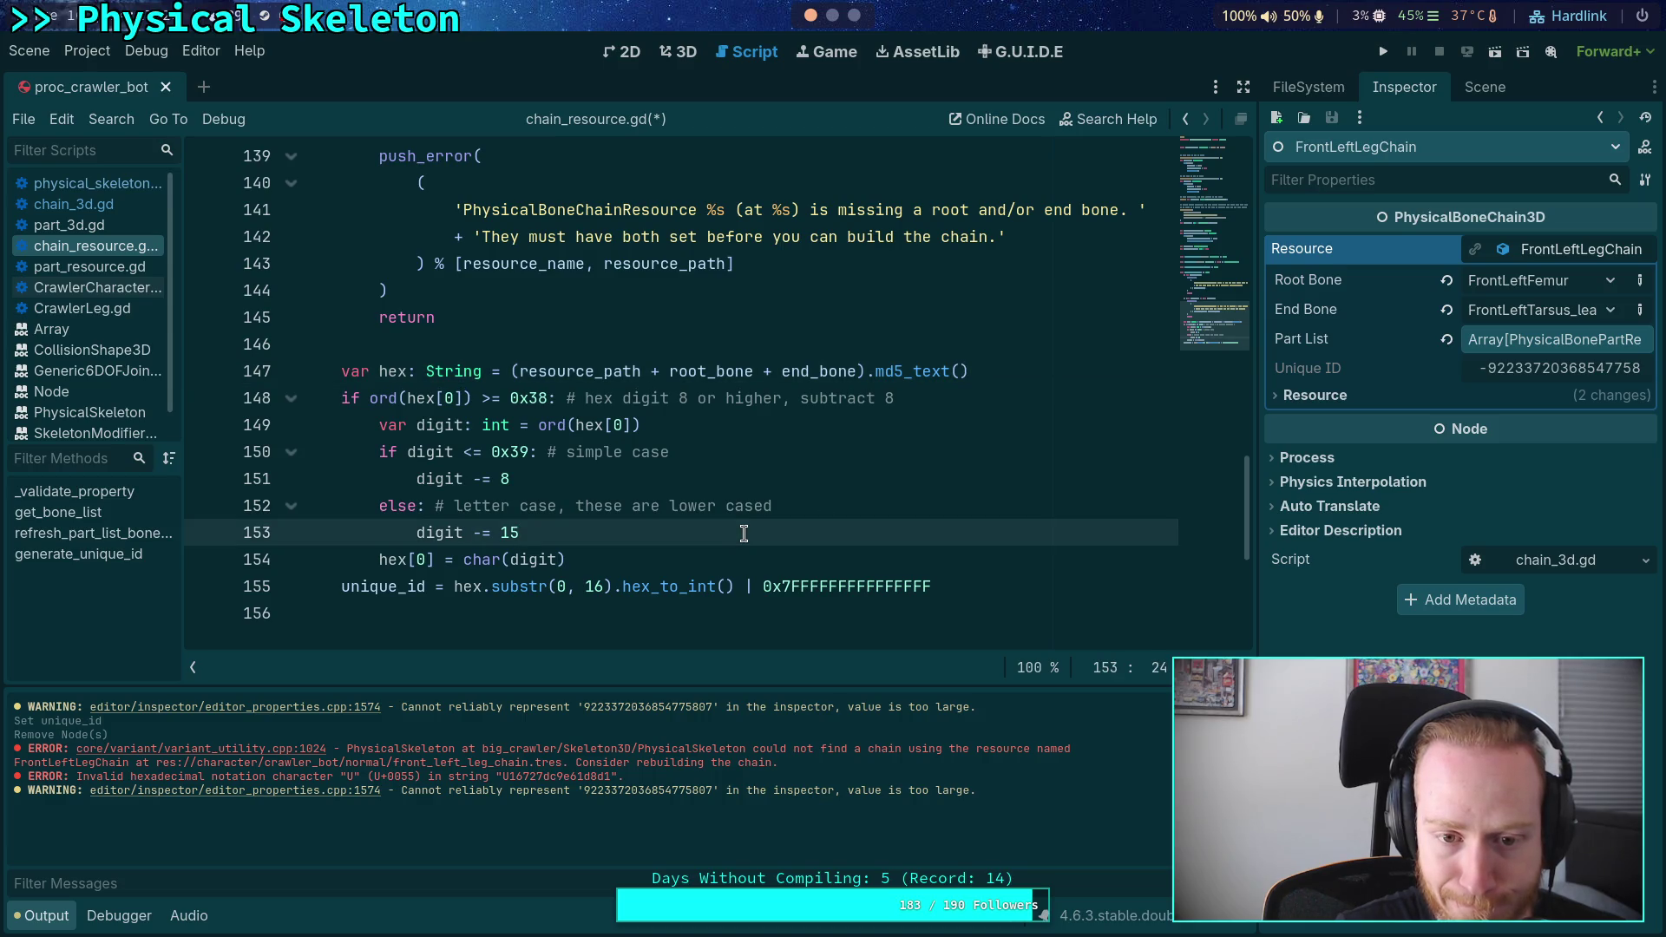
click(804, 508)
key(ctrl+shift+Left)
key(ctrl+shift+Left)
key(ctrl+shift+Left)
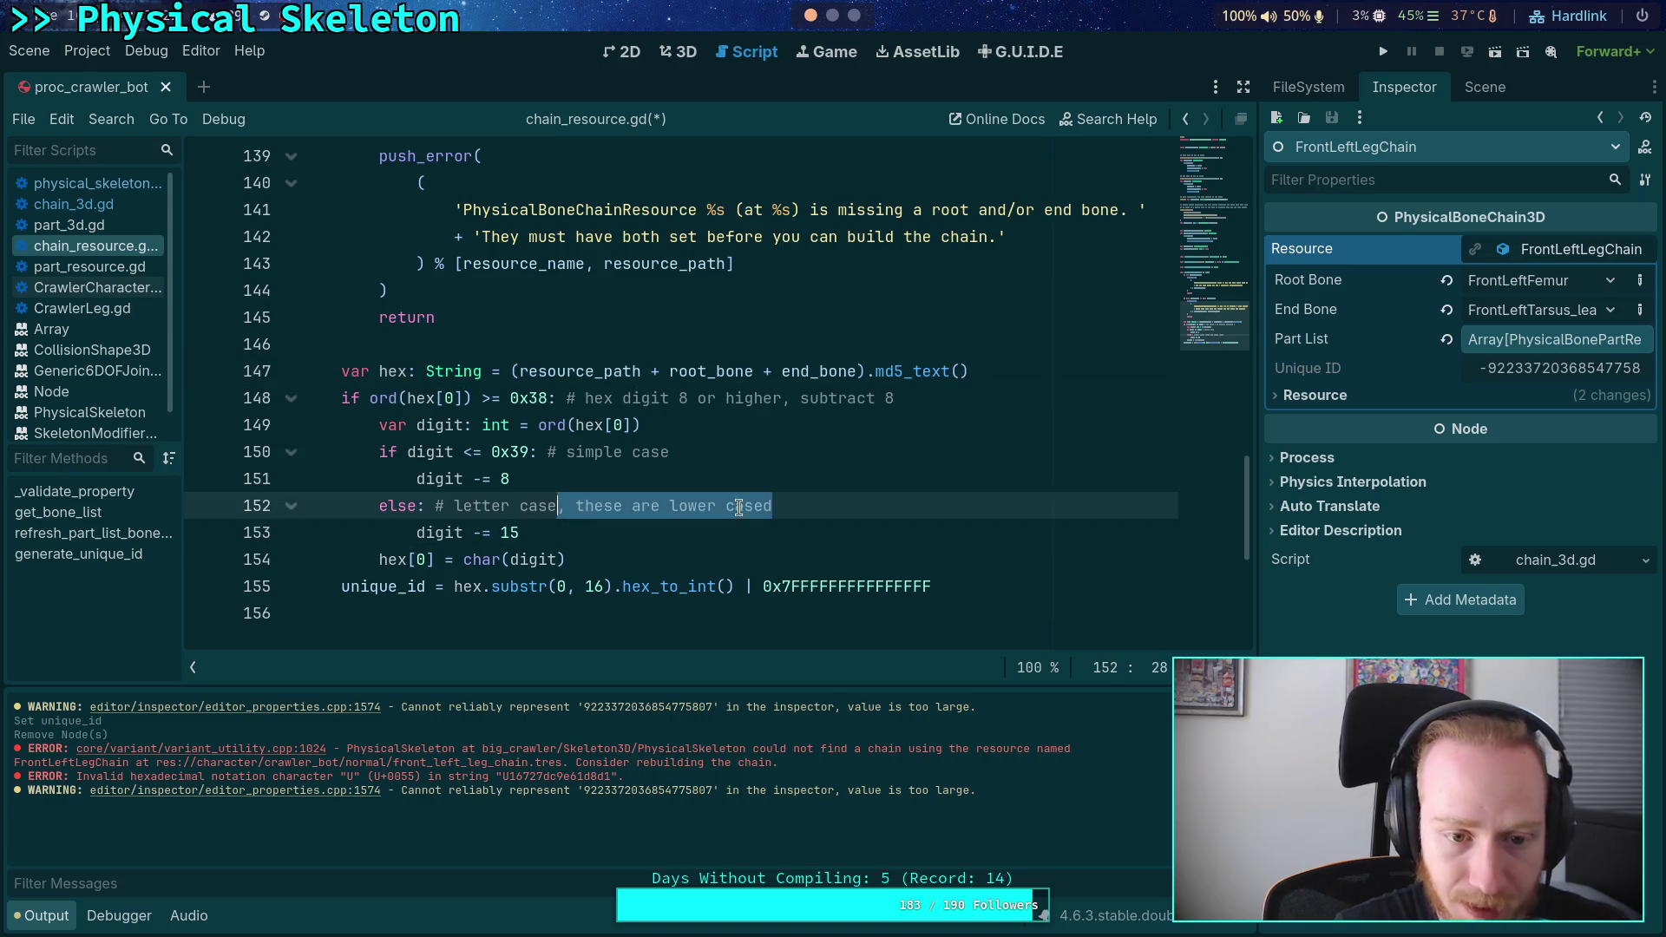
key(BackSpace)
- Append .to_upper() to md5_text() on line 147 and save chain_resource.gd
click(1044, 373)
text(.to)
key(Down)
key(Down)
key(Down)
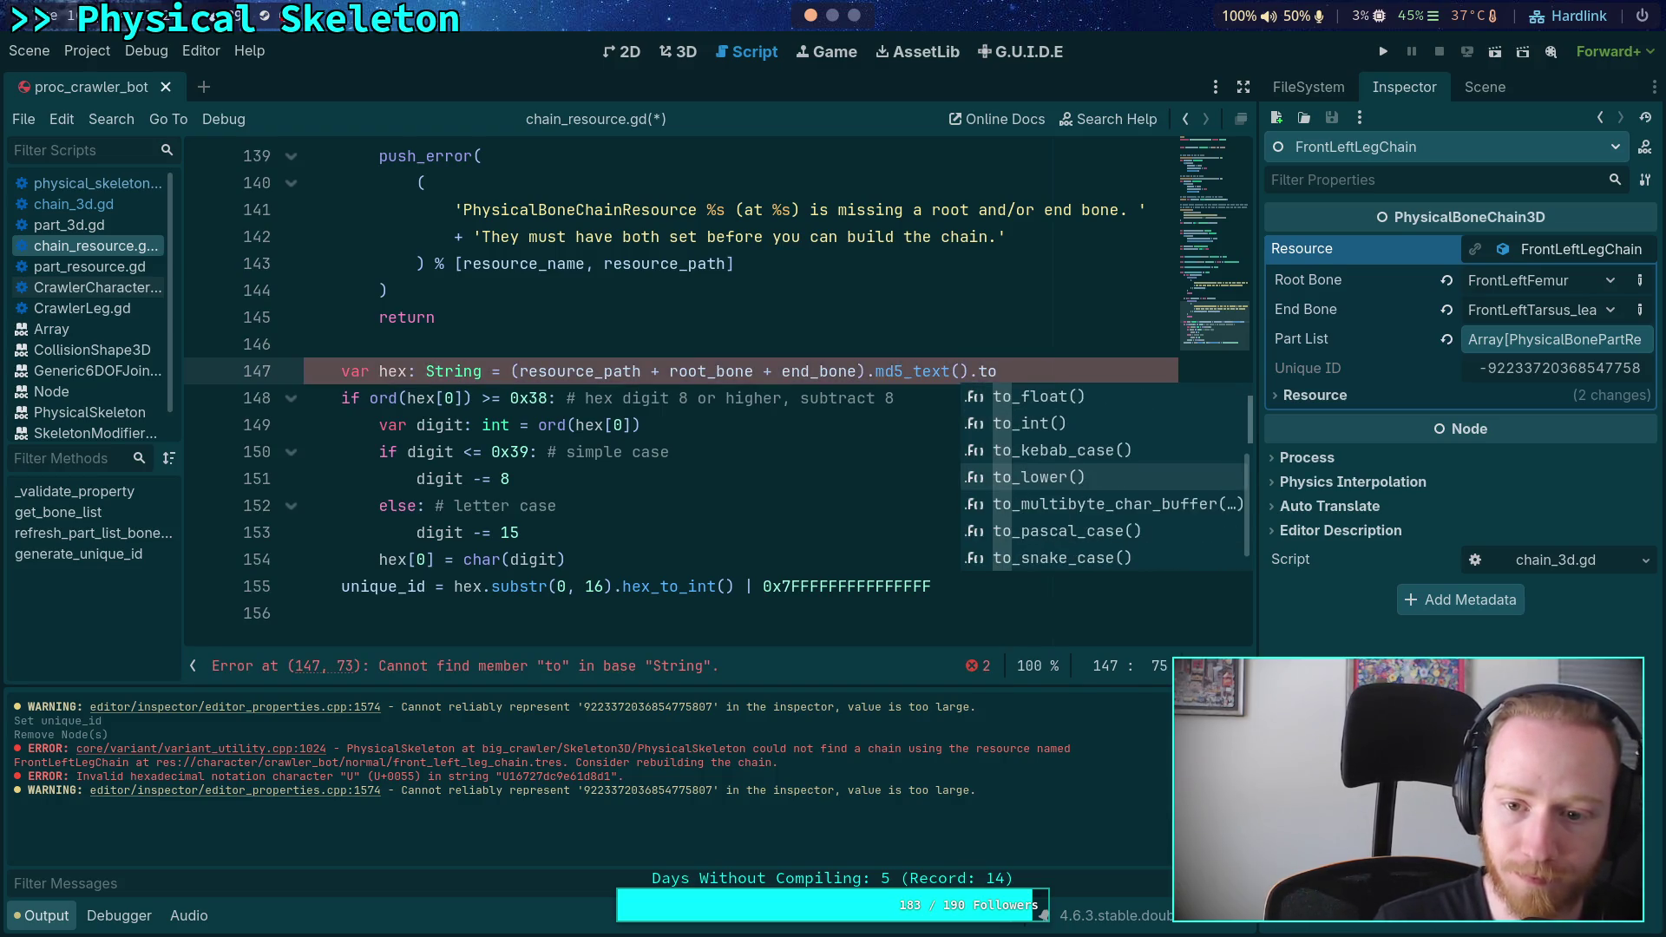
key(Down)
key(Down)
key(Down)
key(Return)
key(ctrl+s)
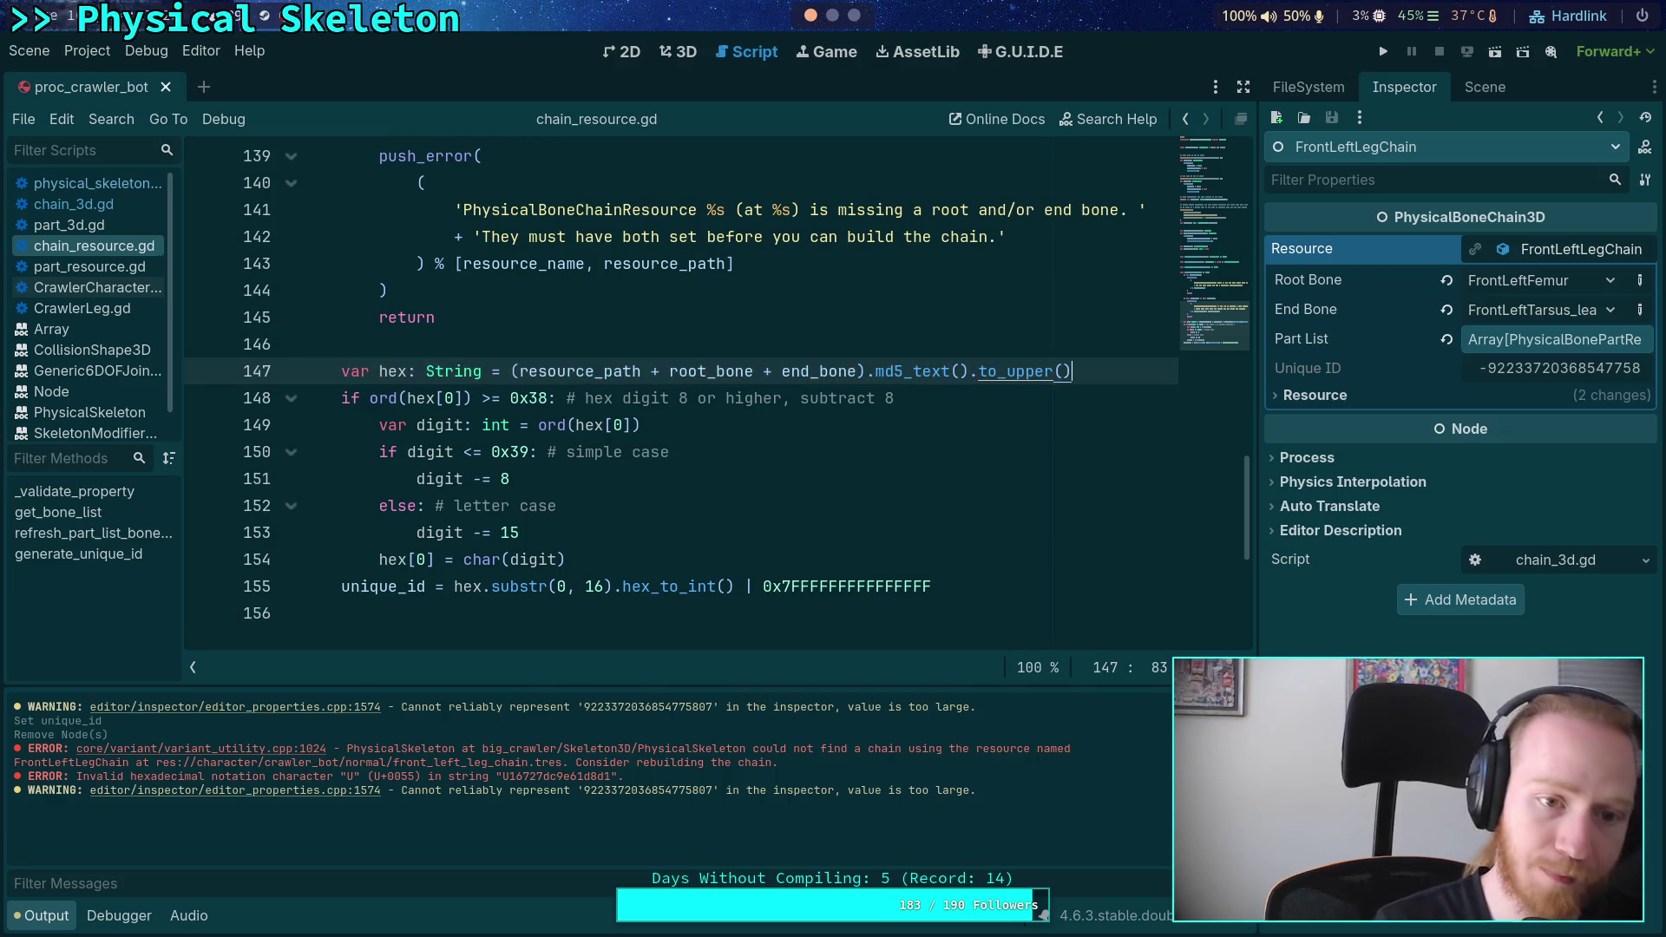
- Add digit separators so the hex mask reads 0x7FFF_FFFF_FFFF_FFFF
click(814, 505)
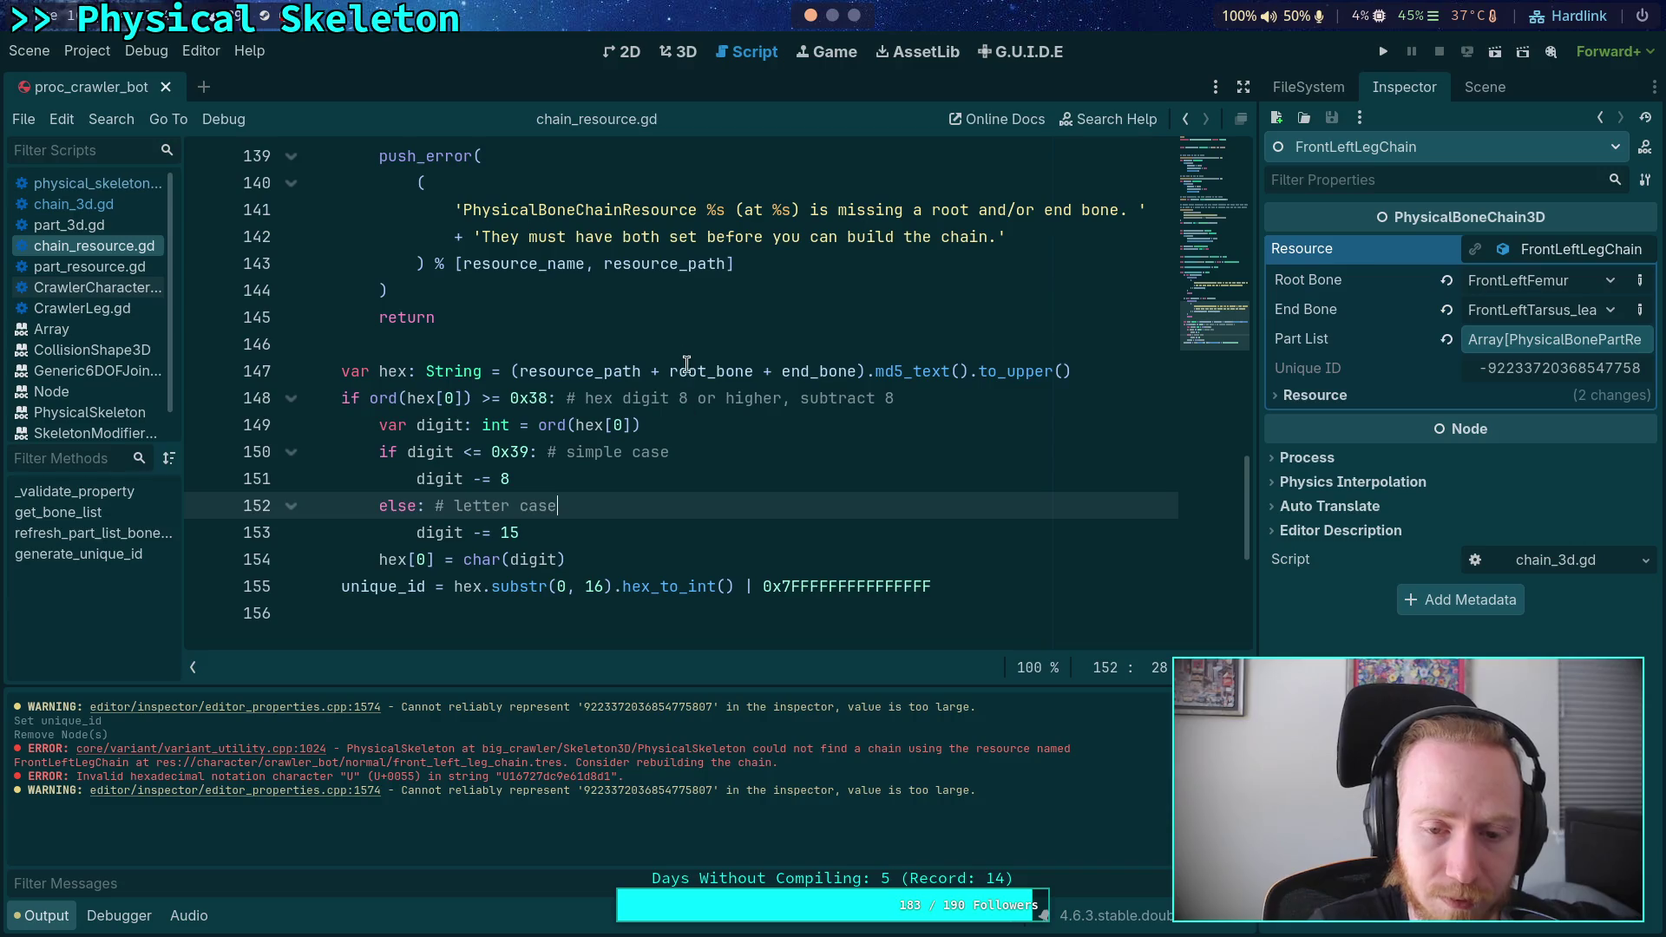
mouse_move(686, 357)
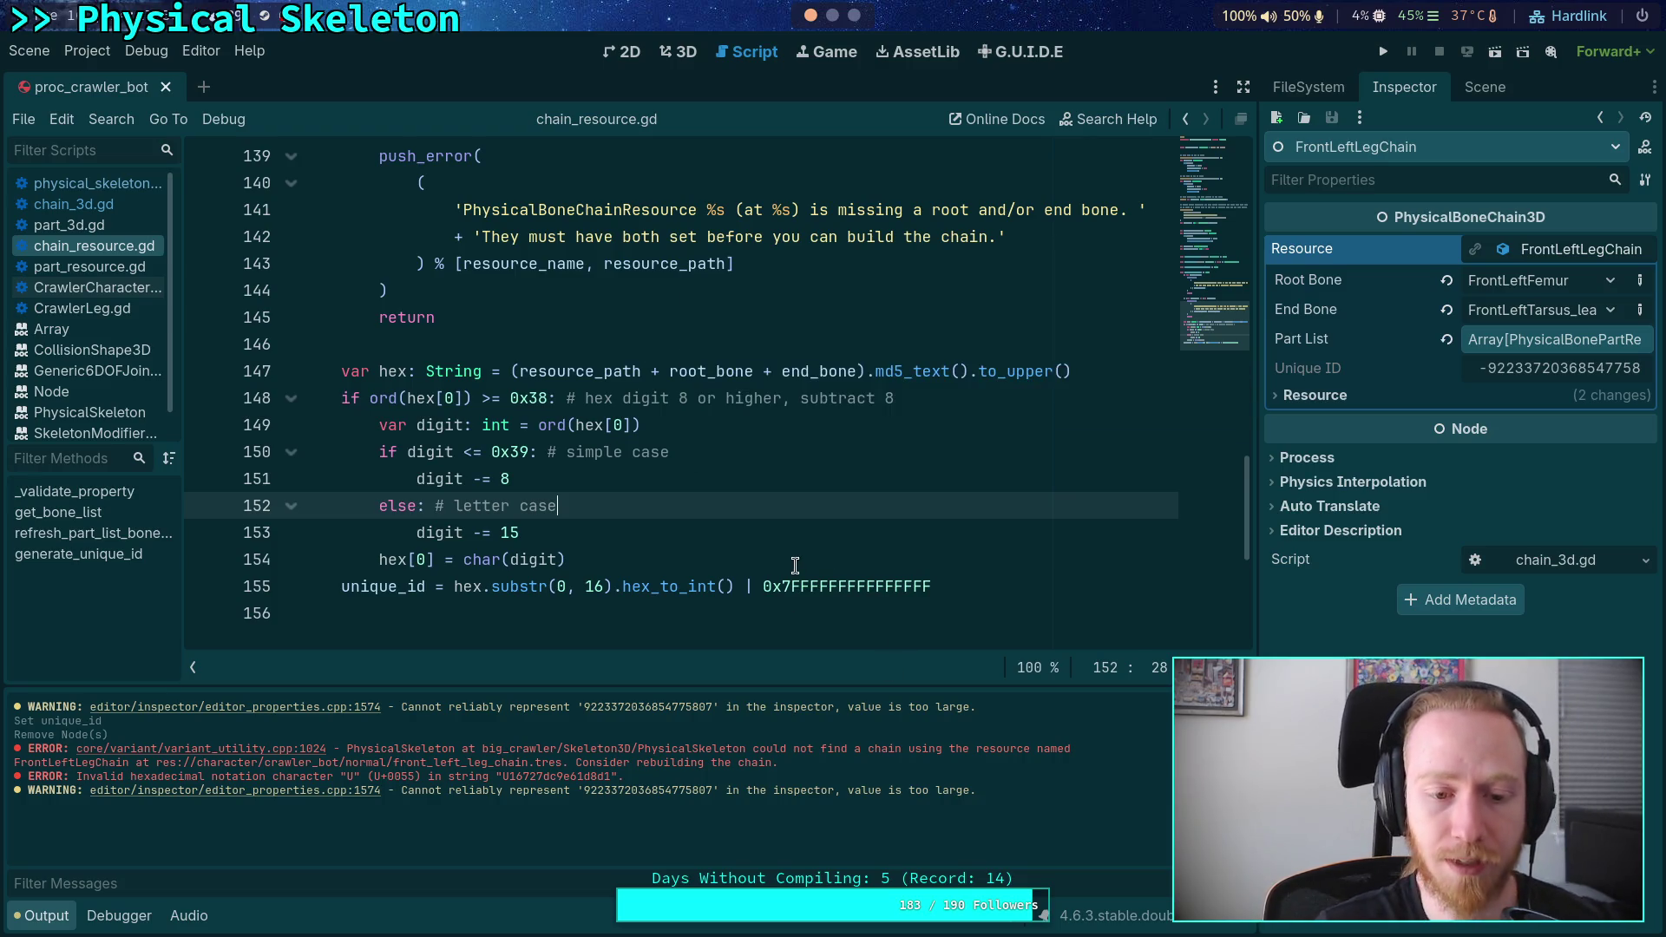
mouse_move(678, 591)
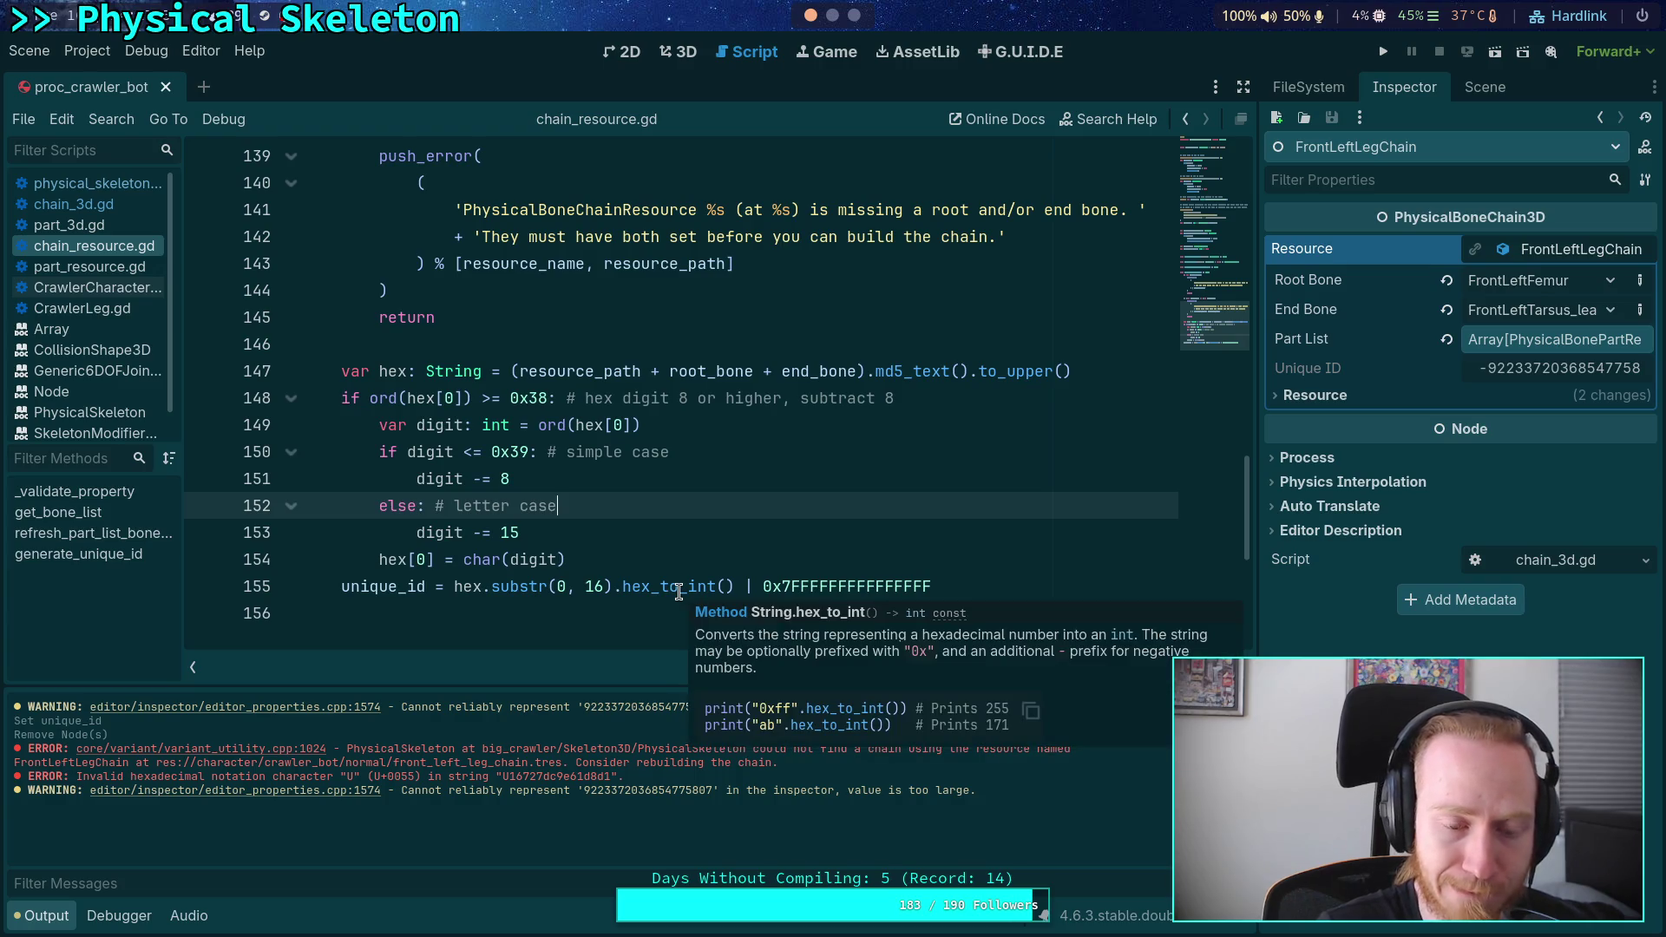
click(896, 587)
text(_)
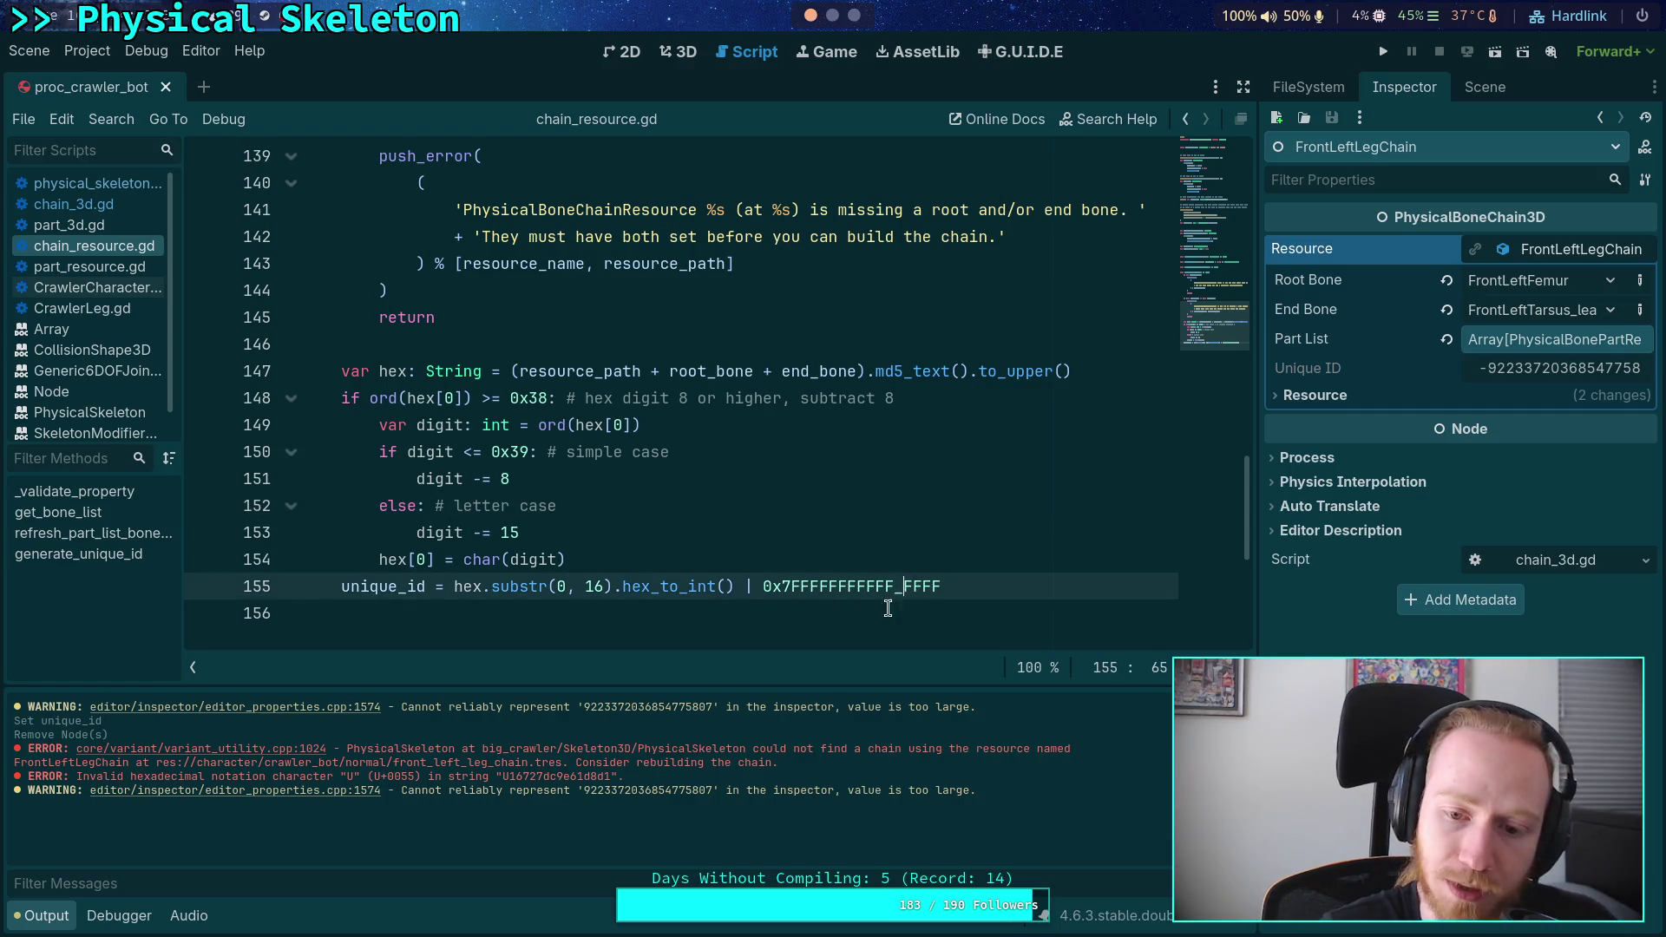
click(855, 587)
text(_)
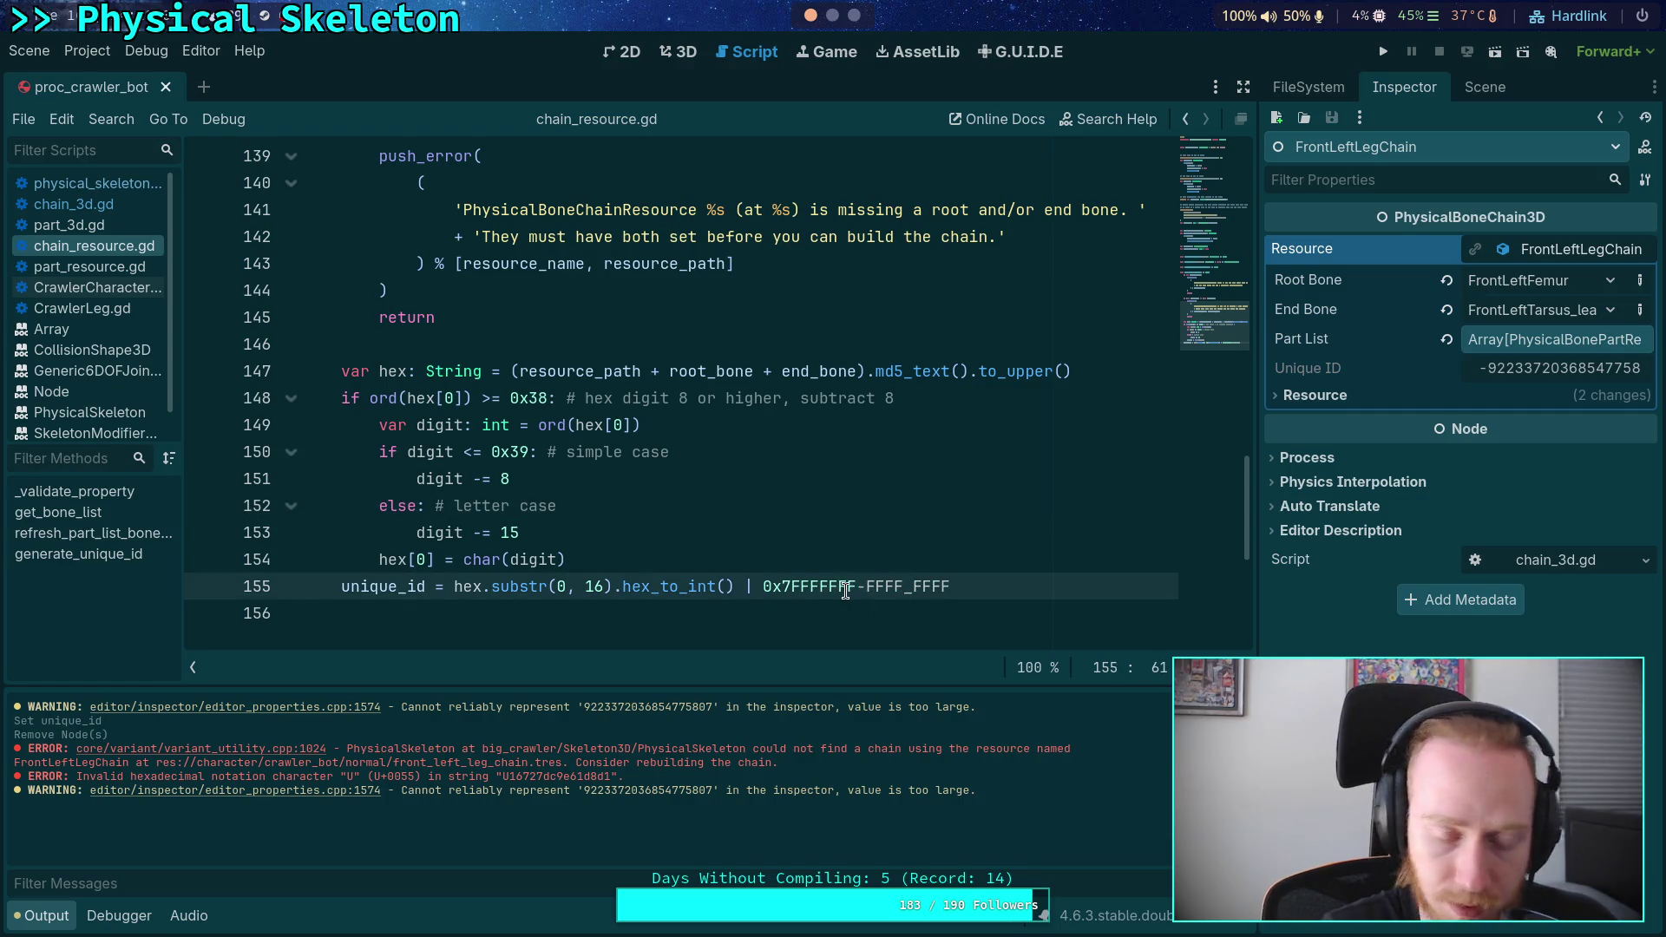
click(817, 587)
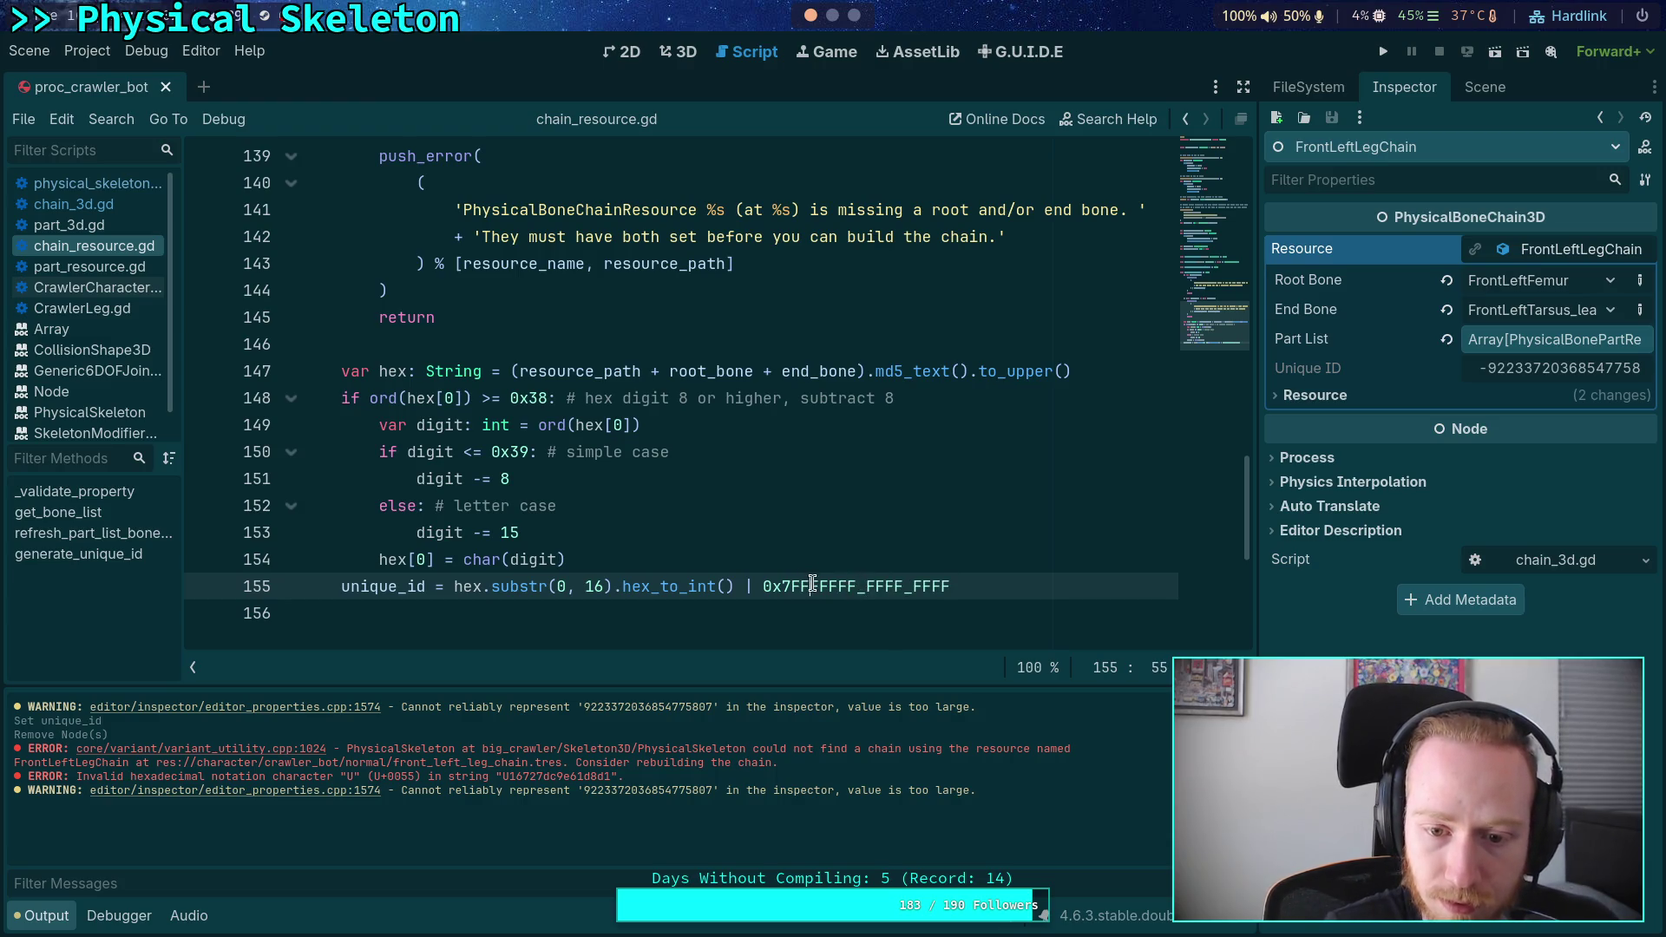
text(_)
click(841, 613)
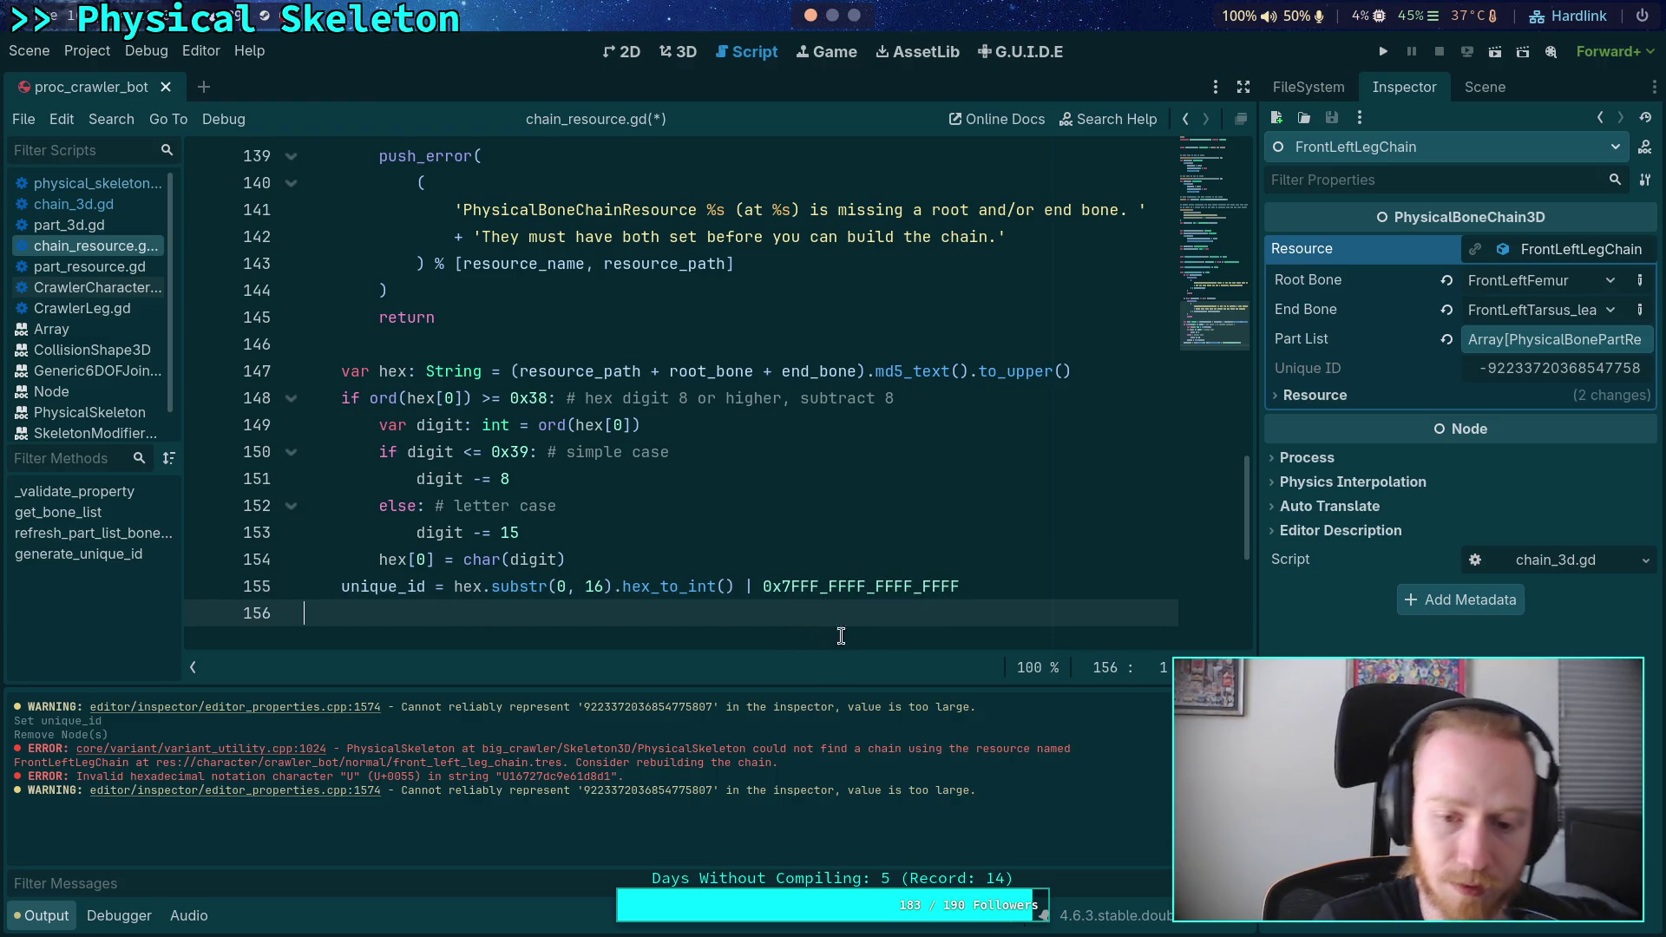
- Replace the | operator with & before the mask on line 155 and save the script
click(784, 586)
click(698, 587)
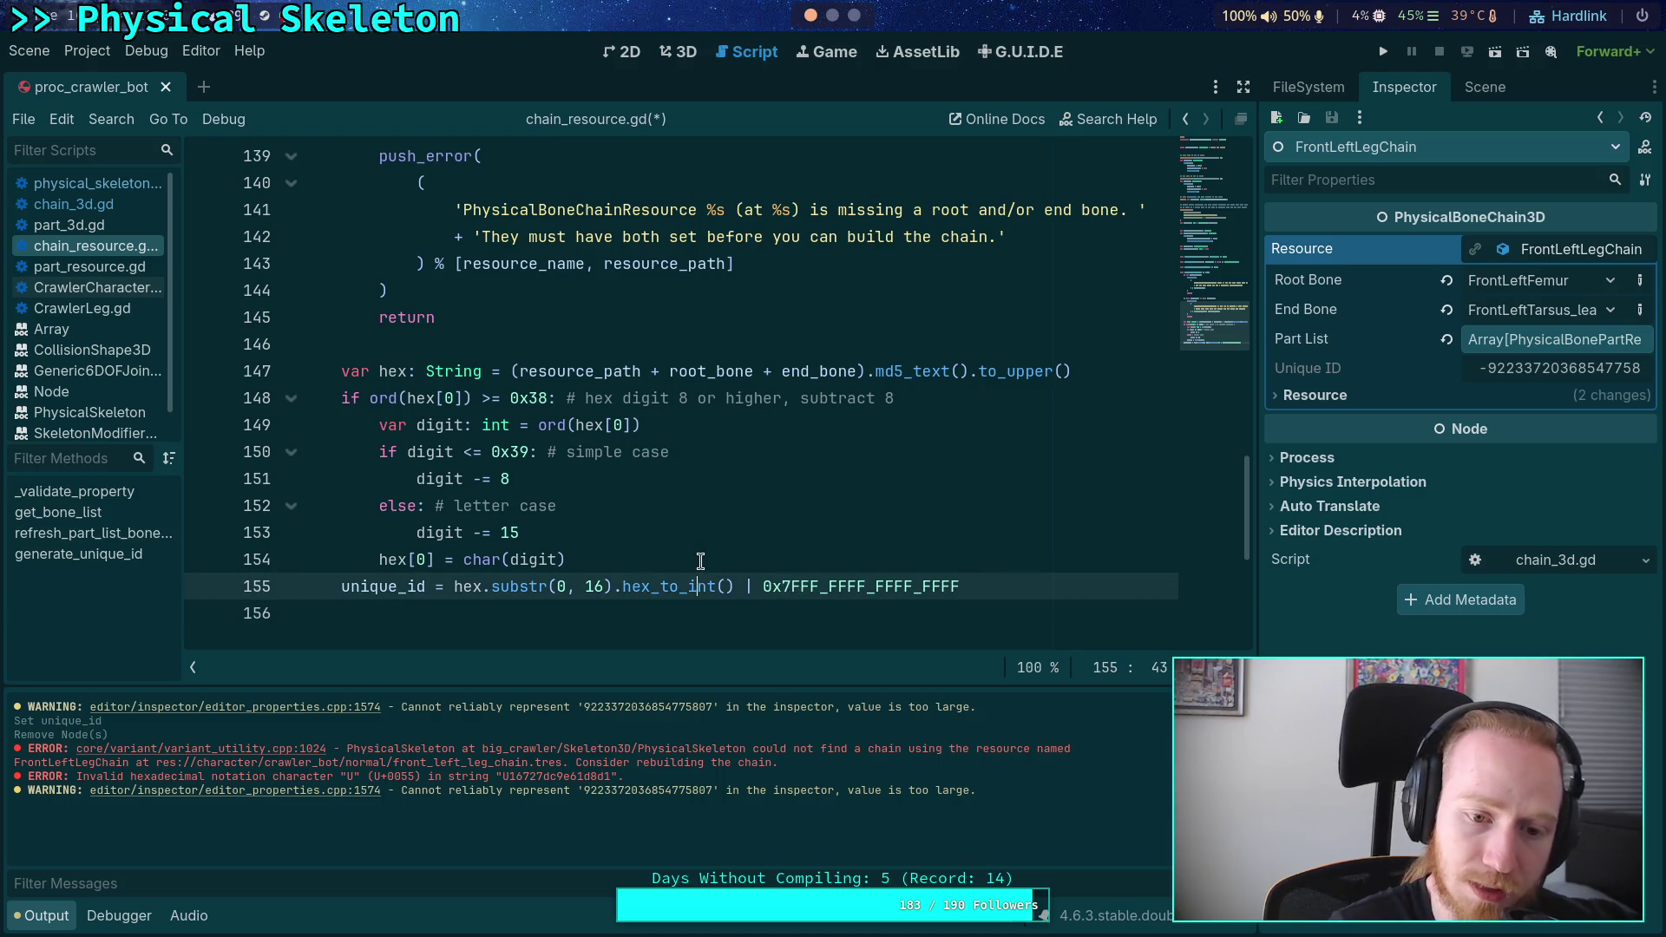
double_click(746, 587)
text(&)
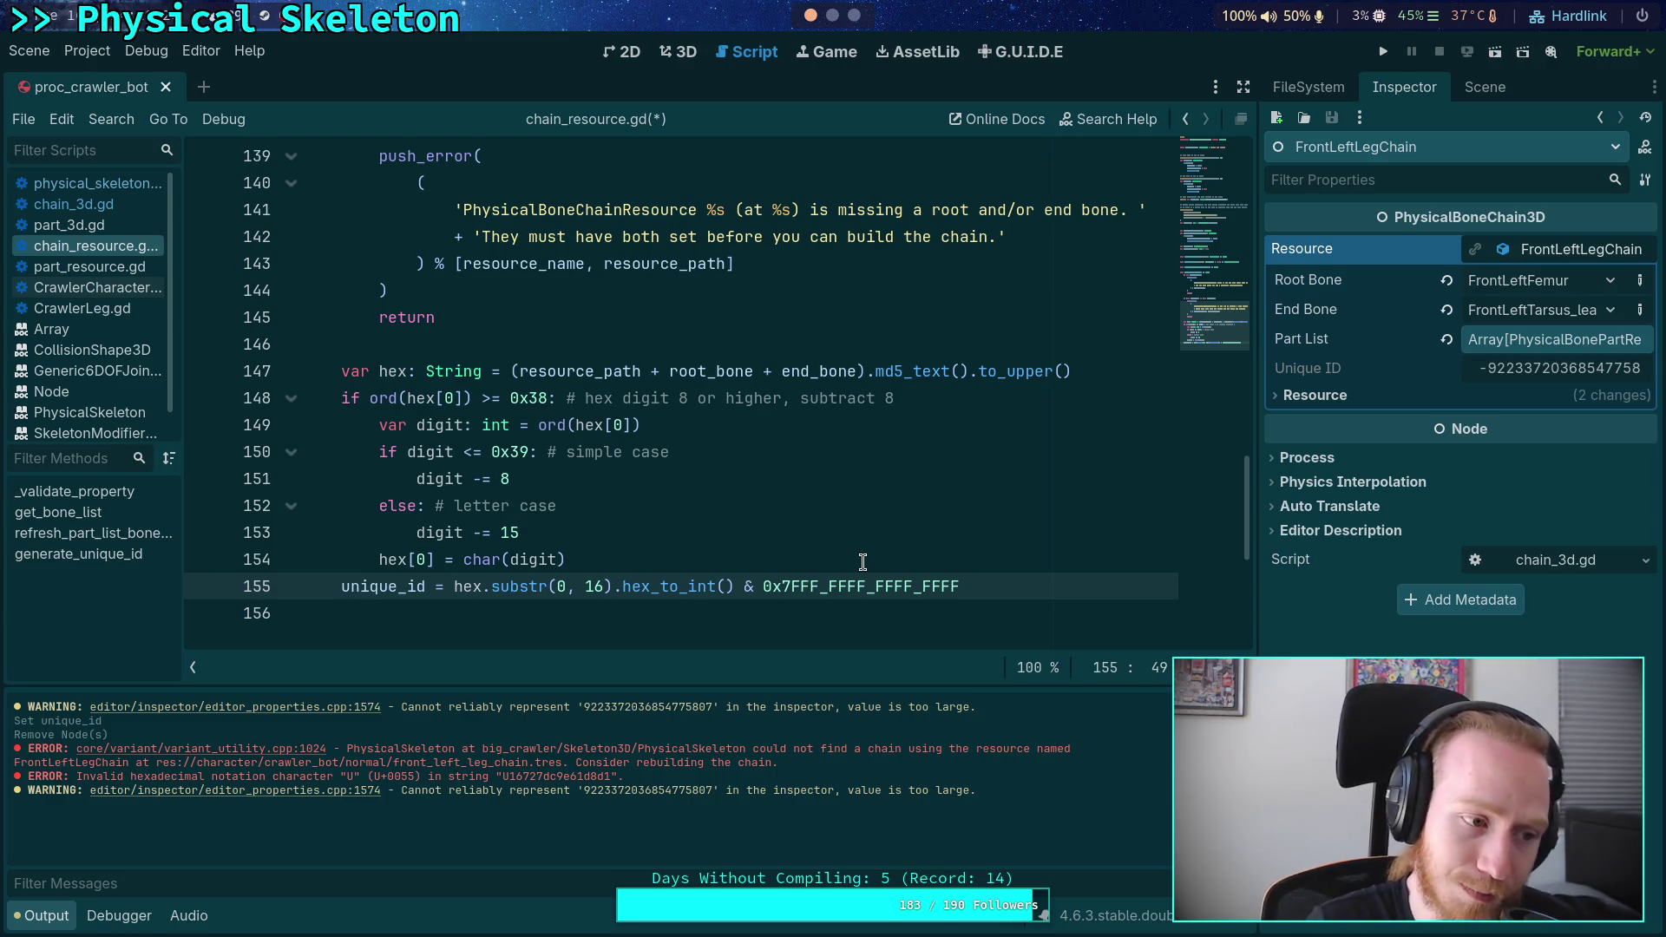
drag(764, 585, 975, 577)
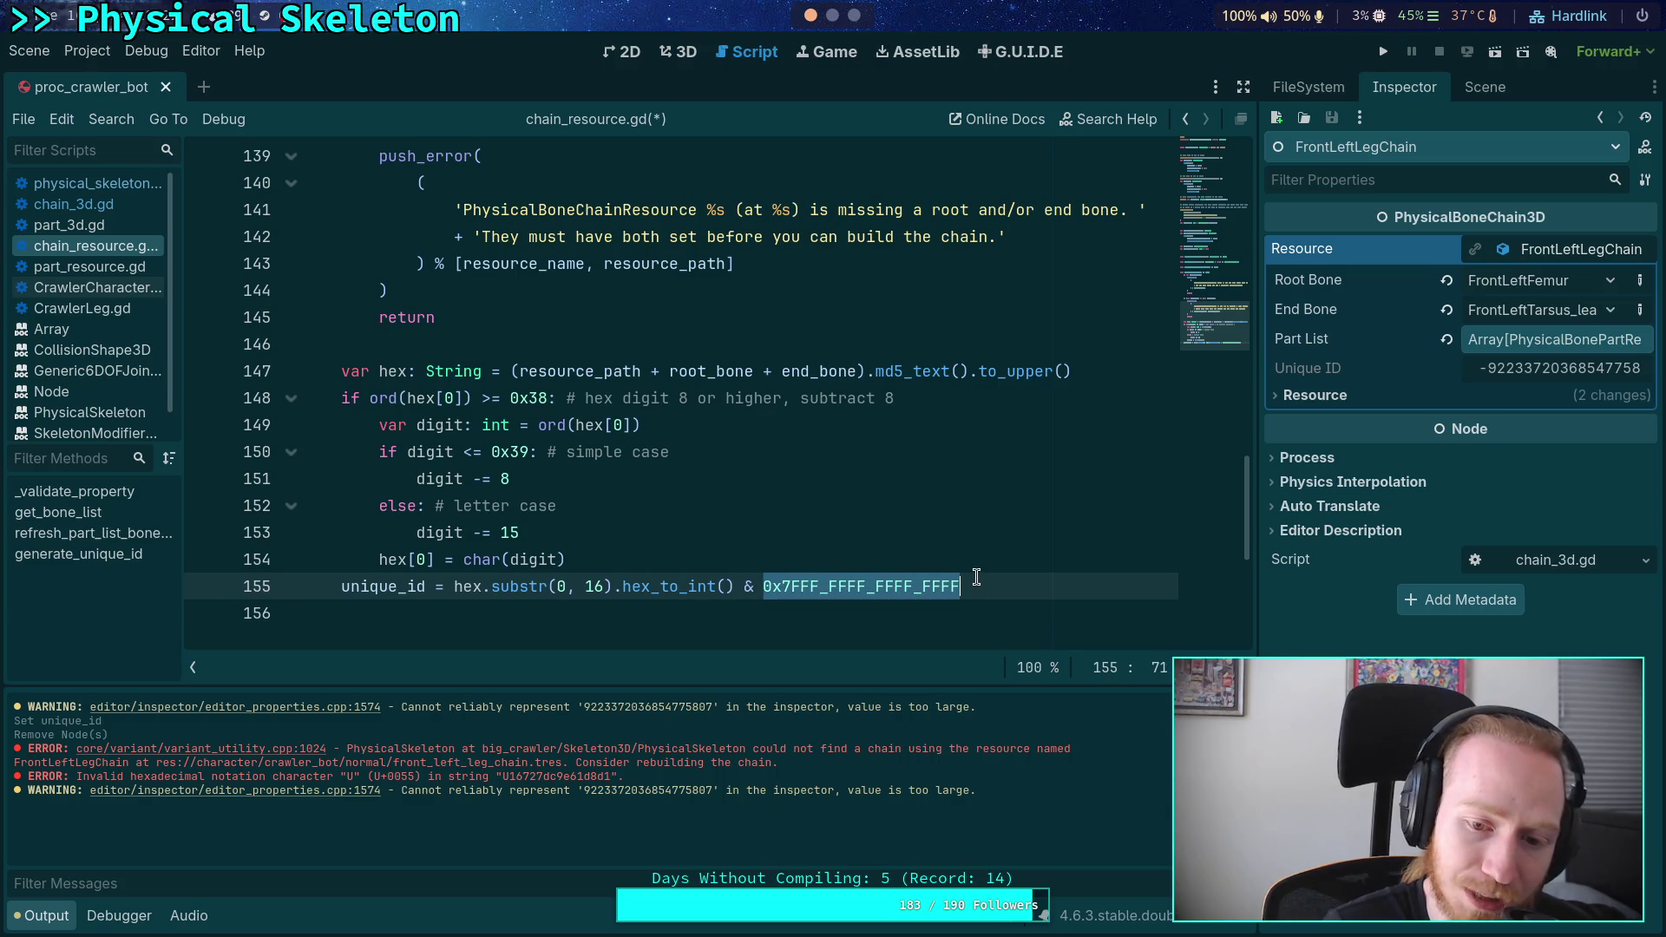
click(978, 580)
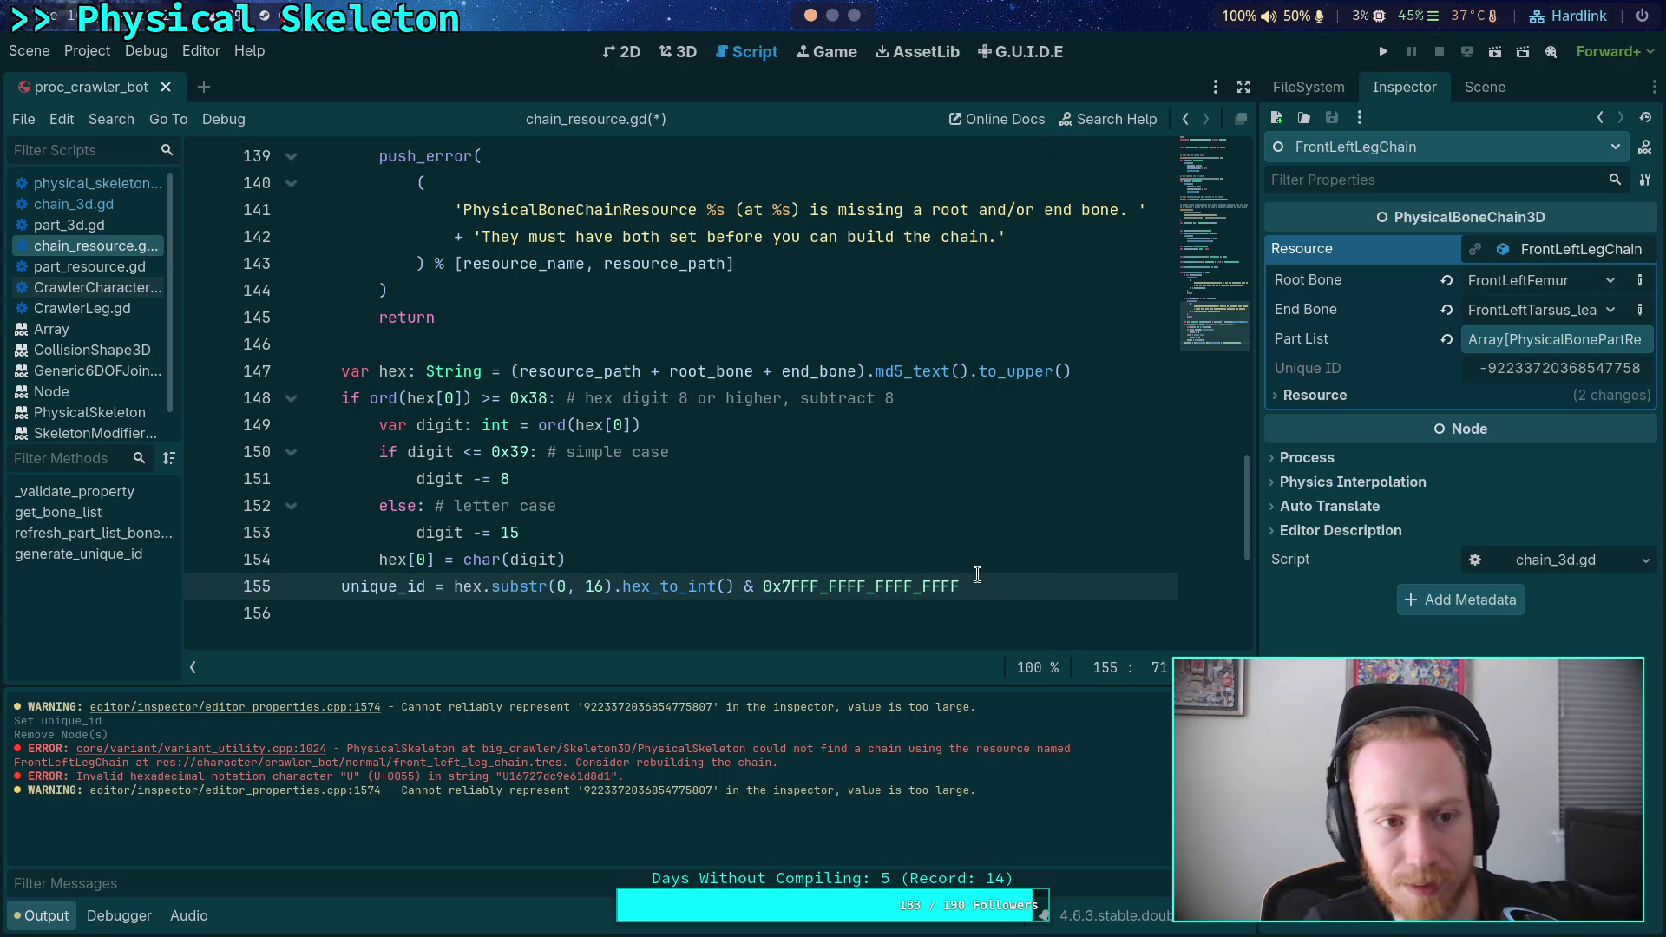
key(ctrl+s)
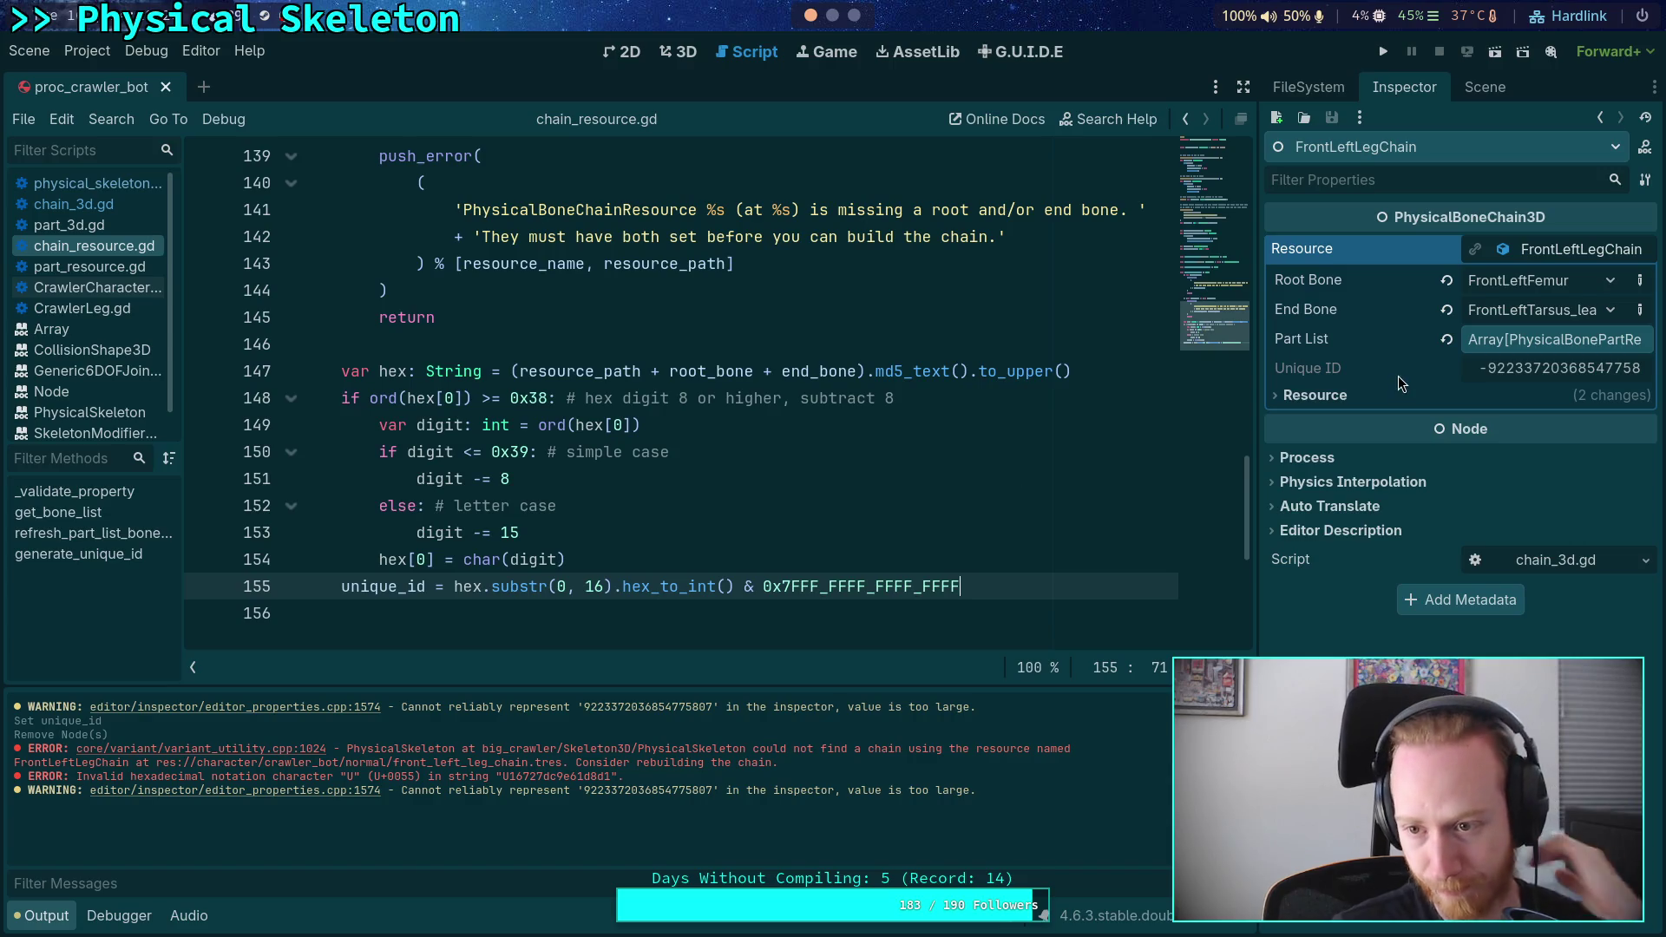
scroll(1039, 433, up, 20)
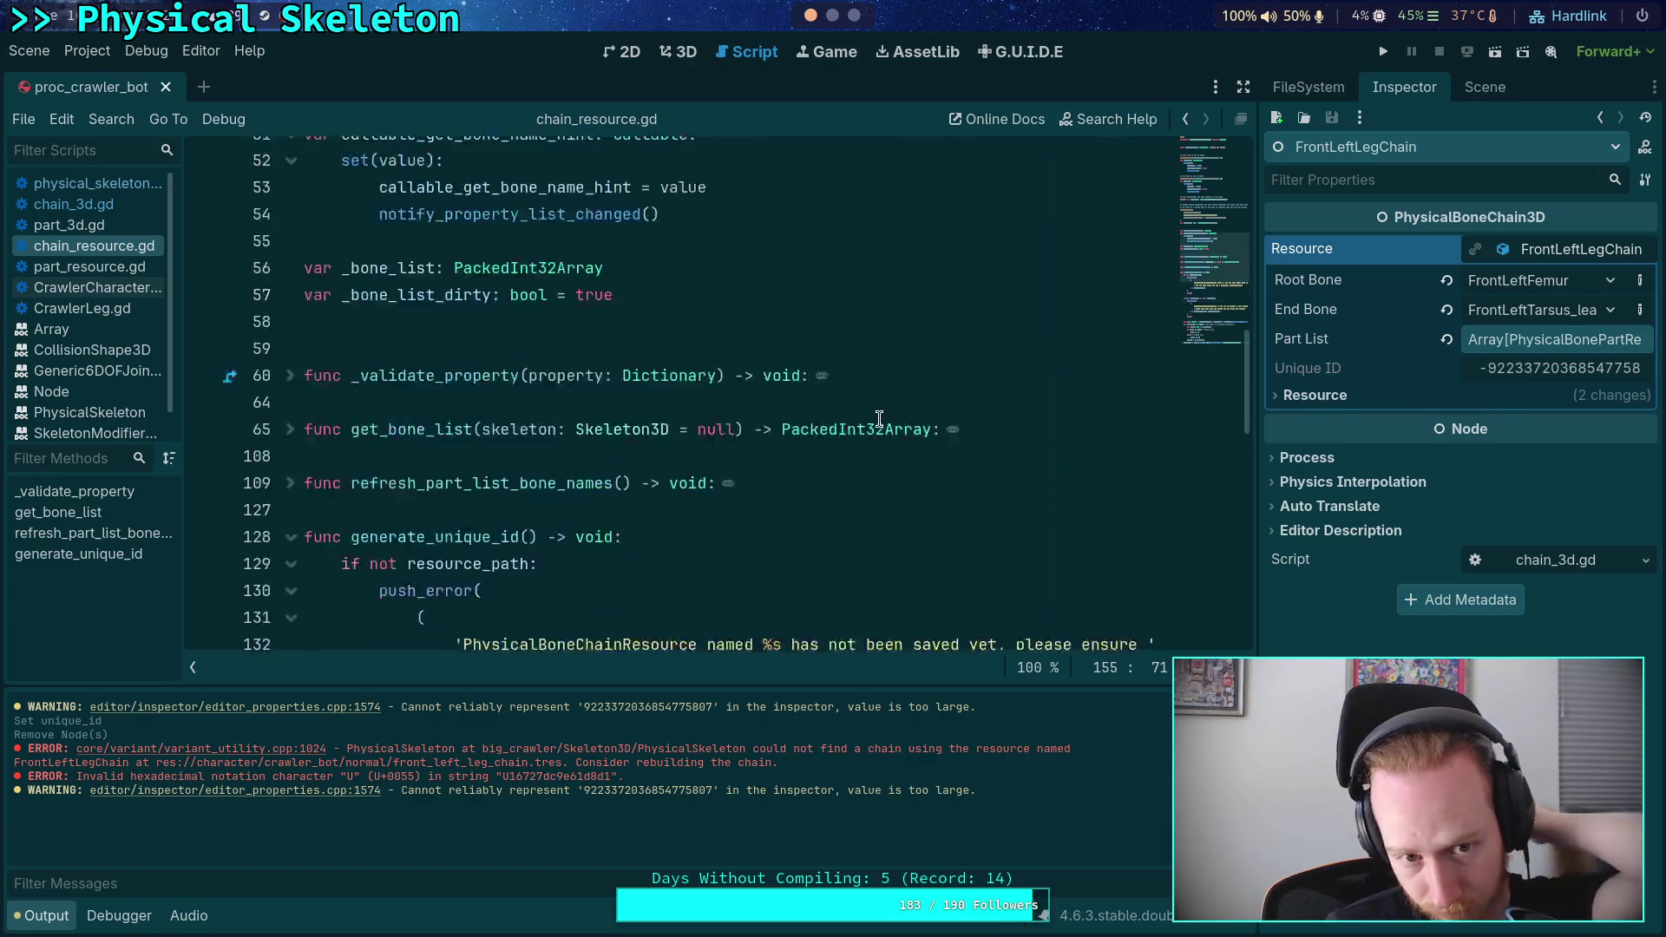
- Comment out the PROPERTY_USAGE_READ_ONLY flag in unique_id's export with '#'
scroll(655, 449, down, 1)
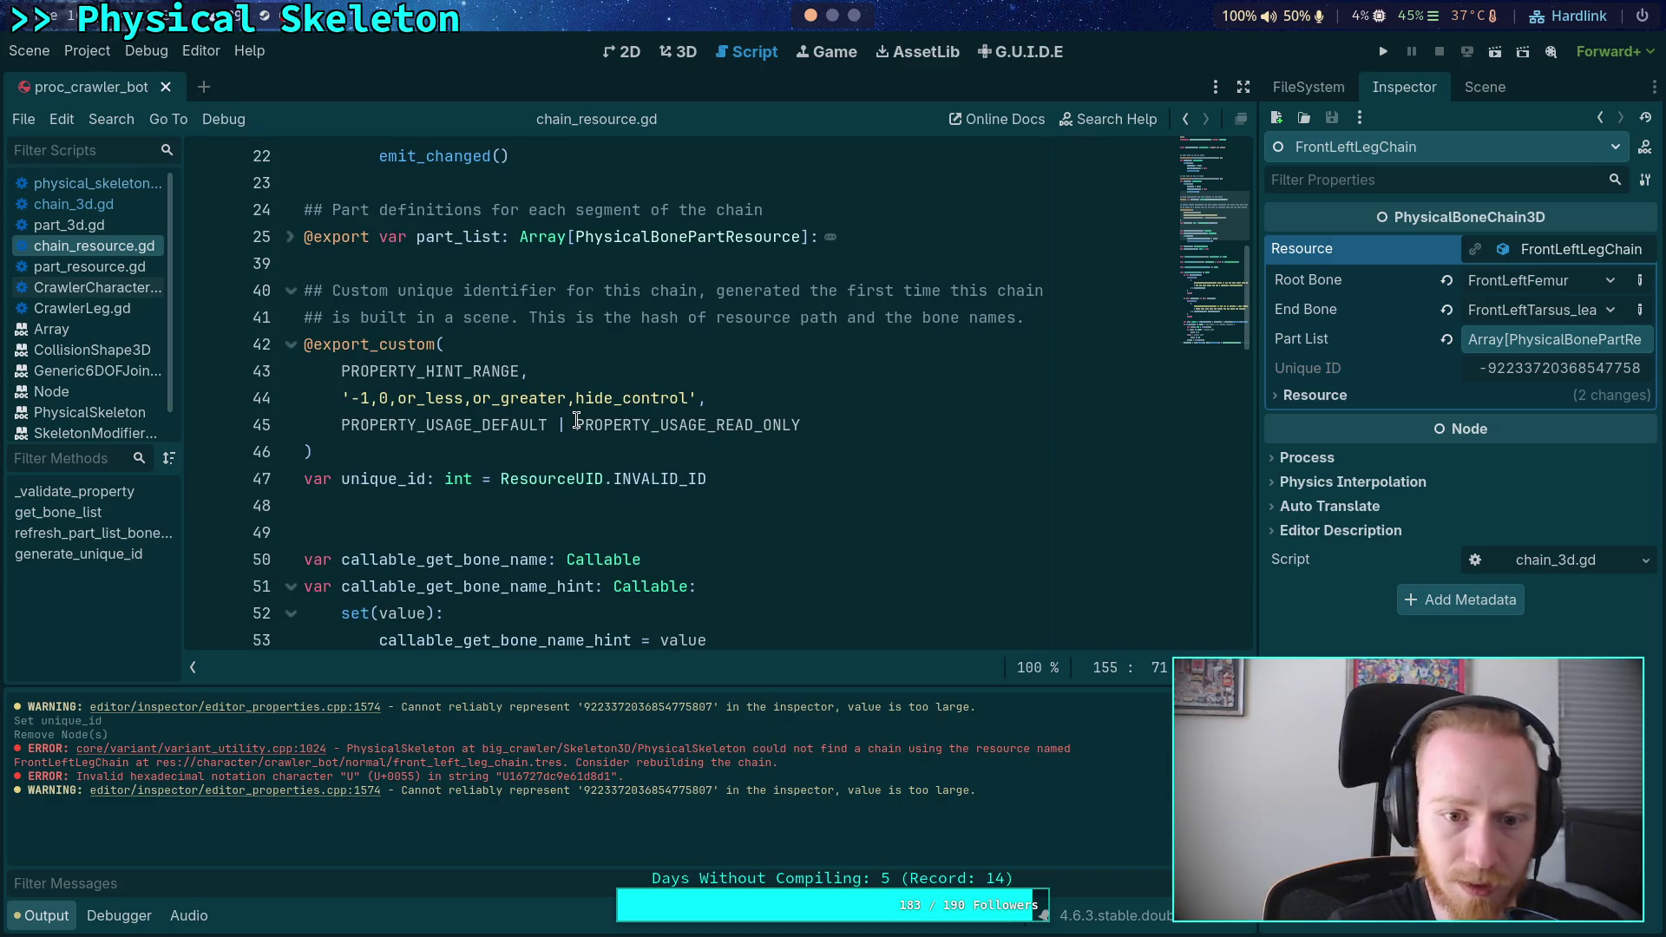
click(560, 425)
text(#)
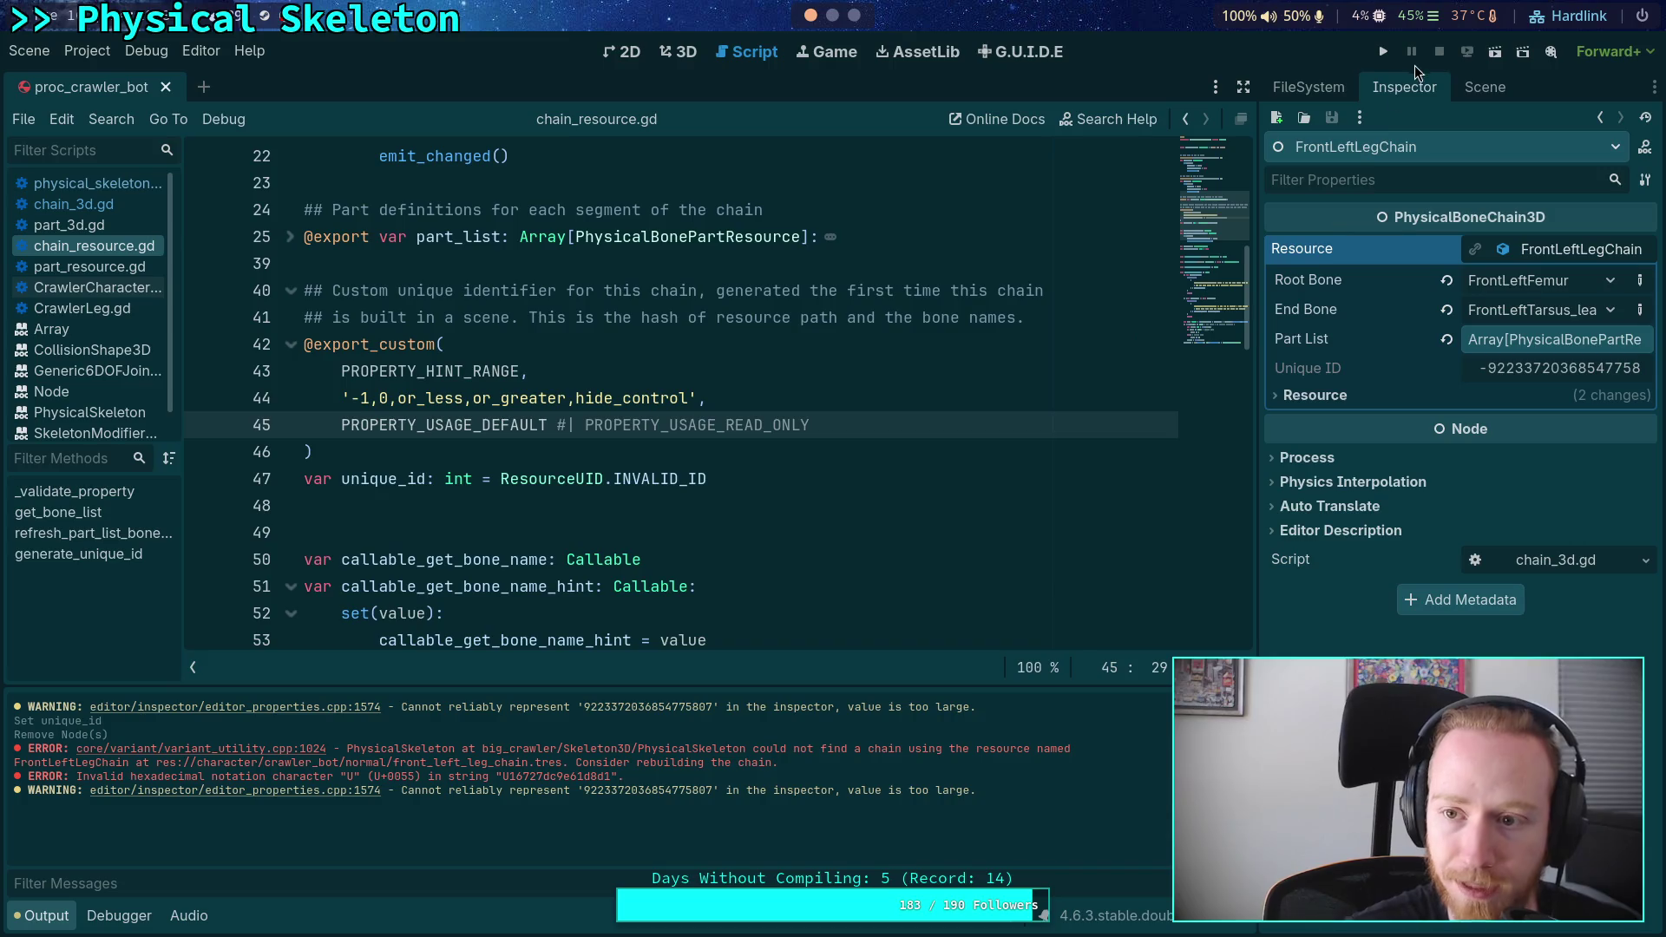
- Open the chain node's front_left_leg_chain.tres resource for editing in the Inspector
click(1485, 87)
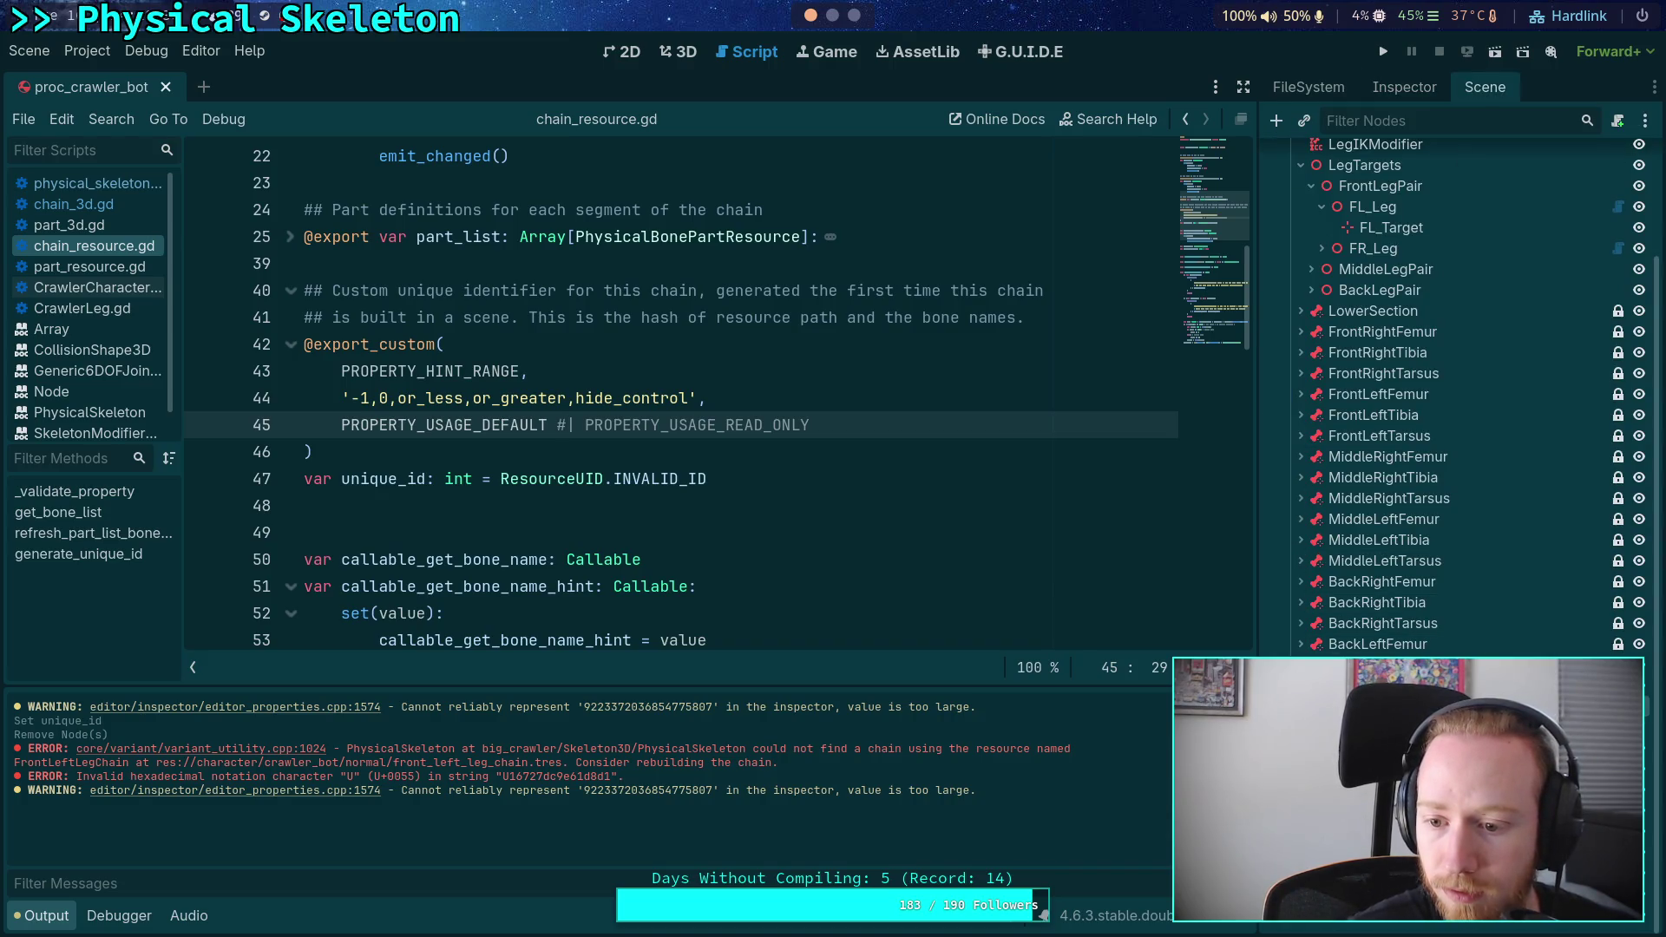
click(1399, 87)
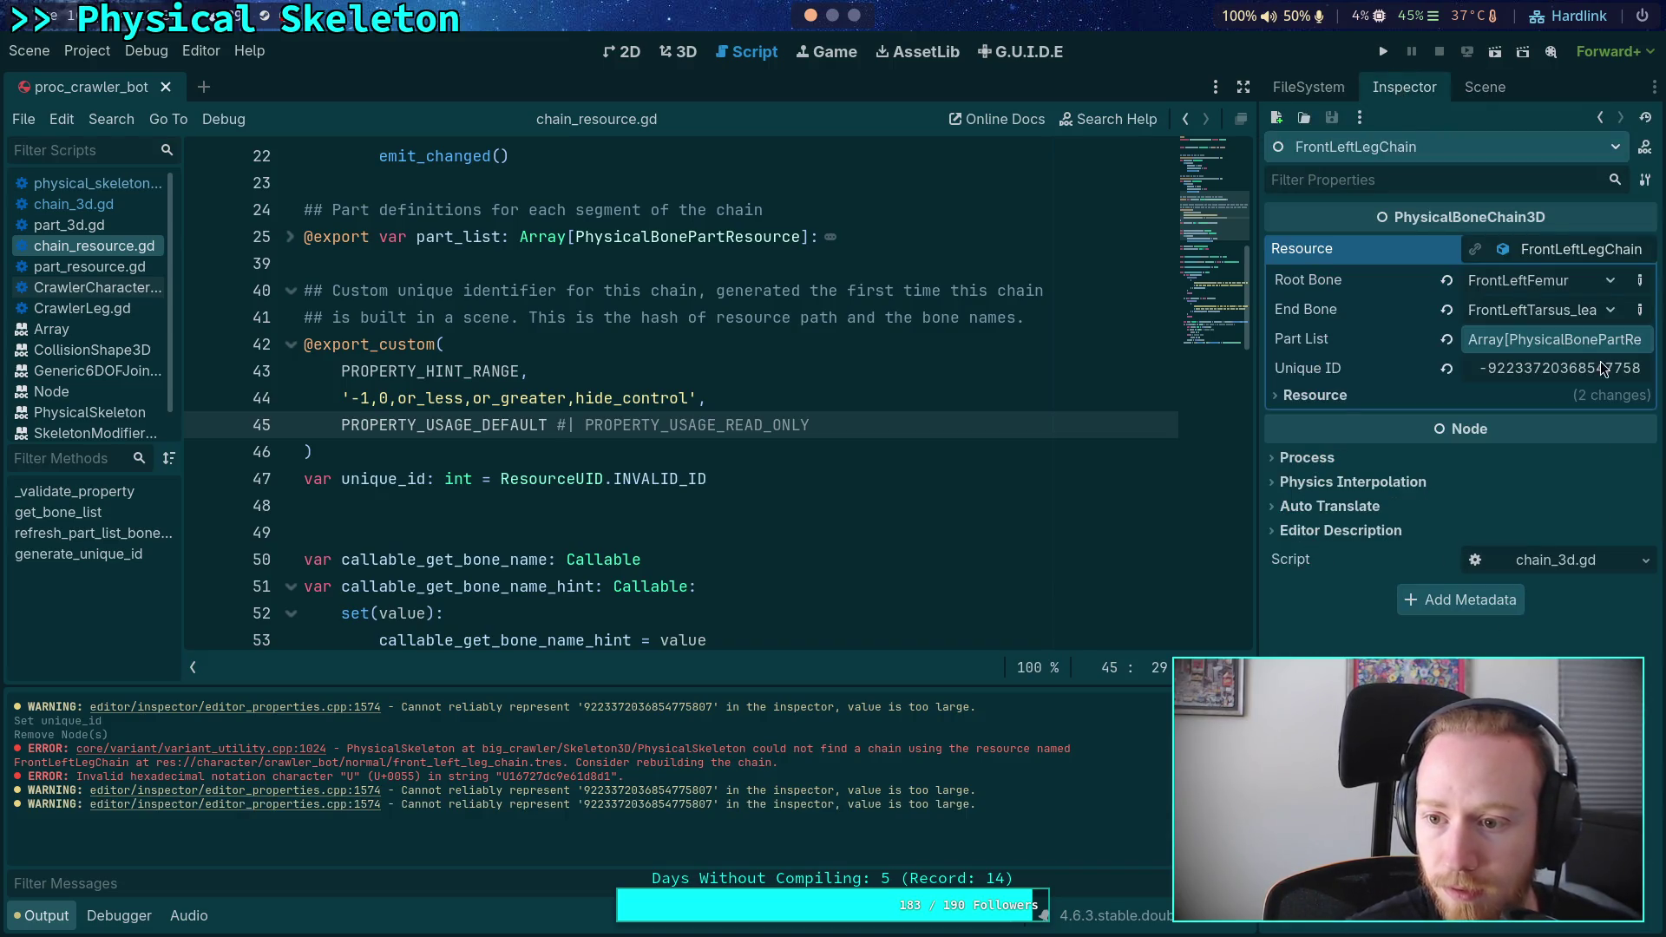
click(1618, 252)
click(1619, 251)
right_click(1488, 253)
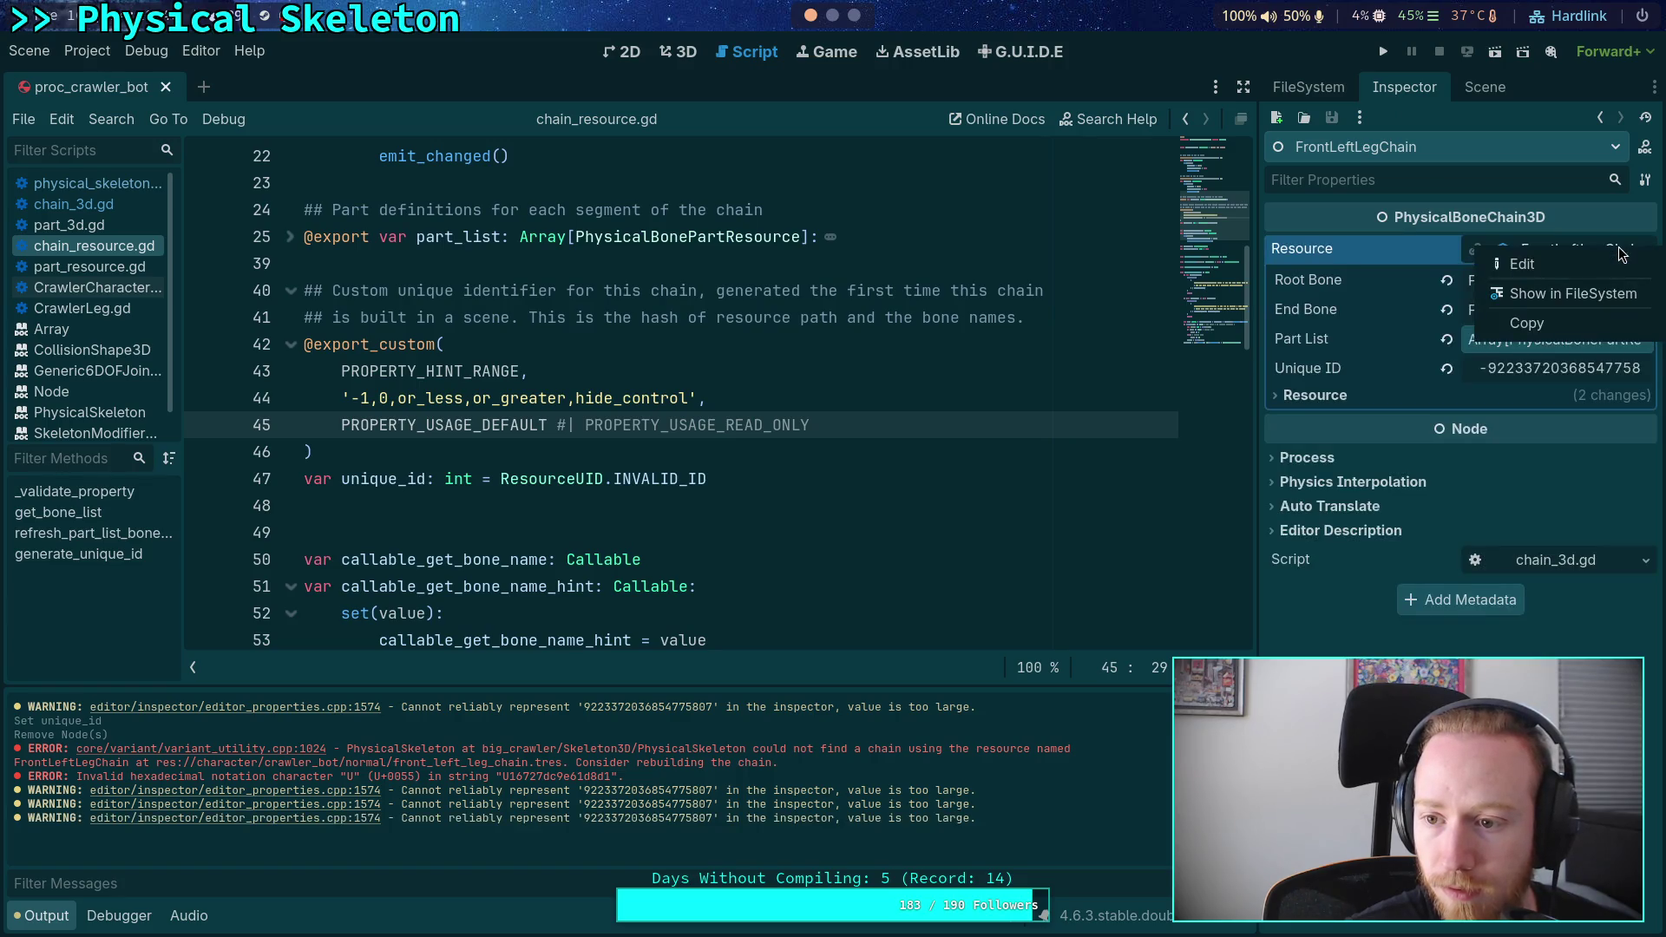
click(1542, 263)
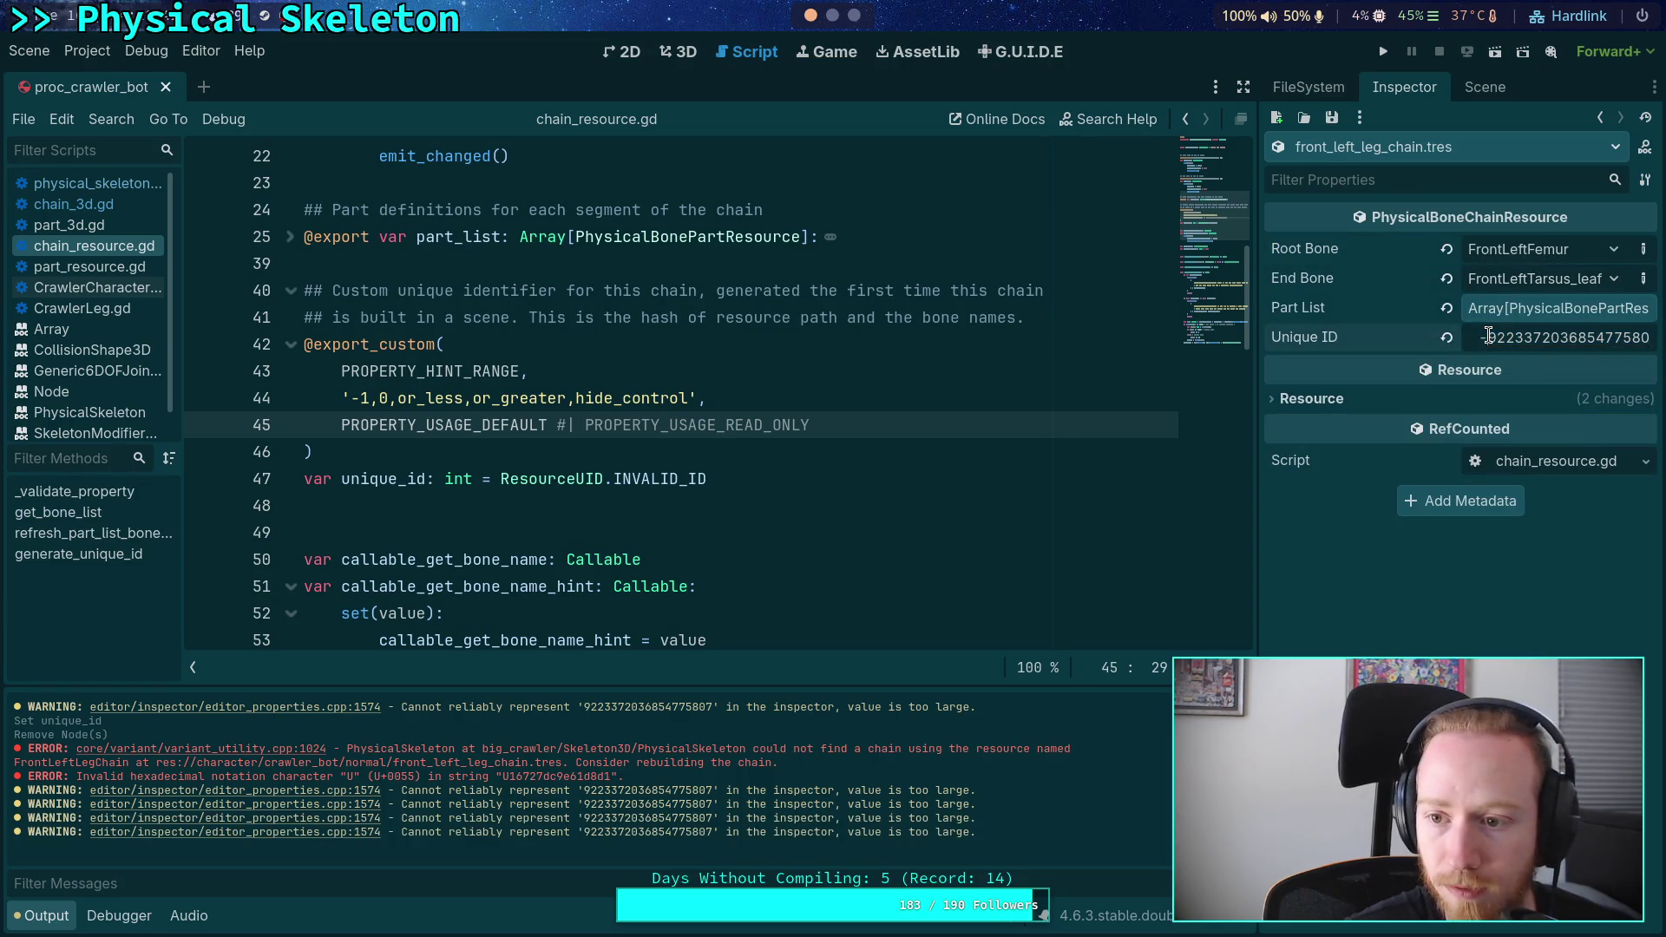
- Set the resource's Unique ID to -1 and save it
click(1486, 338)
text(-1)
key(Return)
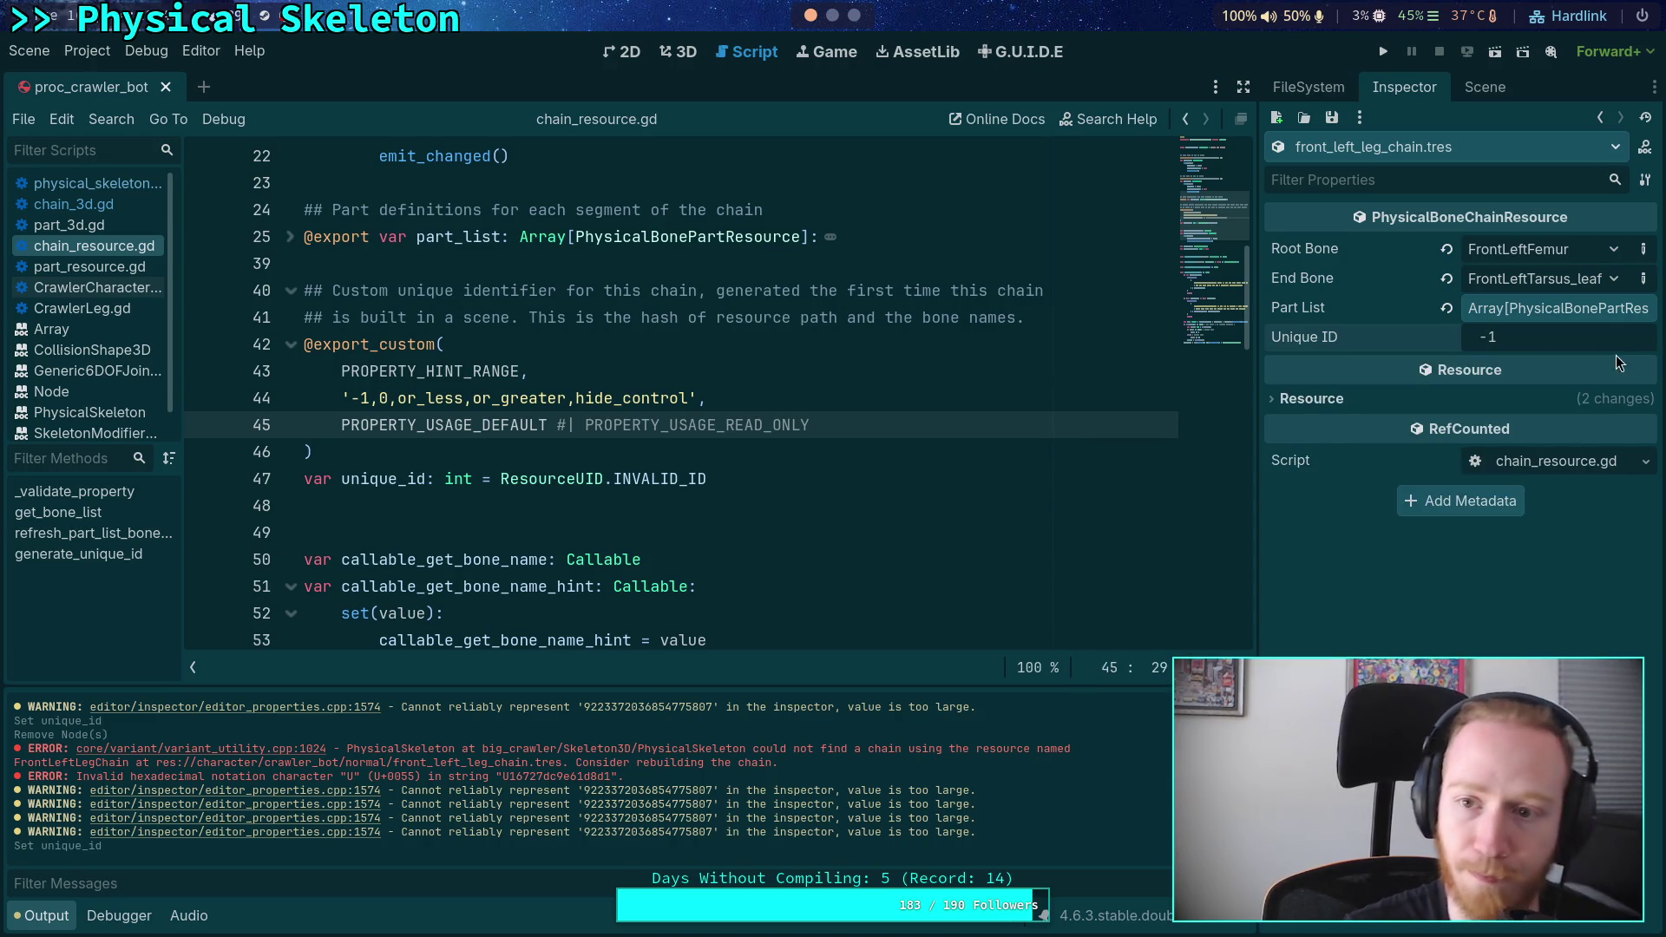
click(1332, 117)
click(1360, 147)
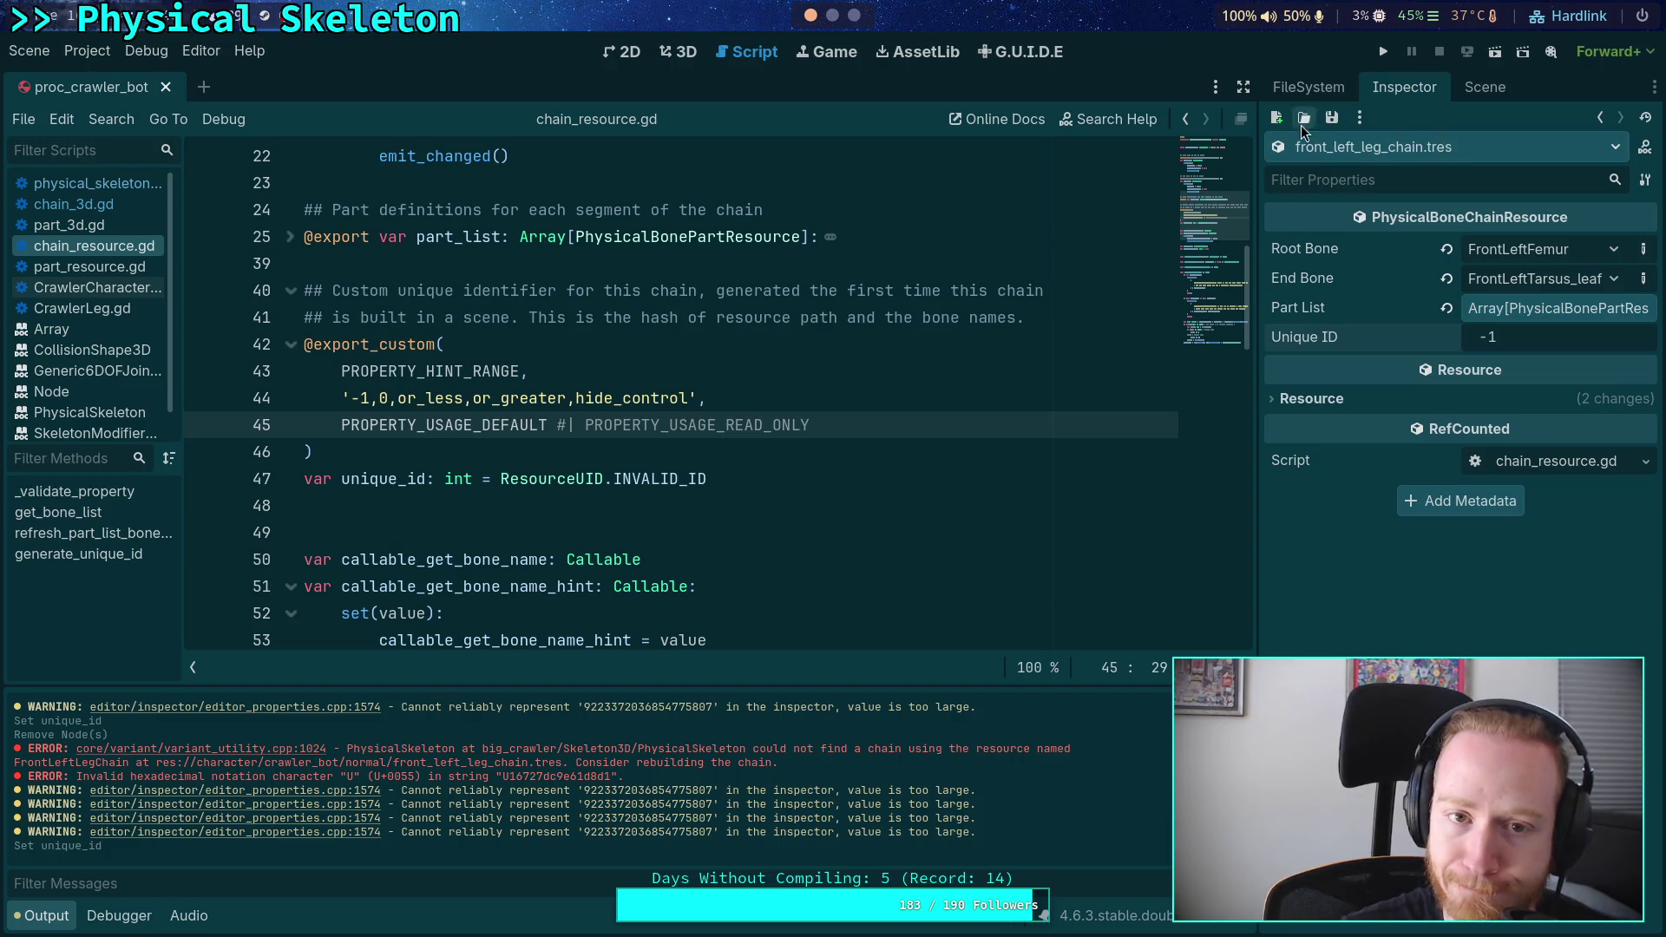
- Delete the FrontLeftLegChain node from the Scene dock
click(1486, 87)
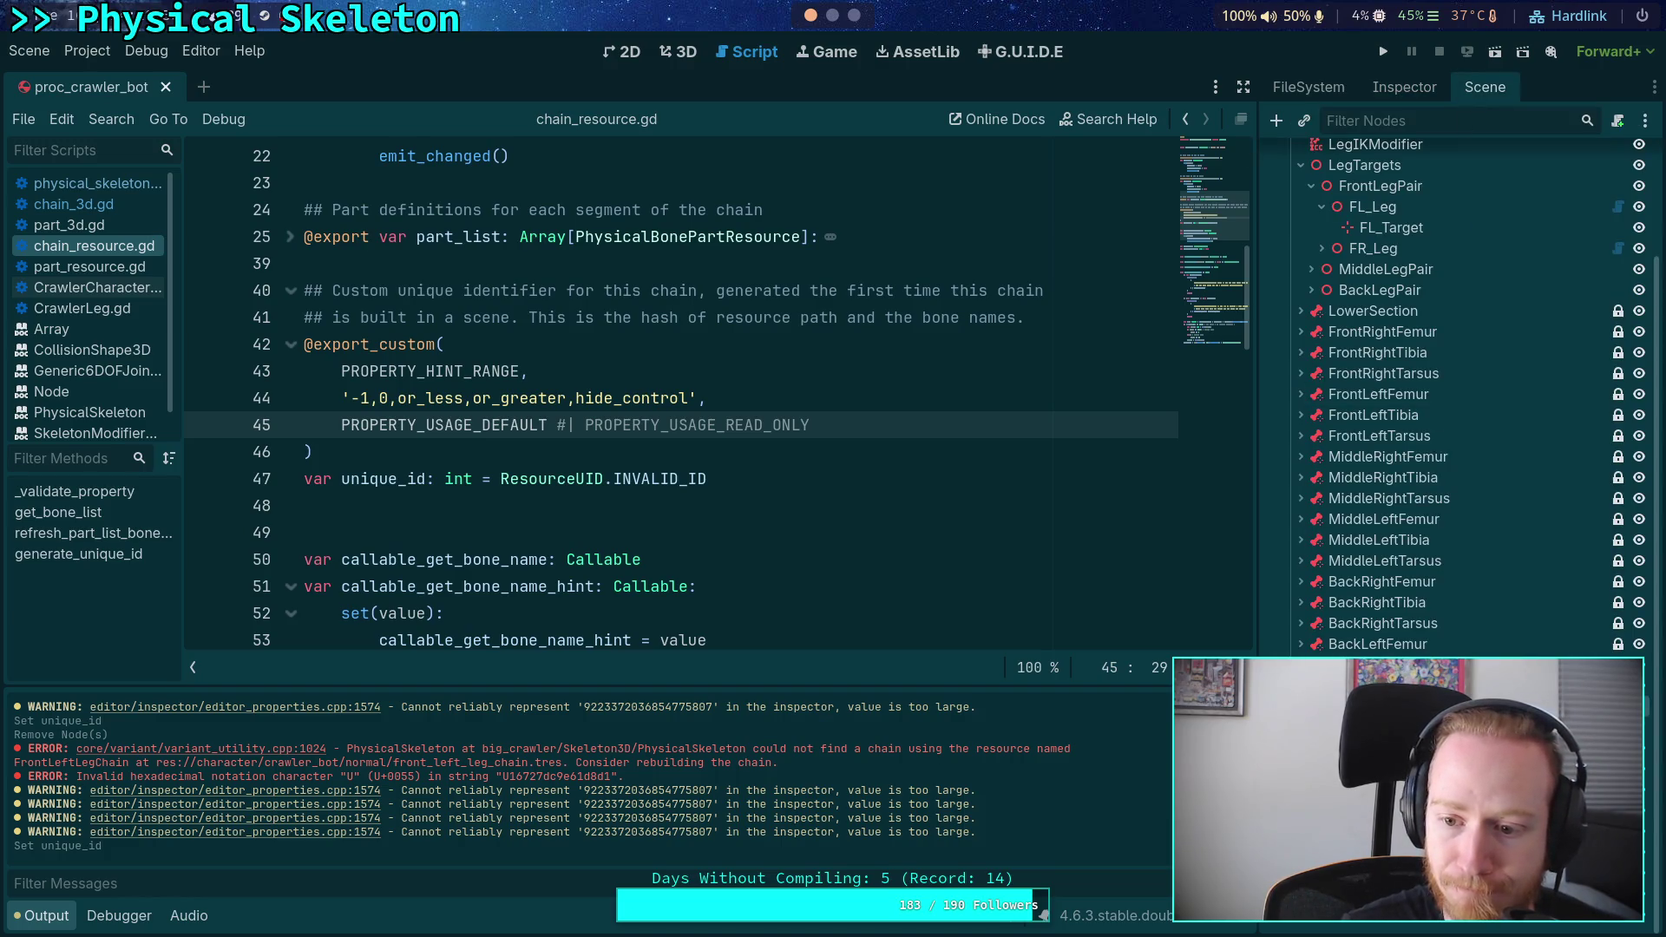
right_click(1325, 419)
click(1362, 694)
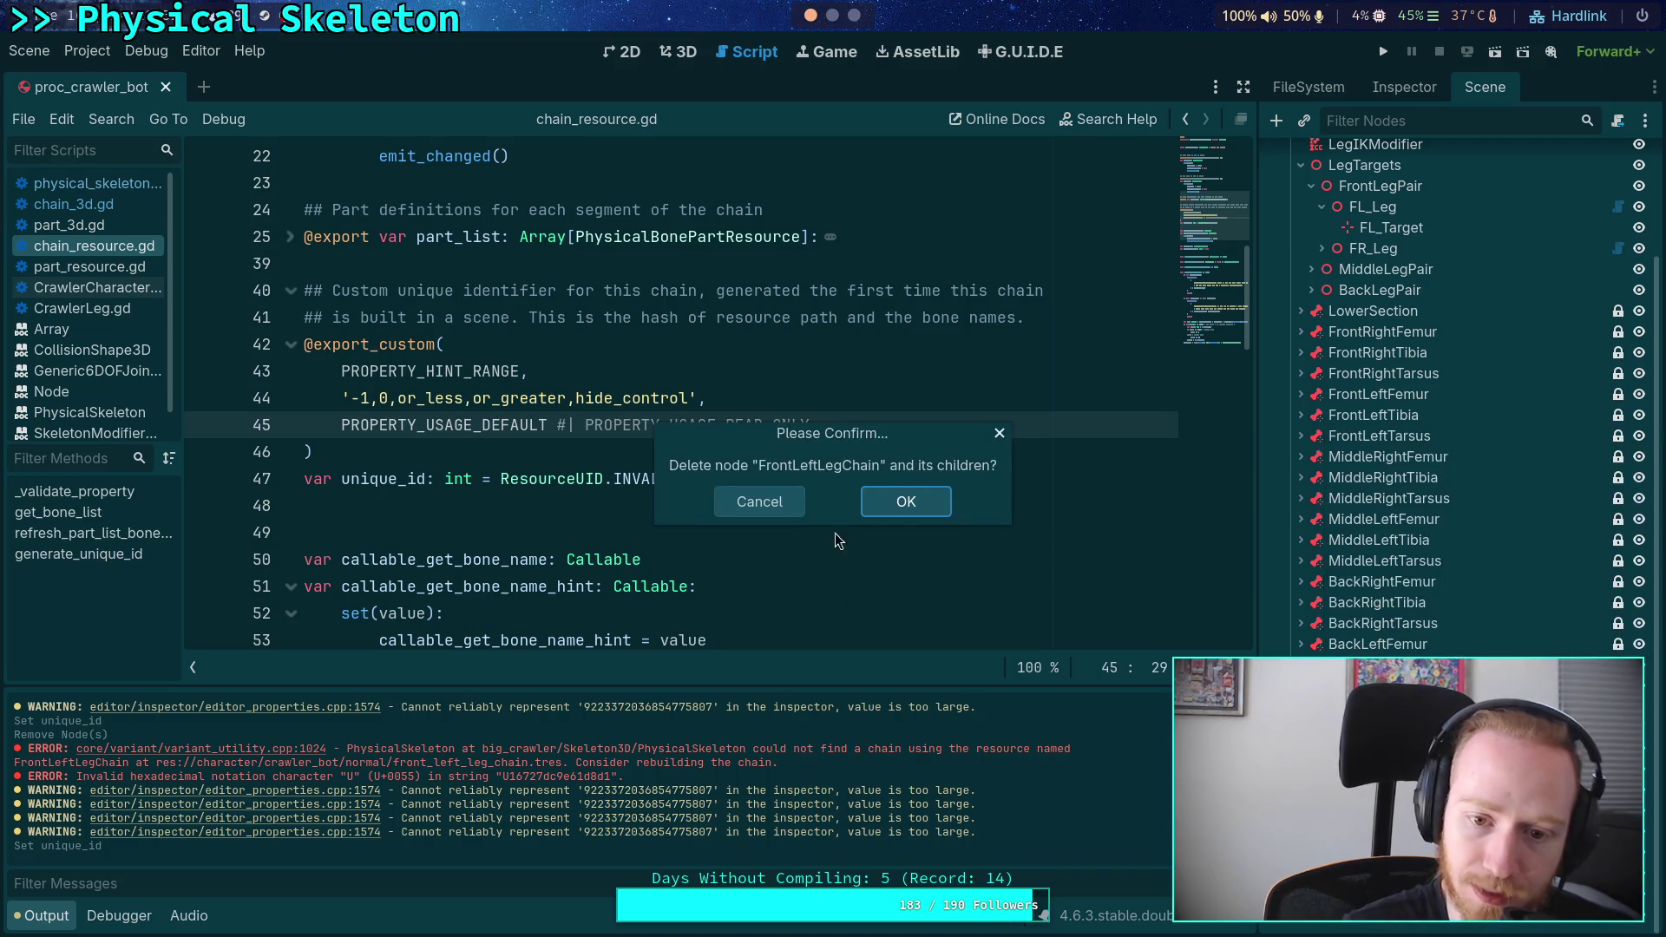
click(909, 507)
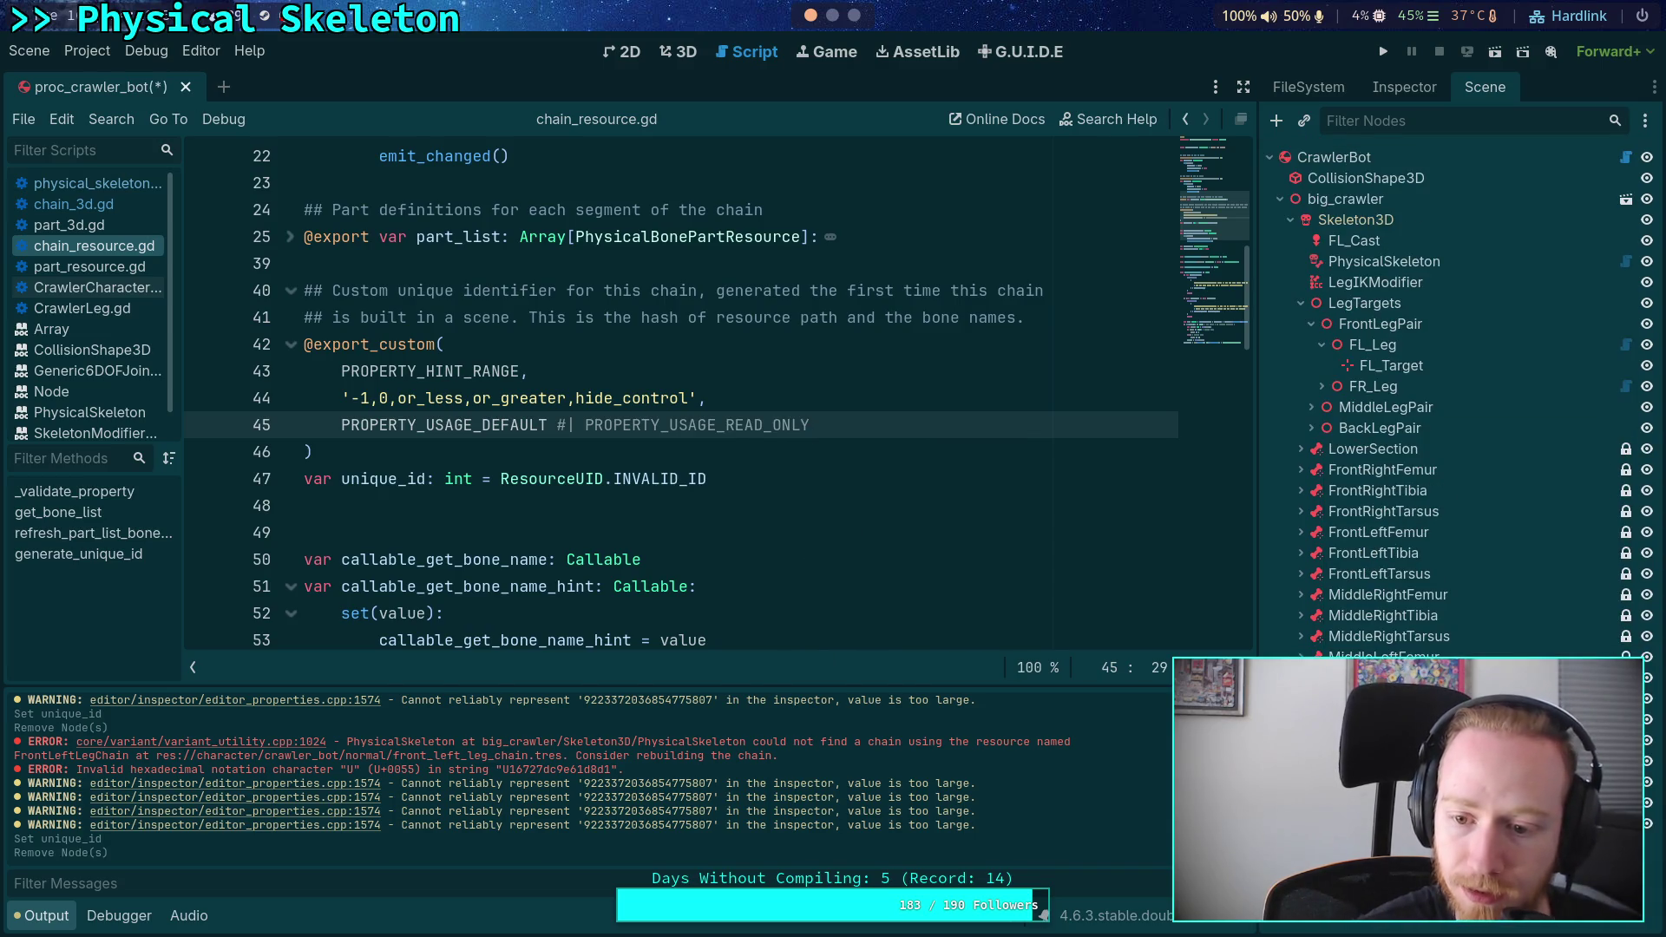
- Clear the output log, delete another scene node, and rebuild the CrawlerBot crawler
key(ctrl+alt+k)
right_click(1325, 445)
click(1363, 720)
click(889, 503)
click(1334, 157)
click(1423, 87)
click(1464, 250)
click(913, 503)
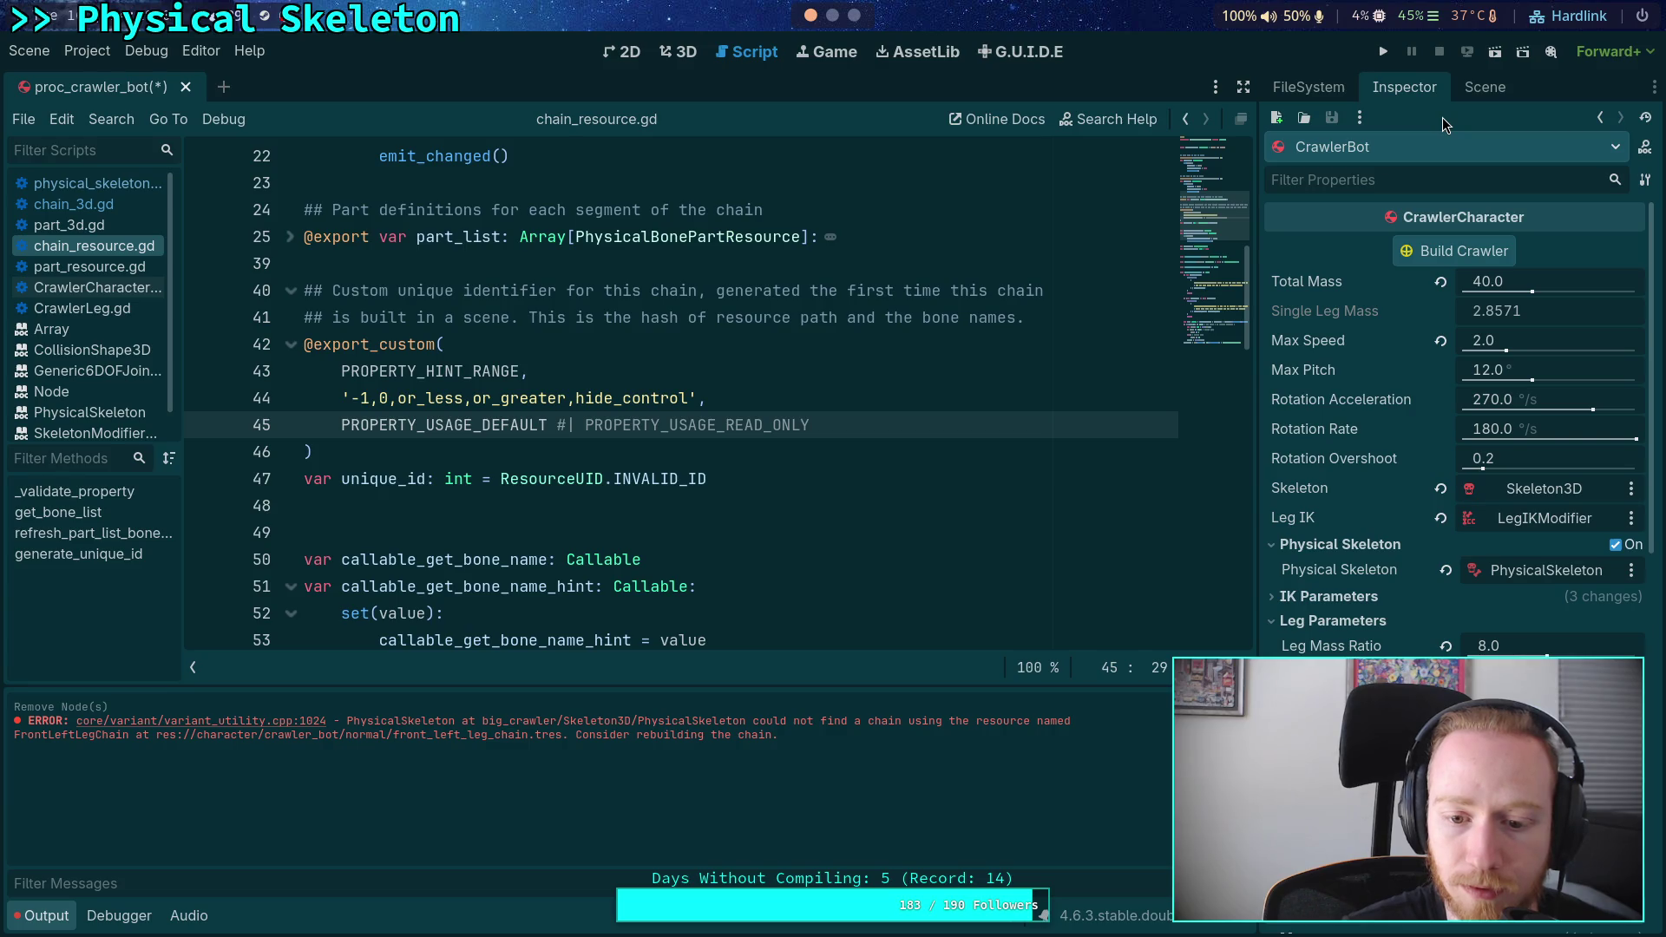
- Select FrontLeftLegChain, expand its resource, and check whether Unique ID is still editable
click(1479, 89)
scroll(1388, 614, down, 3)
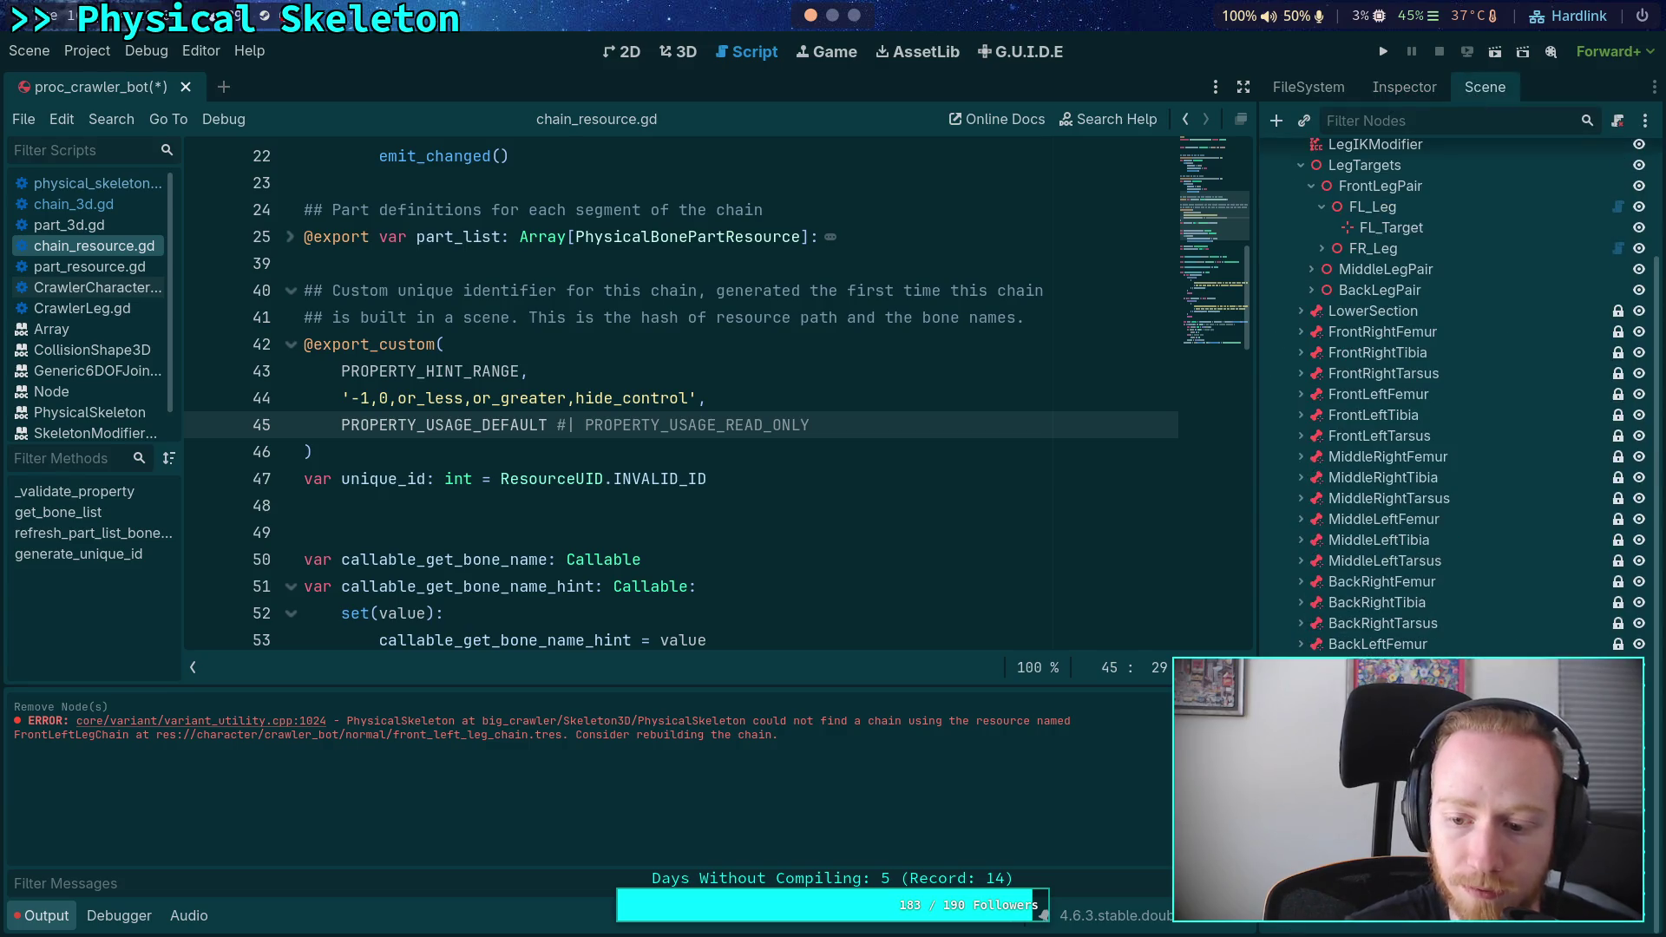
click(1389, 349)
click(1395, 89)
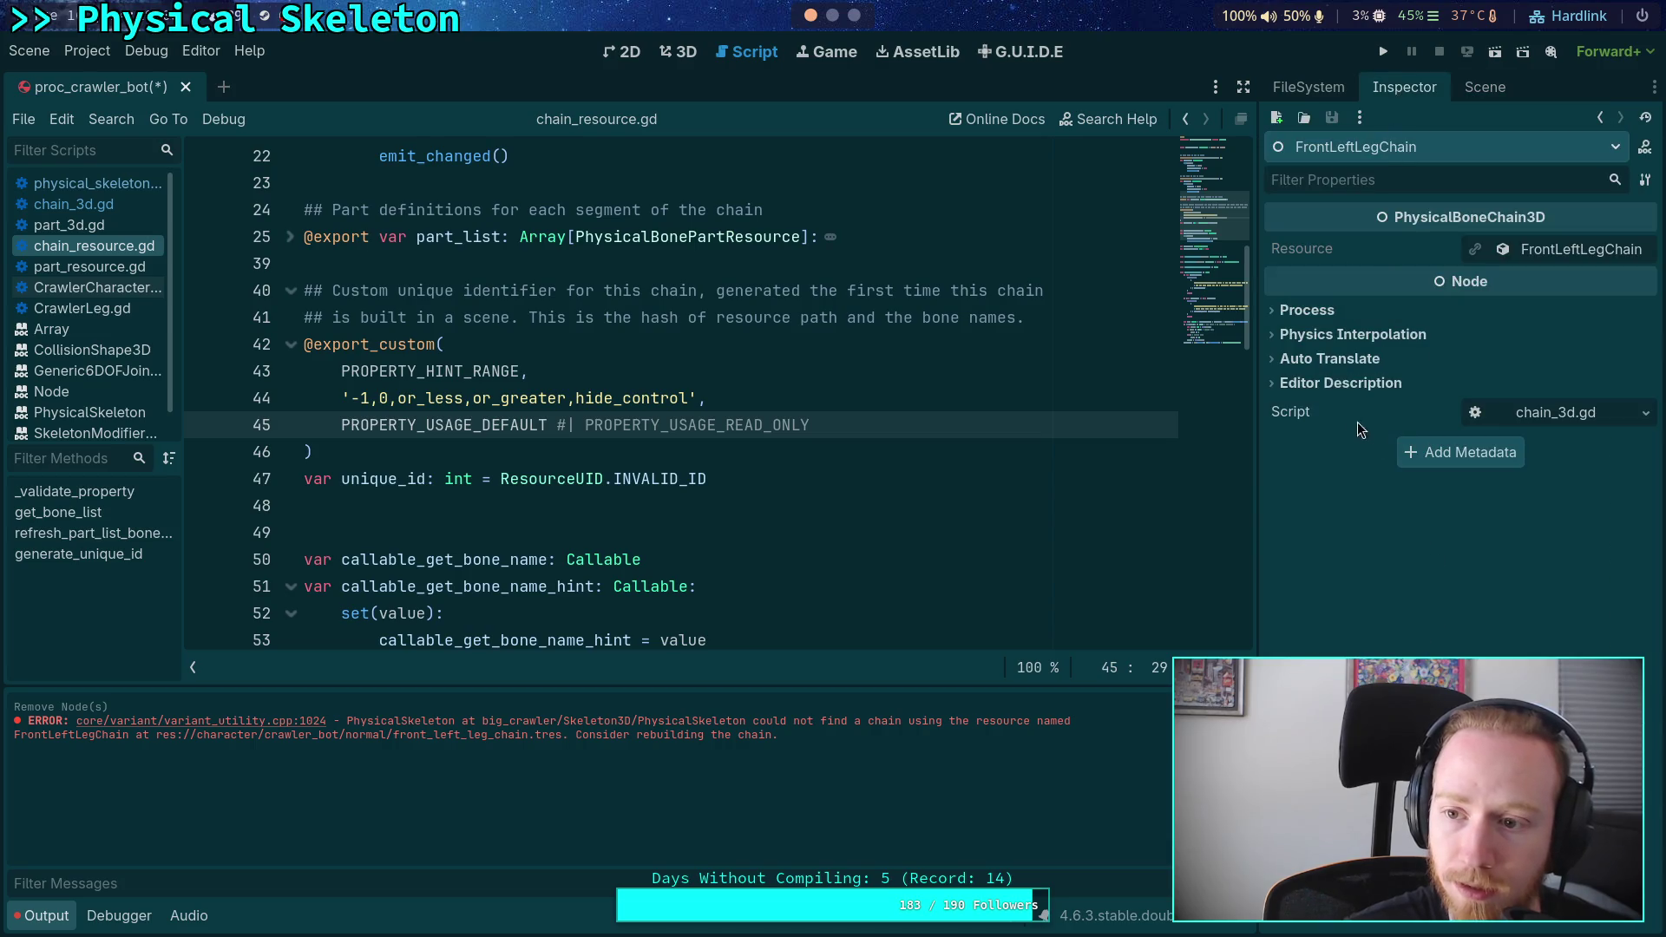
click(1582, 249)
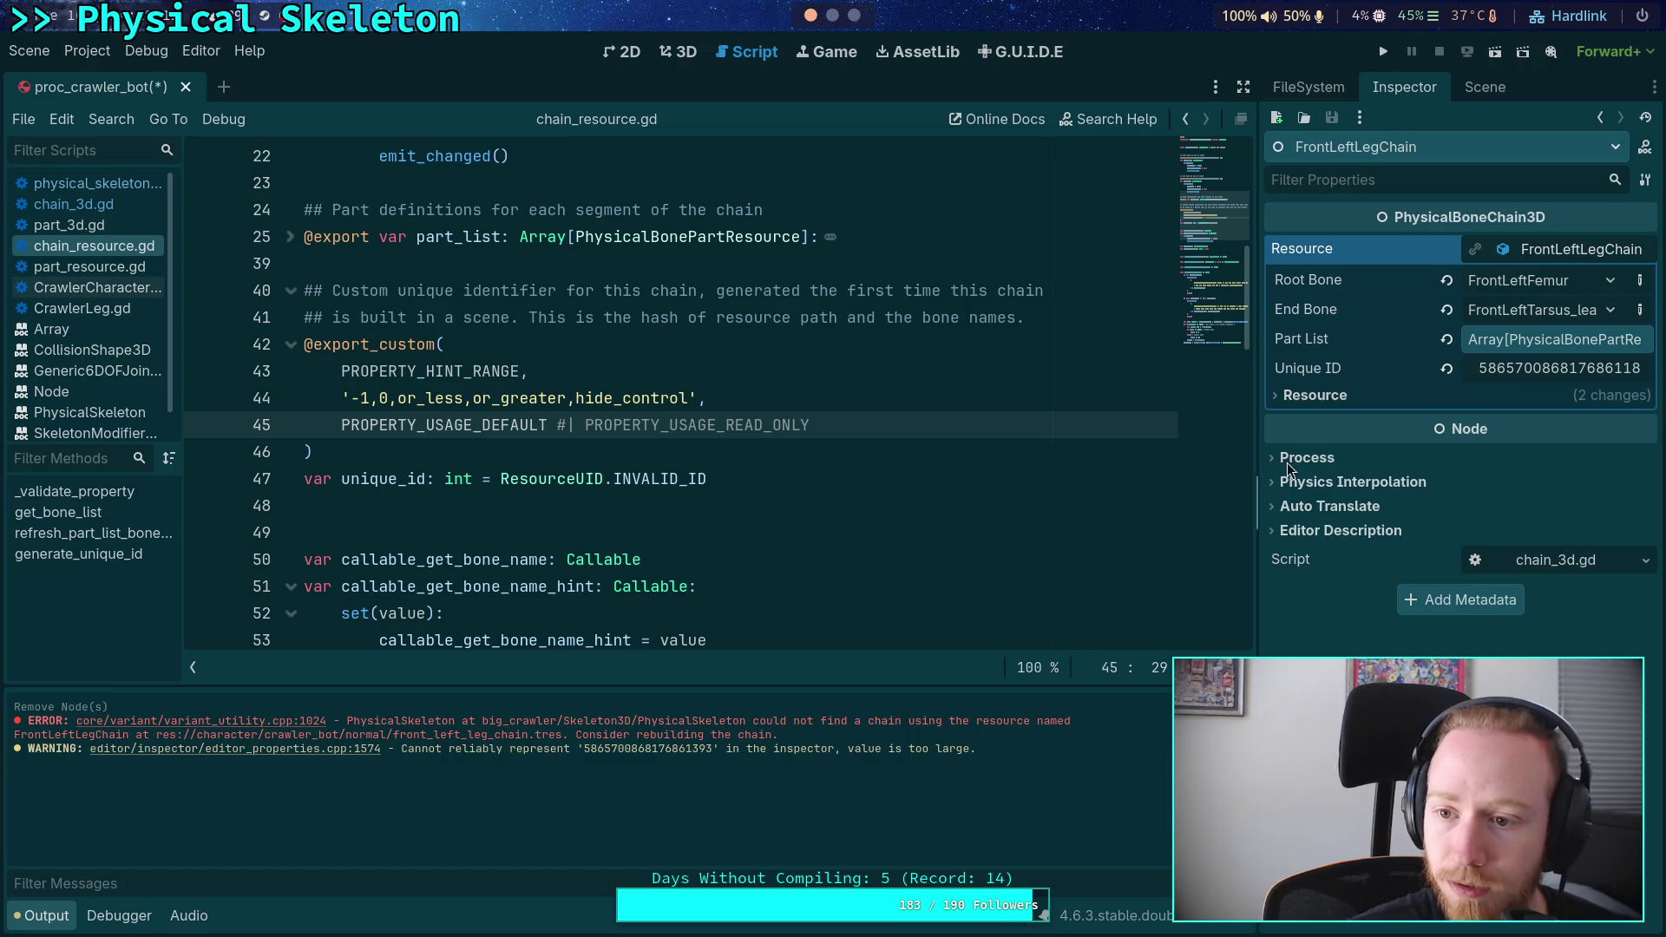
click(1482, 378)
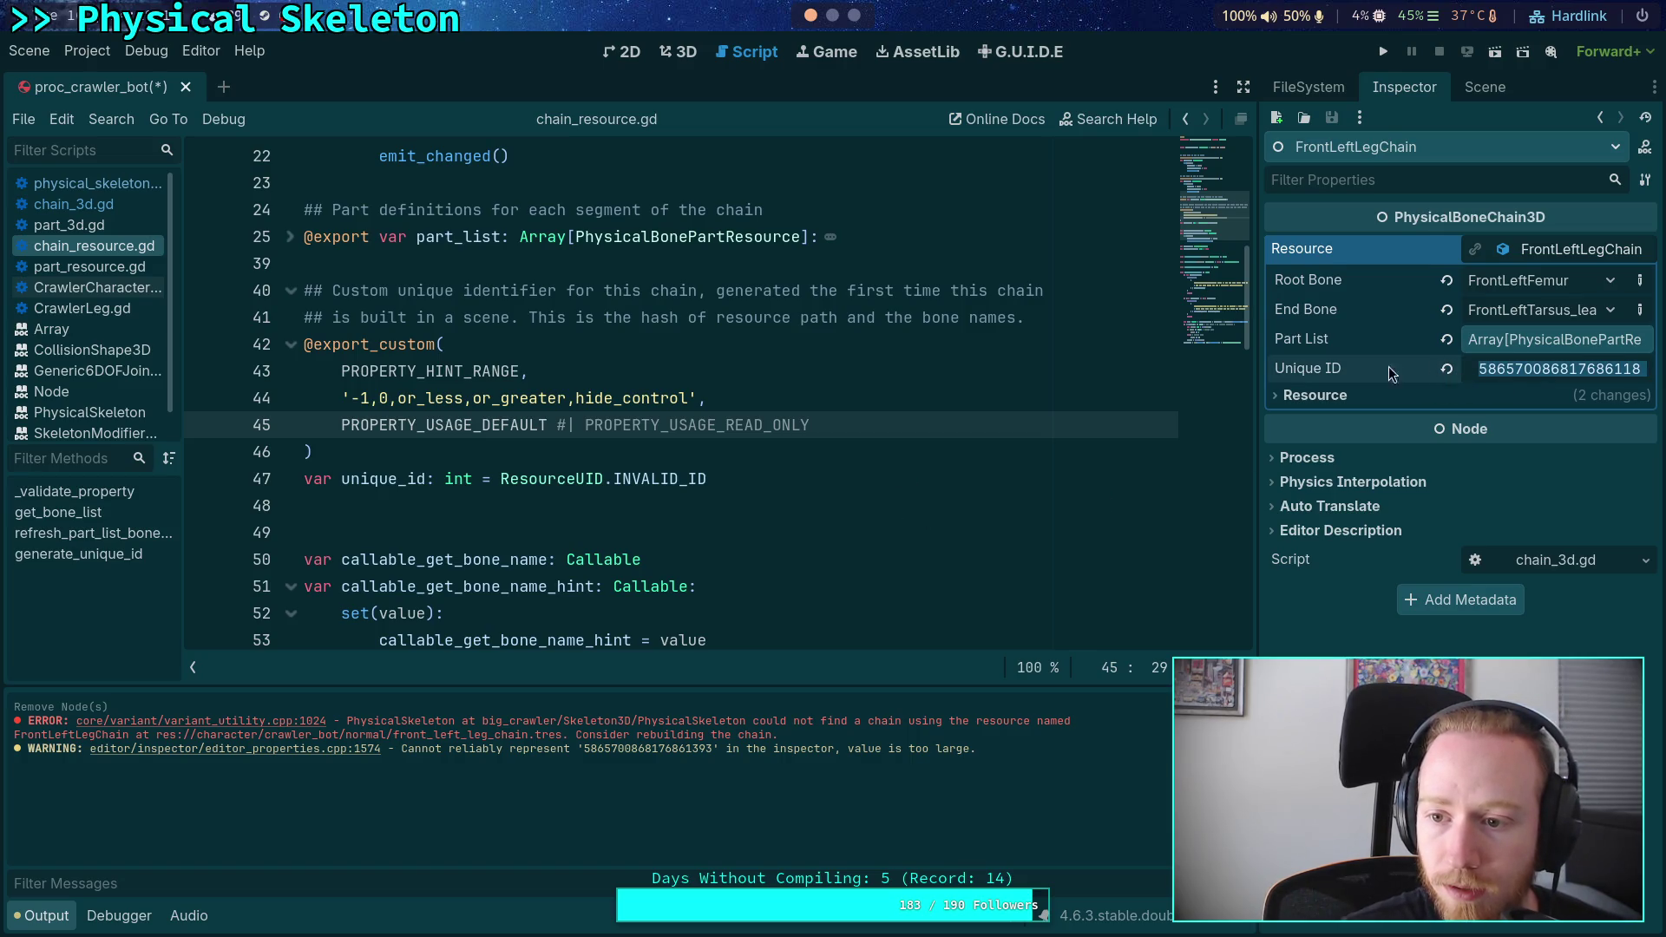
key(Escape)
- Remove the '#' before PROPERTY_USAGE_READ_ONLY, save, and reselect the front-left leg chain node
key(ctrl+z)
key(ctrl+s)
click(1482, 96)
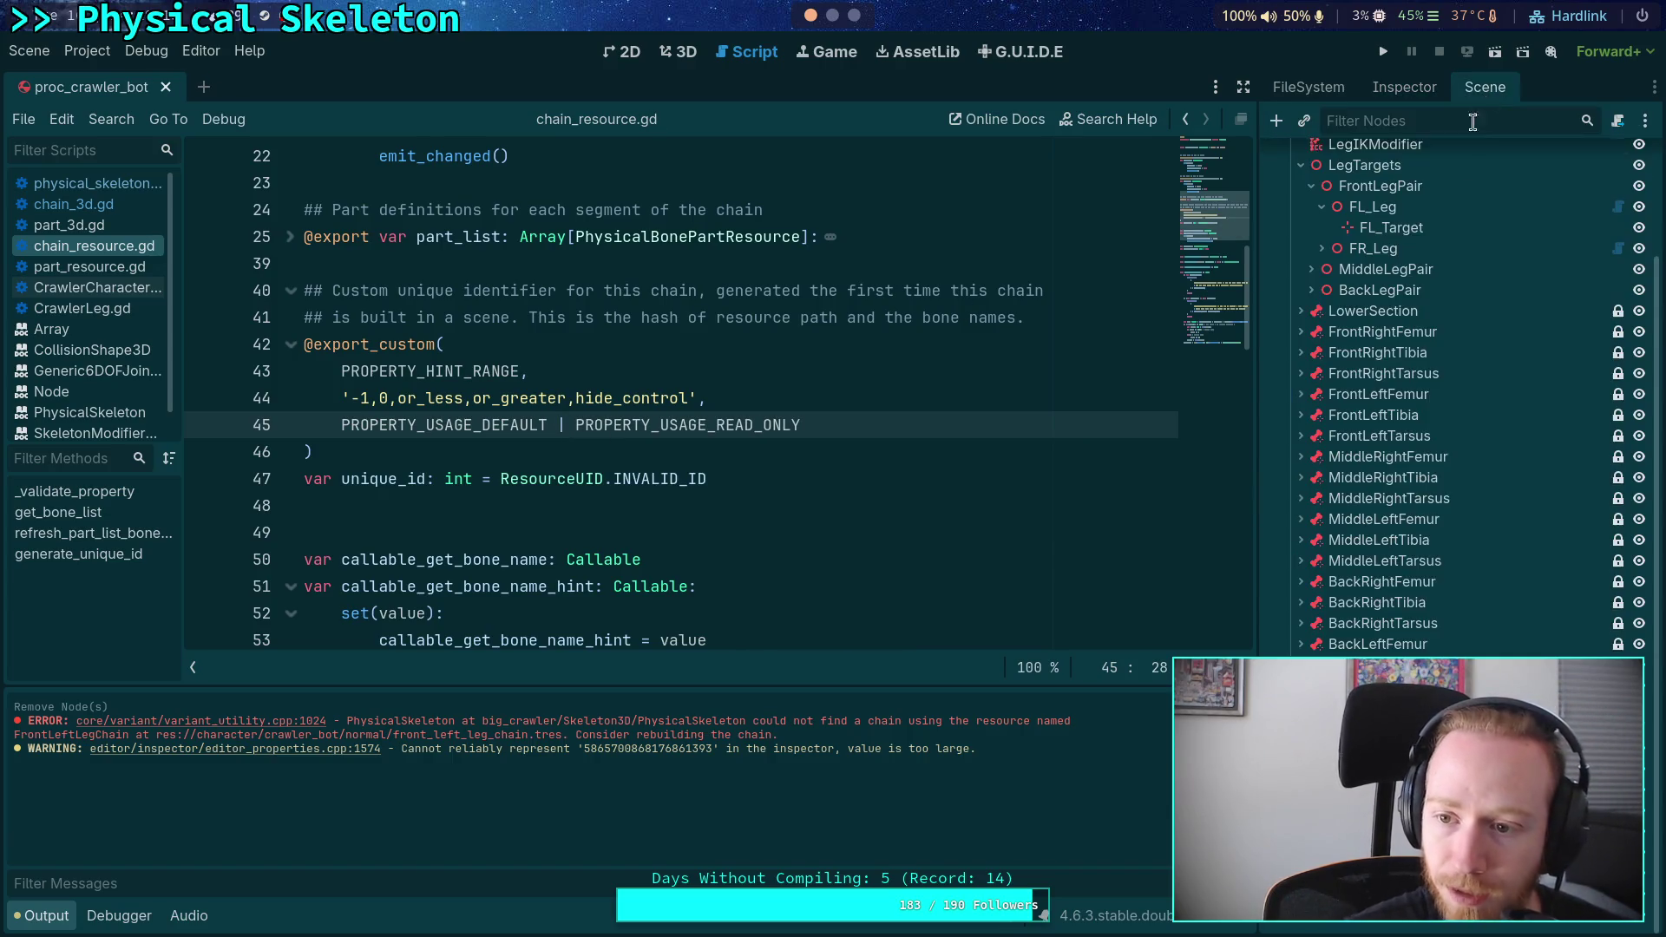
click(1389, 372)
click(1388, 97)
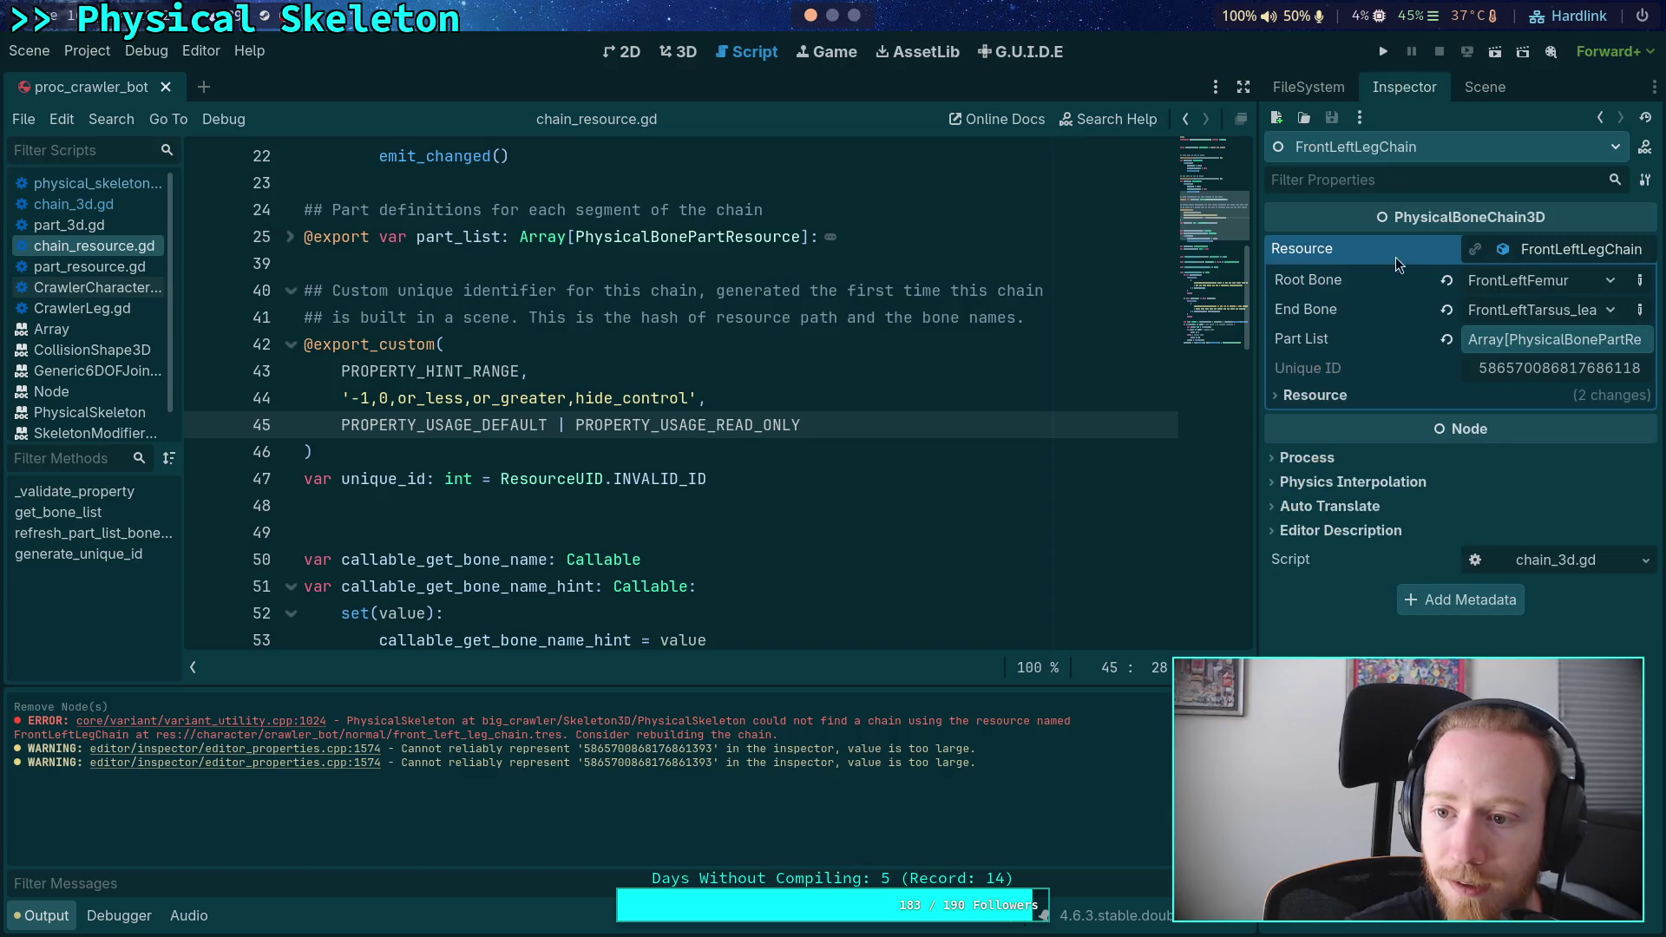
- Widen the Inspector to show full values and select PROPERTY_HINT_RANGE to look it up
click(727, 479)
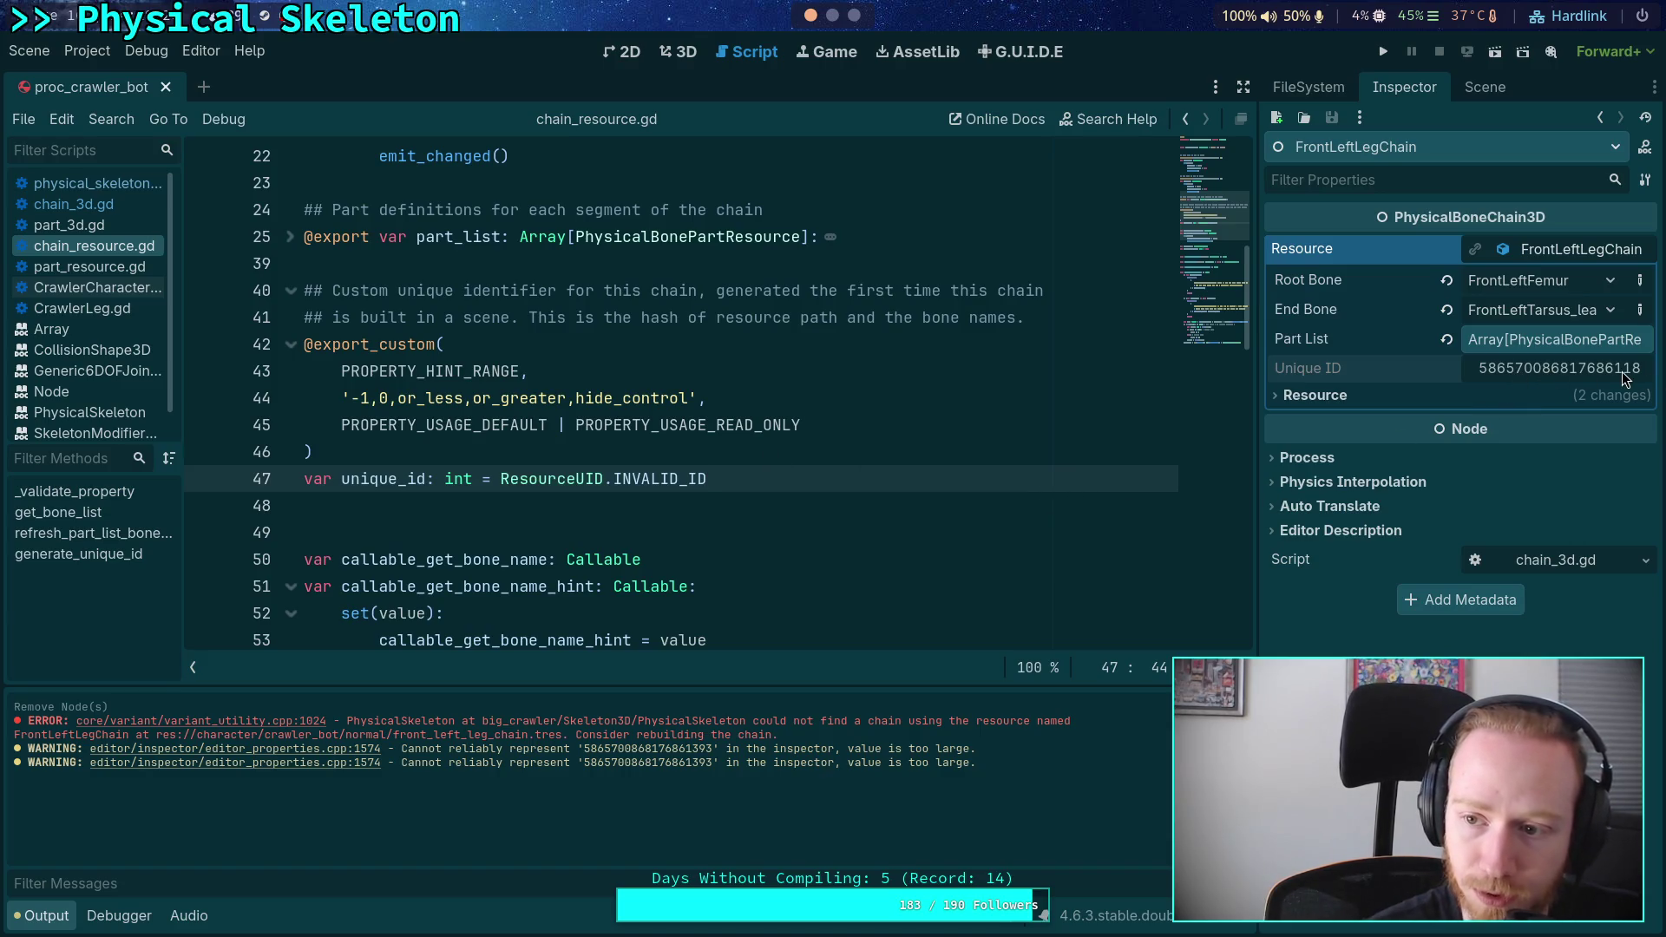
drag(1257, 375, 1123, 401)
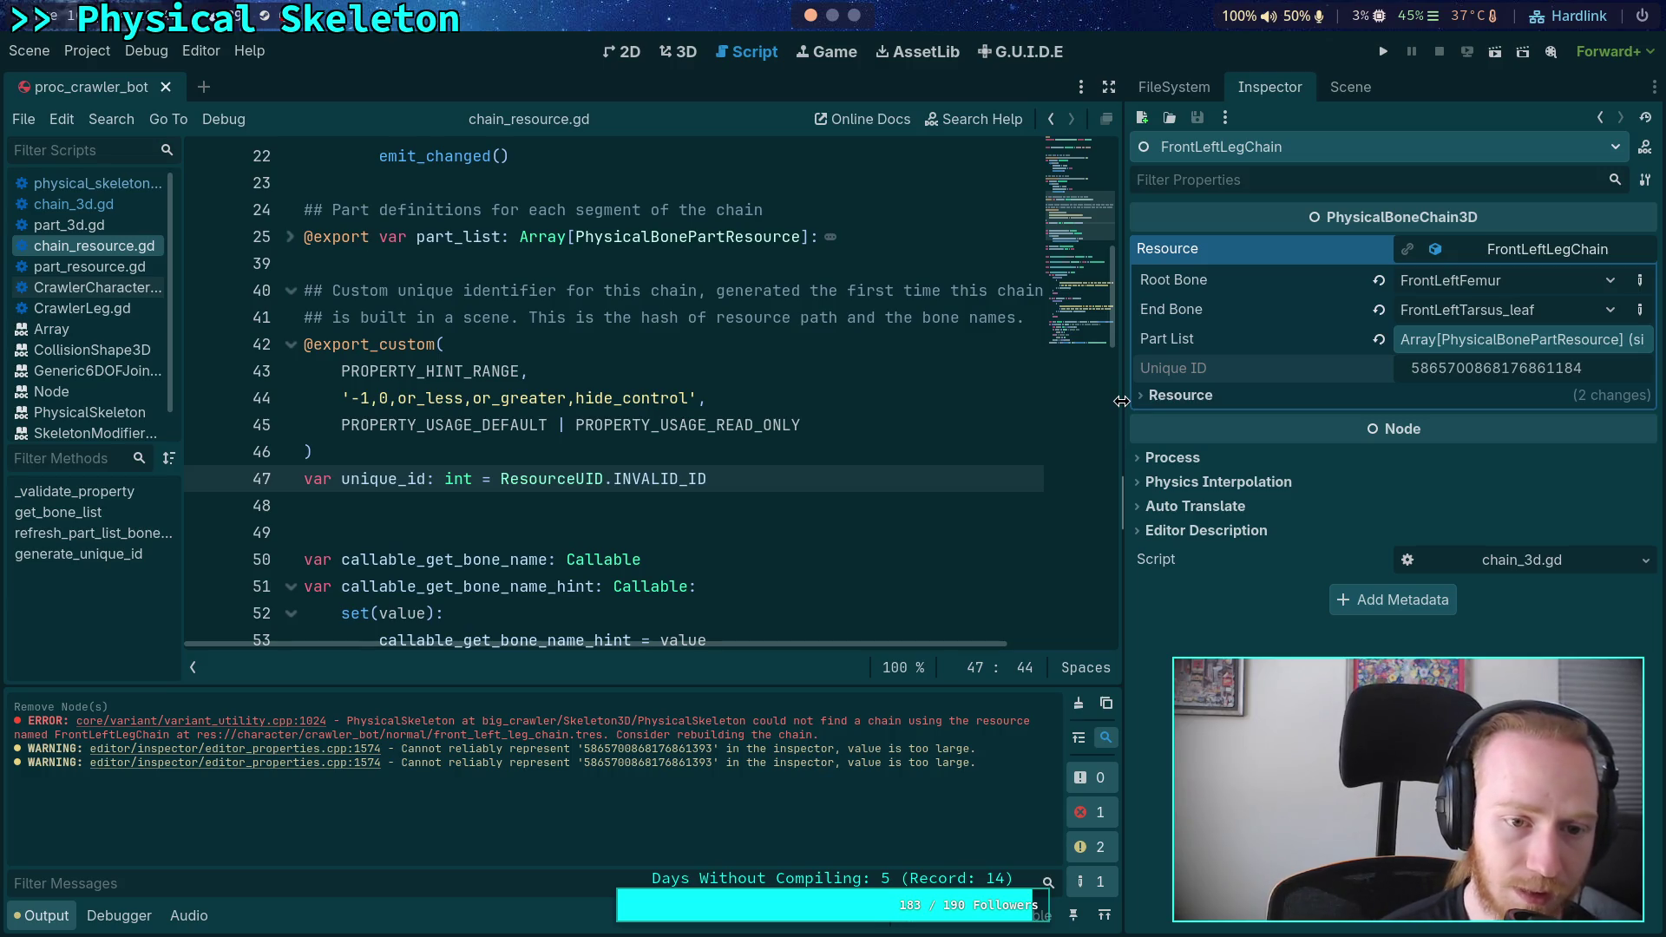
double_click(489, 371)
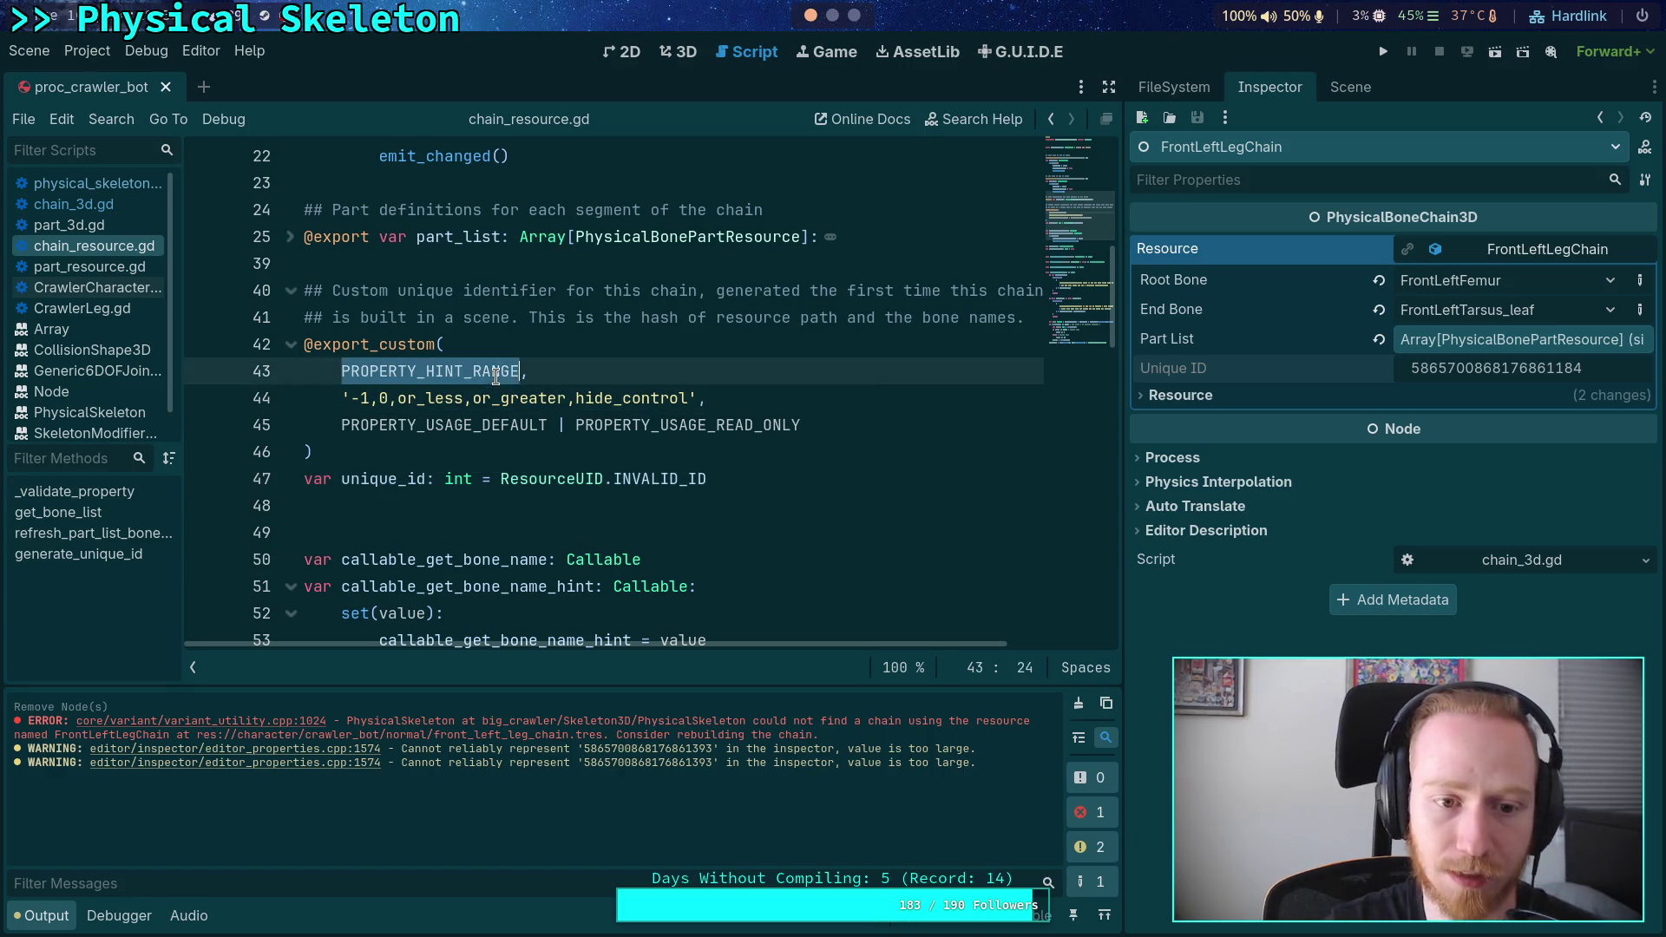
scroll(849, 17, down, 1)
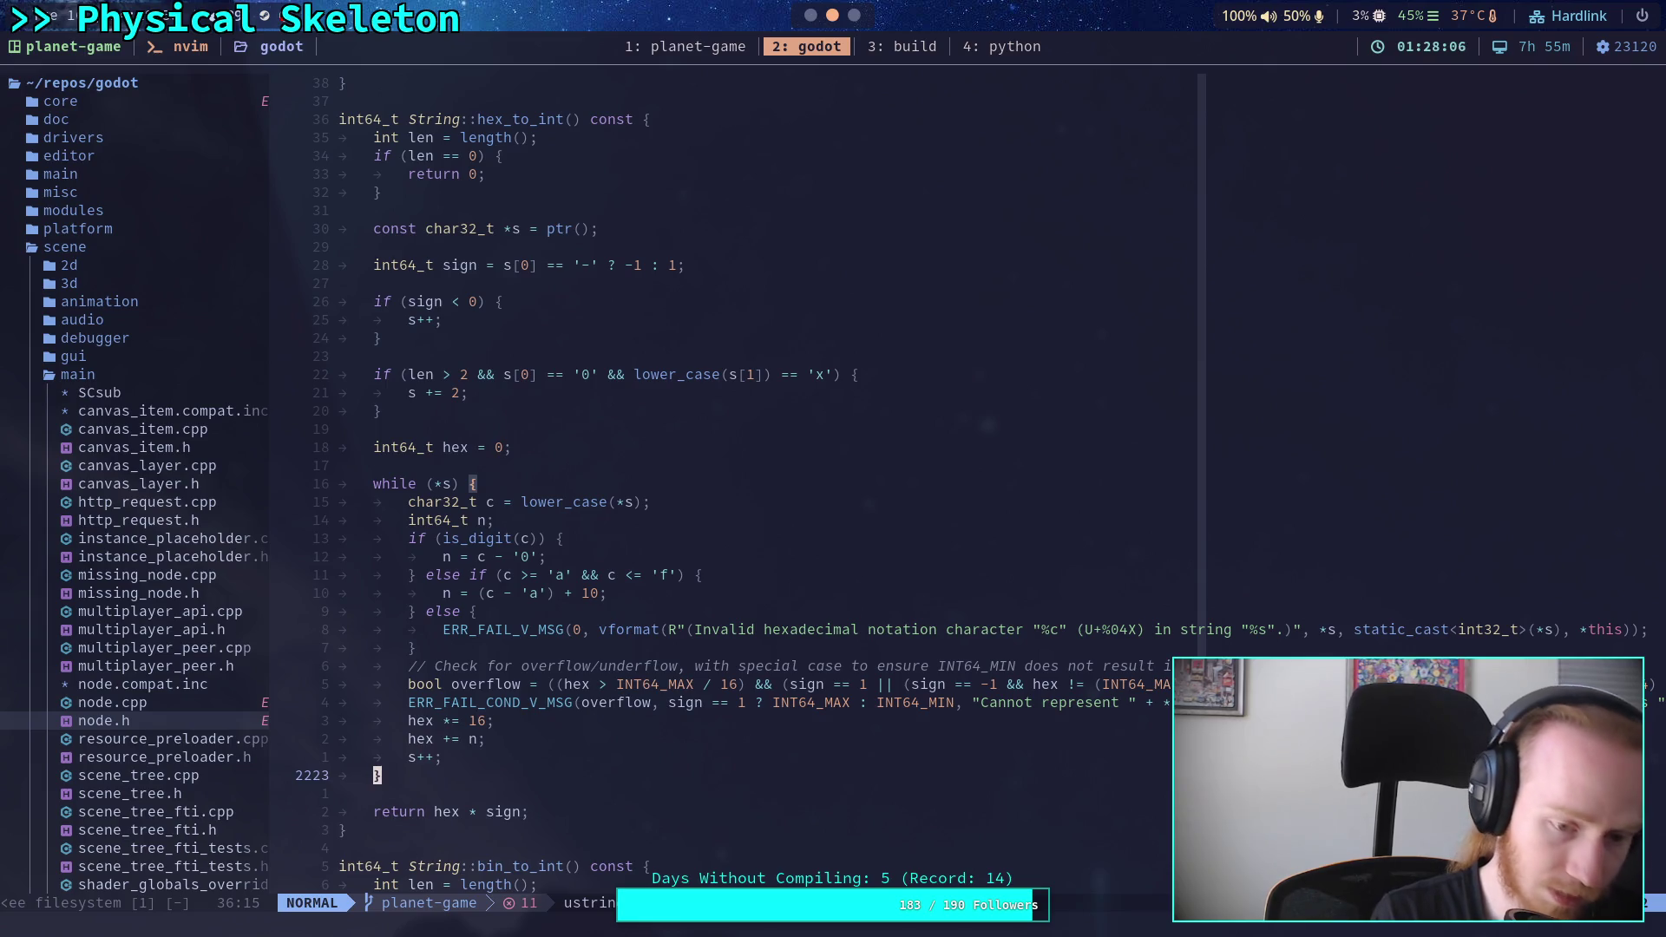
- Live-grep the Godot source for PROPERTY_USAGE_NONE, refine to PROPERTY_HINT_NONE, and open the object.h match
key(space)
text(fgPROPERTY_U)
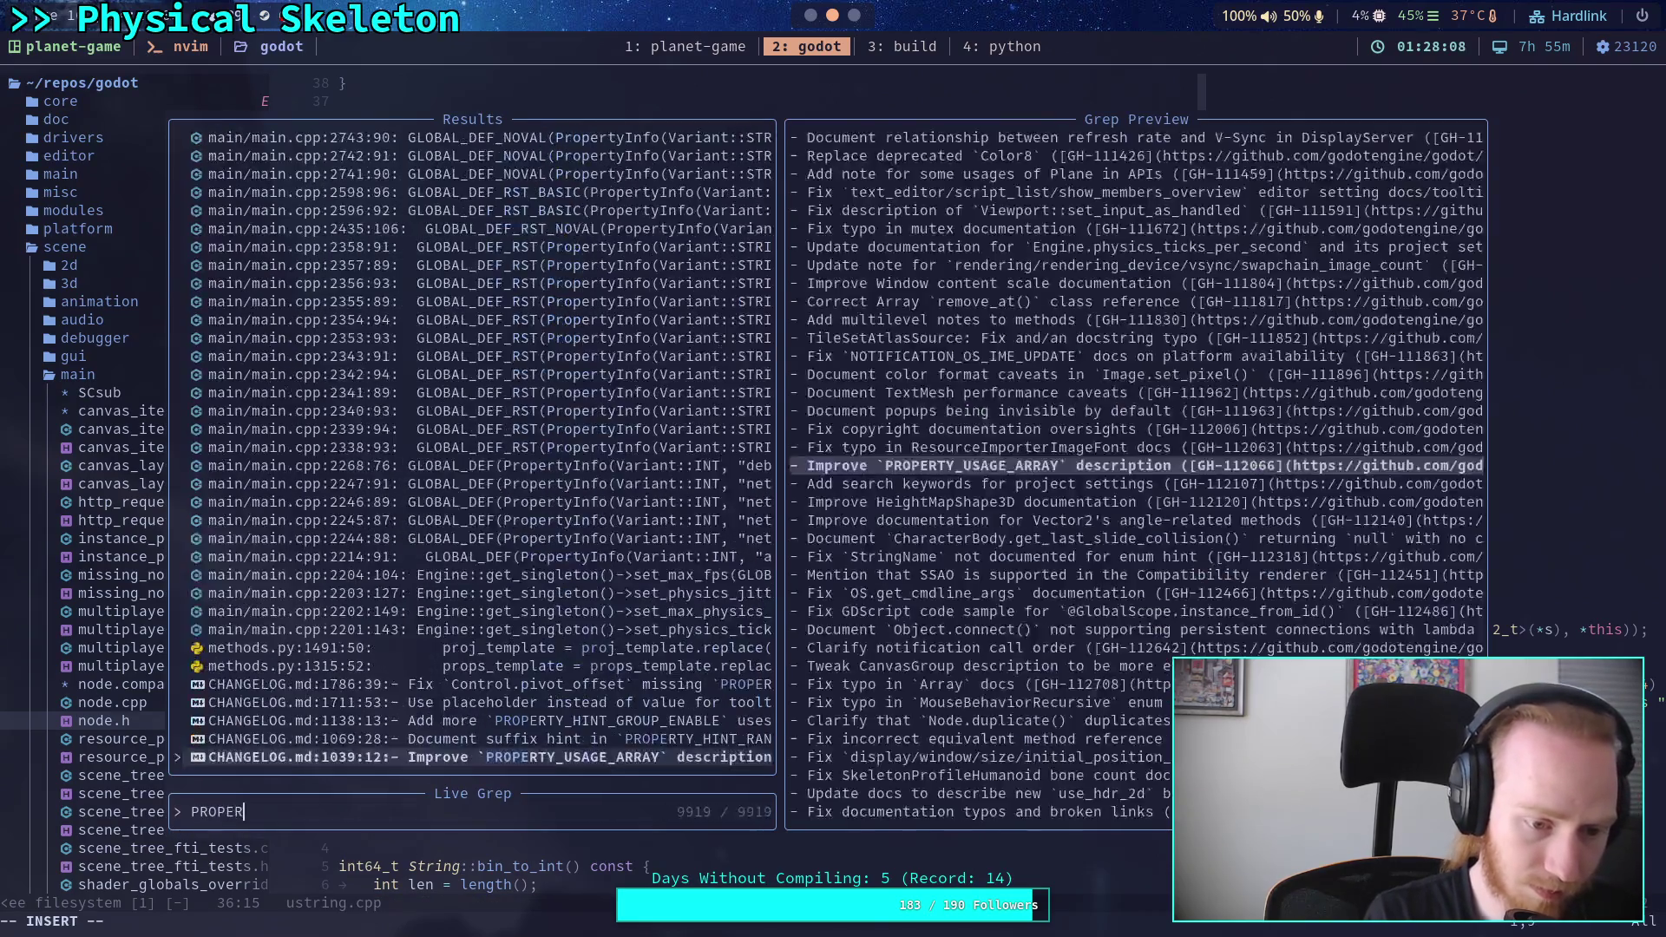
text(_)
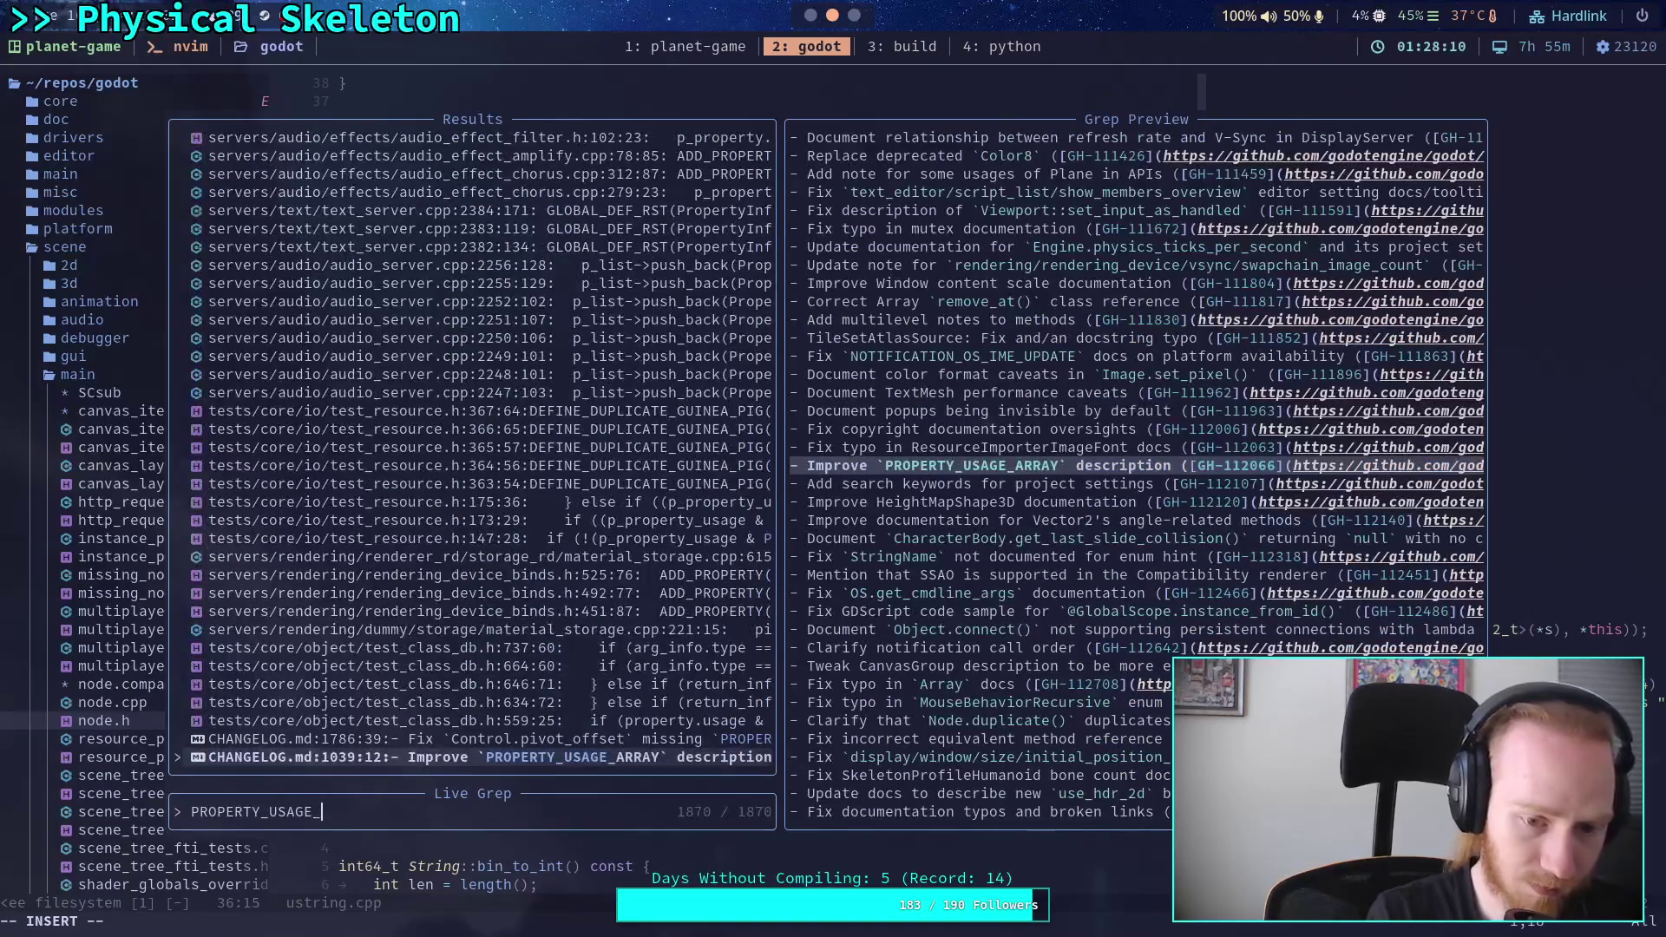
text(NONE)
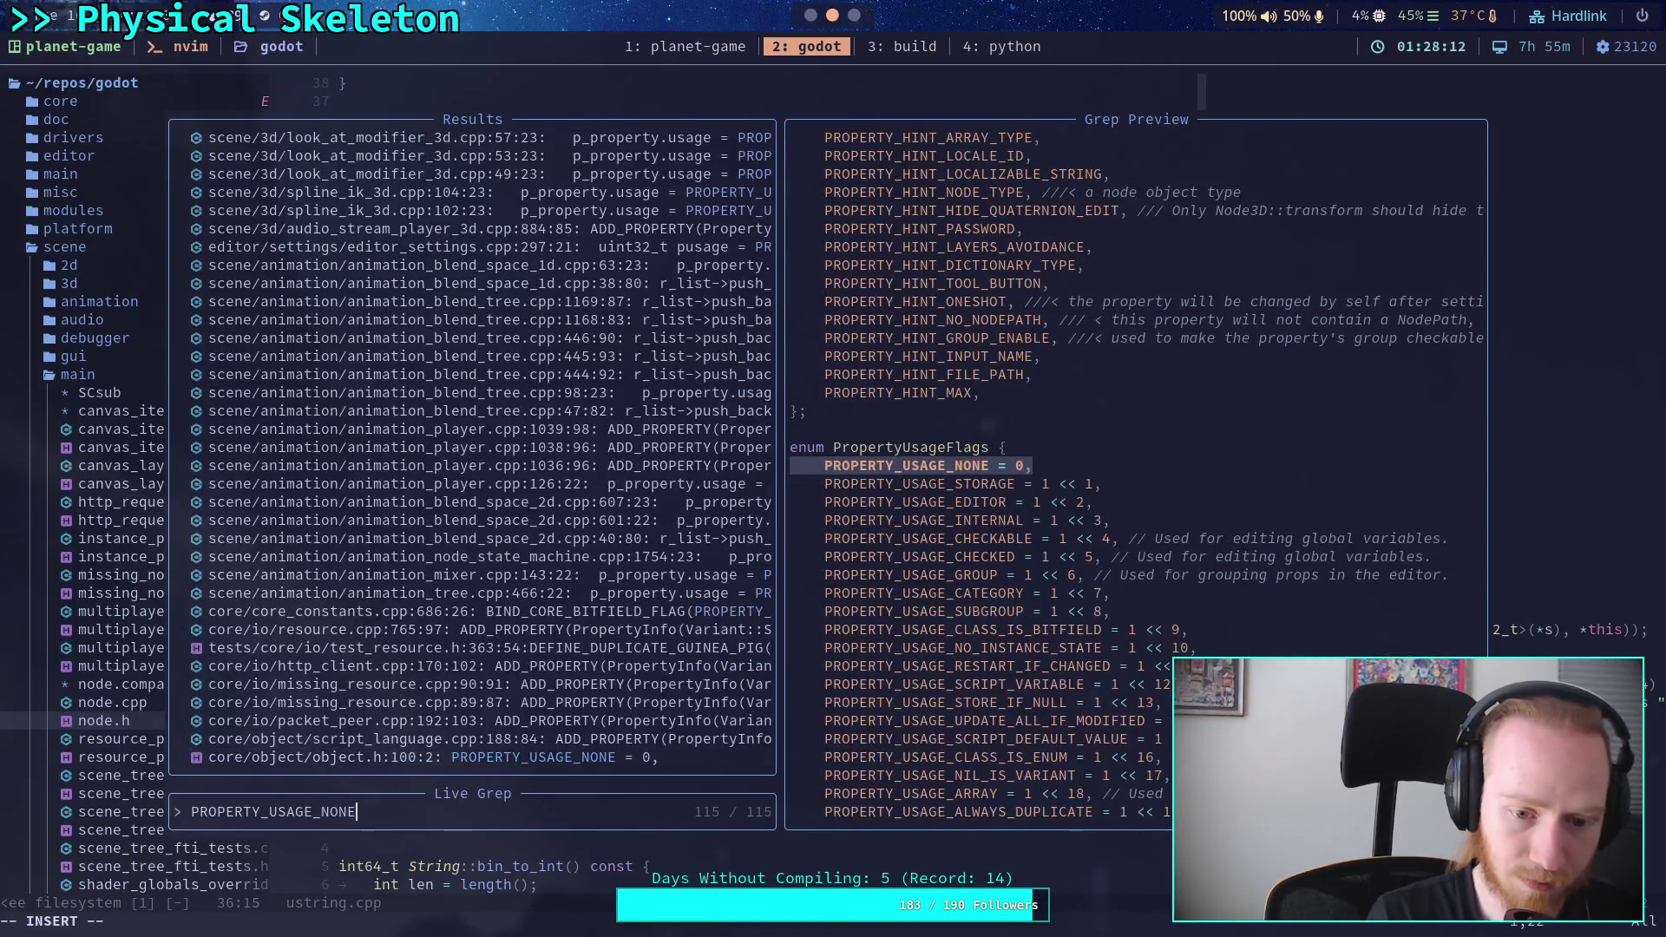
click(478, 739)
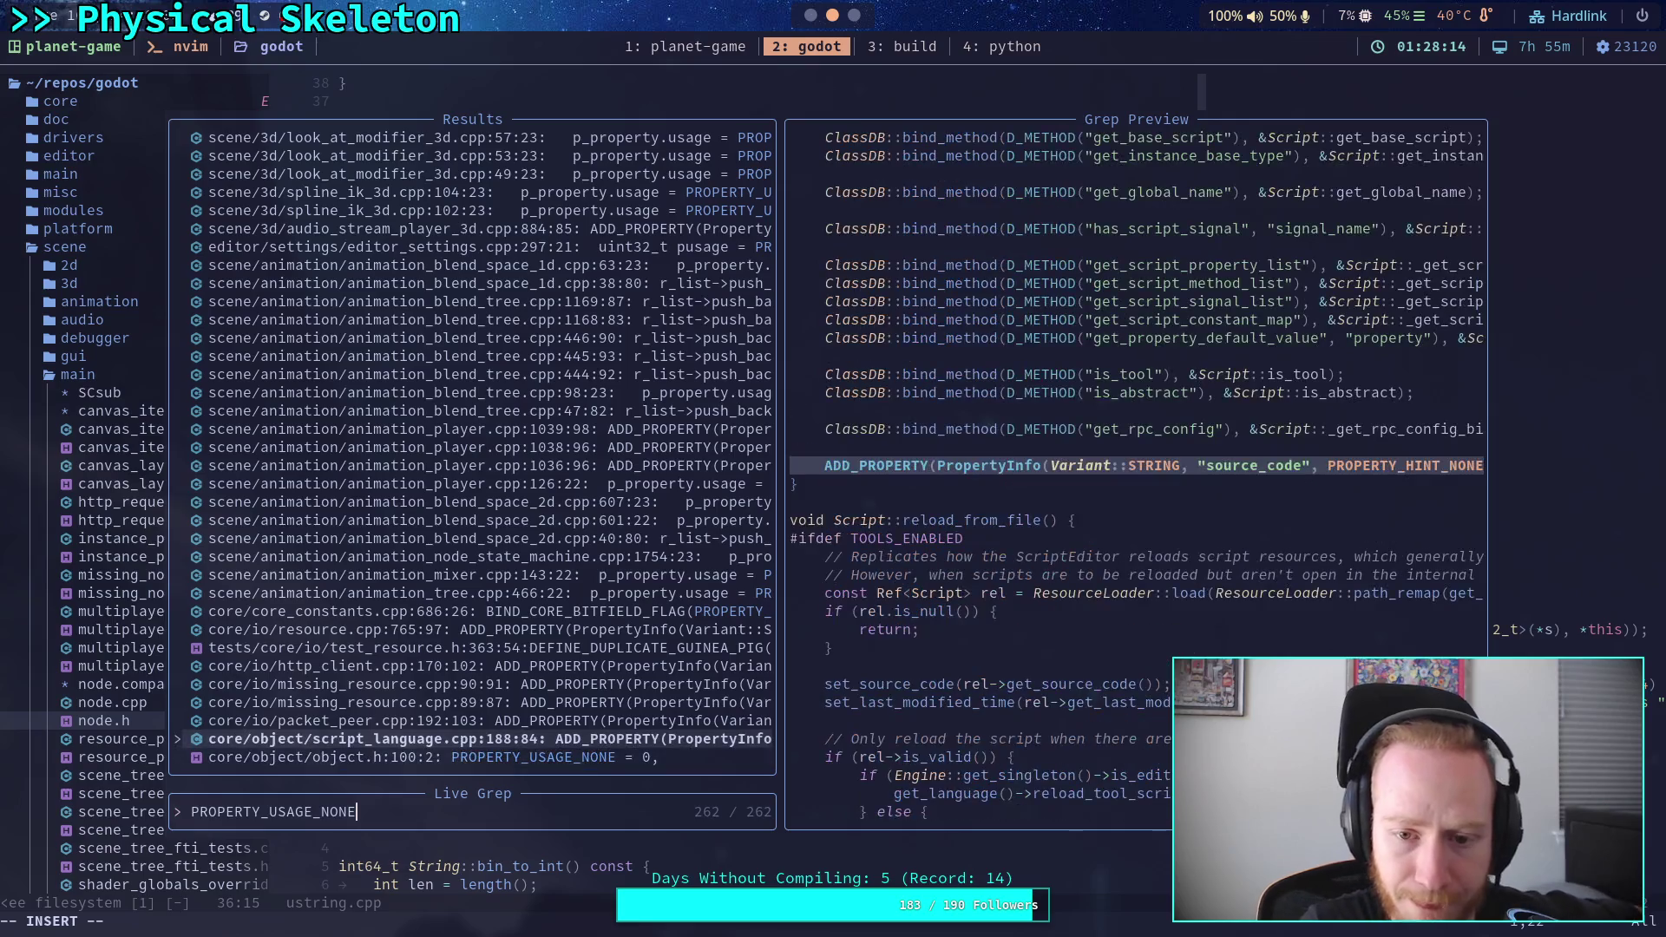
key(Down)
key(Left)
key(Left)
key(Left)
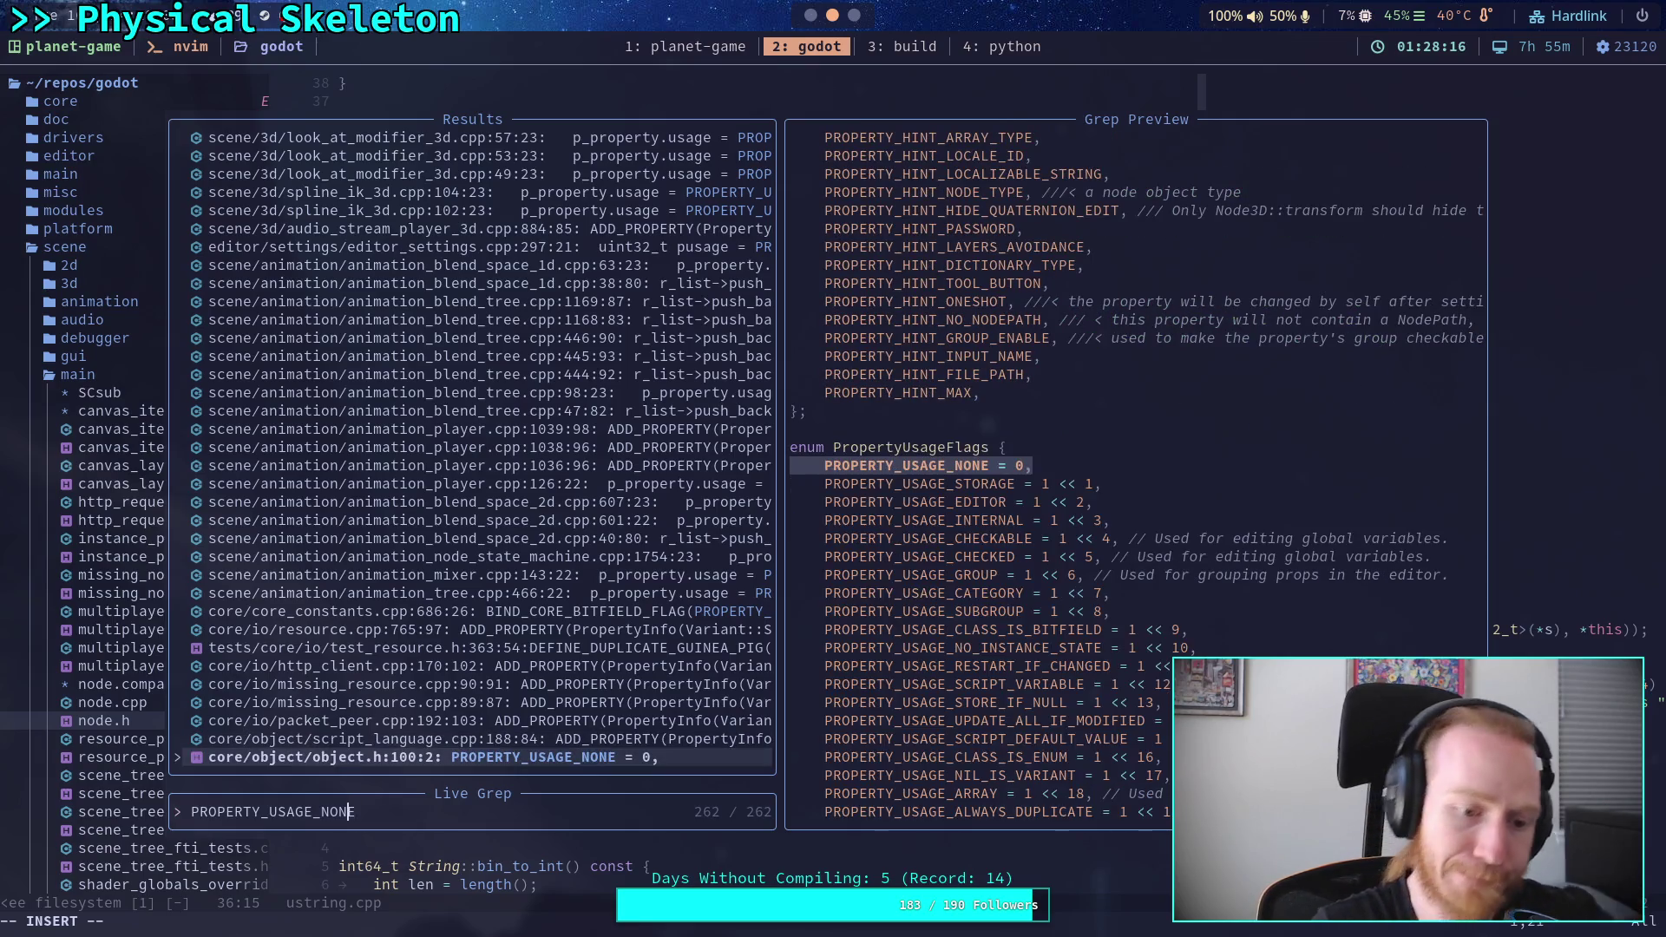
key(BackSpace)
key(BackSpace)
key(BackSpace)
key(BackSpace)
key(BackSpace)
text(HINT)
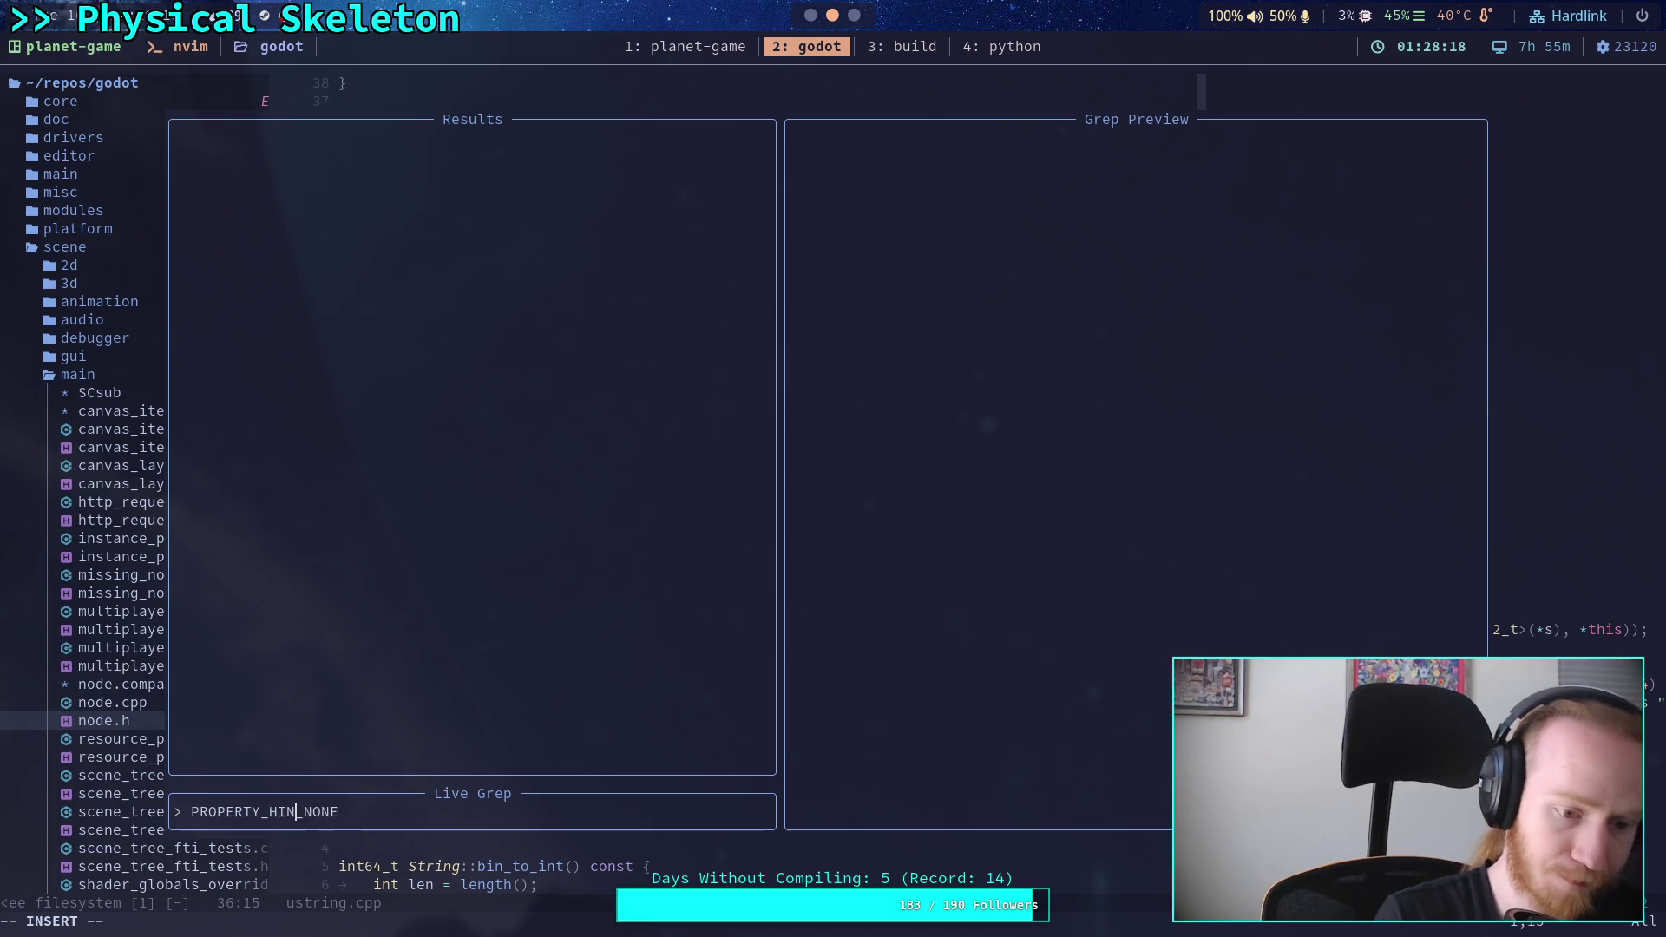
key(Up)
key(Return)
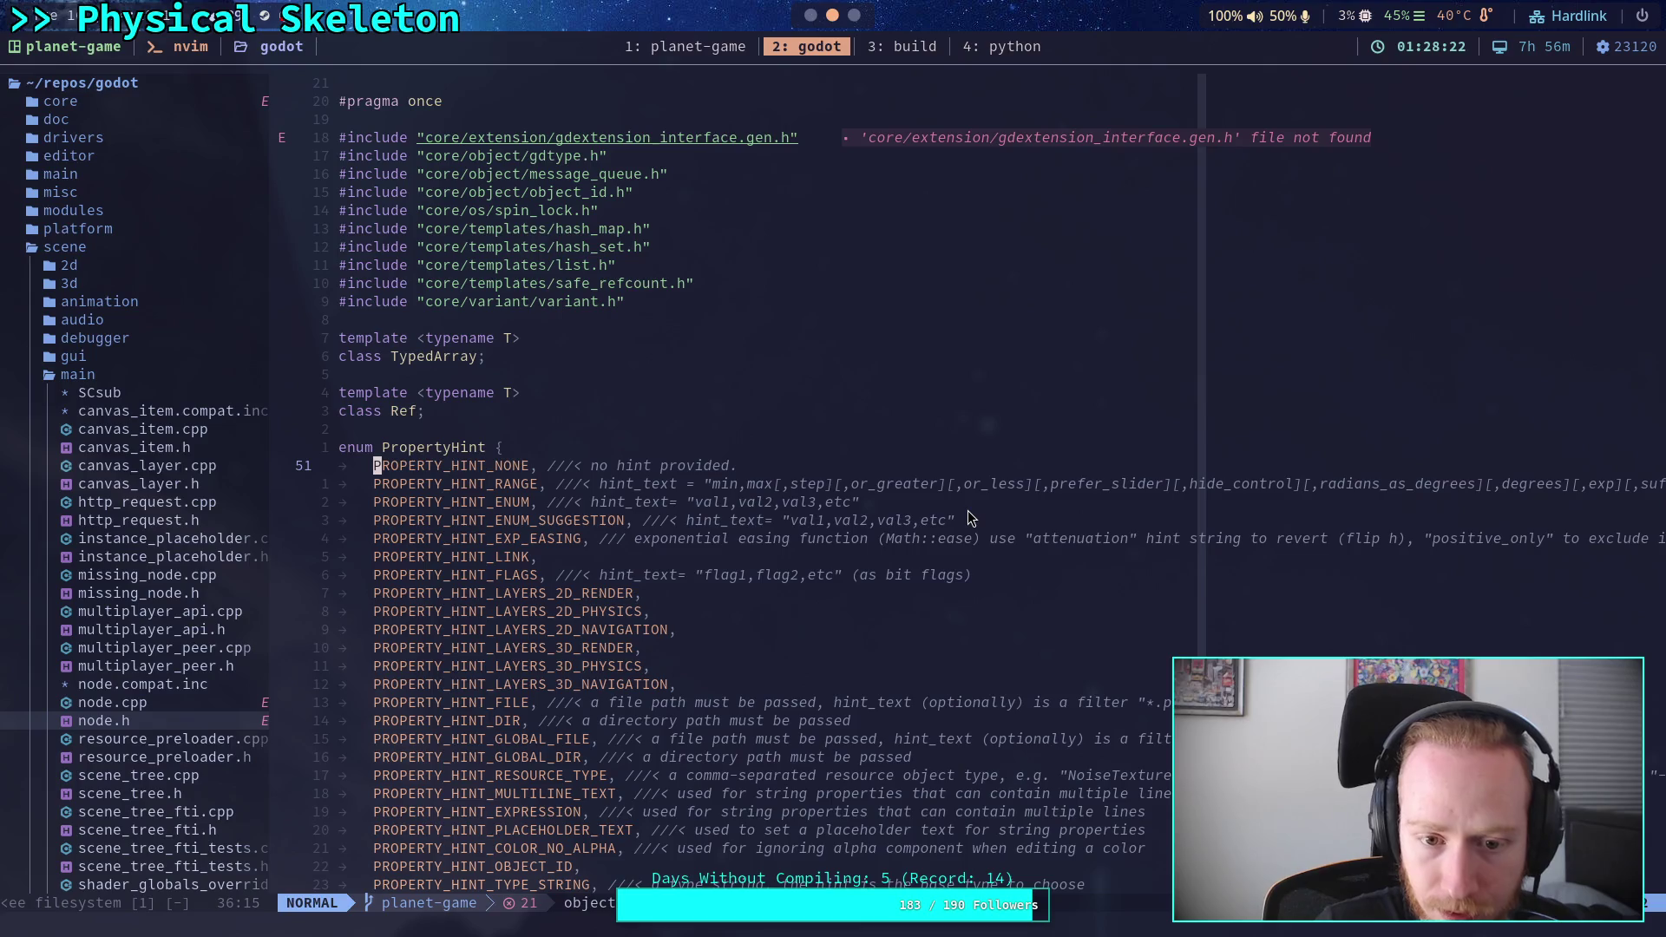
- Scroll through object.h's PropertyHint enum down to PROPERTY_HINT_MAX and the closing brace
scroll(998, 556, down, 2)
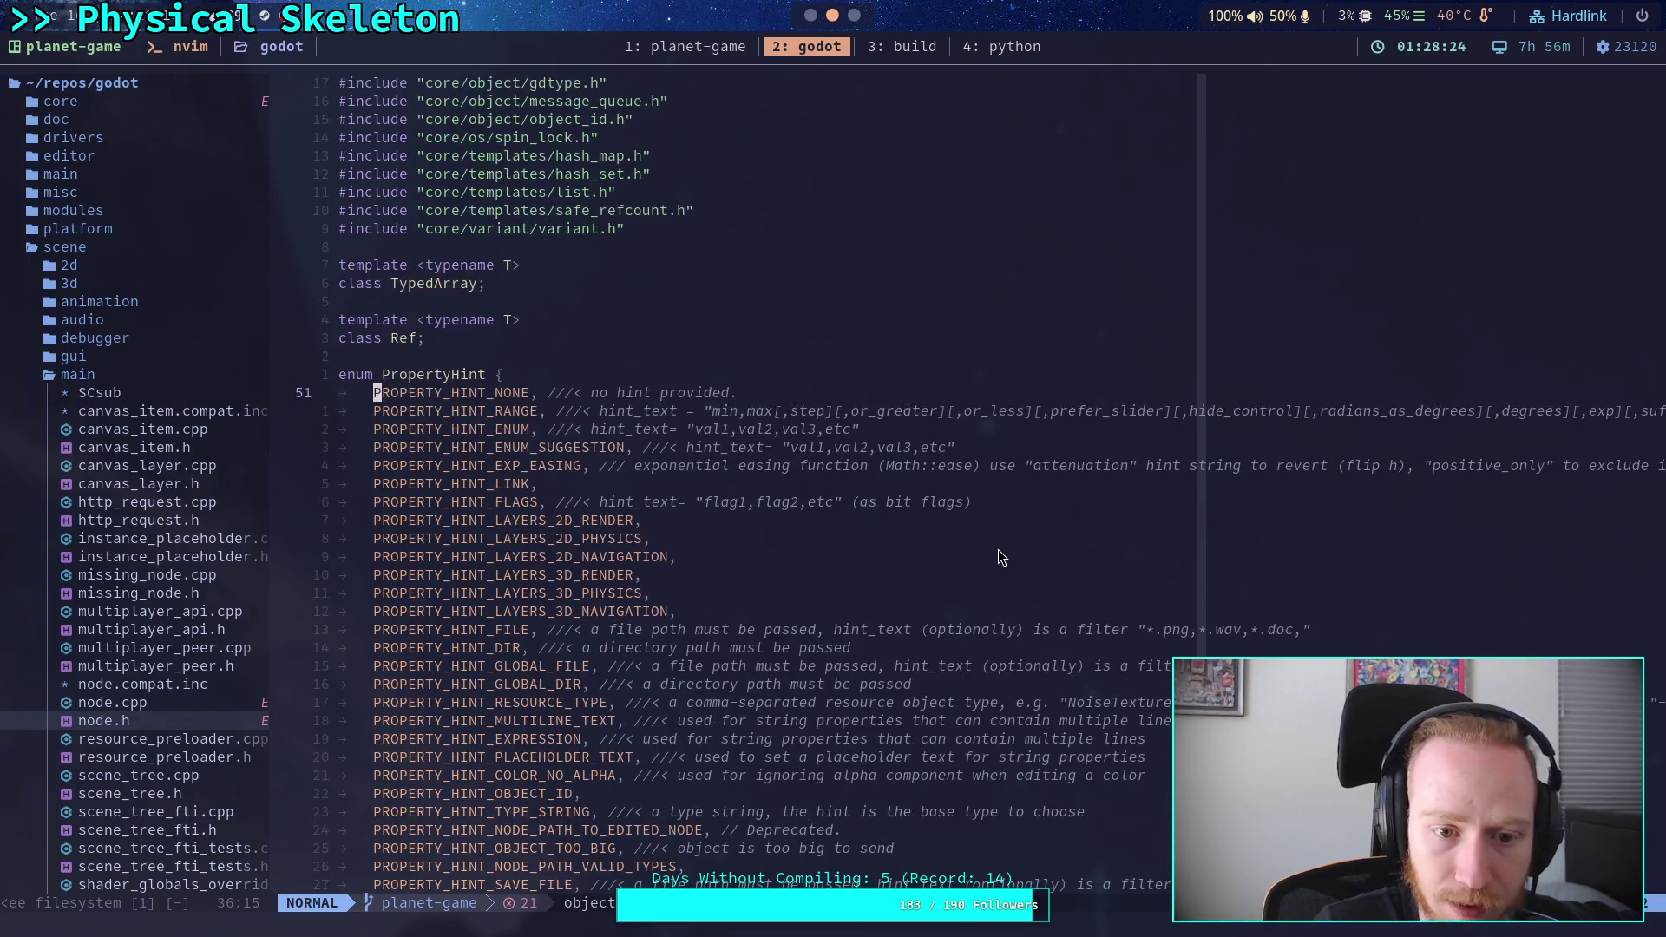
scroll(1001, 557, down, 6)
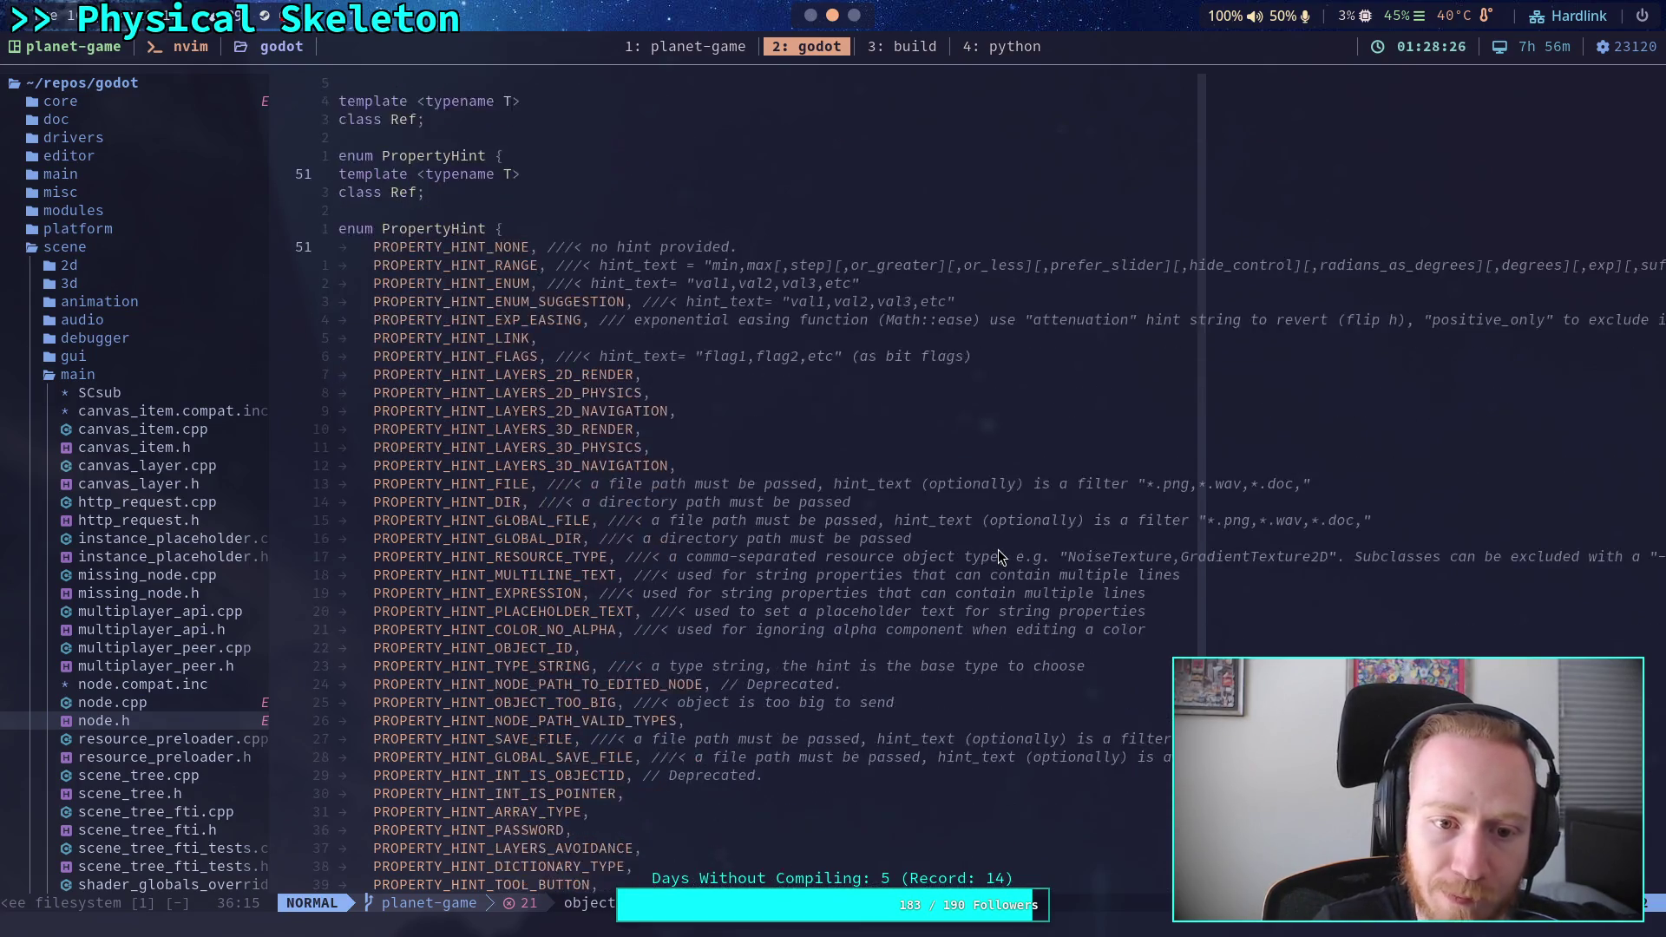
scroll(998, 556, down, 2)
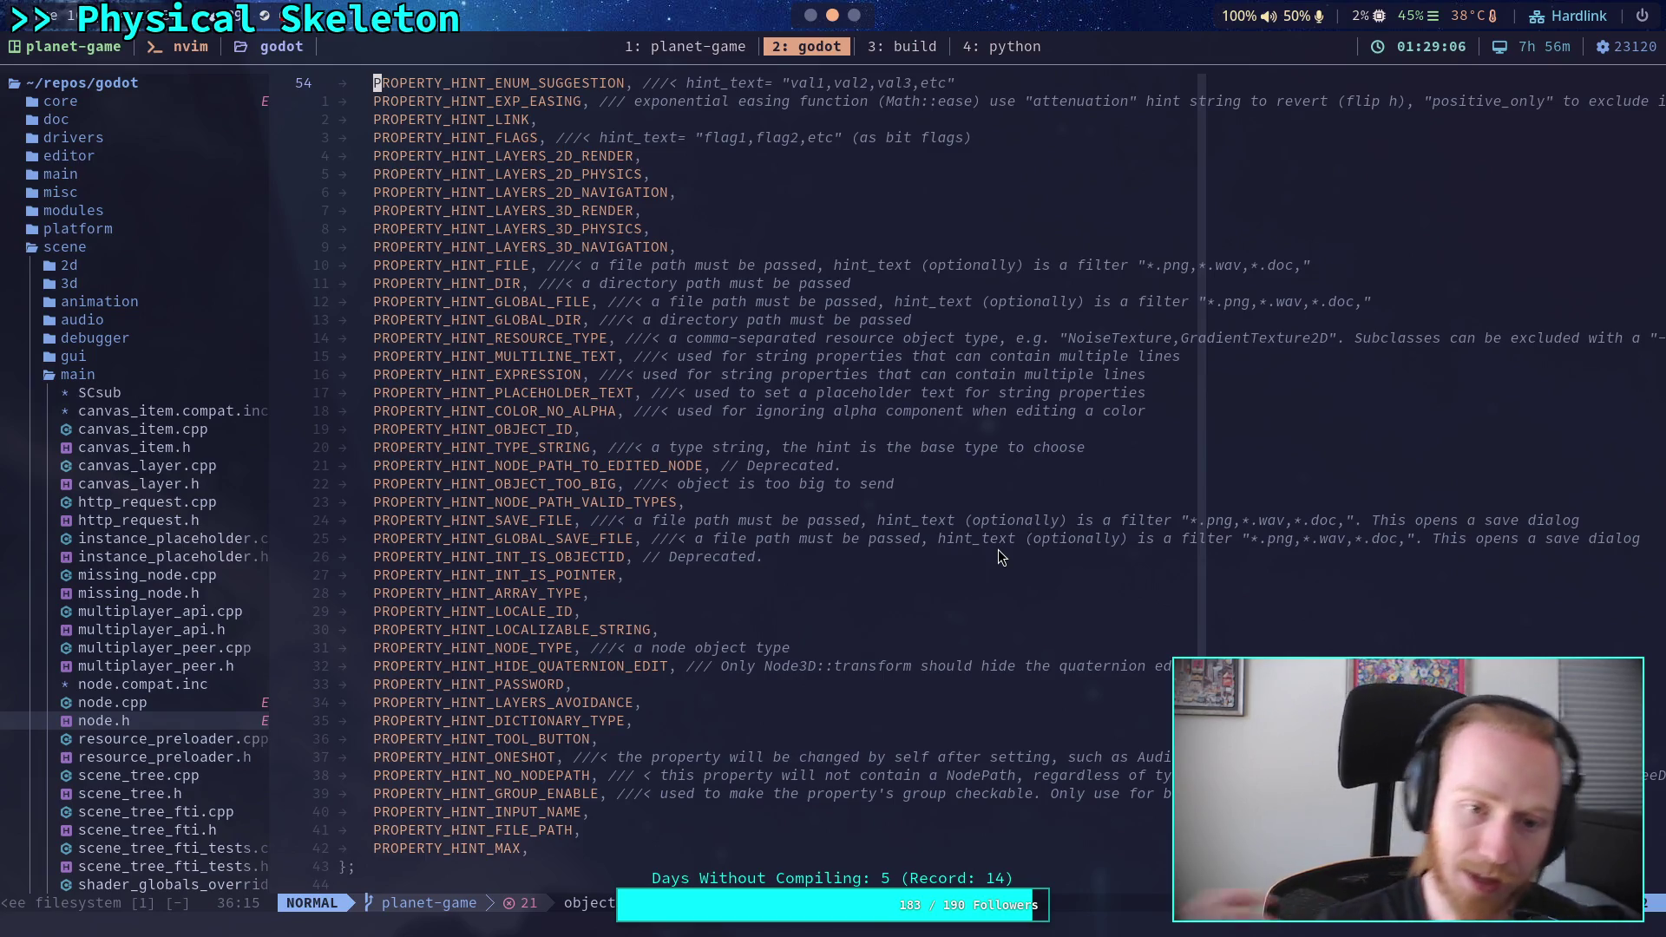
scroll(998, 557, up, 3)
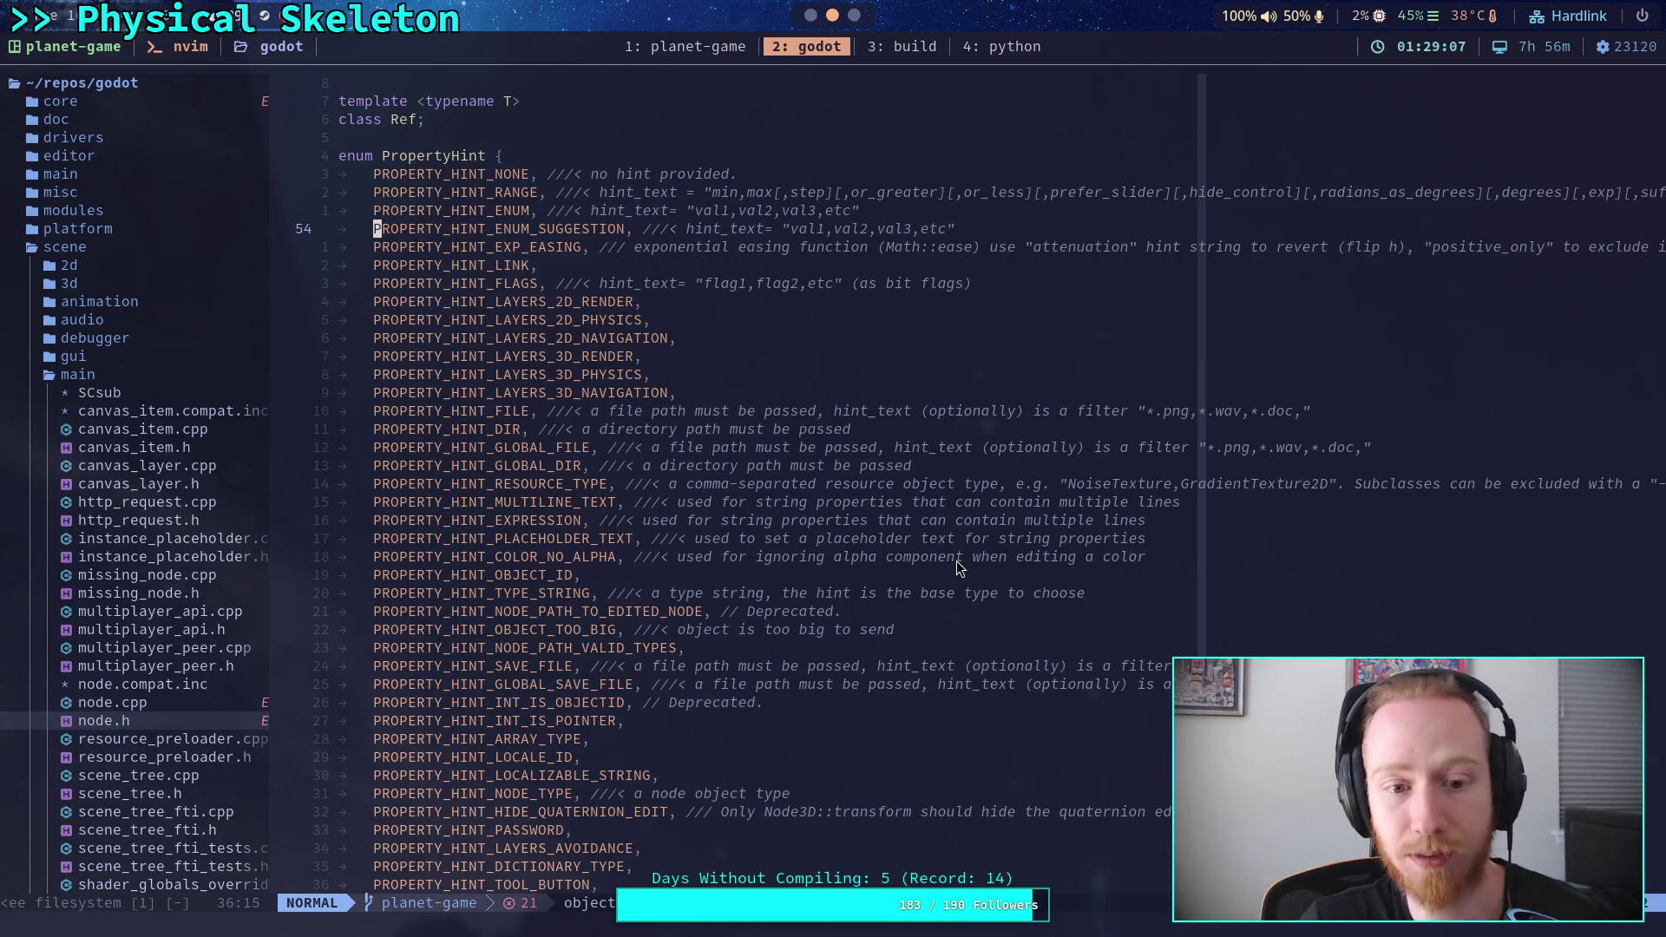
- Review PROPERTY_HINT_RANGE's prefer_slider option, then live-grep the source for hide_control
scroll(929, 555, down, 2)
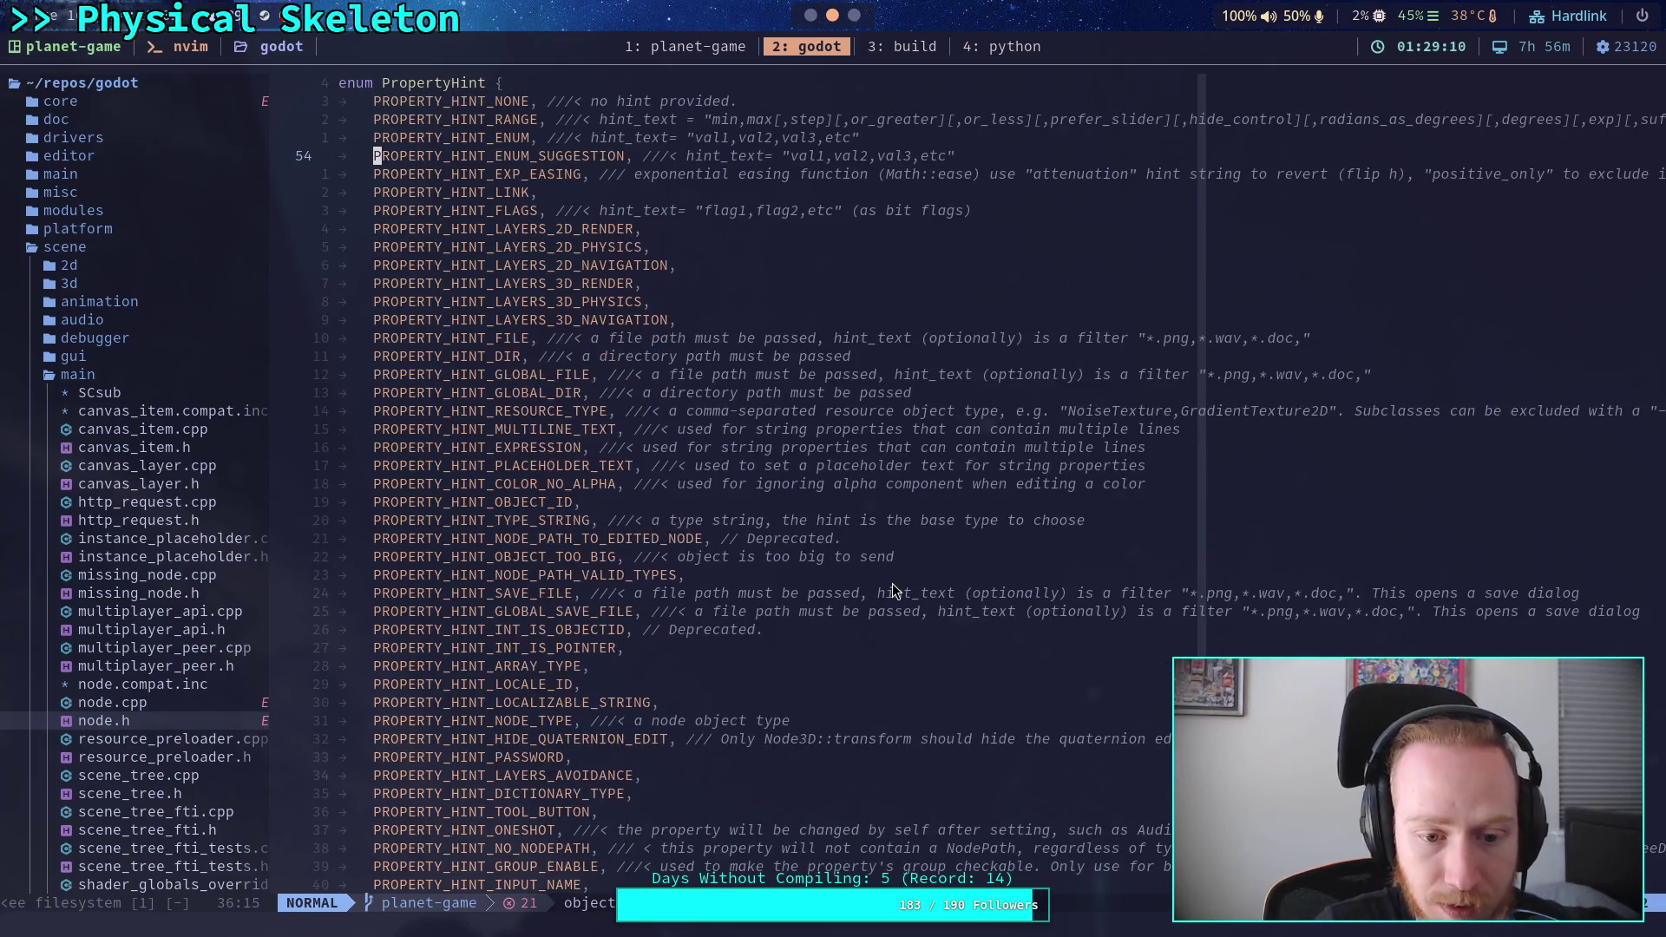
scroll(892, 583, down, 2)
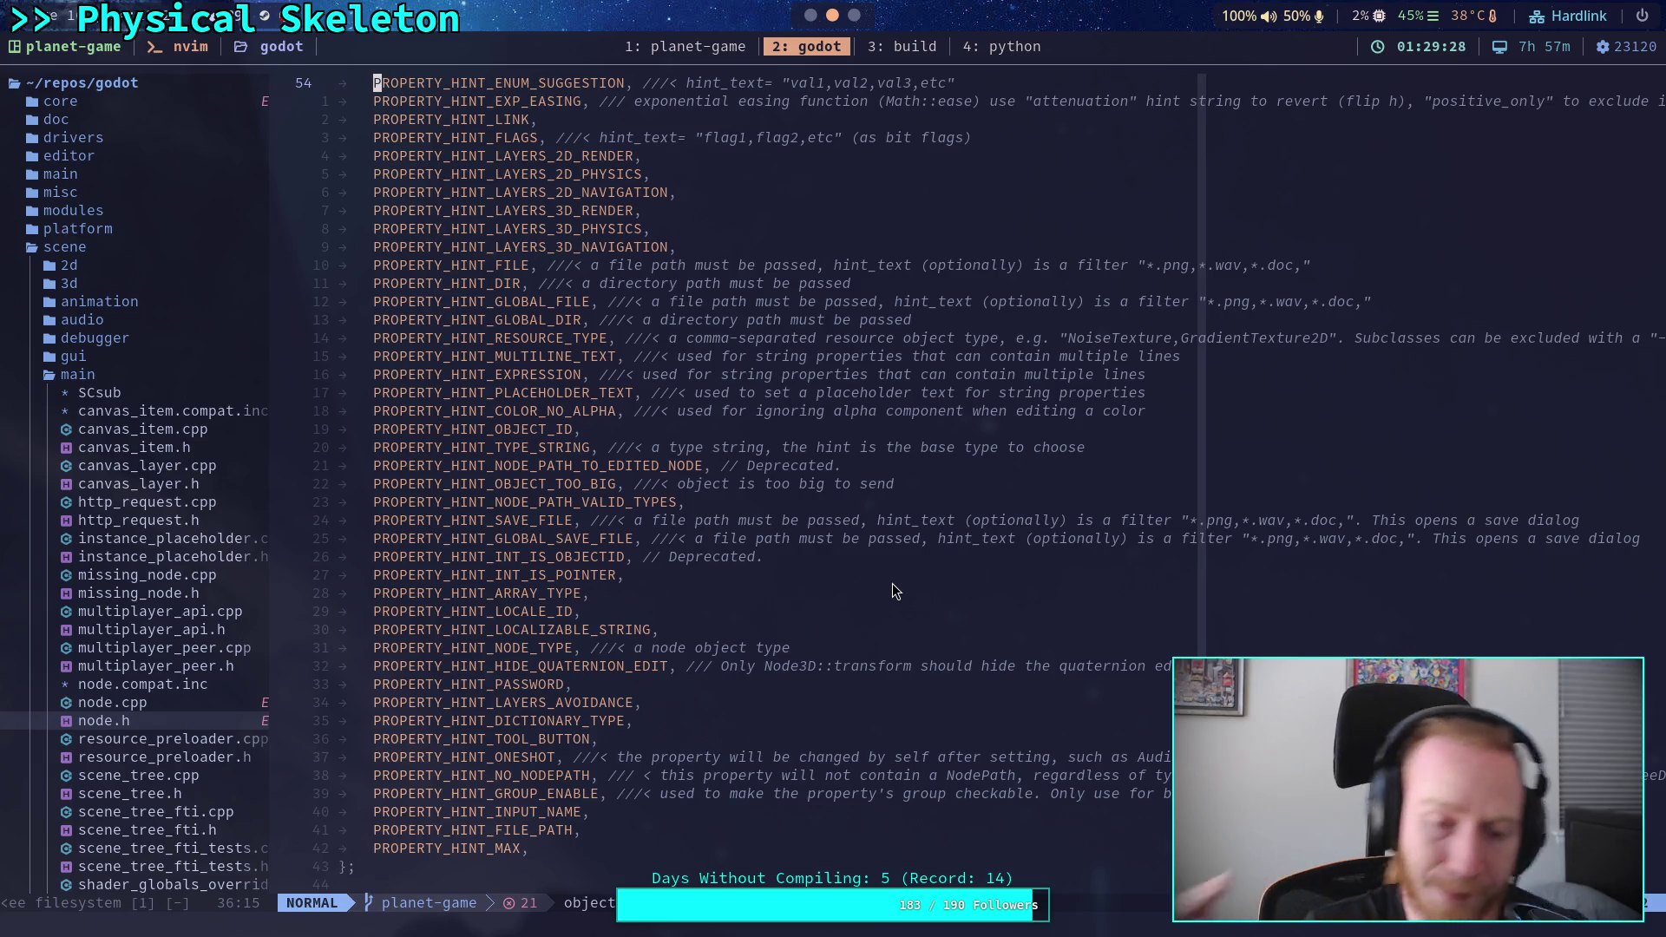
scroll(892, 583, up, 3)
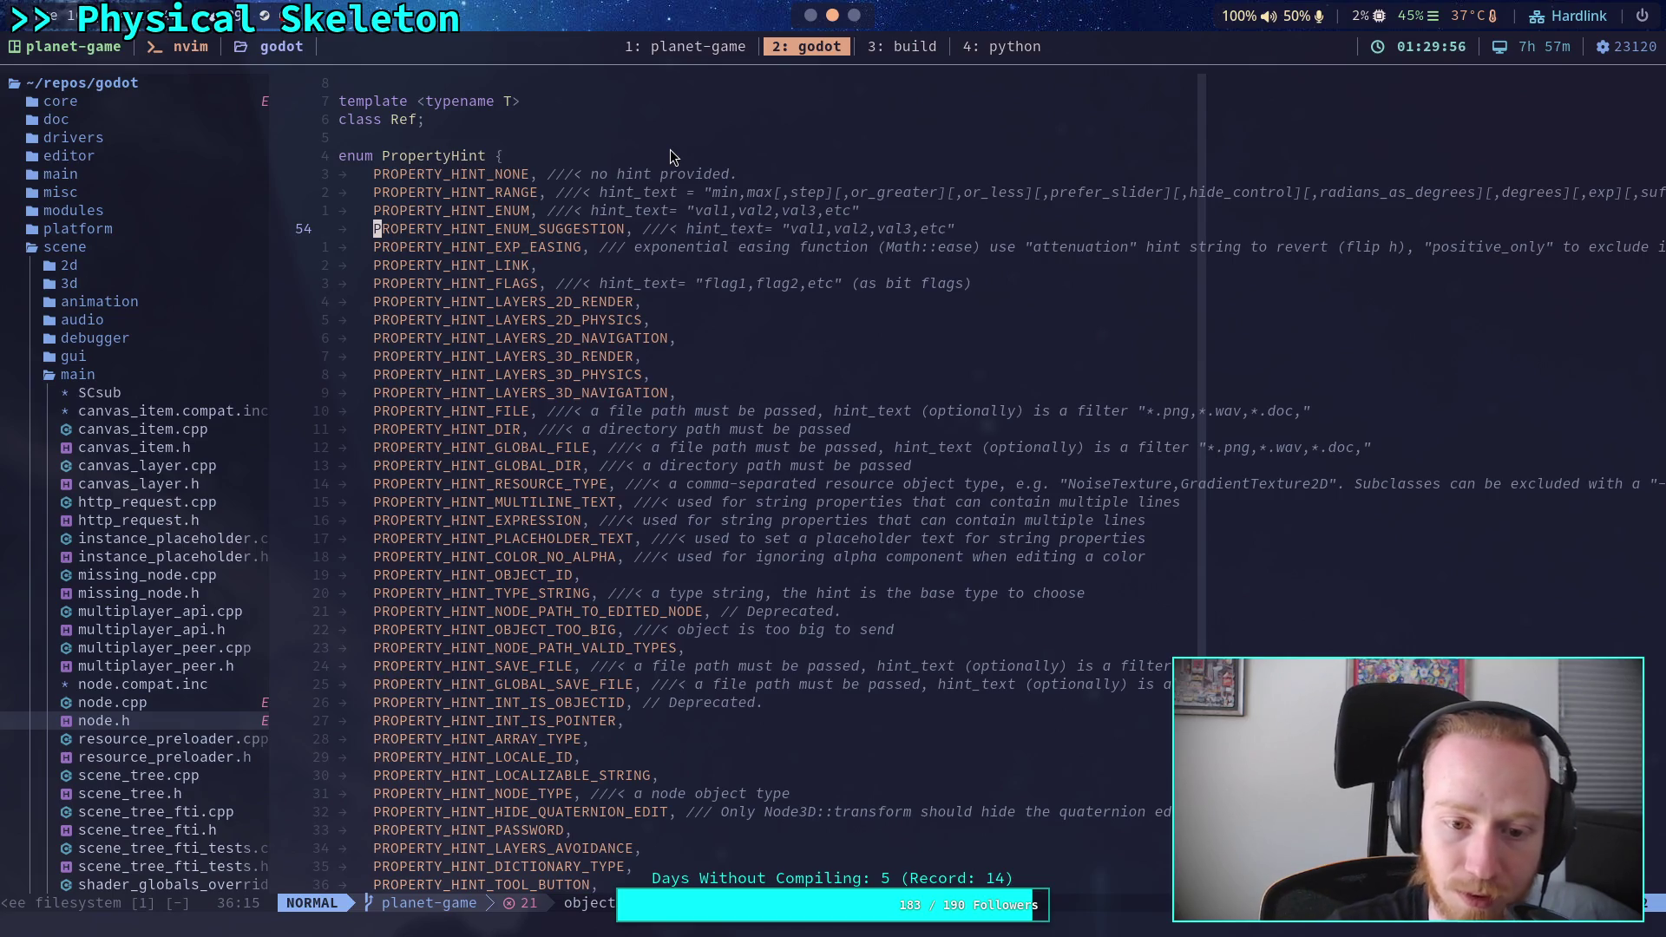
scroll(821, 414, down, 2)
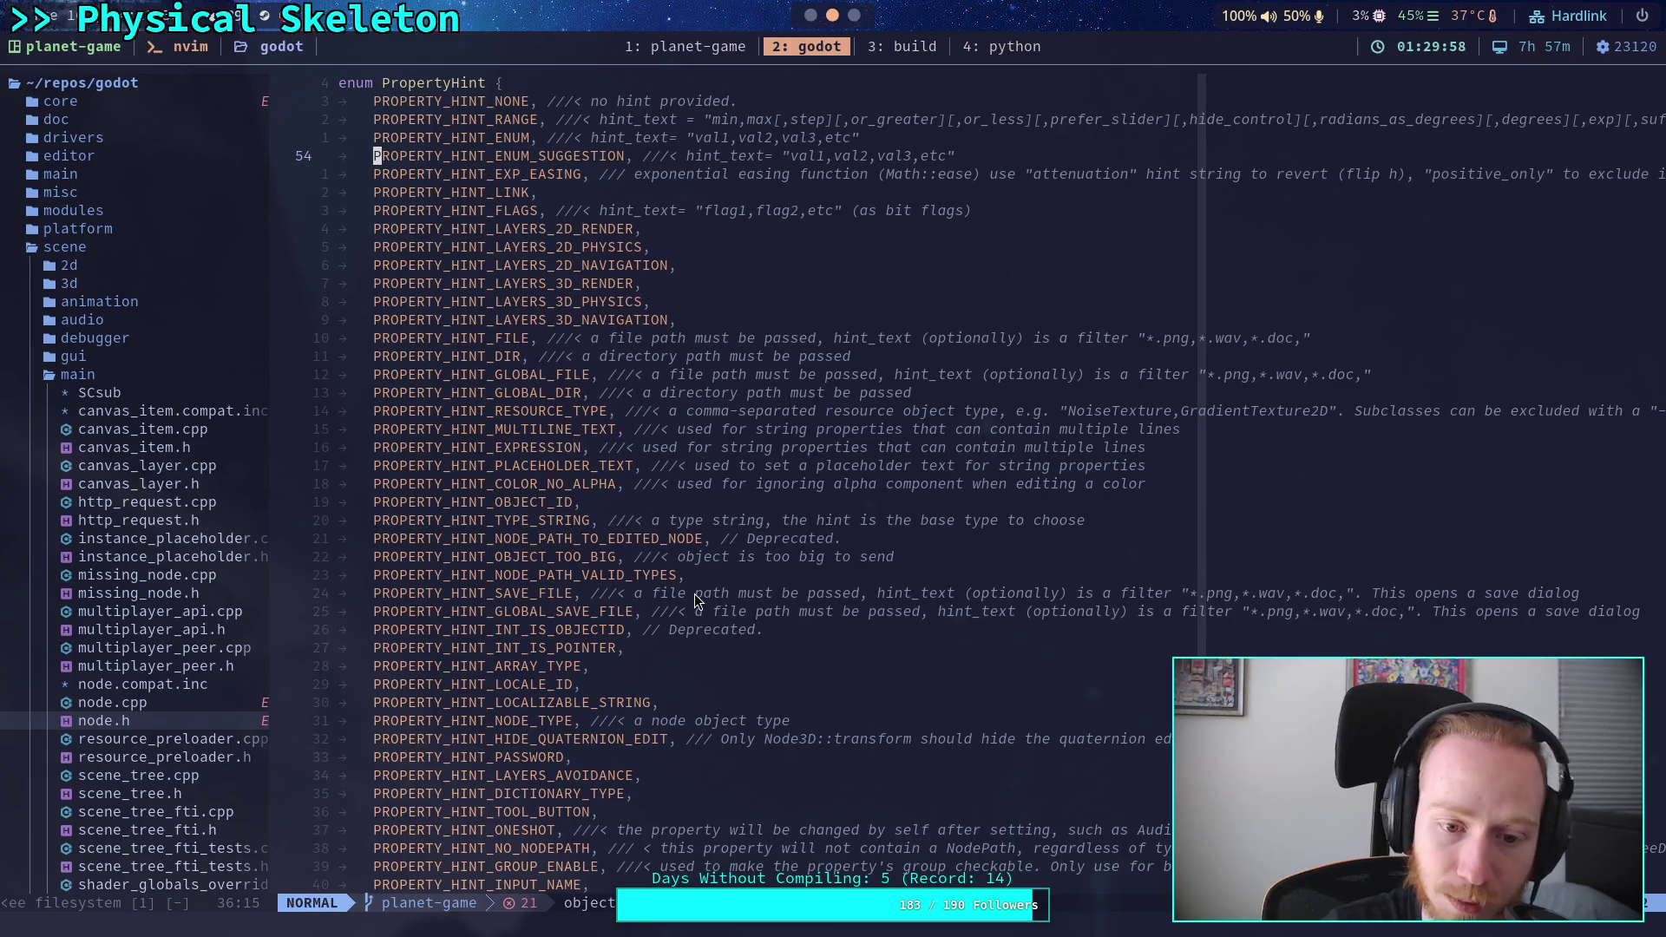
scroll(684, 578, down, 2)
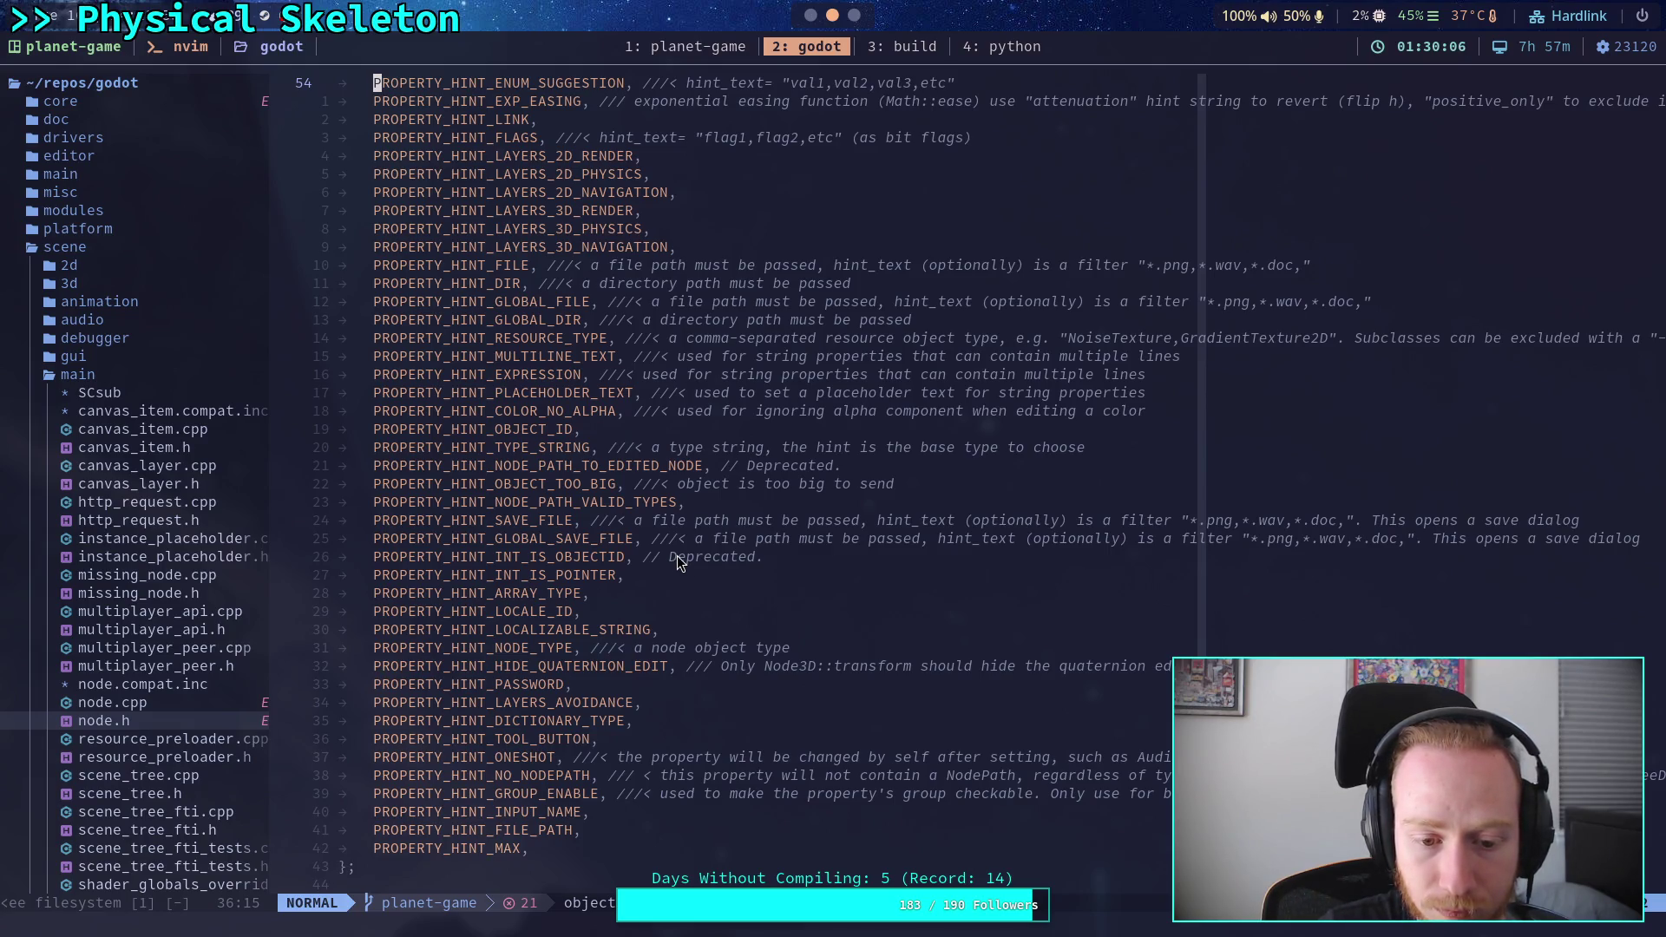
scroll(677, 556, up, 7)
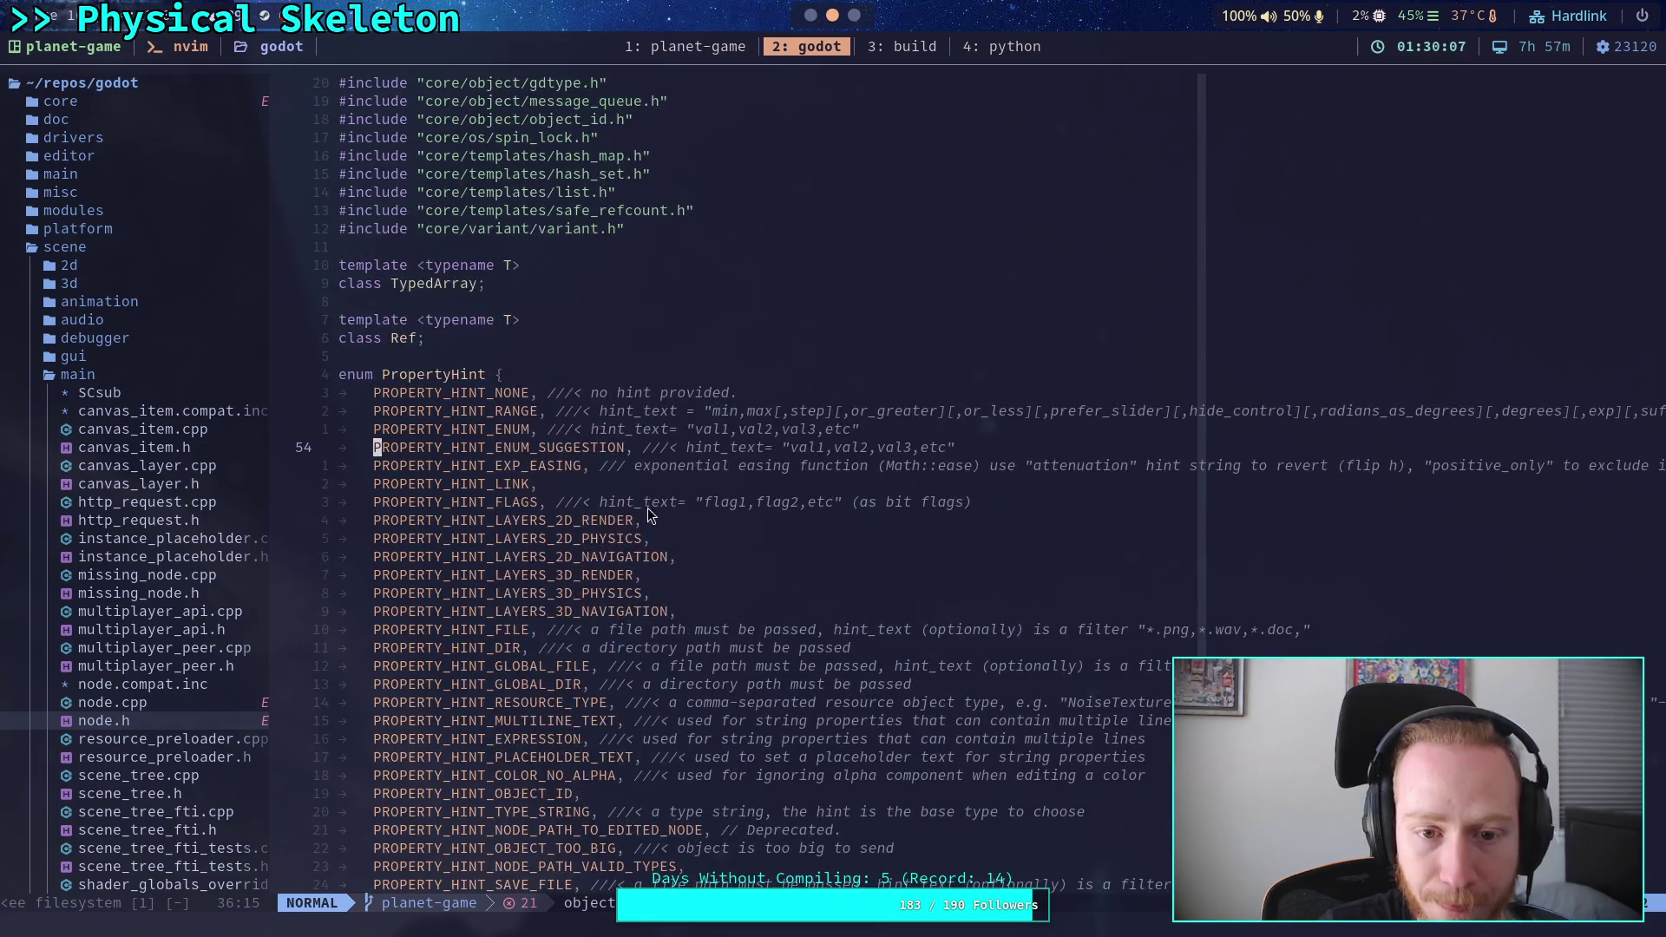
click(1159, 414)
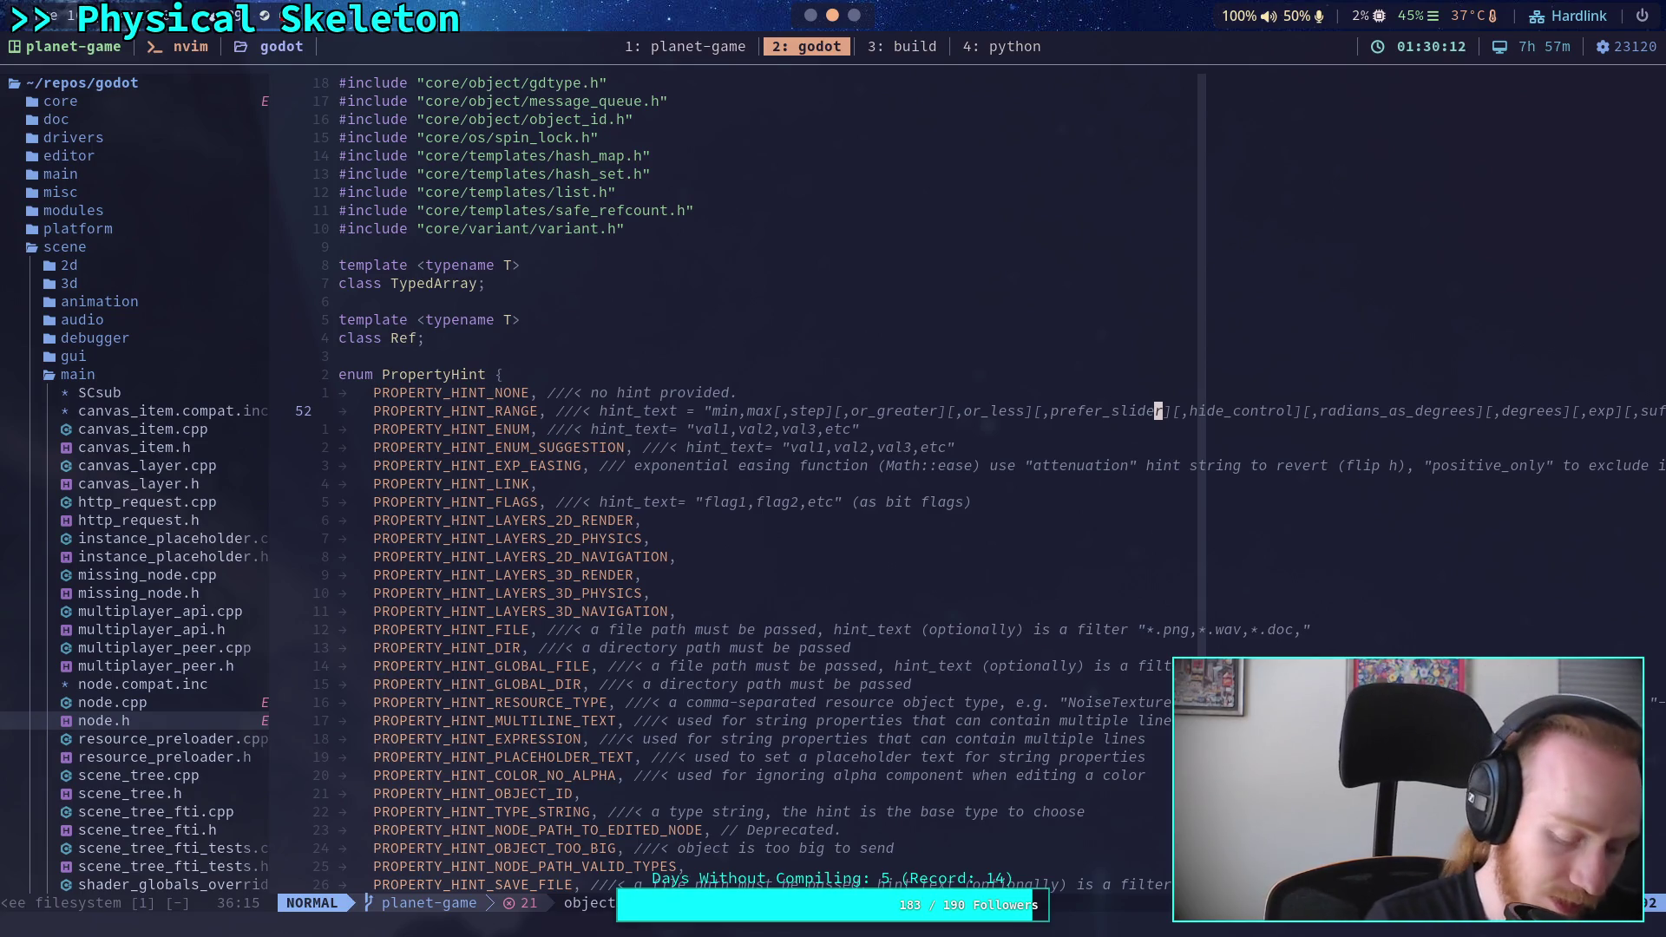
key(space)
text(fghide_co)
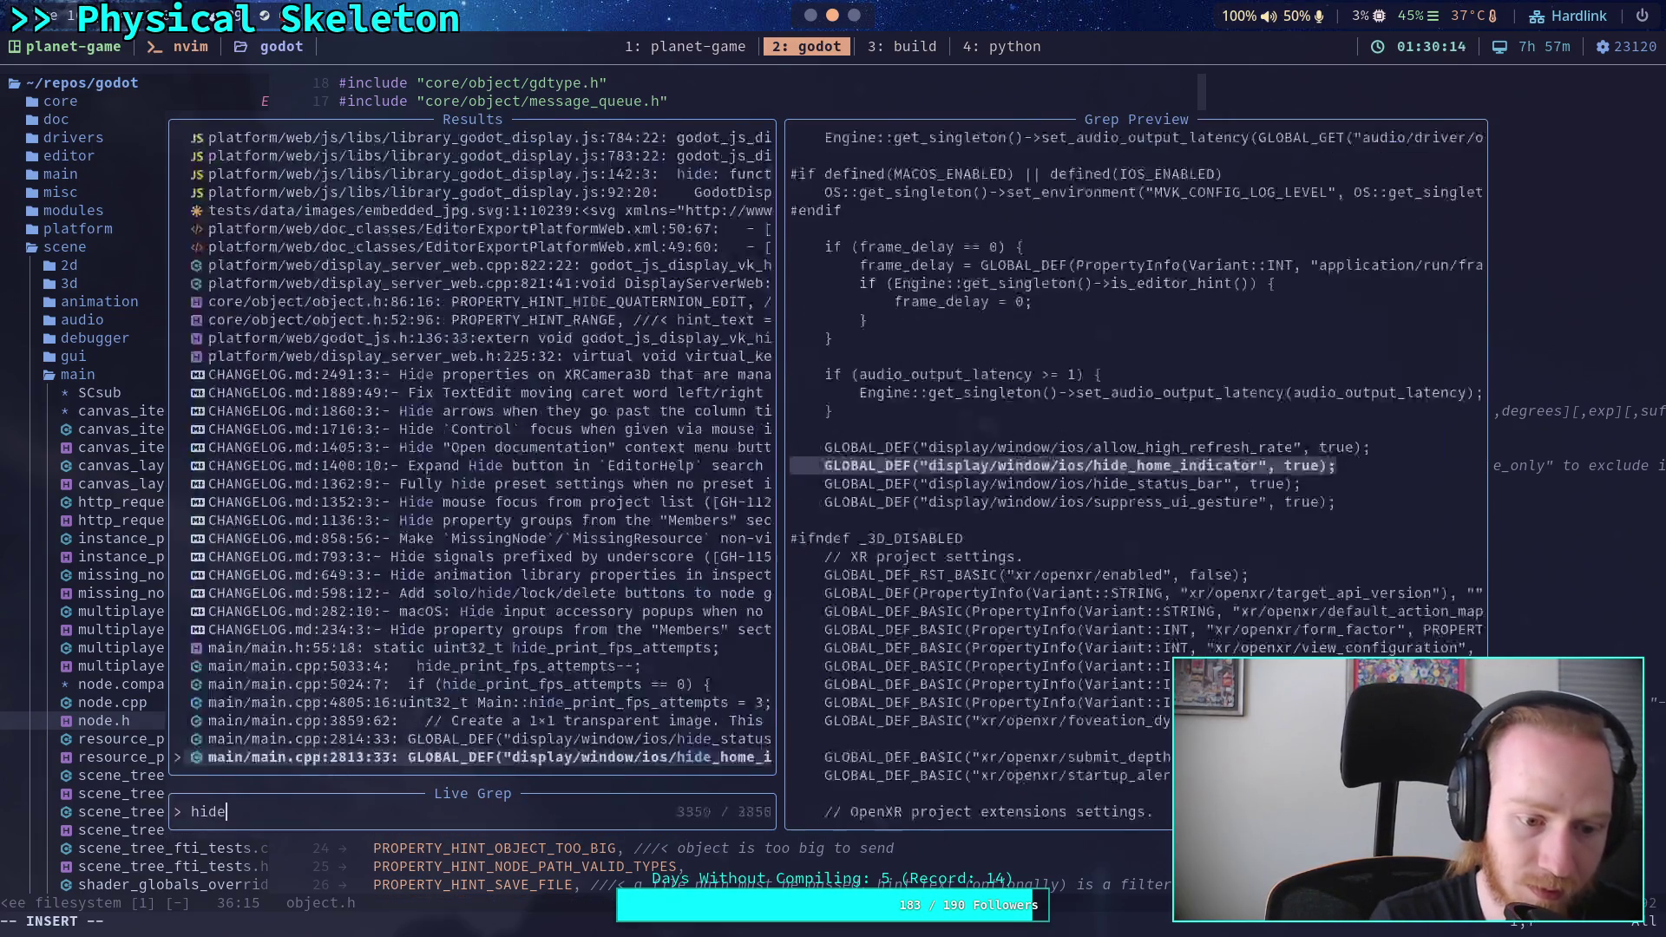
text(ntrol)
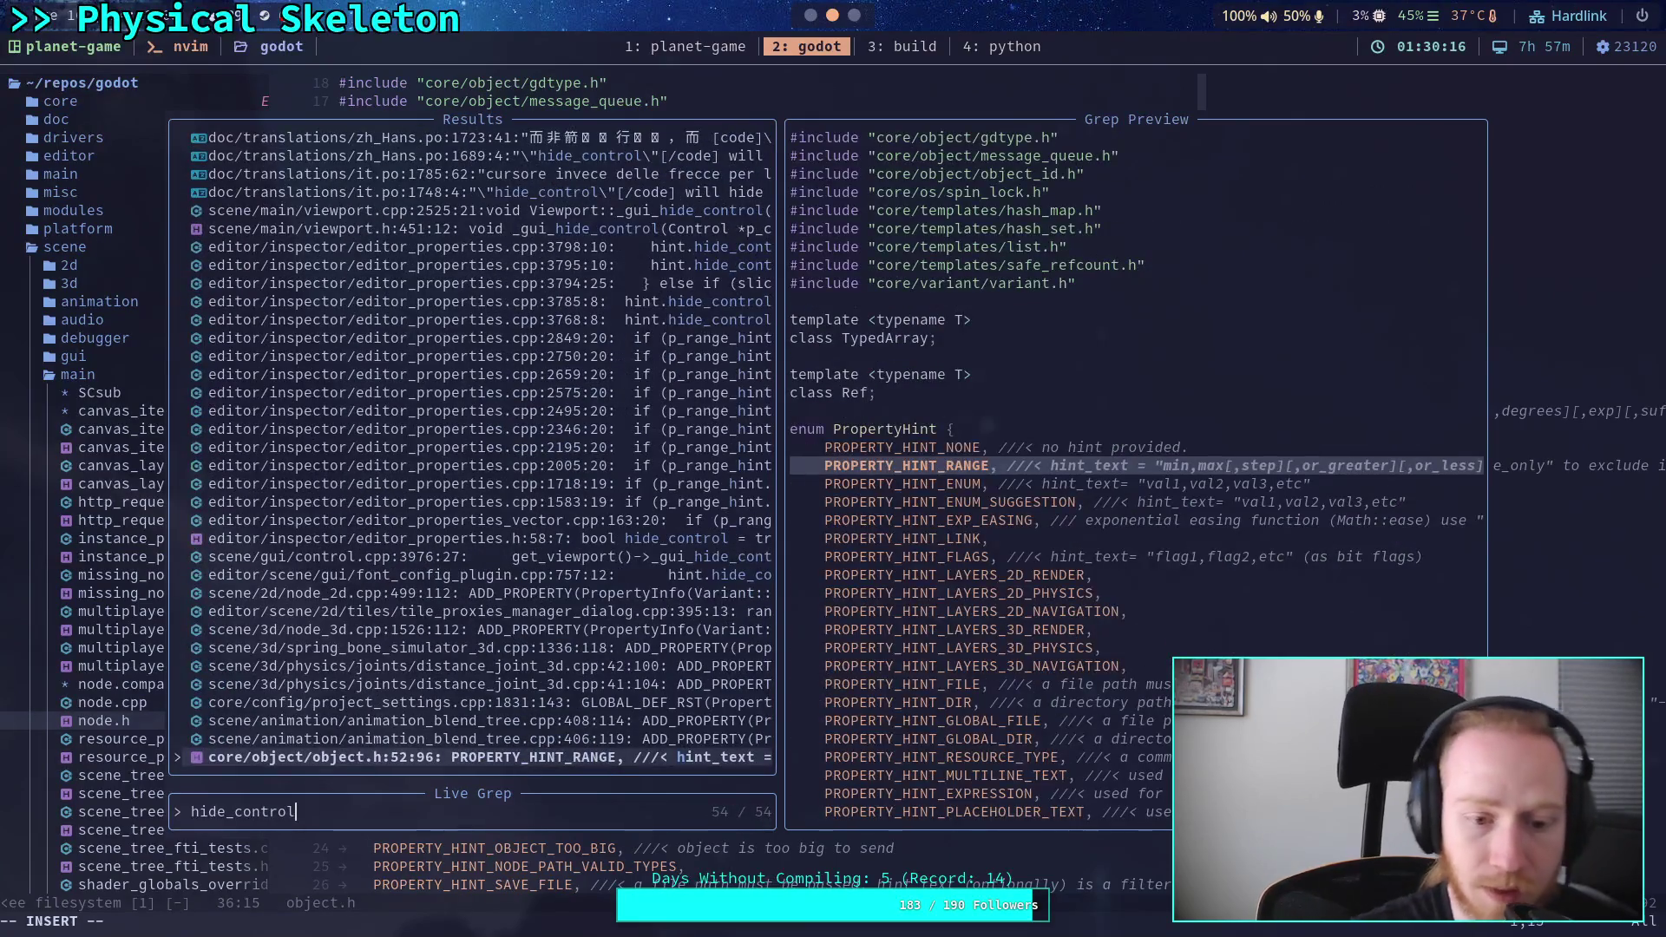
- Preview the hide_control matches and open editor_properties.cpp at line 1583's EditorPropertyInteger setup
key(Up)
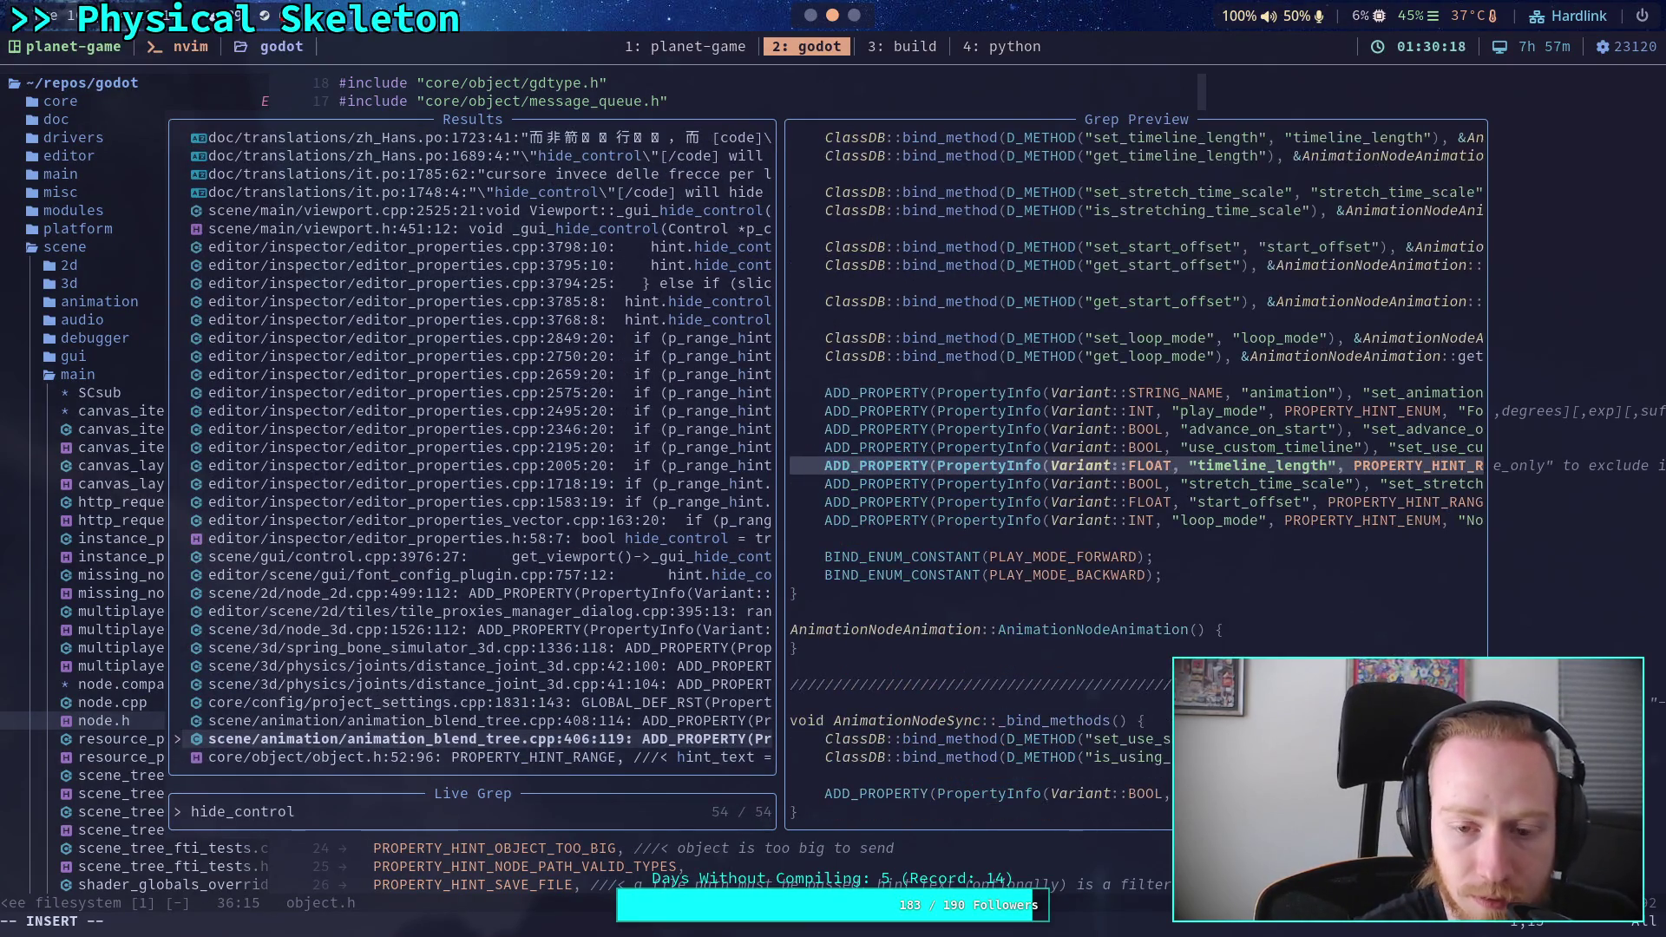
key(Up)
key(Up)
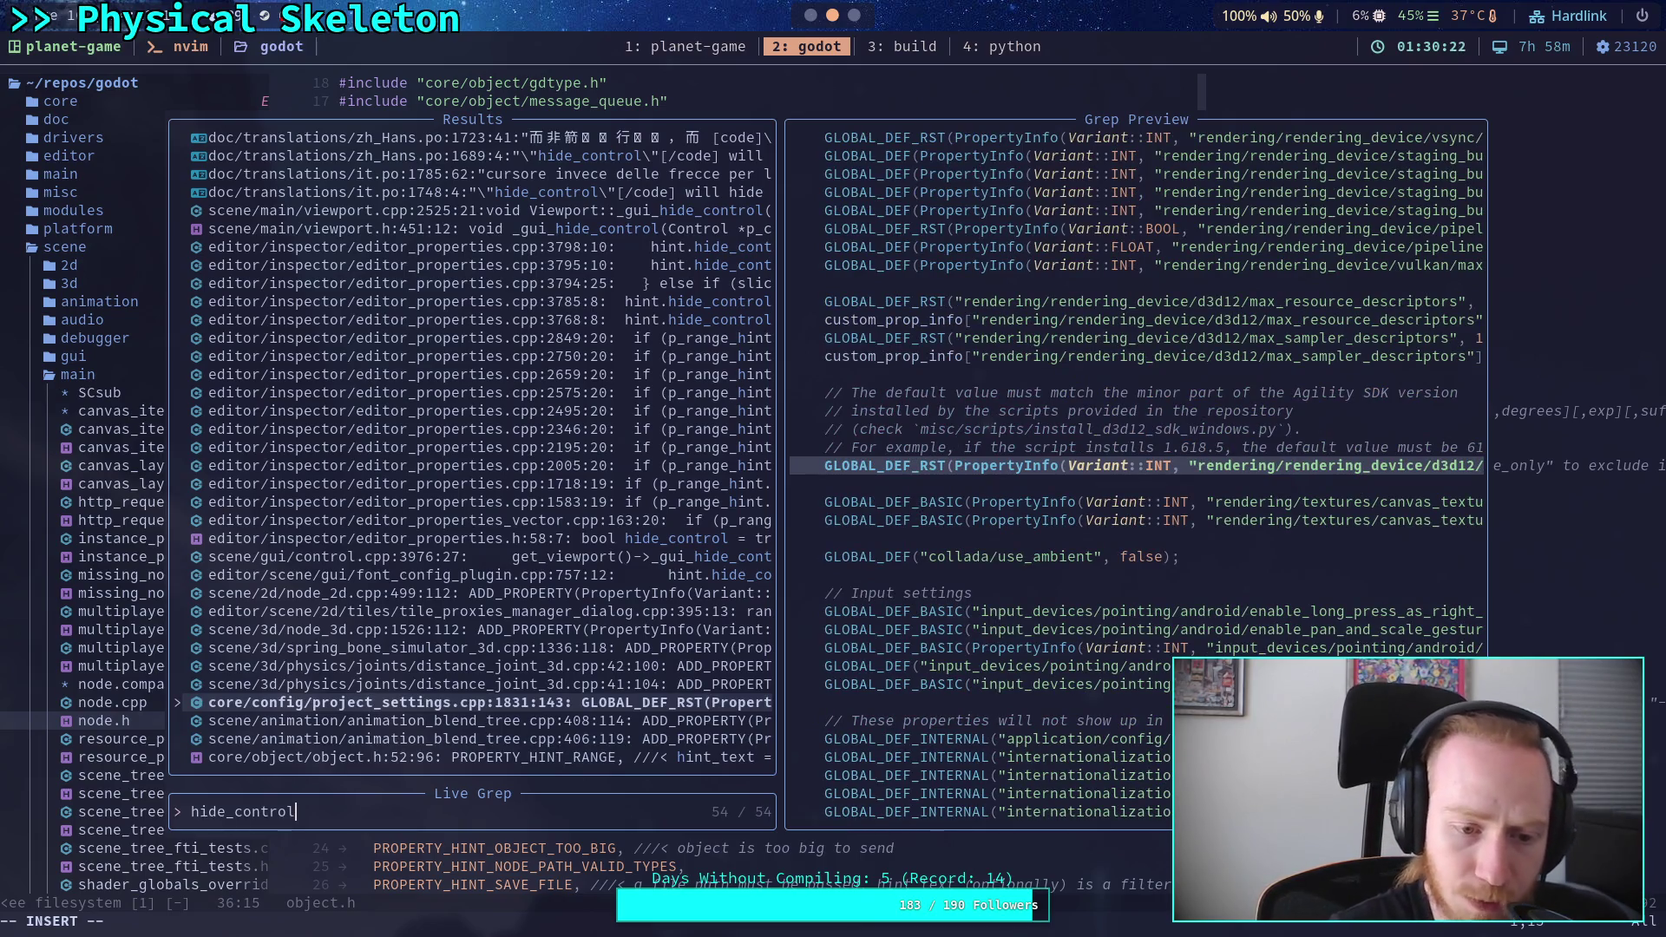
key(Up)
key(Up)
key(Up)
key(Up)
key(Up)
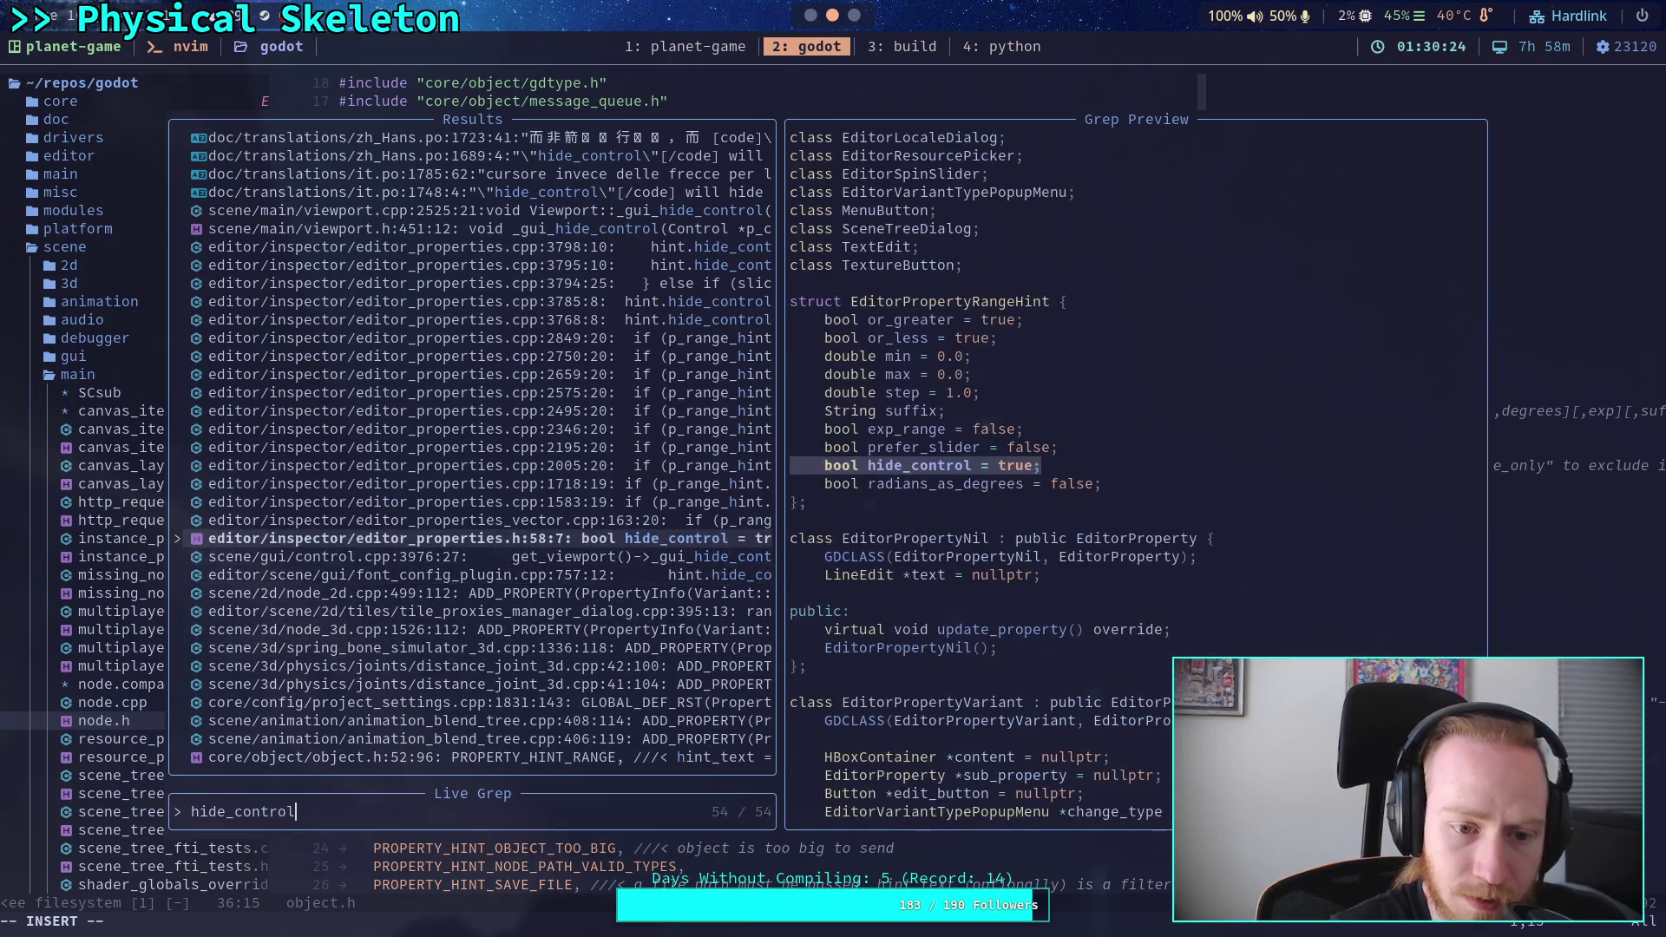
key(Up)
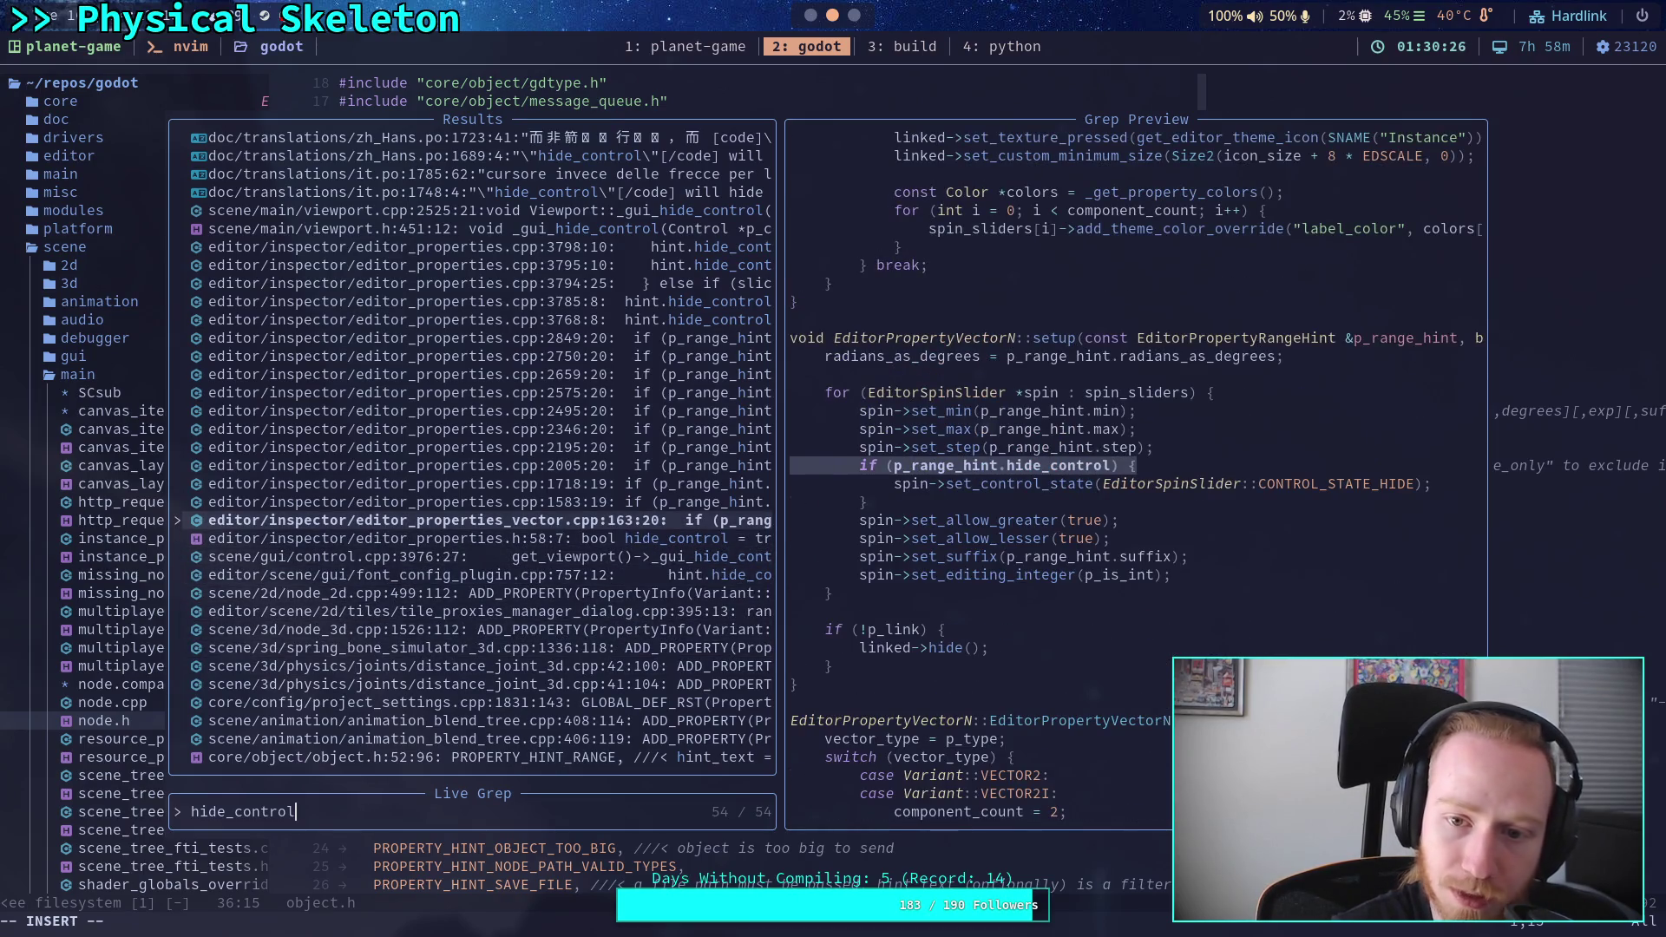
key(Up)
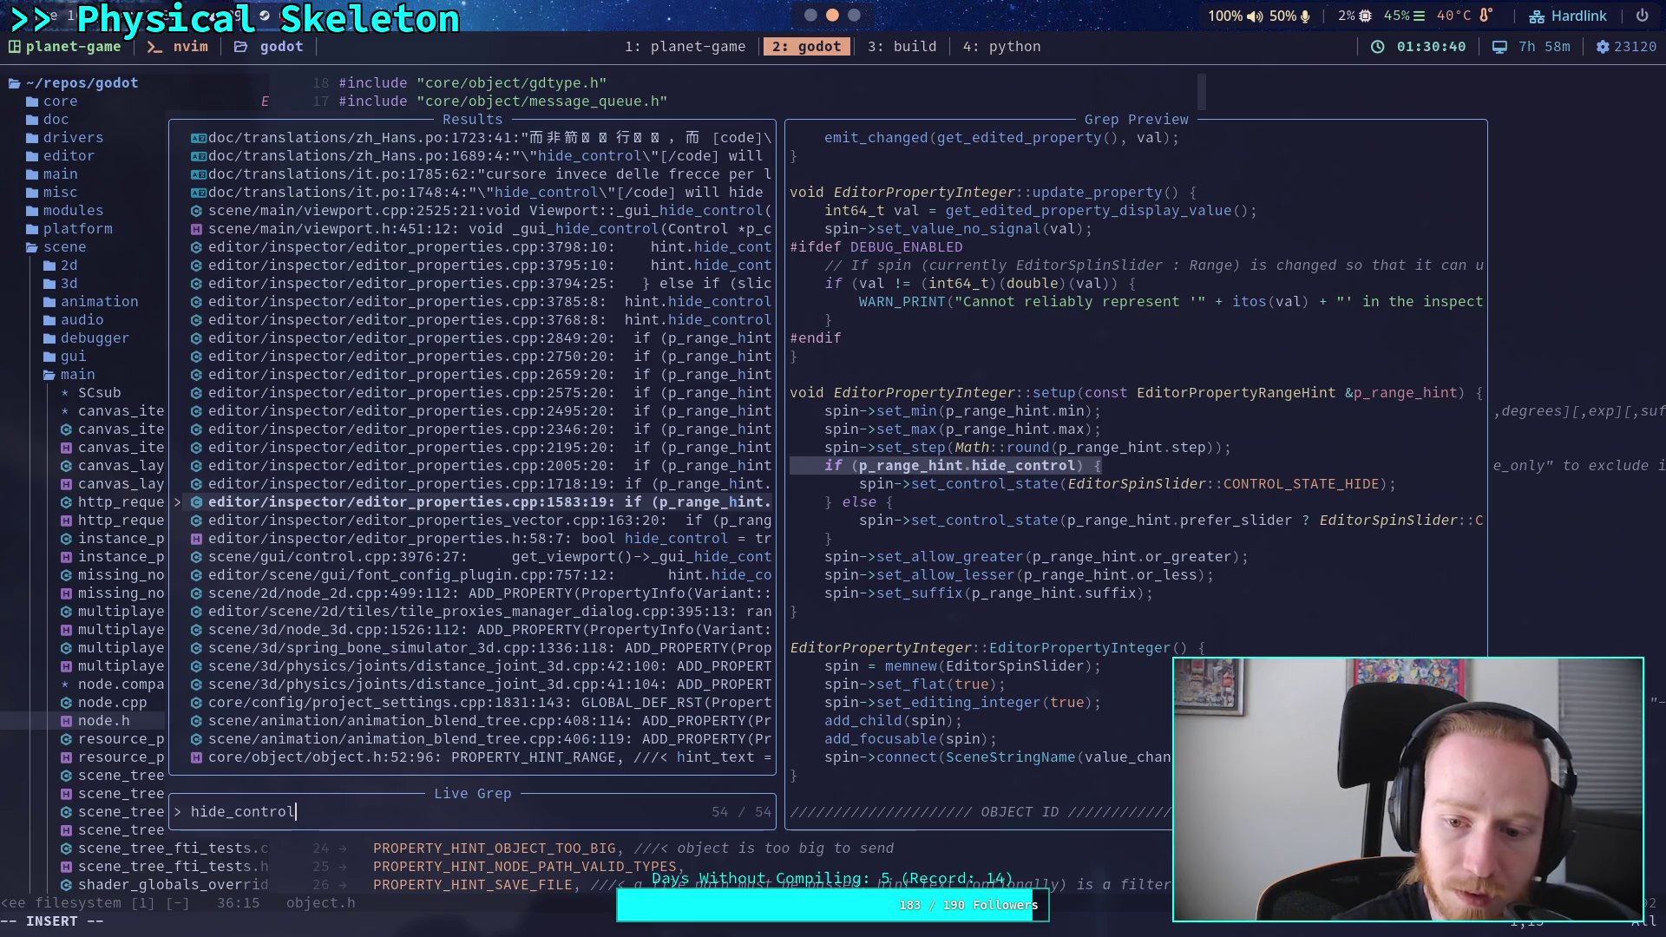
key(ctrl+p)
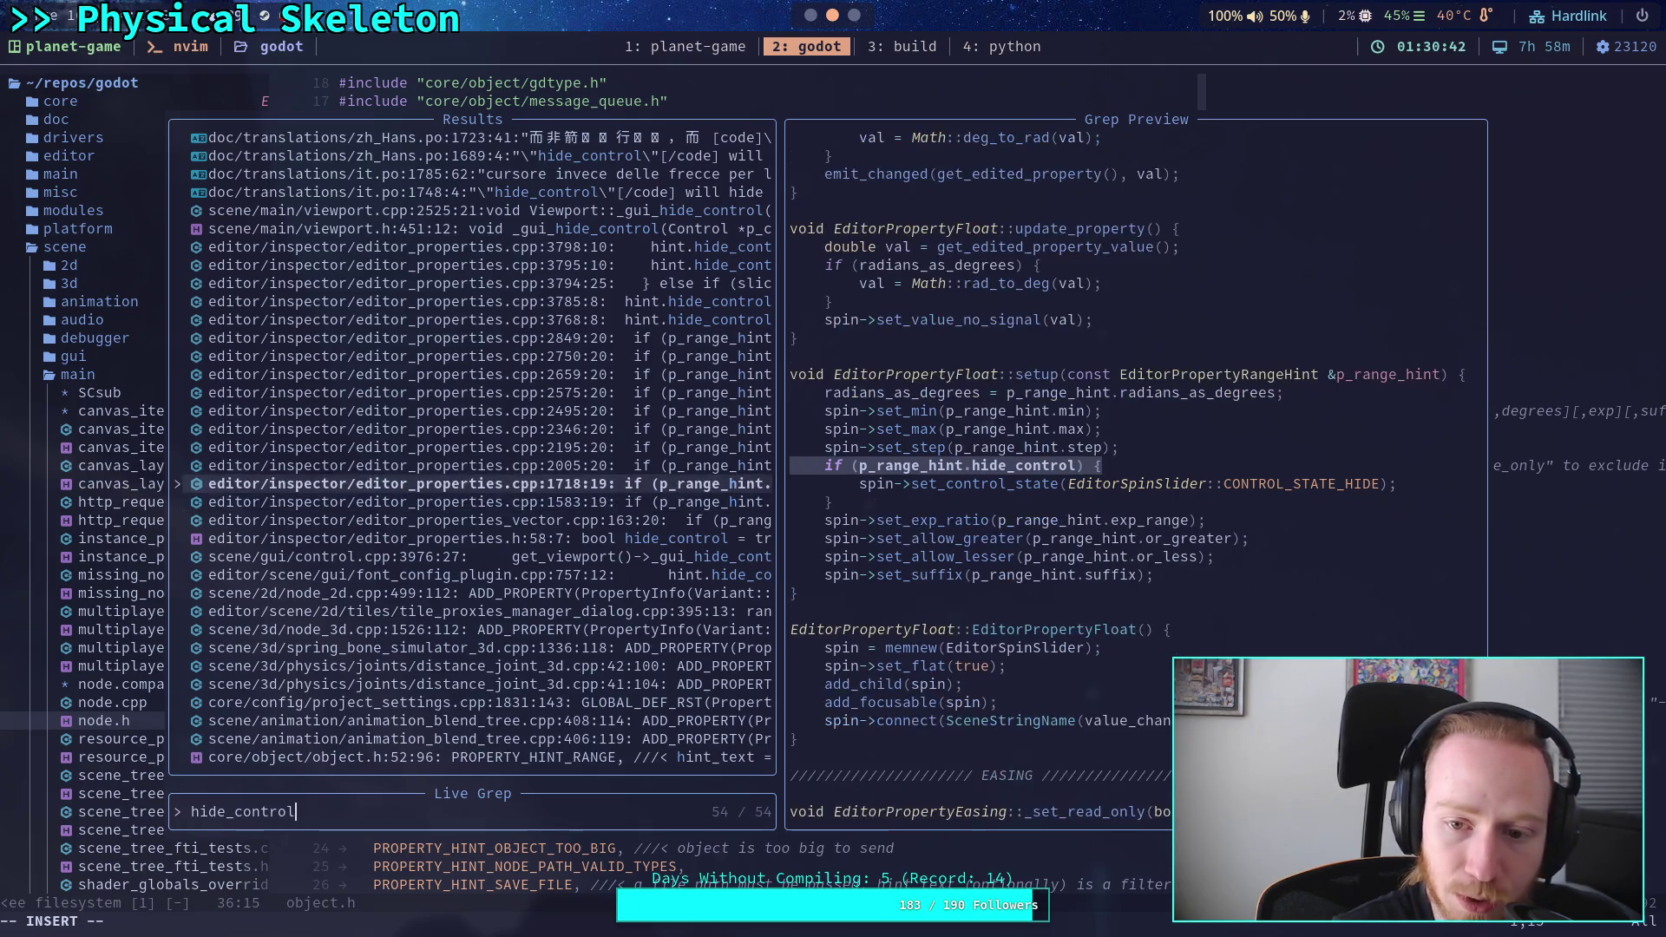
key(ctrl+n)
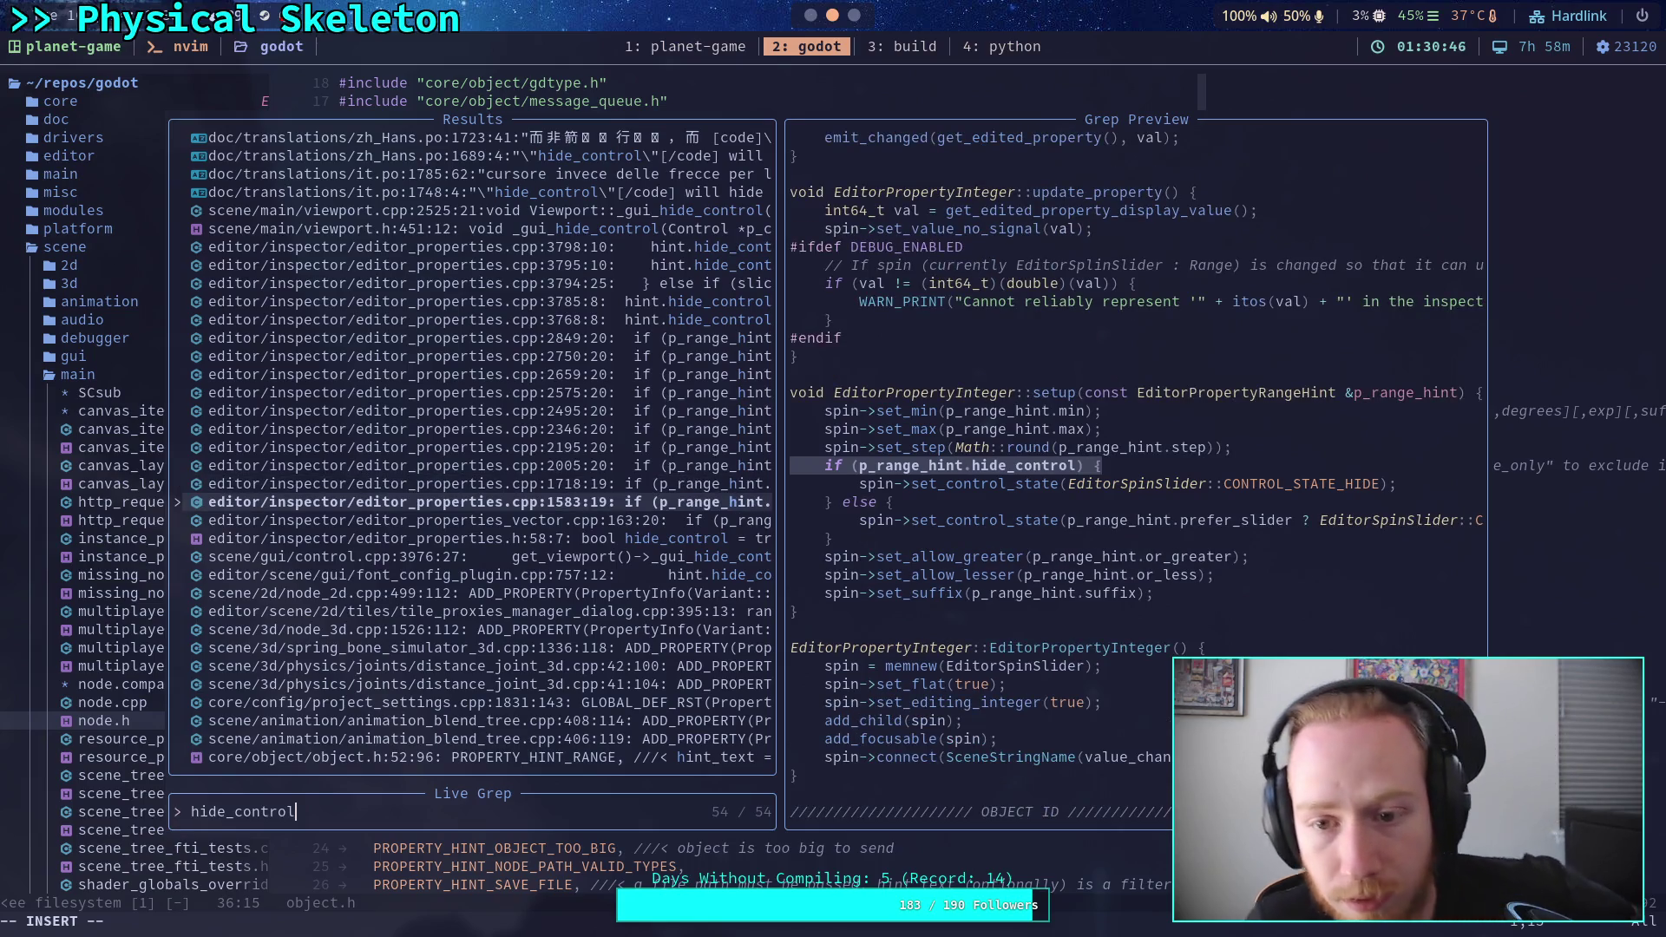
key(Insert)
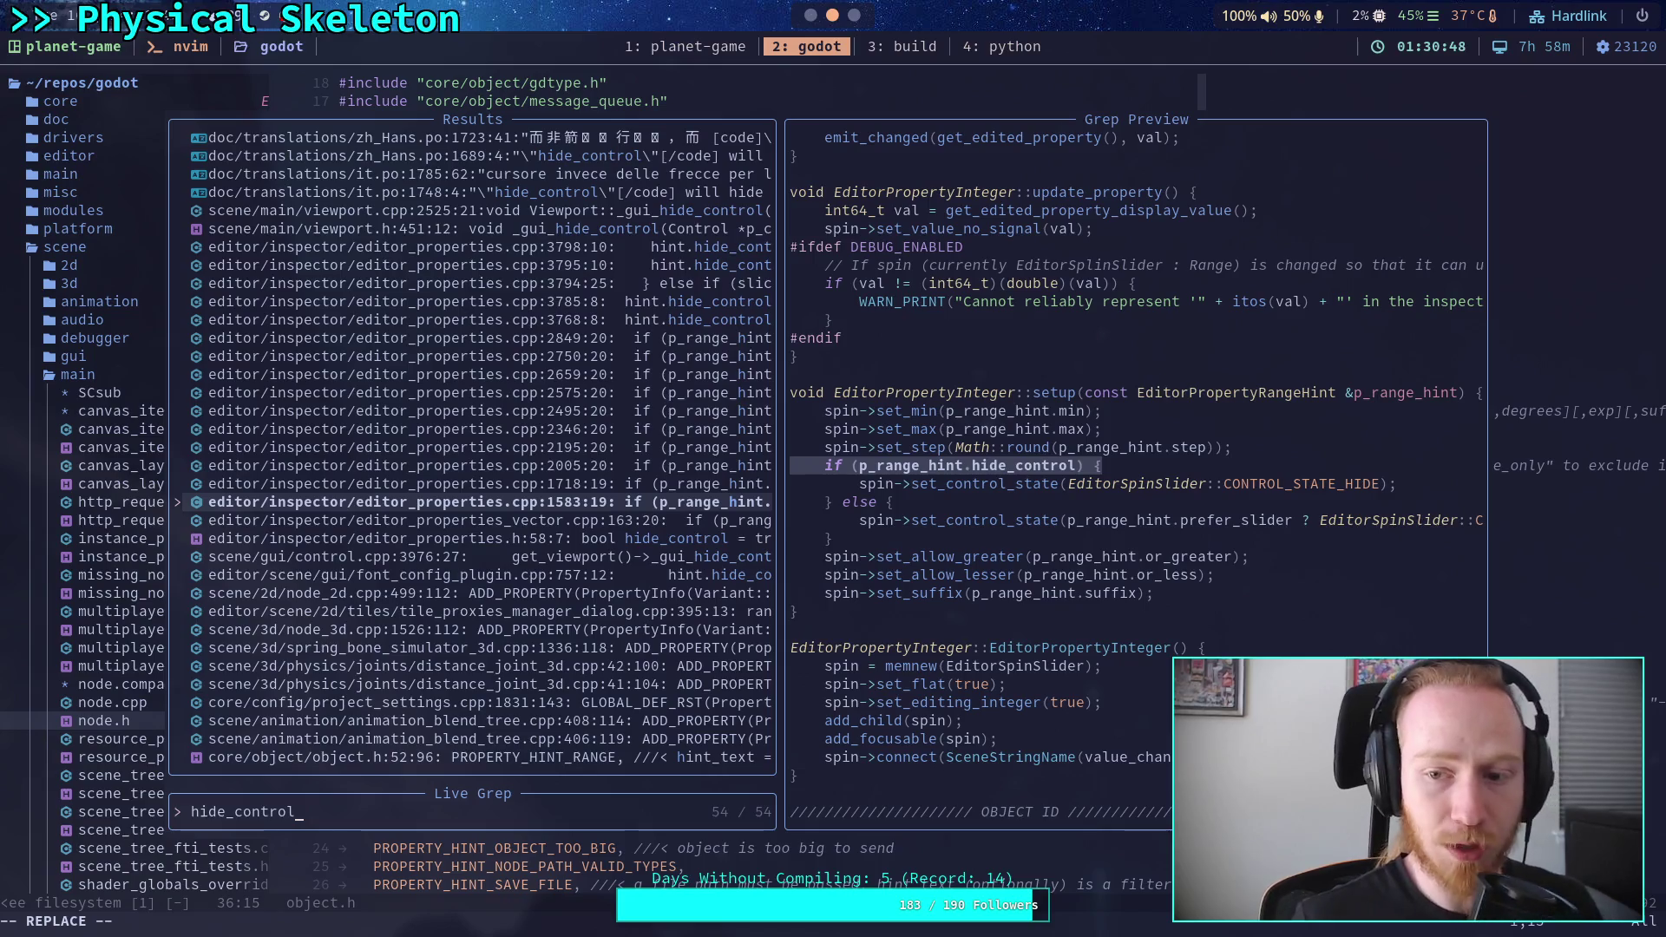
key(Return)
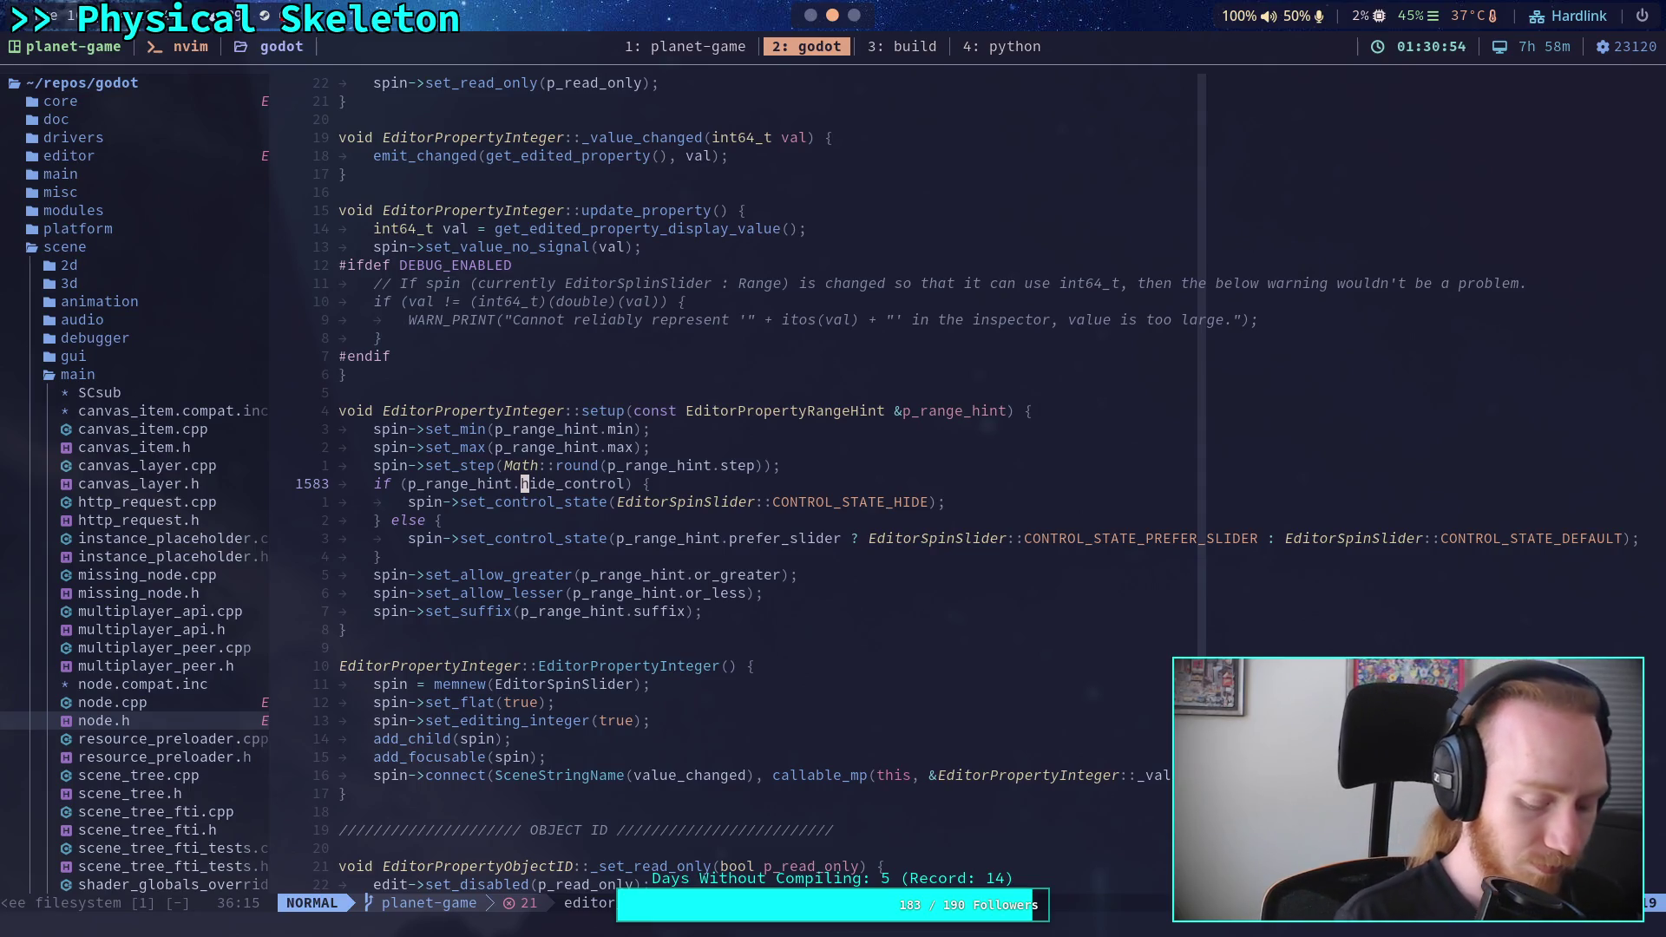
- Live-grep for EditorPropertyInteger and open the editor_properties.cpp:3934 match where it is created
key(space)
text(fgEditorPr)
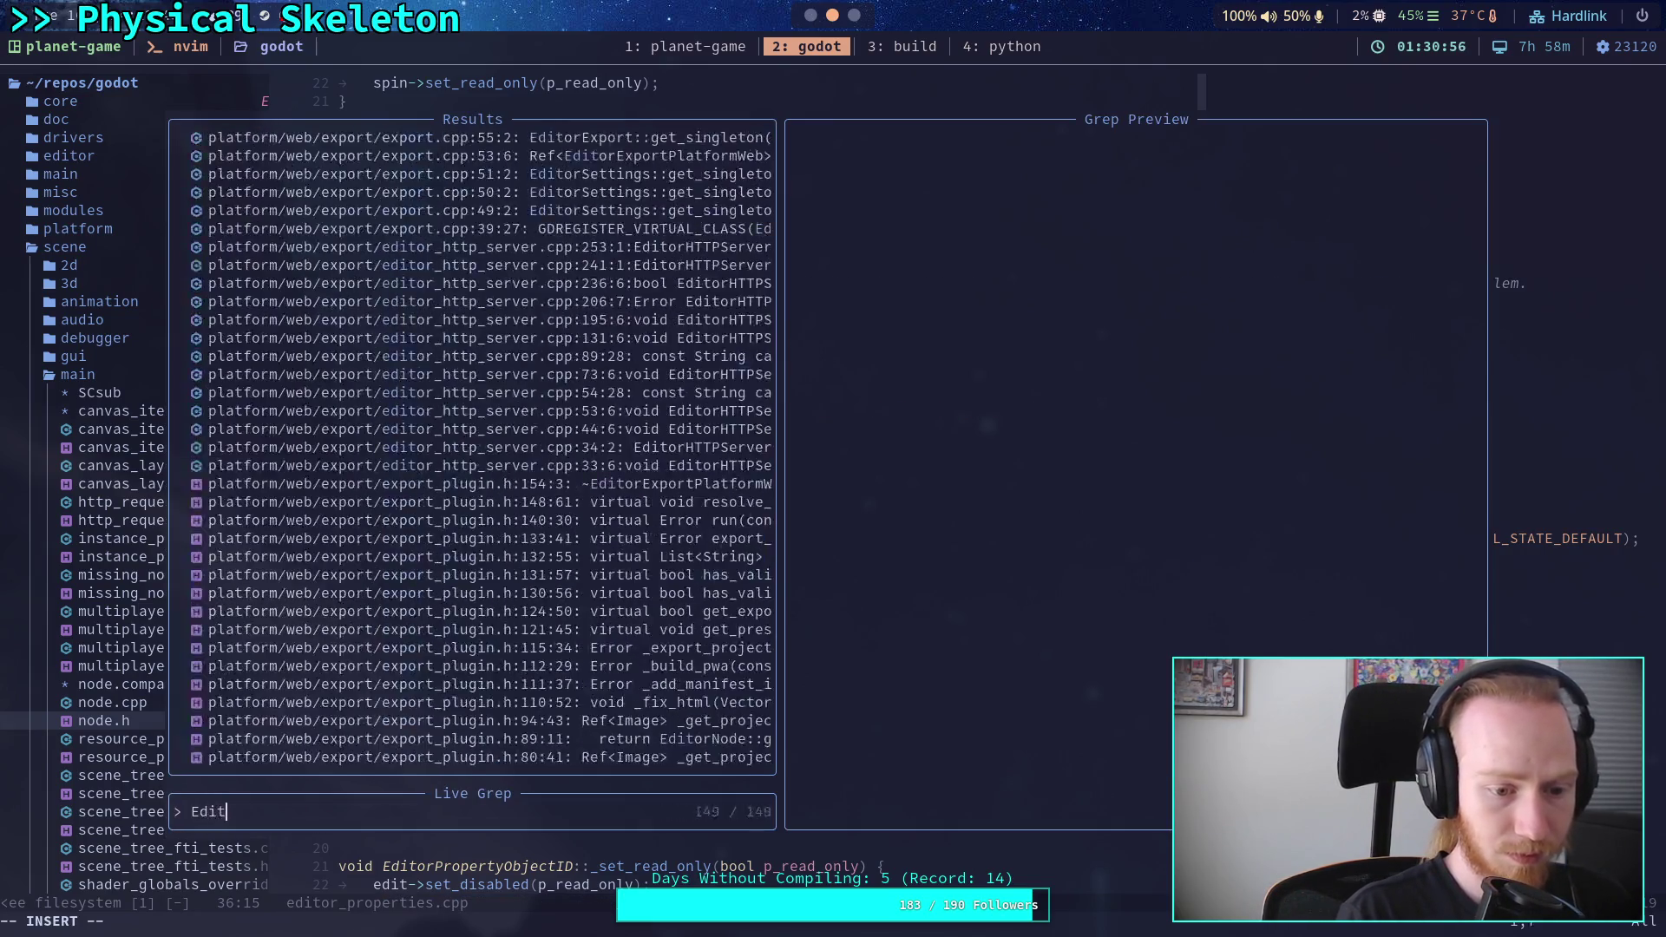
text(operty)
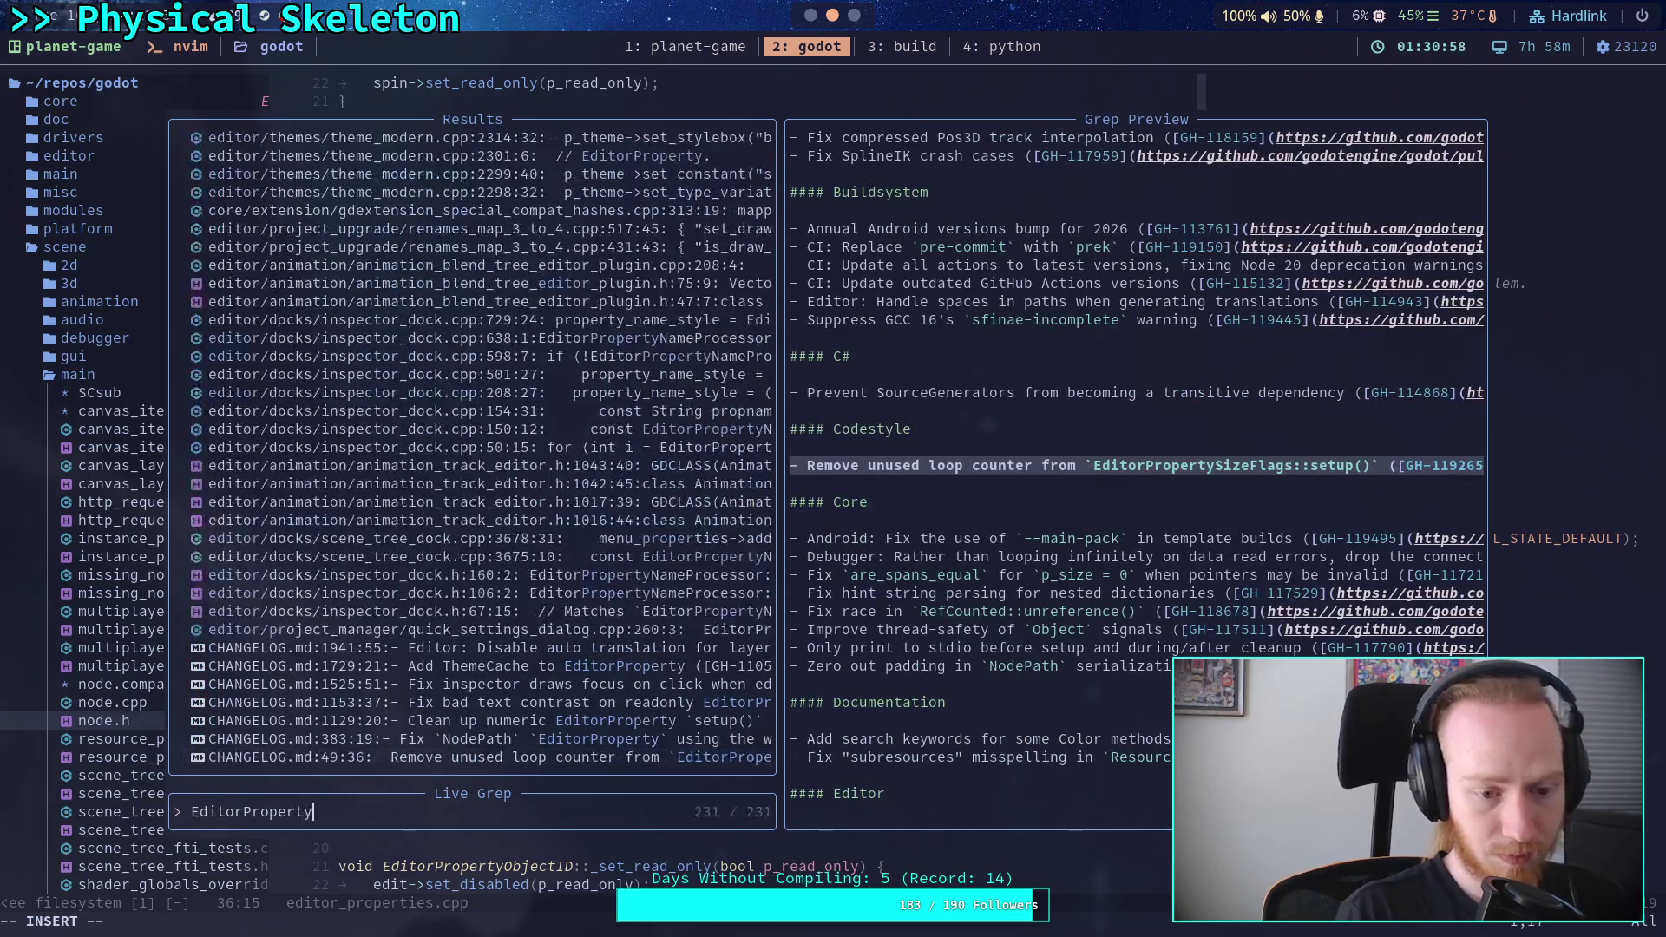
text(Integer)
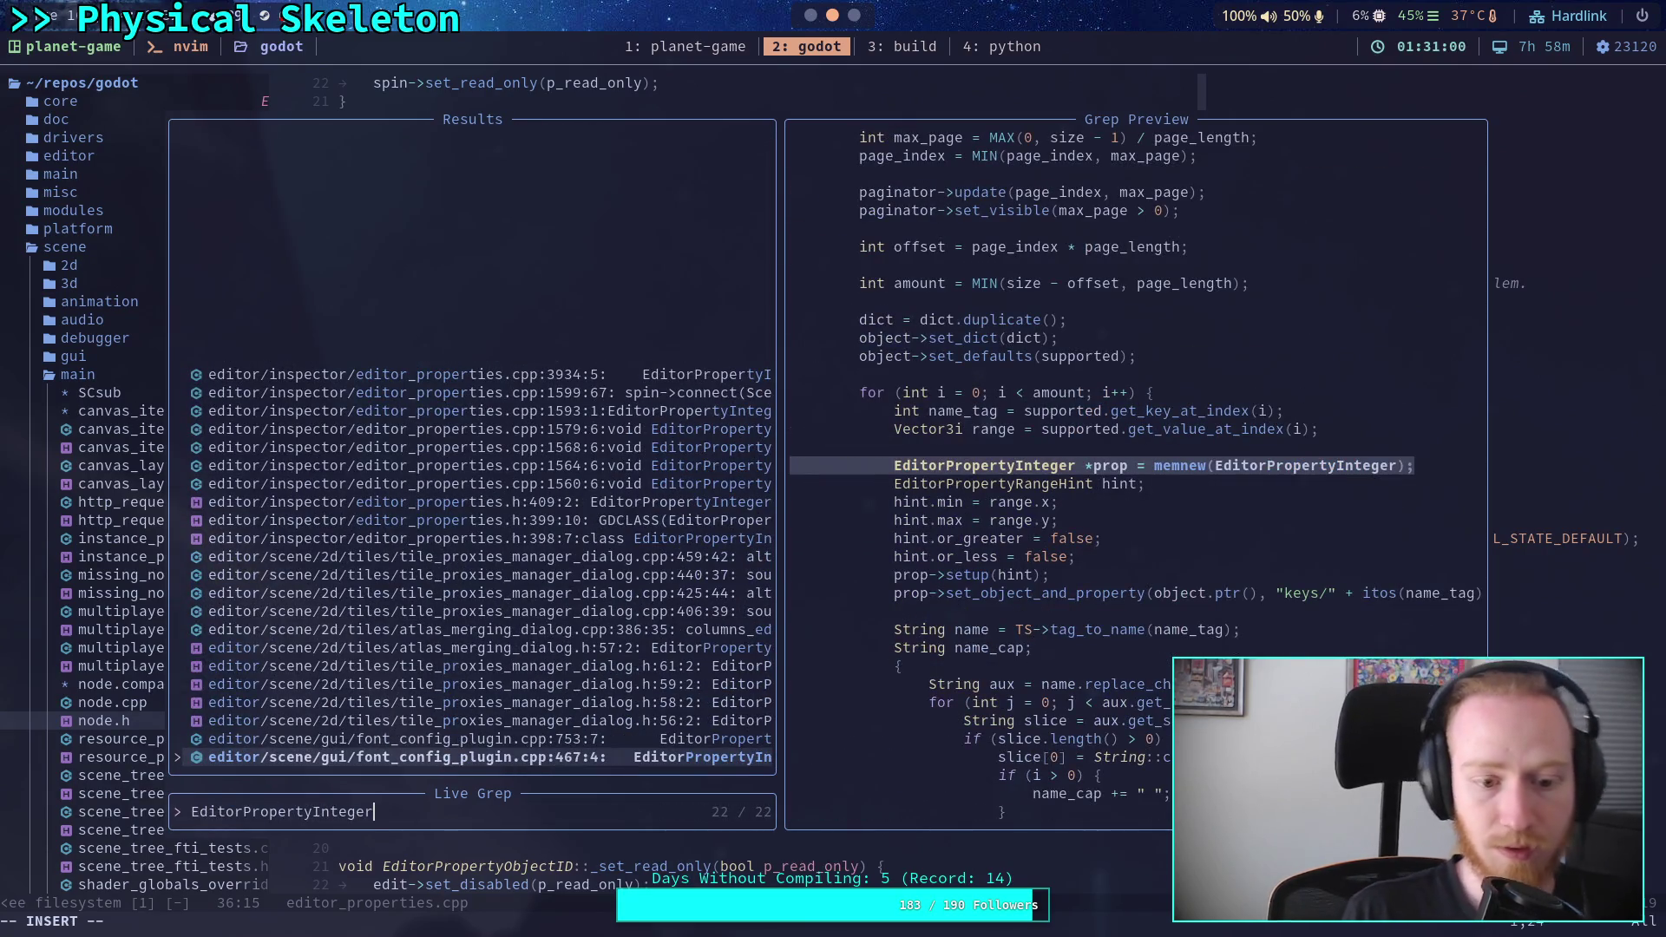
key(Up)
key(Up)
key(Up)
key(Up)
key(Up)
key(Up)
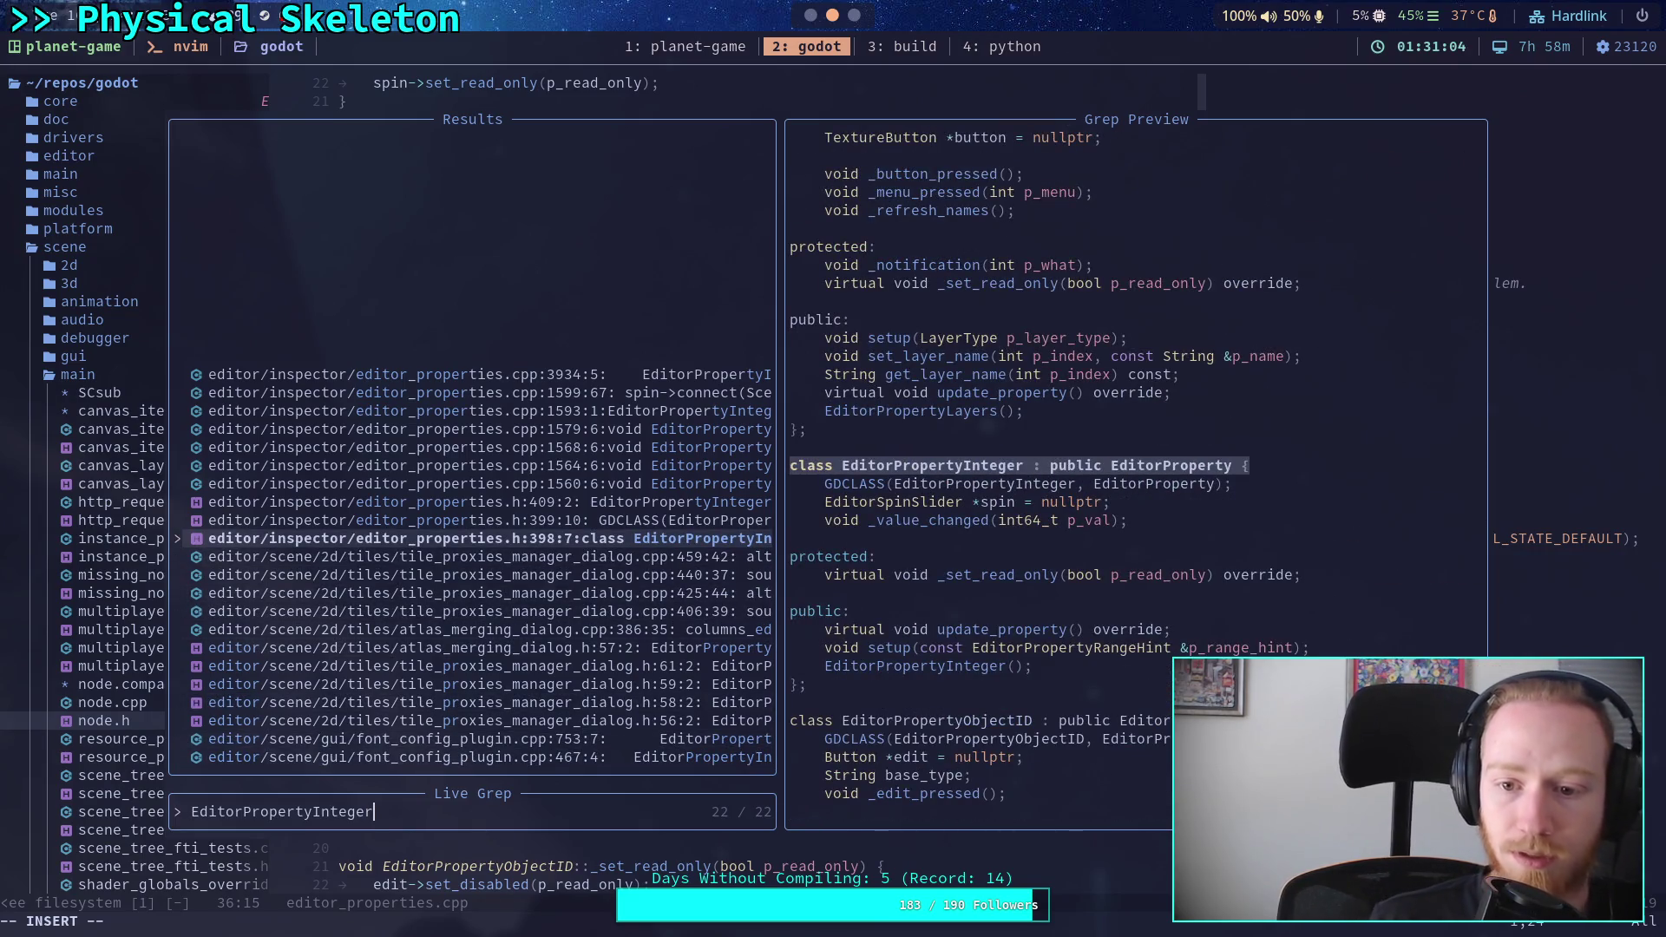
key(Up)
key(Up)
key(Up)
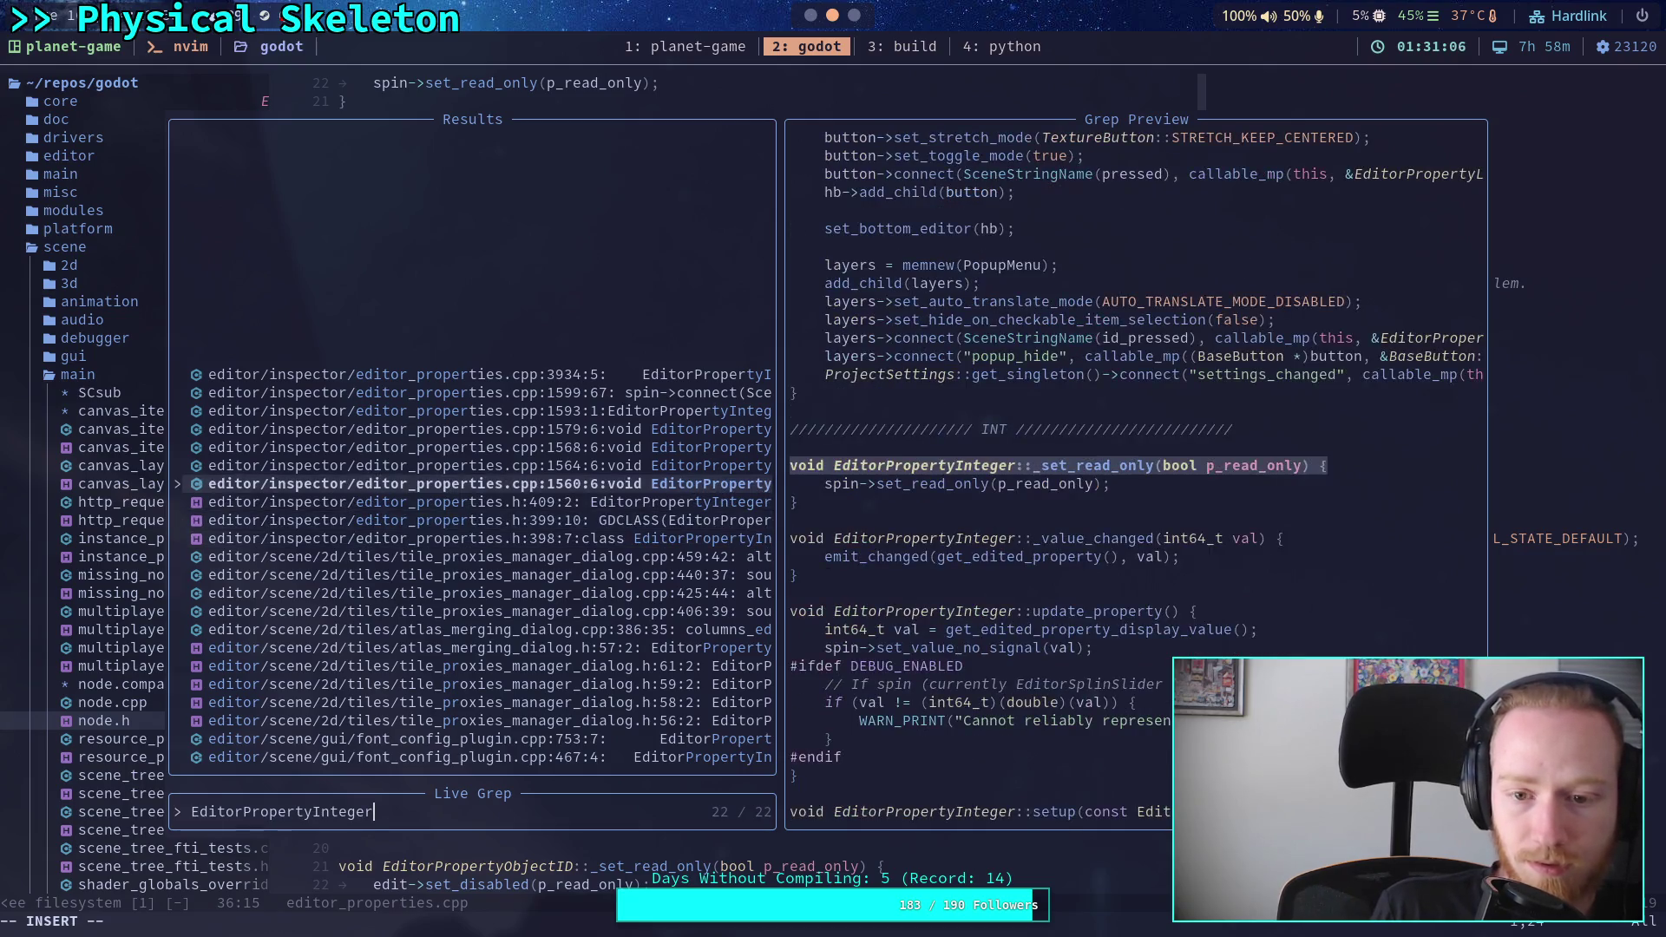
key(Up)
key(Up)
key(Up)
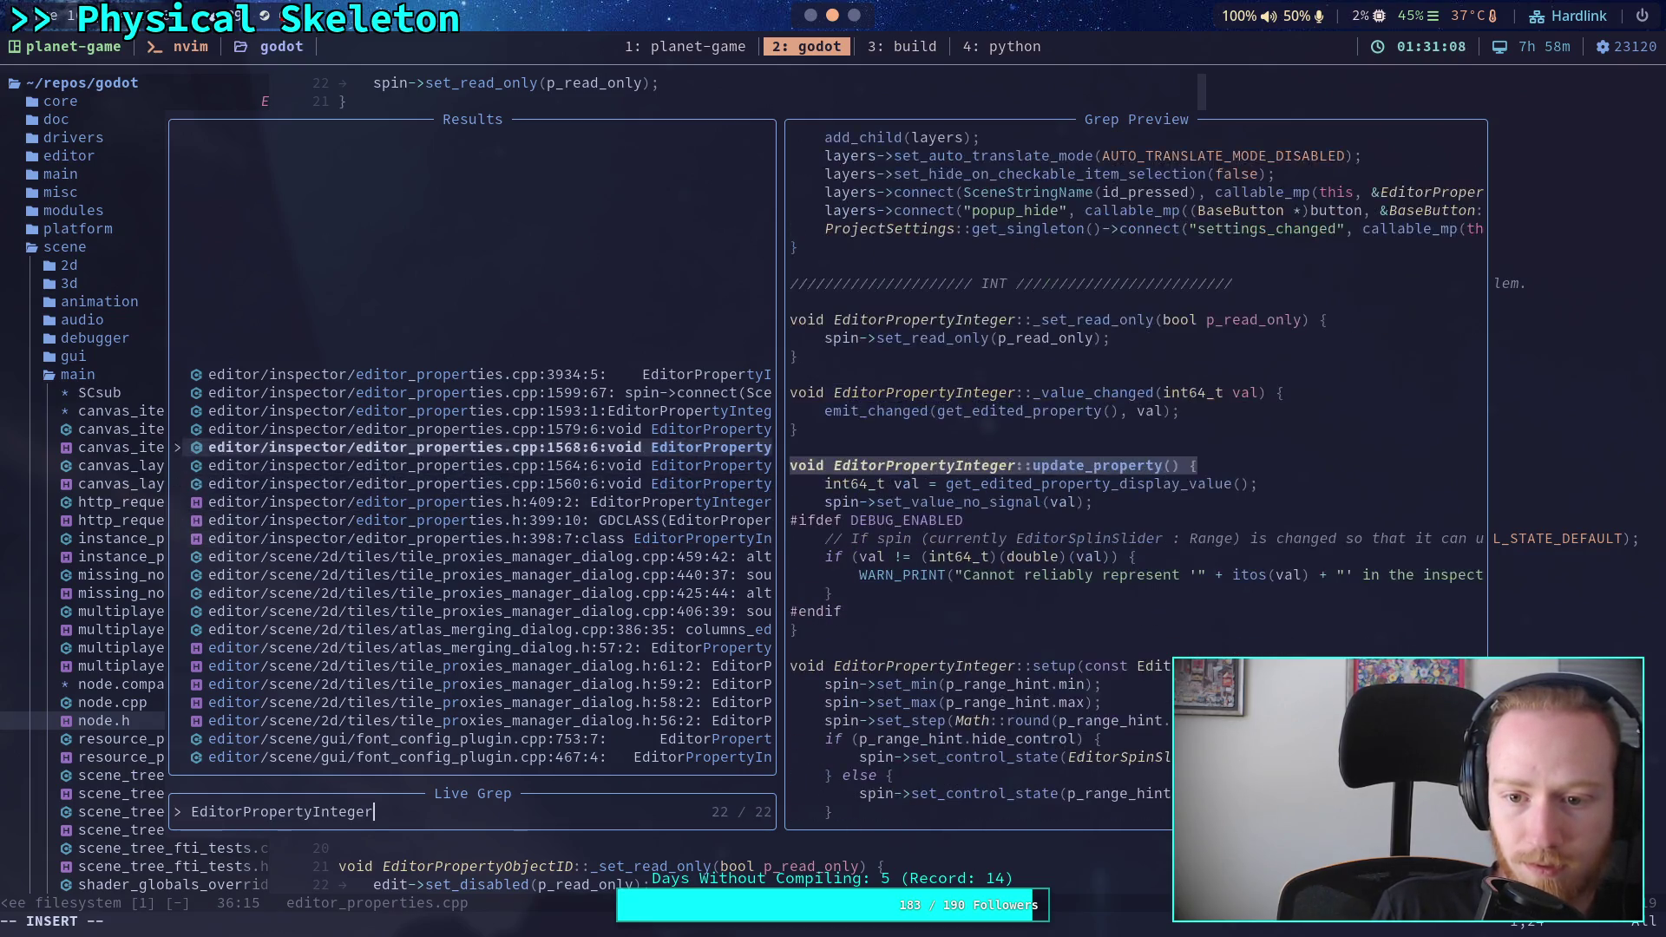
key(Up)
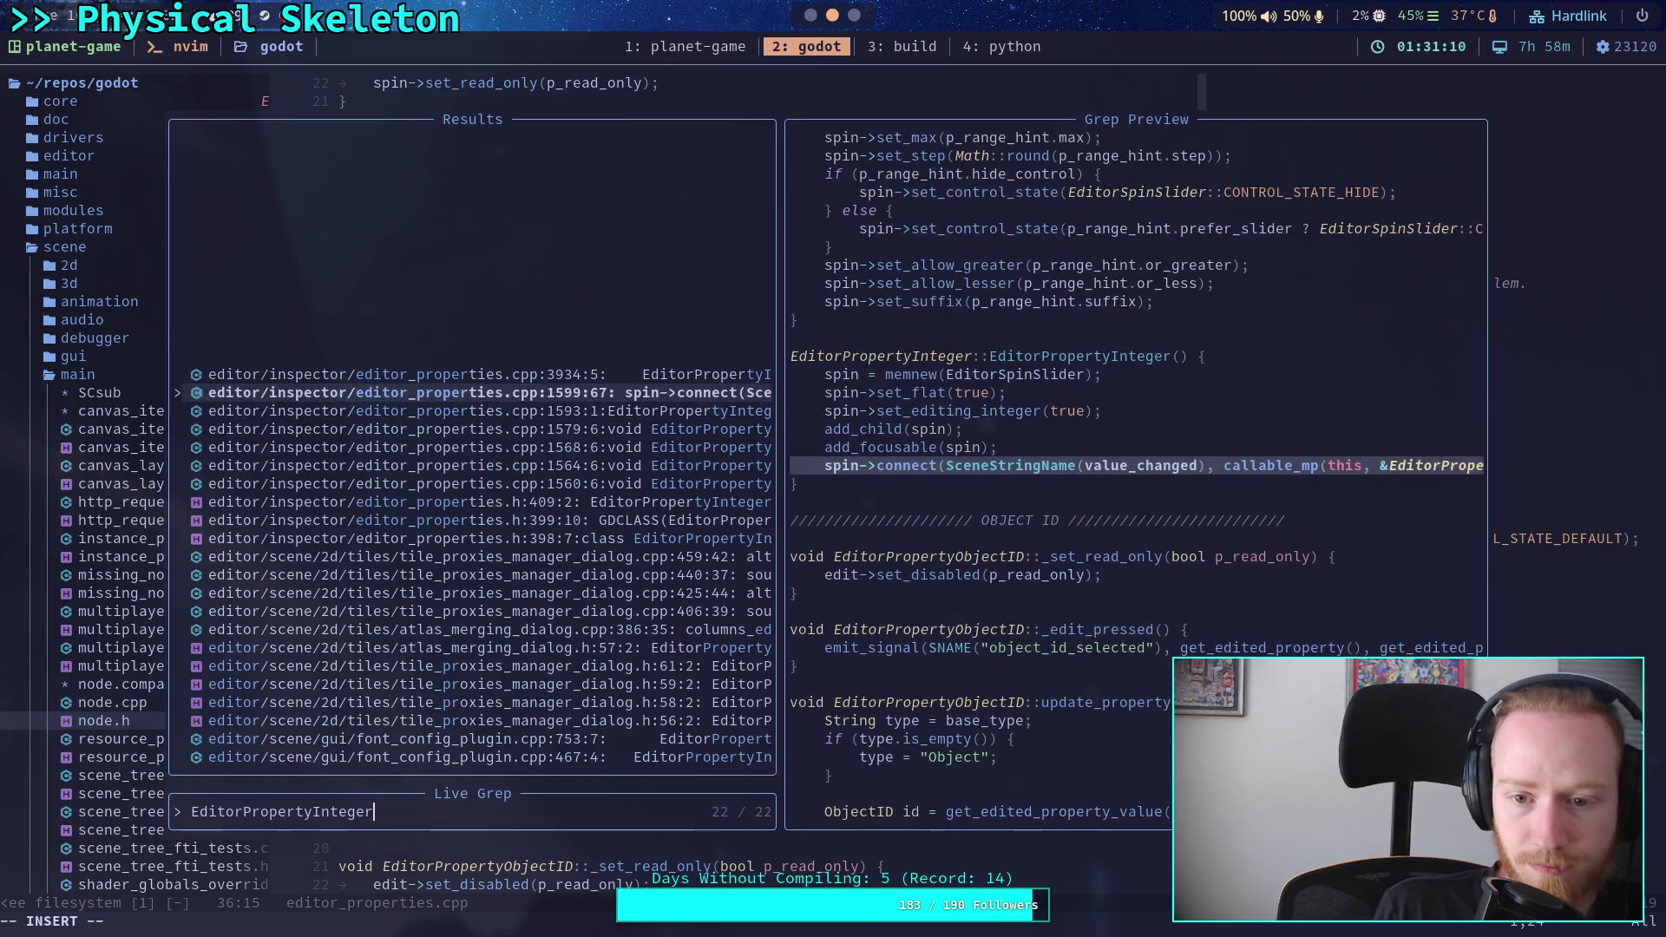
key(Up)
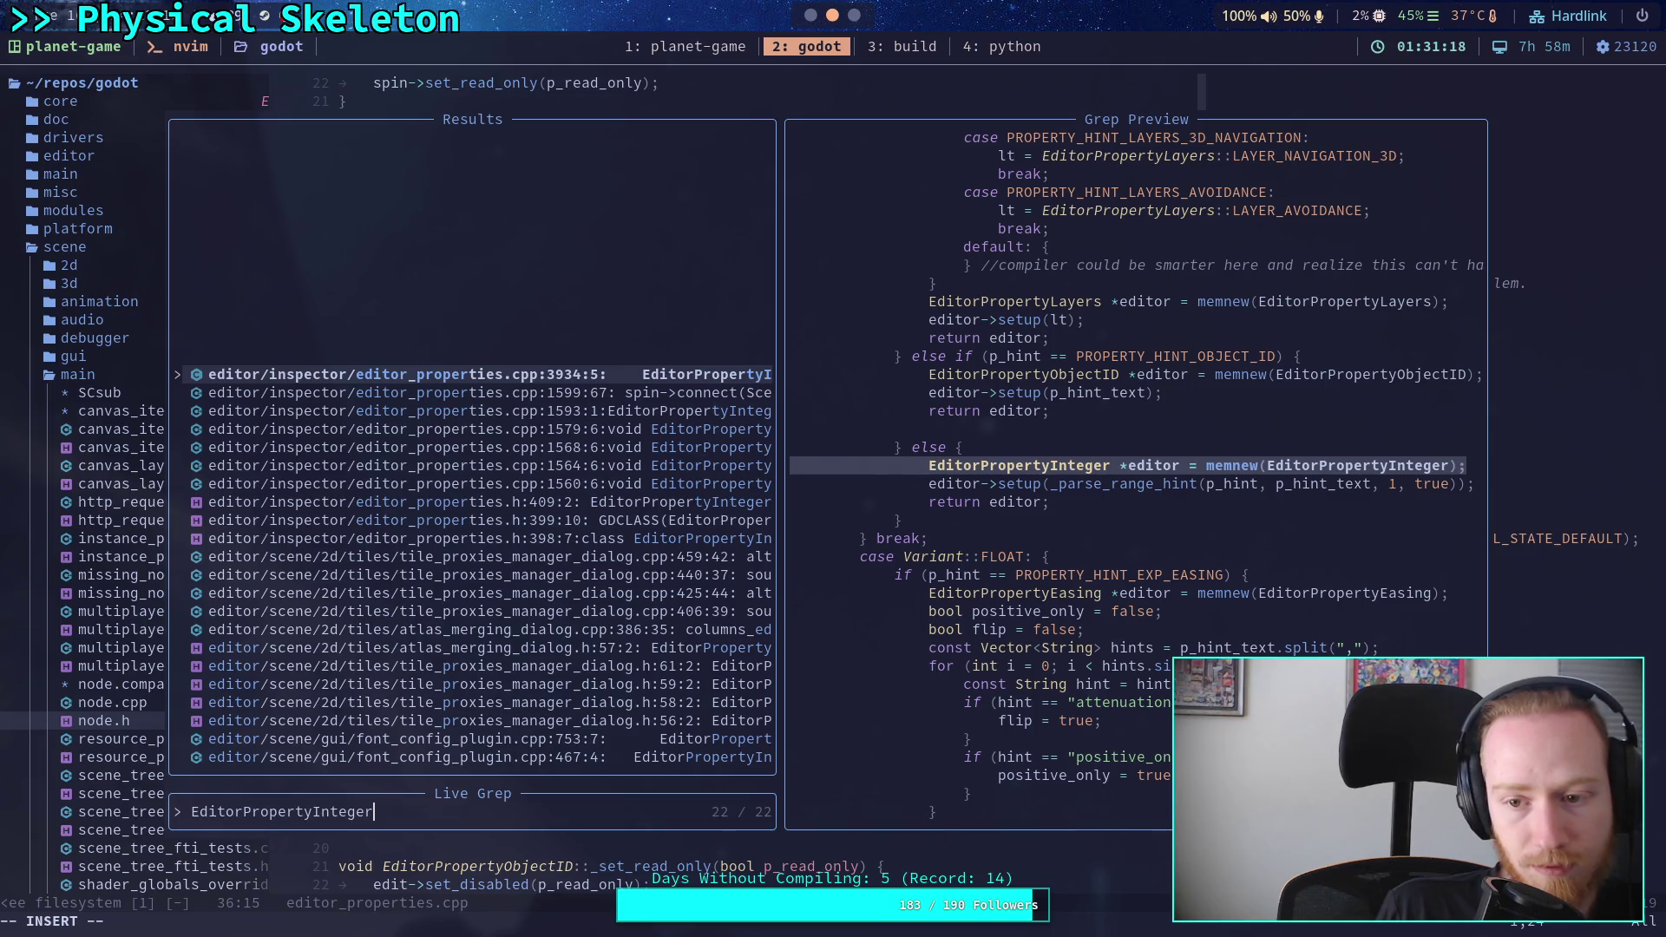
key(Return)
- Read around the INT case in get_editor_for_property, including the _parse_range_hint setup
key(k)
key(k)
key(k)
key(k)
key(k)
key(k)
key(k)
key(k)
key(k)
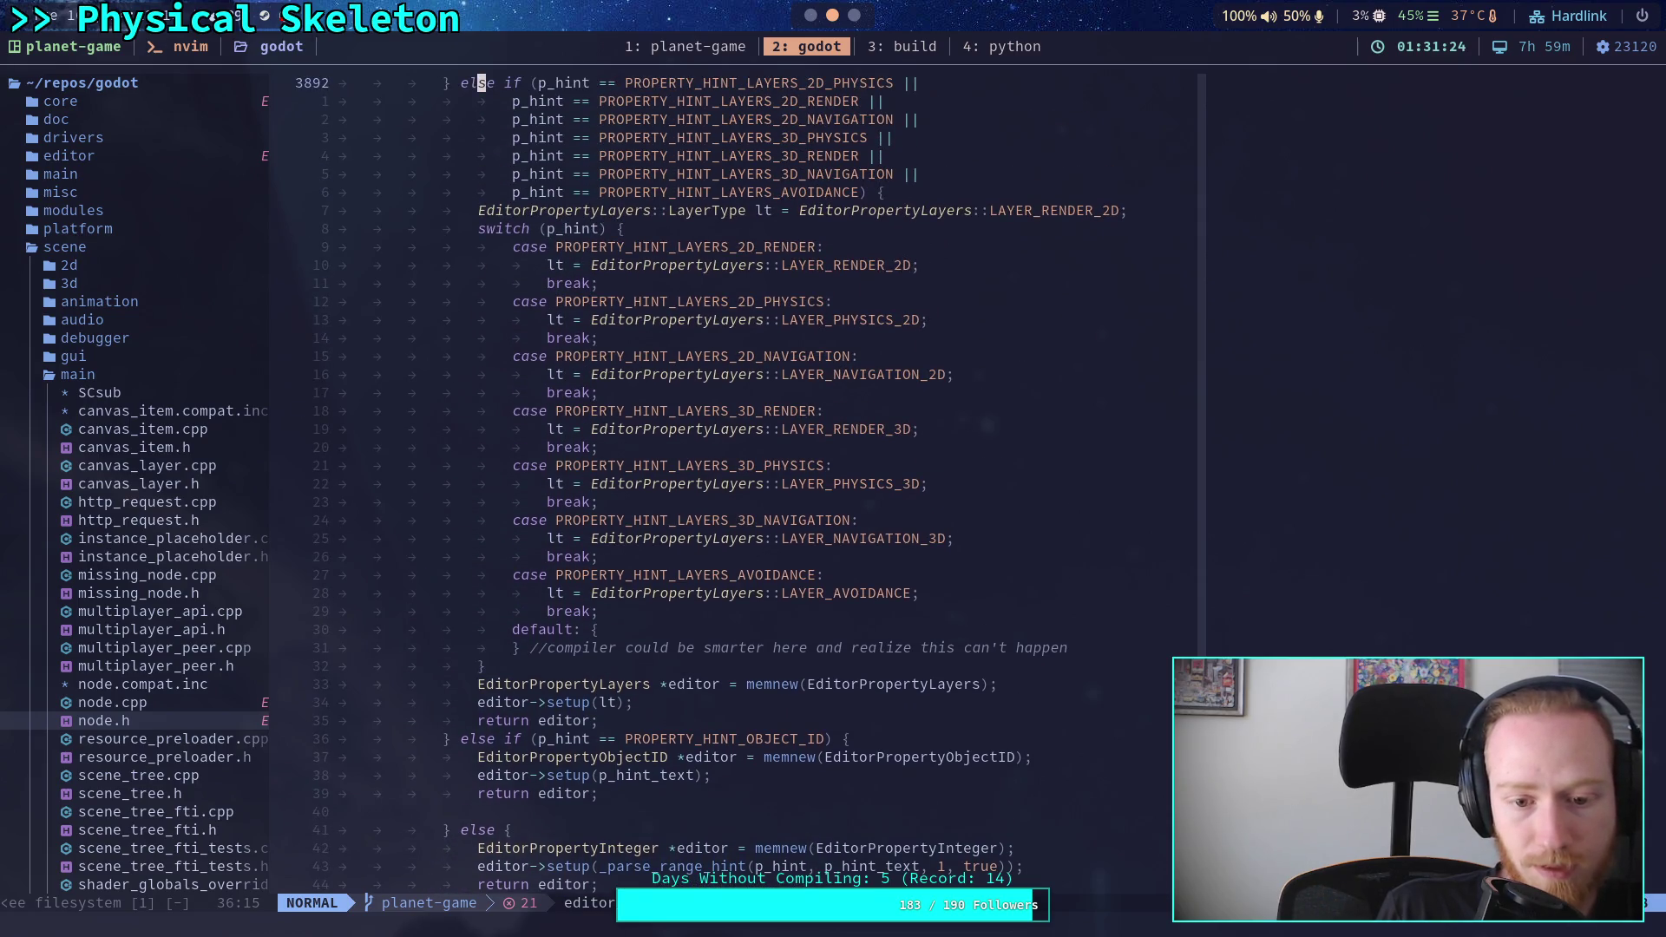
key(k)
key(k)
key(k)
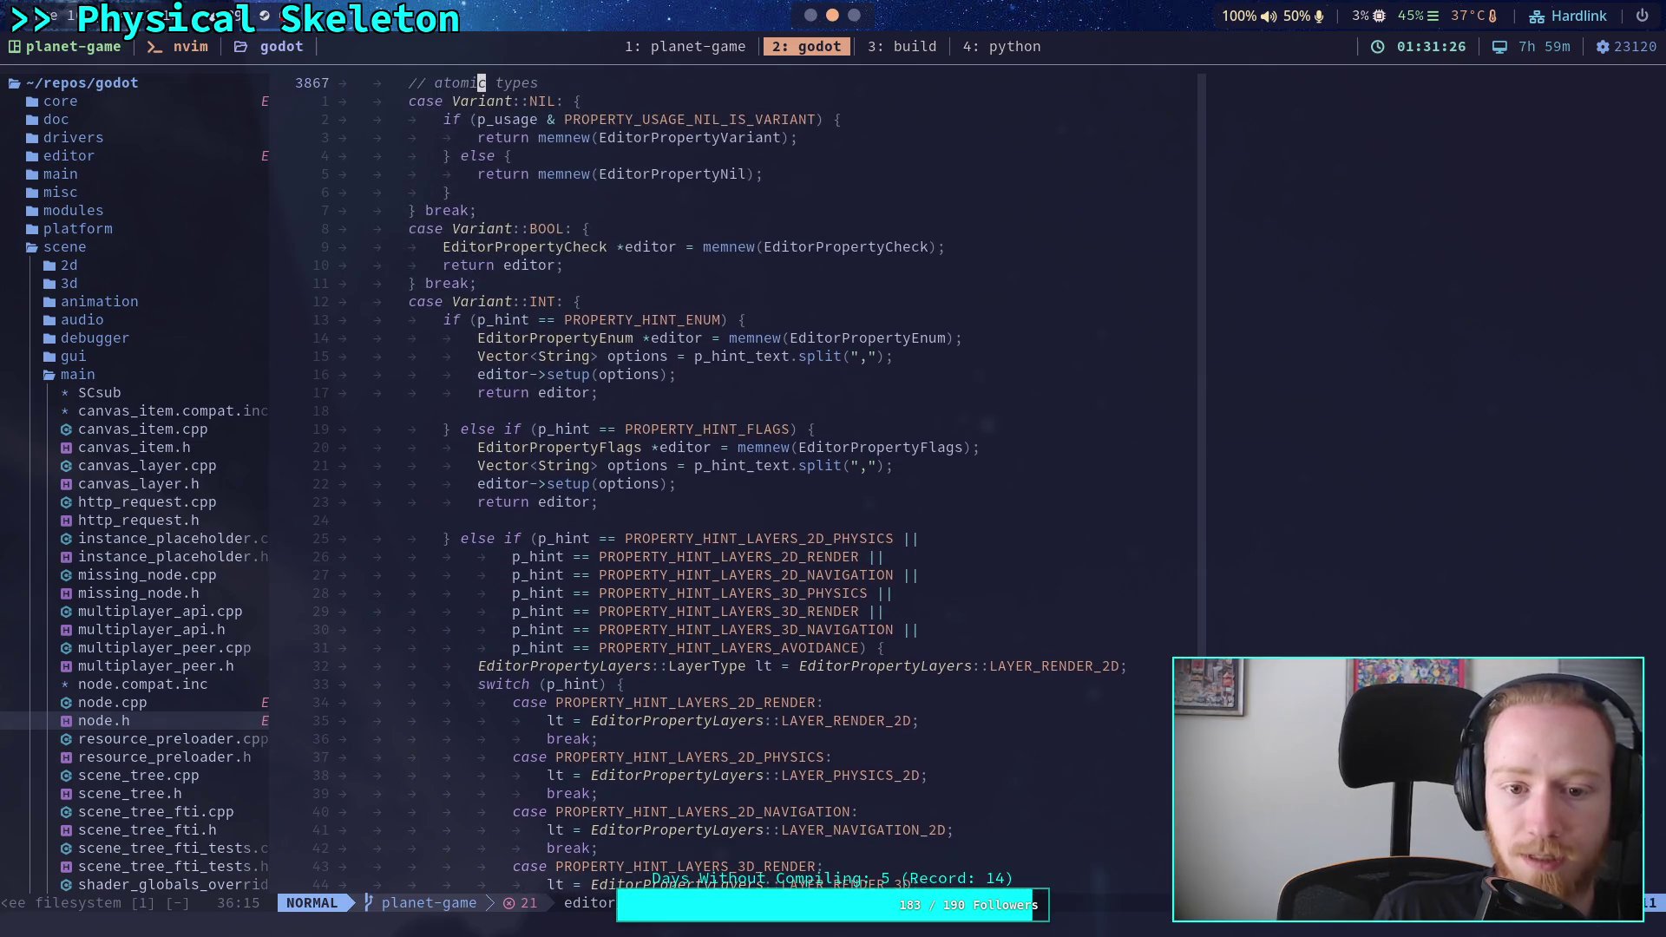
key(k)
key(k)
key(k)
key(j)
key(j)
key(j)
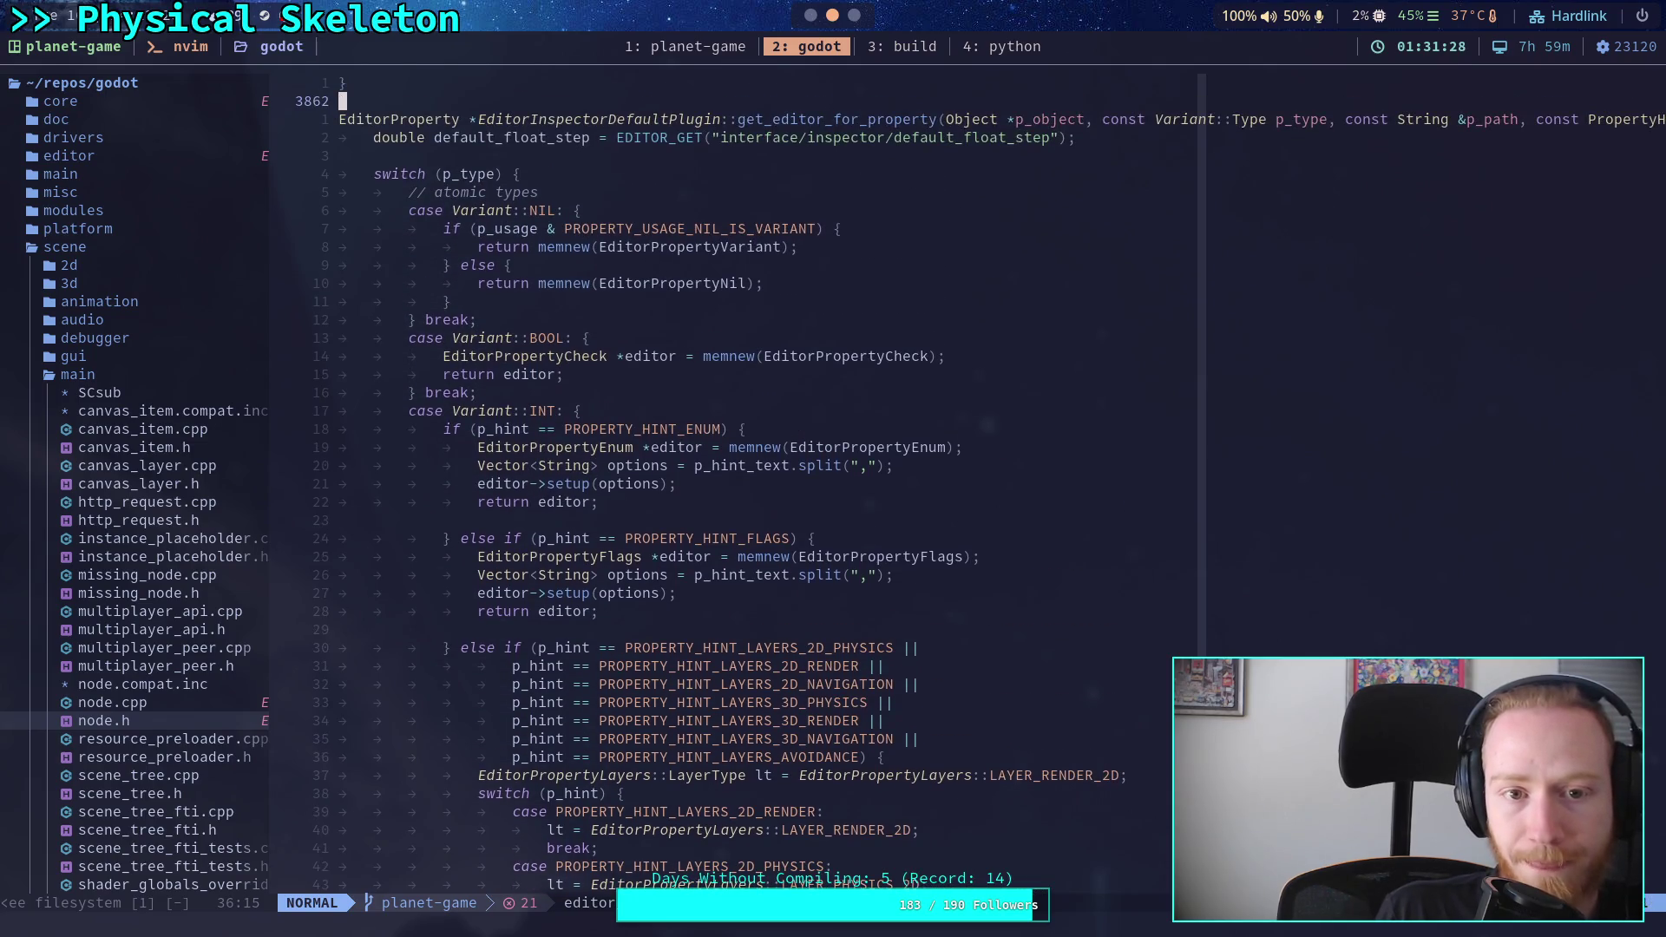
key(j)
key(j)
key(j)
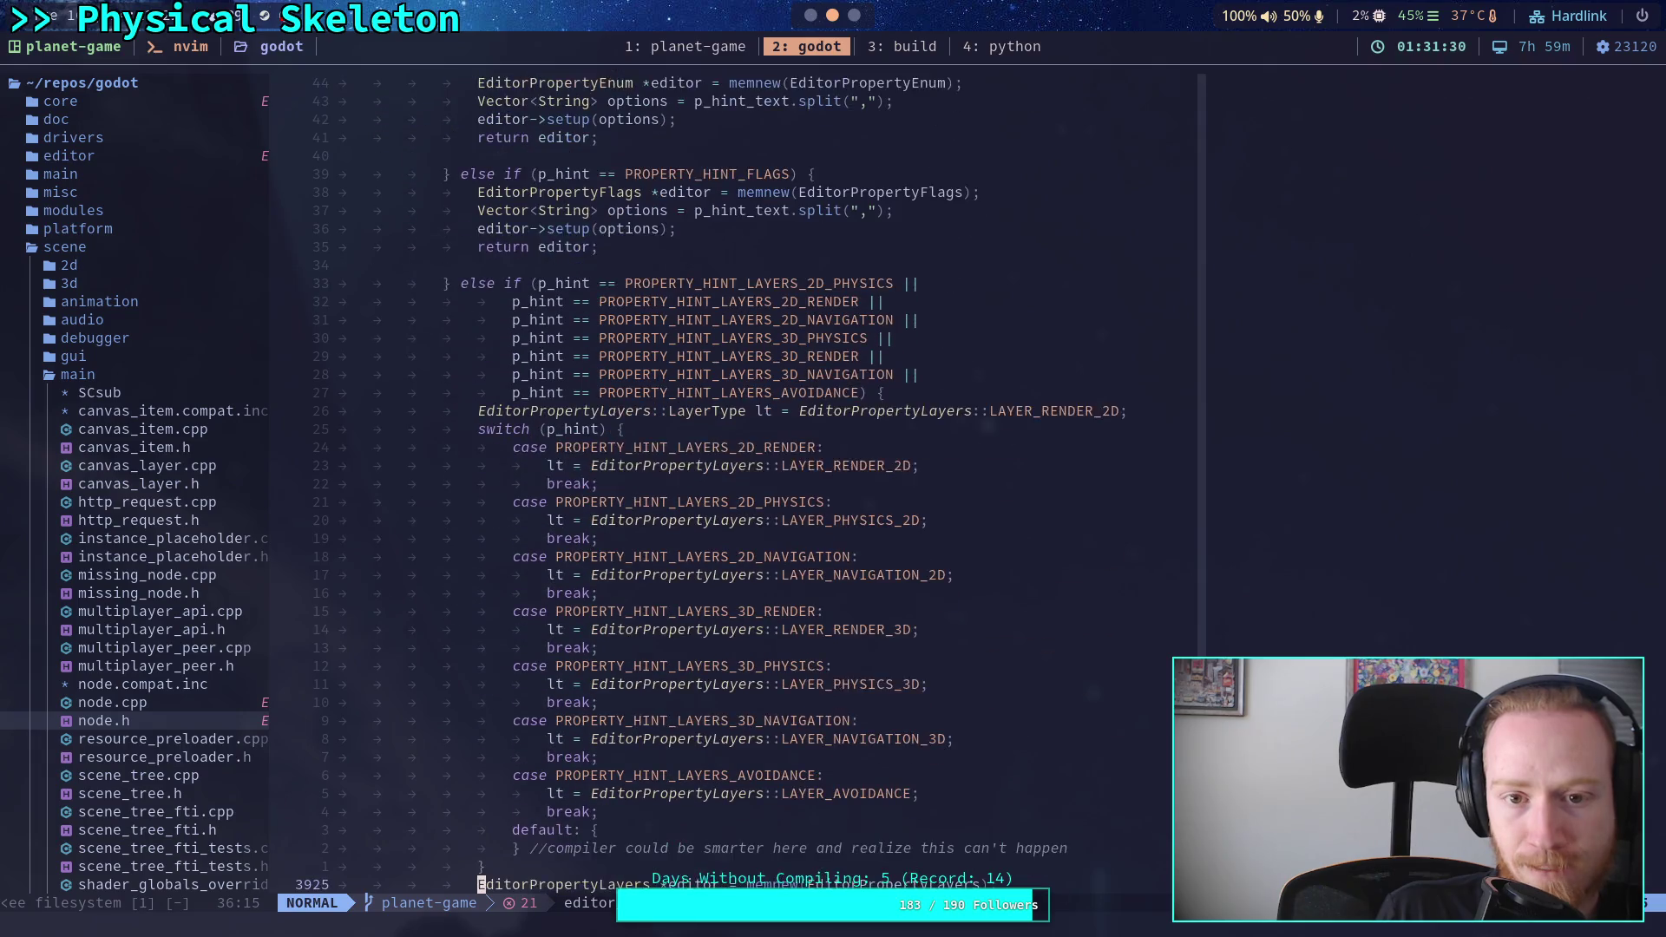
key(j)
key(j)
key(j)
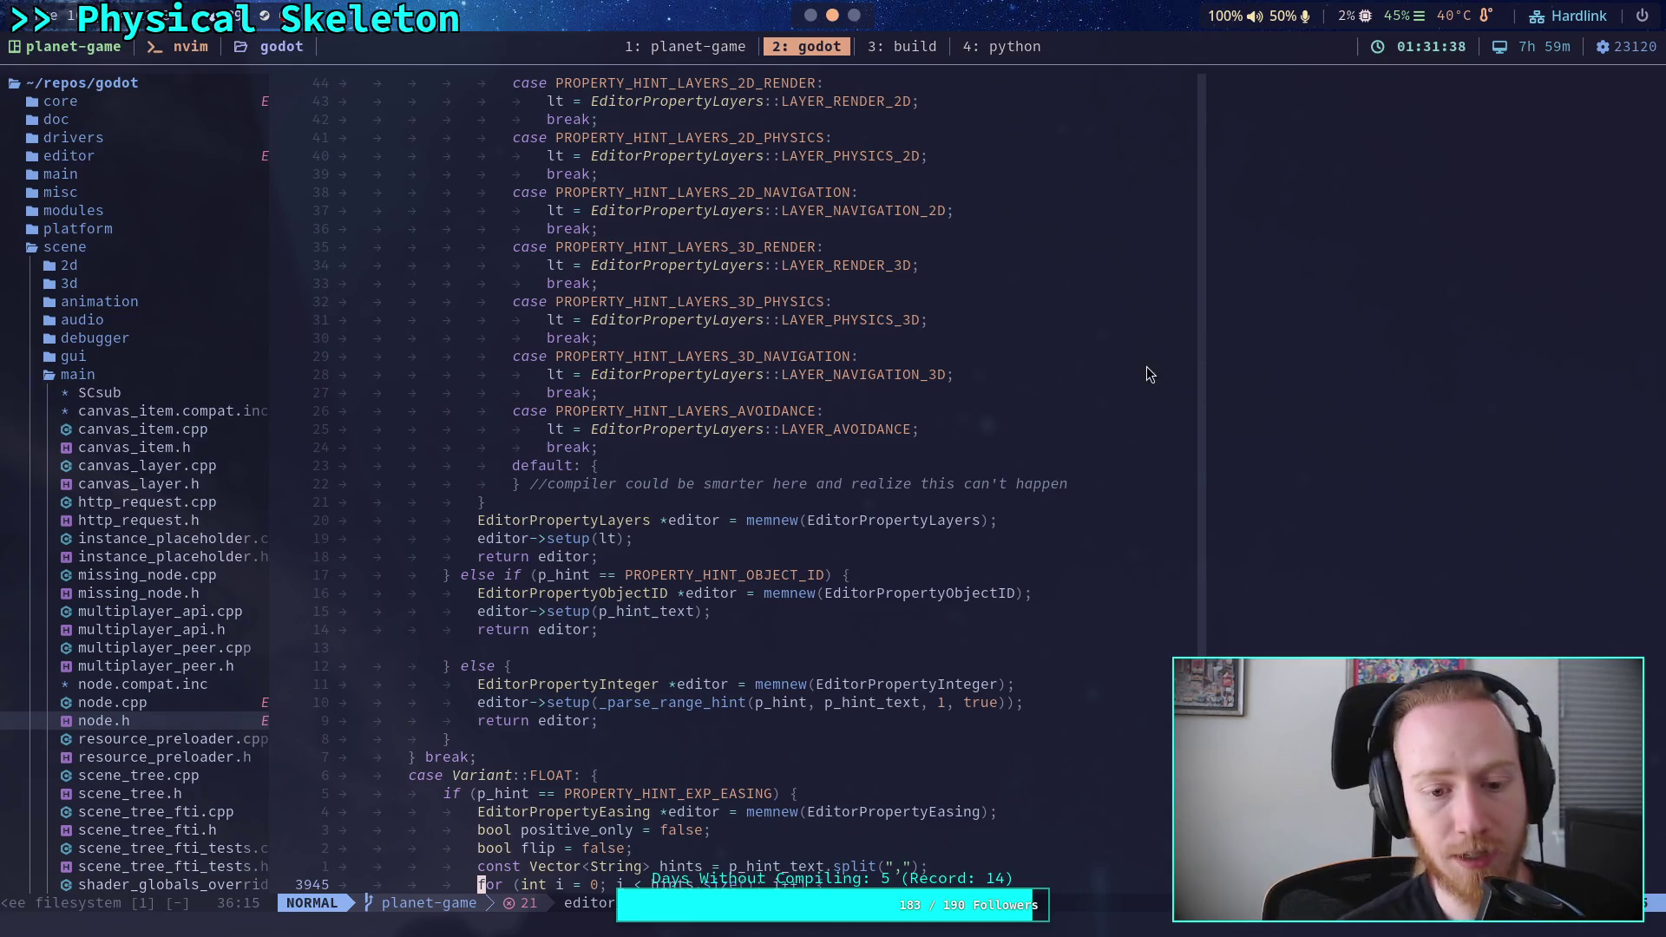
- Switch unique_id's export hint on line 43 from PROPERTY_HINT_RANGE to PROPERTY_HINT_NONE, then return to Neovim
click(810, 15)
click(550, 371)
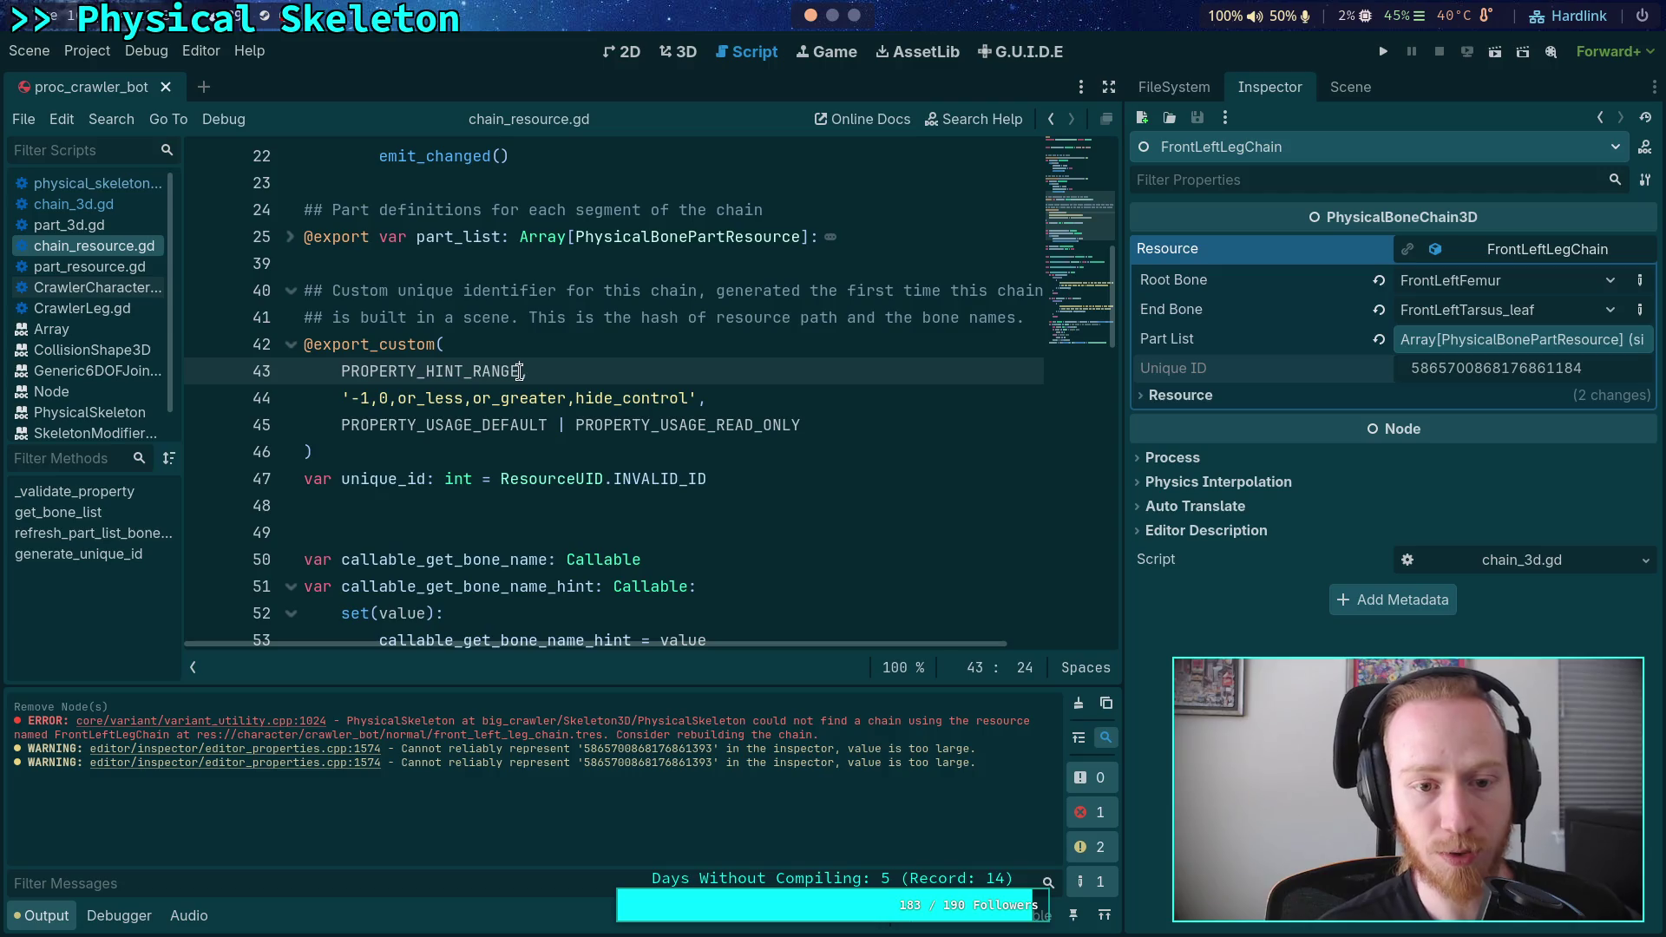
drag(473, 372, 518, 371)
text(NON)
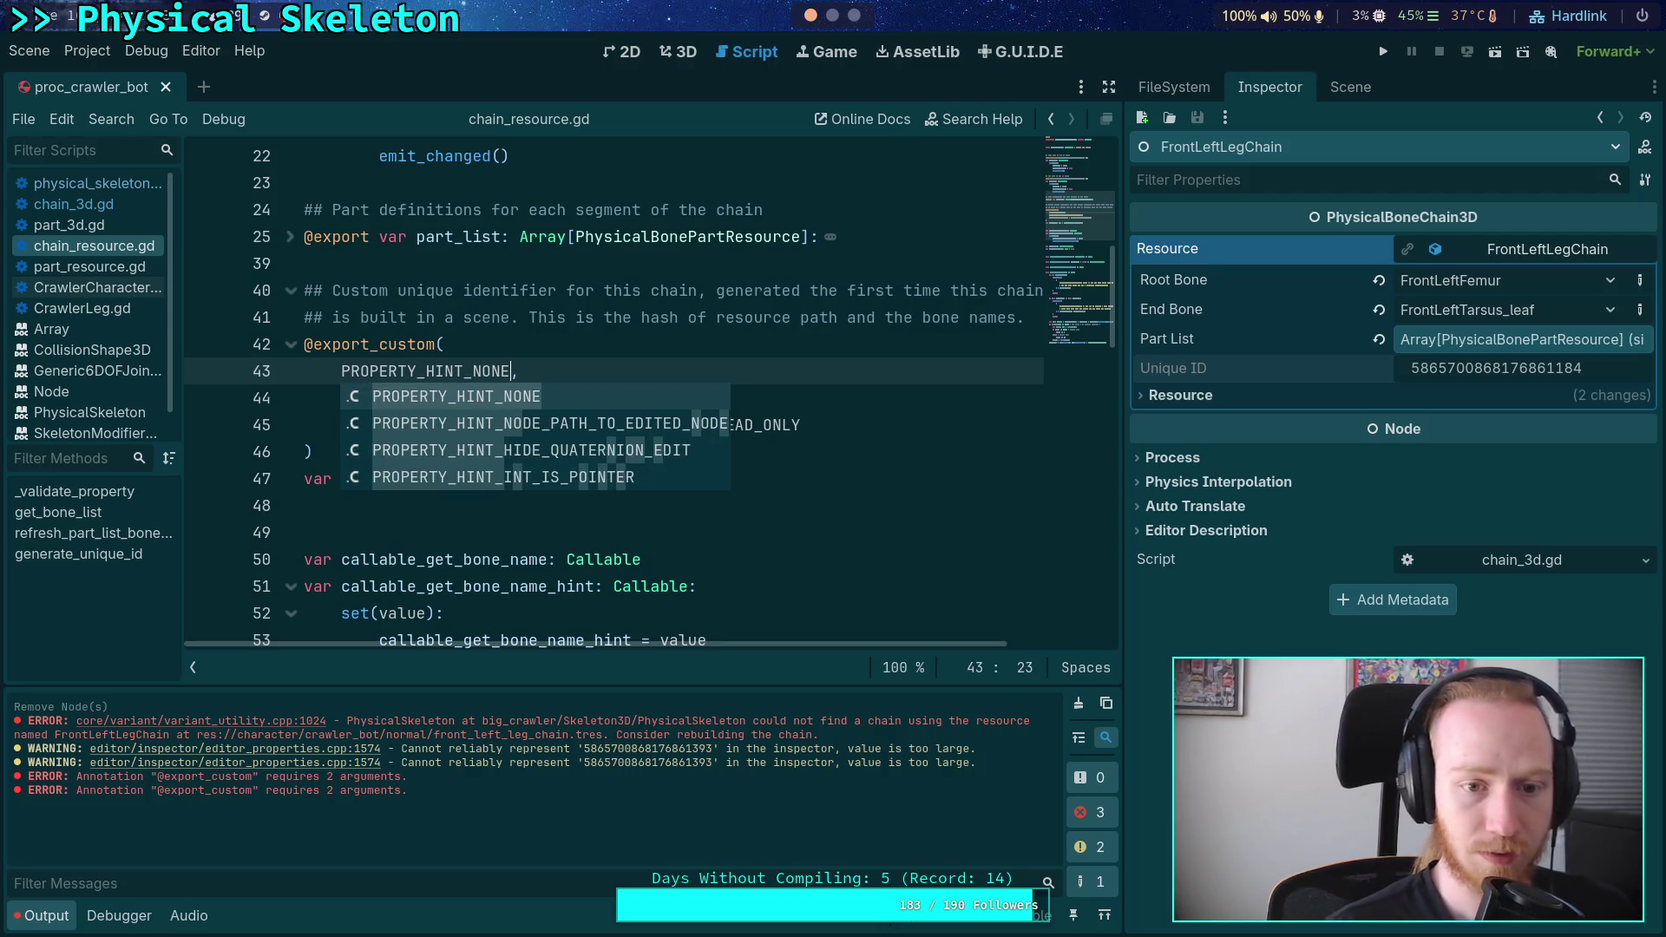
key(Return)
drag(350, 398, 380, 398)
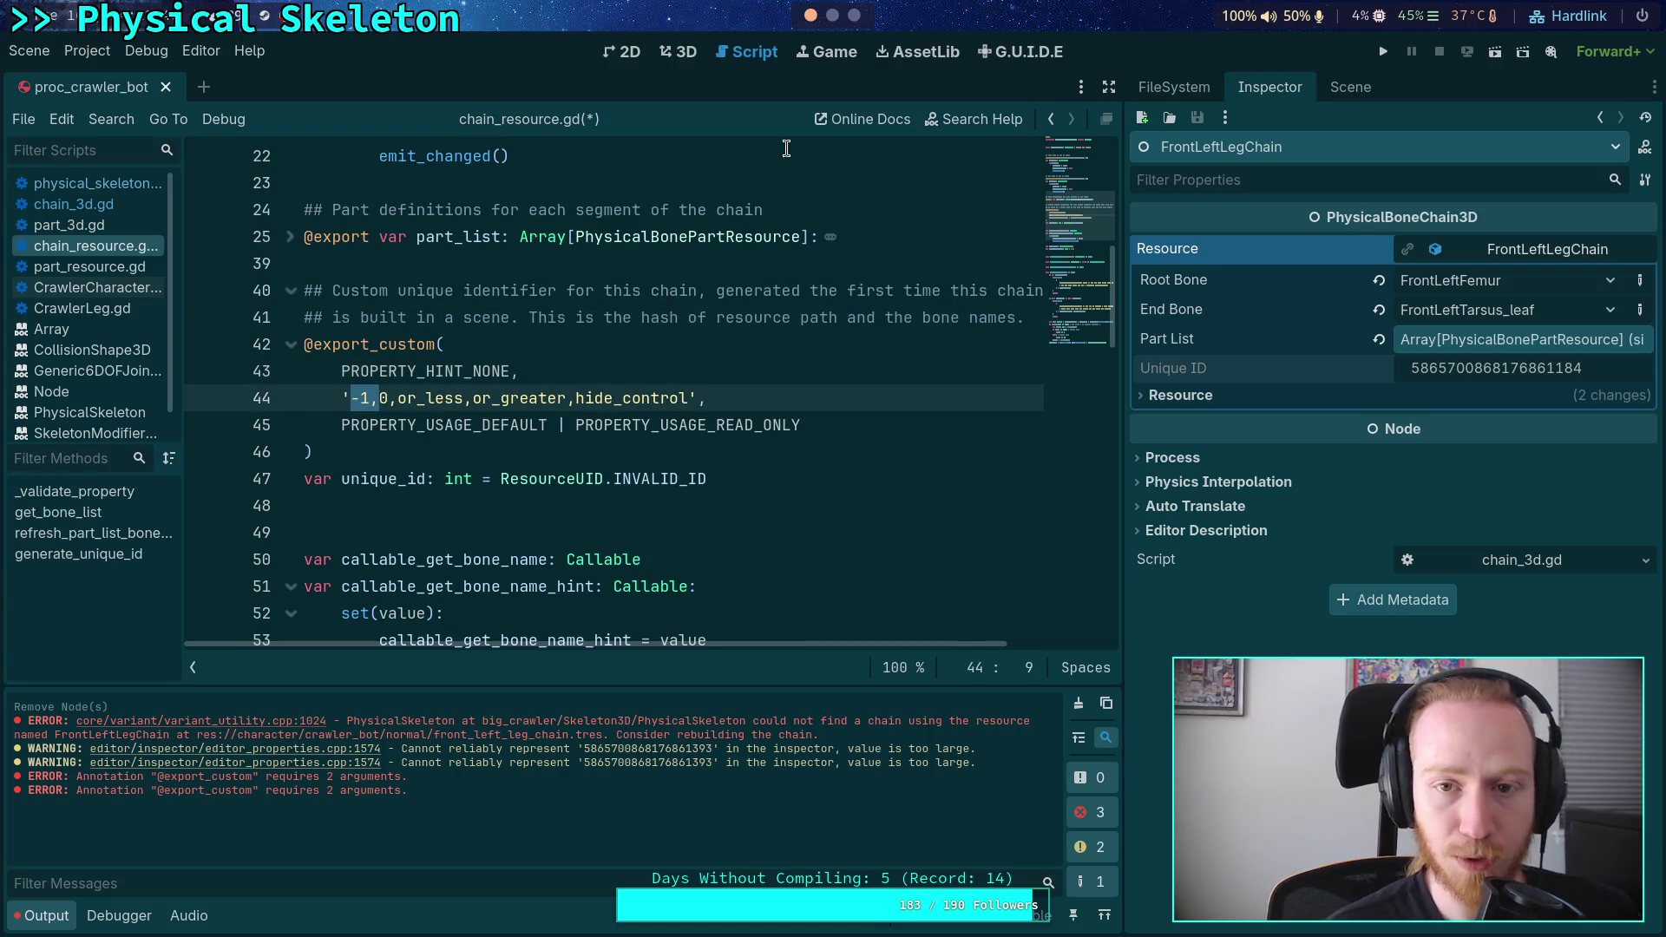
click(786, 153)
click(832, 16)
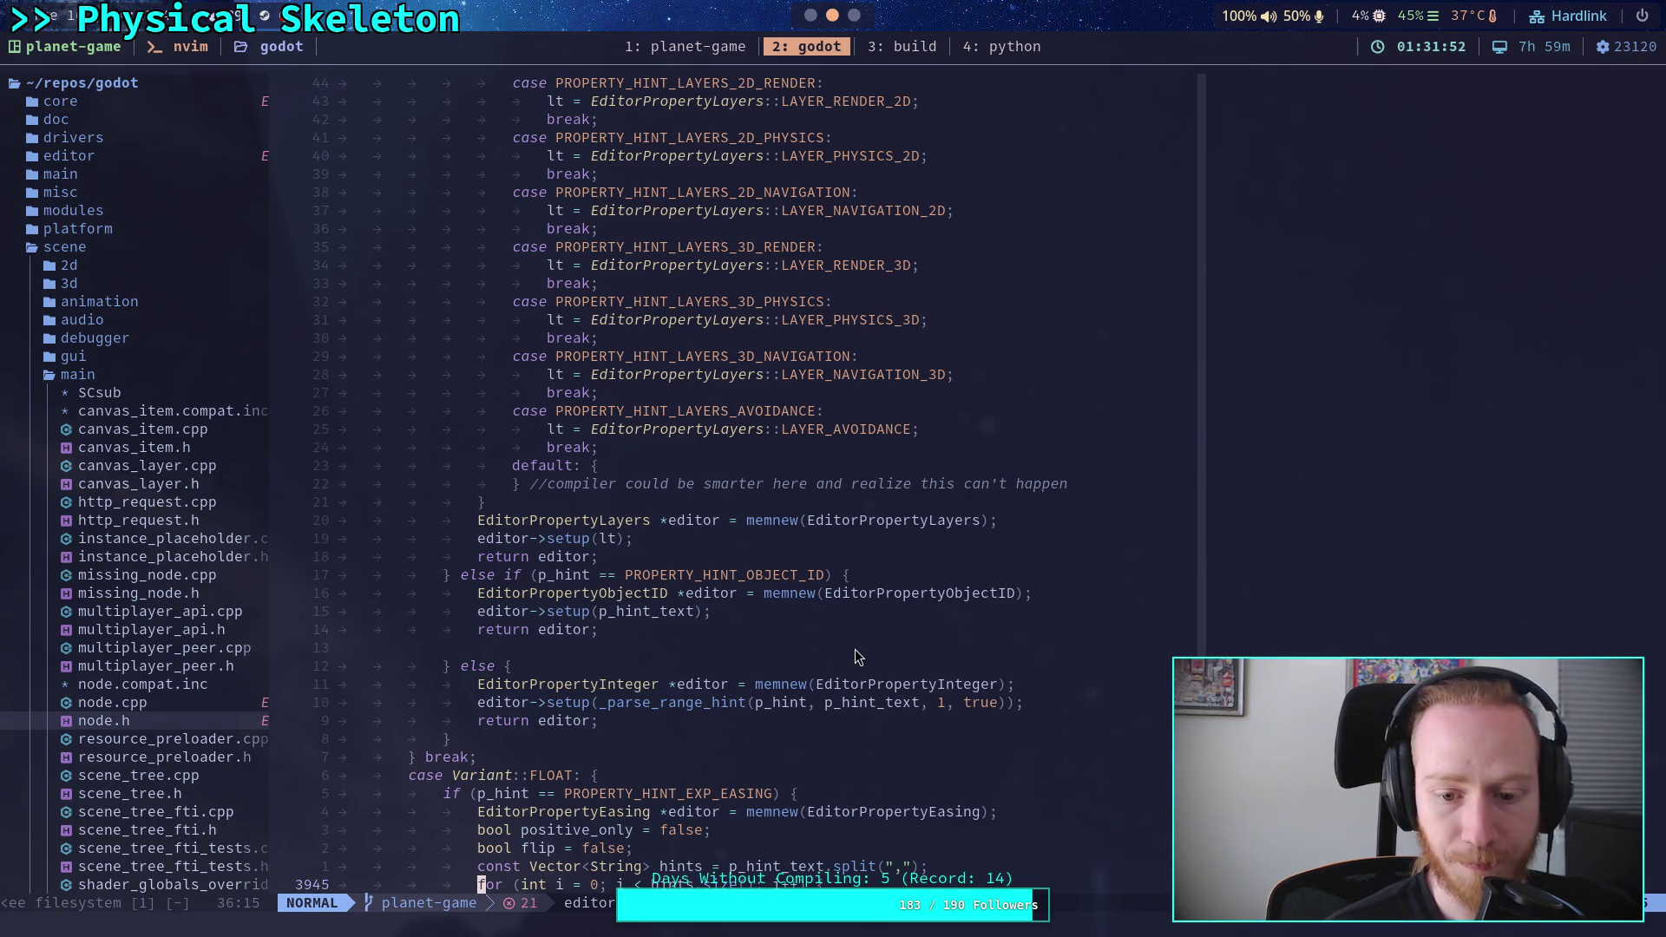
- Search editor_properties.cpp for _parse_range_hint, starting from p_hint_text in the setup call
scroll(856, 649, down, 4)
click(887, 484)
text(/)
key(Escape)
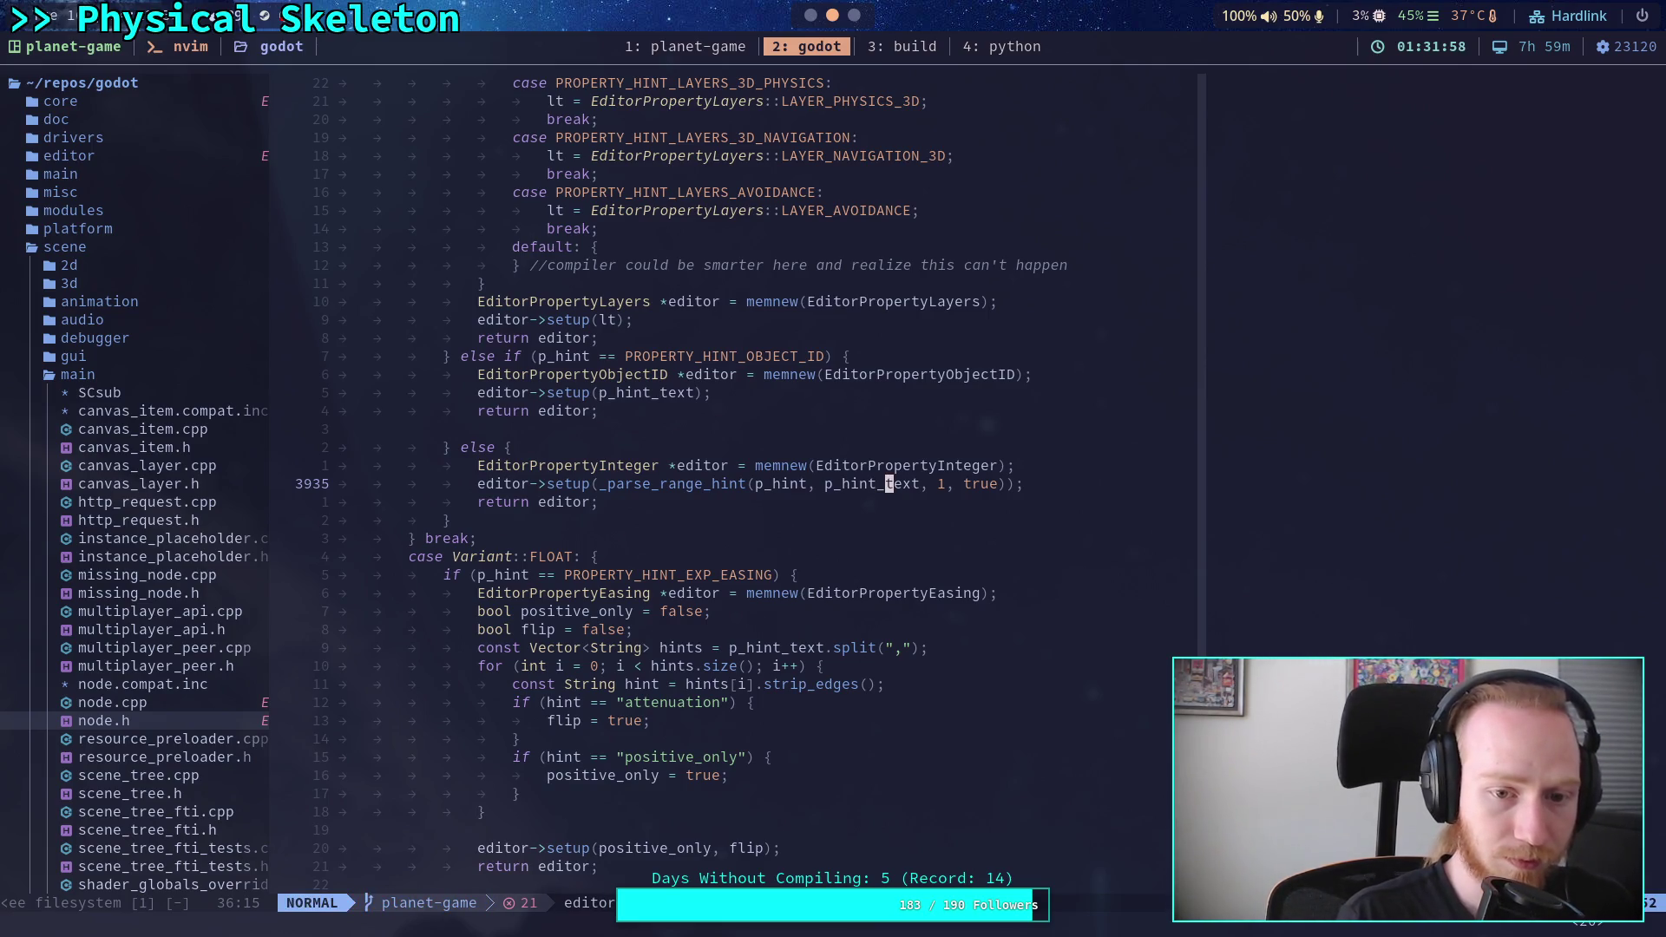
text(/_par)
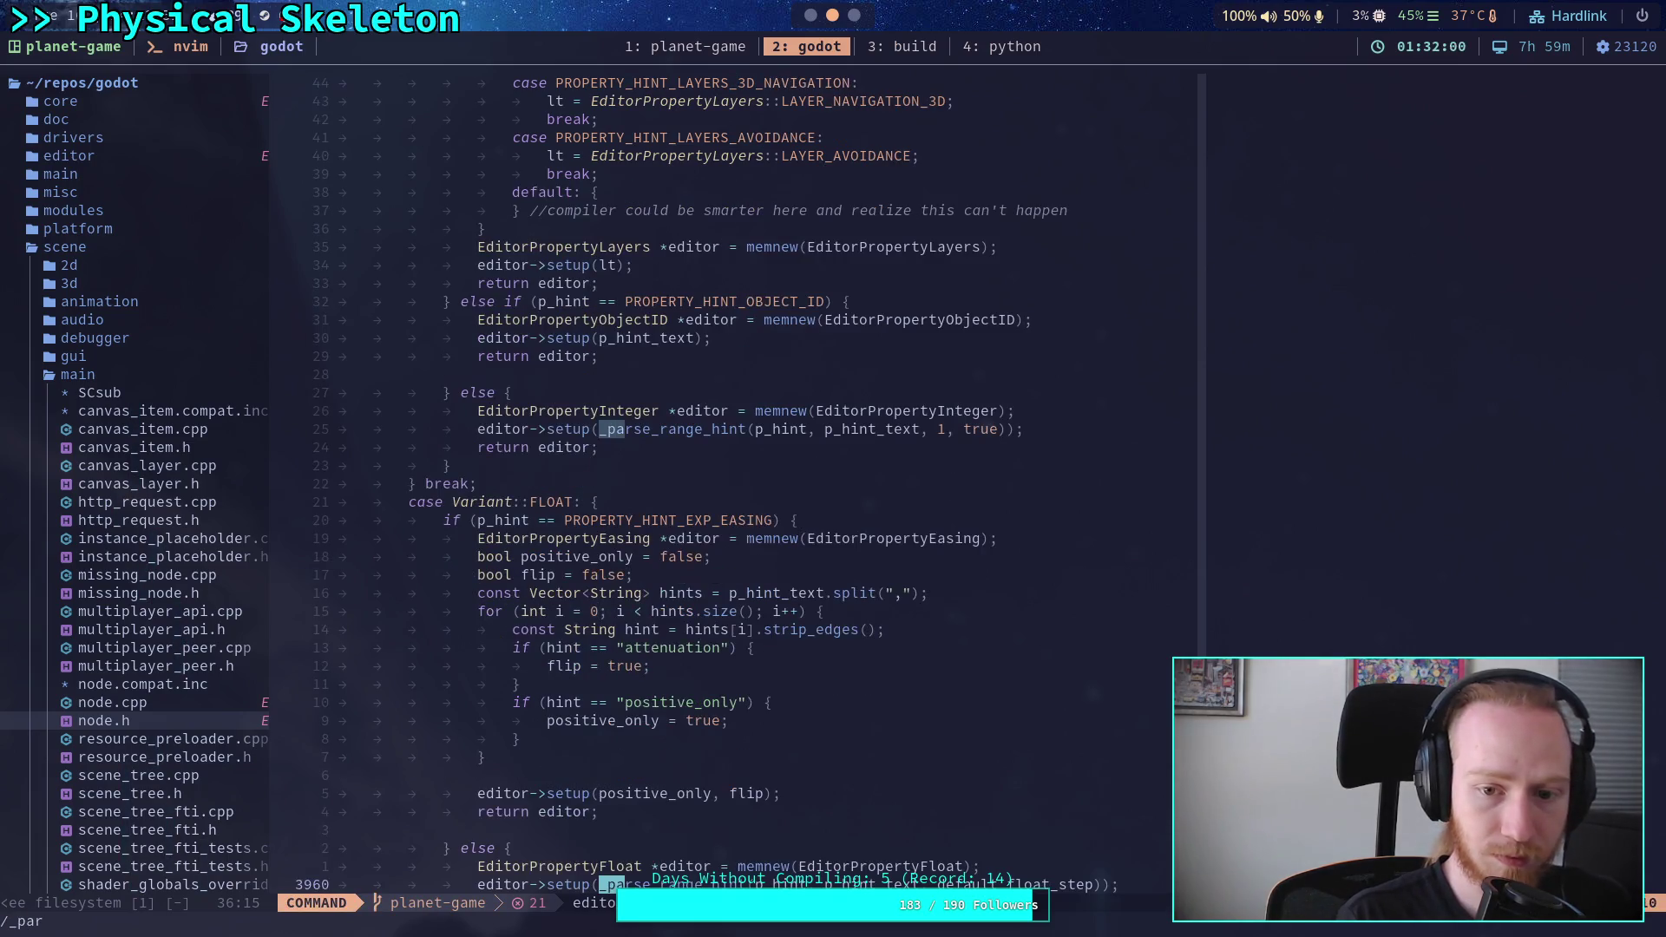
text(se_range_hint)
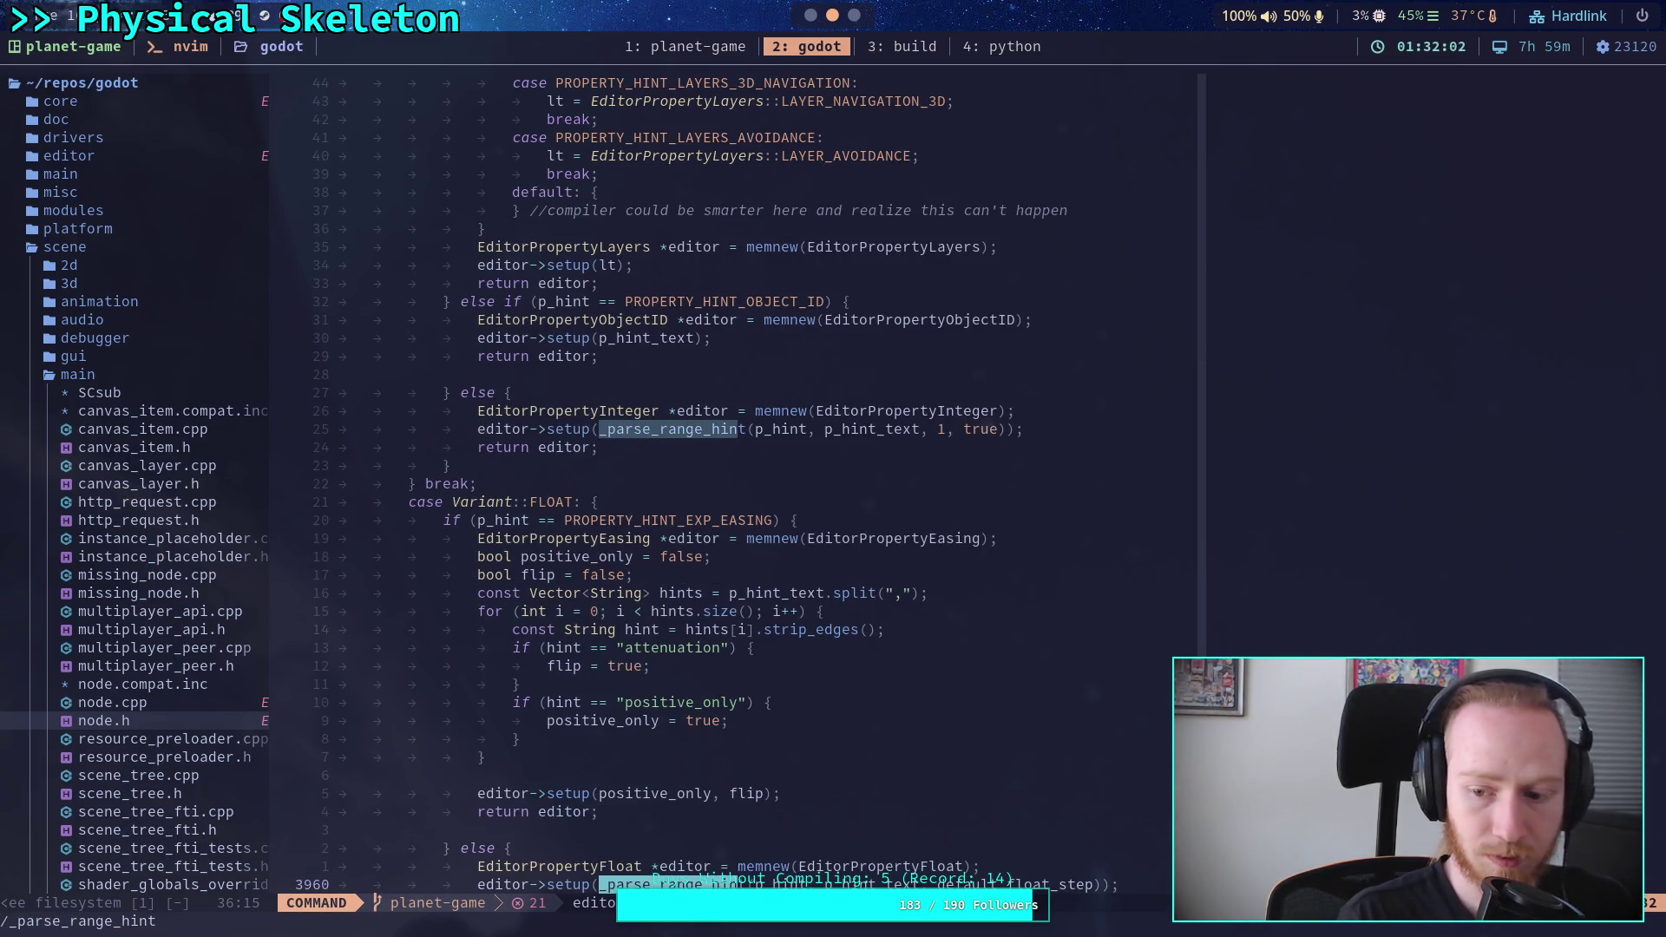
key(ctrl+g)
key(ctrl+g)
key(ctrl+g)
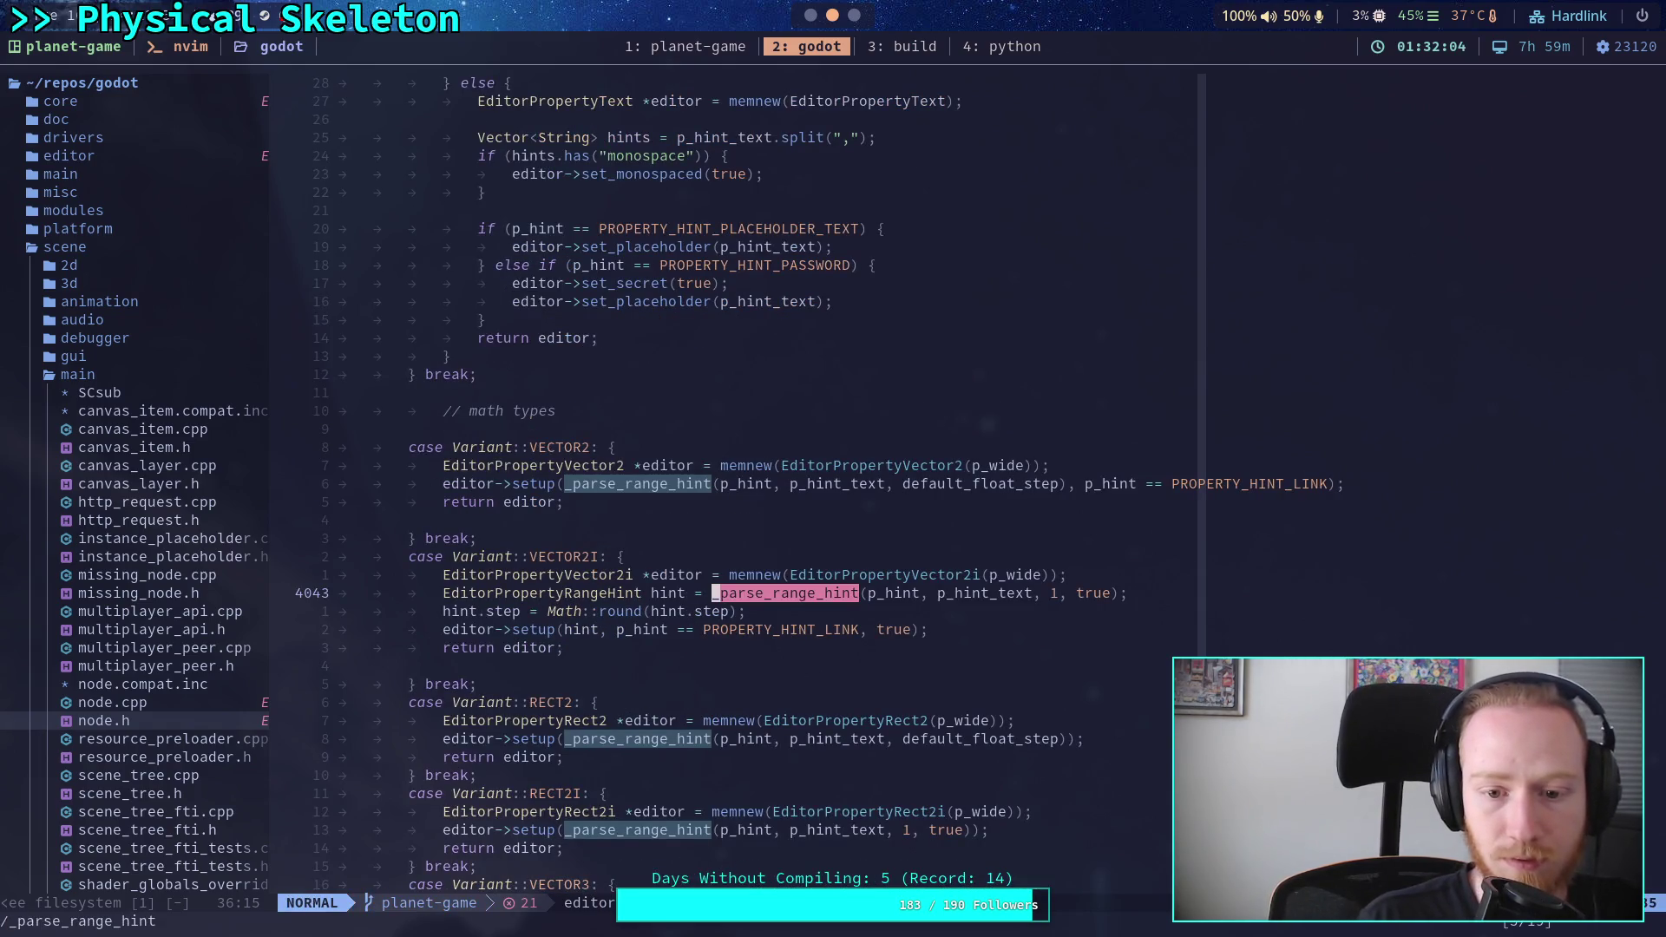
key(ctrl+g)
key(ctrl+g)
key(ctrl+g)
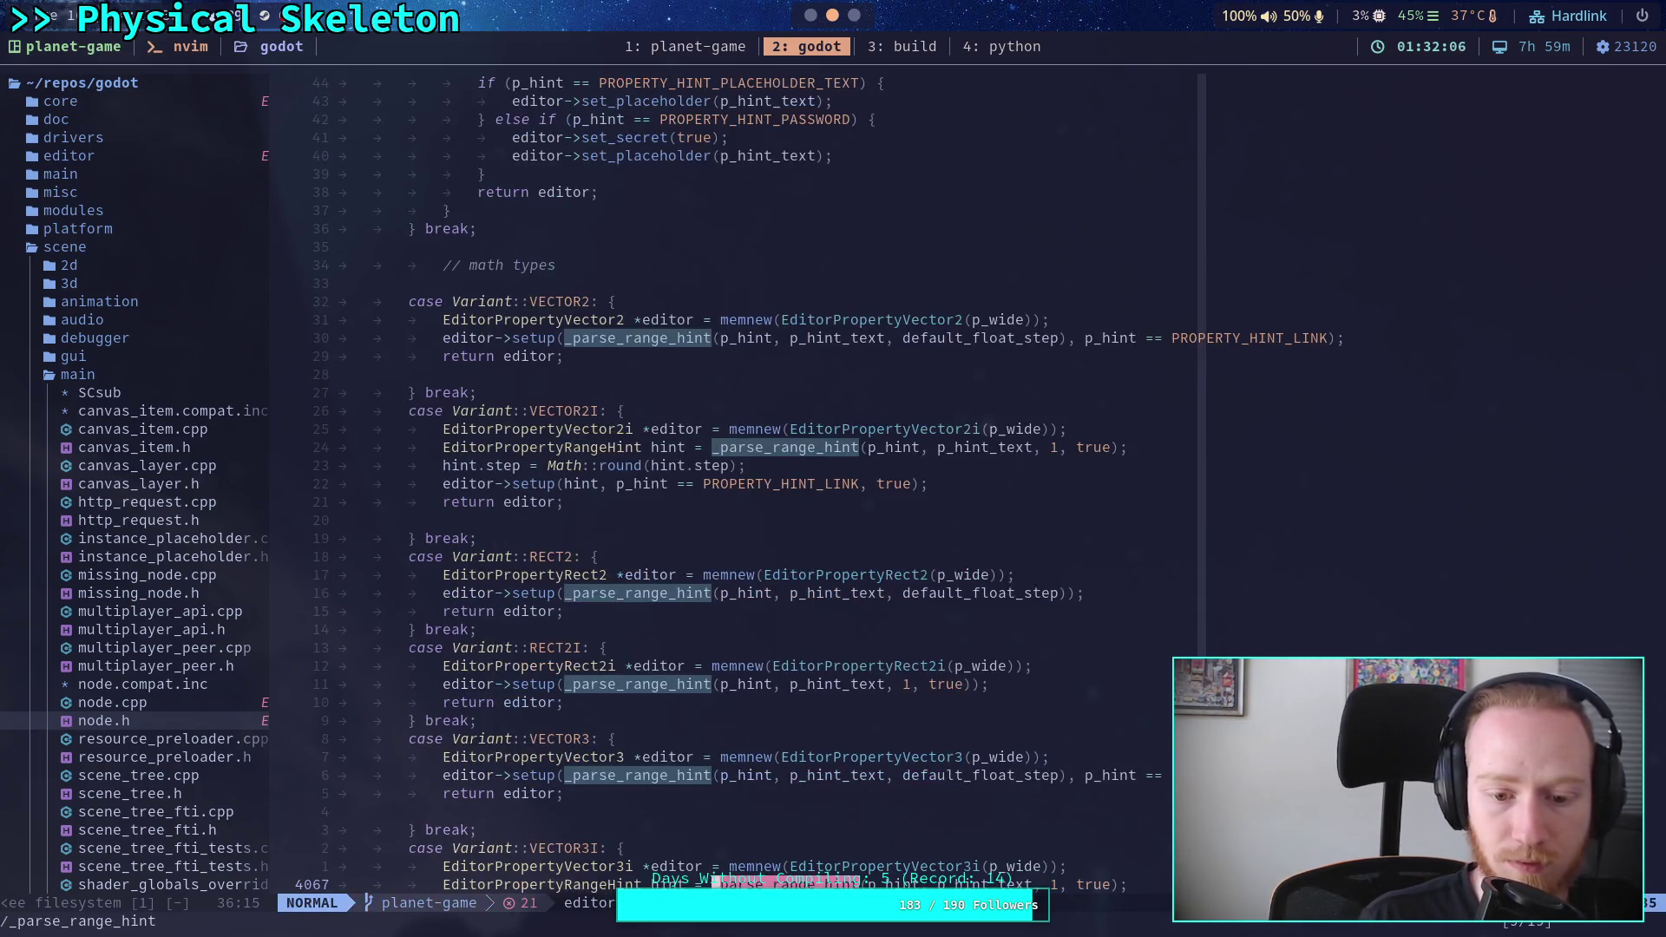
key(Return)
- Reach the _parse_range_hint definition at line 3764 and read its or_greater/hide_control parsing loop
key(slash)
key(Up)
key(ctrl+g)
key(ctrl+g)
key(ctrl+g)
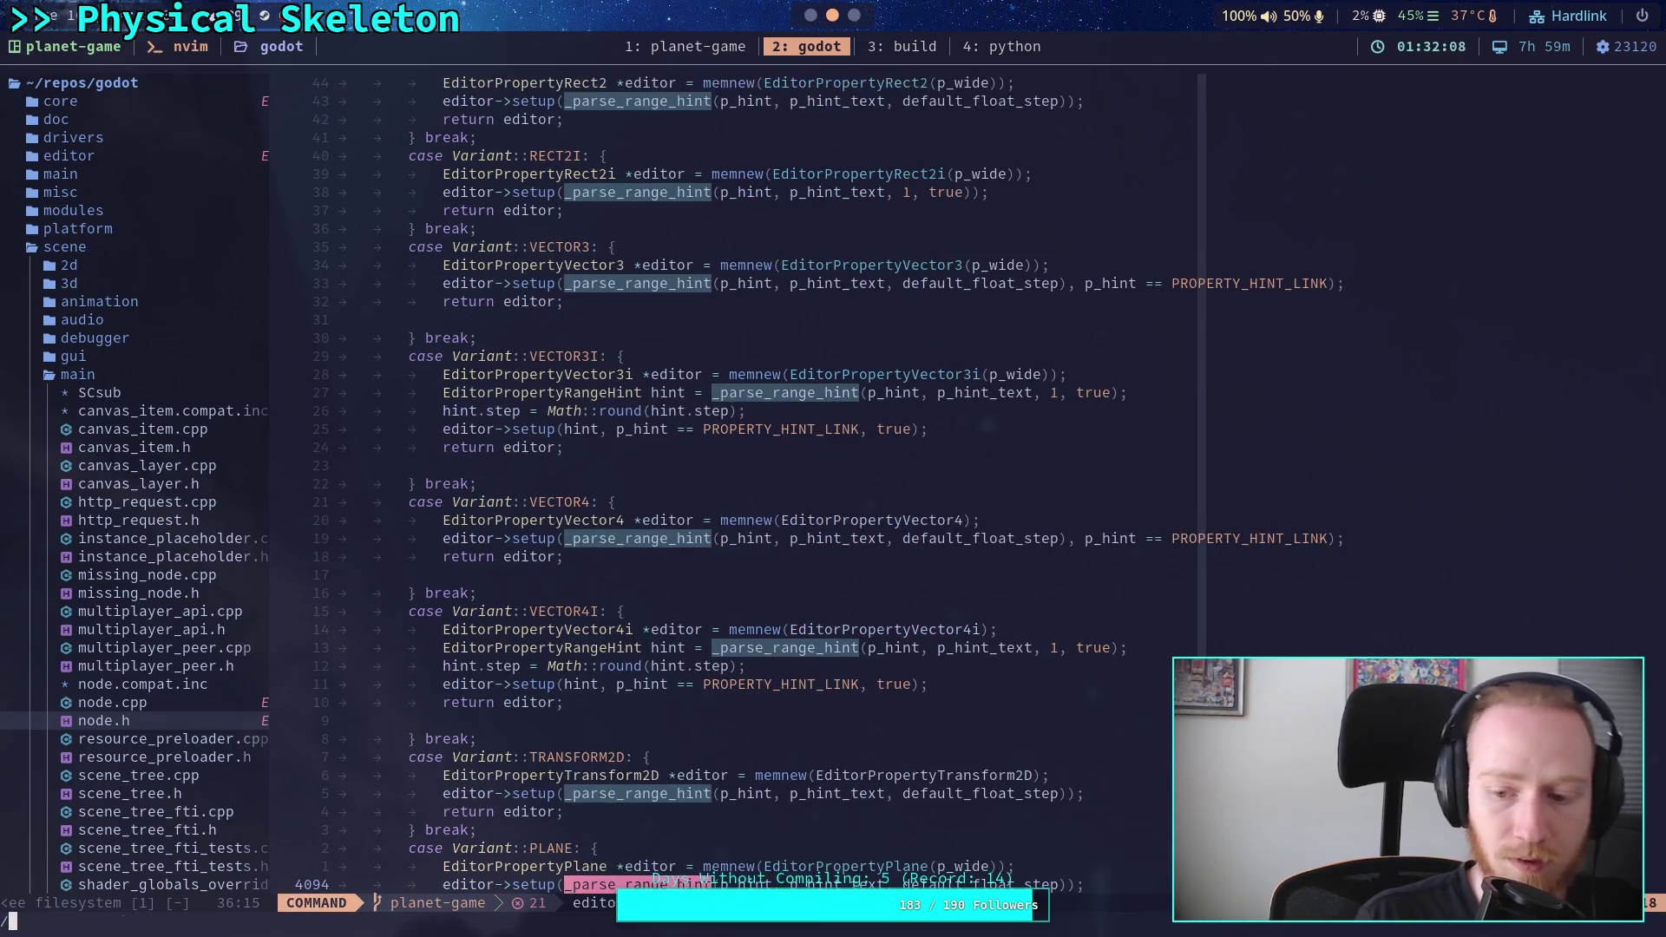
key(ctrl+g)
key(ctrl+g)
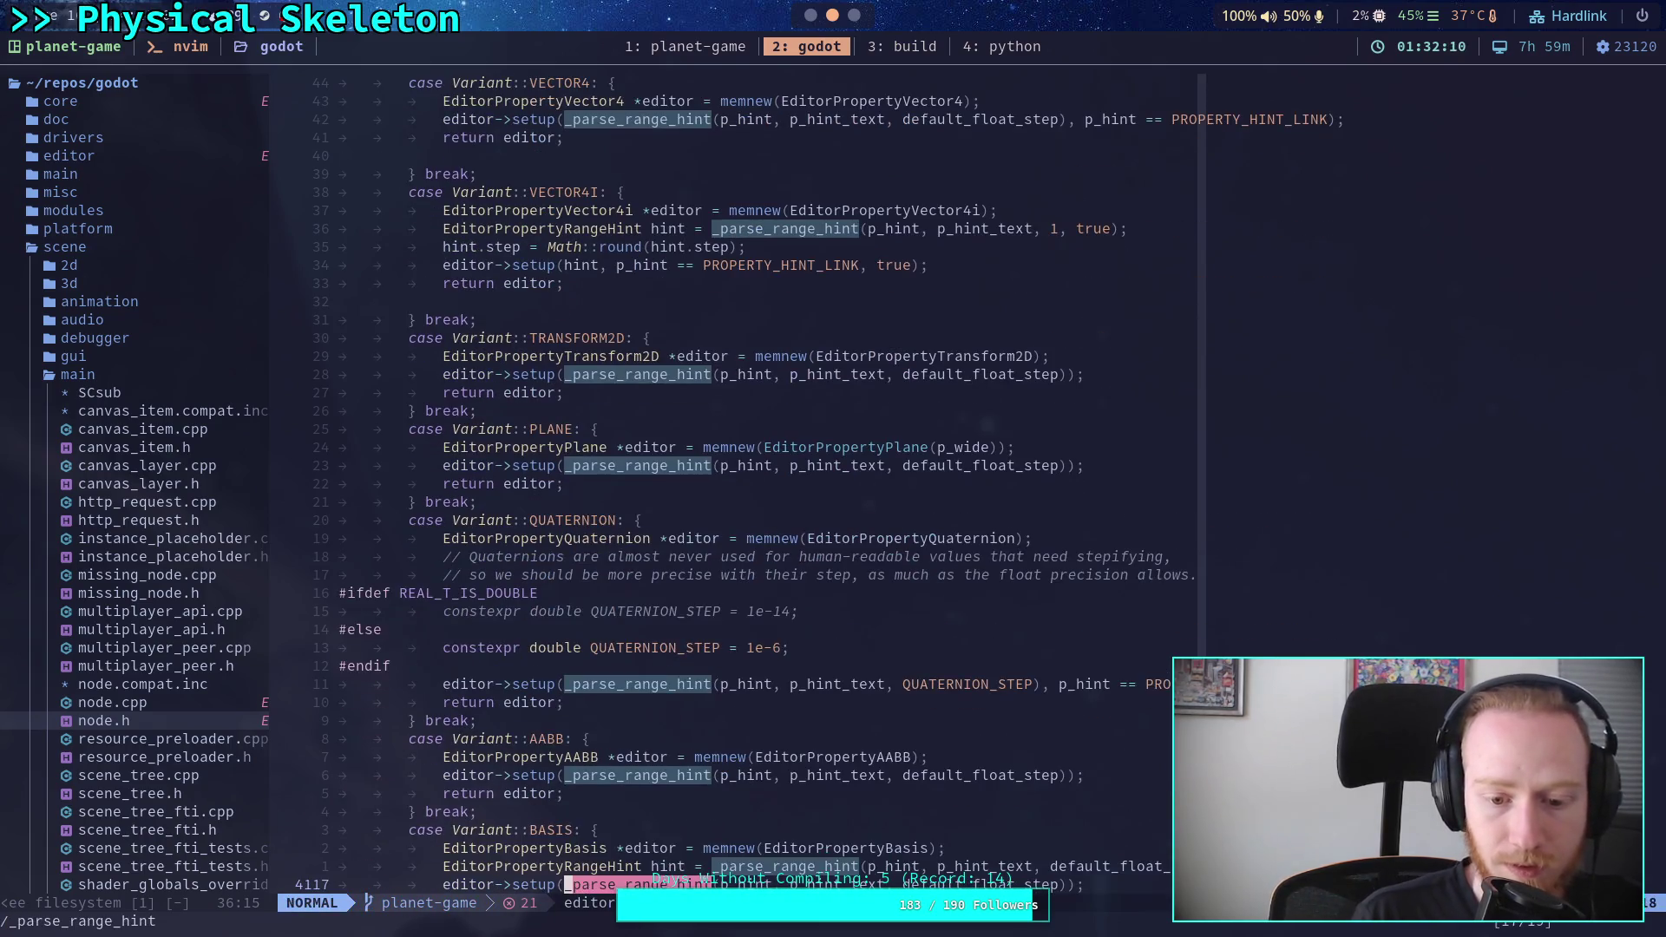
key(ctrl+g)
key(Return)
key(n)
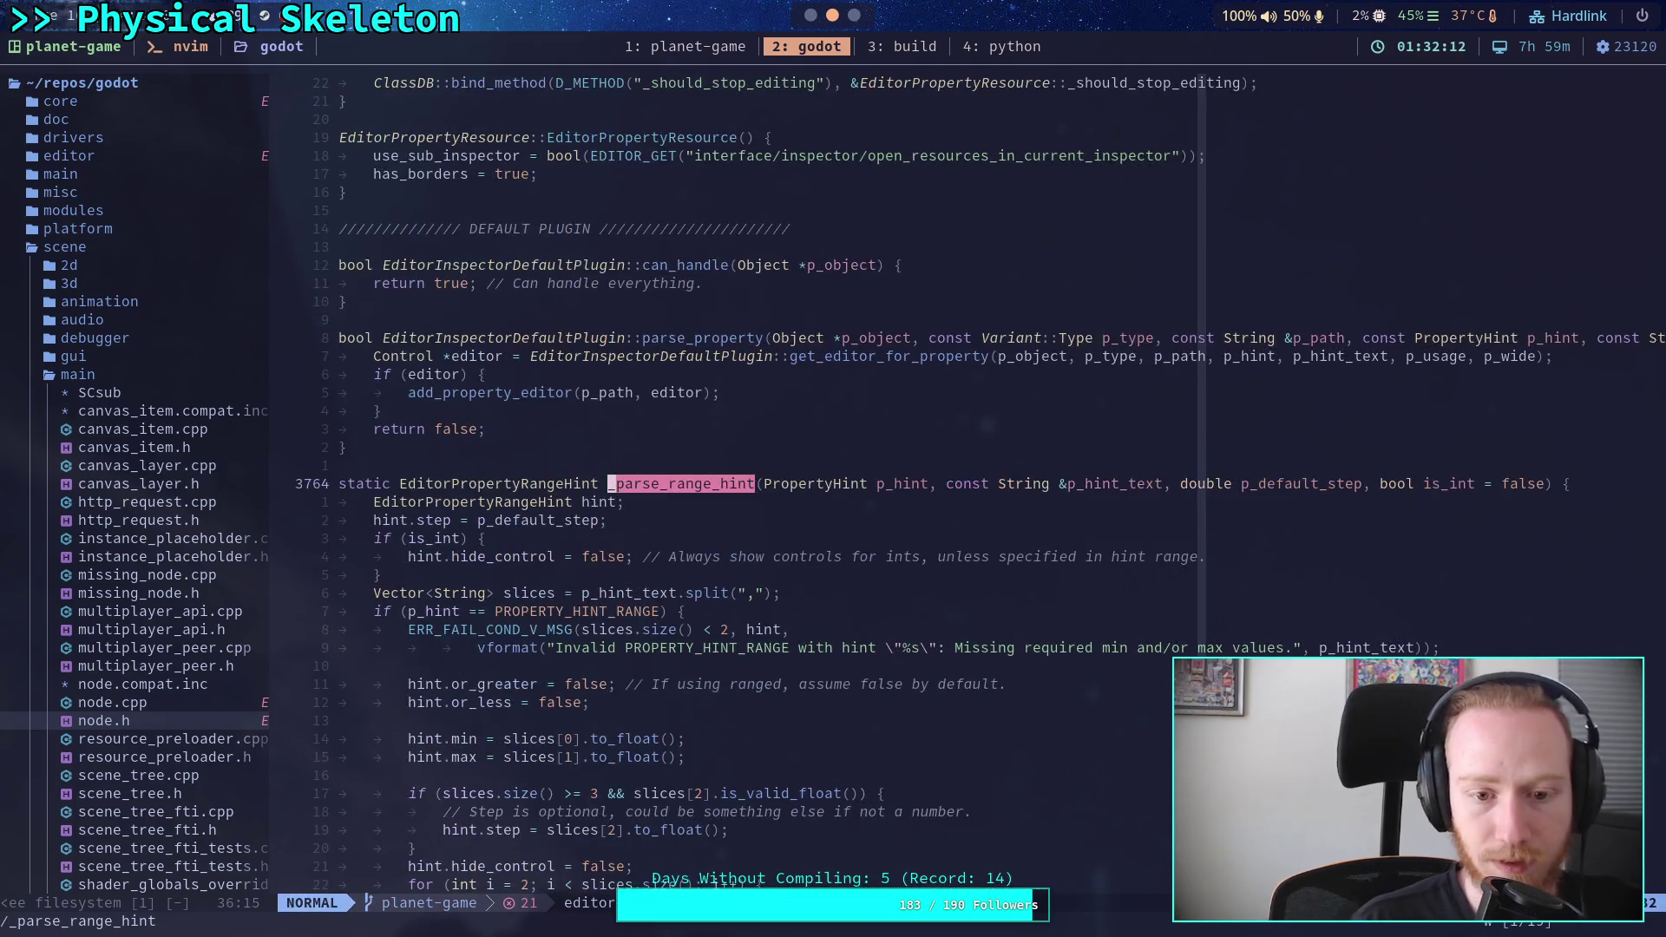
key(z)
key(t)
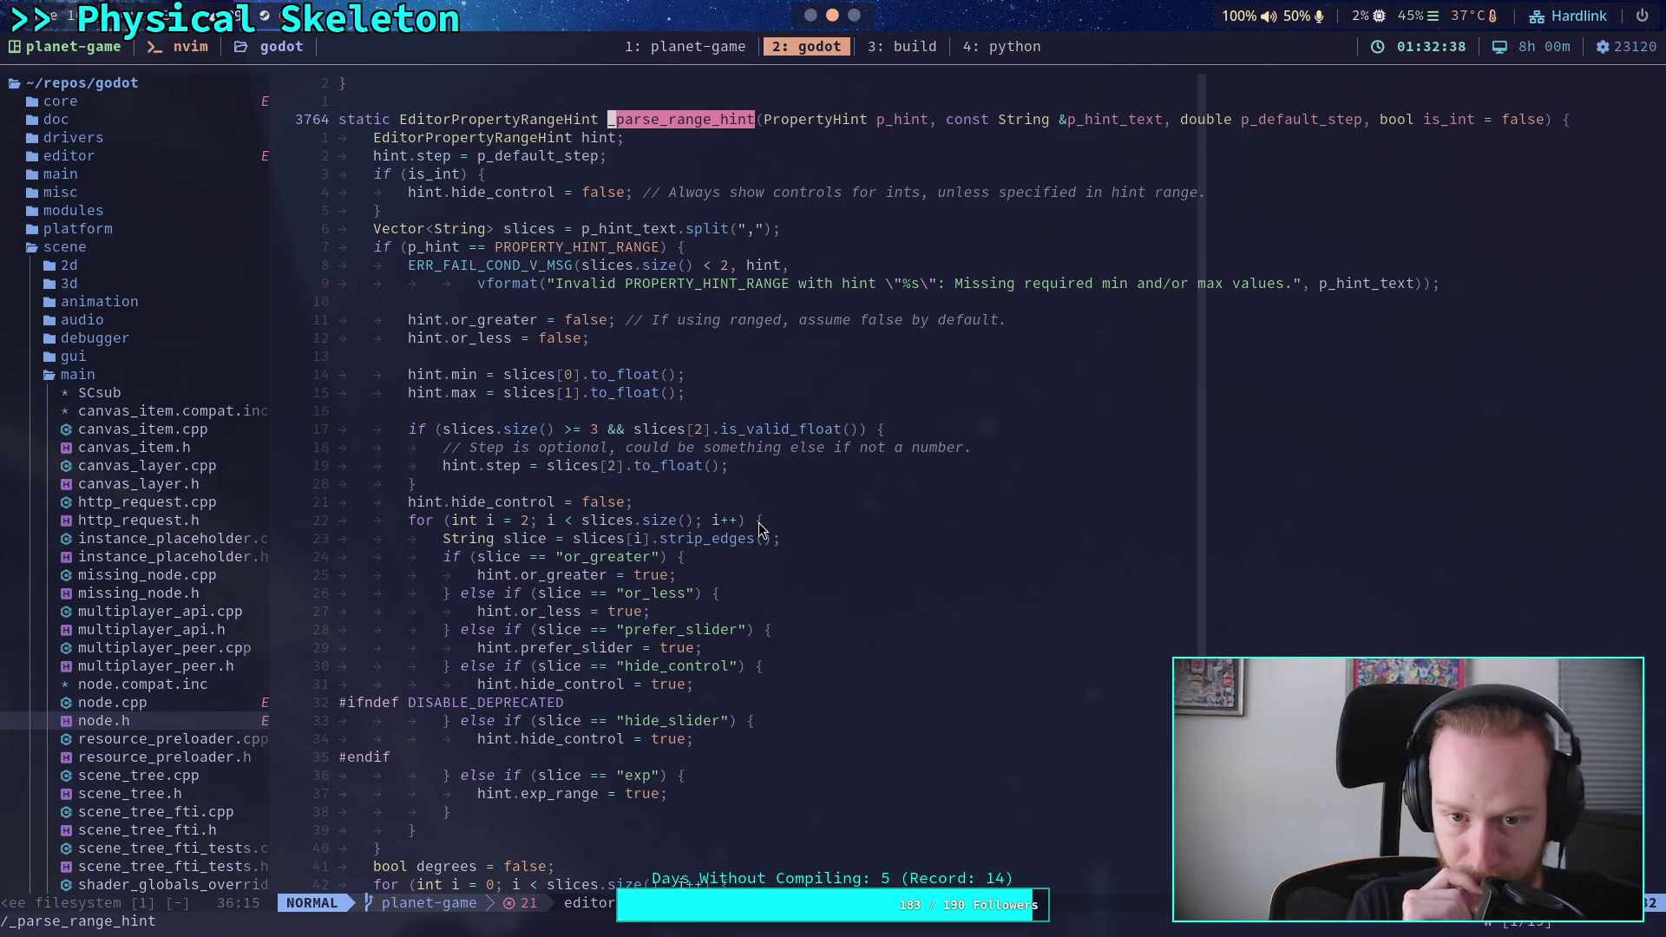
scroll(758, 523, down, 4)
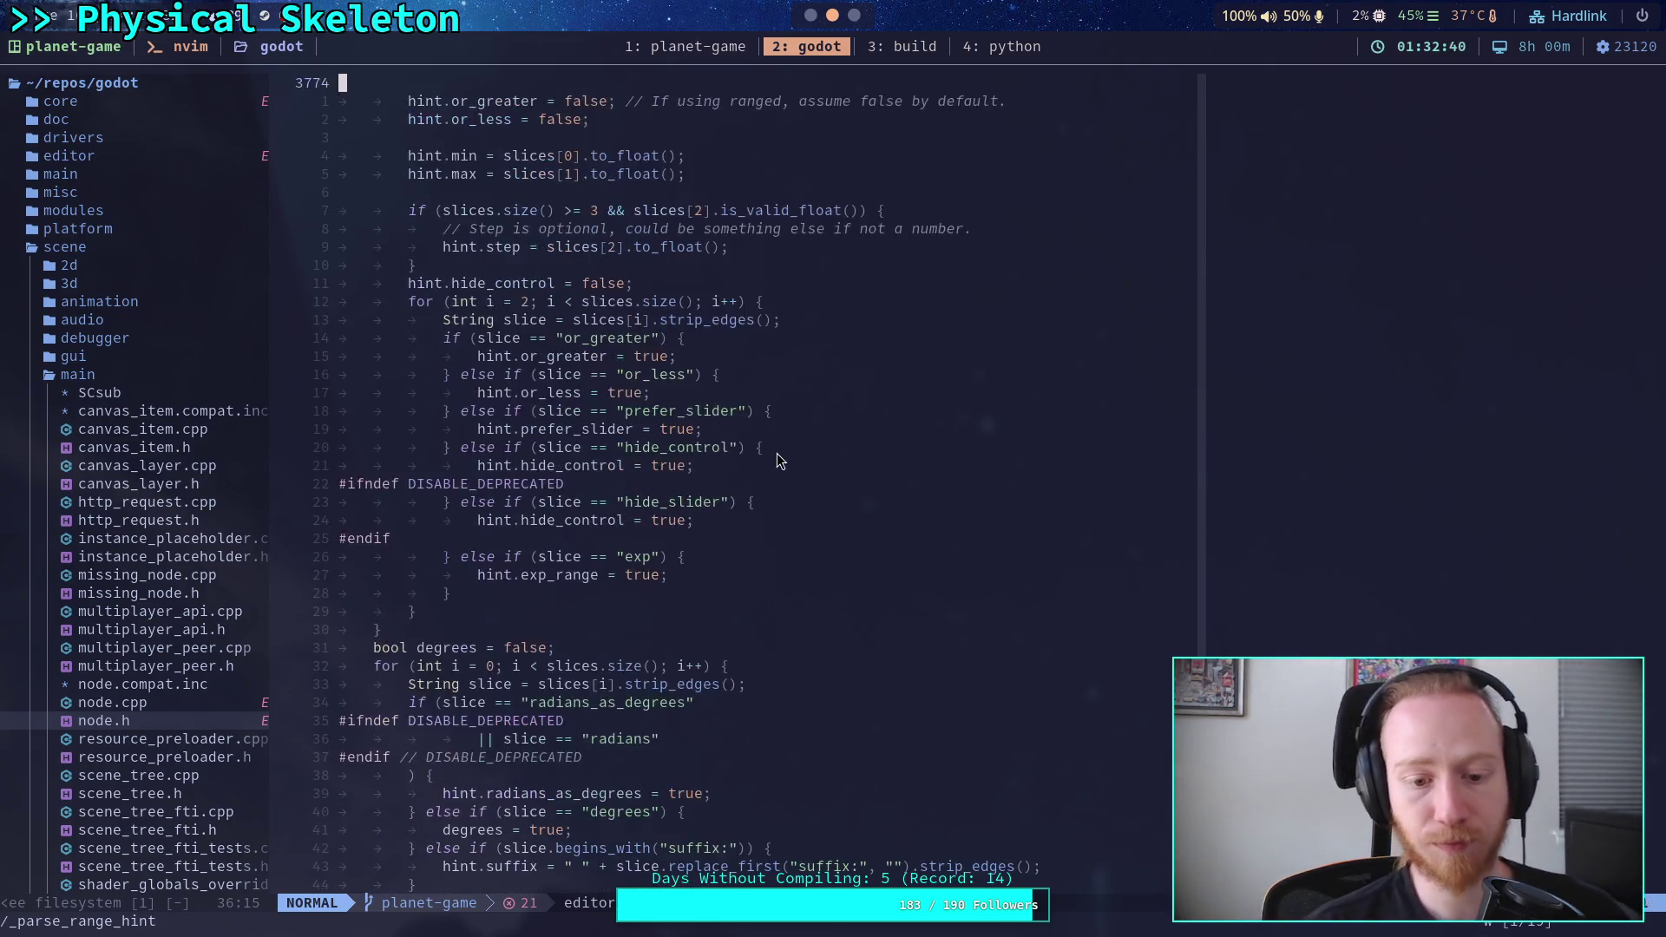
- Copy 'Cannot reliably represent' from Godot's Output warning and return to Neovim
click(809, 16)
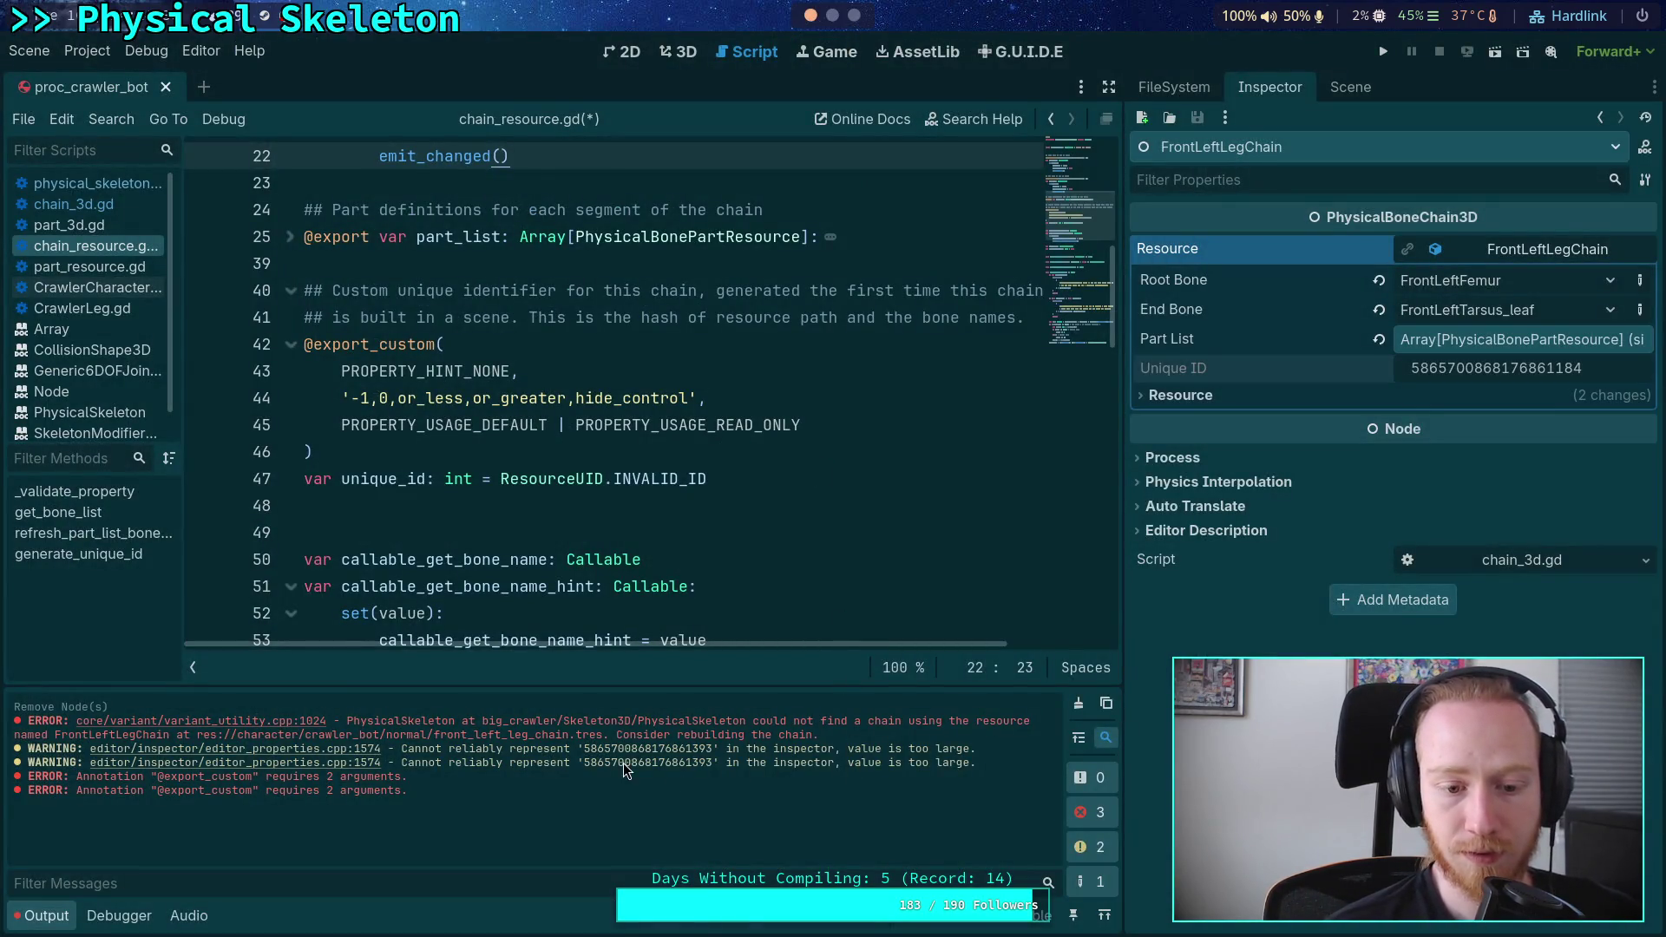
drag(400, 763, 566, 762)
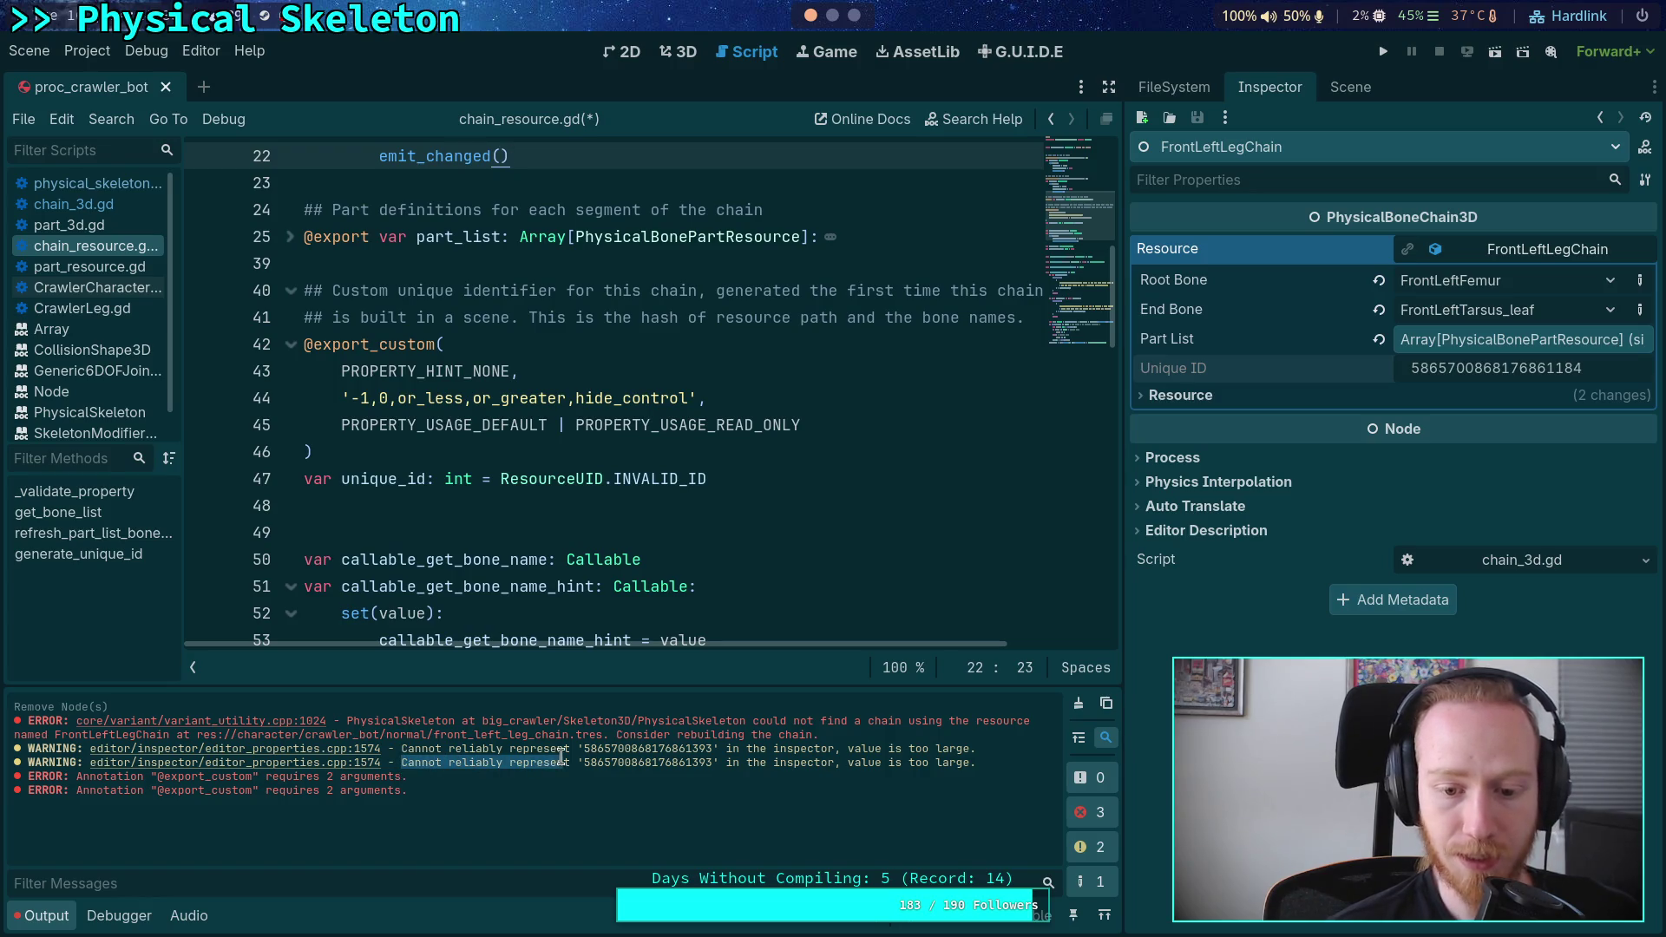
right_click(547, 763)
click(577, 779)
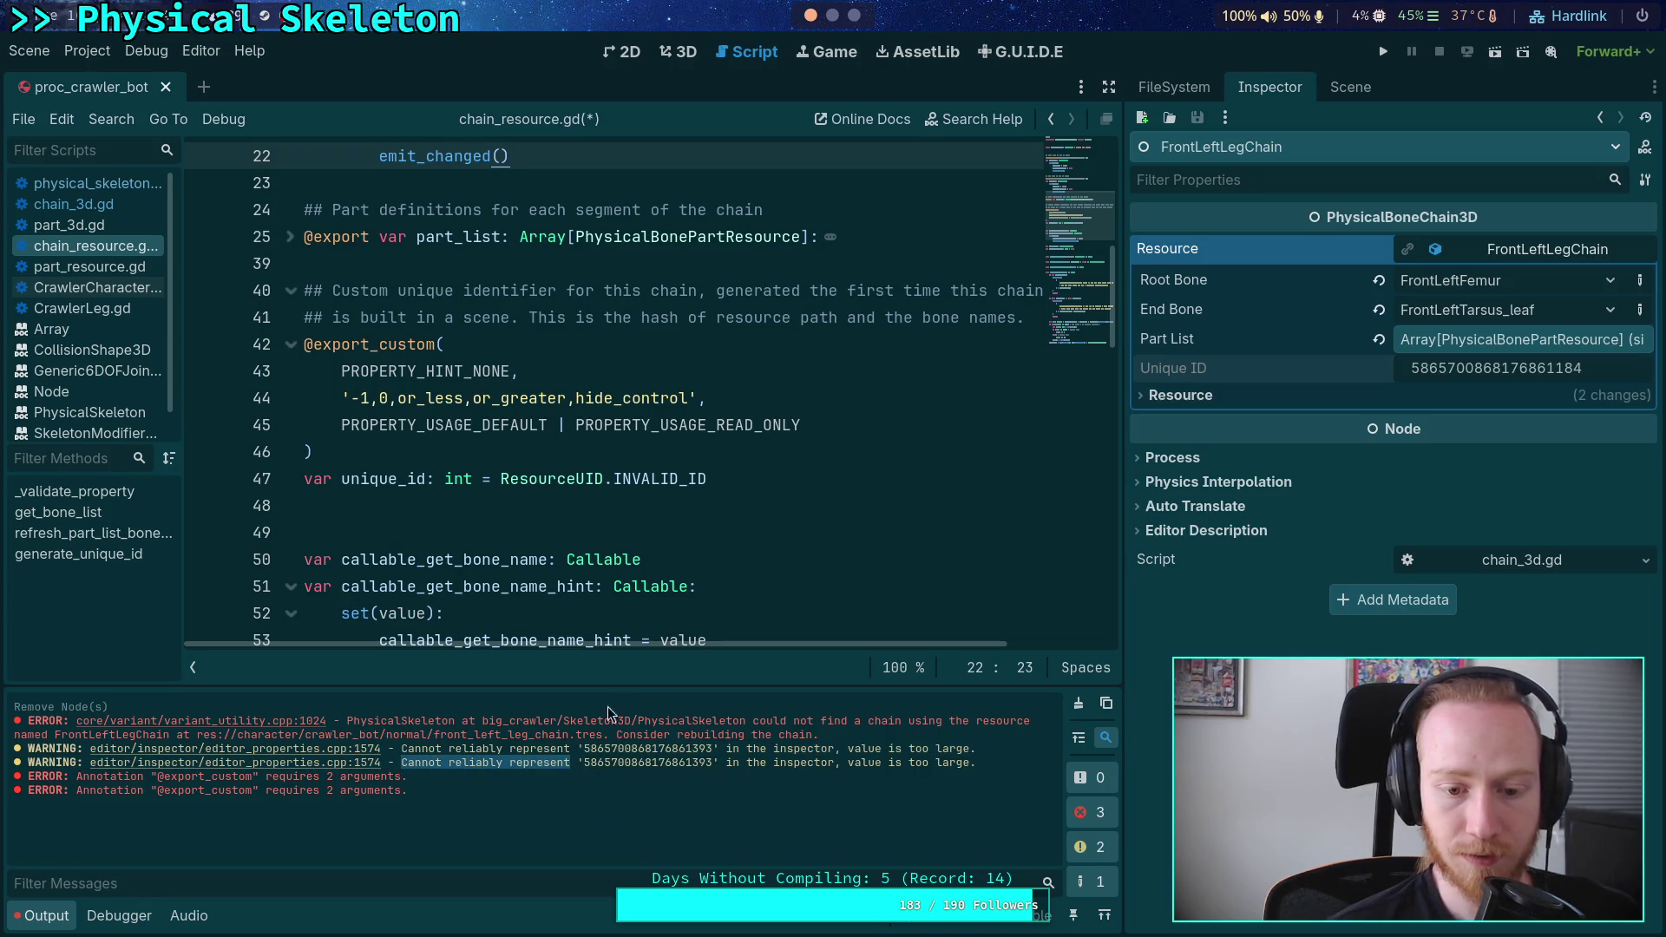
key(super+2)
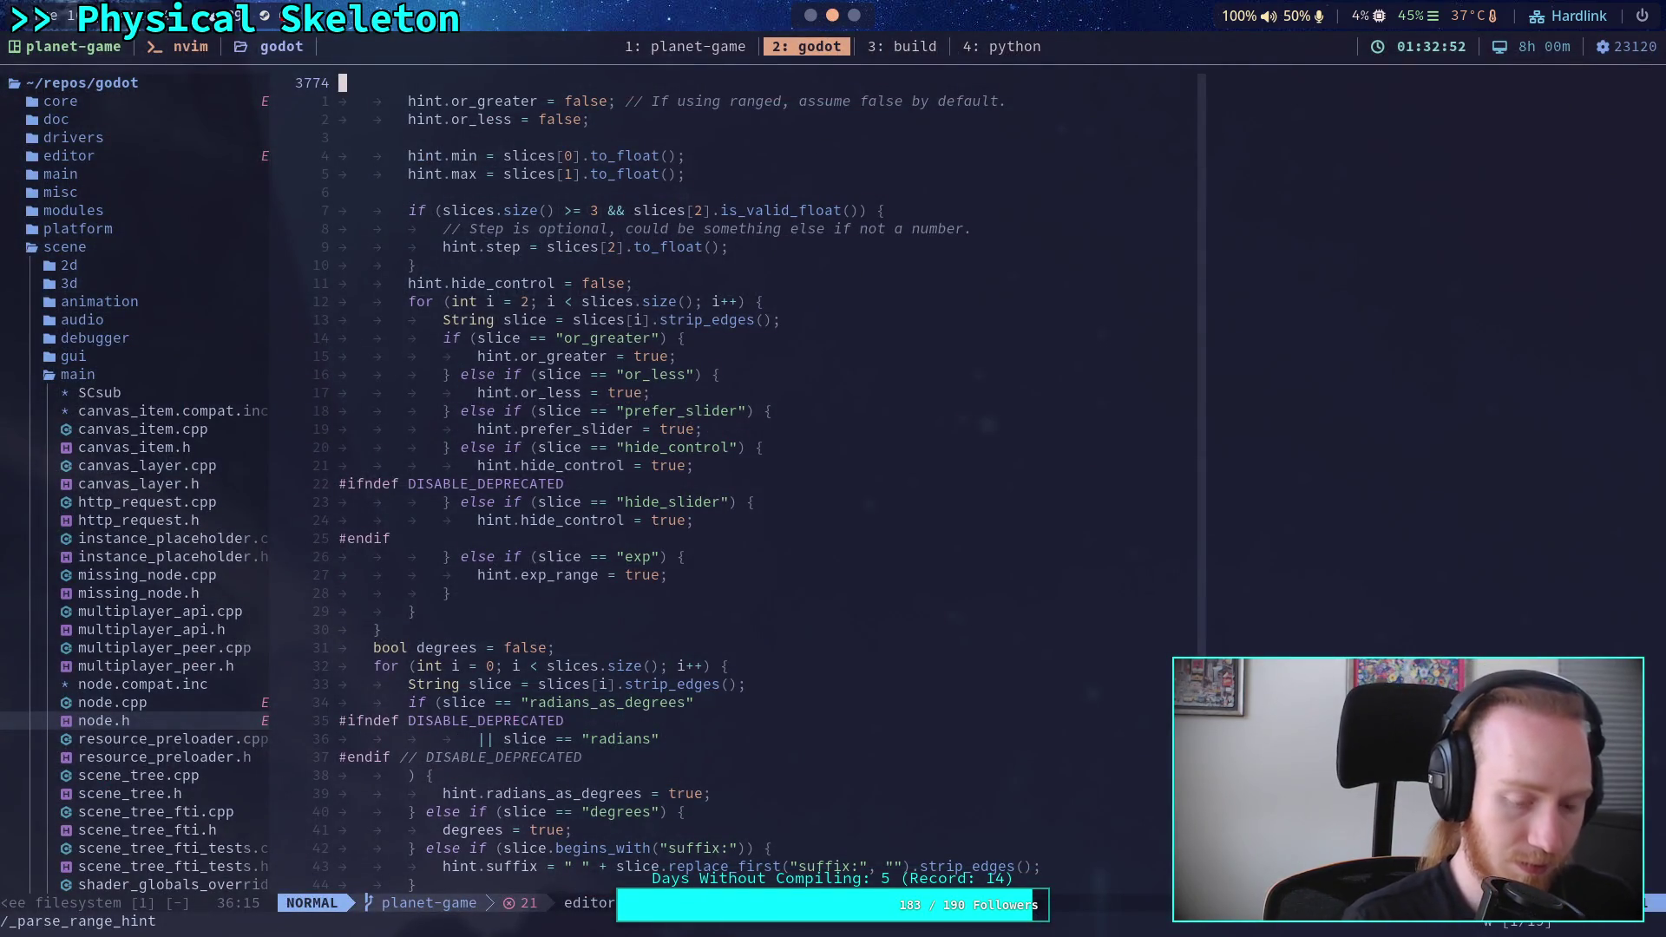
- Live-grep 'Cannot reliably' and read EditorPropertyInteger::update_property at editor_properties.cpp:1574
key(space)
text(fg)
text(Cann)
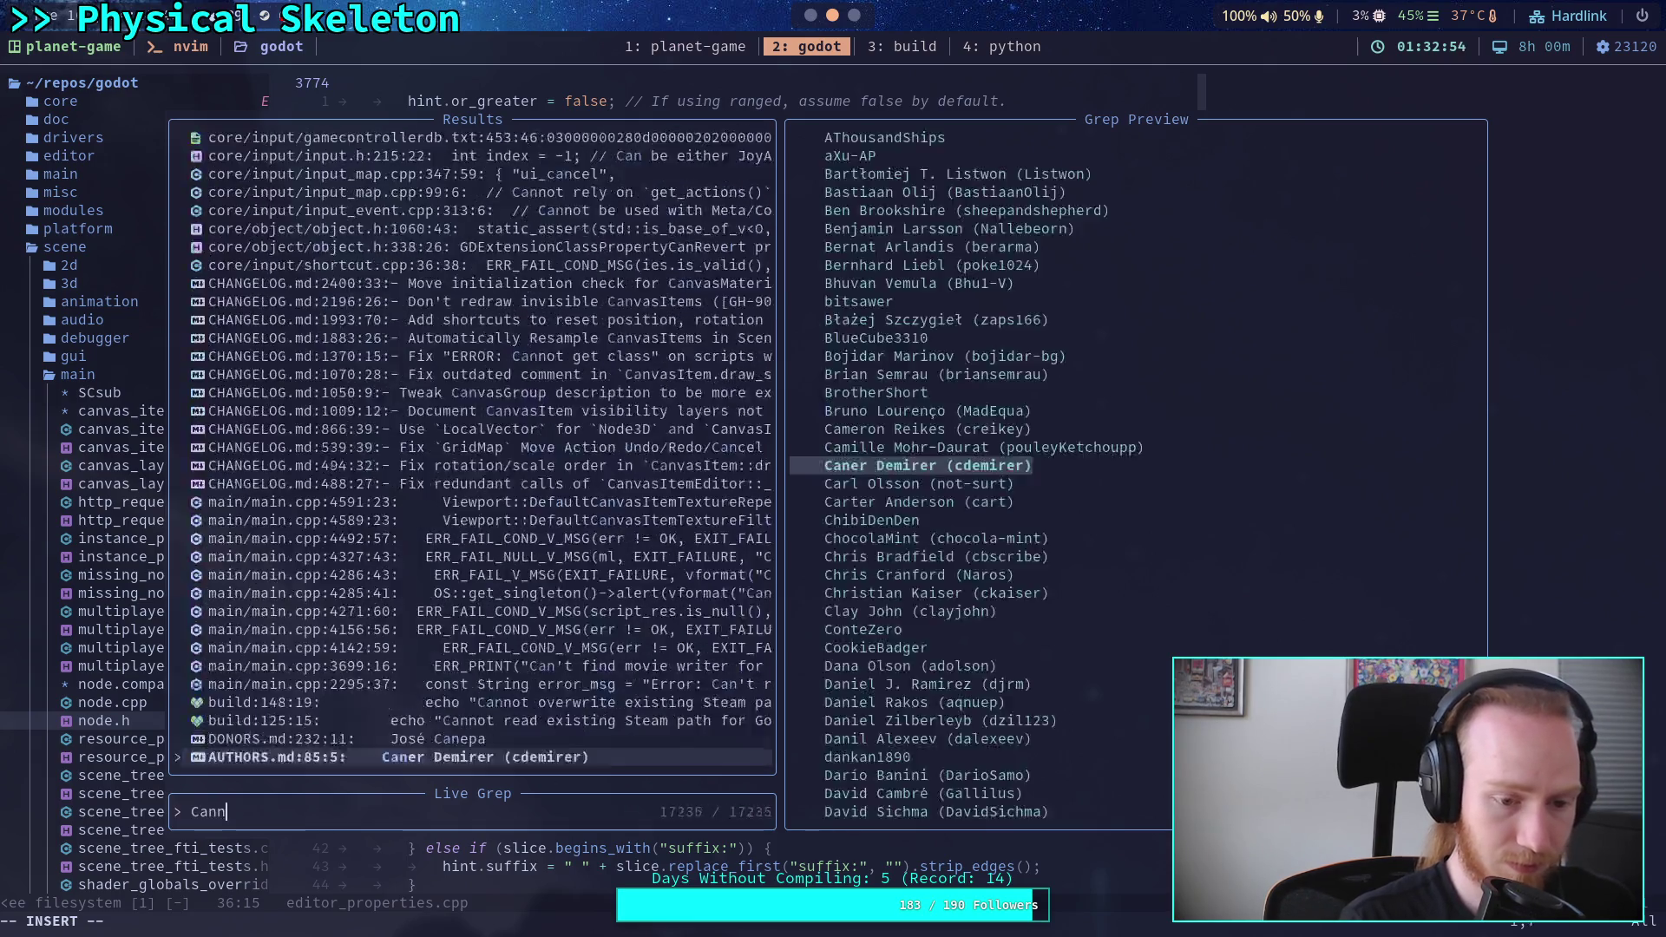
text(ot reliably)
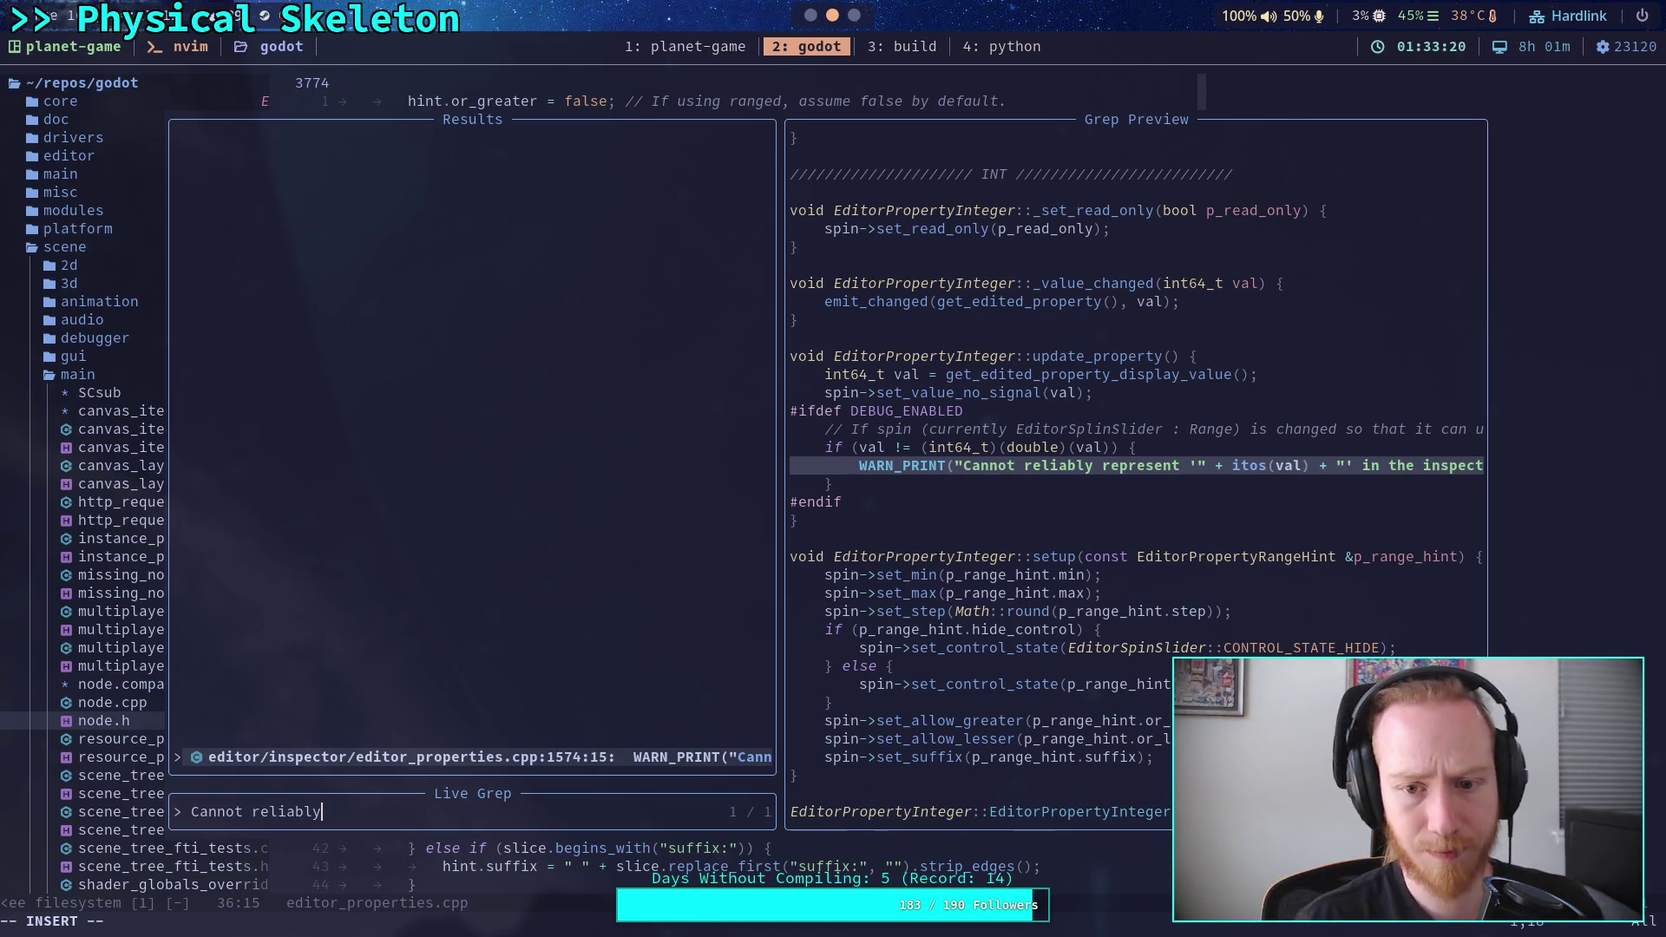
key(Return)
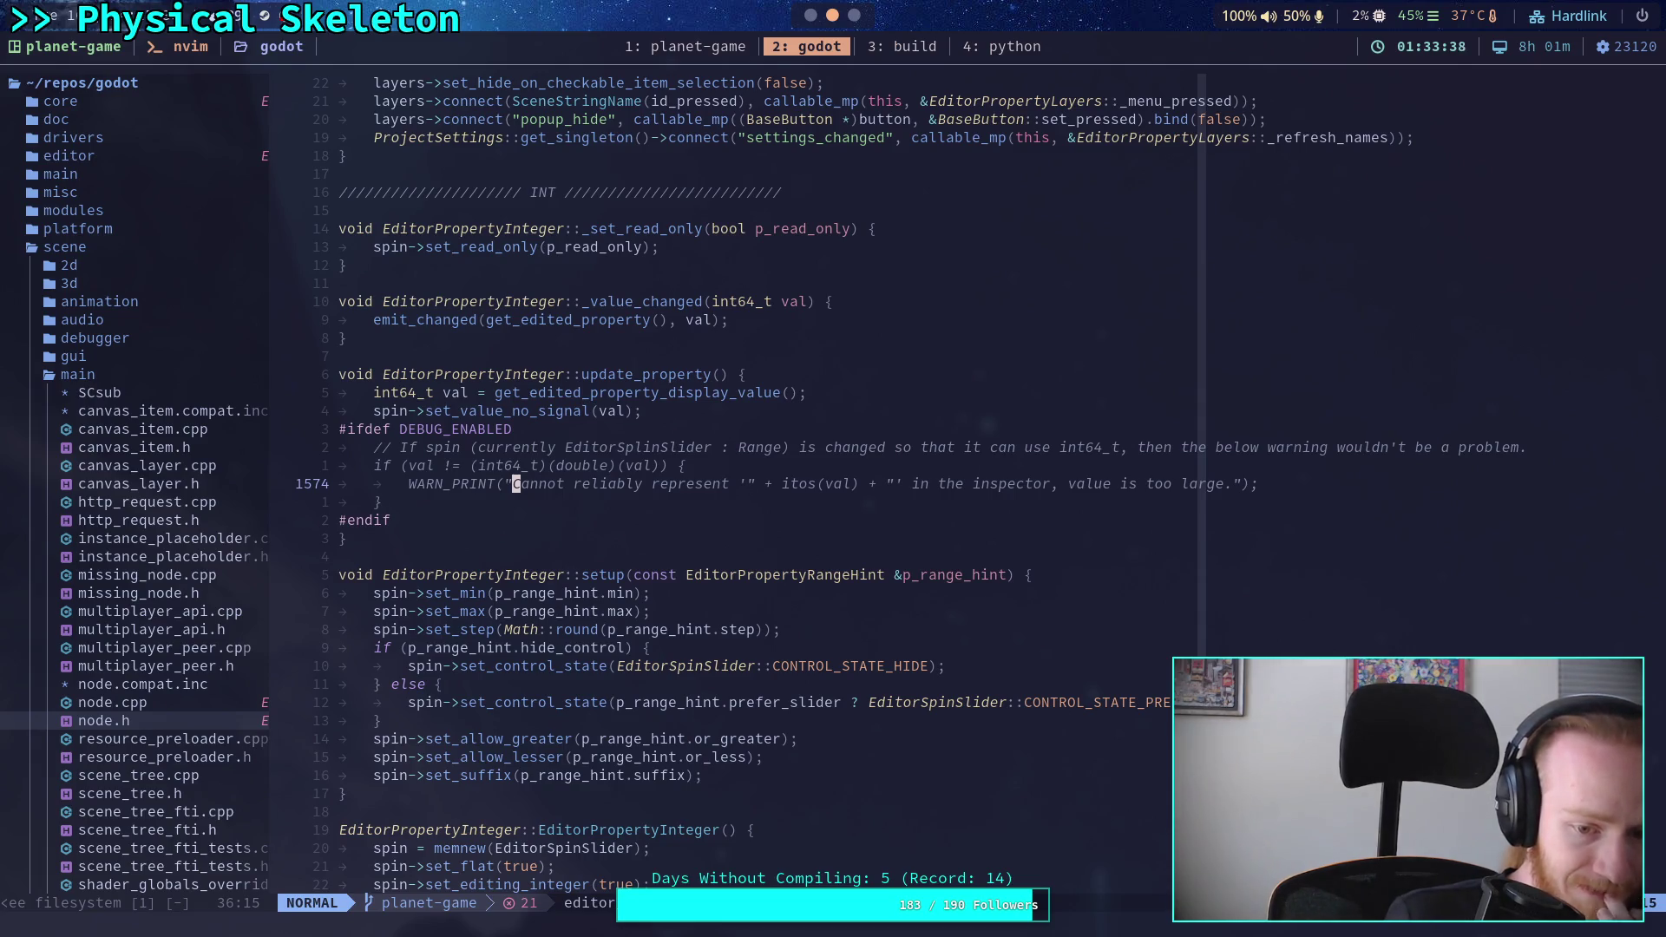
scroll(896, 311, down, 3)
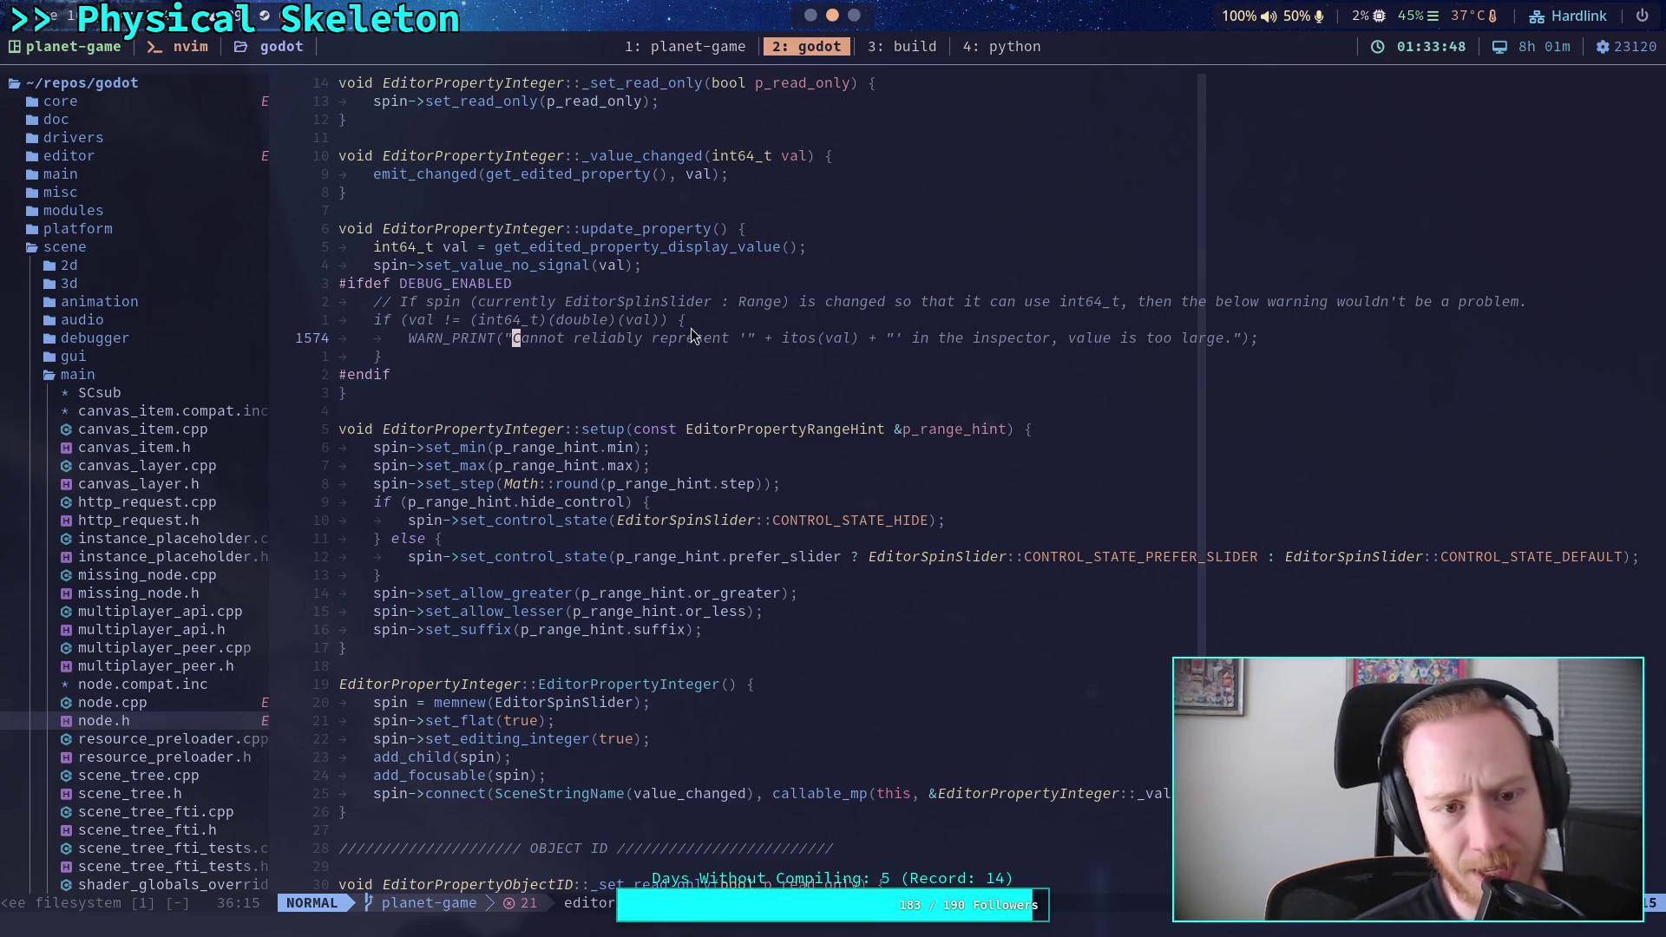
drag(565, 301, 692, 309)
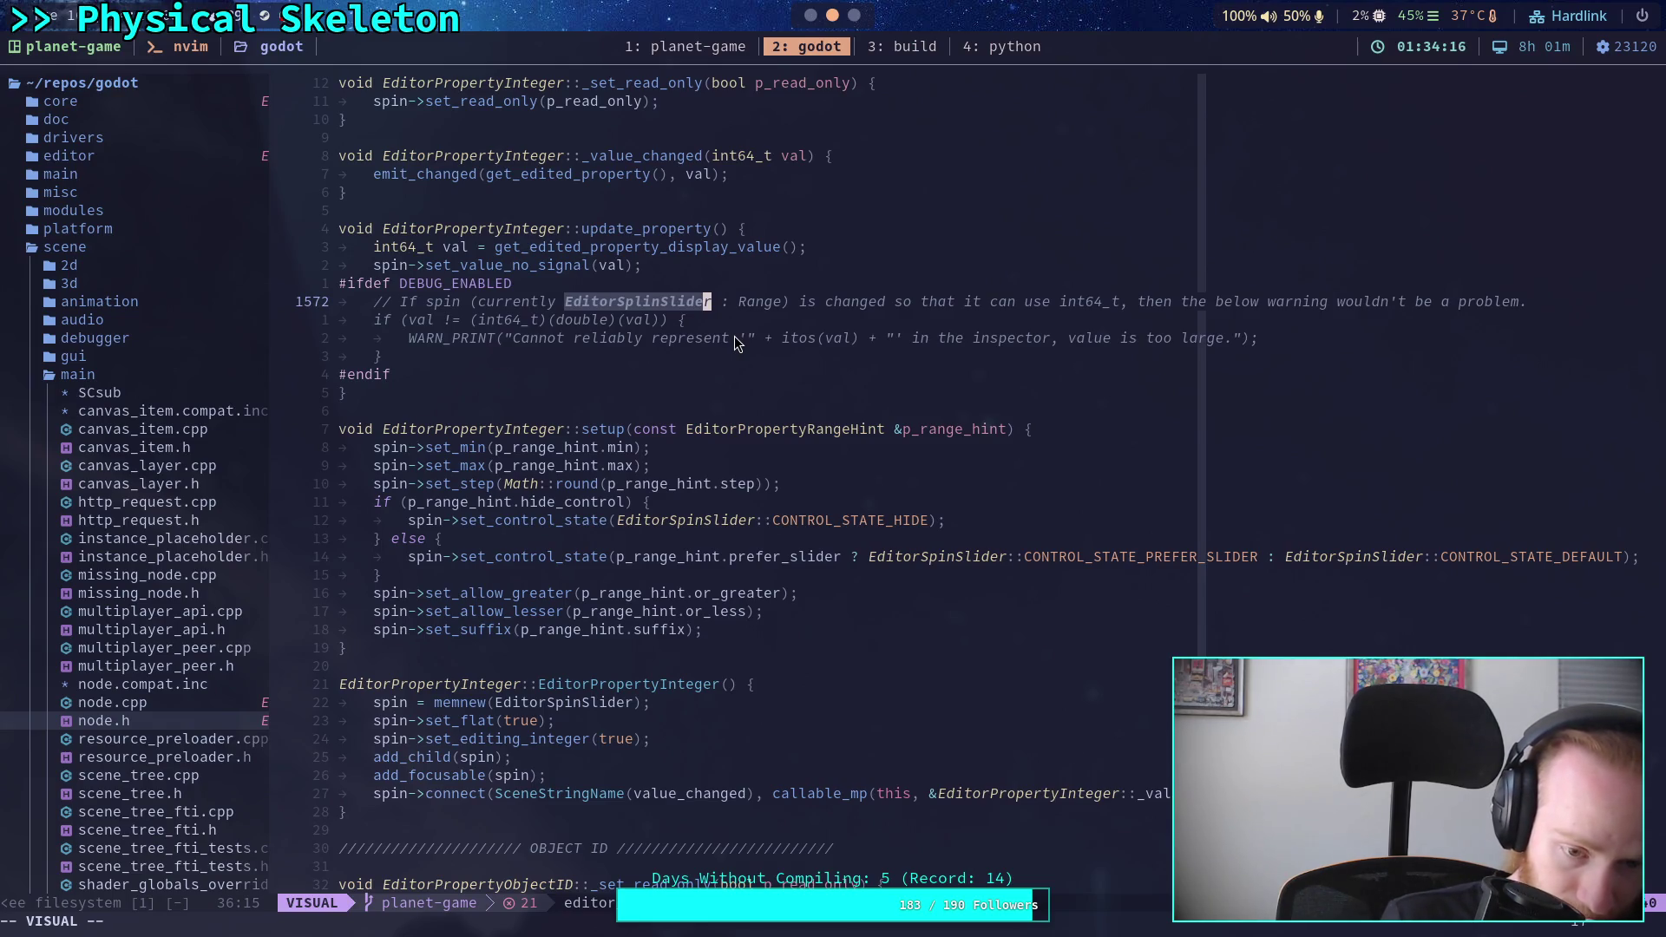
click(786, 564)
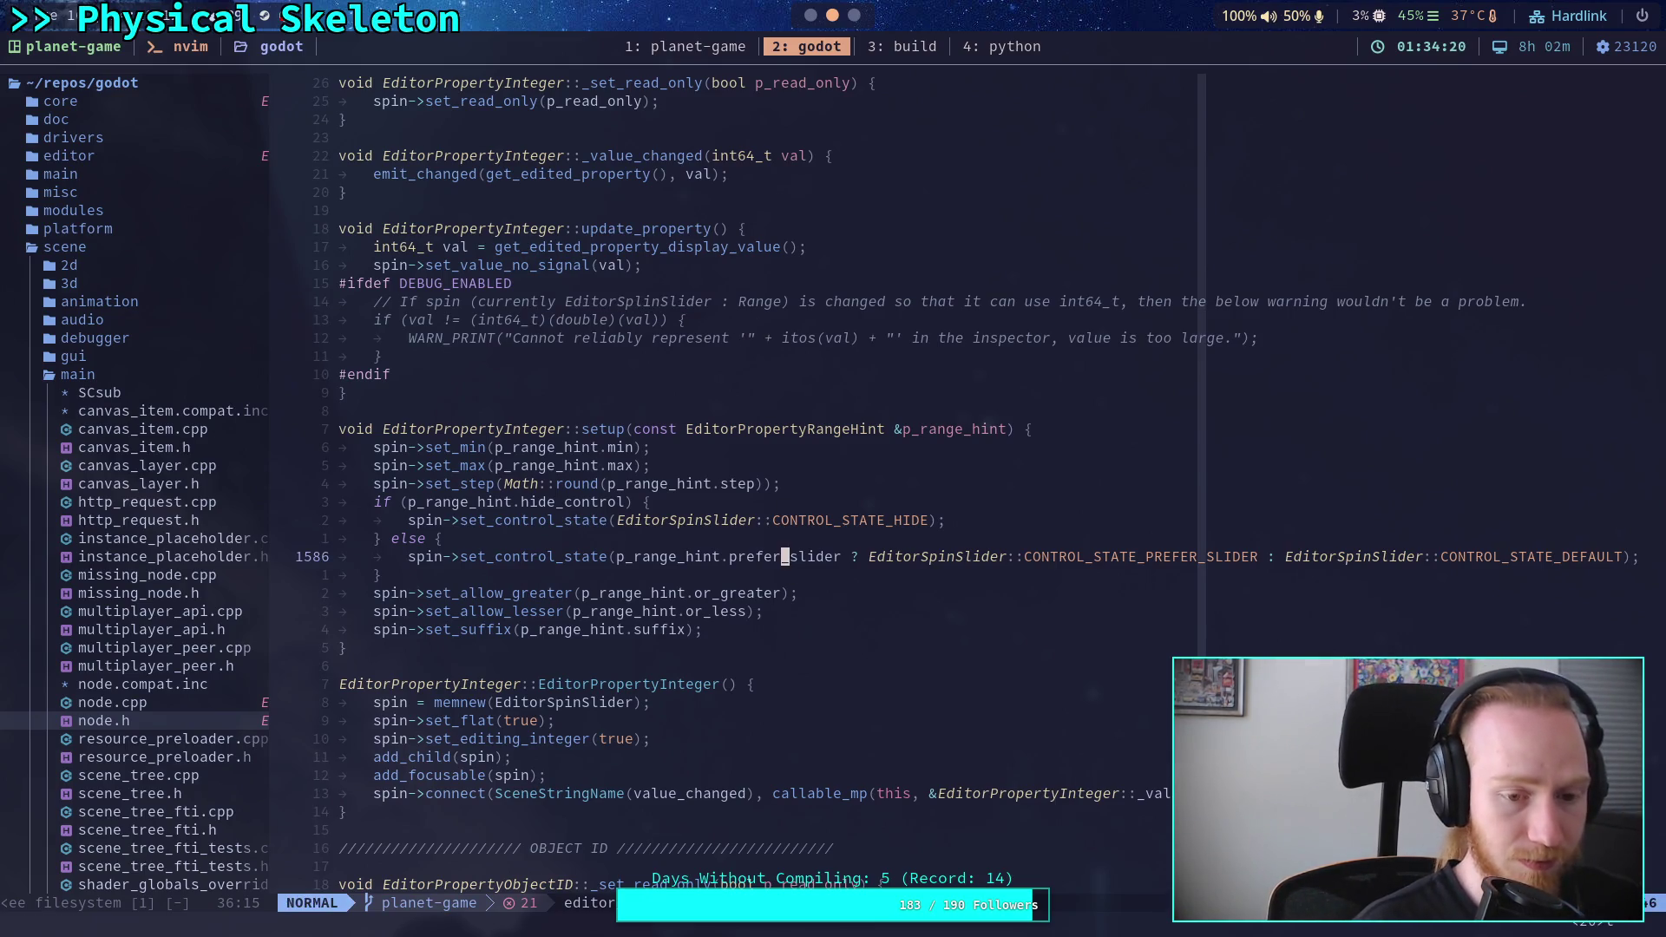
- Live-grep 'class EditorSpinSlider' to locate its declaration in editor_spin_slider.h
key(space)
text(fgEditorSpin)
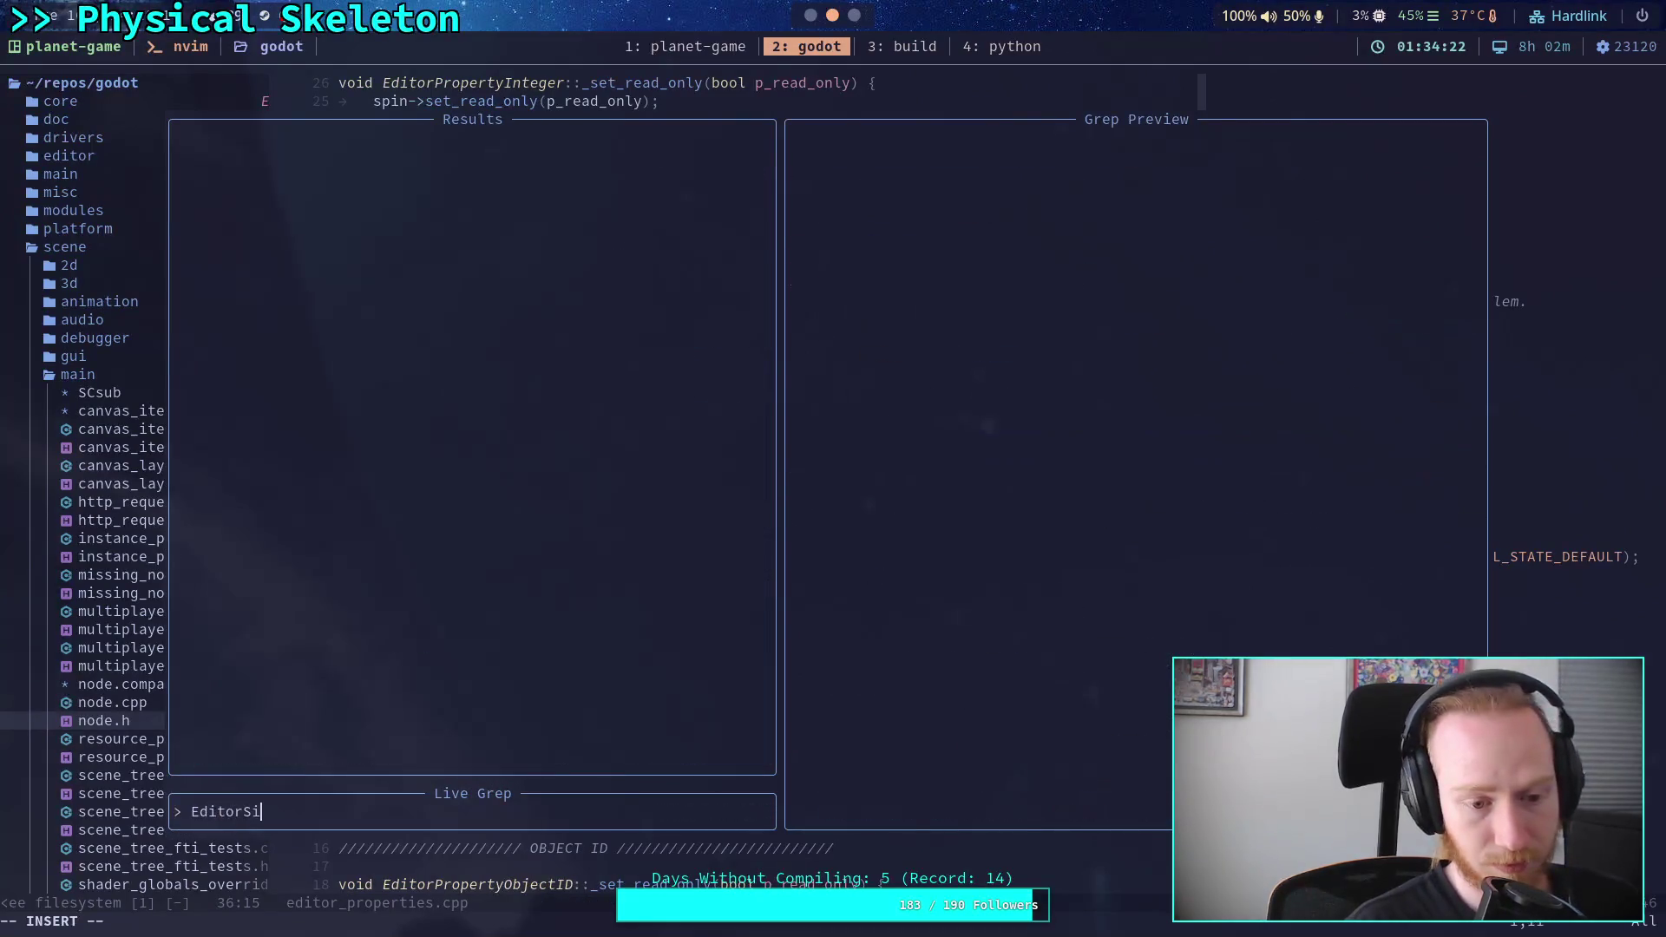
text(Slider)
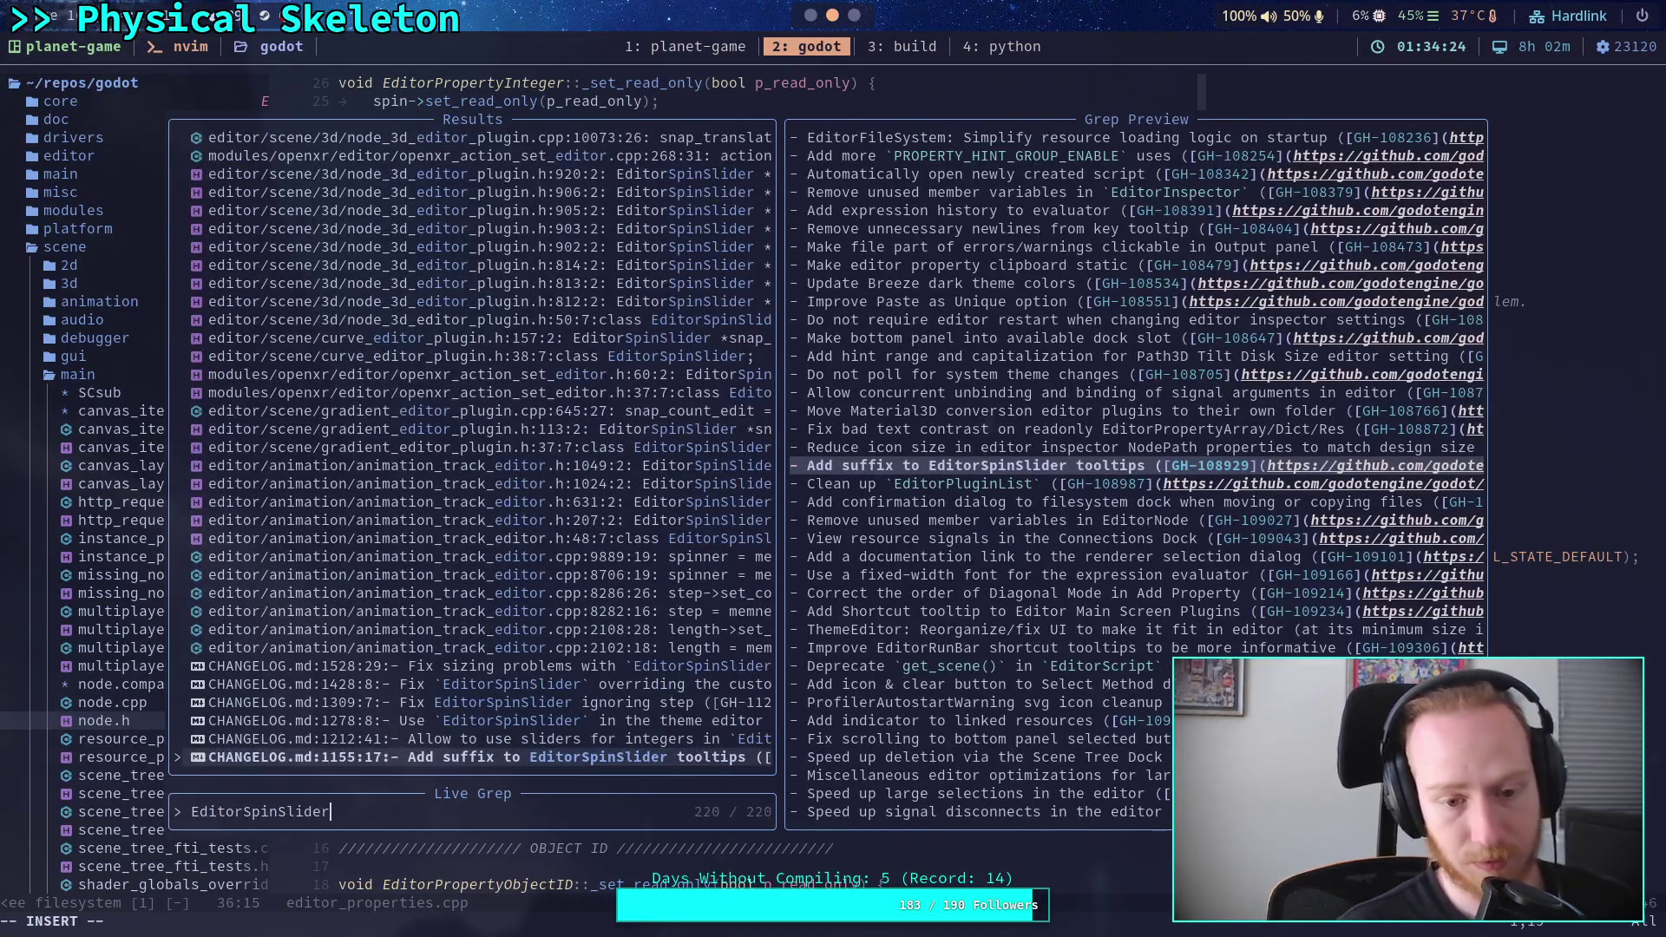
key(Home)
text(class)
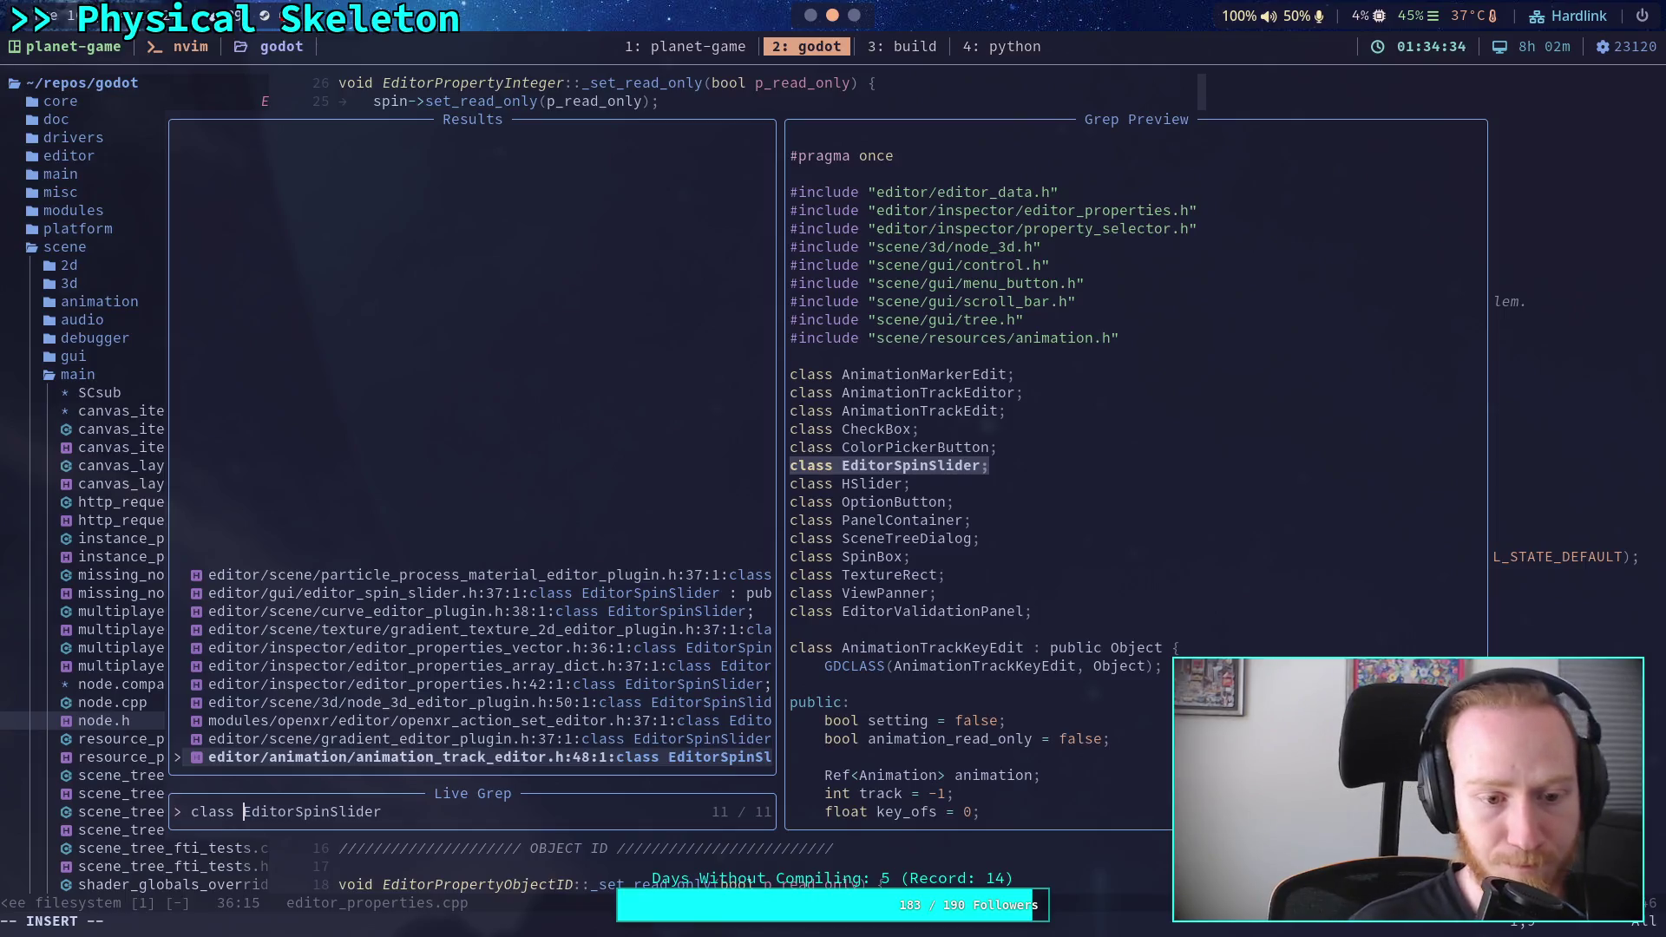
key(Up)
key(Up)
key(Up)
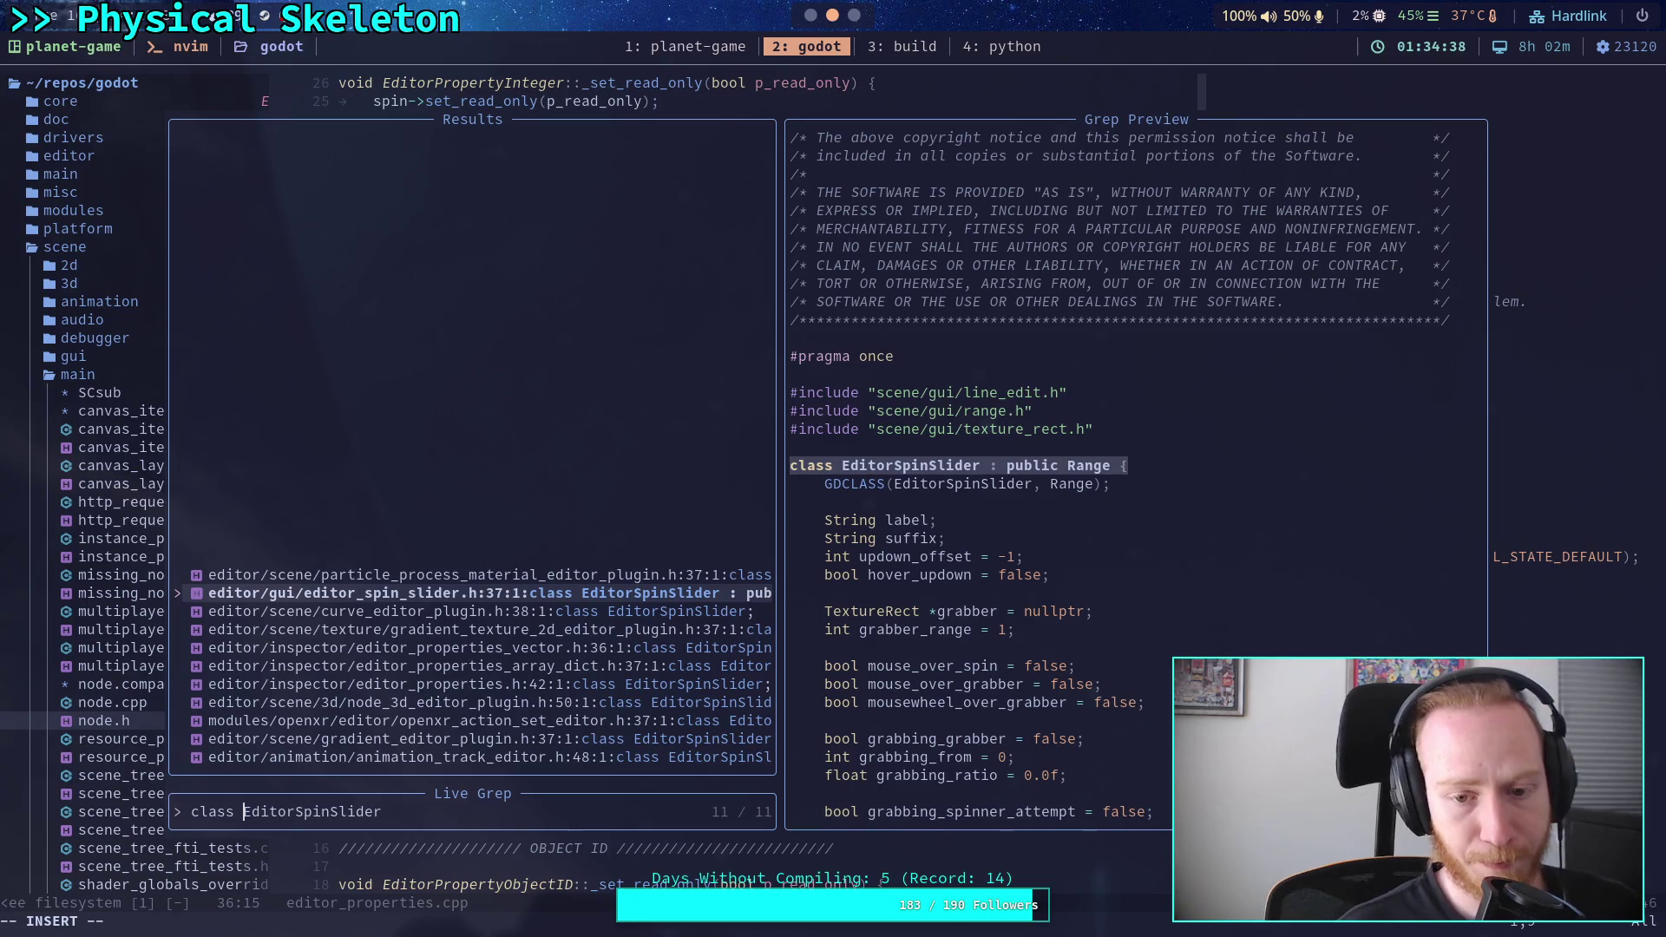
key(Return)
- Open editor/gui/editor_spin_slider.h with Telescope Find Files
key(space)
key(f)
key(f)
text(edi)
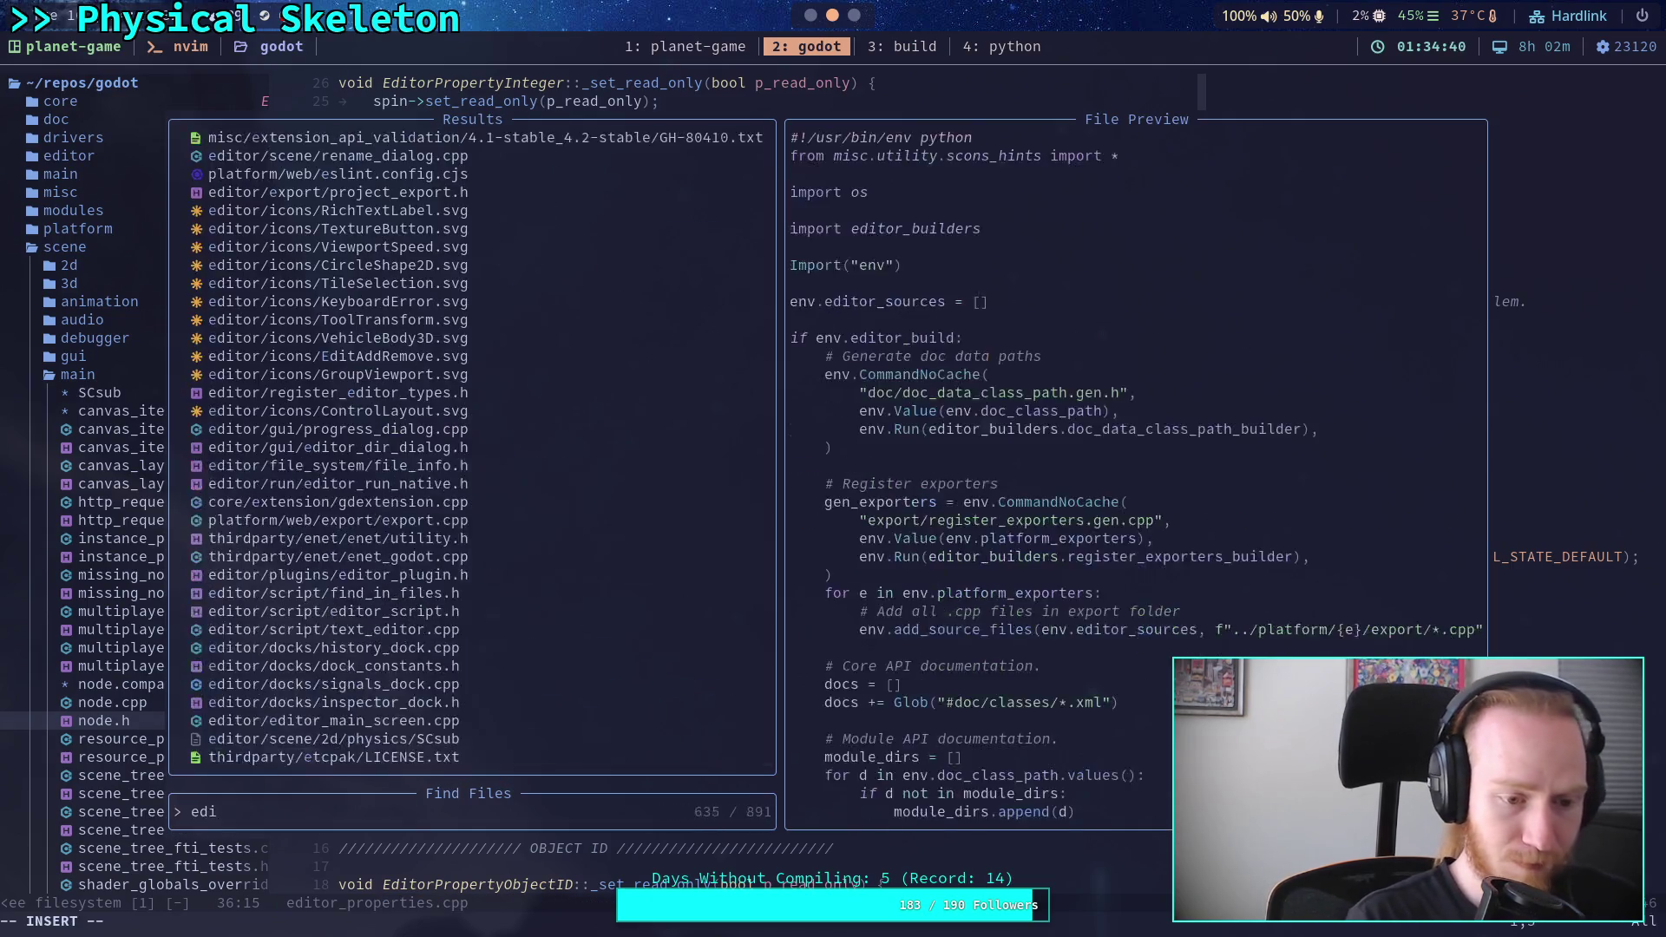
text(tor_si)
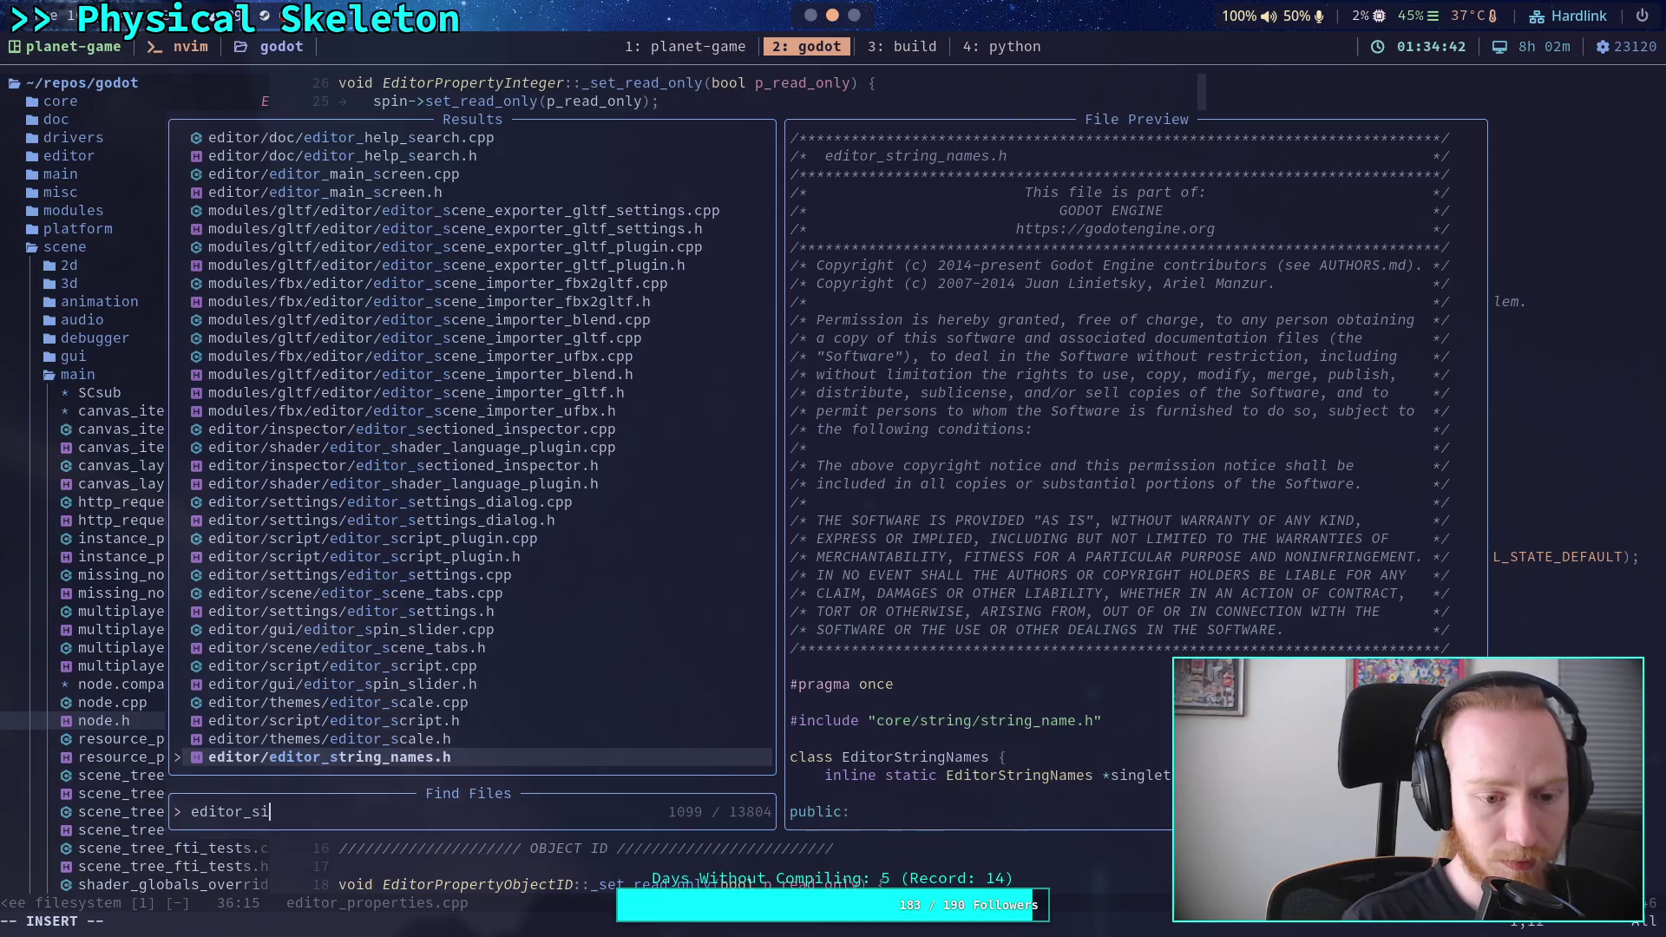
key(BackSpace)
text(pin_li)
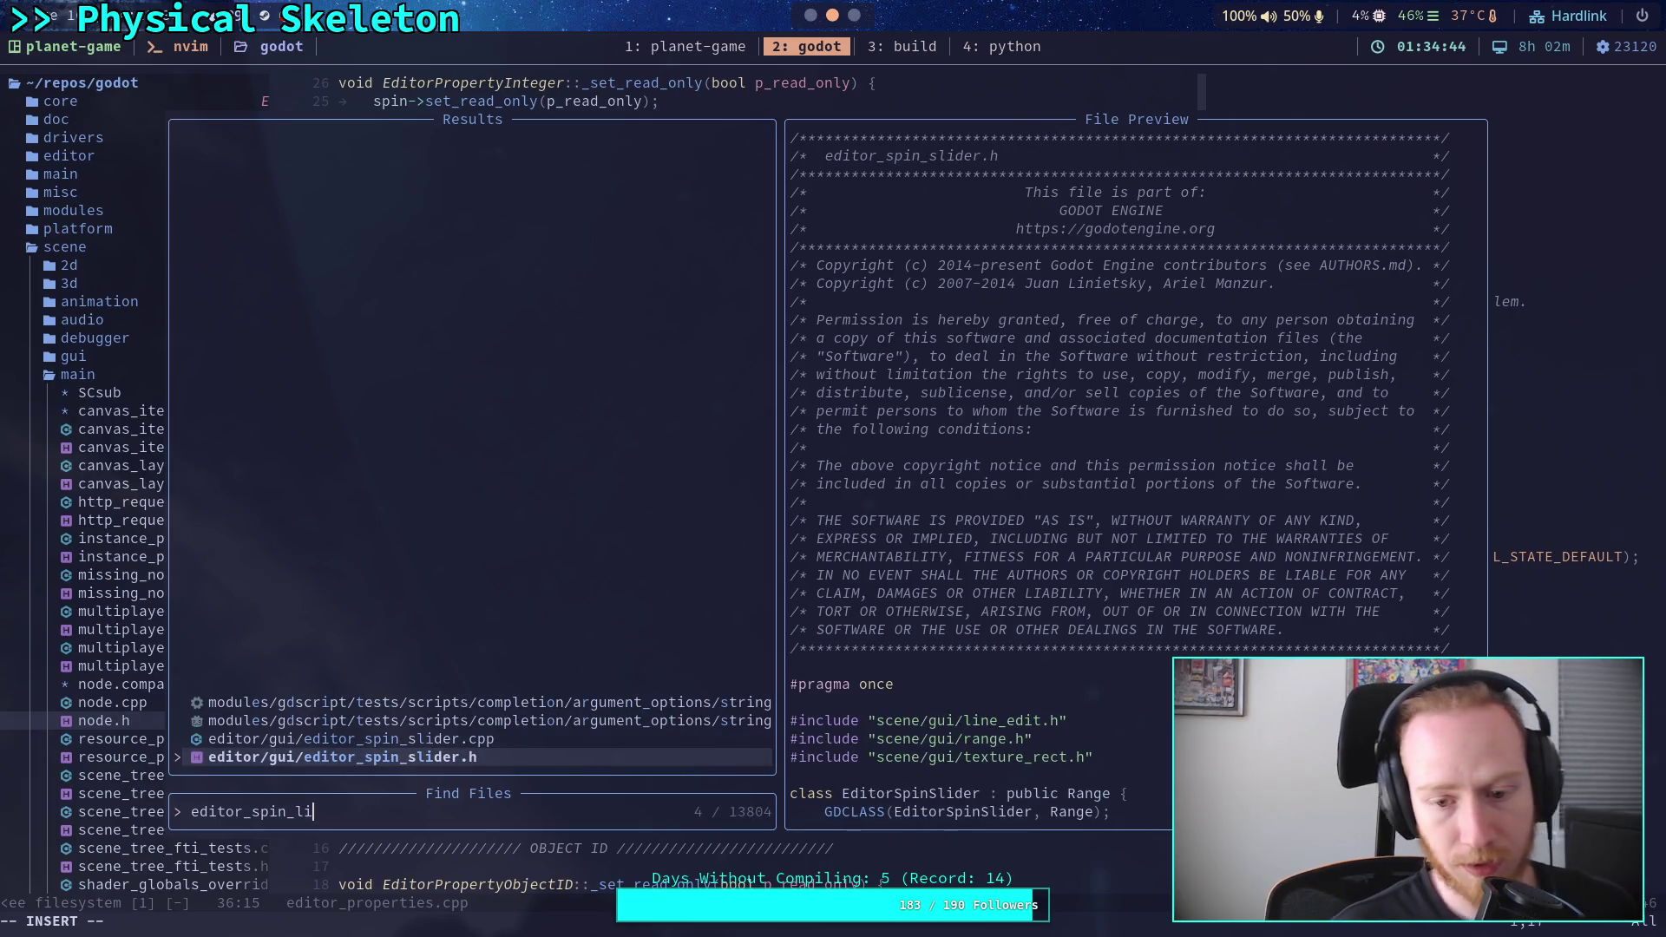
key(Return)
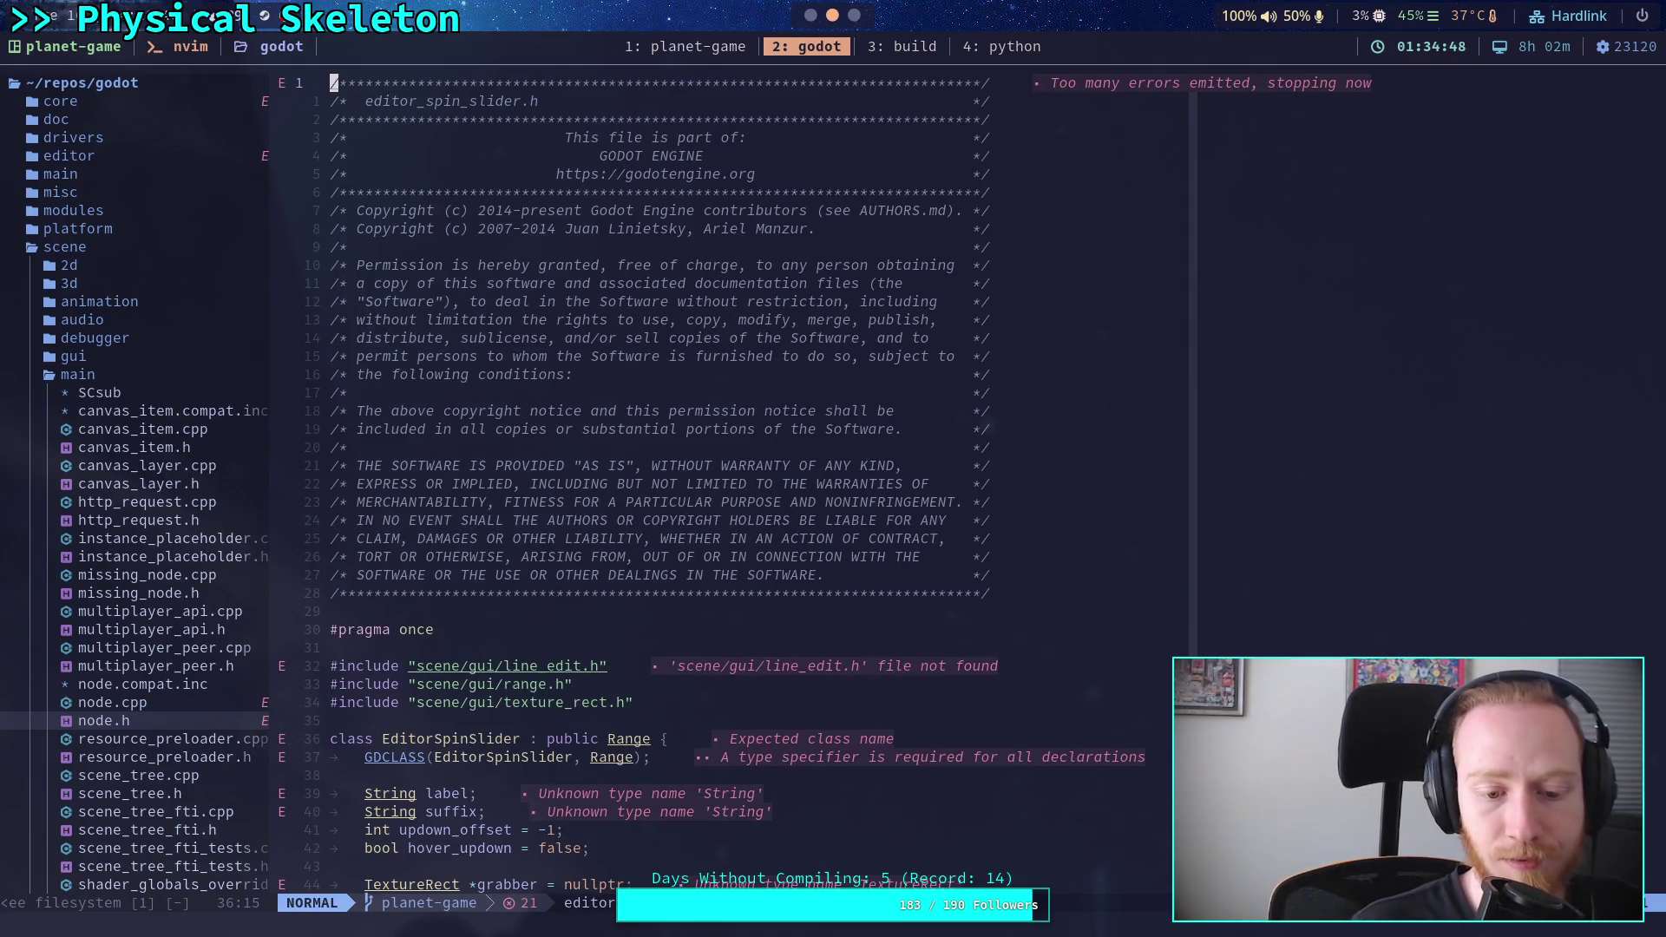
- Page through editor_spin_slider.h from the class EditorSpinSlider declaration to its members
key(ctrl+f)
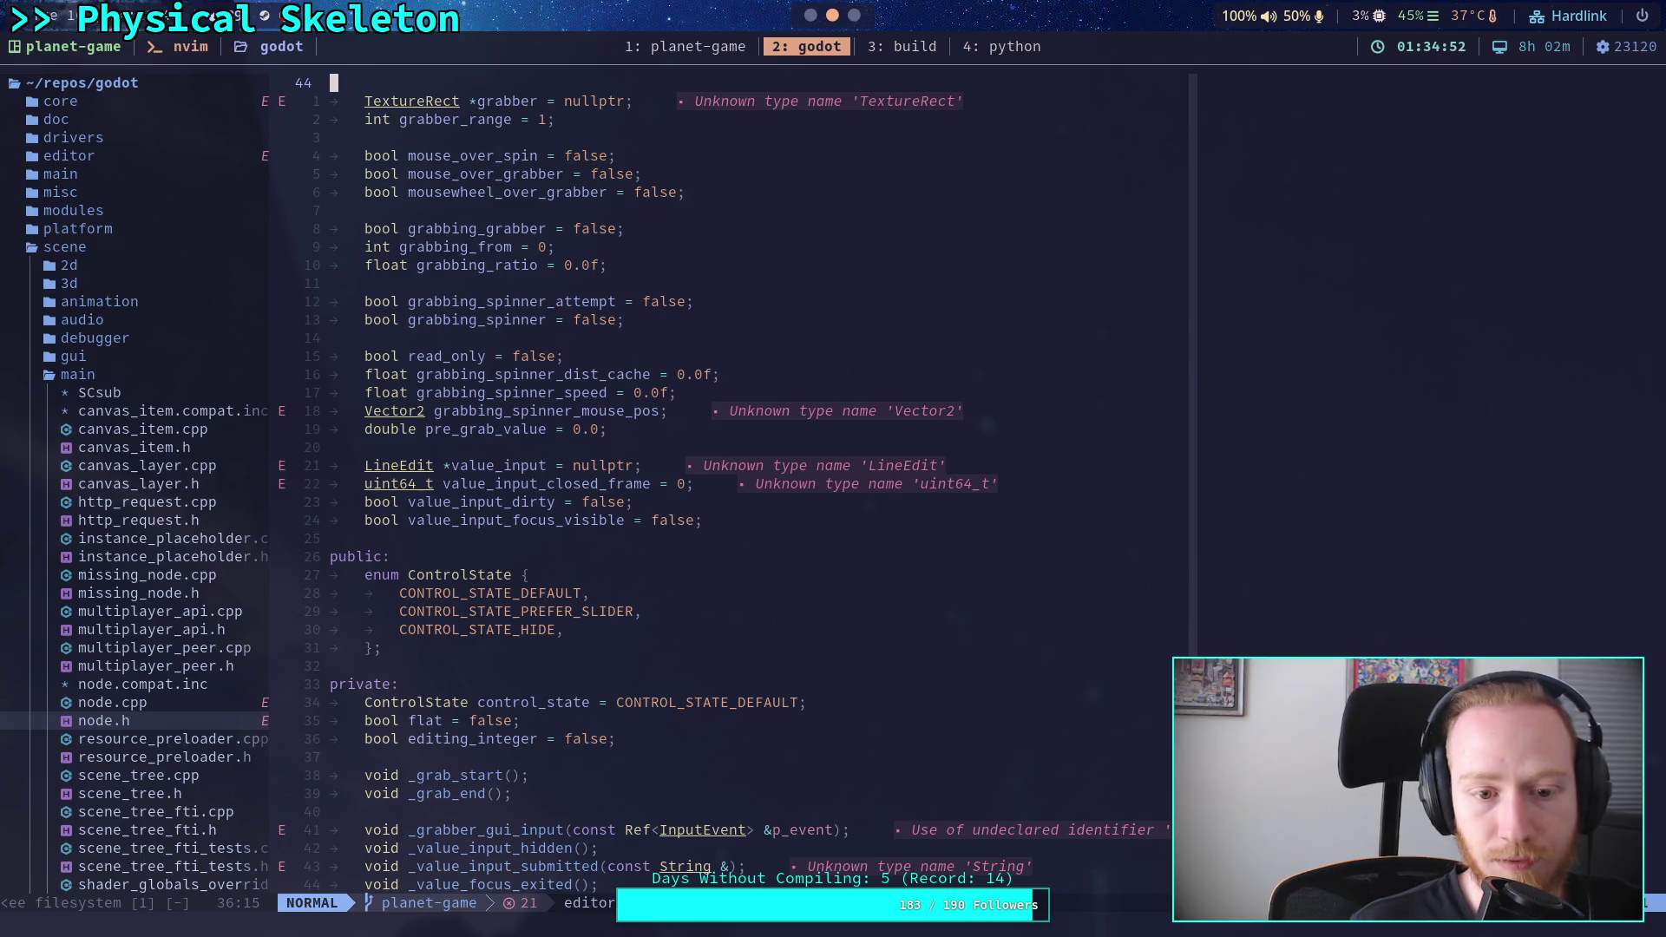
key(k)
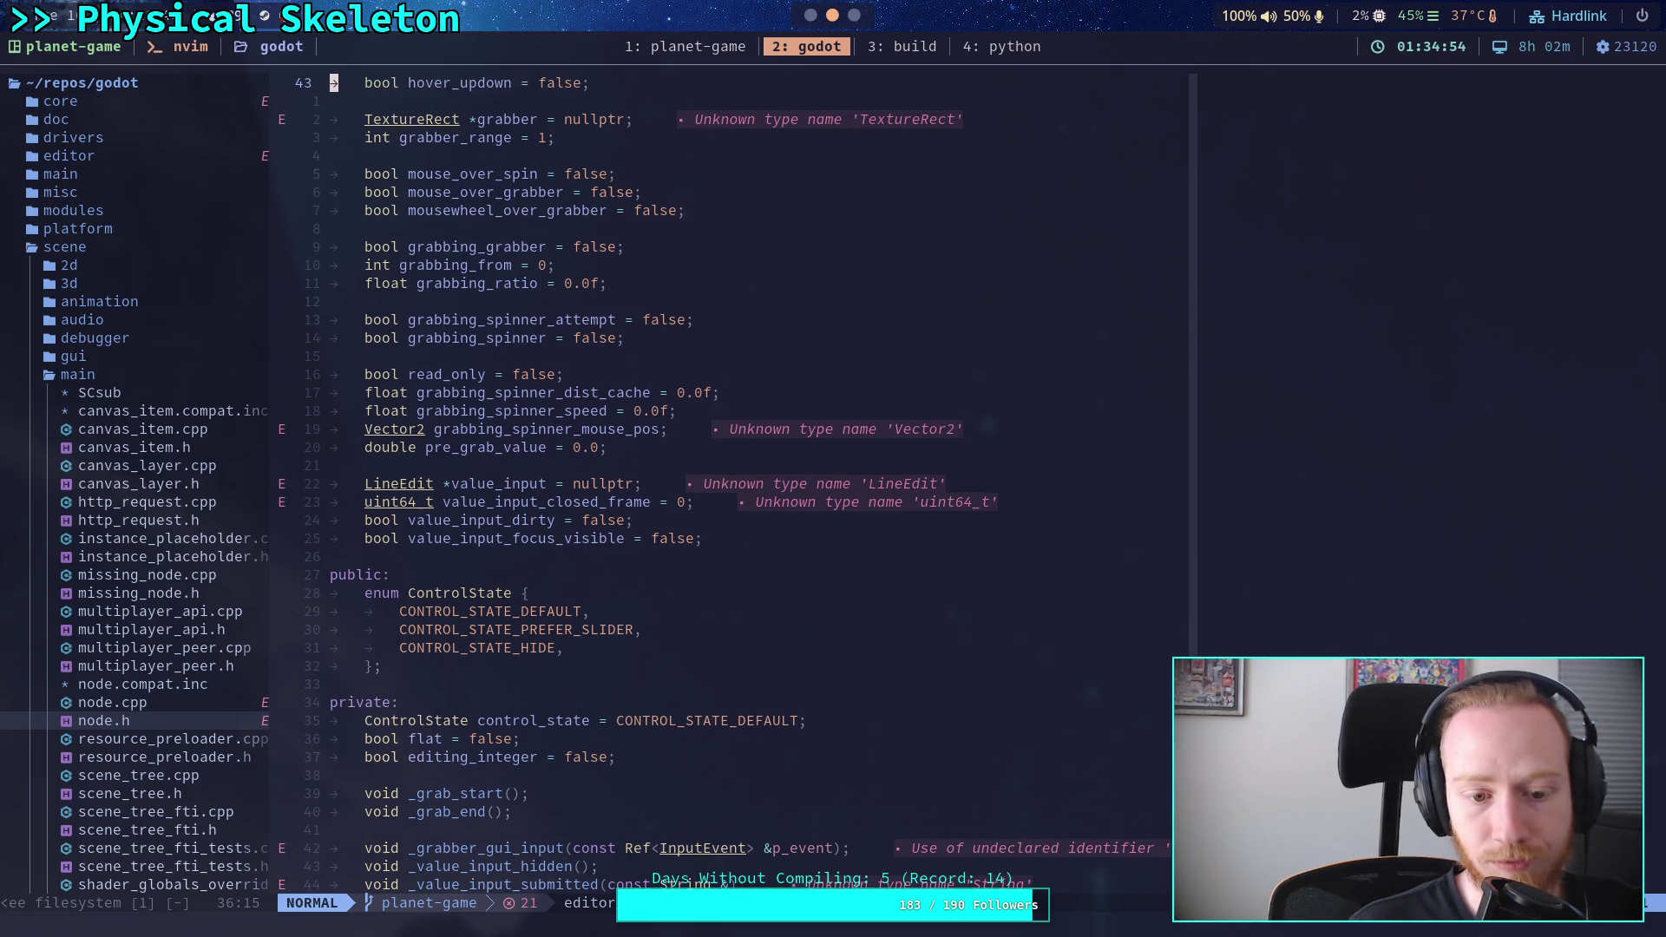
key(k)
key(k)
key(k)
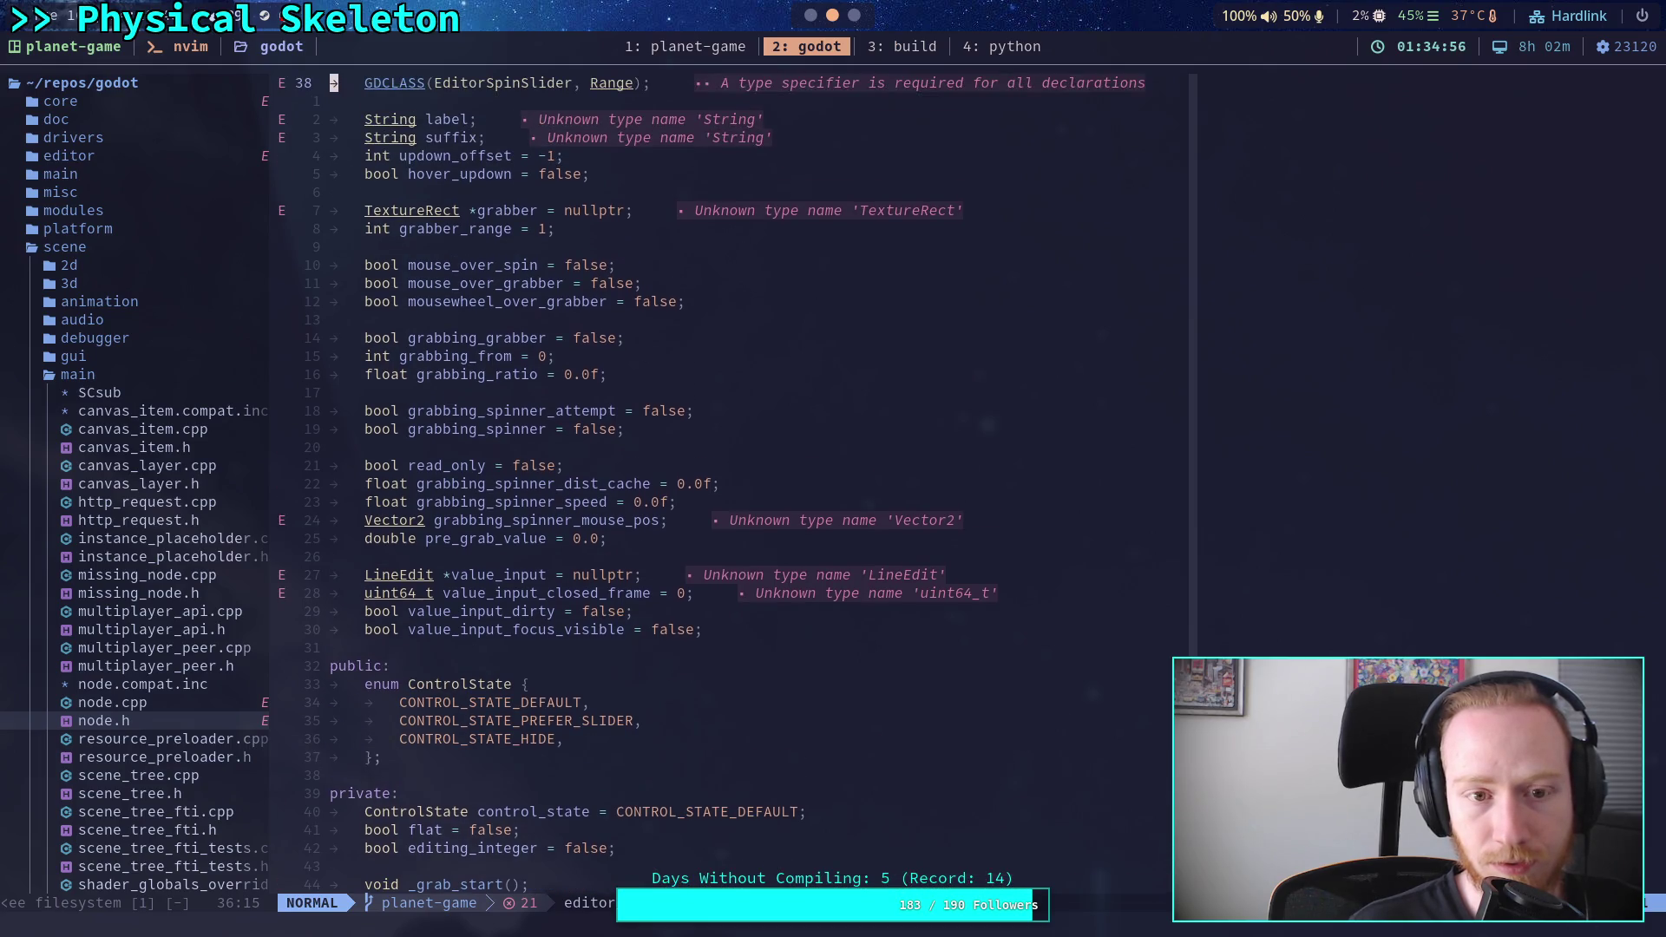
key(k)
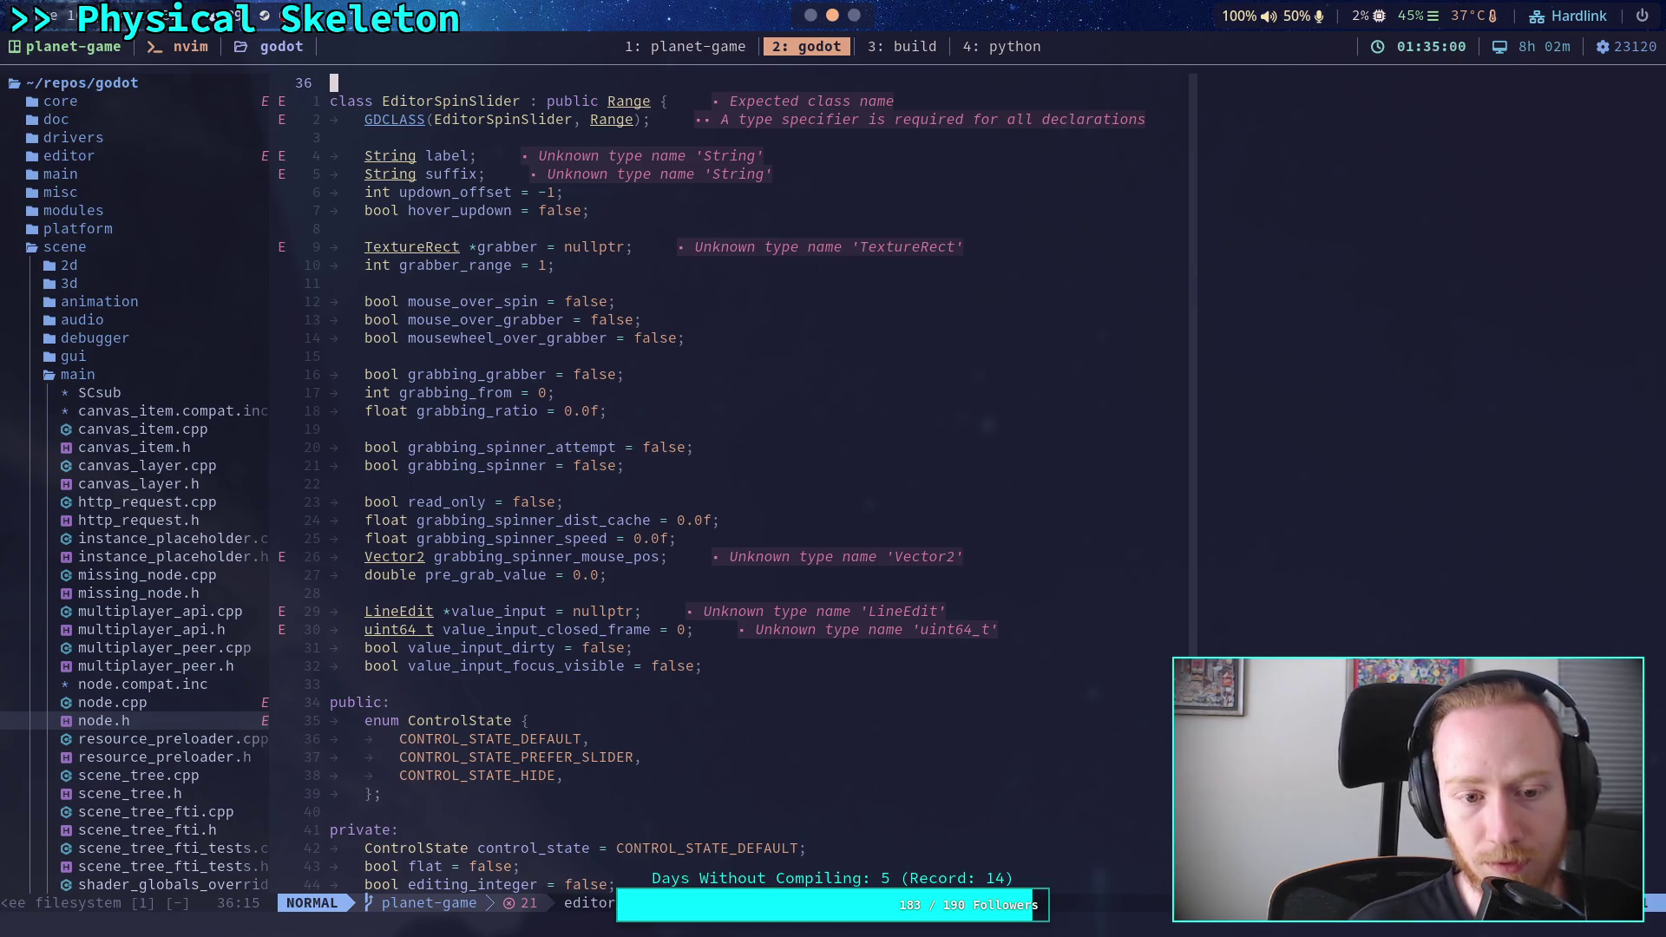
key(ctrl+f)
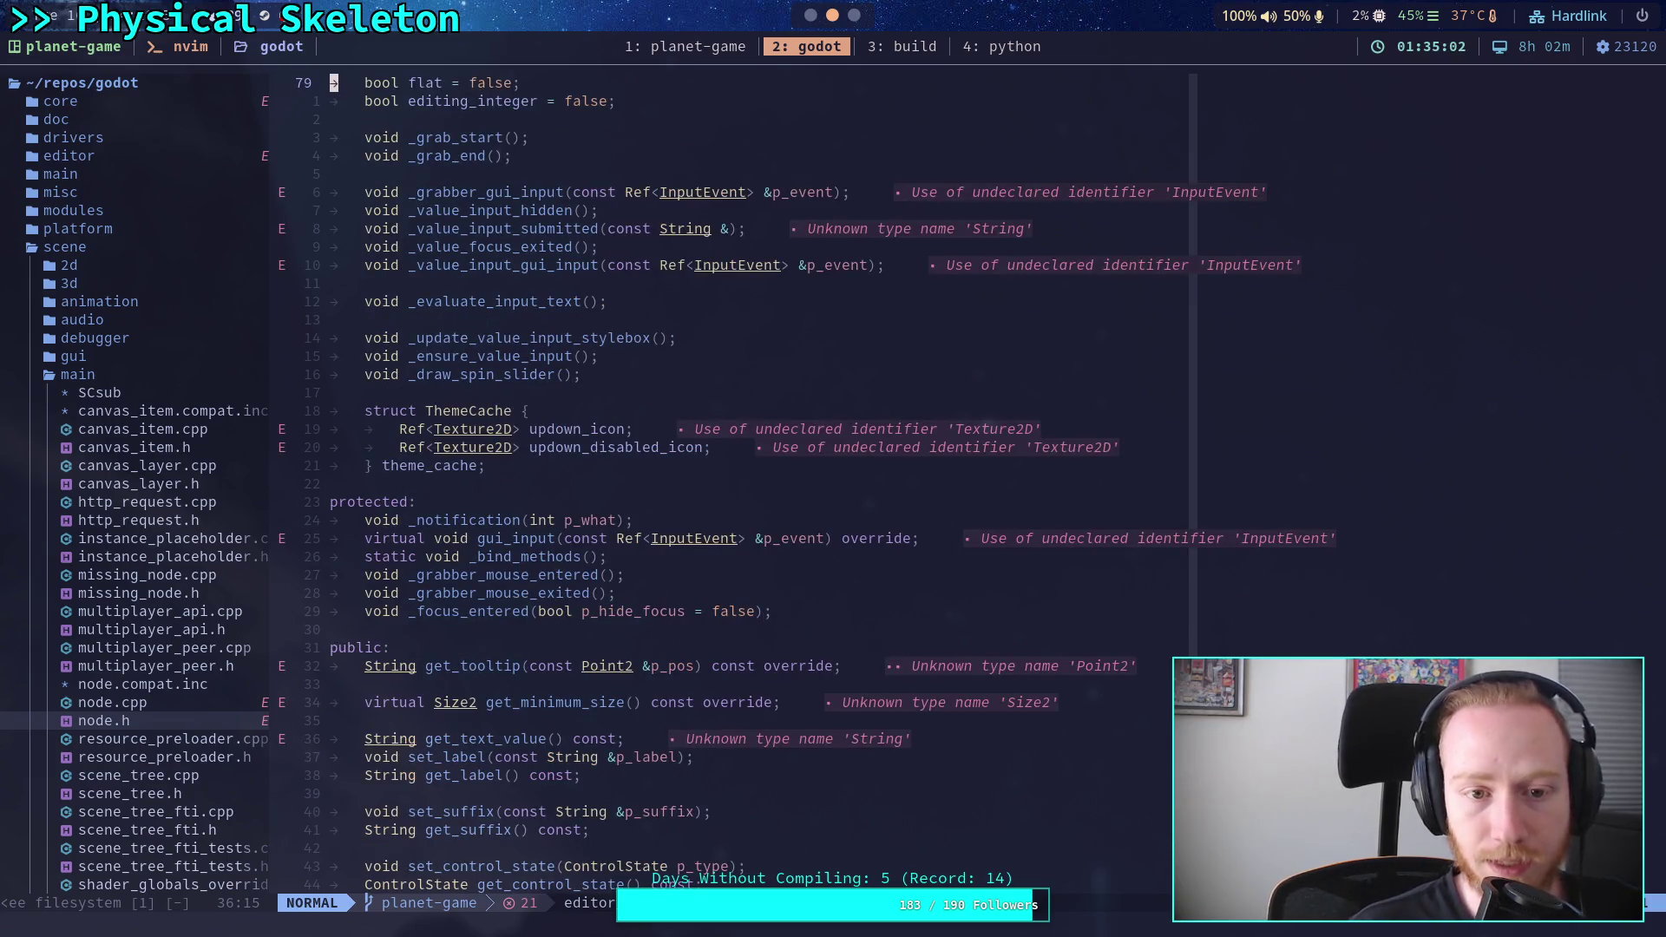
key(ctrl+f)
key(ctrl+b)
key(ctrl+b)
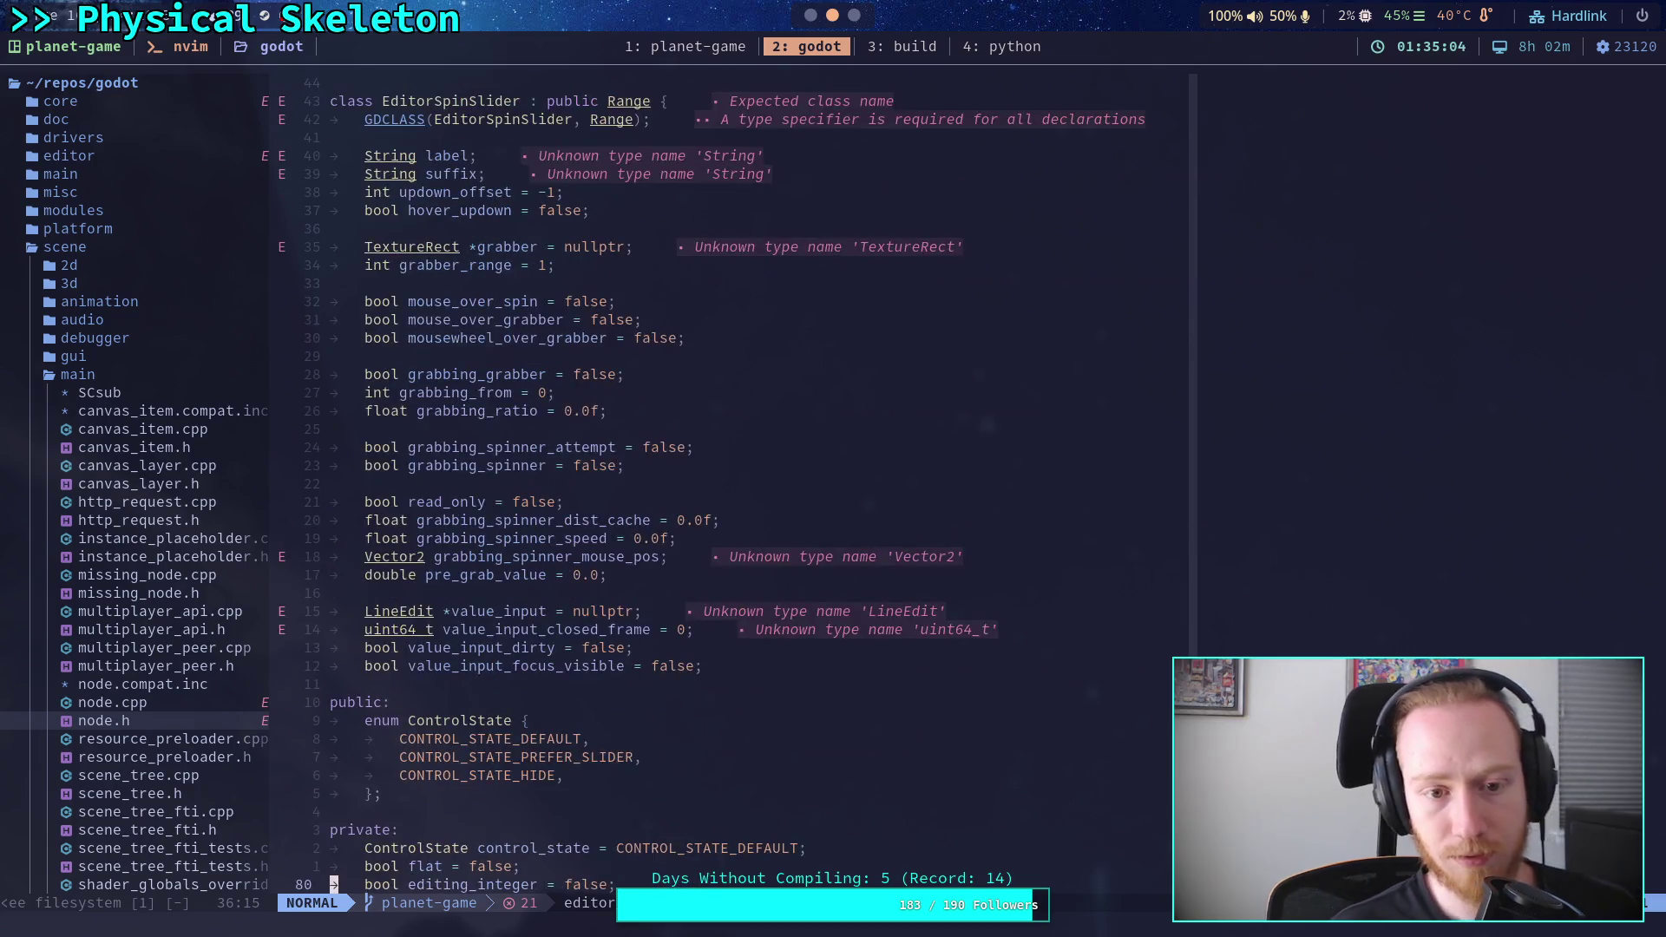
- Search the header for editing_integer, landing on its declaration at line 80
text(/e)
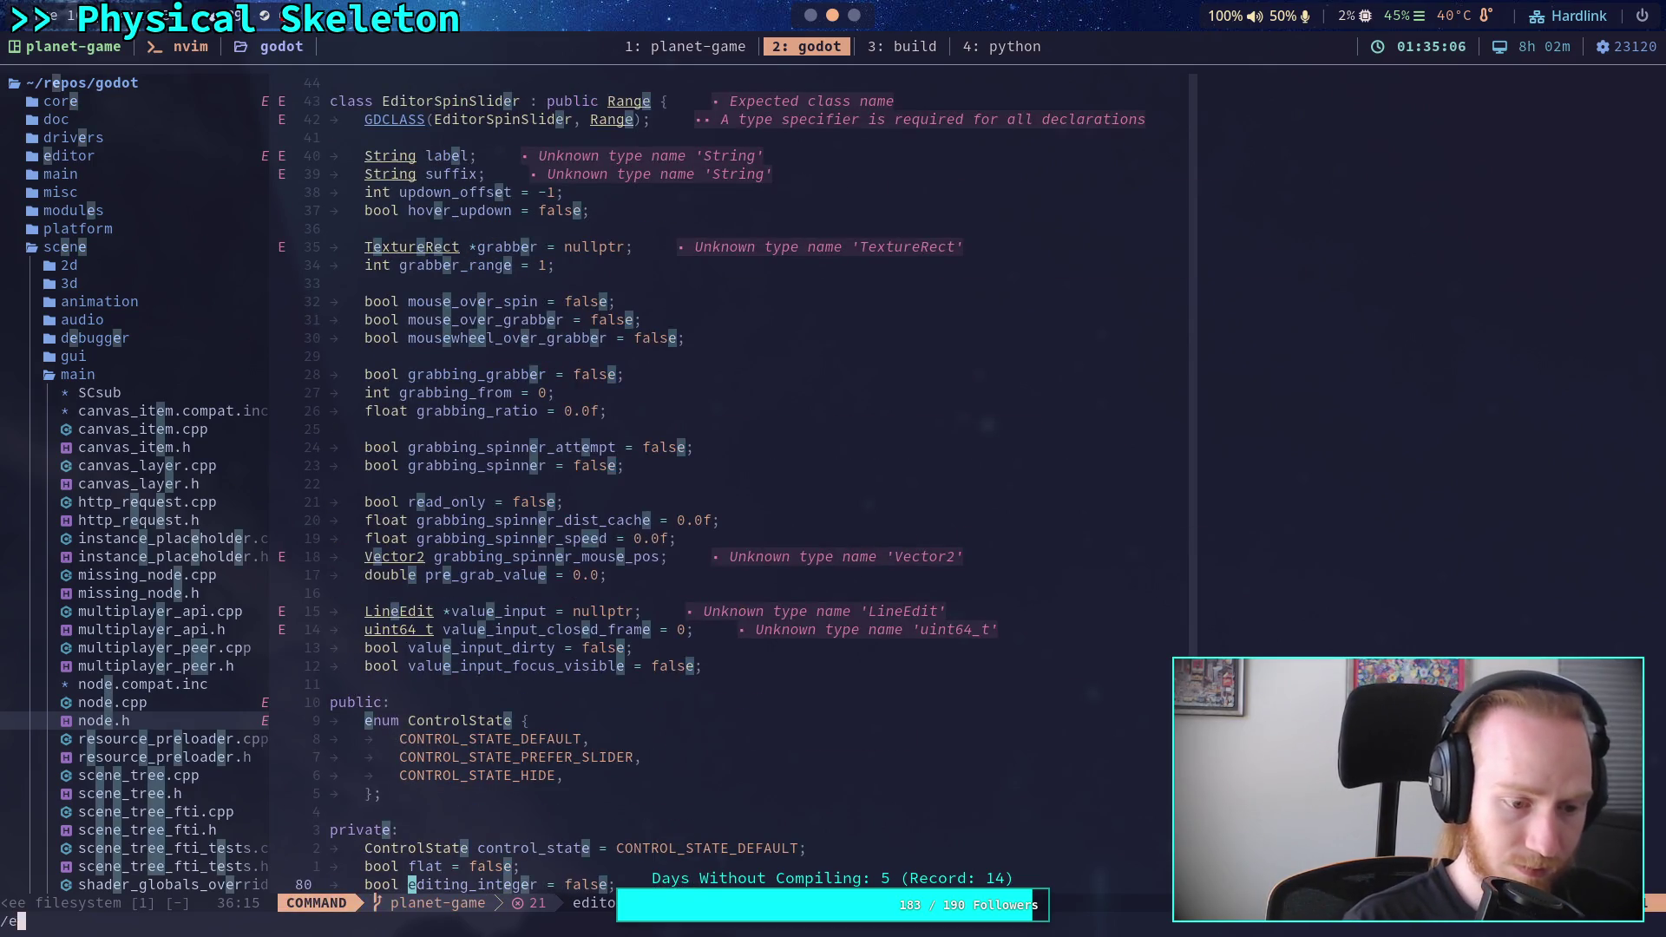
text(diting_integer)
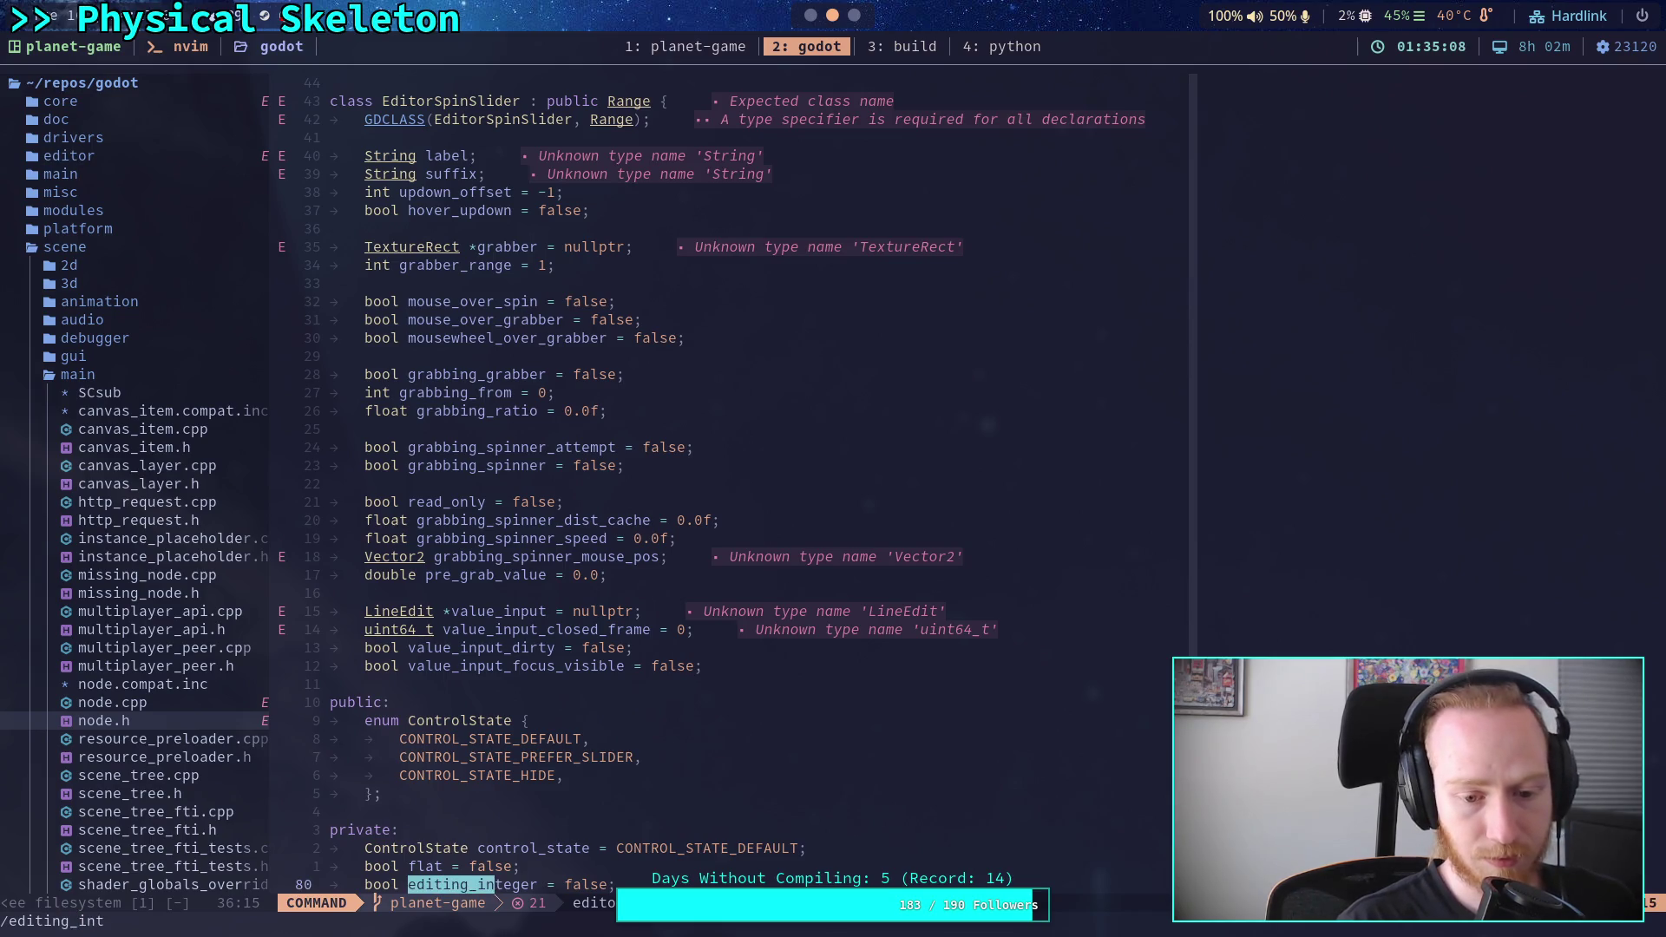
key(Return)
key(n)
key(n)
key(n)
key(slash)
key(Up)
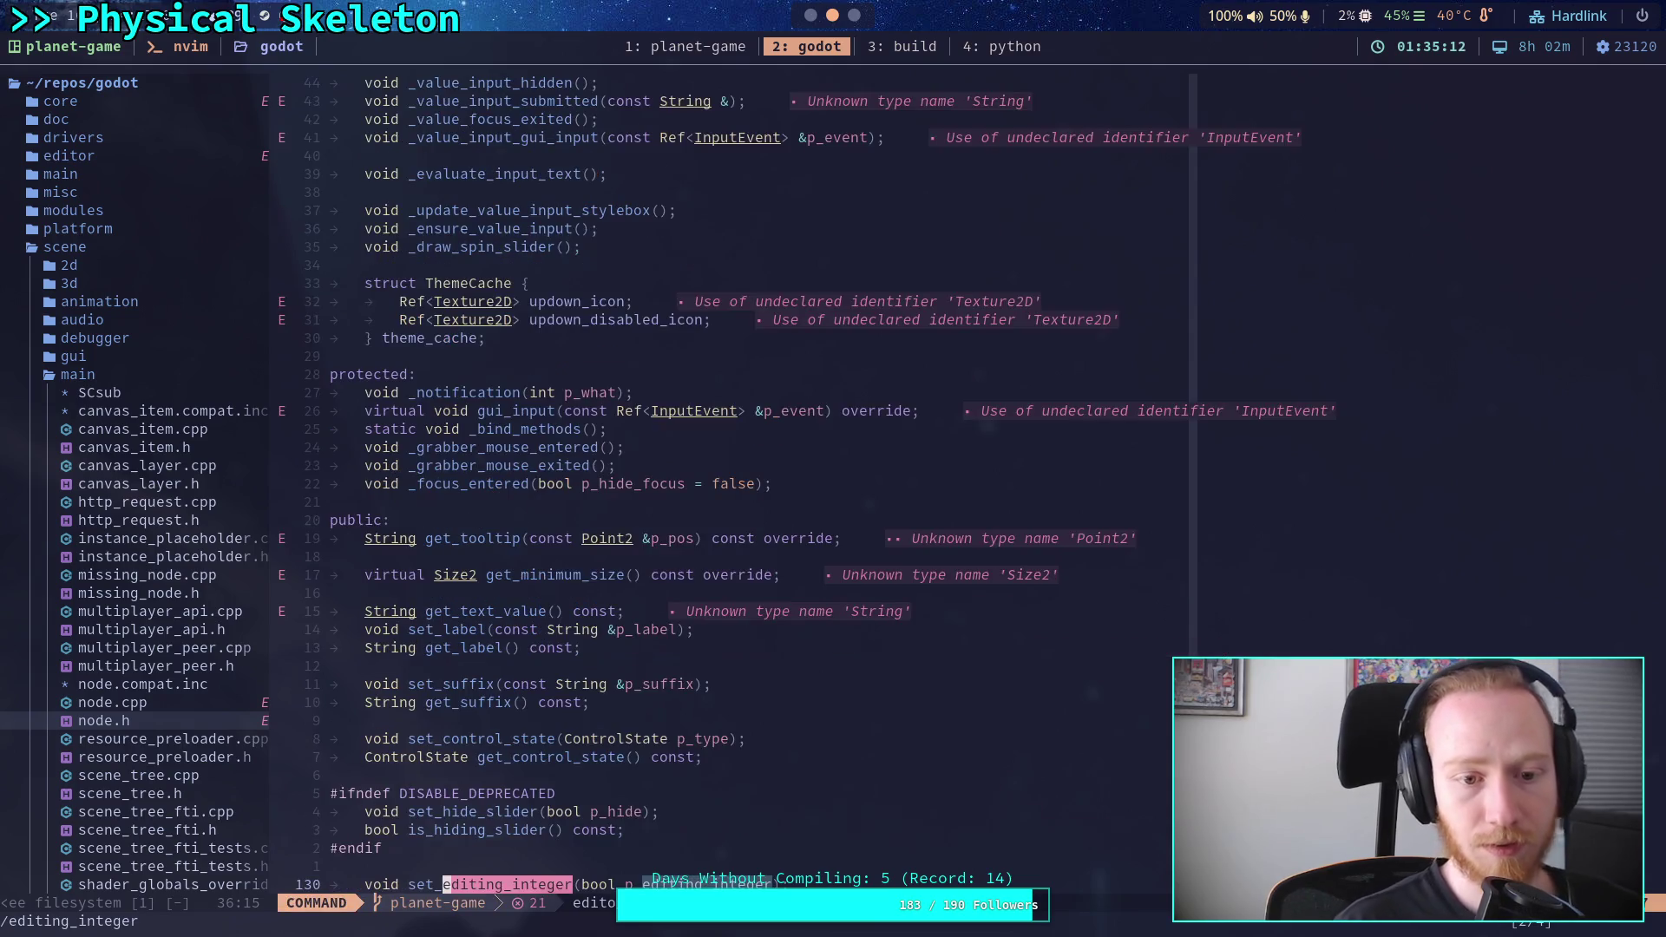
key(Return)
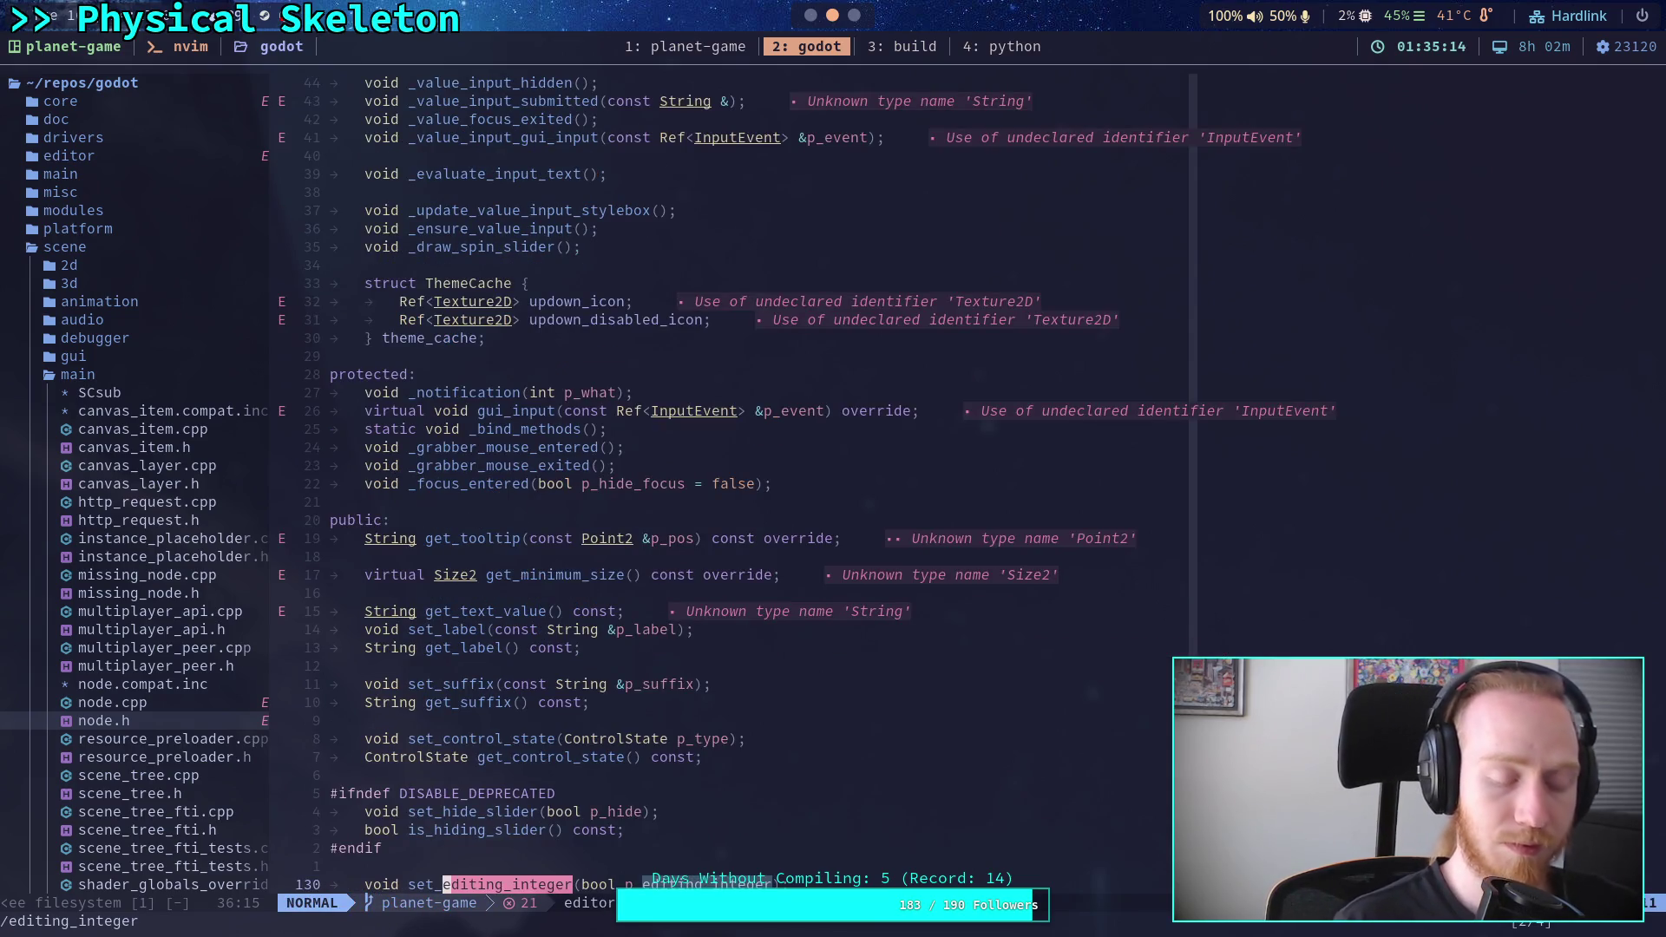
- Open resource_preloader.cpp from the file tree, then start the project file finder
key(space)
key(f)
key(g)
key(Escape)
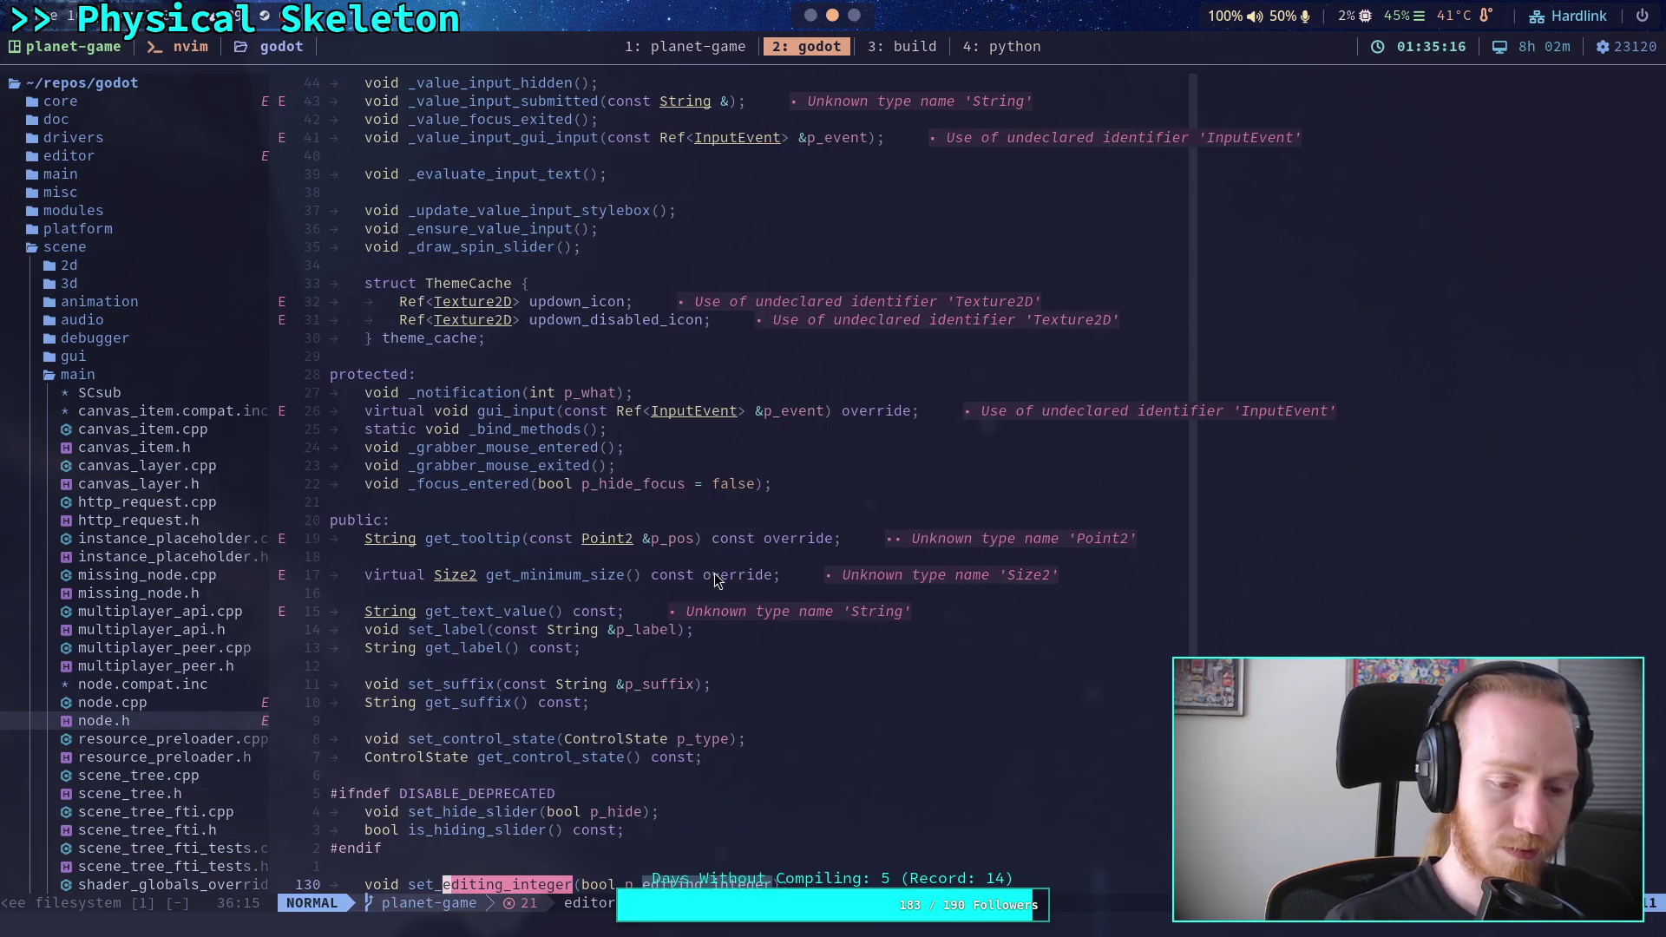
click(149, 736)
key(Return)
key(space)
- Open editor_spin_slider.cpp and find its first editing_integer use
key(f)
key(f)
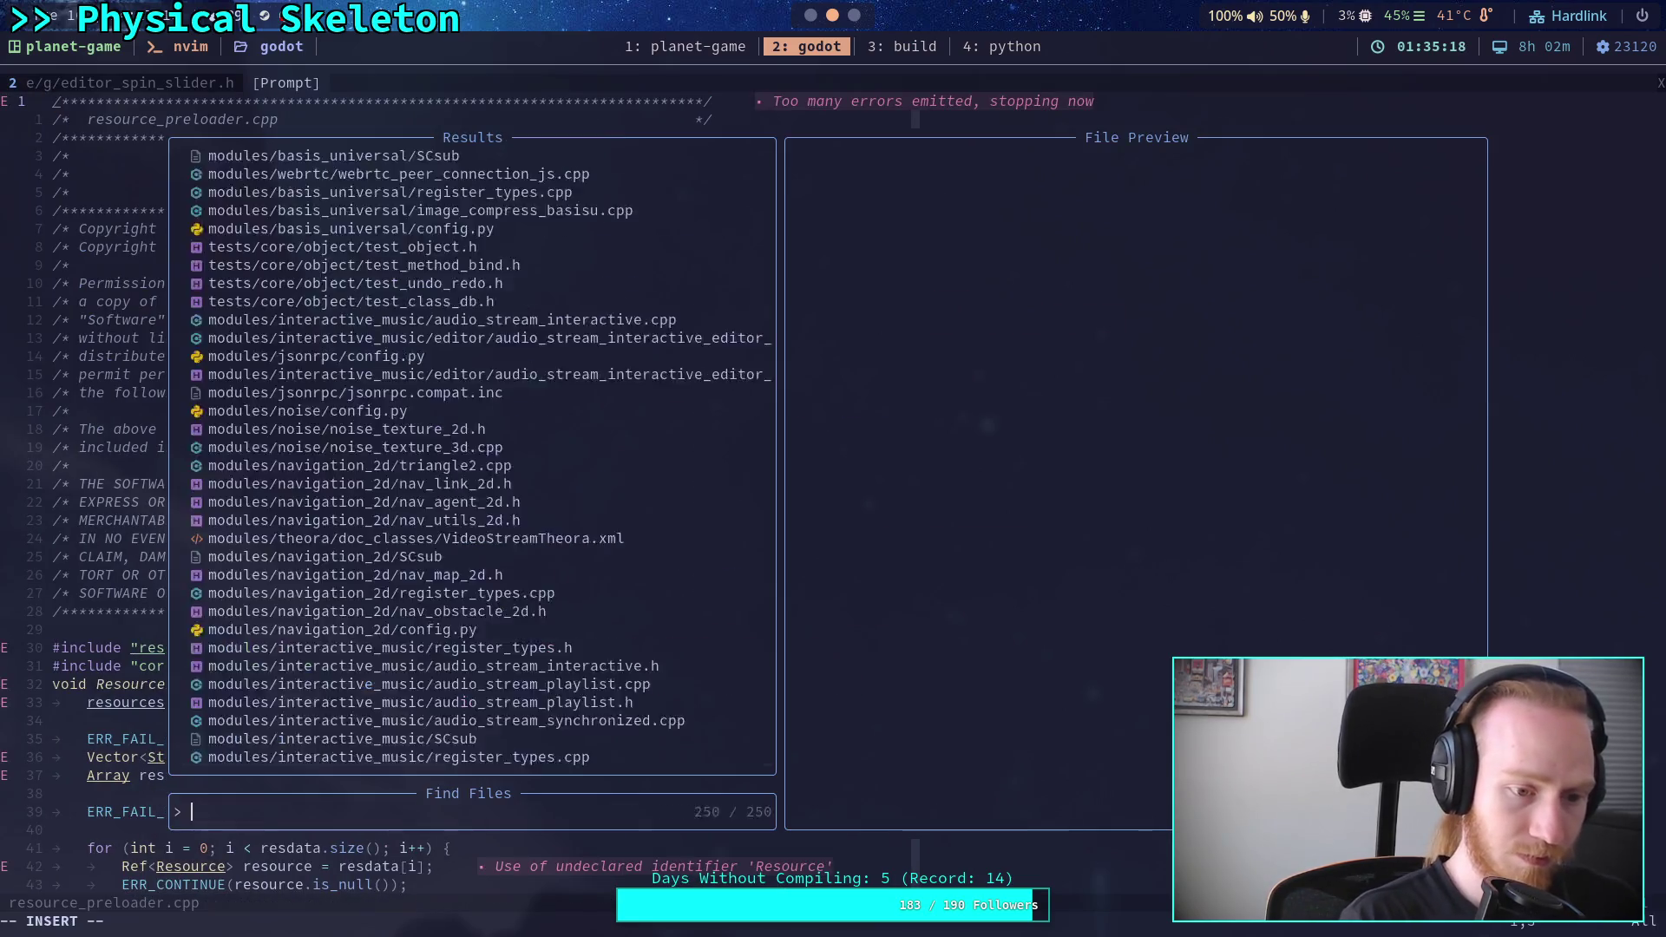
text(edito)
text(r_spin_s)
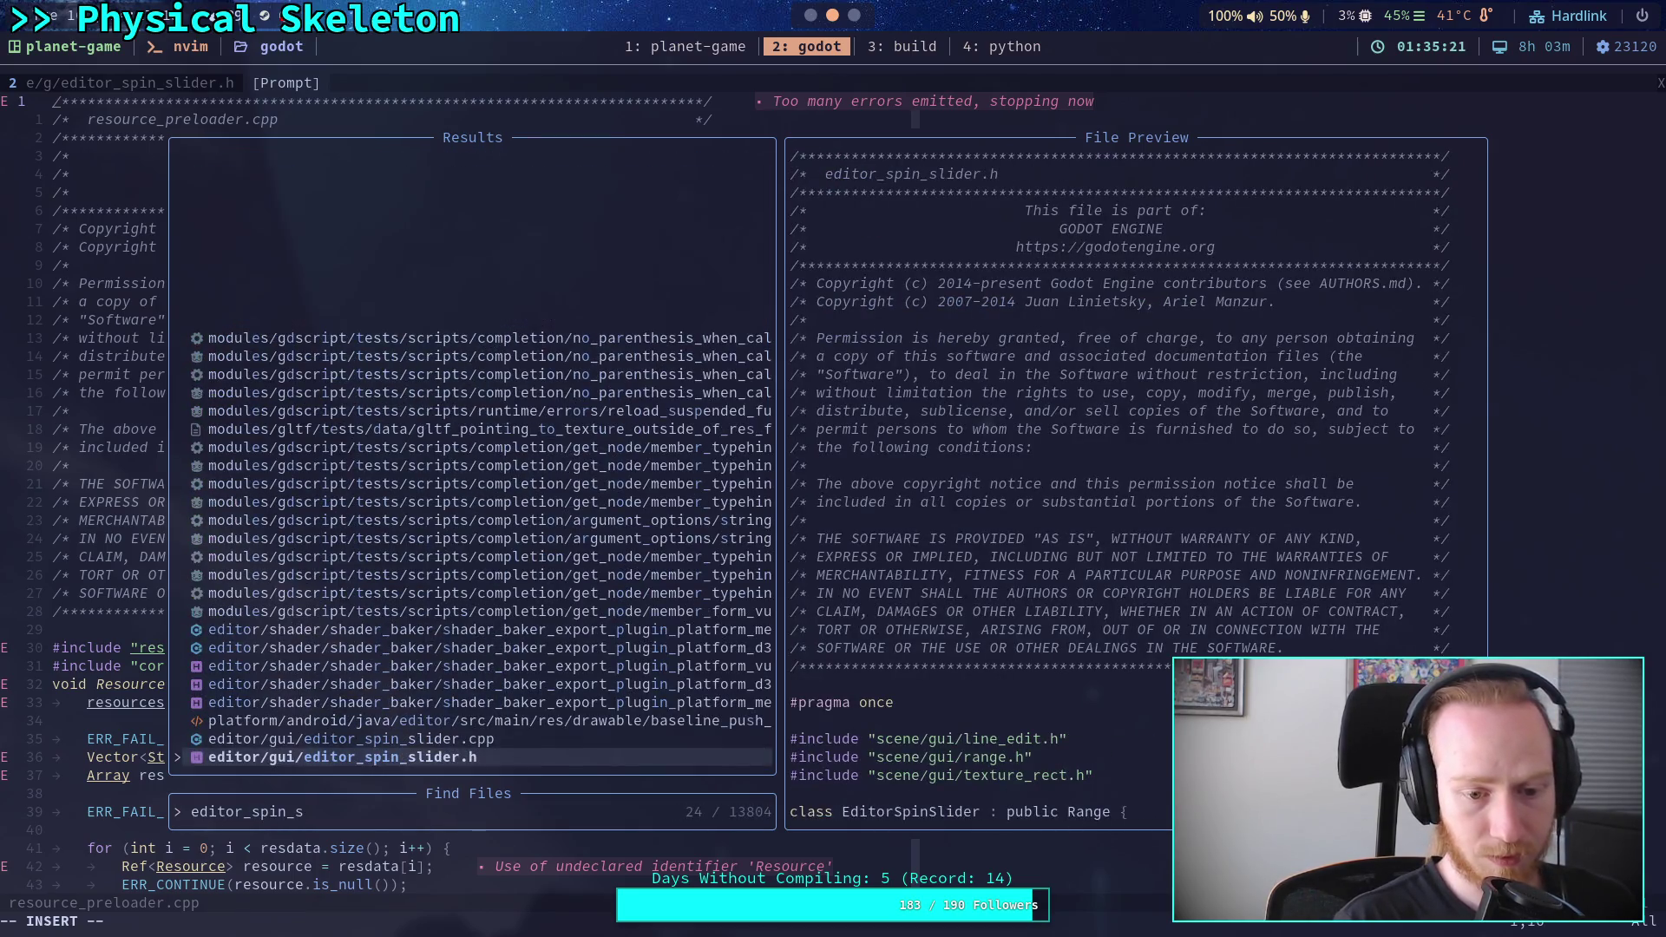
key(Up)
key(Return)
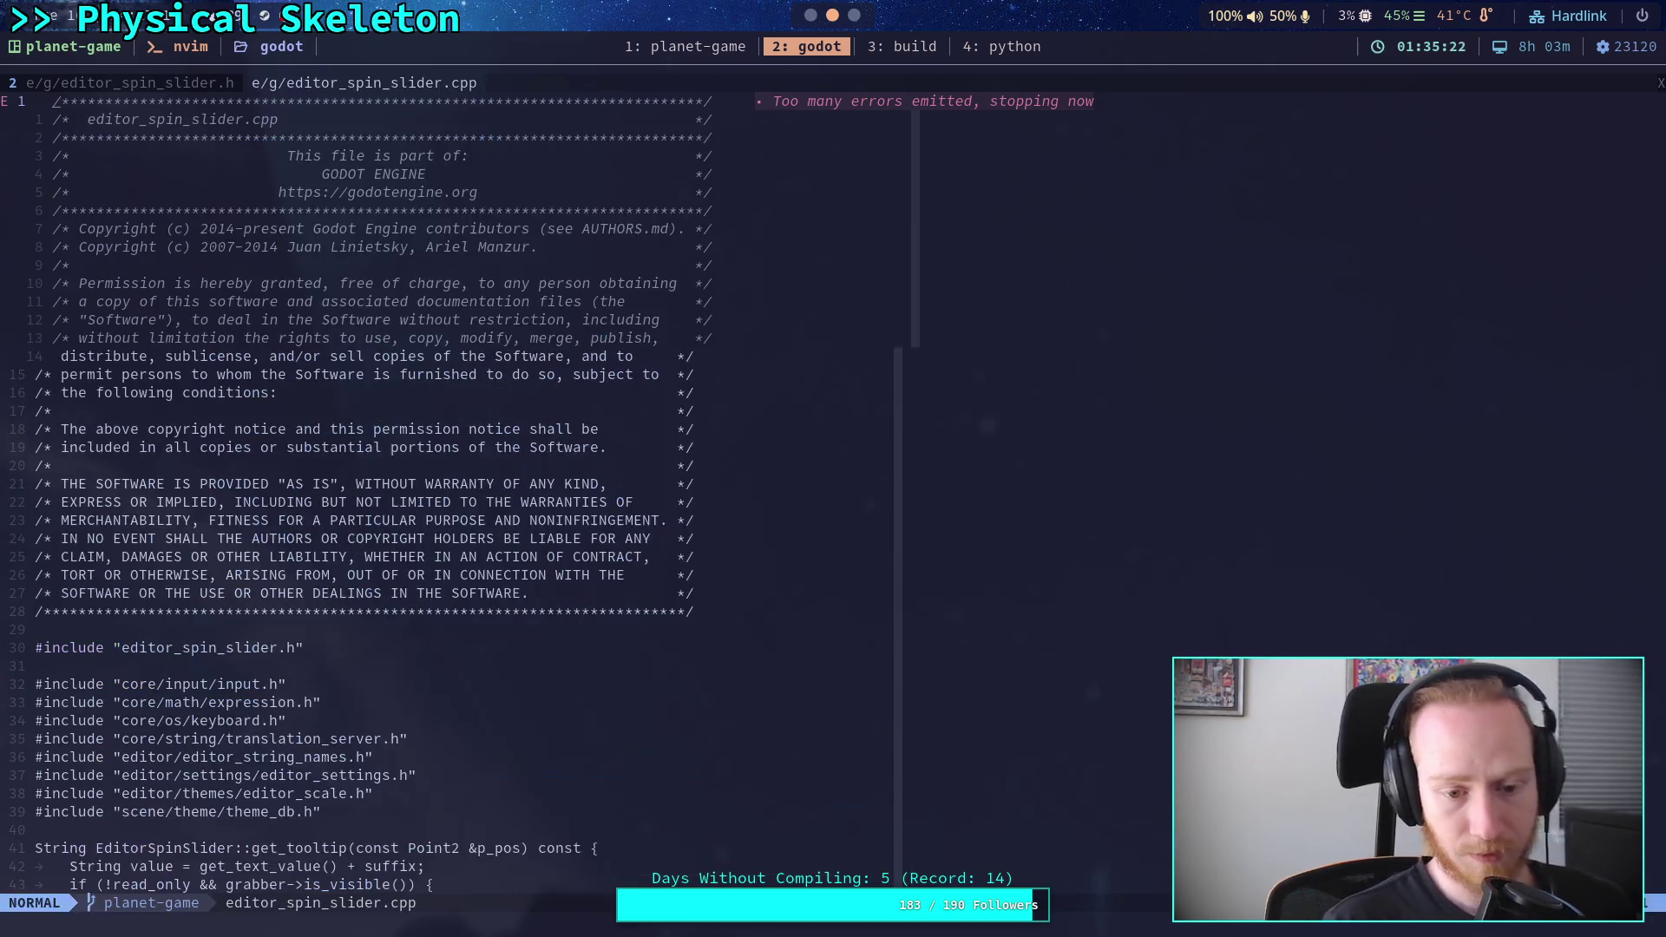
key(slash)
text(editing_integer)
key(Return)
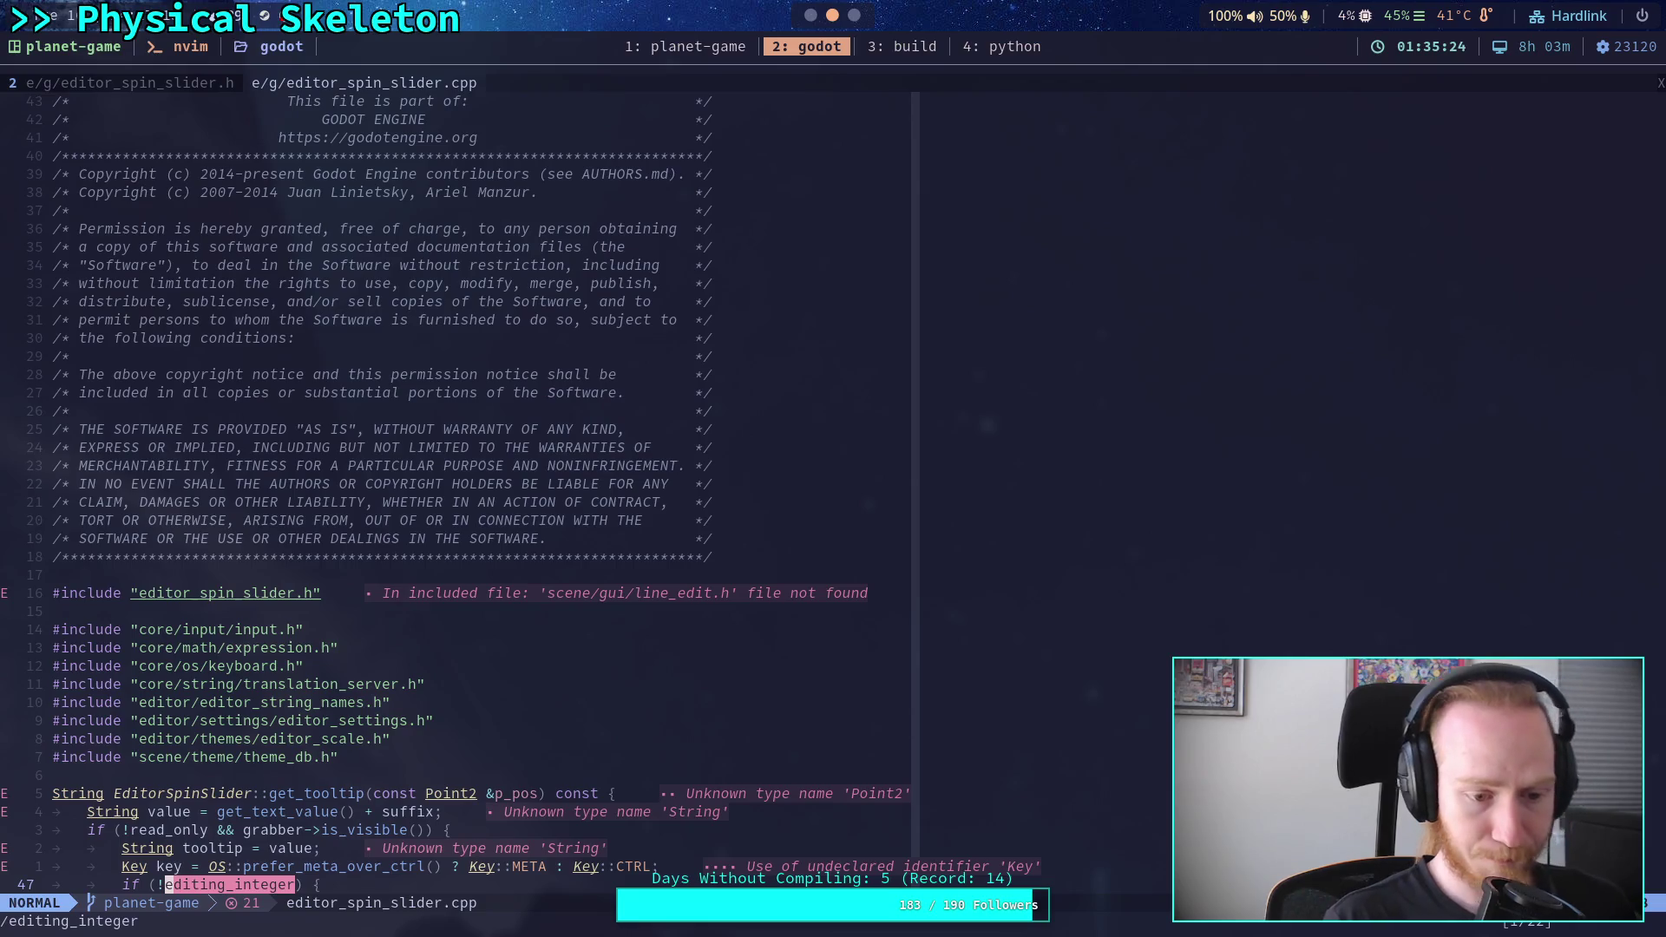
- Review the remaining editing_integer uses from line 68 onward, then switch to the browser
scroll(677, 625, down, 5)
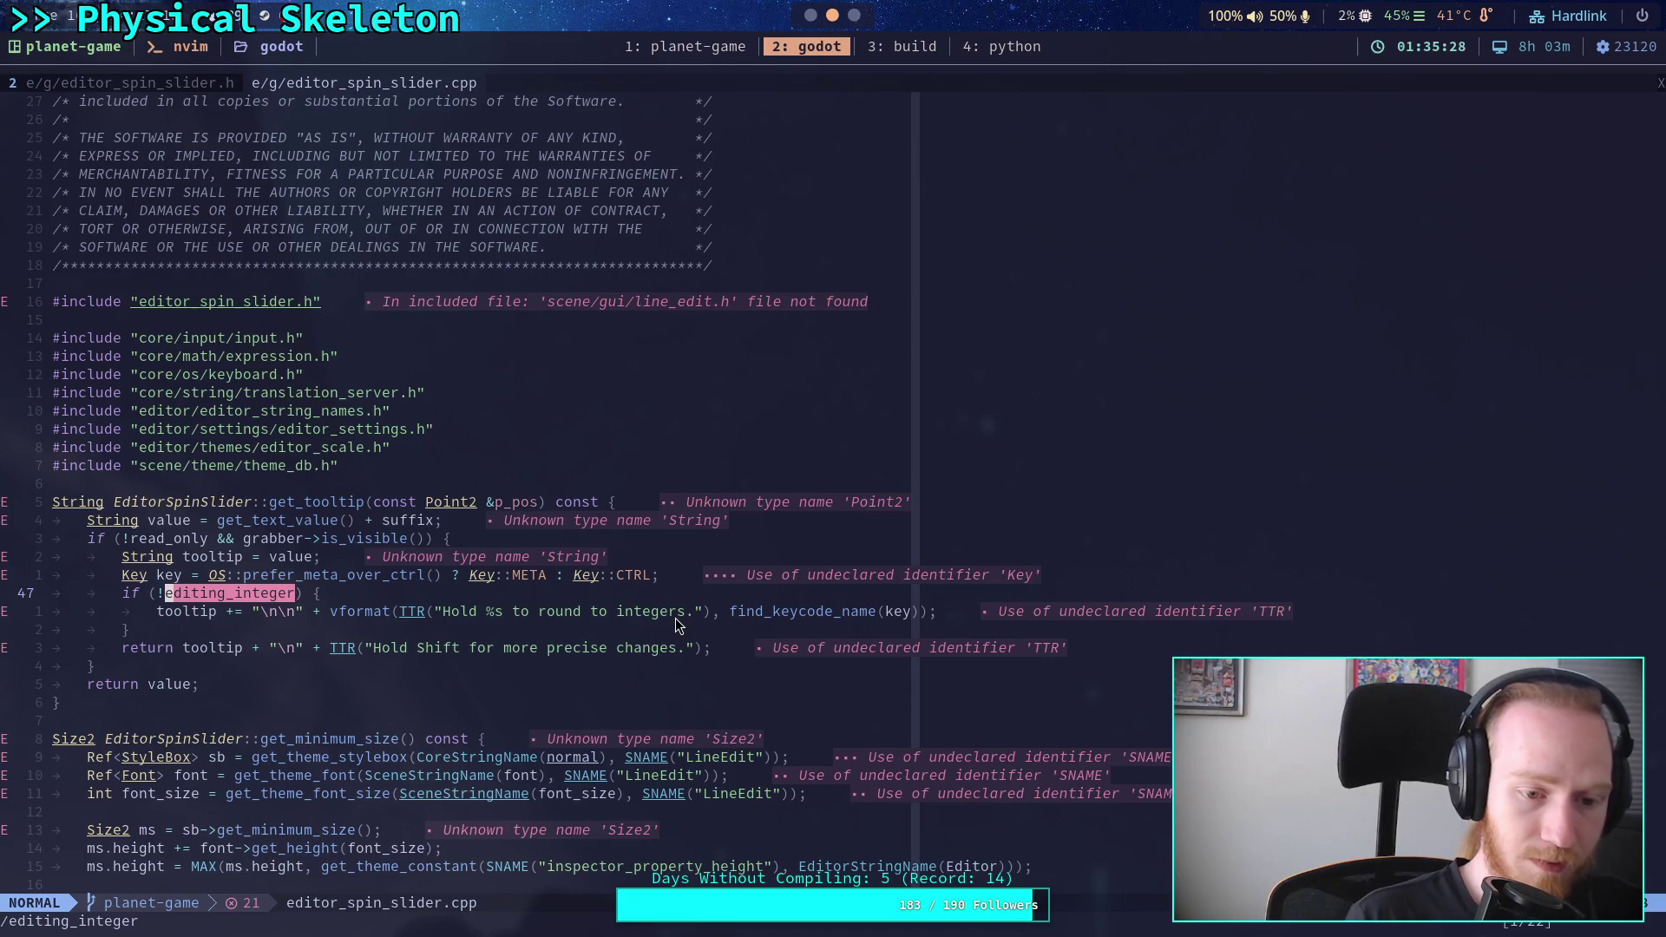
key(slash)
key(Up)
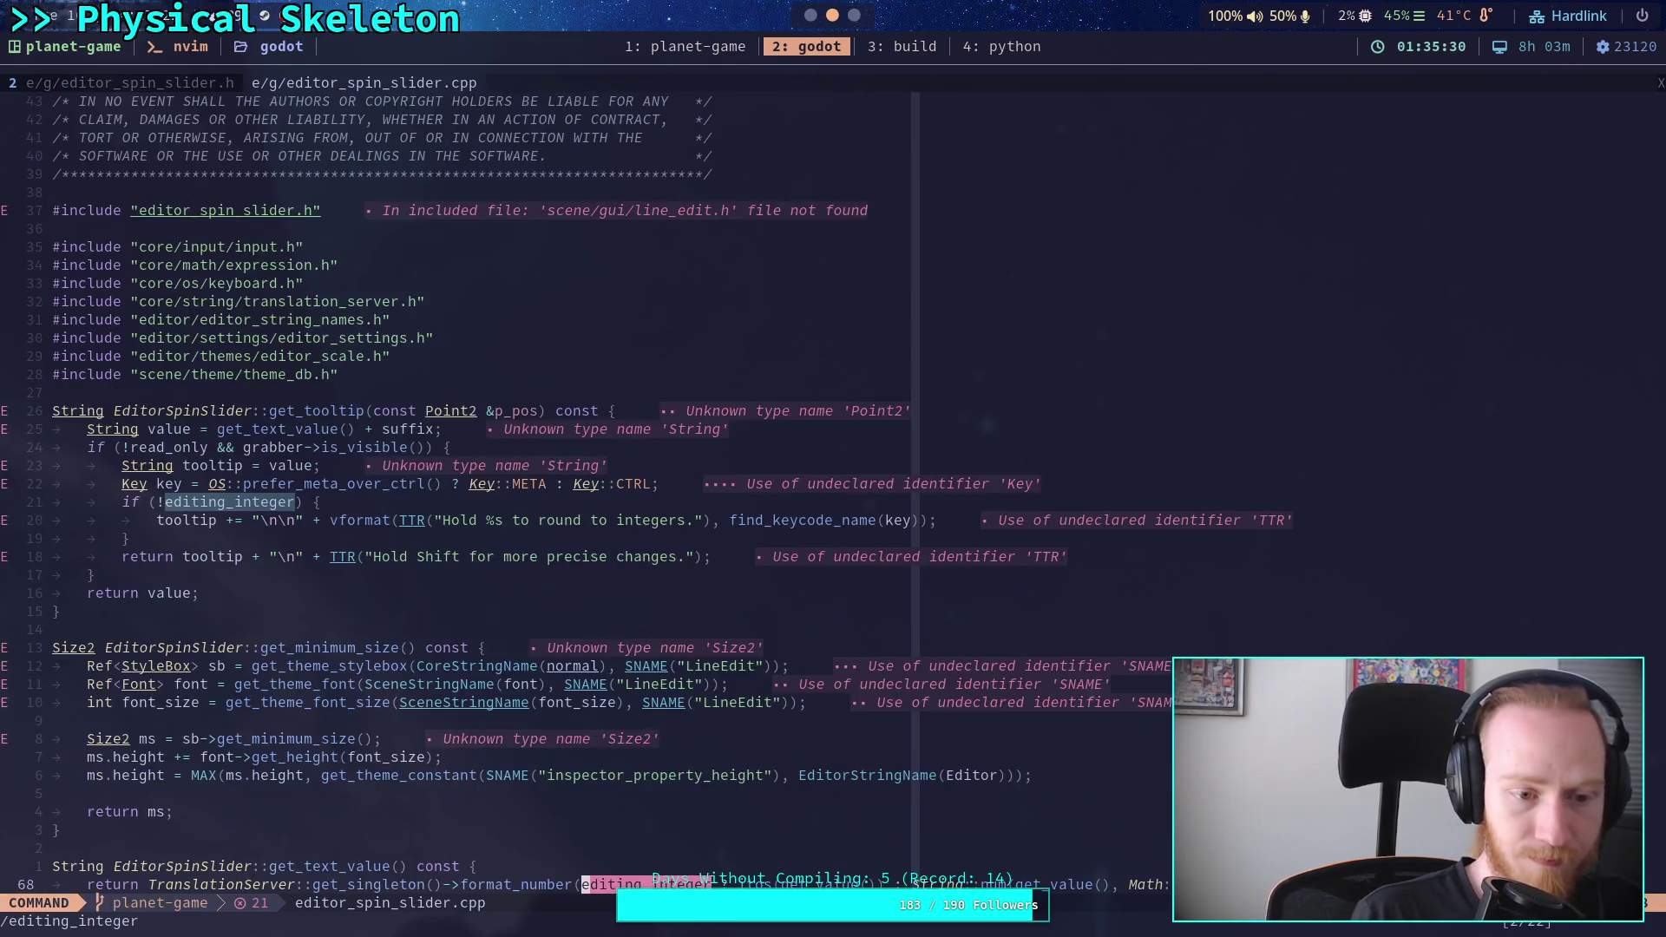
key(Return)
scroll(688, 644, down, 5)
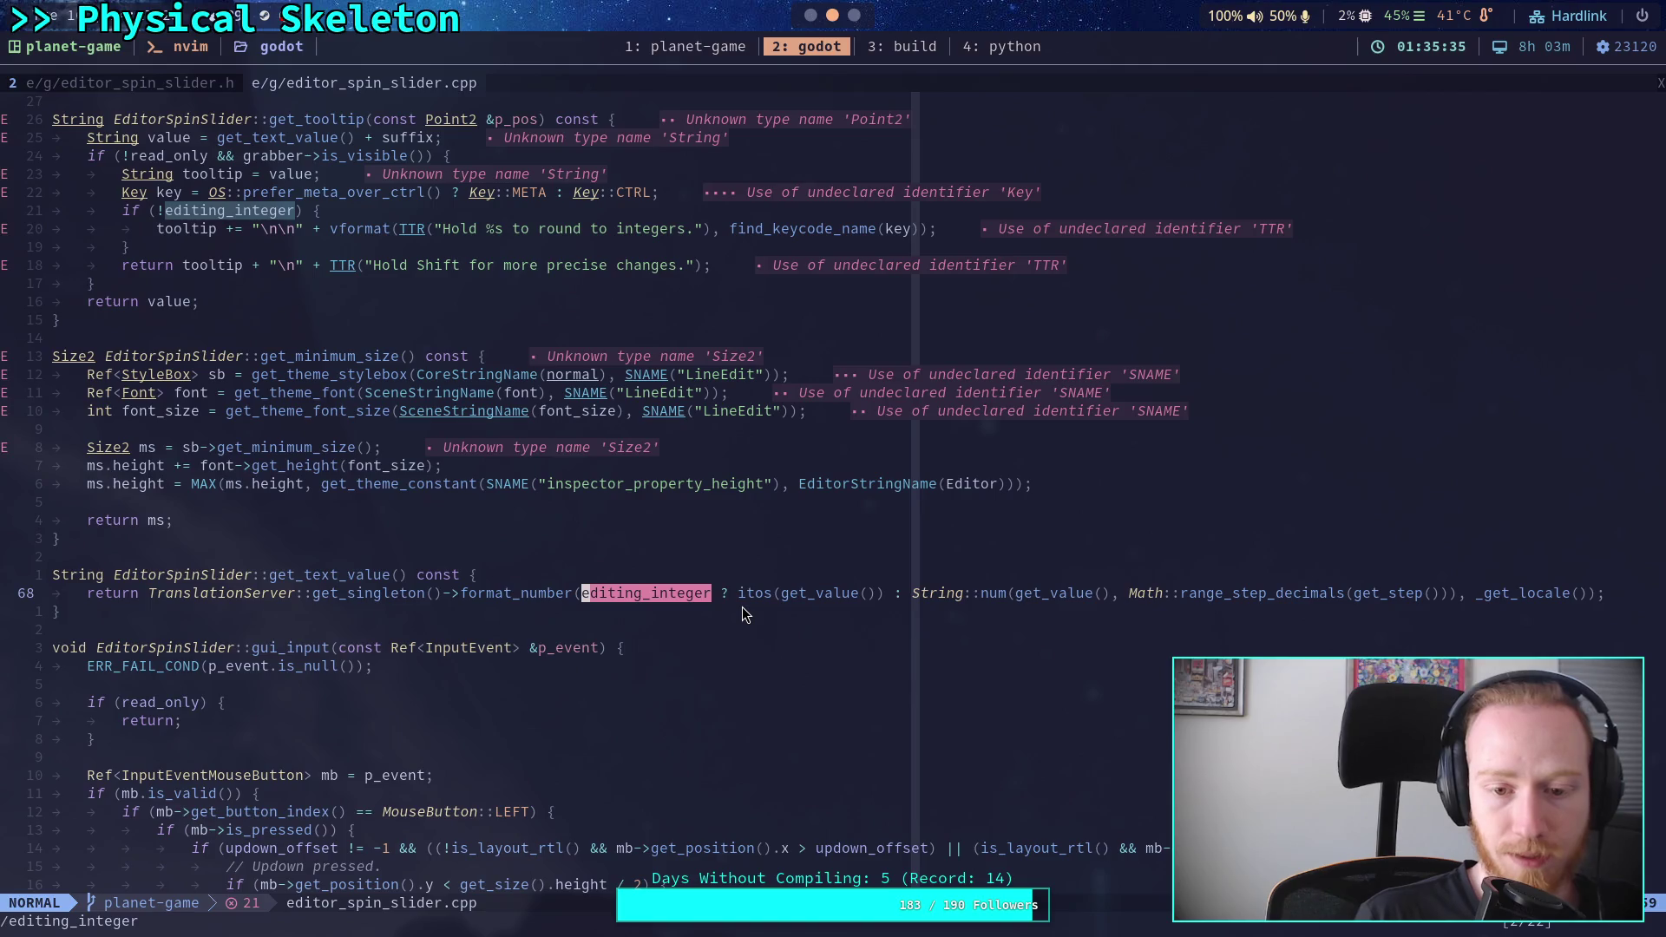
key(n)
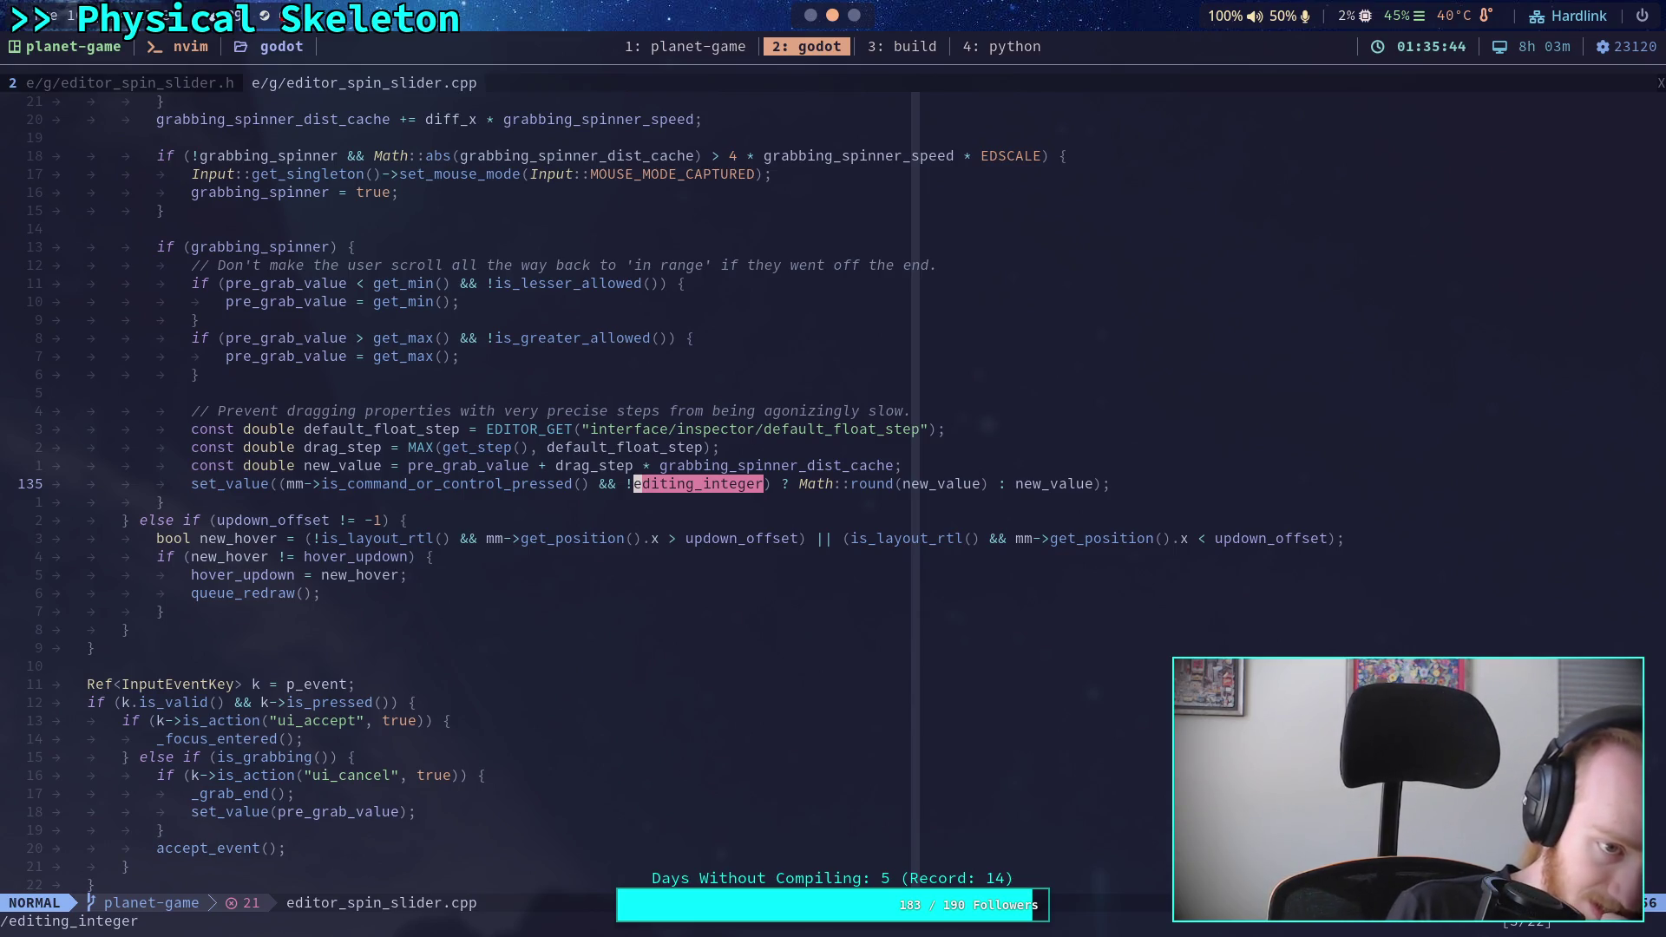
key(n)
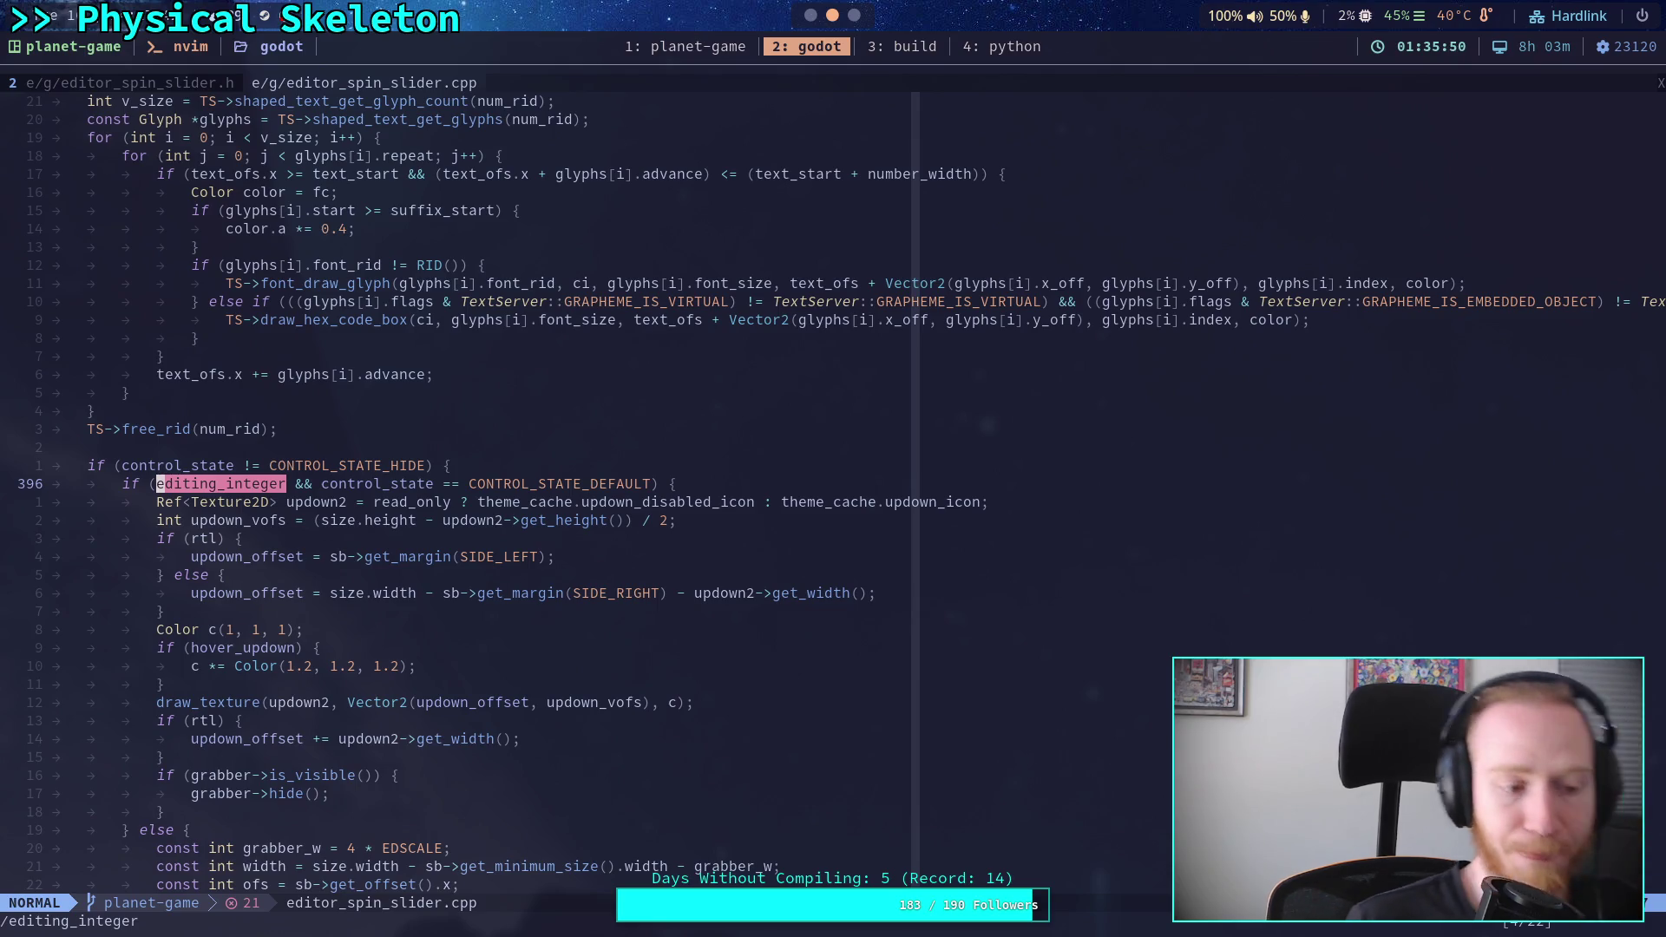
key(super+3)
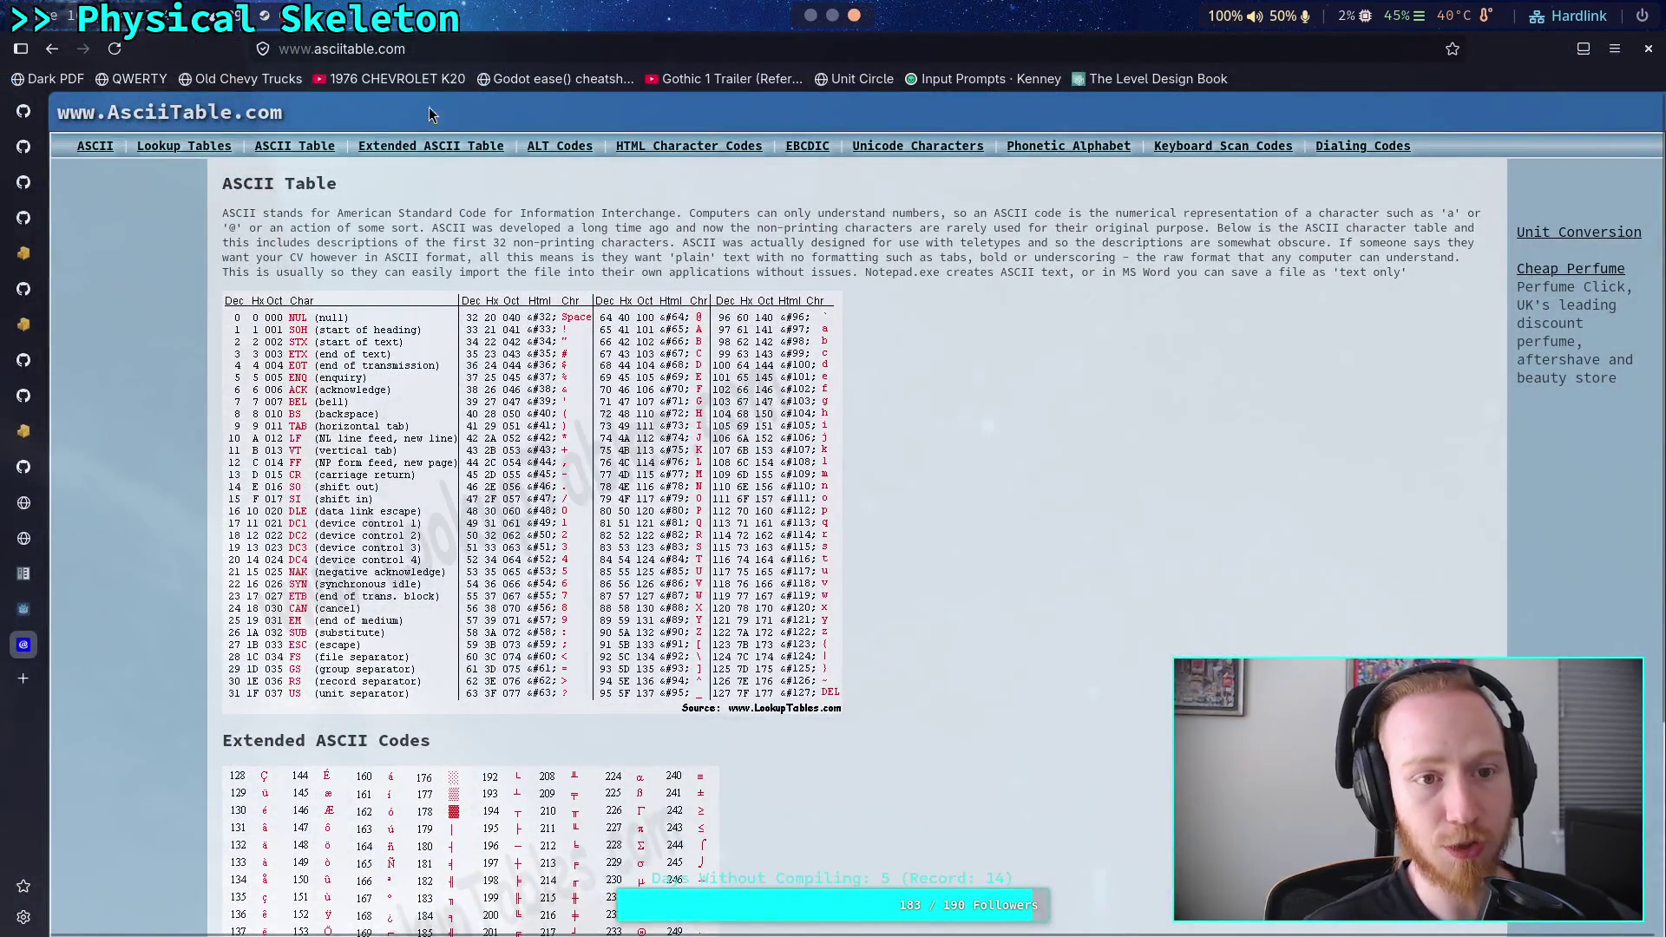
- Search Brave for 'maximum integer for double precision' and scan the results
click(502, 41)
text(maxi)
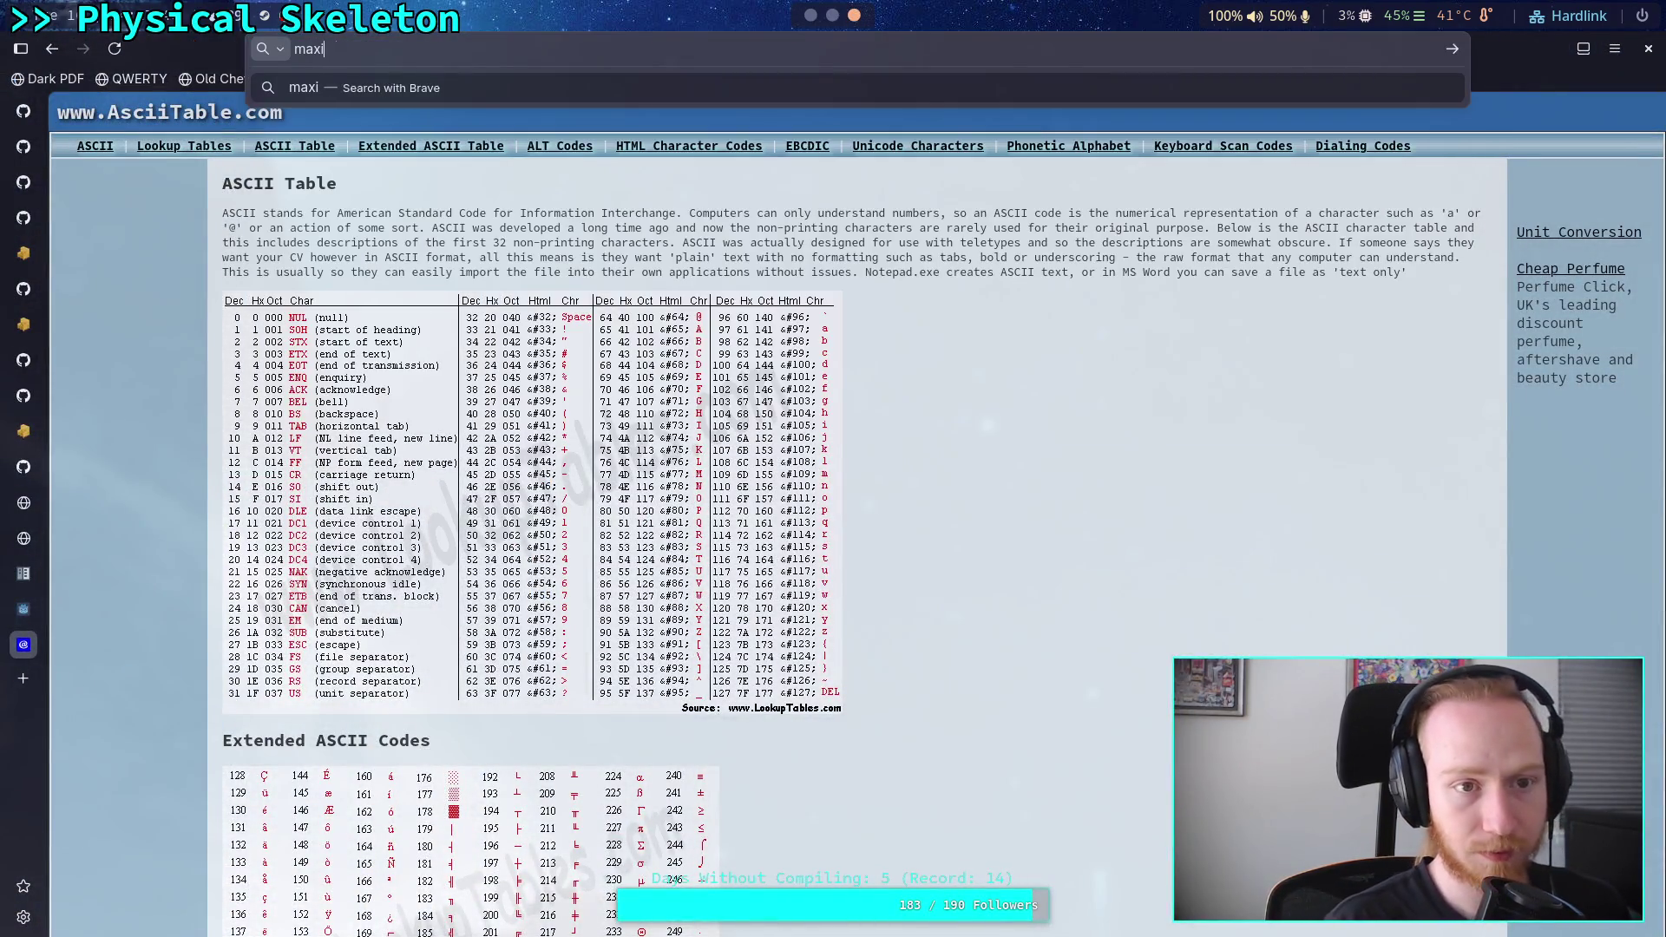
text(mum intege)
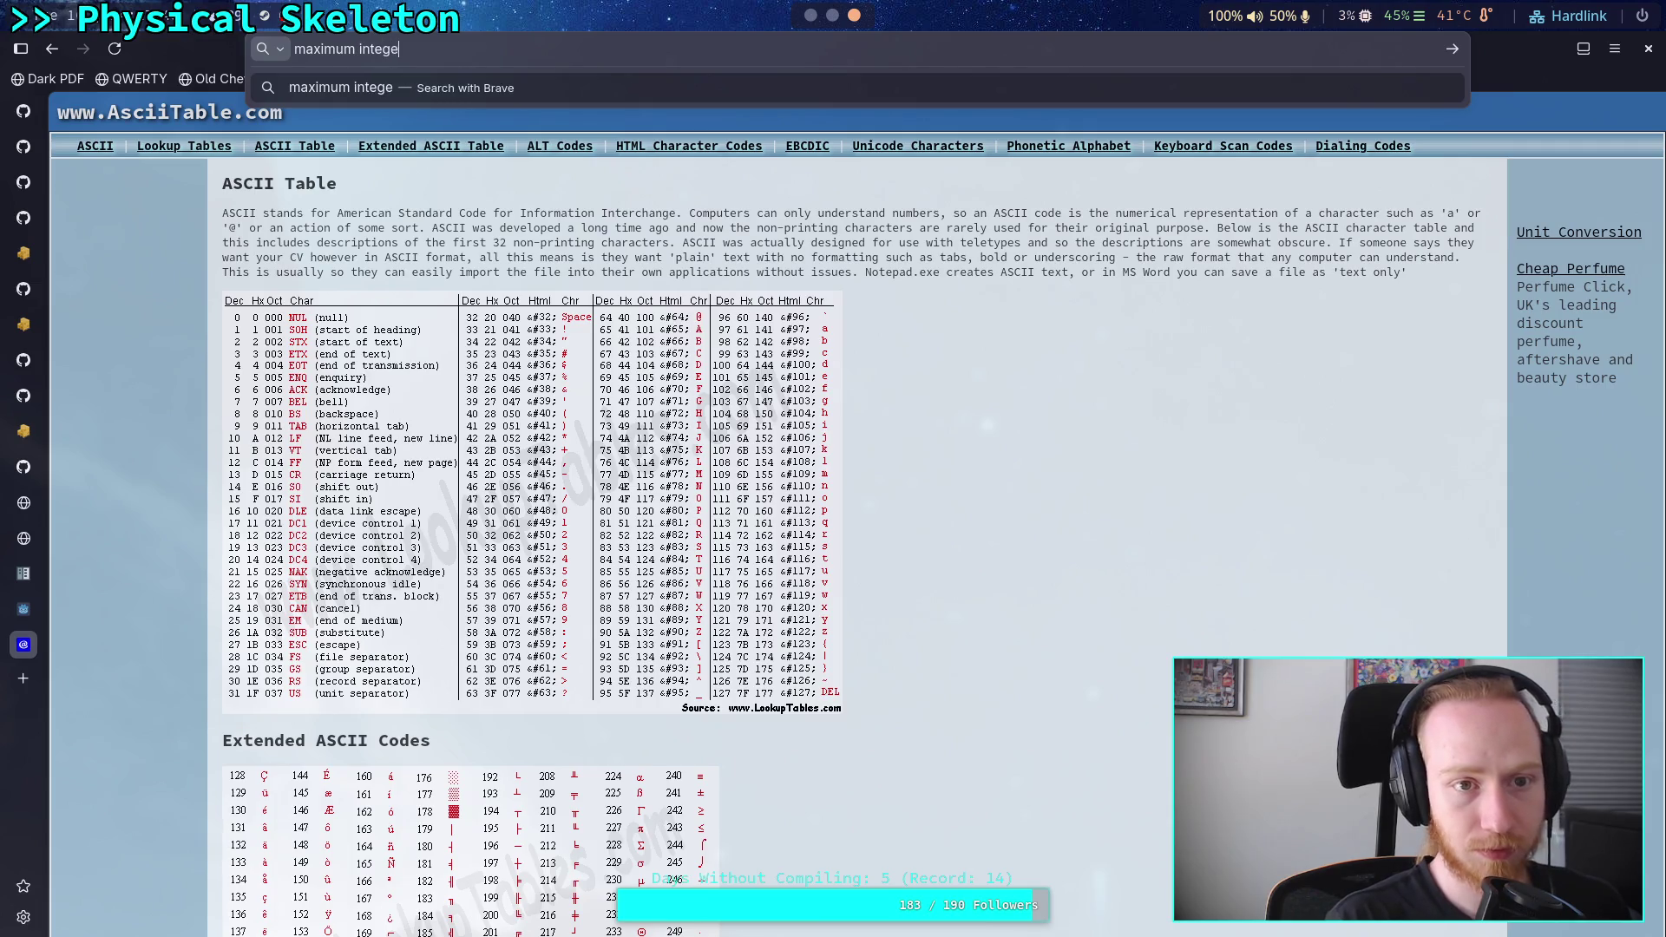
text(r for double)
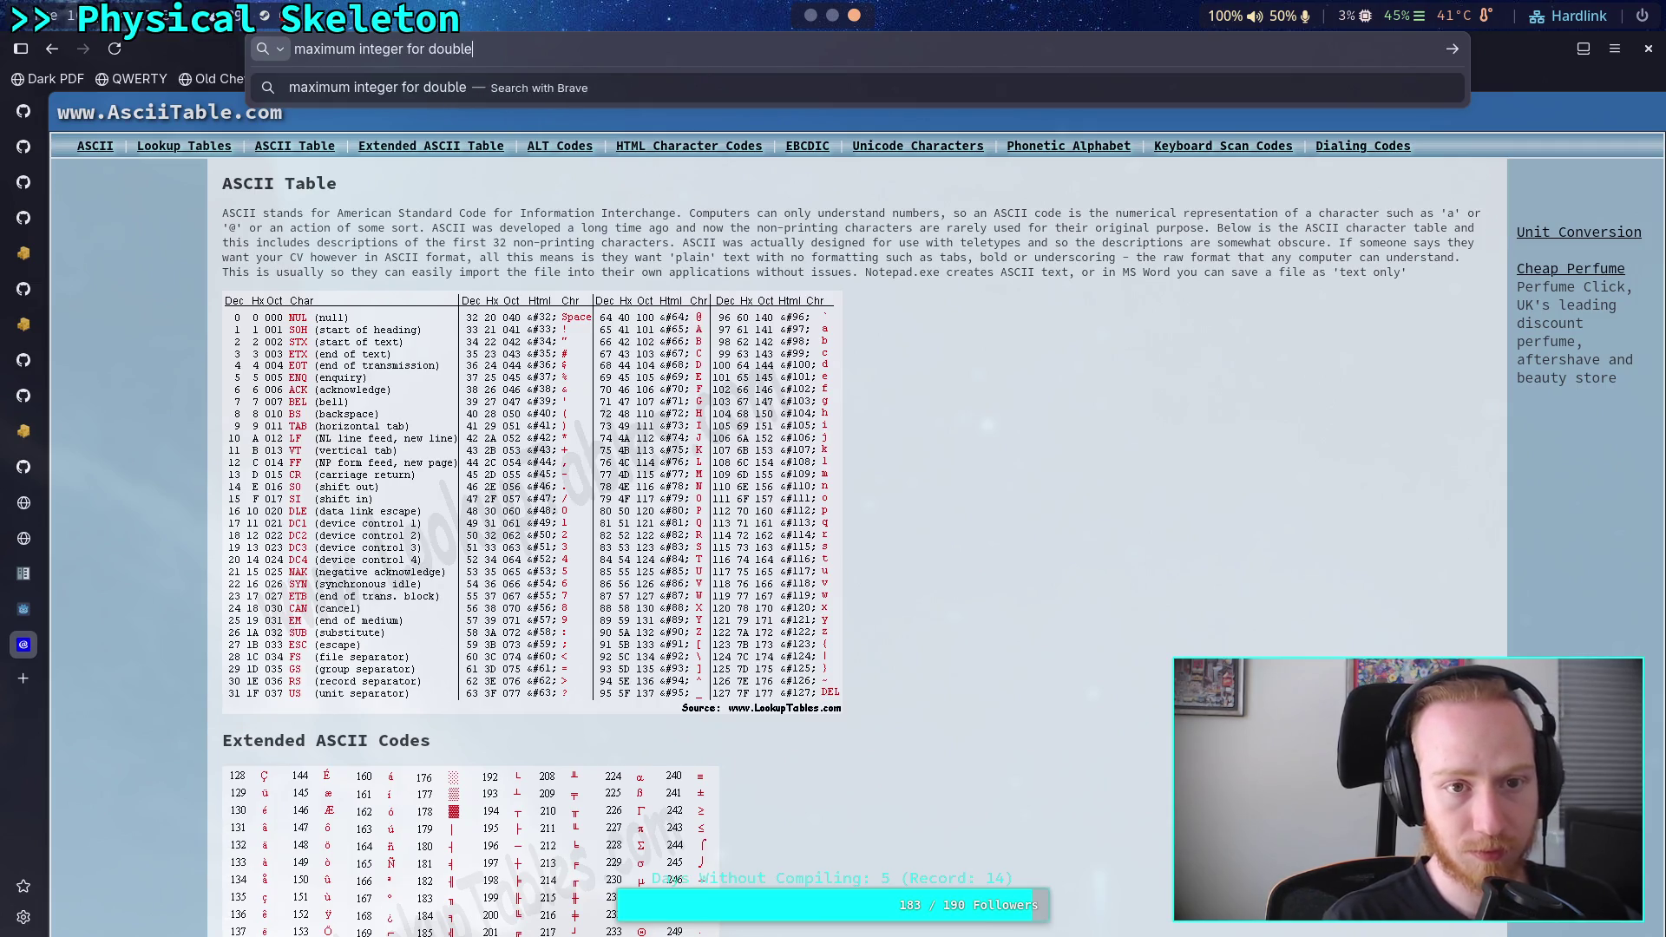
text( precision)
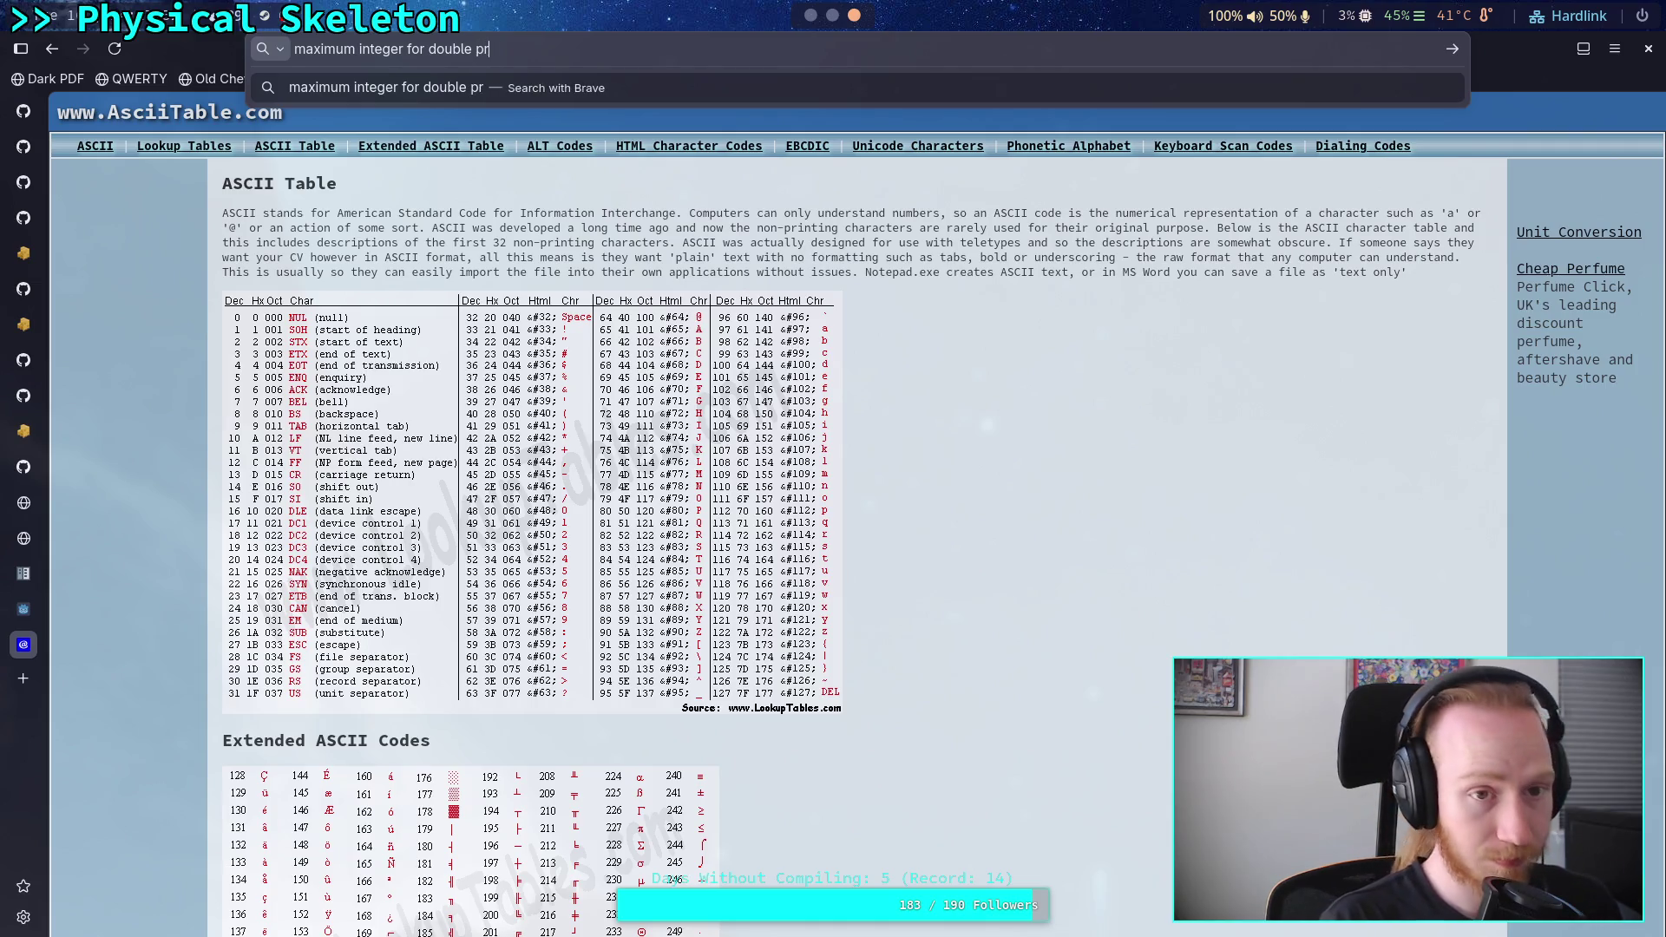
key(Return)
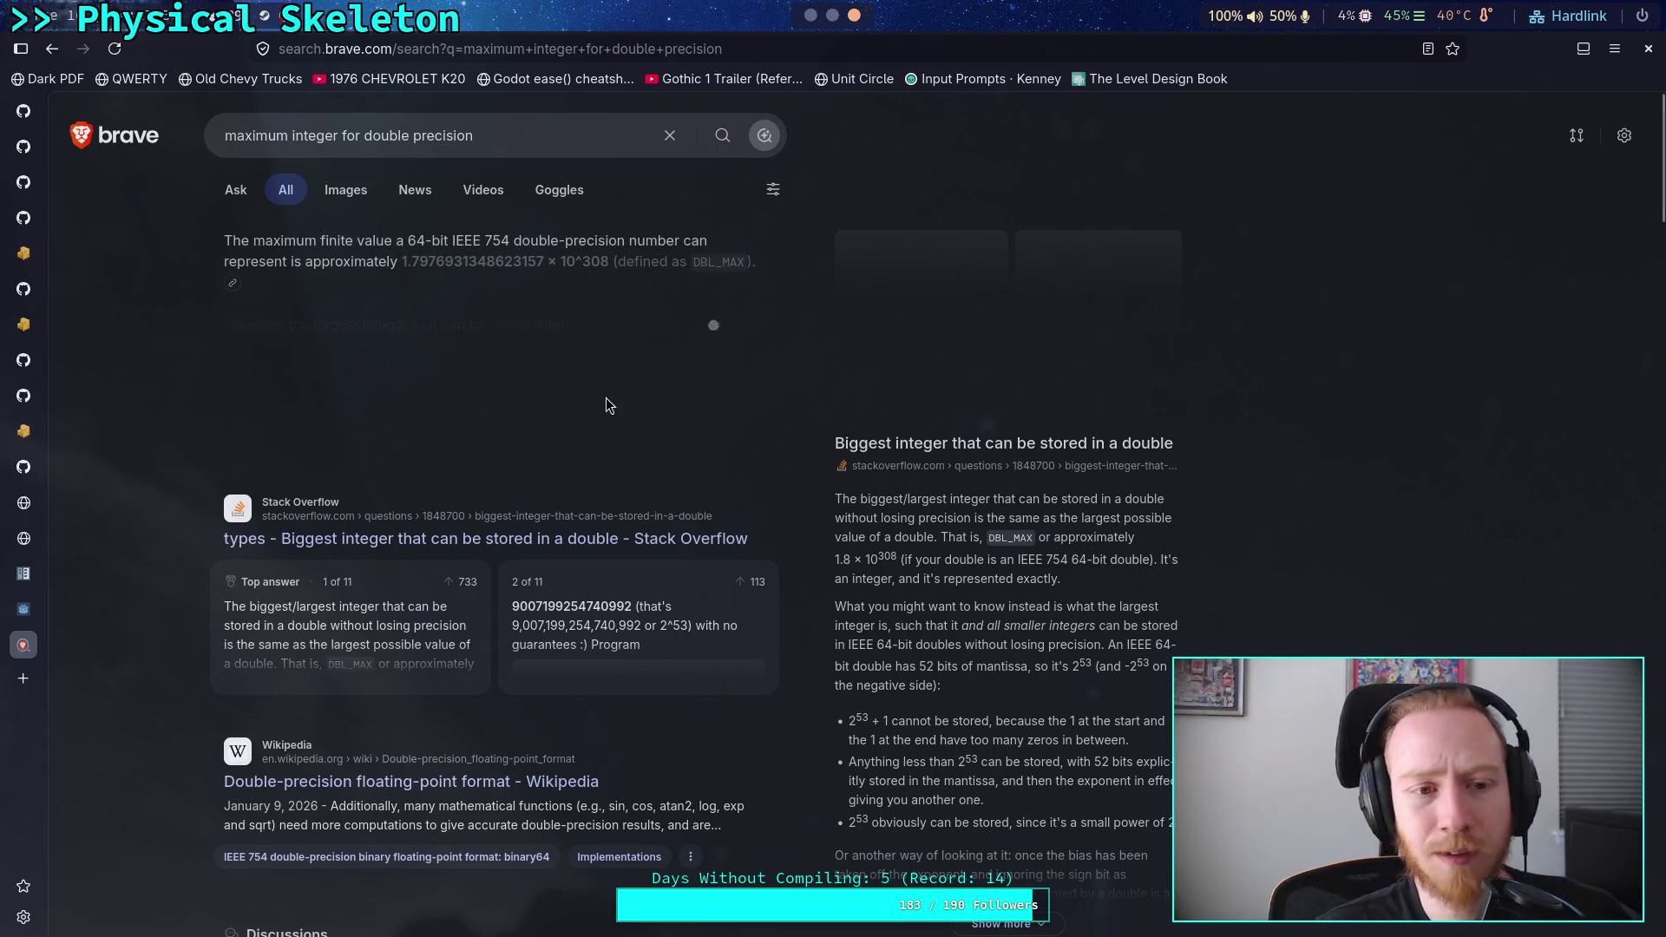
scroll(178, 509, down, 2)
scroll(179, 503, down, 3)
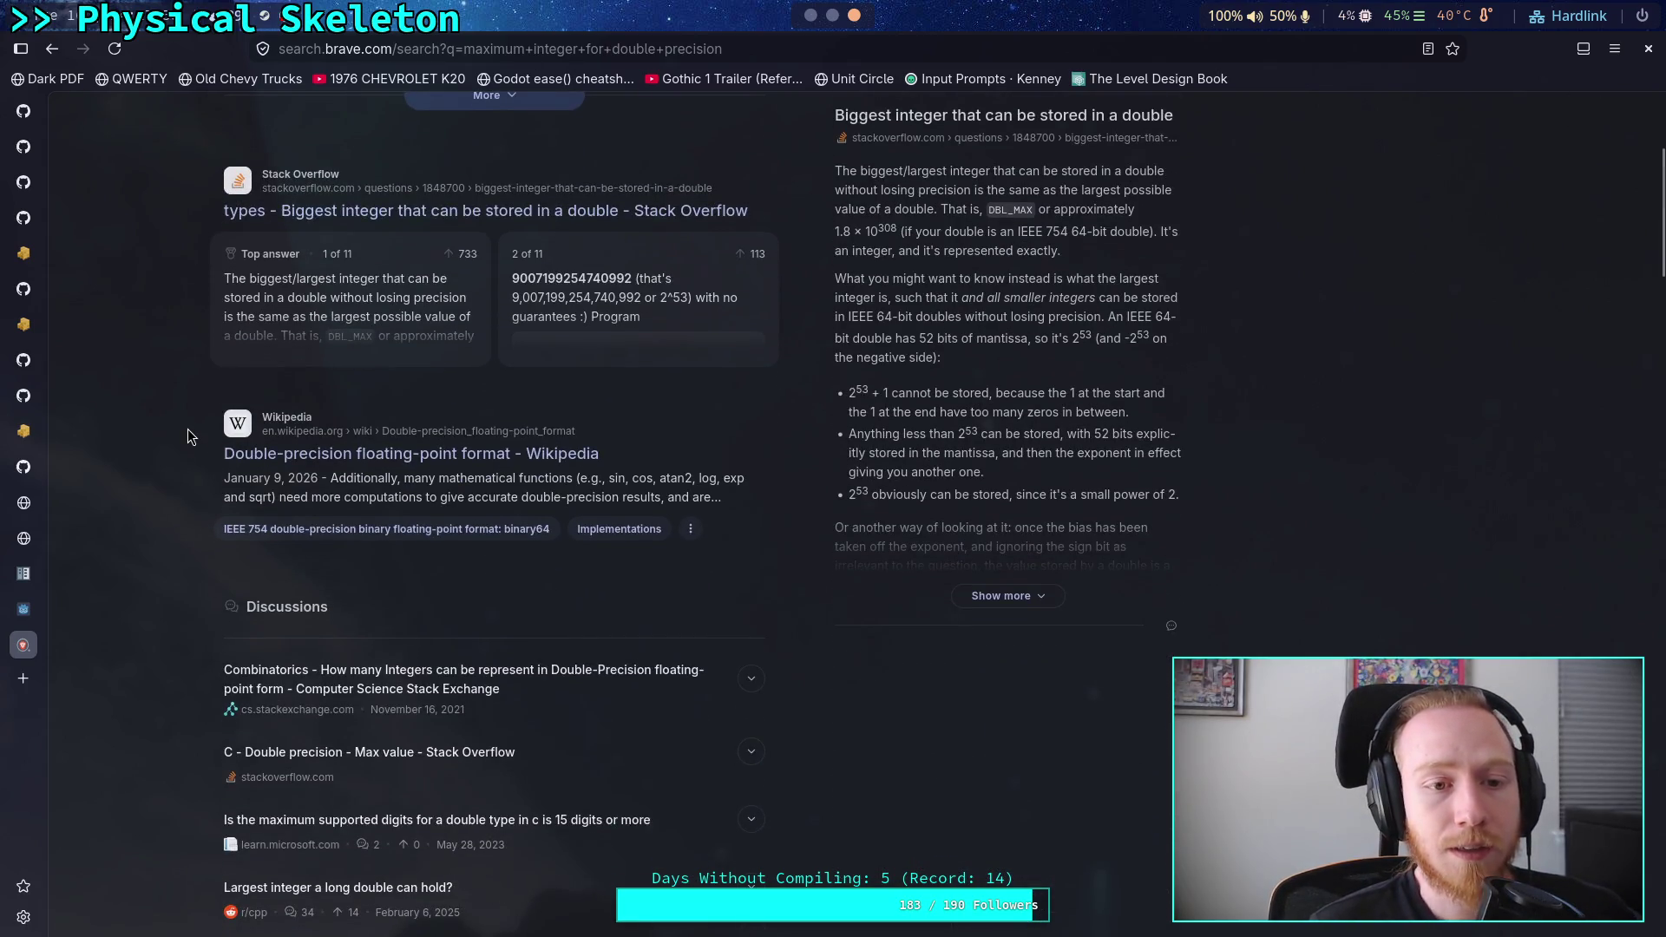
click(361, 455)
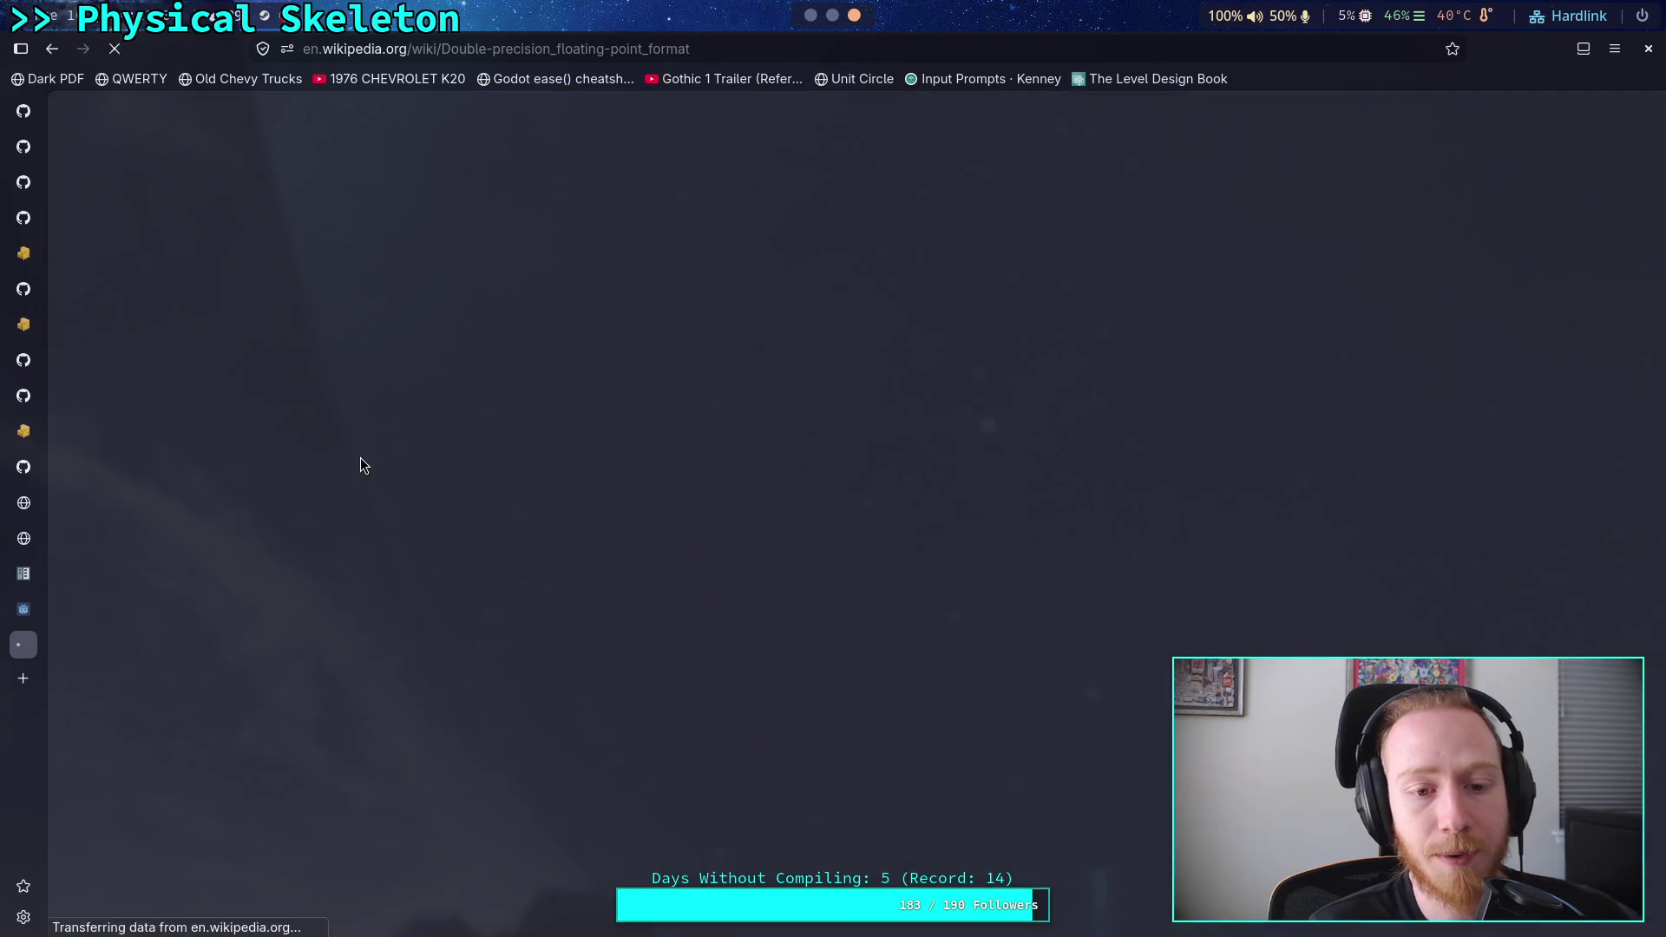
scroll(692, 520, down, 10)
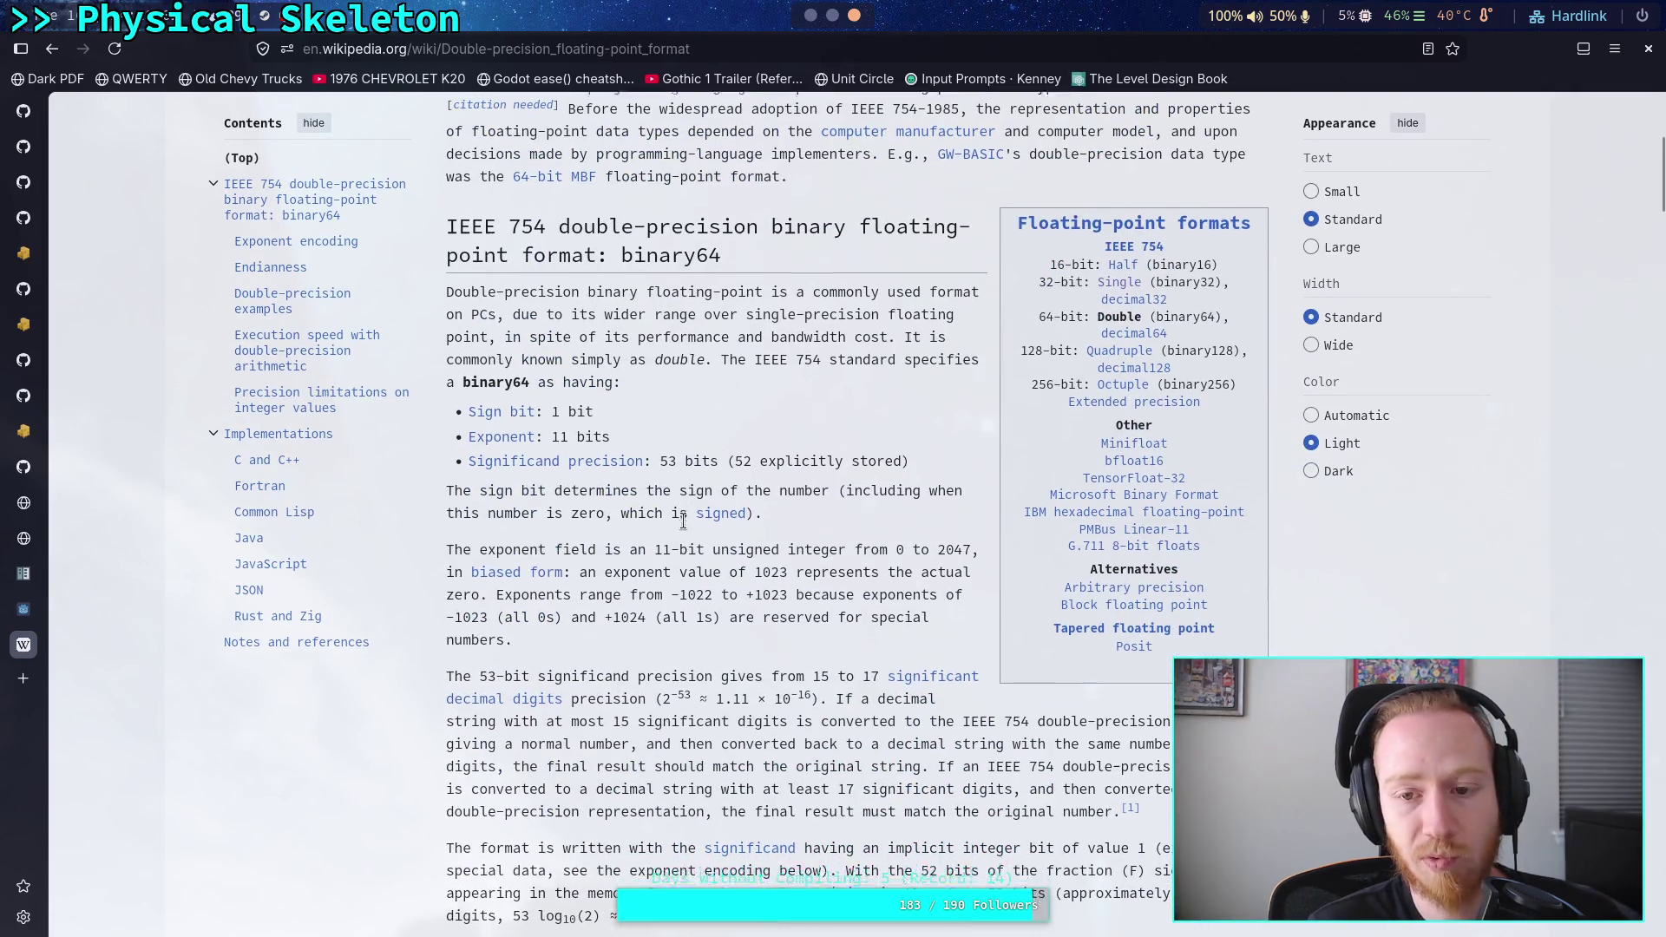
scroll(692, 520, down, 15)
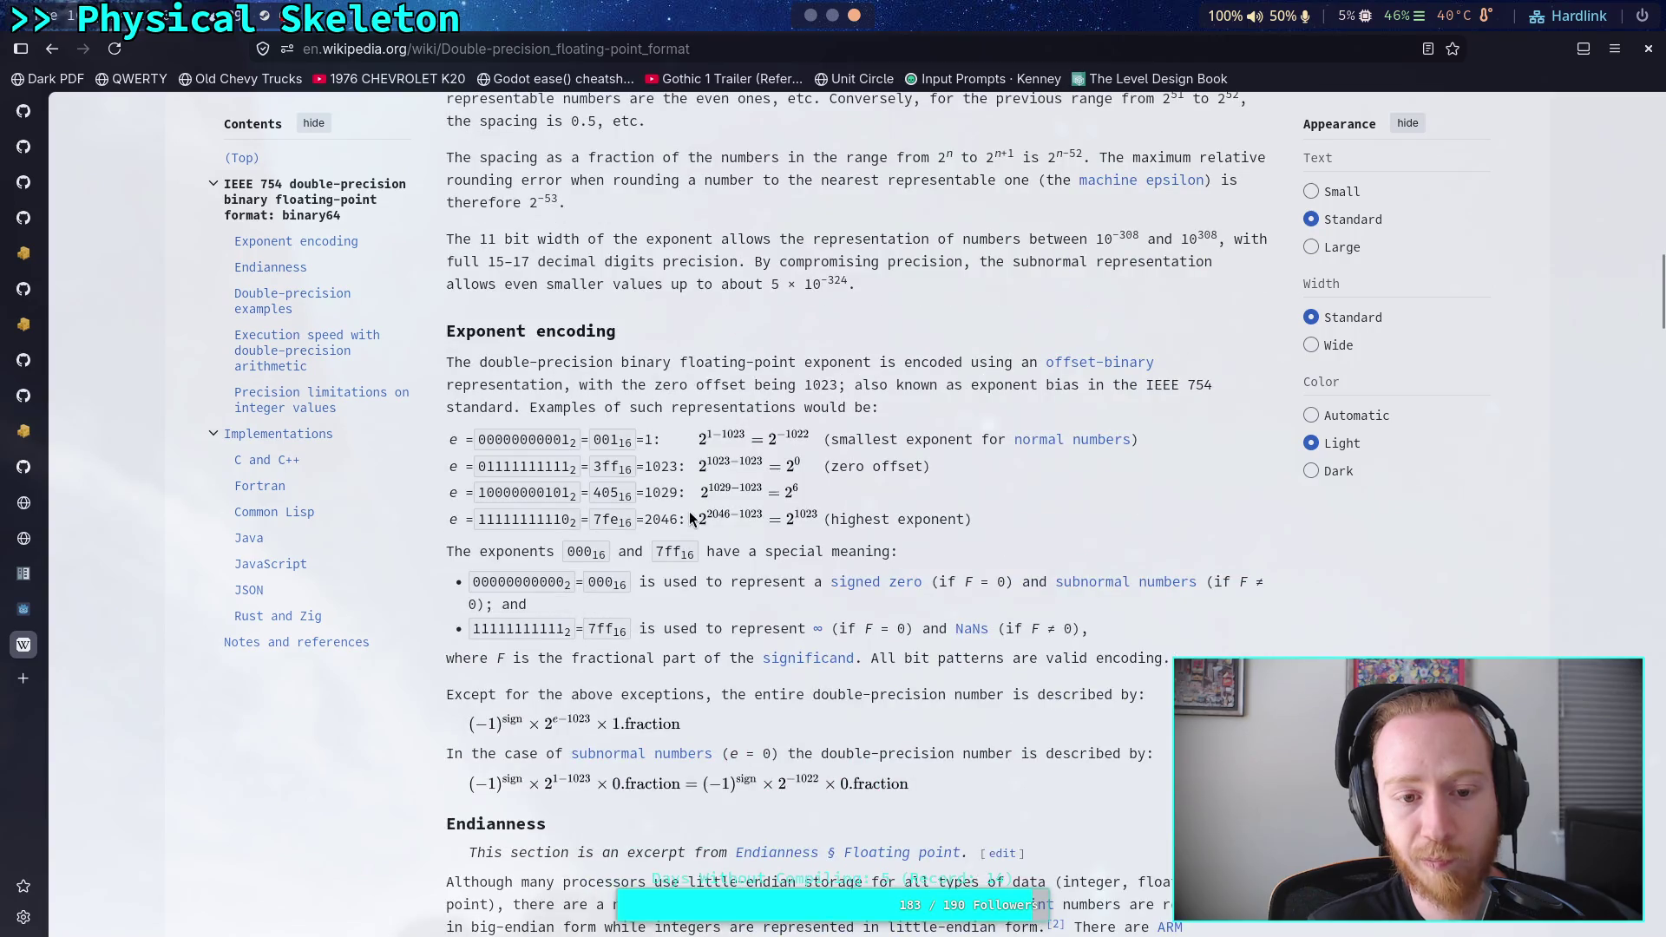
scroll(689, 512, down, 12)
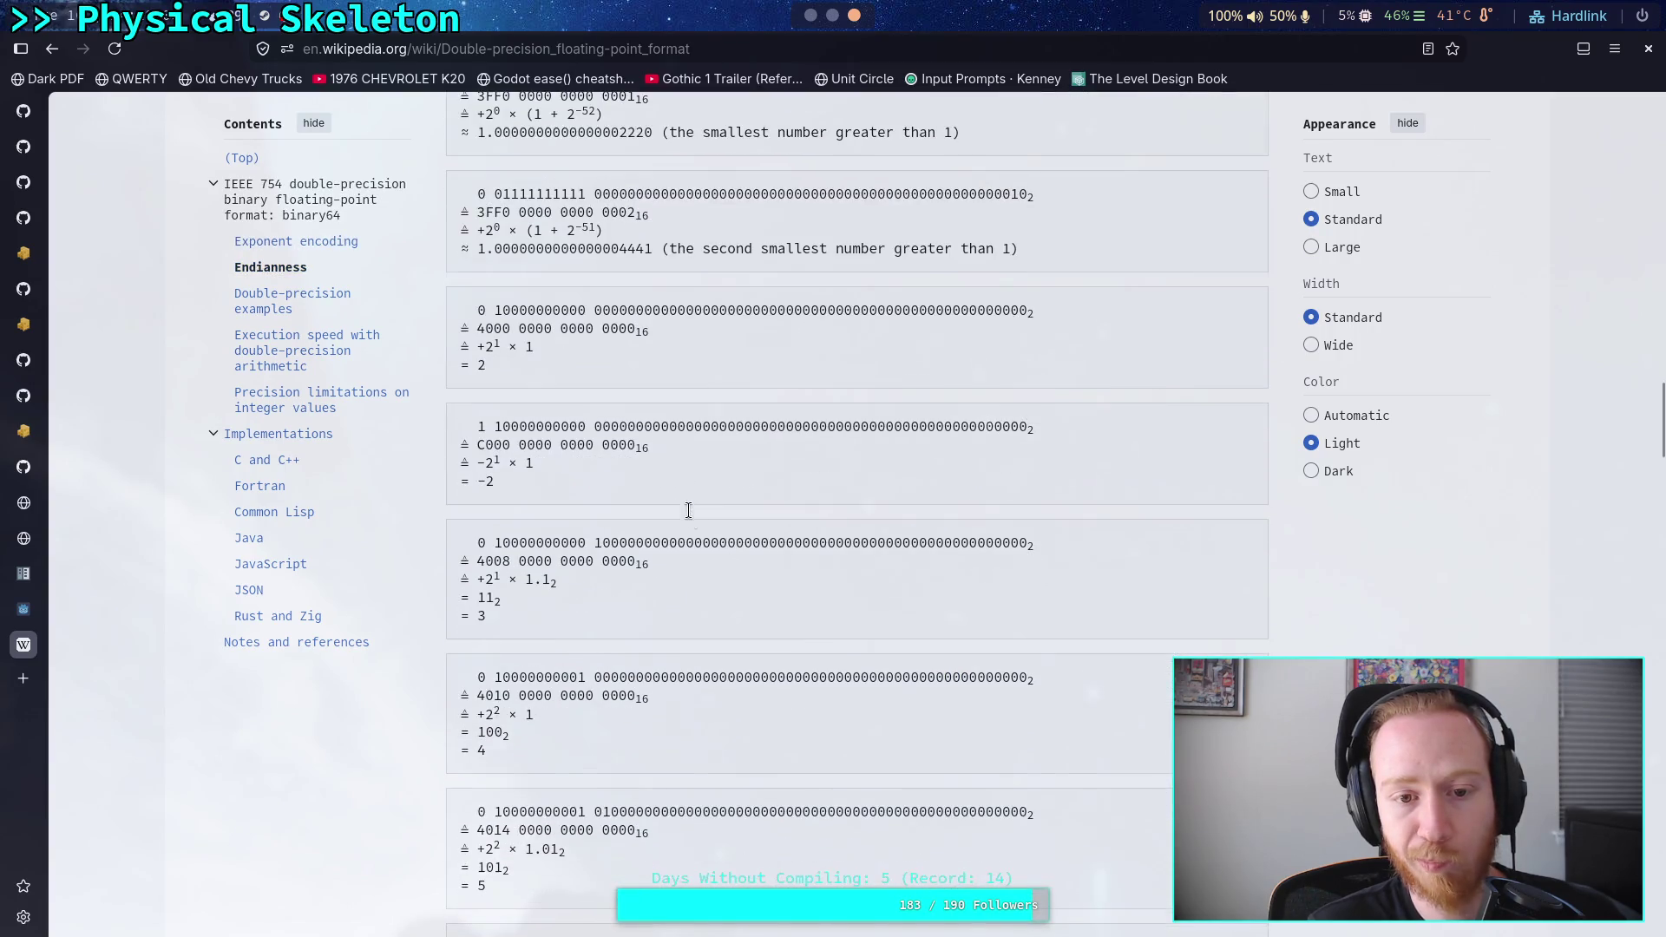
scroll(690, 512, down, 20)
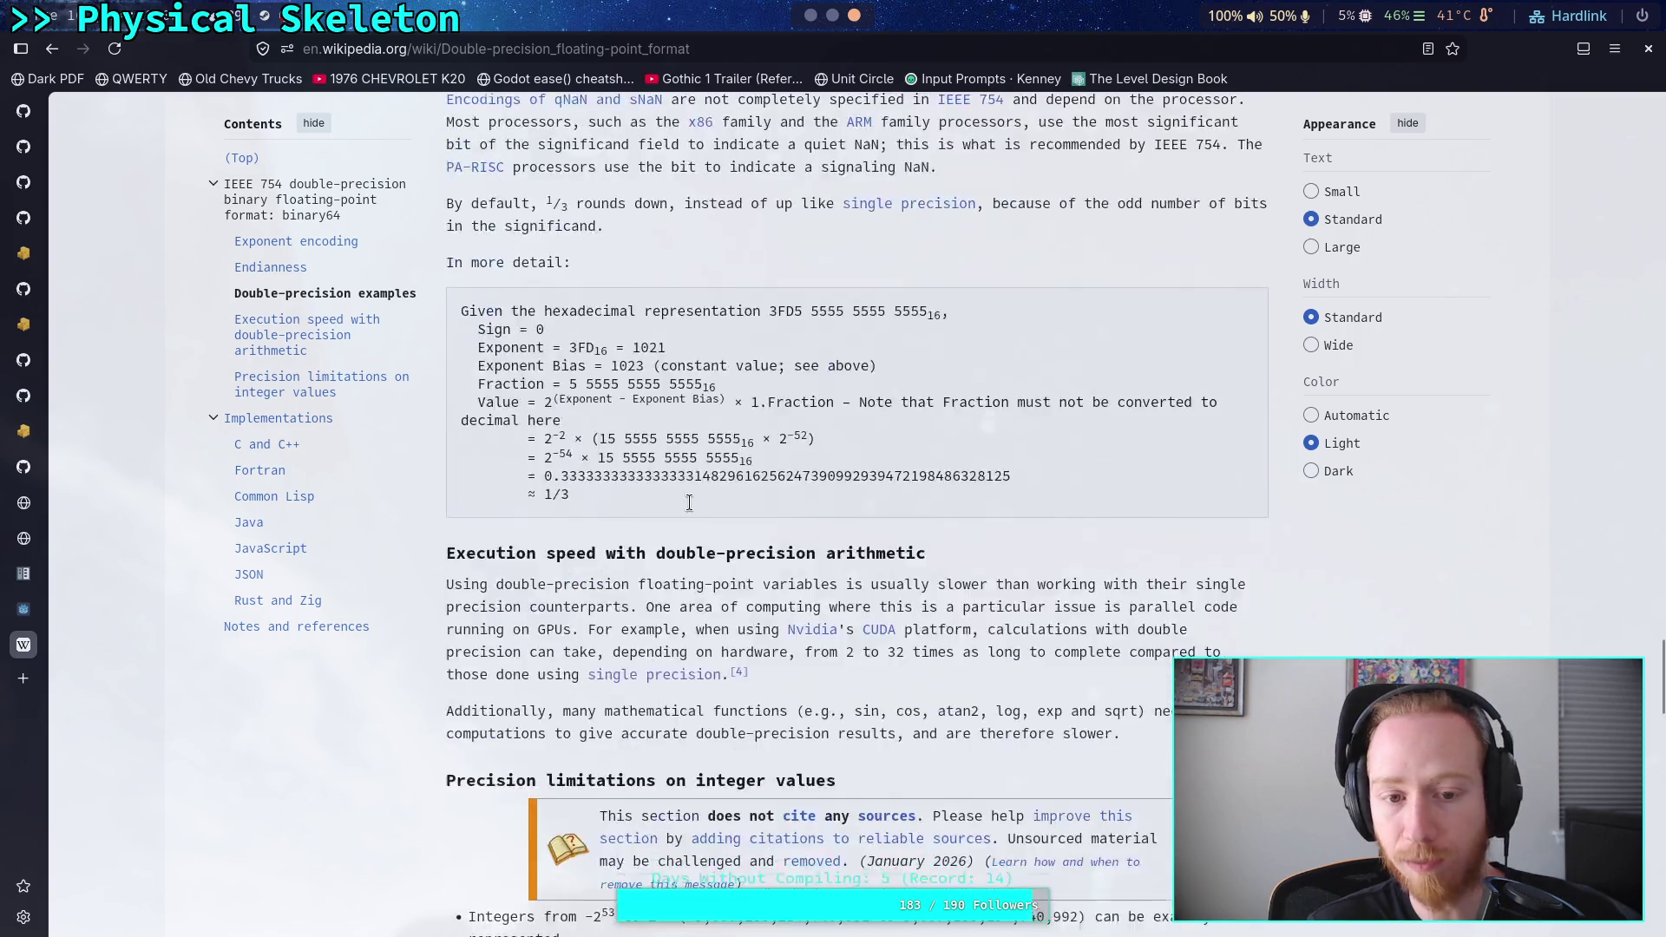
scroll(691, 512, up, 8)
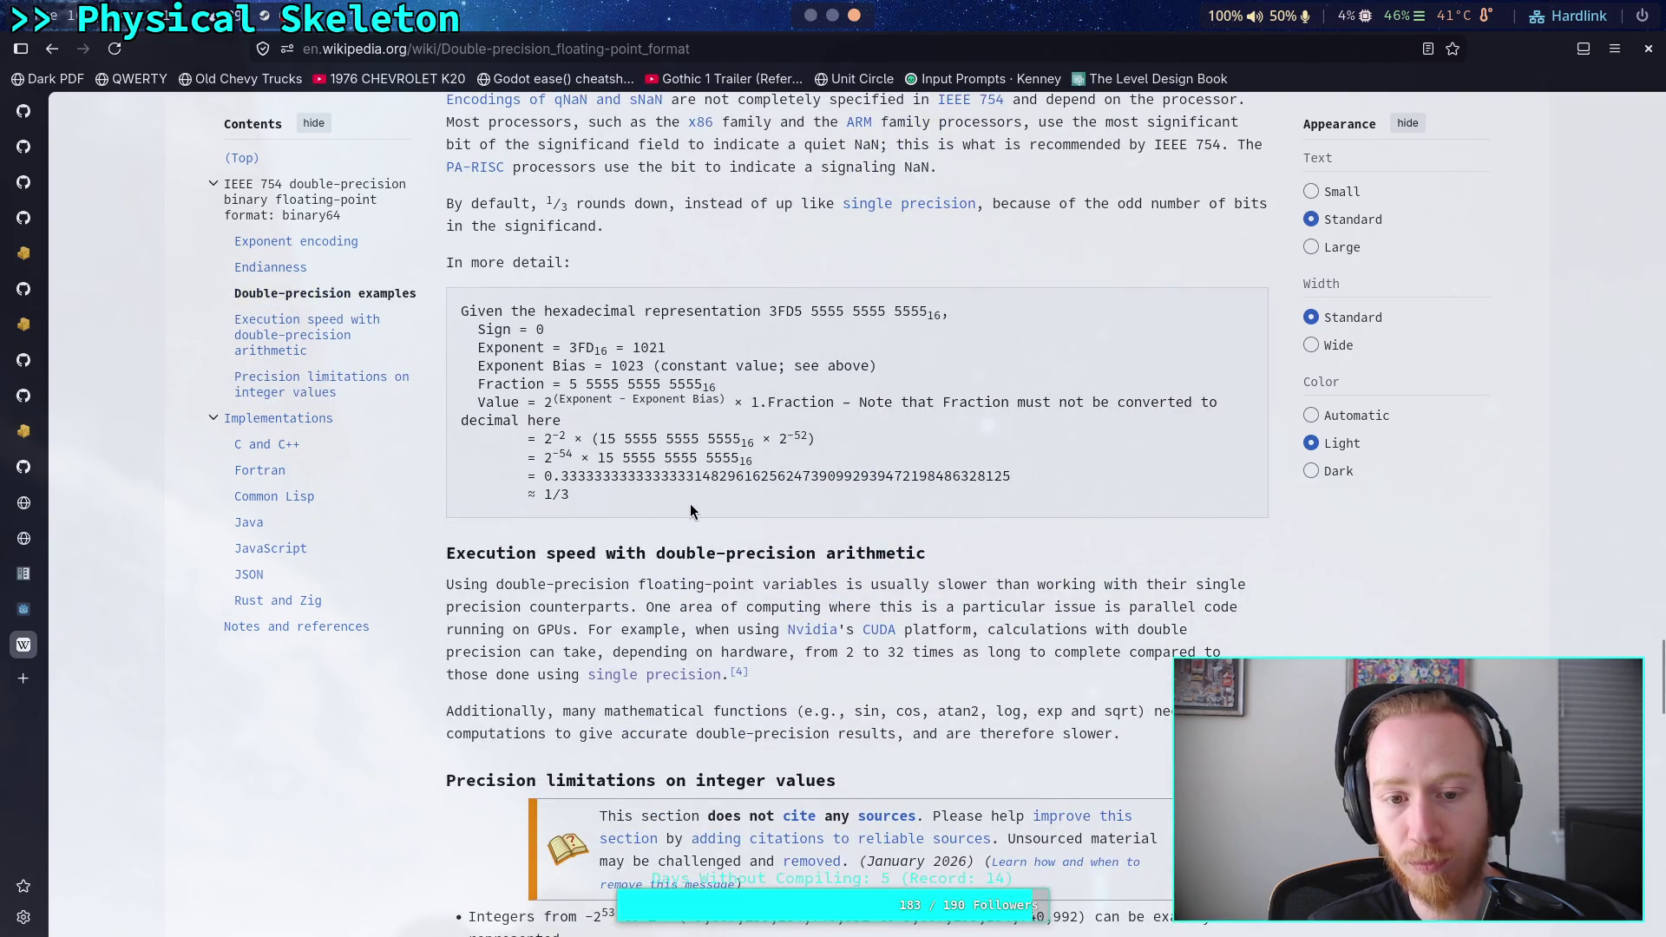
scroll(692, 512, down, 20)
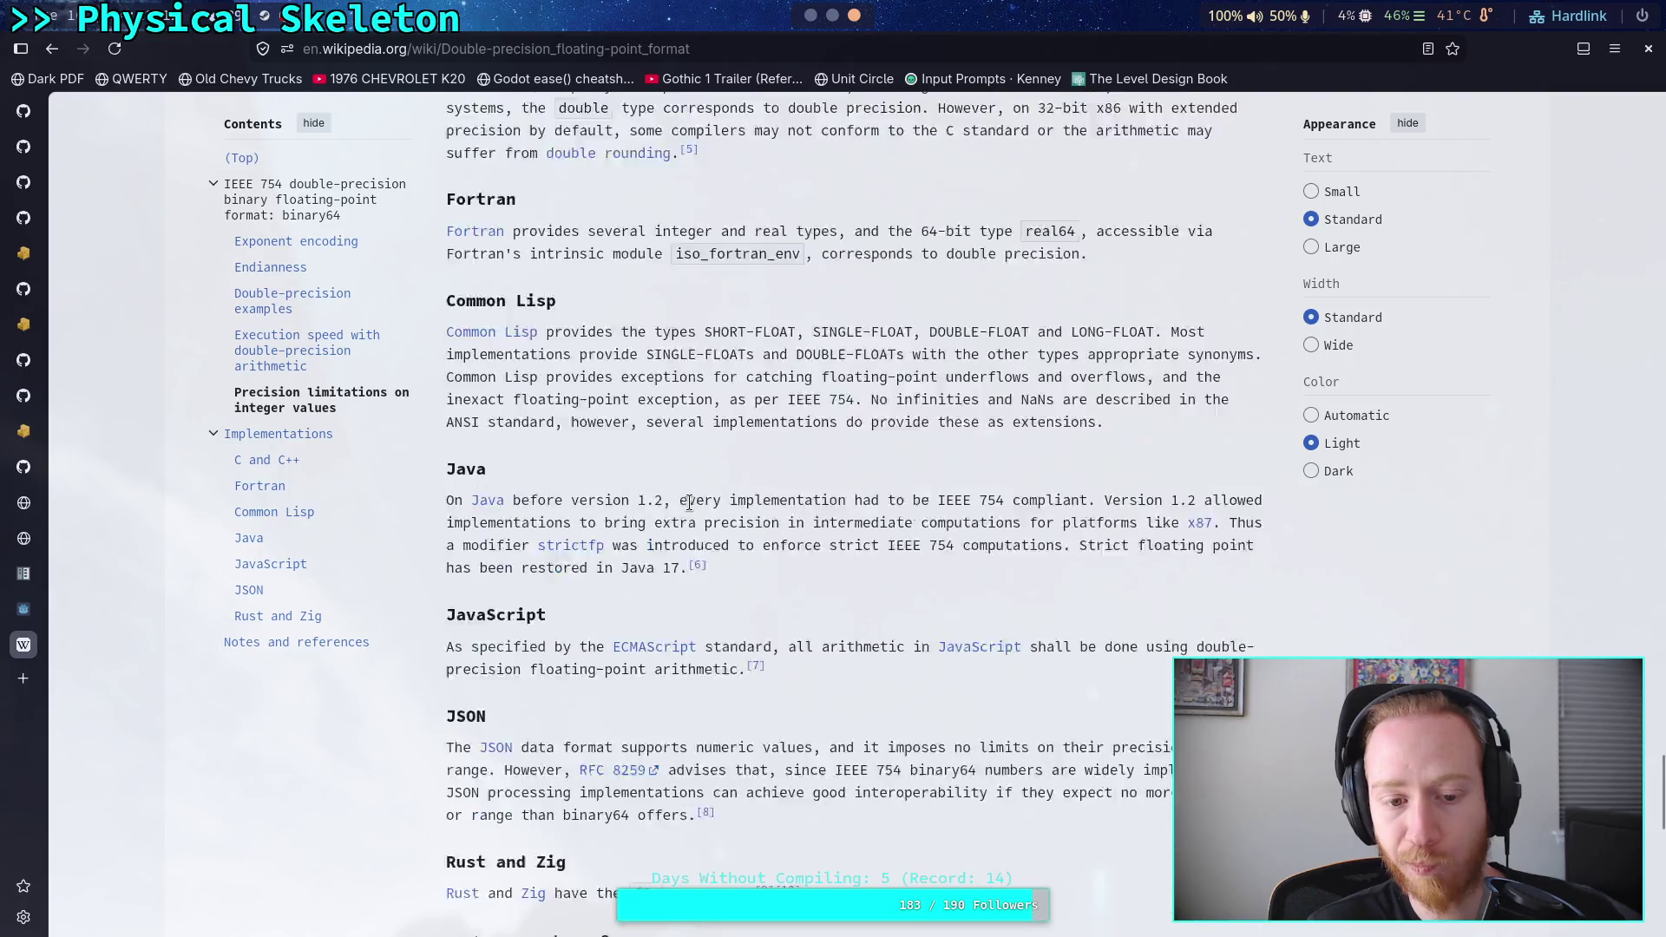
key(alt+Left)
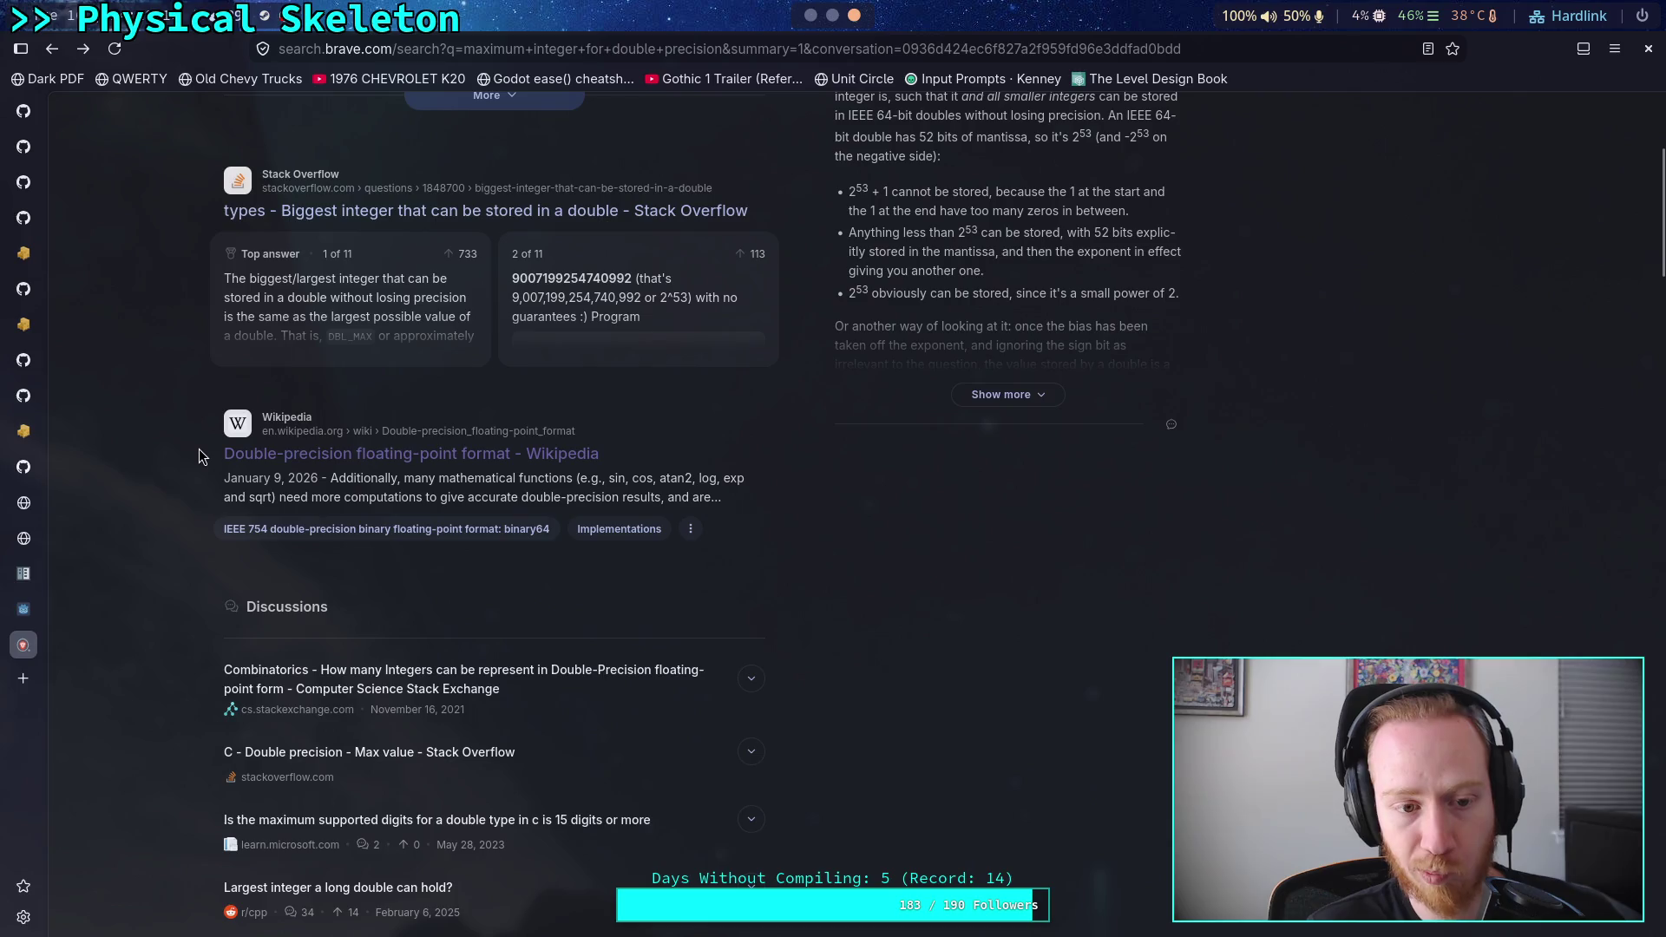
- Open the 'Biggest integer that can be stored in a double' question and read its 2^53 answer
click(596, 212)
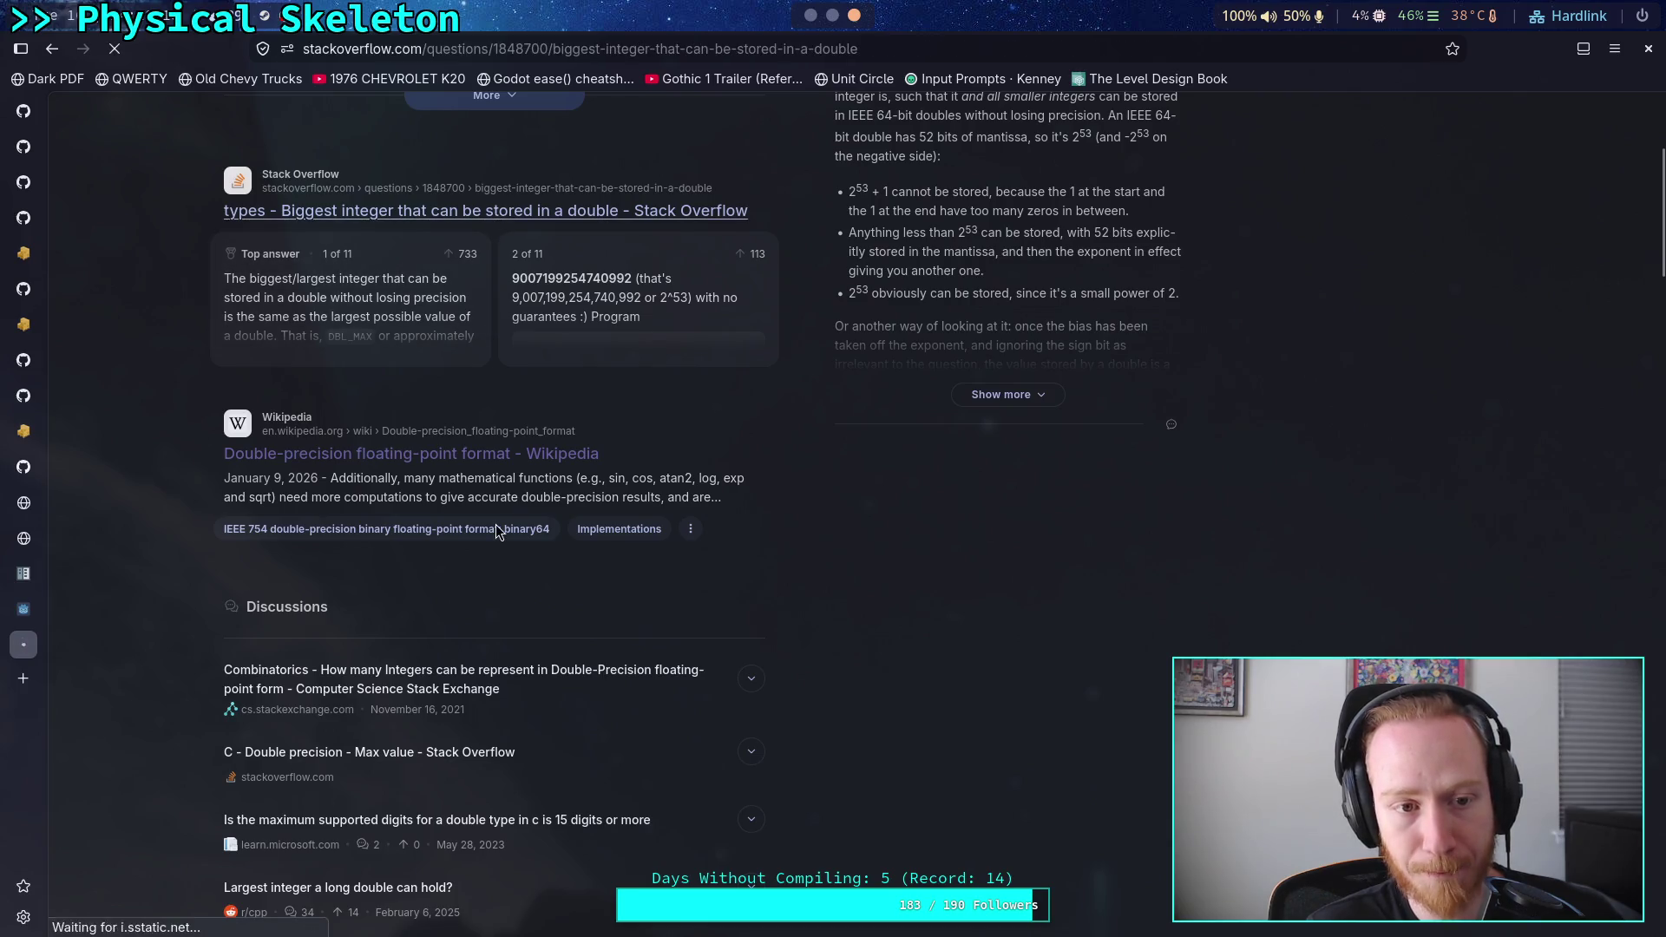
scroll(496, 524, down, 5)
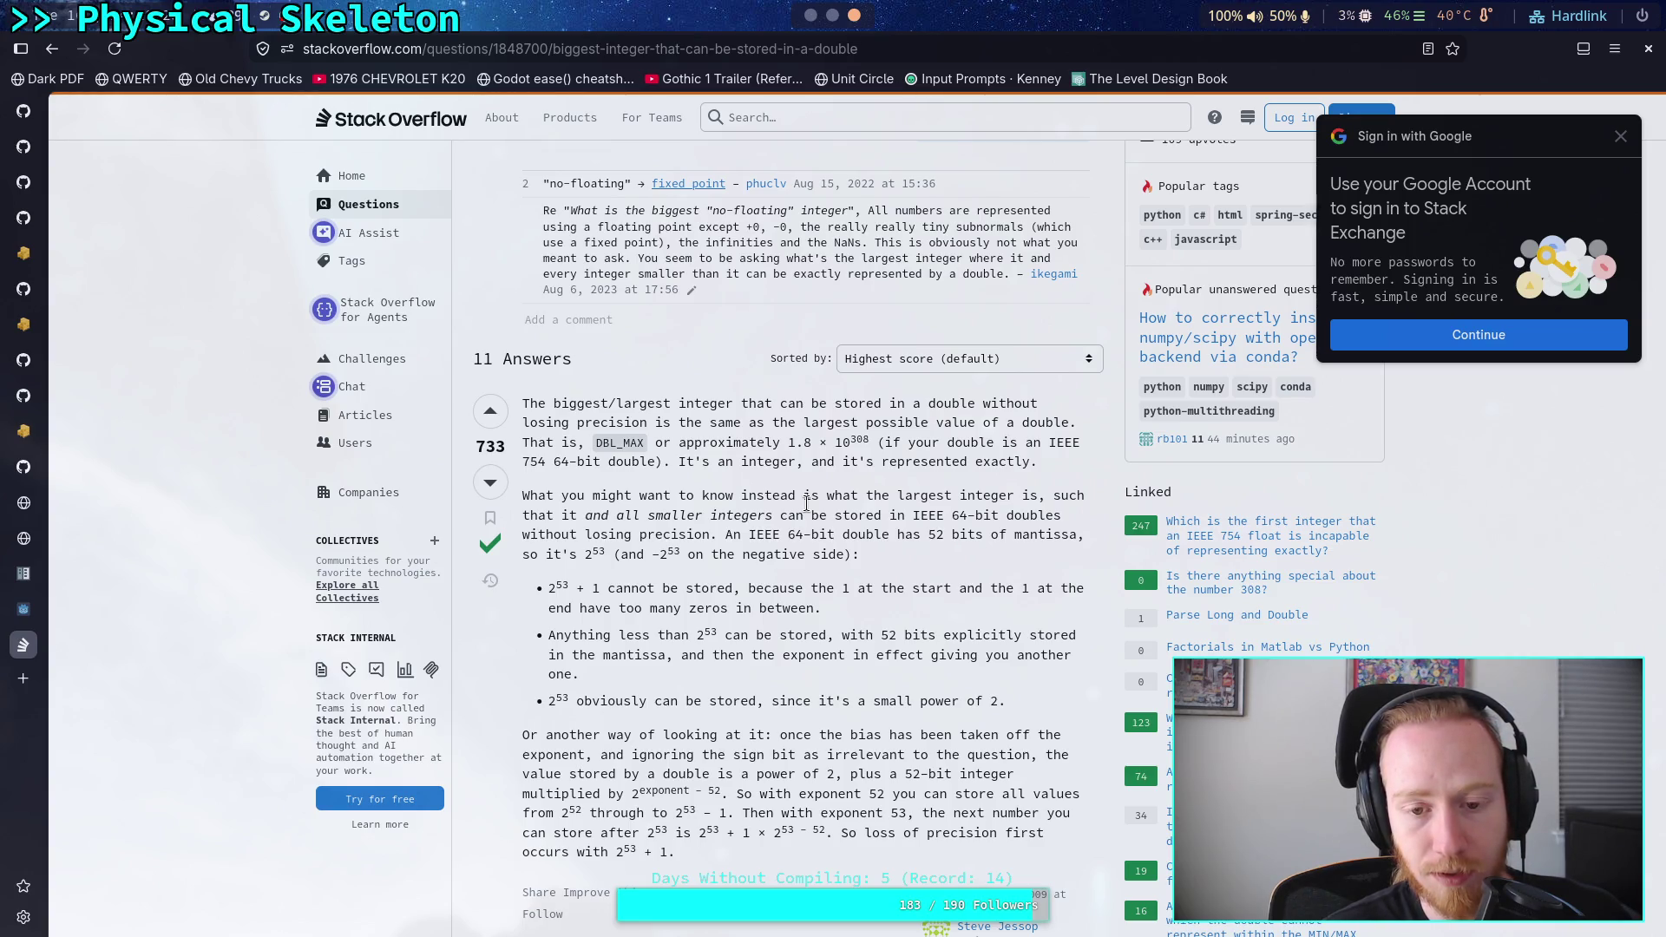
scroll(807, 503, down, 3)
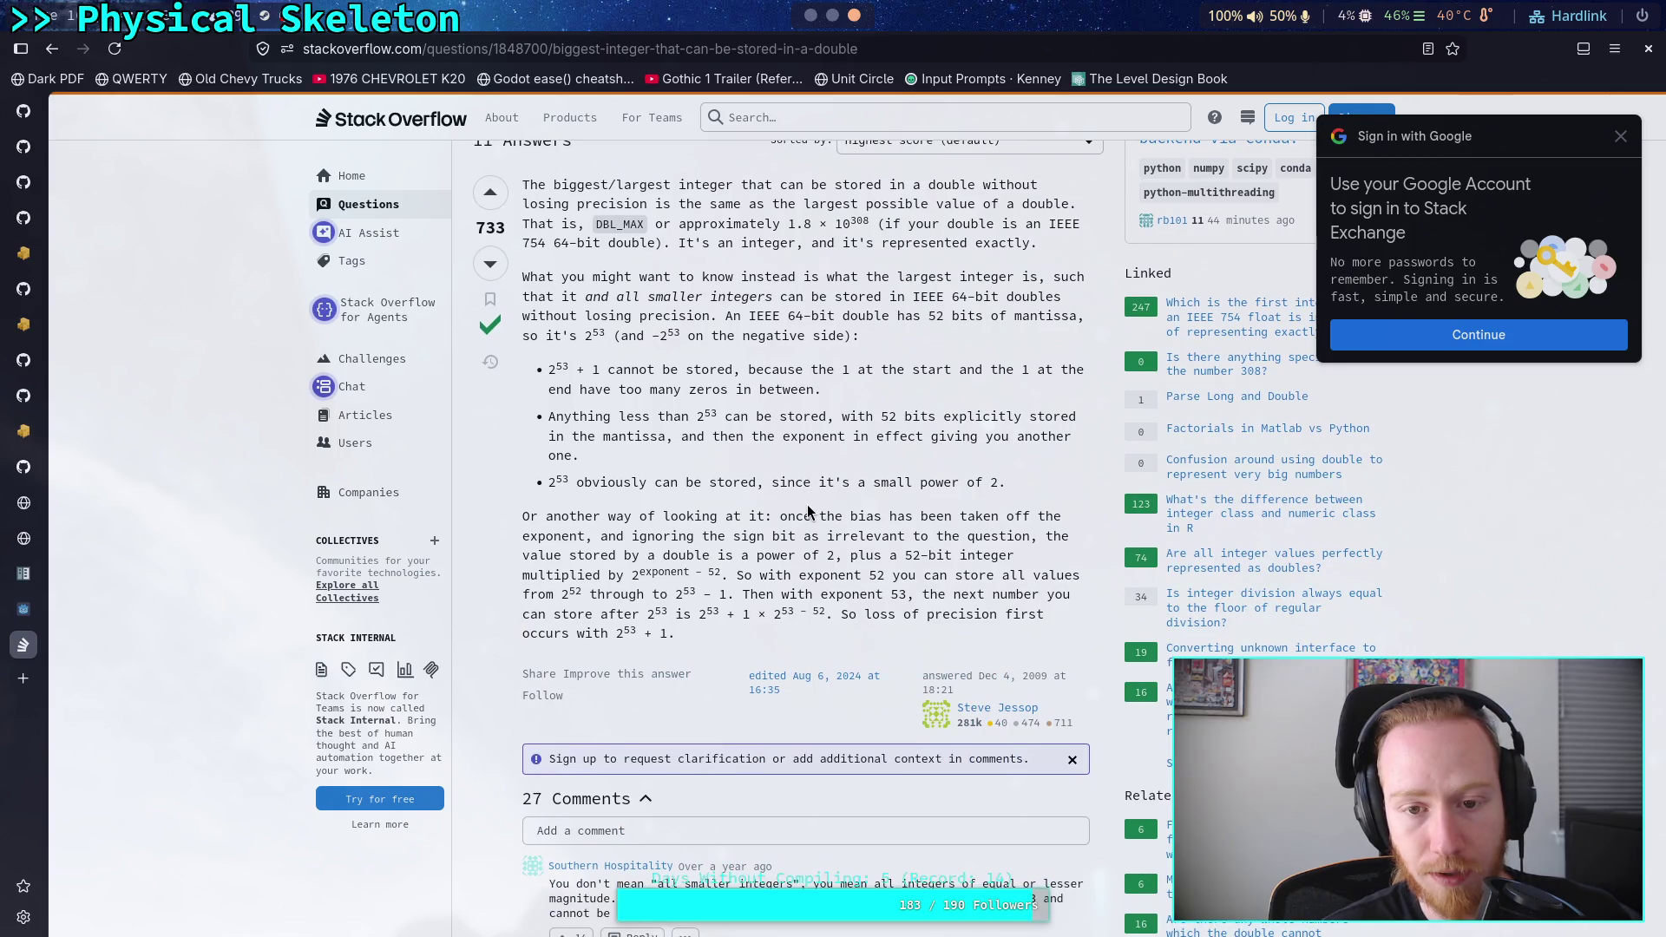
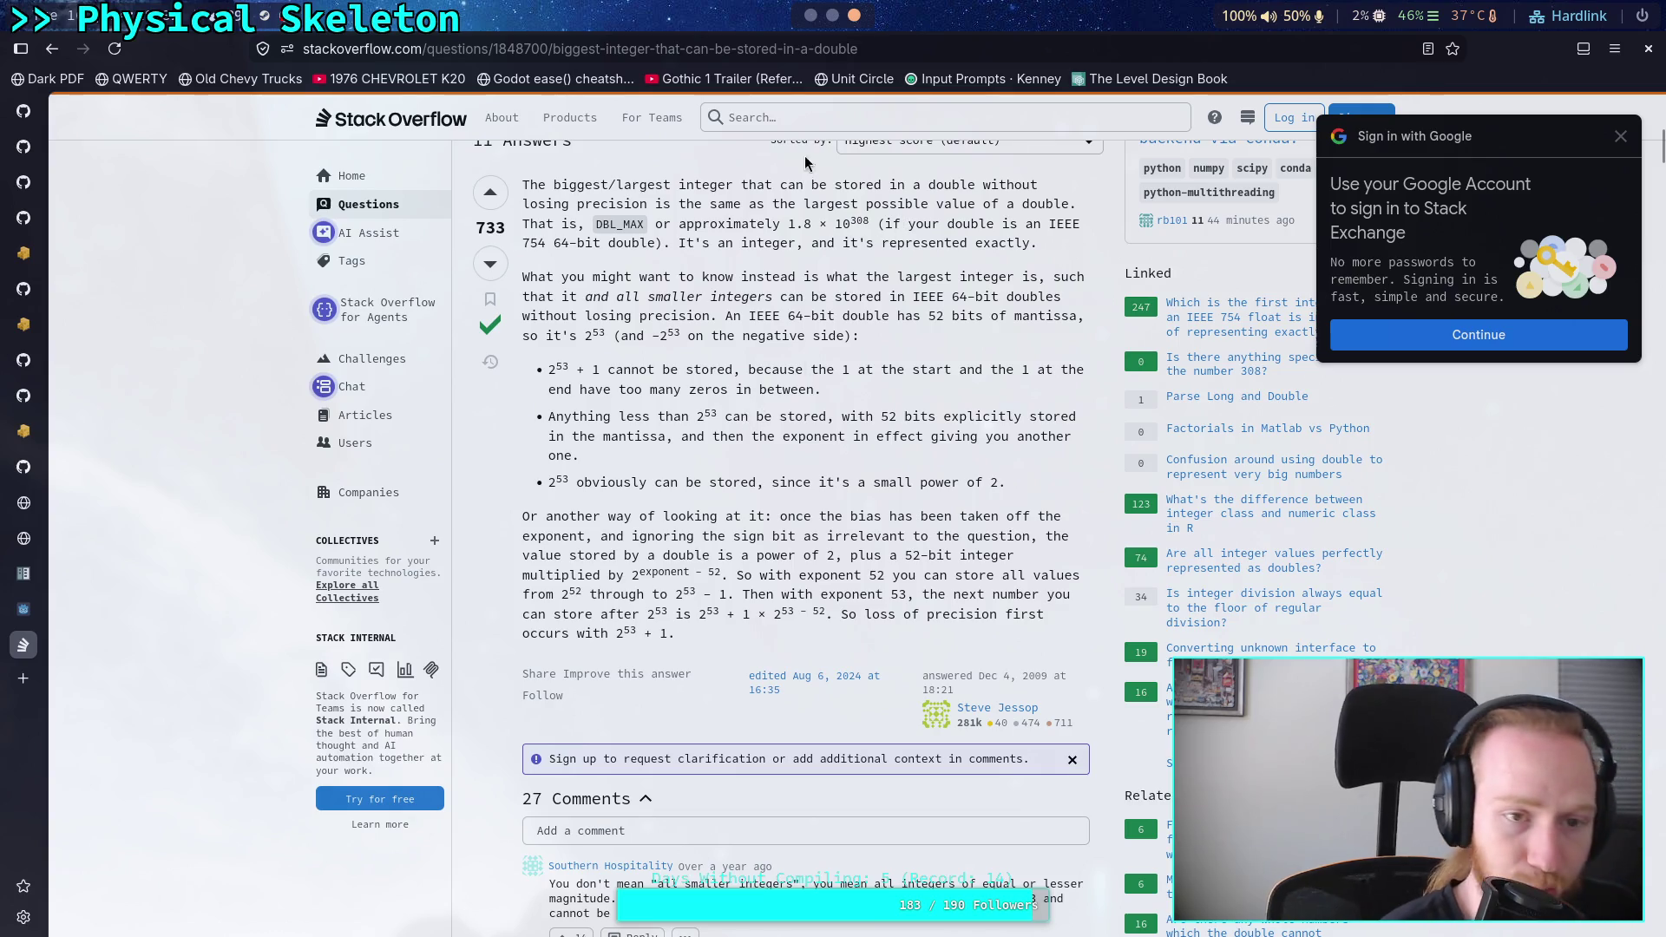
- Show the '4: python' REPL tab in the terminal workspace, leaving the Stack Overflow answer
click(833, 15)
click(1007, 46)
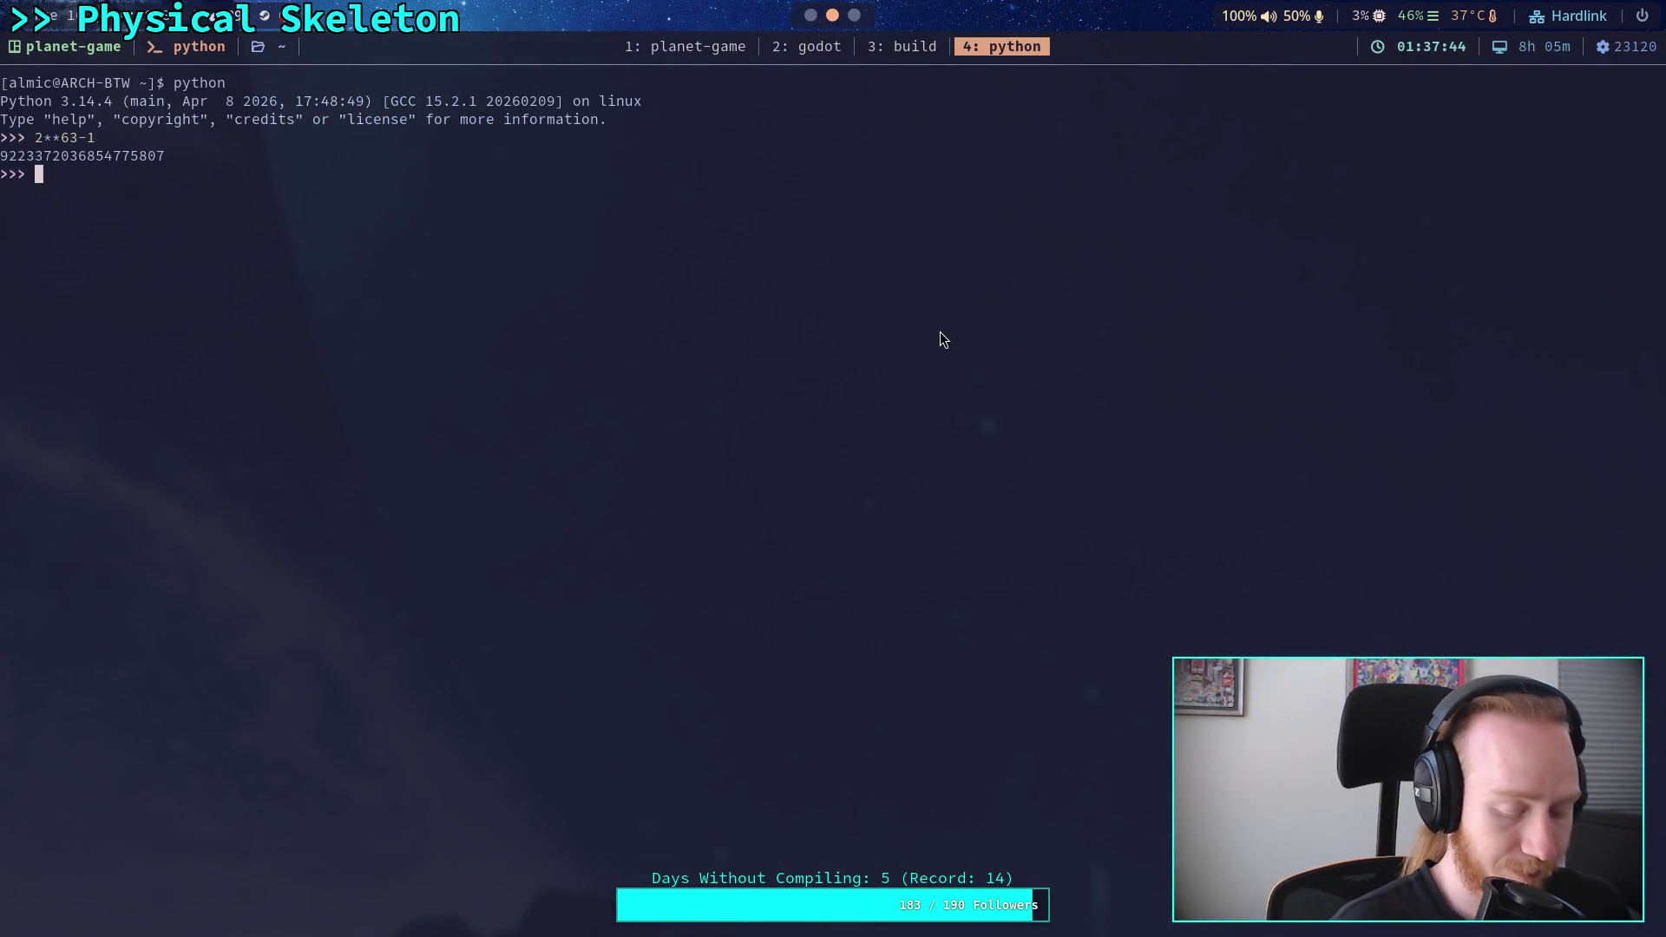
text(hex(2&)
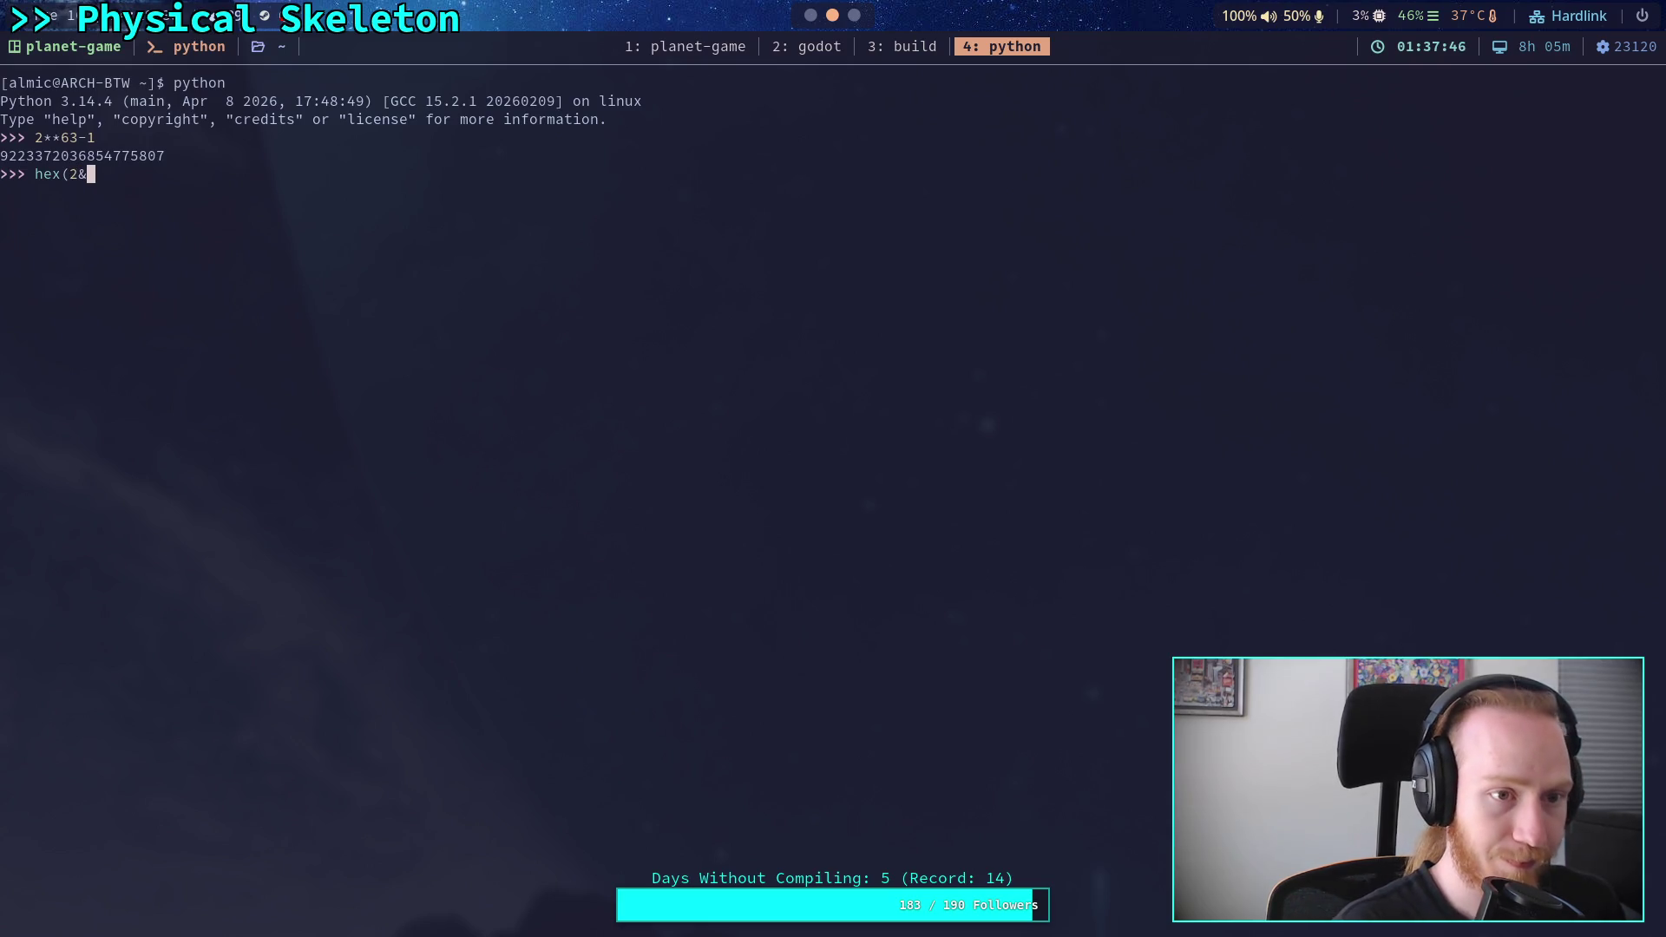
key(BackSpace)
text(**)
key(BackSpace)
text(53))
key(Return)
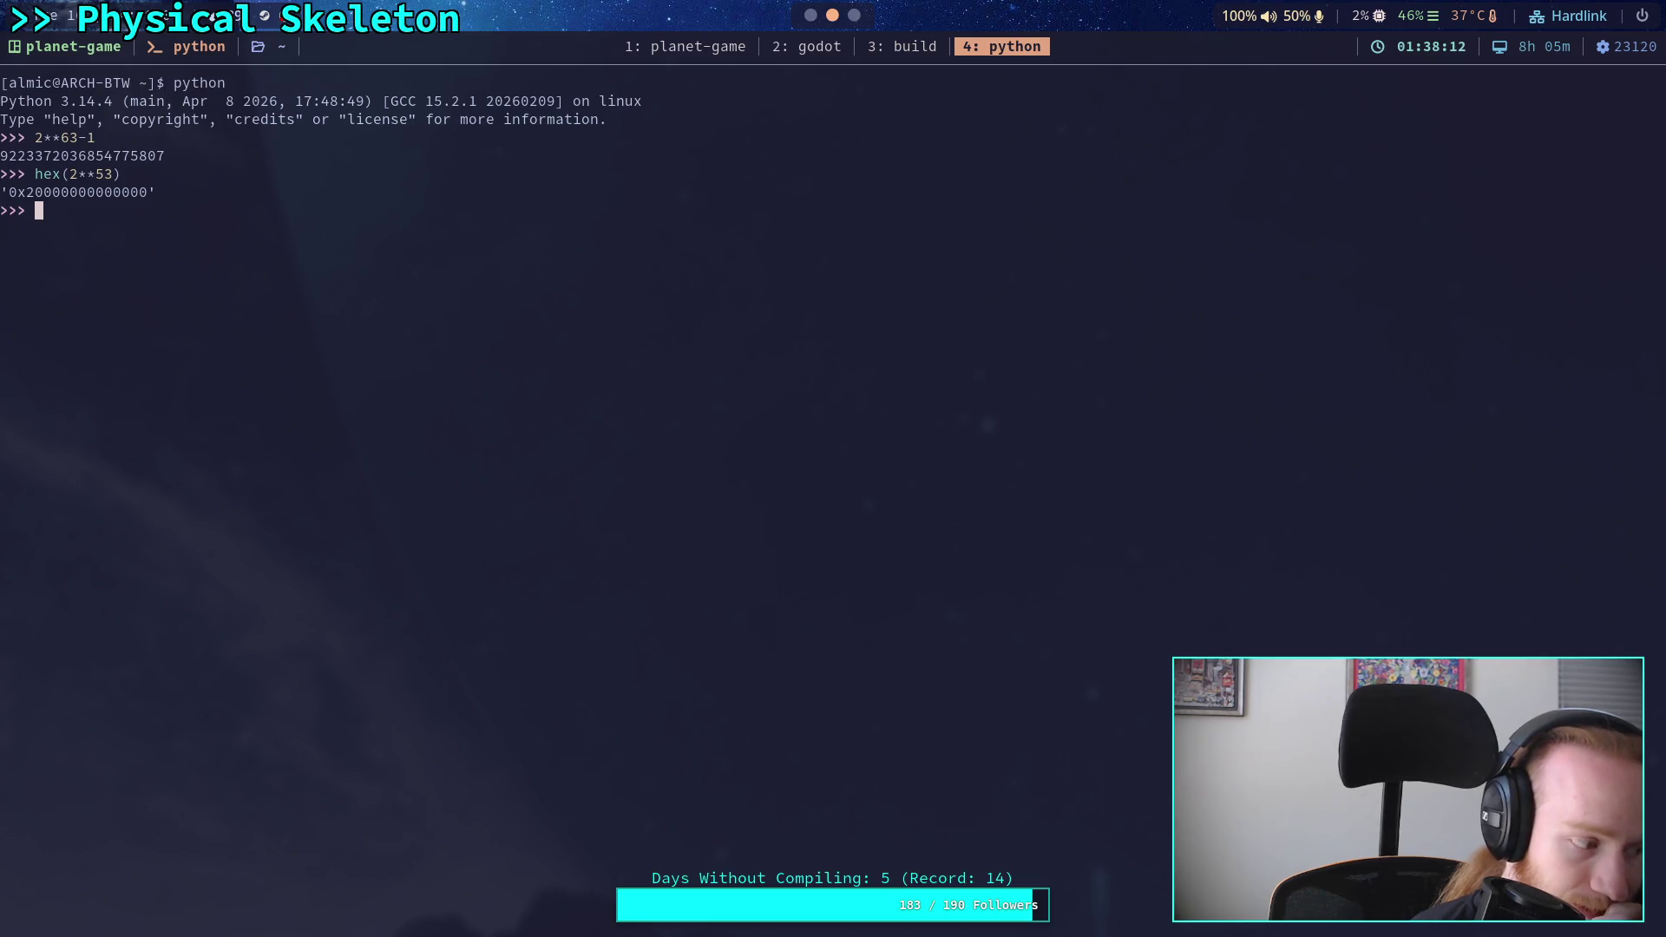
- Evaluate hex(2**53-1), copy its 1fffffffffffff digits, and return to Godot
key(Up)
key(Left)
text(-1)
key(Return)
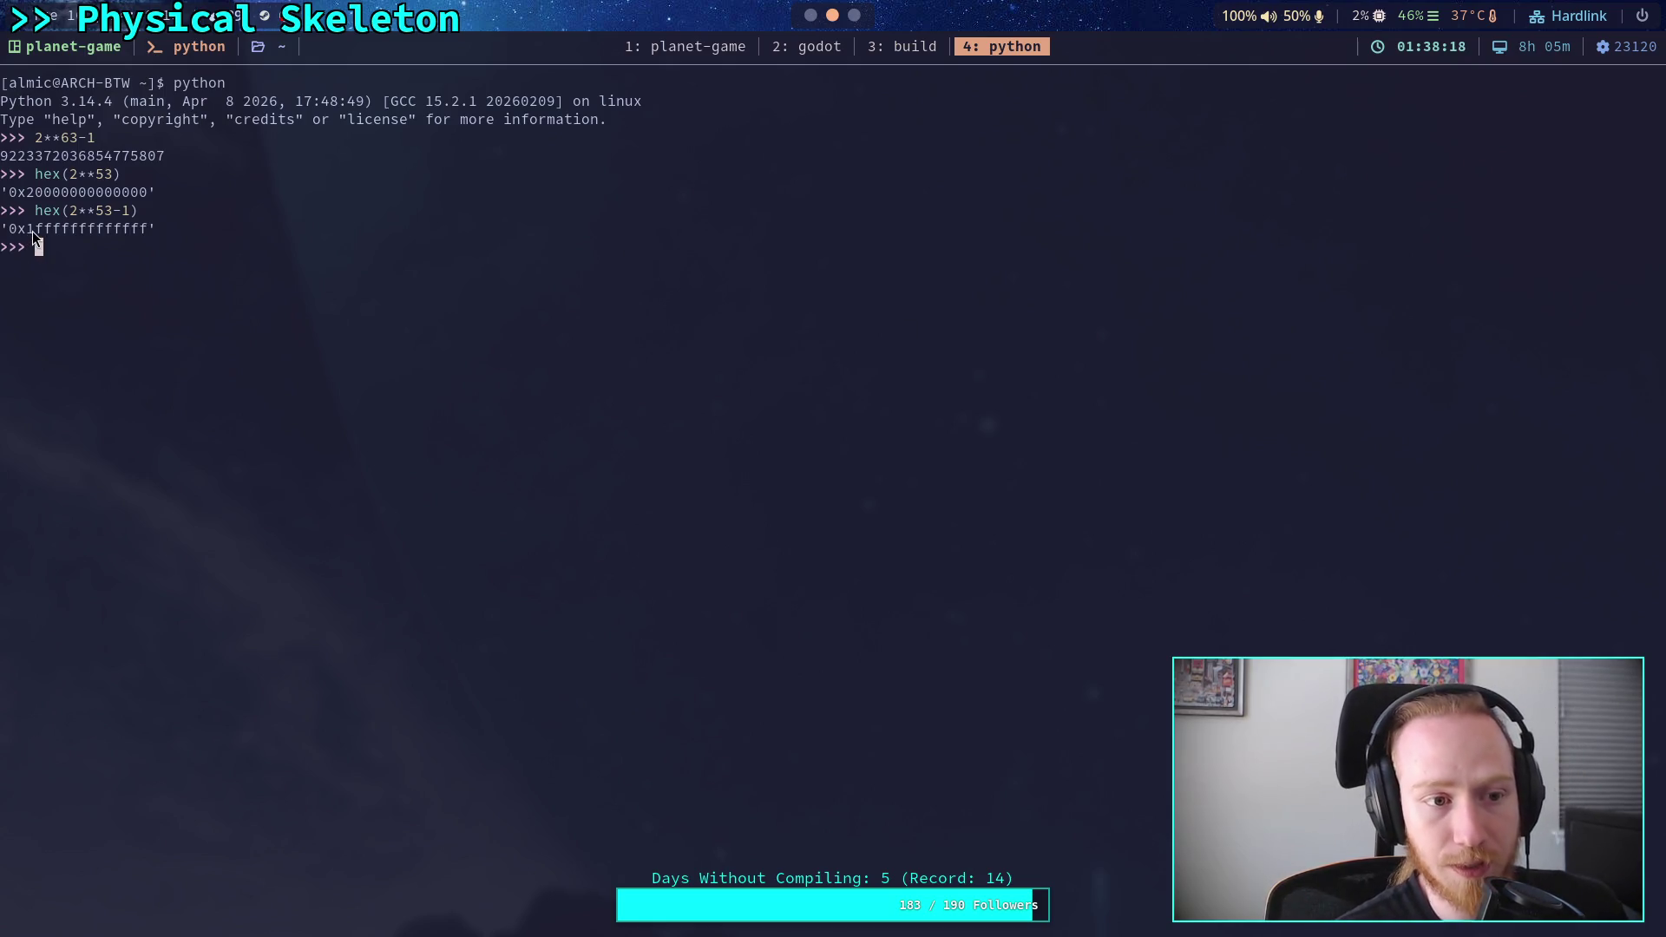
drag(26, 231, 135, 231)
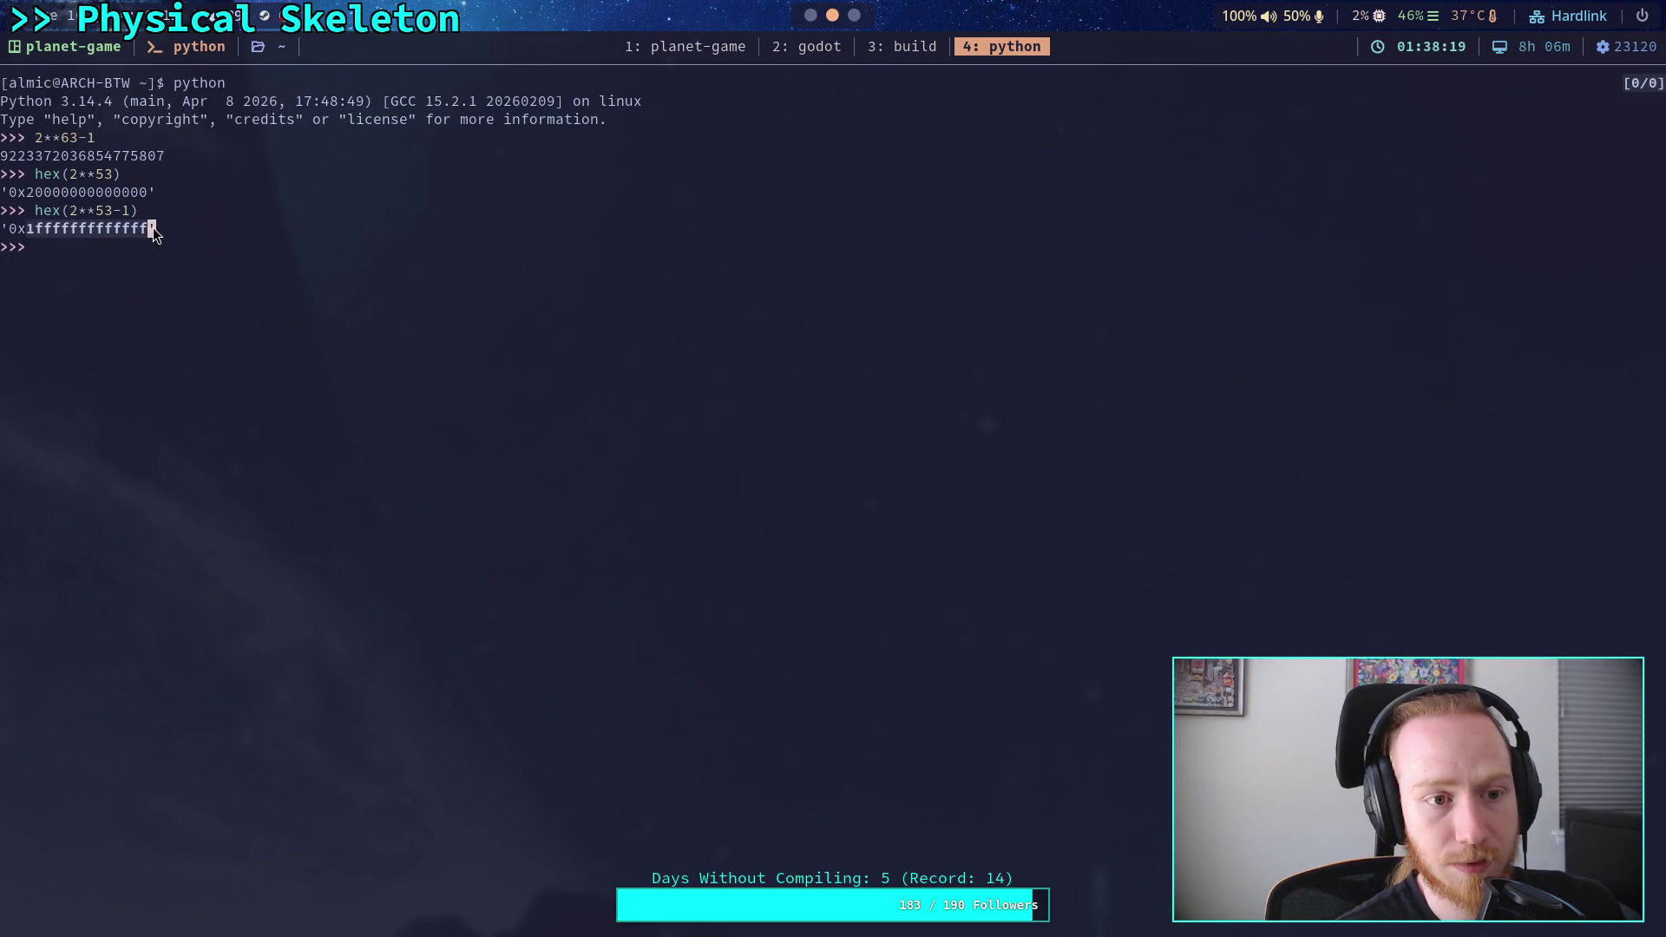
key(super+2)
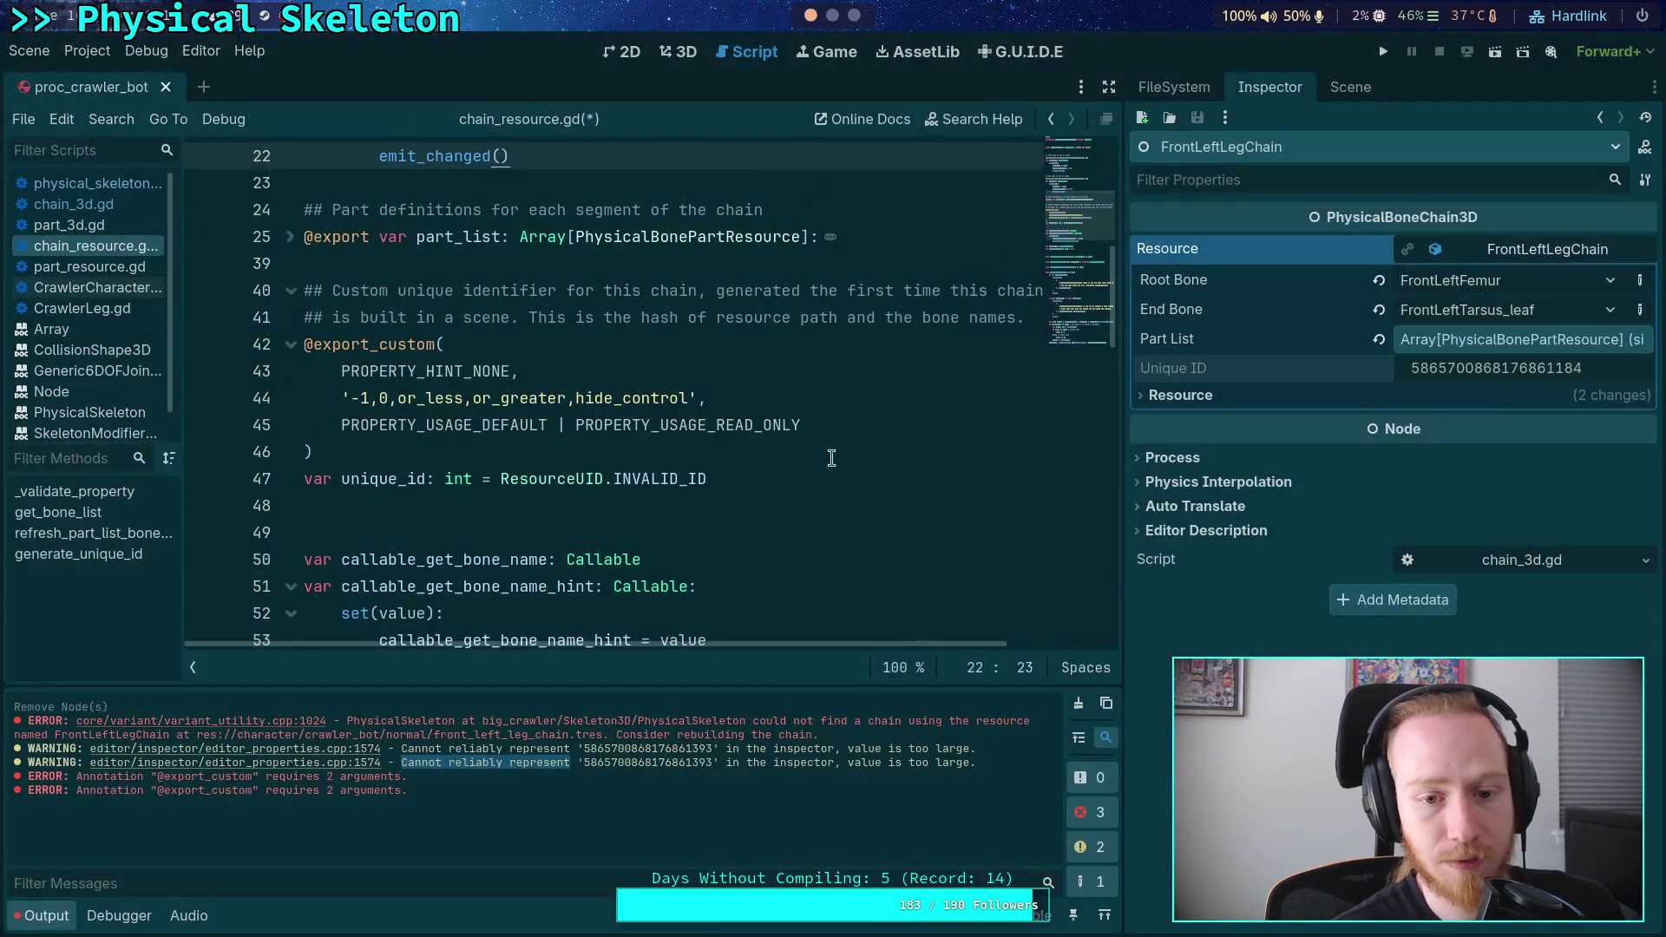
- Replace line 155's 0x7FFF_FFFF_FFFF_FFFF mask with the pasted digits prefixed by 0x
scroll(776, 521, down, 20)
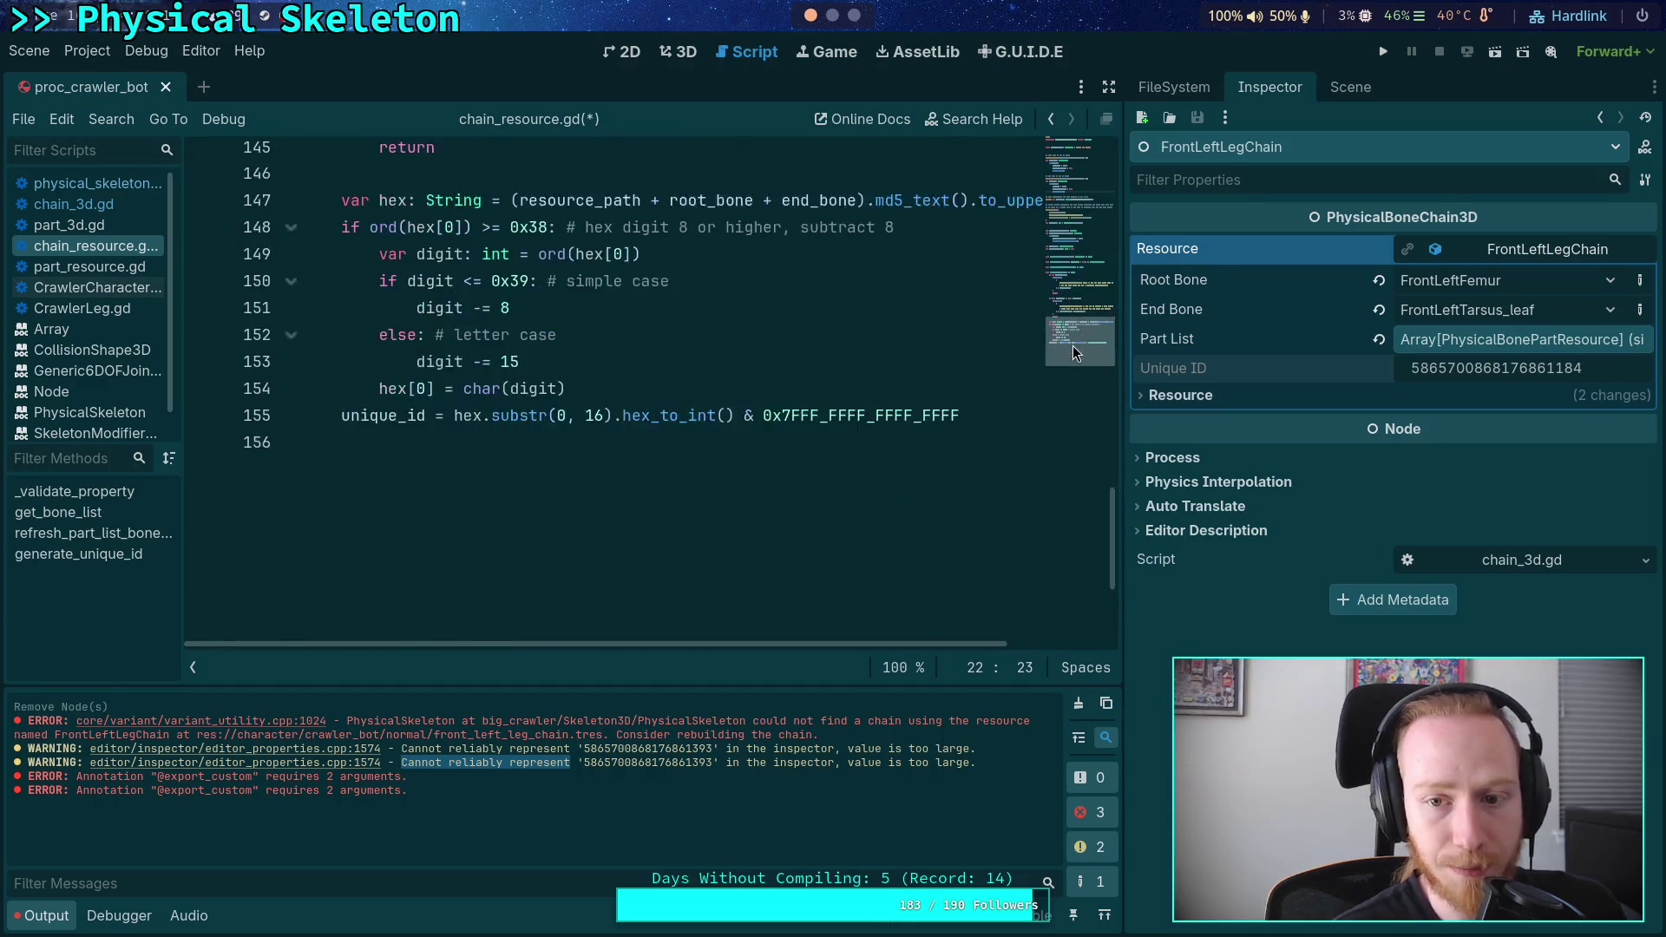
double_click(962, 451)
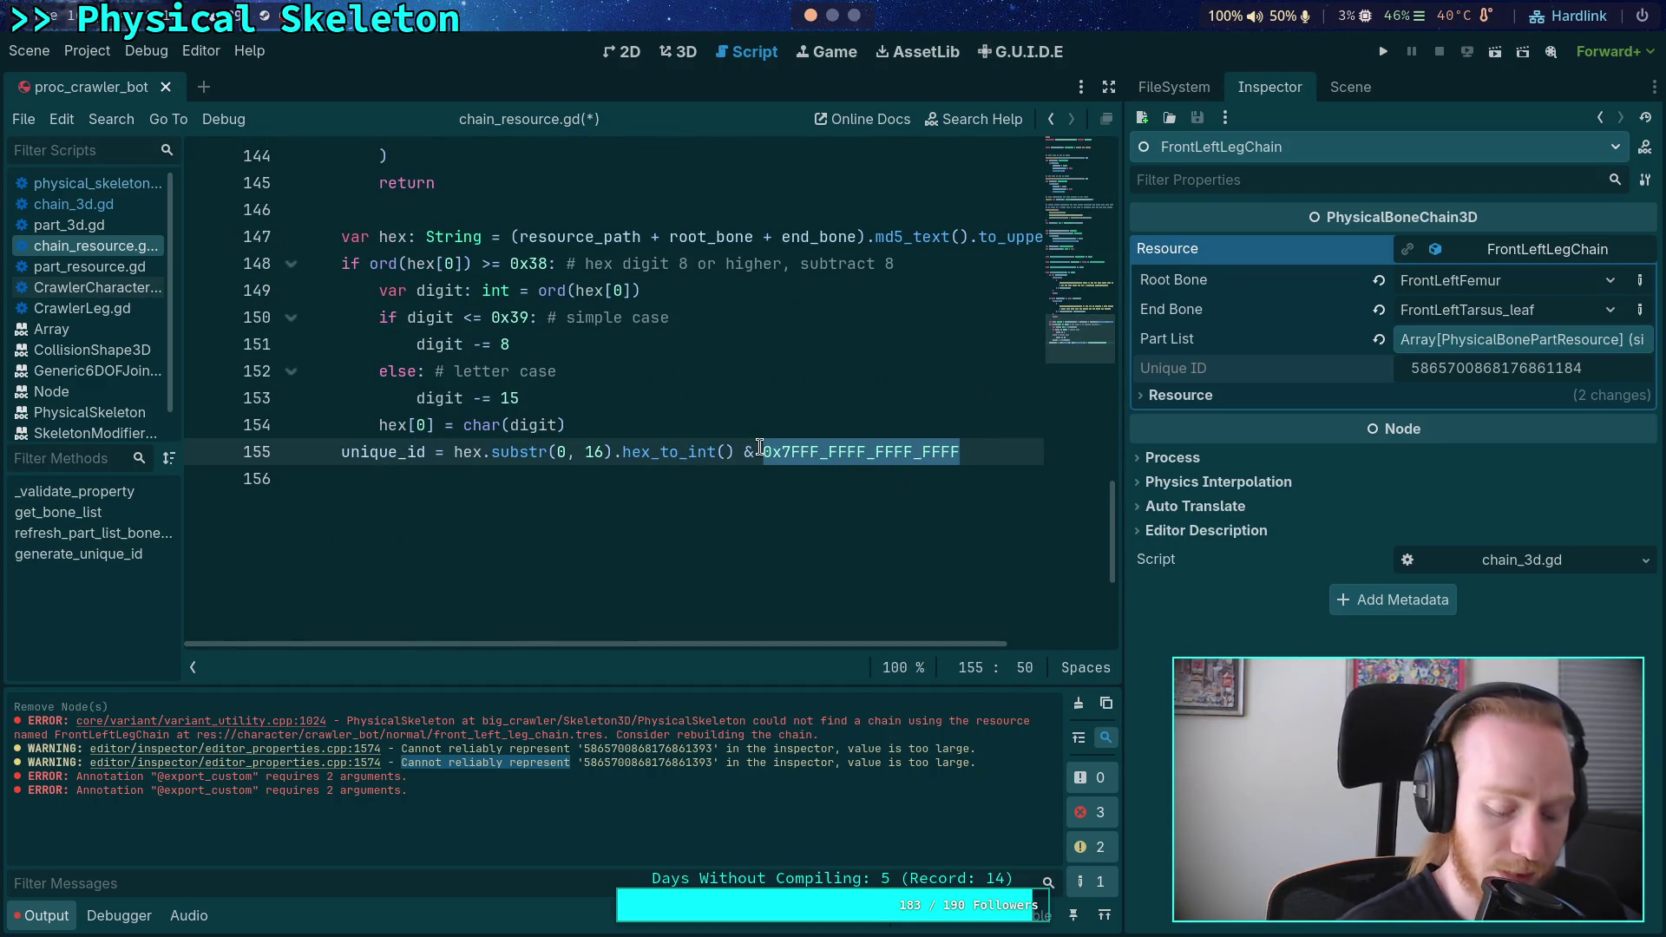
key(ctrl+v)
click(761, 452)
text(0x)
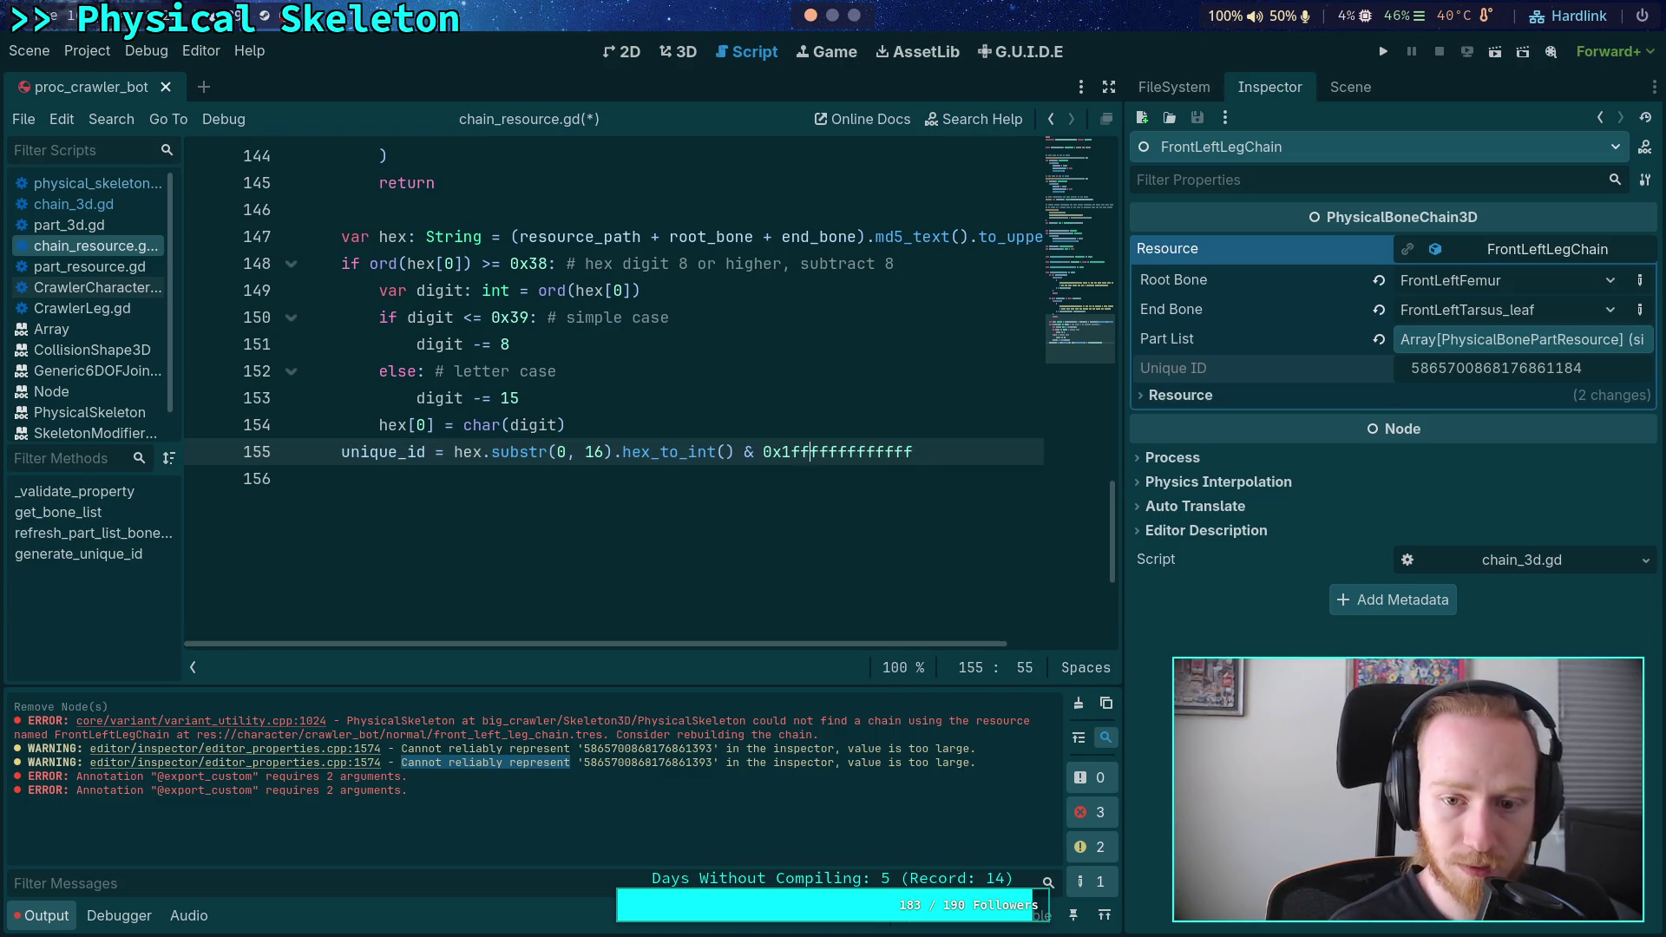
- Reformat the mask in uppercase with underscore separators as 0x1F_FFFF_FFFF_FFFF
drag(881, 452, 914, 452)
text(FFFF)
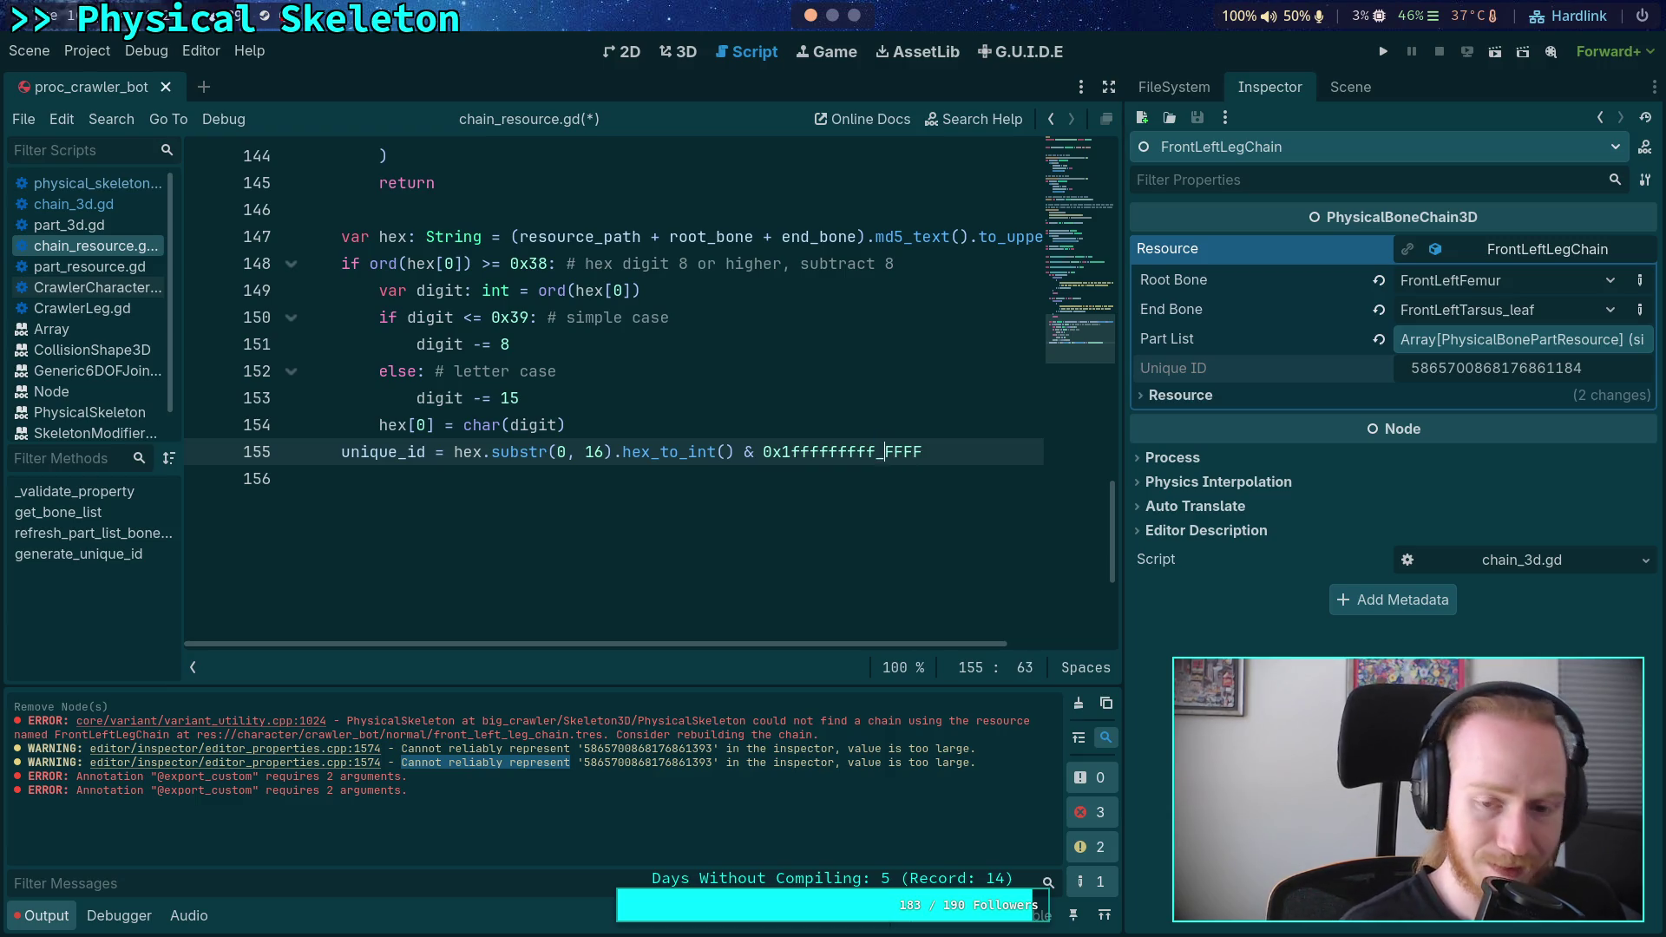
key(shift+Left)
key(shift+Left)
key(shift+Left)
text(GGG)
key(BackSpace)
key(BackSpace)
key(BackSpace)
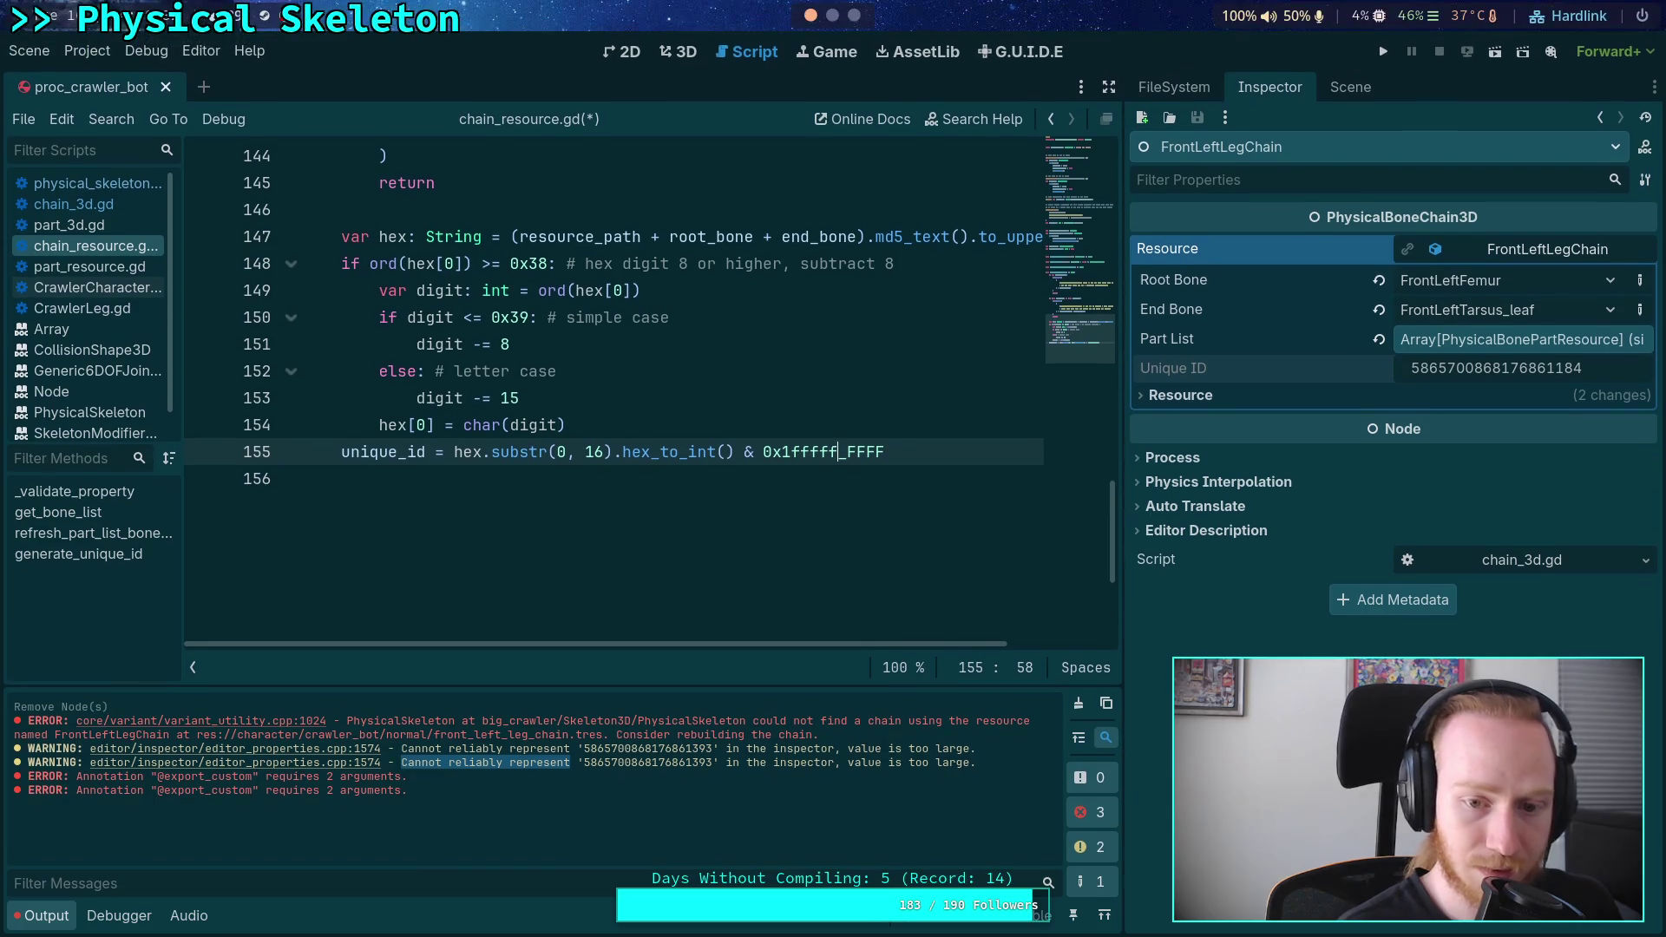
text(FFF)
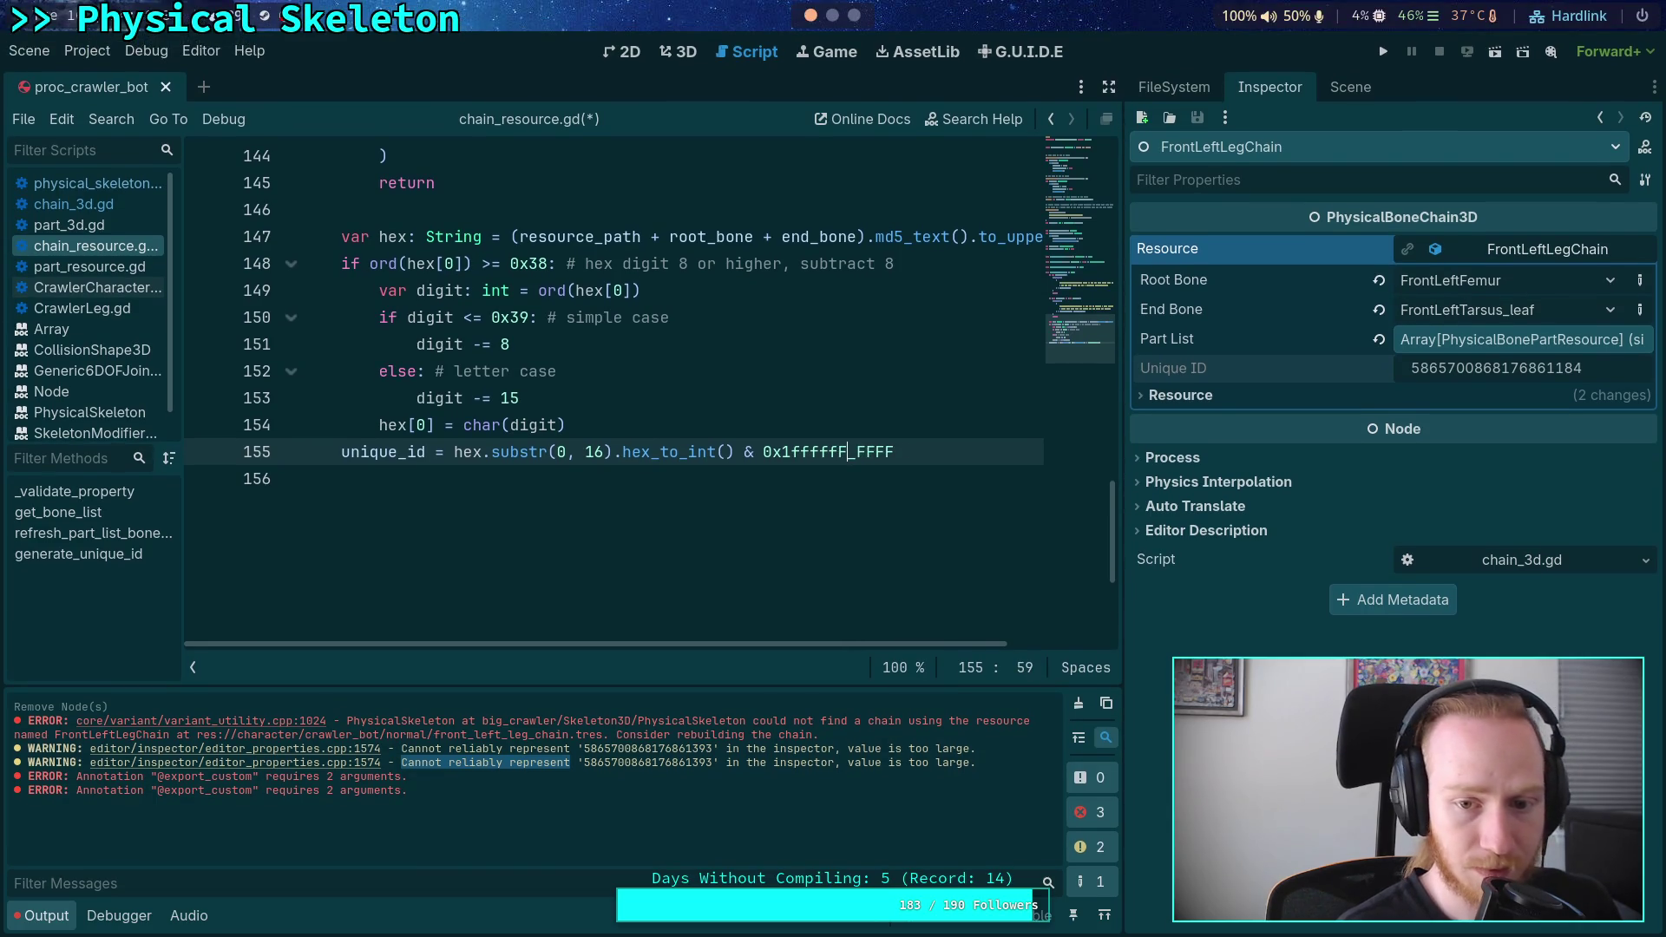
text(_)
key(shift+Left)
key(shift+Left)
key(shift+Left)
text(FFFF)
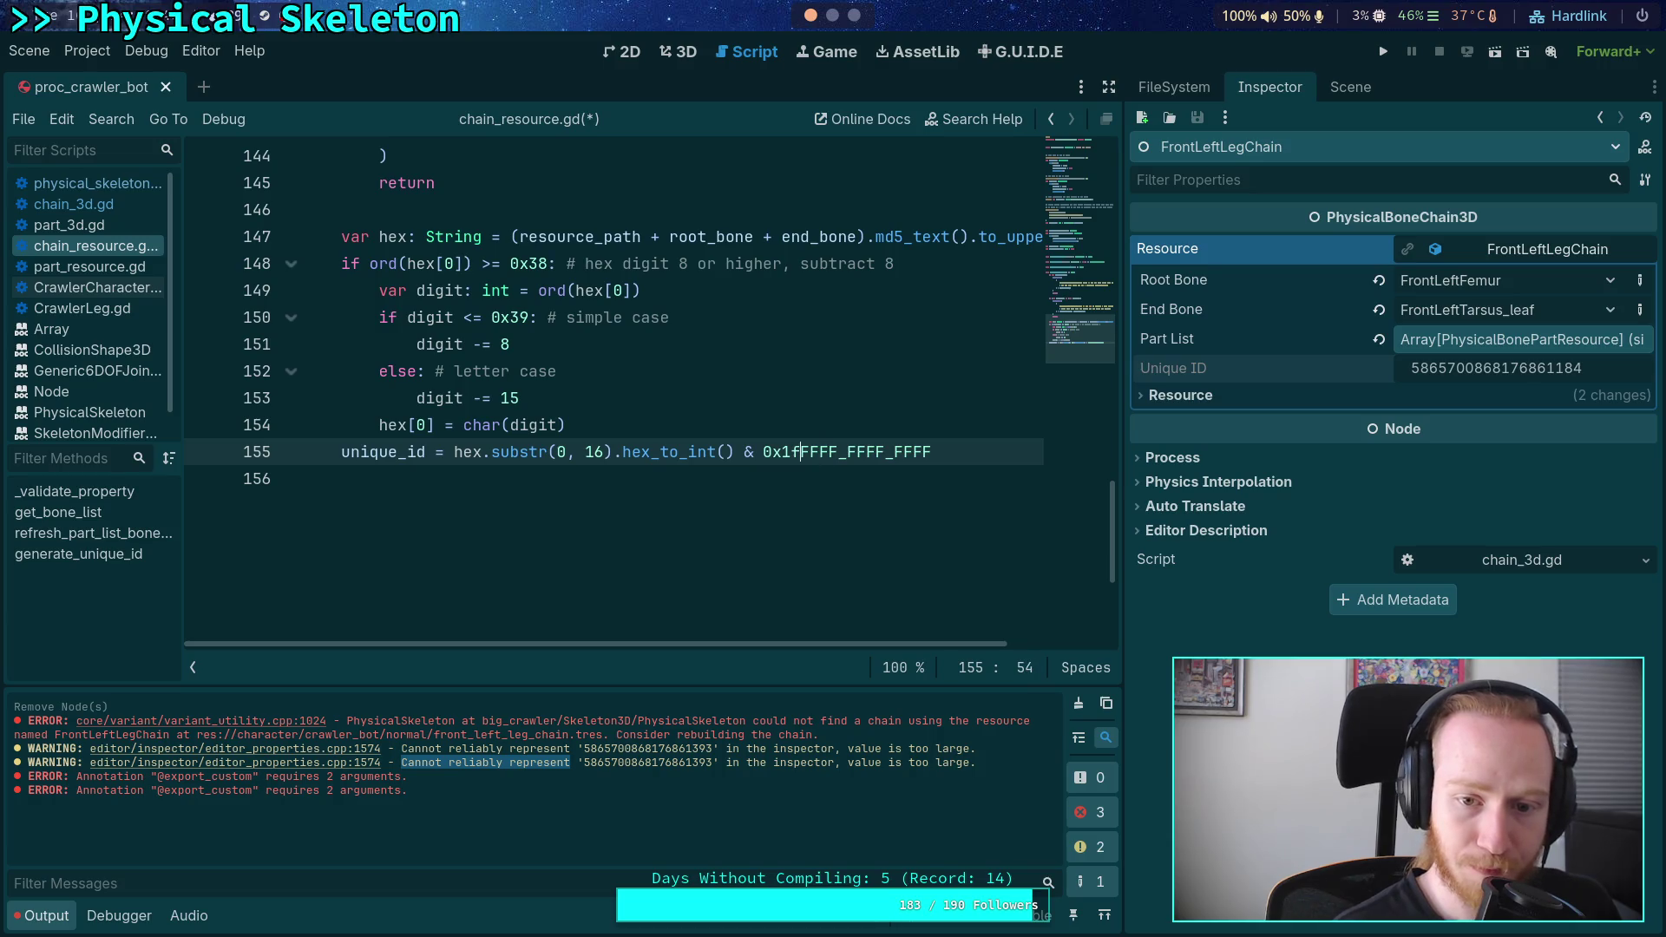
text(_)
key(Left)
key(shift+Left)
text(F)
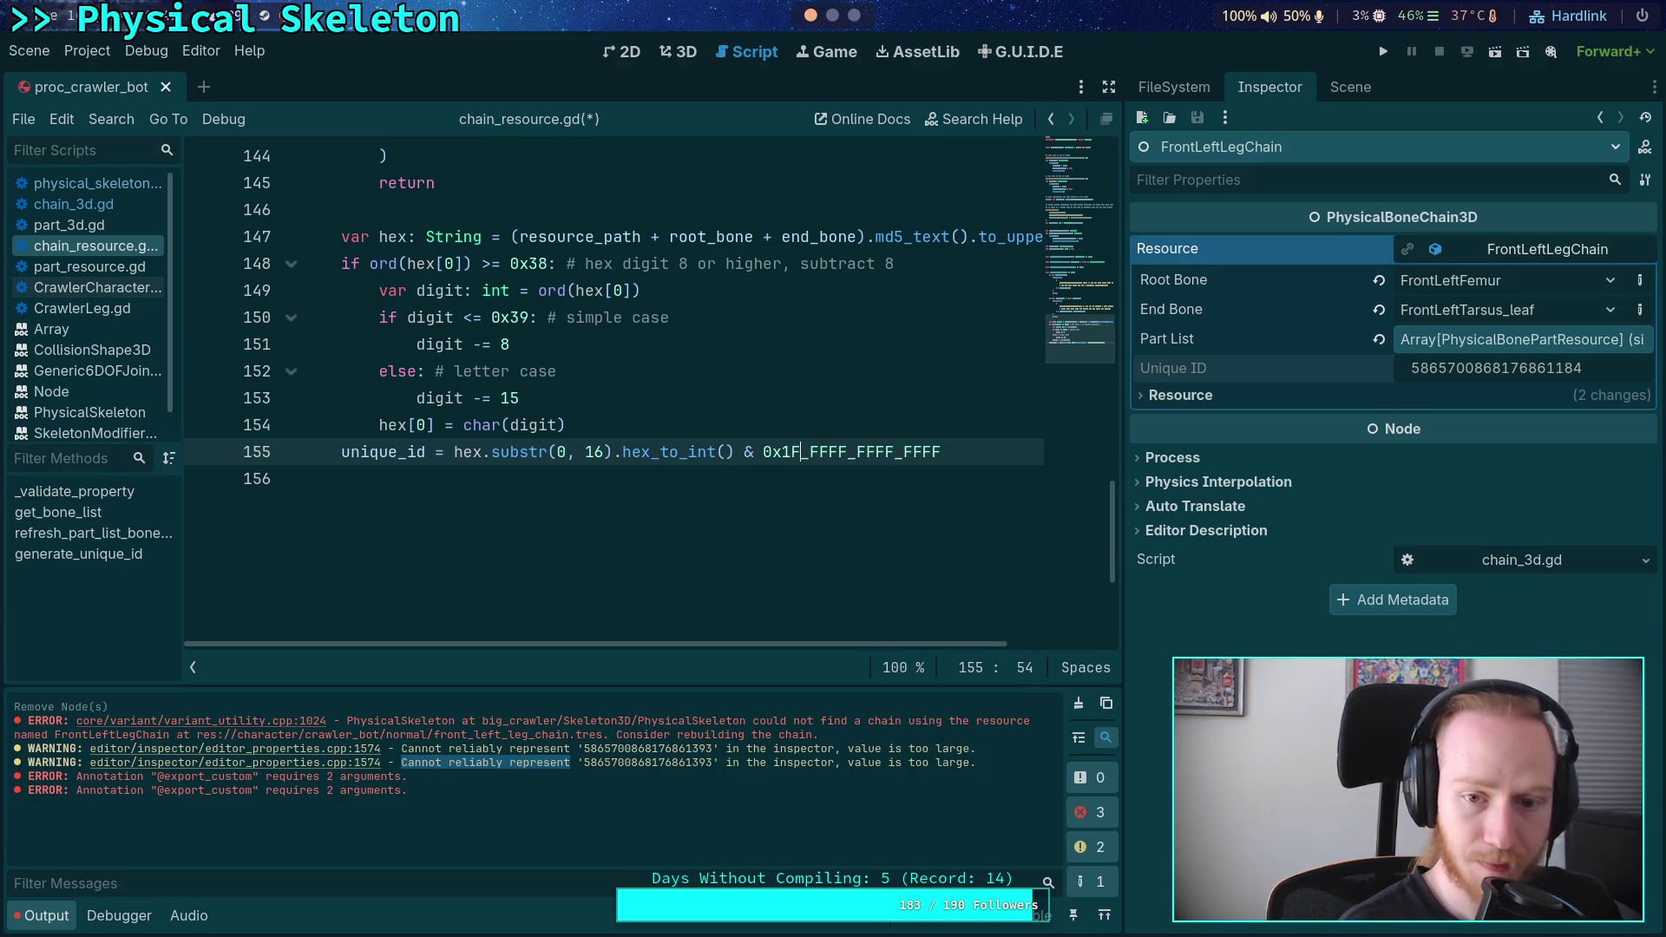
click(966, 460)
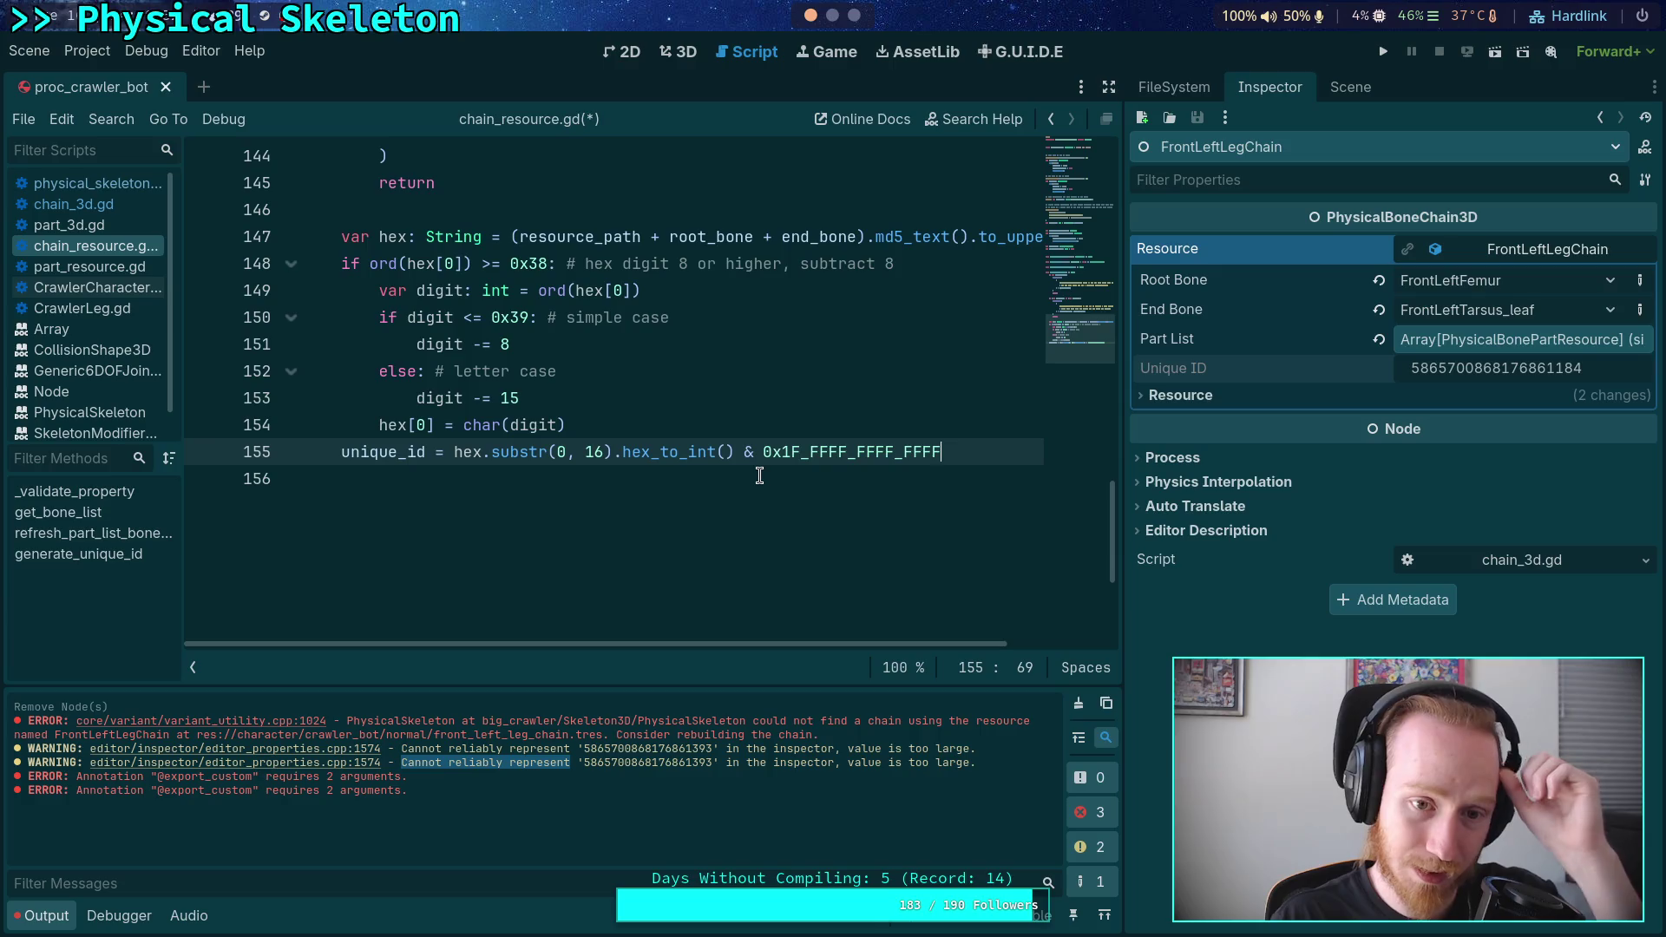
- Delete the if/else hex-digit adjustment block from generate_unique_id
mouse_move(566, 425)
mouse_down()
mouse_move(321, 425)
mouse_move(154, 266)
mouse_up()
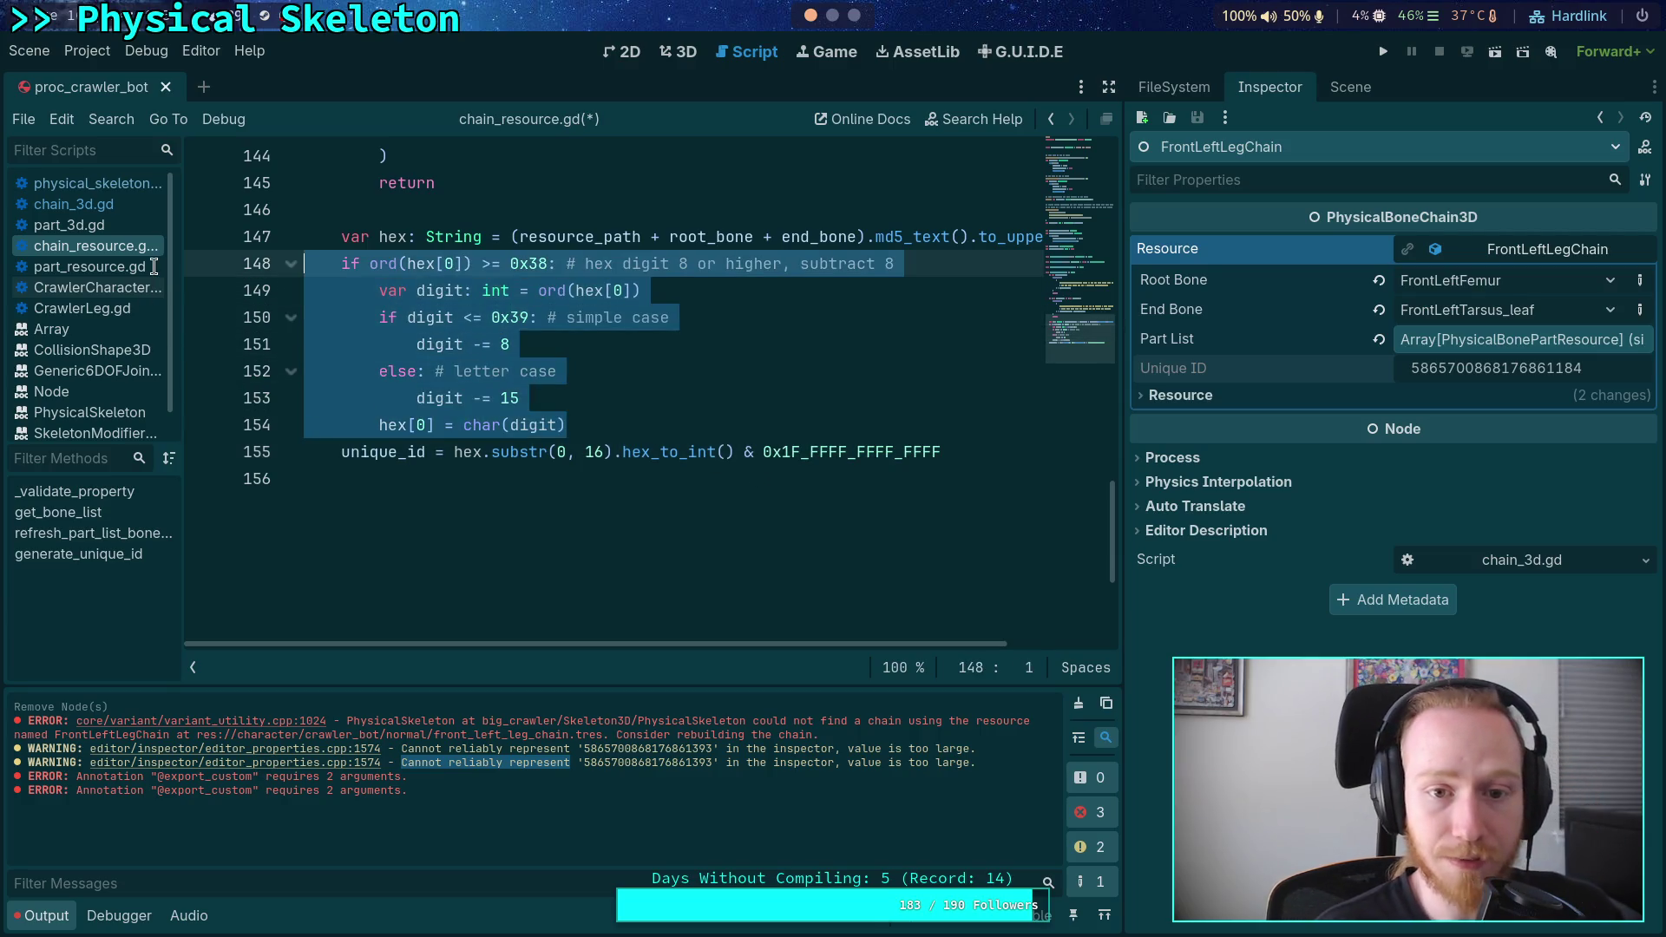
scroll(740, 499, up, 2)
scroll(803, 547, down, 1)
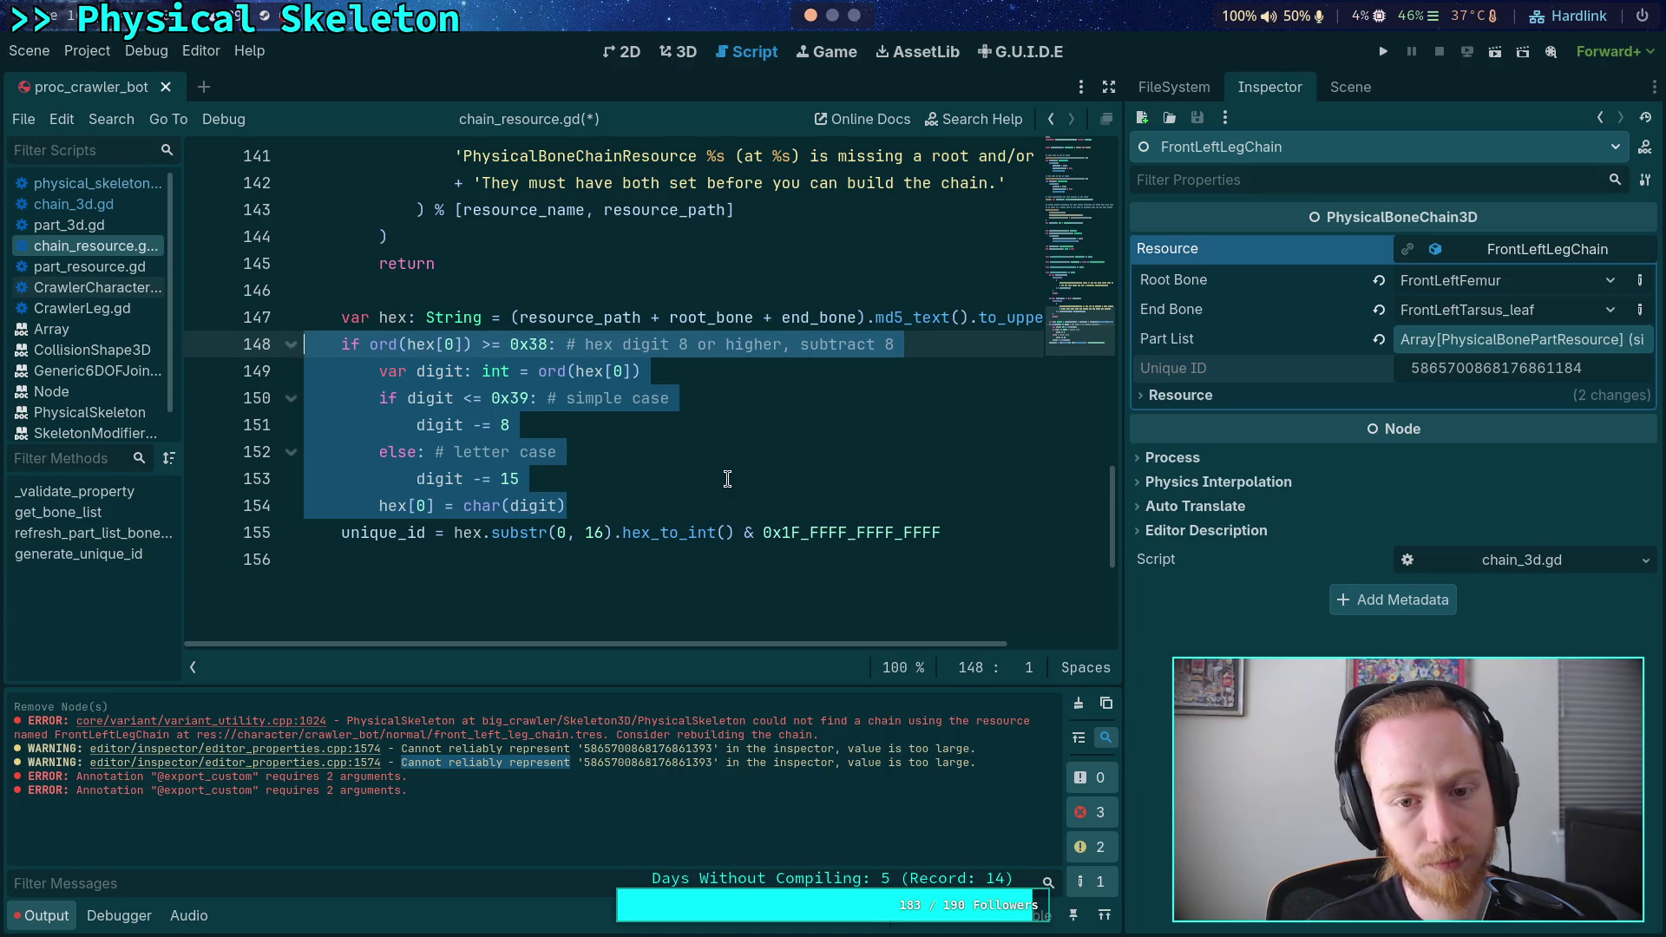
key(Delete)
scroll(700, 467, up, 1)
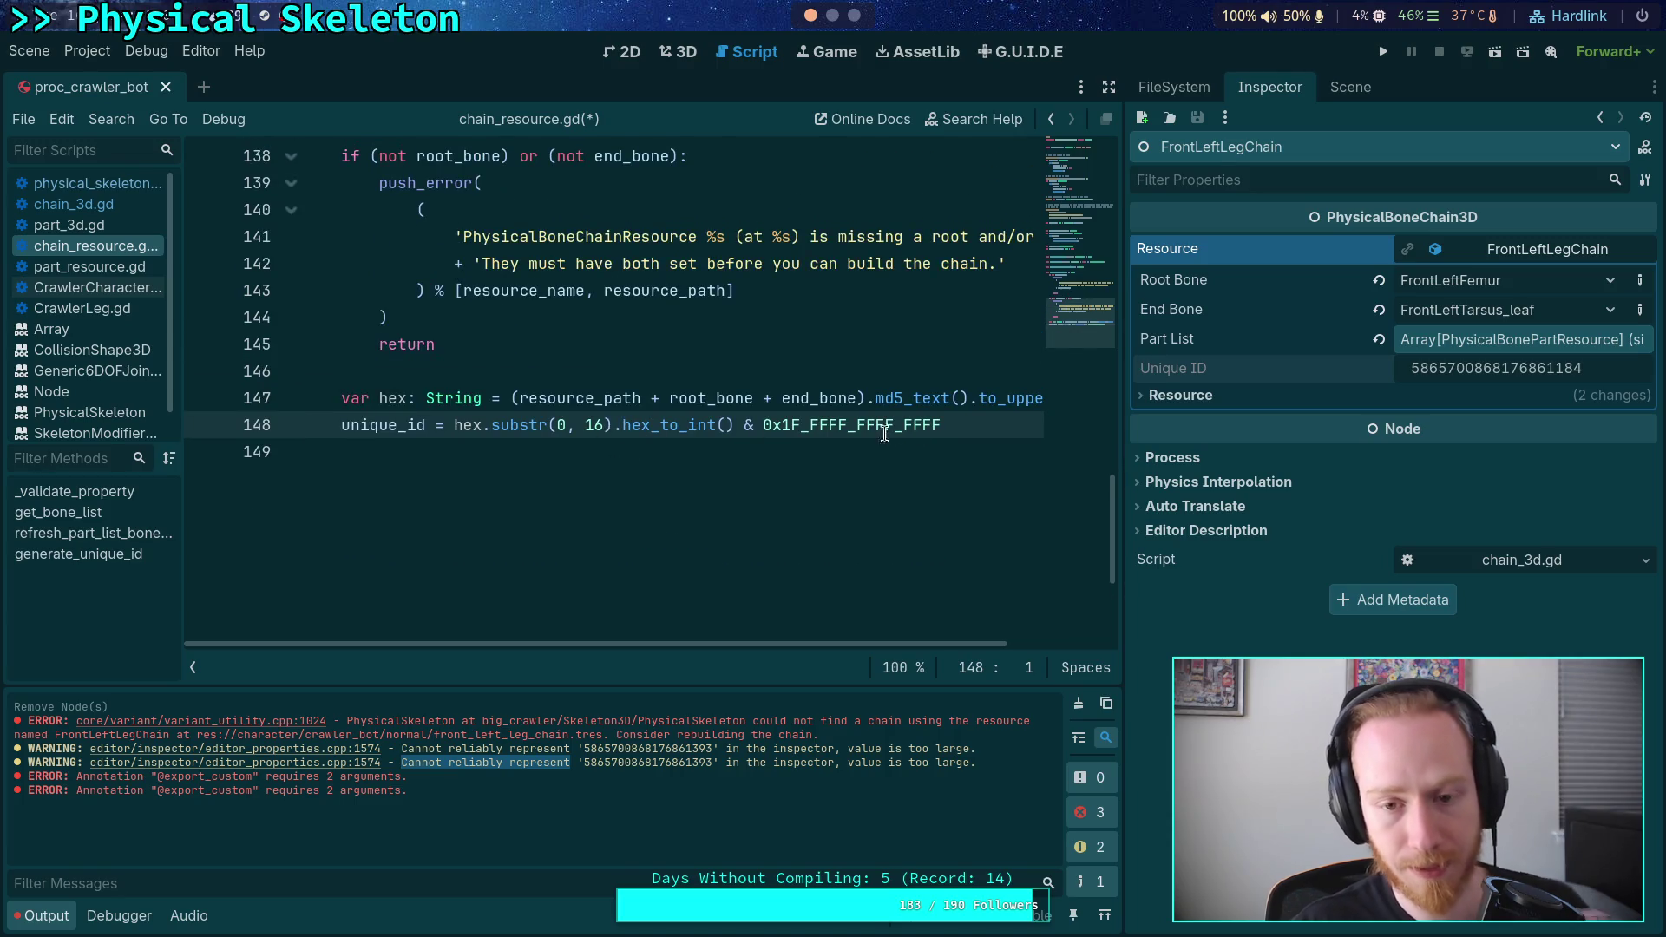
- Change the MD5 substring to substr(0, 14) and save chain_resource.gd
click(928, 425)
drag(929, 425, 780, 432)
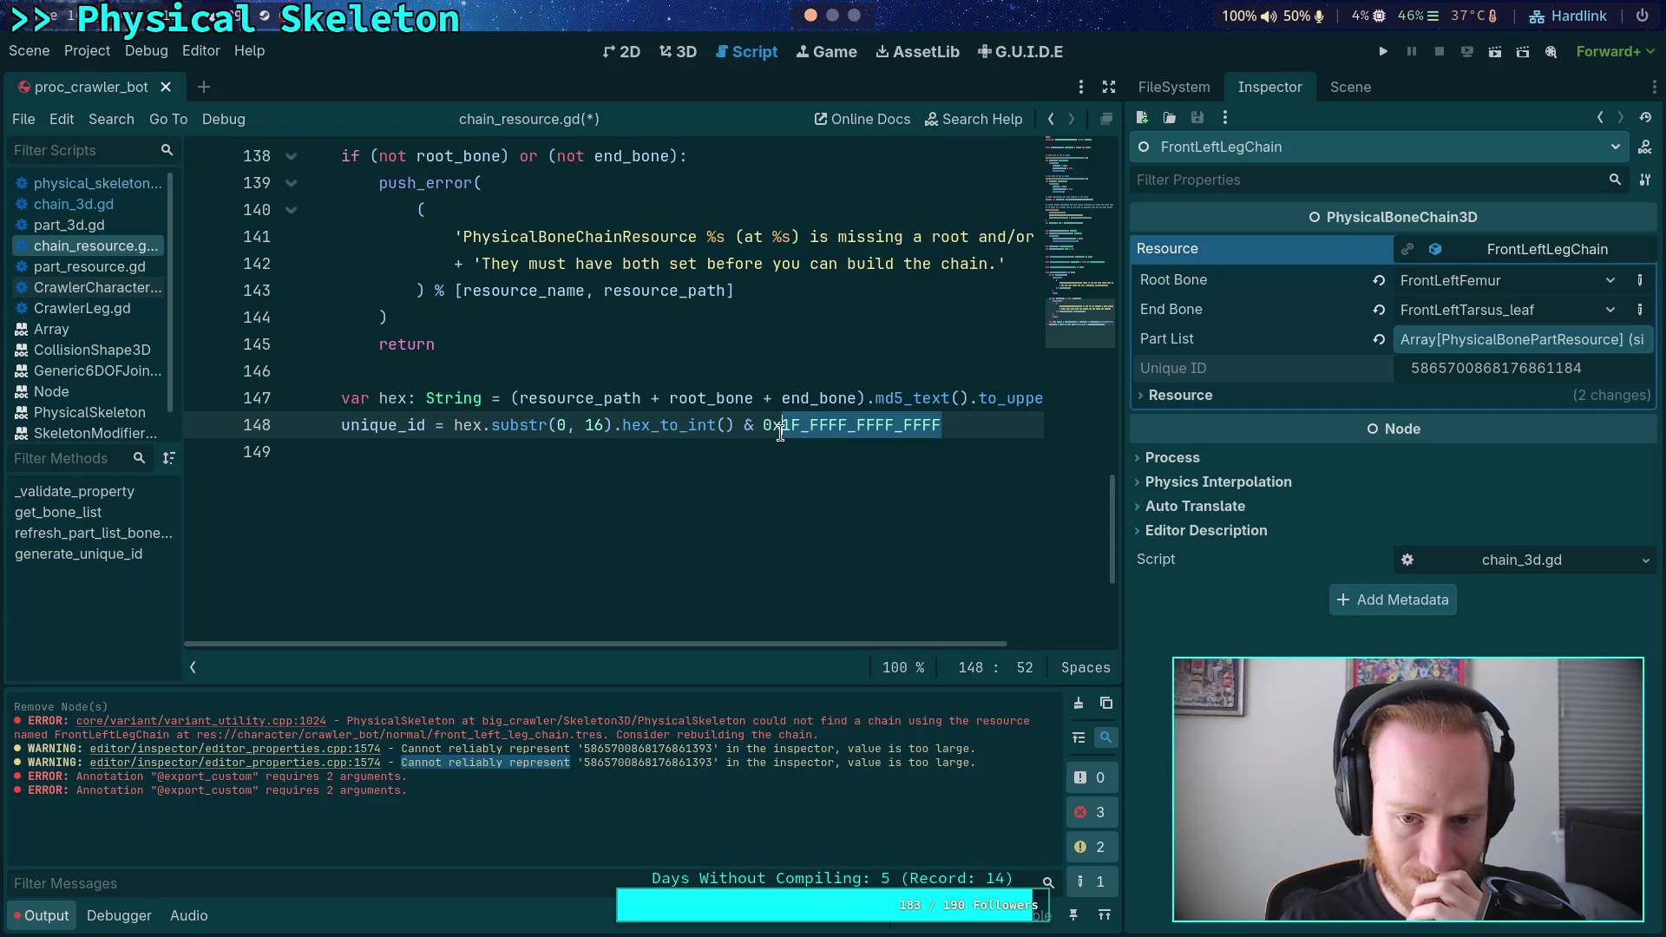
click(597, 420)
click(1016, 434)
key(End)
key(ctrl+s)
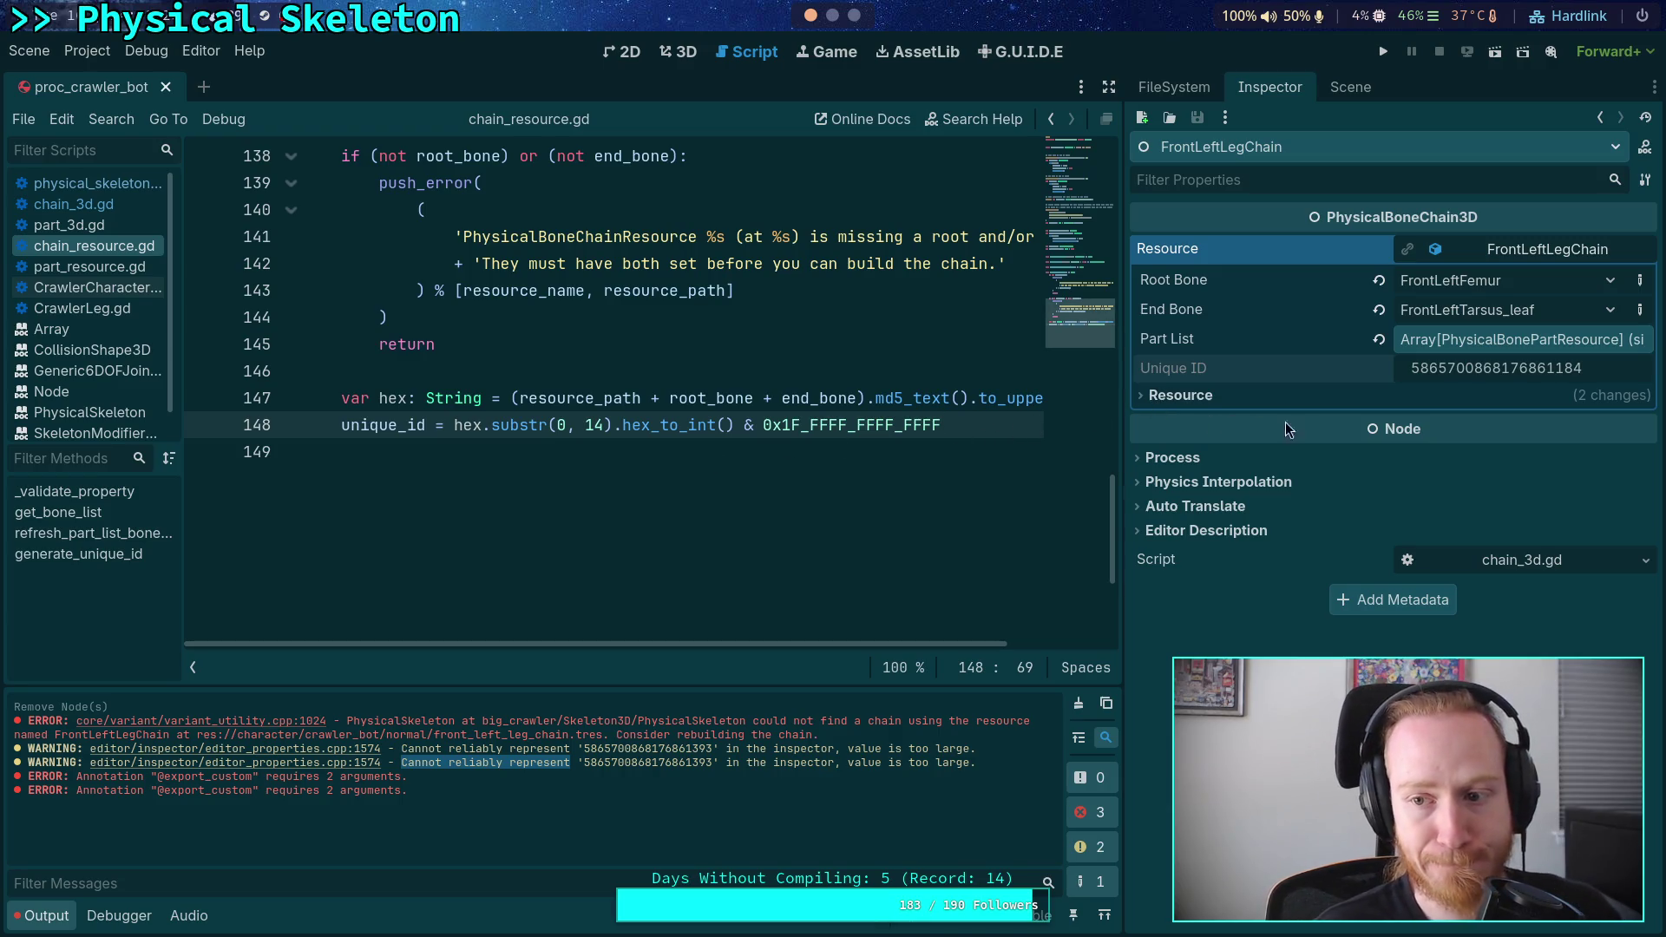
- Go to unique_id's PROPERTY_USAGE_READ_ONLY flag near line 45
scroll(612, 299, up, 9)
scroll(612, 300, up, 4)
click(559, 371)
- Comment out unique_id's PROPERTY_USAGE_READ_ONLY flag and inspect the leg chain resource's Unique ID
text(#| PROPERTY_USAGE_READ_ONLY)
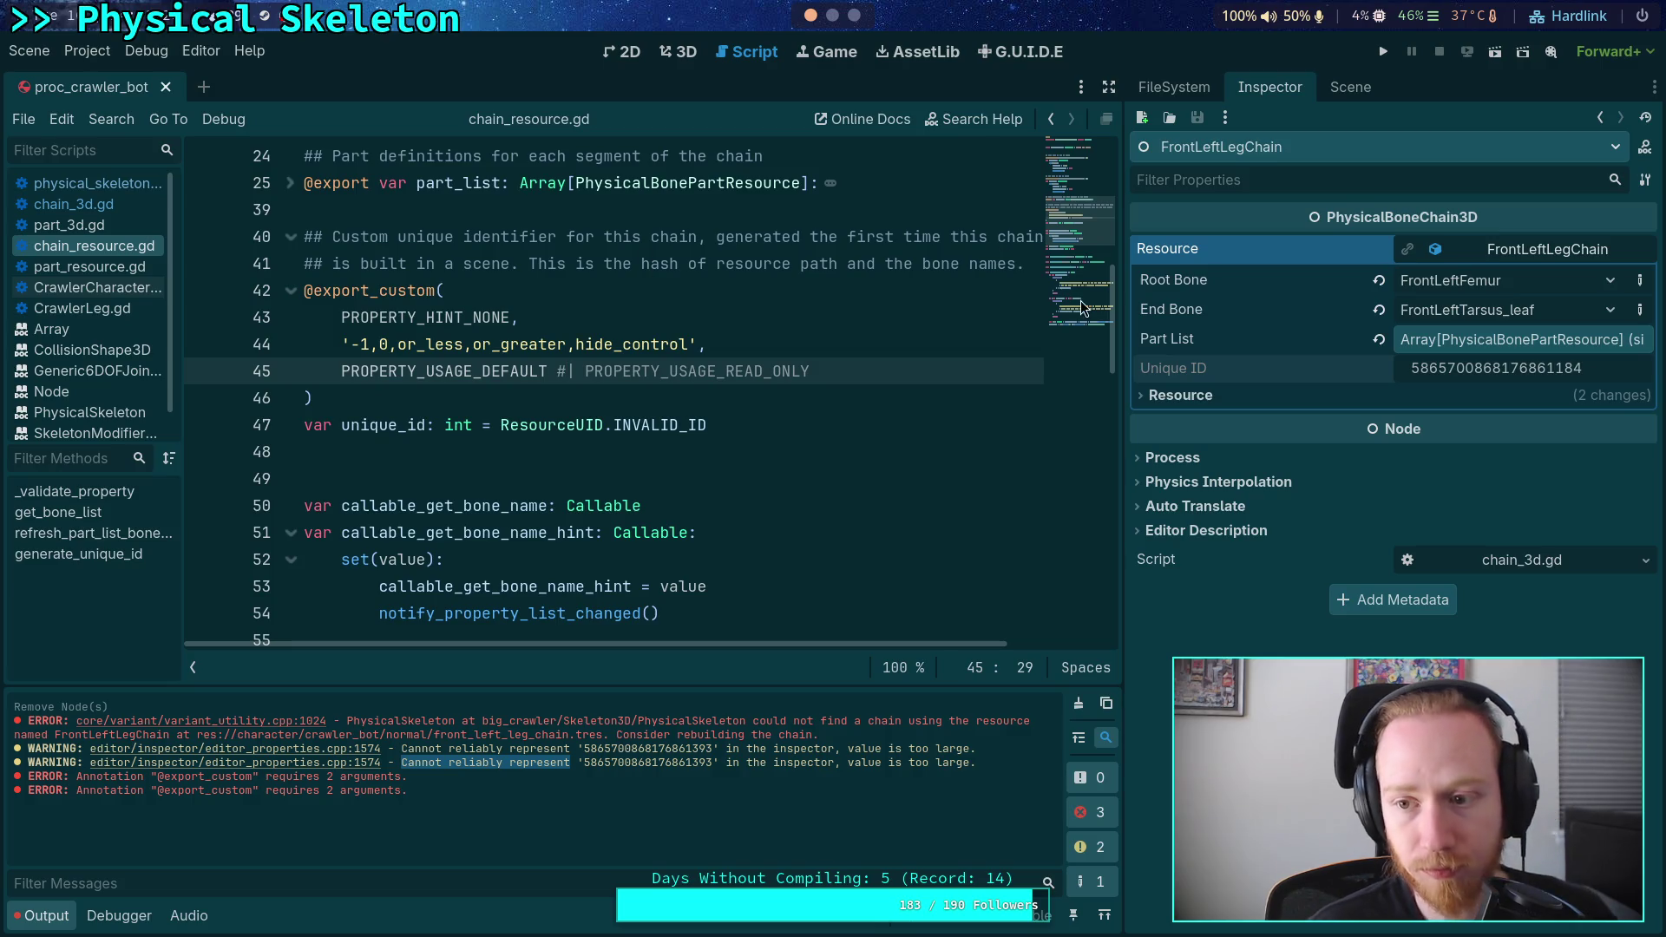
click(1350, 87)
click(1270, 86)
right_click(1623, 250)
click(1569, 262)
click(1380, 337)
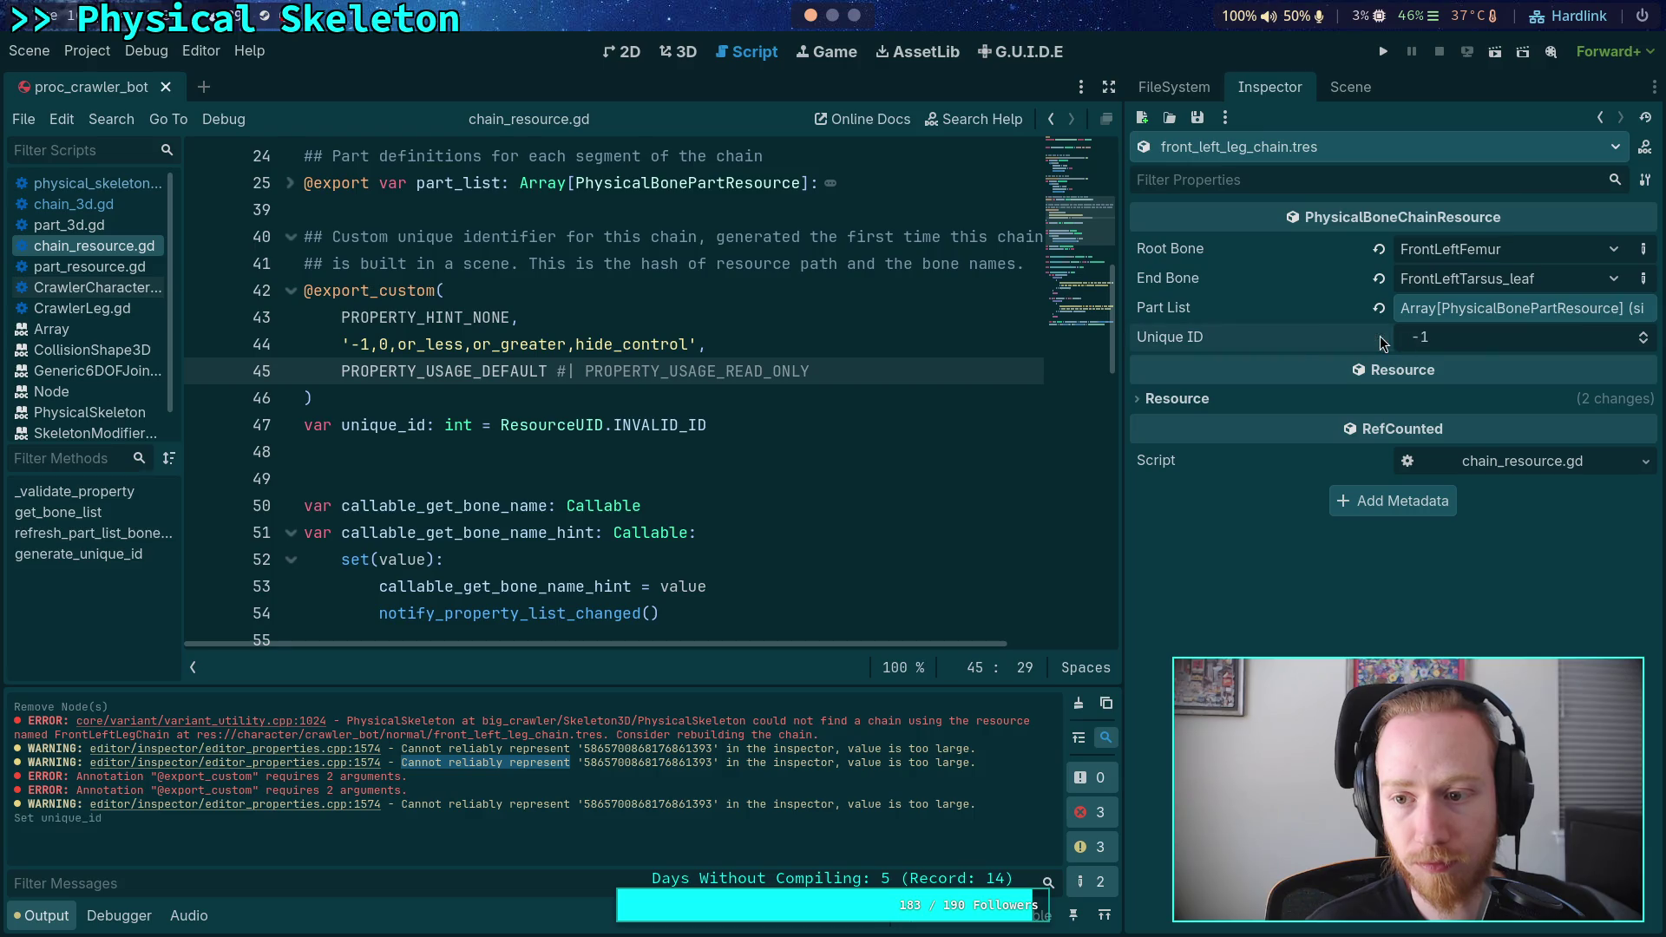
click(1197, 117)
click(1208, 146)
click(1173, 87)
click(1350, 87)
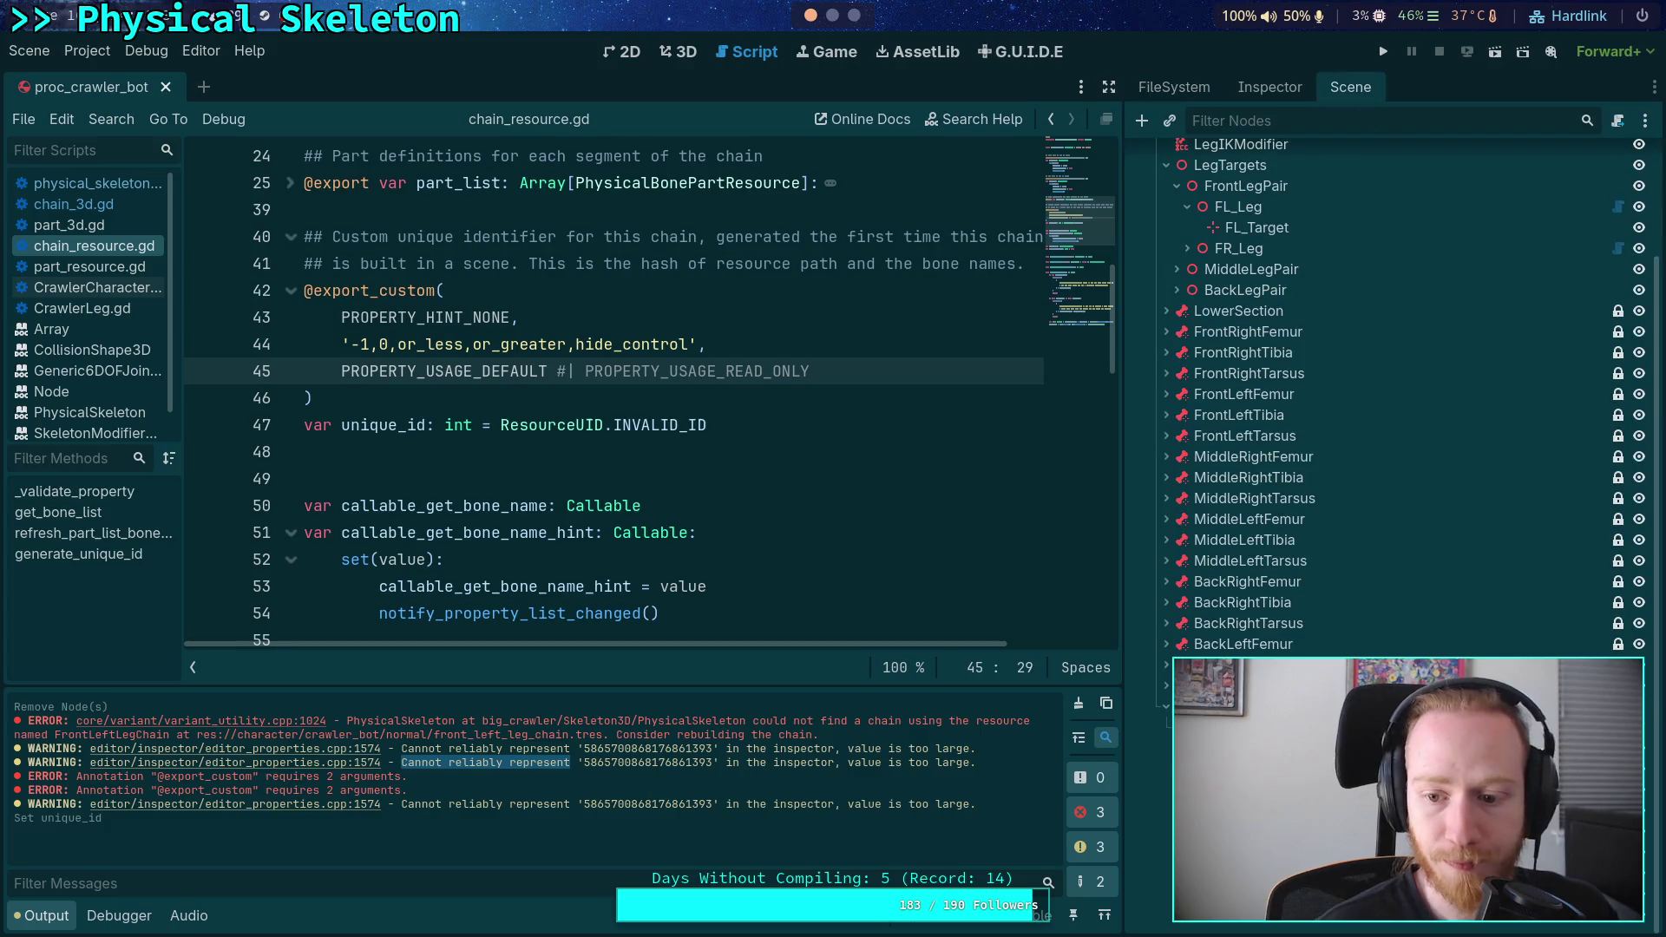
- Delete ChainRootNode with its children and clear the output log
right_click(1236, 446)
click(1285, 928)
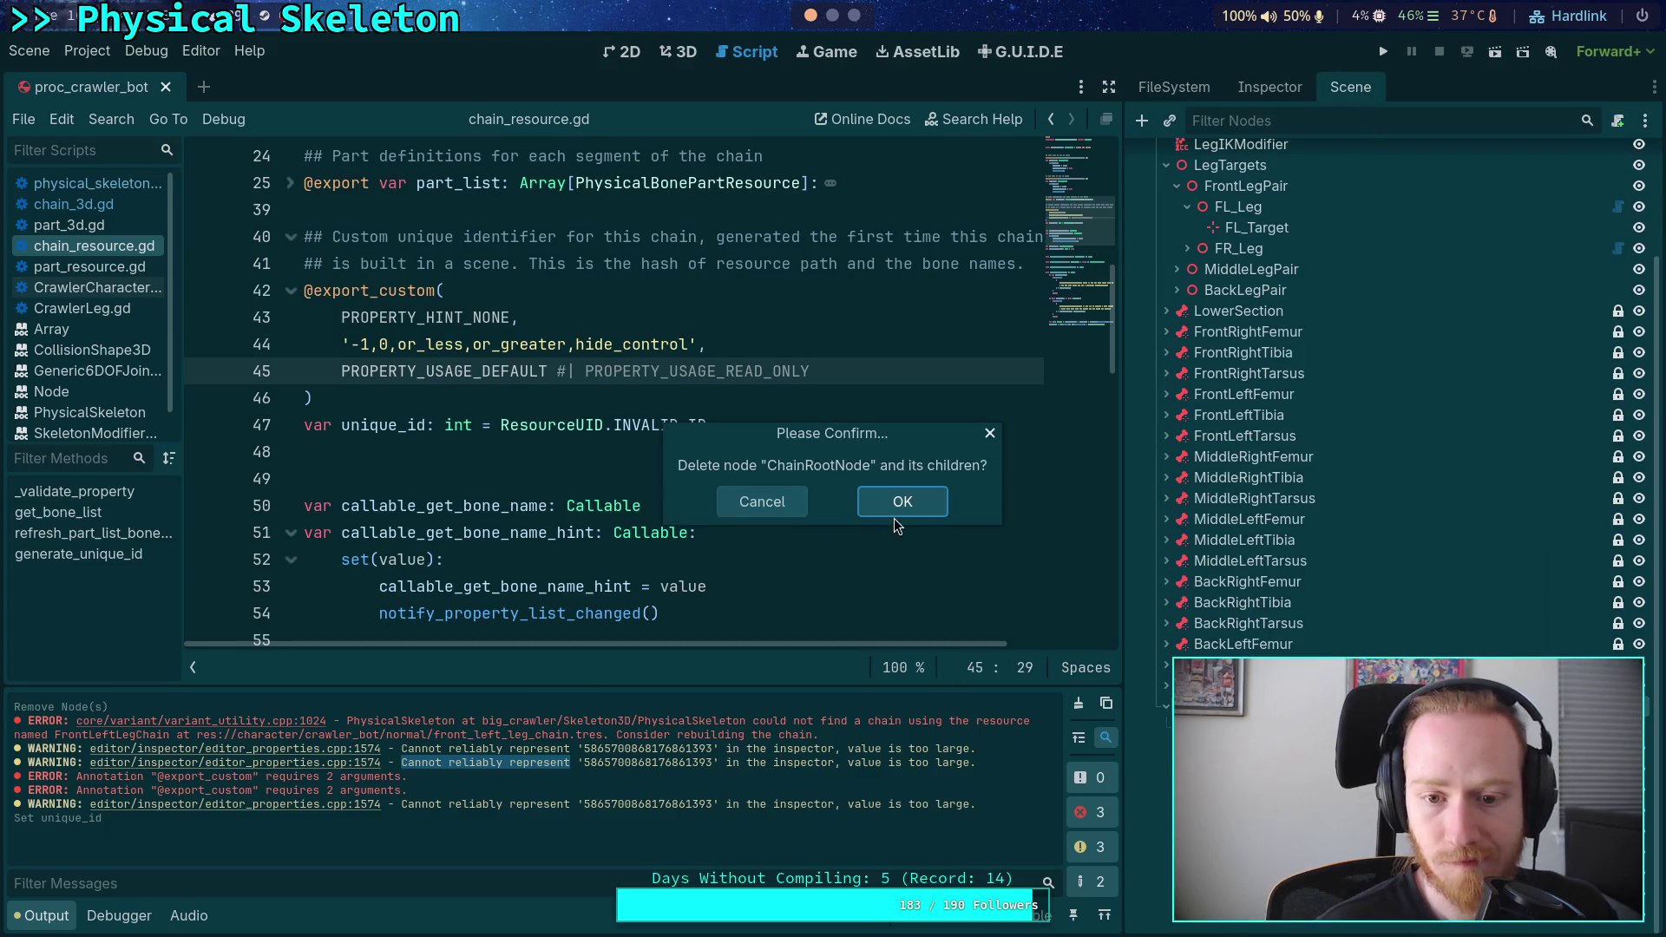
click(897, 512)
click(1079, 703)
click(870, 479)
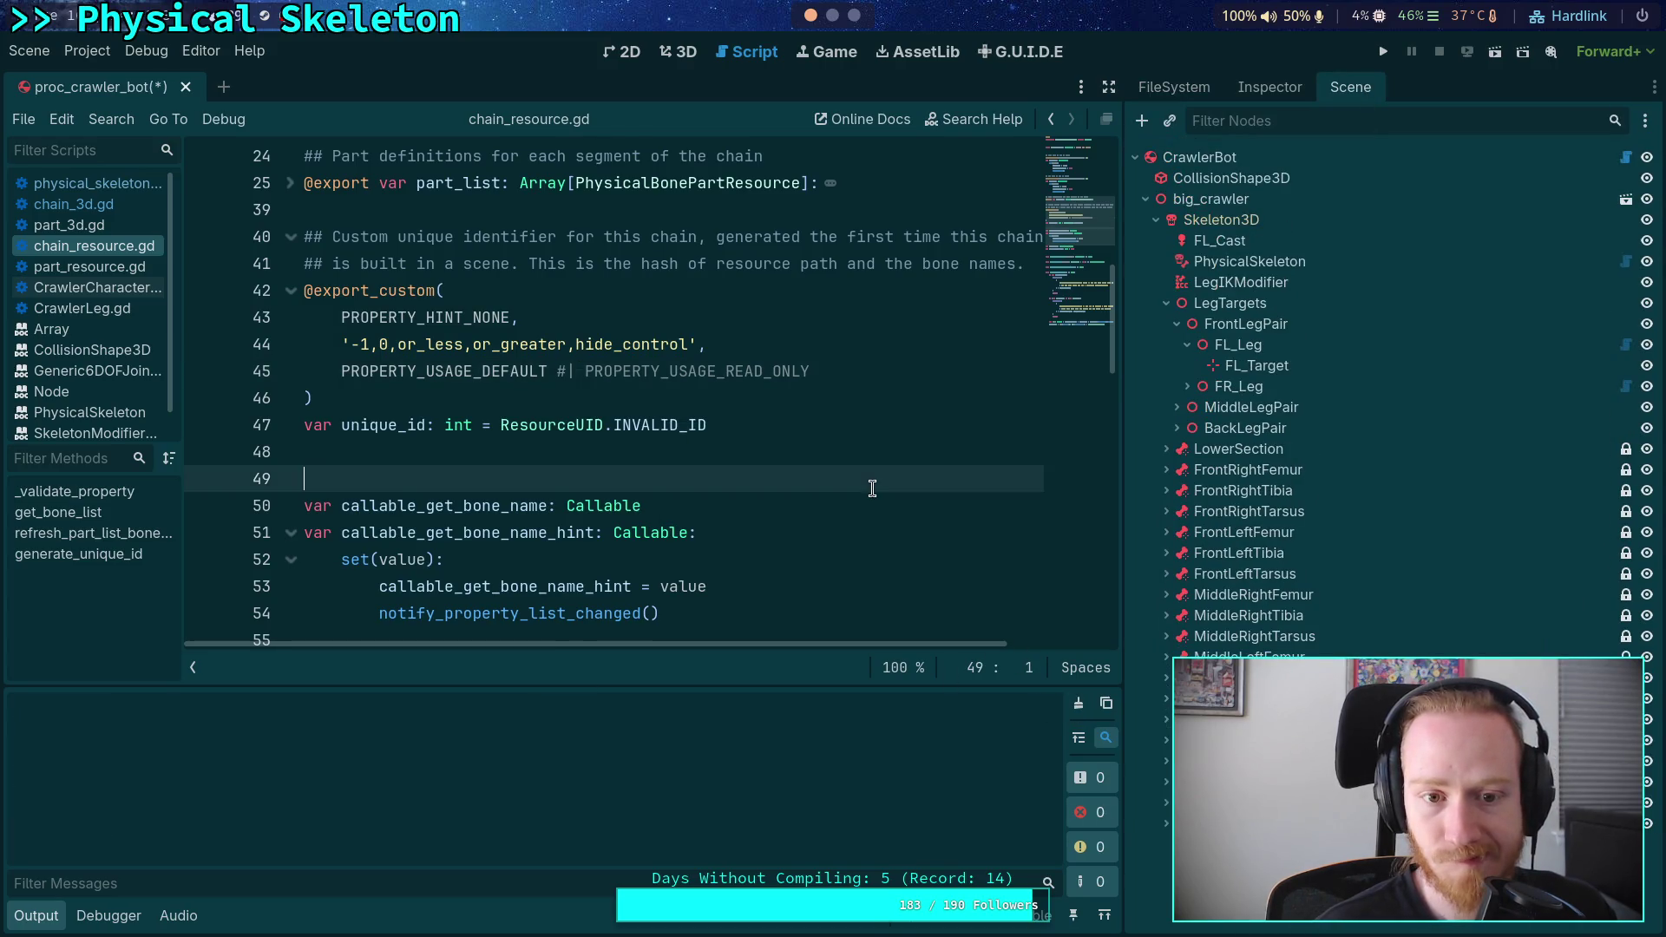
- Restore the PROPERTY_USAGE_READ_ONLY flag on line 45 and save the script
click(567, 371)
key(BackSpace)
text(|)
key(ctrl+s)
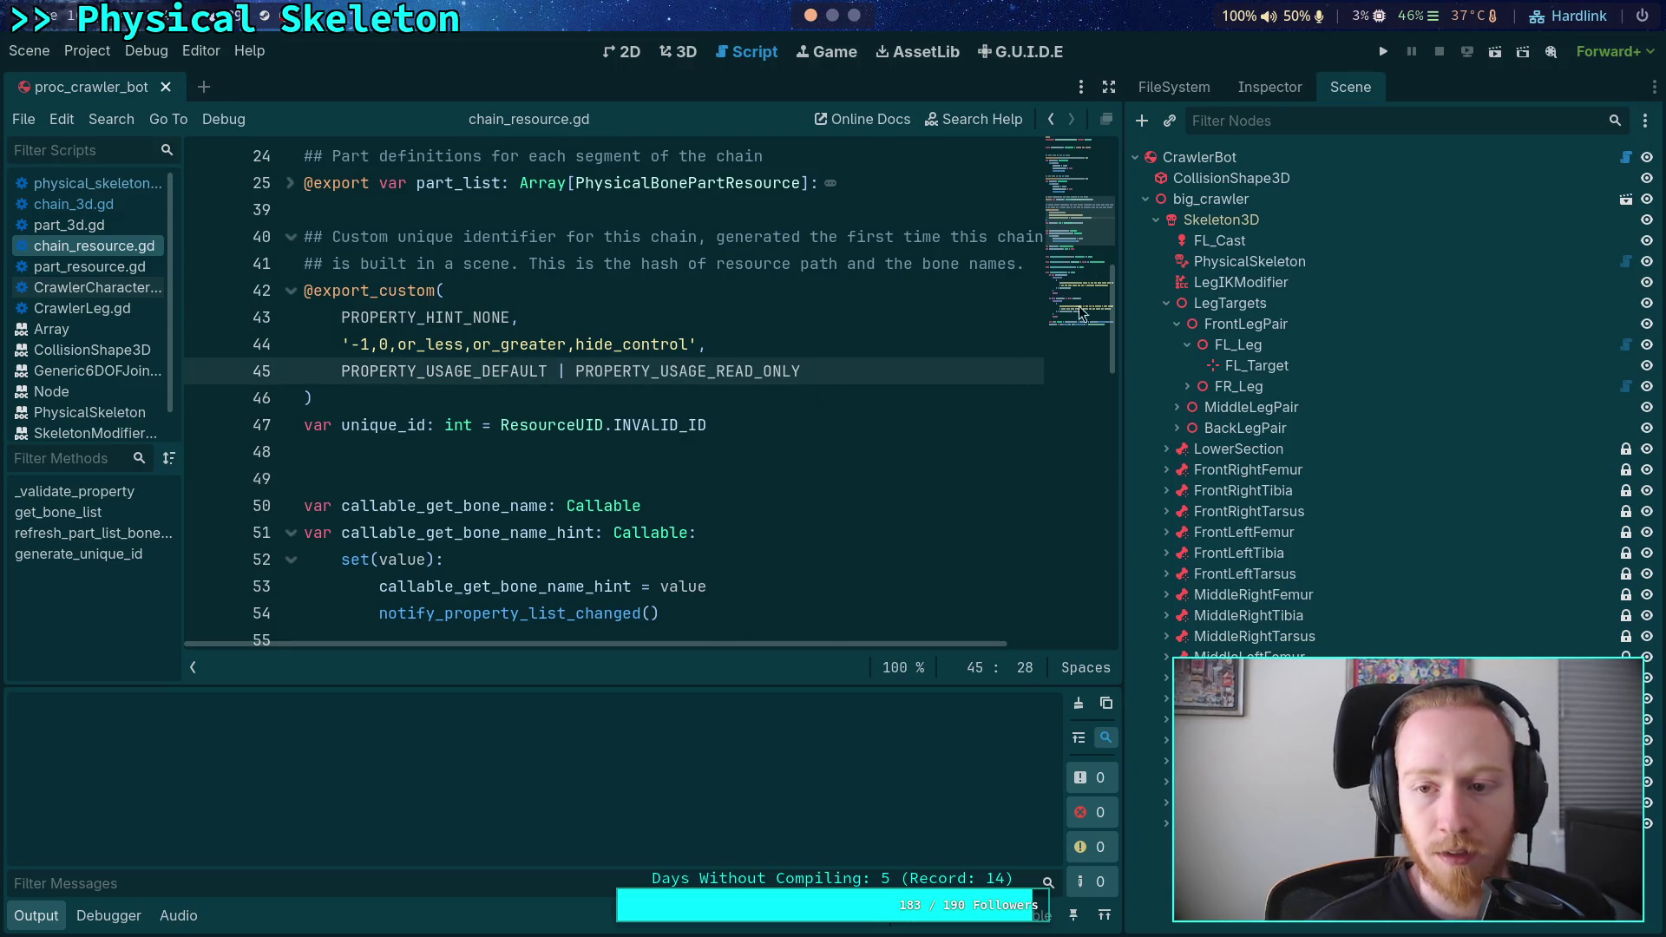
- Rebuild the crawler from CrawlerBot and select the new FrontLeftLegChain node
click(1237, 91)
click(1393, 251)
click(899, 491)
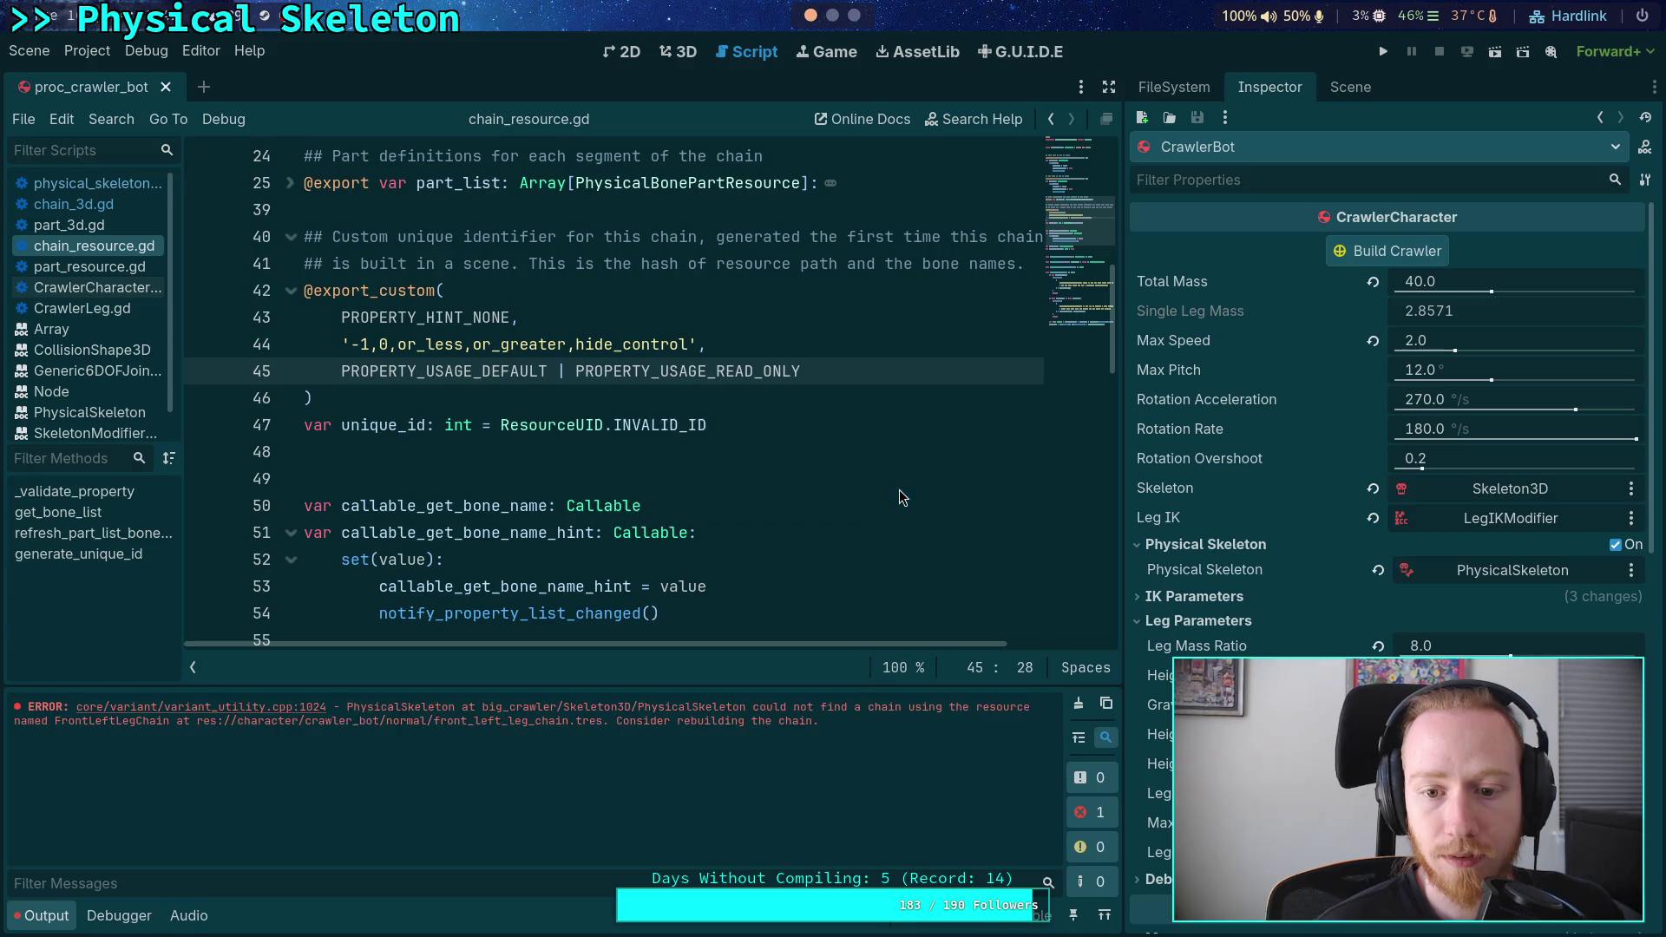
click(1351, 87)
scroll(1388, 390, down, 3)
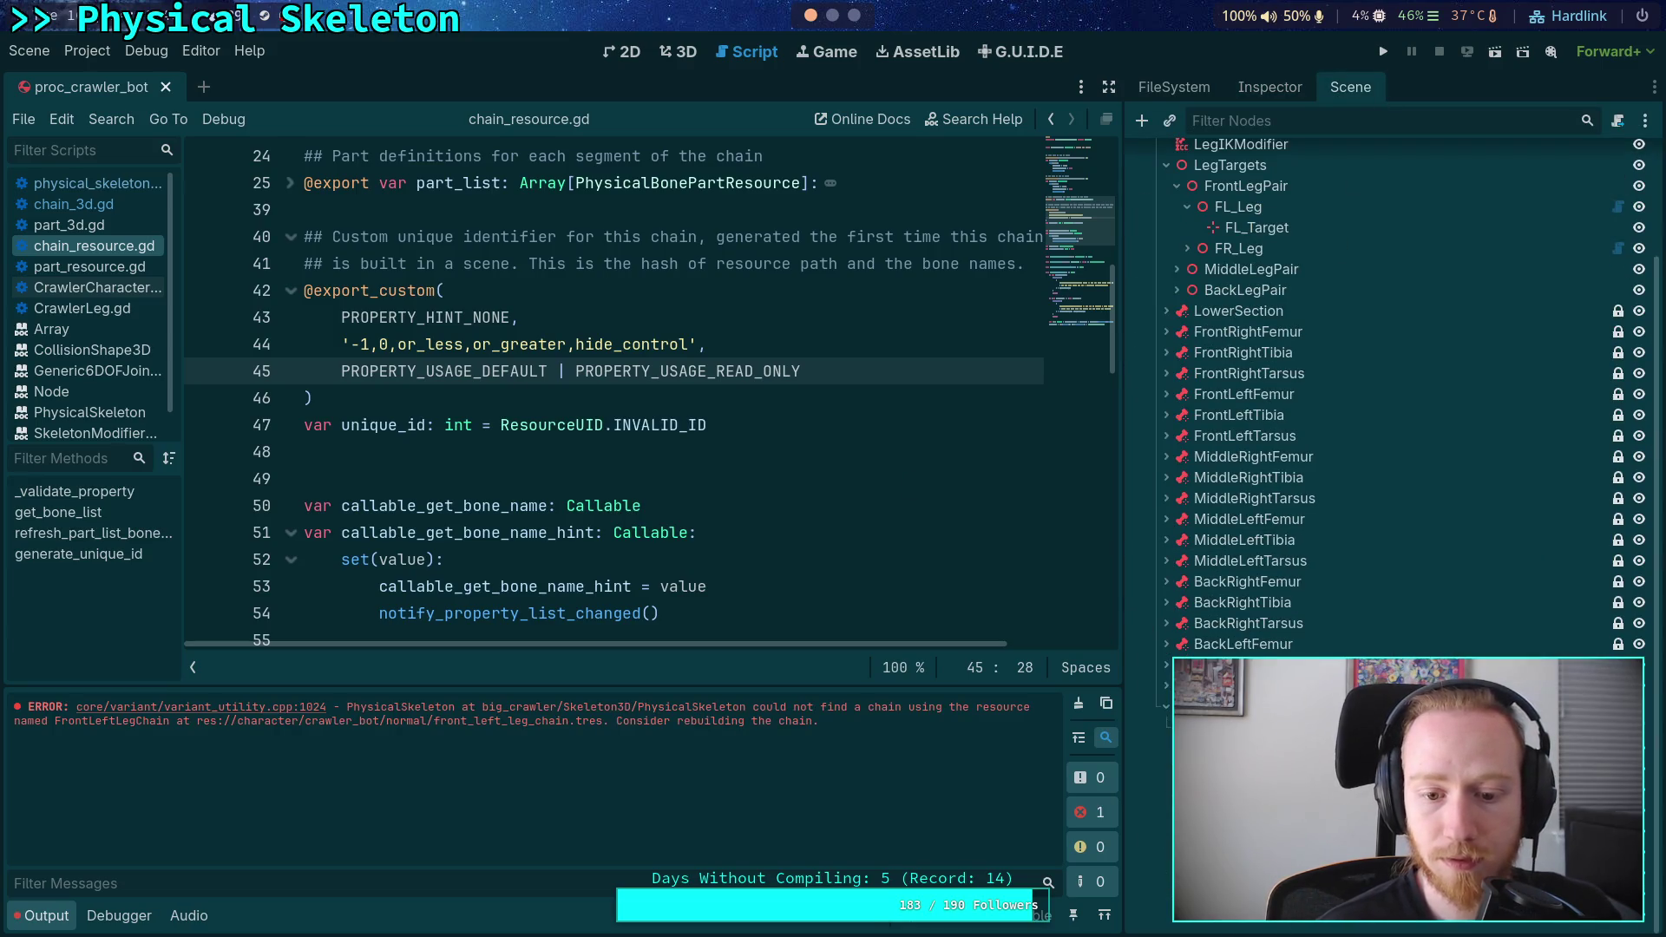
click(1281, 81)
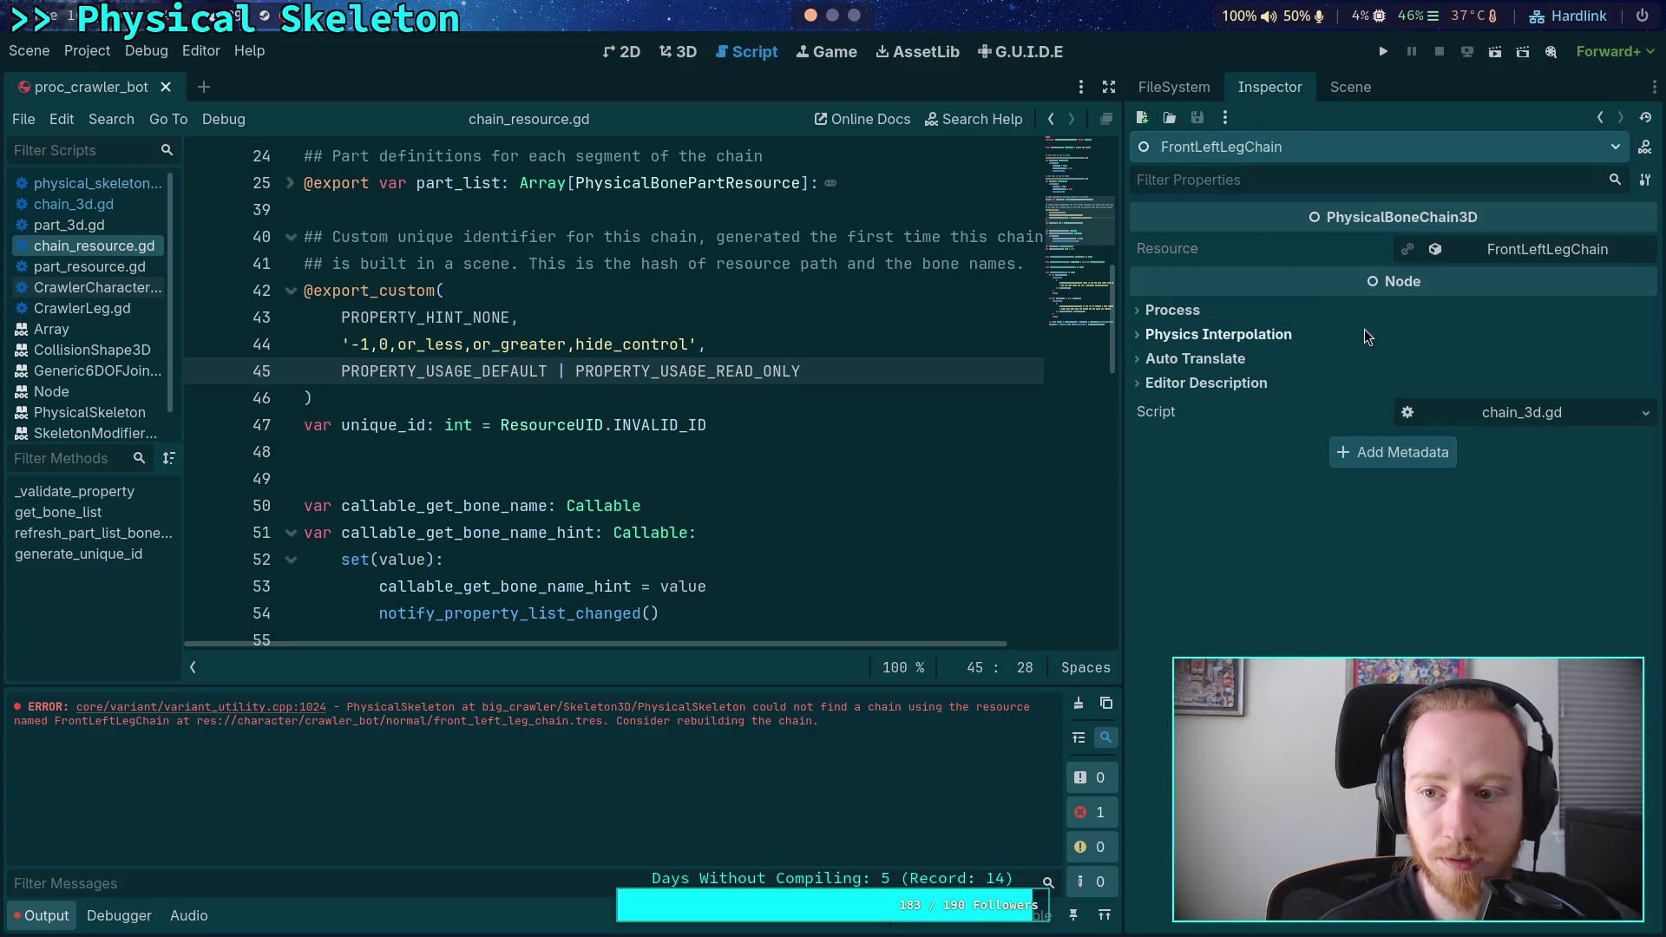
- Expand FrontLeftLegChain's chain resource properties in the inspector
click(1522, 248)
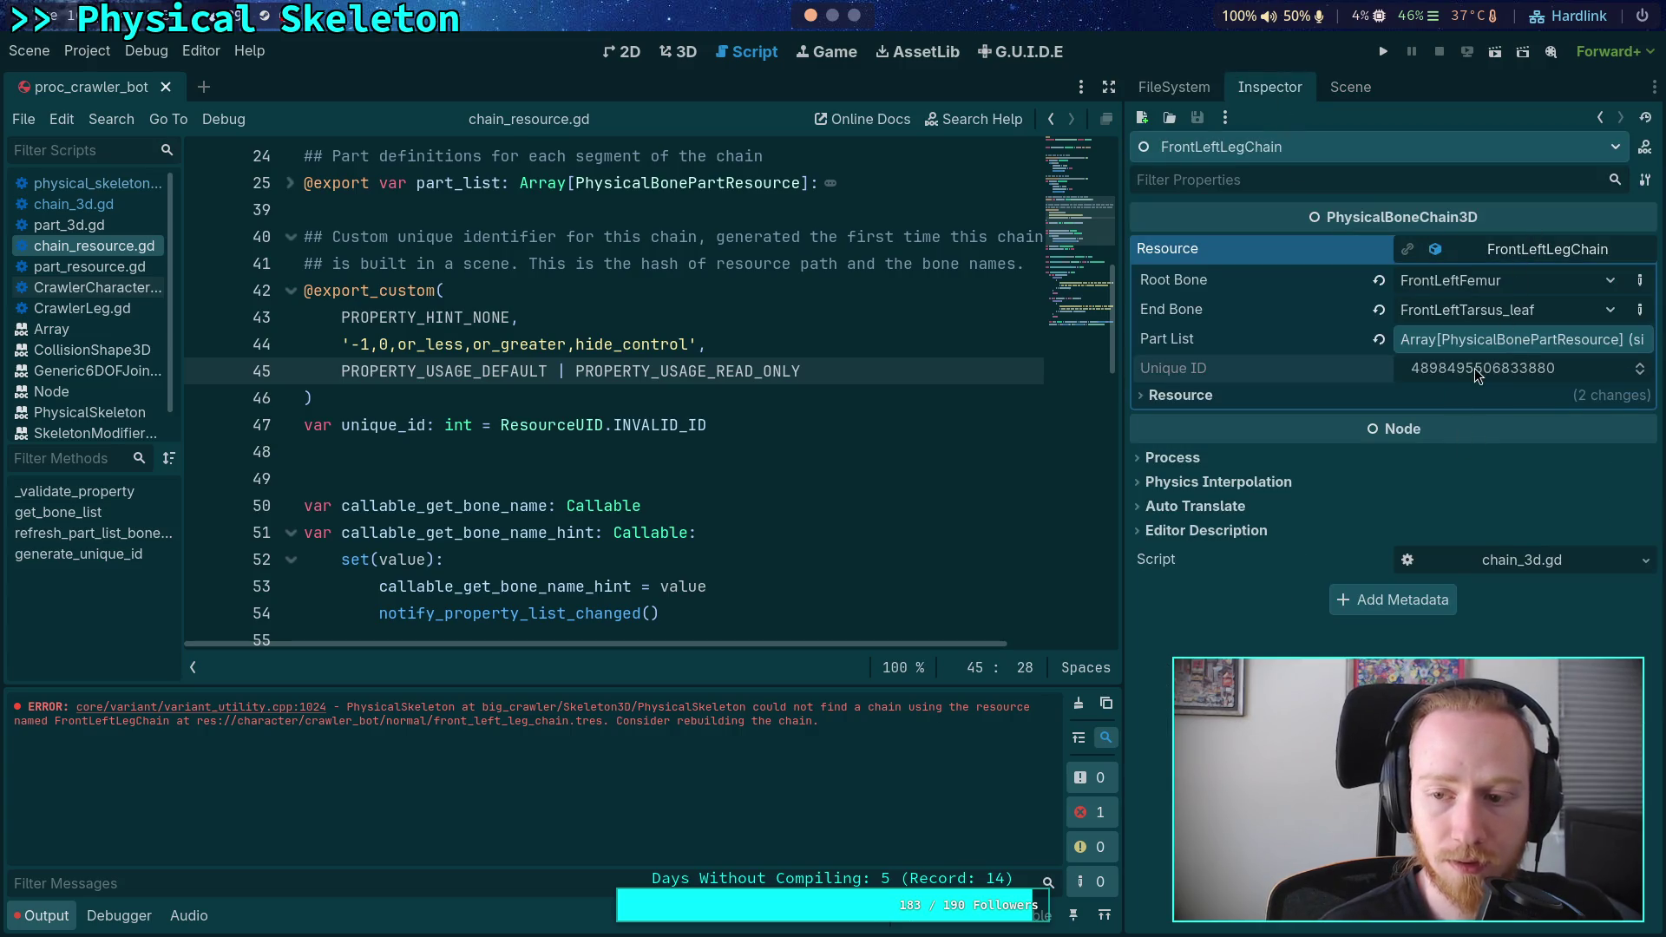
click(664, 445)
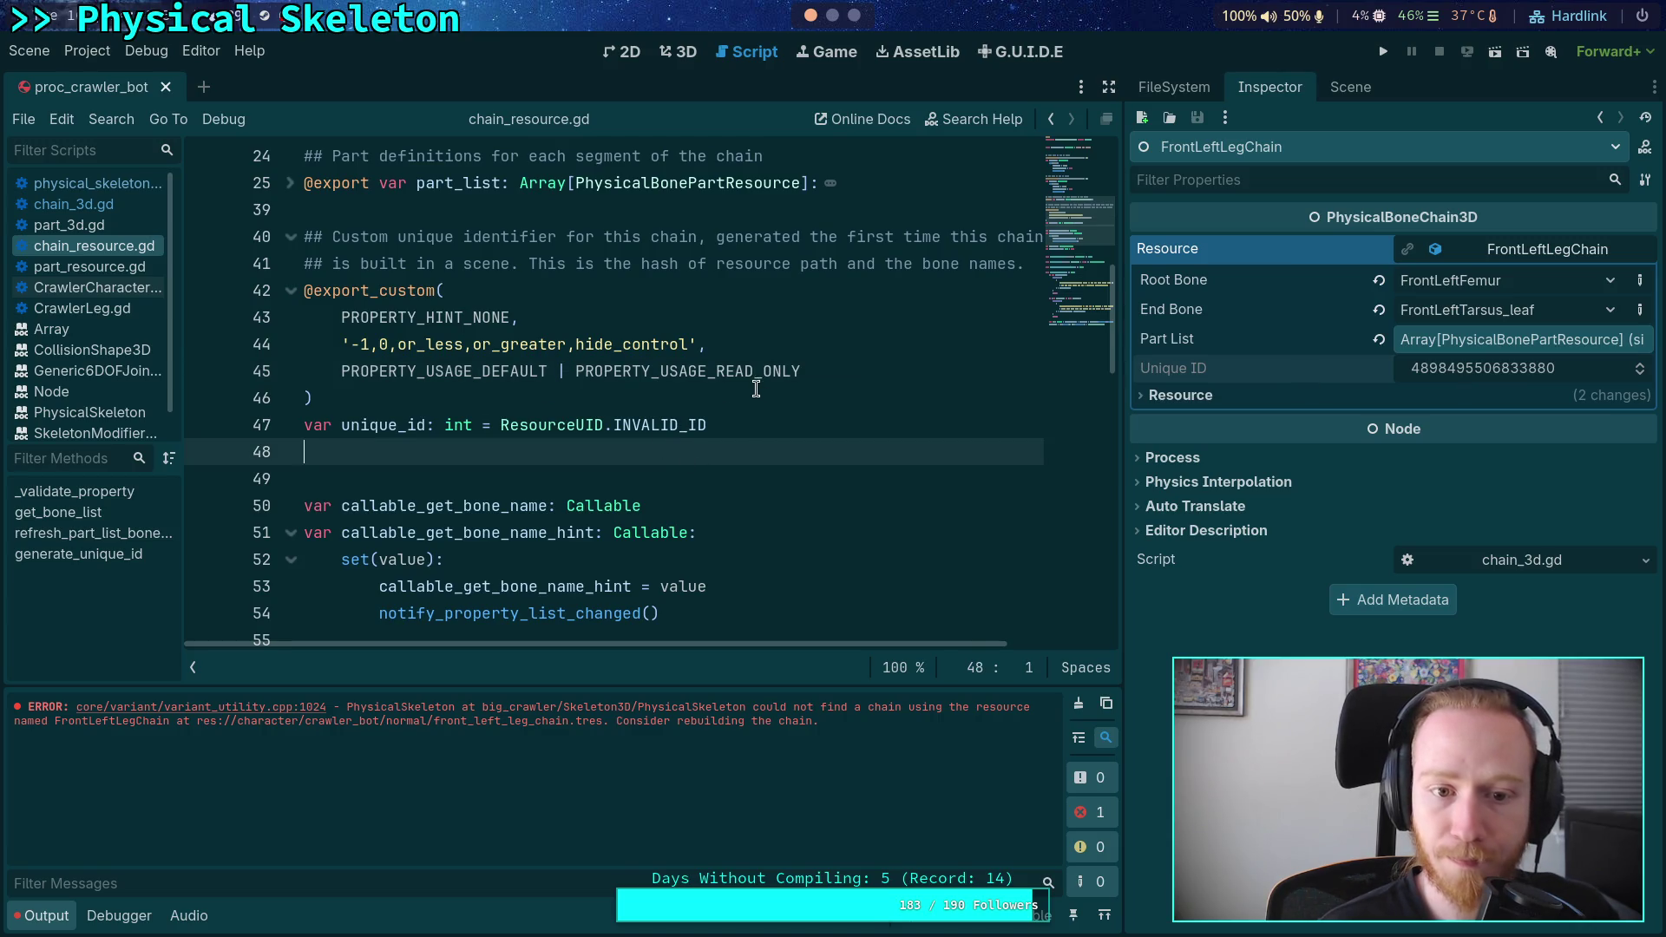
click(1523, 256)
click(1530, 256)
- Change the unique_id hint on line 43 to PROPERTY_HINT_RANGE and save chain_resource.gd
click(711, 312)
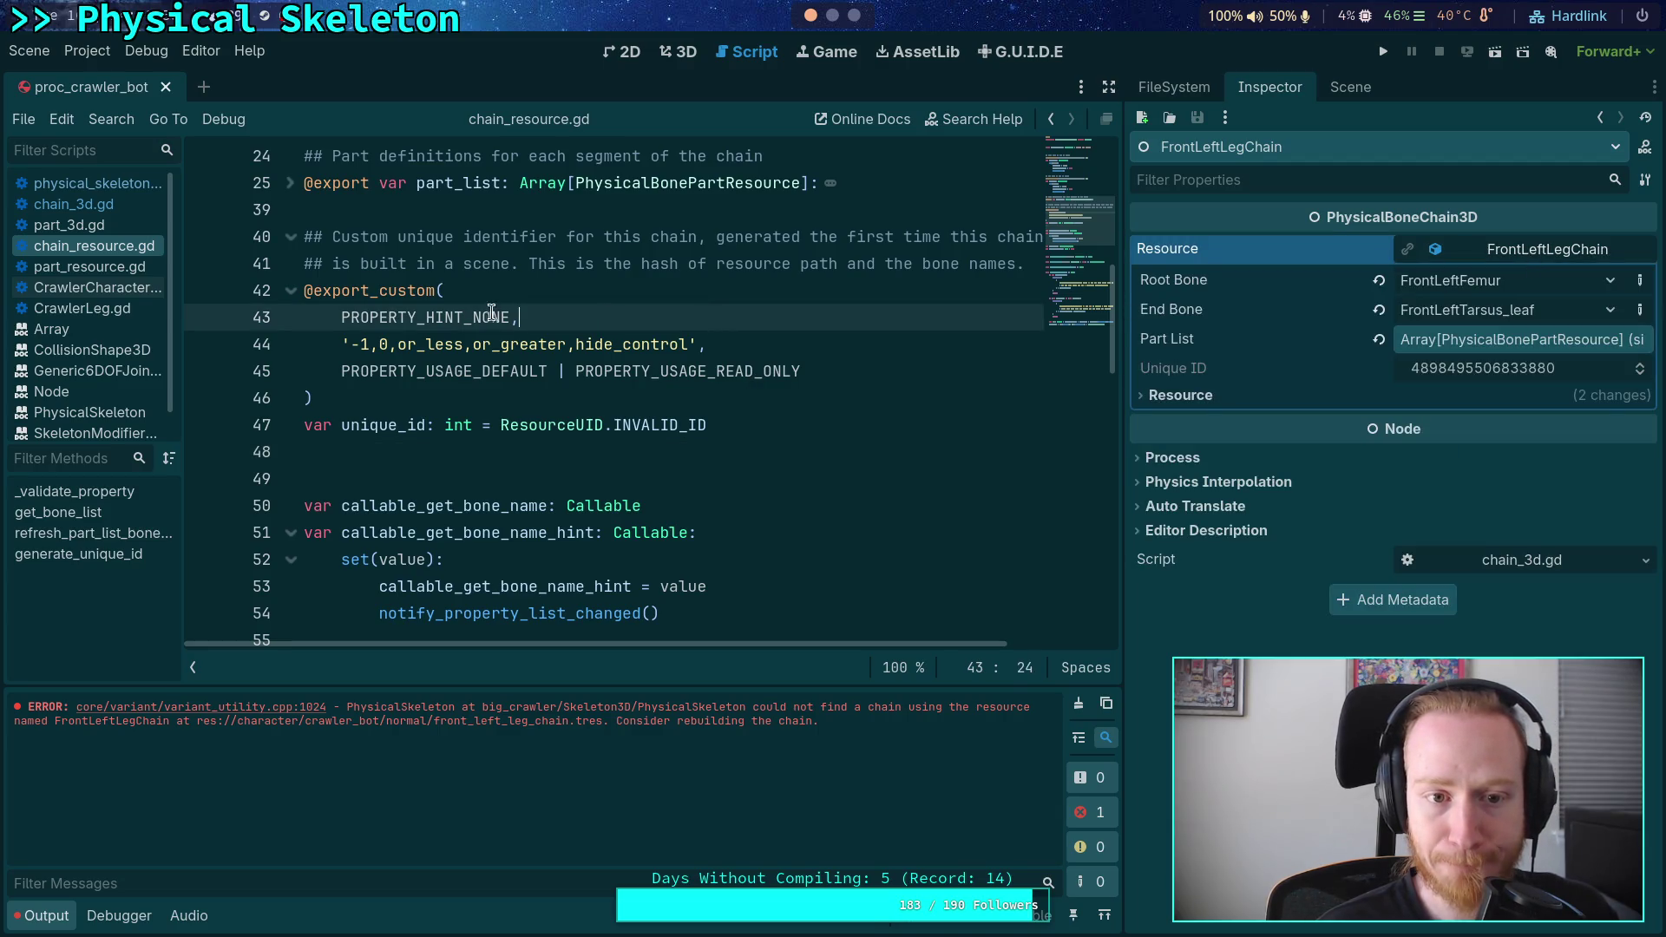
drag(473, 317, 520, 318)
key(shift+Left)
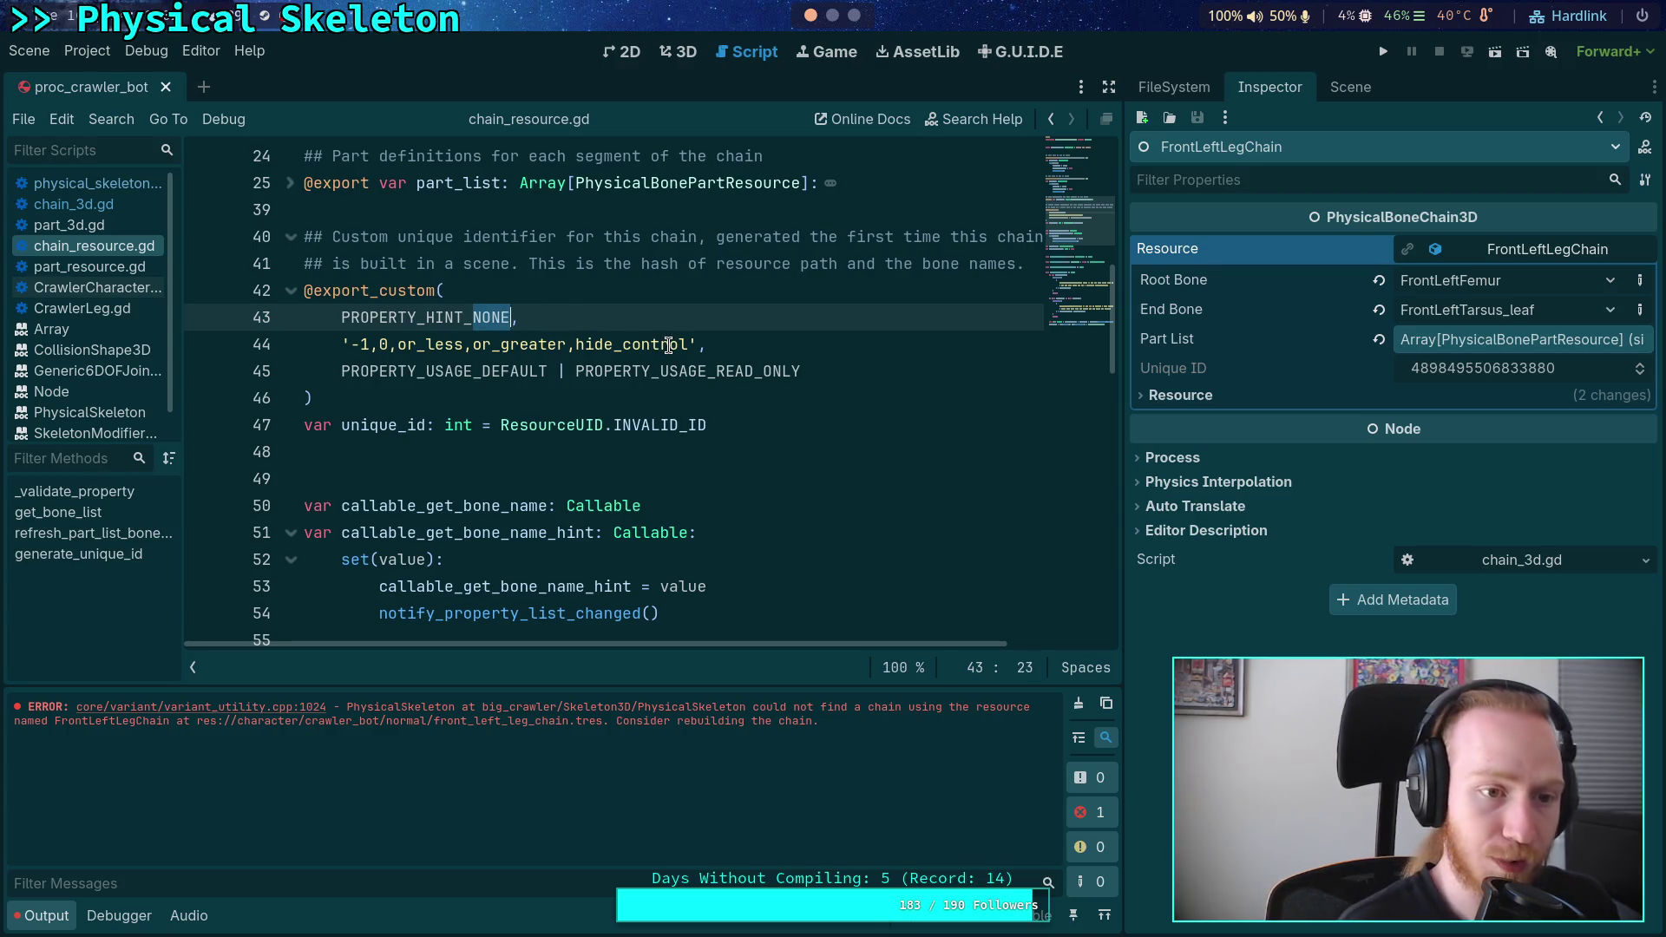
text(RA)
key(Return)
click(716, 340)
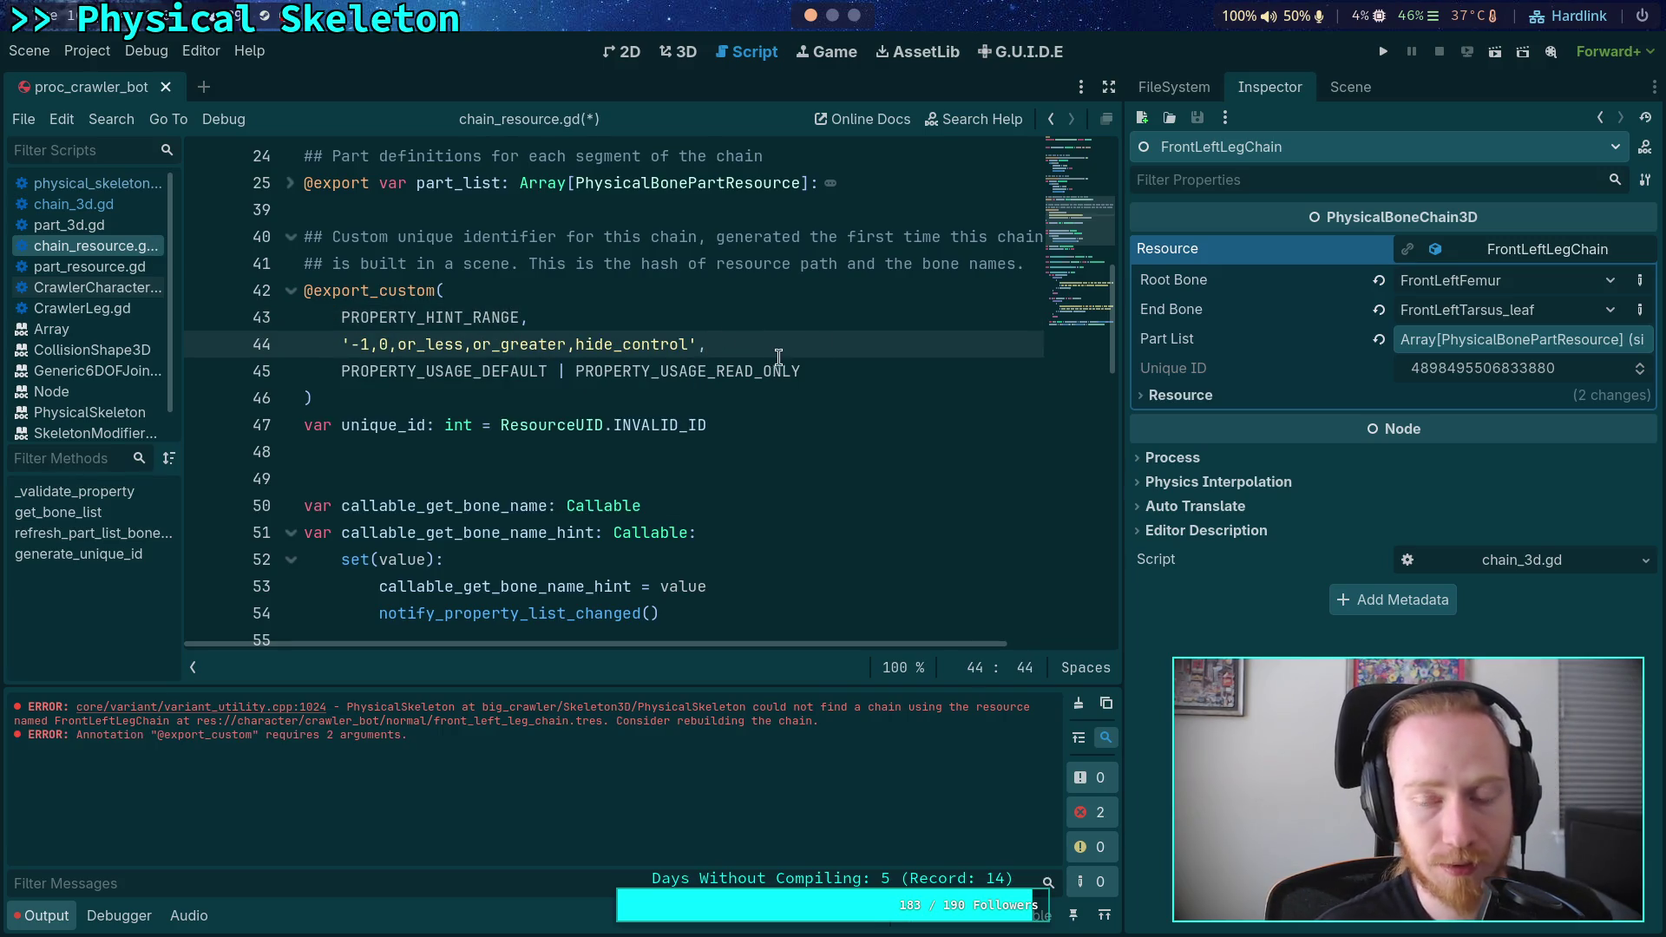
key(ctrl+s)
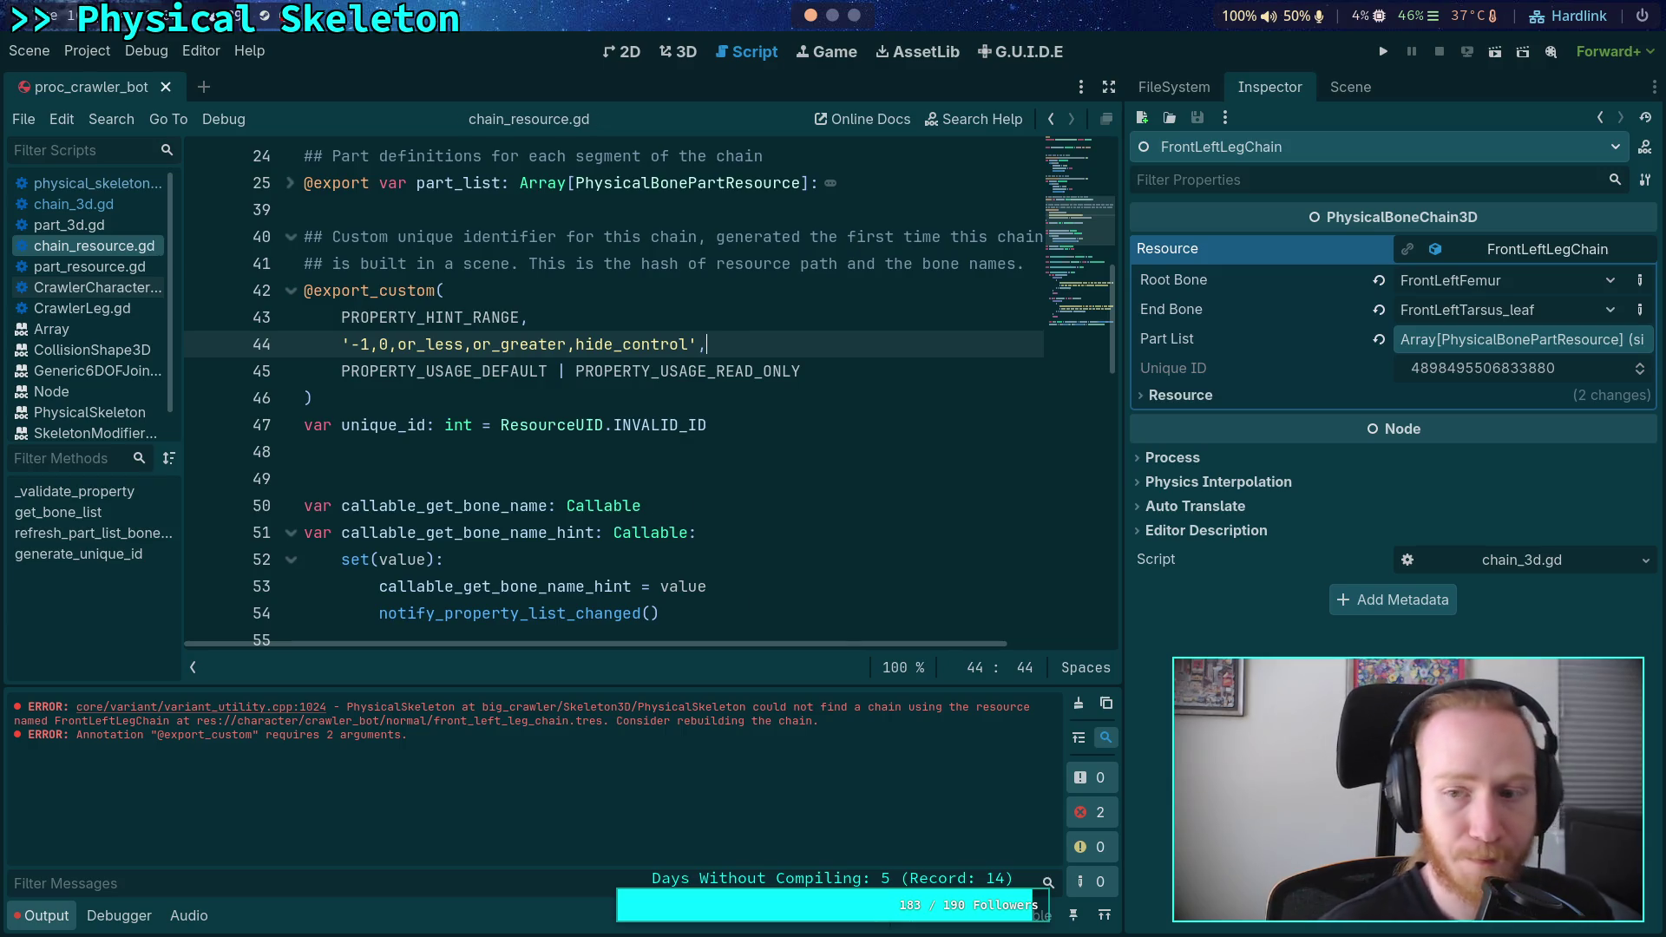
- Review the unique id generation code around line 146, then open chain_3d.gd
click(1350, 87)
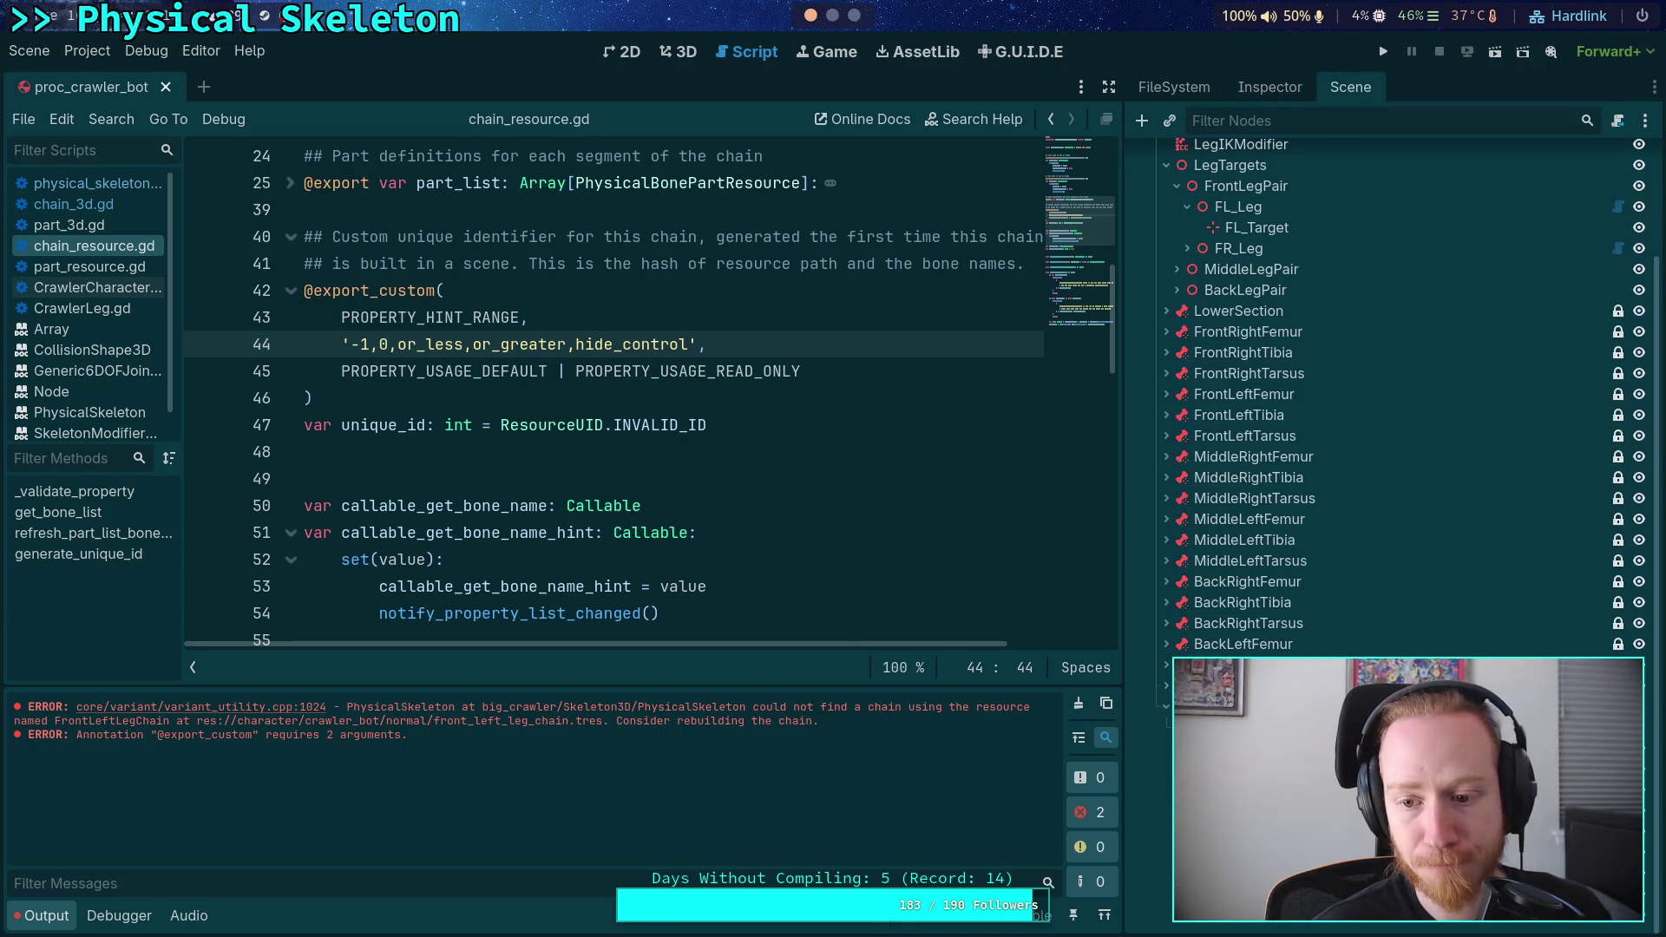
click(1284, 89)
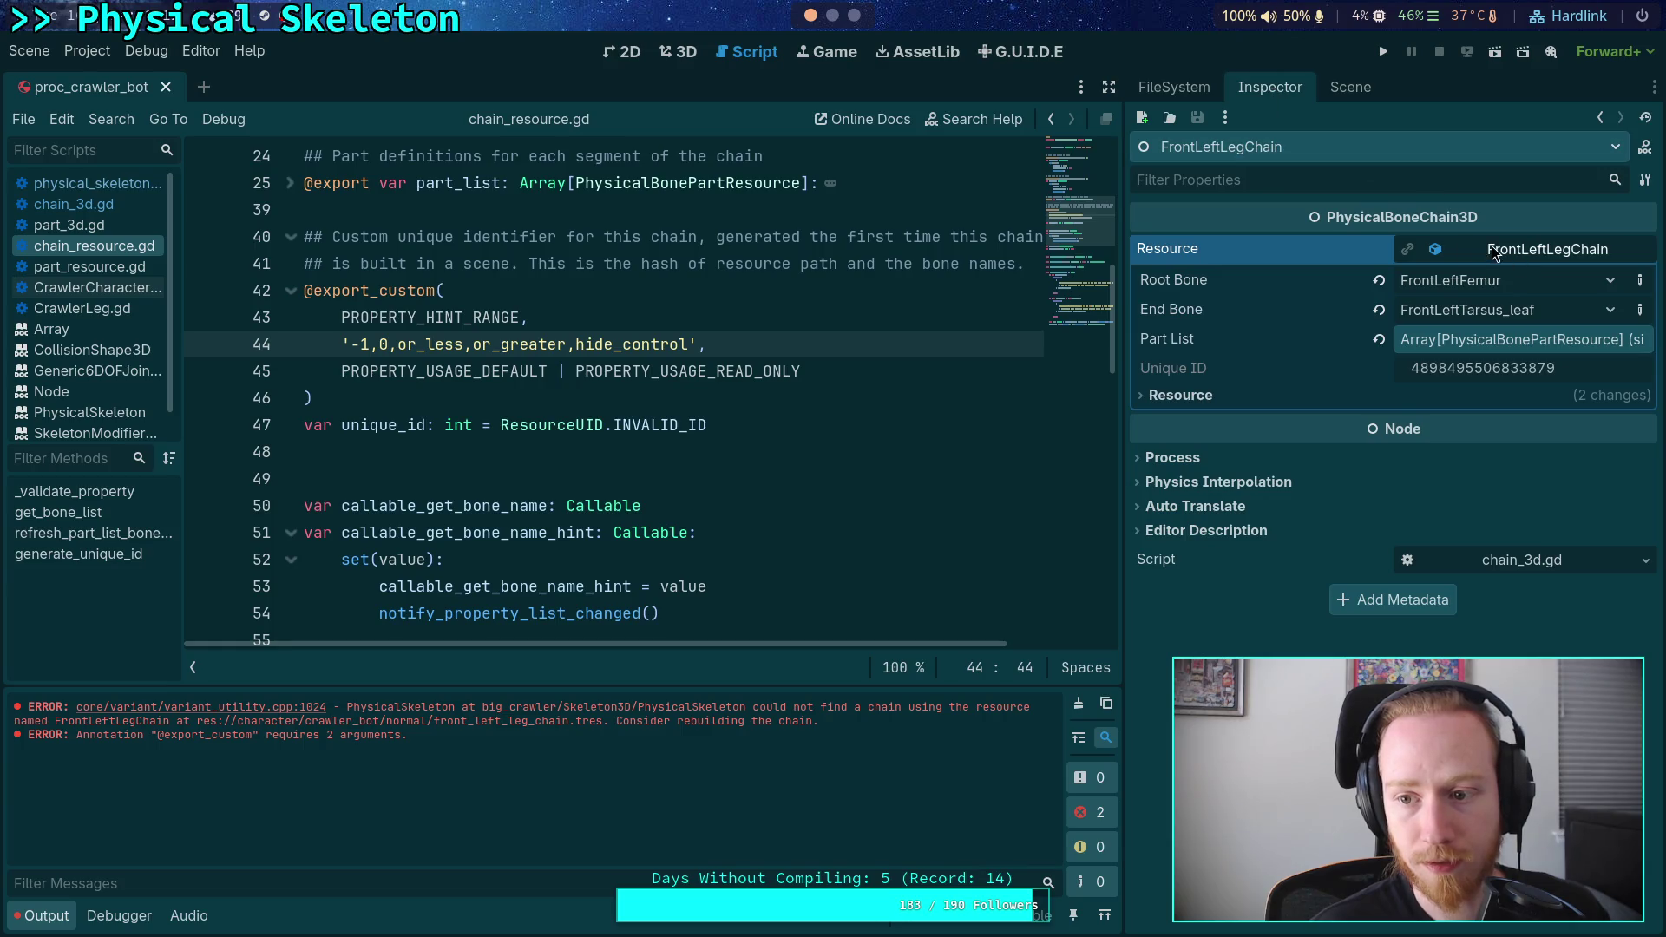
click(815, 398)
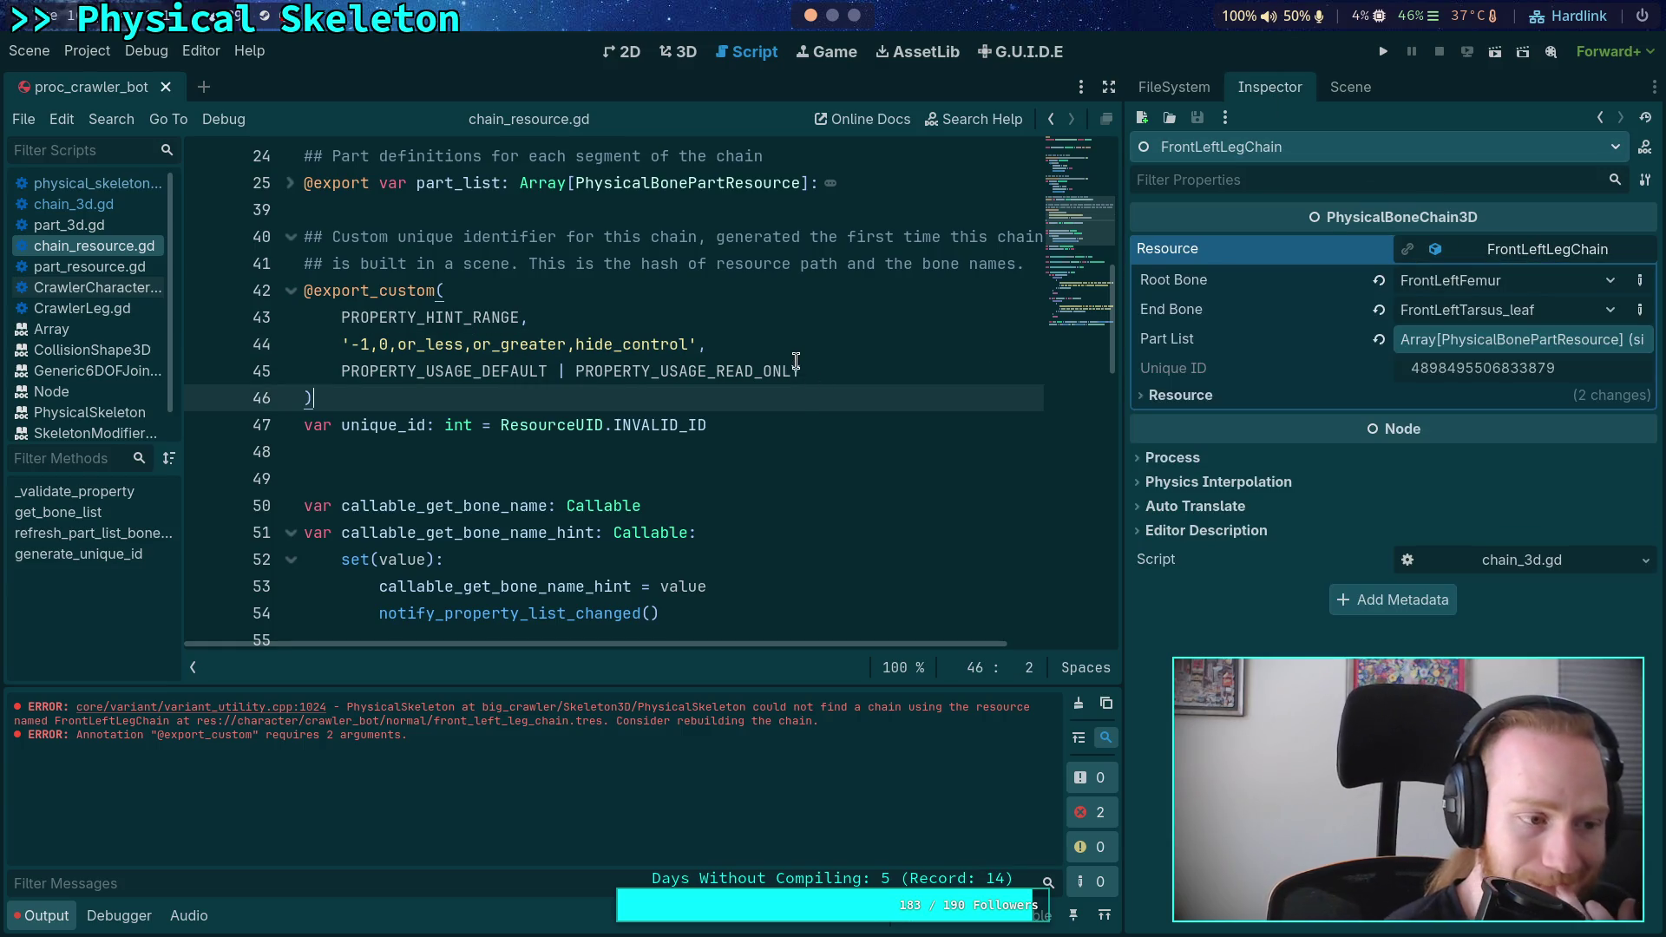
mouse_move(797, 364)
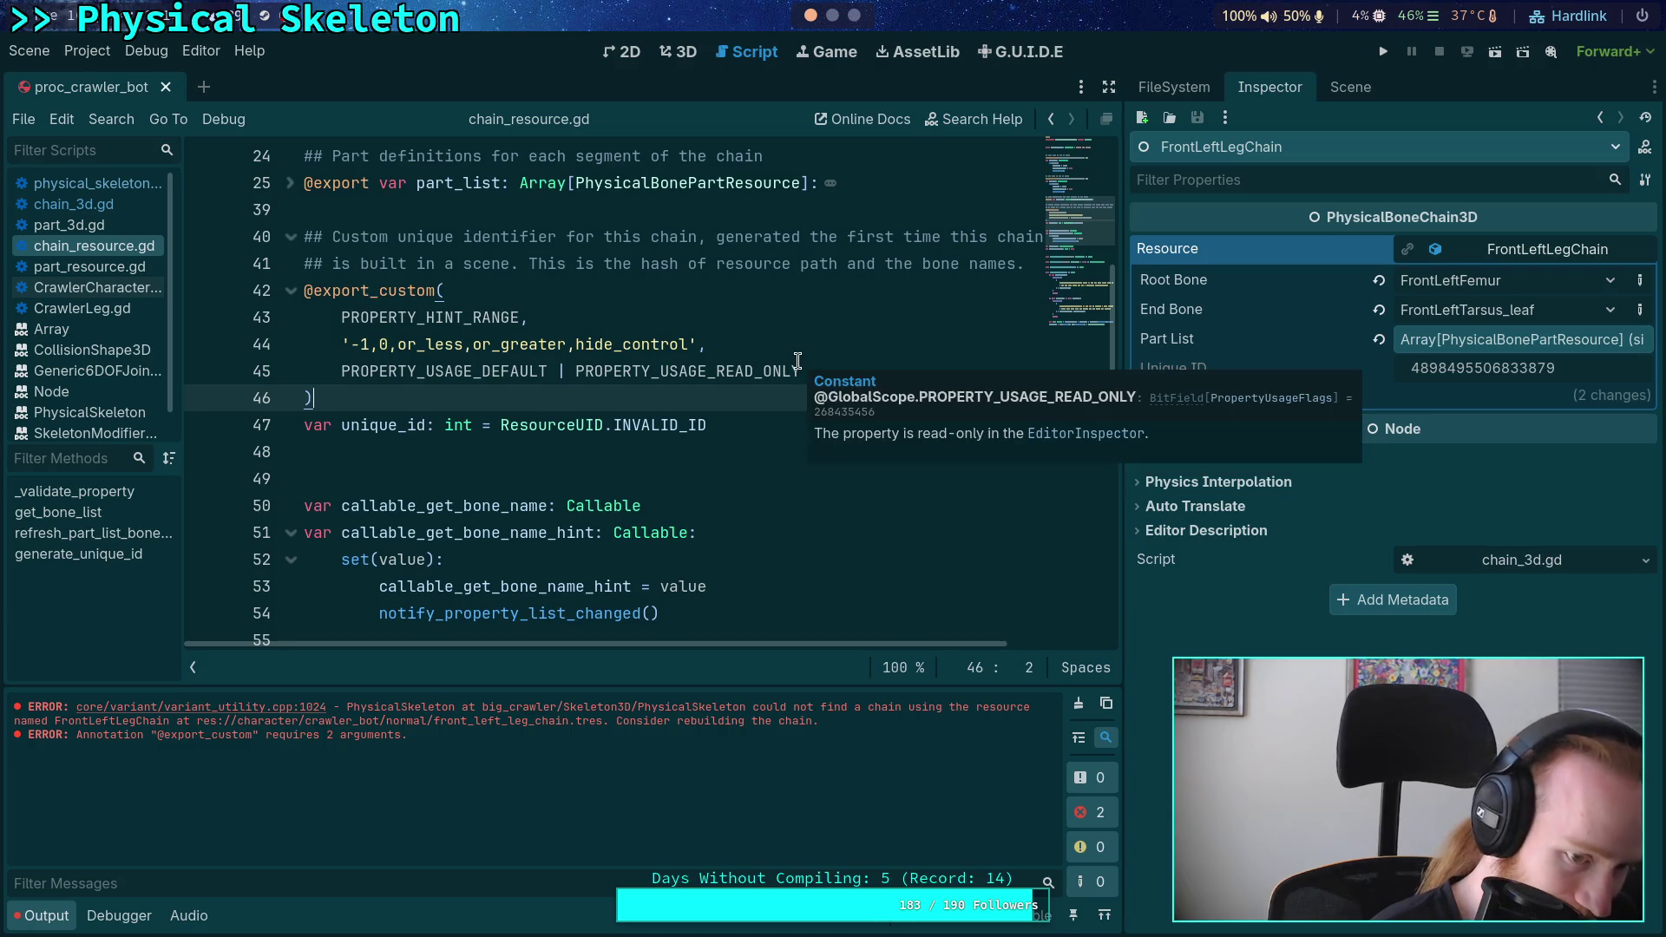
key(Down)
key(Down)
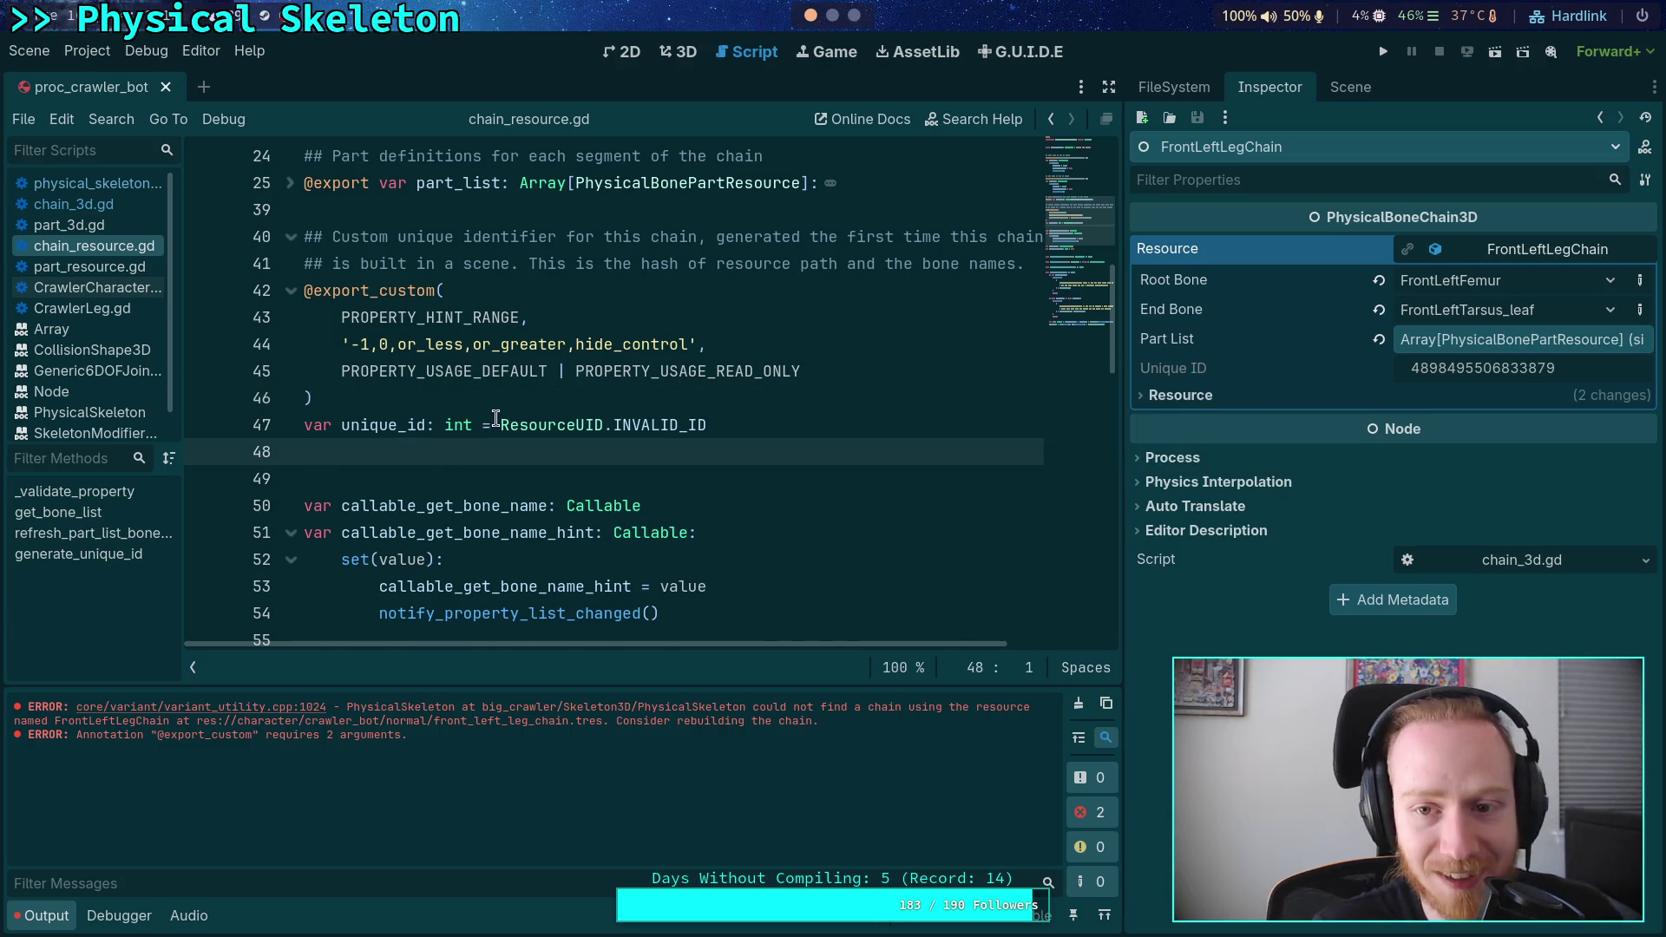
scroll(473, 390, down, 20)
click(462, 368)
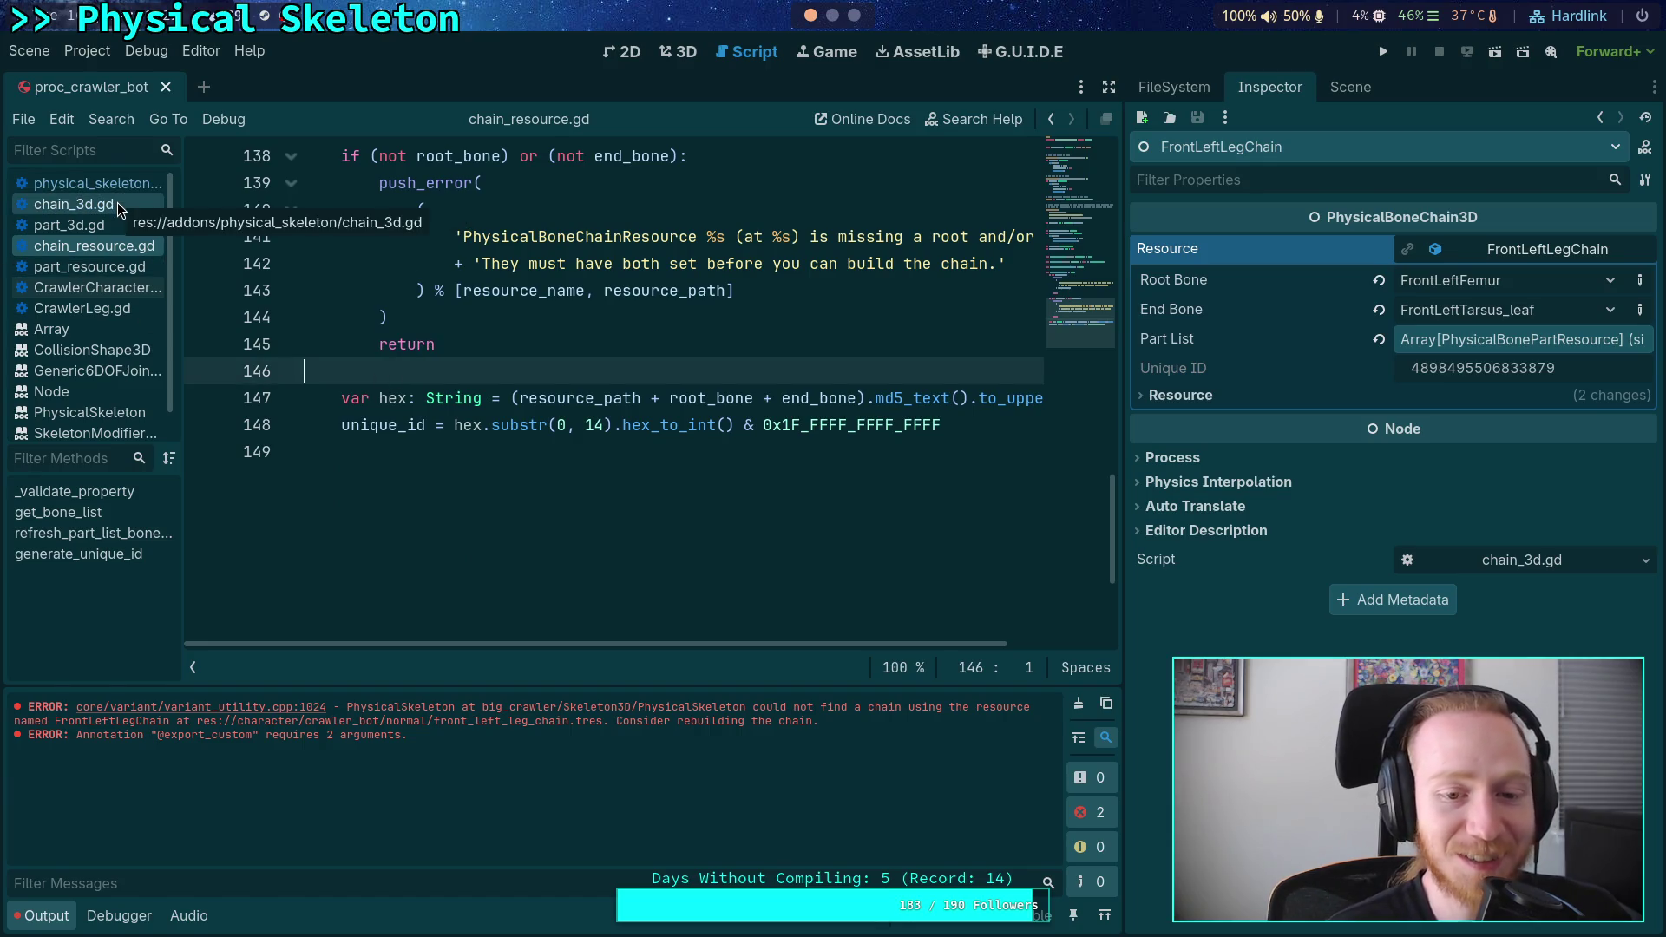
click(74, 204)
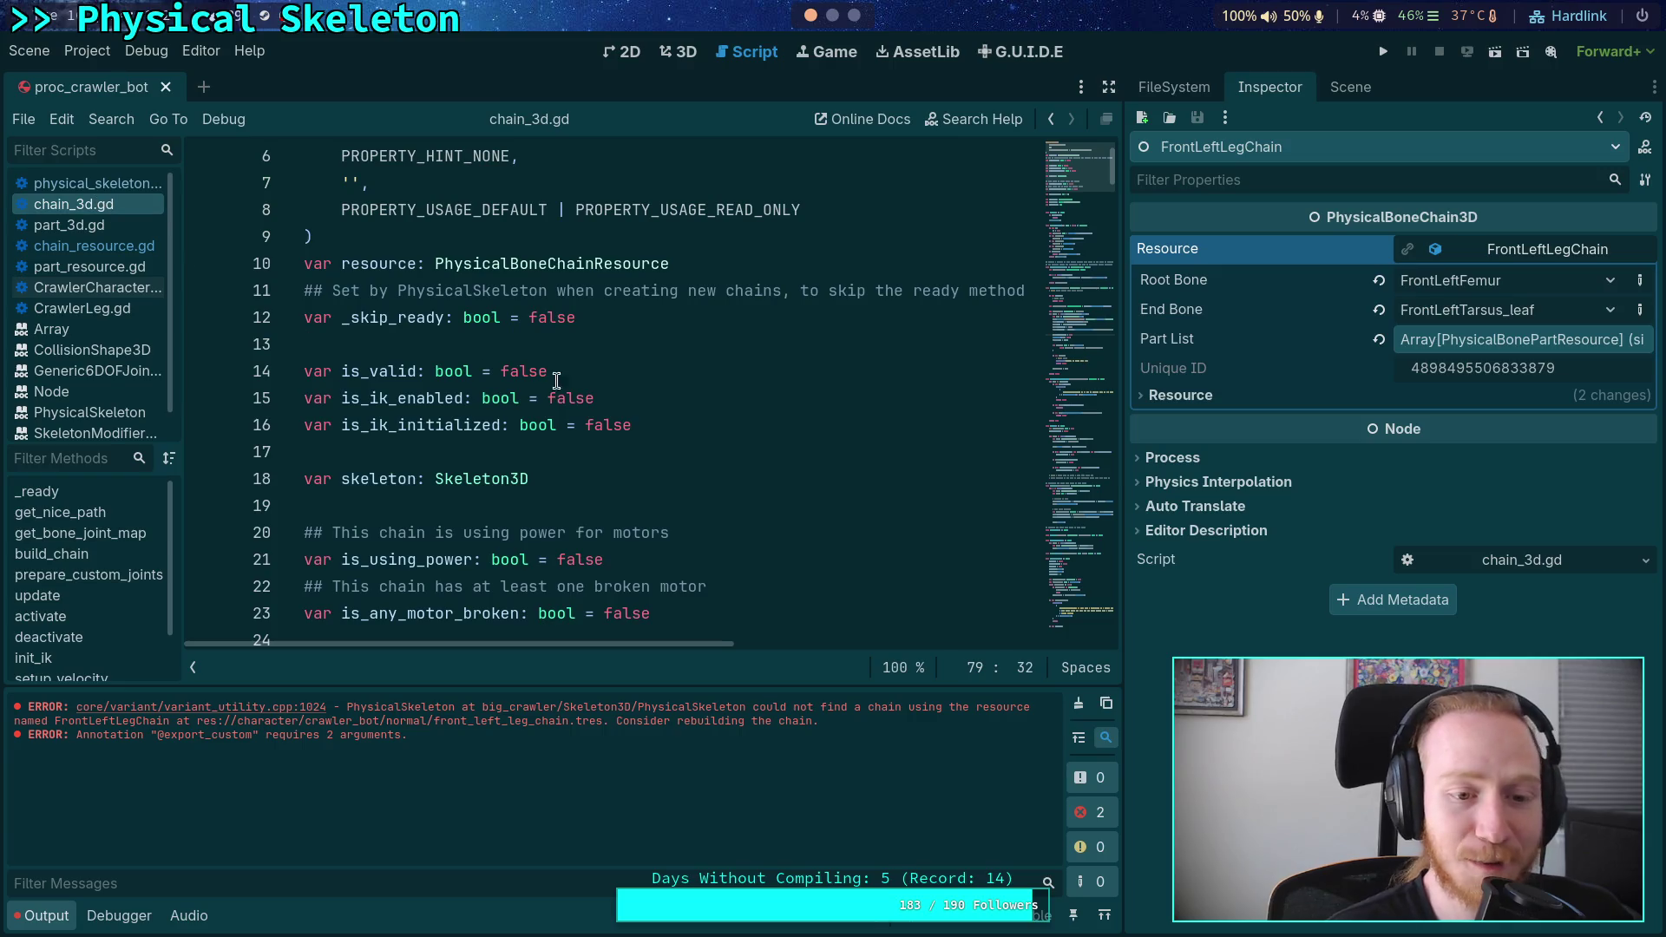
- Open physical_skeleton.gd and look at its code around line 339
scroll(406, 313, down, 4)
click(137, 184)
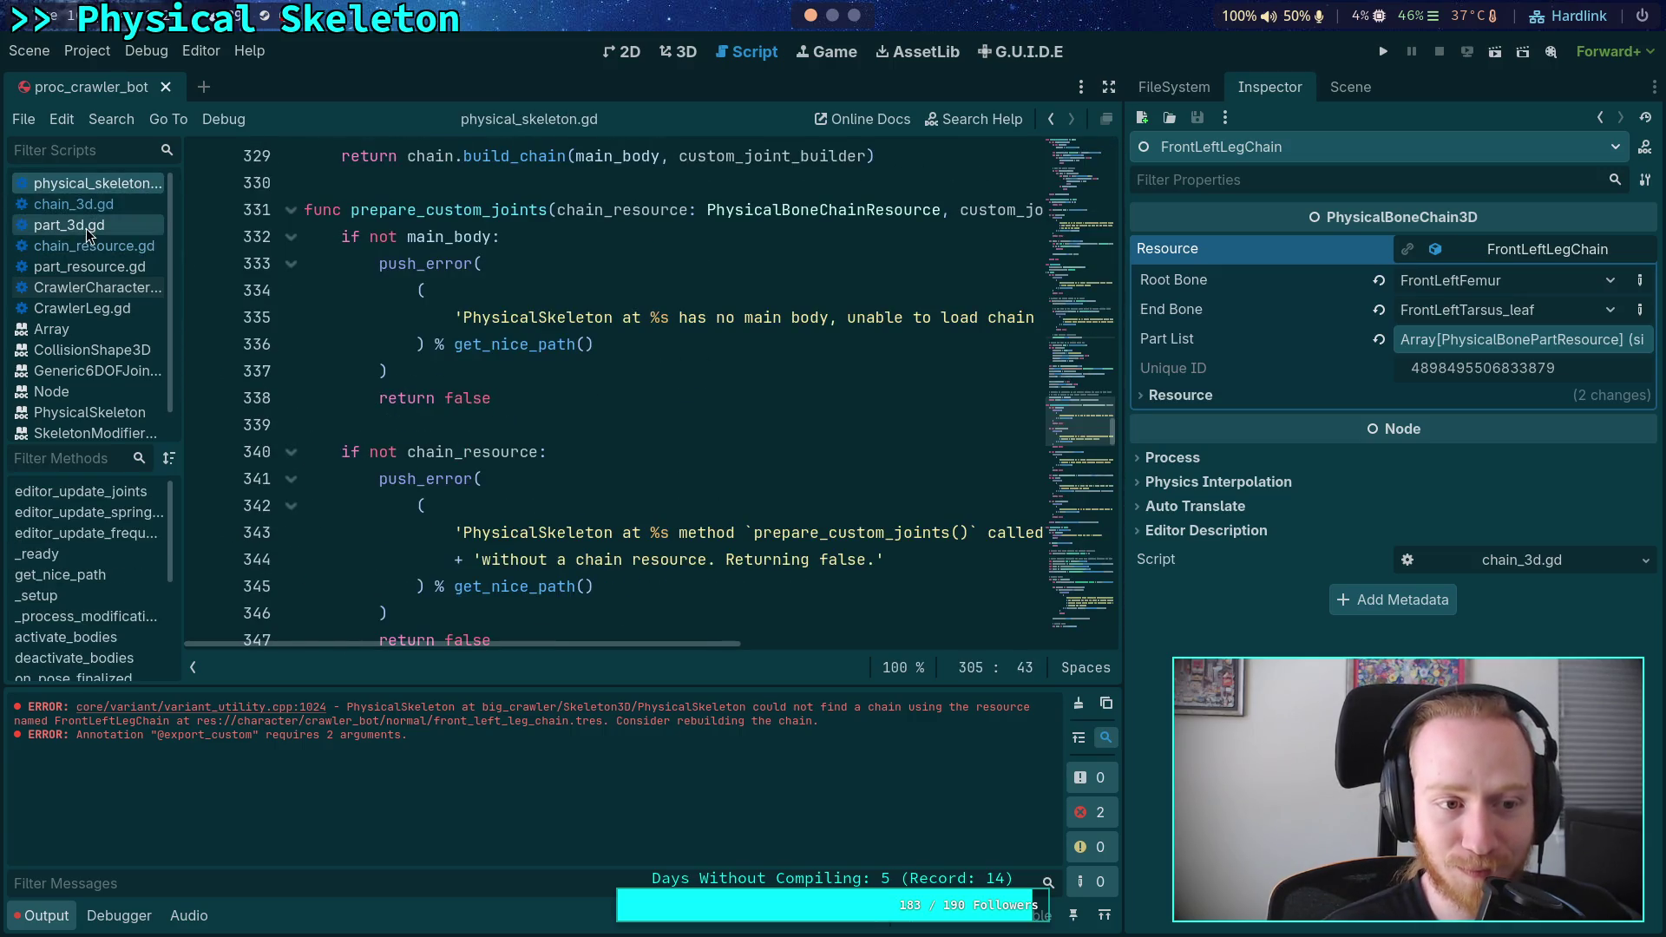
click(458, 440)
click(492, 420)
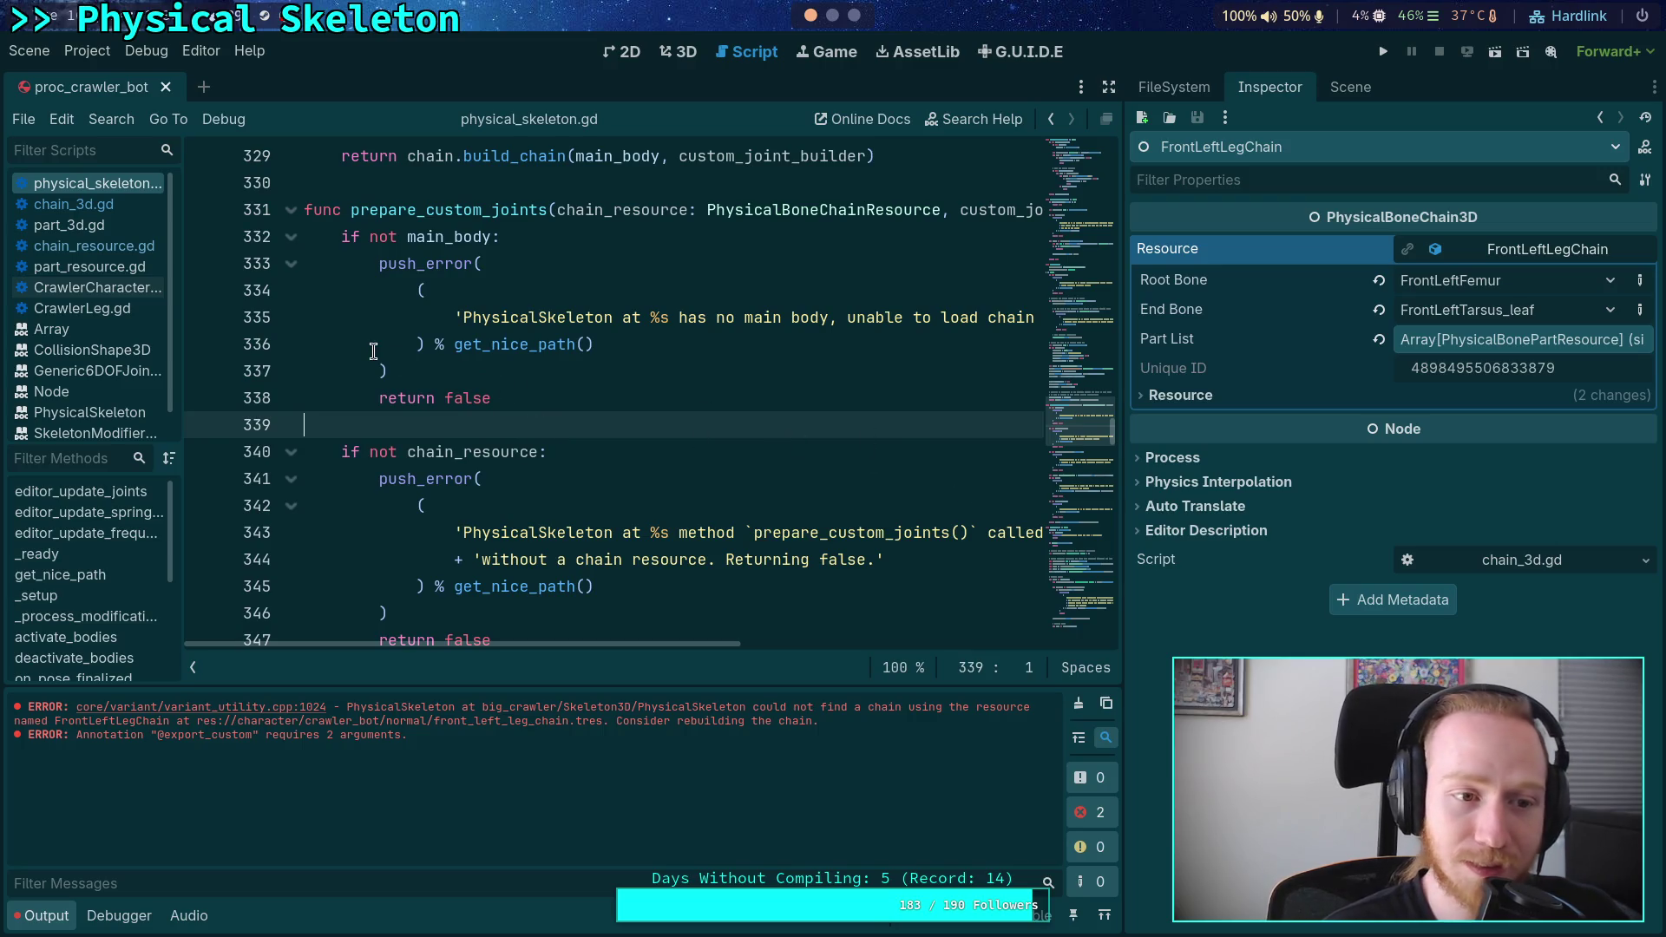
- Check the property-hint constant docs in CrawlerLeg.gd, then switch to the crawler's 3D view
click(147, 308)
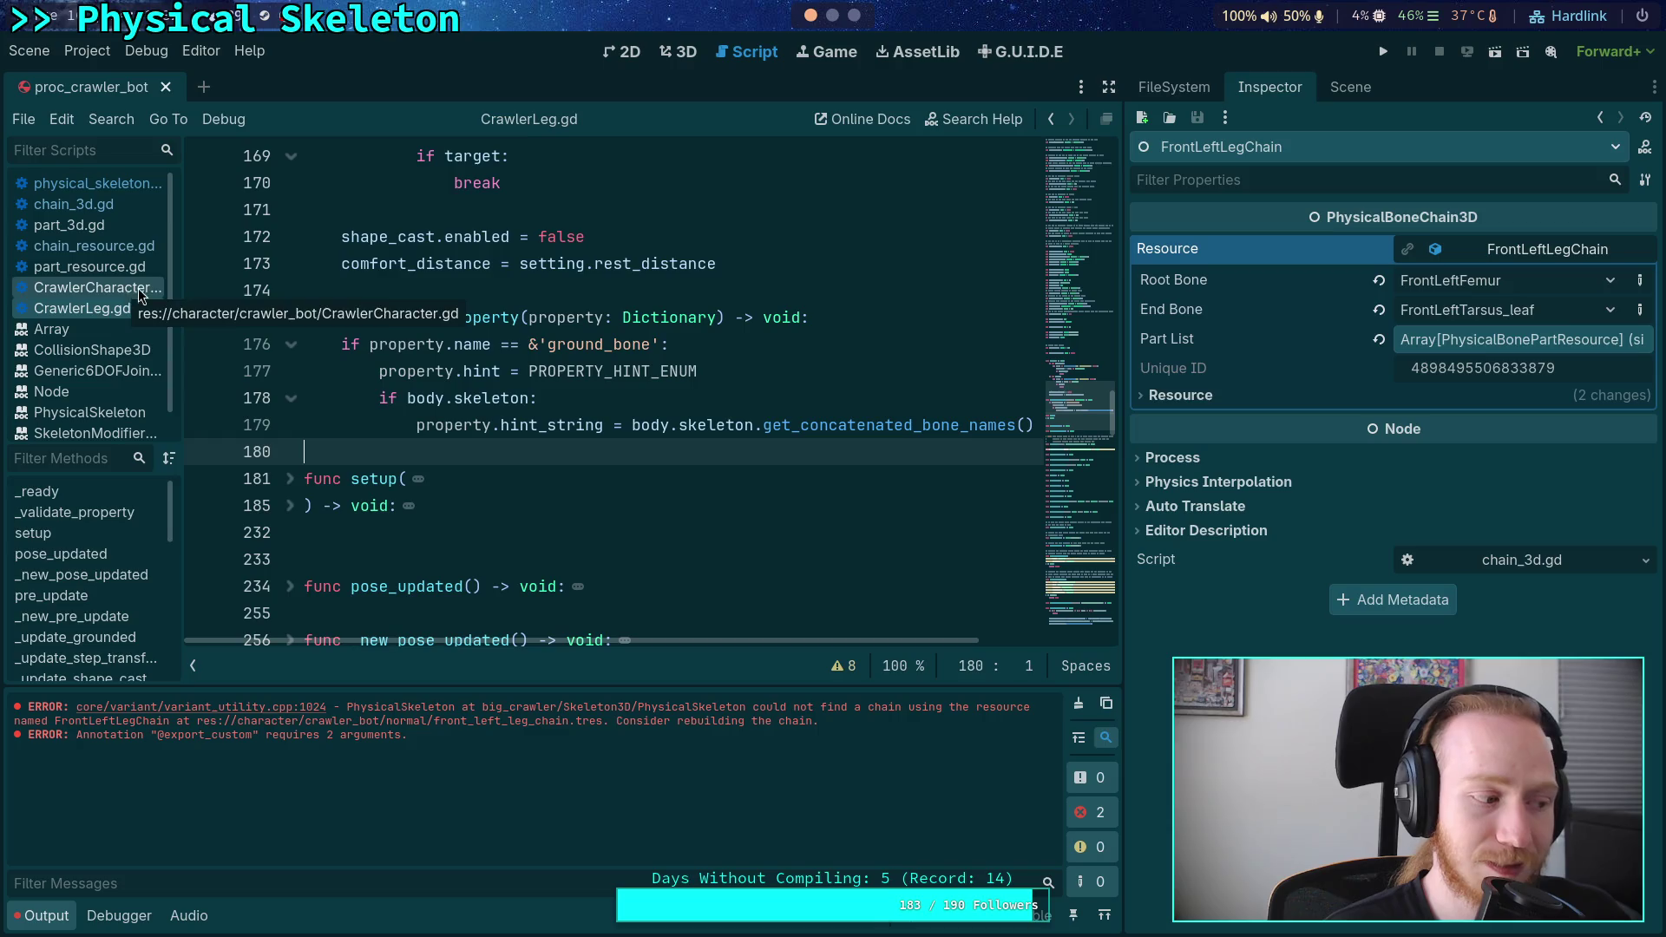
mouse_move(679, 420)
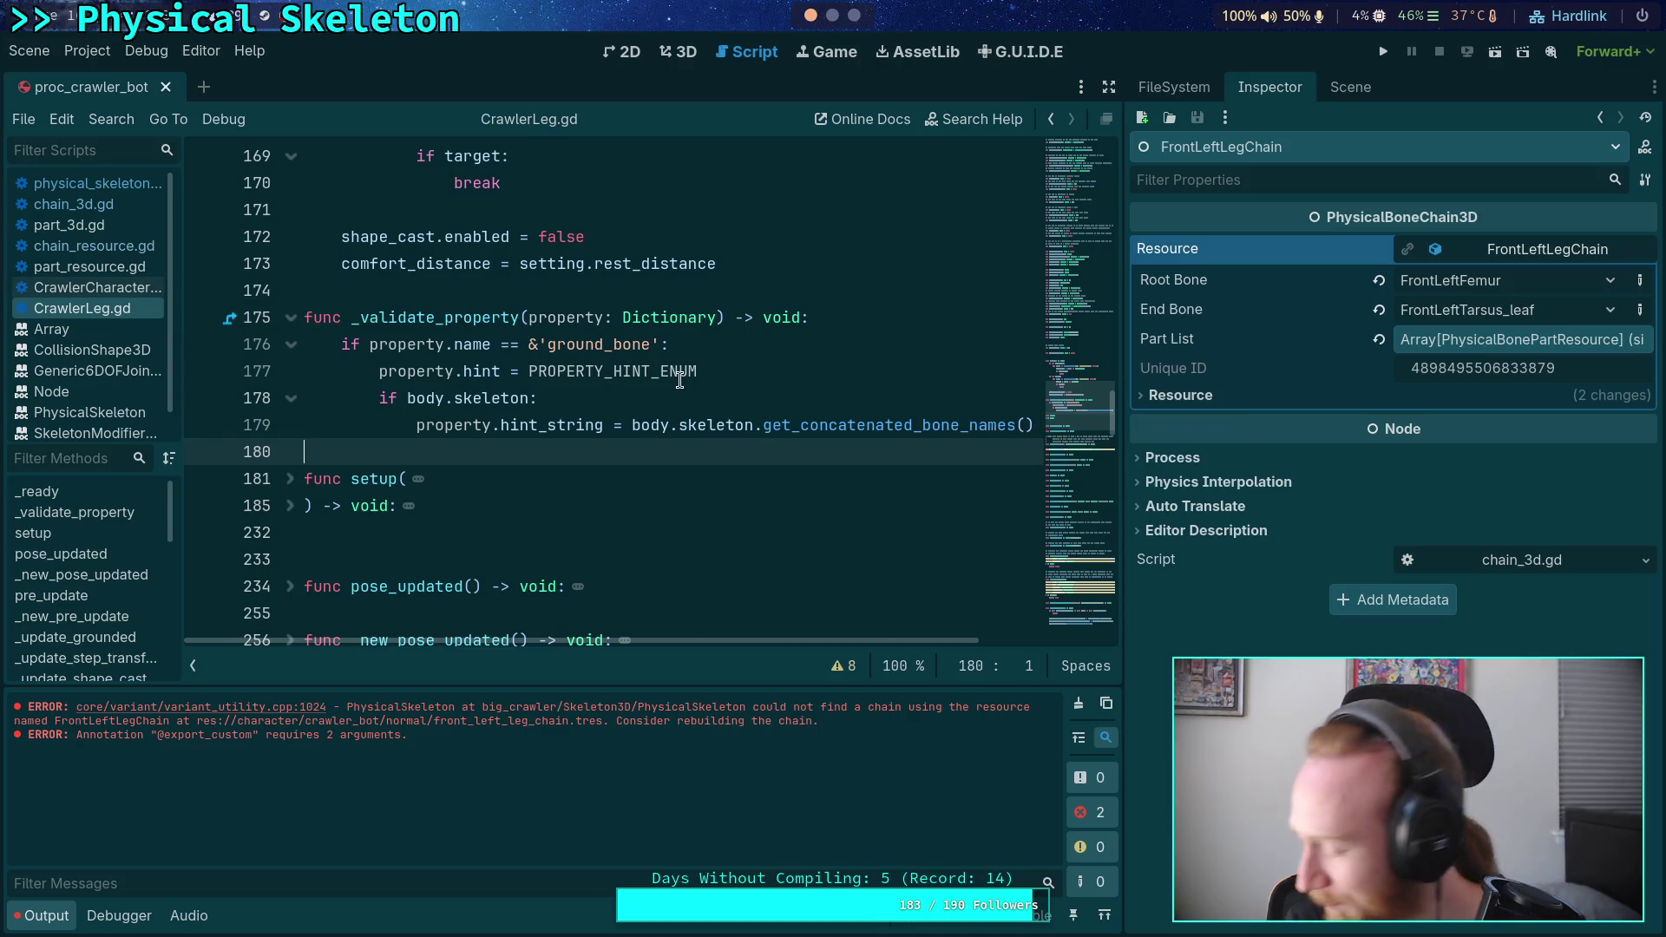
mouse_move(677, 371)
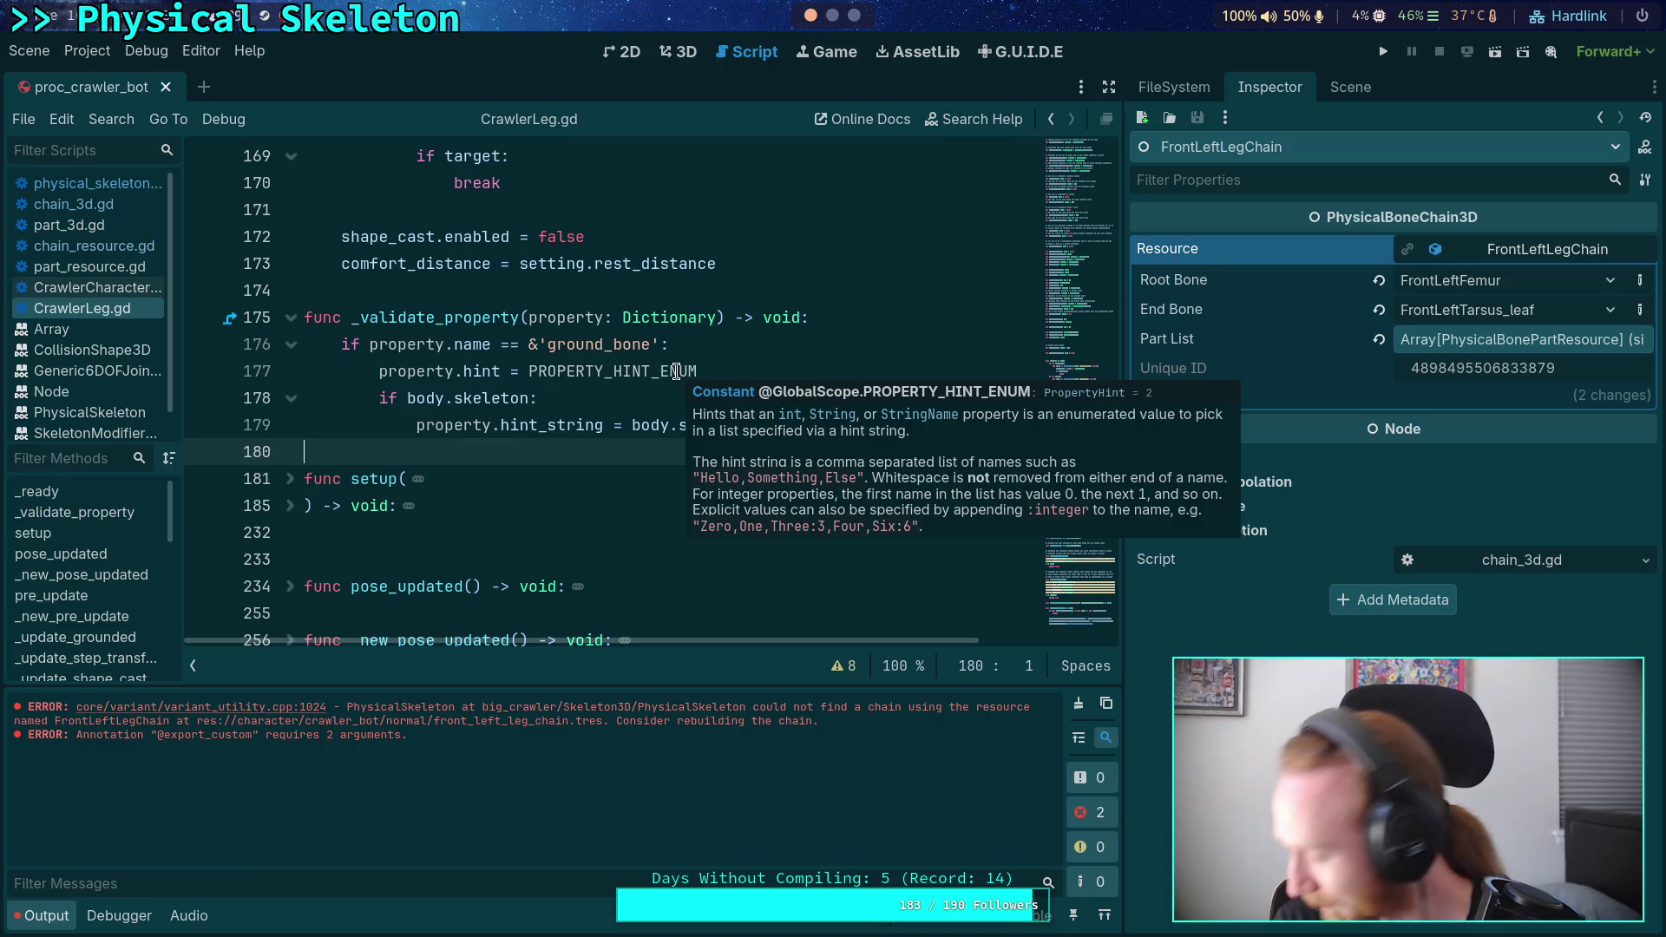
scroll(425, 421, down, 2)
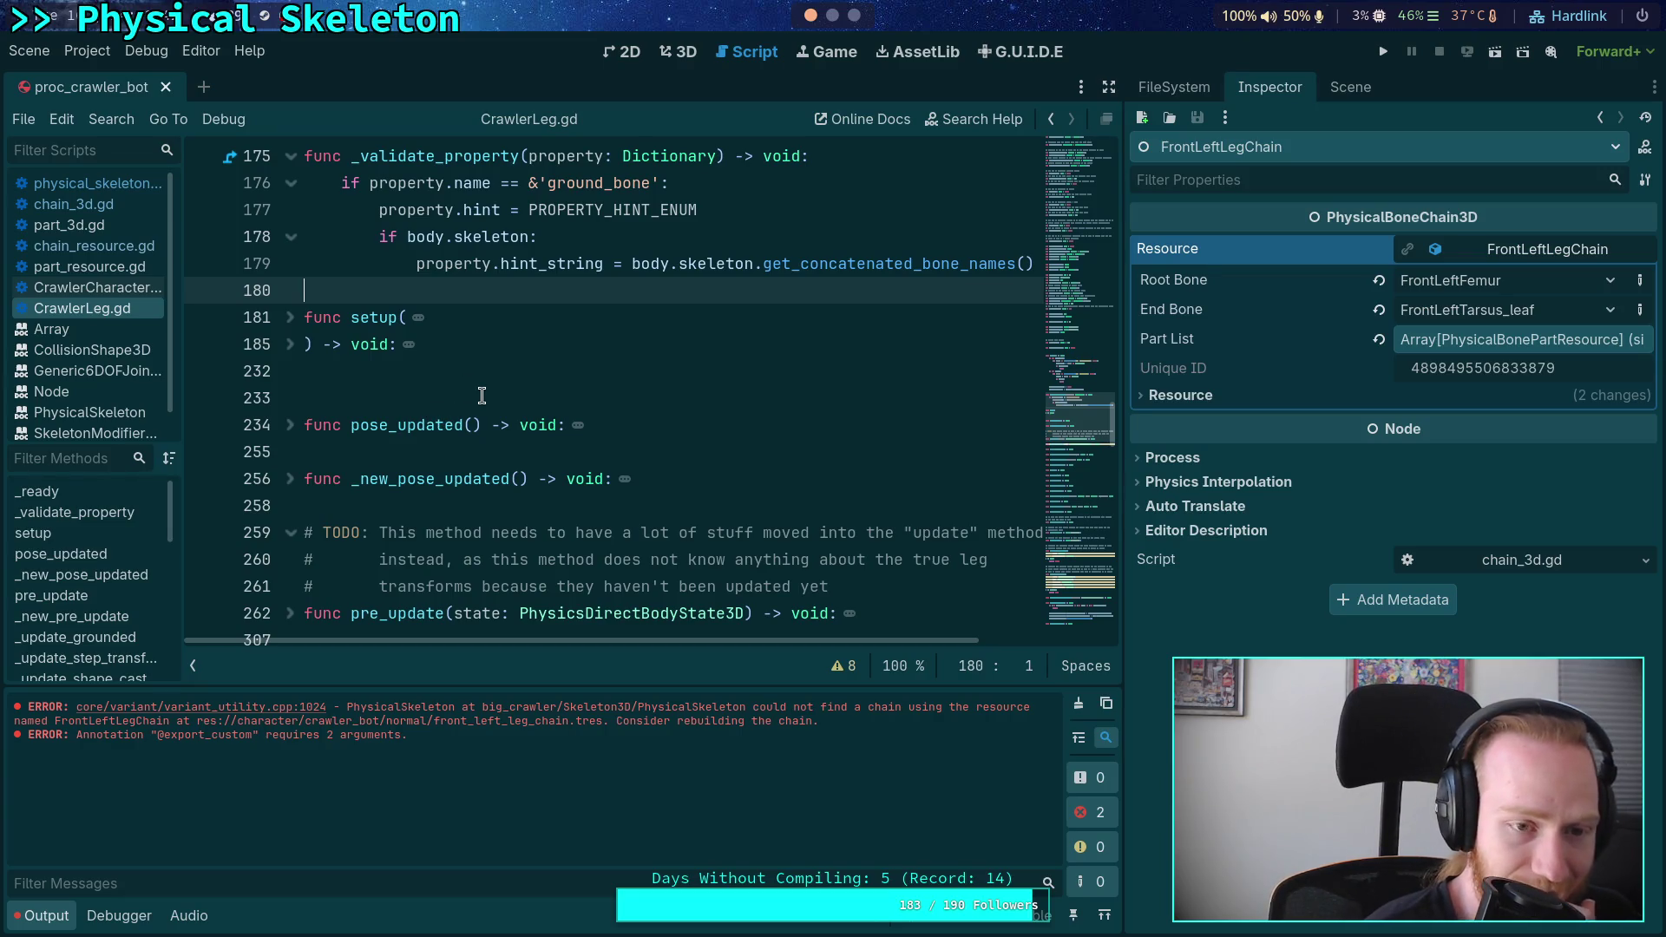
click(685, 53)
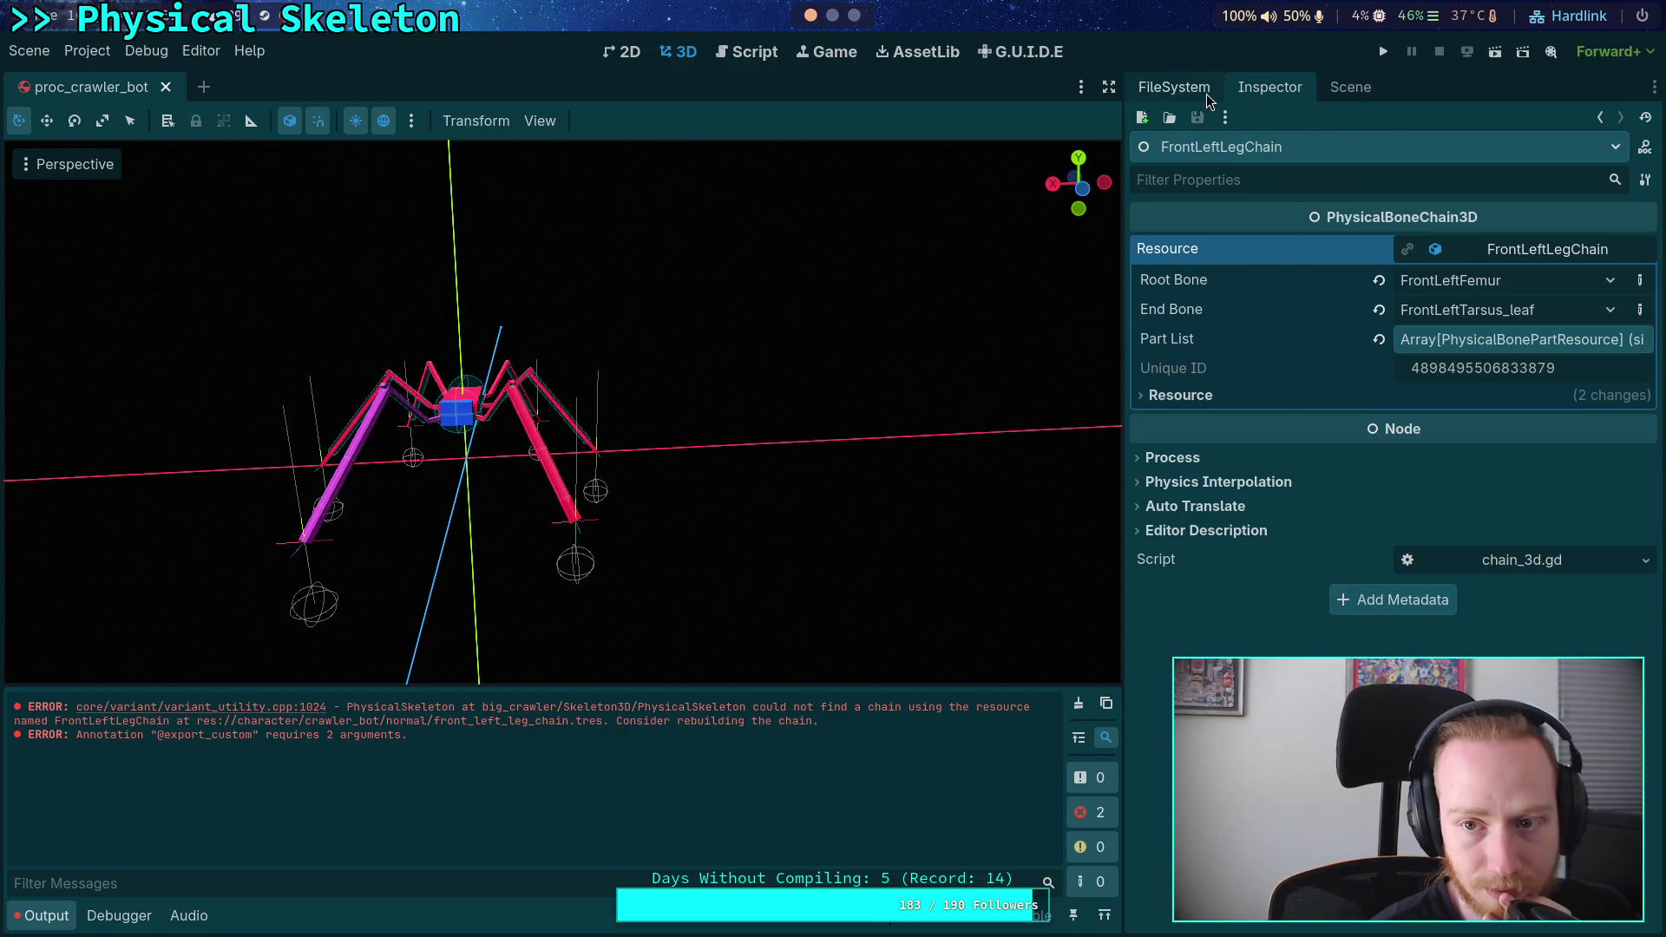
- Check the chain resource options and FileSystem dock, then return to CrawlerLeg.gd's _validate_property code
click(1226, 117)
click(1251, 116)
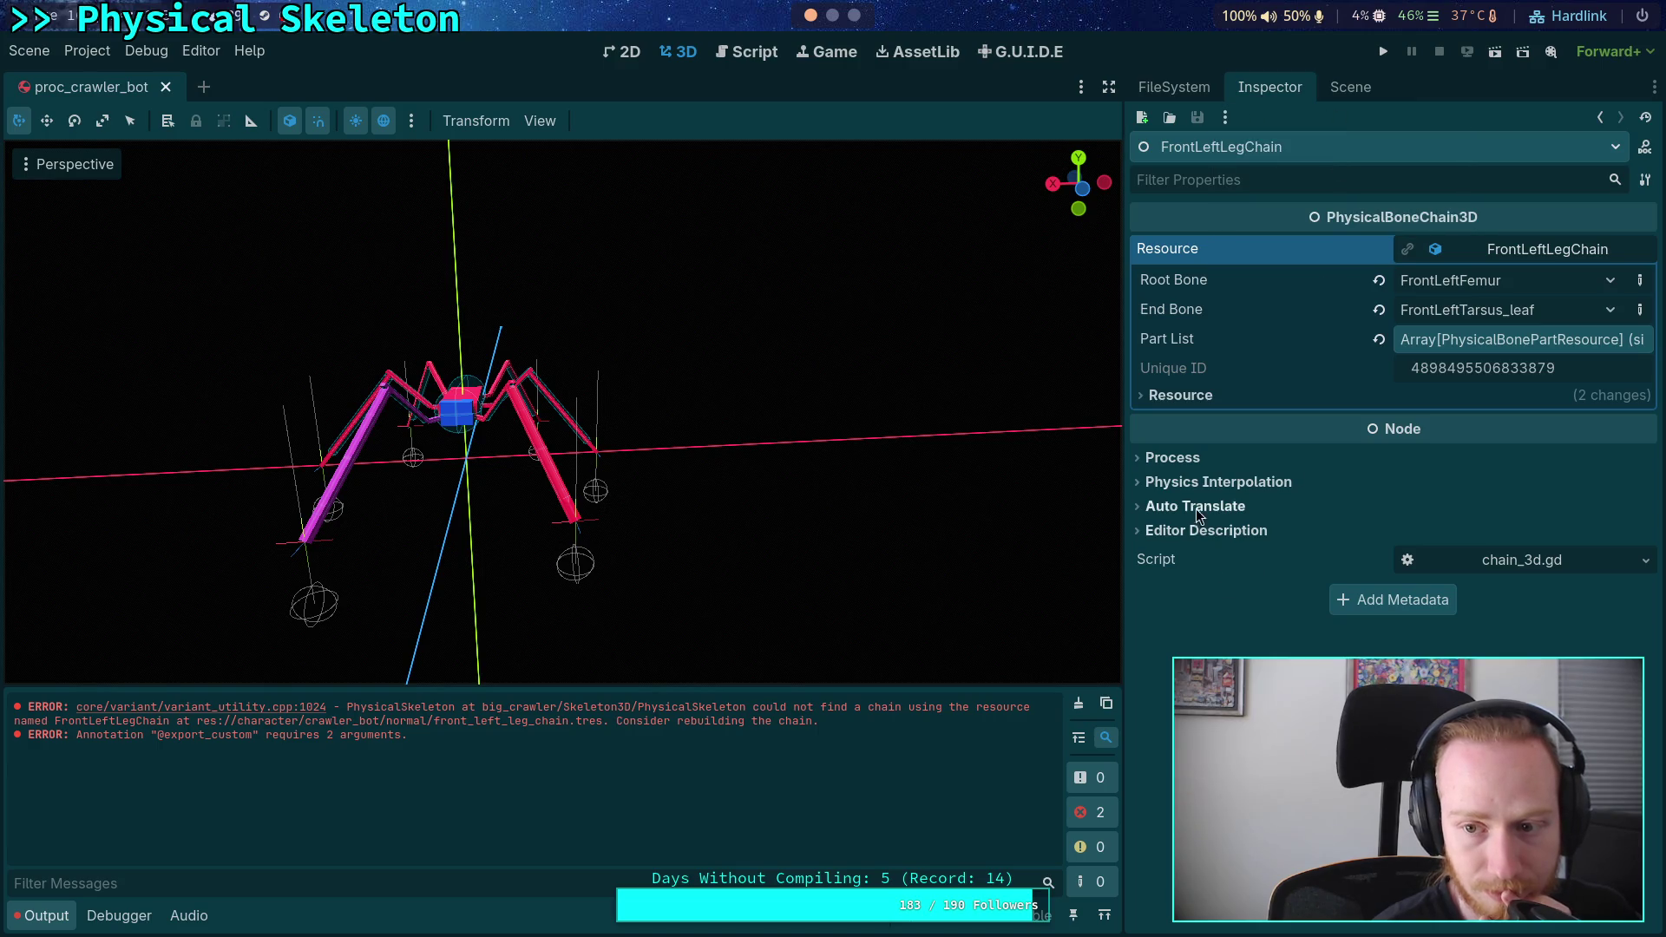
click(1175, 87)
scroll(1318, 459, down, 5)
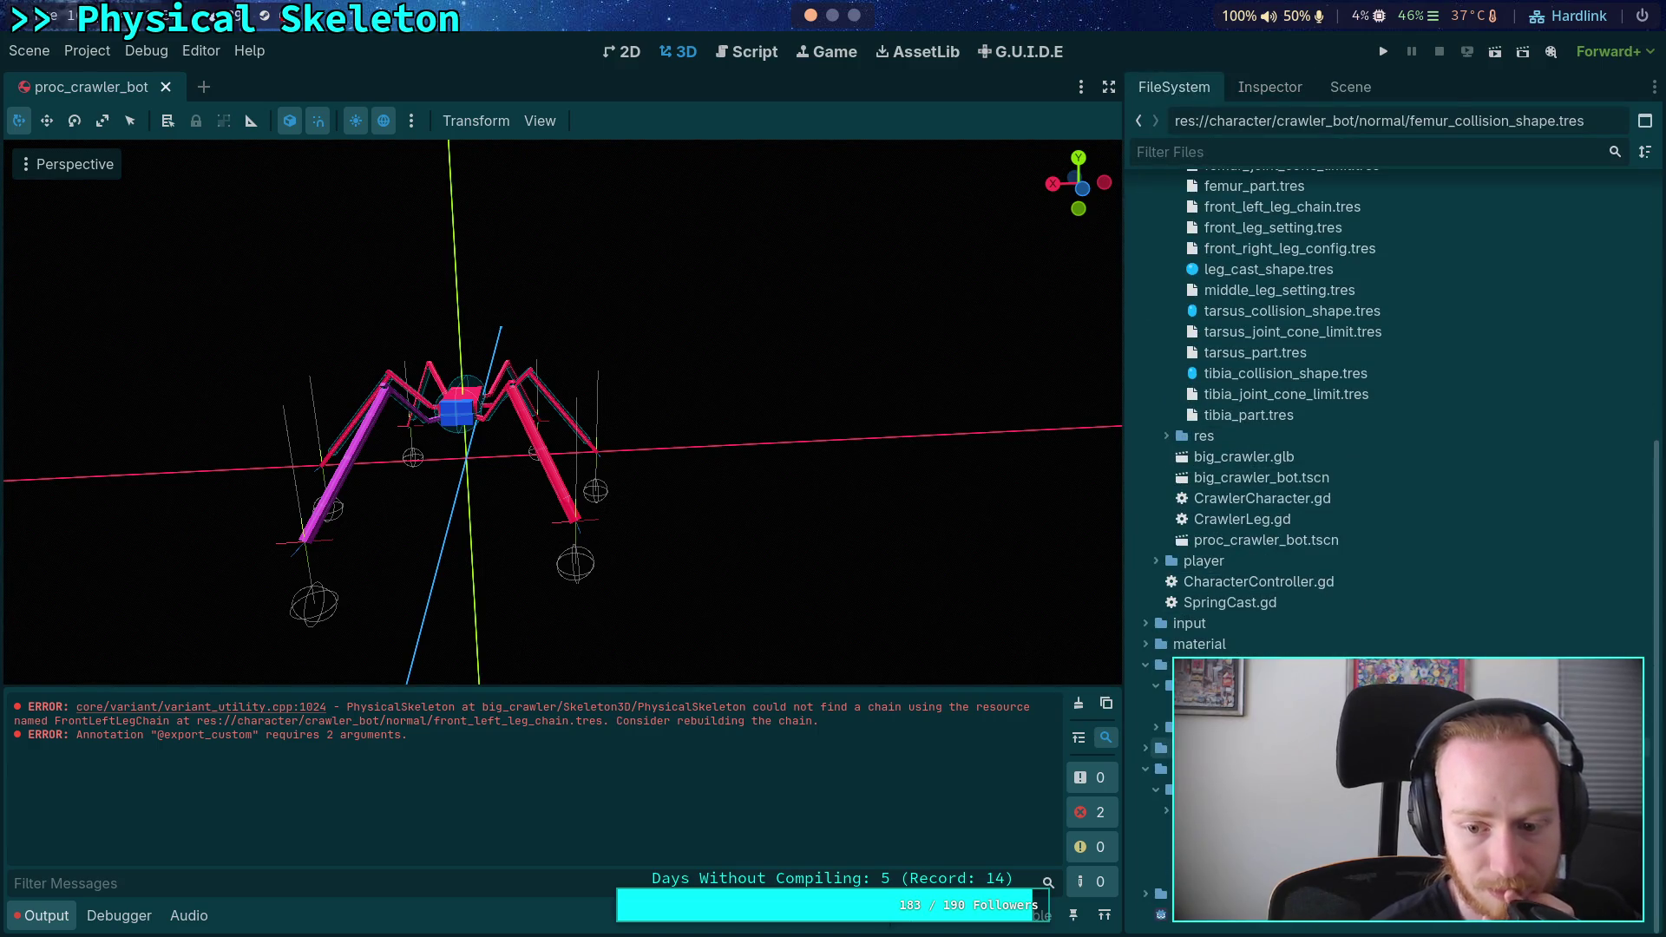
click(1270, 87)
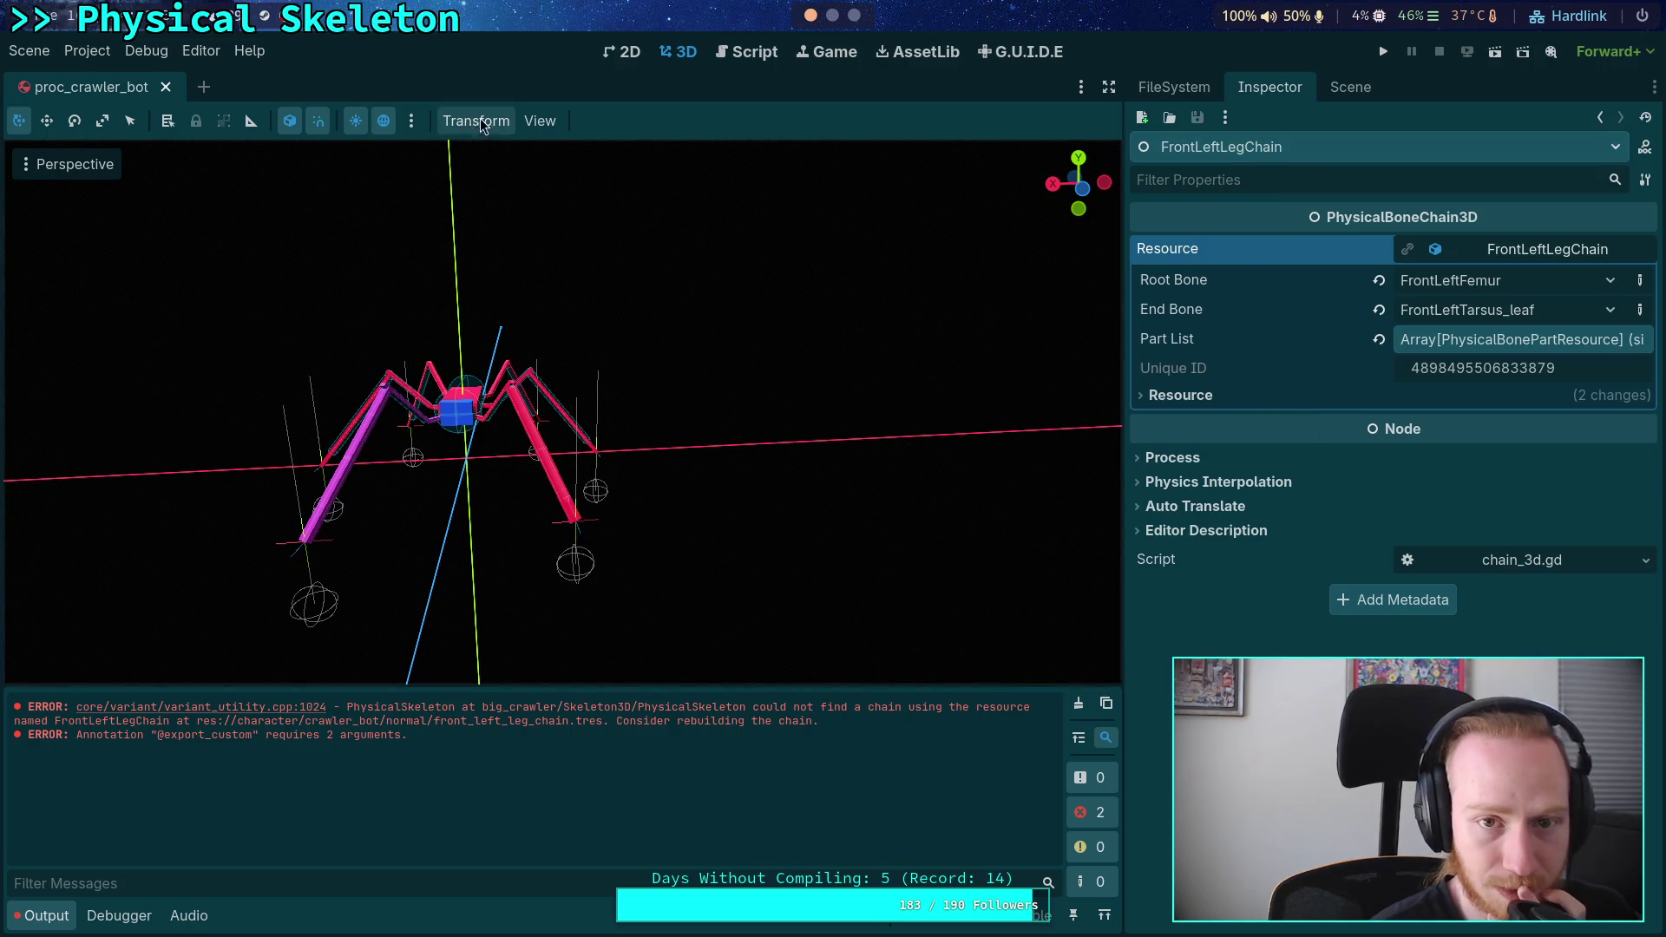
click(727, 51)
scroll(431, 379, up, 2)
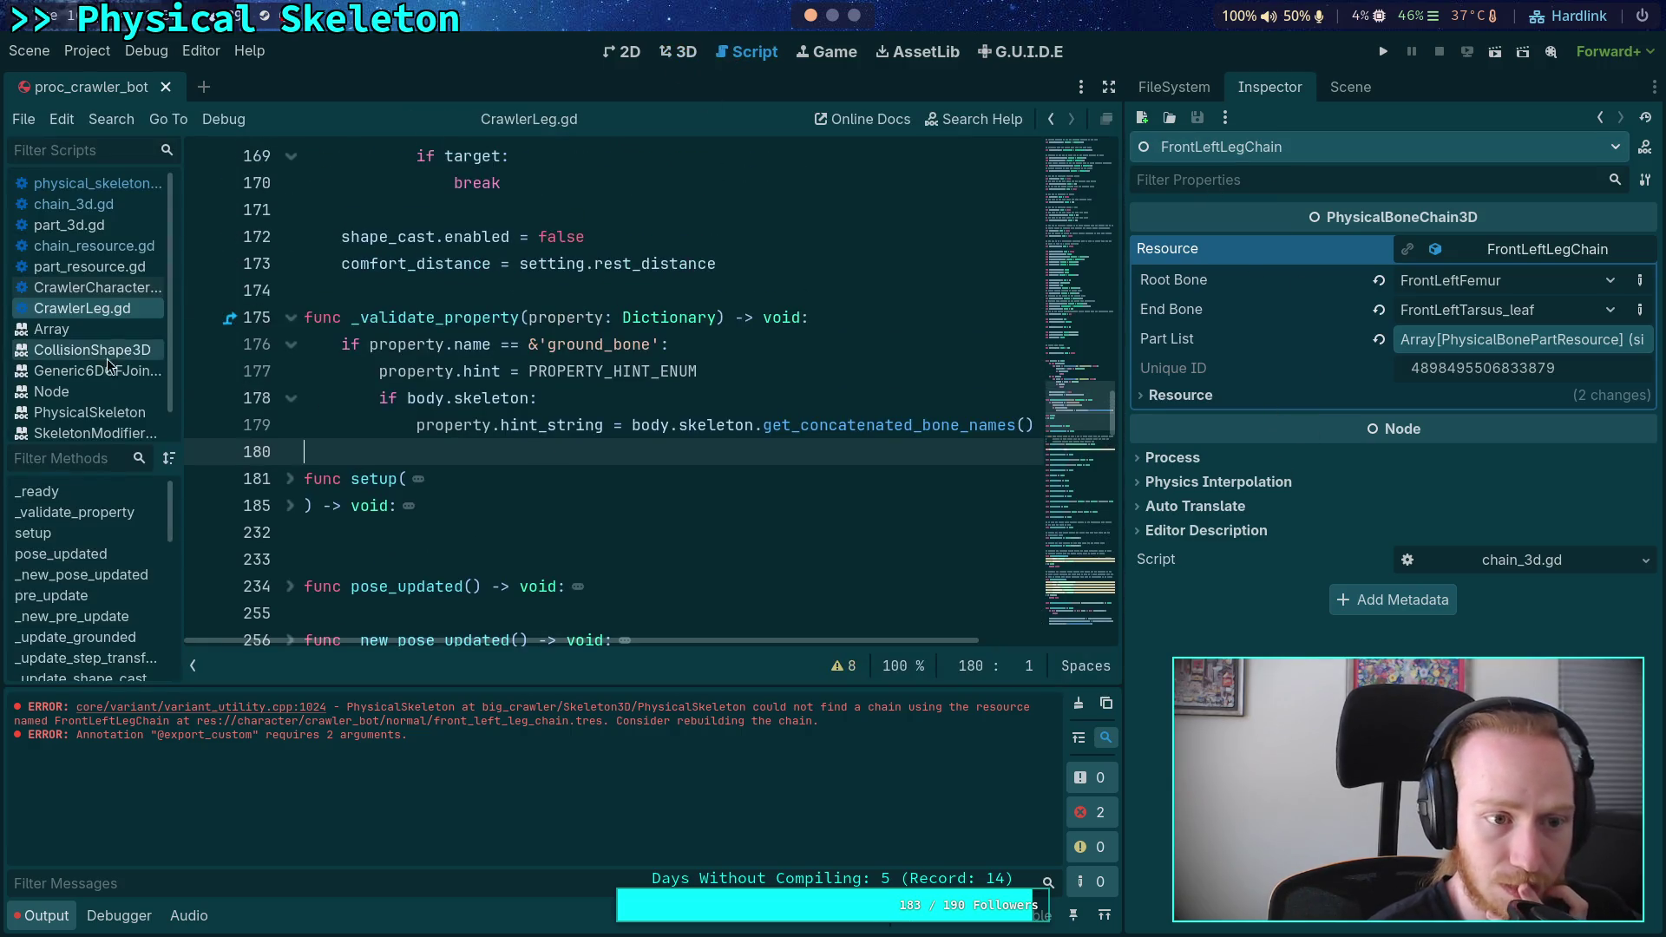
- Open physical_skeleton.gd and scroll up through its code
click(100, 183)
scroll(657, 361, up, 10)
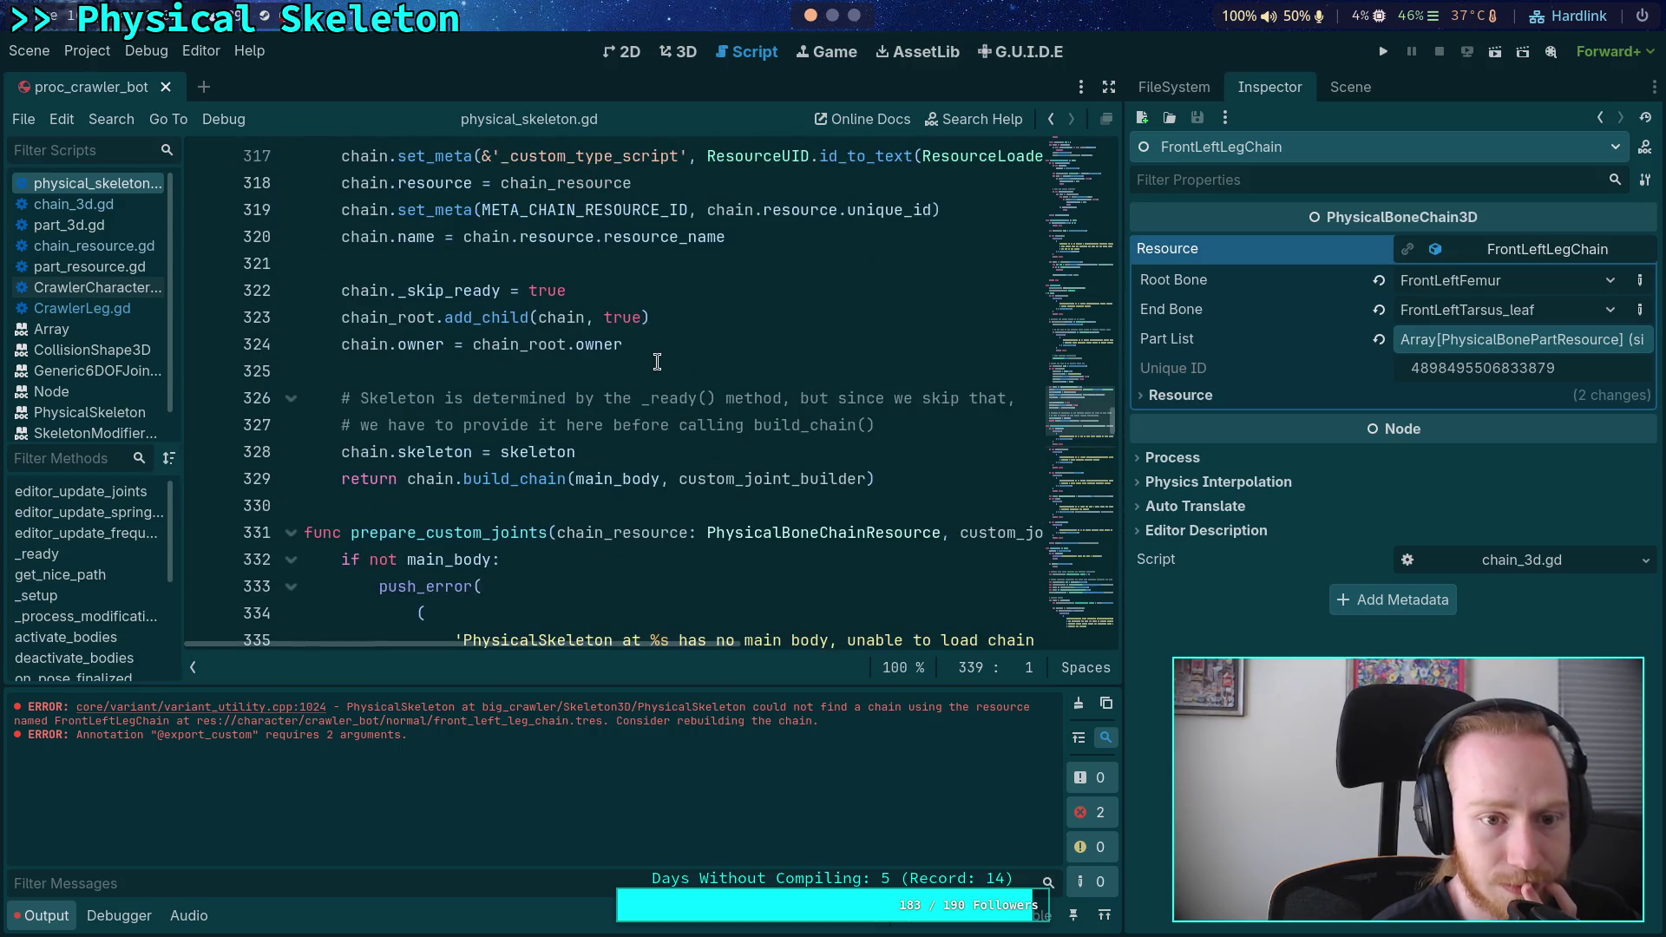
scroll(657, 361, up, 5)
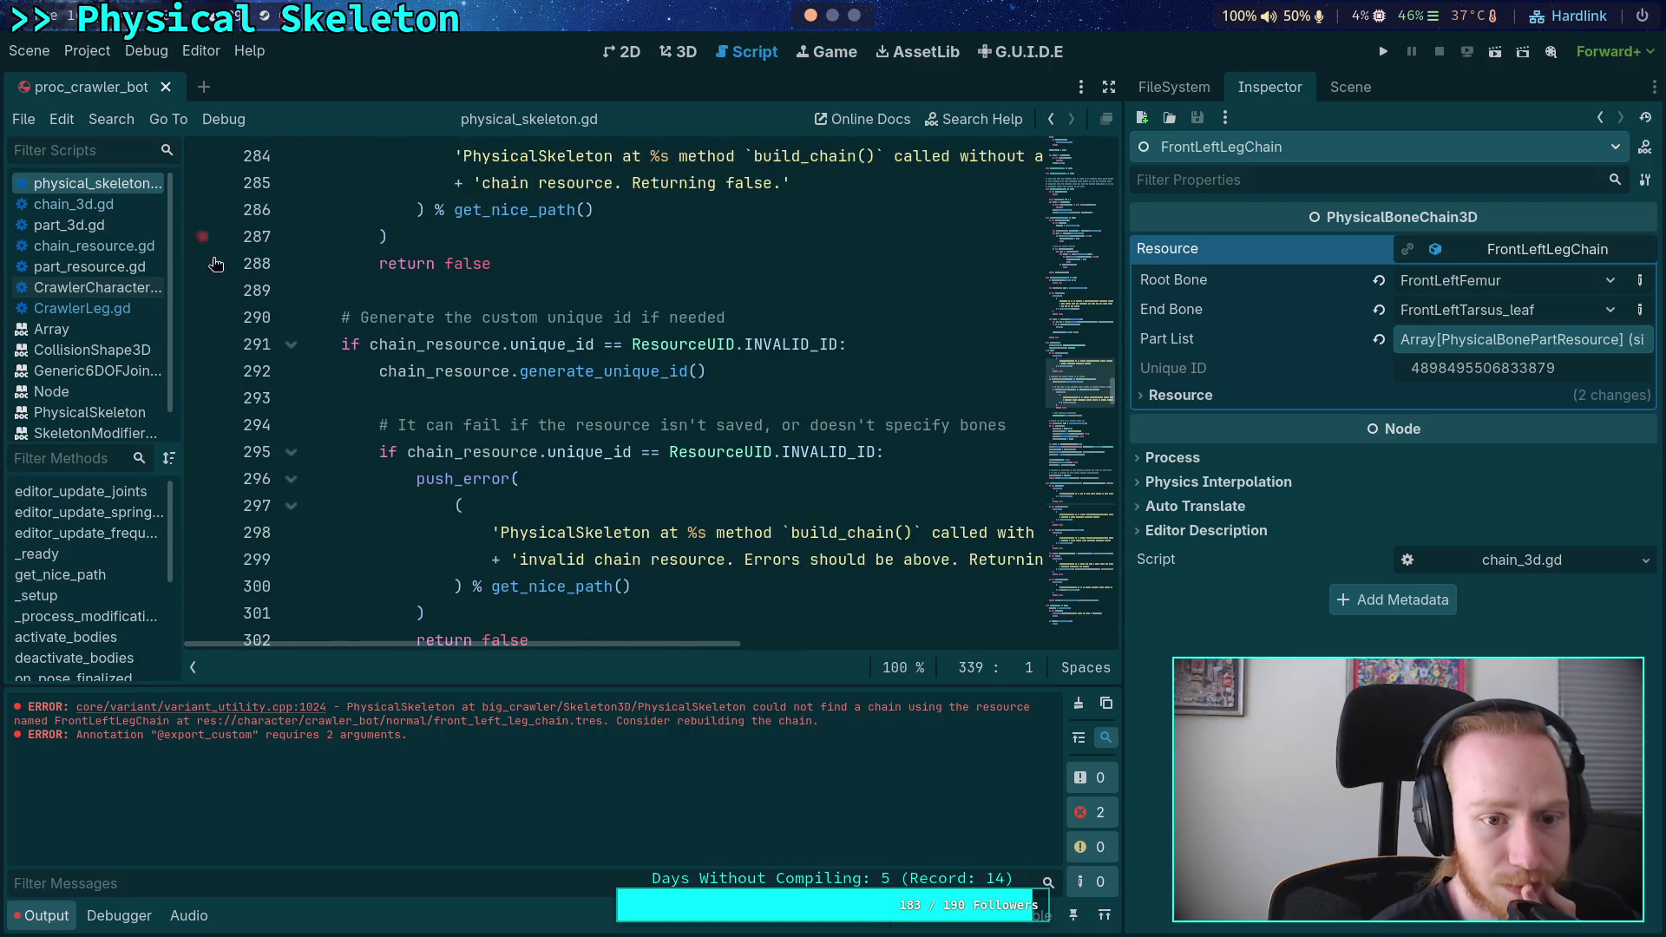
scroll(637, 402, up, 2)
scroll(637, 403, up, 2)
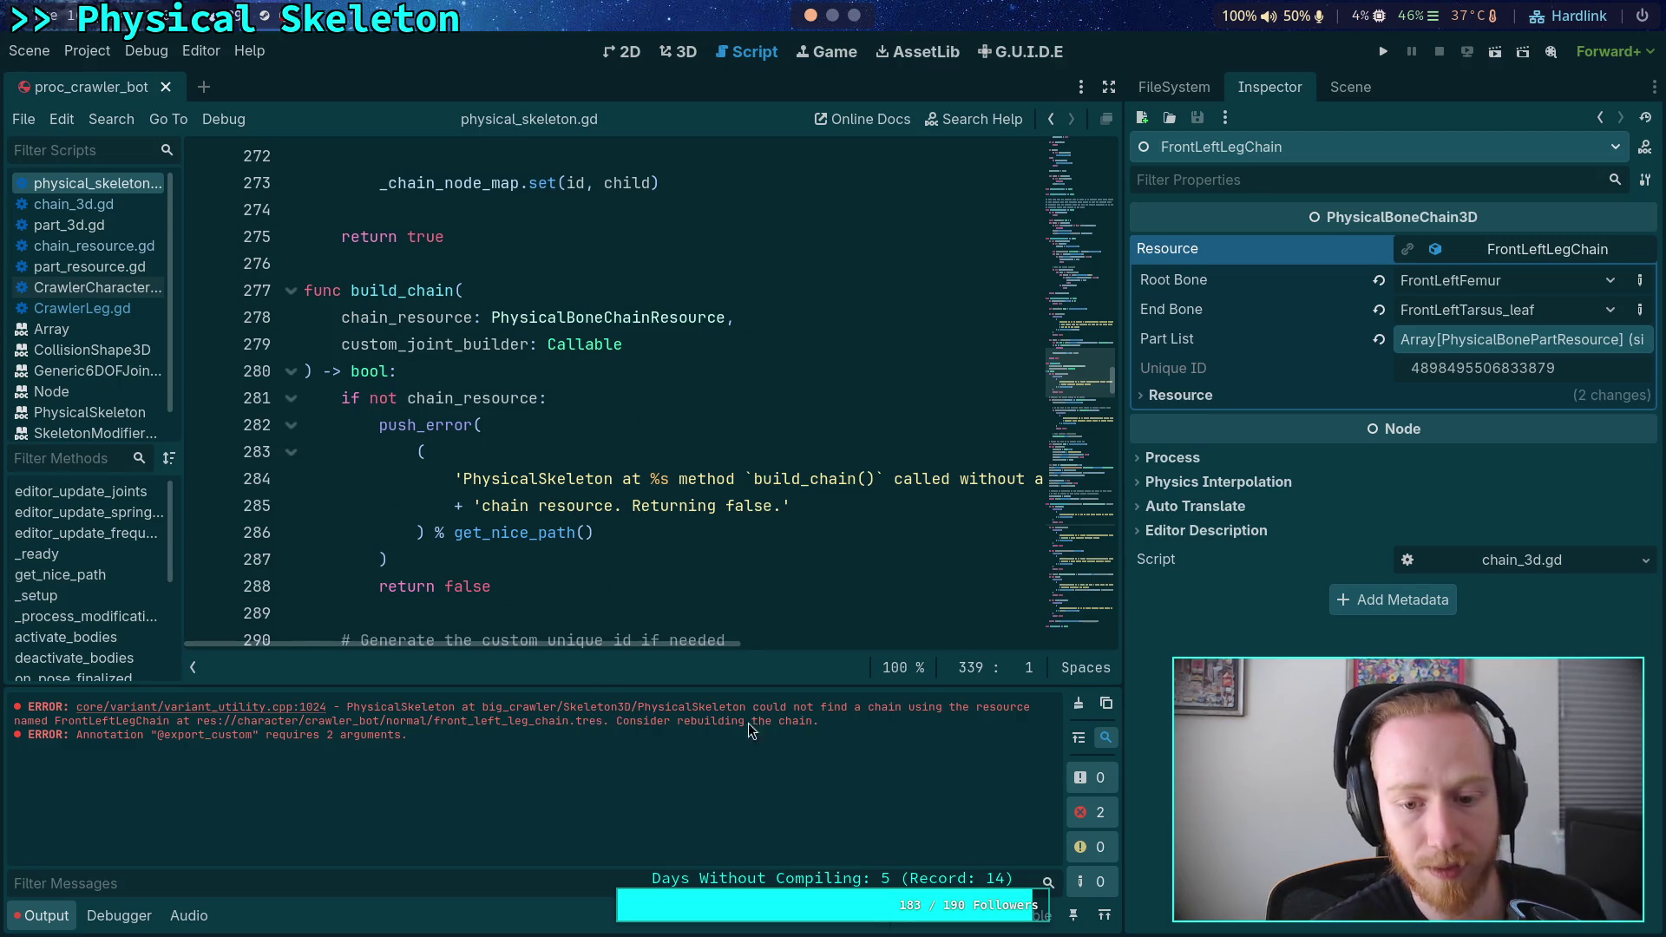
- Copy the 'could not find a chain' error from Output and search for it, finding line 362
drag(755, 710, 1027, 709)
right_click(1013, 708)
click(1042, 720)
click(807, 507)
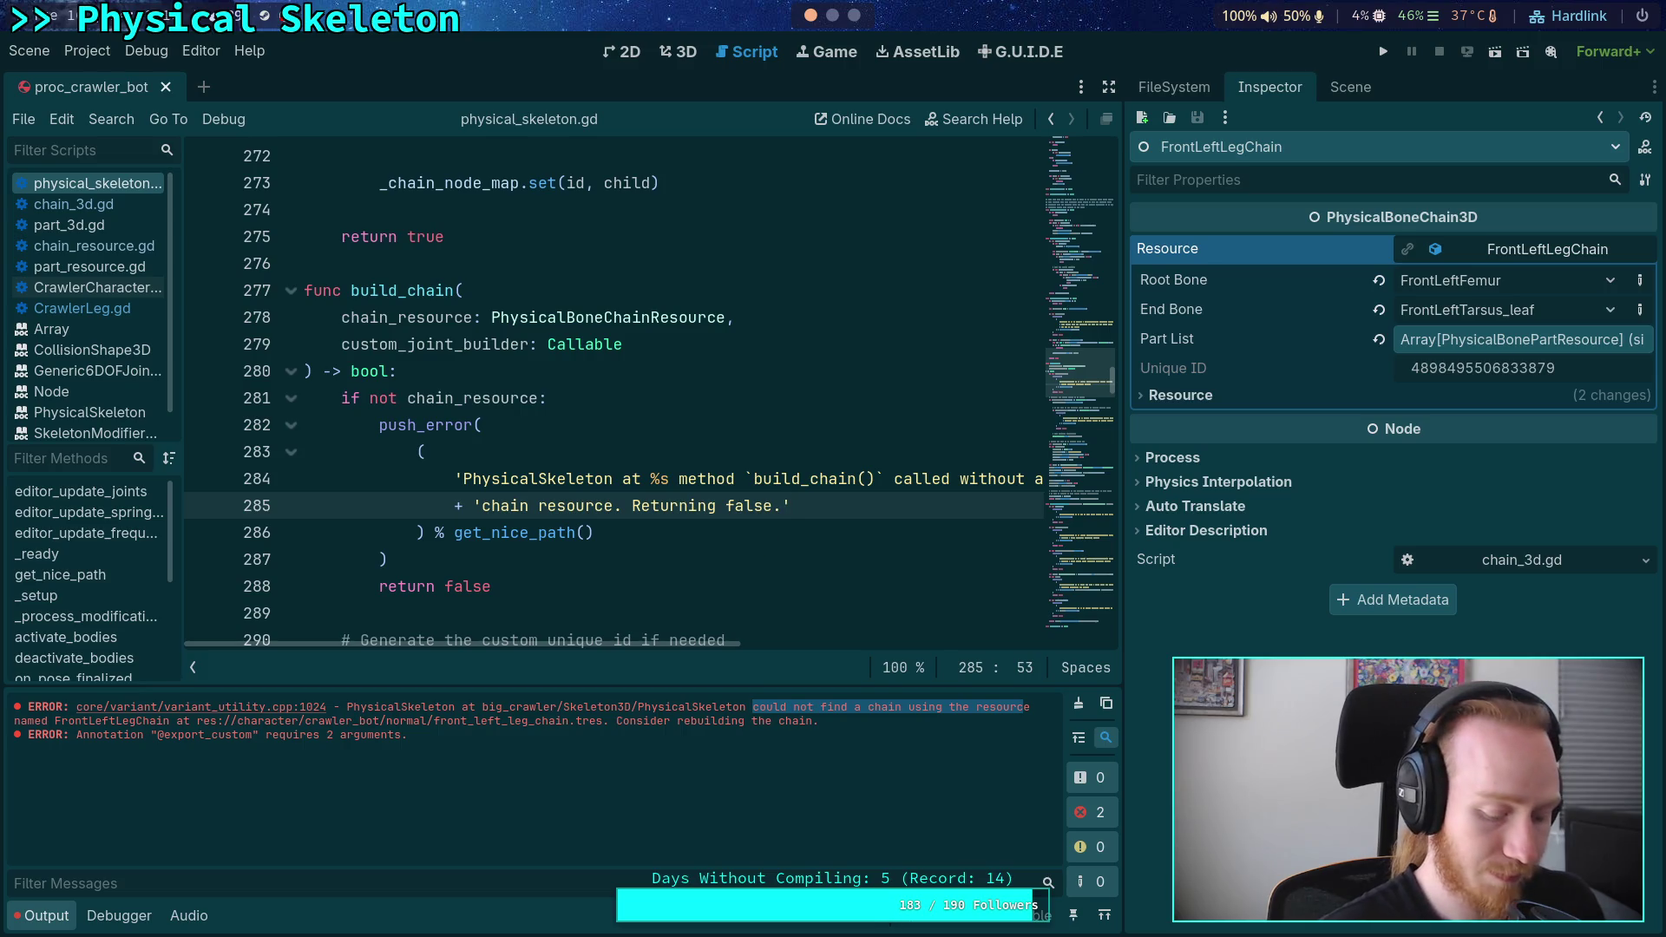
key(ctrl+f)
key(ctrl+v)
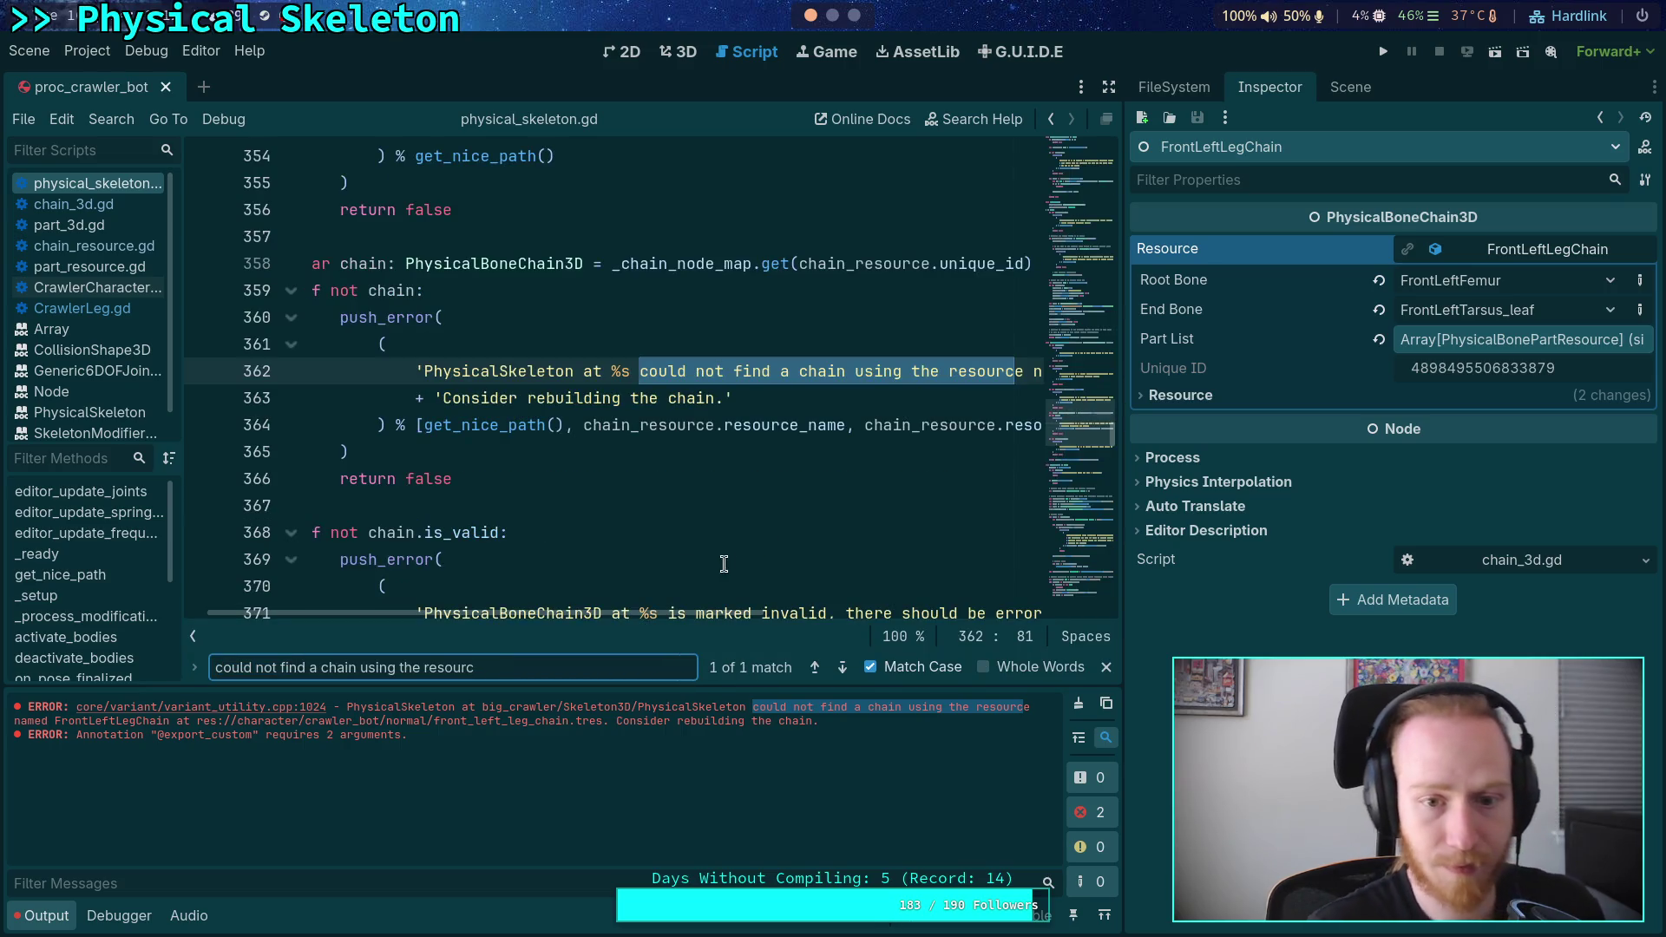
- Switch to CrawlerLeg.gd and browse its folded functions like _update_target, start_step and should_sync_step
scroll(664, 489, up, 9)
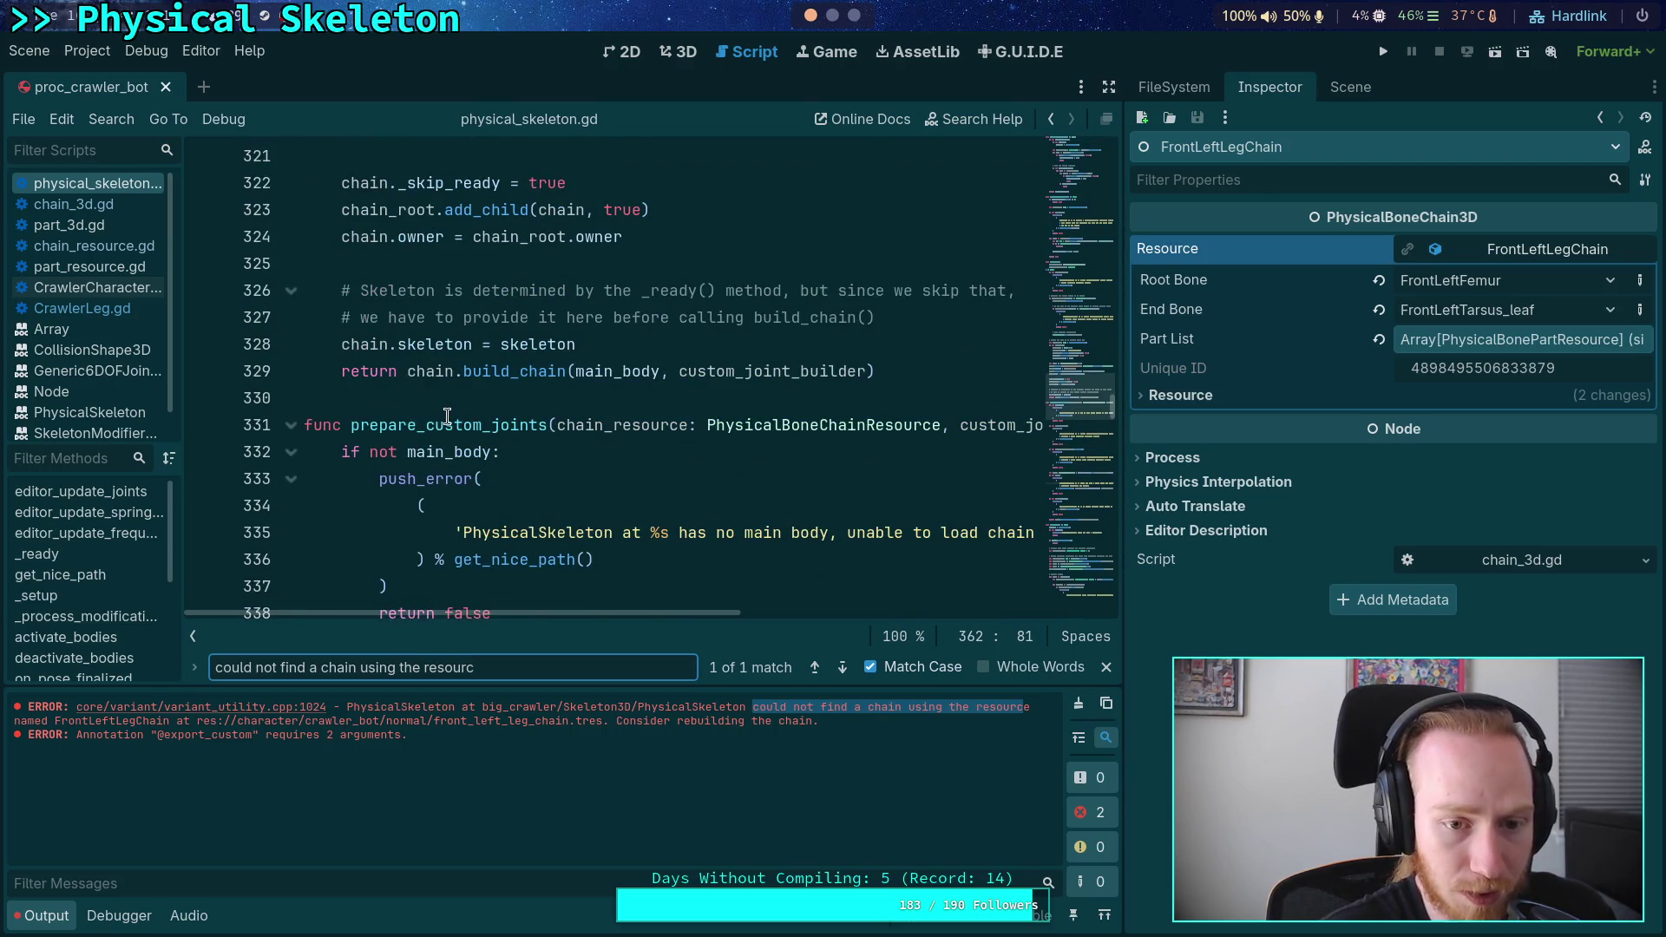
scroll(447, 416, down, 5)
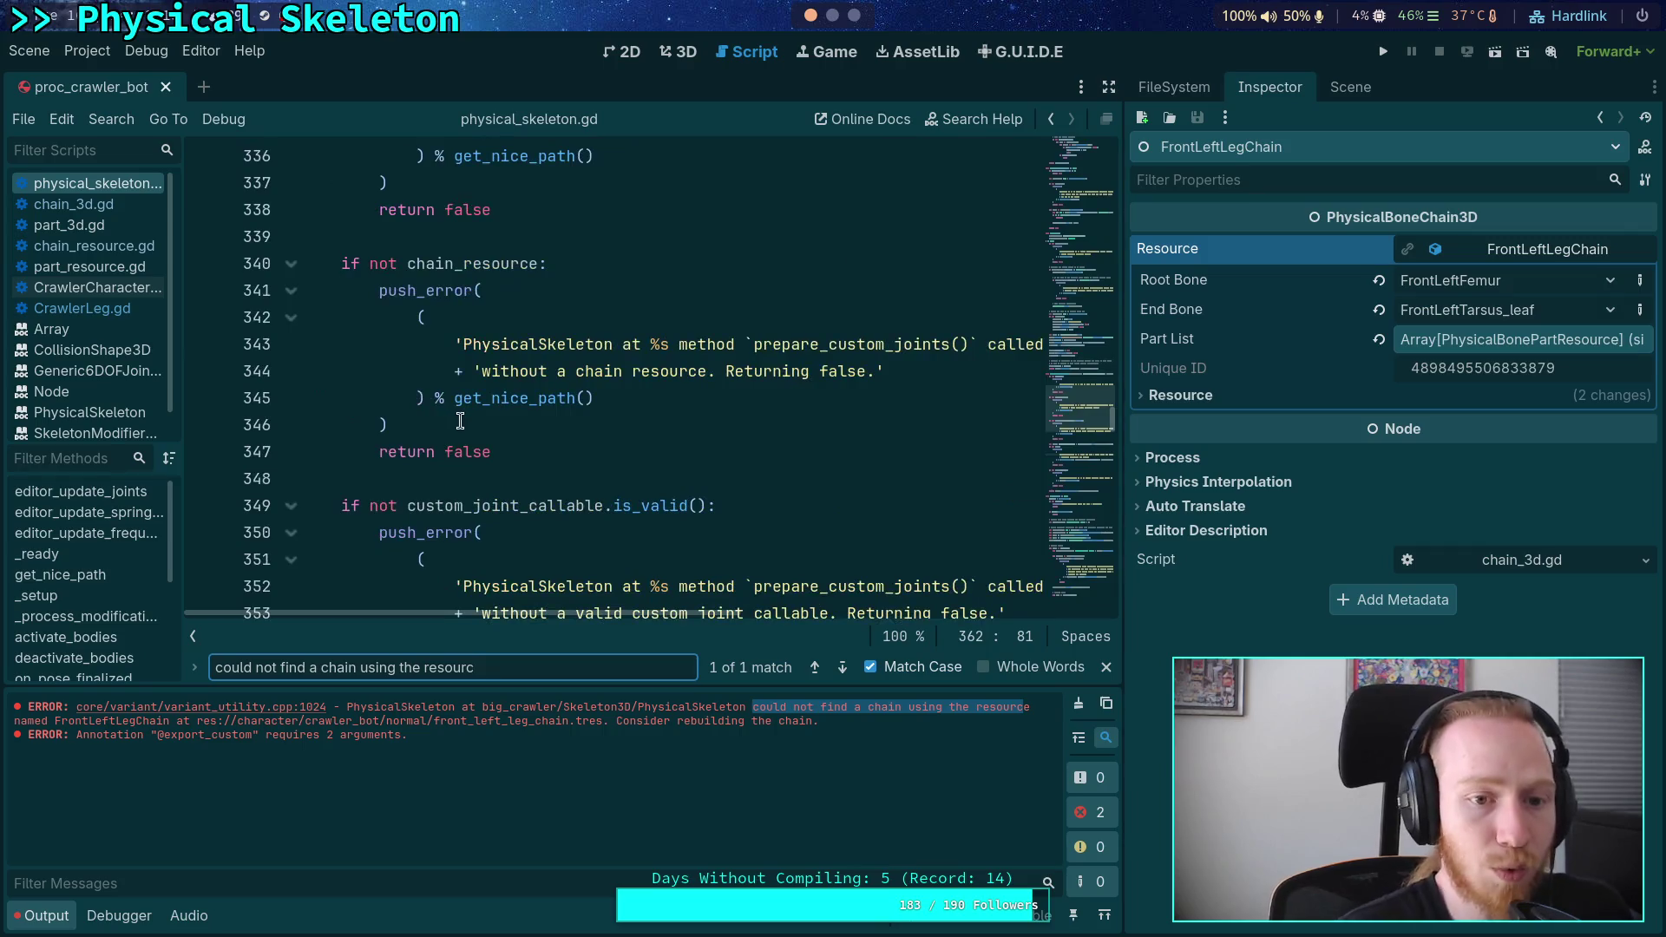
click(122, 308)
scroll(566, 441, down, 5)
scroll(566, 441, down, 5)
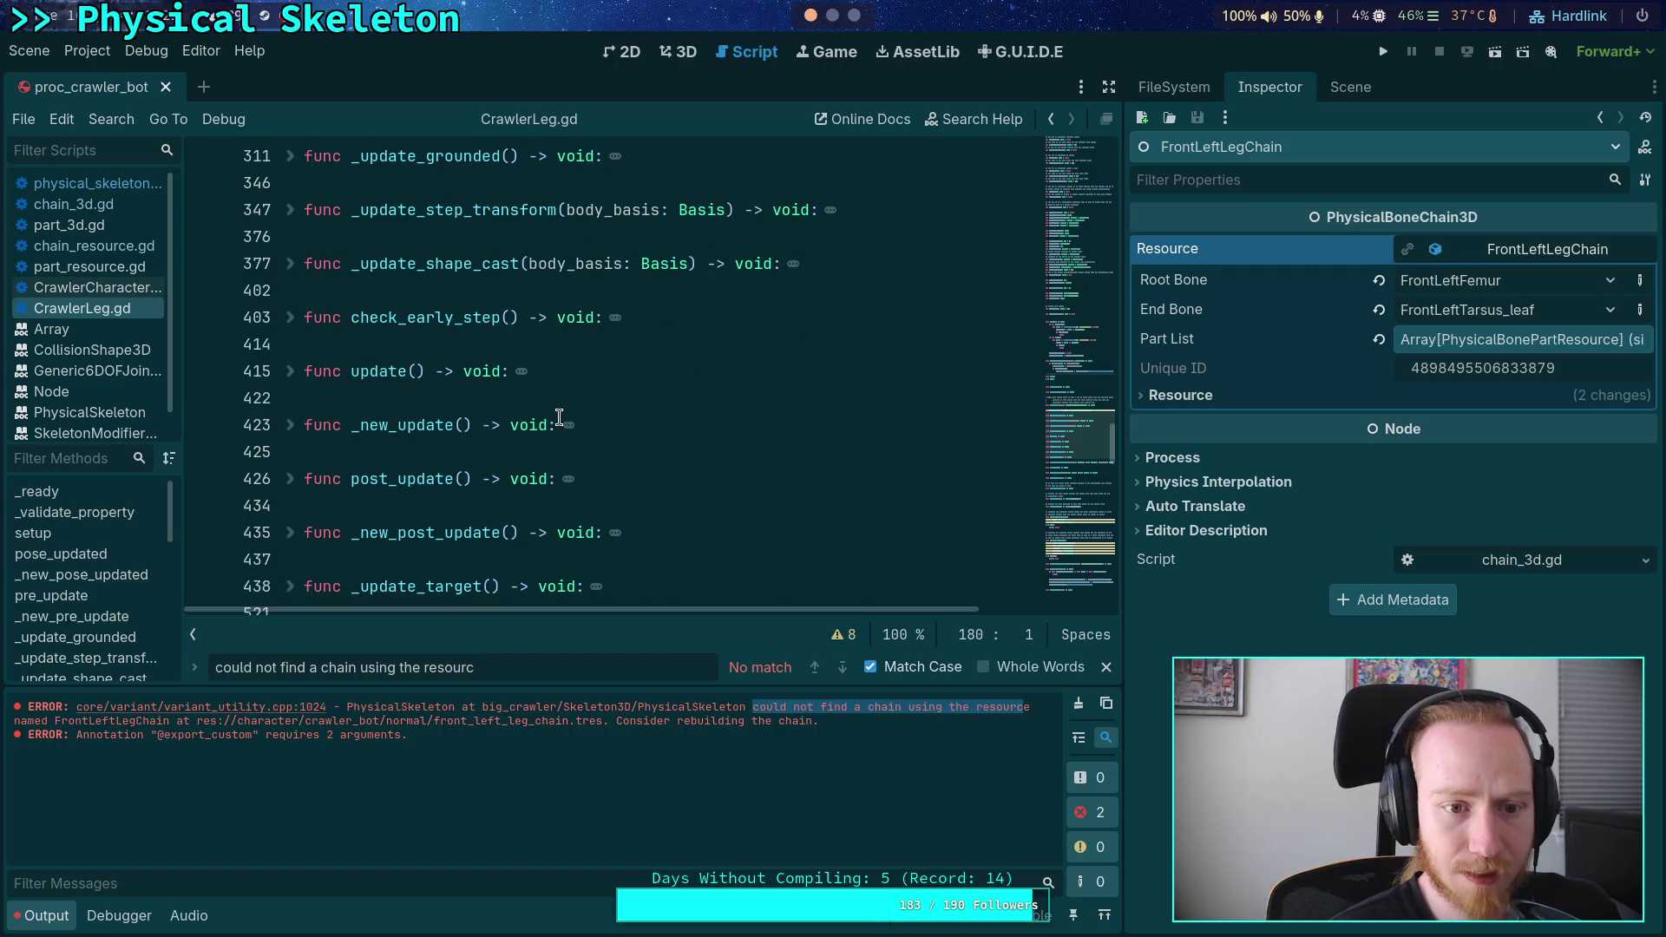
scroll(545, 410, down, 2)
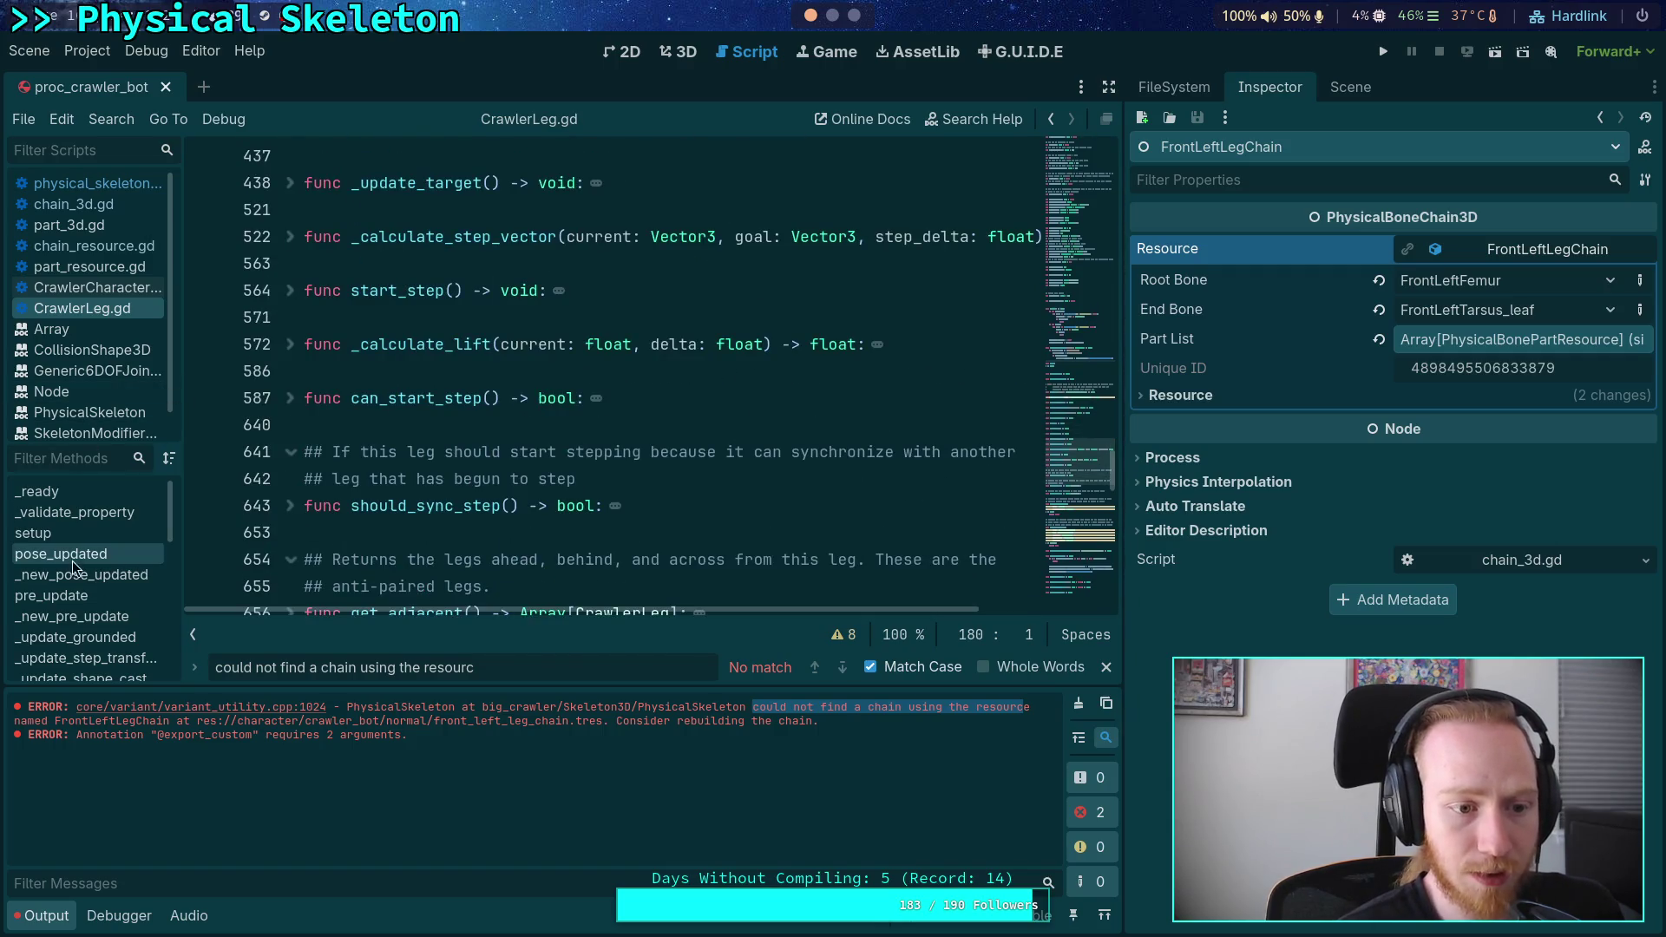
scroll(87, 573, down, 2)
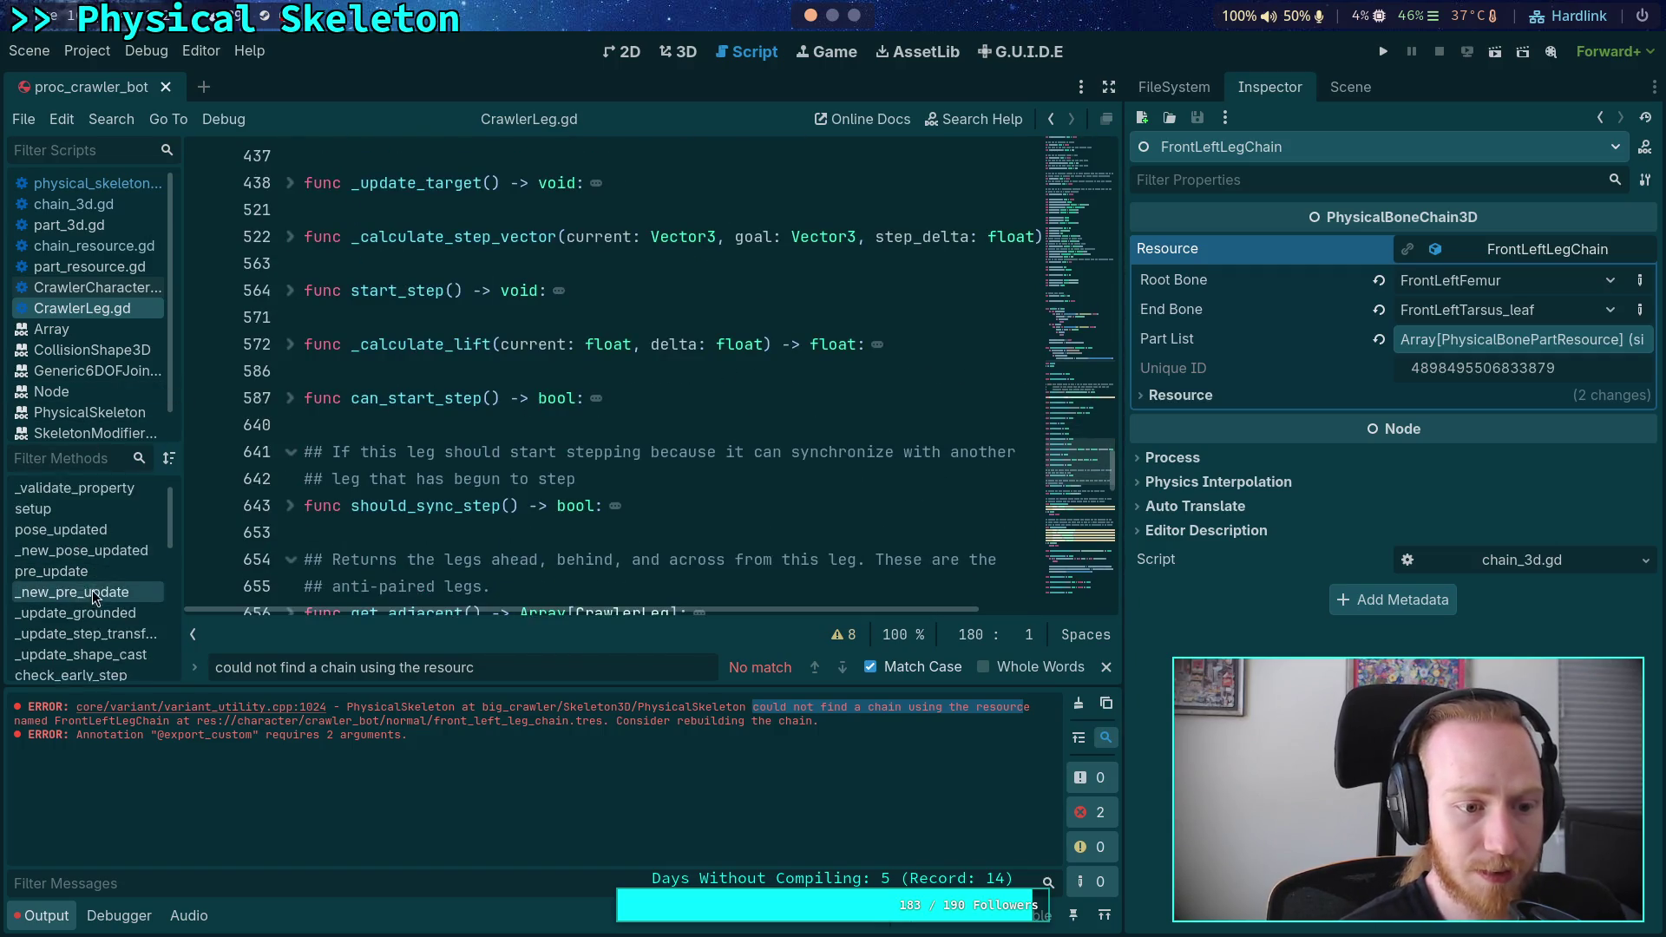
- Open CrawlerCharacter.gd and read the _load_legs function and its prepare_custom_joints call
click(98, 289)
scroll(117, 590, up, 2)
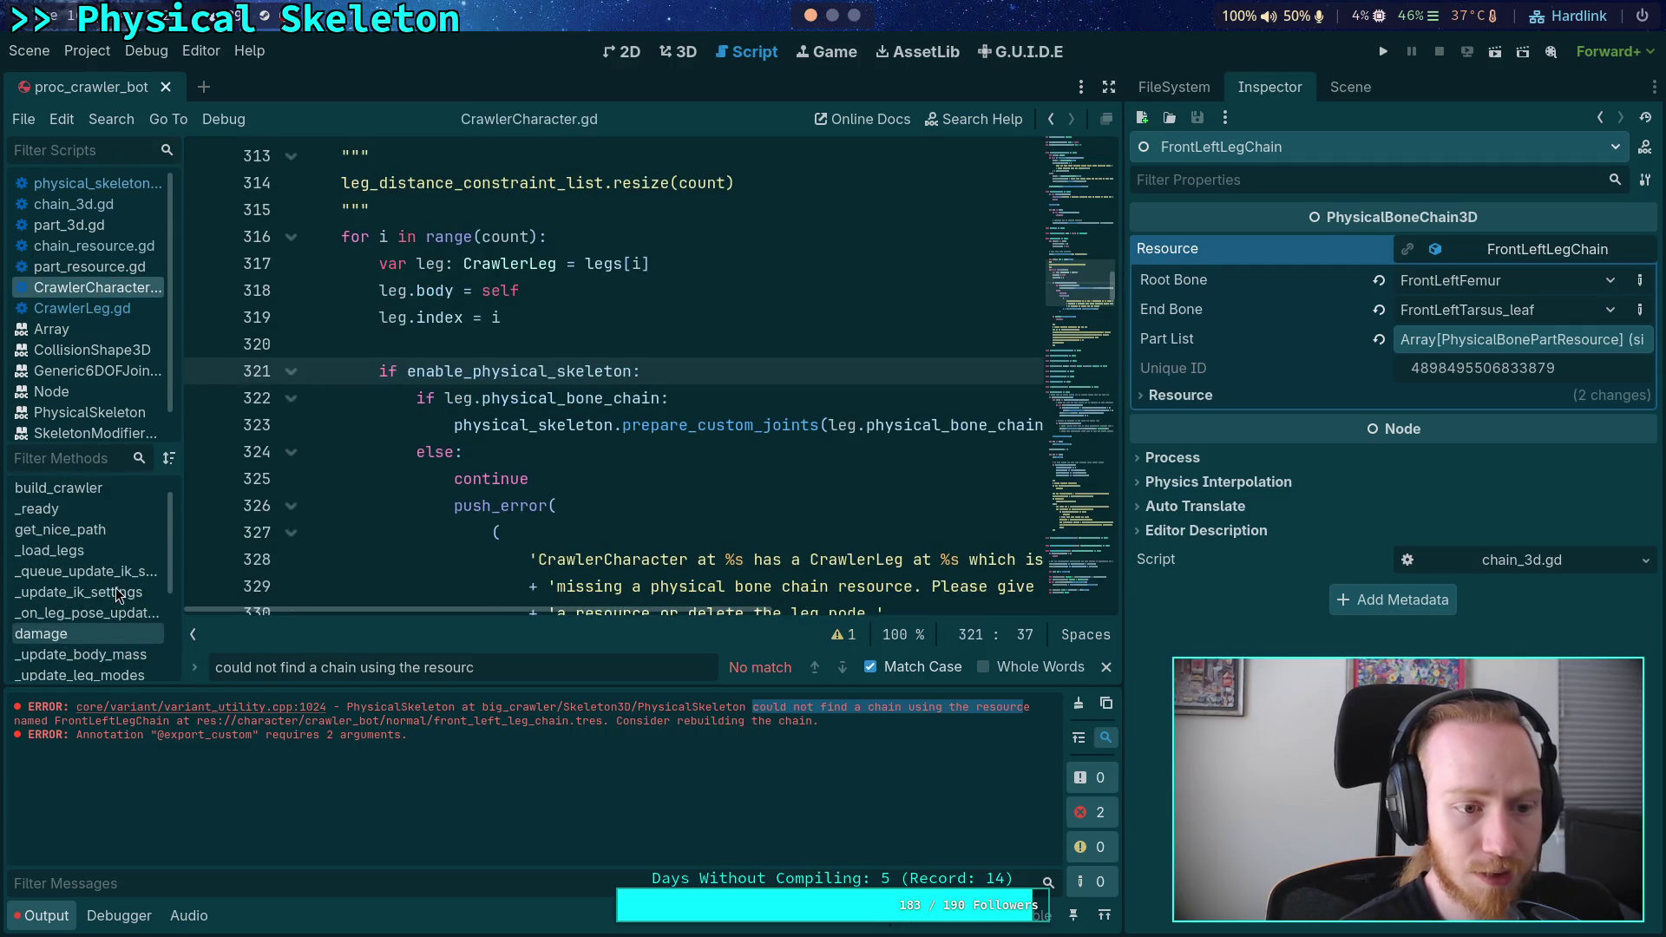
click(108, 547)
scroll(704, 448, down, 3)
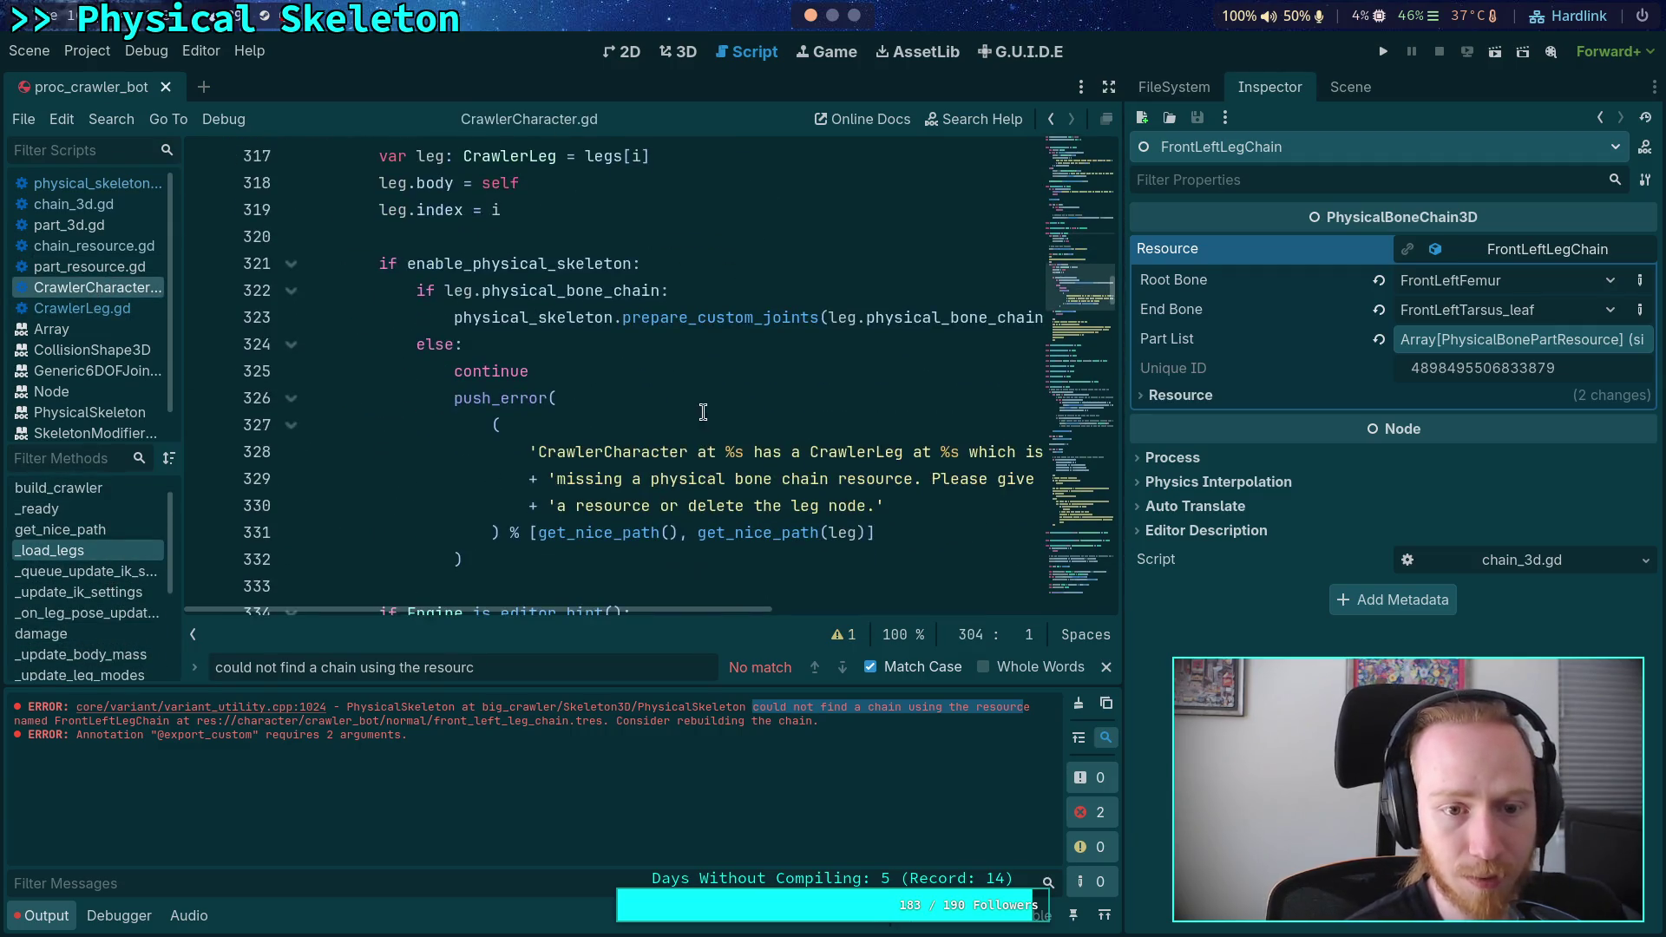
double_click(716, 320)
scroll(531, 426, up, 3)
scroll(531, 426, up, 20)
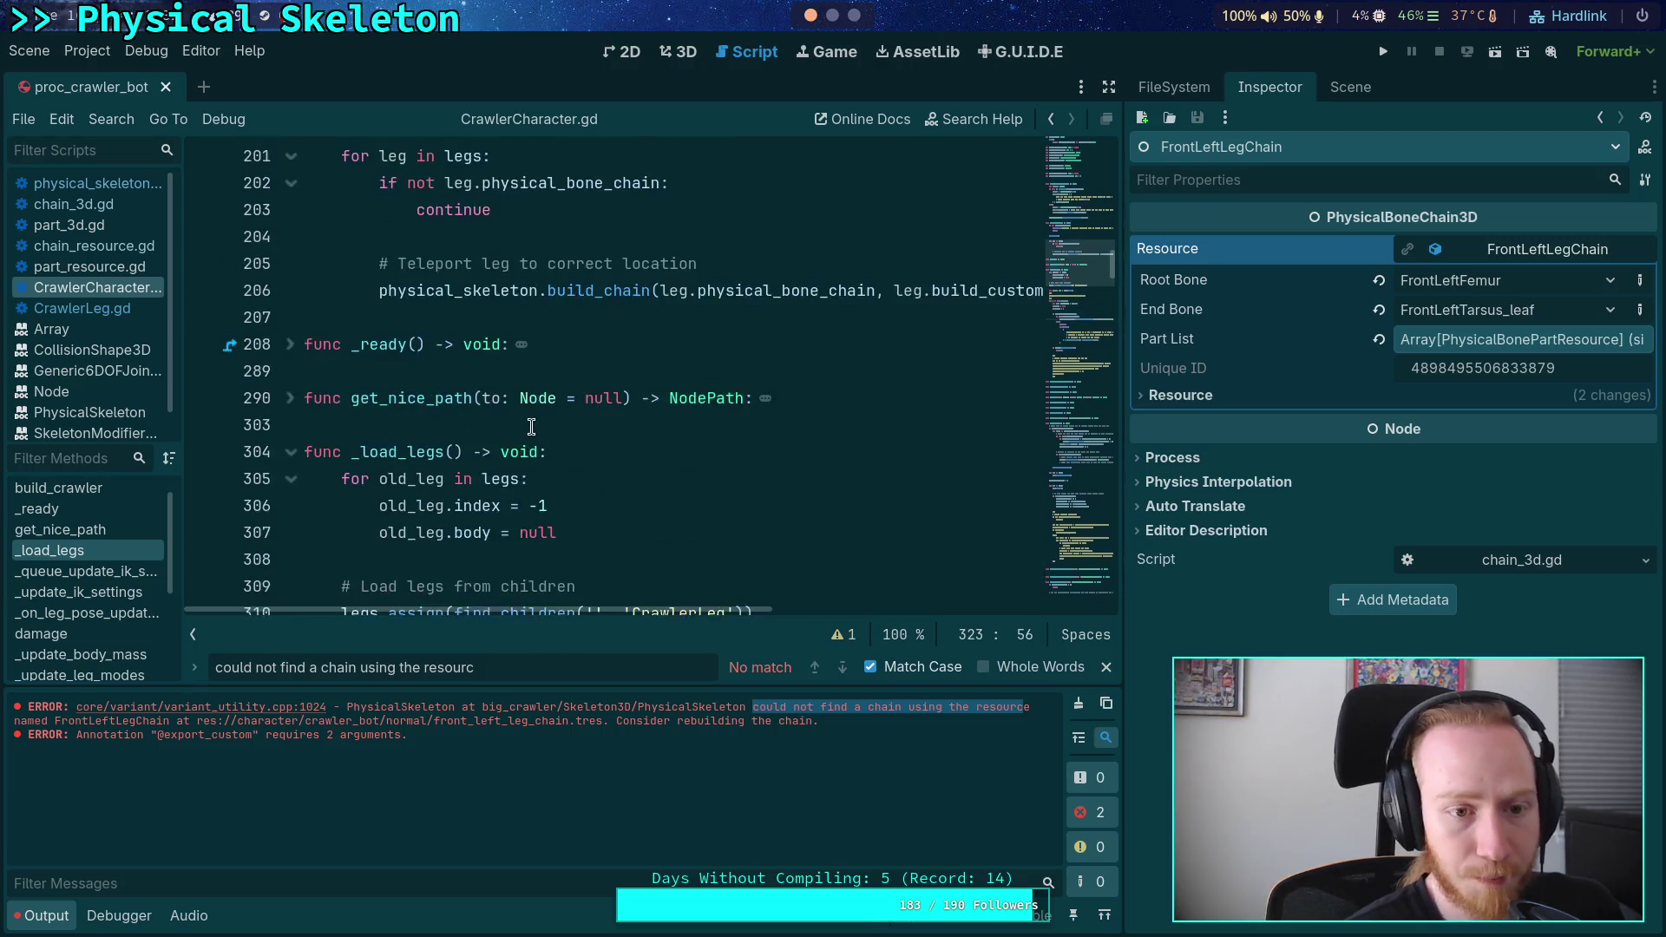
scroll(668, 388, down, 20)
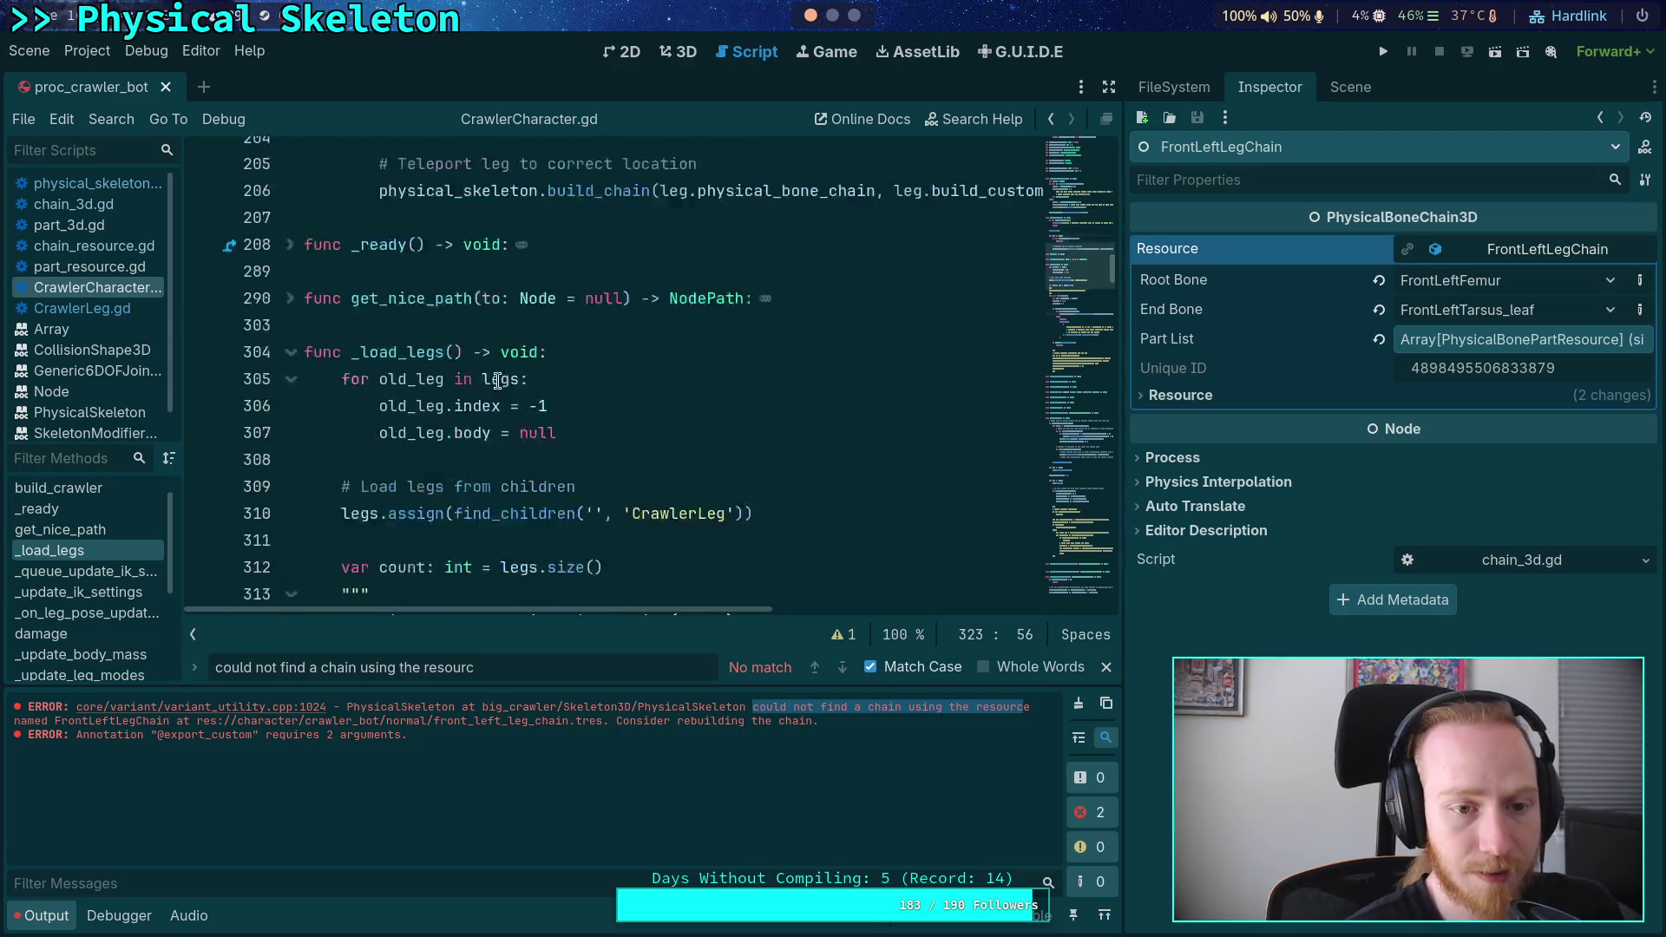
scroll(669, 388, down, 2)
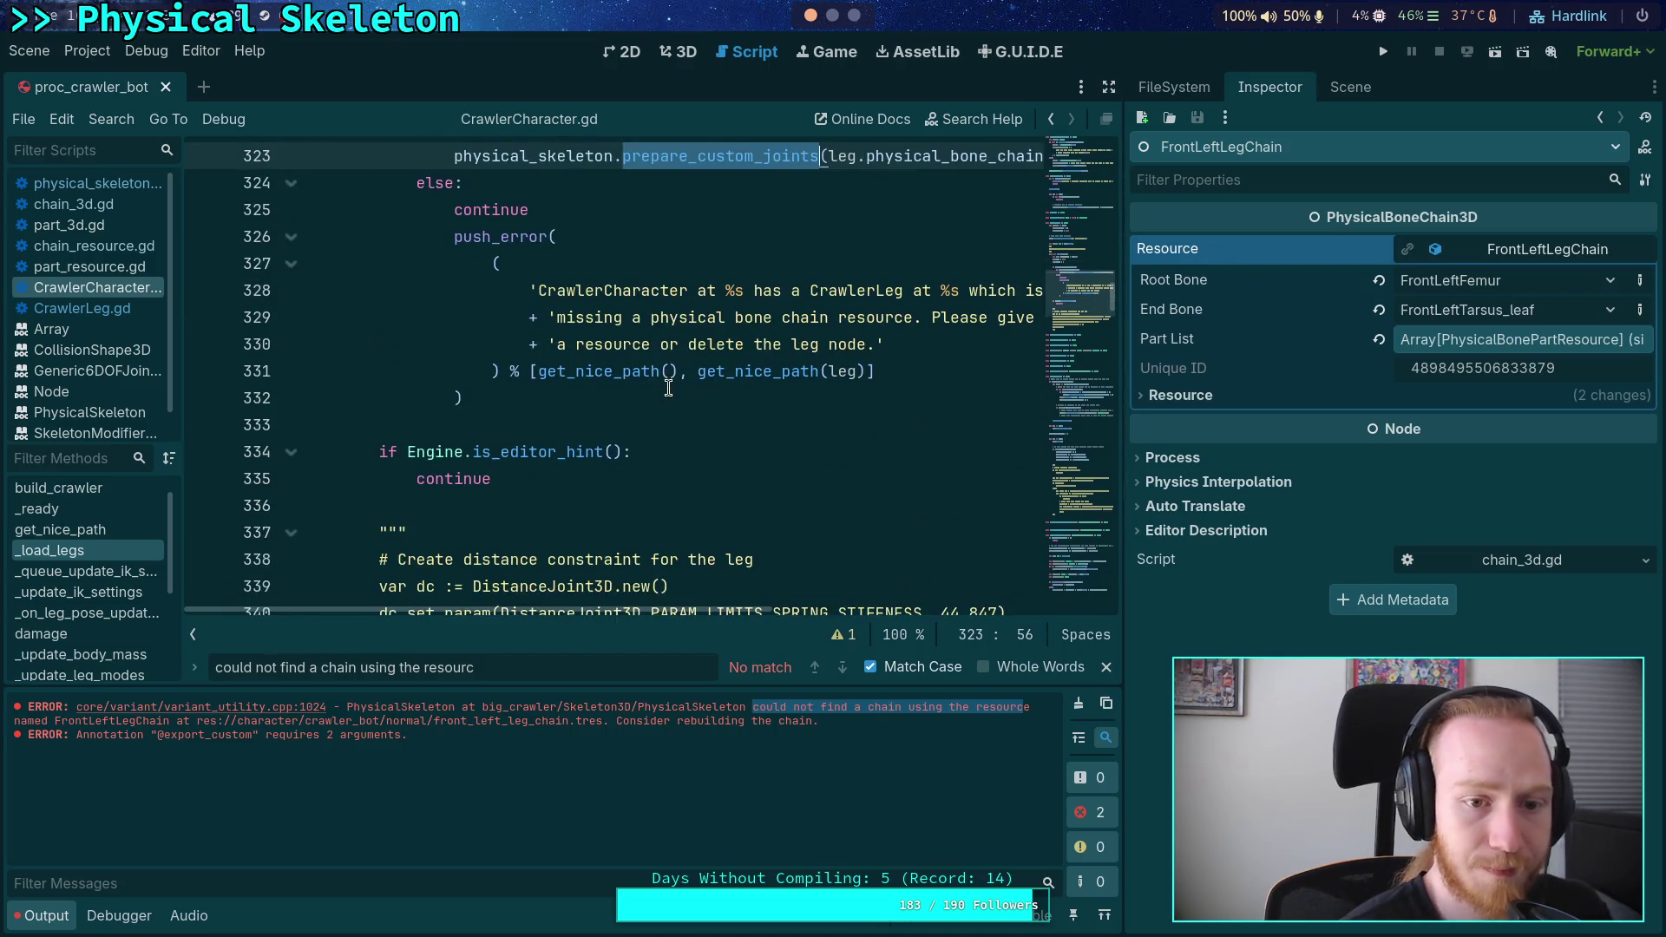
scroll(665, 379, down, 2)
scroll(662, 371, up, 8)
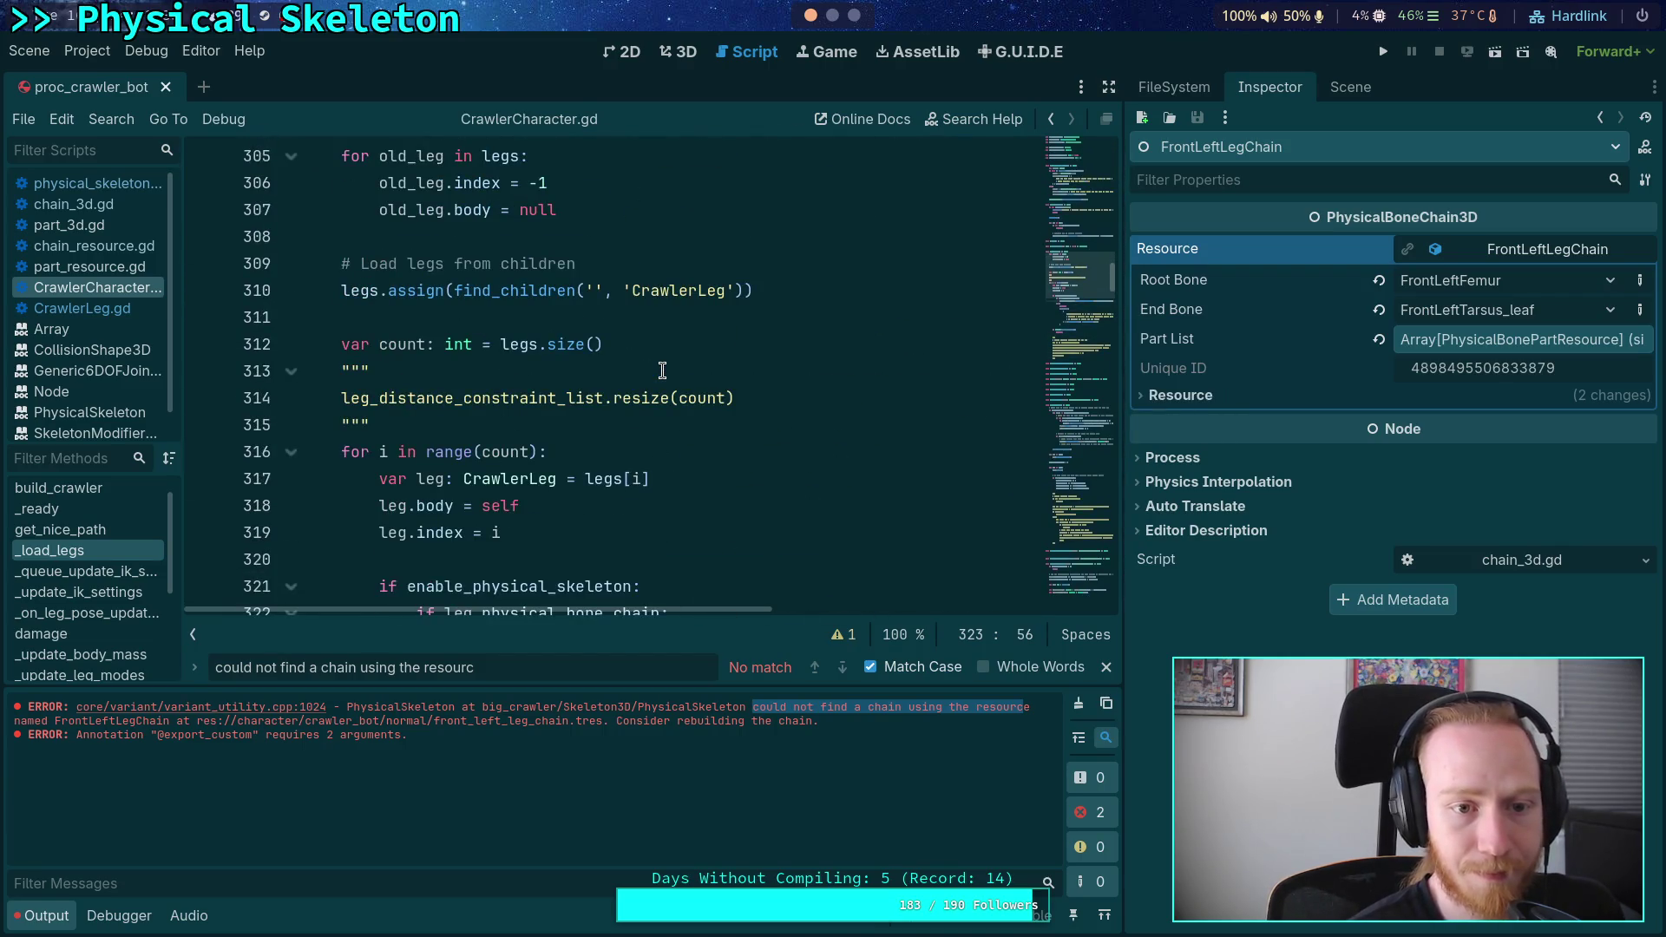
scroll(663, 371, up, 2)
click(454, 291)
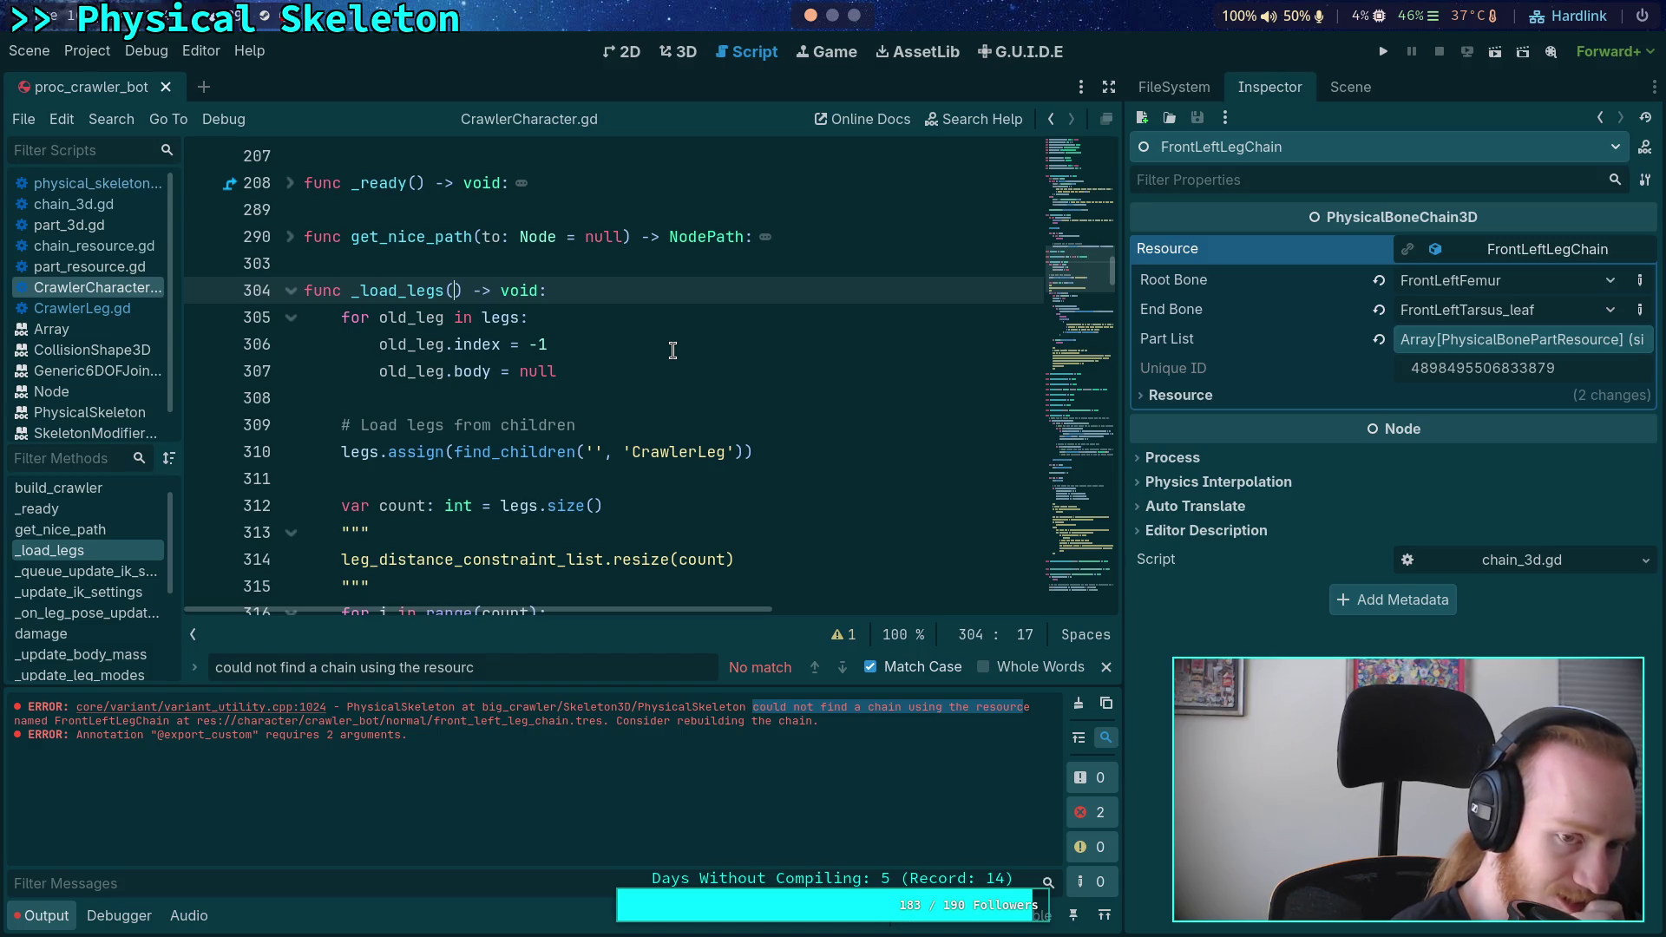
scroll(672, 350, down, 2)
scroll(673, 350, up, 2)
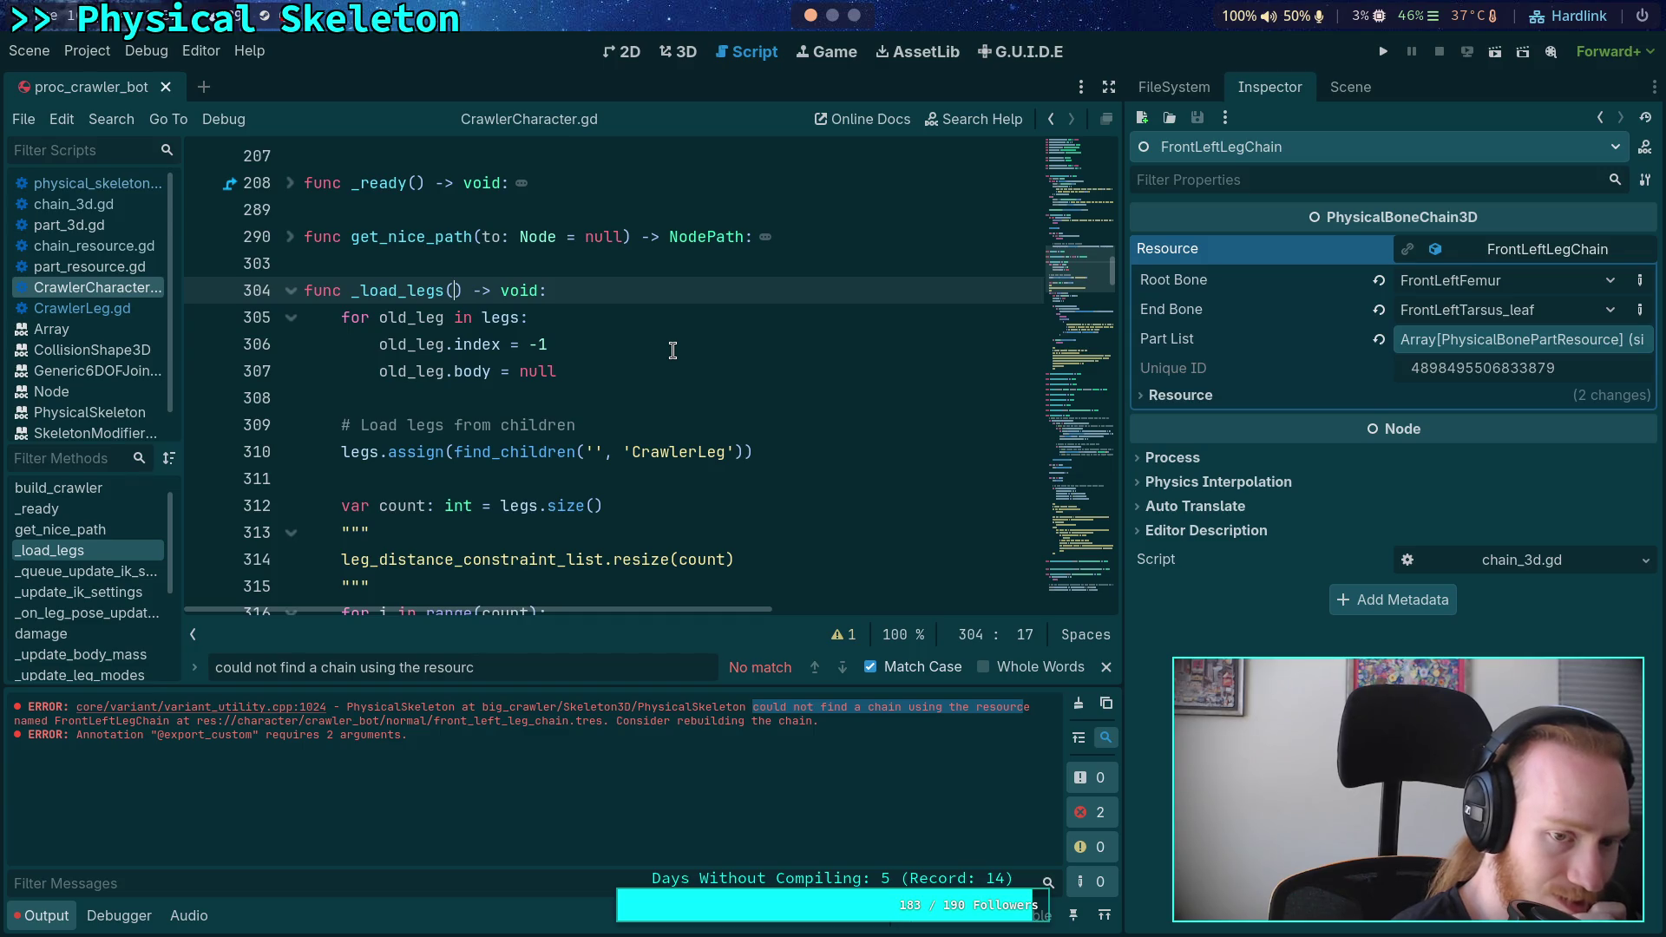
scroll(673, 350, up, 1)
scroll(673, 350, down, 4)
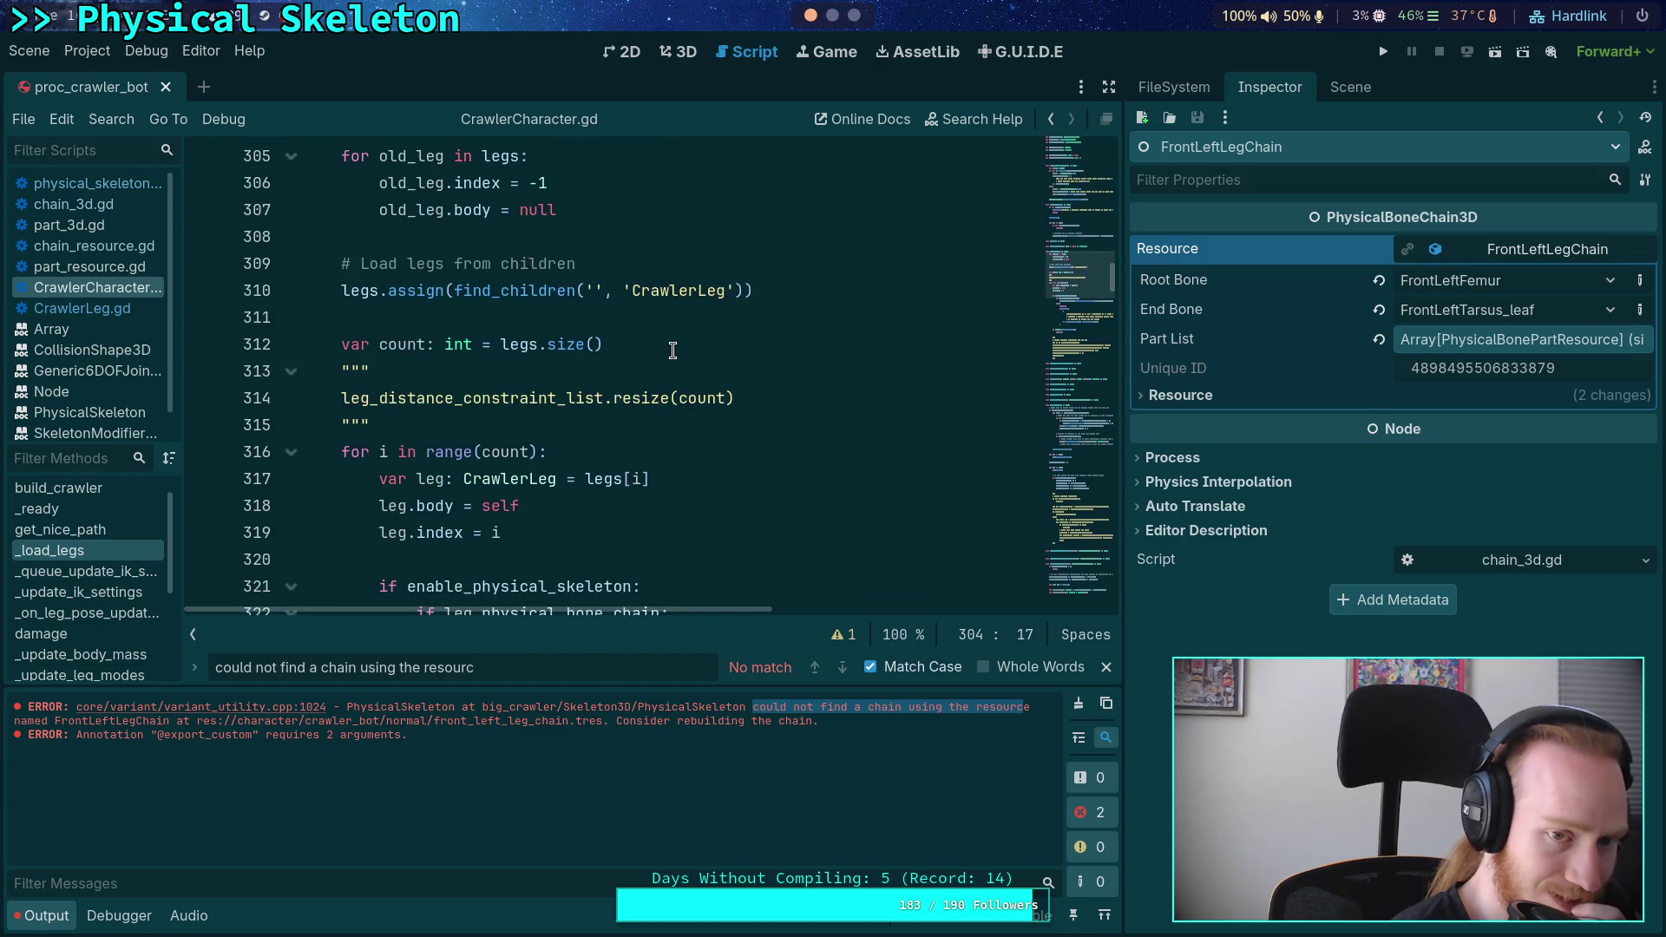
scroll(672, 350, down, 1)
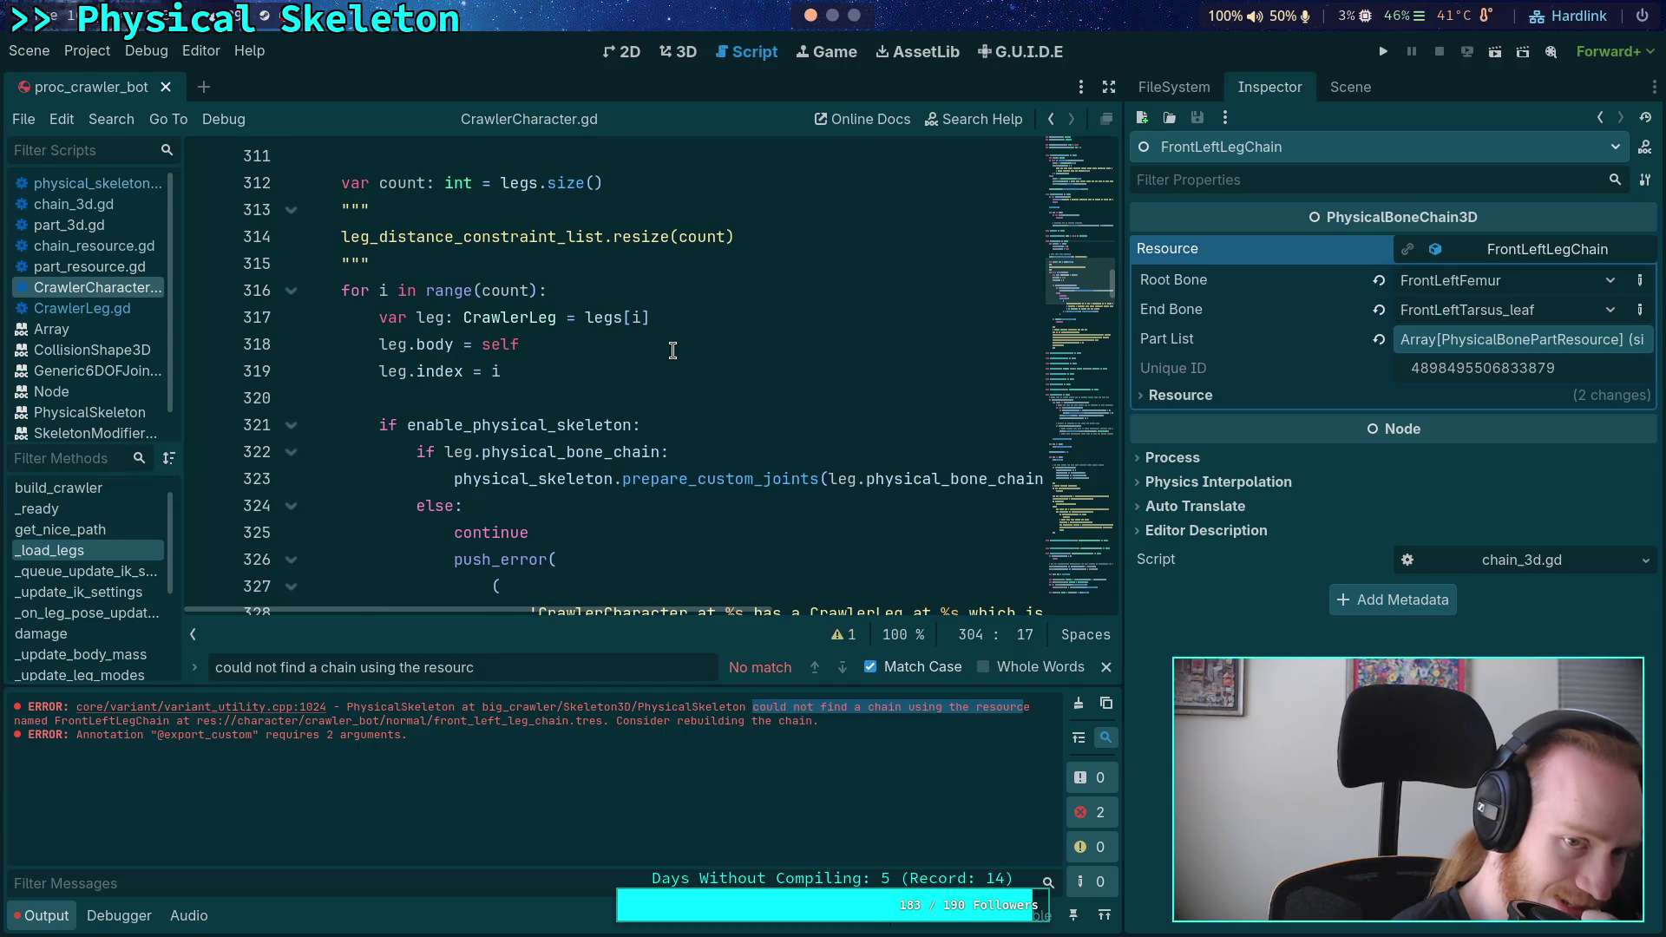
scroll(672, 350, up, 3)
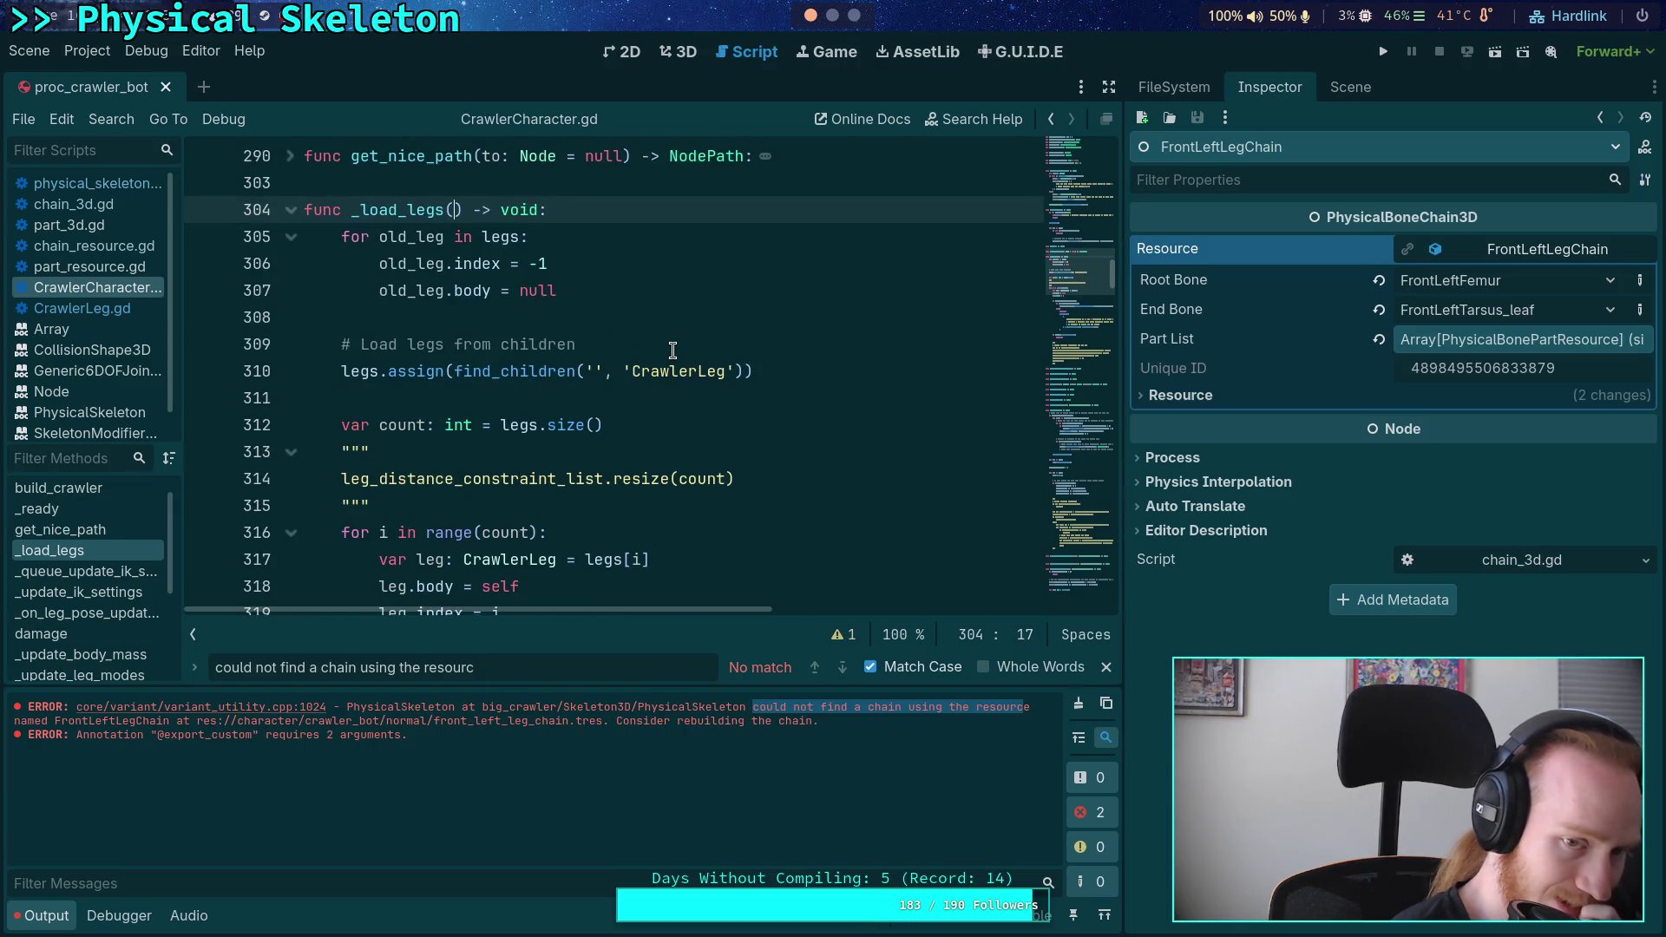
scroll(672, 350, down, 5)
scroll(673, 349, up, 7)
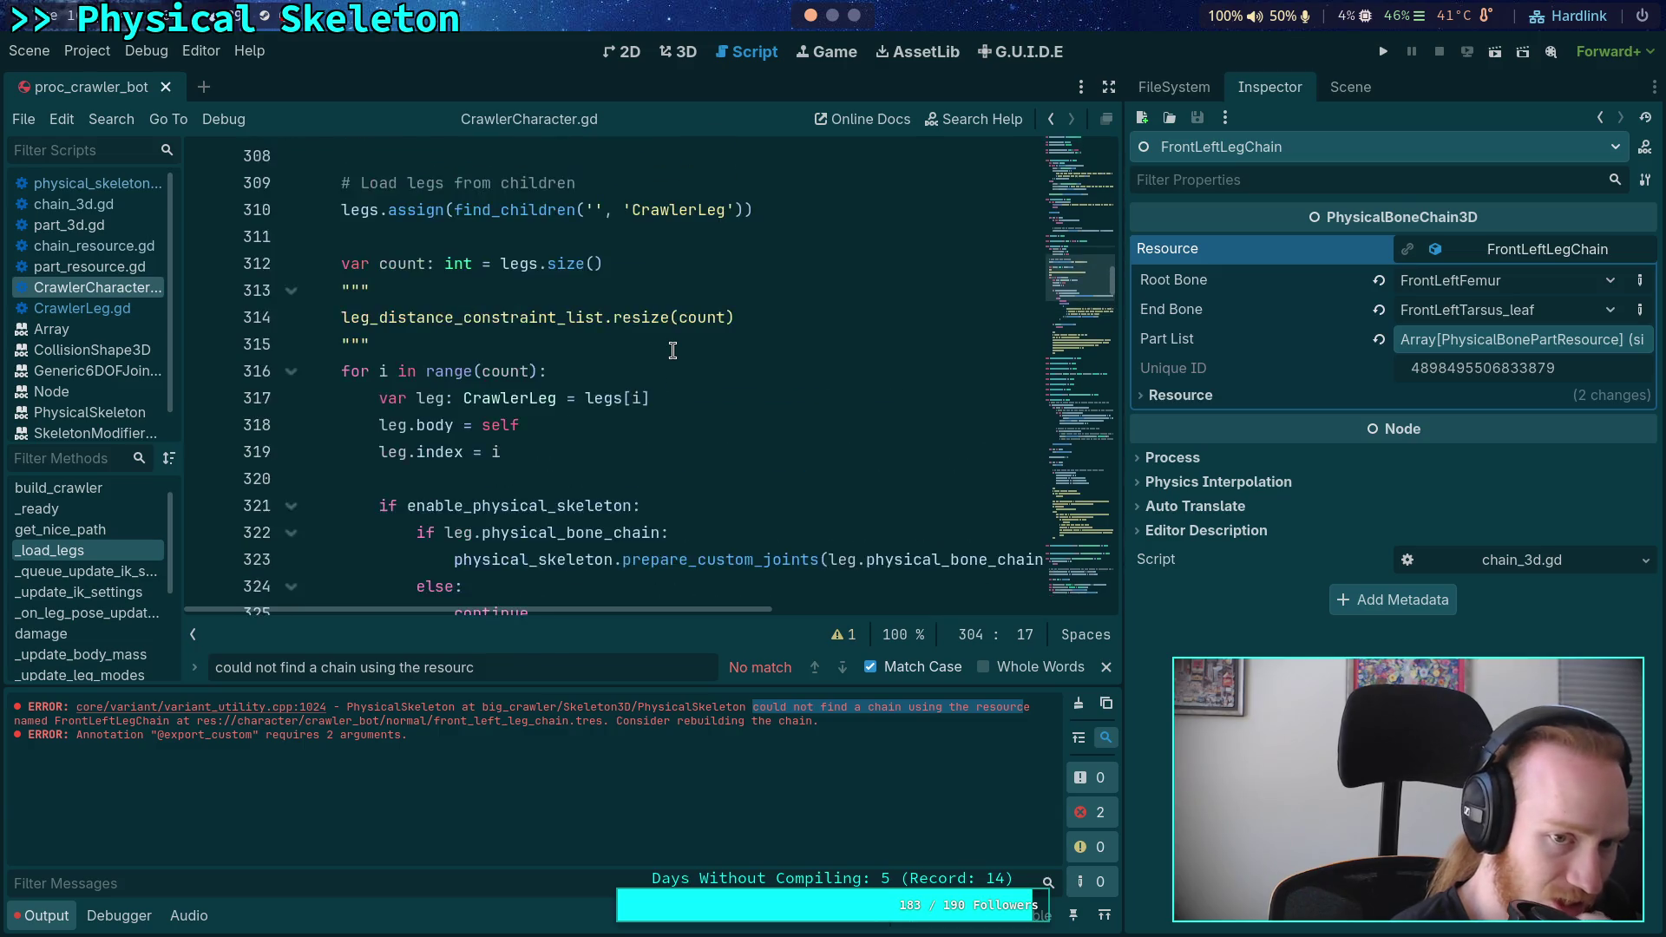
- Expand the folded _ready function and review how _load_legs fills leg_distance_constraint_list
double_click(424, 370)
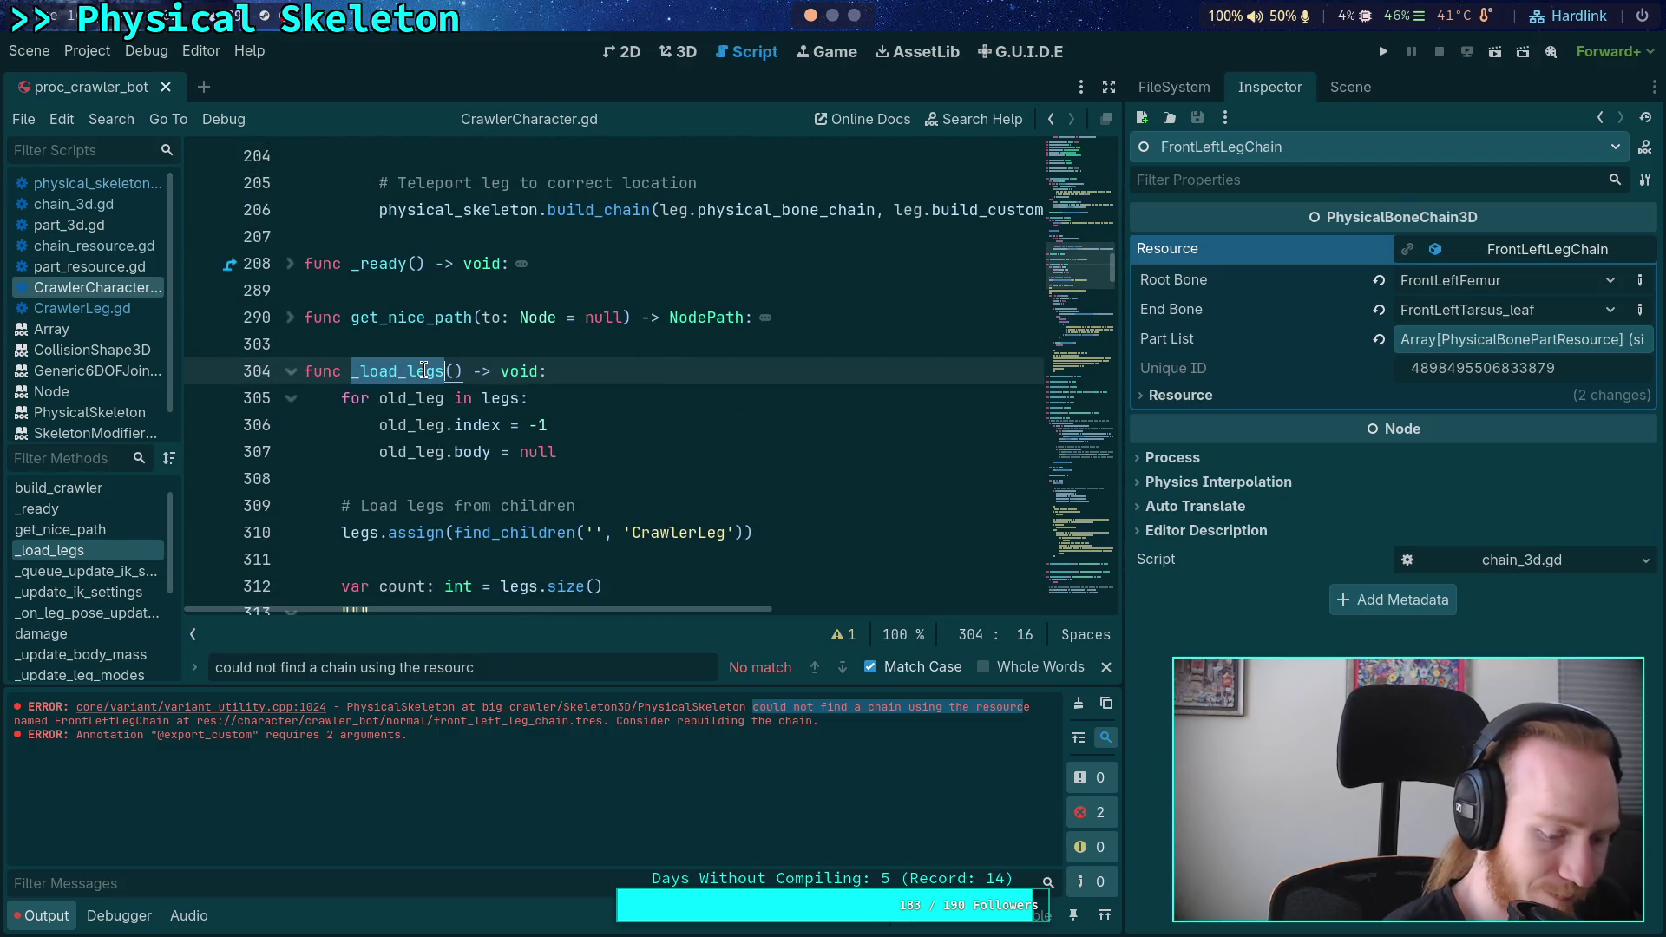
click(290, 263)
scroll(514, 337, down, 5)
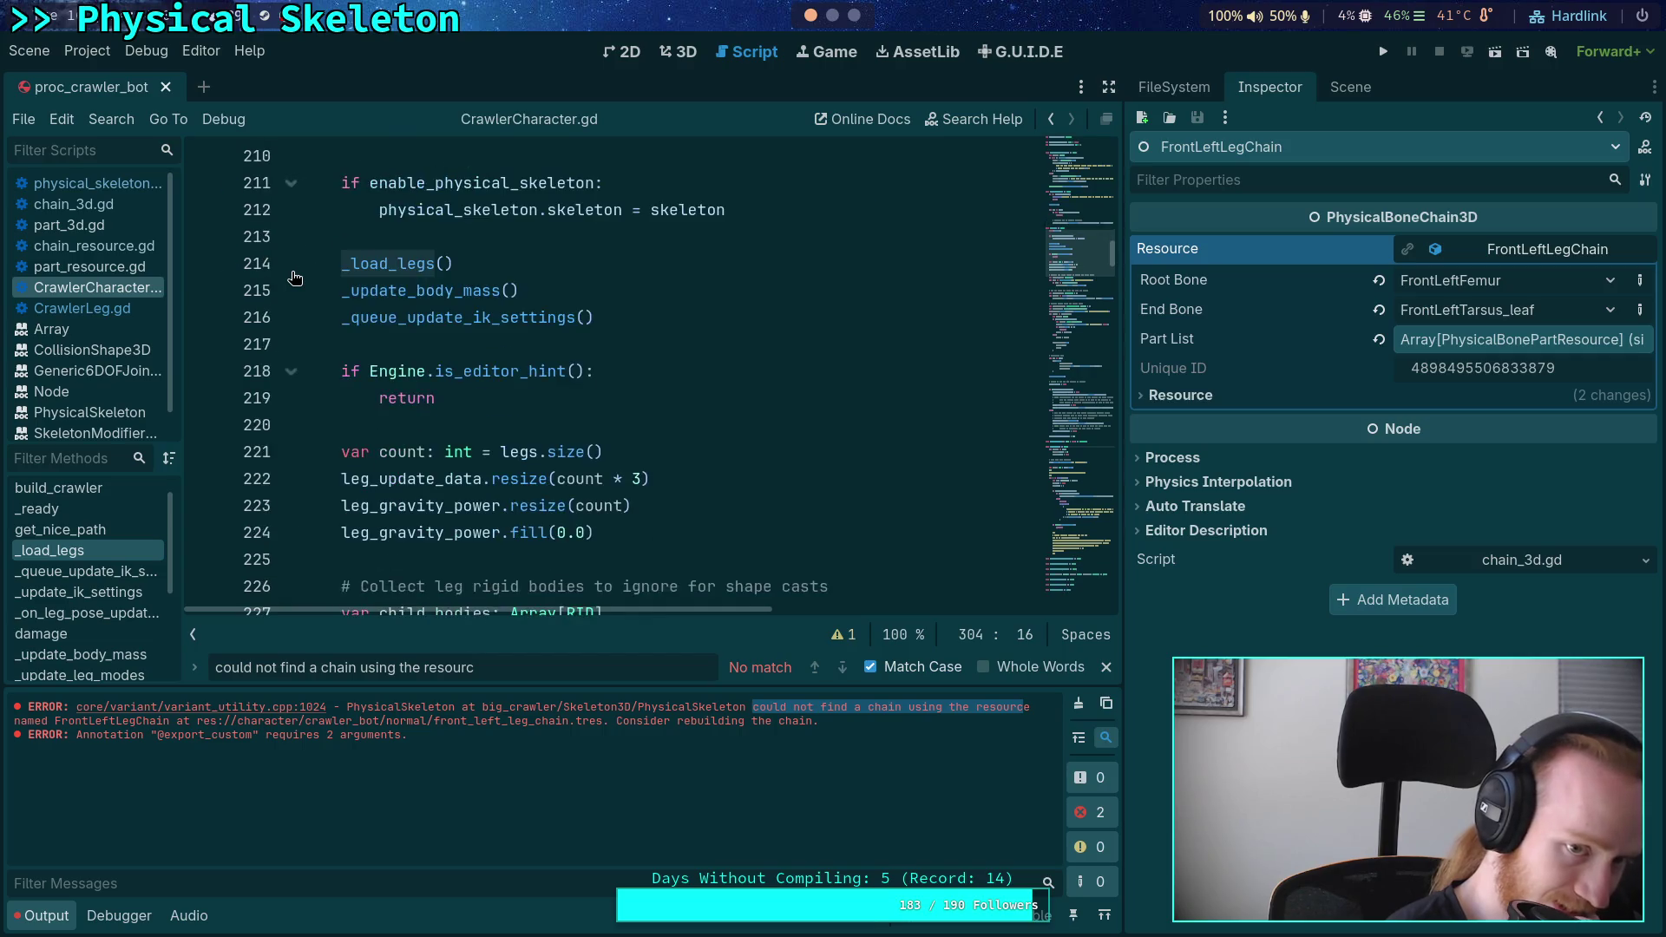
scroll(514, 337, down, 14)
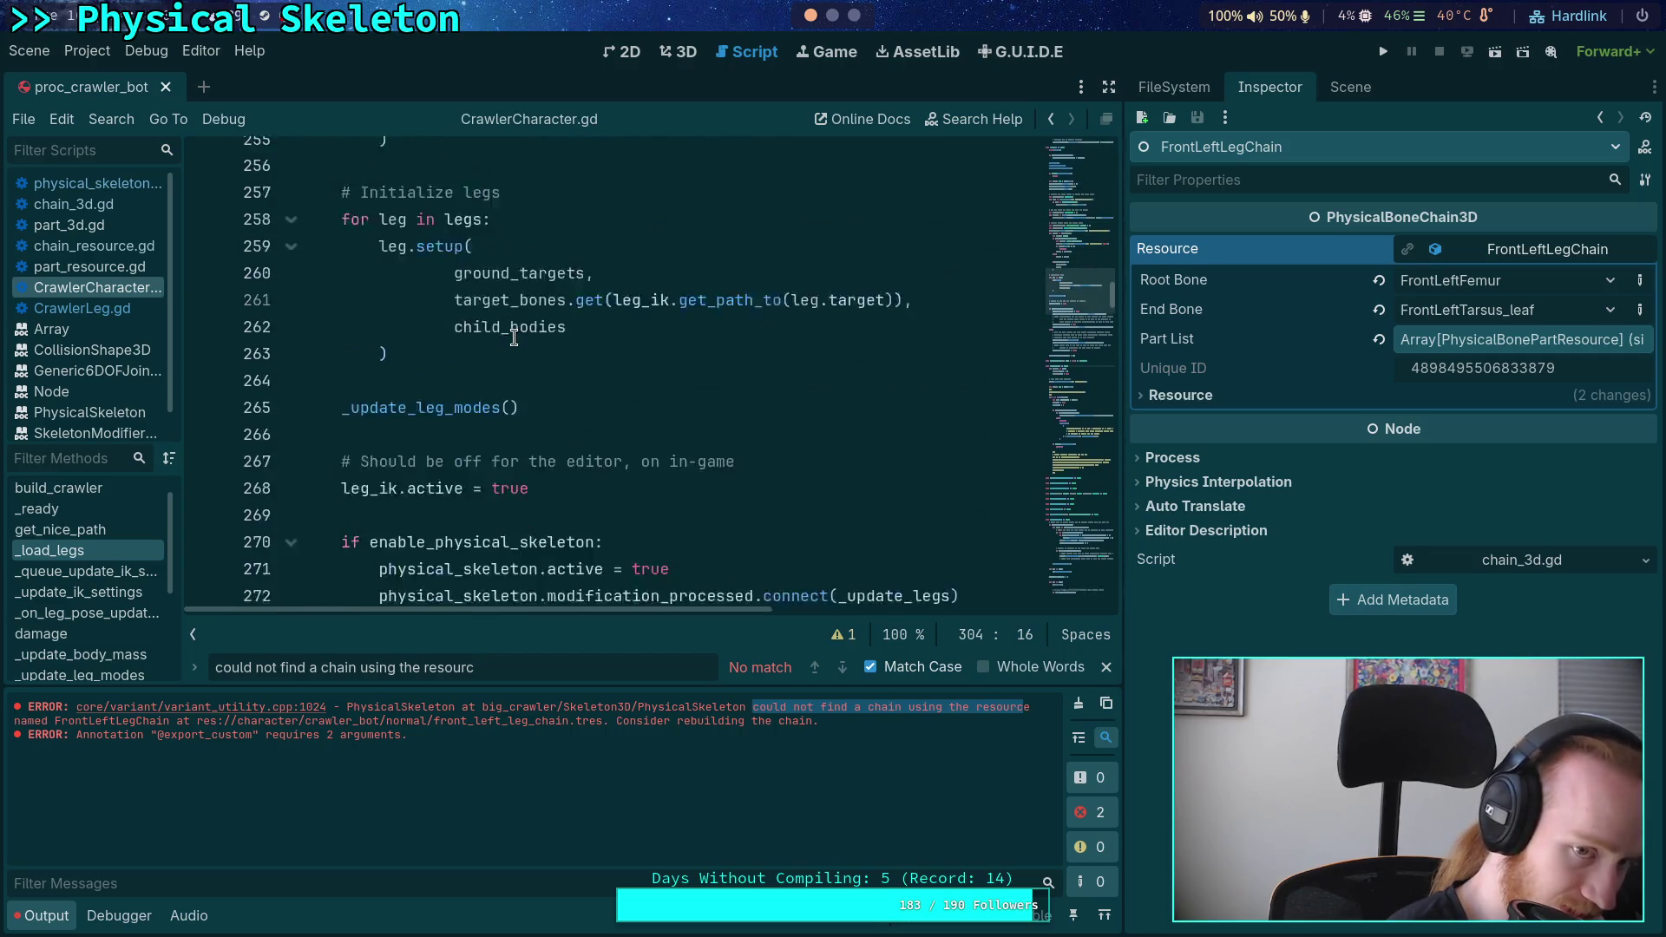
scroll(514, 337, down, 8)
click(451, 343)
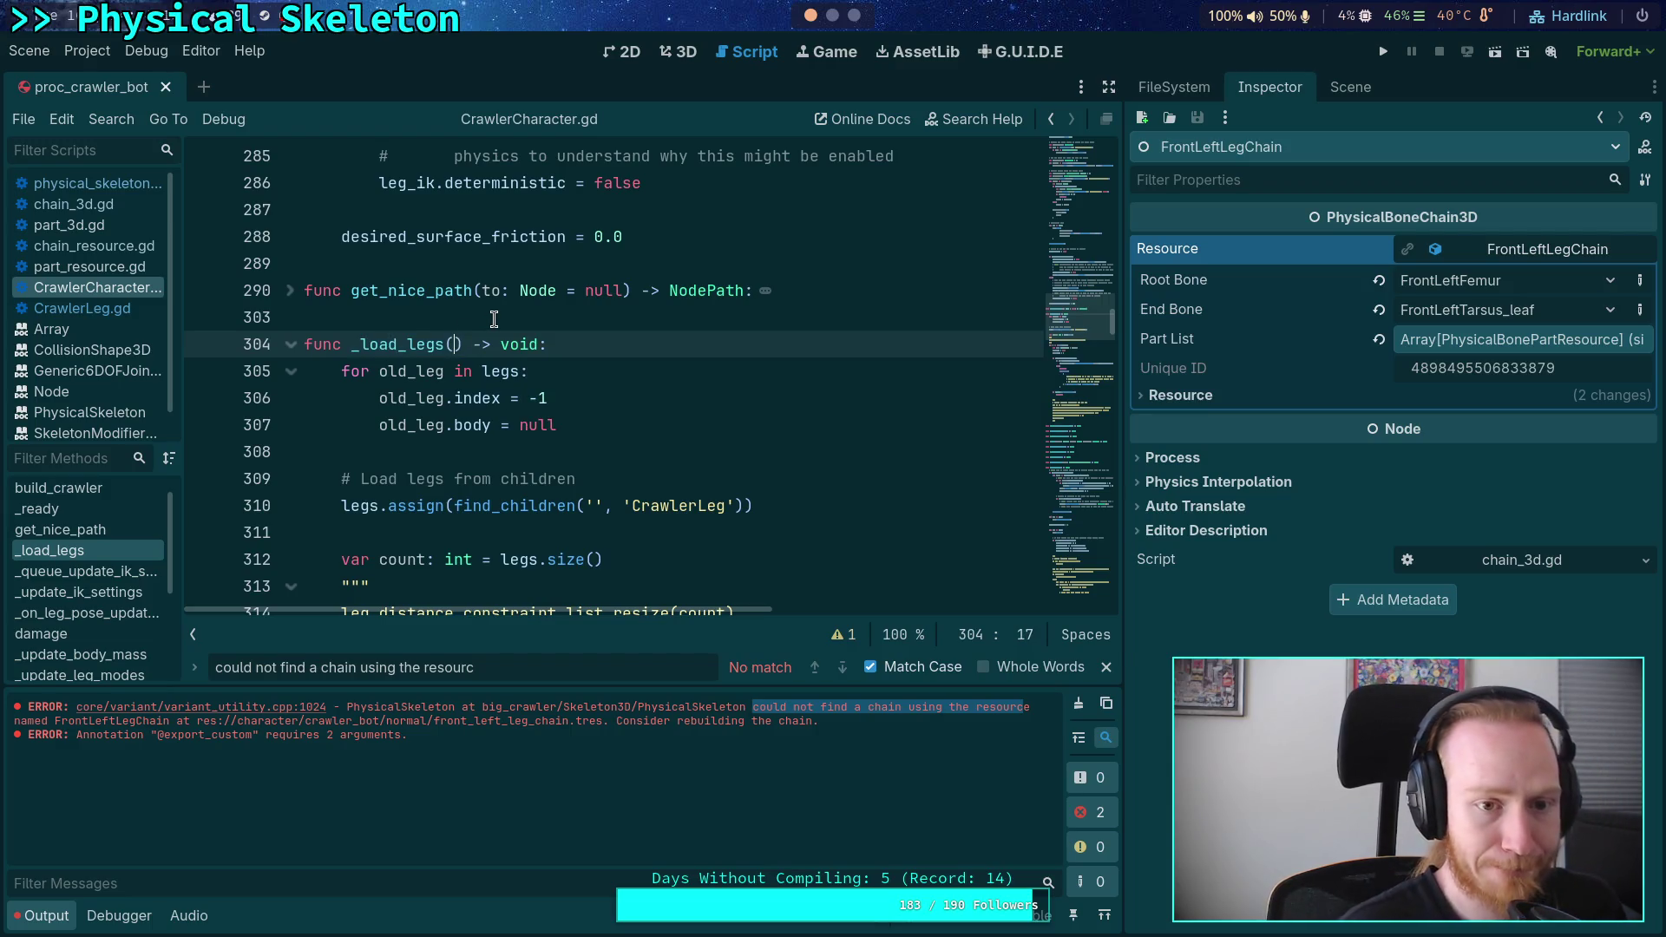
scroll(633, 361, down, 7)
scroll(642, 391, up, 6)
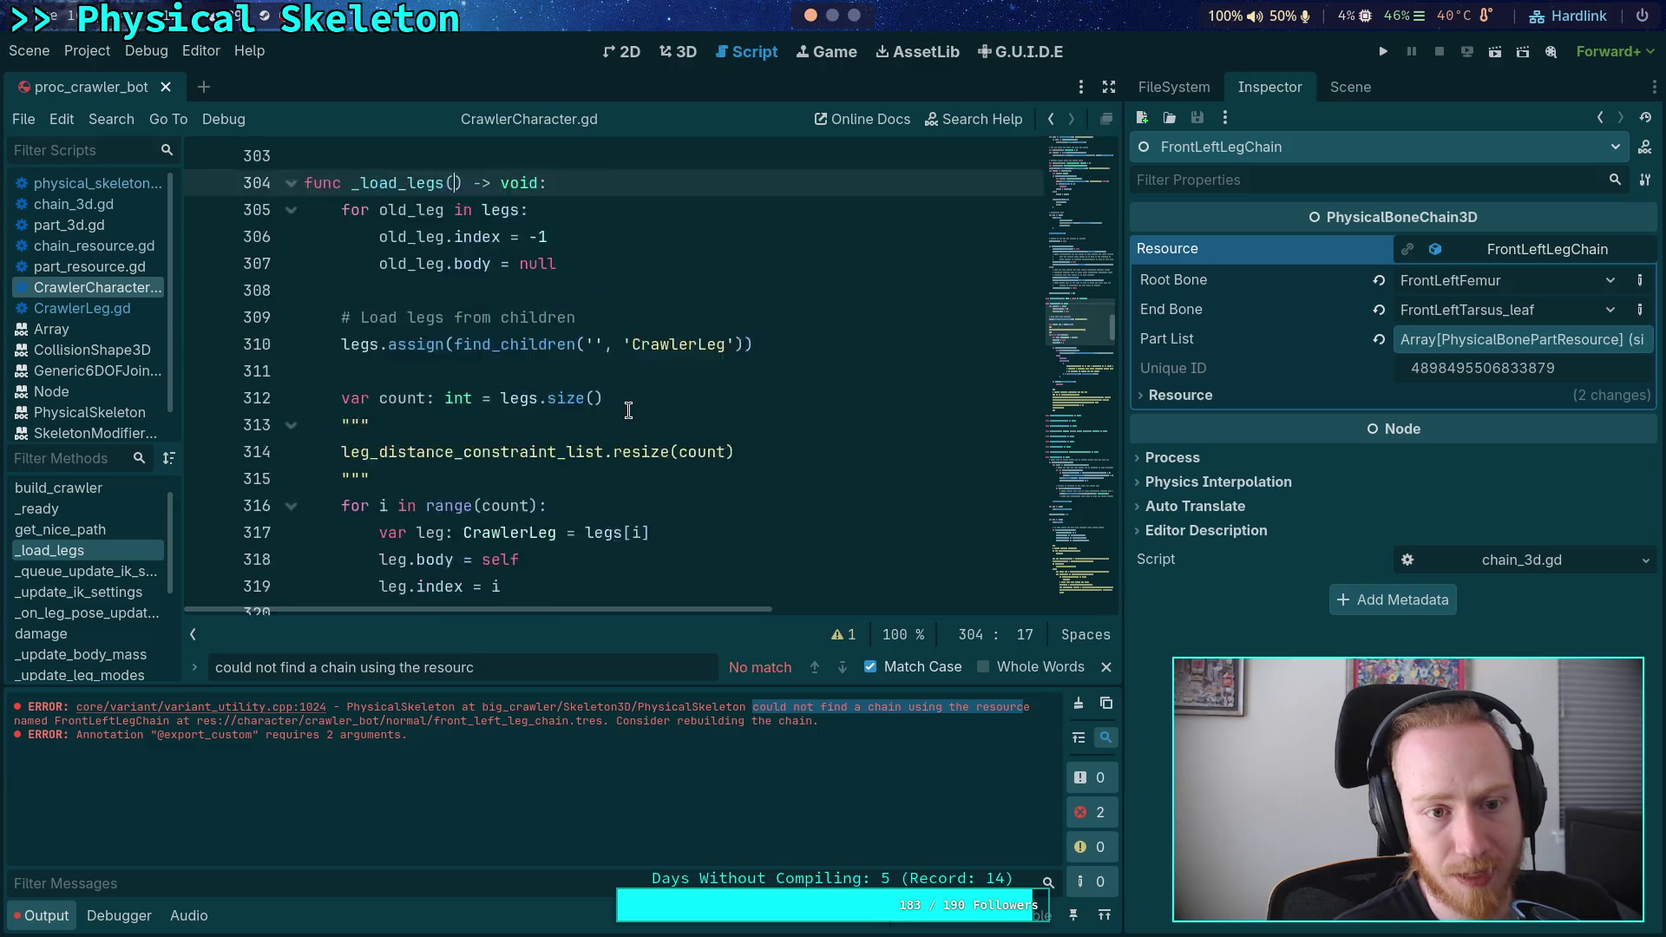
scroll(619, 381, down, 8)
click(620, 345)
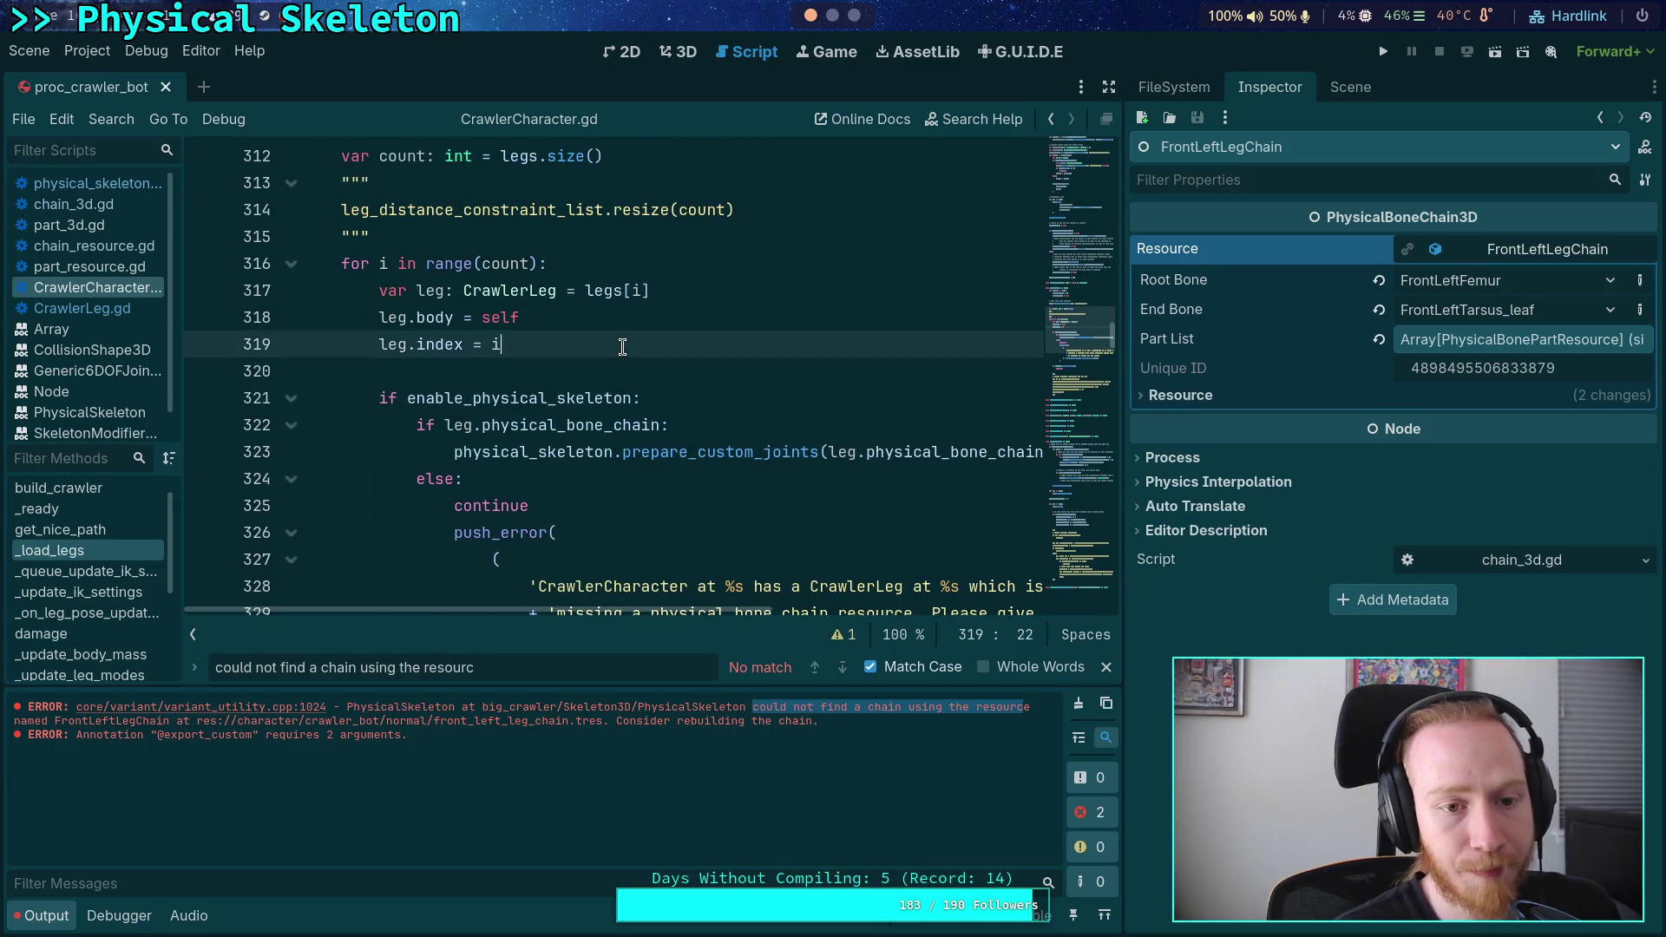
scroll(622, 347, up, 3)
scroll(635, 343, down, 1)
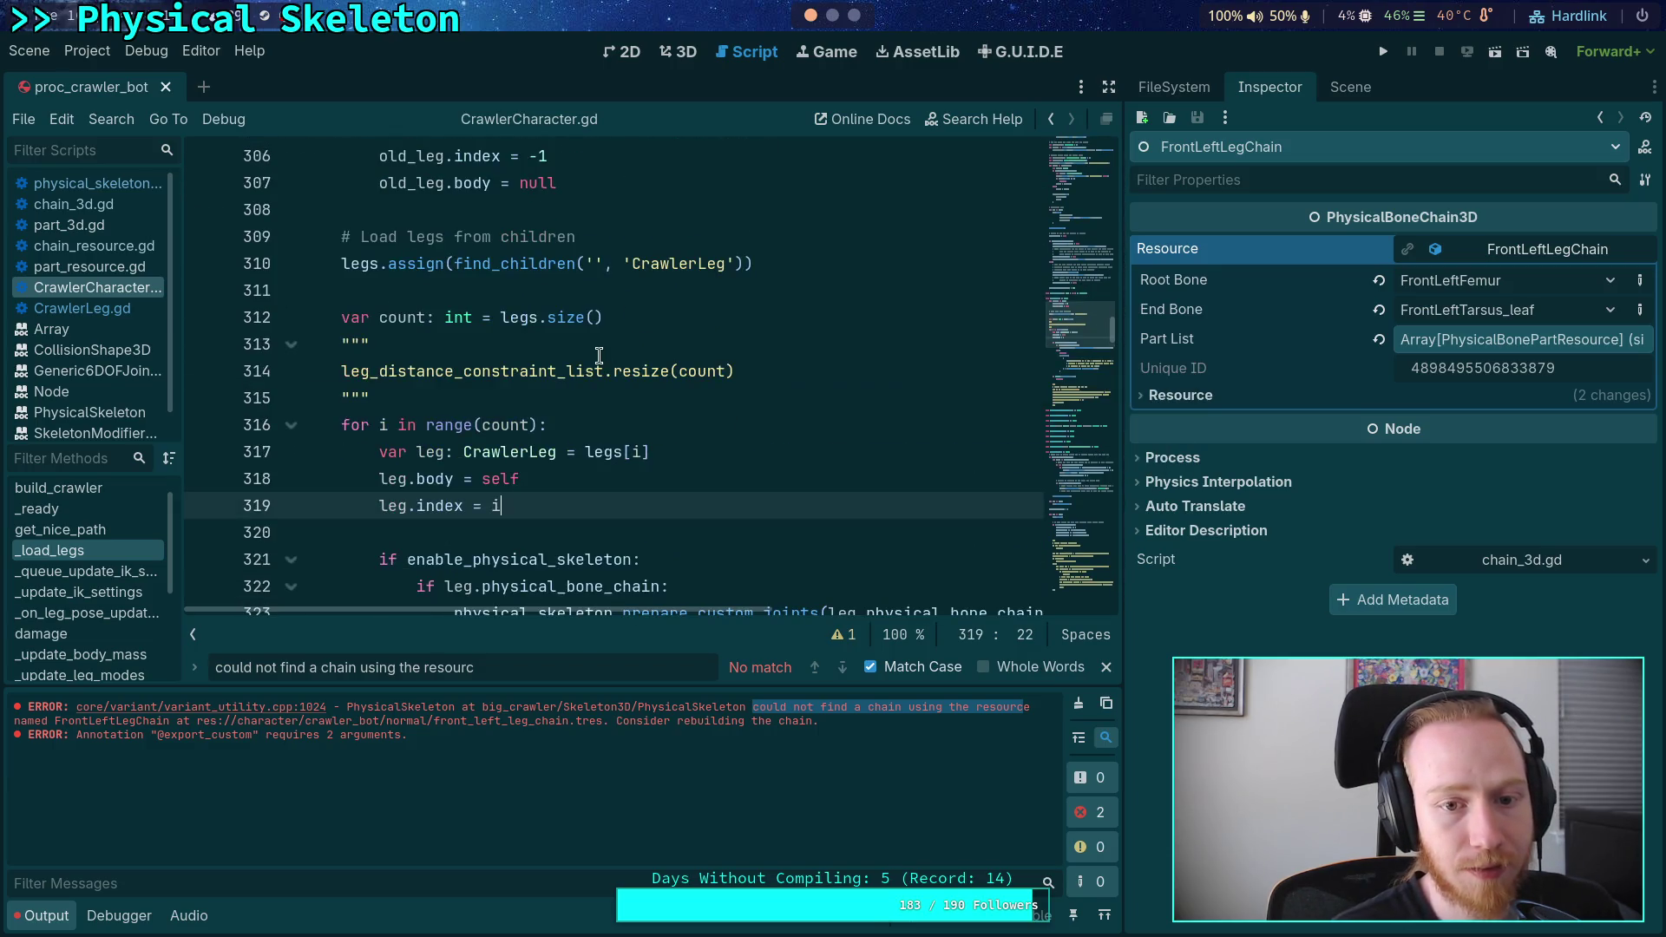
scroll(720, 399, up, 2)
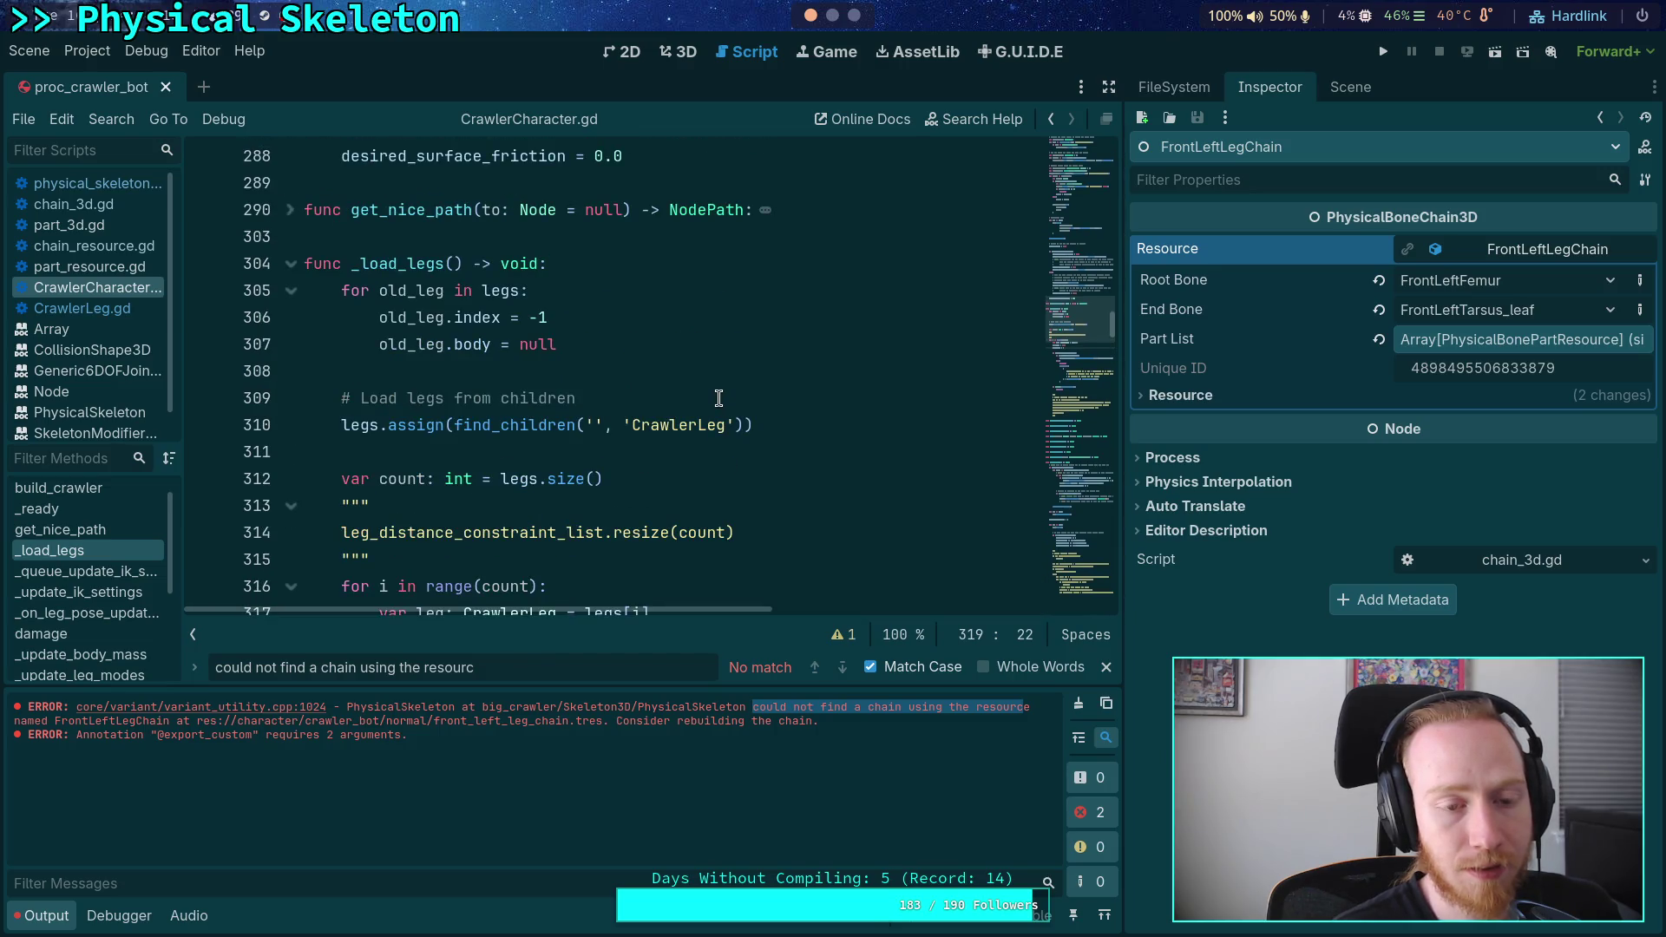
scroll(678, 350, down, 2)
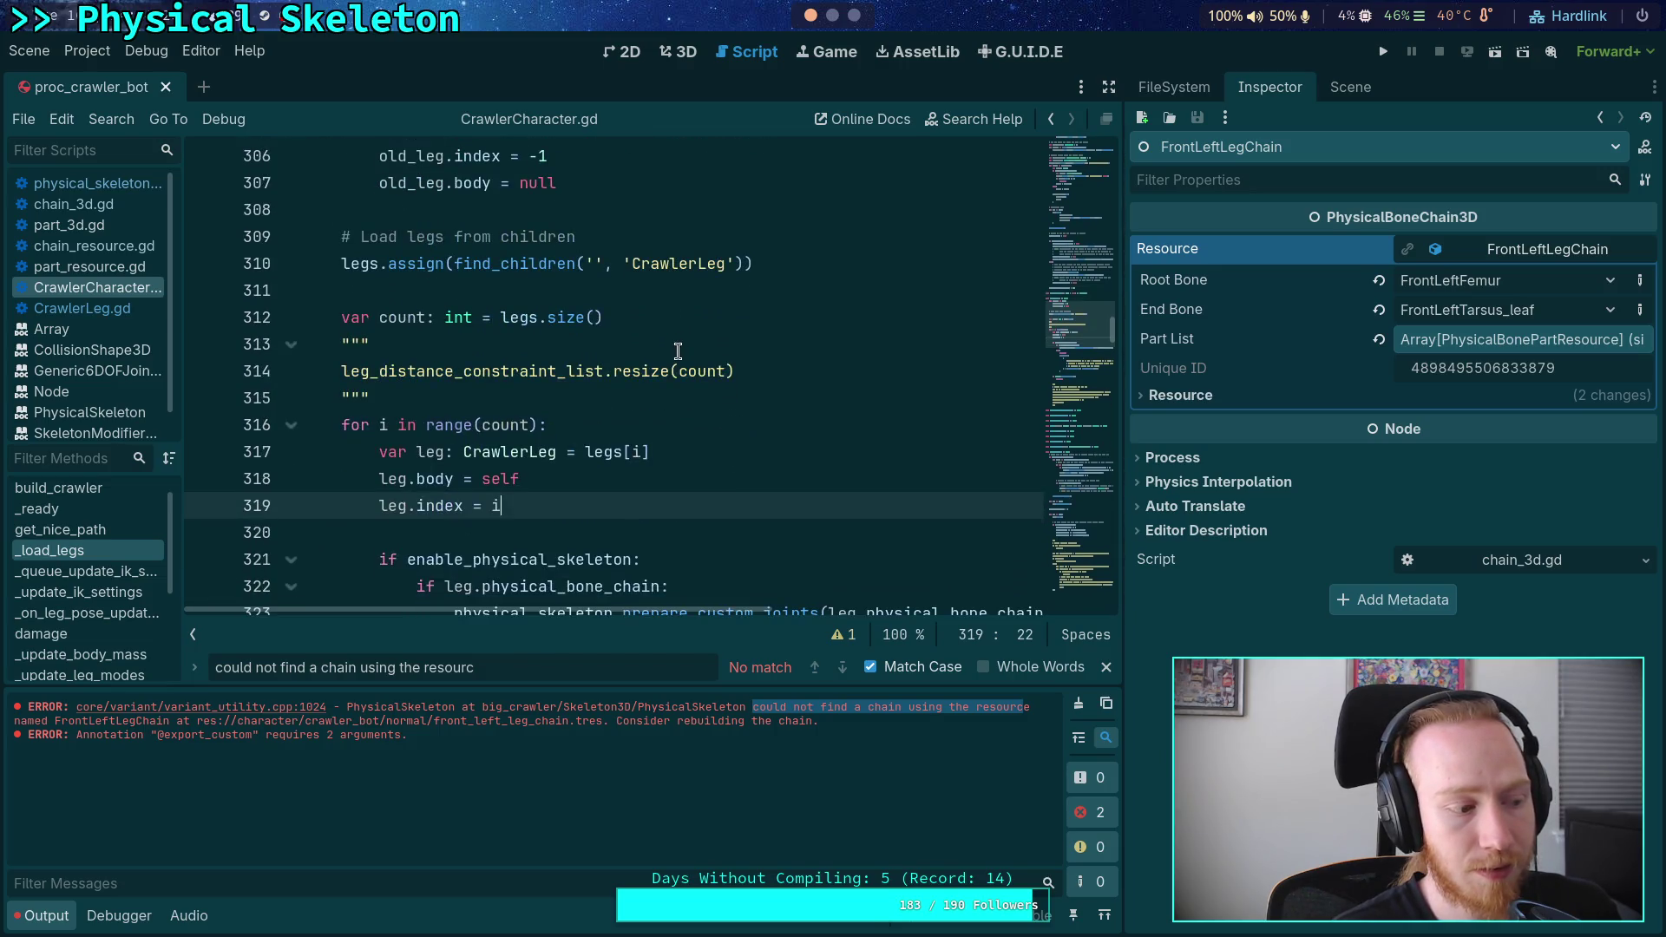
double_click(475, 373)
scroll(475, 373, up, 2)
scroll(453, 340, down, 2)
scroll(453, 341, down, 2)
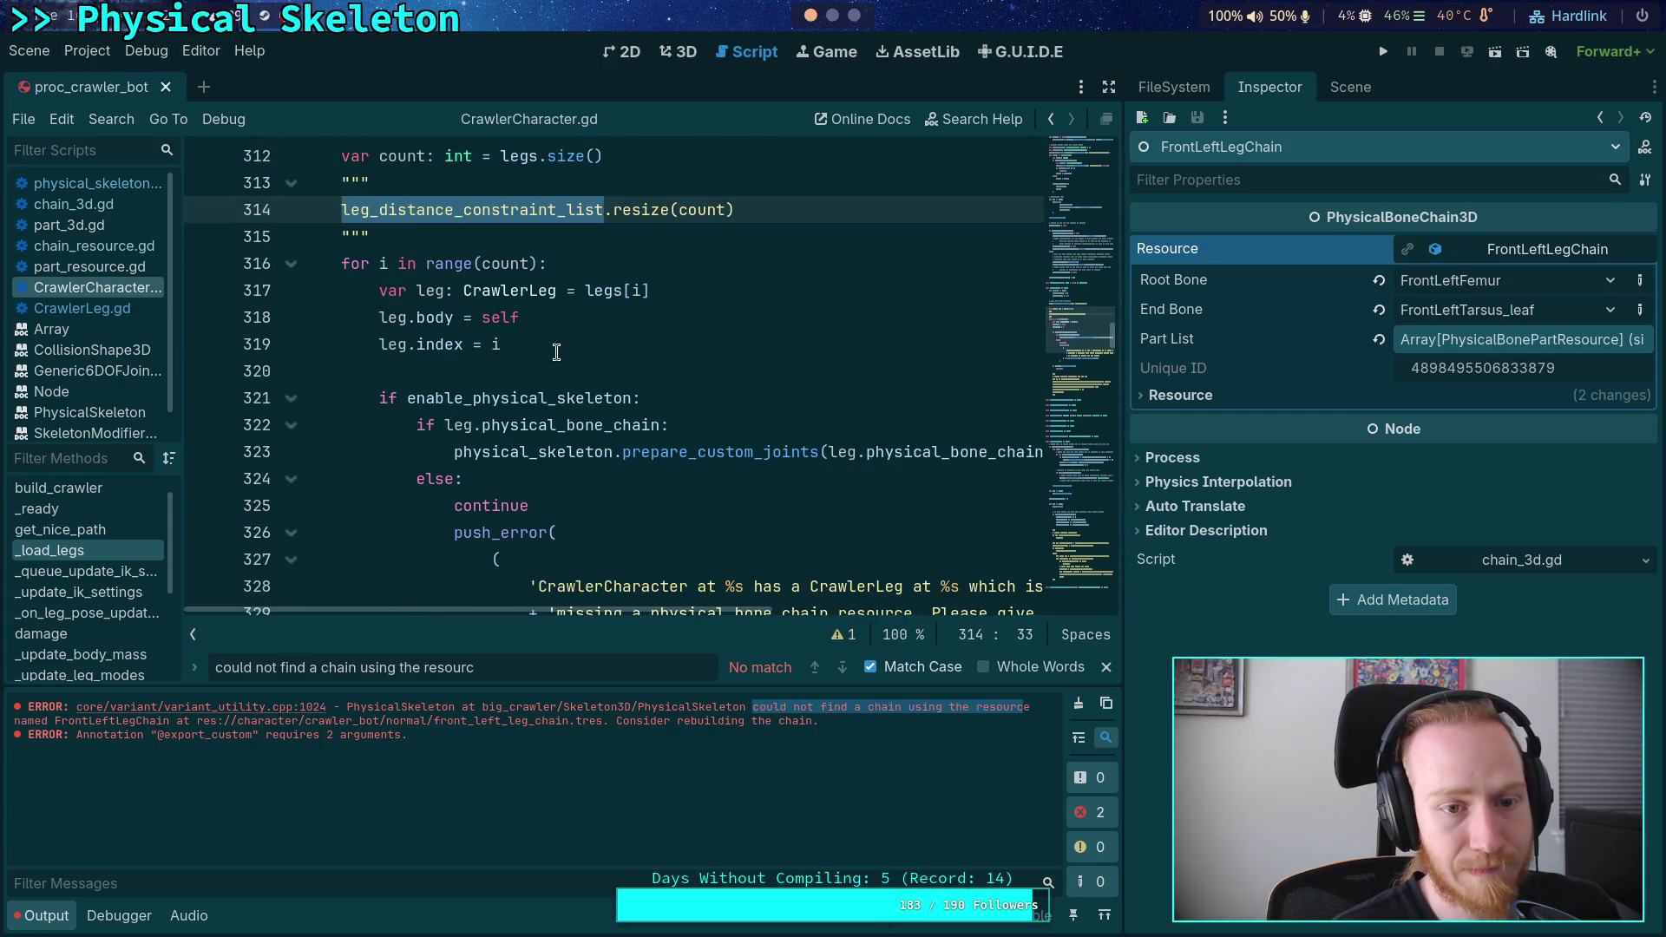
click(492, 185)
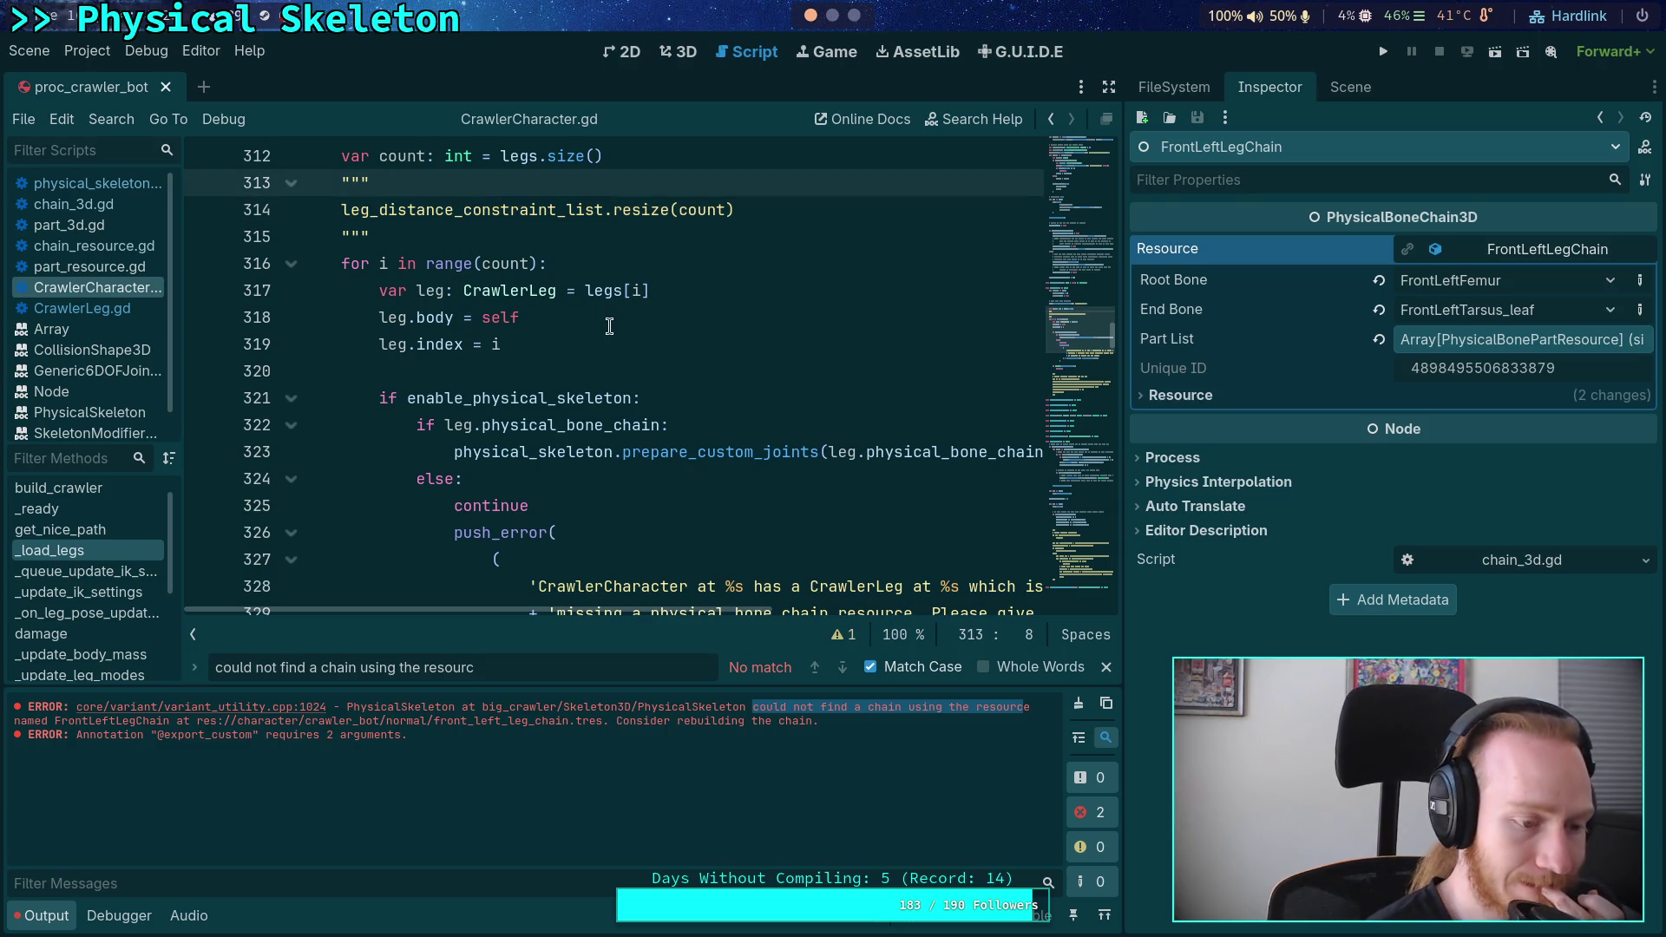
scroll(609, 325, up, 3)
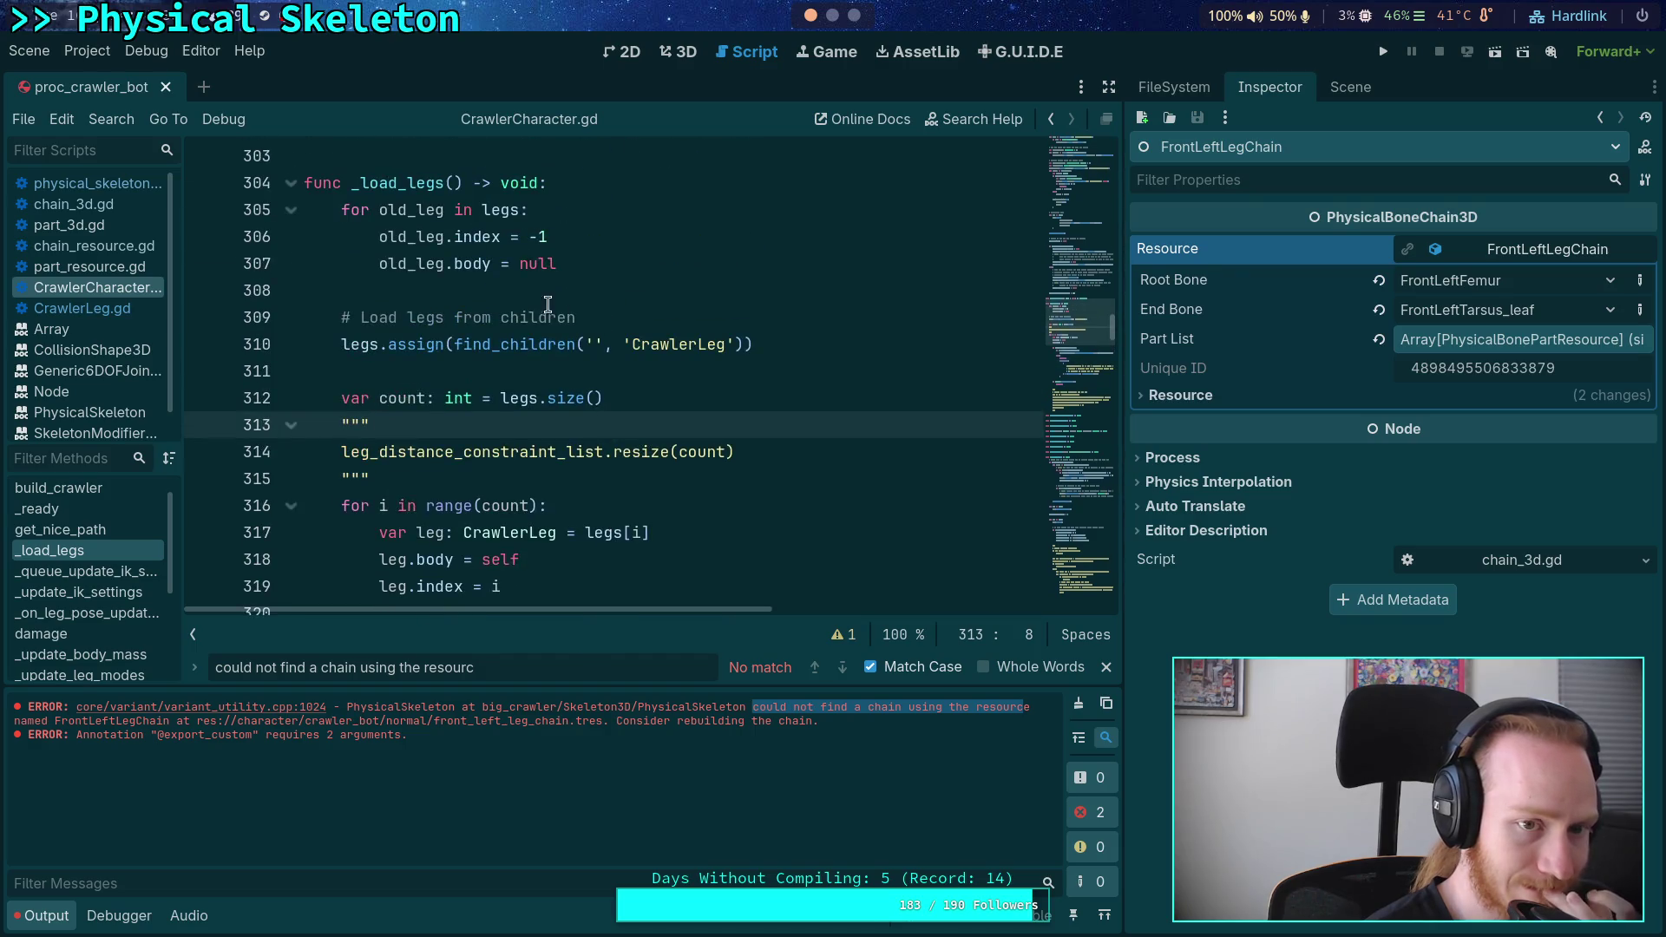
- Try then remove an is_ready parameter on _load_legs, and narrow the Inspector dock
click(453, 185)
text(is_ready:)
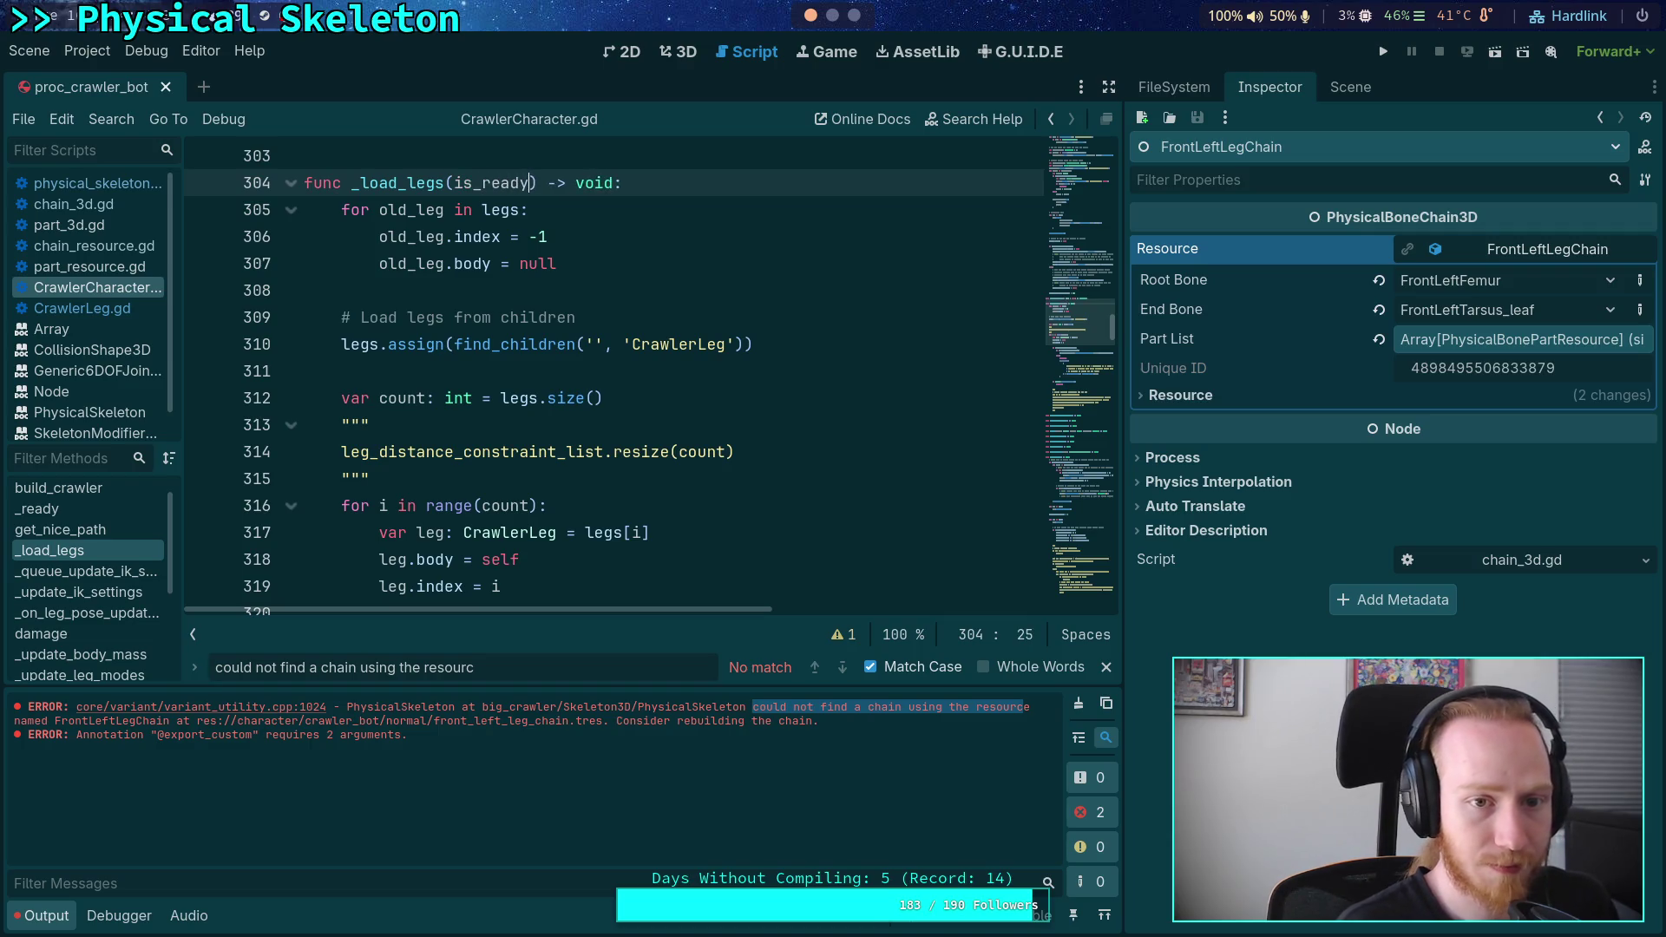
key(BackSpace)
key(BackSpace)
key(BackSpace)
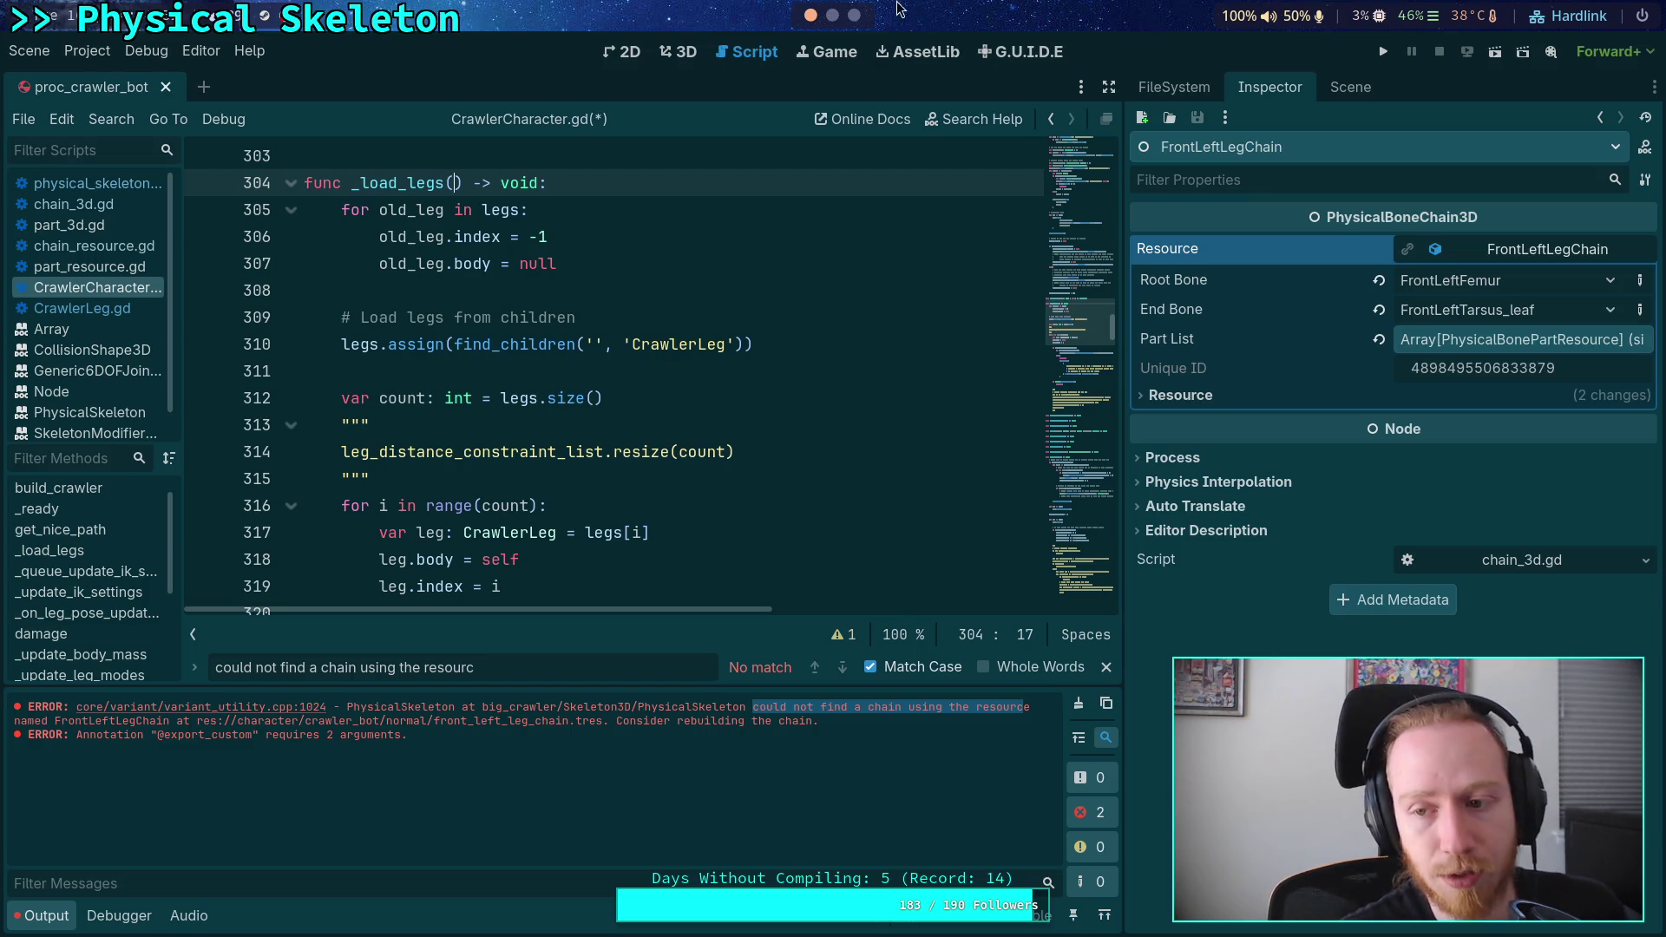
drag(1126, 330, 1265, 330)
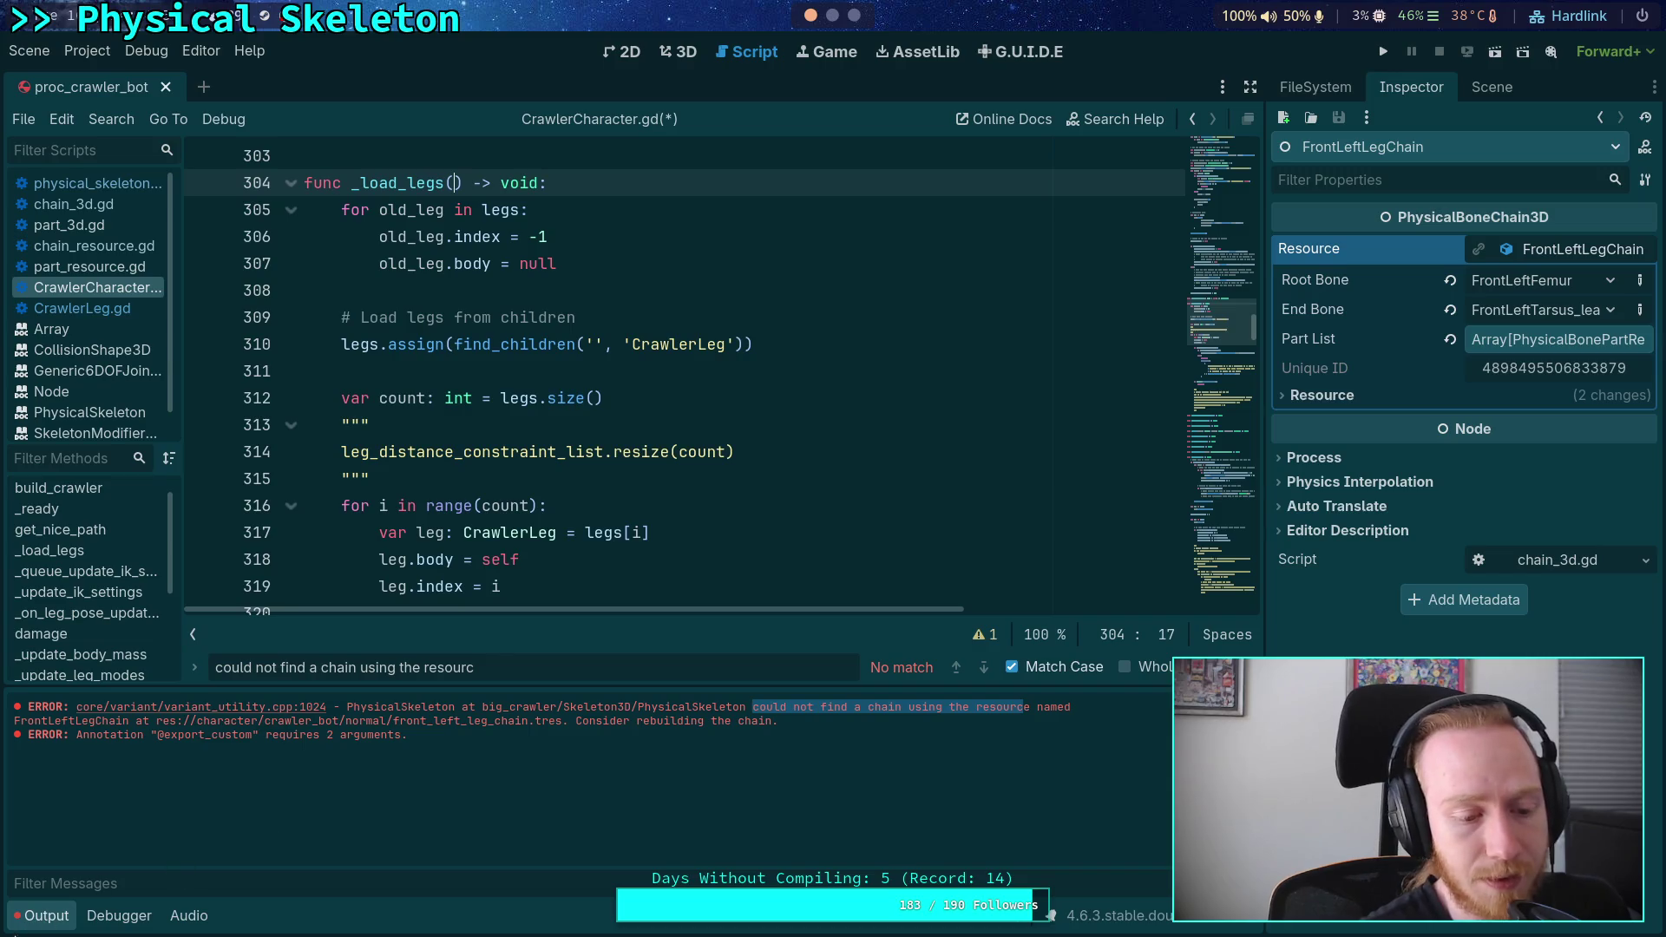
- Hide the Output panel and follow Lookup Symbol on _ready via CharacterController.gd to the Node docs
click(43, 917)
scroll(512, 532, up, 10)
scroll(512, 532, up, 15)
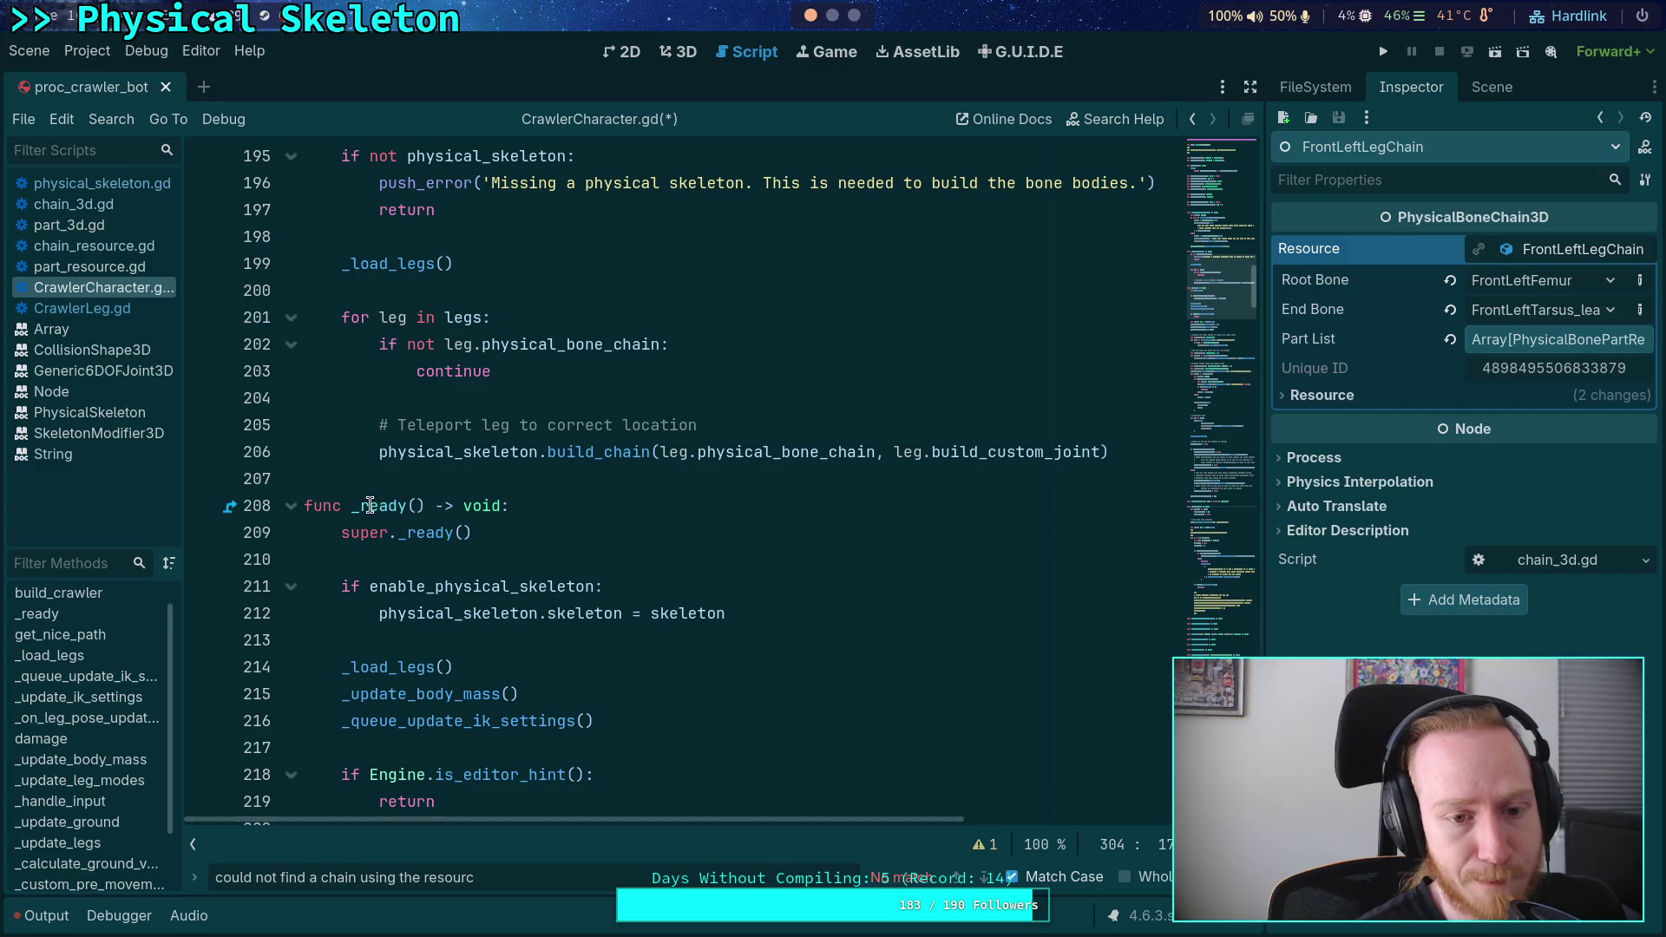
right_click(370, 505)
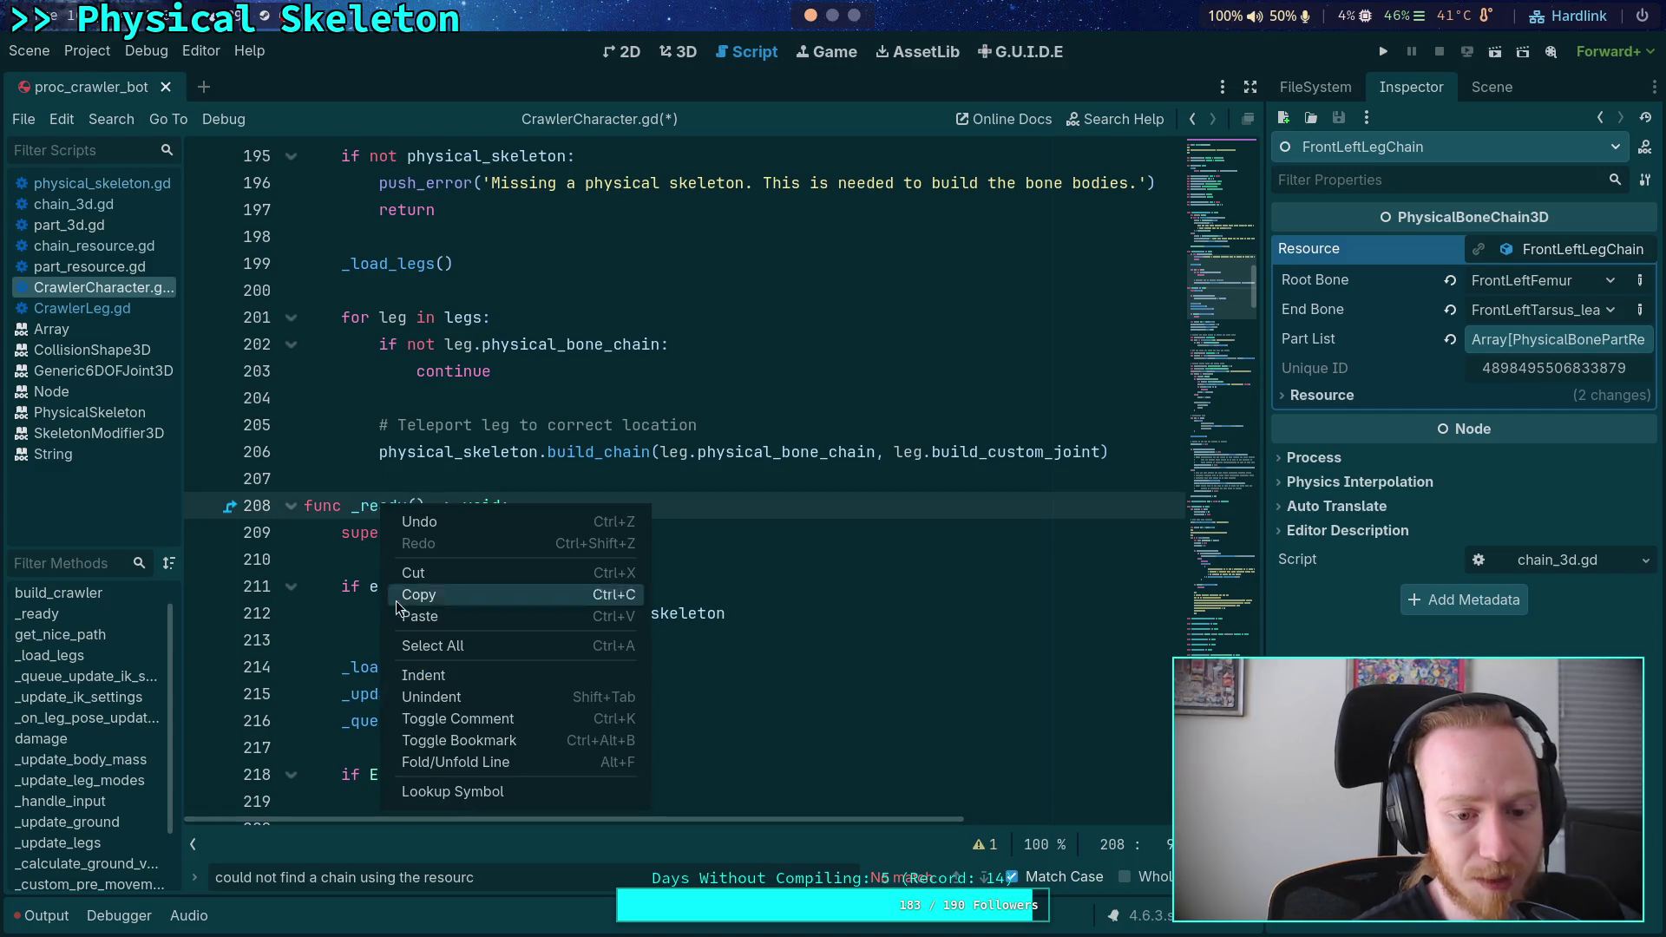
click(469, 794)
right_click(378, 156)
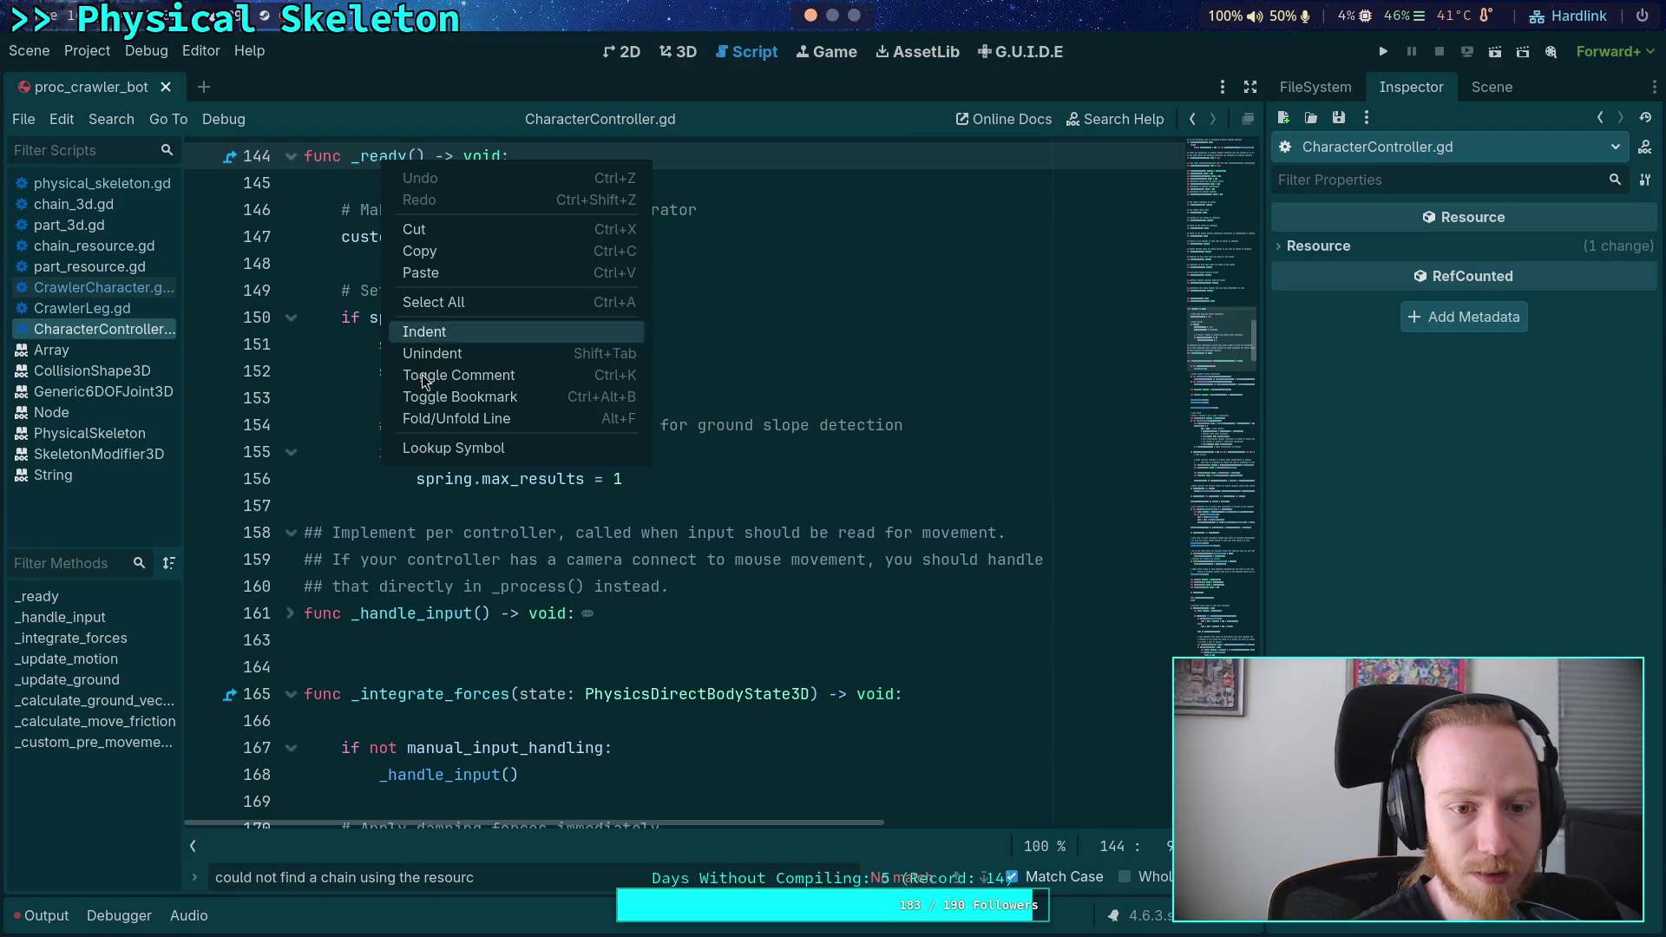
click(443, 449)
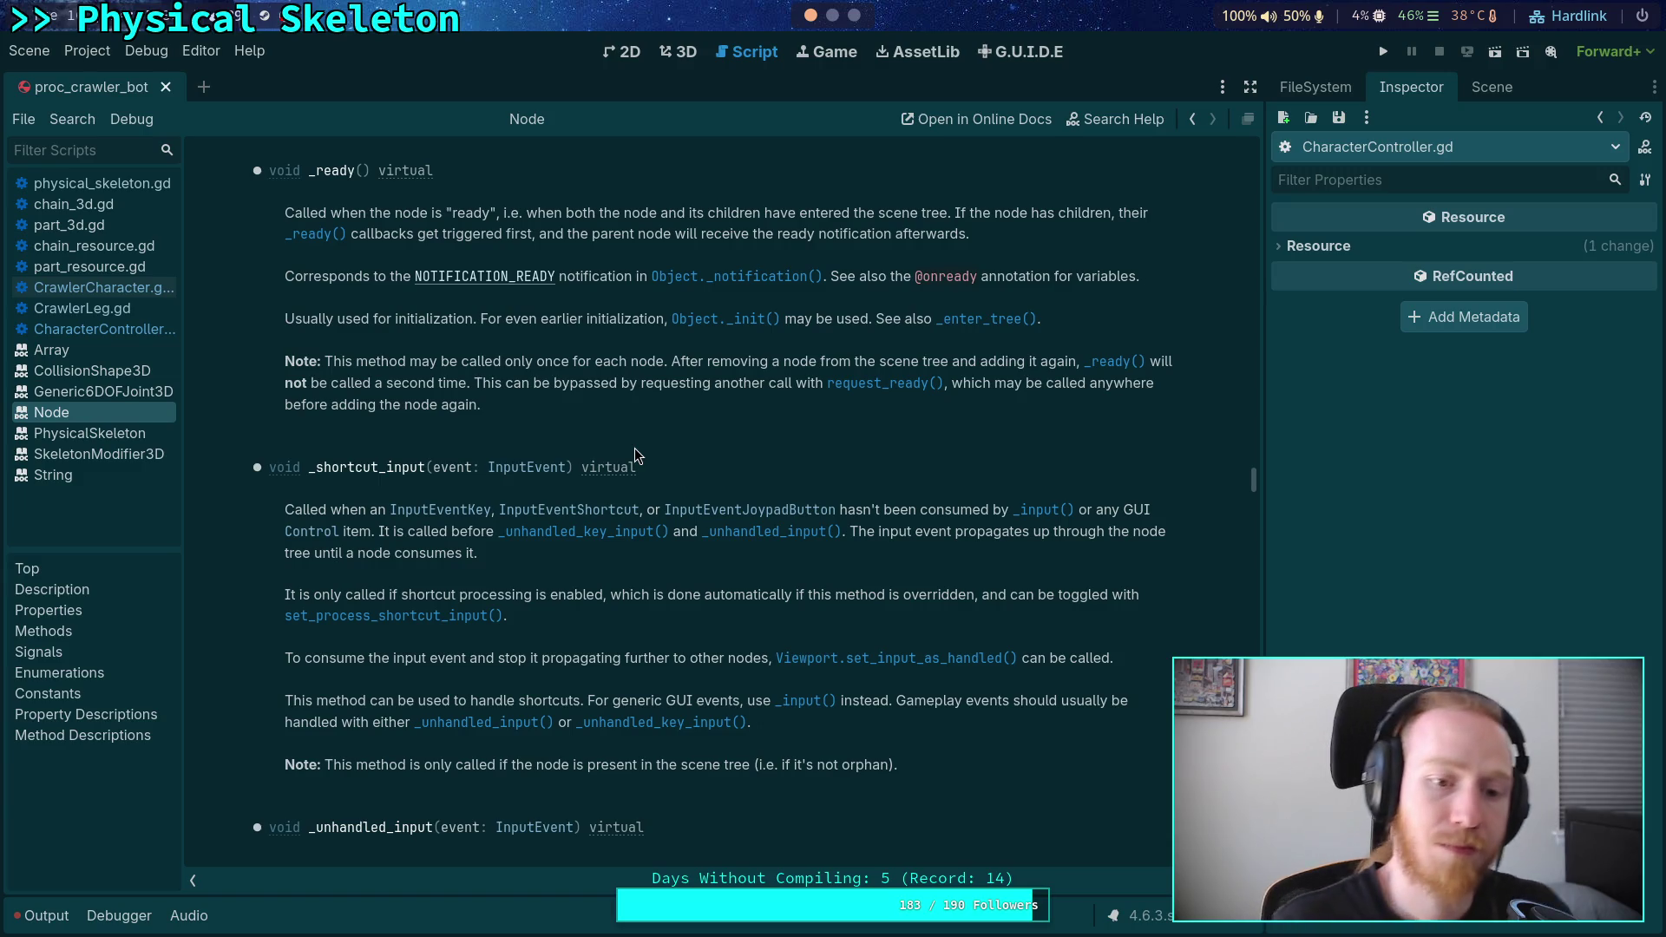
mouse_move(1255, 479)
mouse_down()
mouse_move(1198, 365)
mouse_move(1116, 279)
mouse_up()
scroll(742, 506, down, 5)
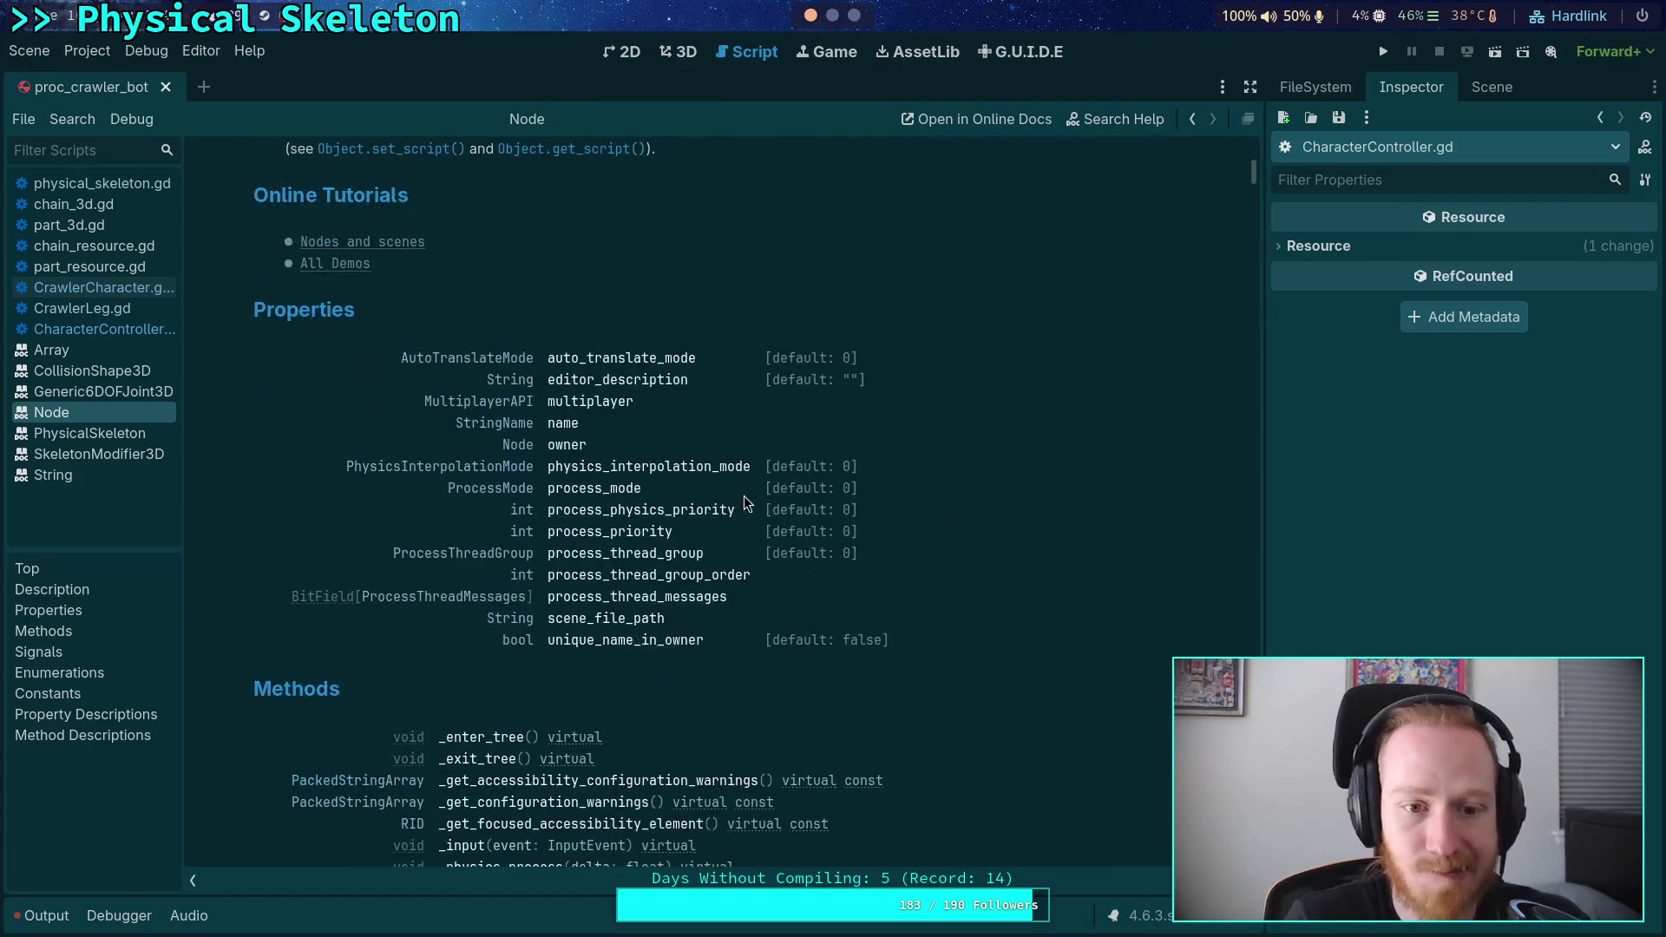
scroll(742, 506, down, 2)
scroll(805, 526, down, 8)
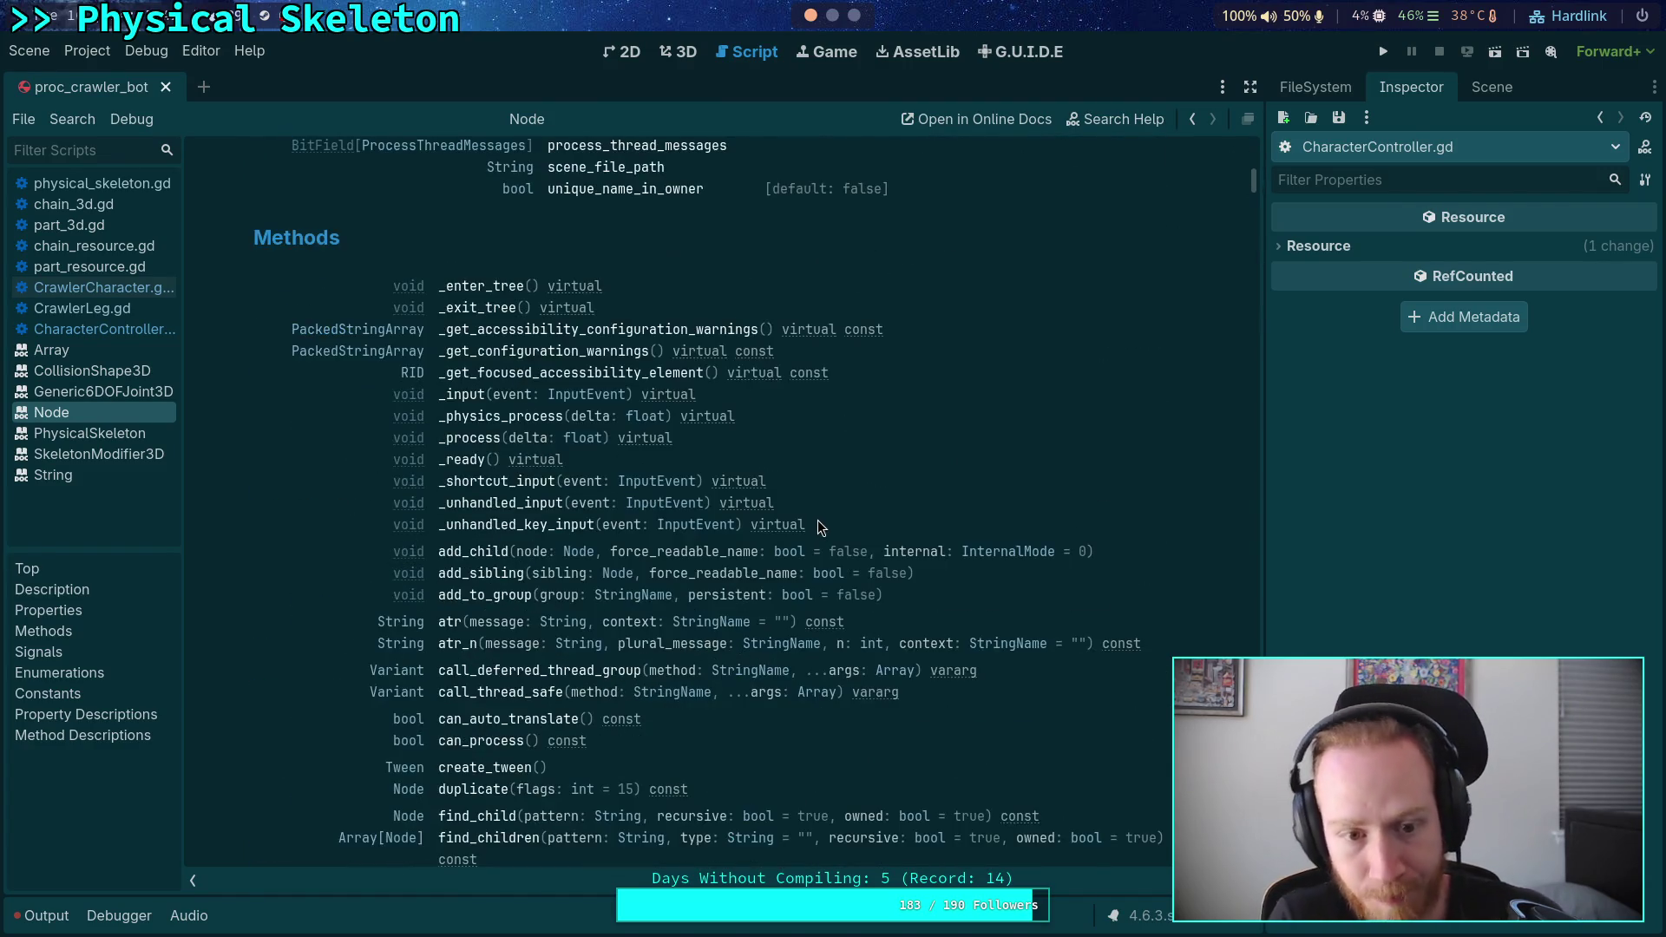
scroll(835, 556, down, 20)
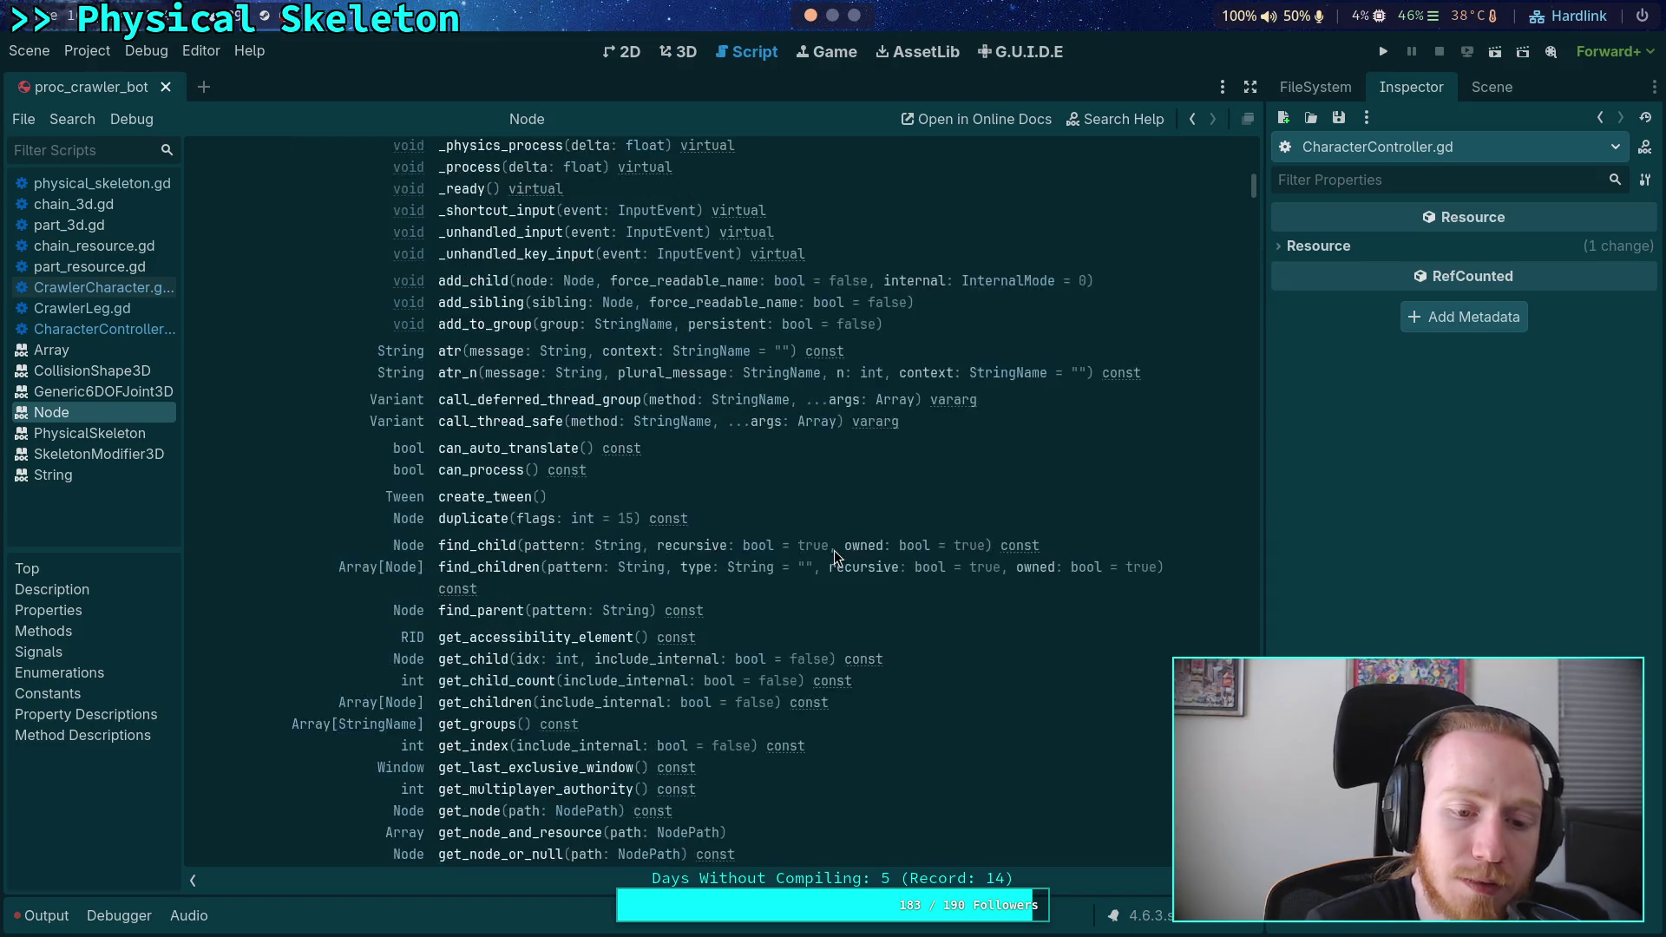
scroll(848, 555, down, 20)
scroll(849, 547, down, 20)
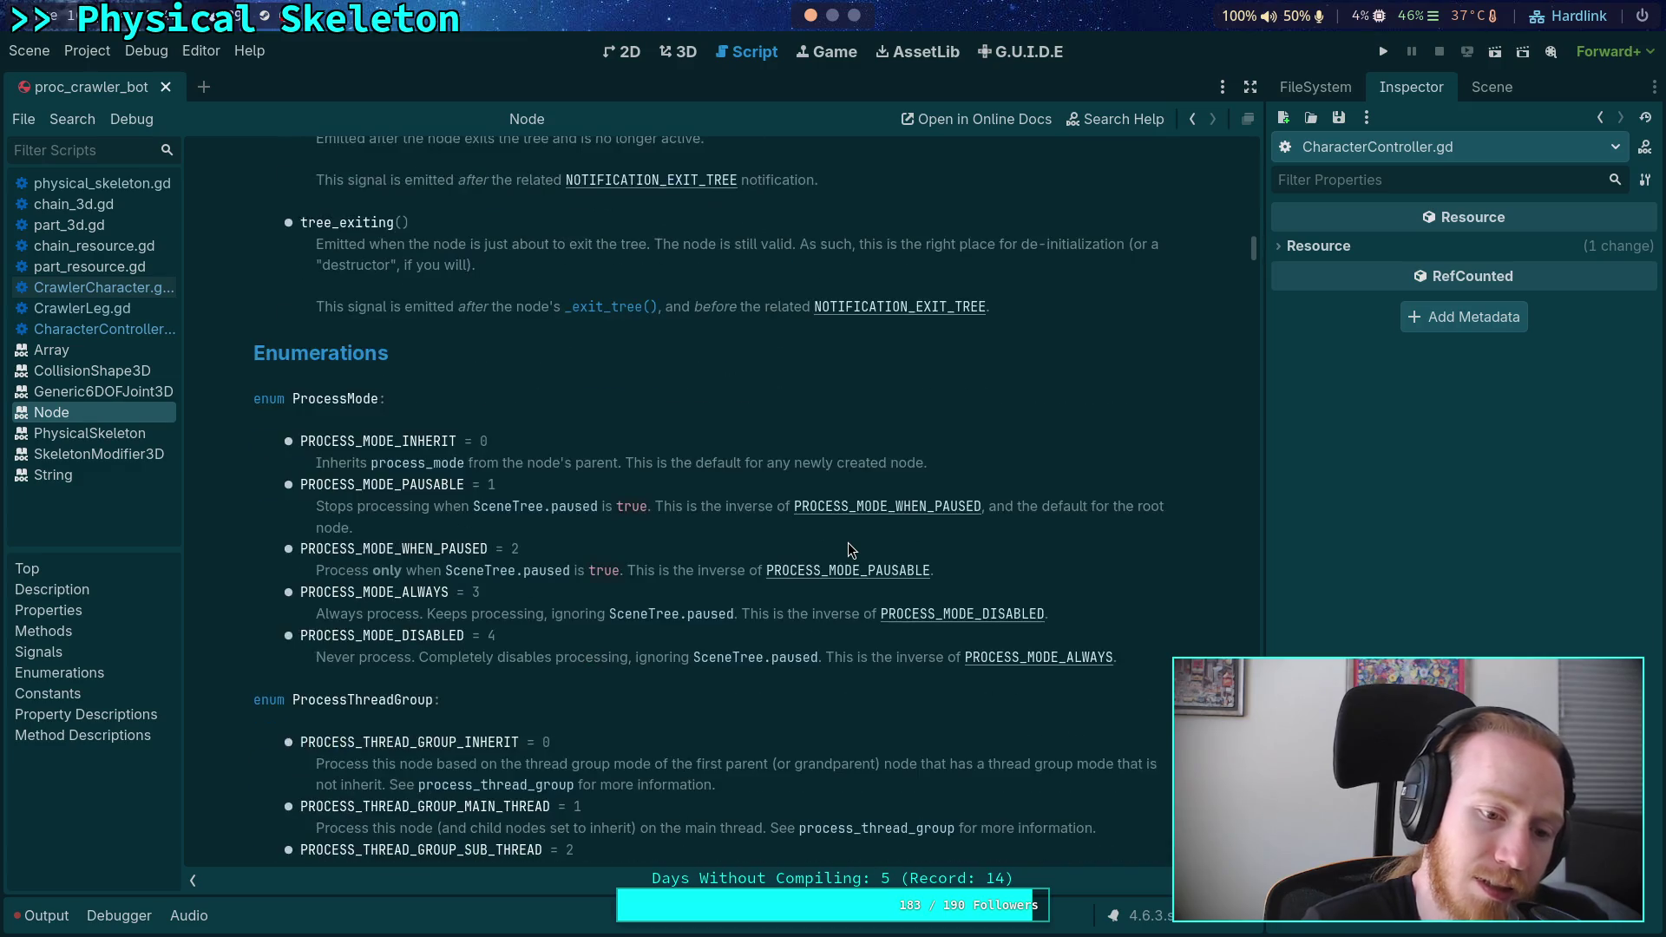
scroll(848, 548, down, 20)
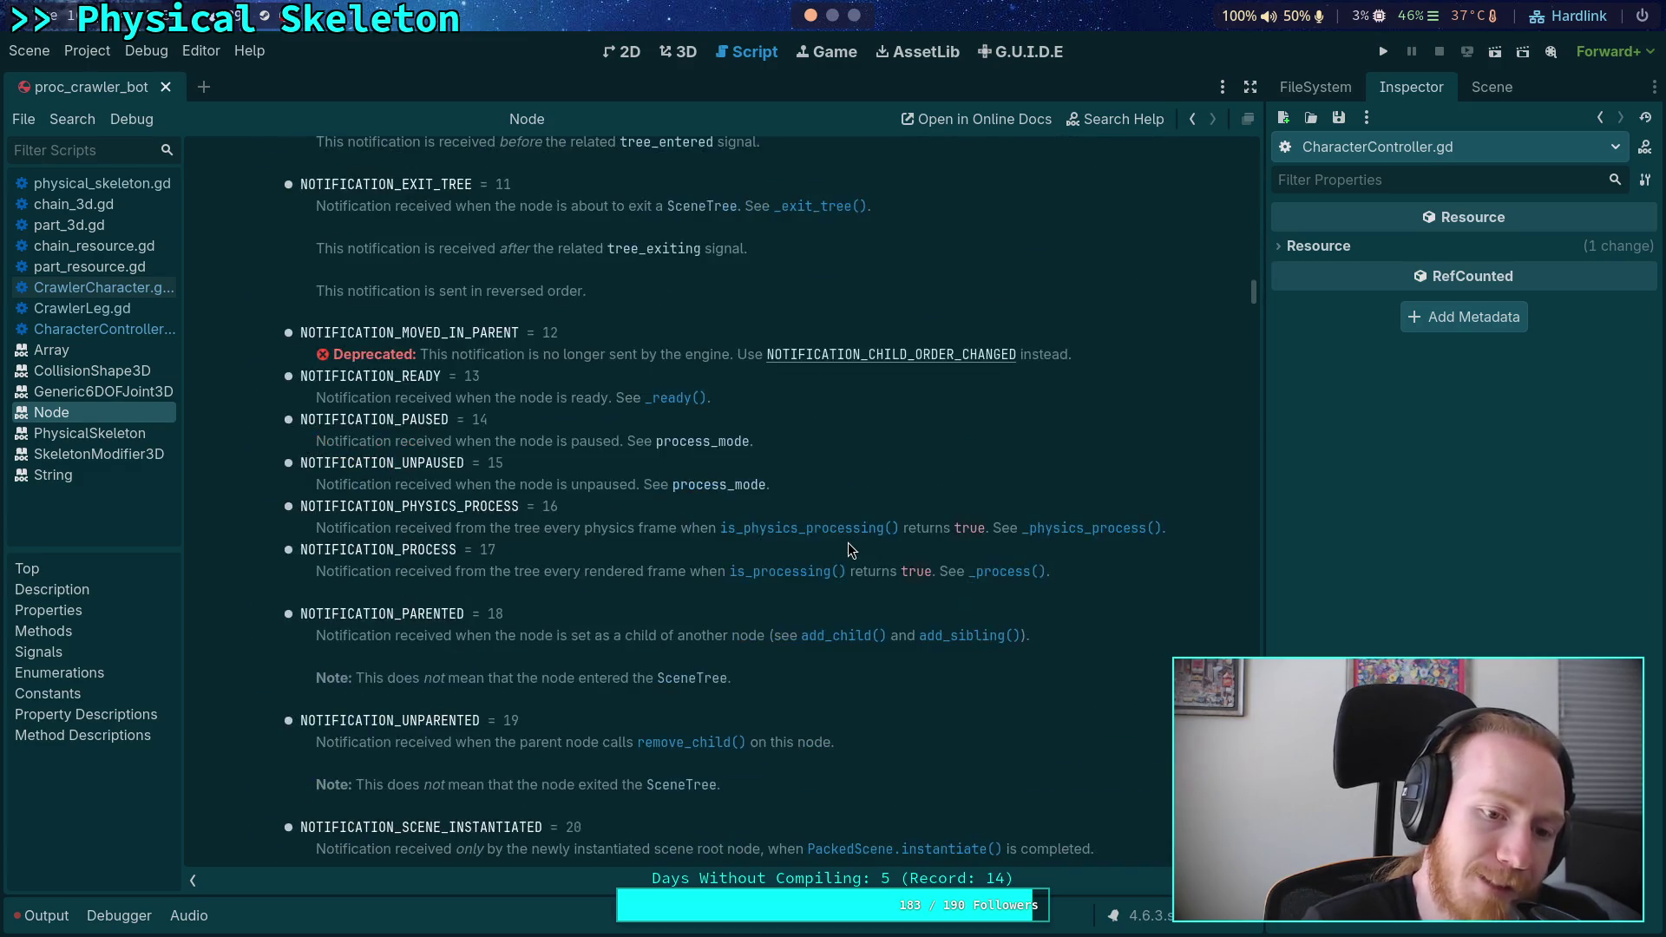
scroll(849, 550, down, 20)
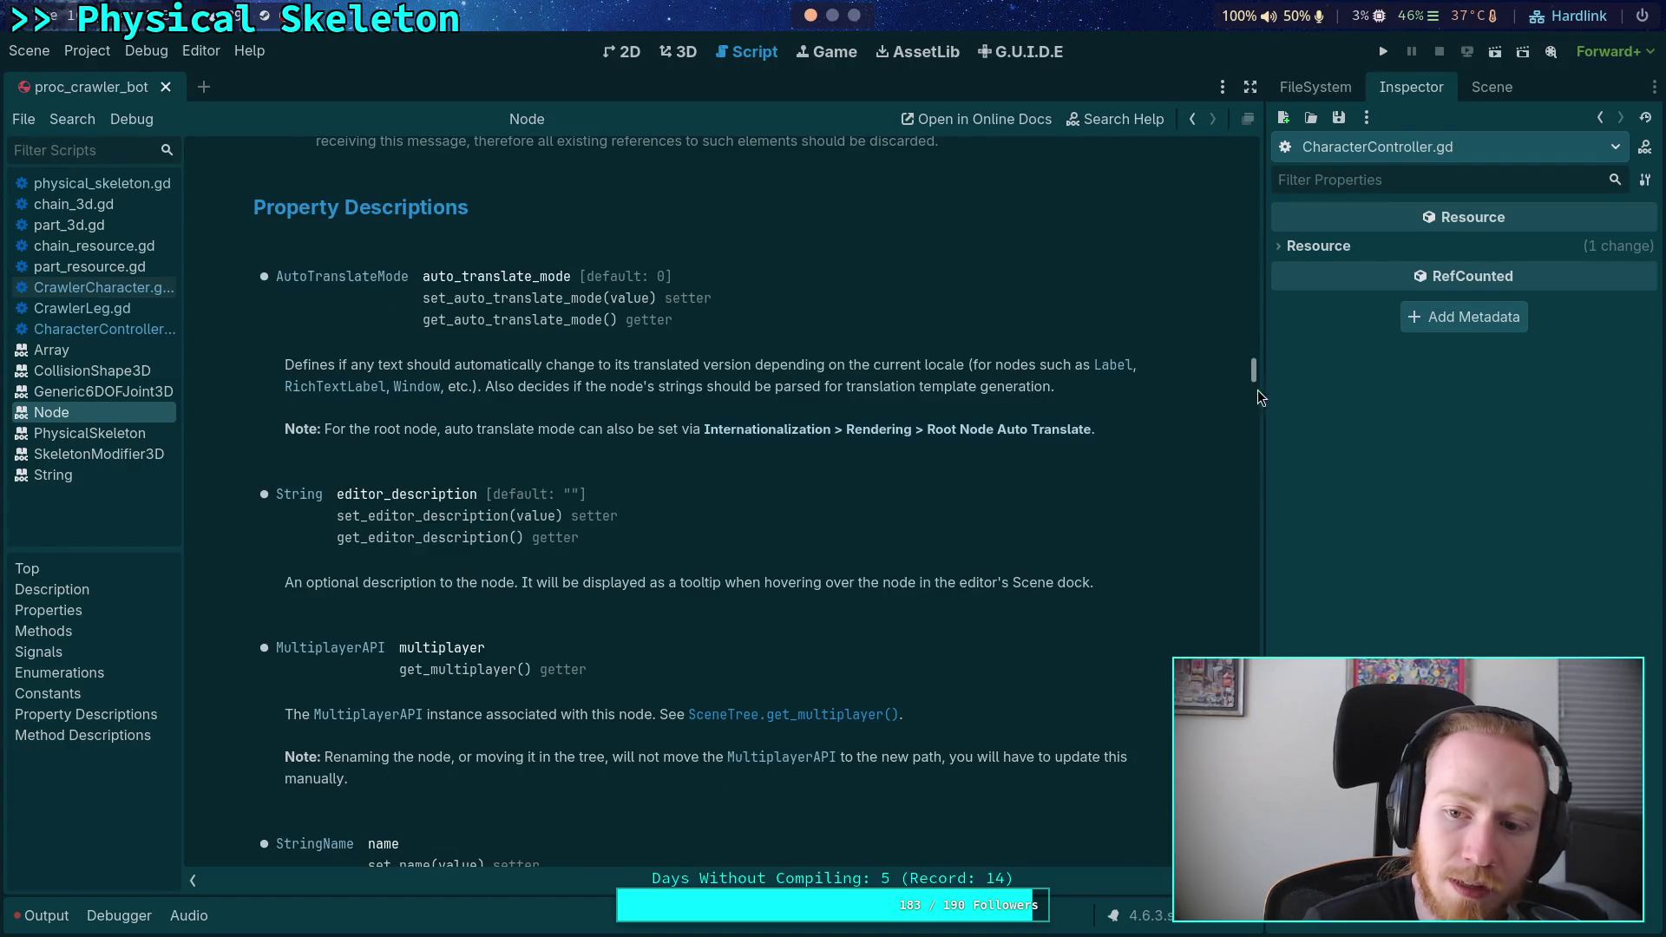
drag(1257, 392, 1256, 152)
scroll(911, 427, down, 10)
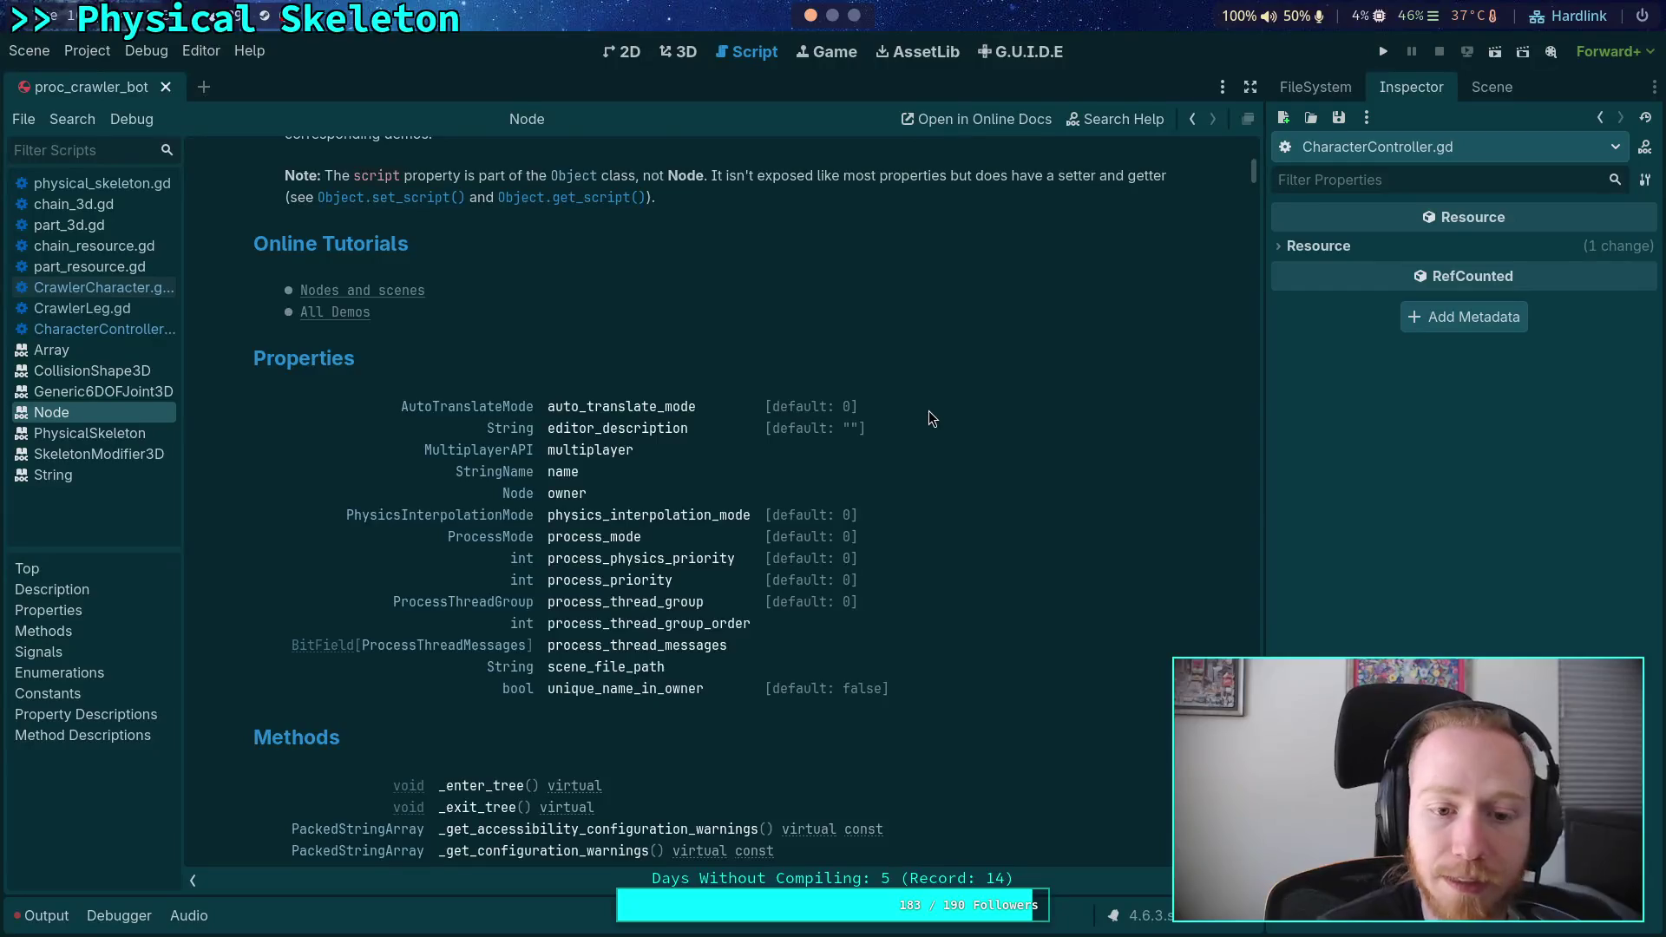
scroll(931, 419, down, 3)
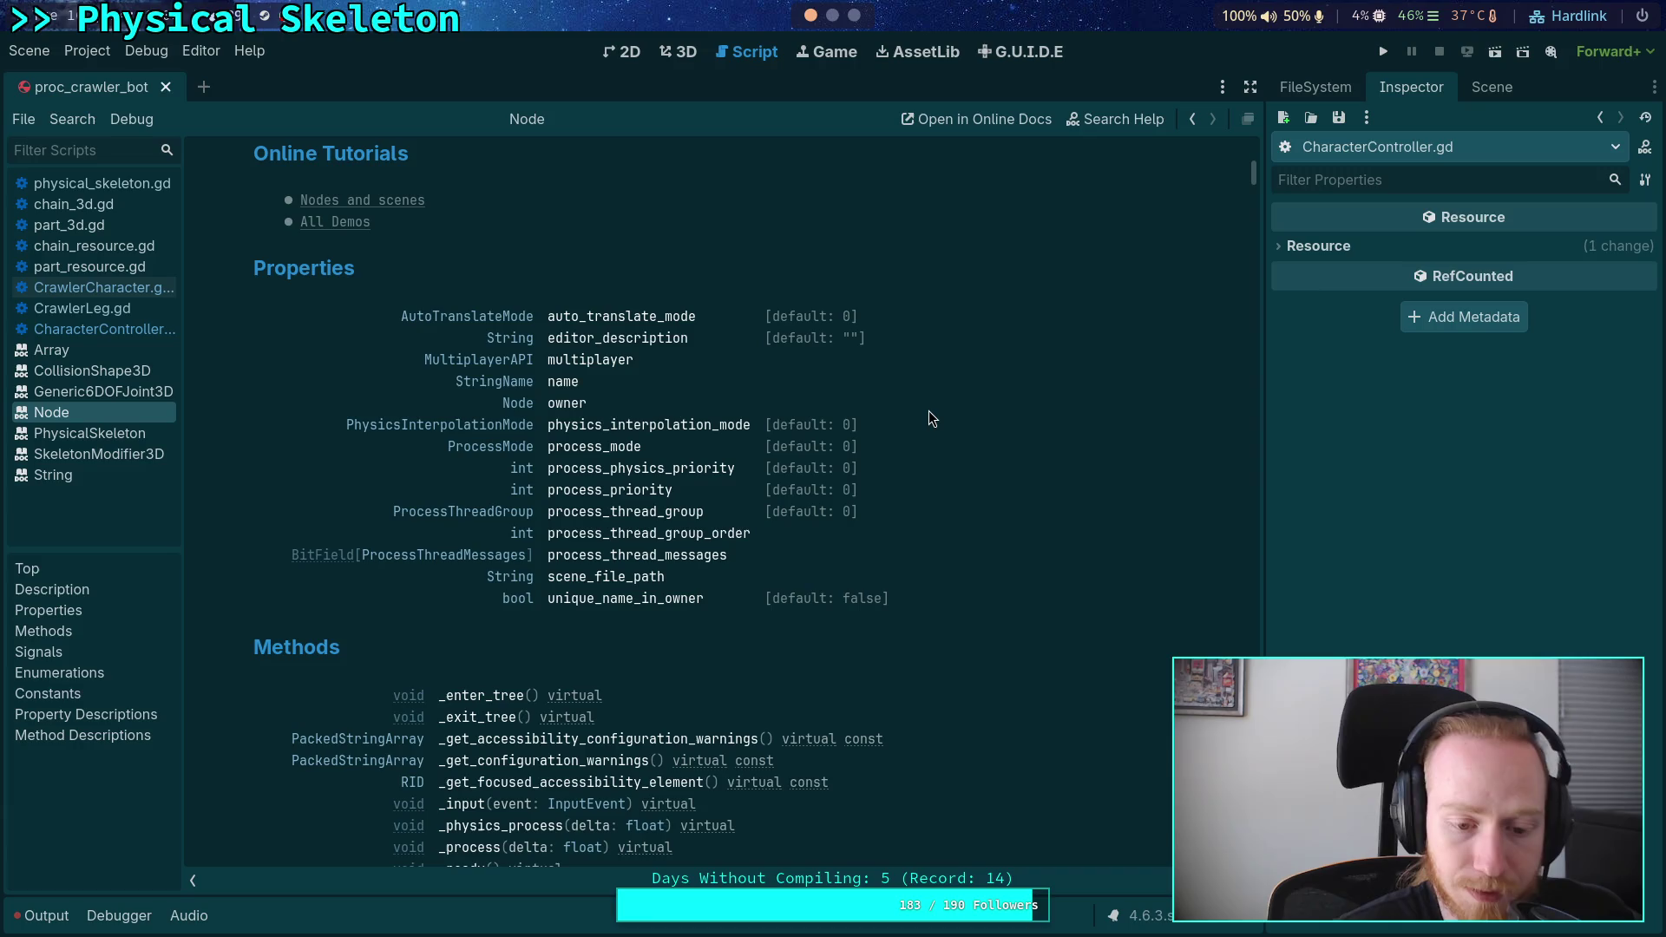
scroll(930, 419, down, 9)
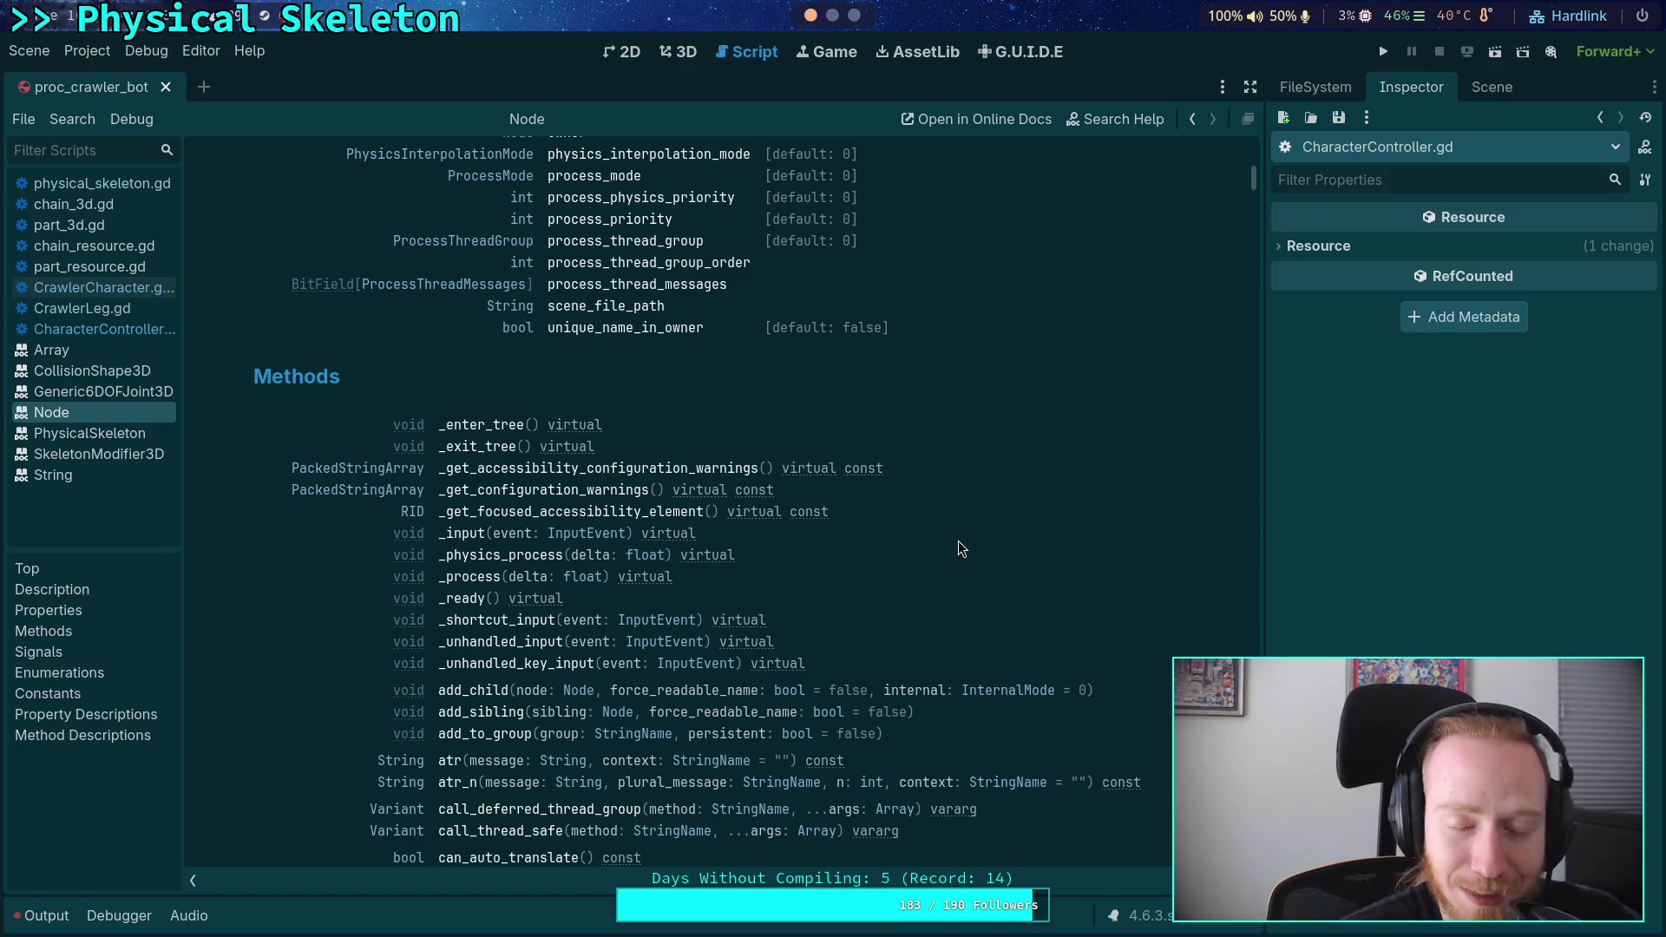
scroll(958, 549, down, 6)
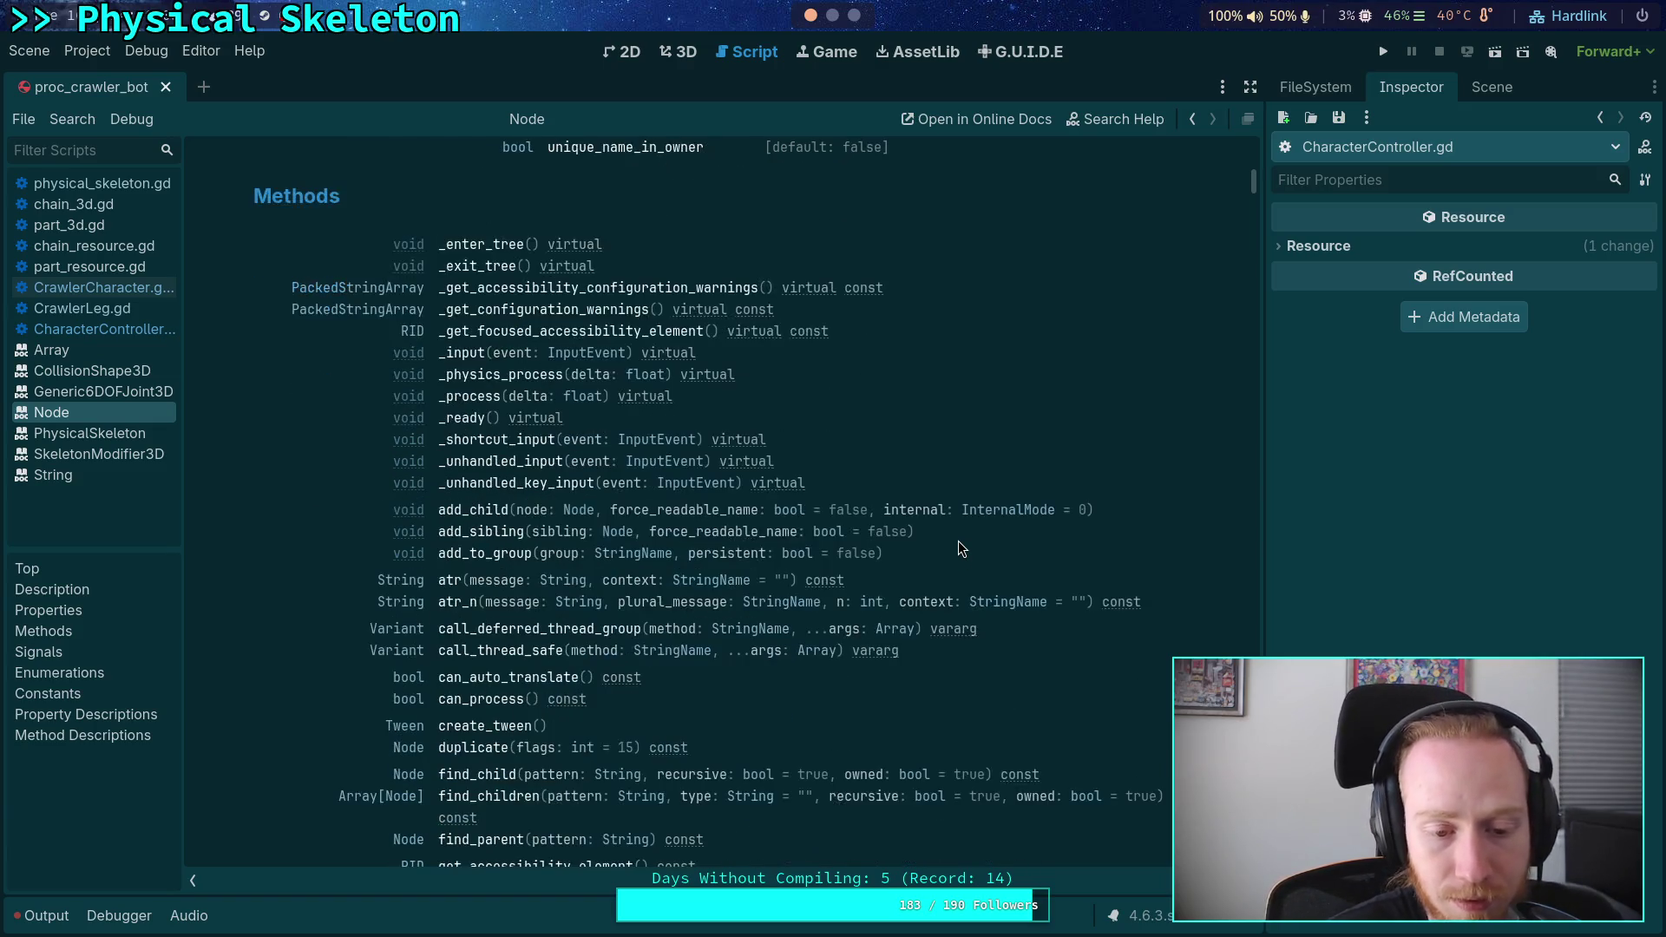
scroll(958, 549, down, 3)
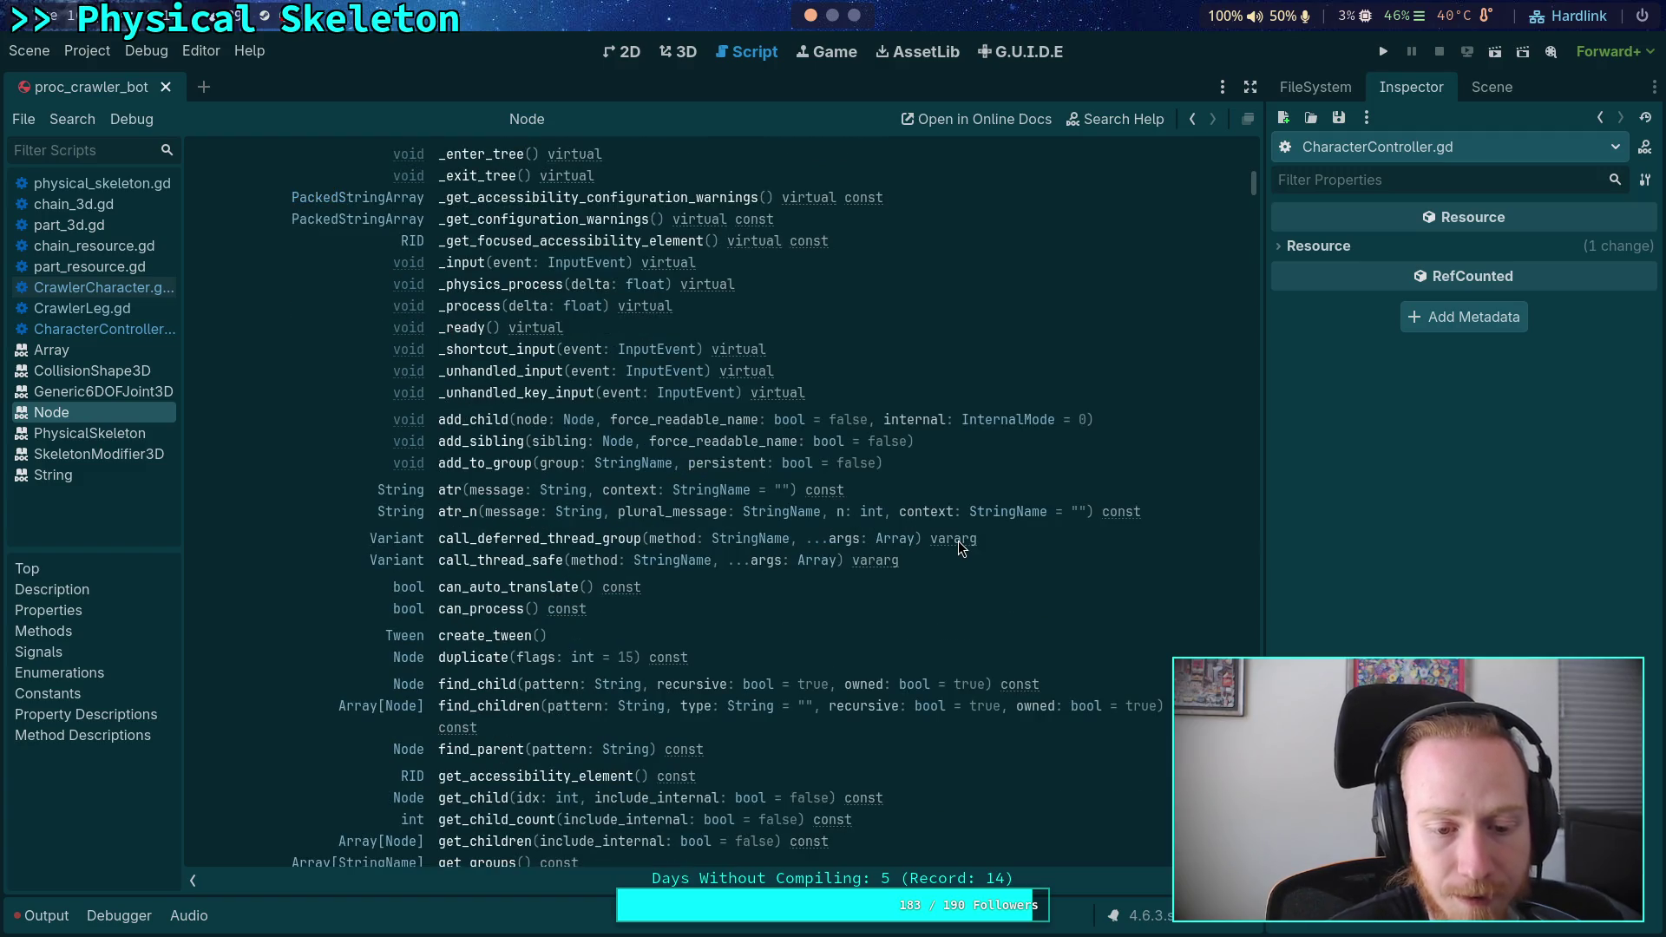
scroll(958, 548, down, 3)
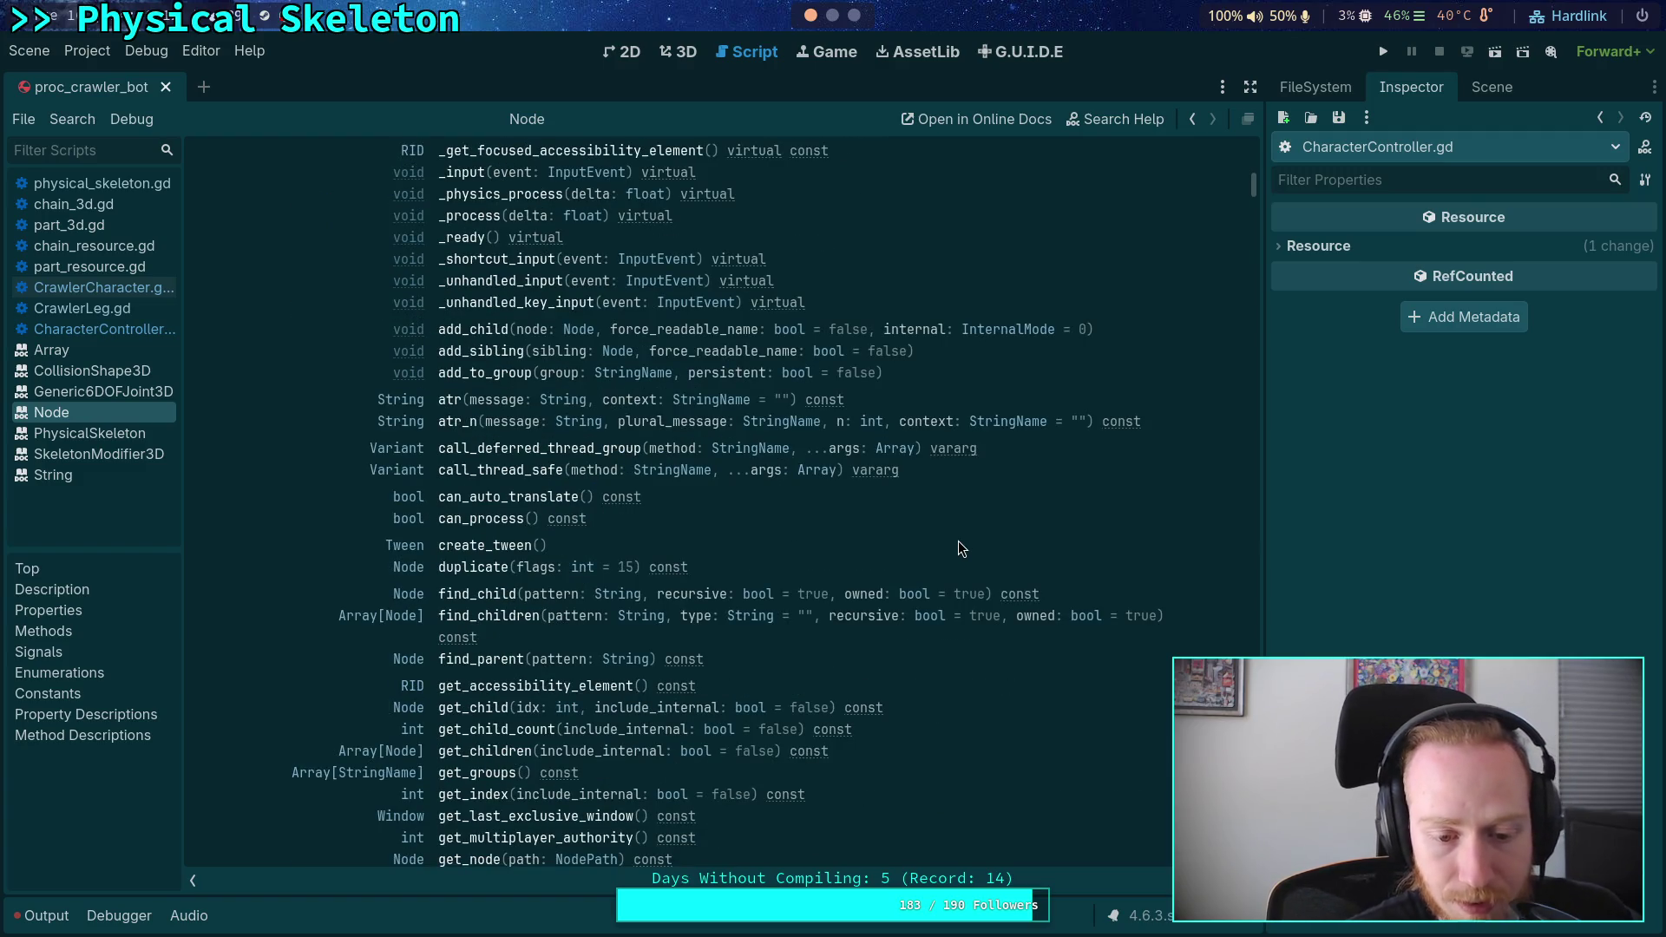
scroll(959, 542, down, 6)
scroll(959, 543, down, 9)
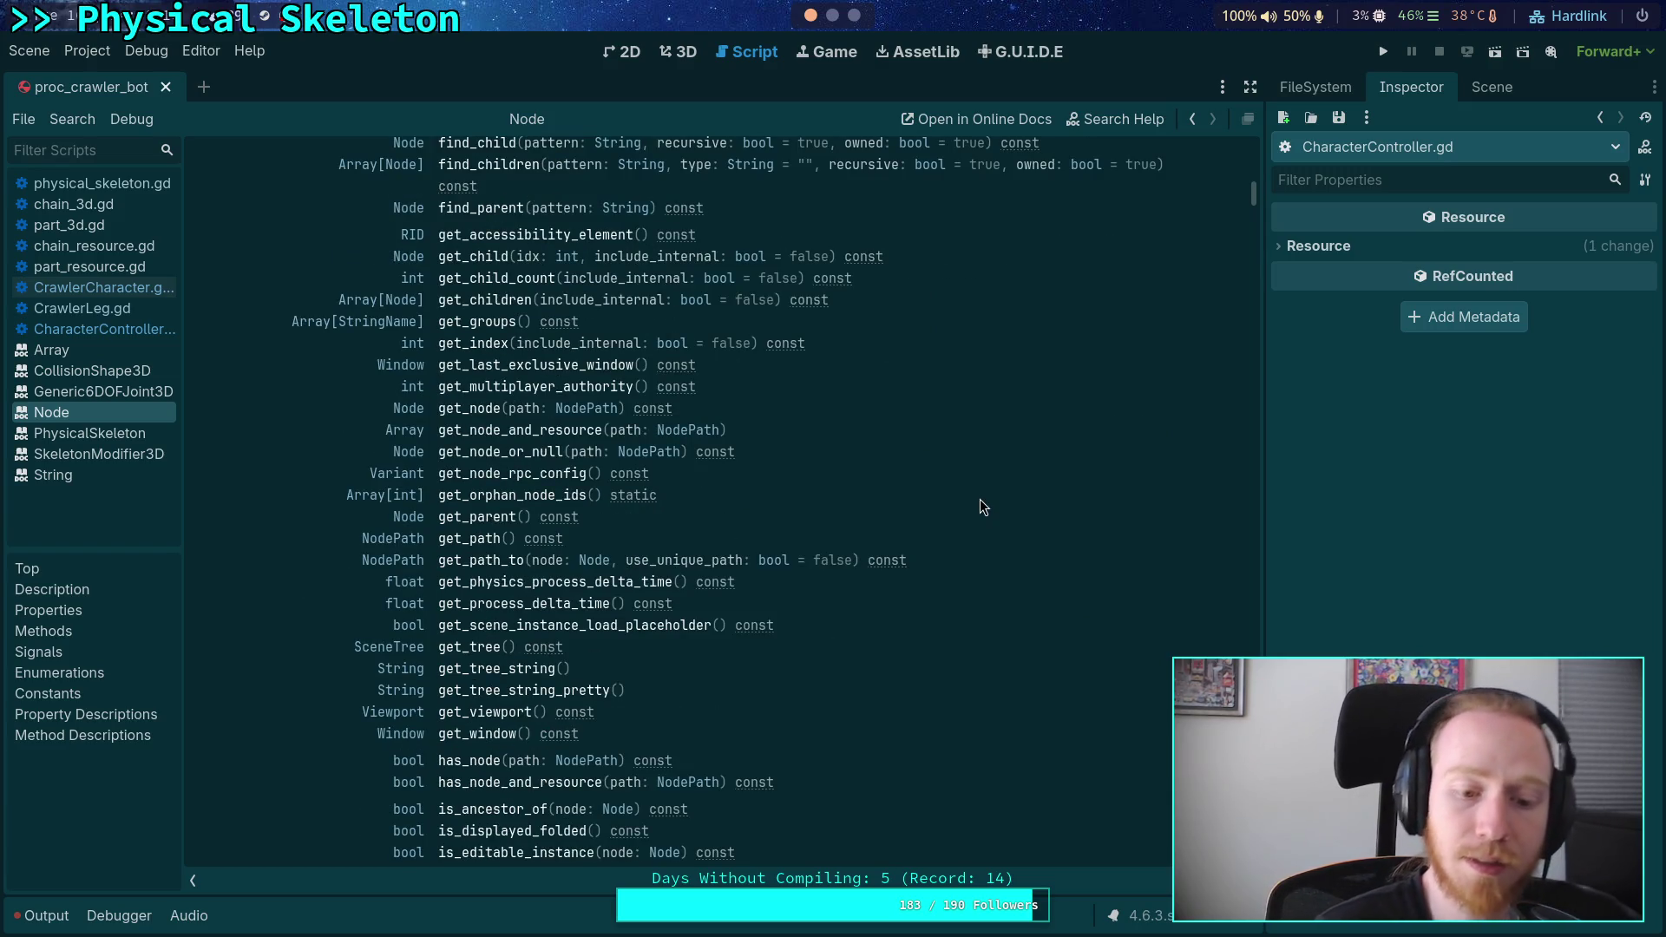
scroll(980, 498, down, 9)
scroll(918, 549, down, 9)
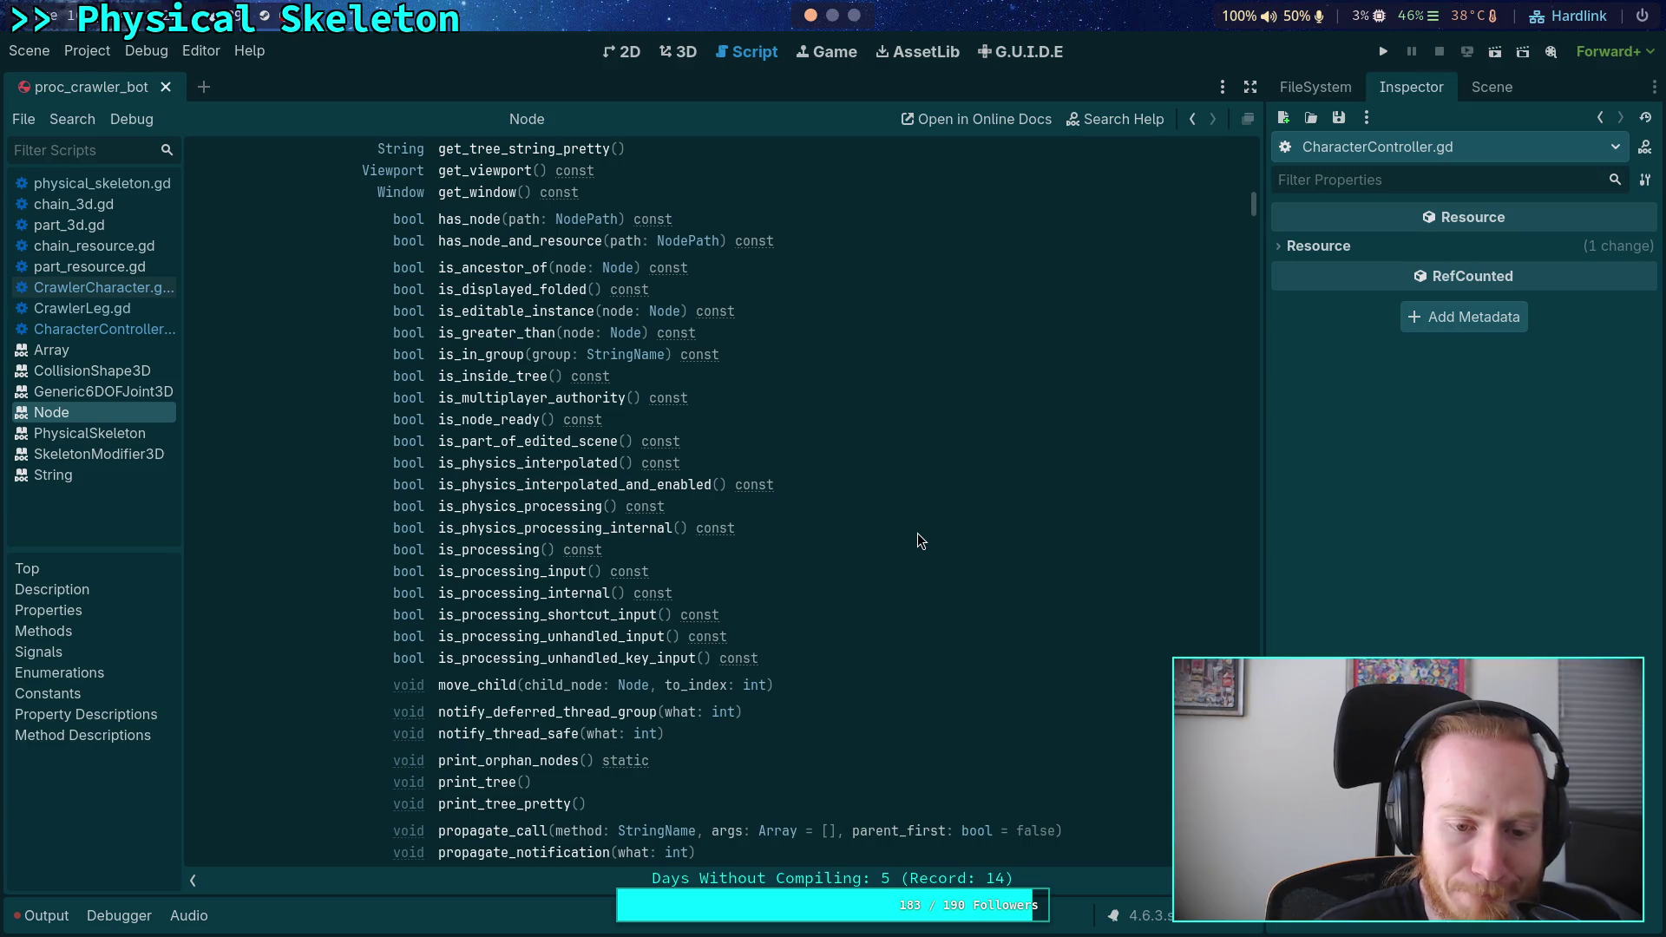
scroll(918, 533, down, 12)
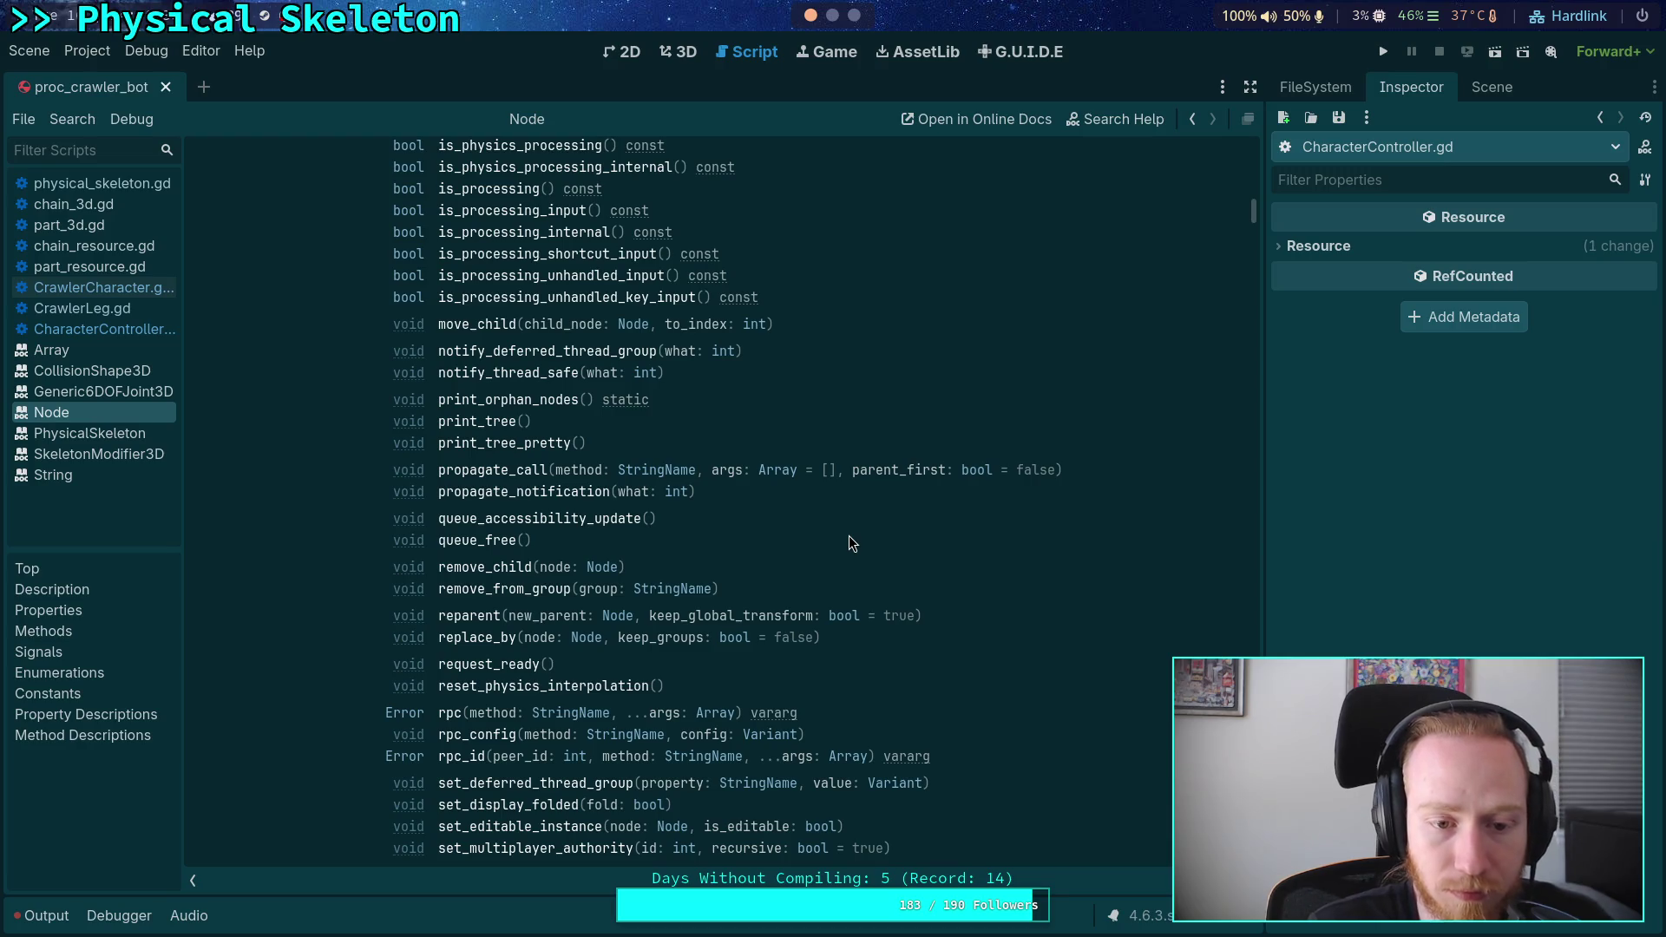
scroll(849, 535, up, 8)
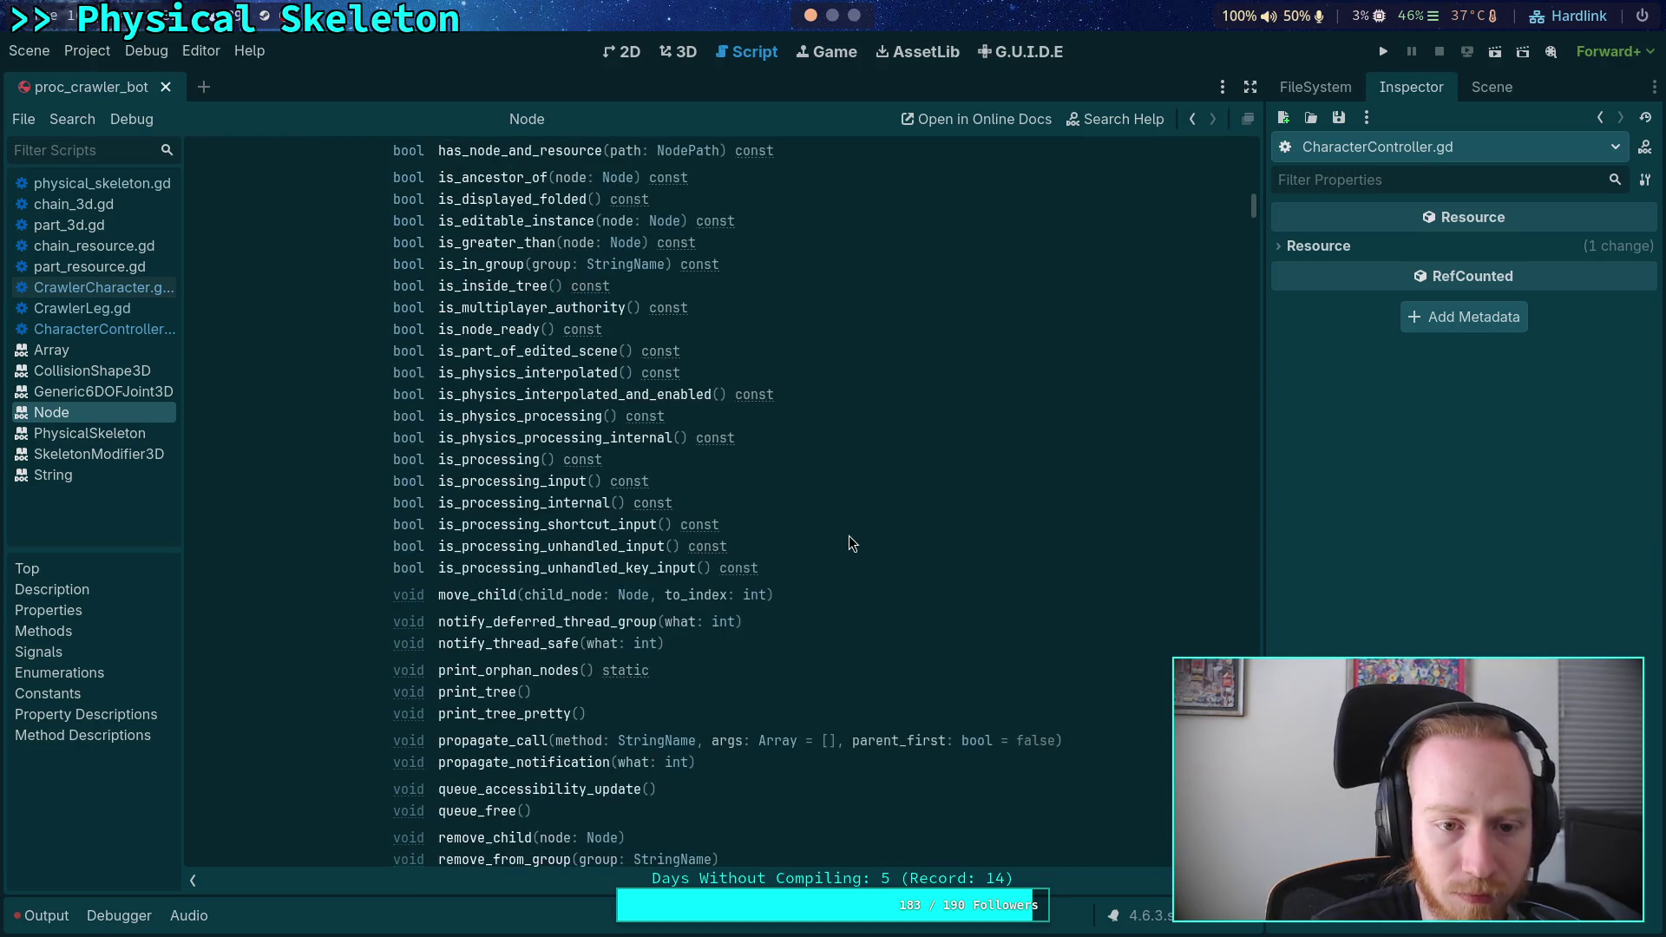
scroll(849, 534, up, 4)
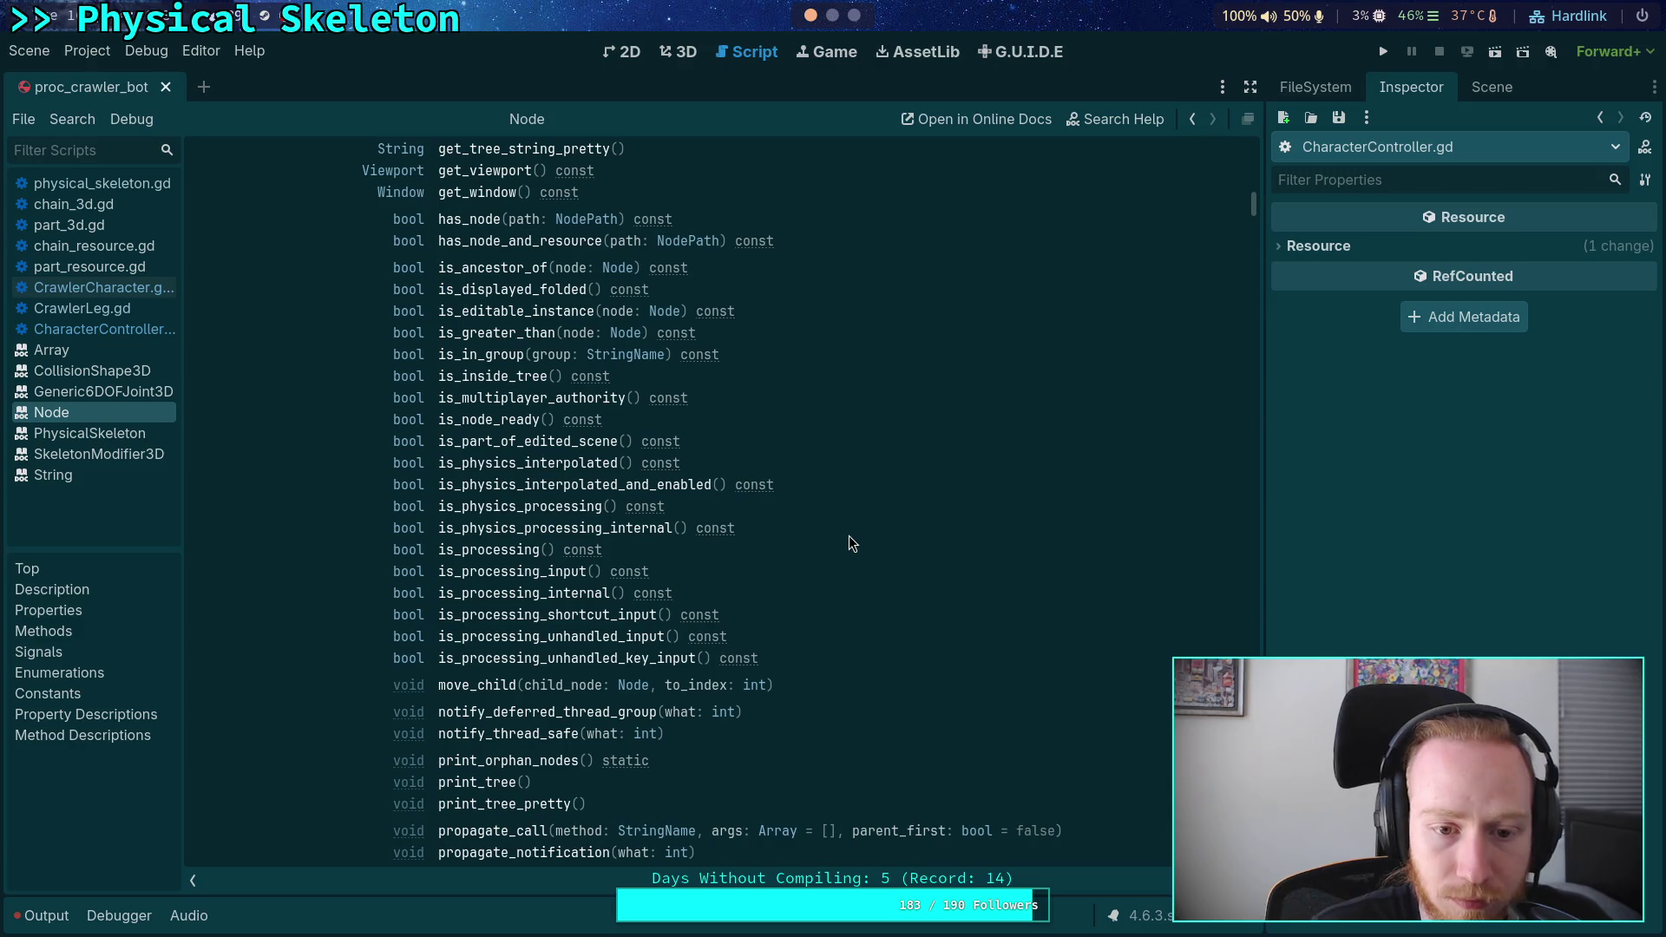
- Read the is_part_of_edited_scene description, then return to the Node class reference
click(469, 447)
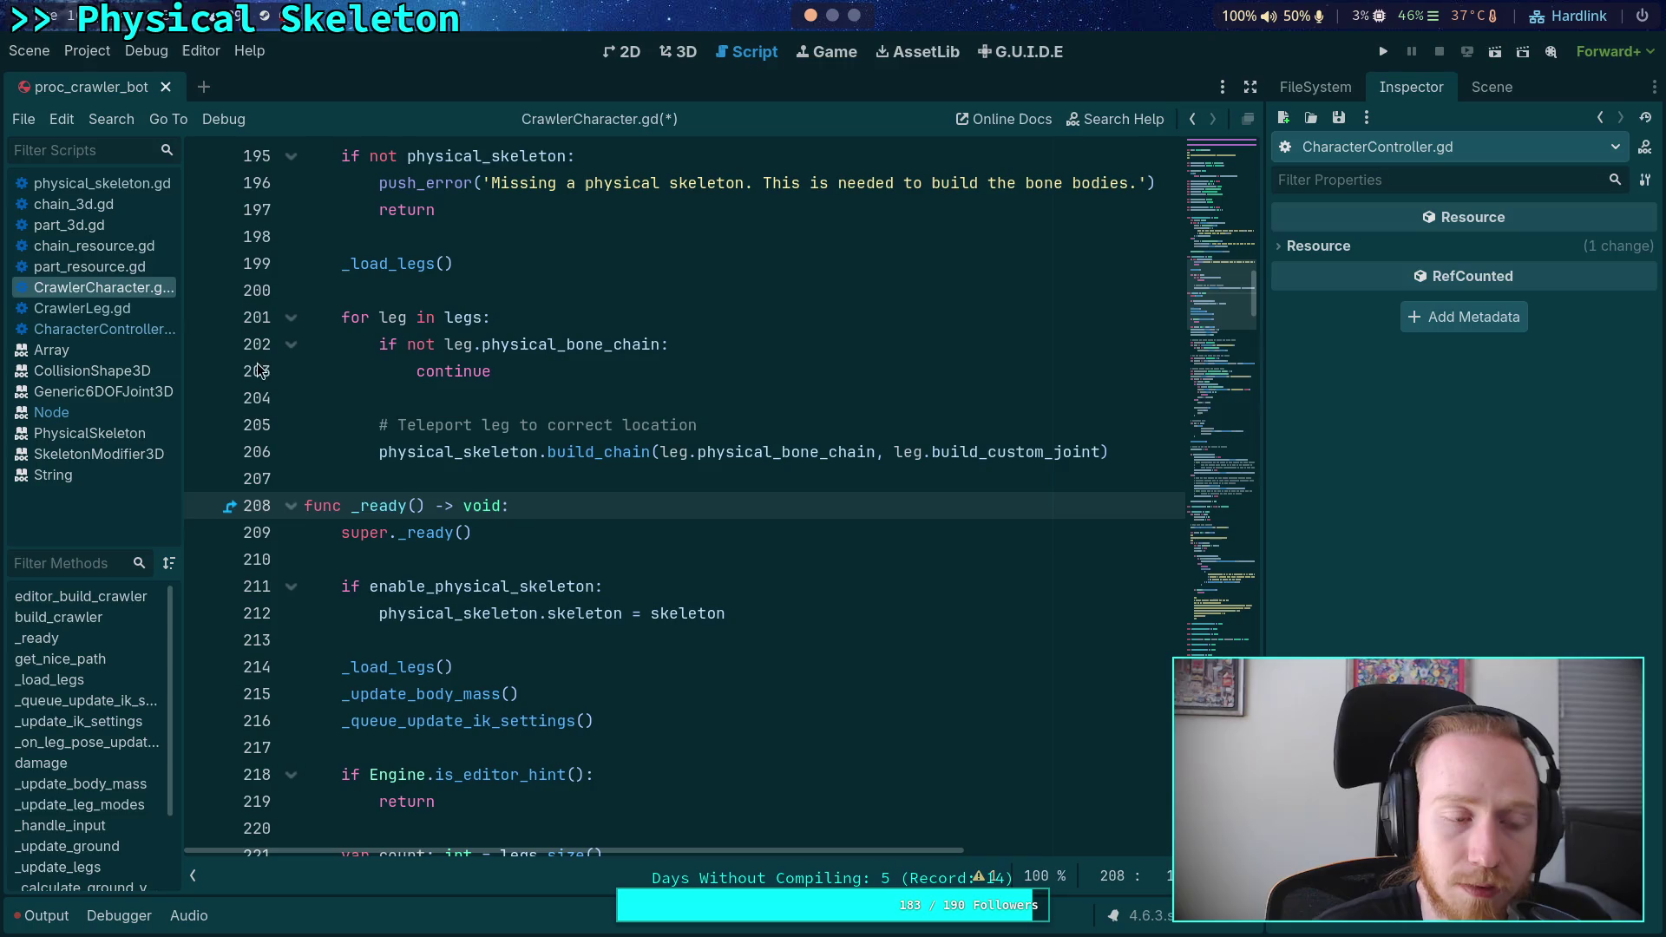
click(75, 421)
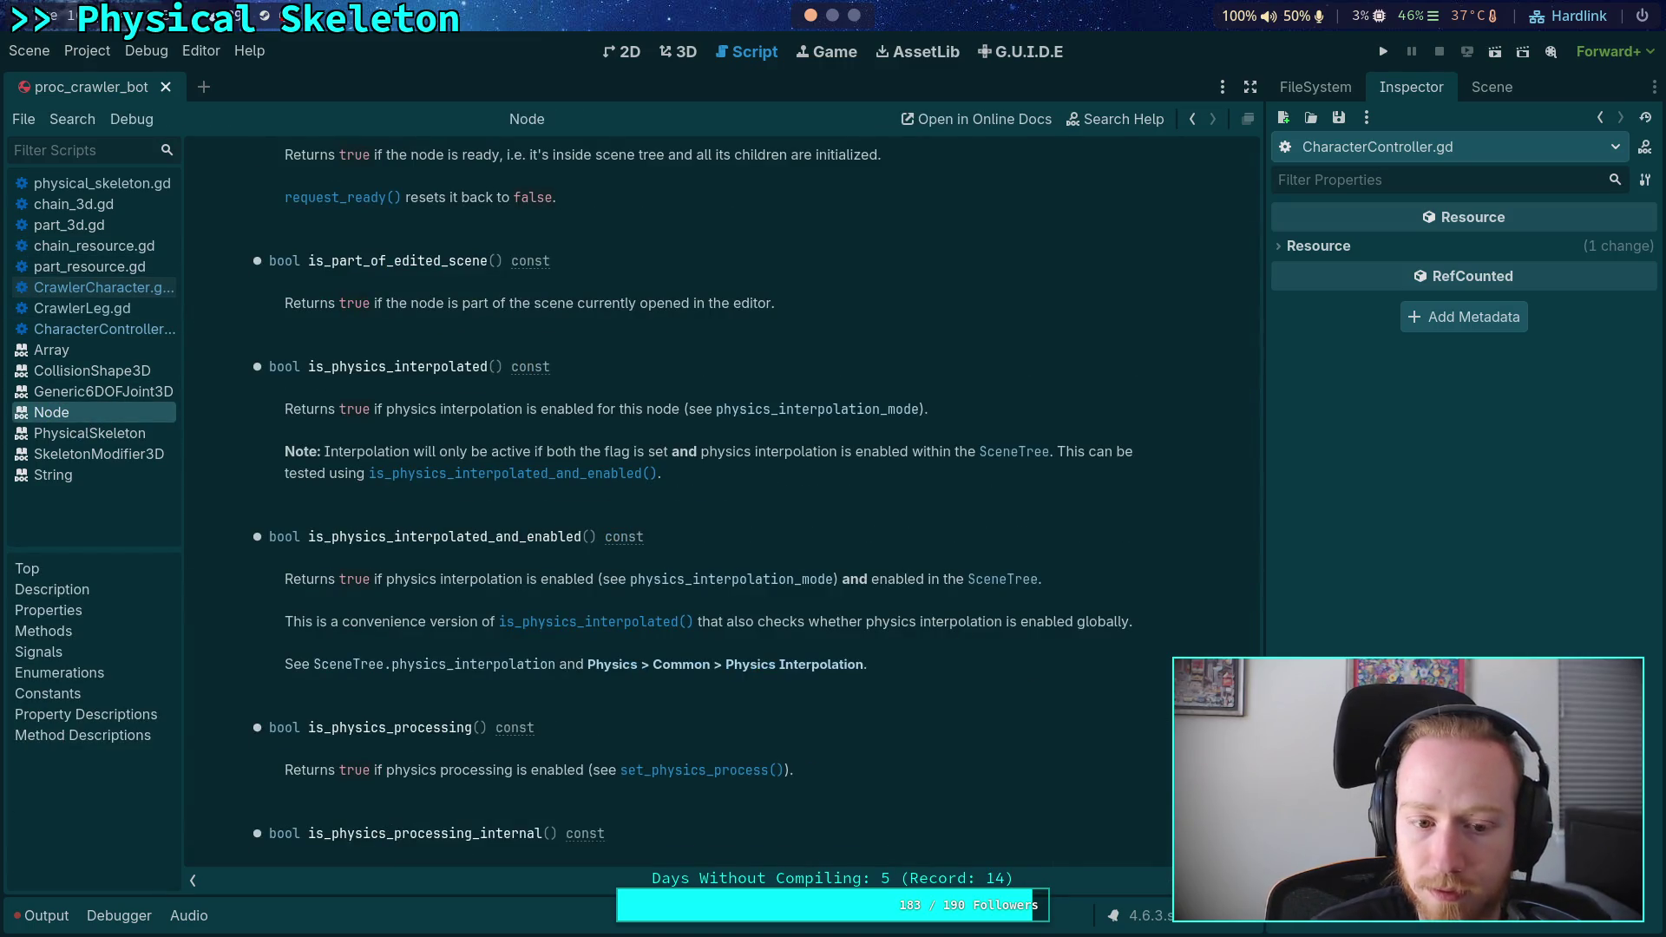
scroll(1201, 151, up, 15)
scroll(1204, 180, down, 5)
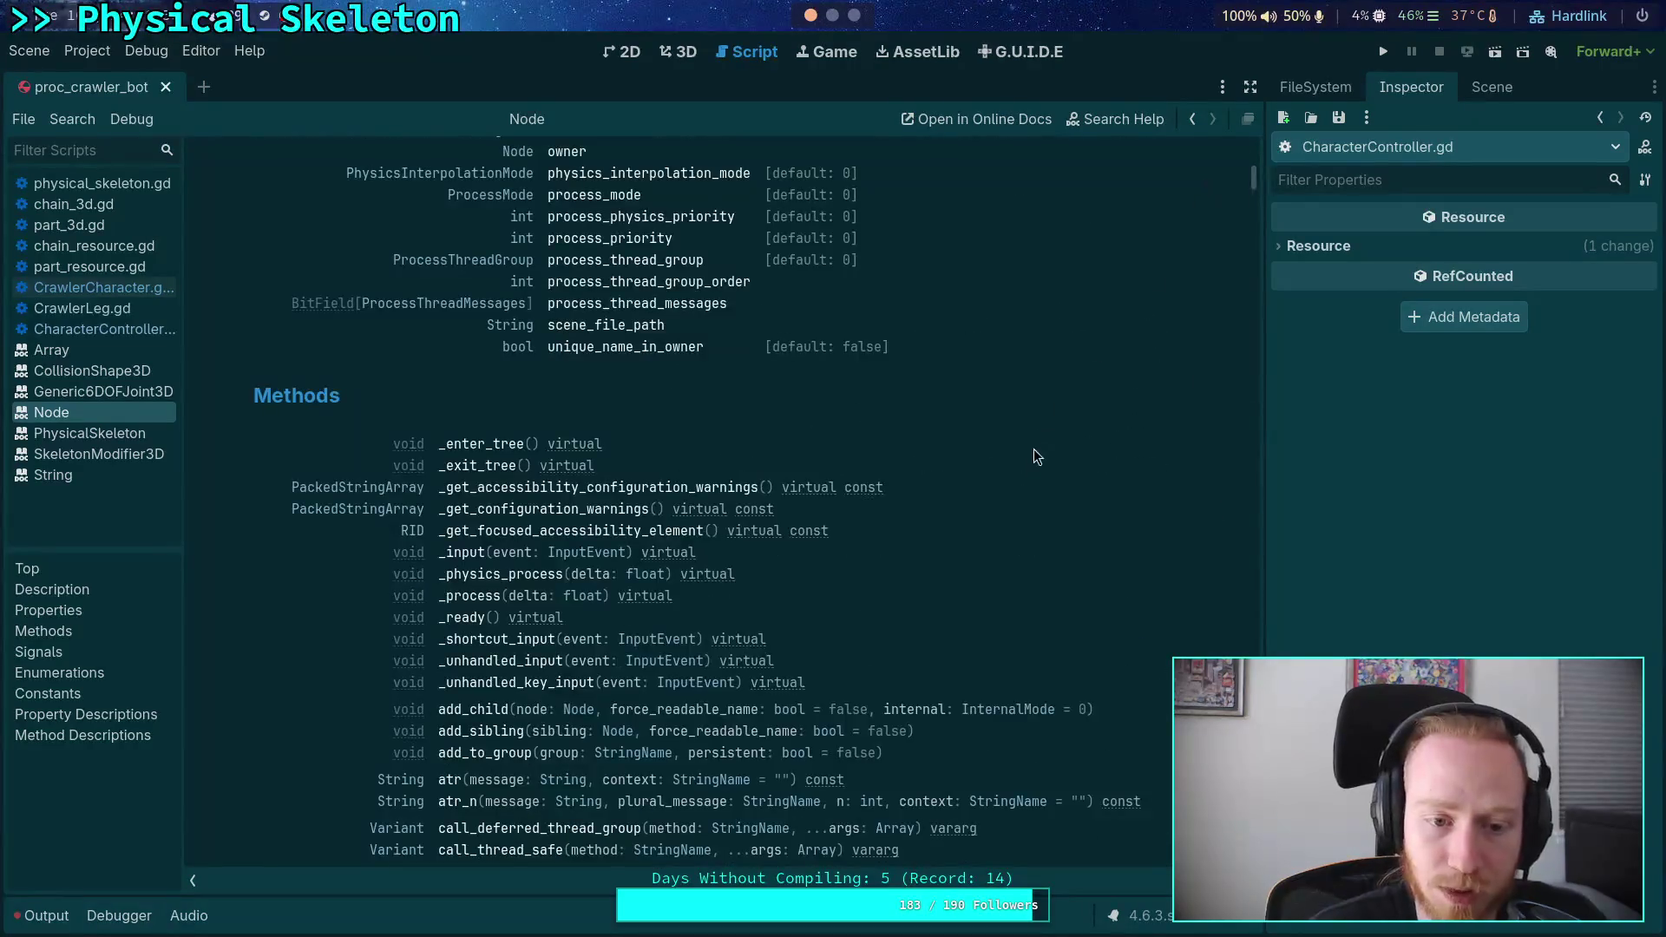
scroll(1032, 473, down, 3)
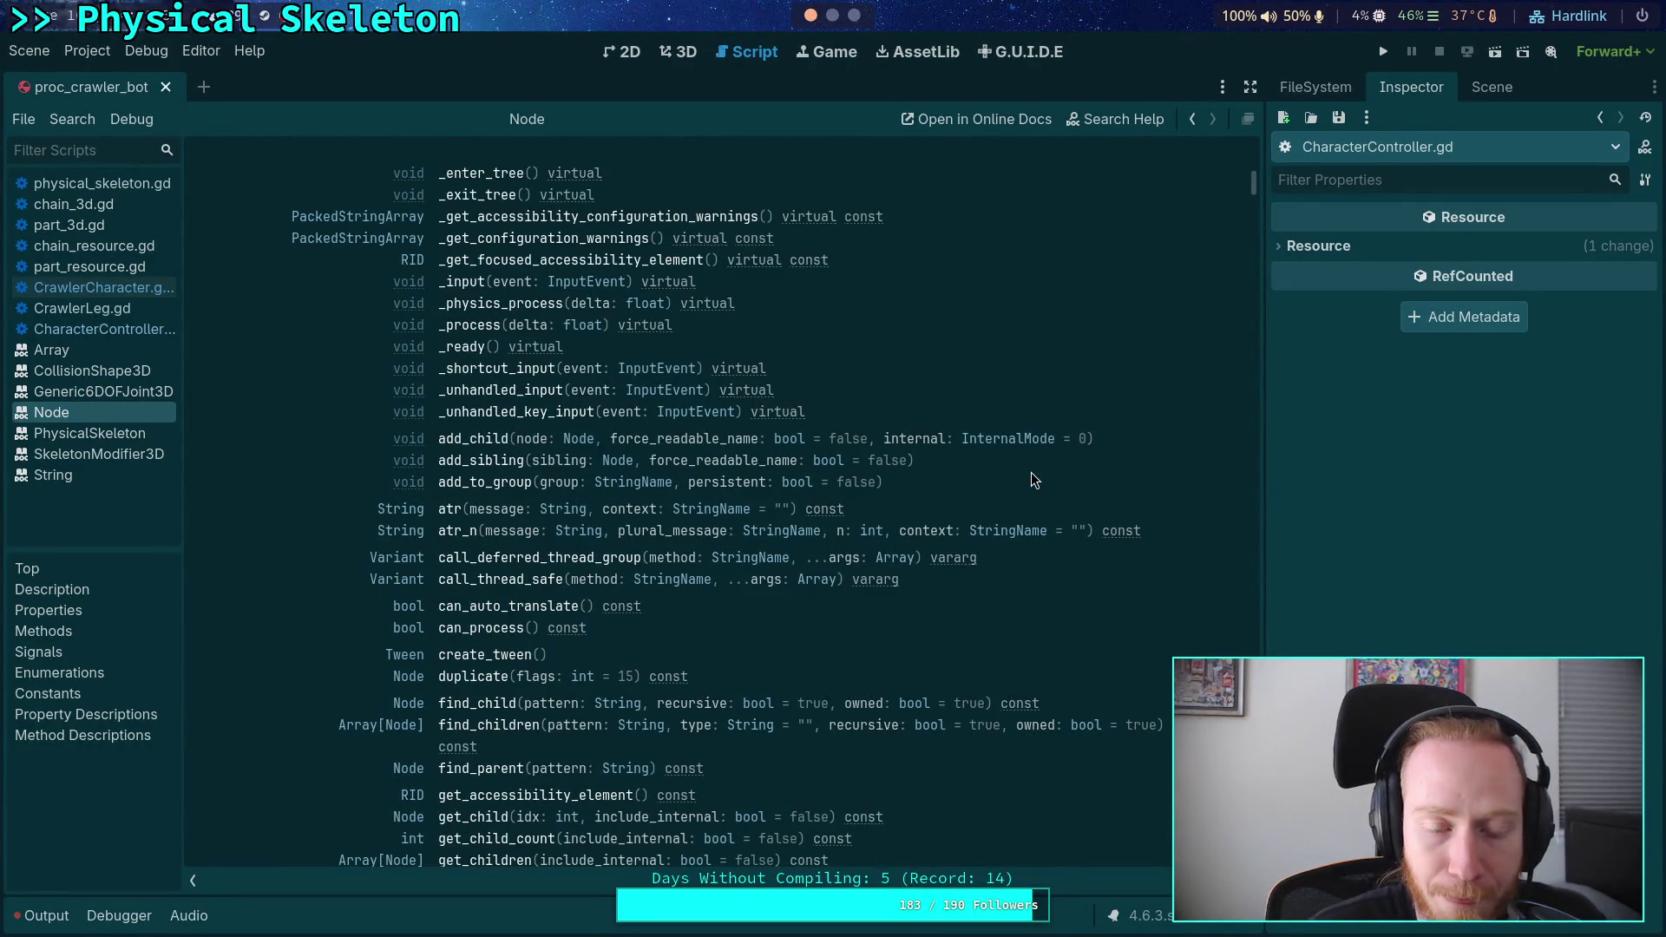
scroll(1032, 475, down, 3)
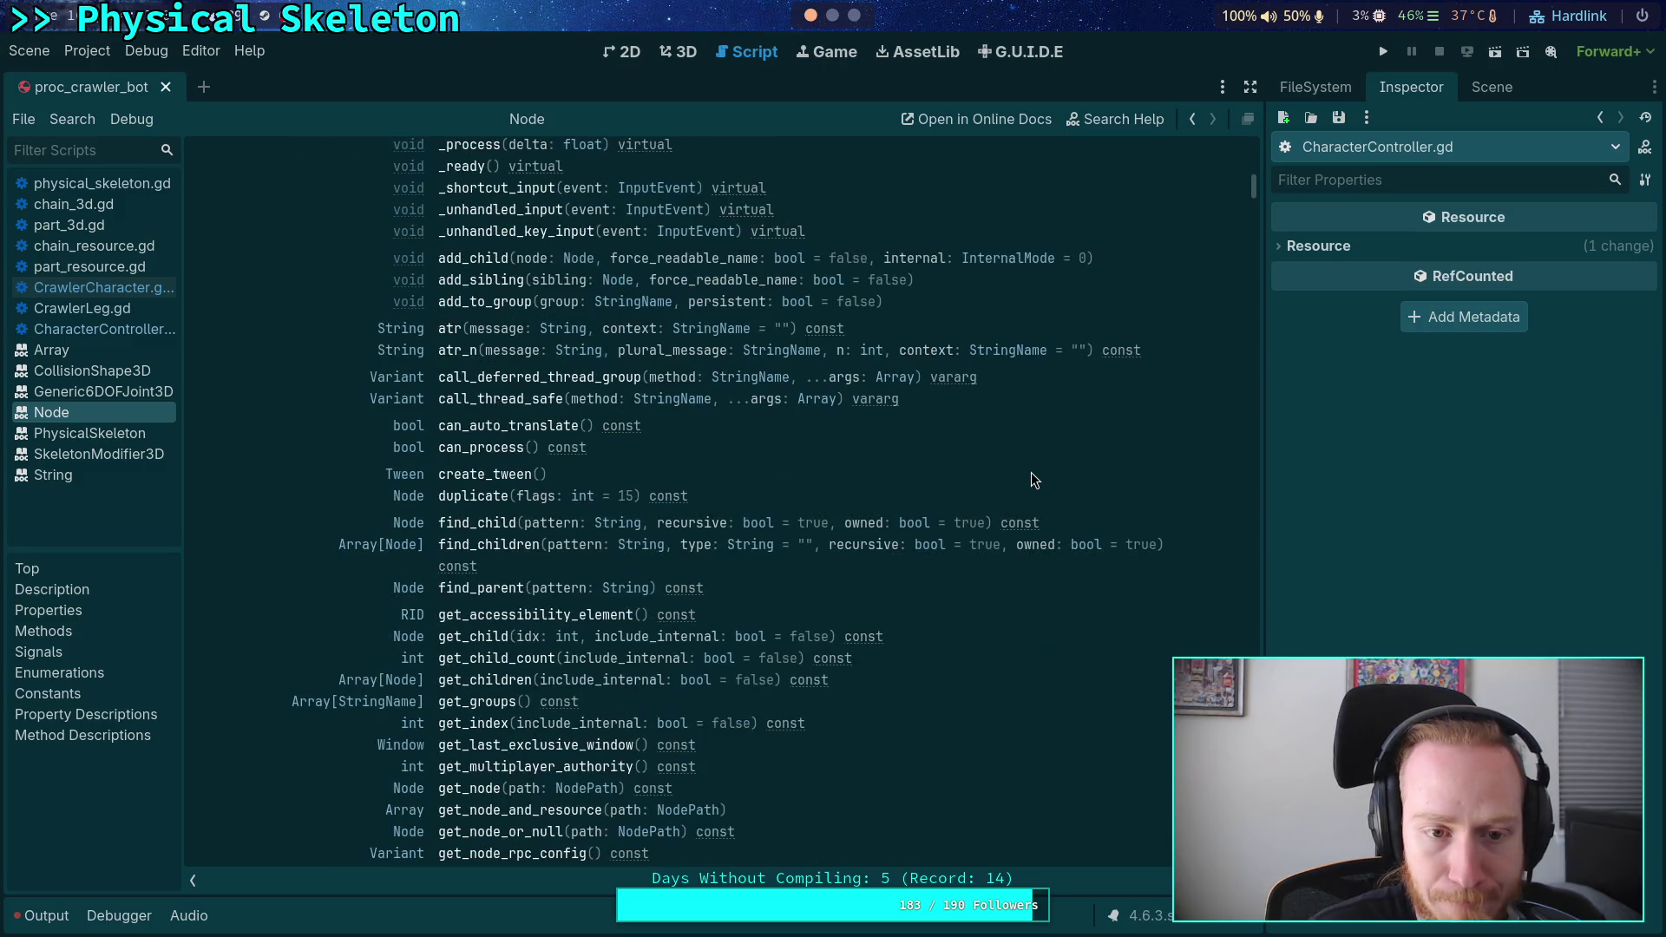
scroll(1032, 474, down, 2)
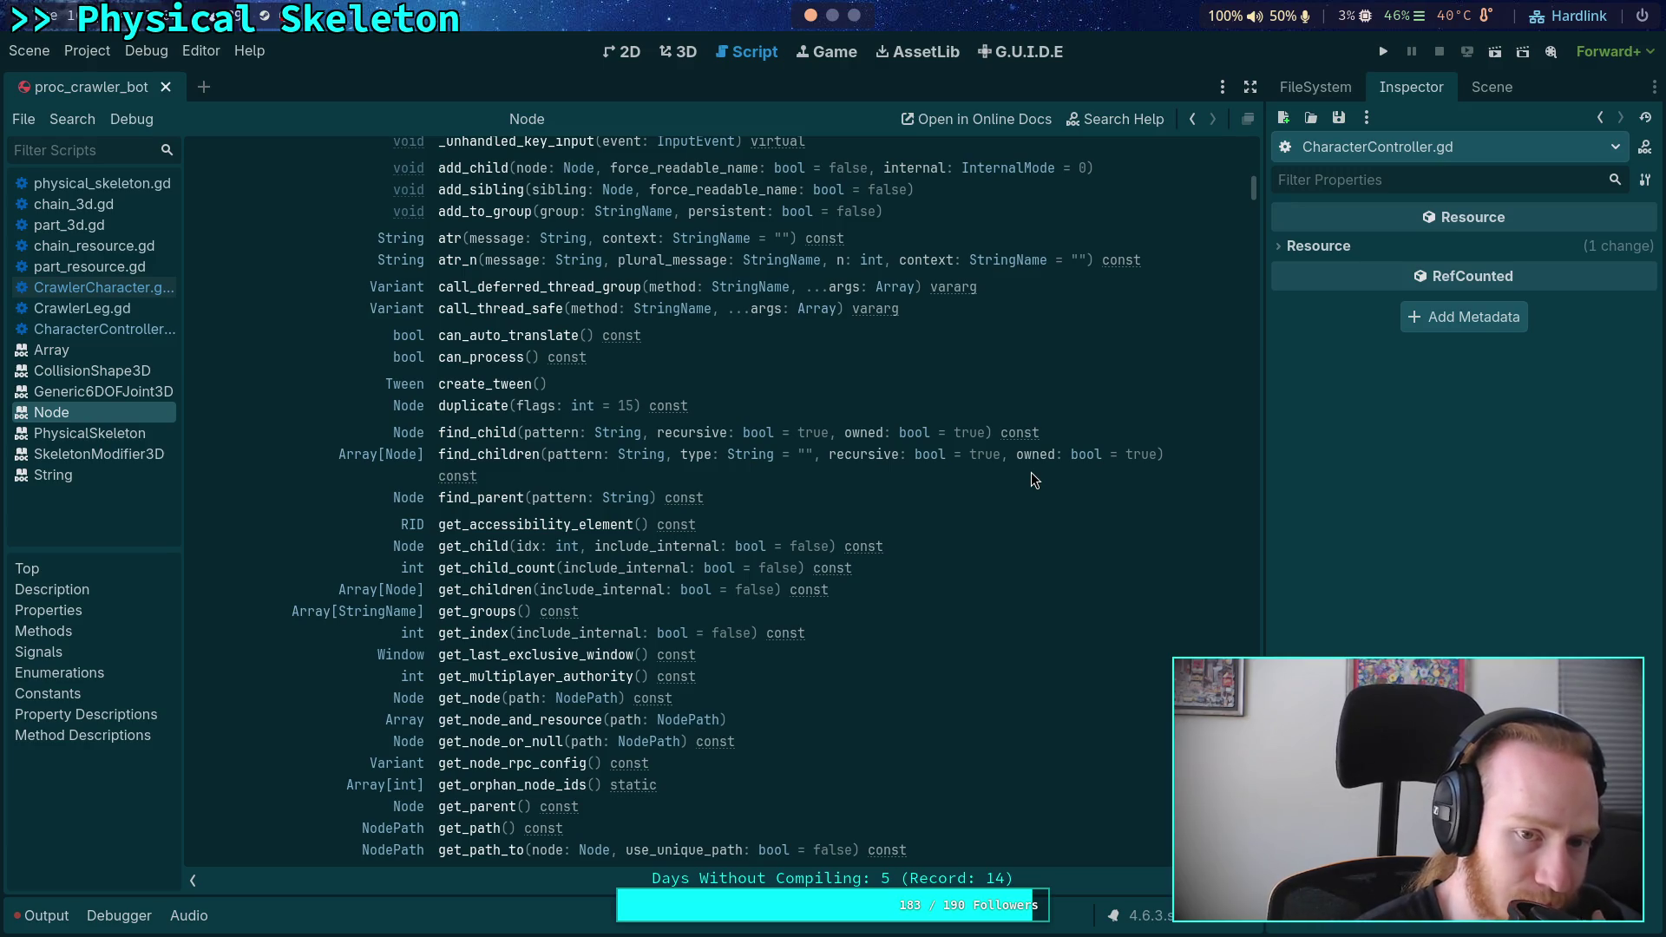
- Scroll through the Node Methods list from get_tree_string down to propagate_call
scroll(979, 606, down, 2)
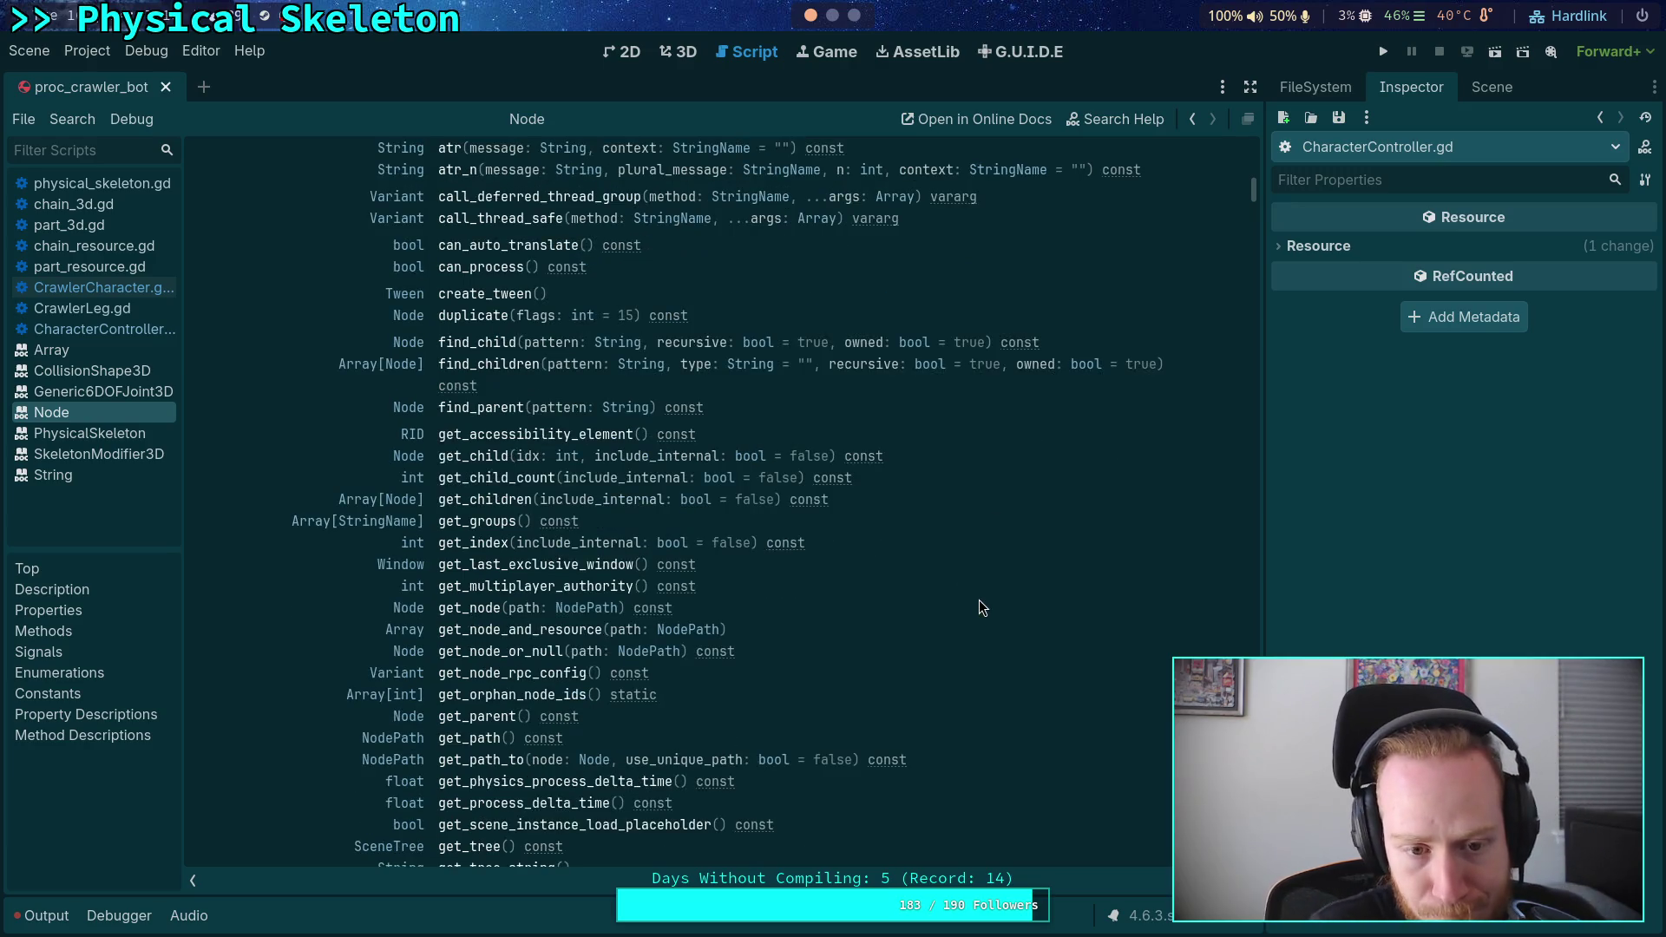
scroll(979, 607, down, 2)
scroll(979, 601, down, 2)
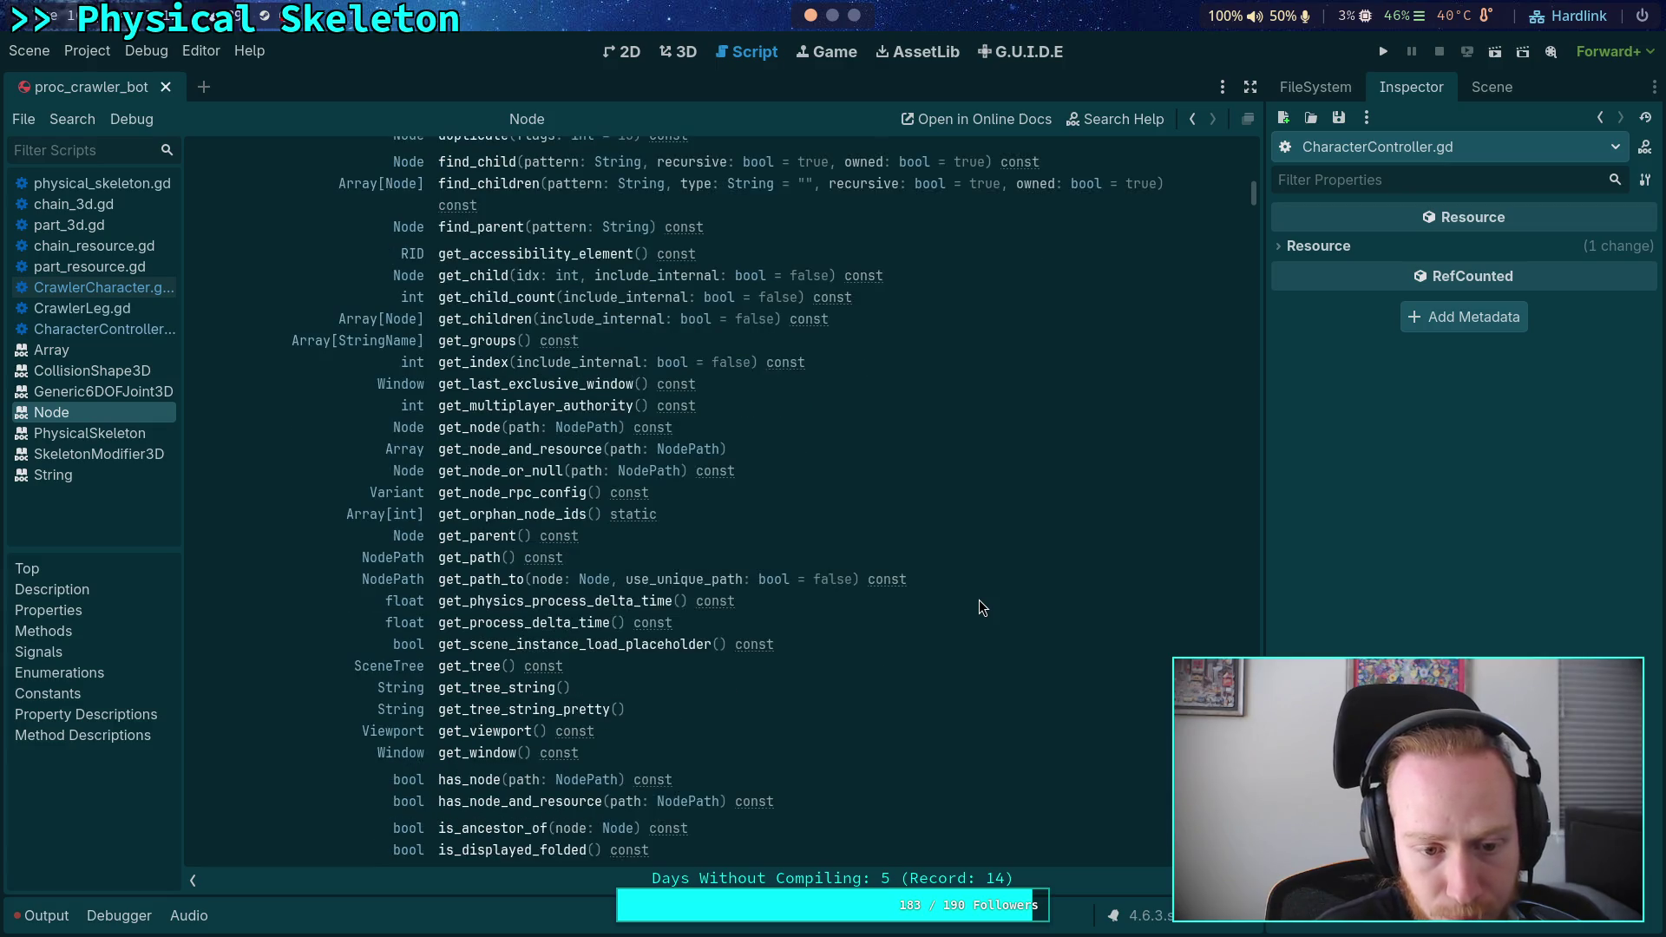
scroll(979, 601, down, 2)
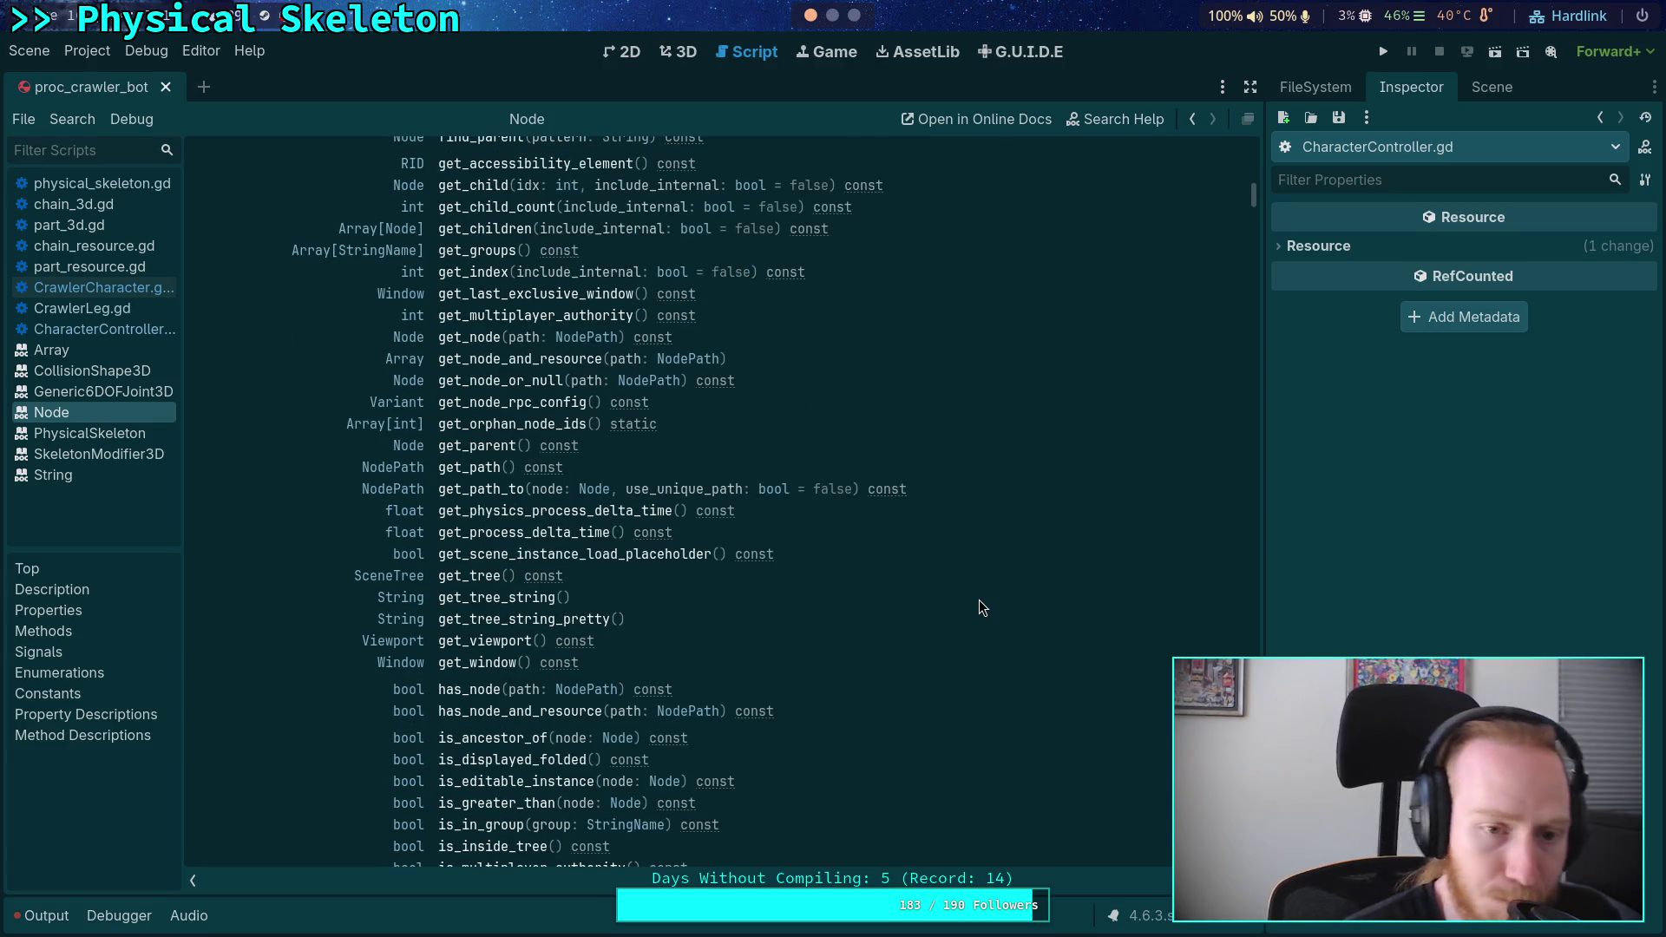
scroll(979, 600, up, 2)
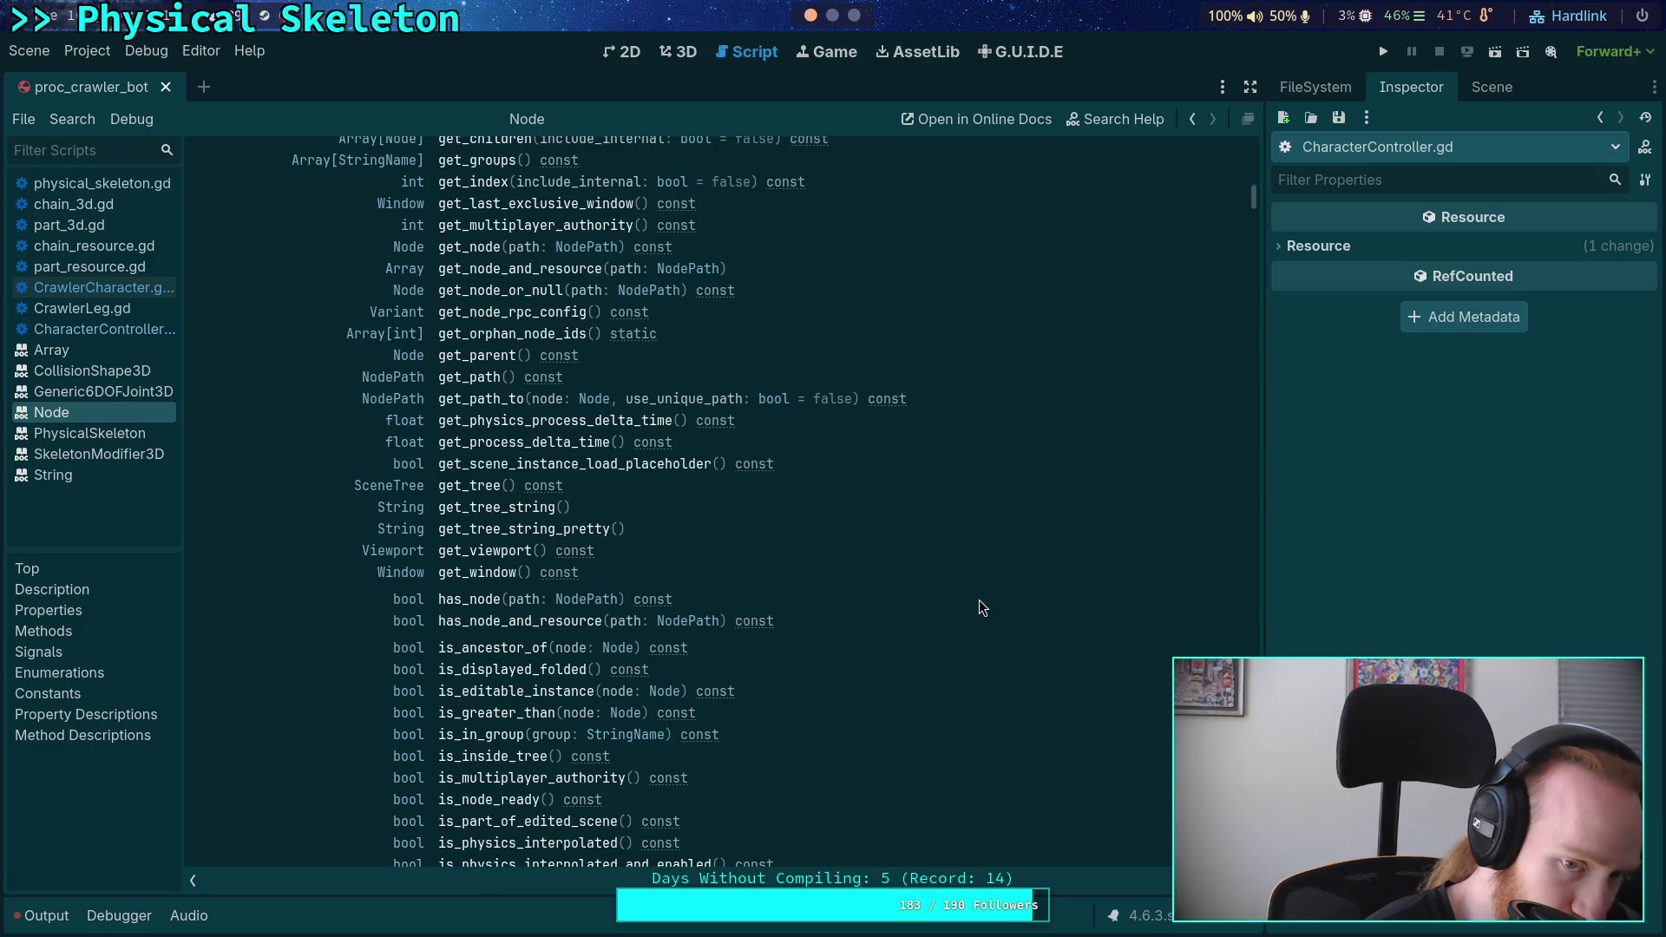
scroll(979, 601, down, 7)
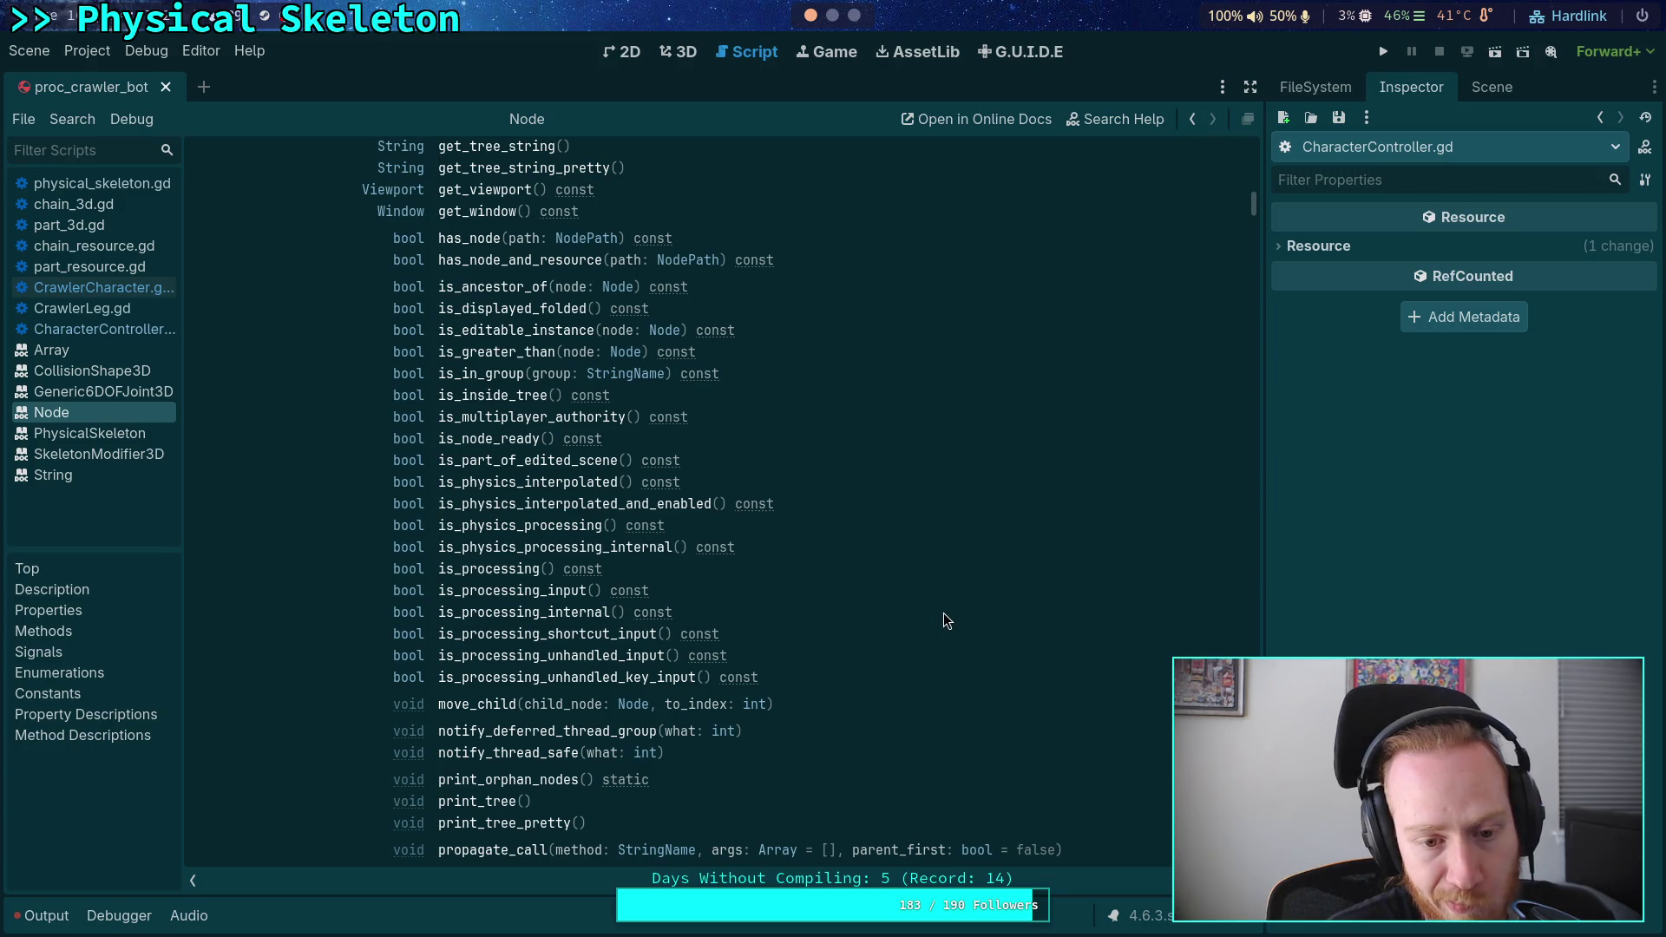
scroll(944, 614, down, 3)
scroll(944, 614, down, 2)
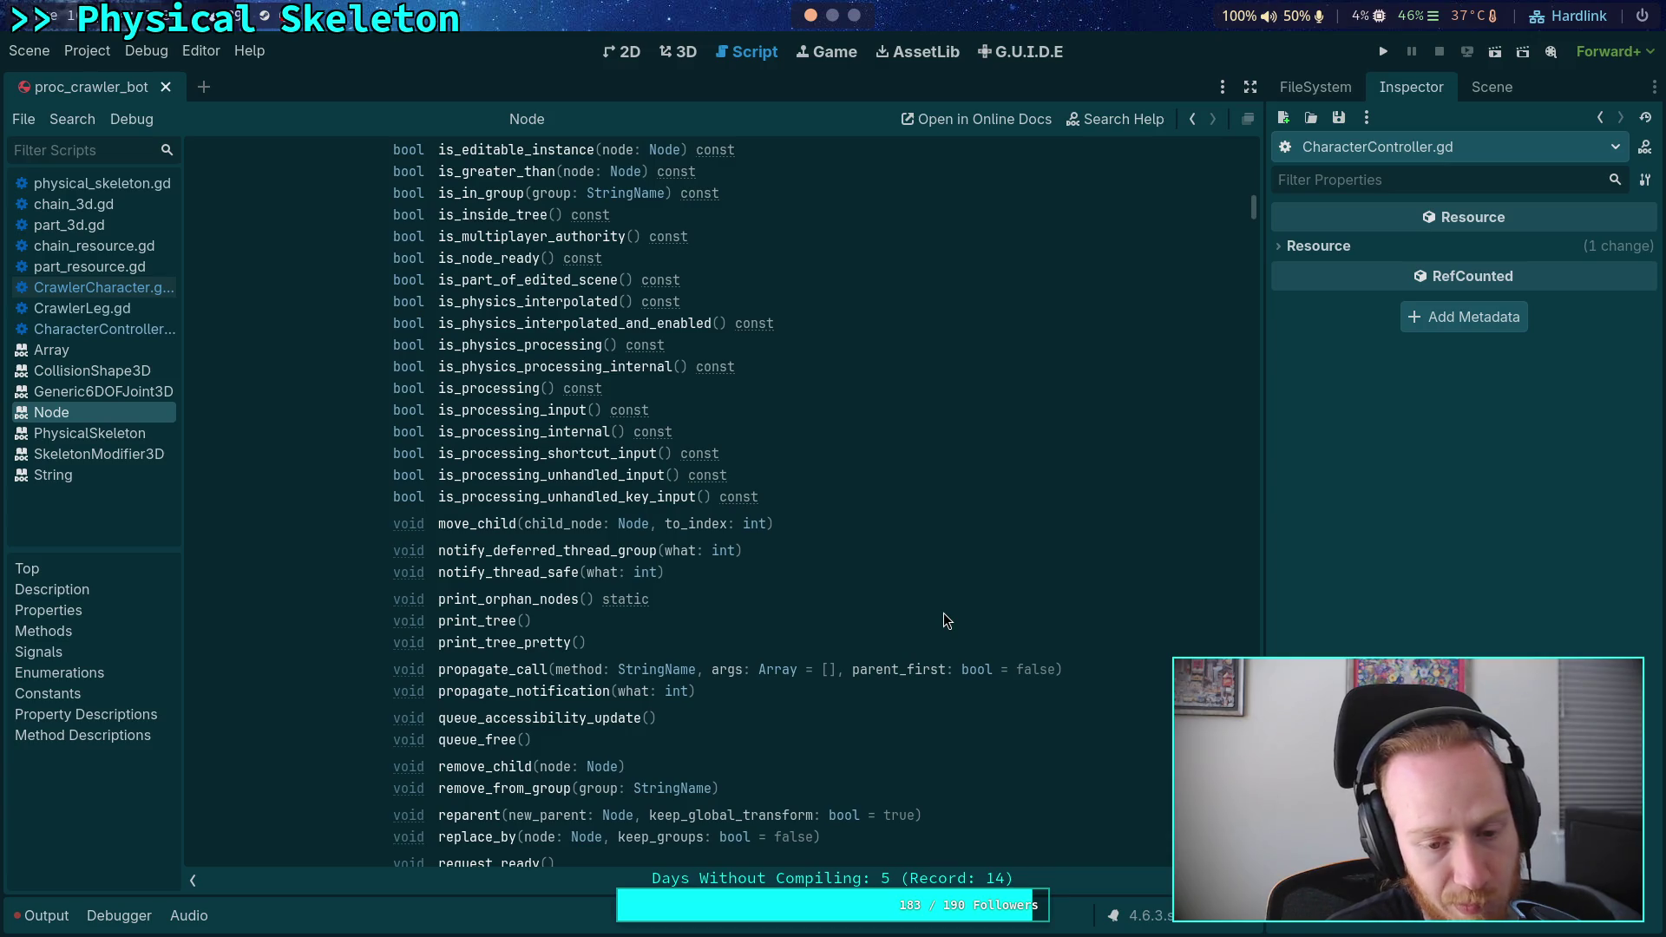
scroll(944, 612, down, 6)
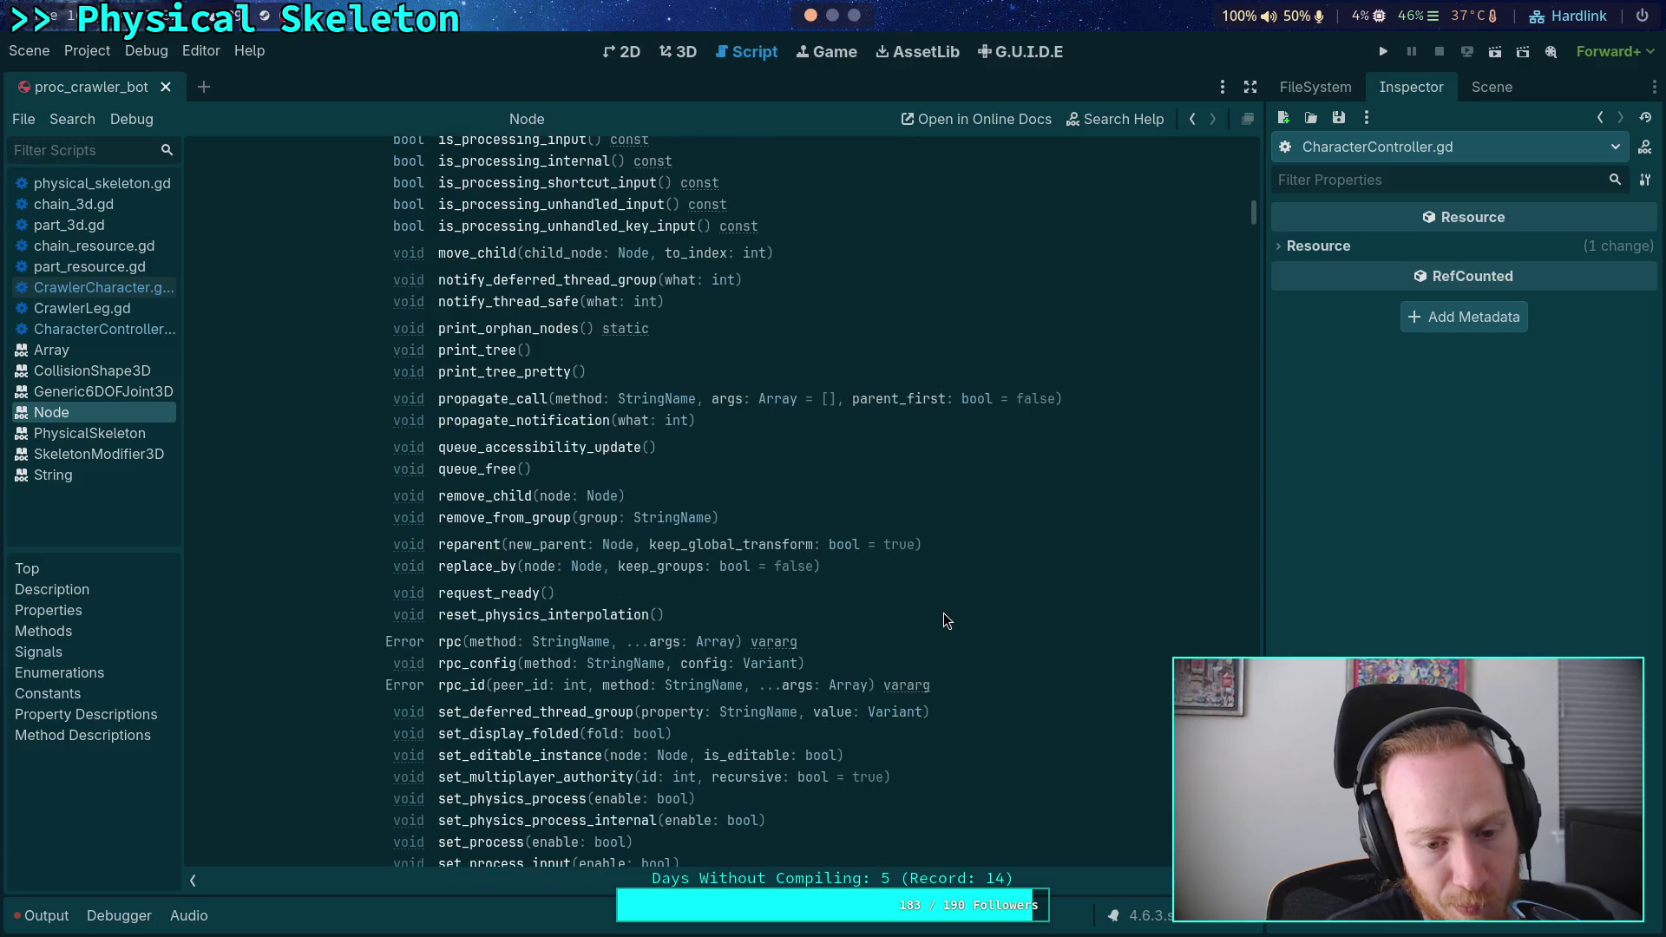
scroll(944, 613, down, 2)
scroll(944, 612, down, 2)
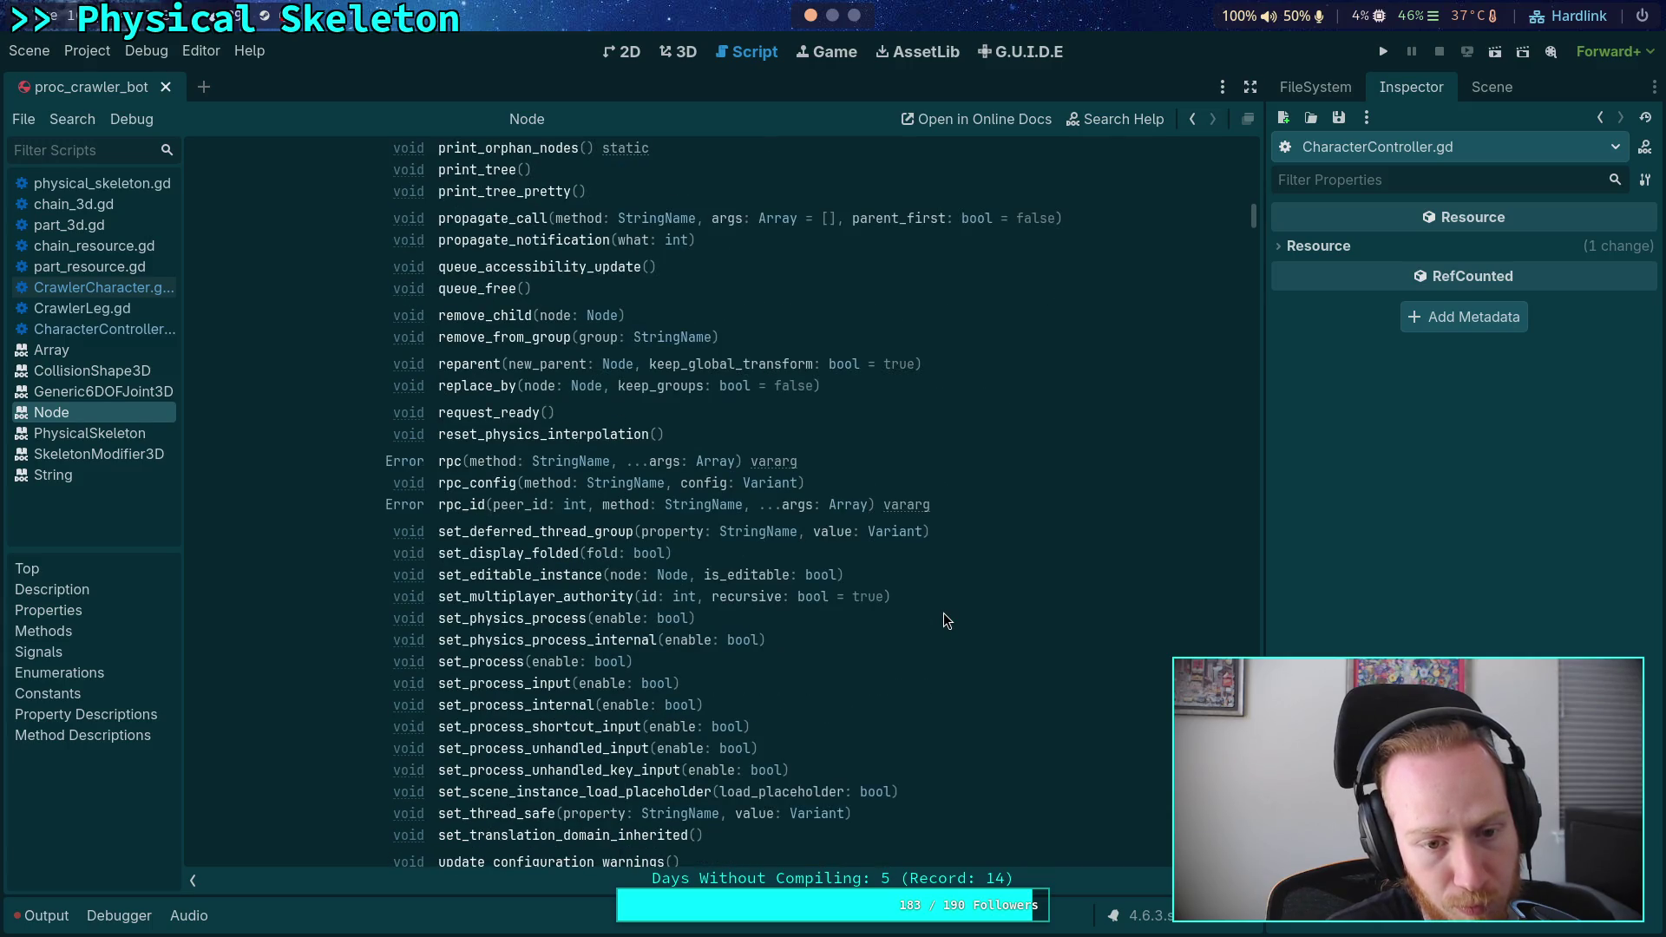
scroll(946, 620, down, 2)
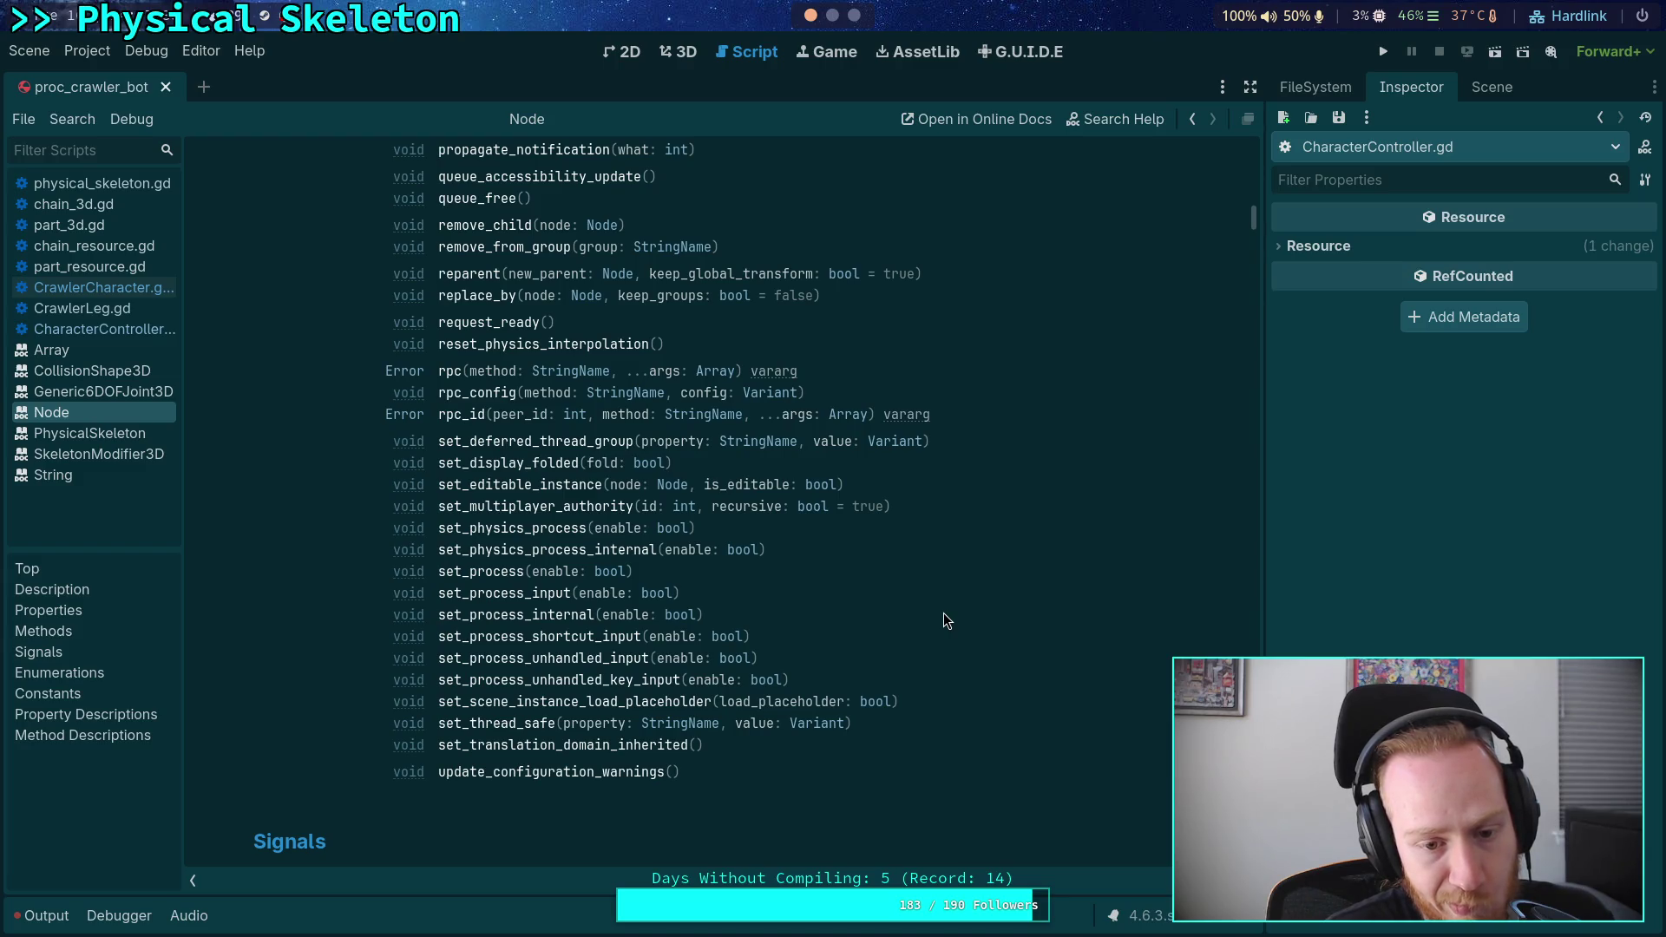
scroll(946, 619, up, 8)
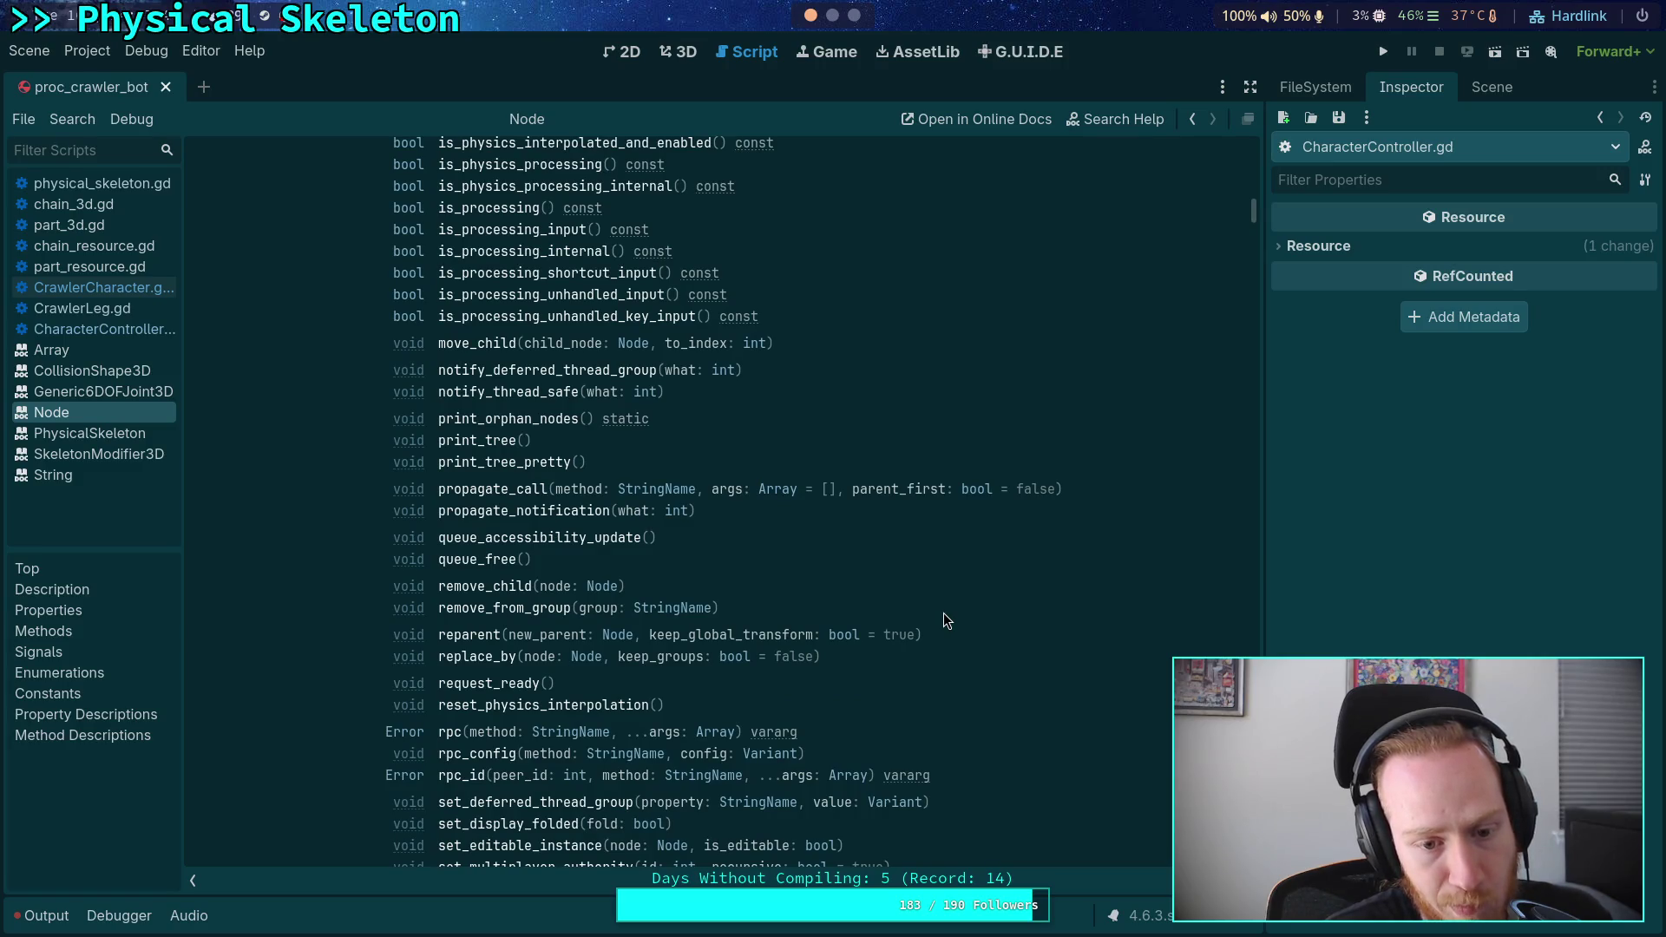
scroll(946, 614, up, 12)
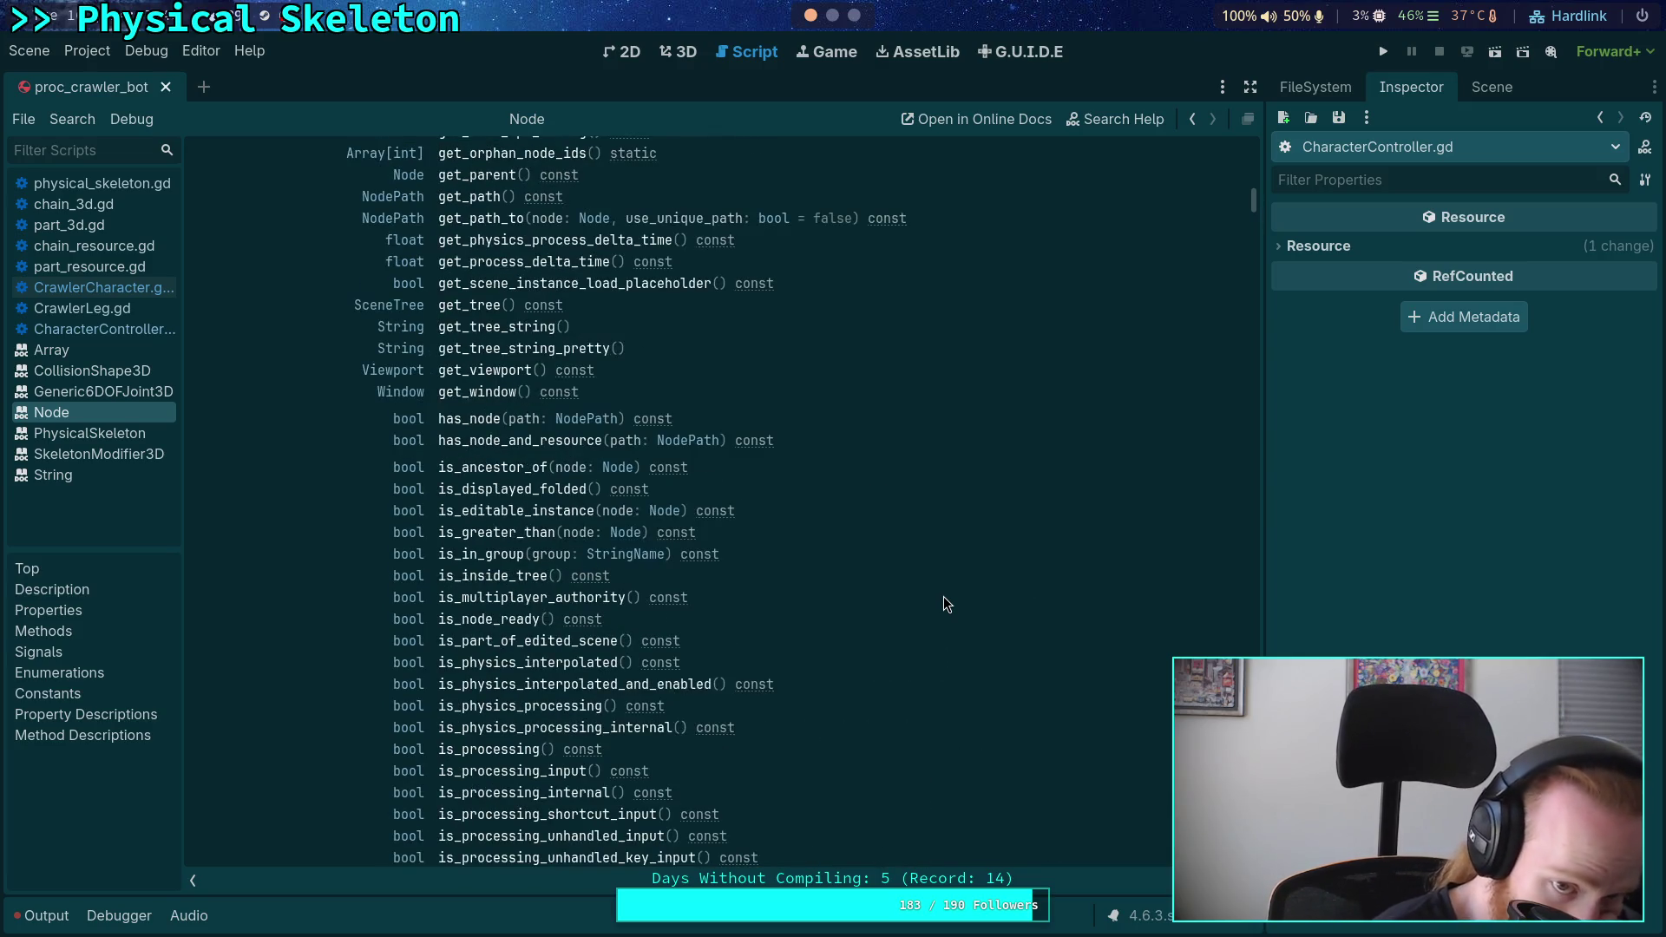
scroll(945, 605, up, 4)
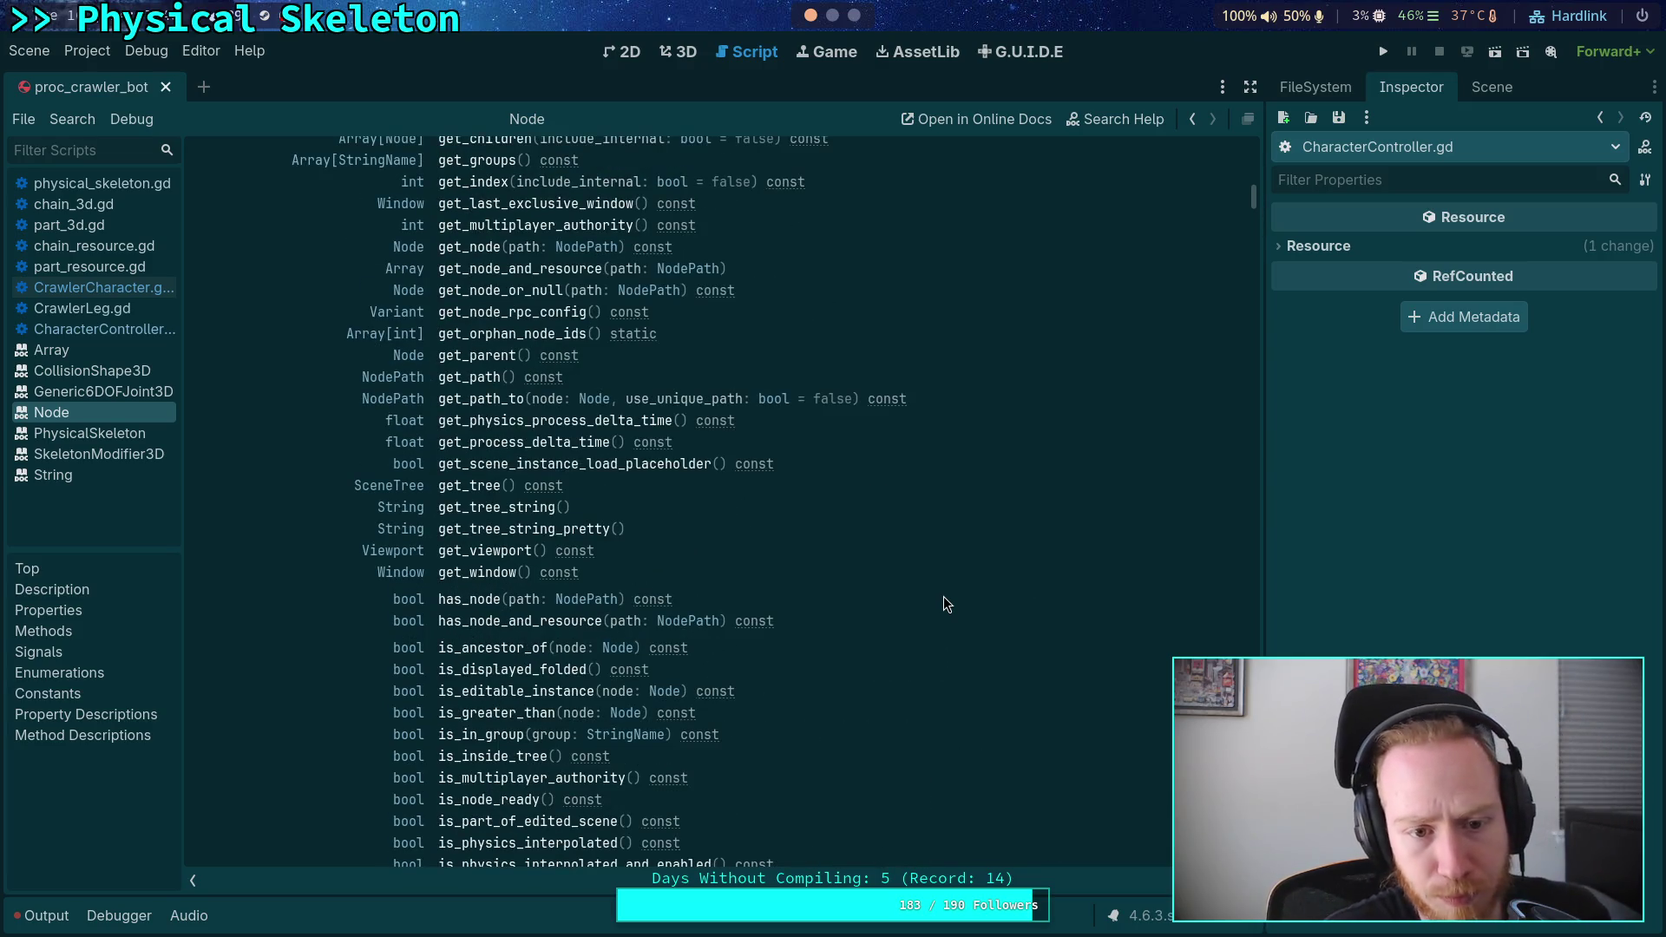
scroll(944, 596, up, 8)
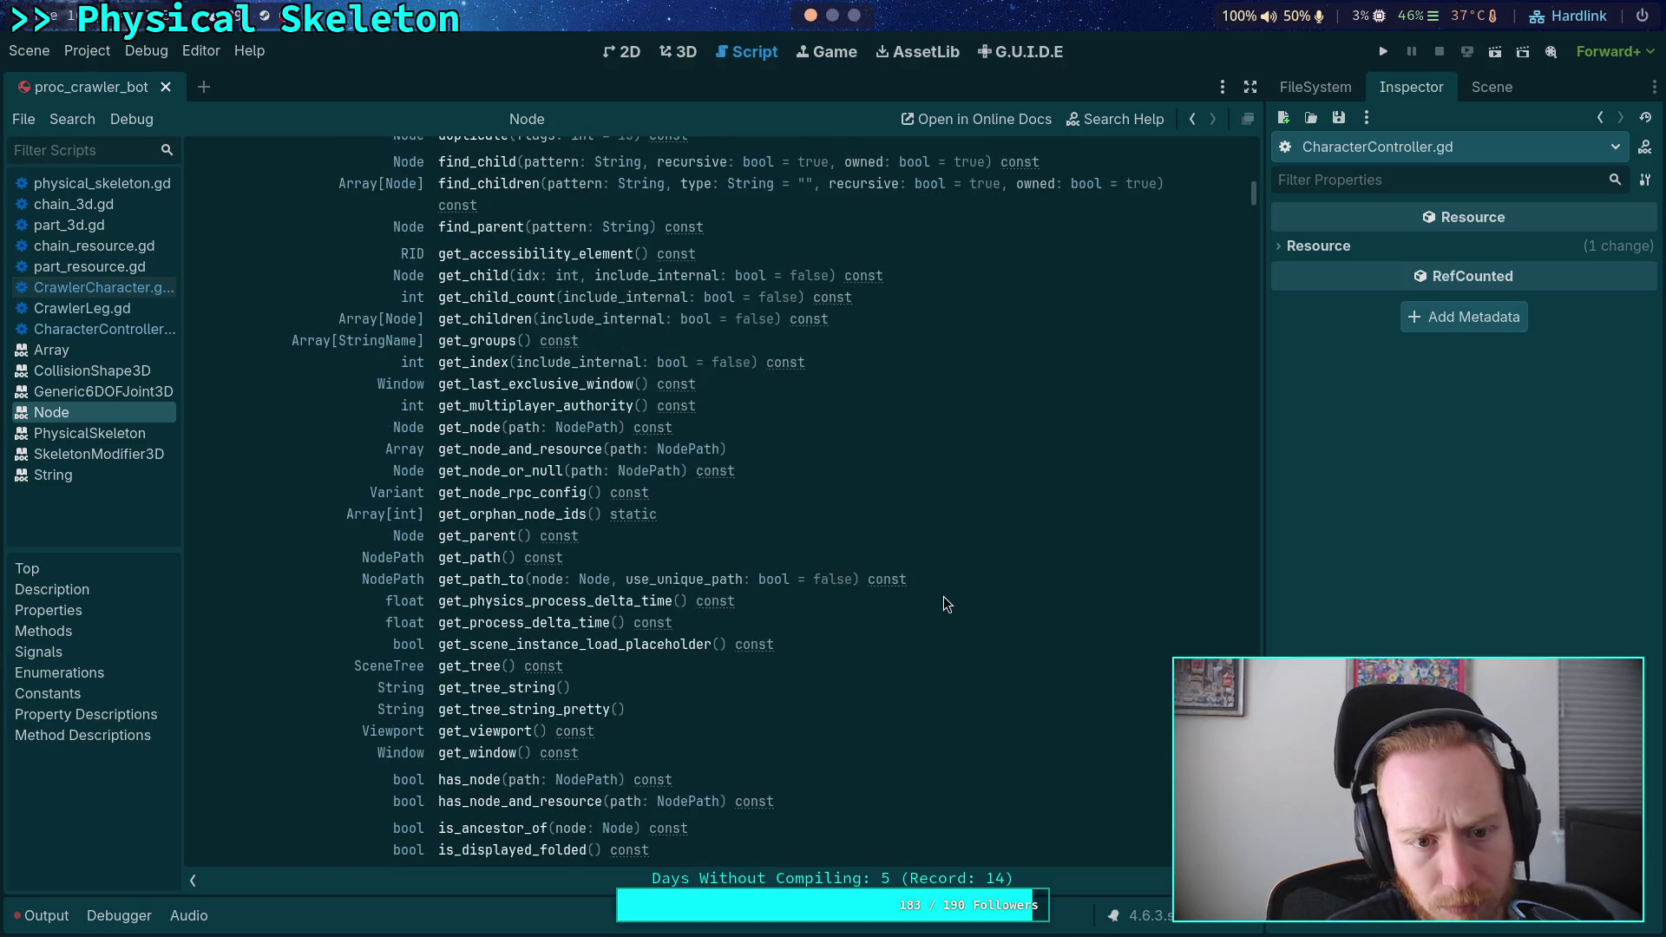
scroll(978, 599, up, 10)
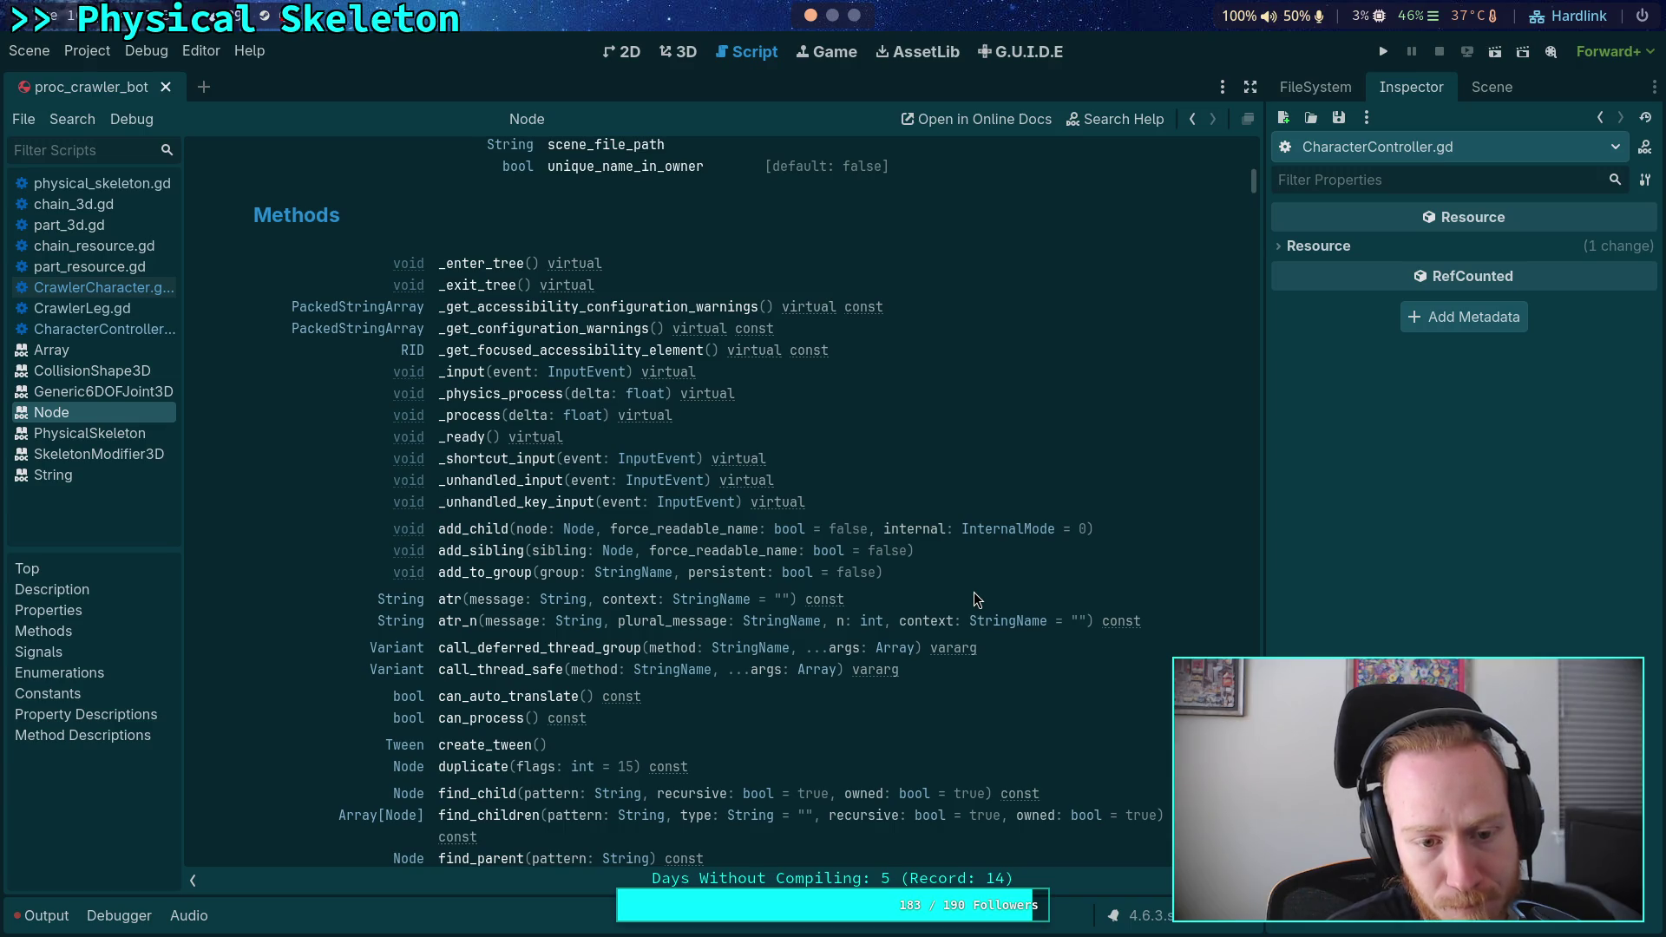
scroll(973, 593, up, 4)
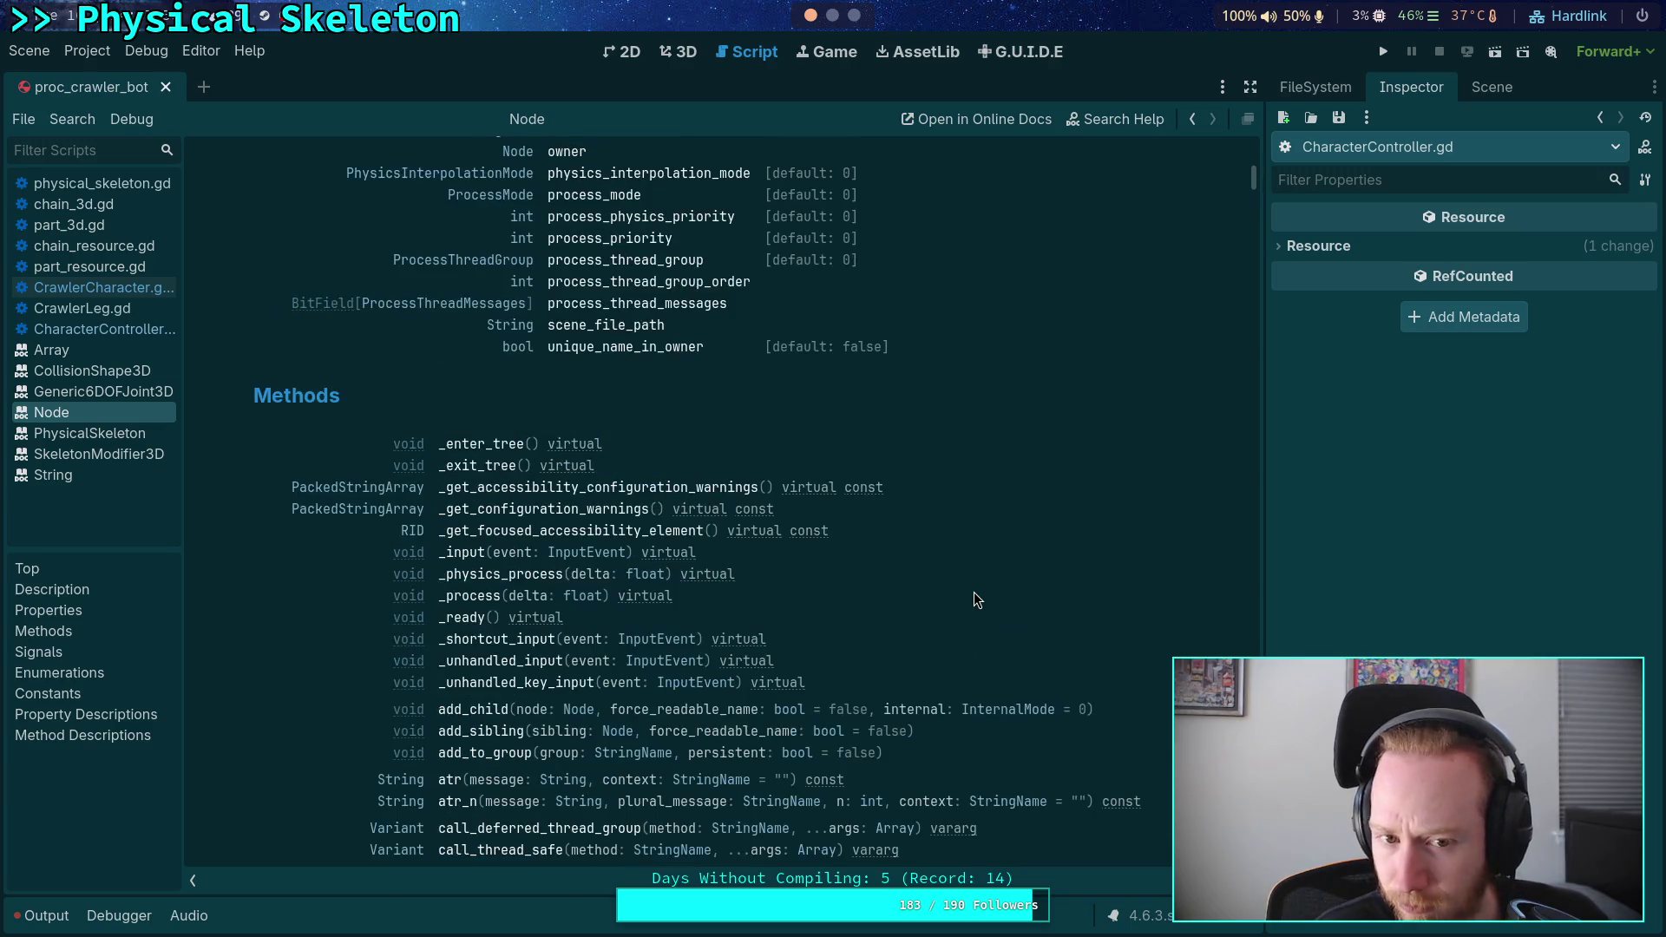
scroll(974, 593, down, 10)
scroll(976, 582, down, 4)
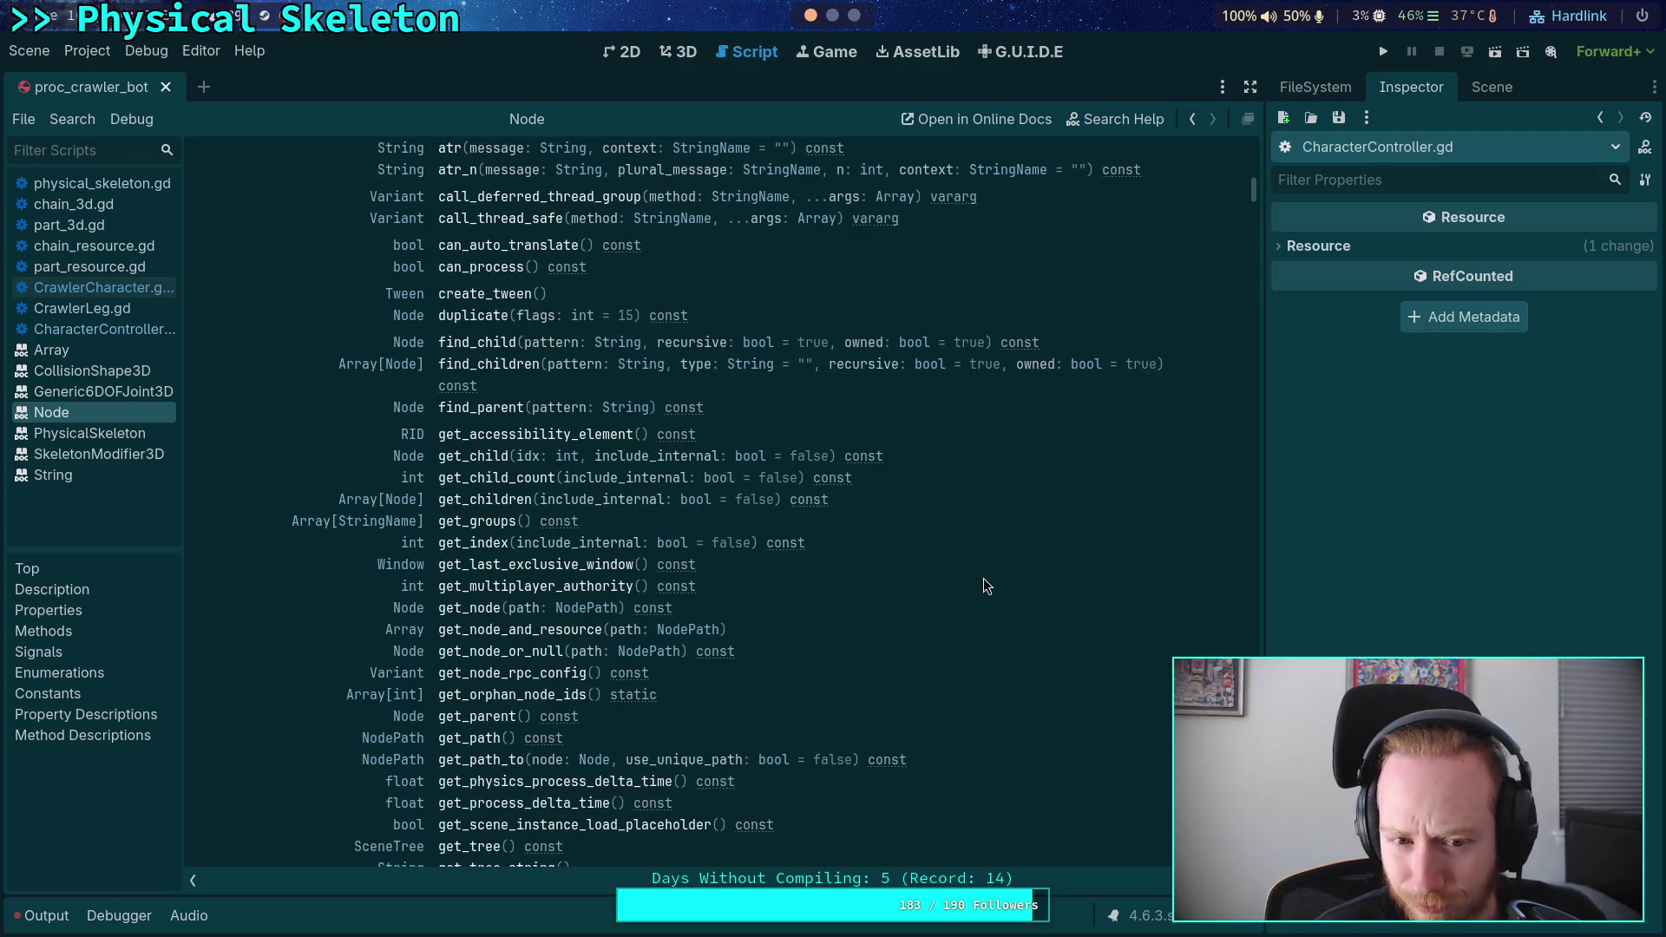
scroll(985, 579, down, 2)
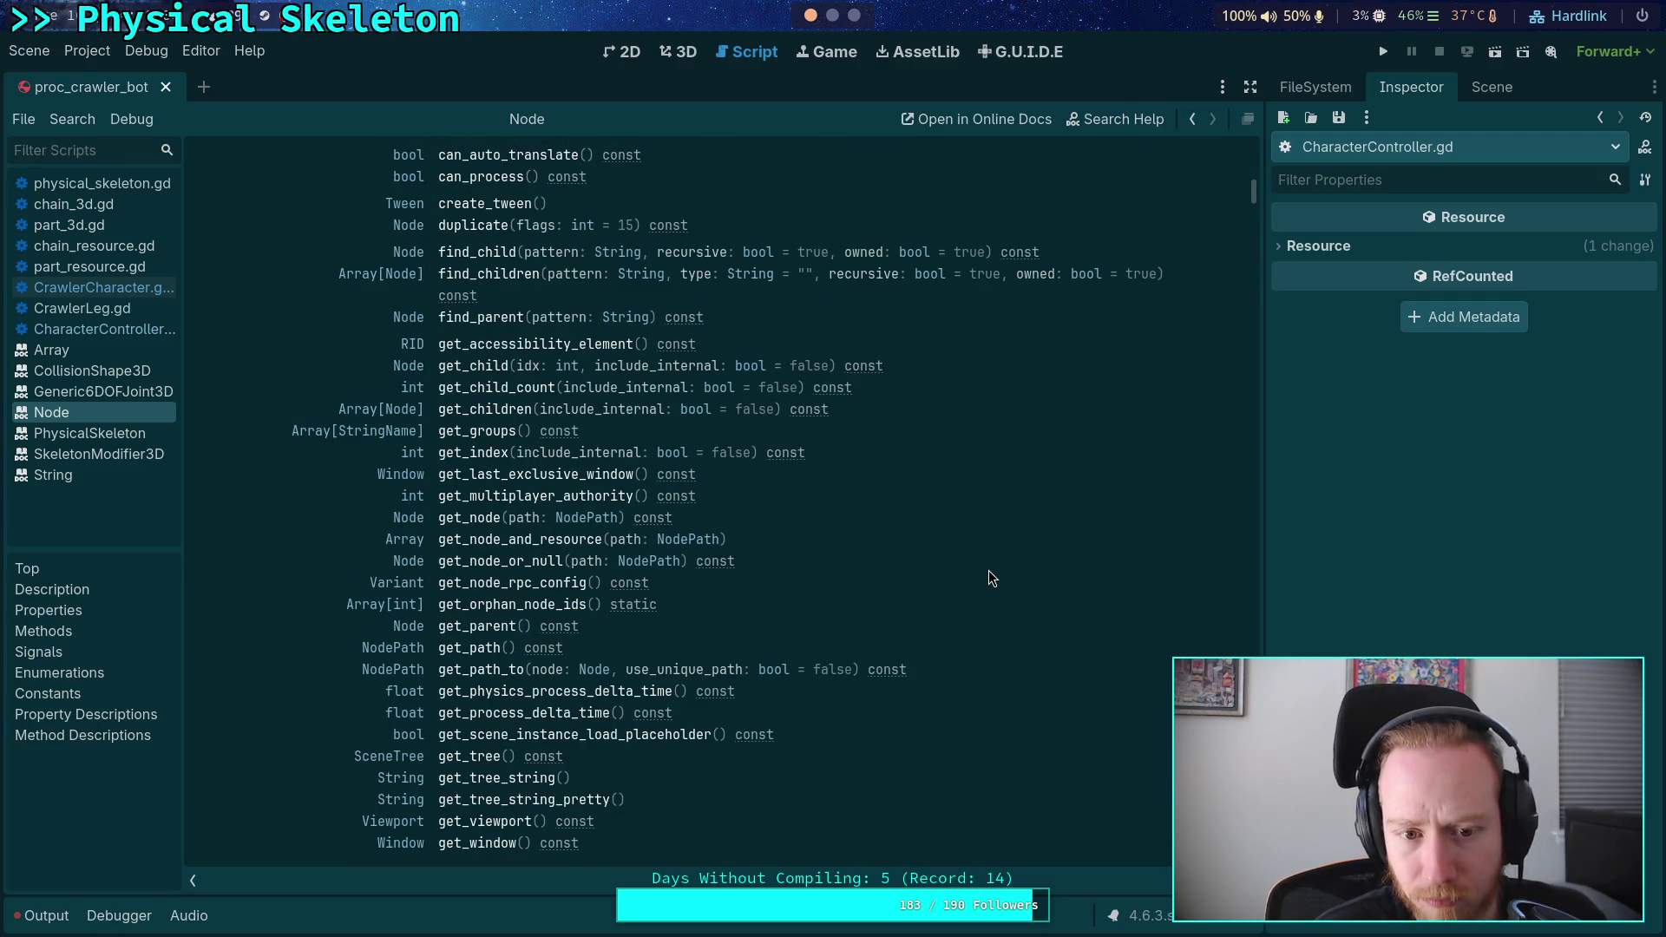
scroll(987, 571, down, 2)
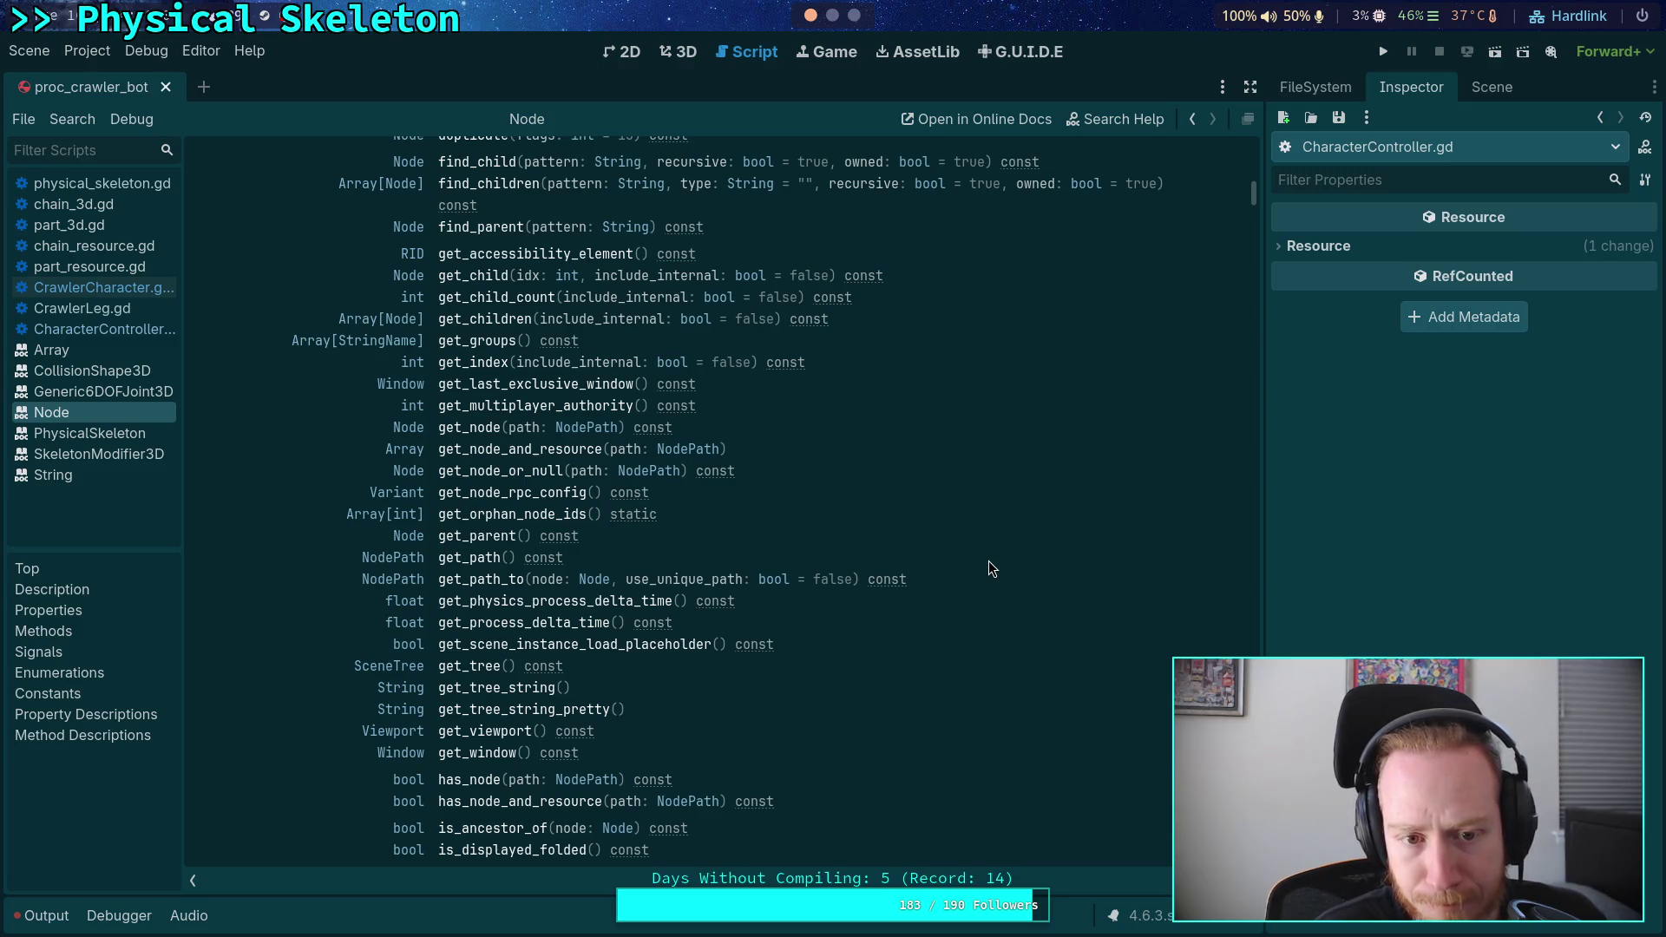
scroll(989, 564, down, 2)
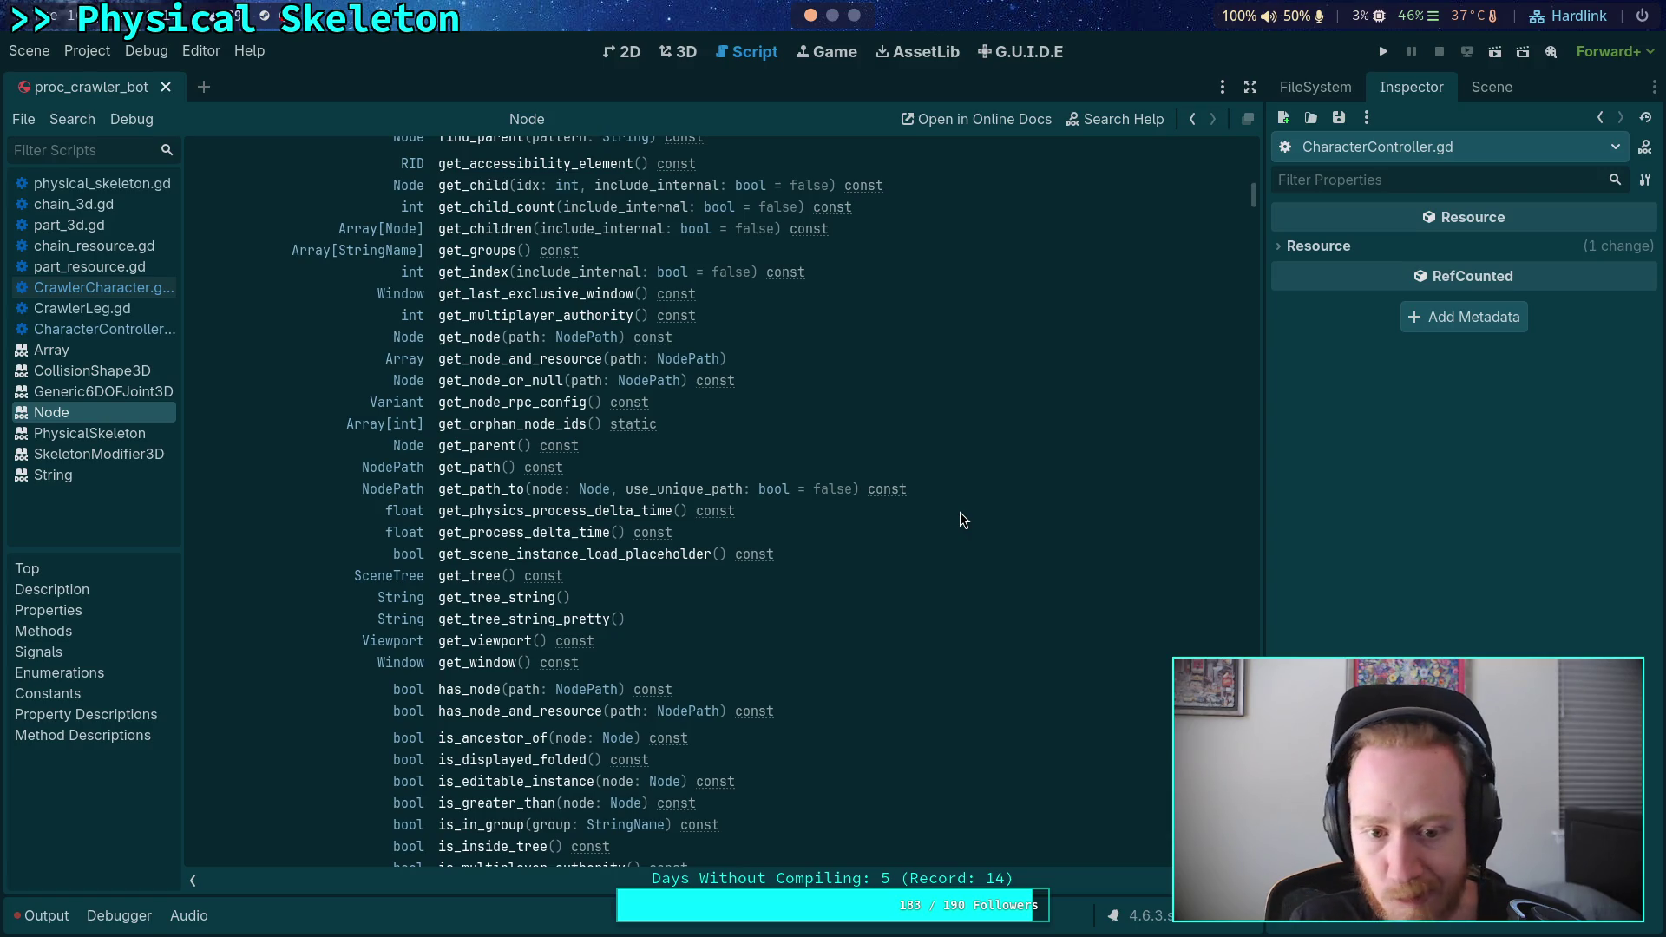
scroll(960, 513, down, 2)
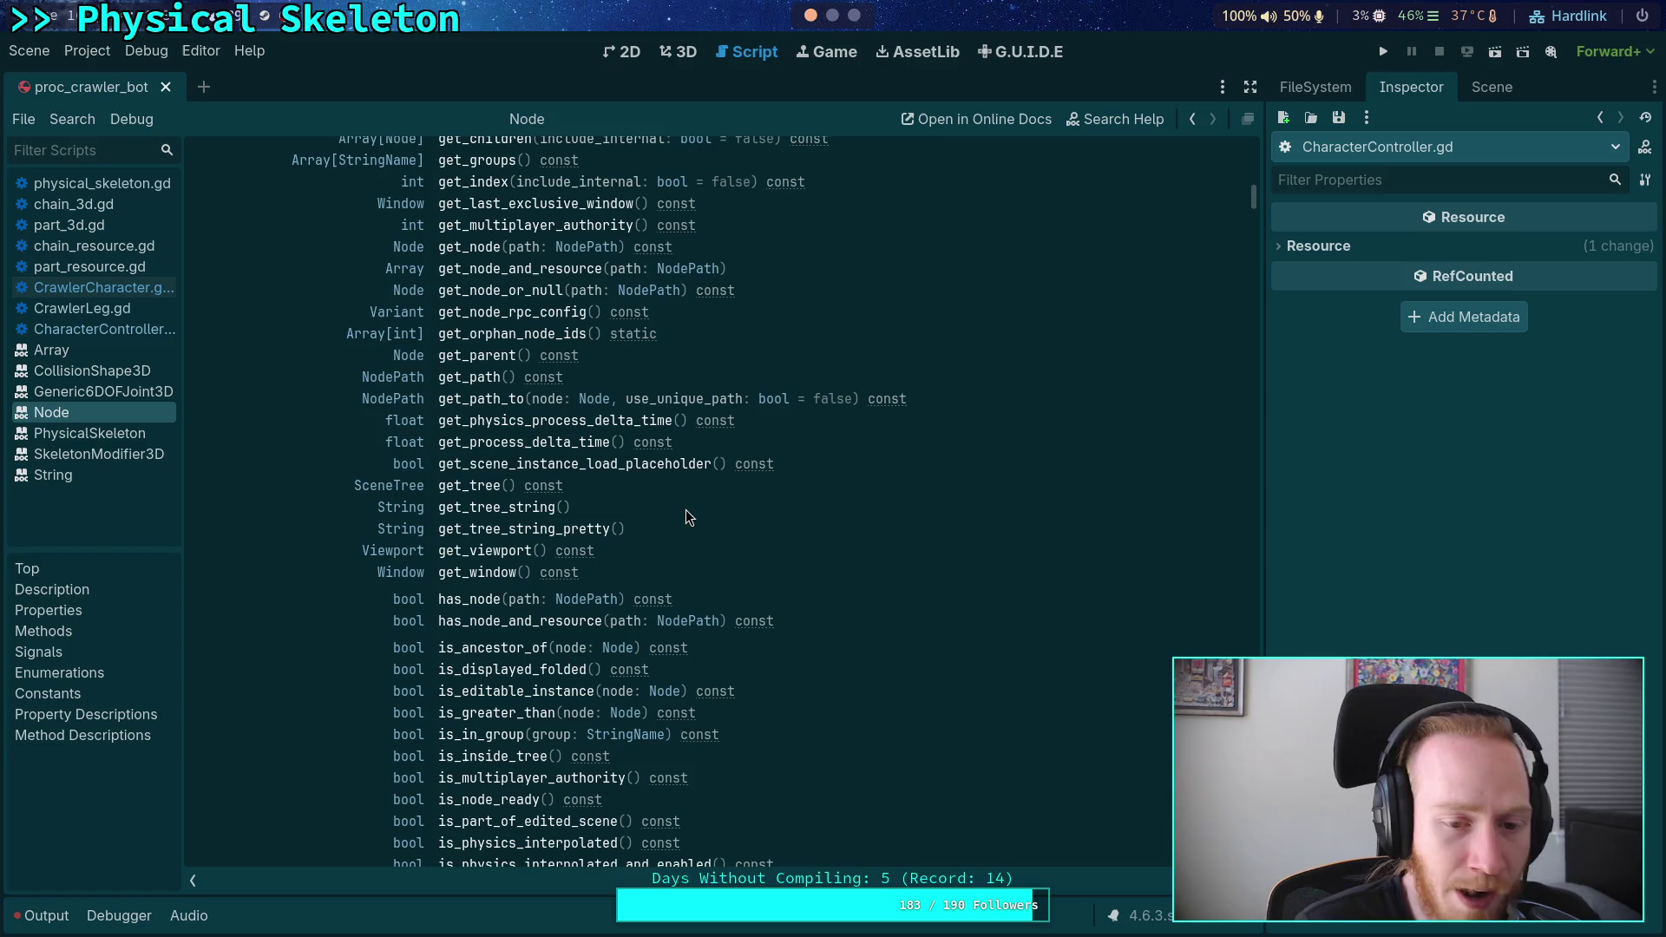
scroll(686, 518, down, 2)
scroll(686, 509, down, 4)
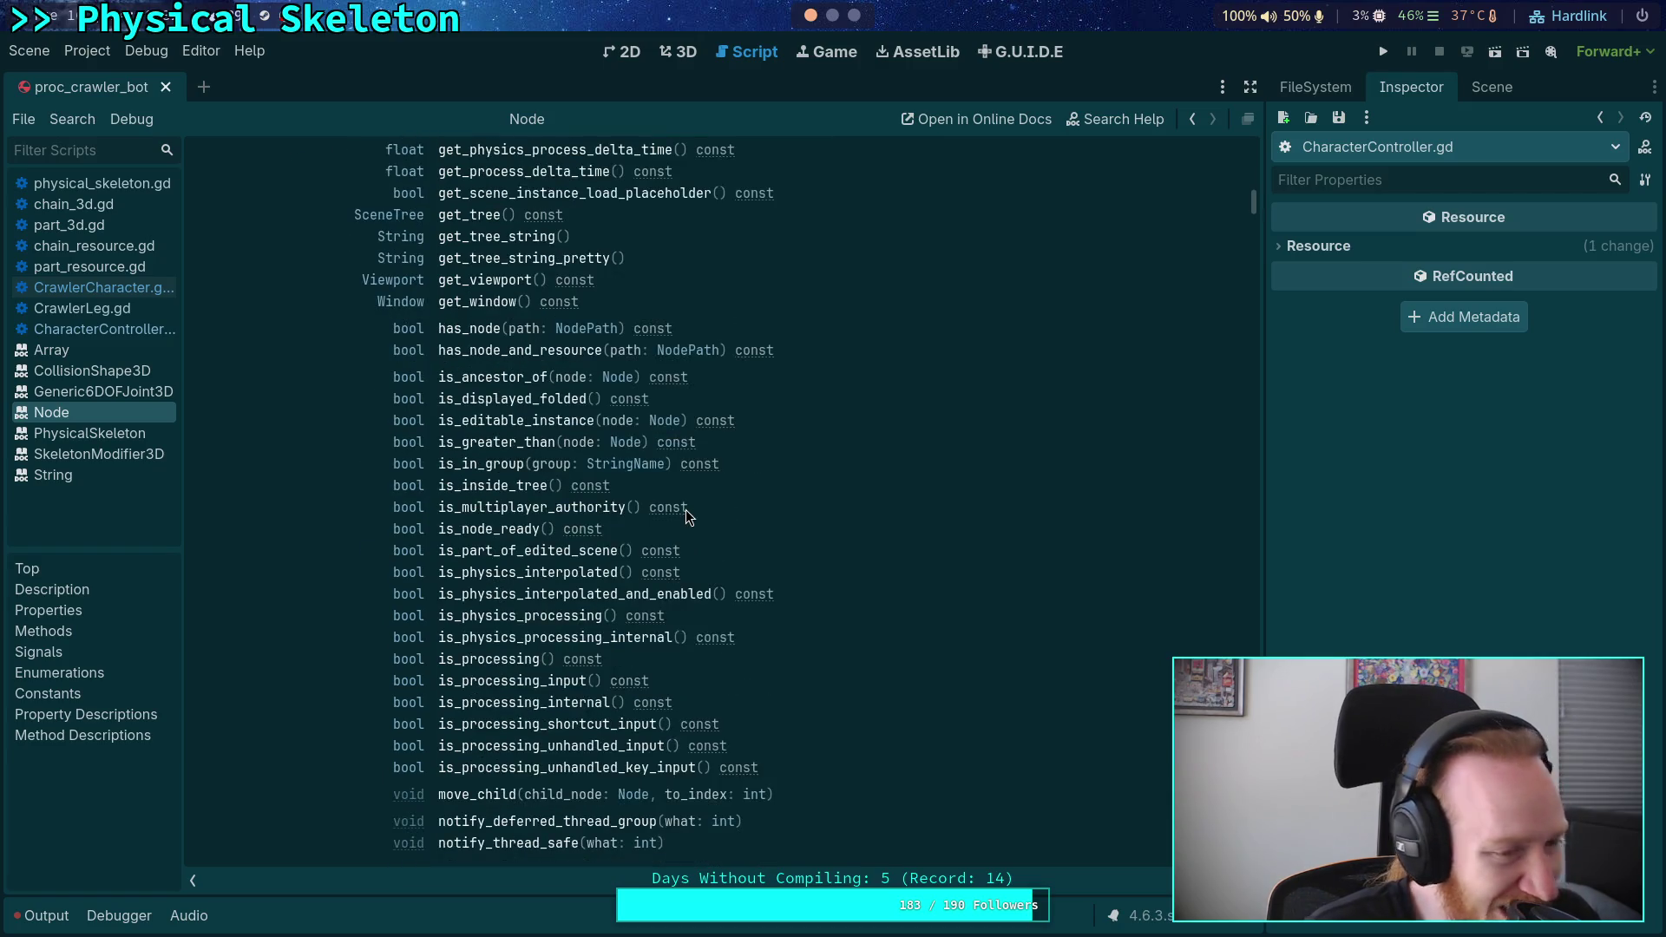
scroll(686, 508, down, 2)
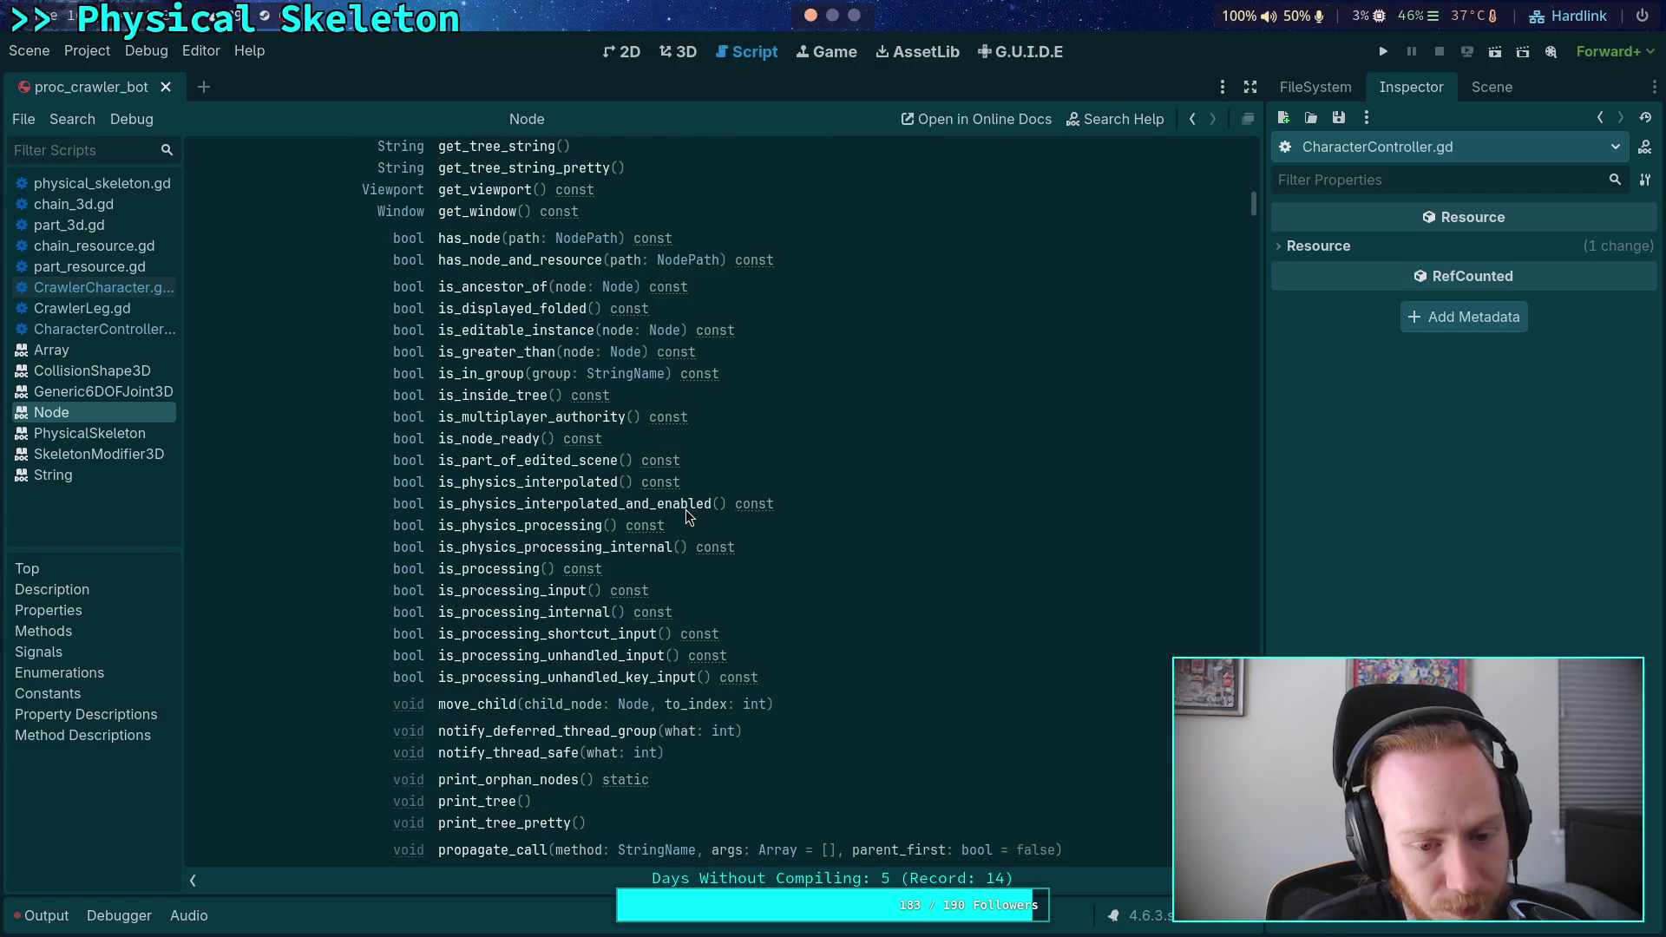
scroll(685, 517, down, 2)
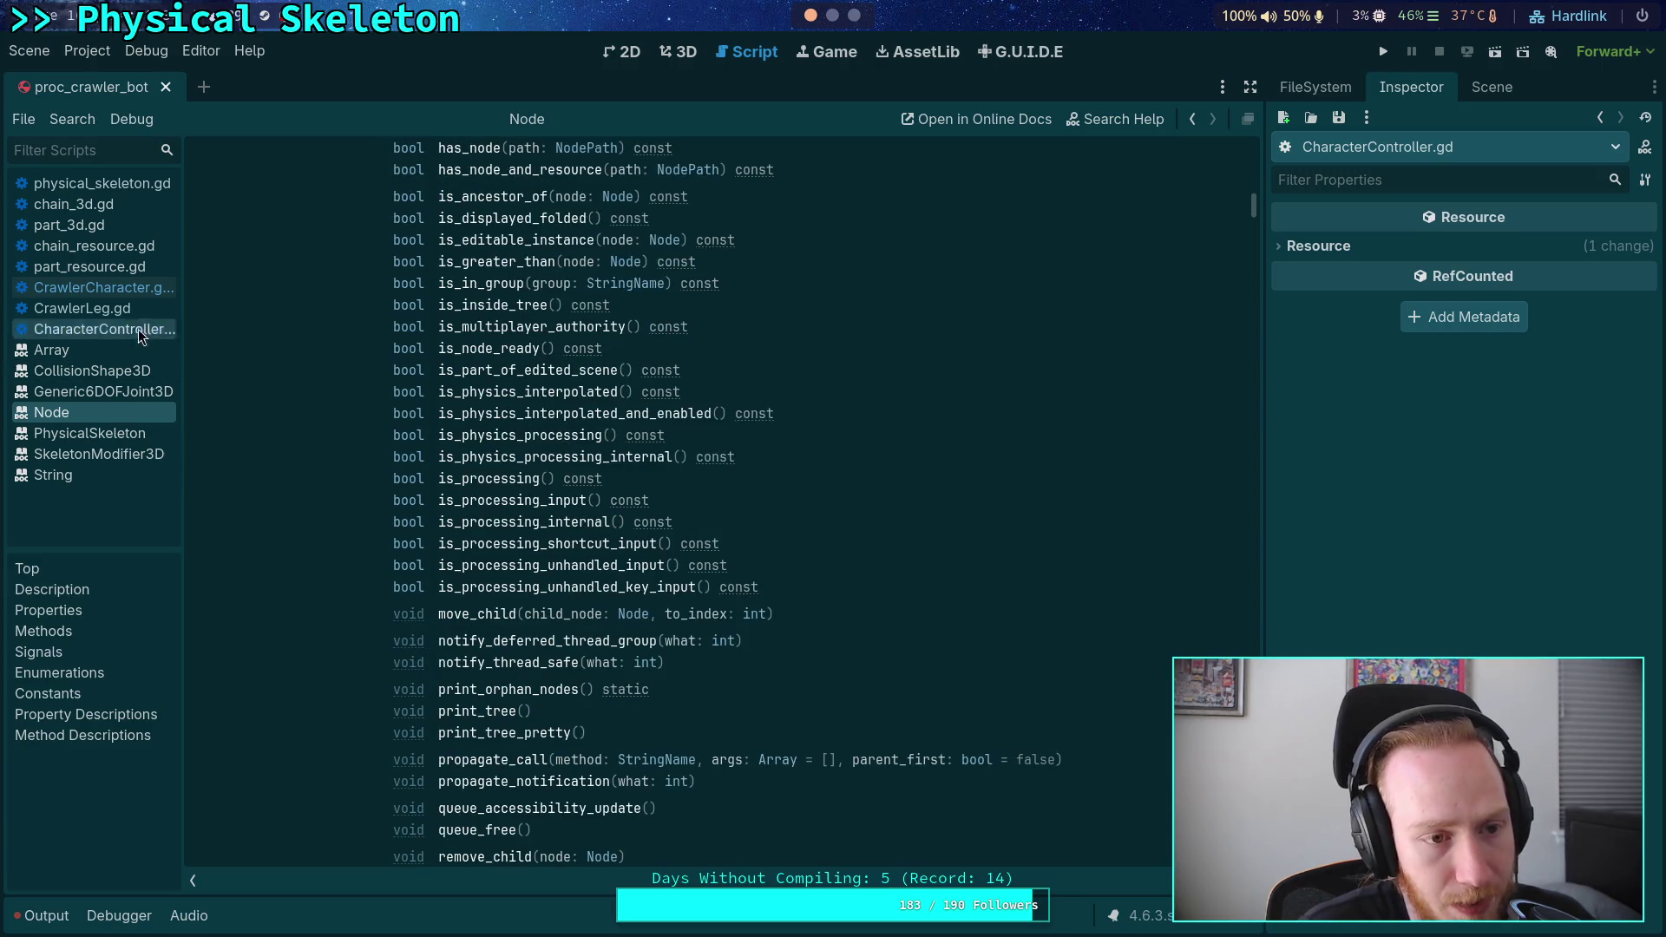
- Pass true into the _load_legs() call on line 214 of CrawlerCharacter.gd
click(139, 286)
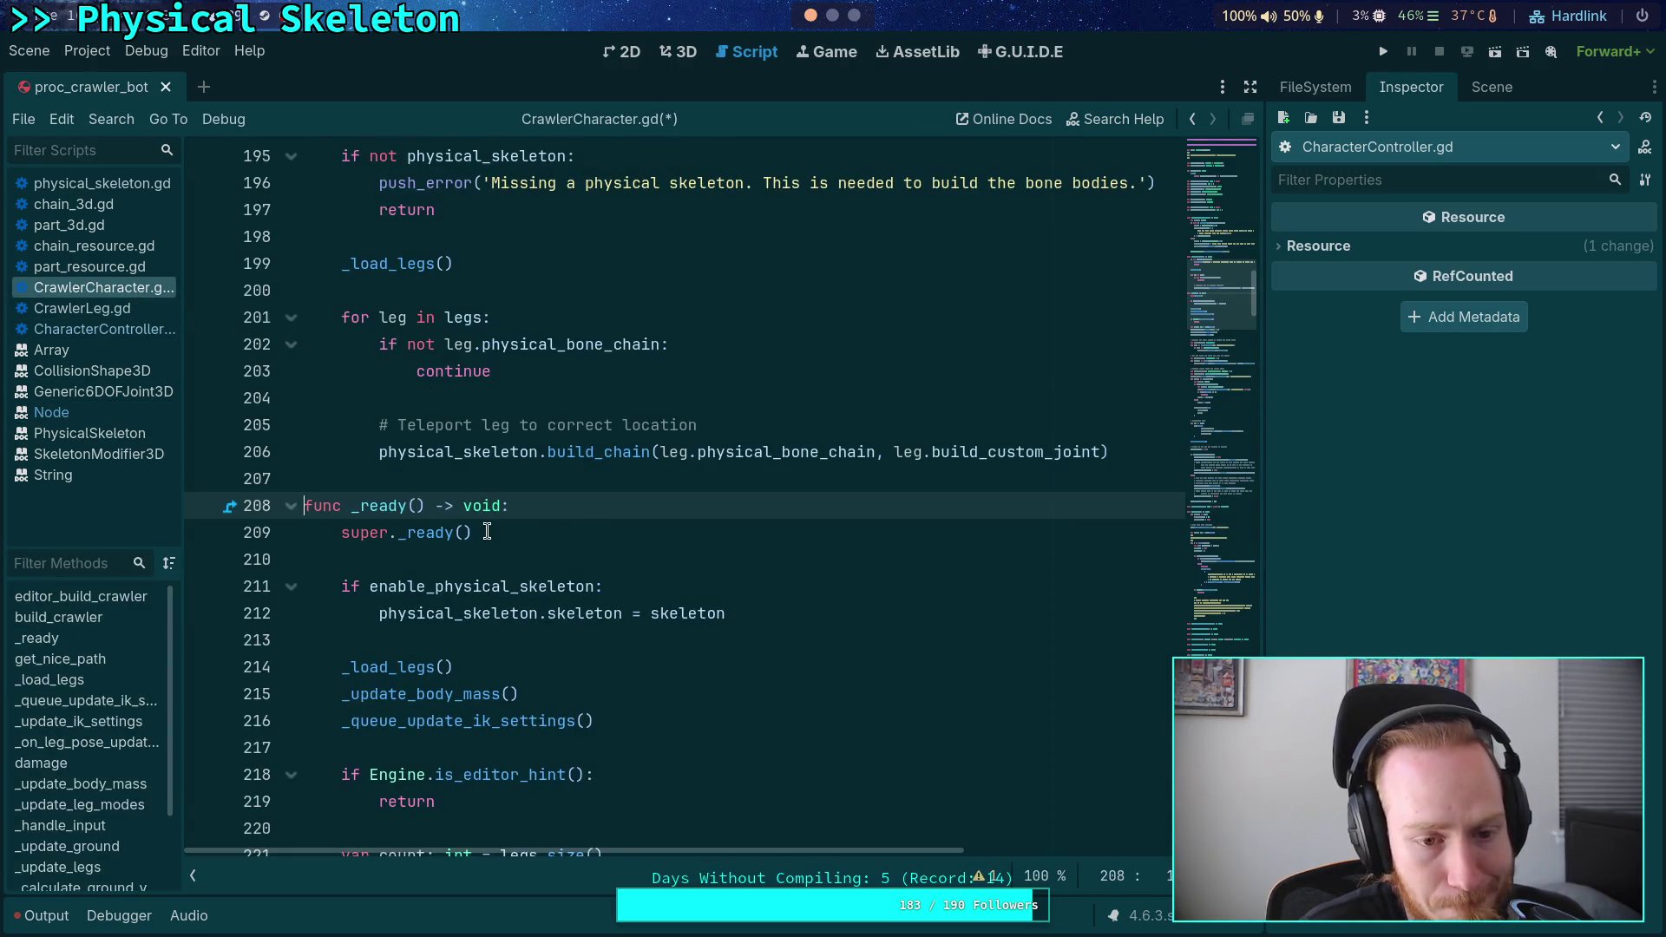
scroll(487, 531, down, 2)
click(448, 509)
scroll(623, 532, down, 8)
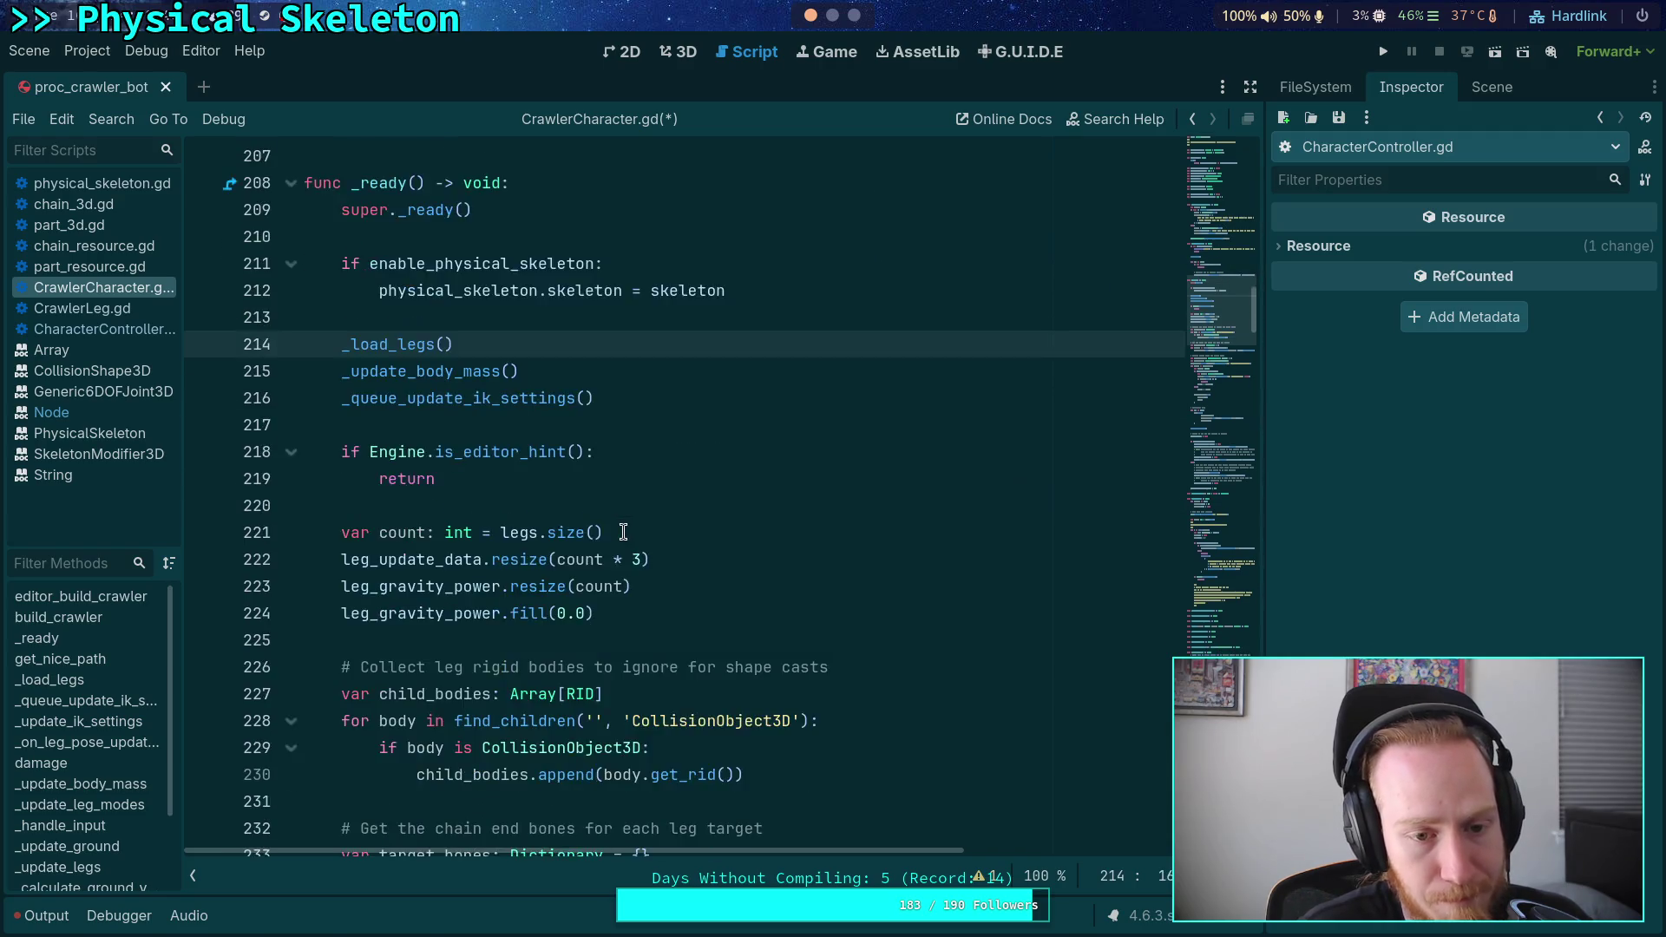
scroll(623, 532, up, 7)
text(true)
click(735, 462)
- Locate func _load_legs on line 304 and put the caret in its parameter list
scroll(735, 462, down, 20)
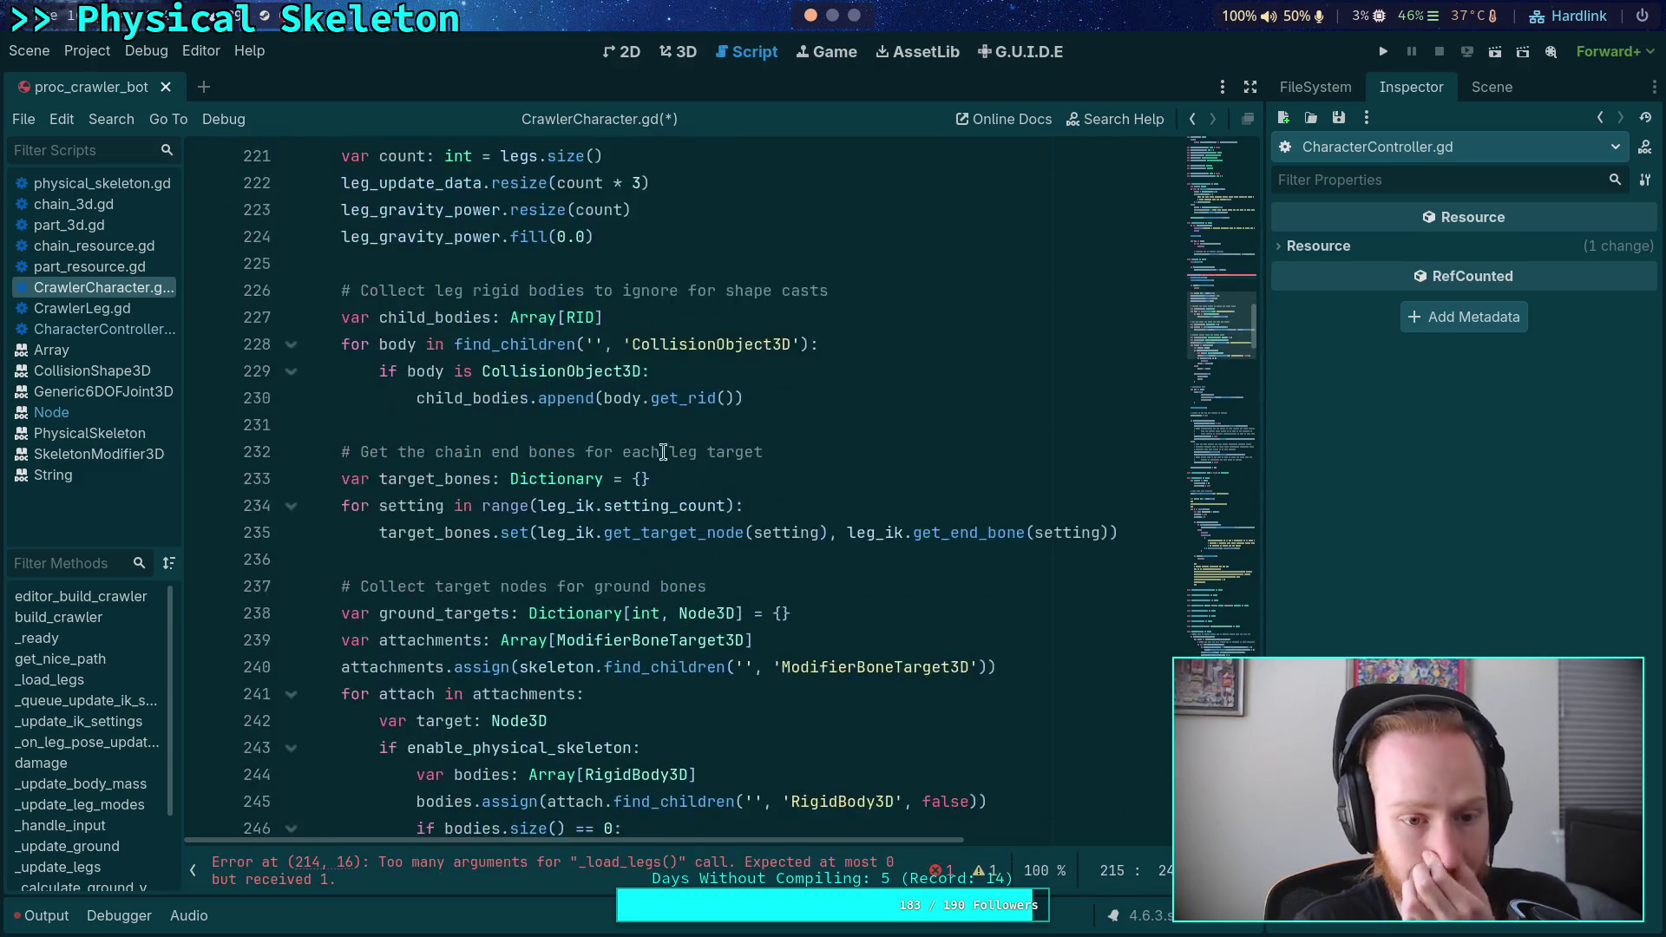
scroll(590, 447, down, 2)
click(452, 371)
scroll(452, 370, down, 1)
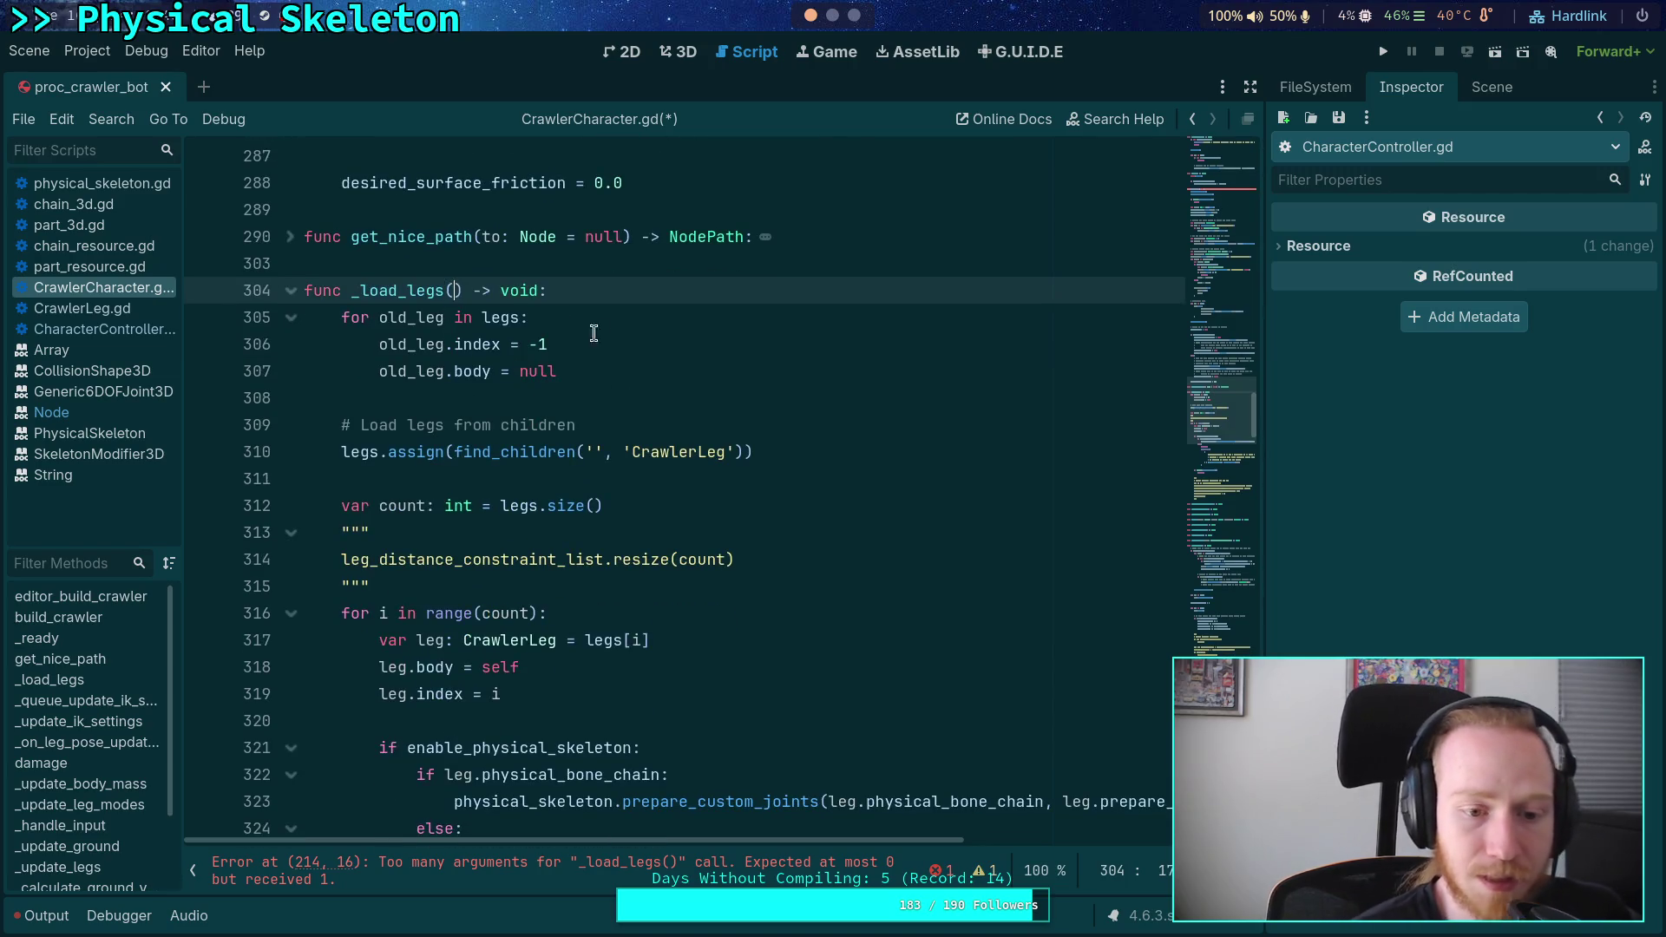
scroll(584, 330, down, 1)
scroll(694, 413, up, 2)
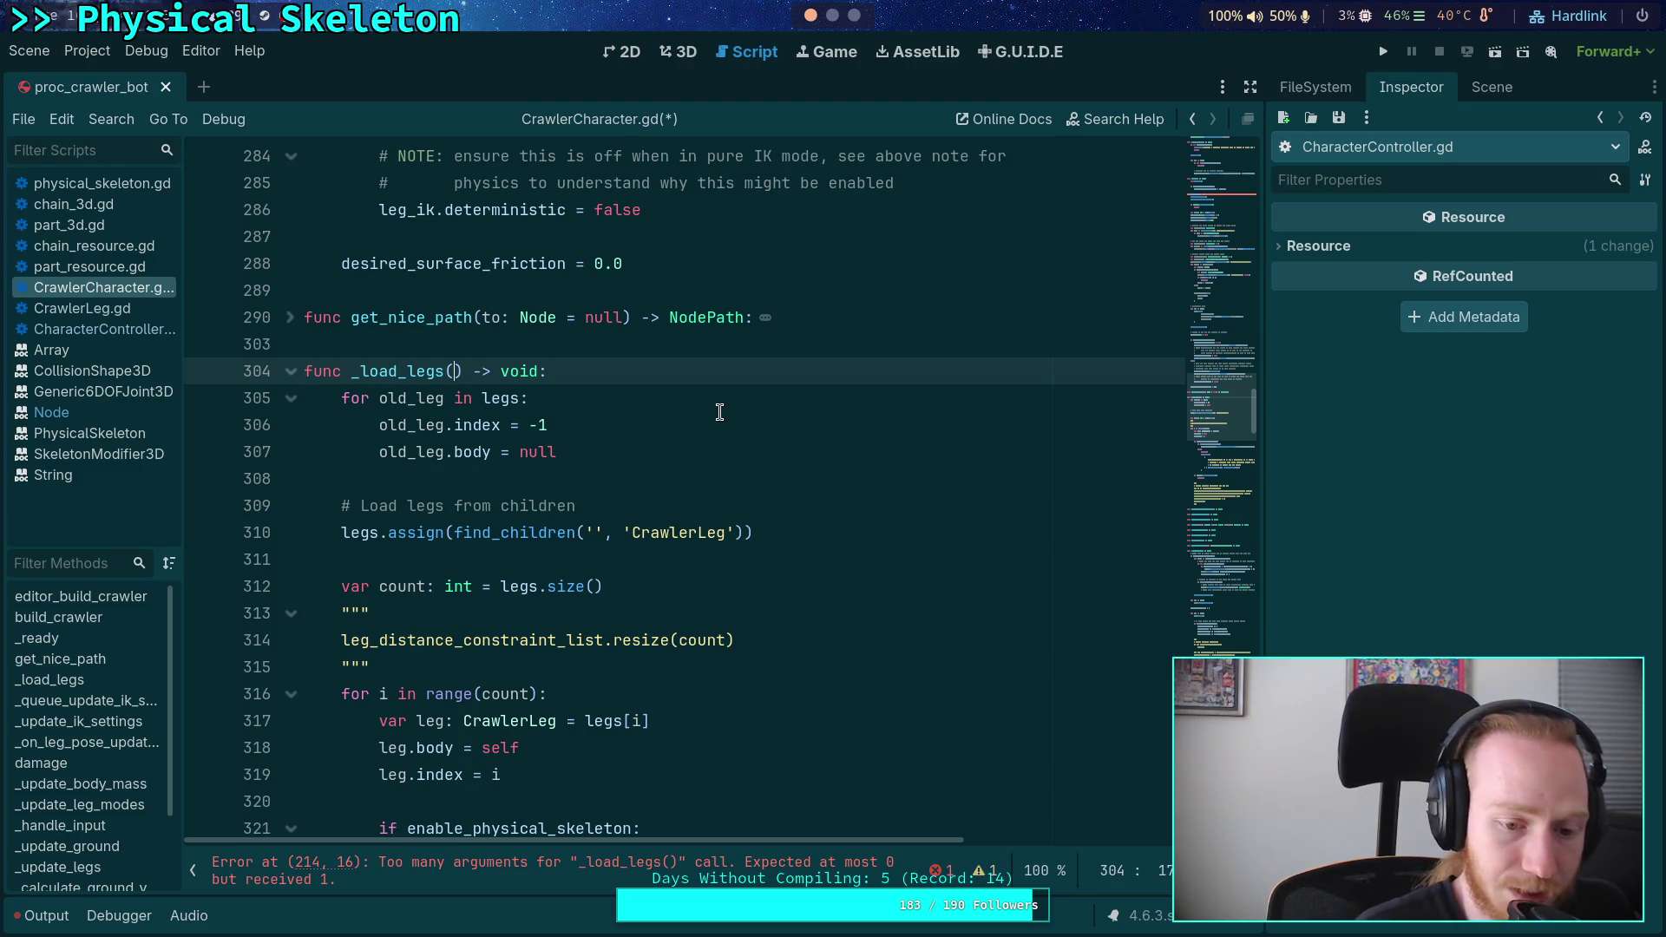
scroll(719, 412, down, 7)
scroll(692, 480, down, 1)
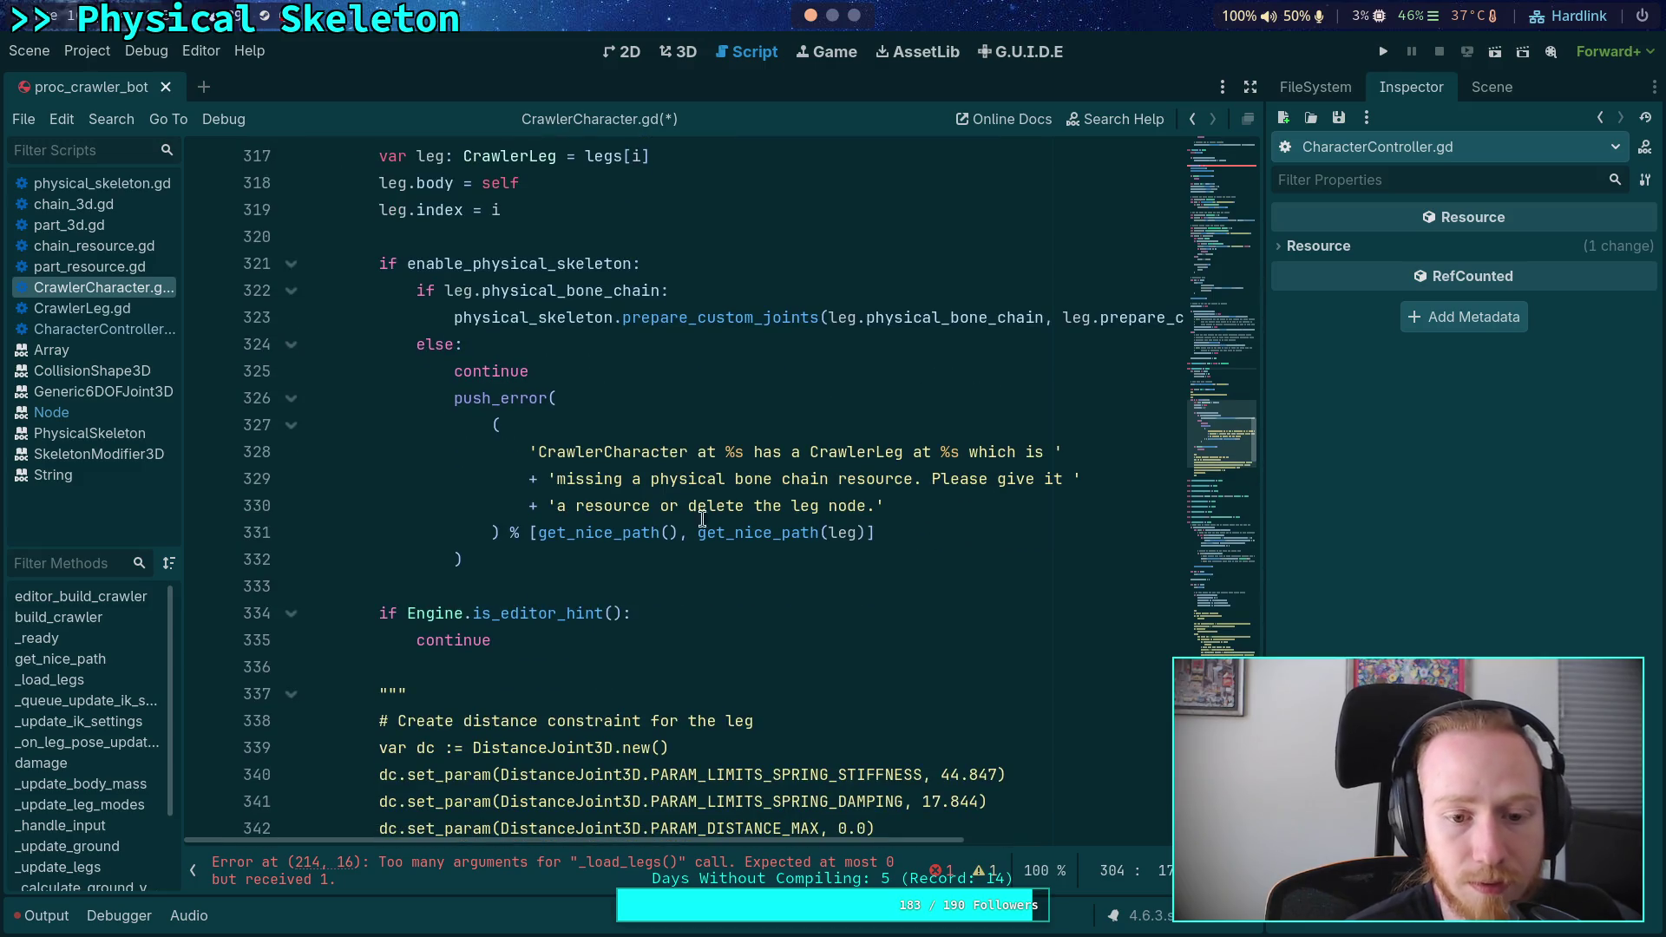
drag(671, 642, 419, 271)
click(618, 340)
scroll(767, 519, up, 4)
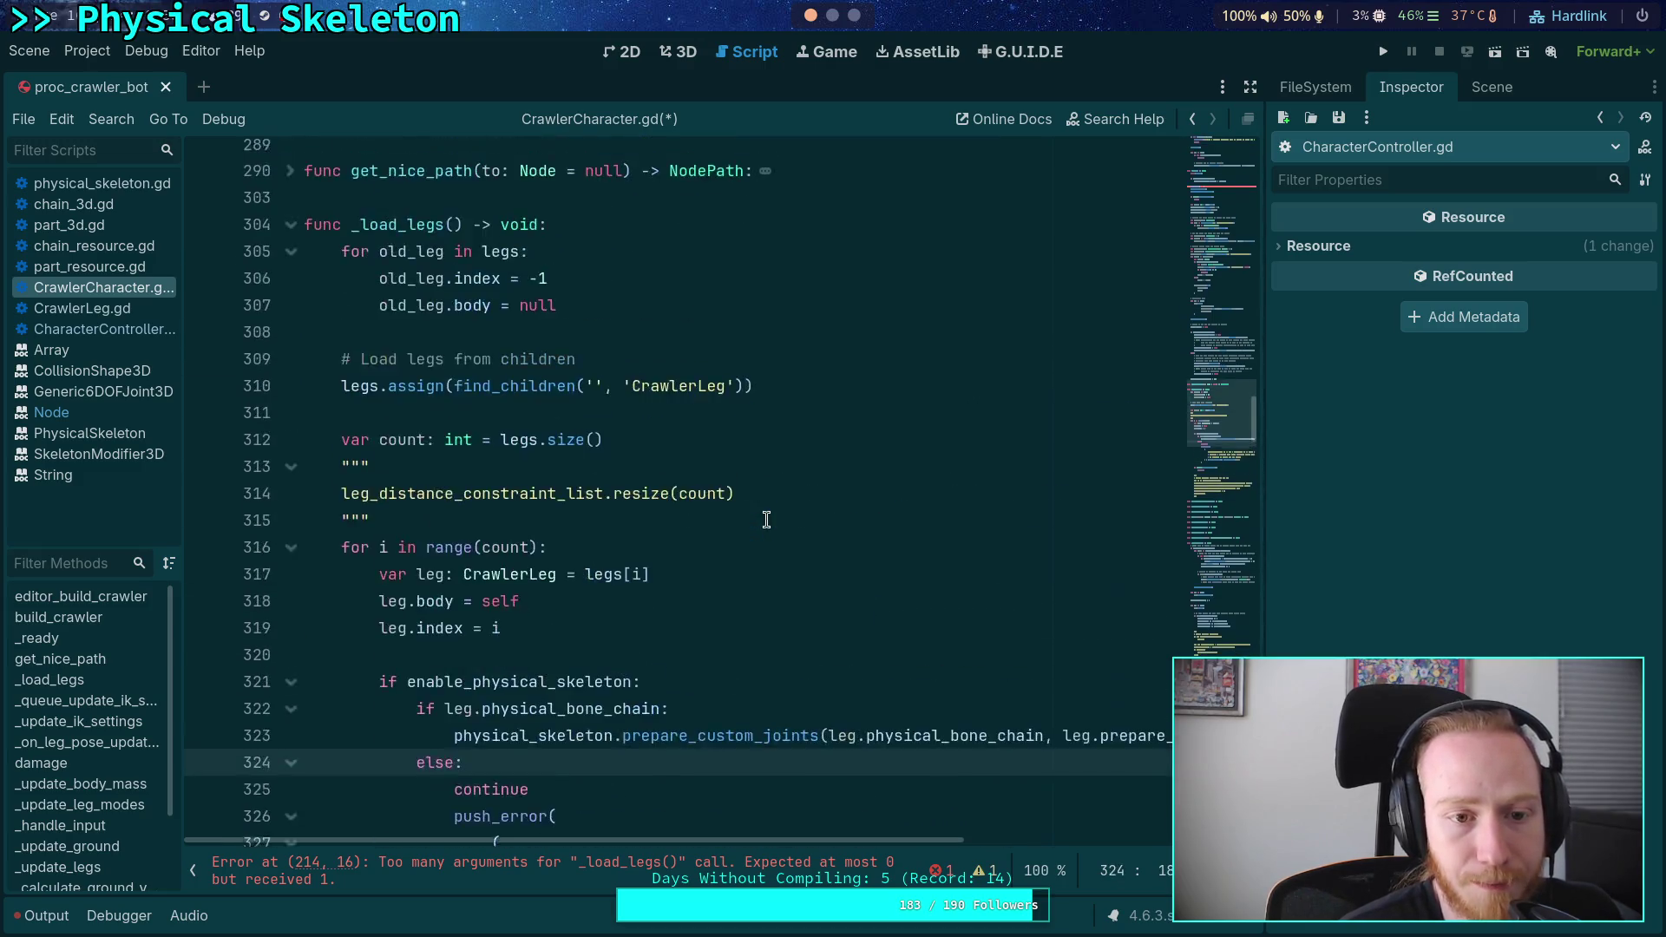
scroll(767, 519, up, 3)
click(461, 453)
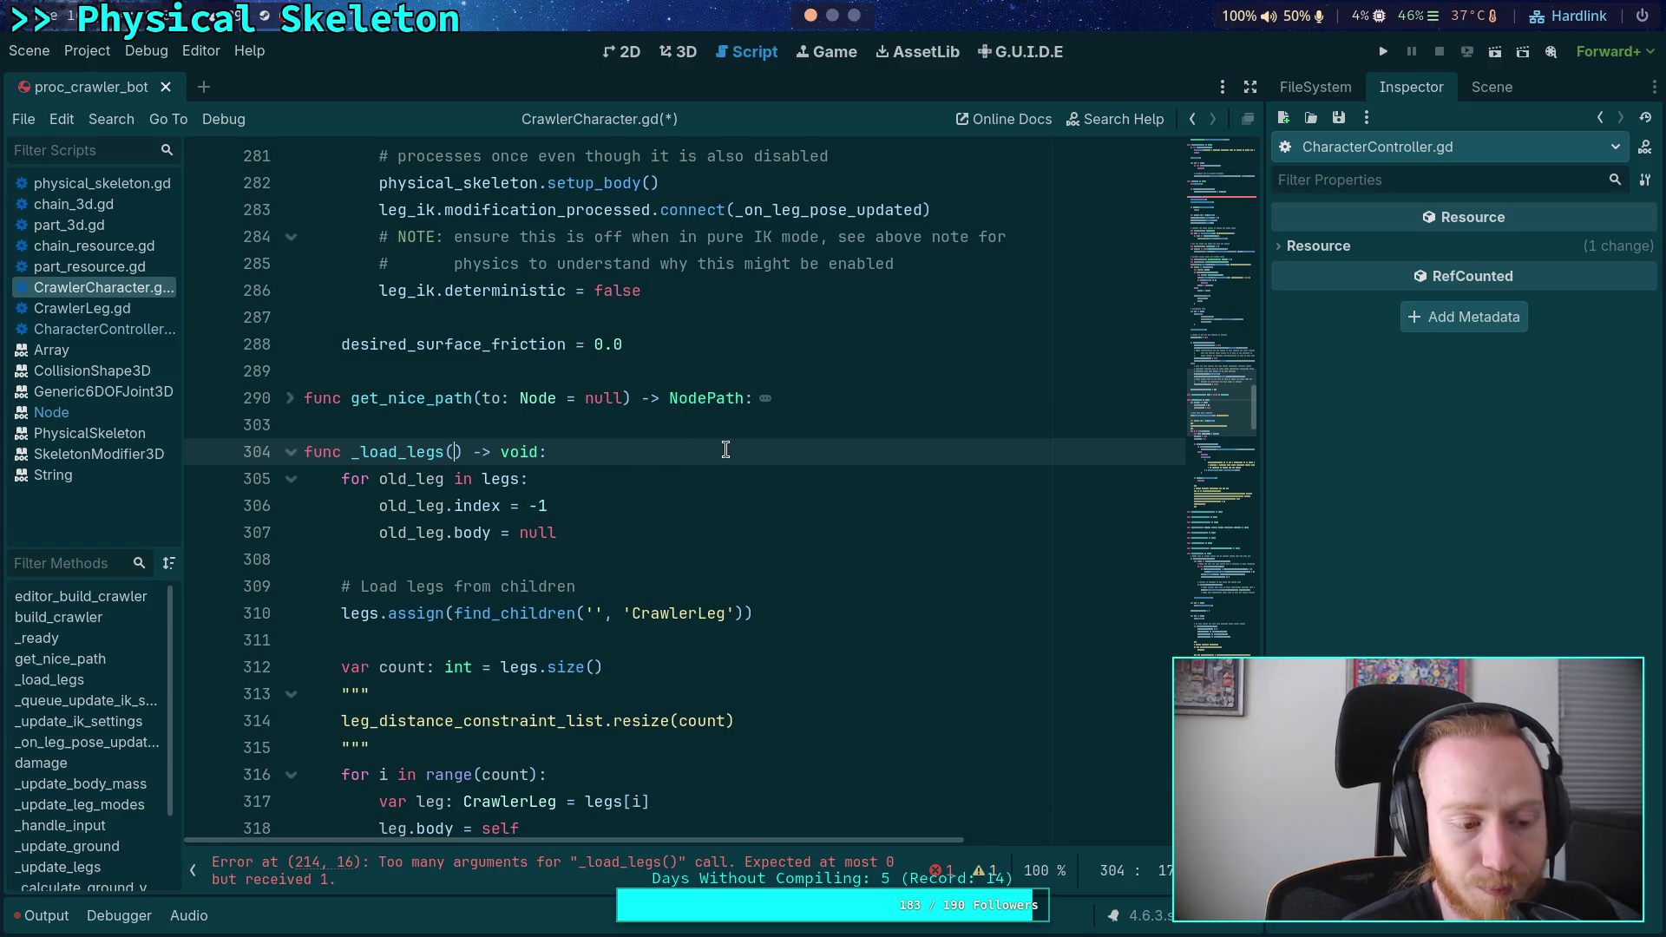
scroll(725, 449, down, 2)
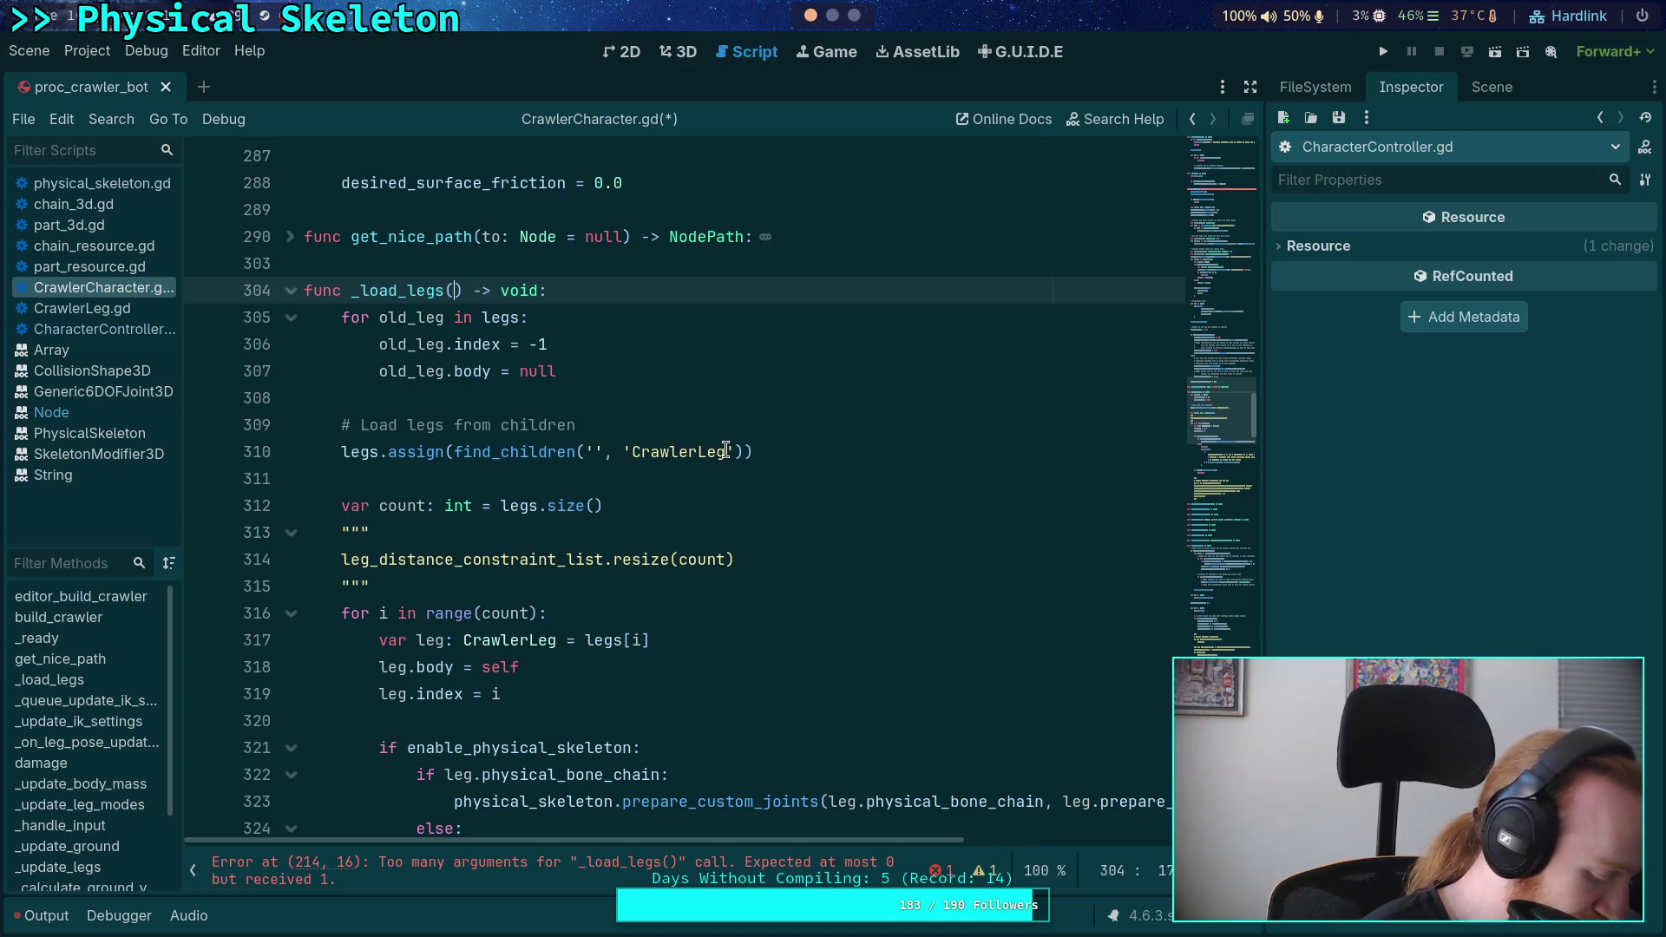
- Add the parameter is_initialization: bool = false to the _load_legs signature
text(is_ini)
text(tialization: )
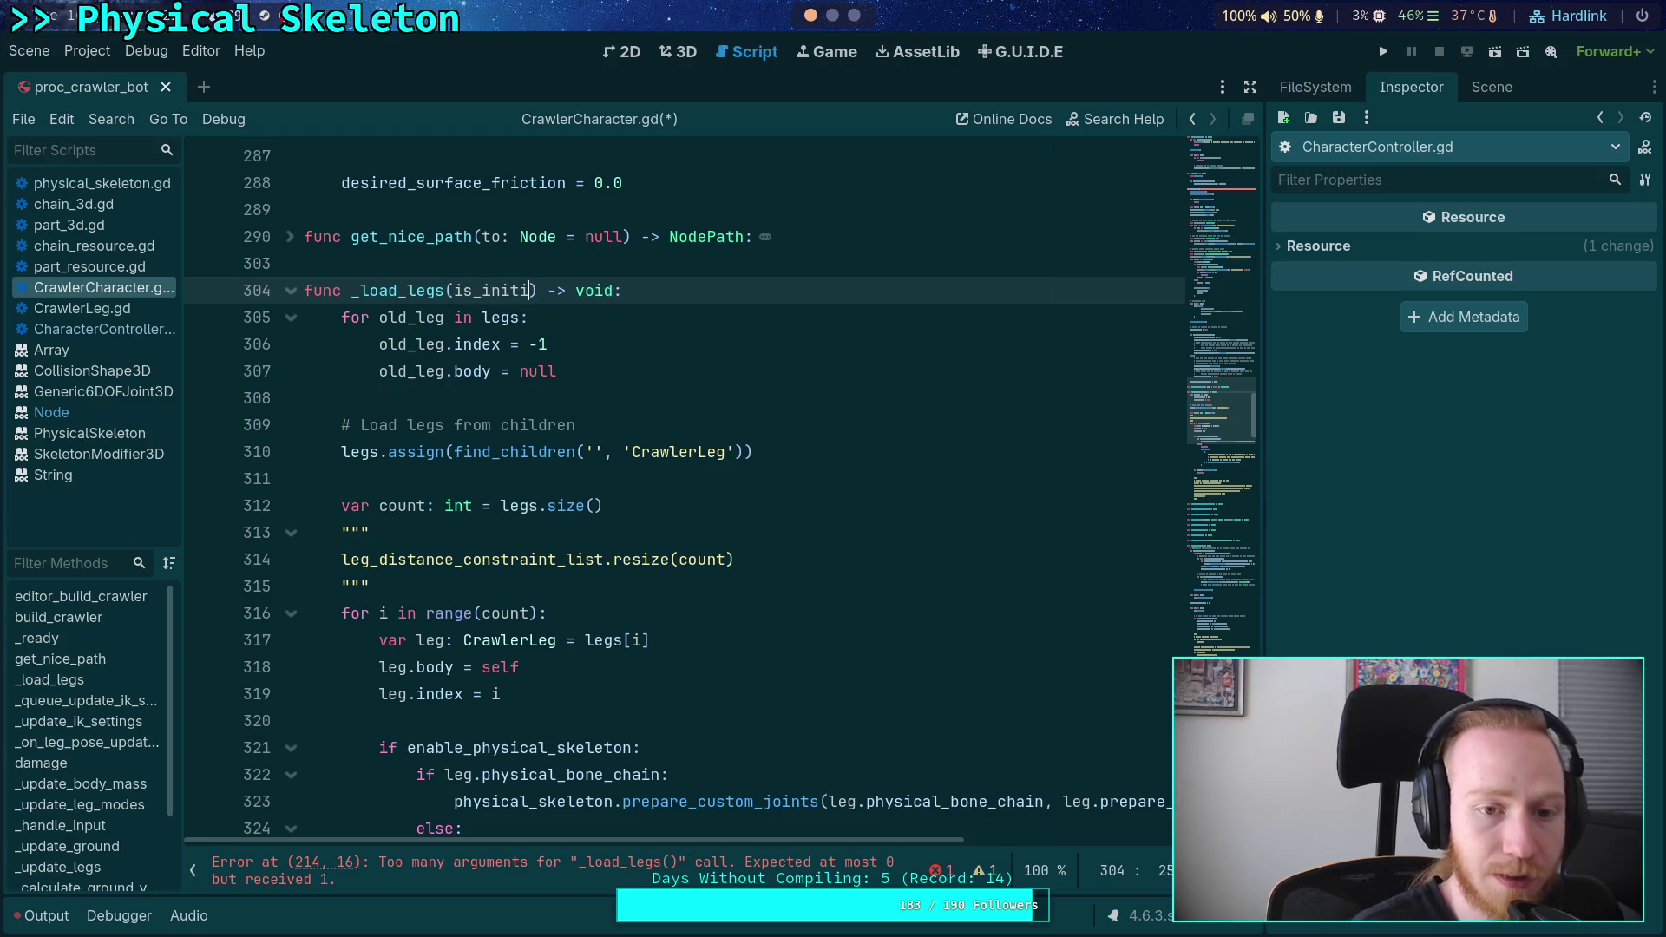
text(bool = false)
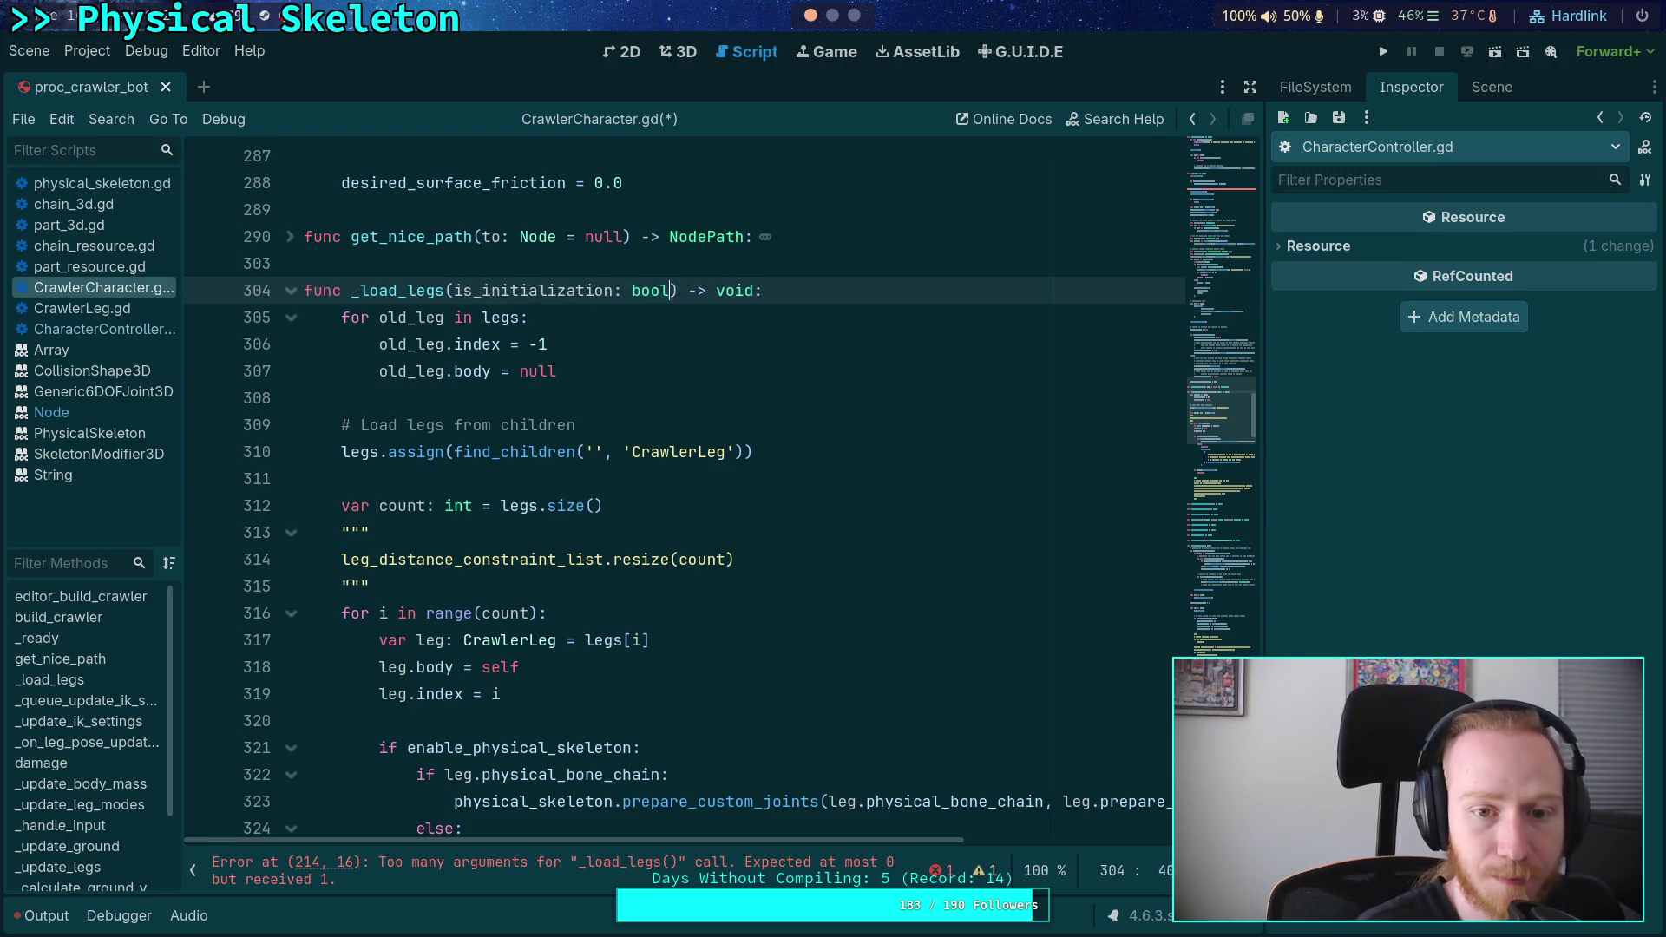
scroll(546, 396, down, 8)
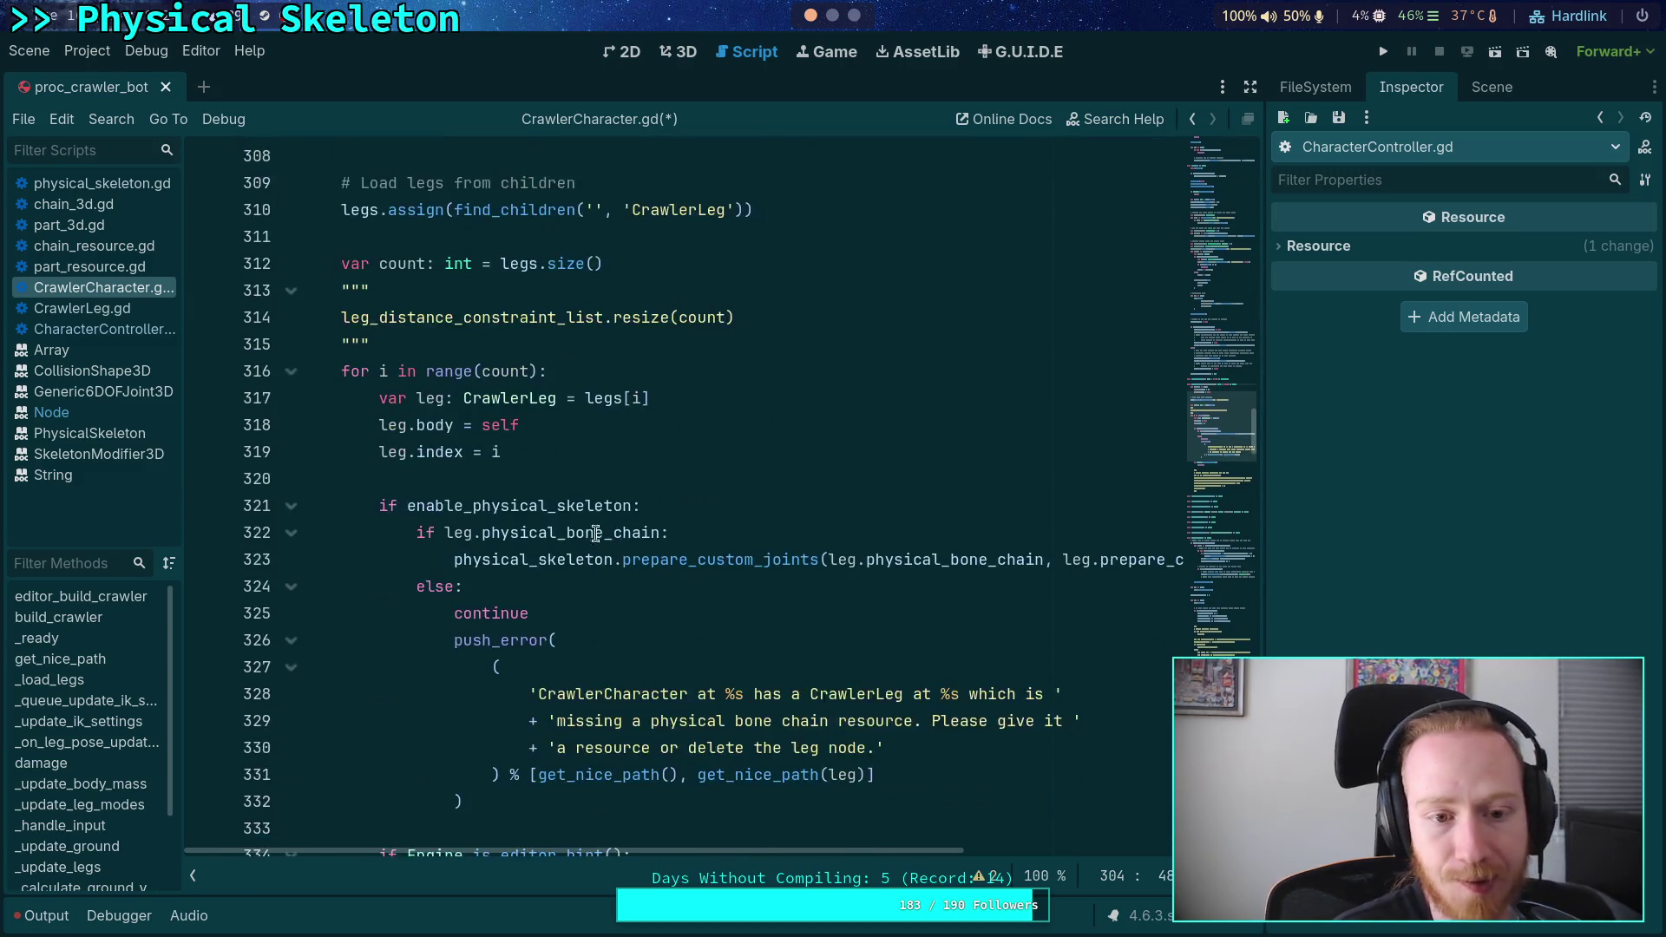
click(547, 396)
scroll(547, 396, down, 2)
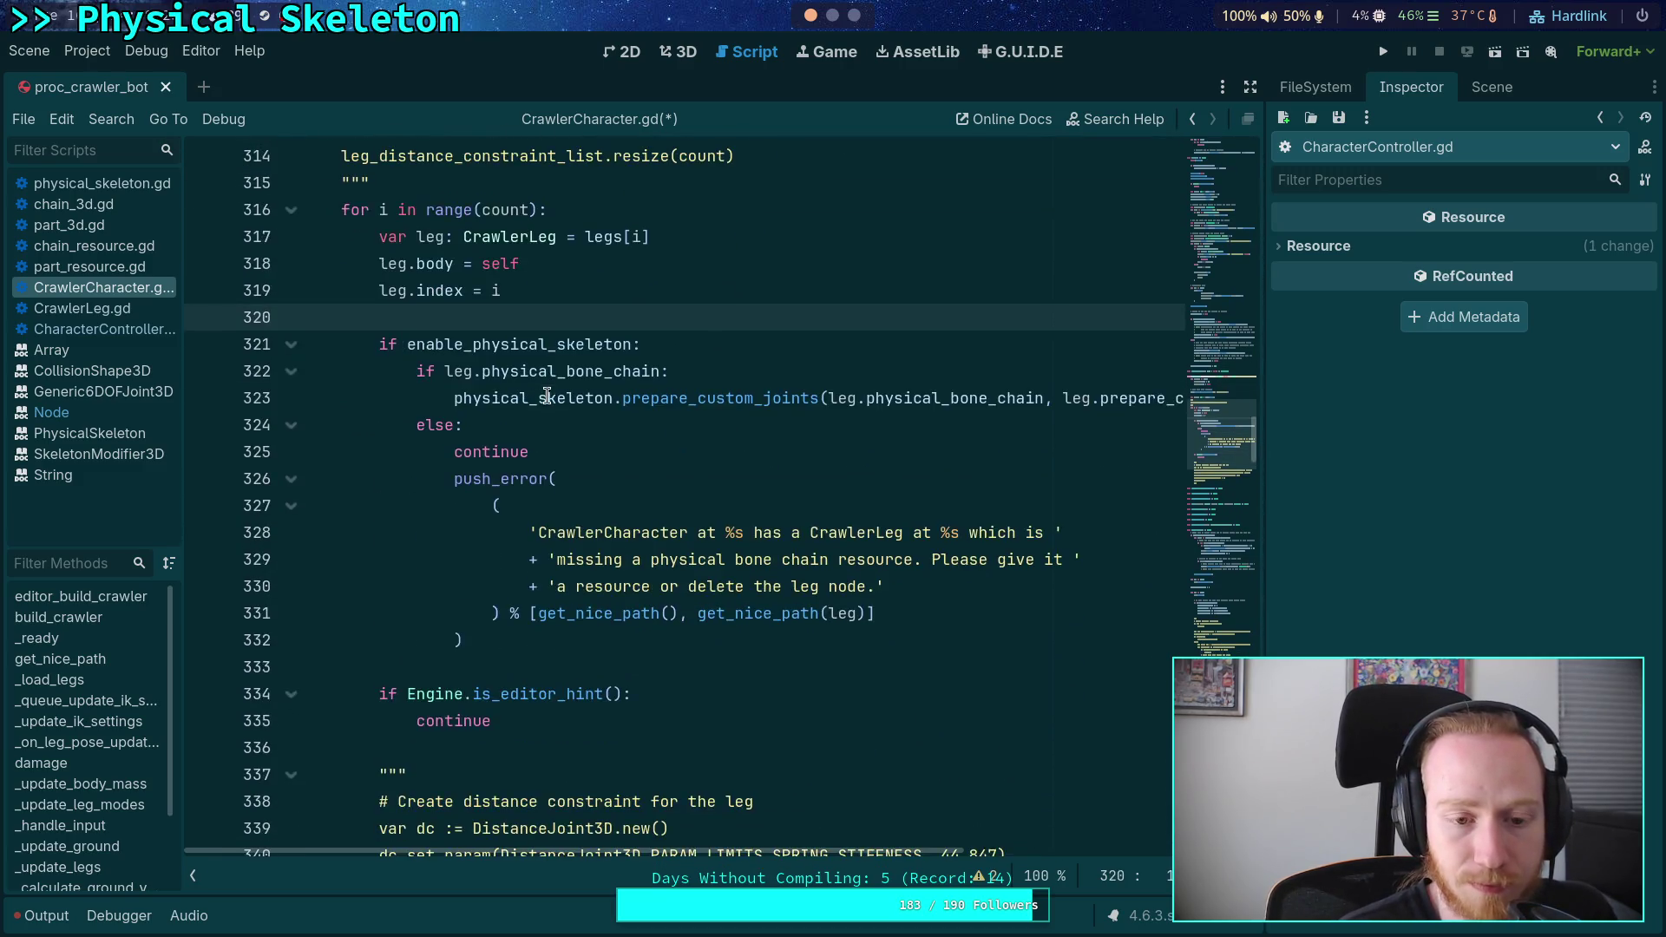
scroll(554, 454, up, 1)
- Insert 'if not is_initialization: continue' after leg.index = i in the leg loop
scroll(554, 455, up, 1)
scroll(581, 426, down, 1)
mouse_move(654, 435)
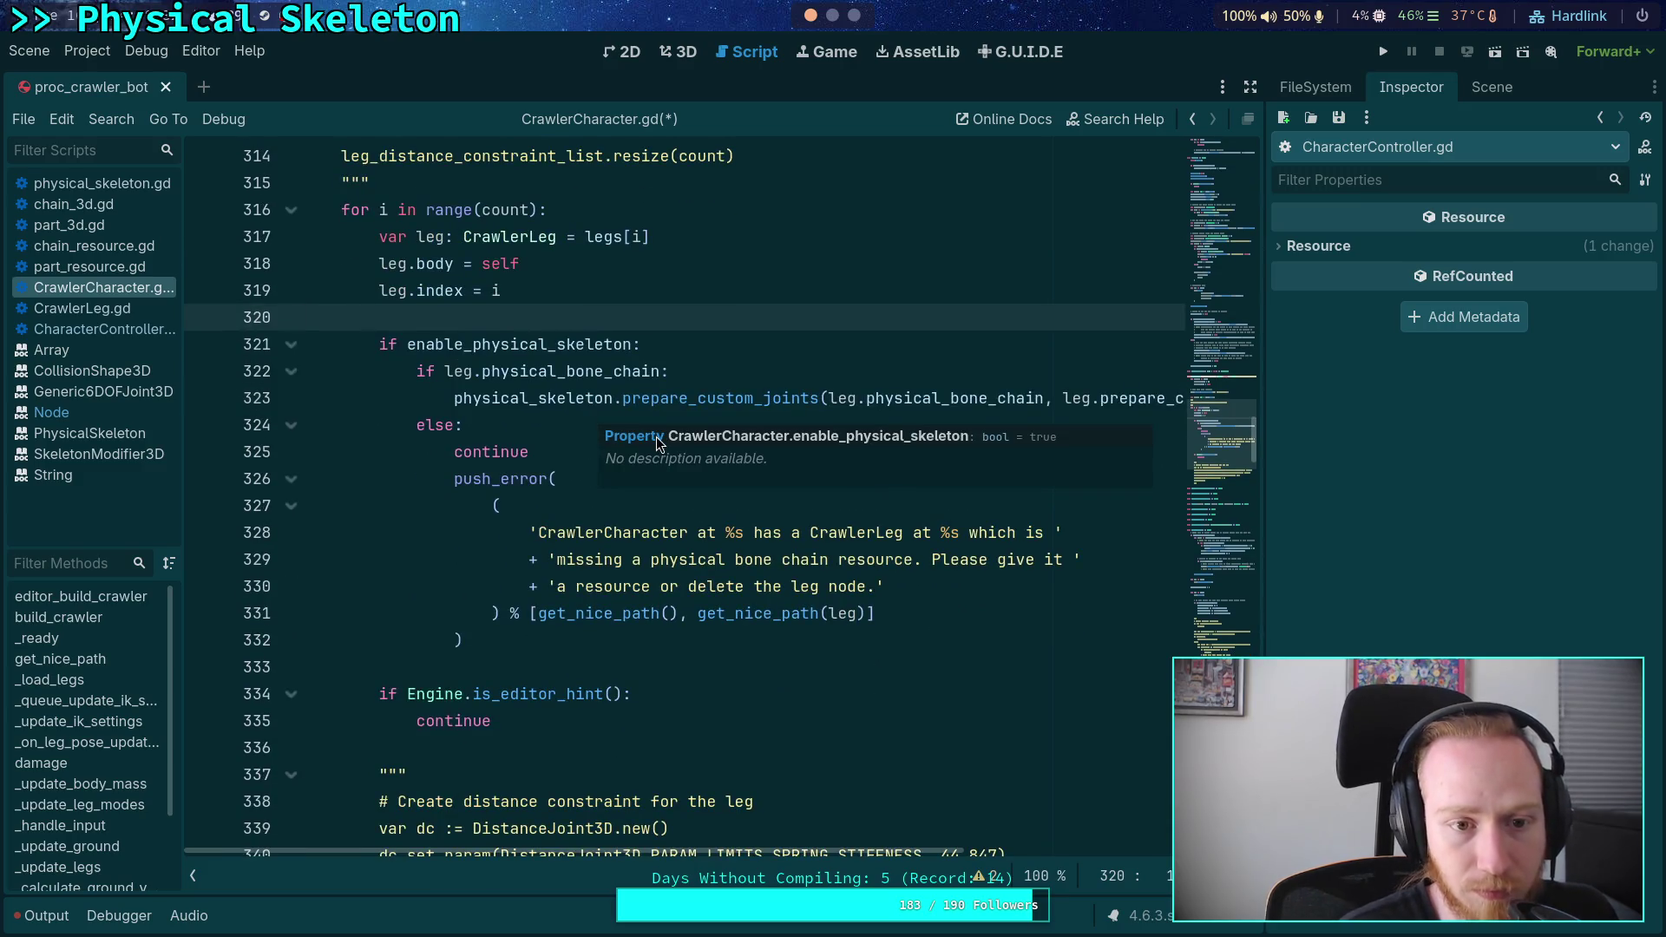
key(Return)
key(Return)
key(Up)
text(if not i)
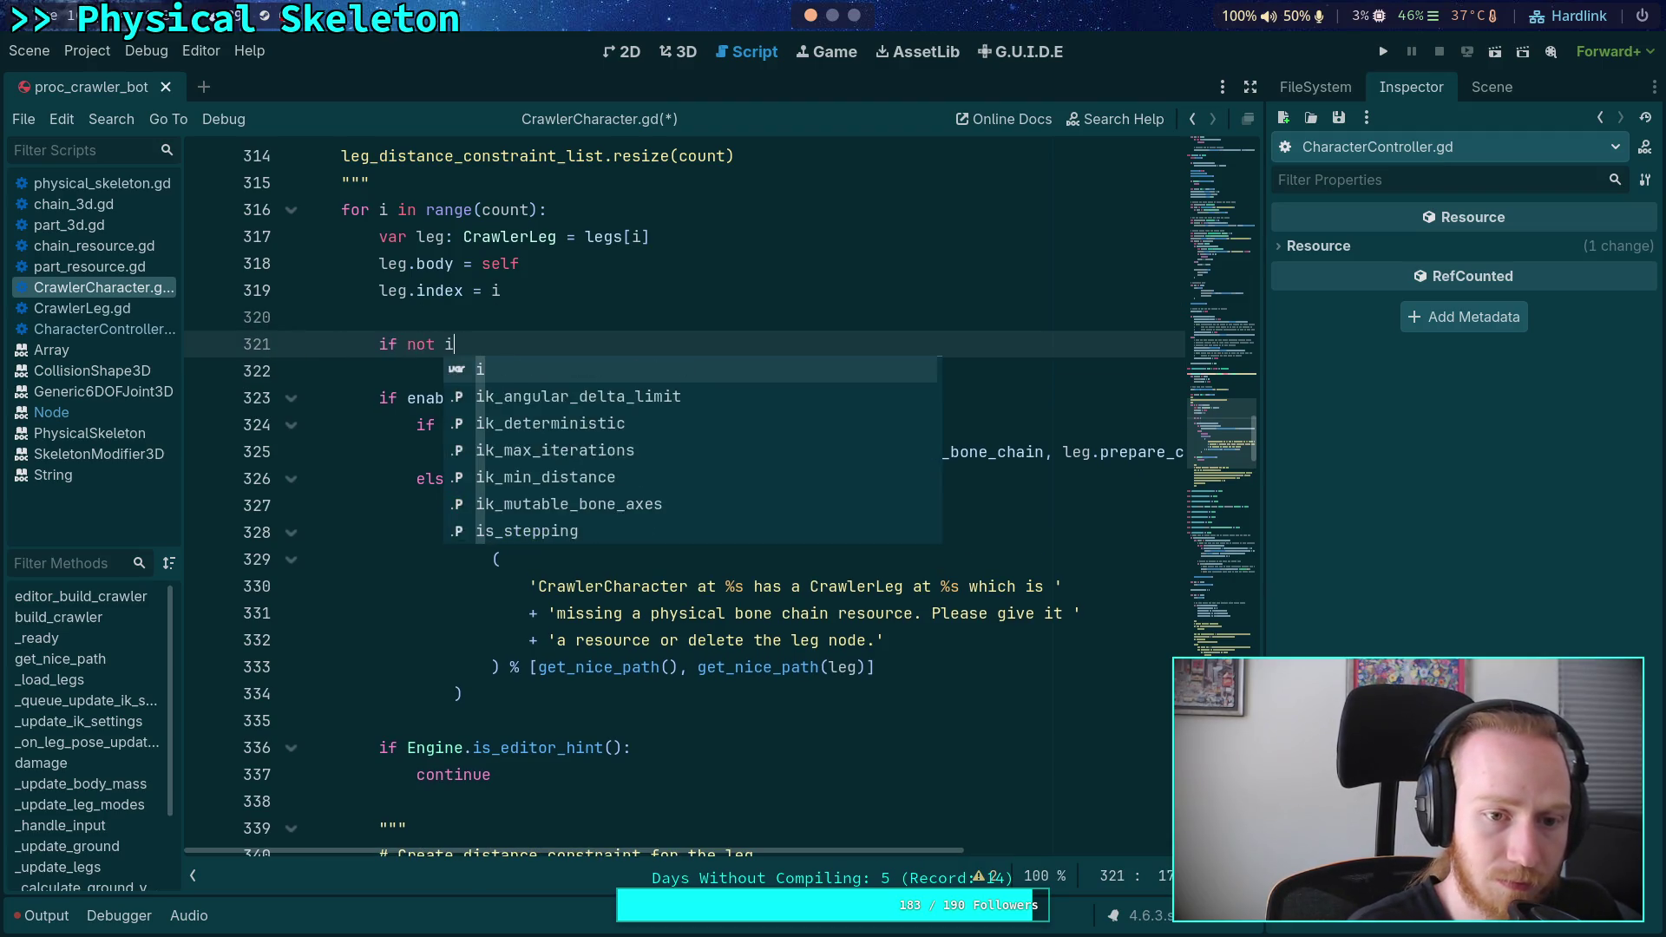
text(s_i)
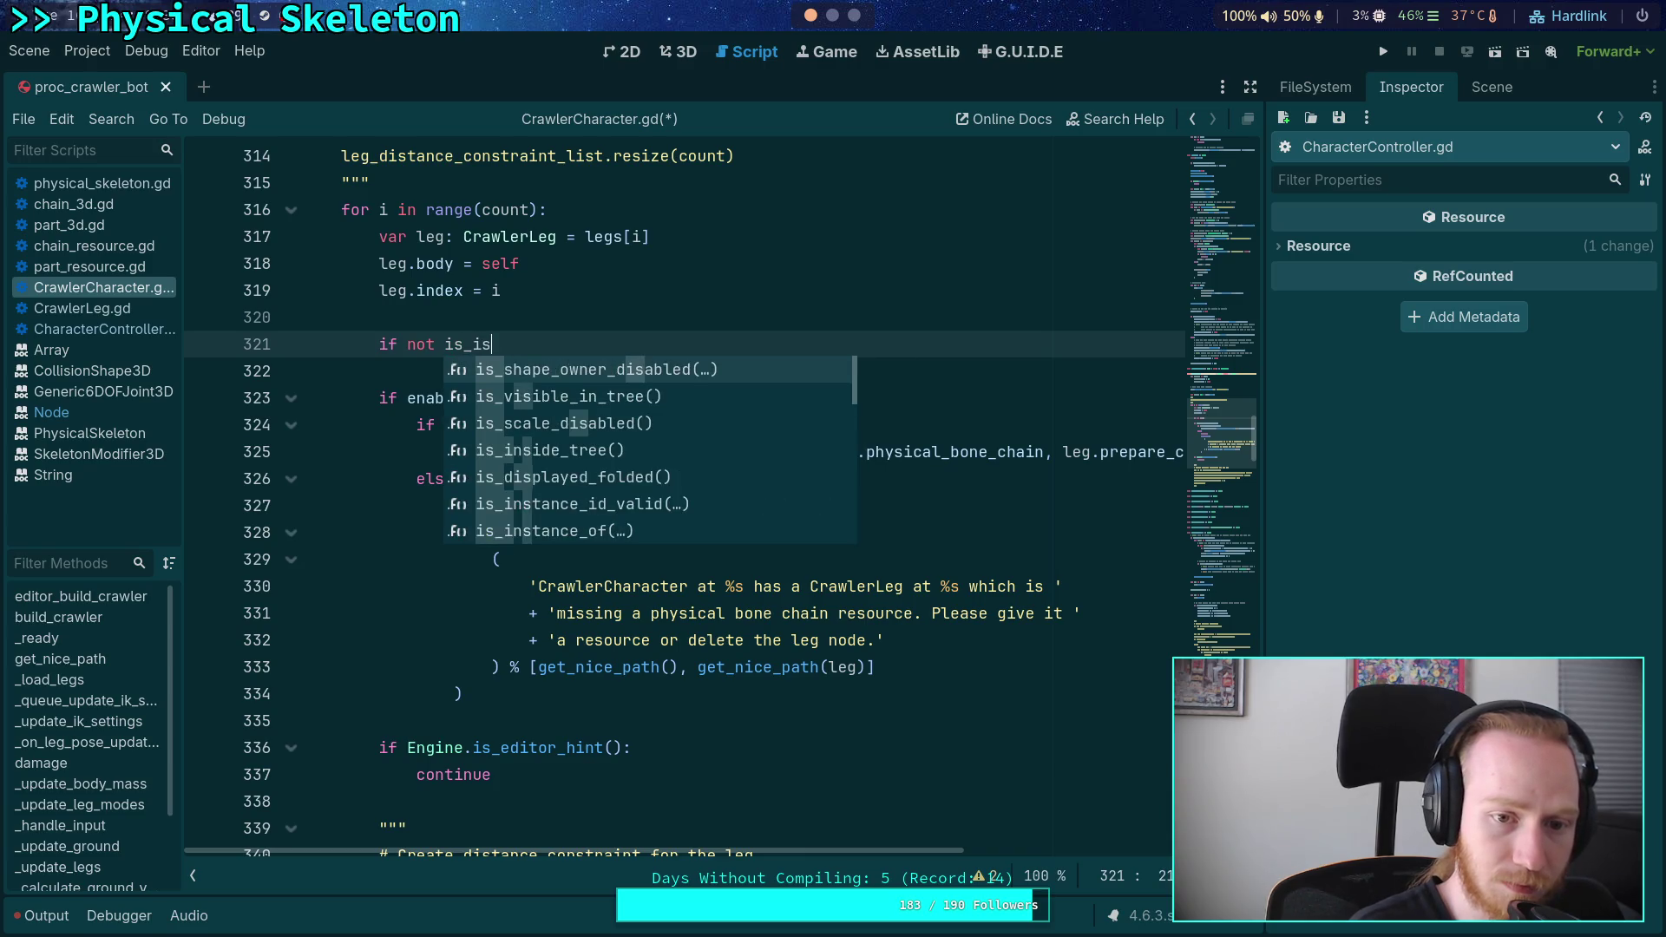
key(Return)
text(:)
key(Return)
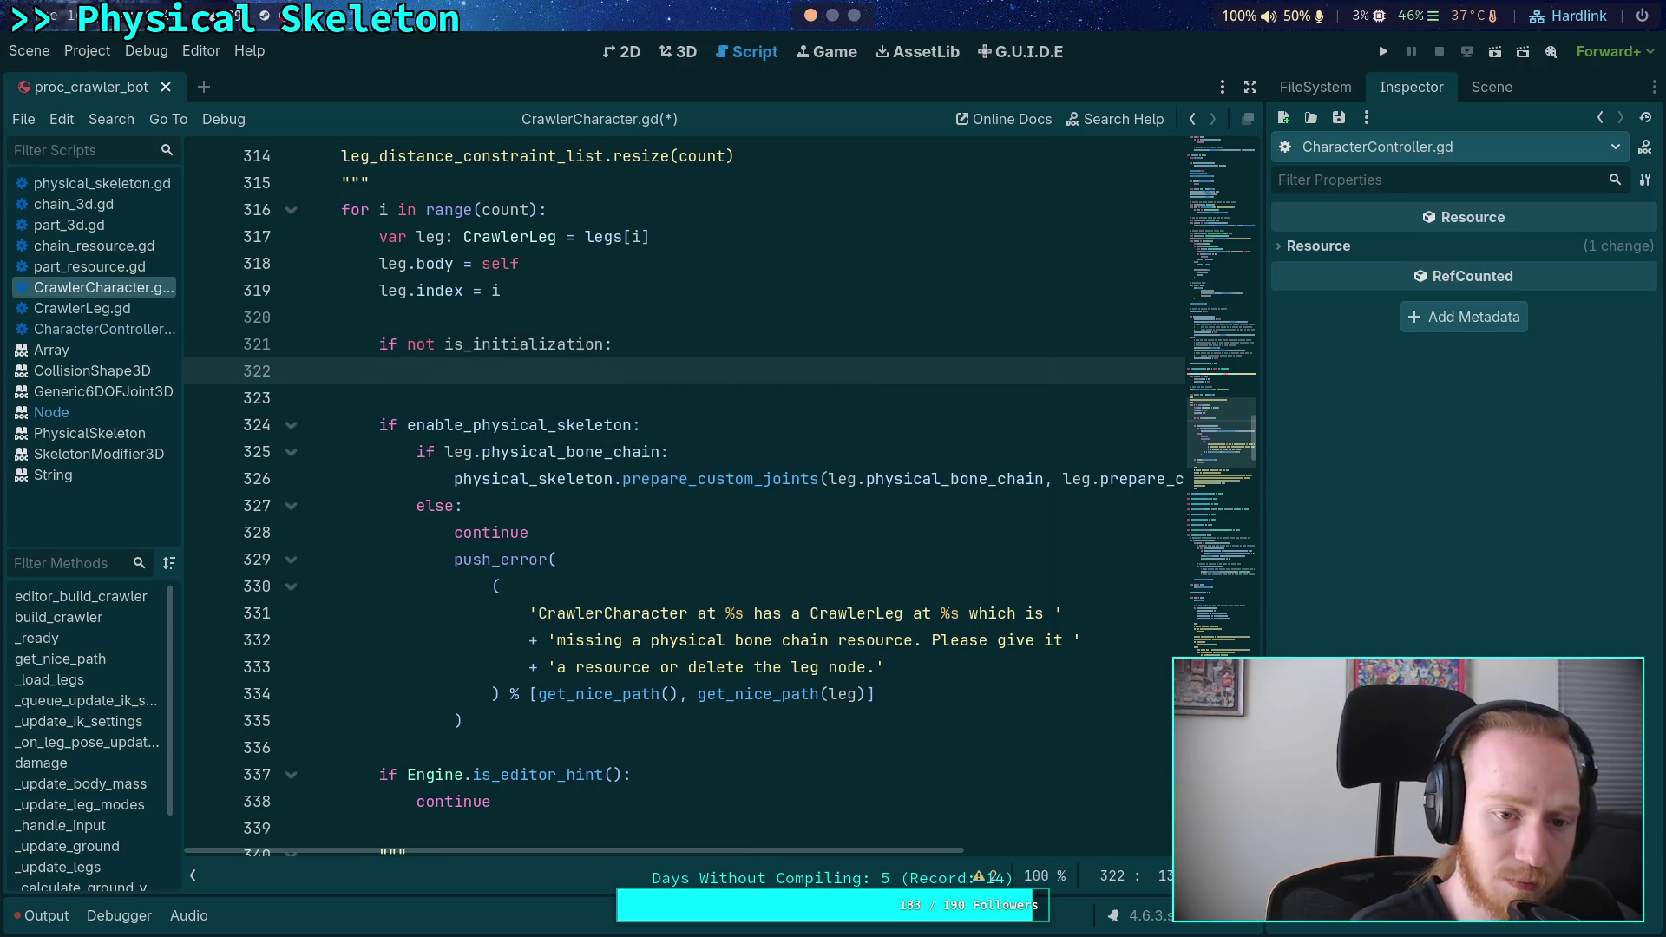
text(continue)
scroll(570, 436, up, 3)
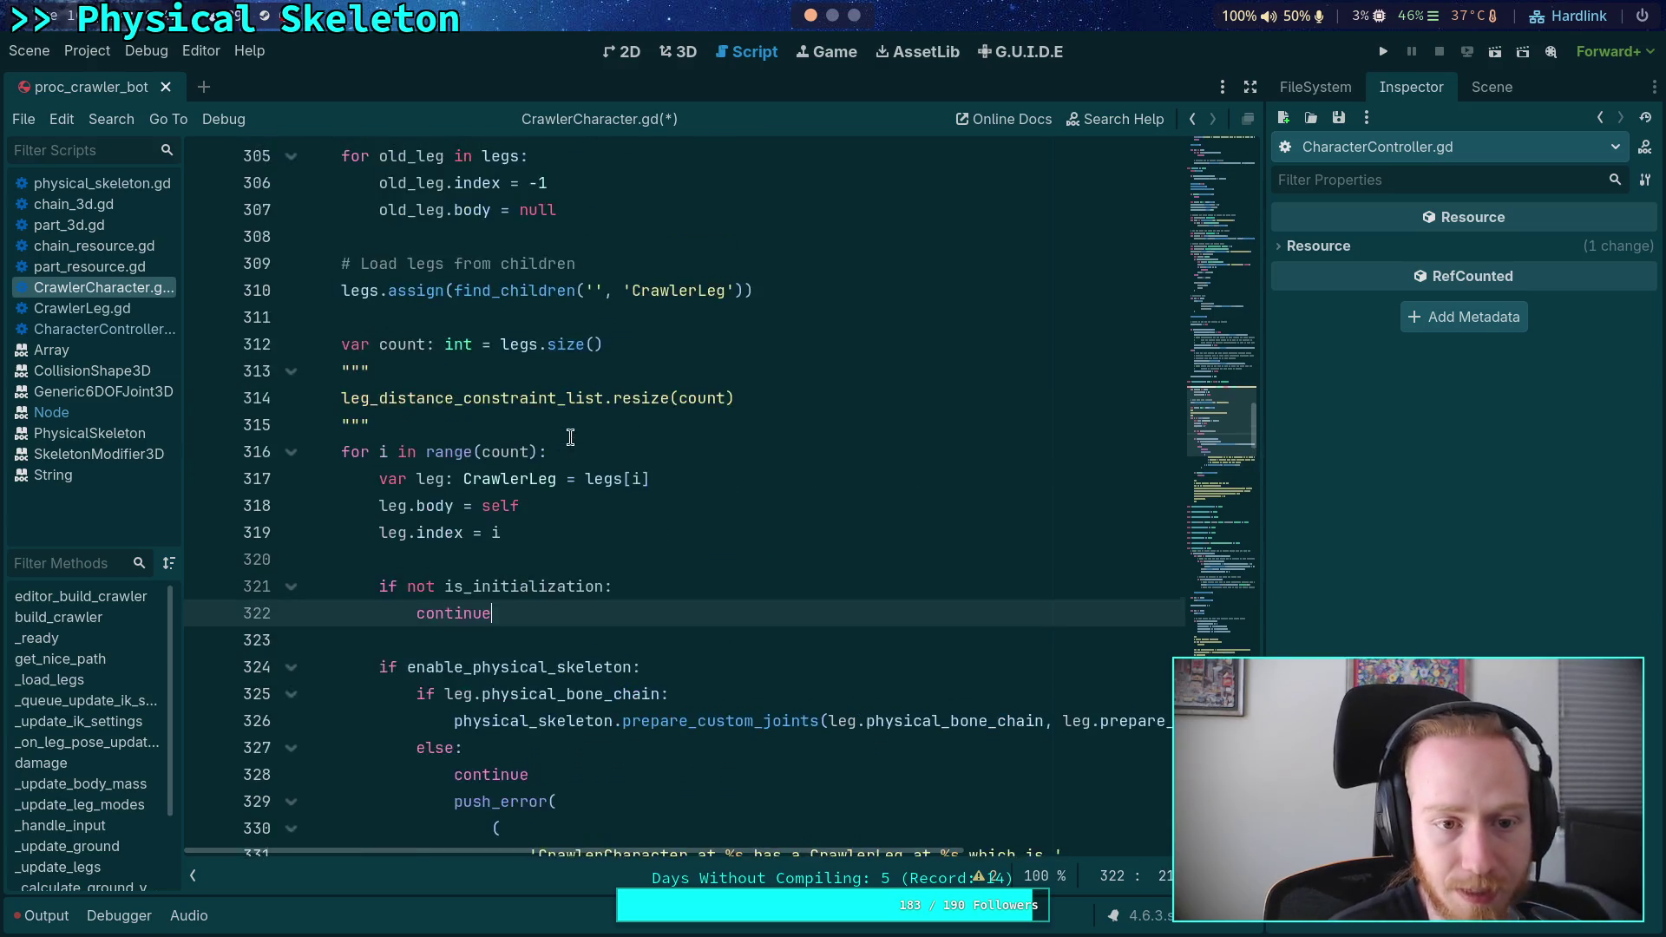
scroll(570, 436, up, 2)
scroll(664, 480, down, 1)
scroll(664, 480, down, 9)
scroll(664, 480, up, 6)
scroll(664, 480, up, 20)
scroll(663, 480, up, 16)
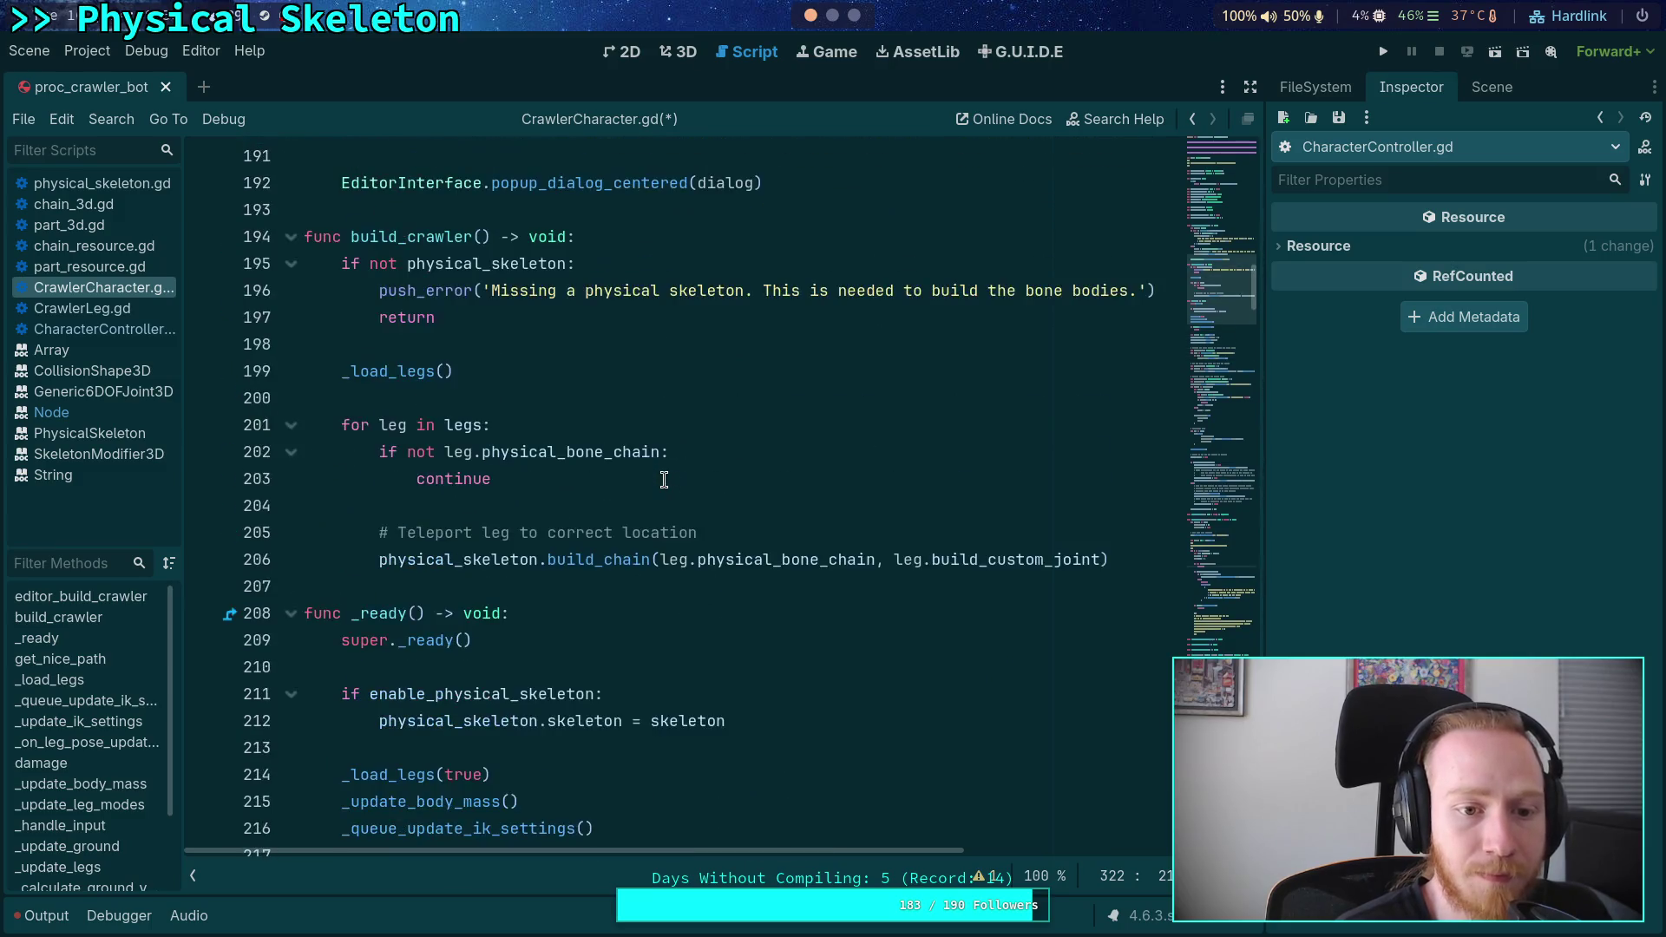
click(618, 398)
- Remove the extra blank line 5 from CrawlerCharacter.gd and save the script
key(ctrl+s)
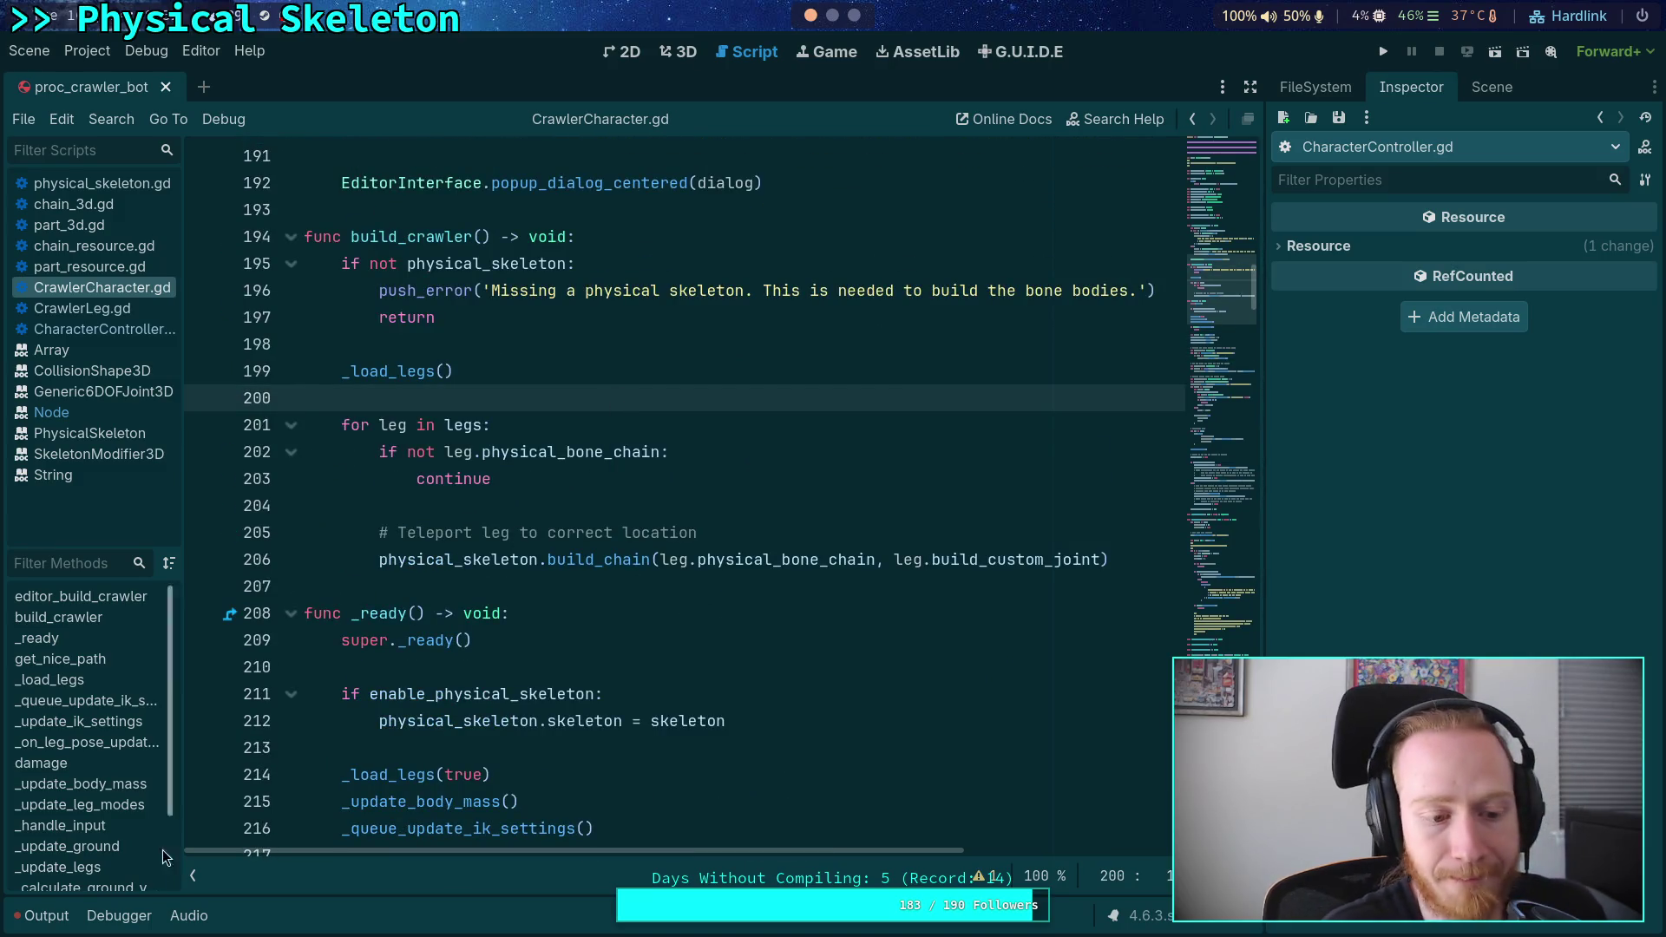
click(39, 916)
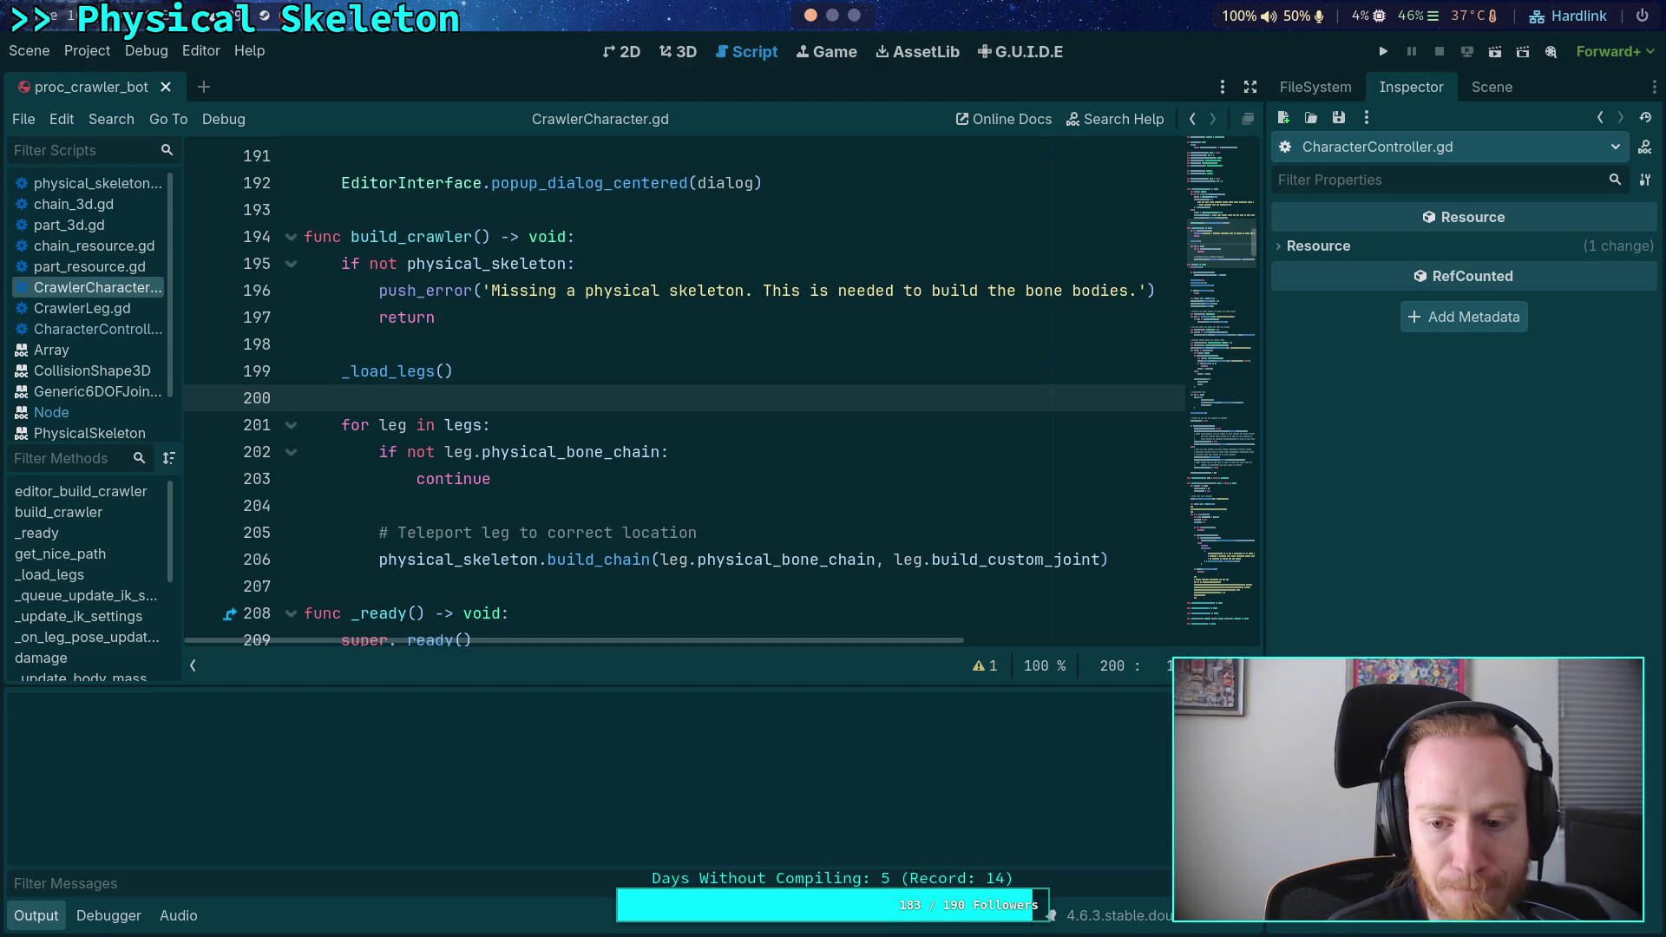
click(981, 665)
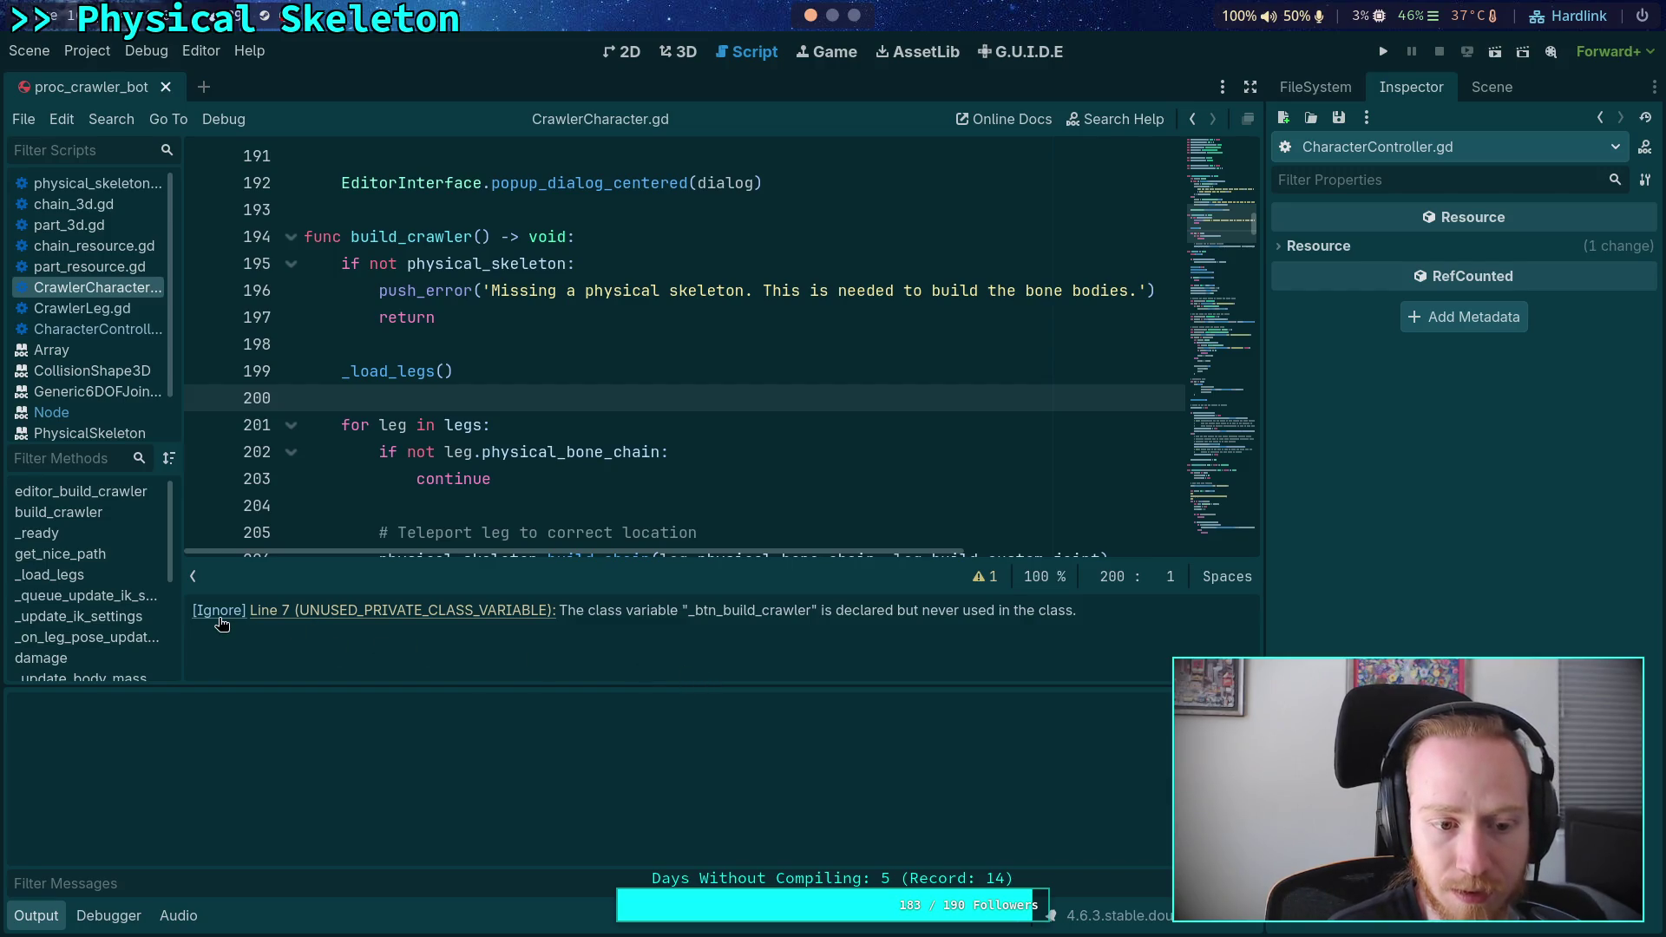
click(350, 620)
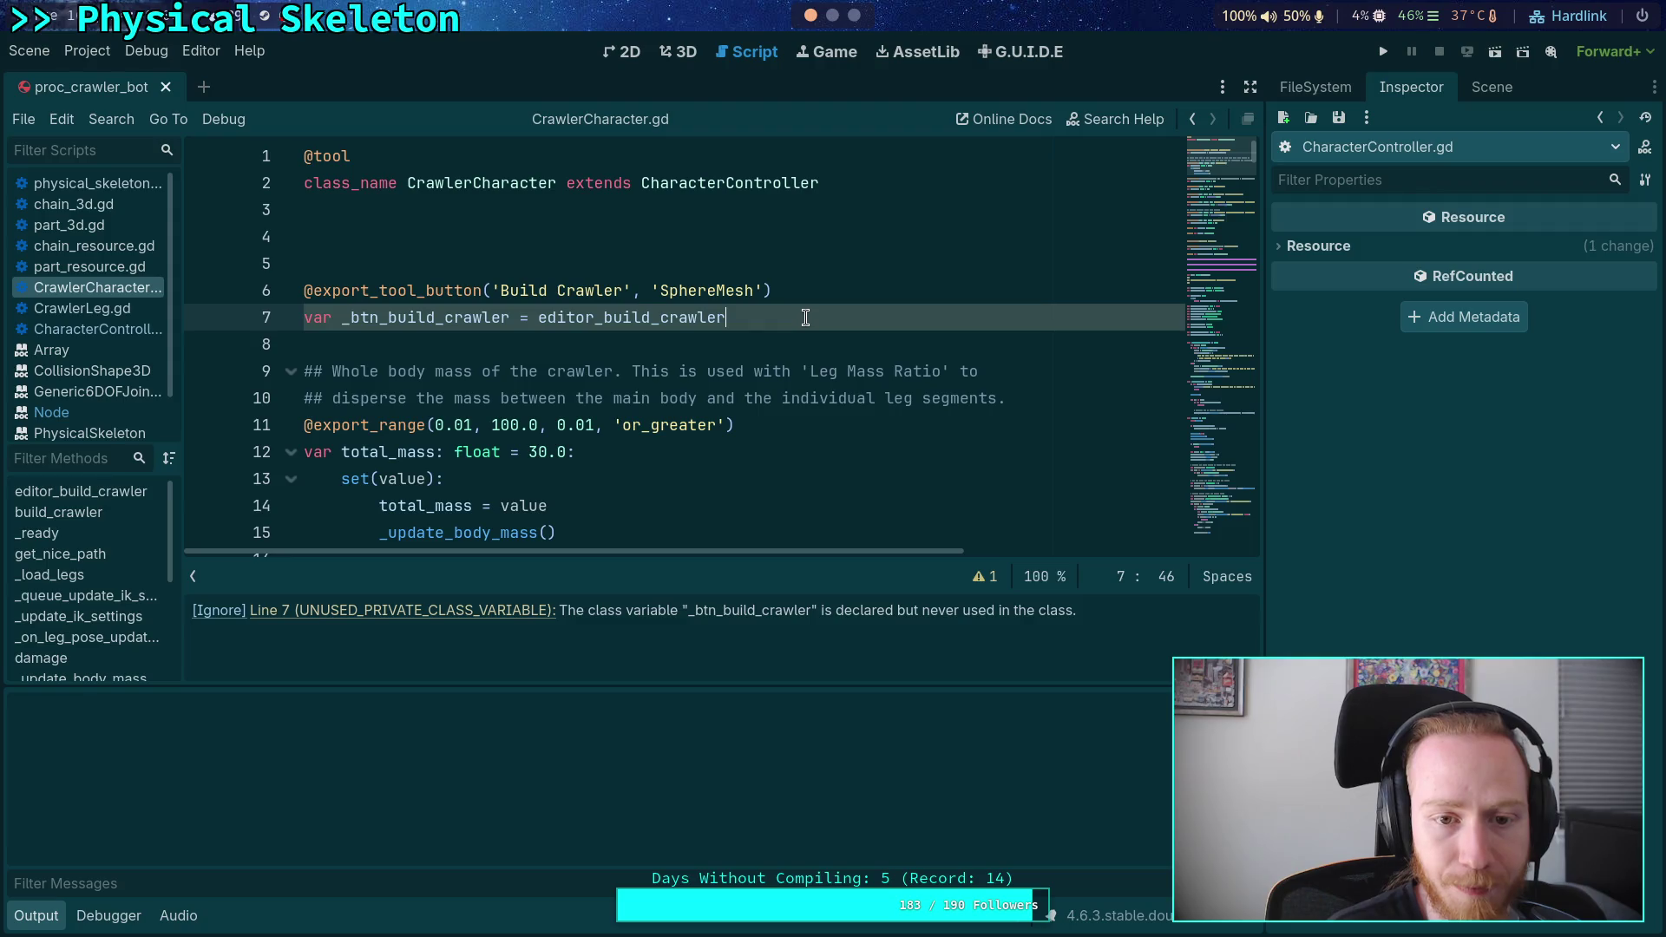
click(483, 252)
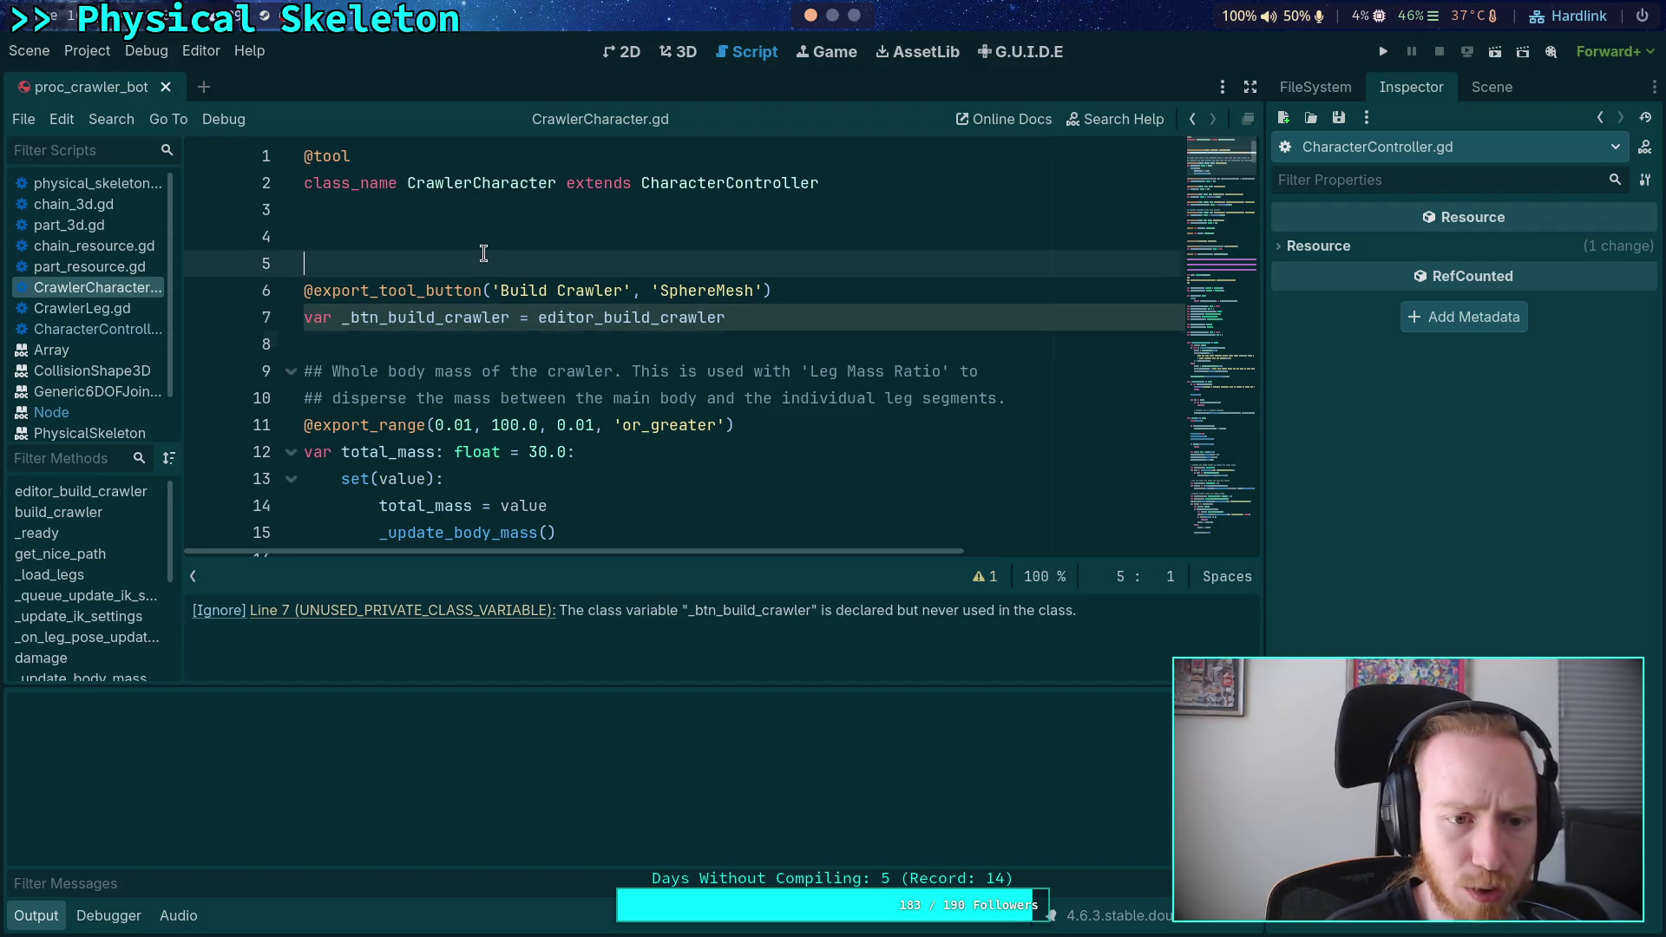
key(BackSpace)
key(ctrl+s)
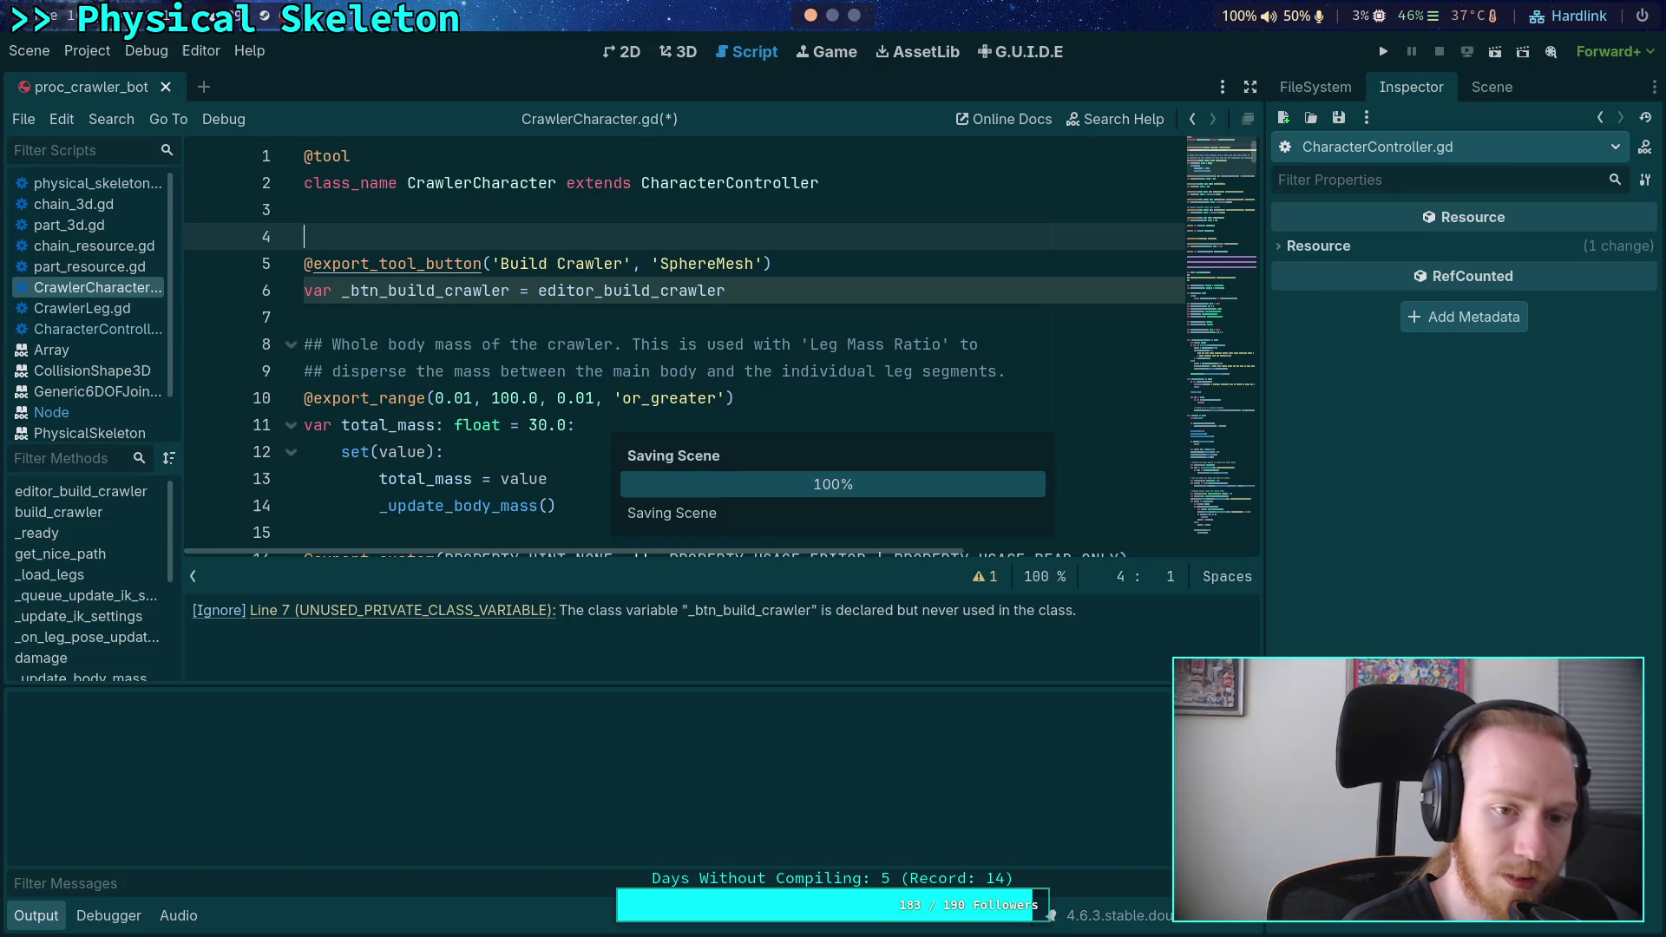
- Scroll through the annotation documentation popup below the variable and dismiss it
click(527, 325)
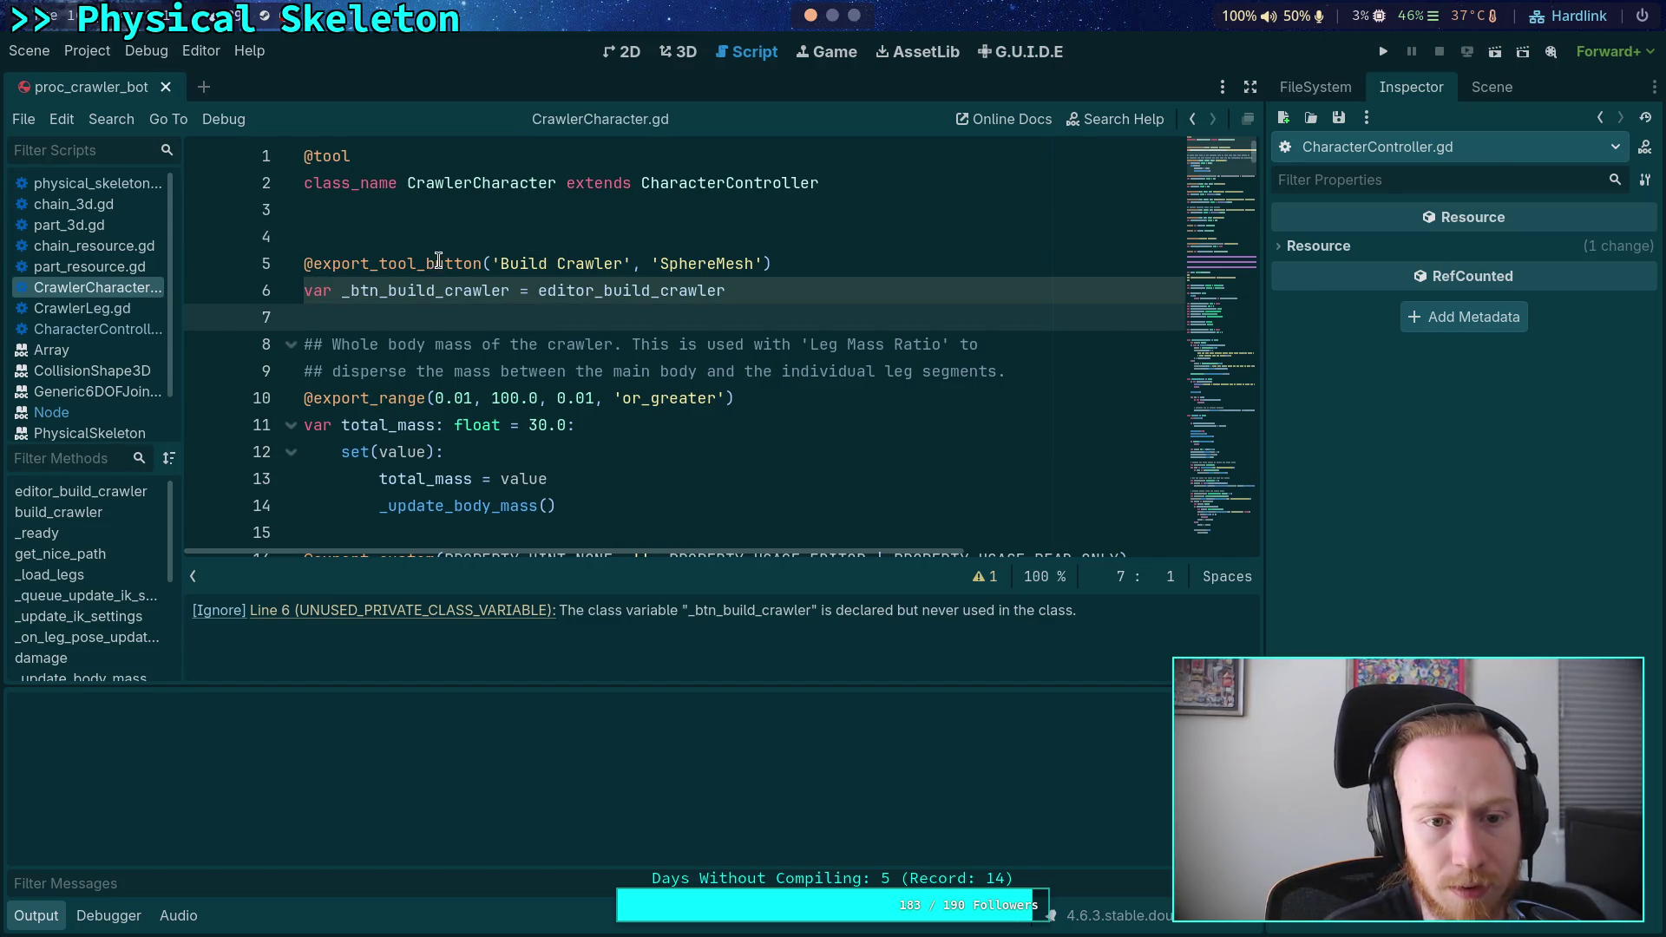
mouse_move(439, 258)
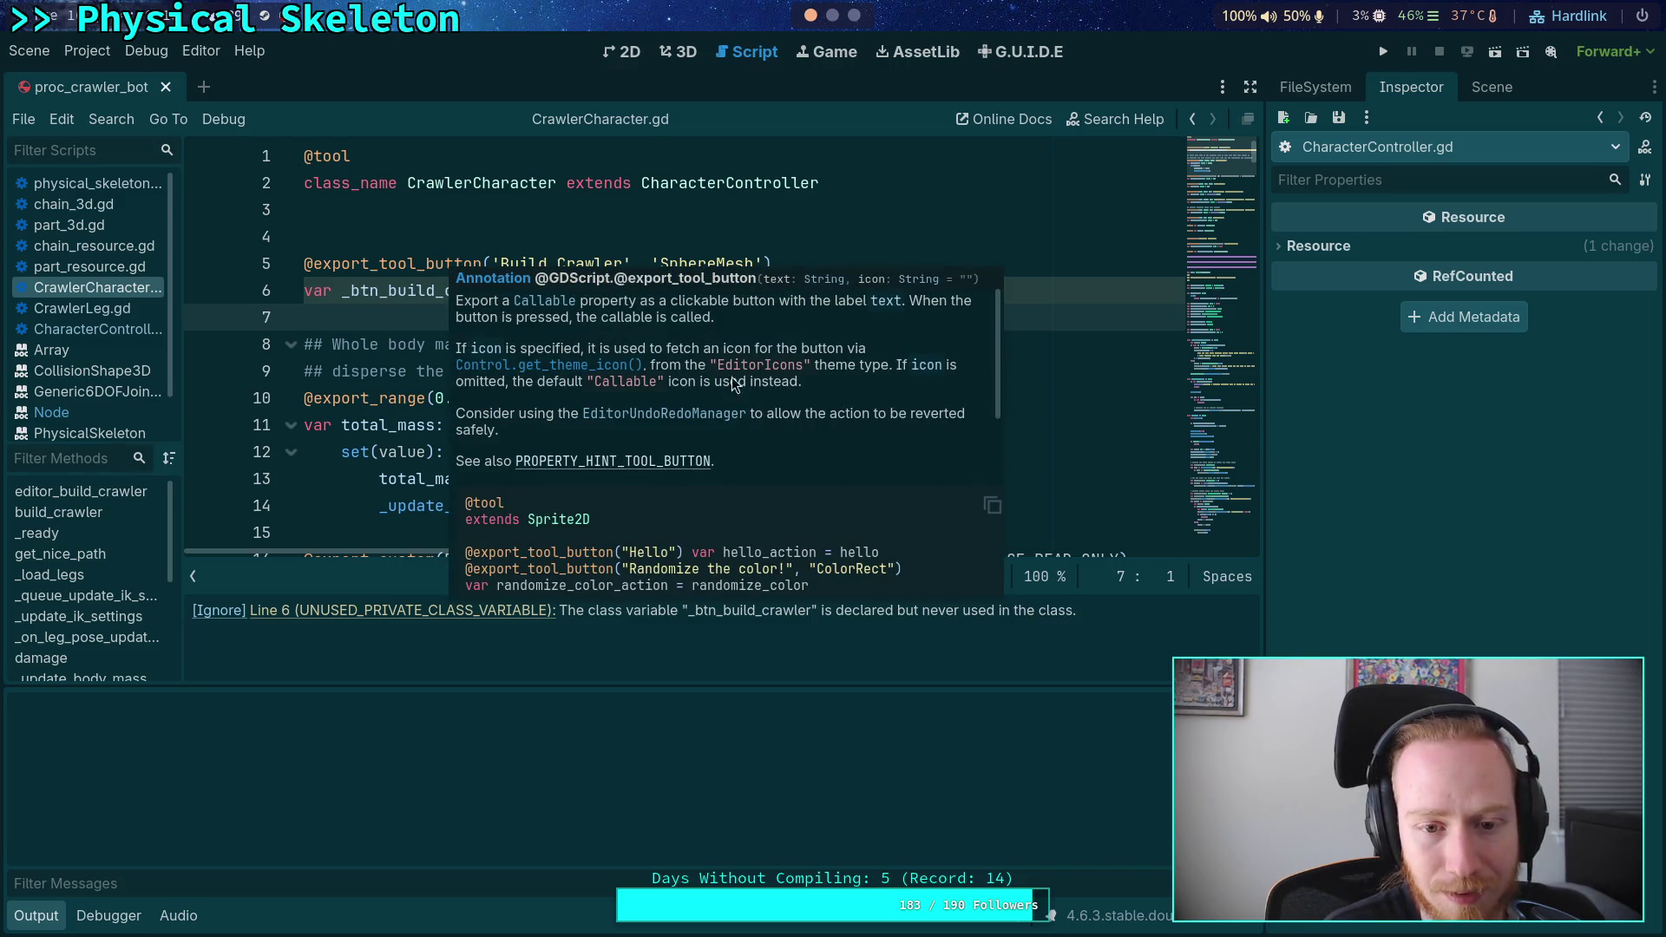
scroll(762, 393, down, 3)
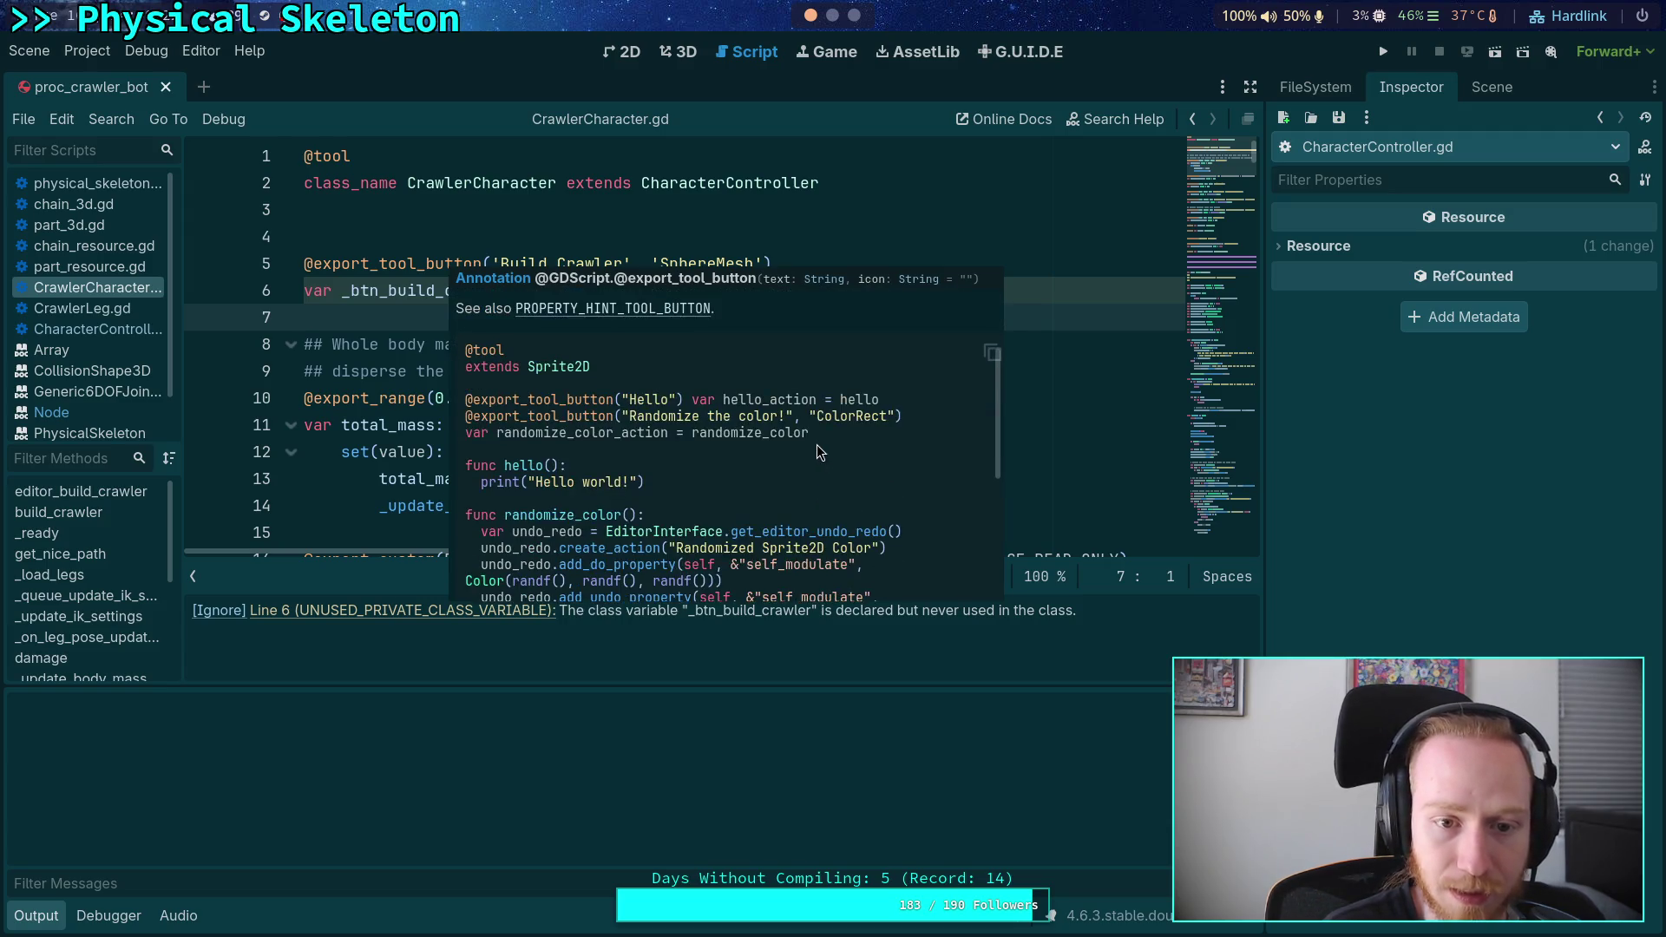
scroll(820, 452, down, 3)
scroll(819, 449, down, 3)
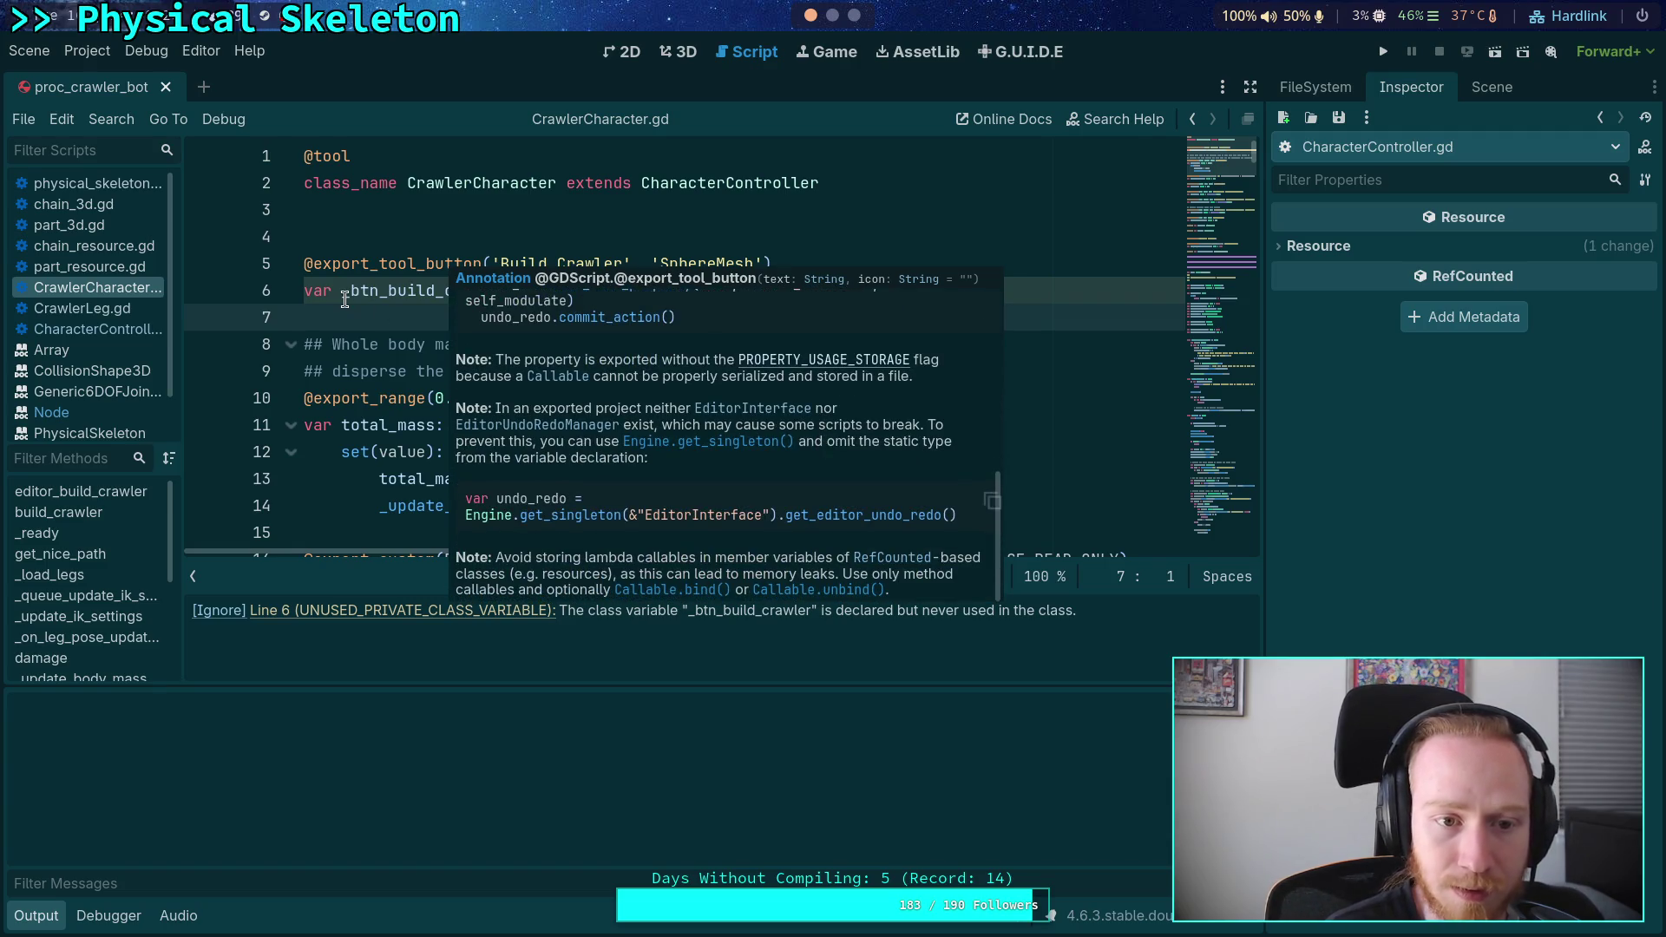
click(361, 320)
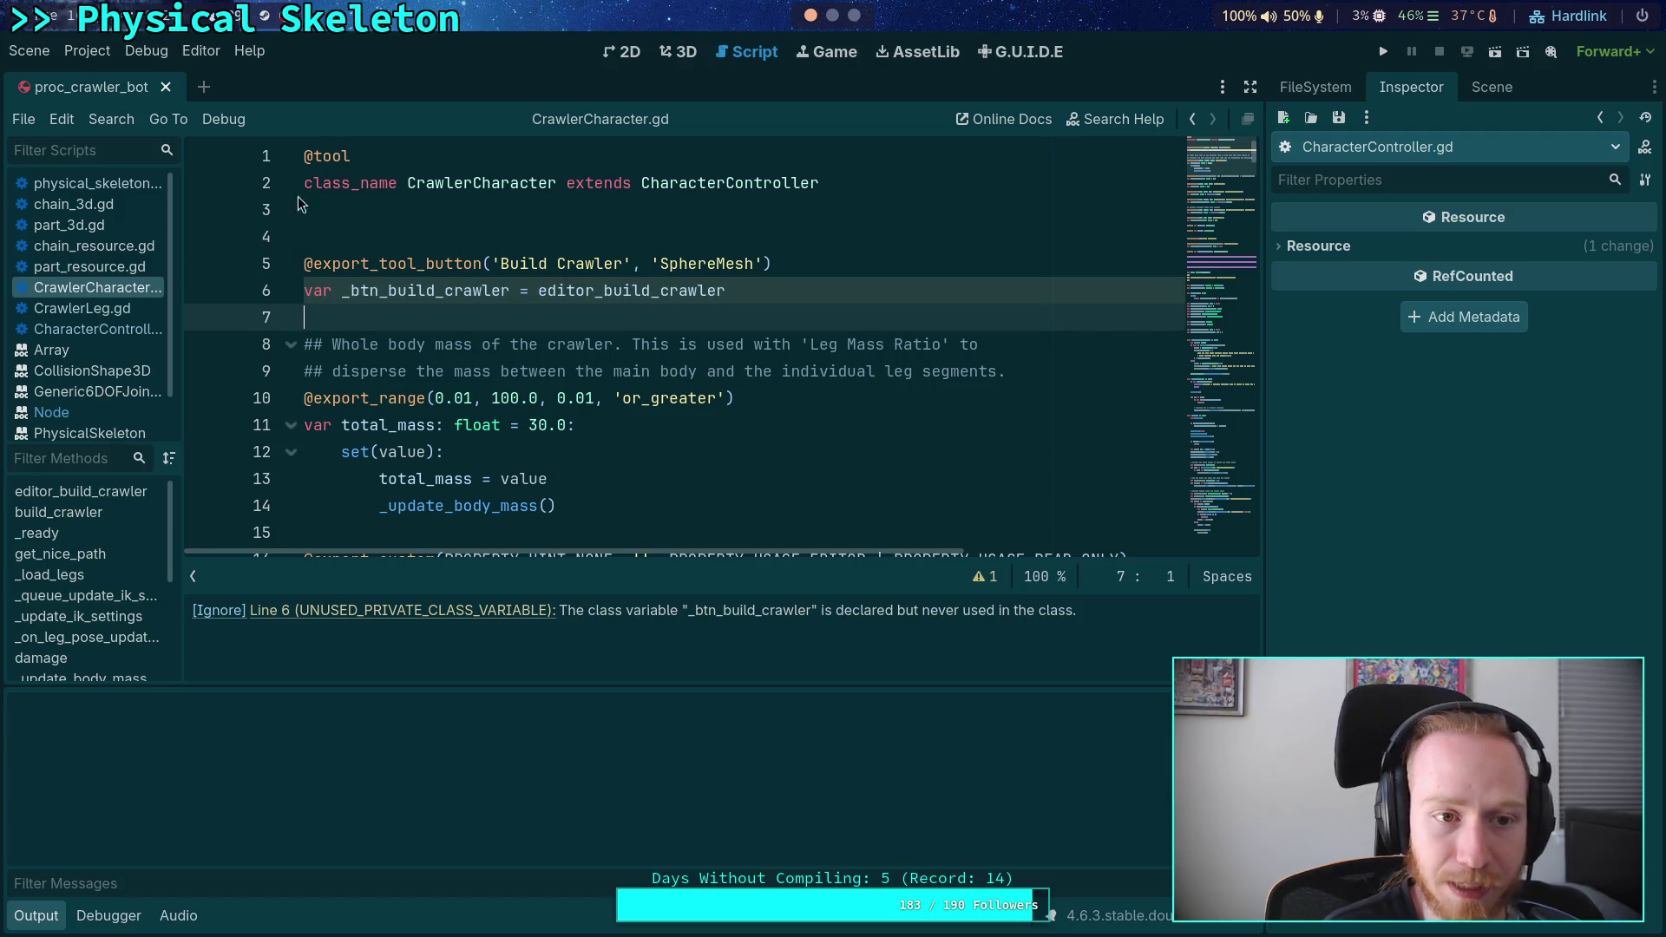
- Close CrawlerCharacter.gd and reopen it from the FileSystem tree
right_click(88, 283)
click(137, 336)
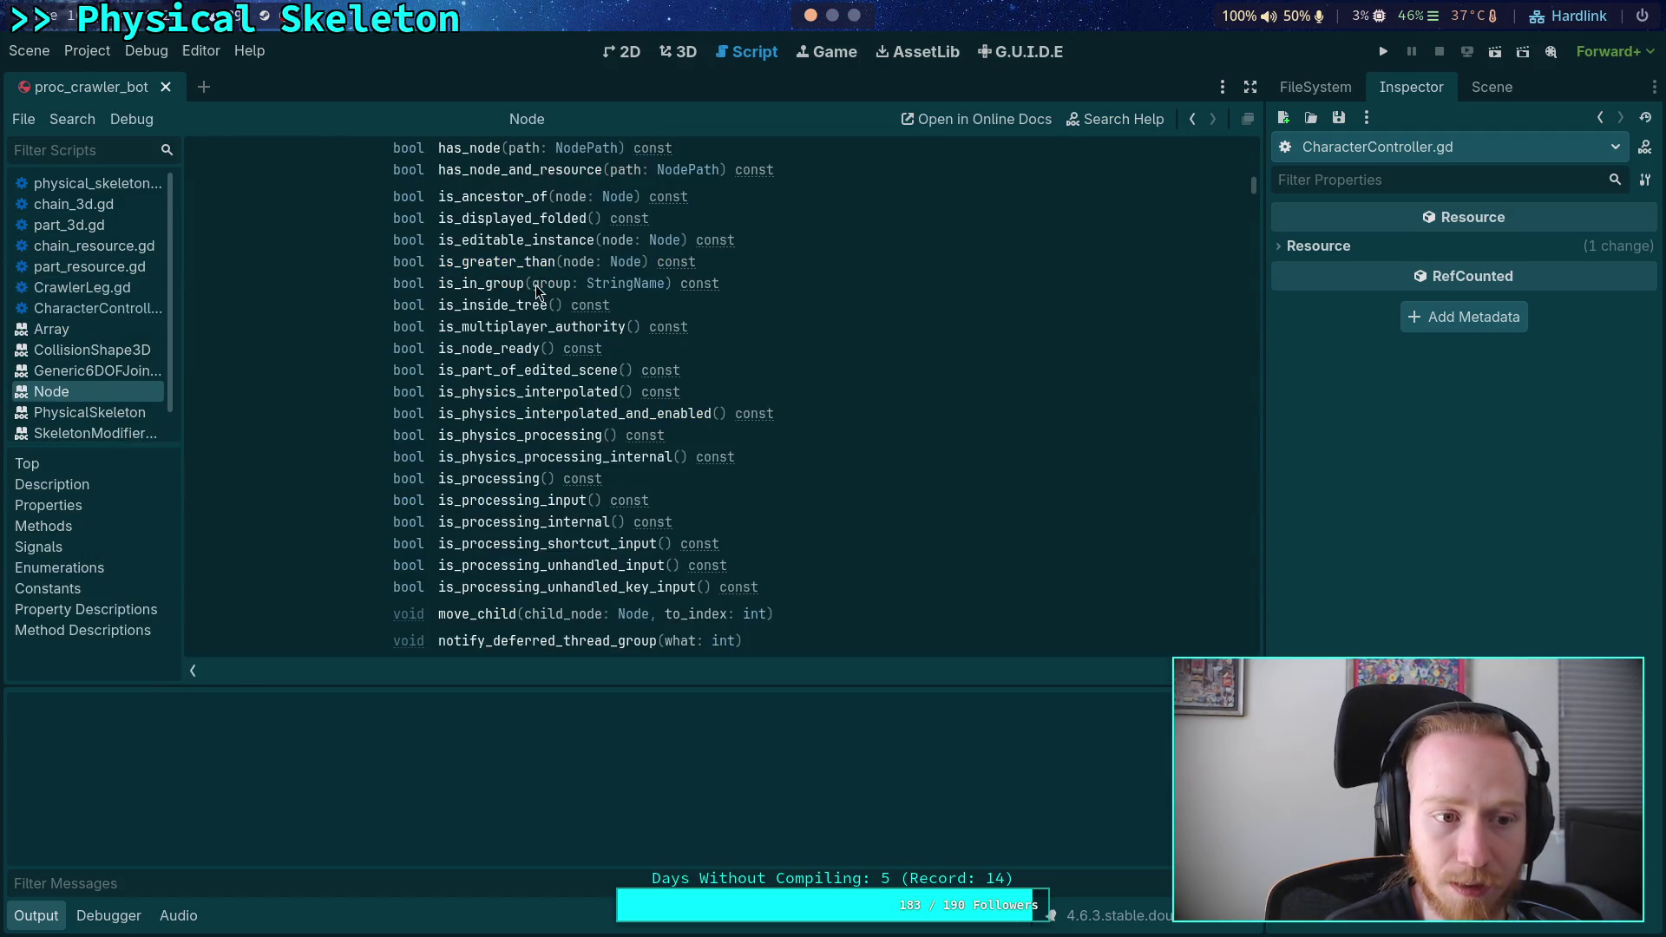
click(1347, 94)
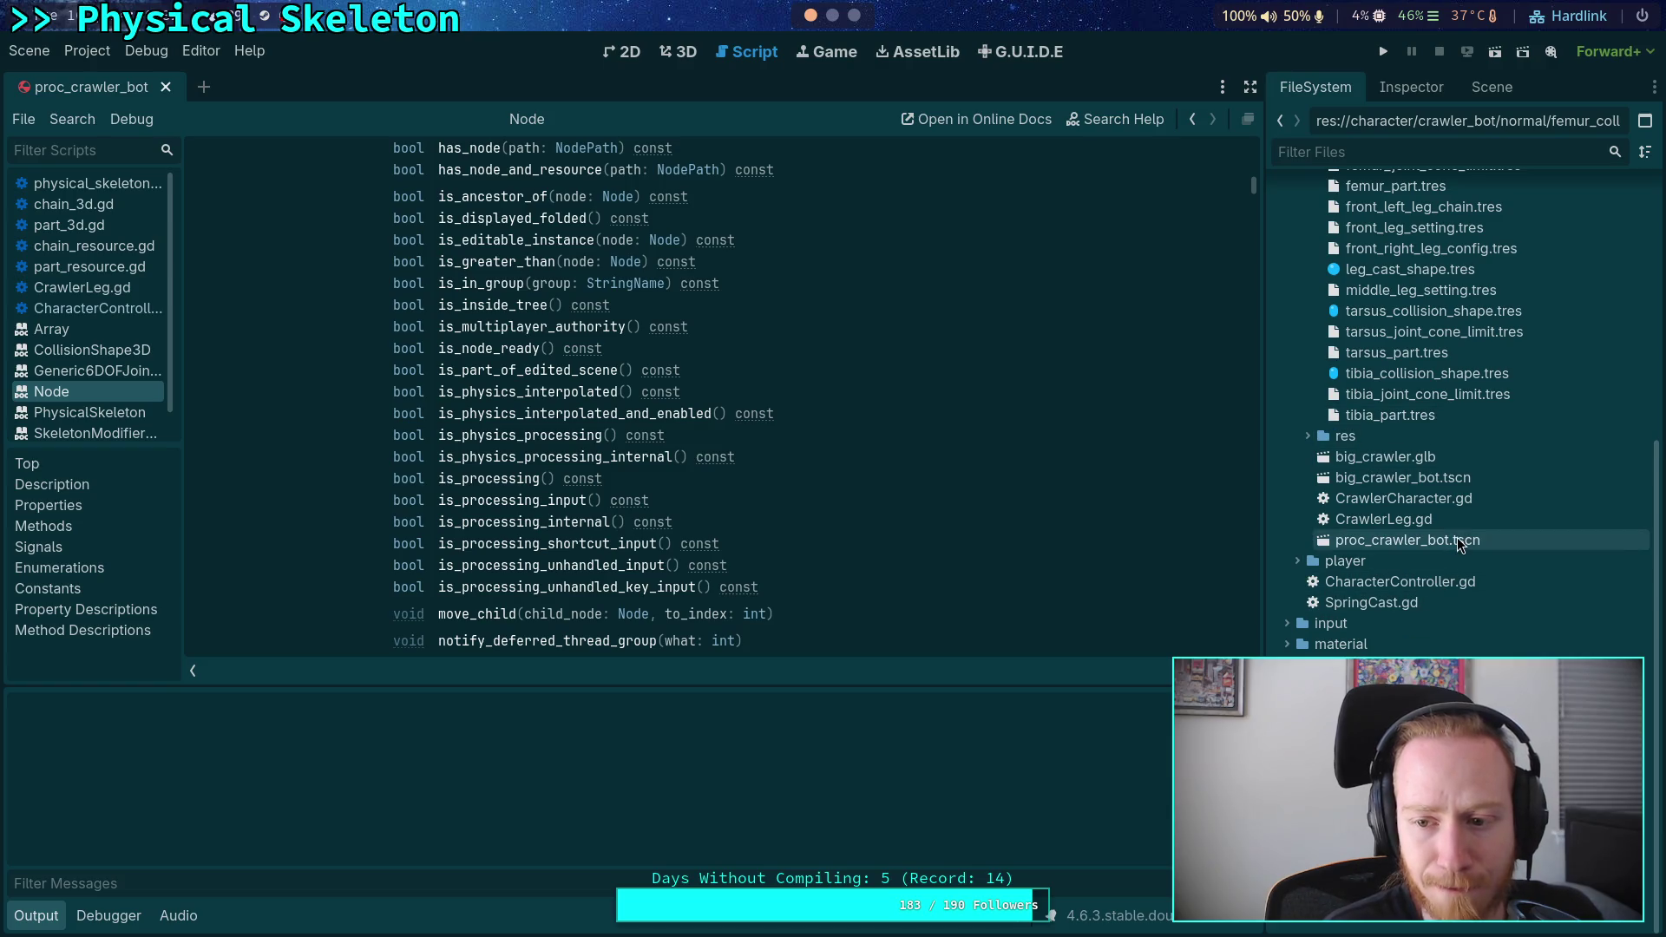
double_click(1447, 501)
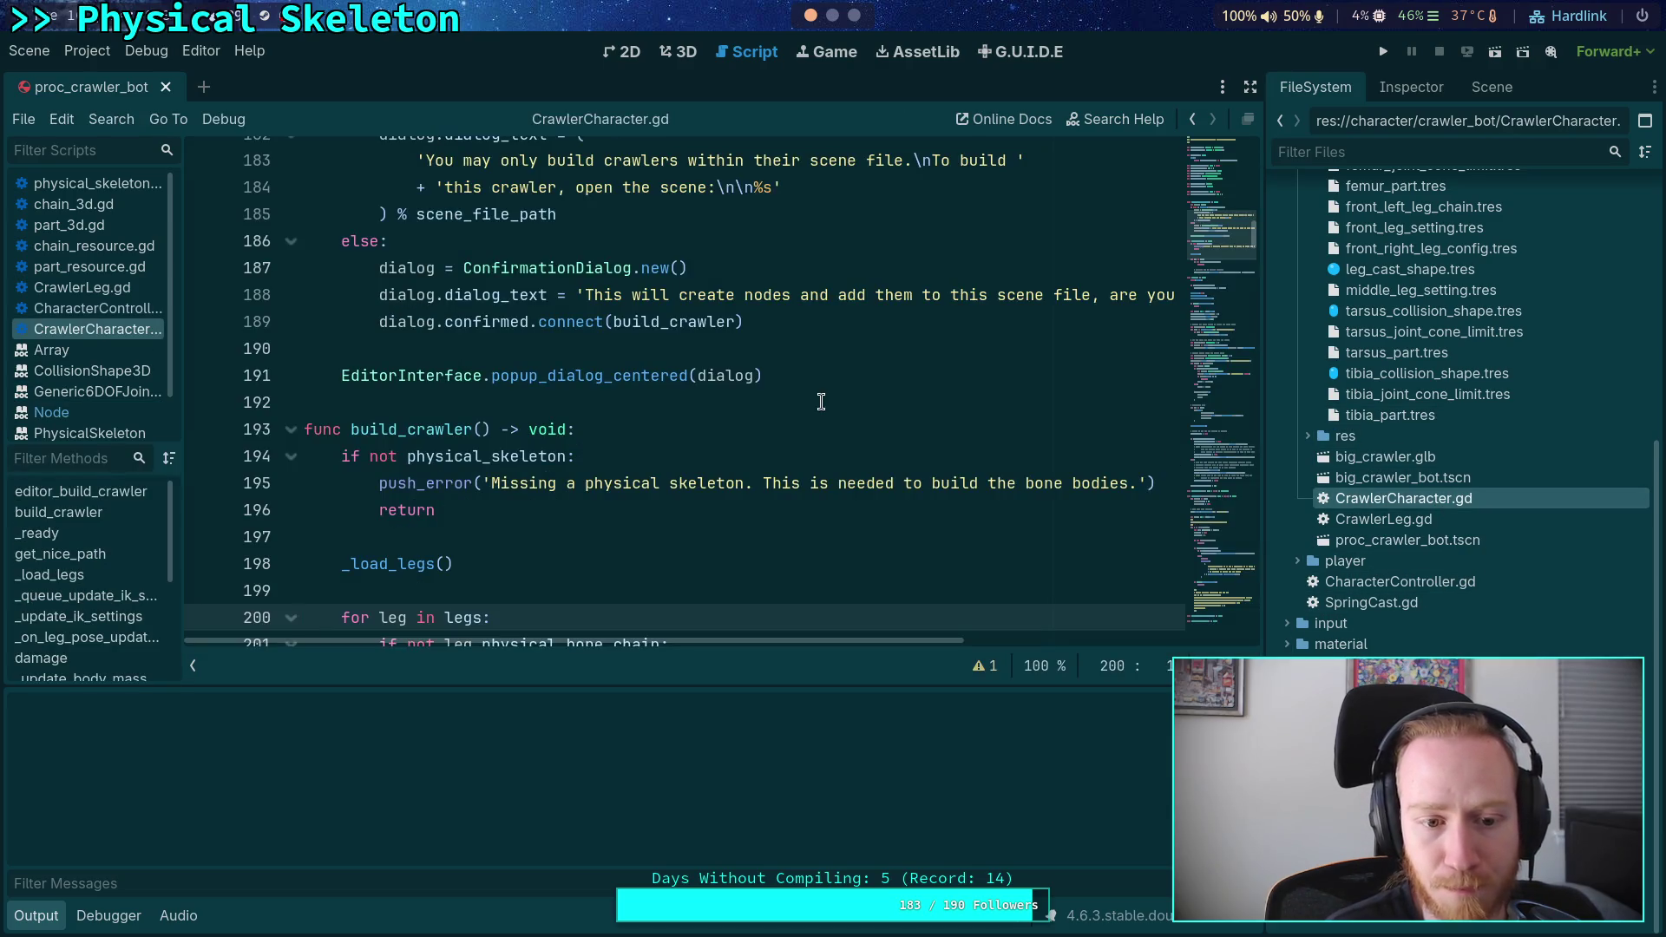
scroll(949, 398, up, 12)
- Jump to the _btn_build_crawler warning line and retype the variable's leading underscore
click(984, 666)
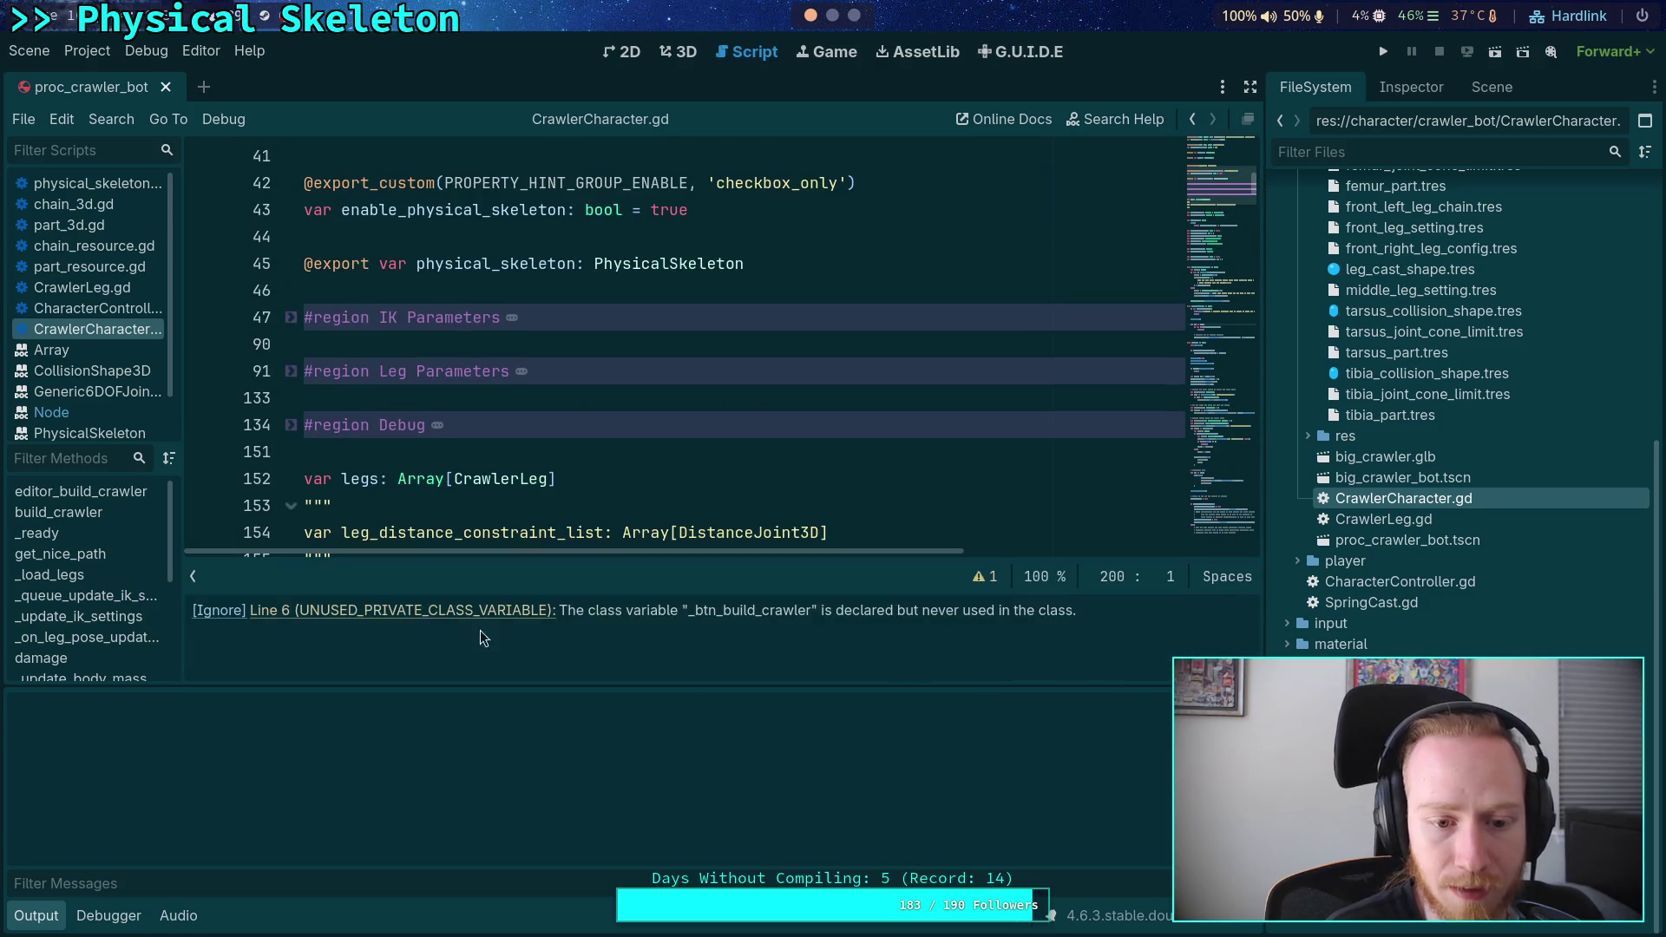
click(501, 611)
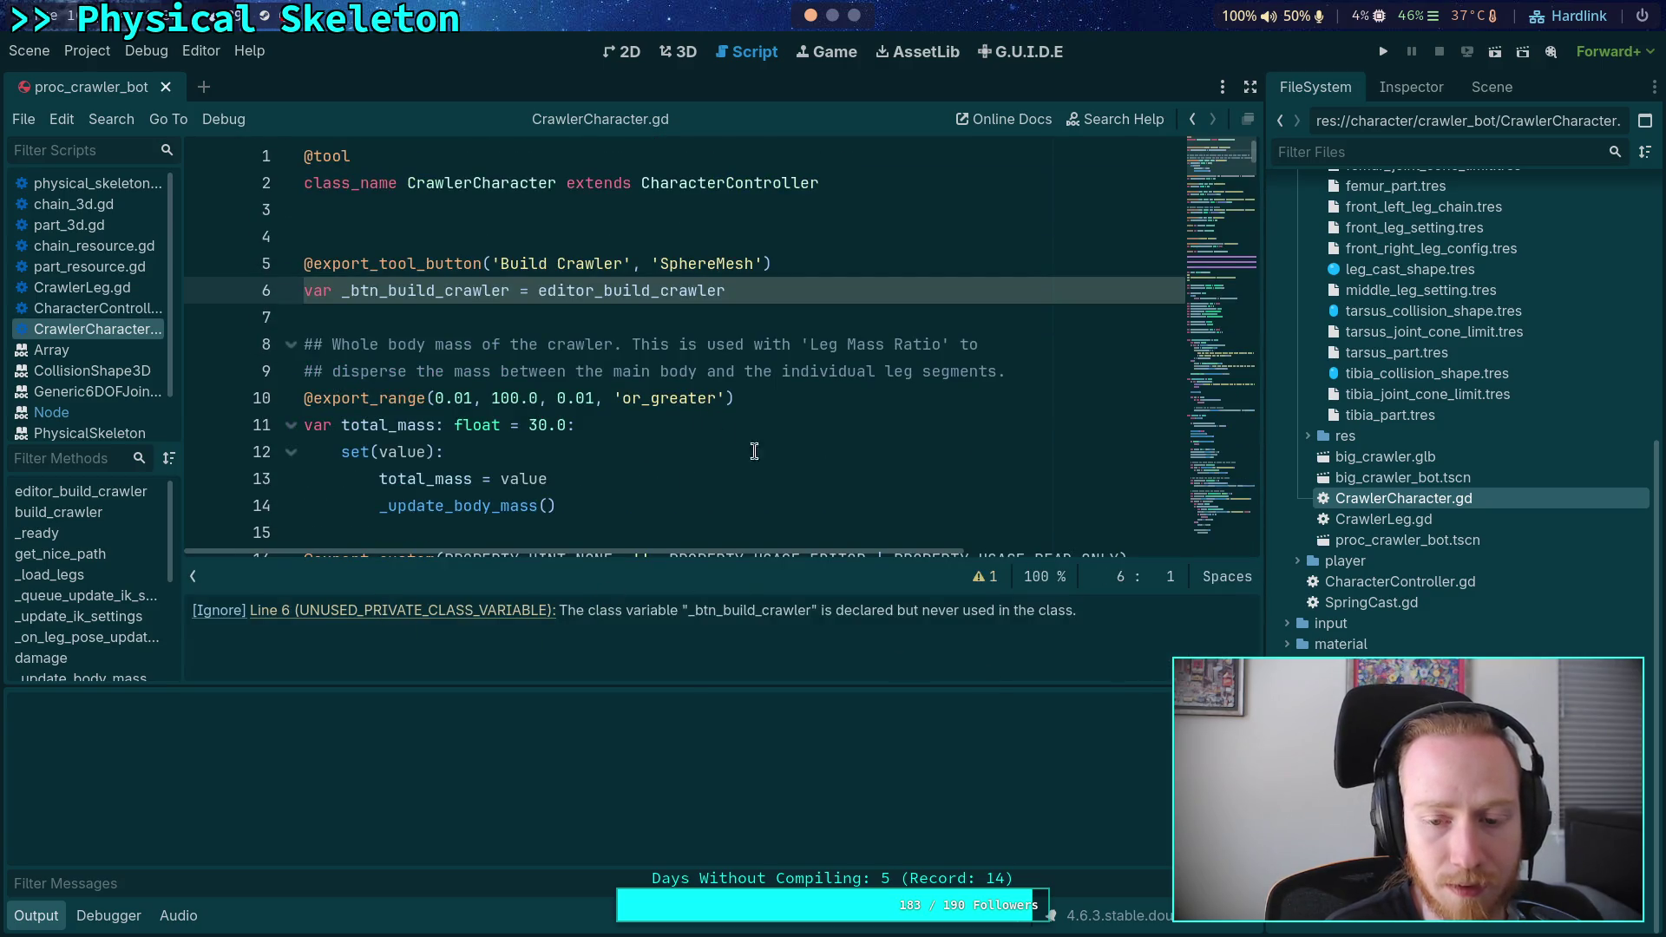
click(347, 297)
key(BackSpace)
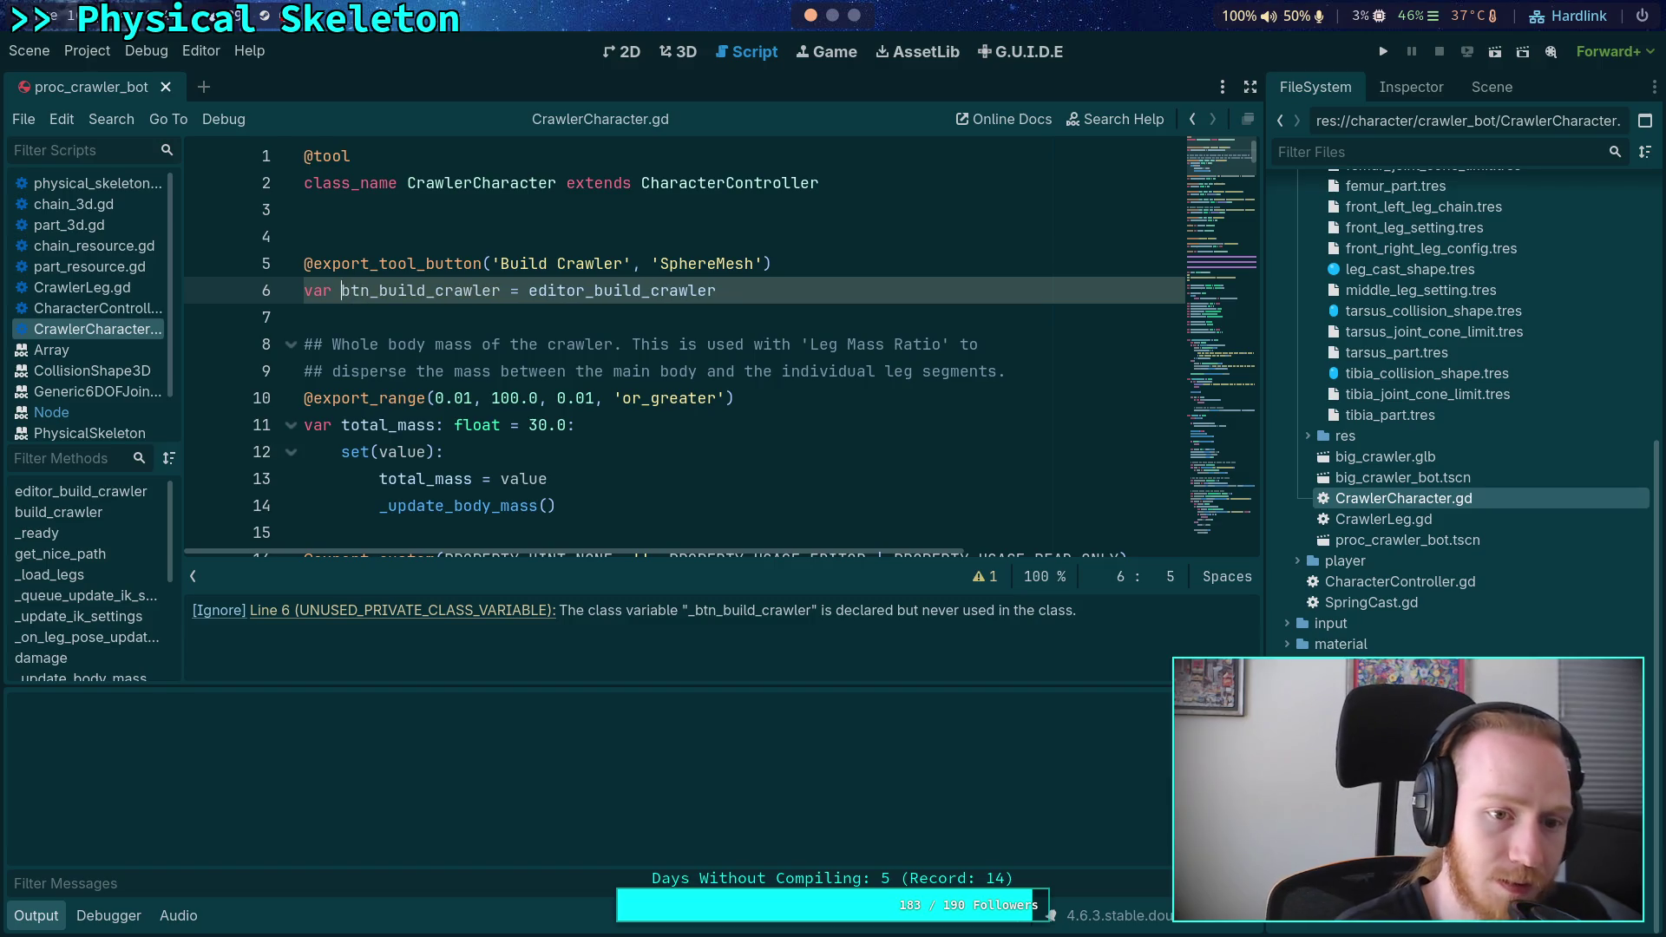
text(_)
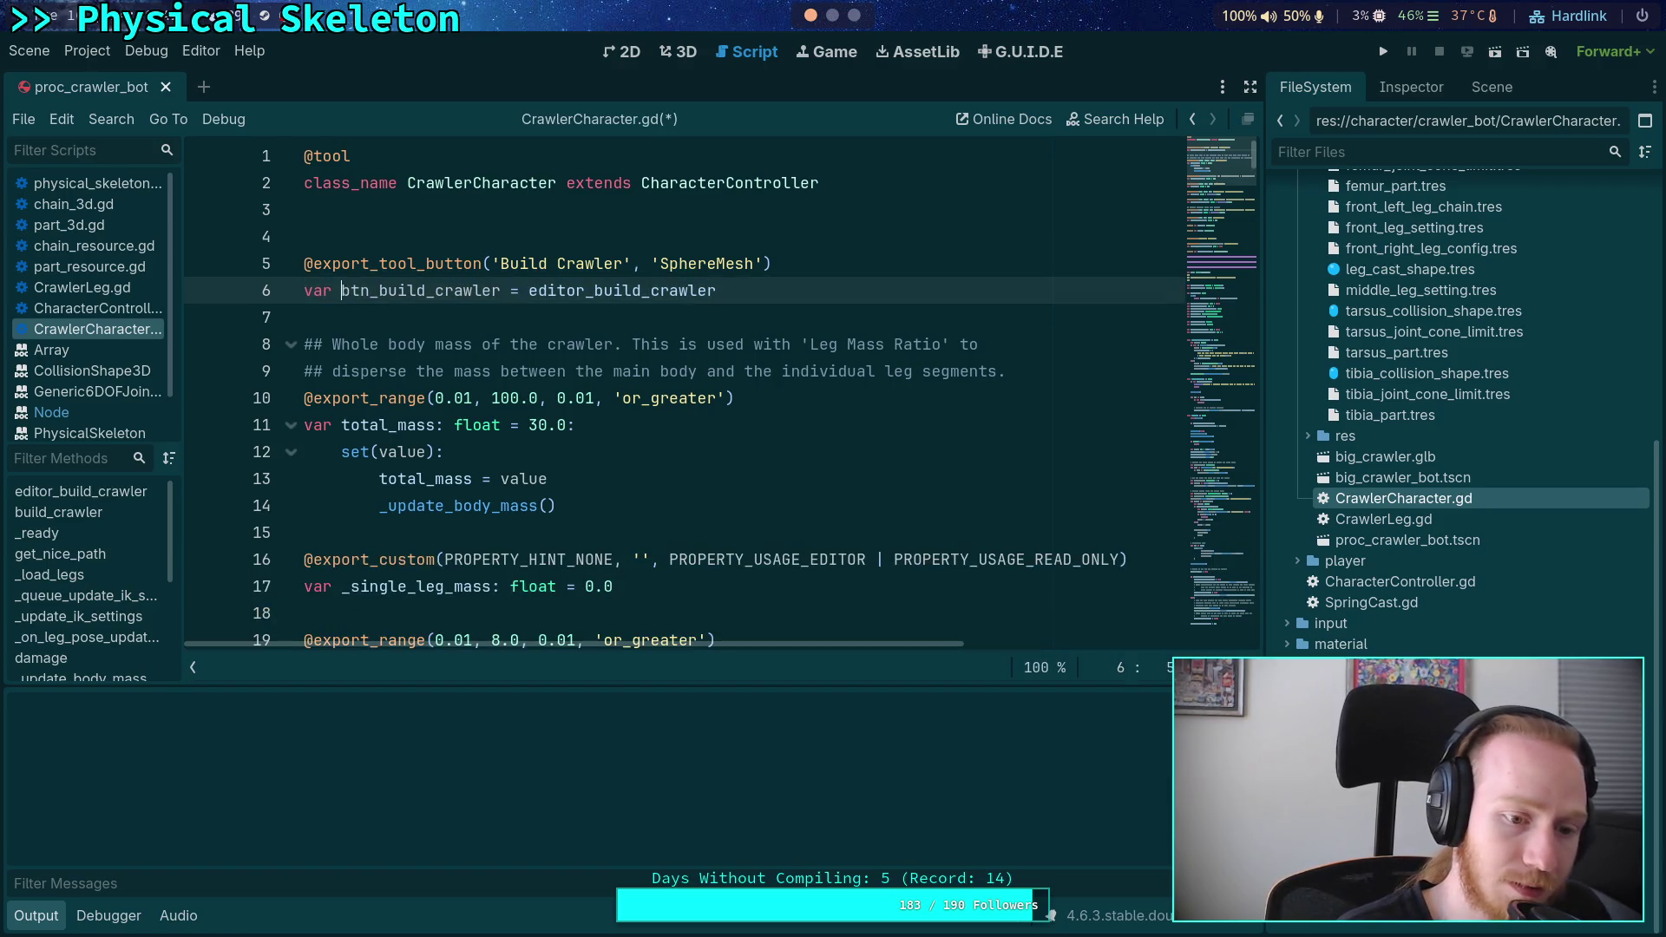
click(512, 453)
click(982, 666)
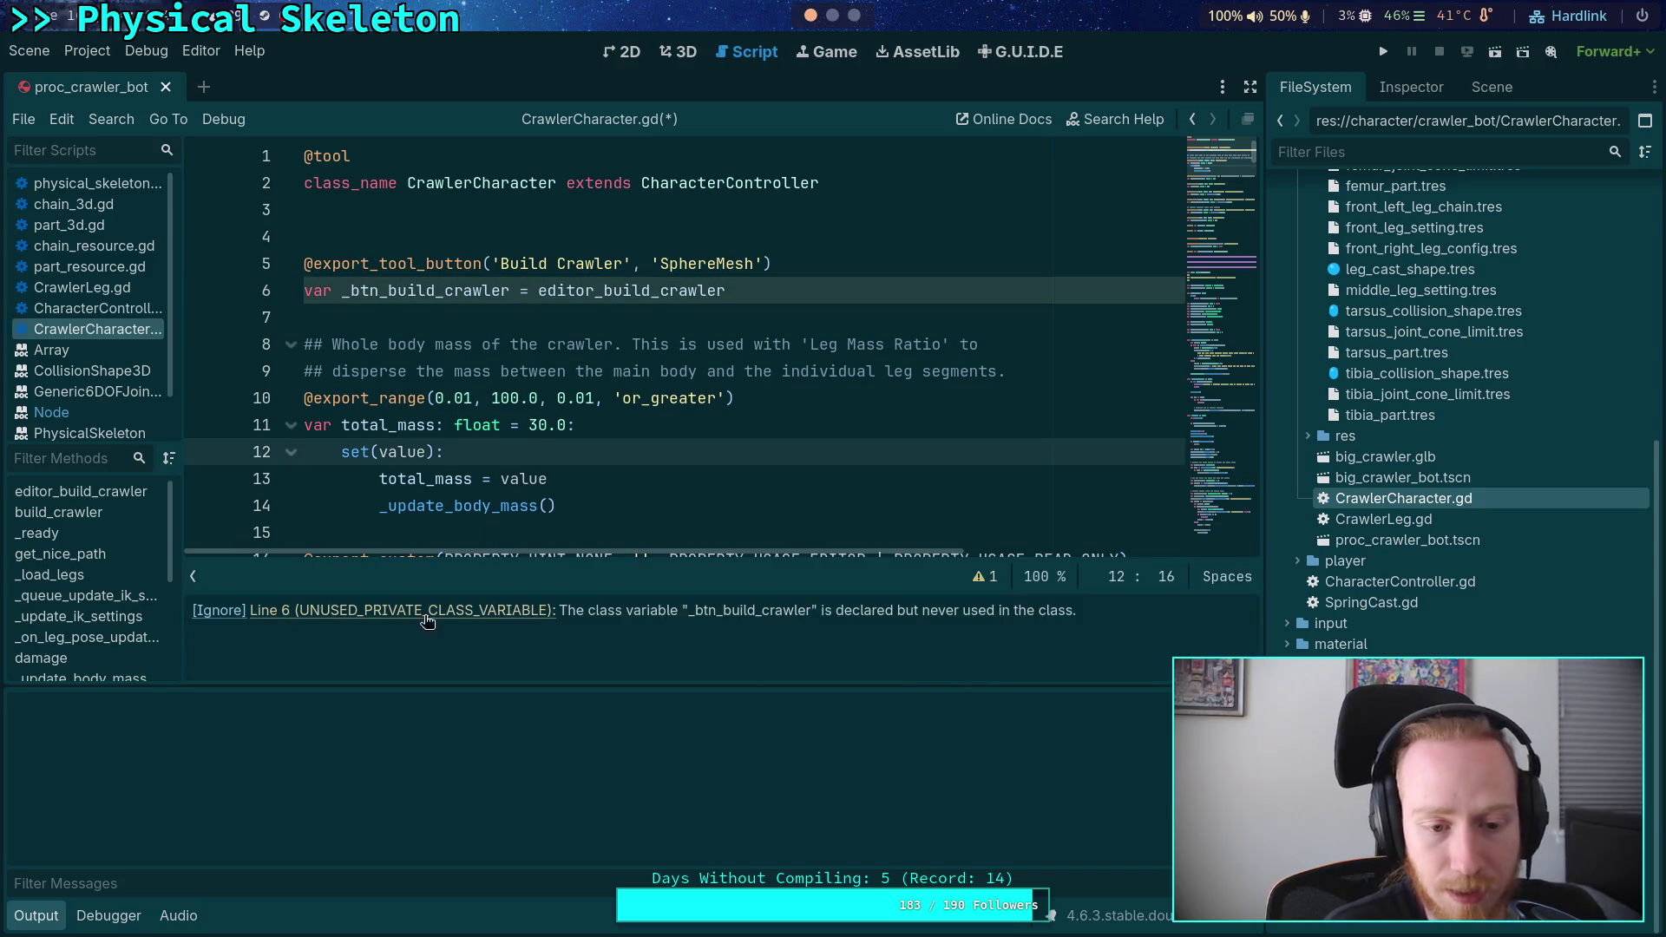
click(219, 613)
click(620, 290)
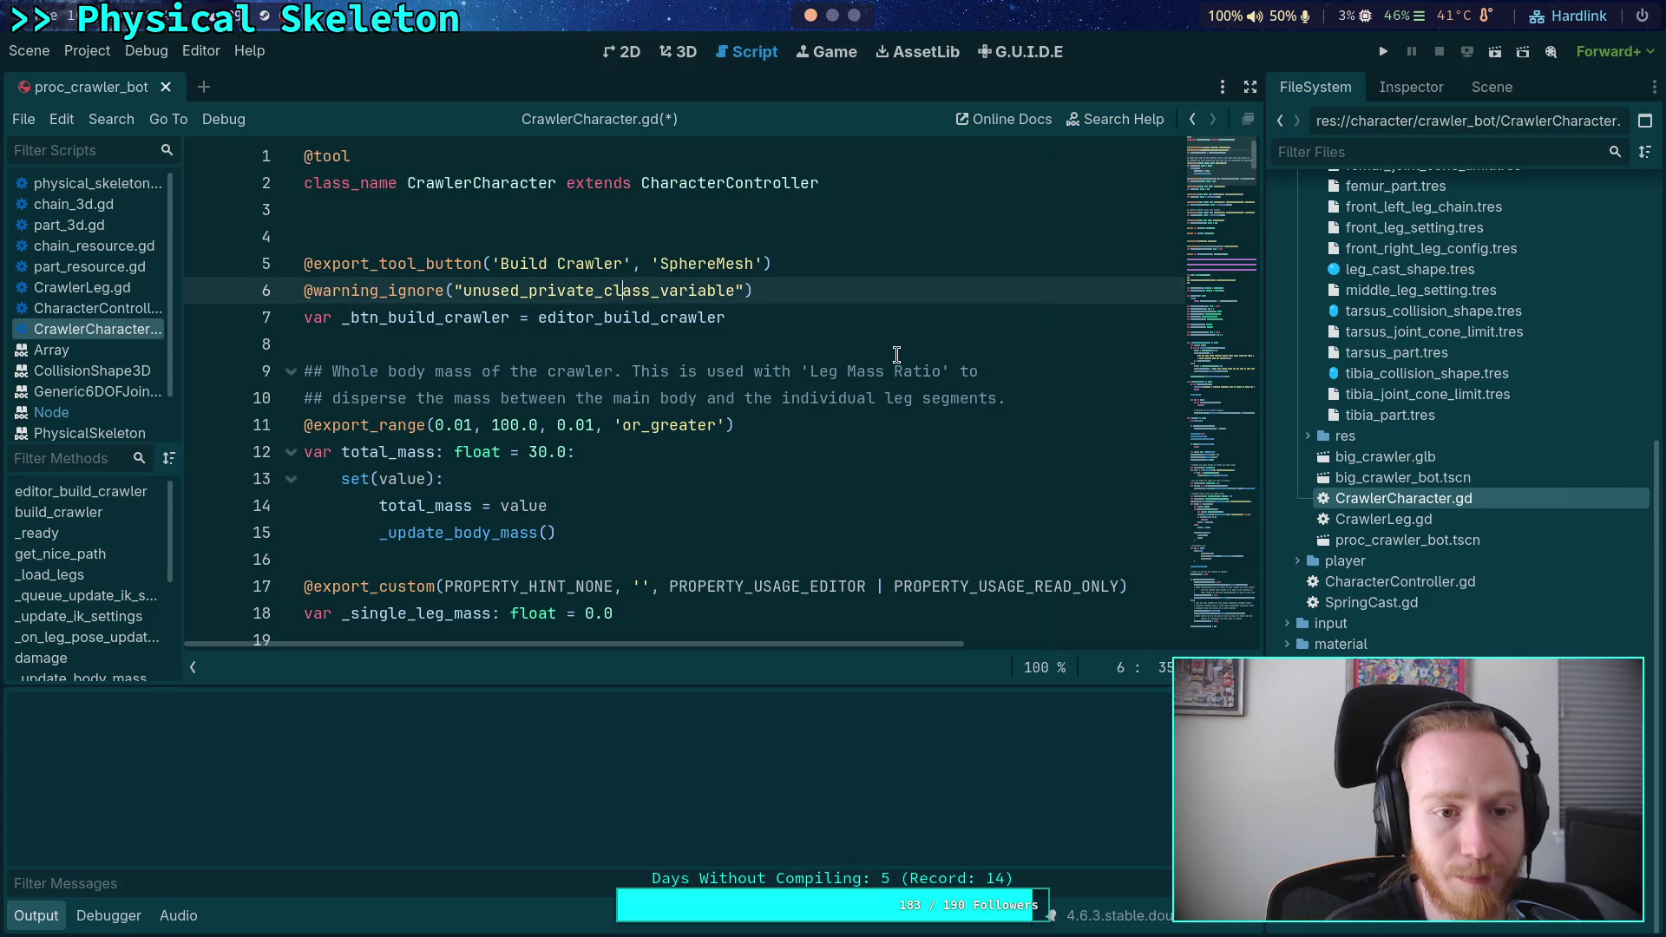
key(alt+Up)
key(ctrl+s)
click(733, 346)
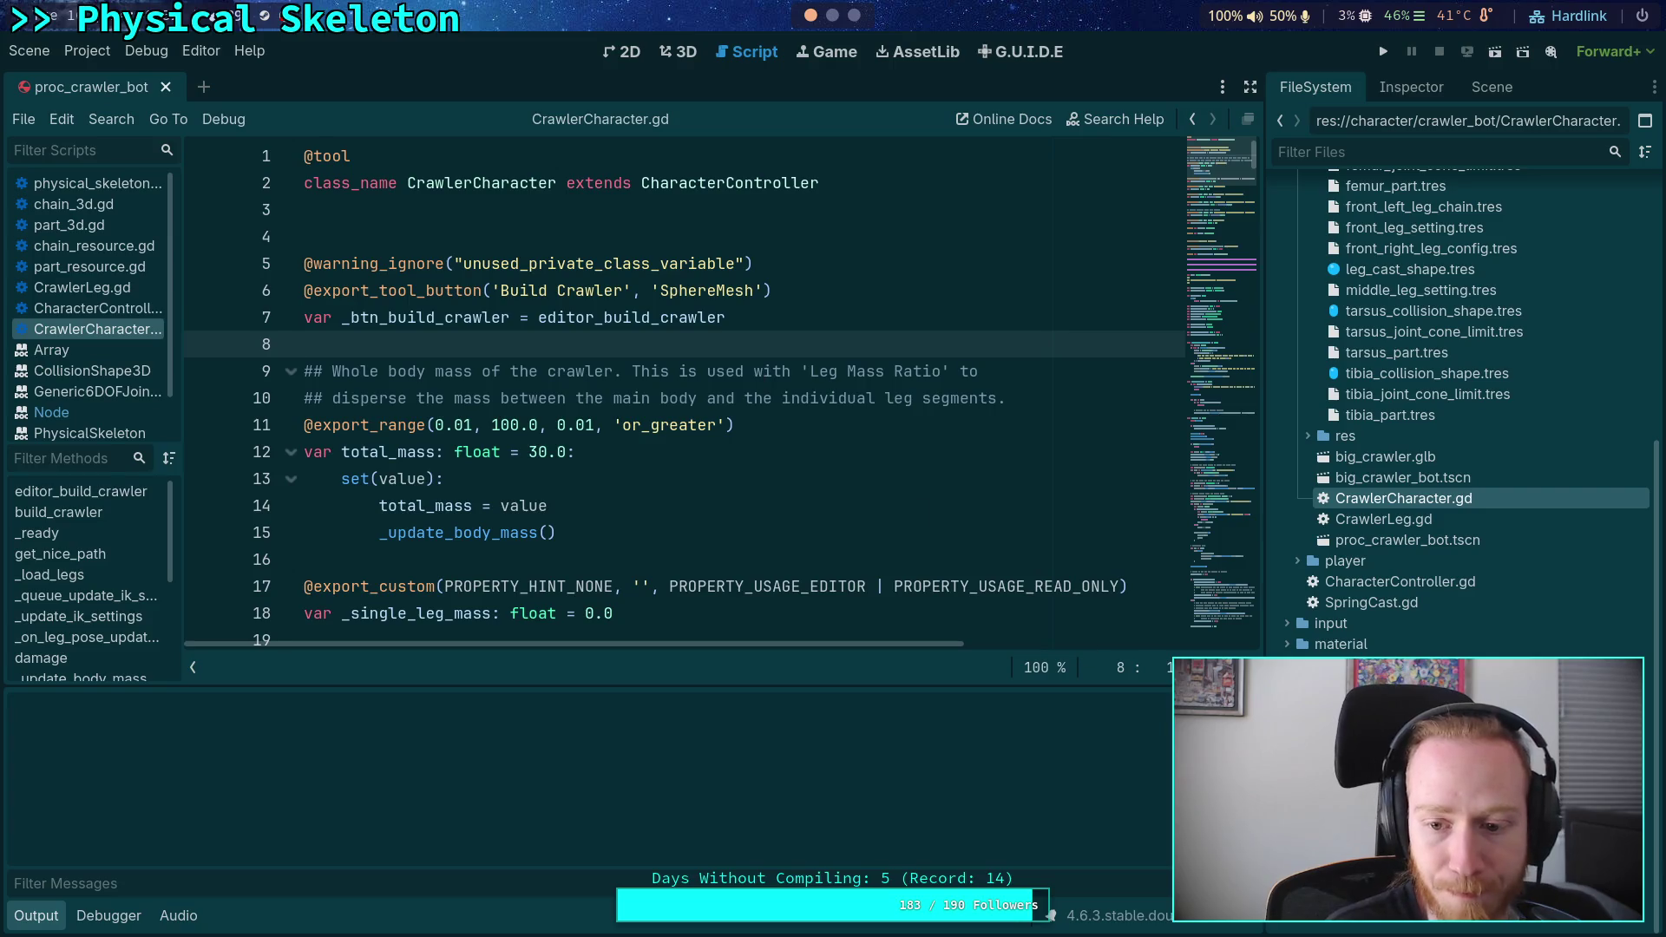
click(37, 915)
click(713, 508)
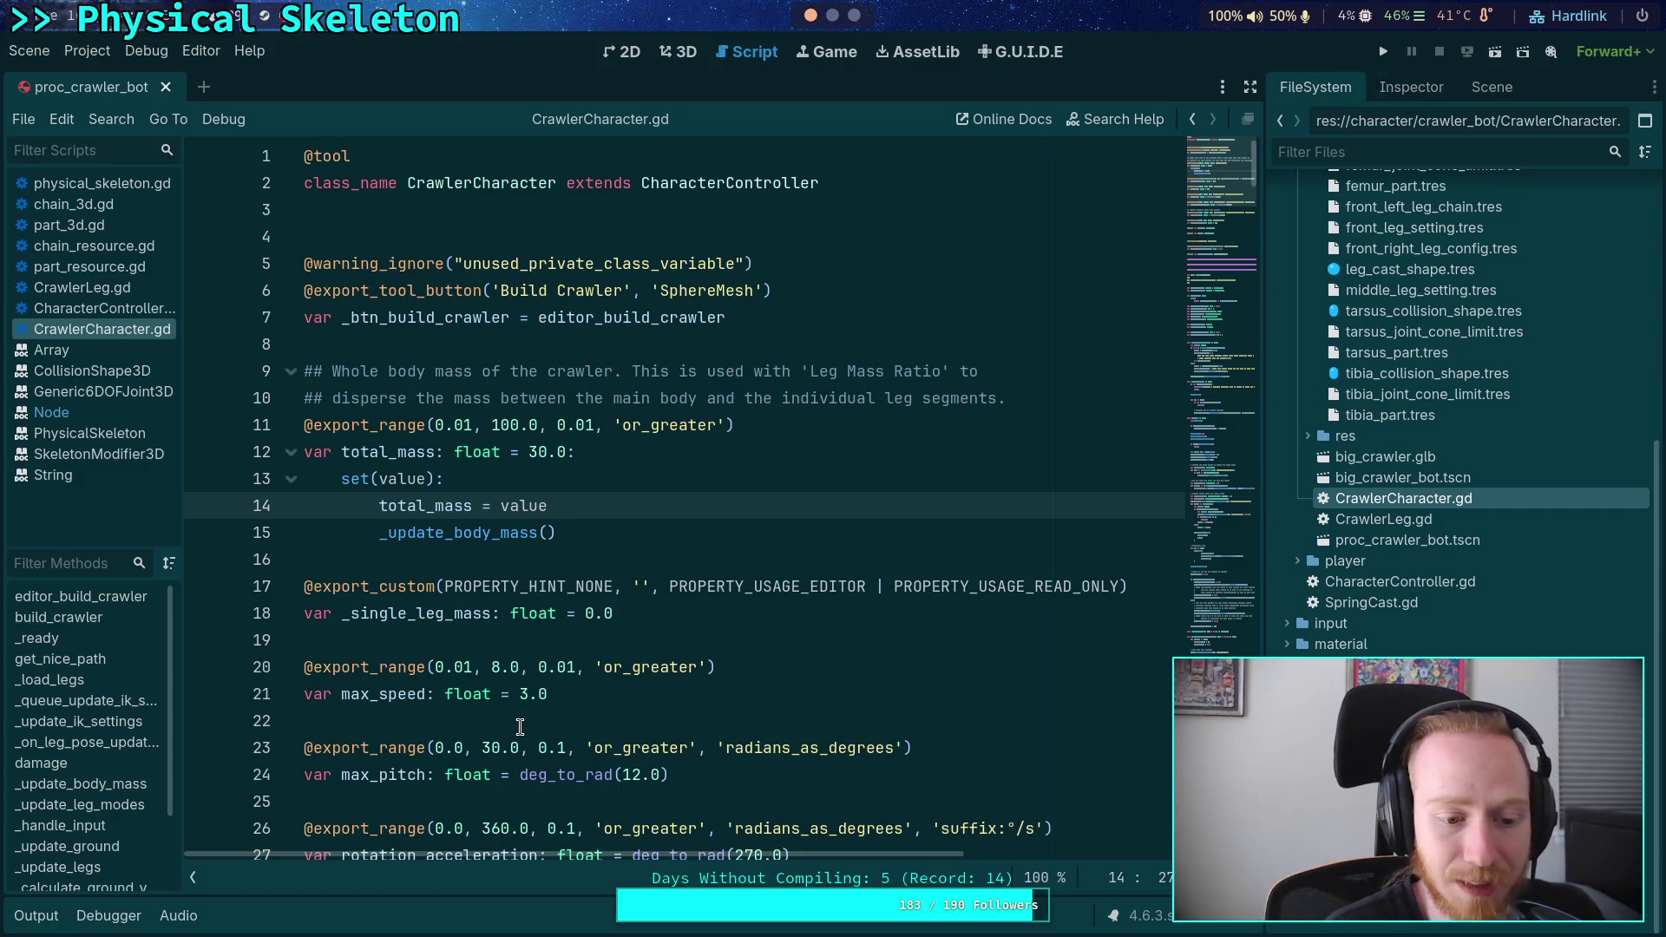
- Scroll the script, dismiss the annotation documentation, and switch to the node properties panel
mouse_move(400, 286)
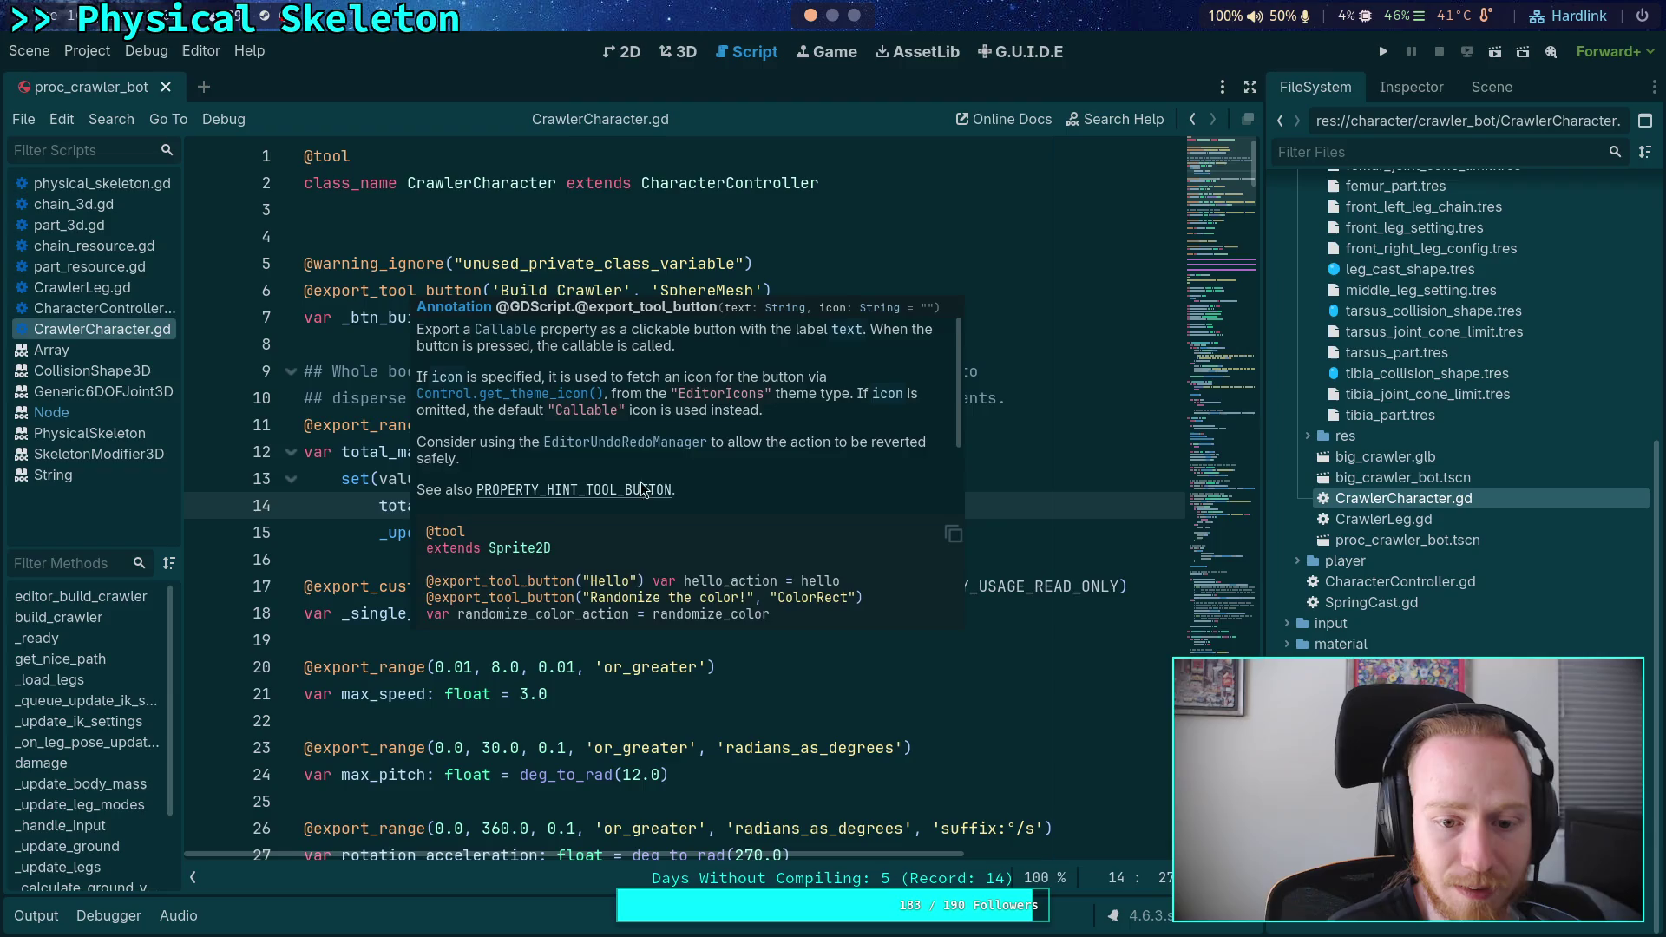
scroll(630, 481, down, 5)
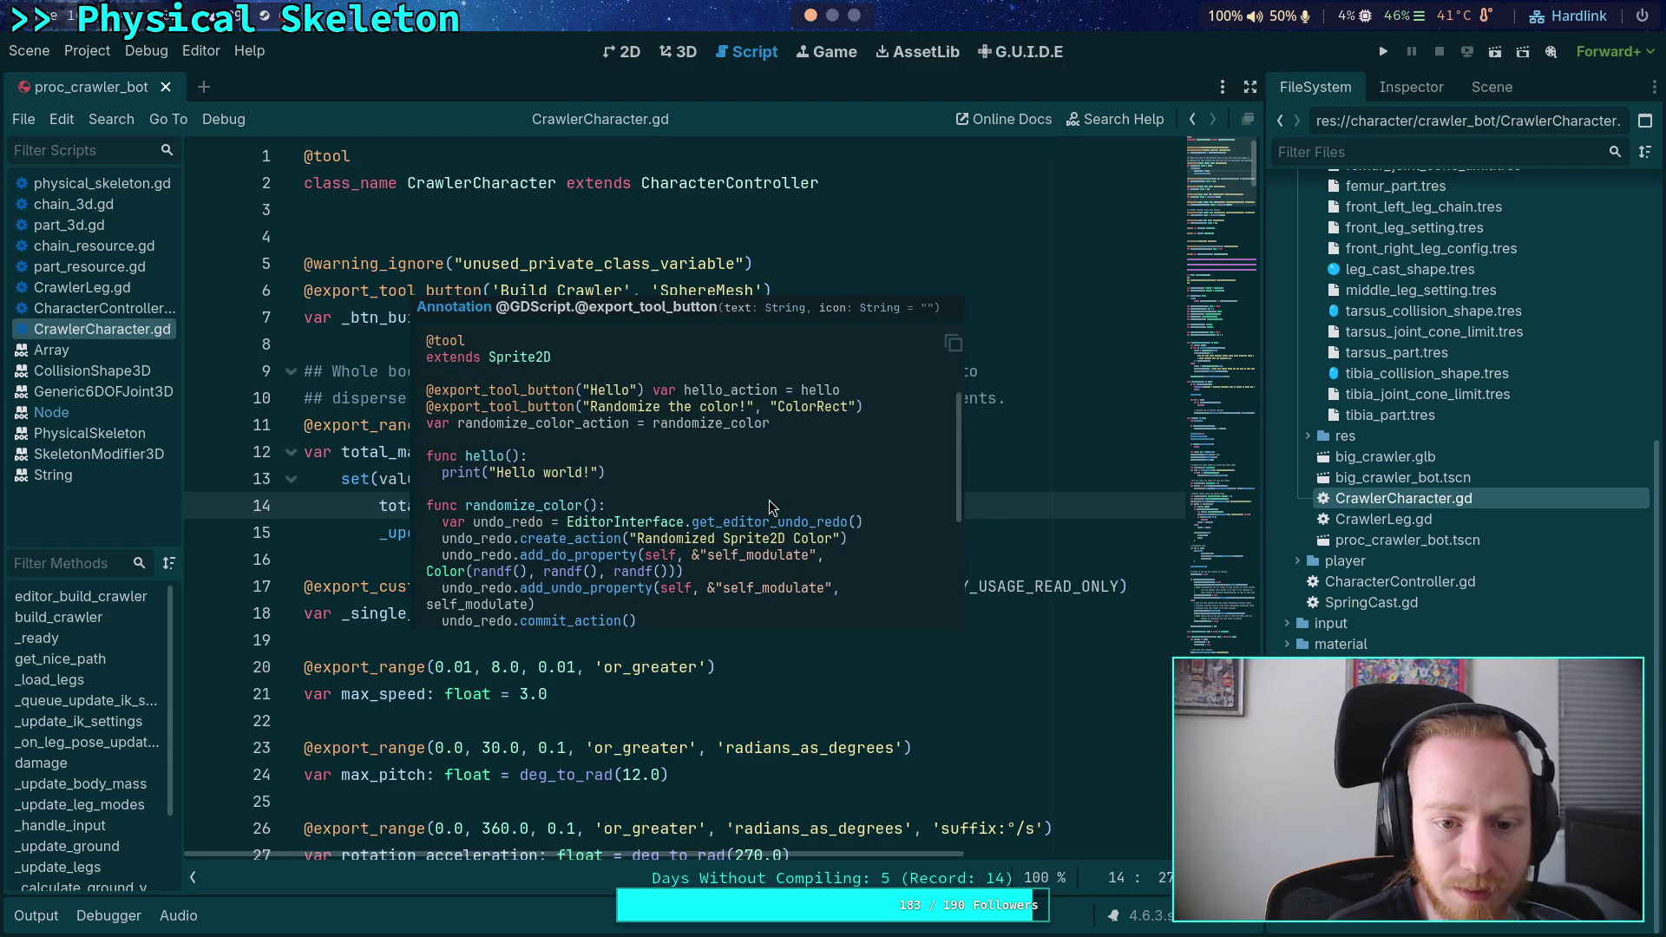
scroll(769, 500, down, 2)
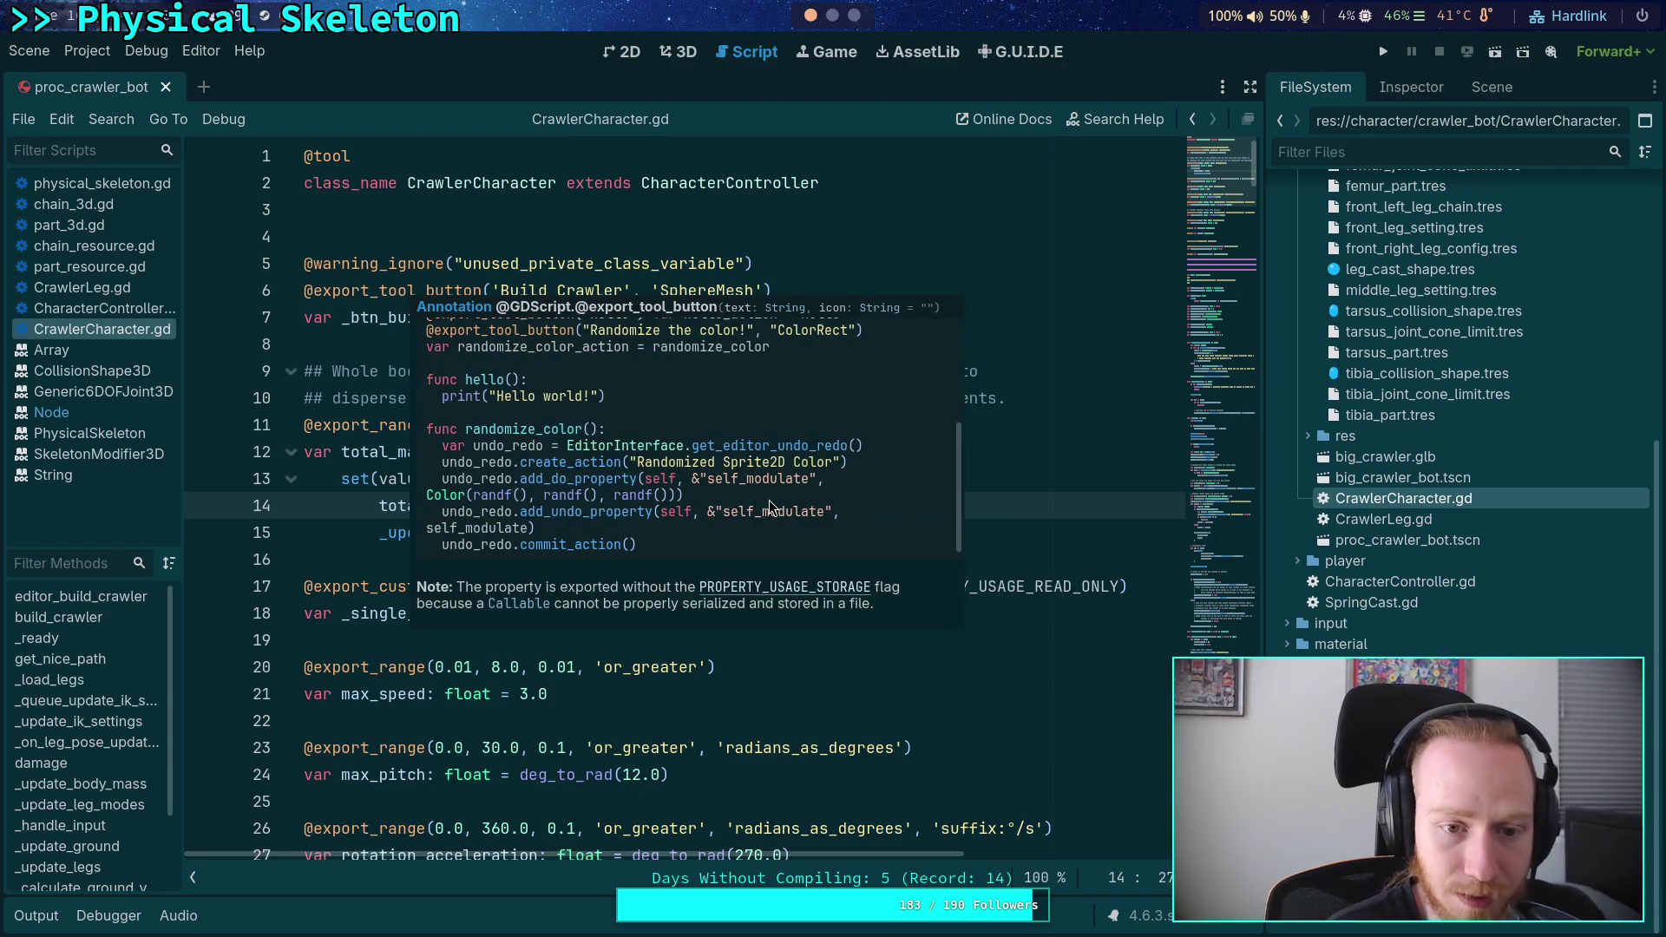
scroll(769, 500, down, 2)
scroll(769, 500, down, 2)
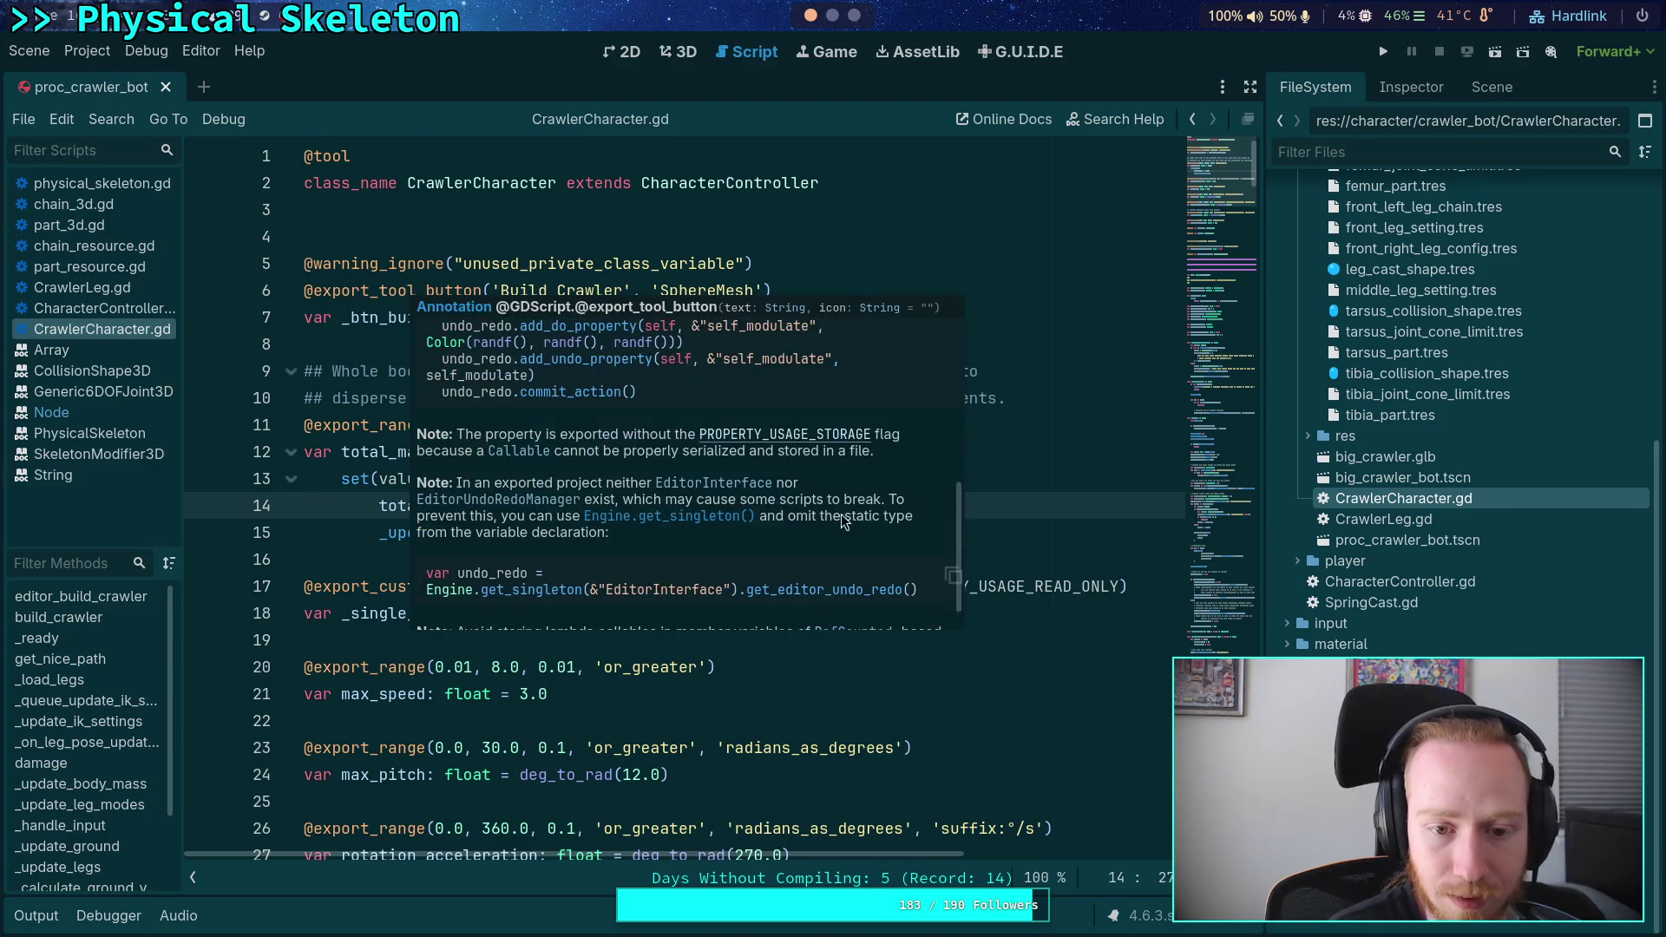
scroll(847, 520, down, 2)
click(491, 155)
click(500, 248)
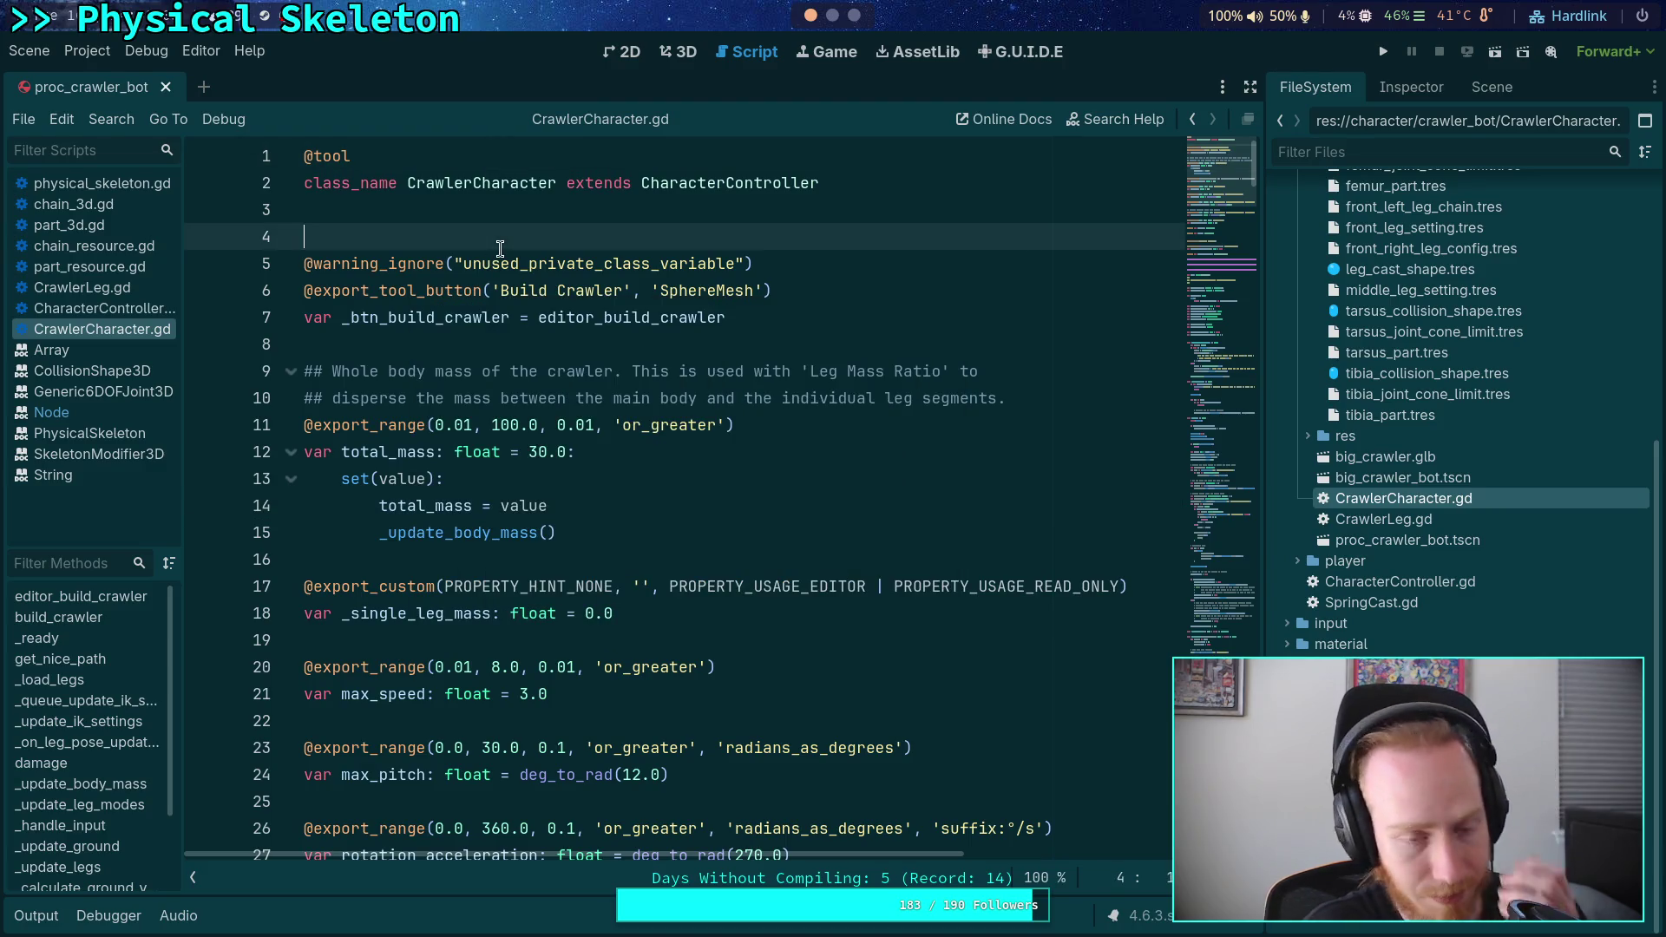
click(998, 345)
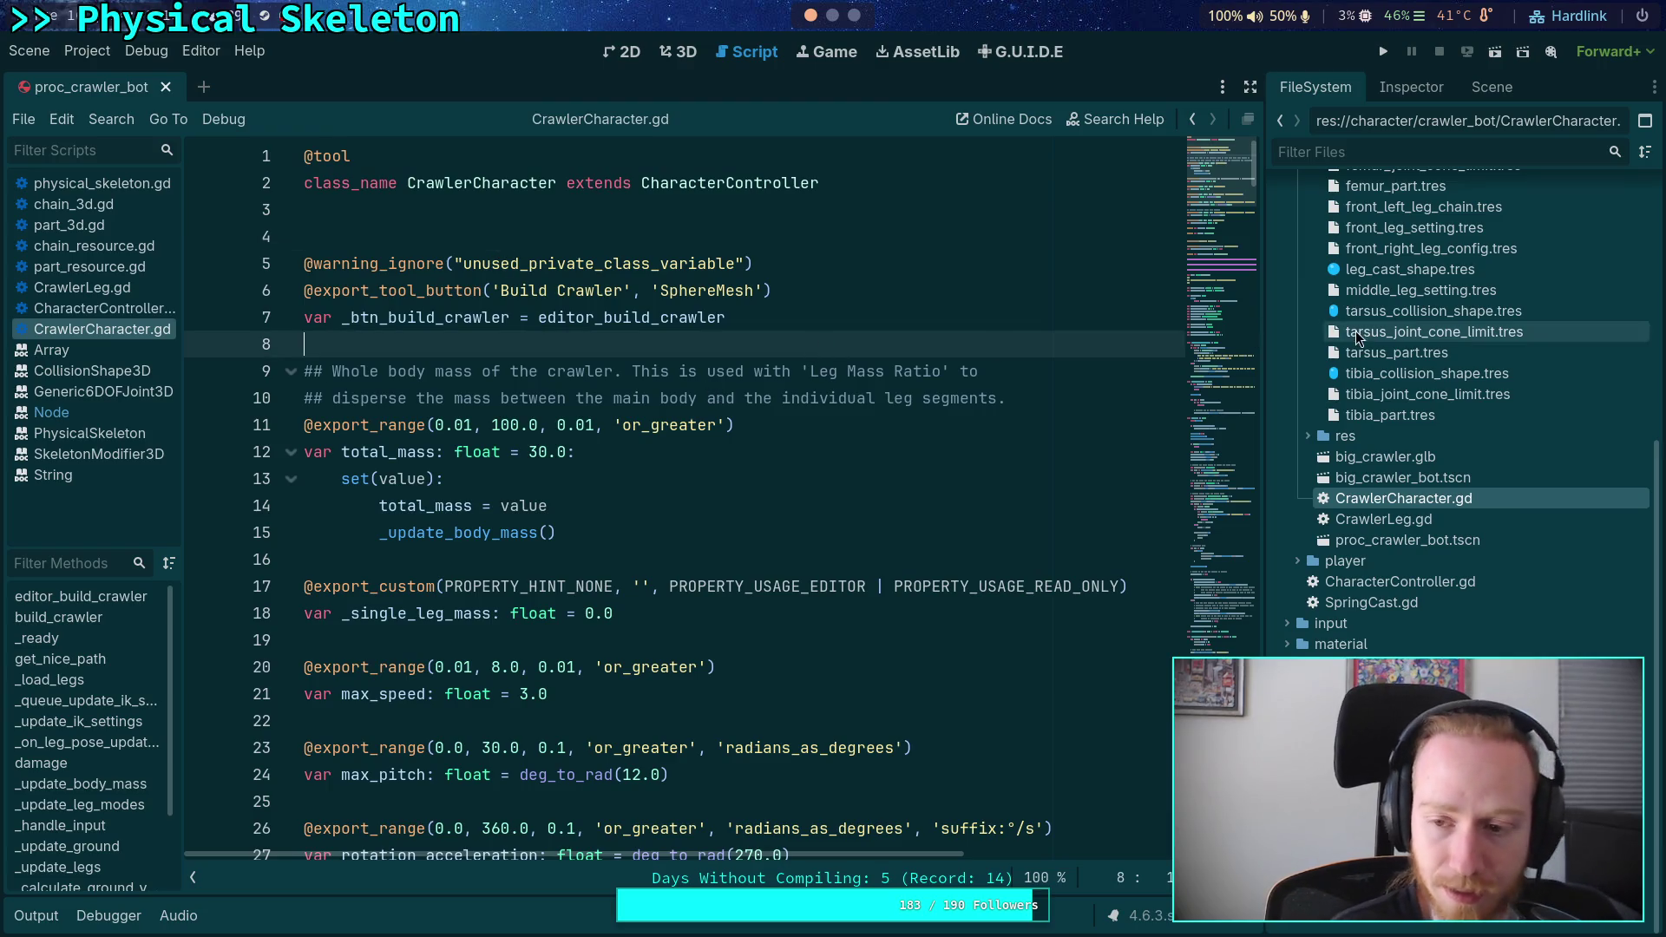
click(1417, 88)
- Delete a node from the crawler's scene tree and confirm the deletion
click(1475, 89)
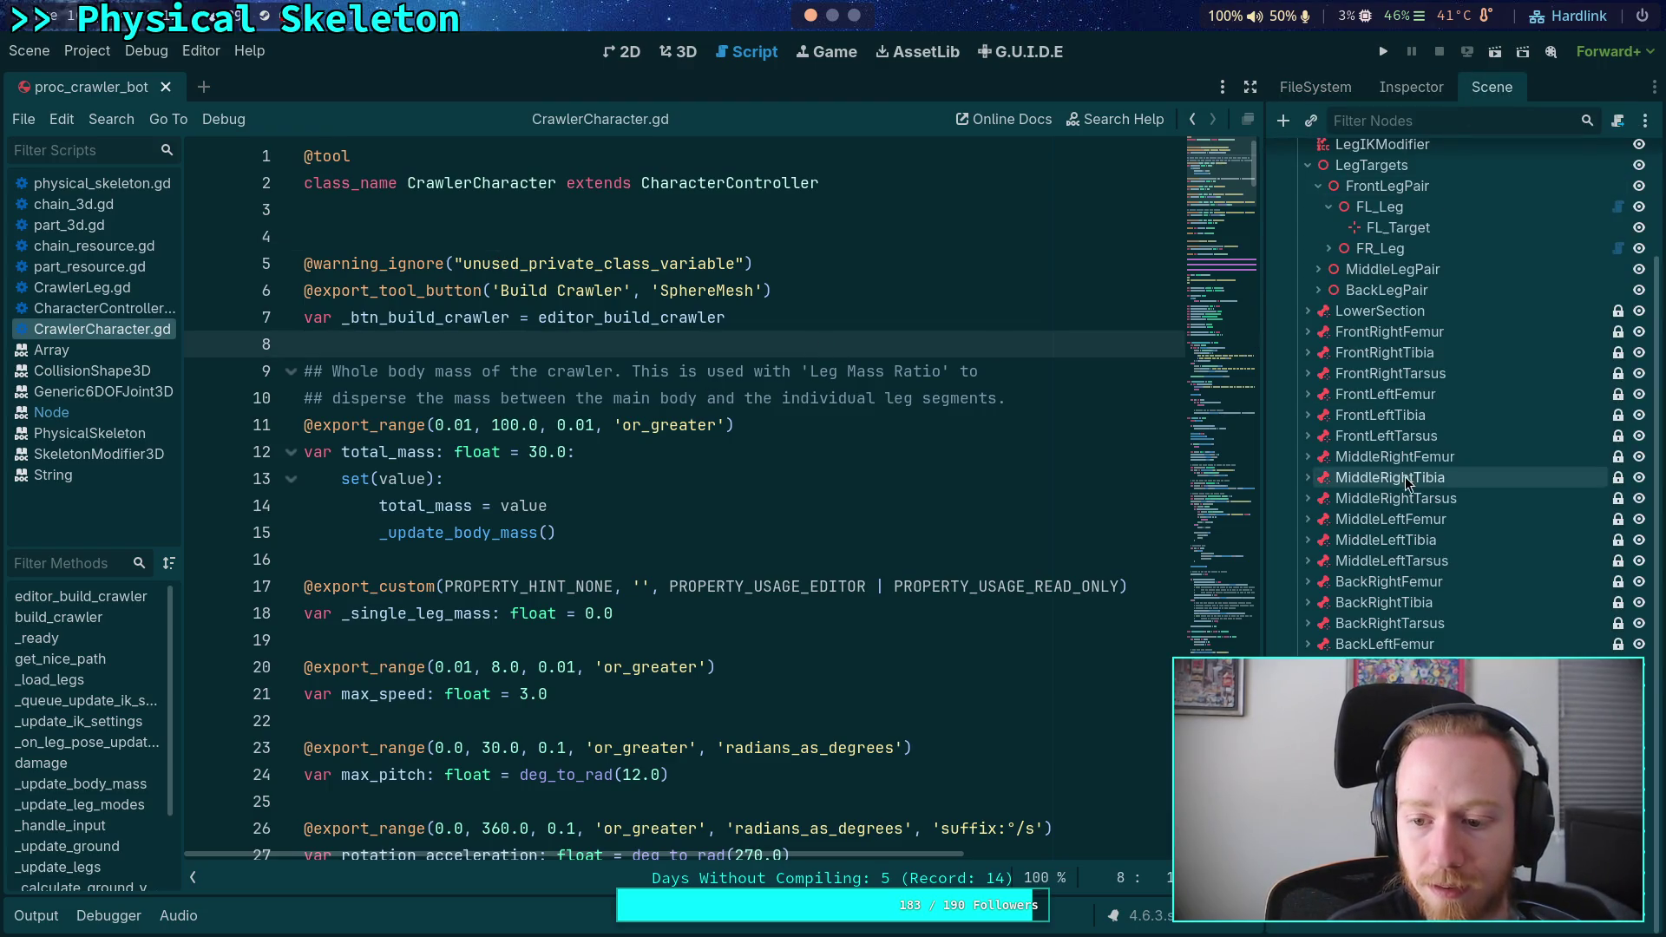
right_click(1328, 451)
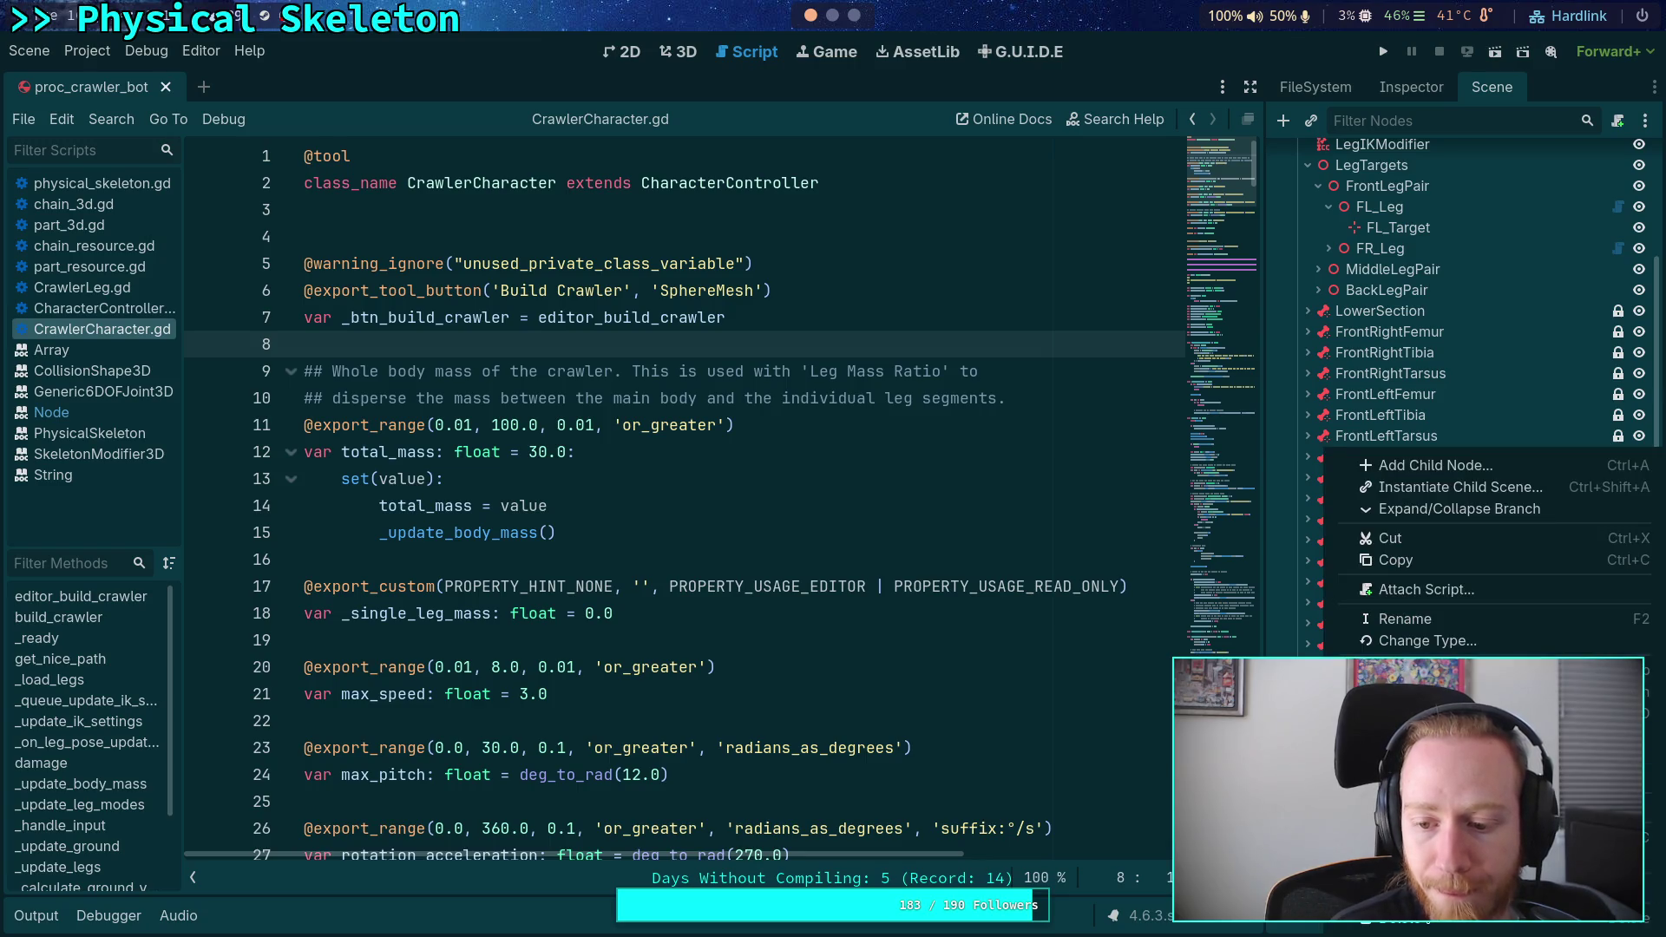
click(1432, 918)
click(882, 495)
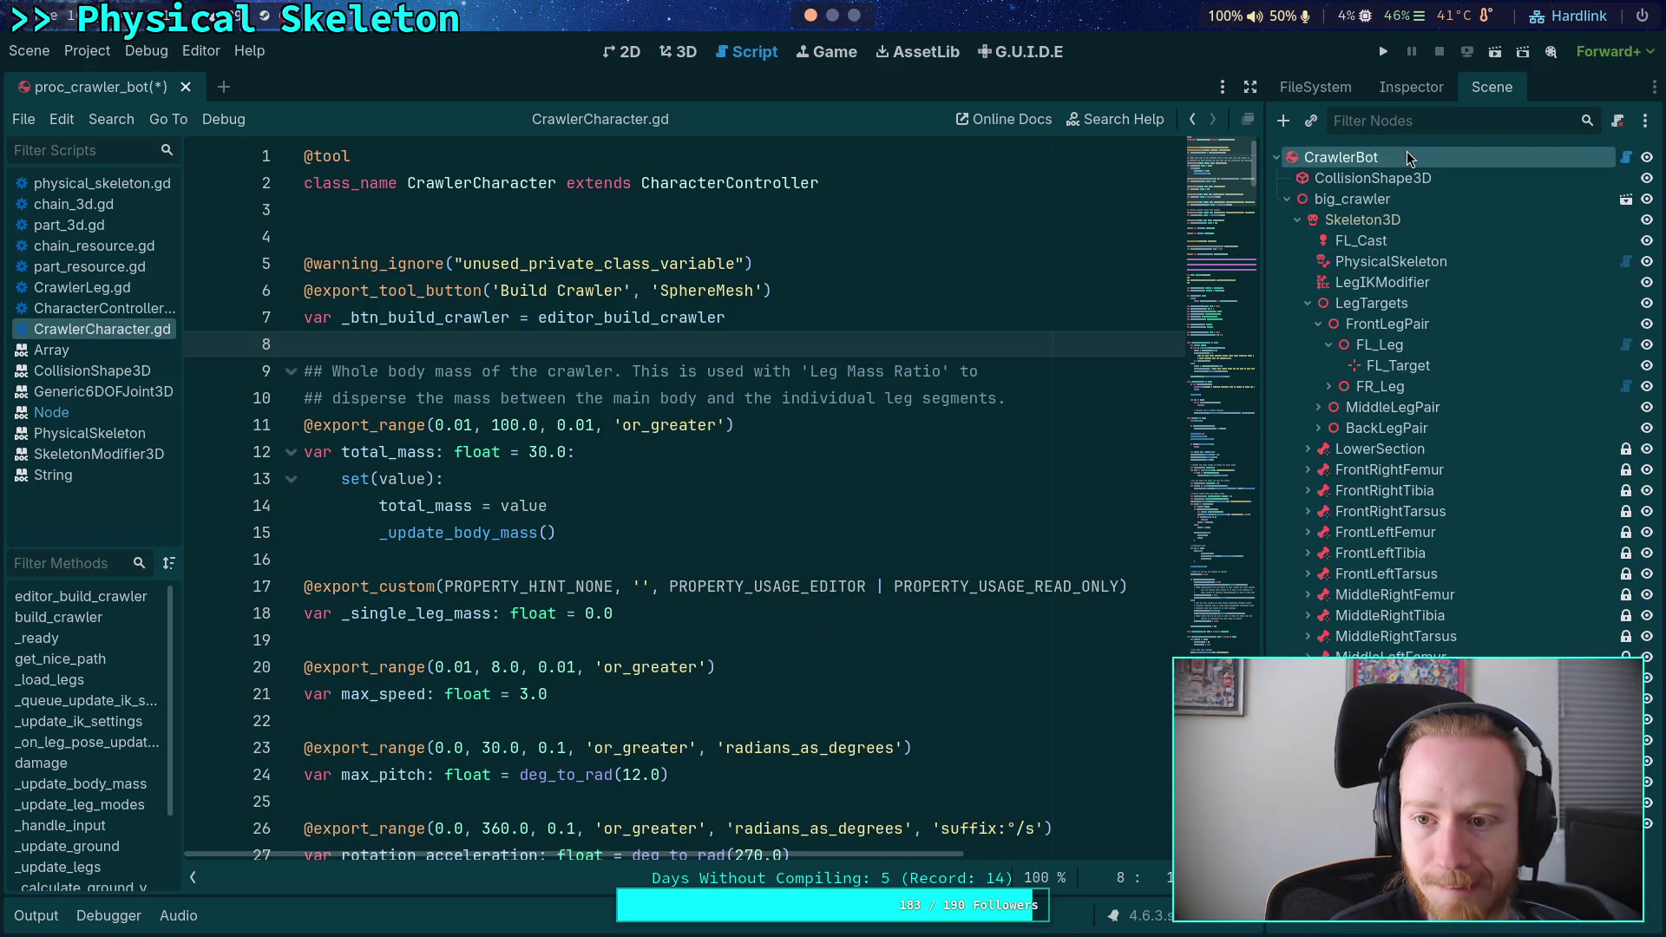
- Rebuild the crawler with the CrawlerBot root's Build Crawler button and confirm
click(1449, 87)
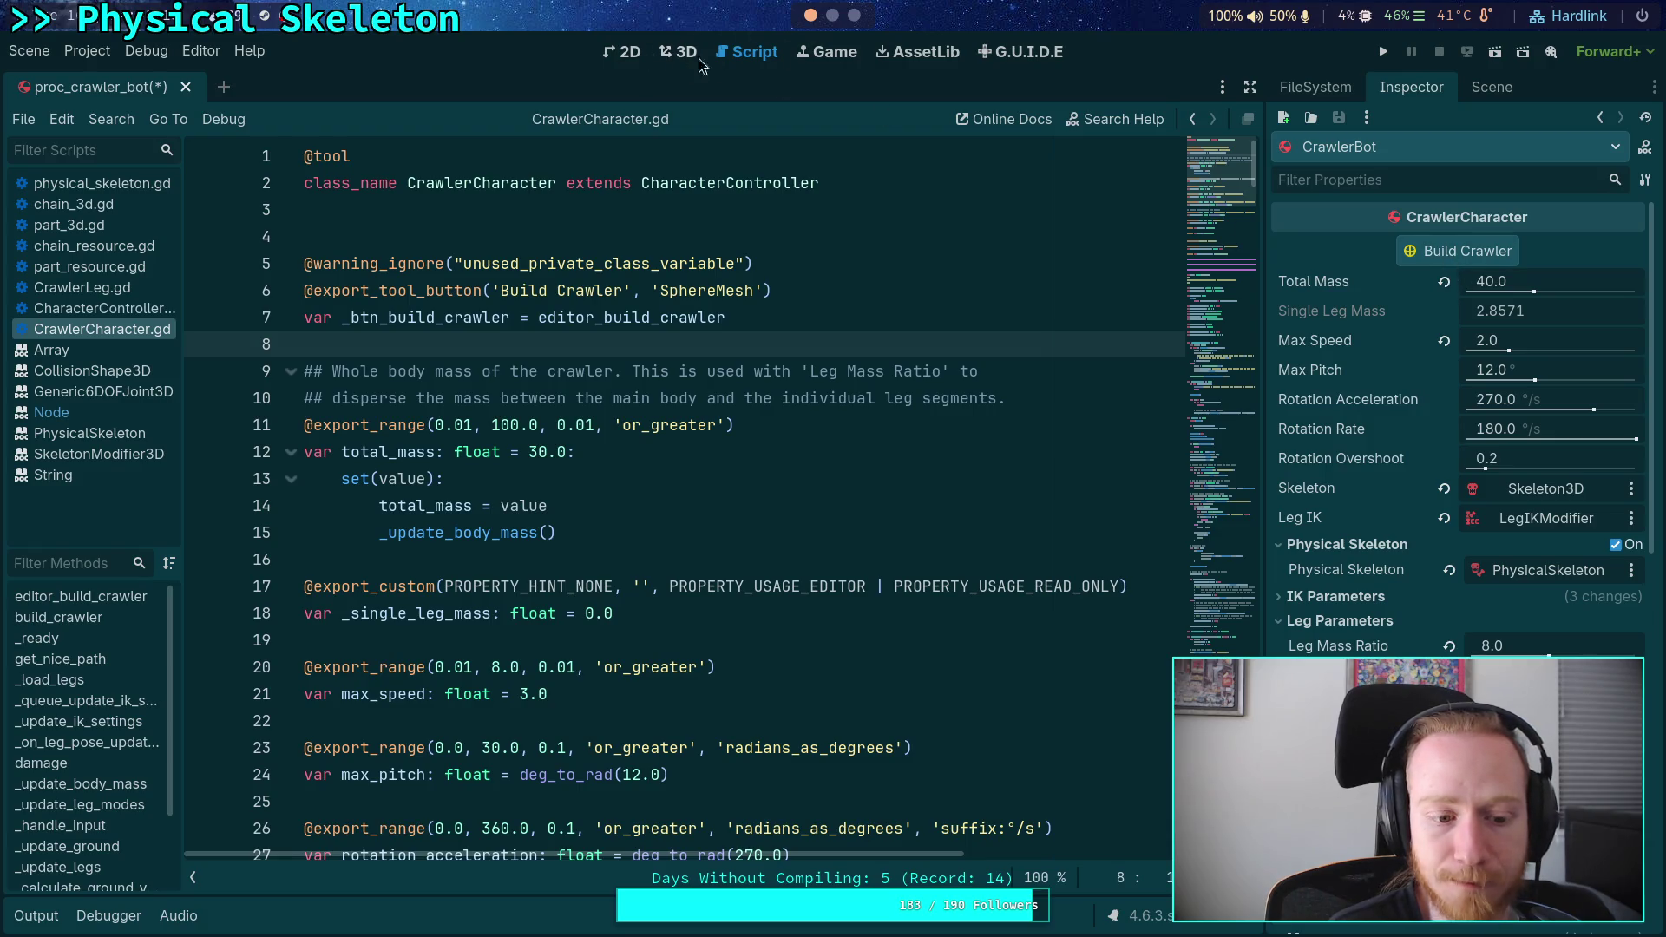
click(36, 915)
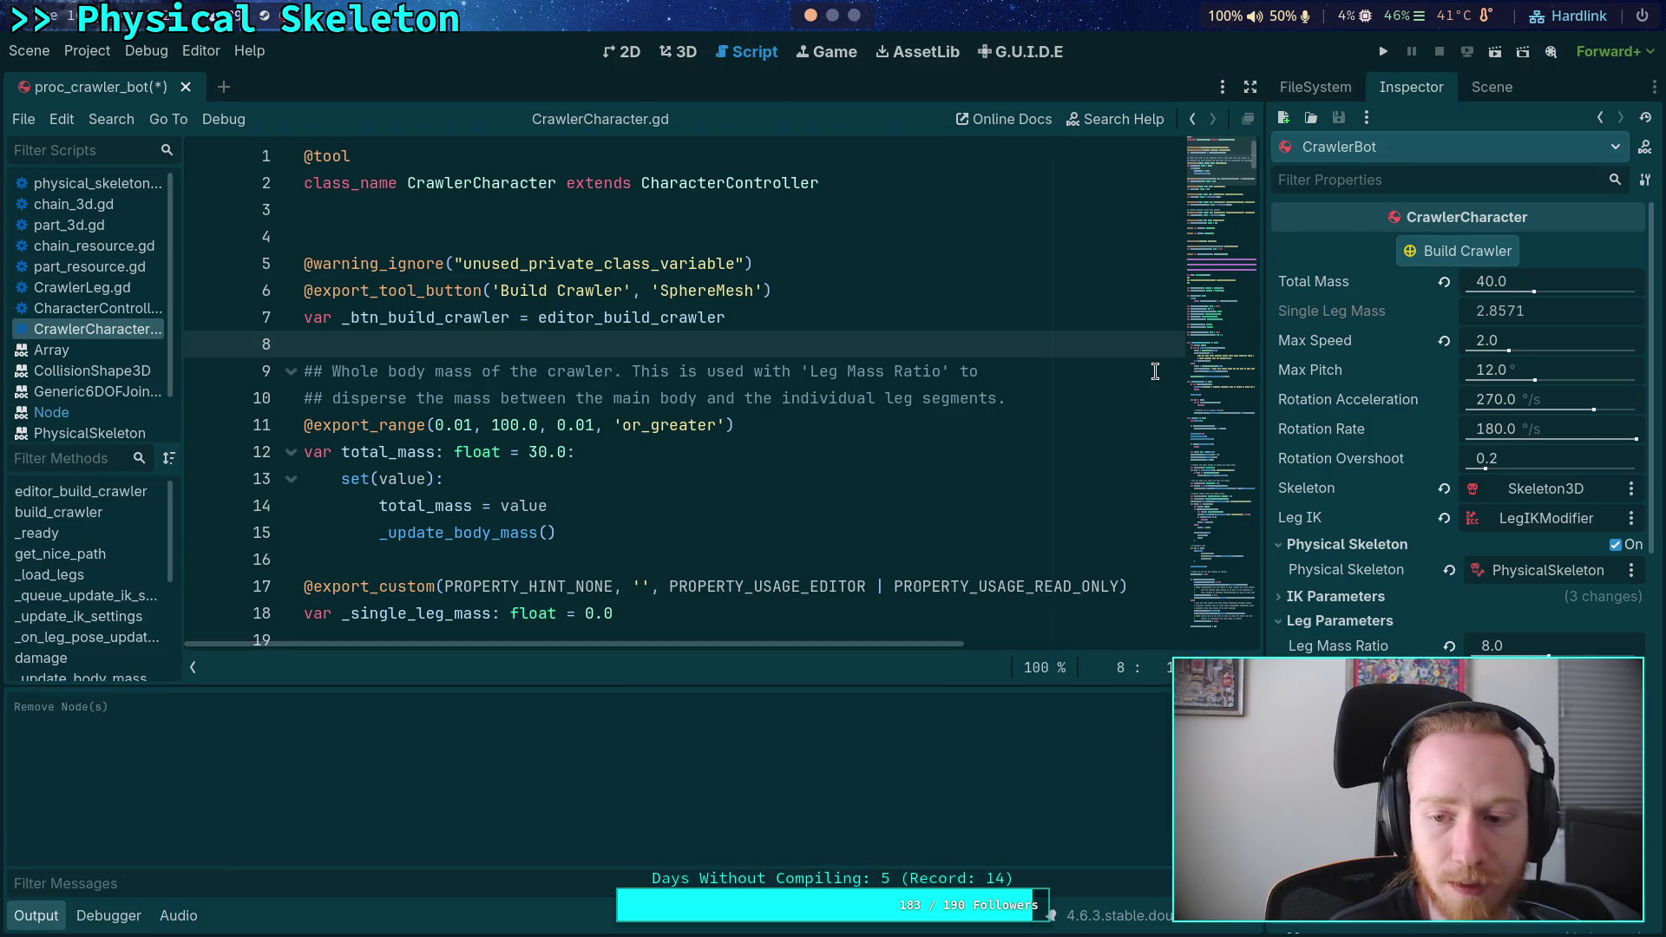
click(1467, 251)
click(954, 504)
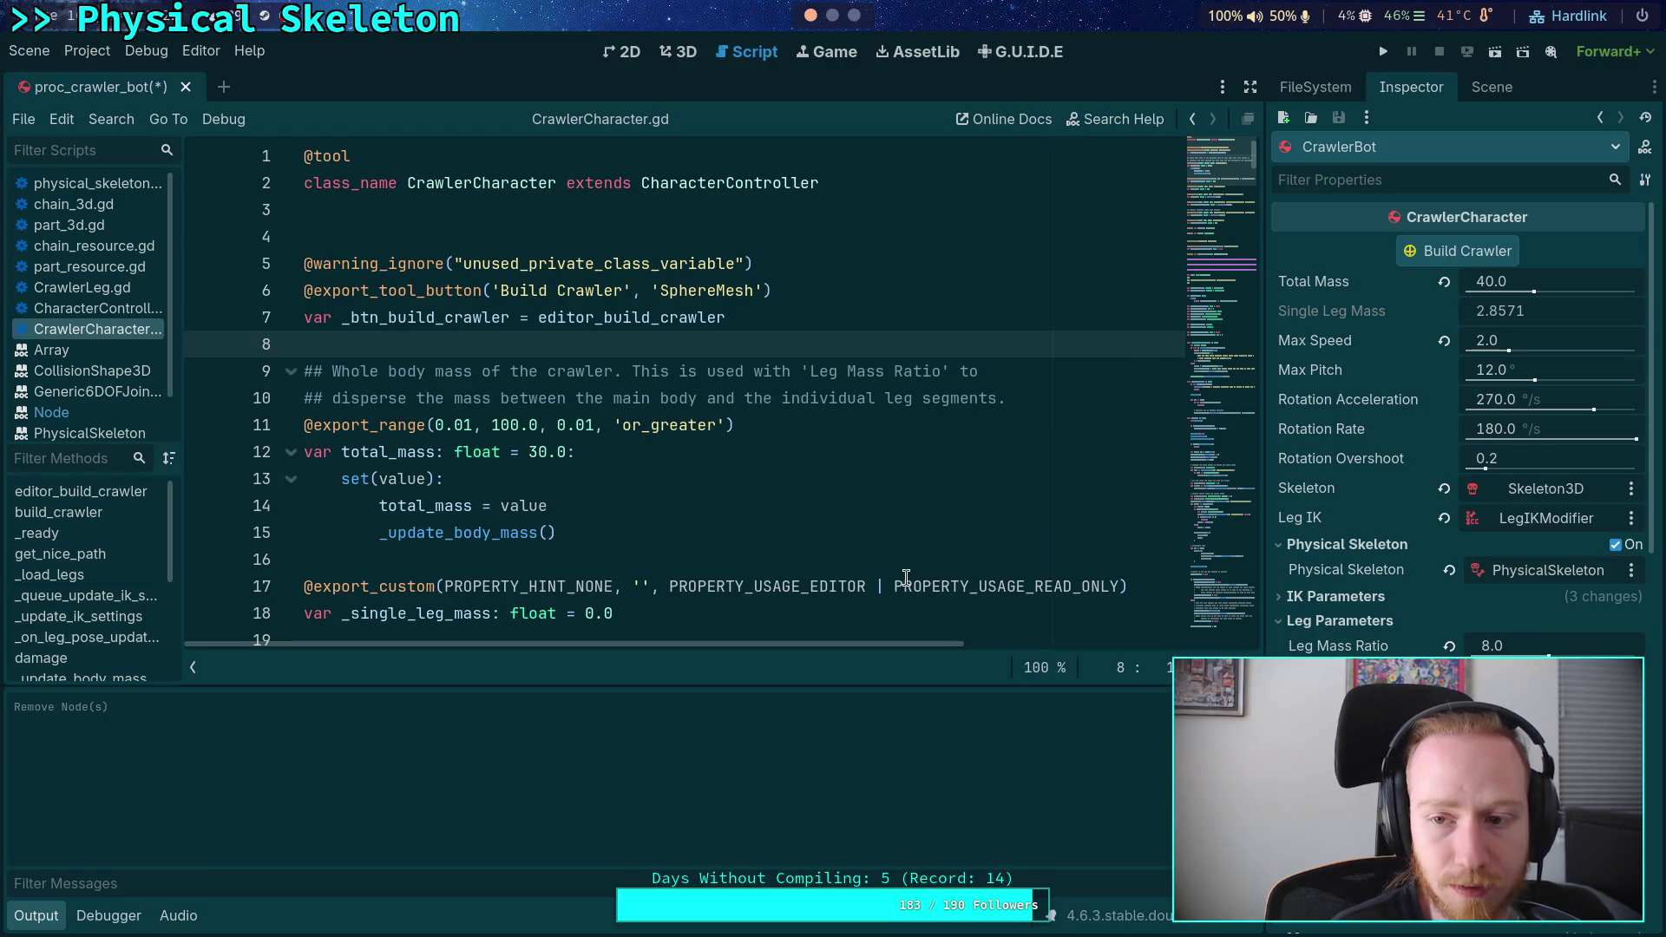
- Check the Scene tab, then show the CollisionShape3D's properties in the Inspector
click(1316, 87)
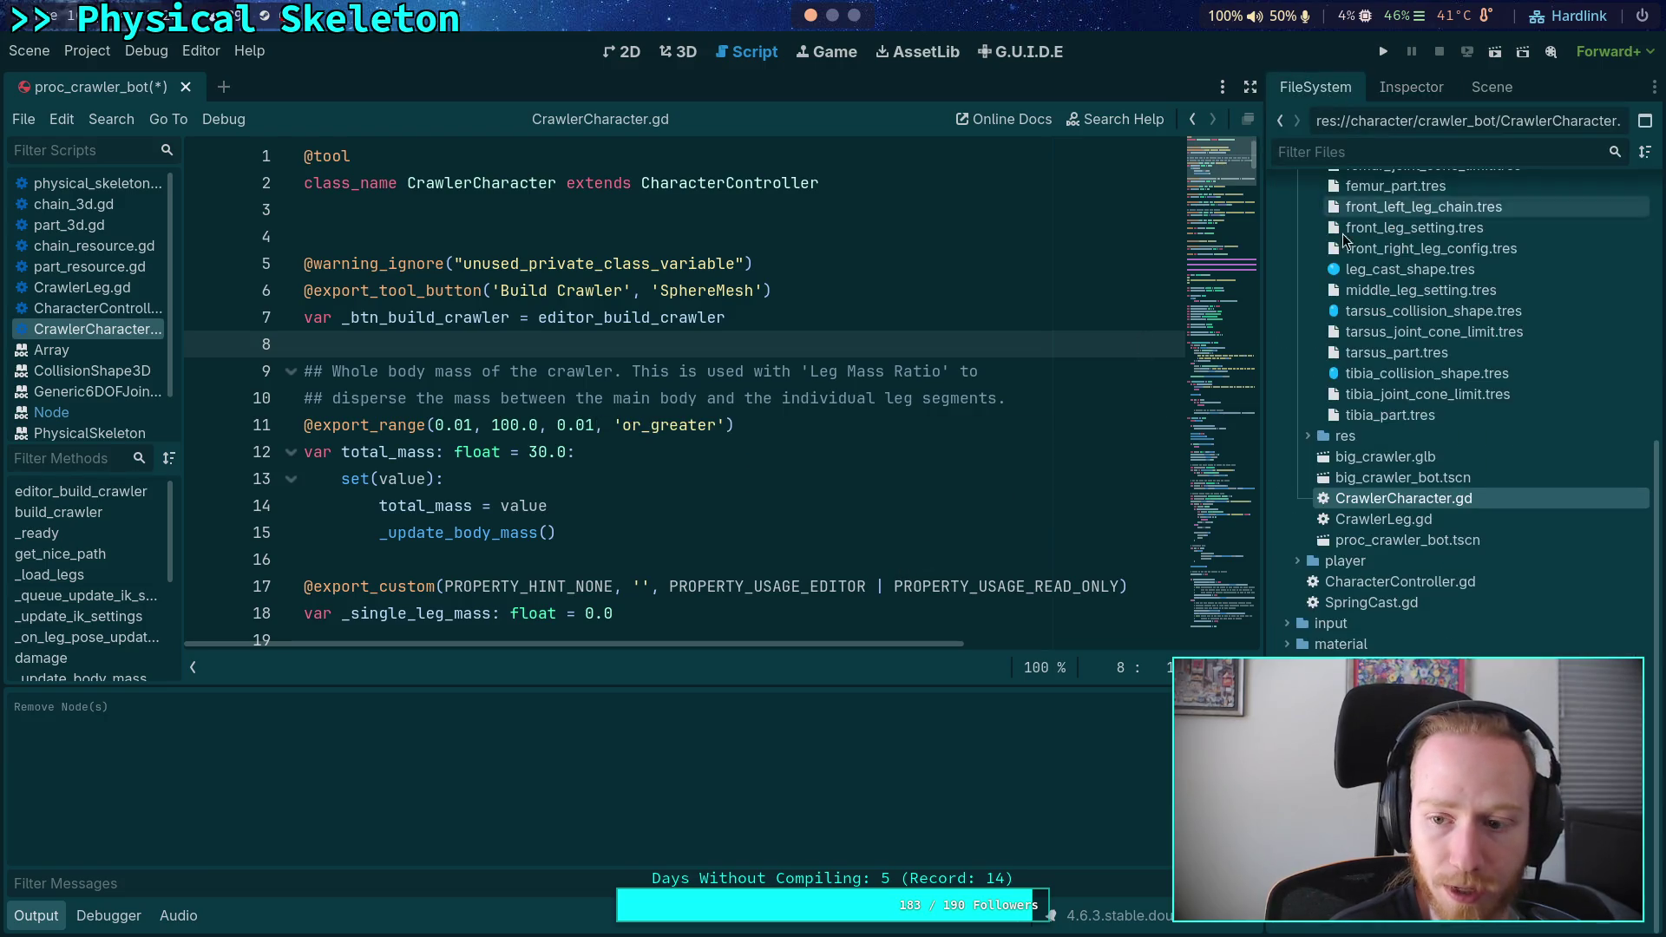
click(1492, 86)
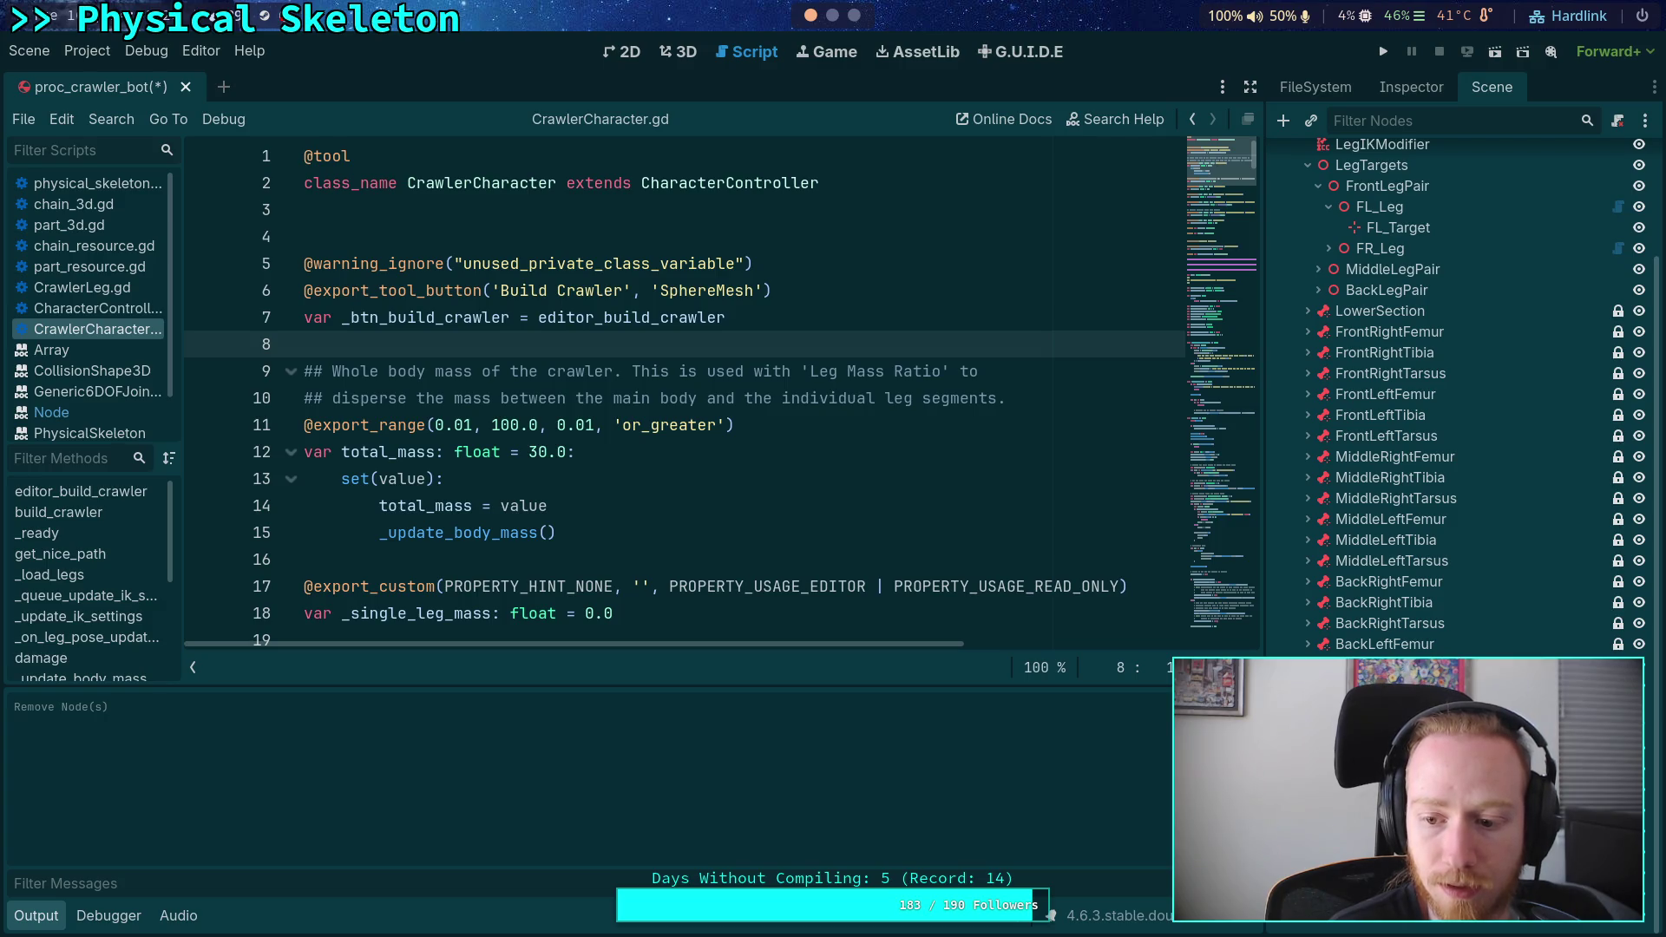
click(1406, 87)
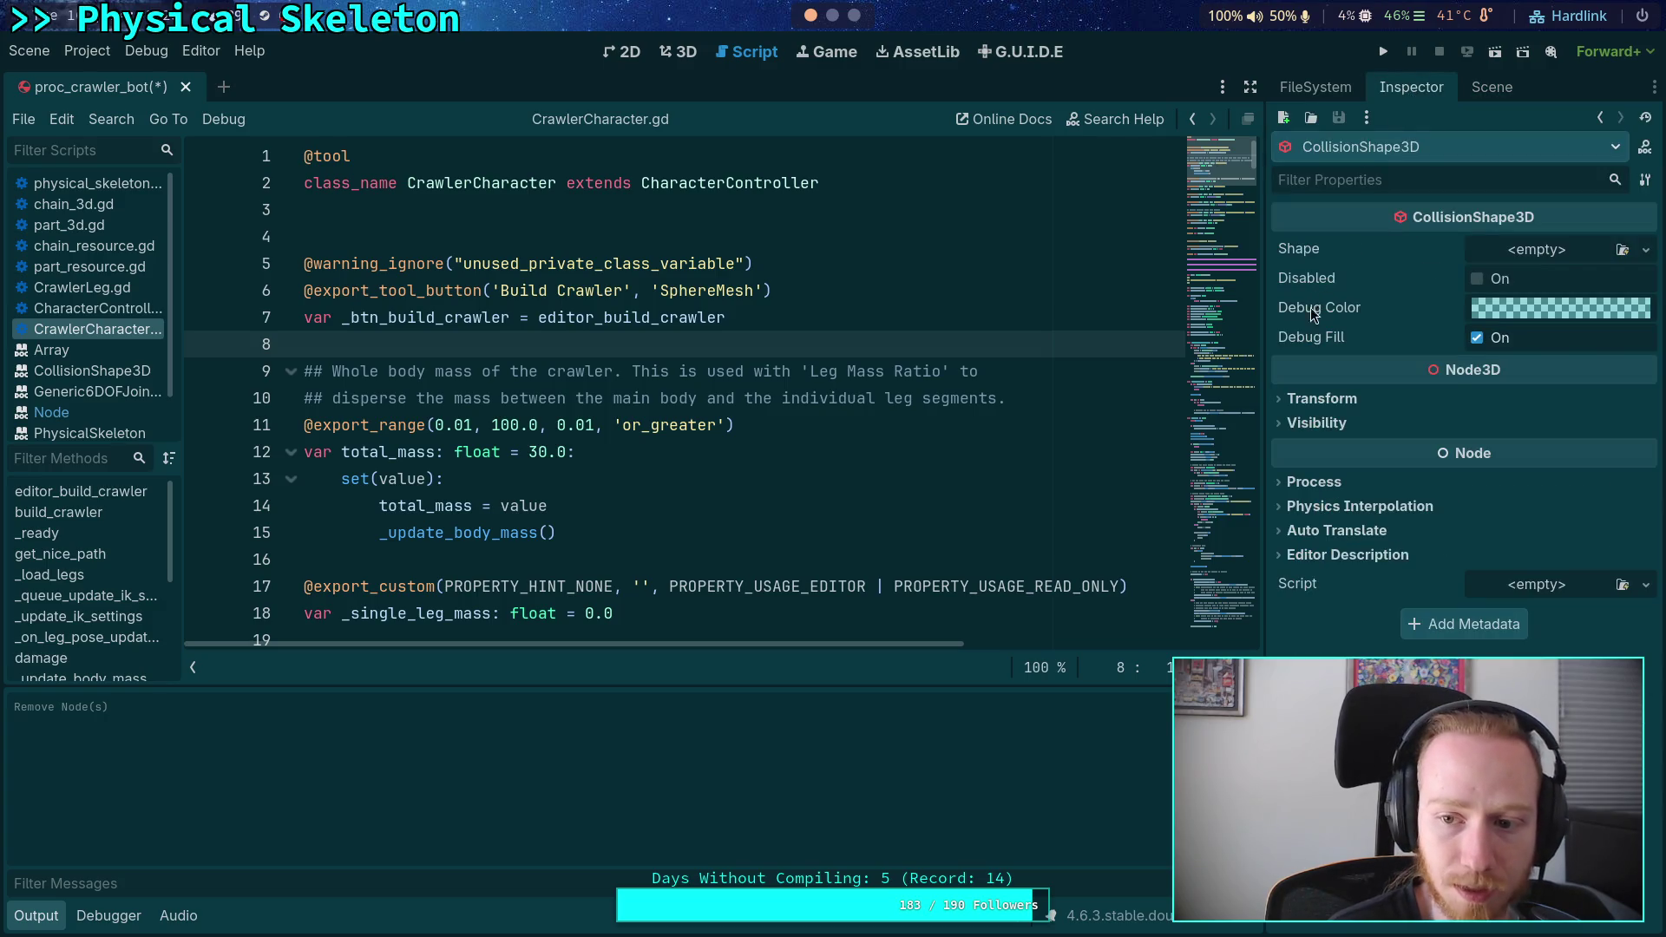
click(681, 54)
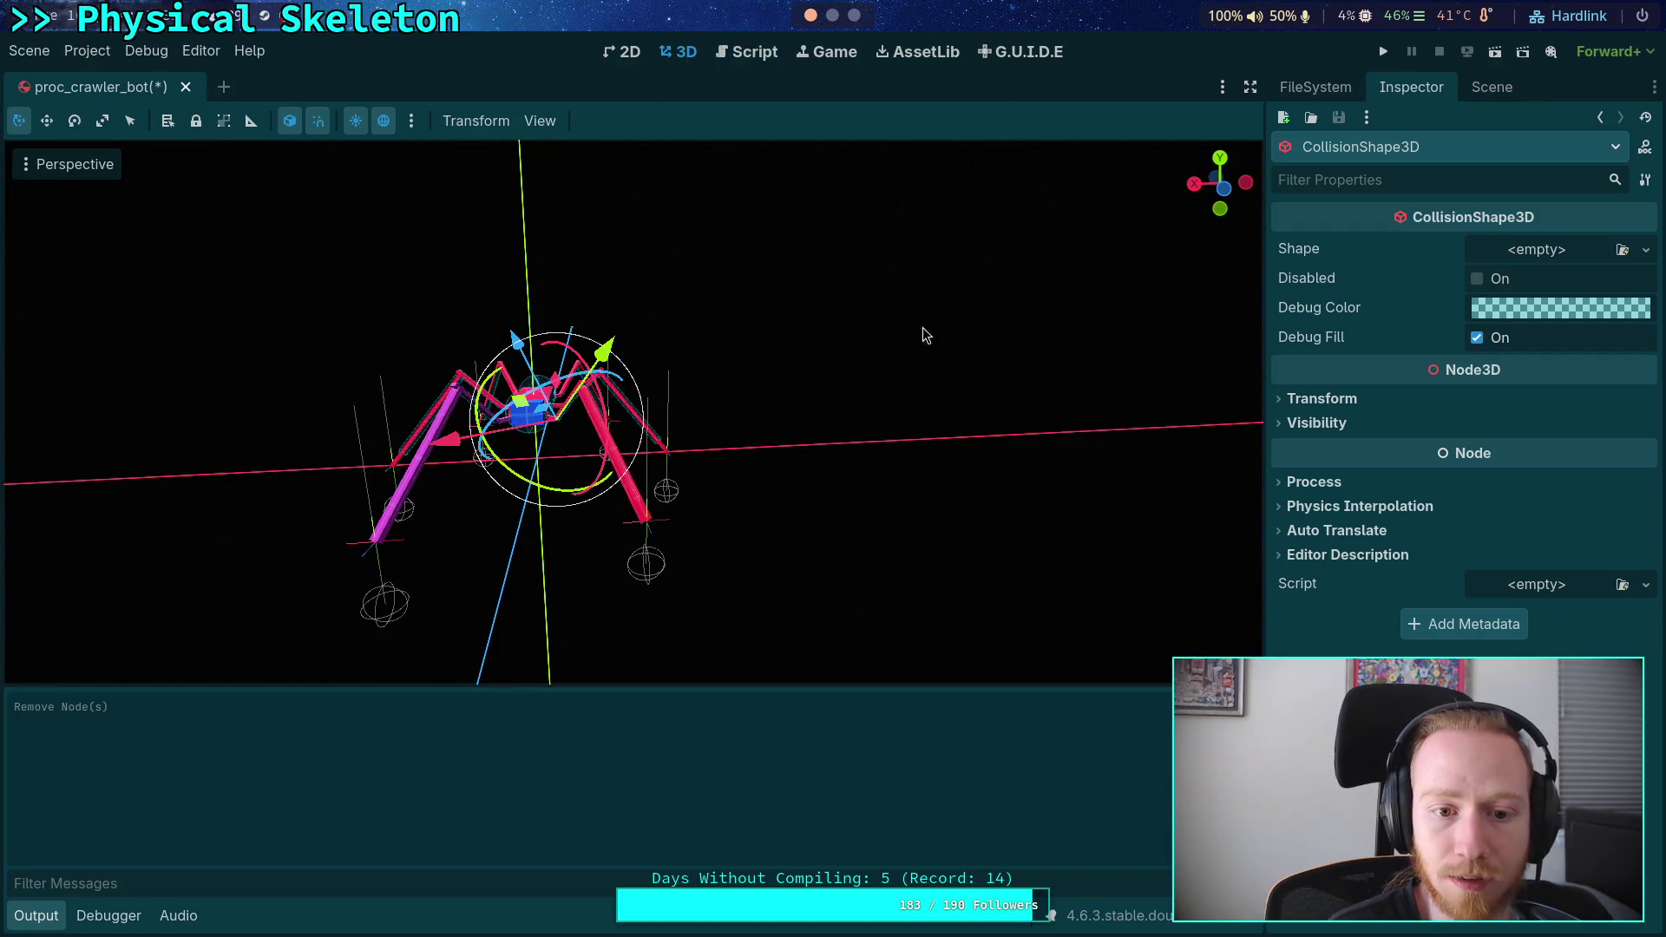
- Select the crawler's body and frame it close up in the 3D view
click(1316, 87)
click(1491, 96)
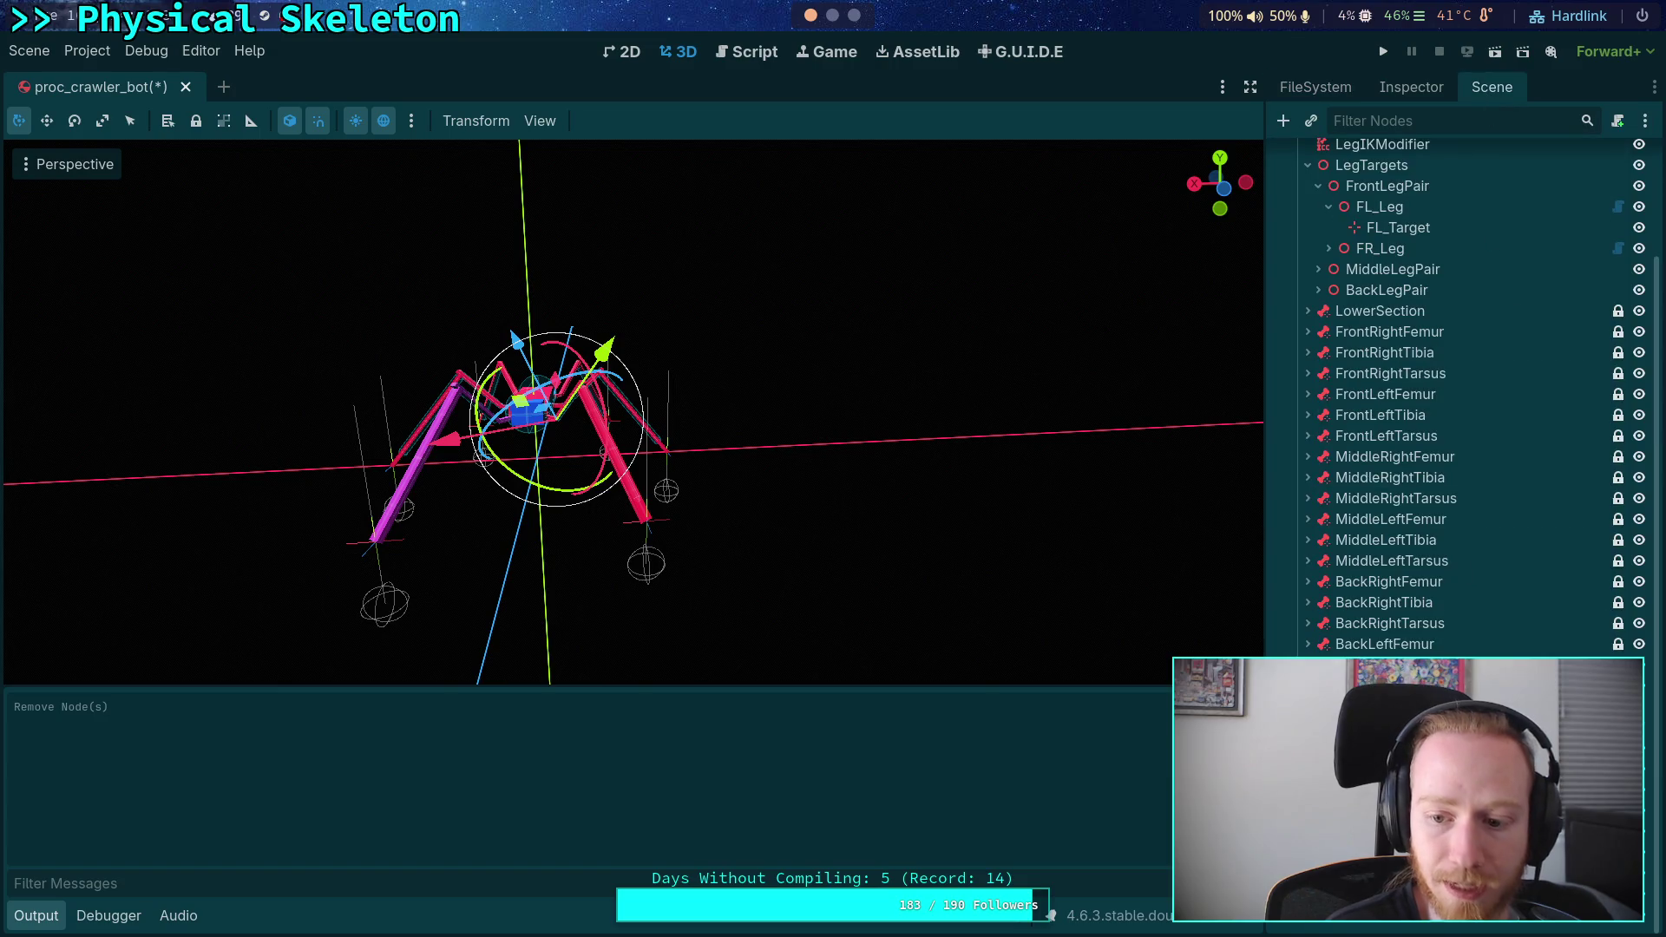
key(Escape)
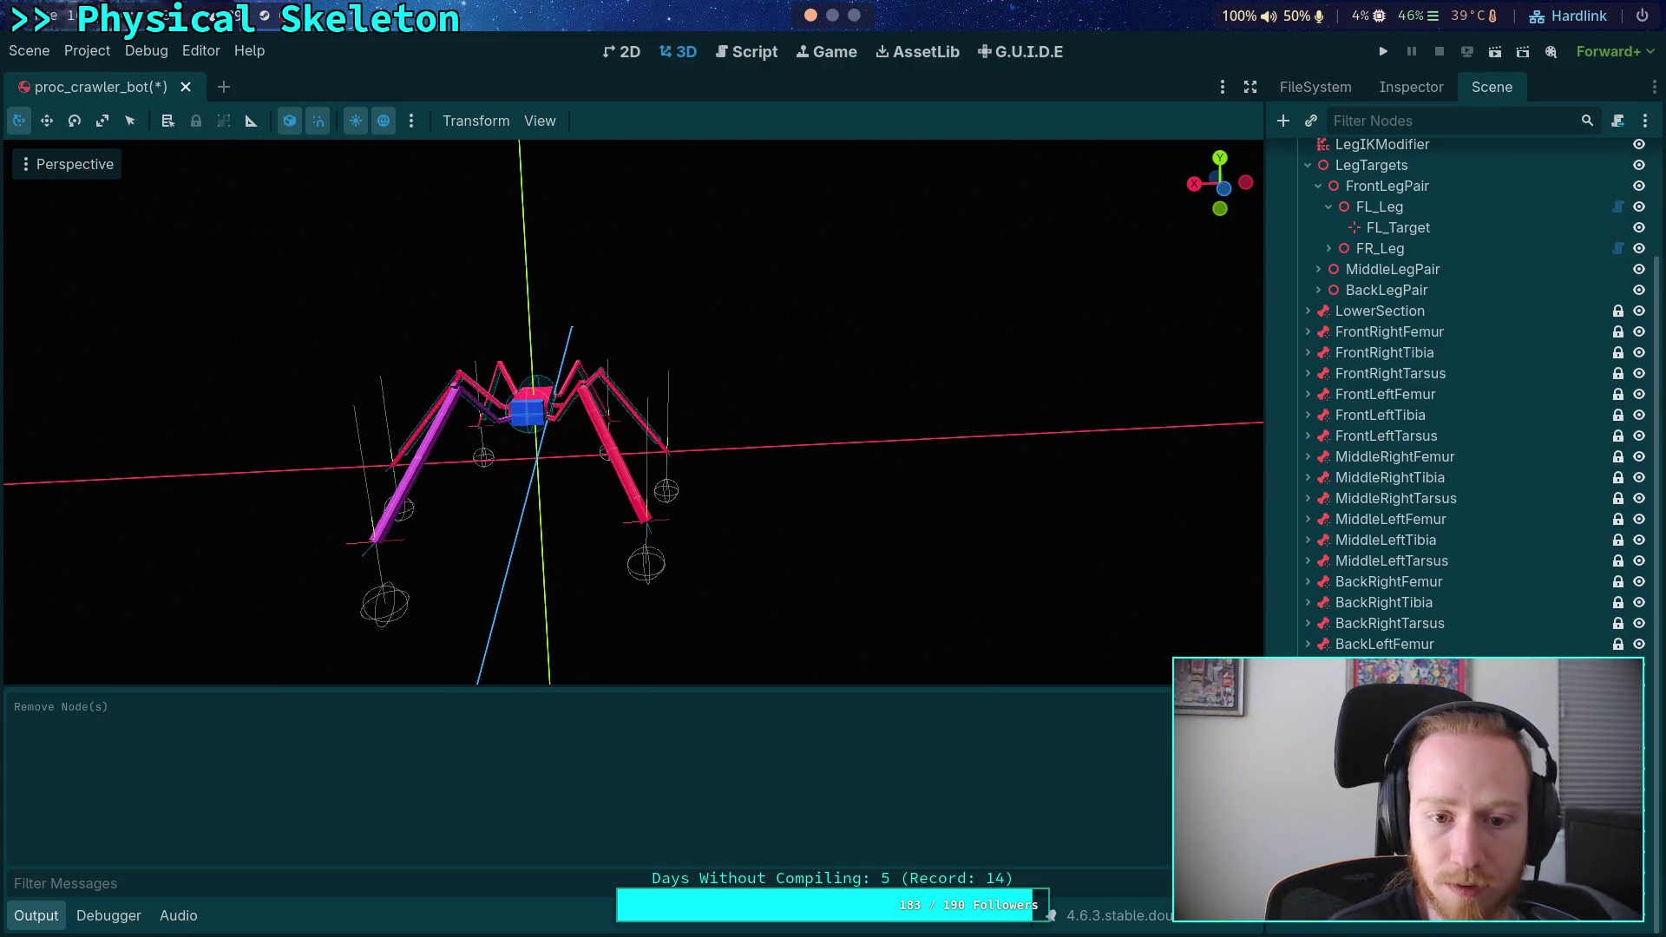
click(514, 390)
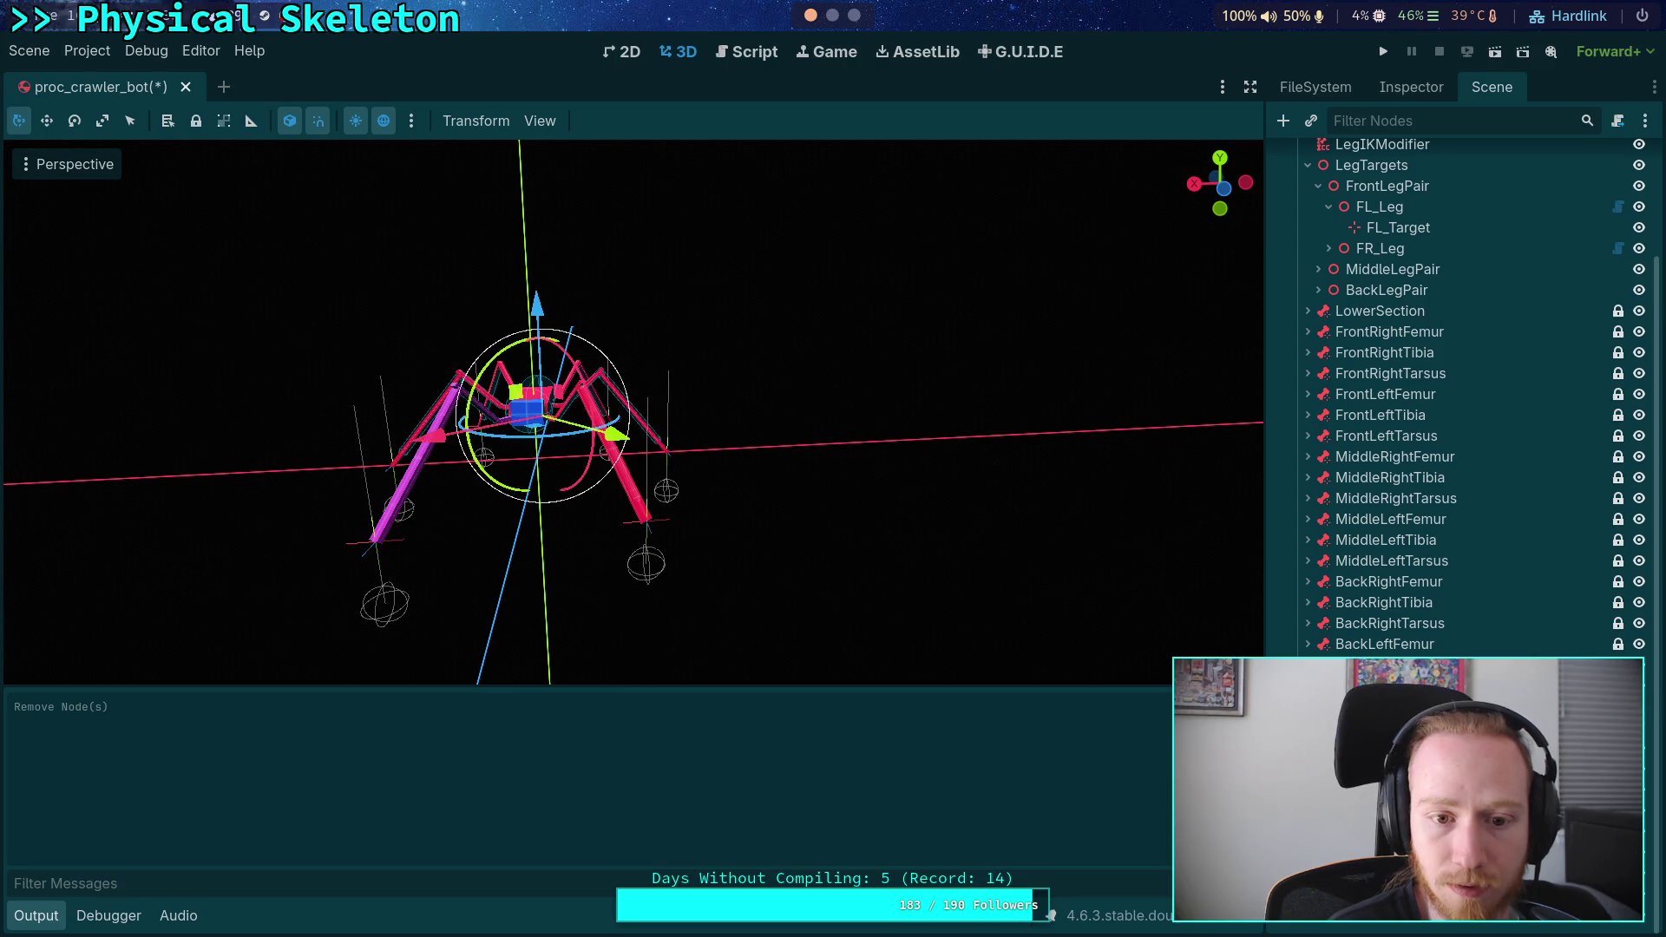
mouse_move(818, 465)
mouse_down()
mouse_move(815, 576)
mouse_move(797, 559)
mouse_up()
scroll(827, 547, up, 5)
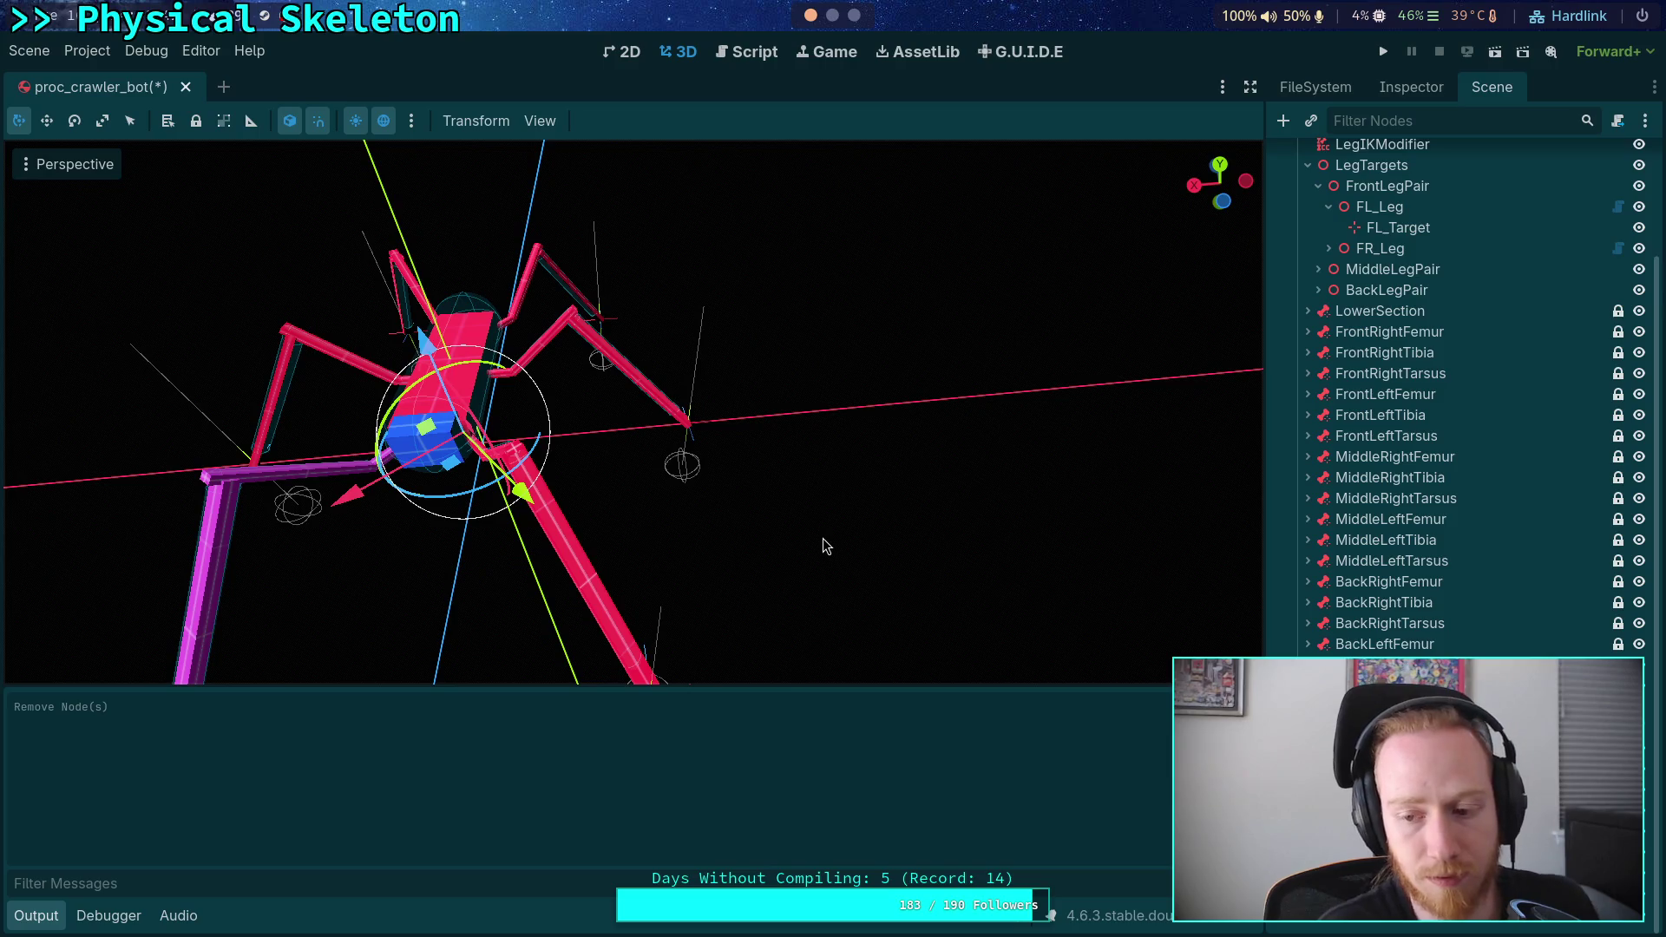
key(f)
scroll(689, 532, up, 6)
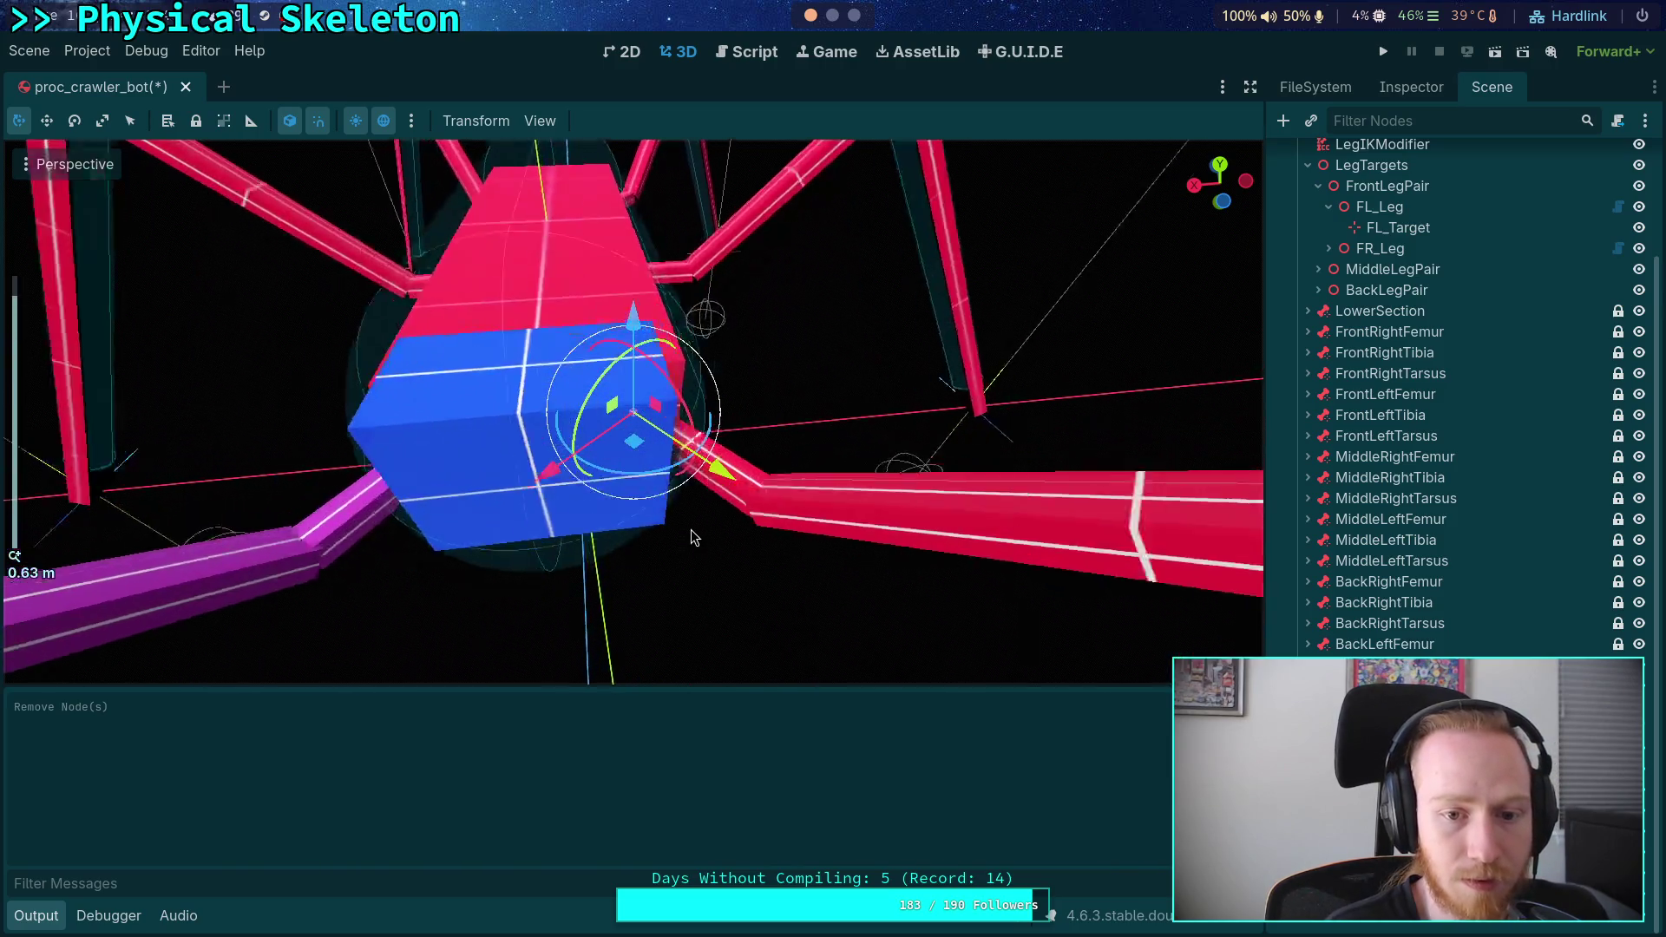
mouse_move(659, 498)
mouse_down()
mouse_move(842, 420)
mouse_move(726, 445)
mouse_move(812, 436)
mouse_move(789, 476)
mouse_move(1026, 472)
mouse_move(686, 467)
mouse_up()
scroll(781, 434, up, 4)
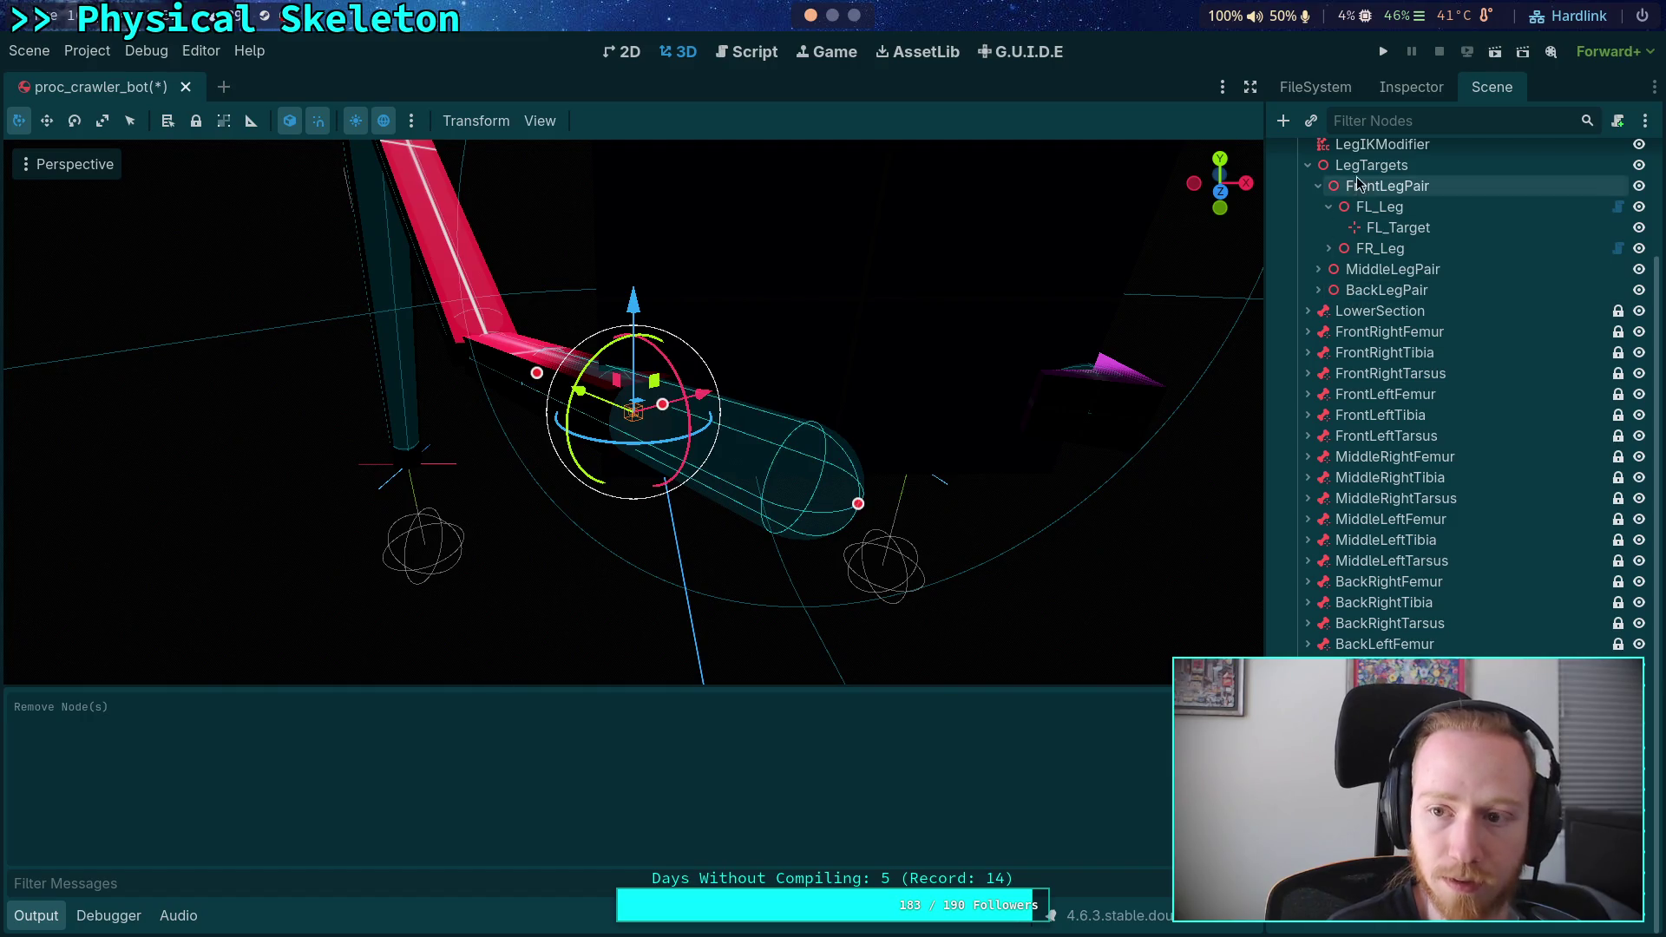
- Inspect the FemurCollisionShape resource and orbit around the femur capsule
click(1406, 89)
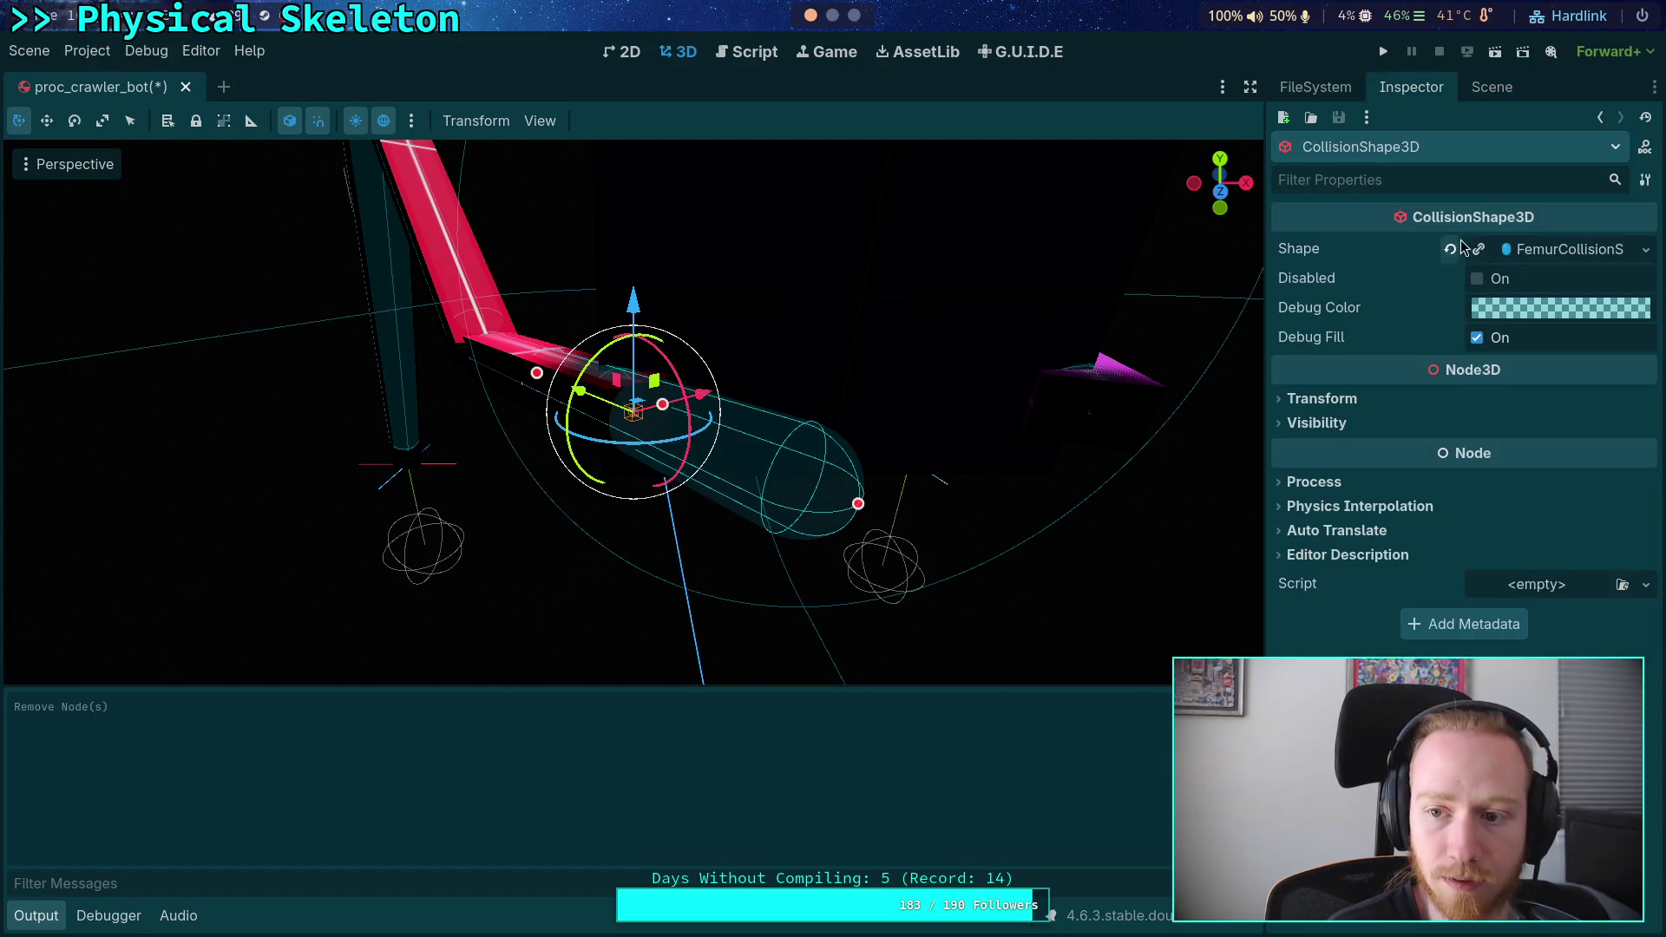
click(1547, 250)
click(1546, 250)
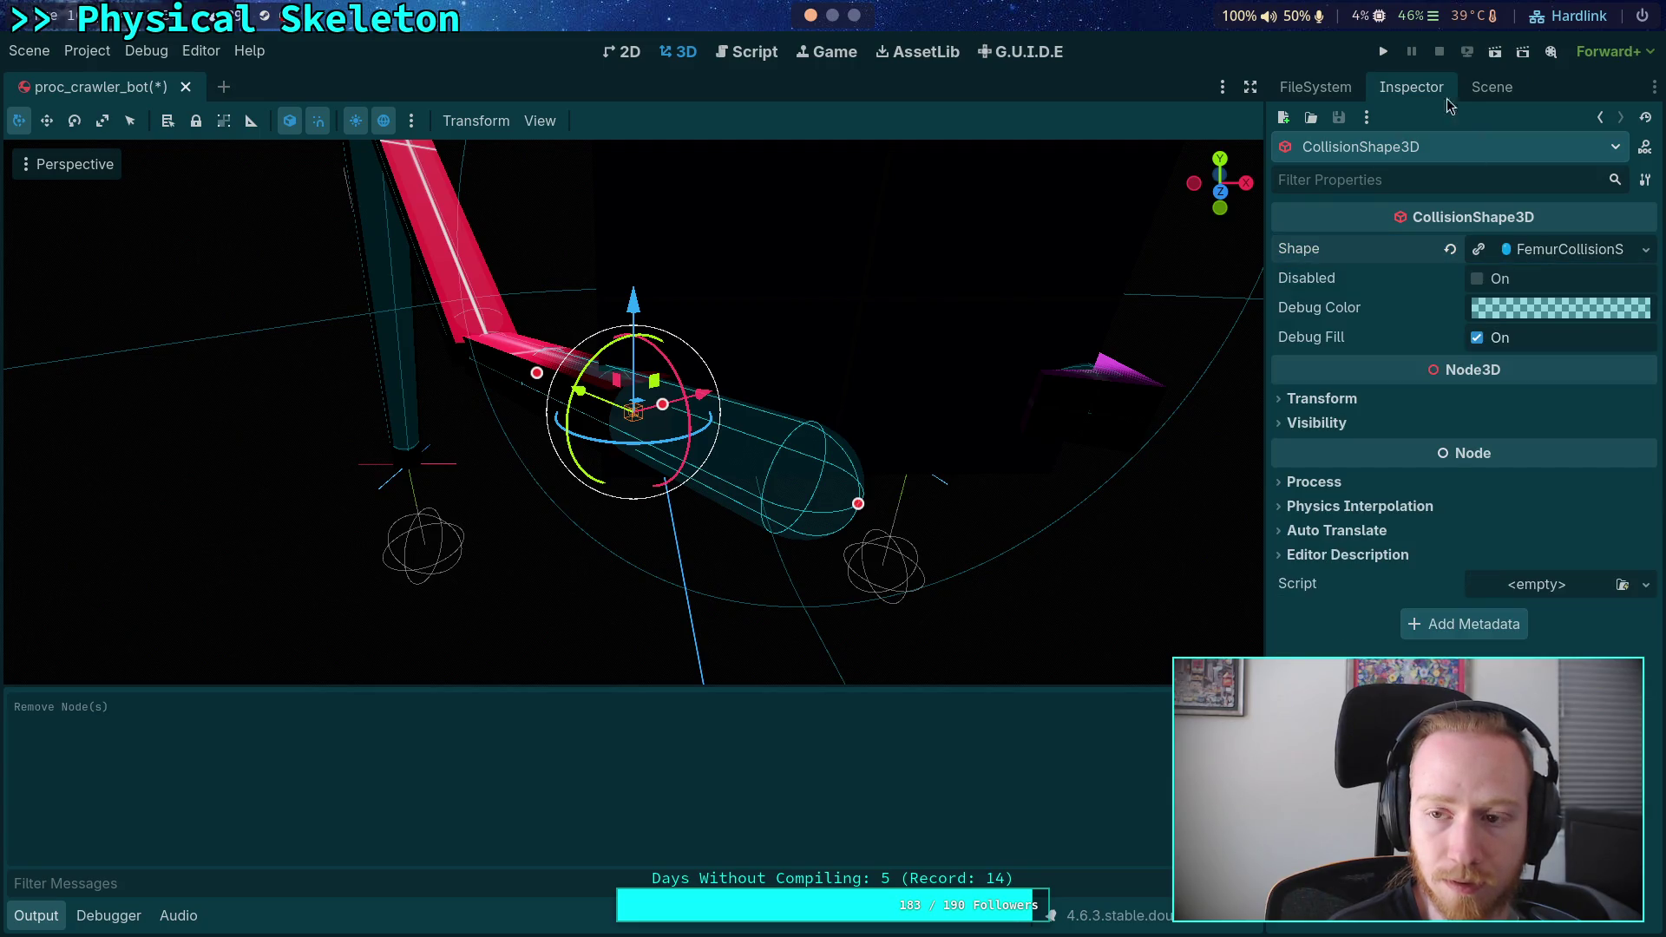
click(1316, 87)
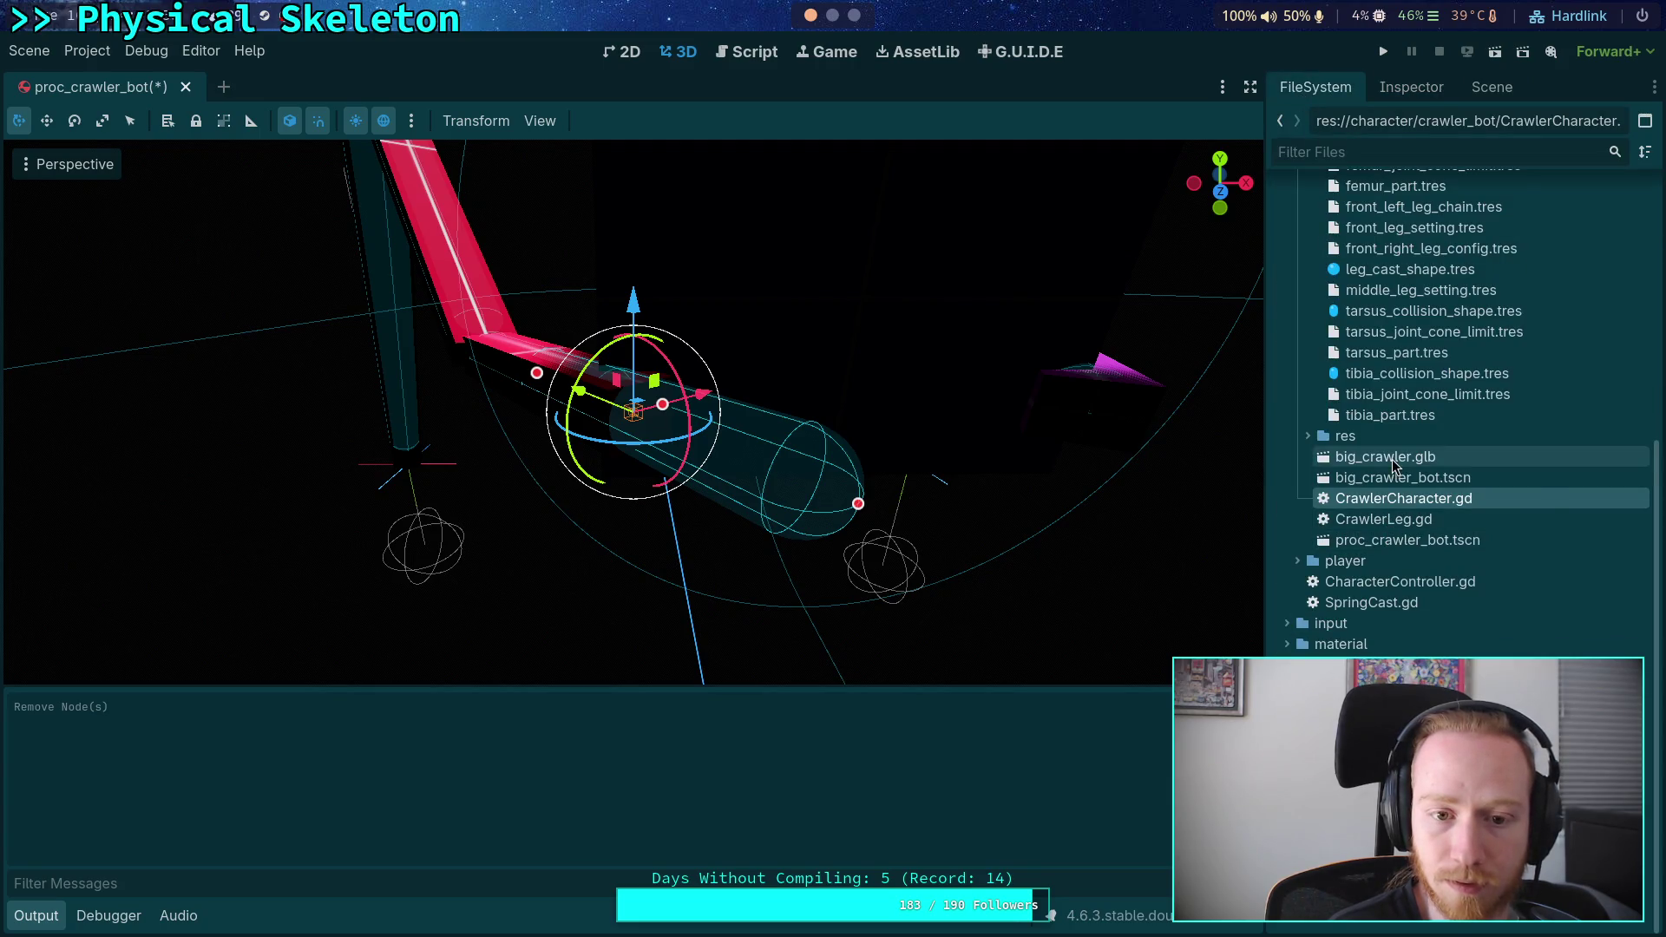
drag(877, 434, 577, 458)
- Select FrontLeftFemur, FrontLeftTibia and FrontLeftTarsus together in the Scene tree
click(1414, 88)
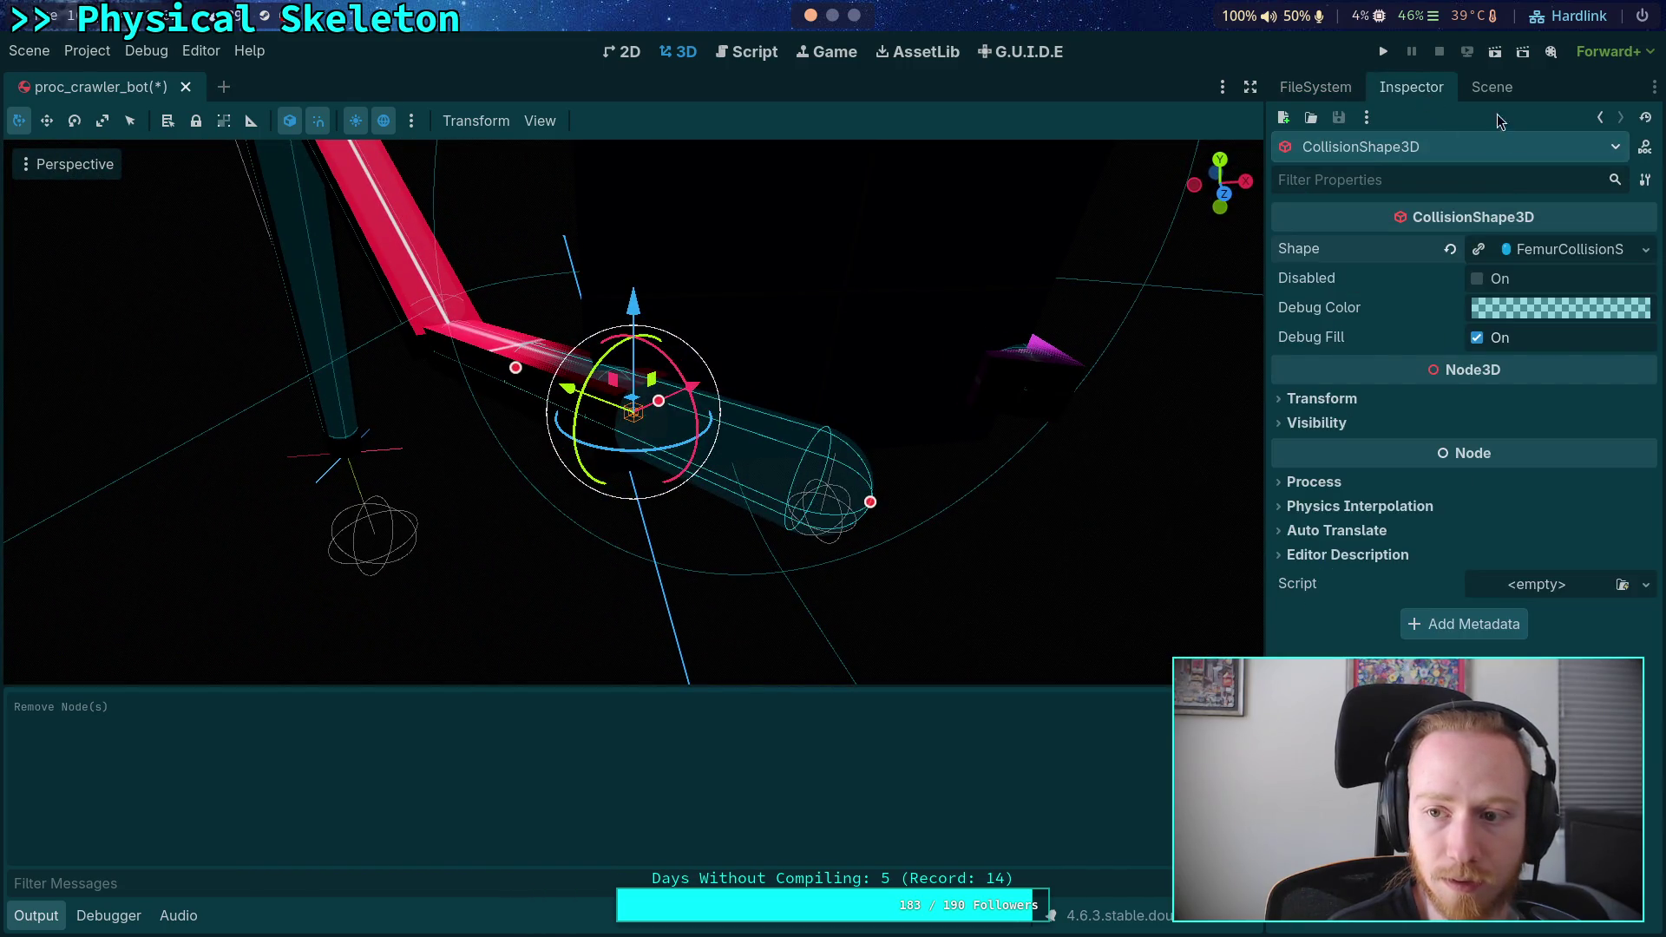
click(1492, 86)
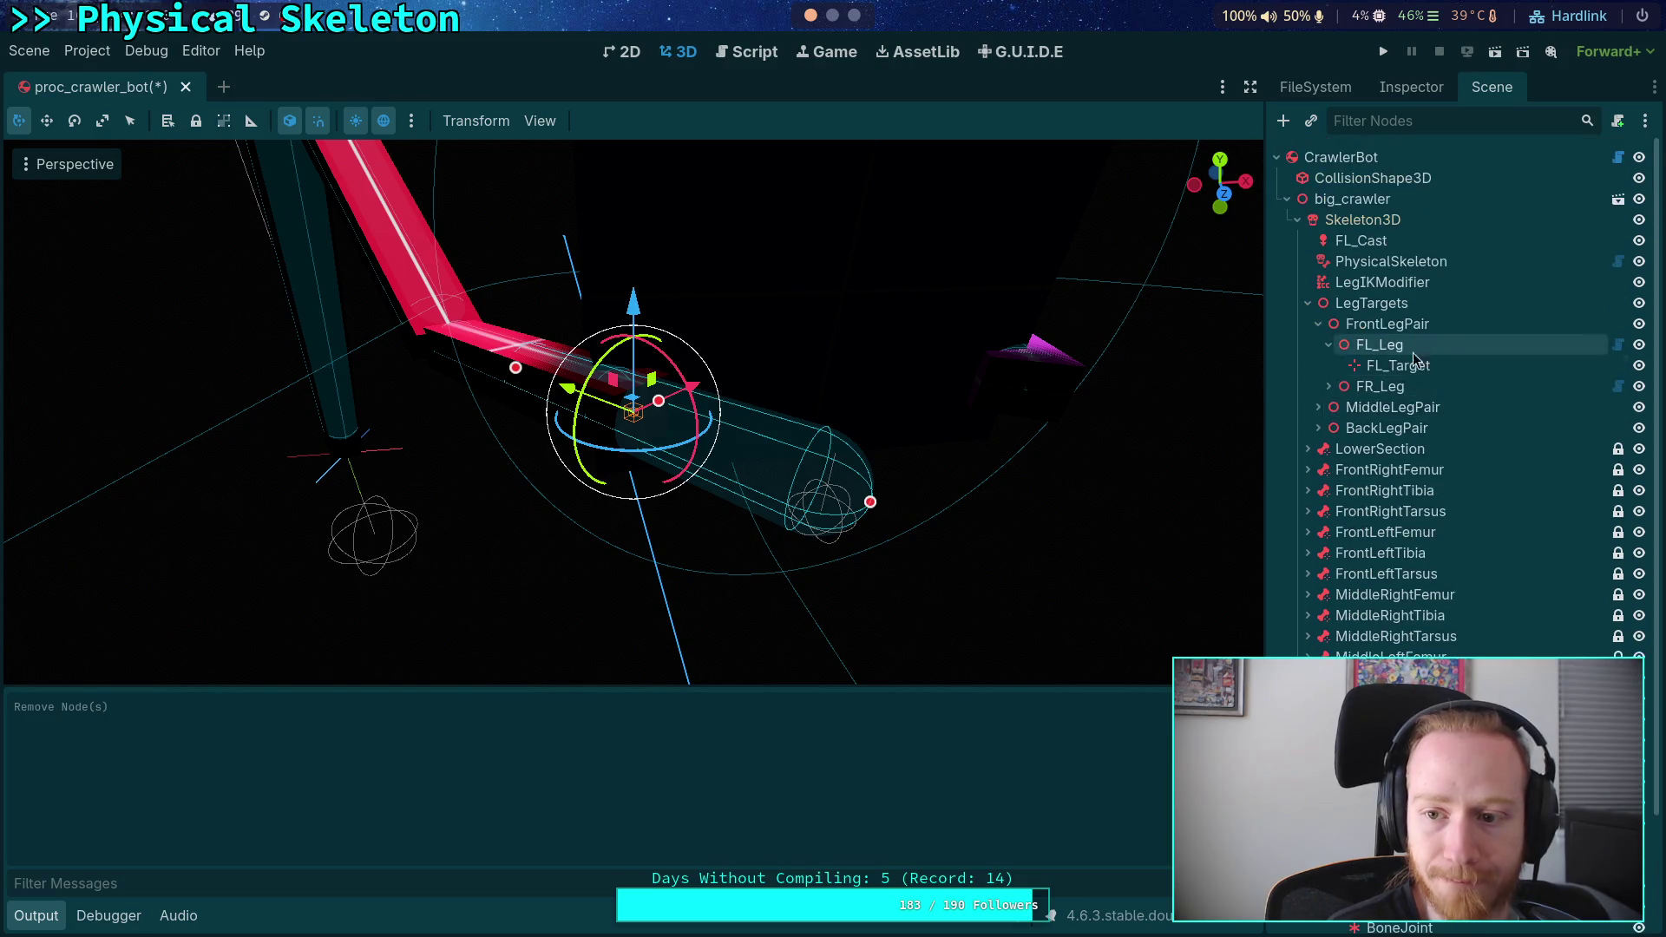
click(1453, 532)
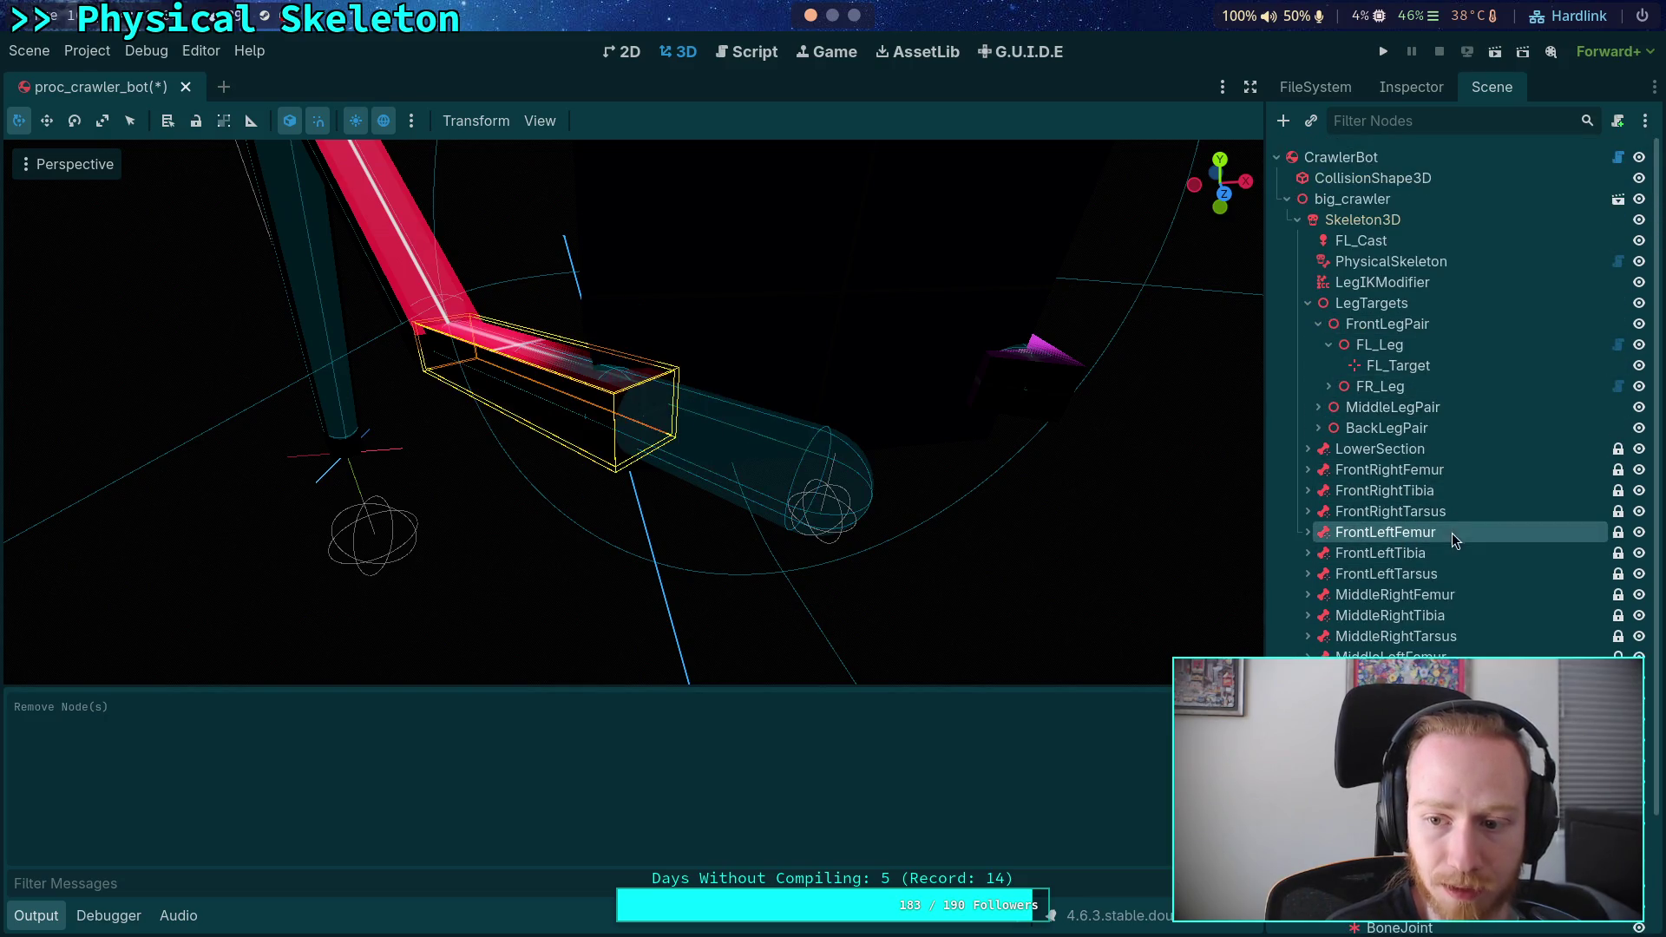
shift+click(1436, 575)
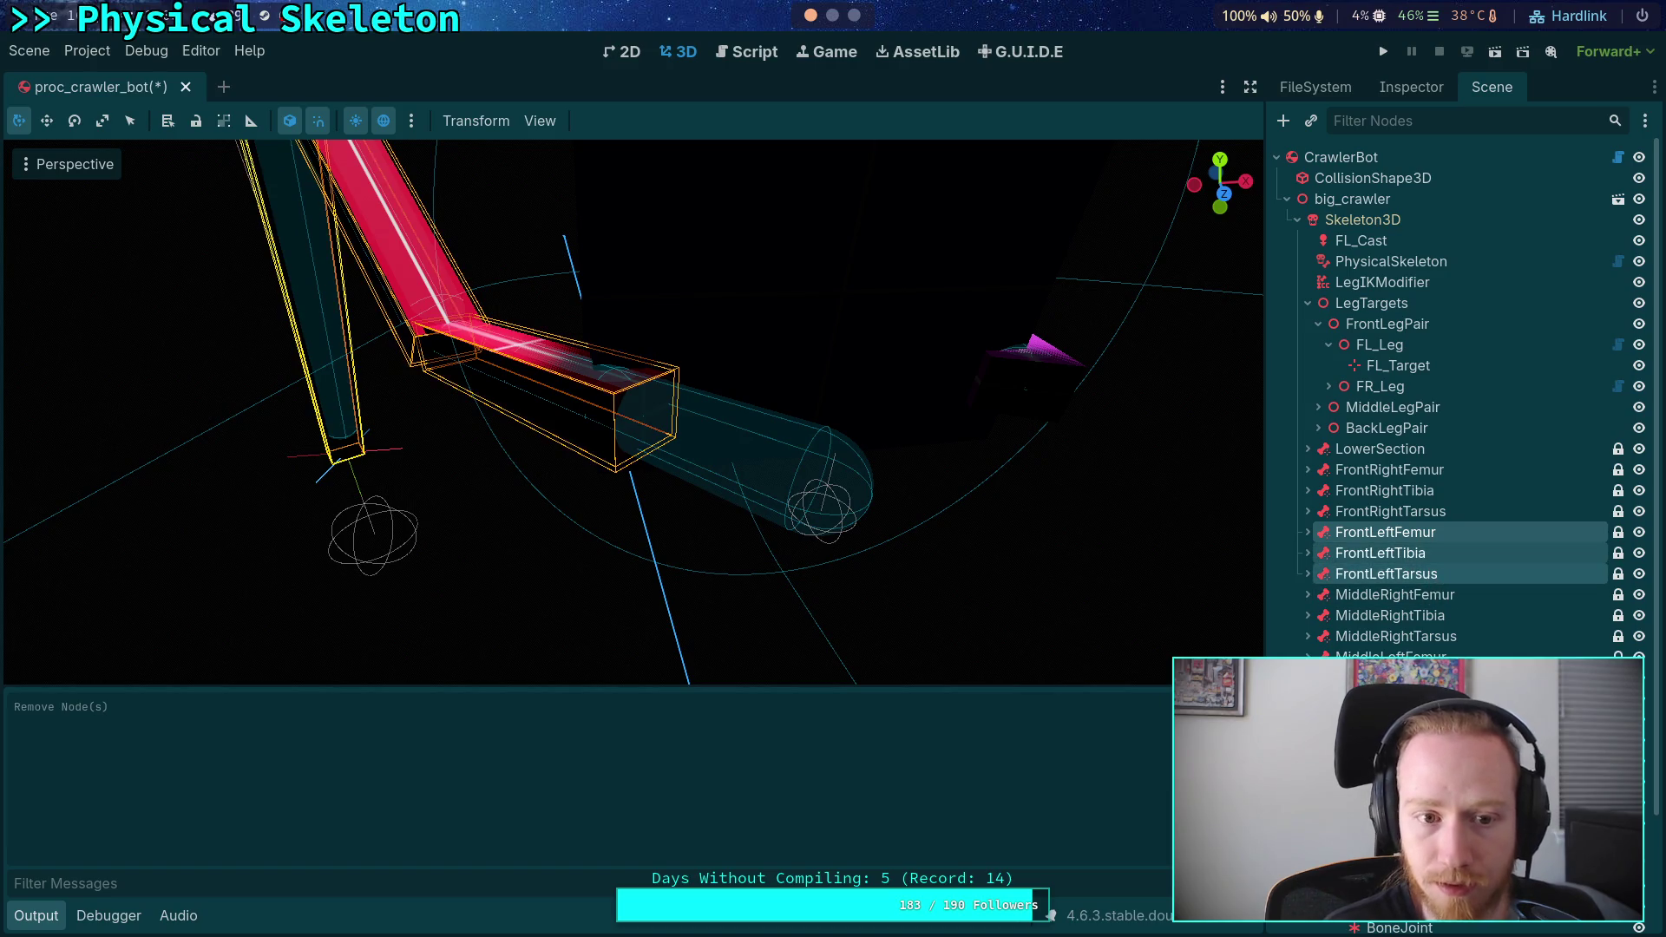
- Expand the FrontLeftFemur, FrontLeftTibia and FrontLeftTarsus branches in the Scene tree
click(1308, 575)
click(1386, 532)
shift+click(1308, 532)
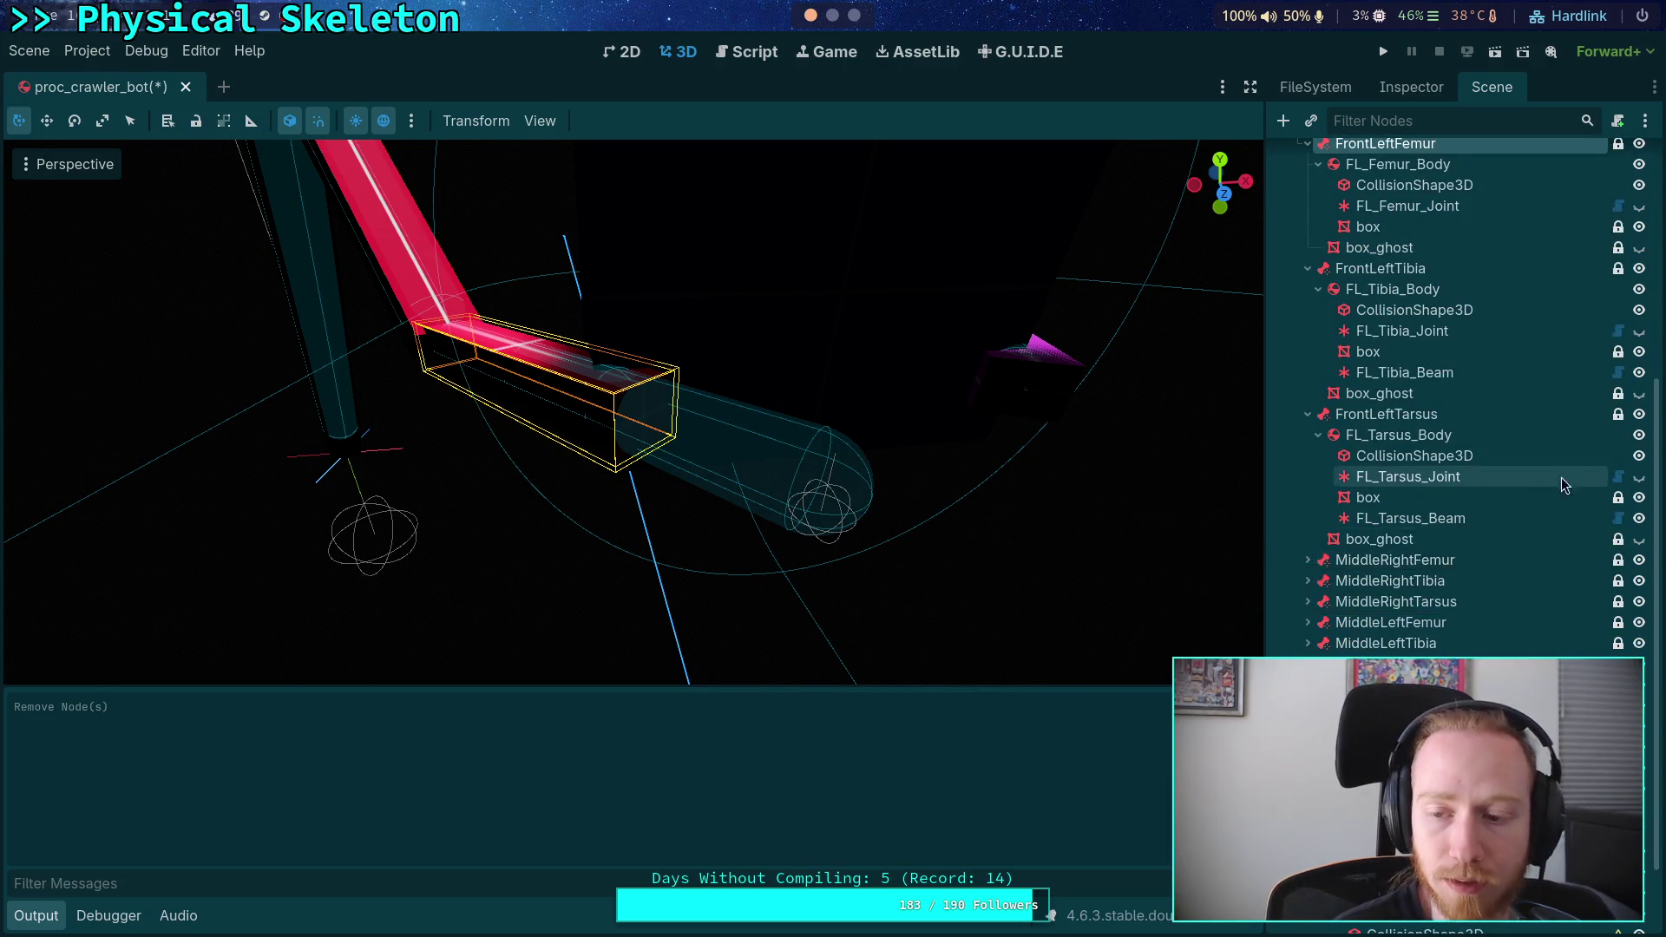
scroll(1371, 460, up, 5)
- Select the three FrontLeft bone nodes, delete them with their children, and confirm with OK
key(F2)
ctrl+click(1380, 462)
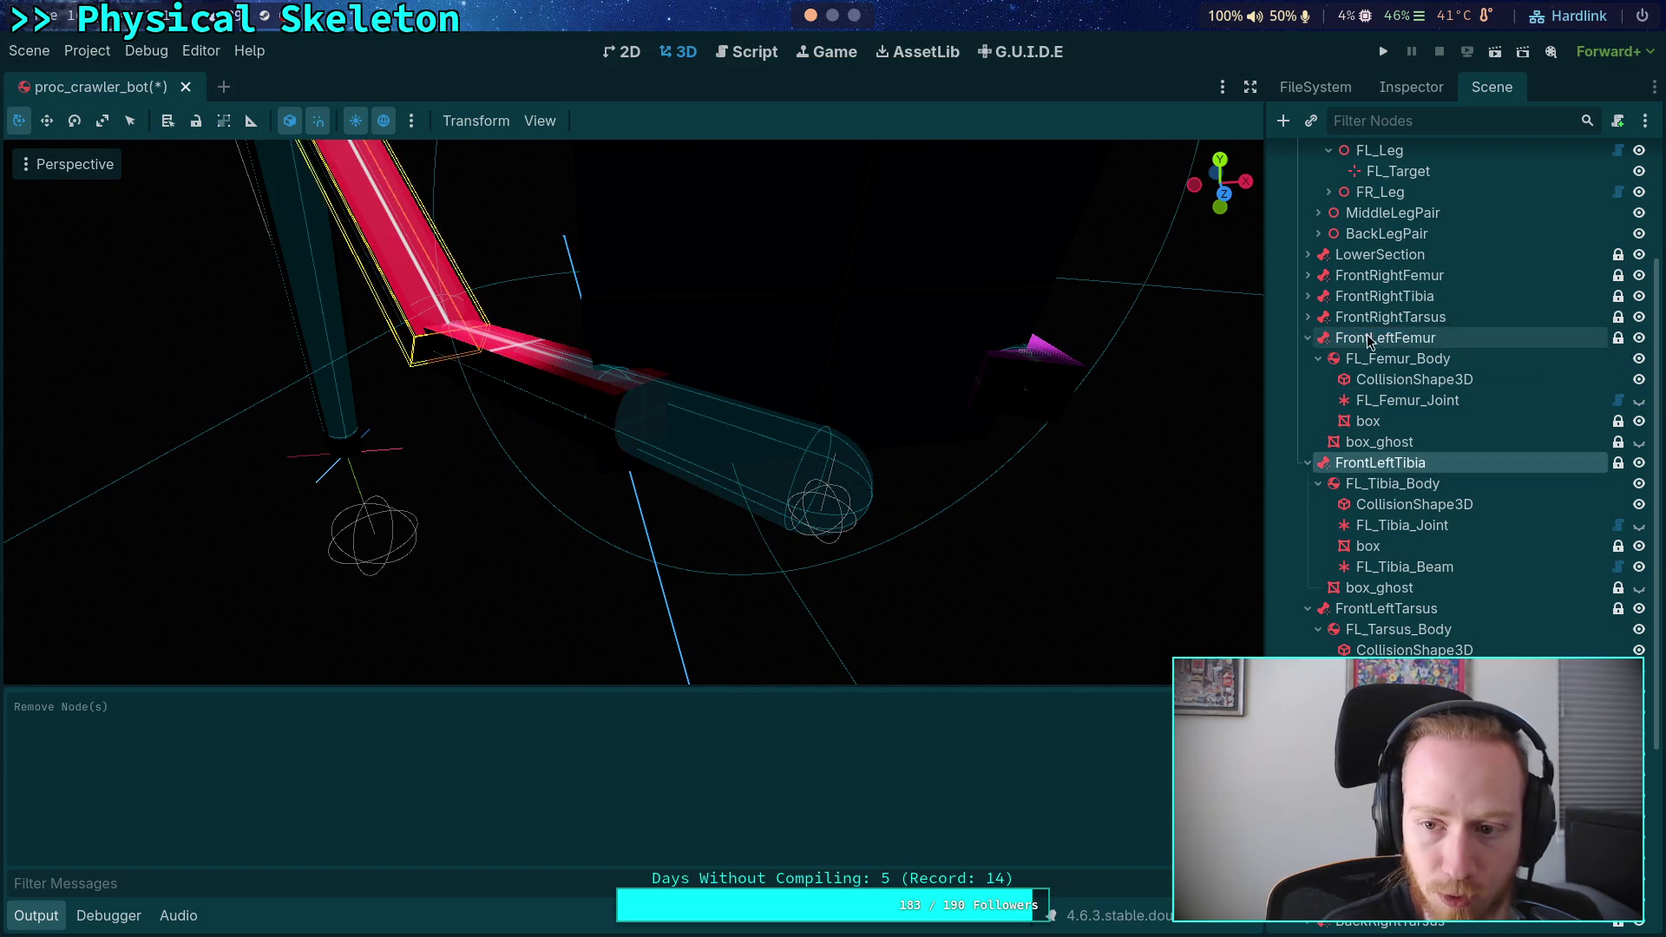
ctrl+click(1380, 609)
ctrl+click(1358, 619)
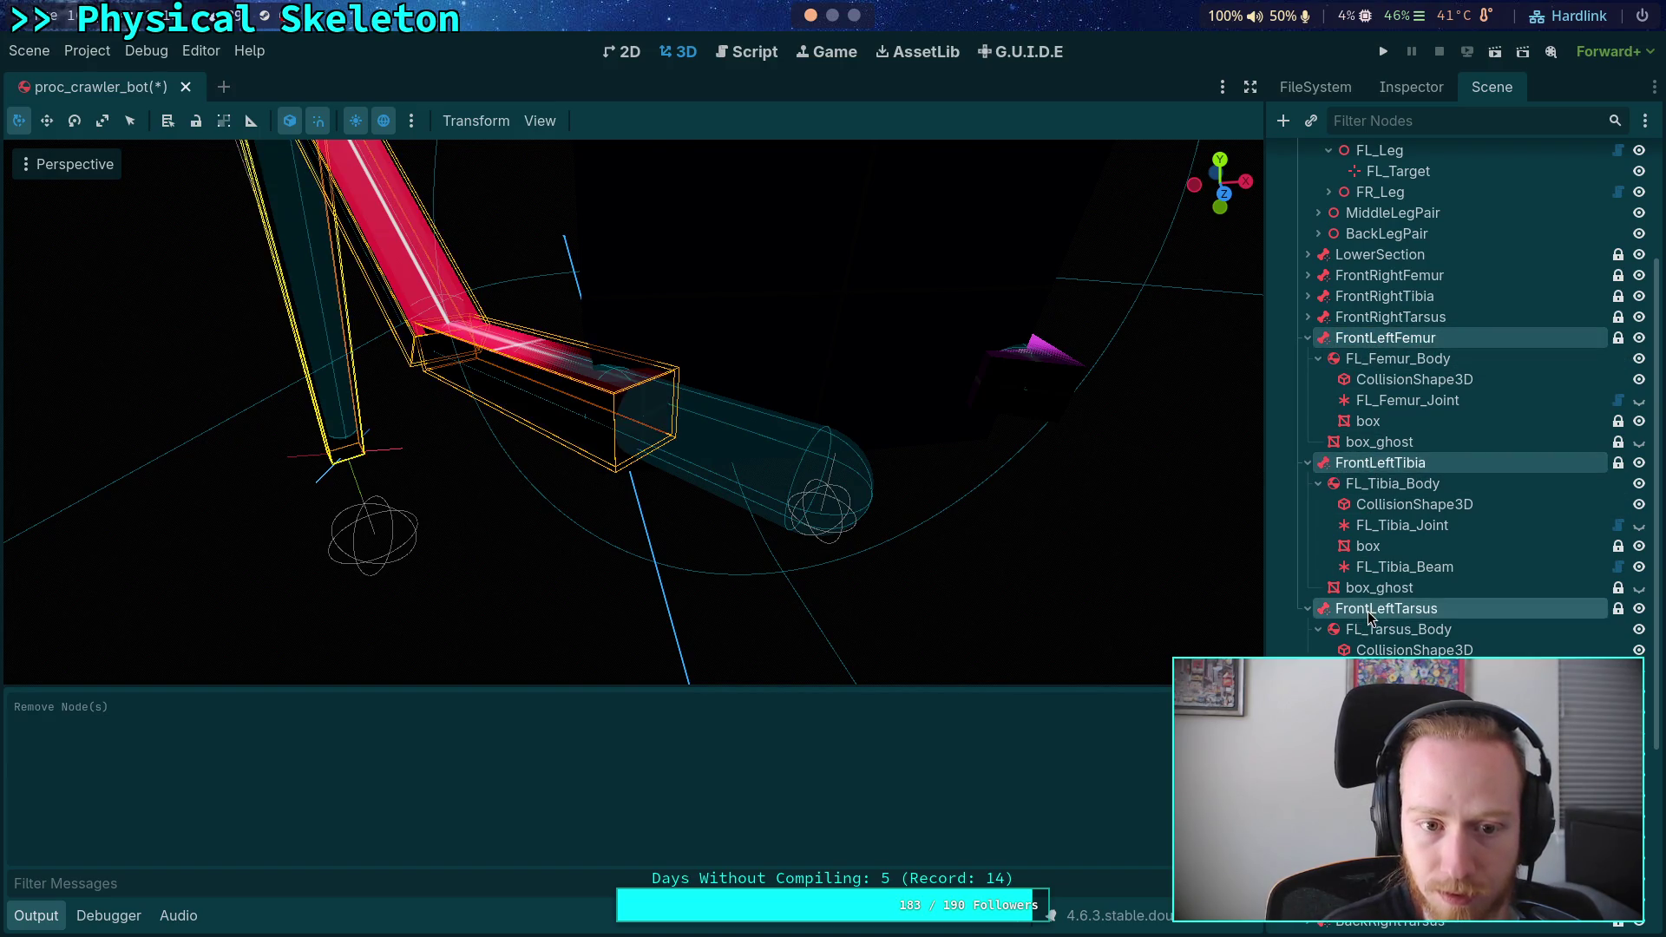
right_click(1358, 619)
key(Delete)
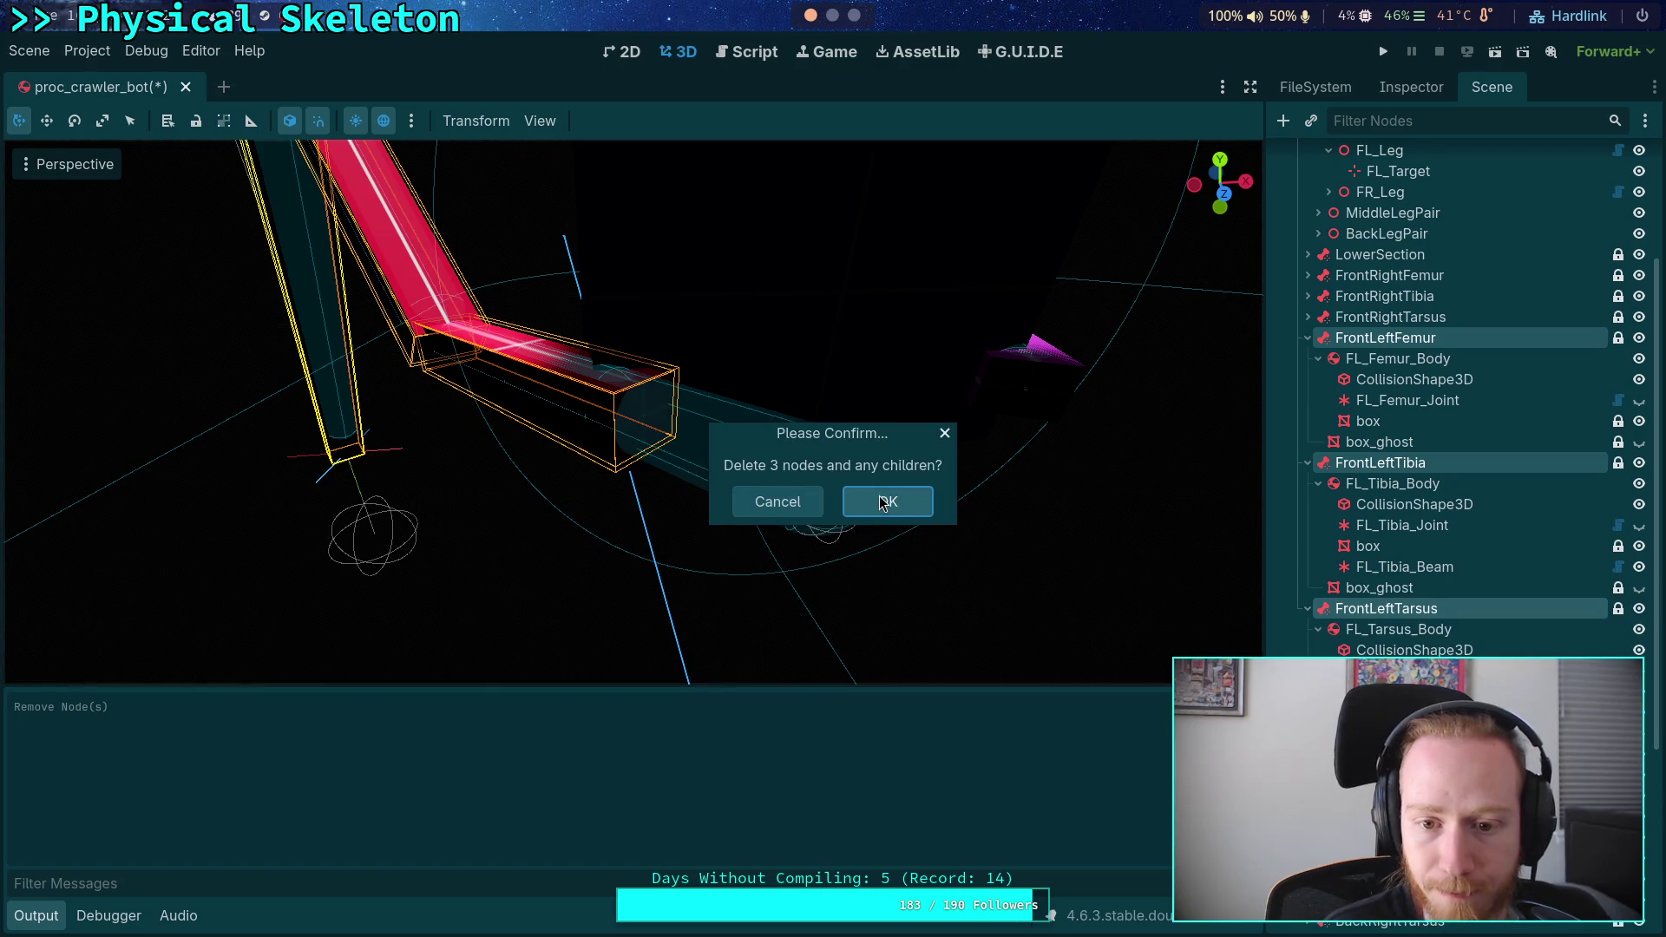
click(883, 502)
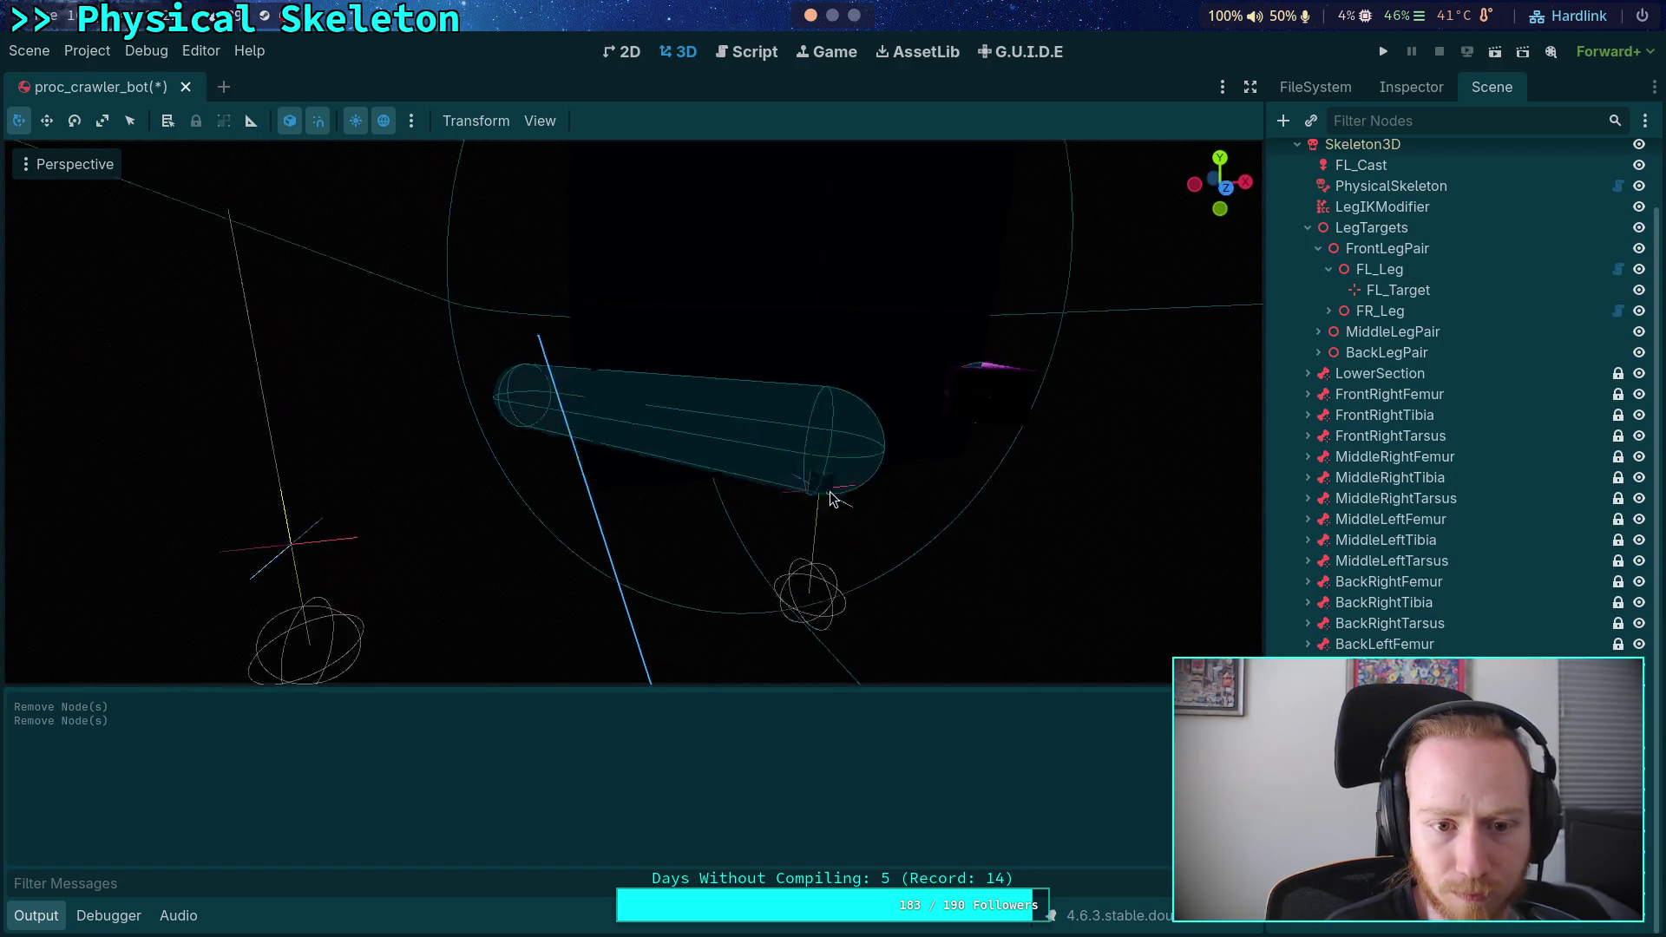
- Enable View > Gizmos > Skeleton3D to show the bone wireframes
scroll(828, 498, up, 5)
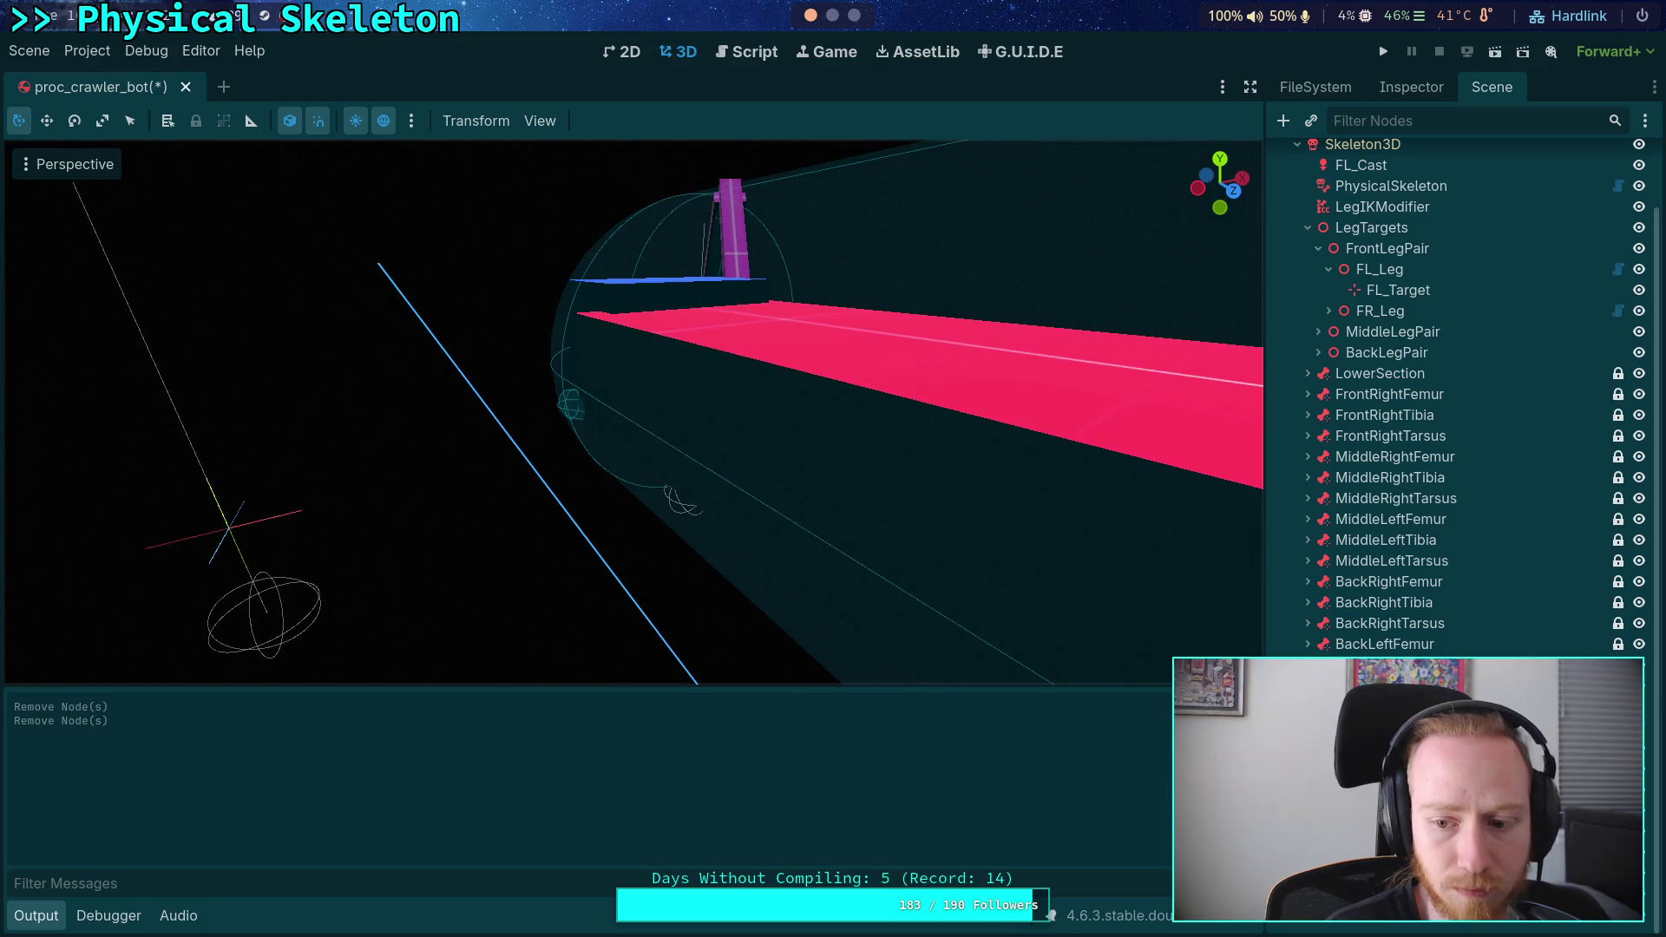
click(634, 408)
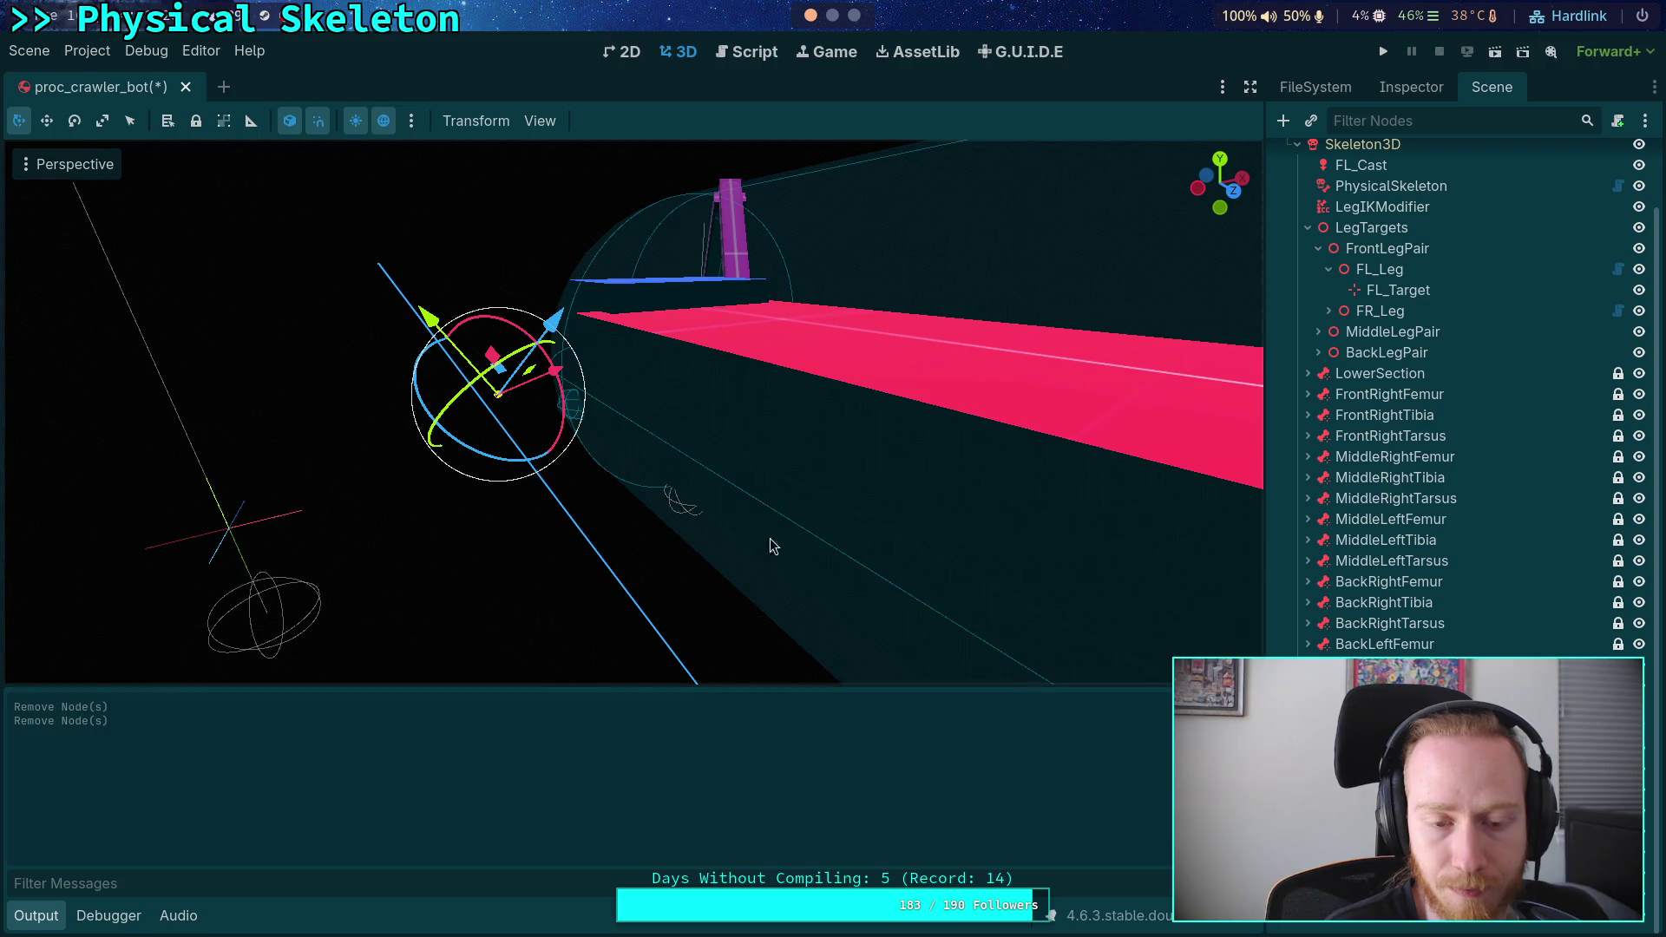
scroll(812, 555, down, 6)
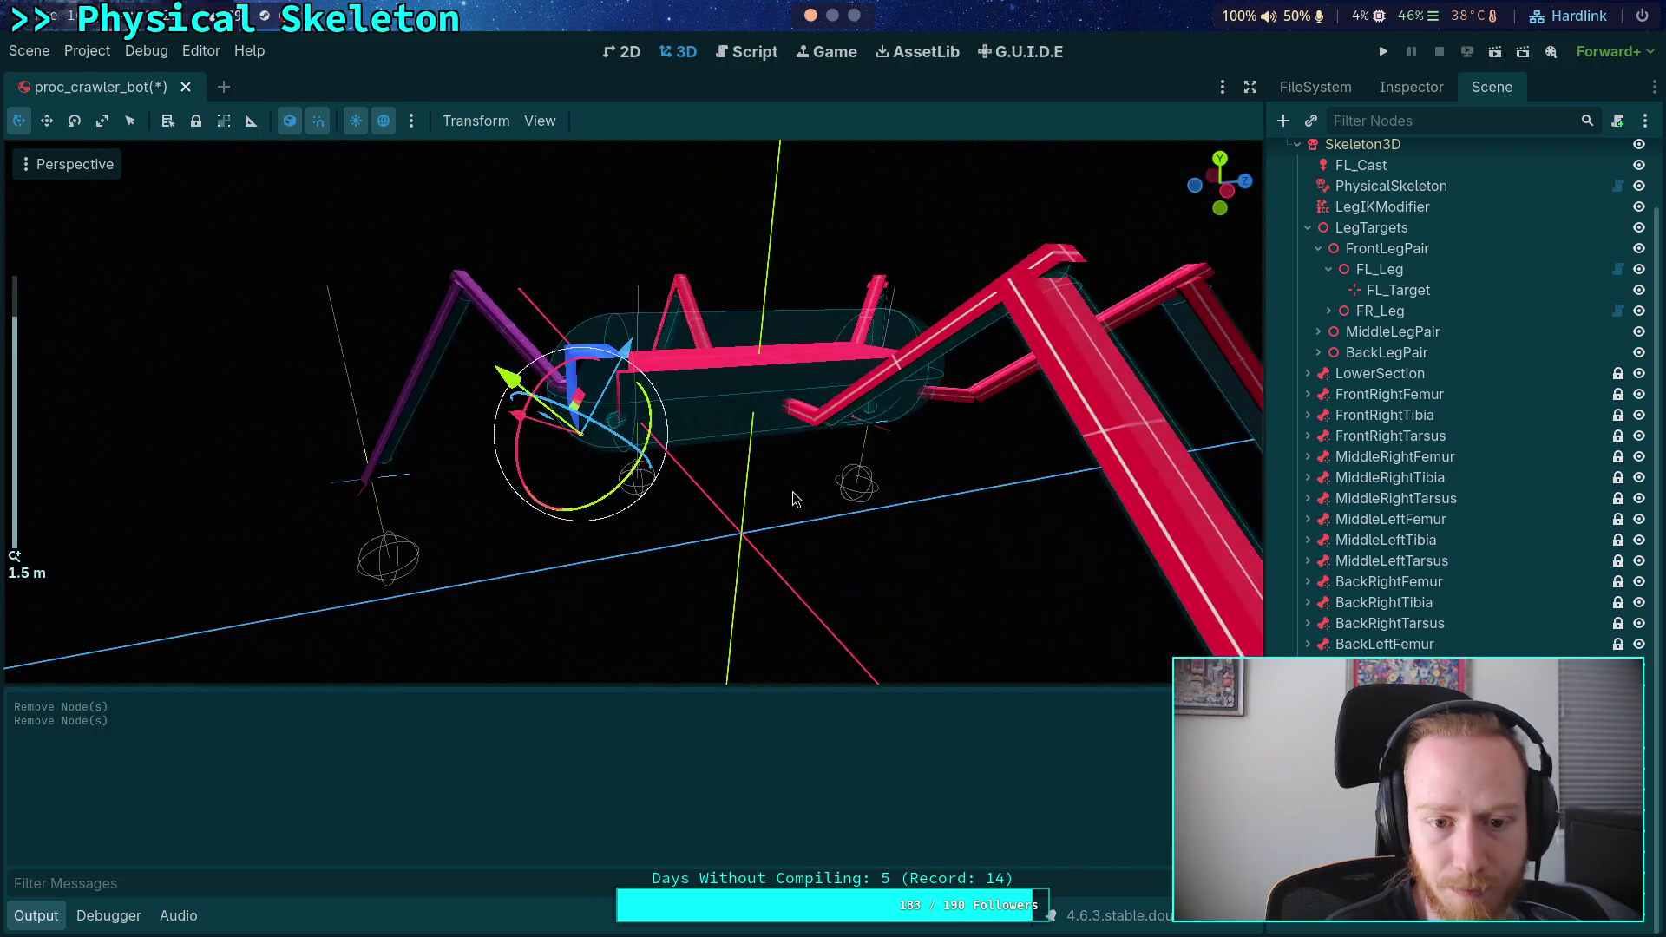
drag(793, 492, 994, 547)
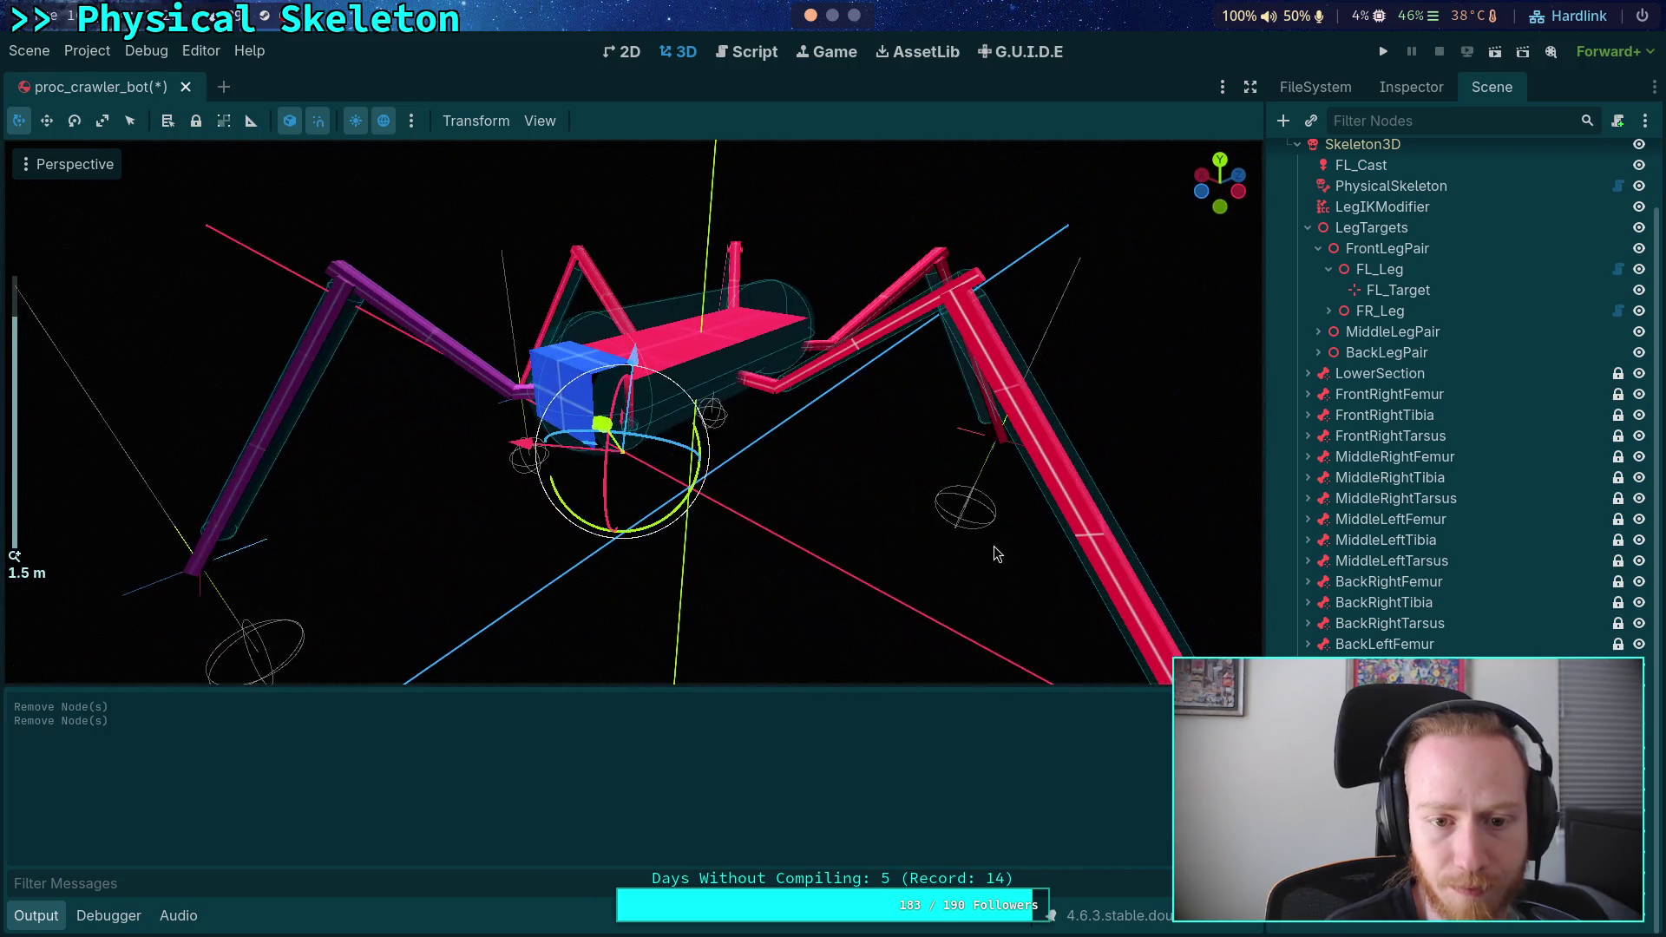
click(549, 123)
mouse_move(711, 293)
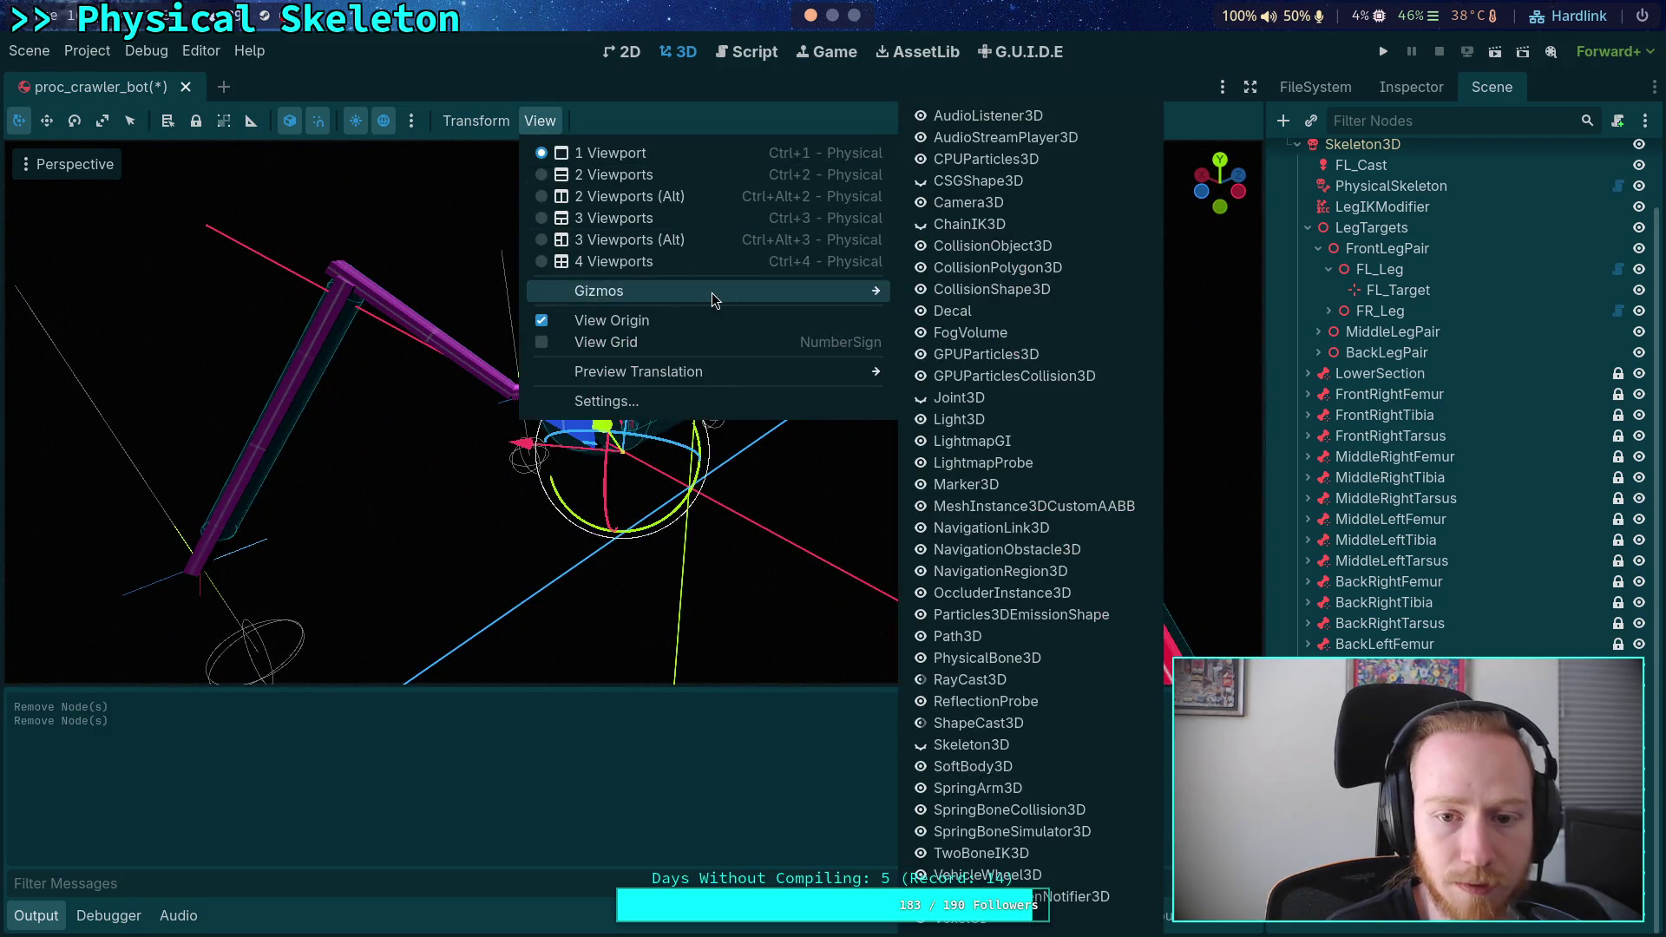
click(930, 746)
click(717, 586)
- Switch to top orthogonal view, zoom in, and drag the FL leg target onto the body
drag(717, 586, 913, 612)
drag(955, 664, 686, 499)
drag(786, 634, 649, 563)
scroll(649, 563, down, 4)
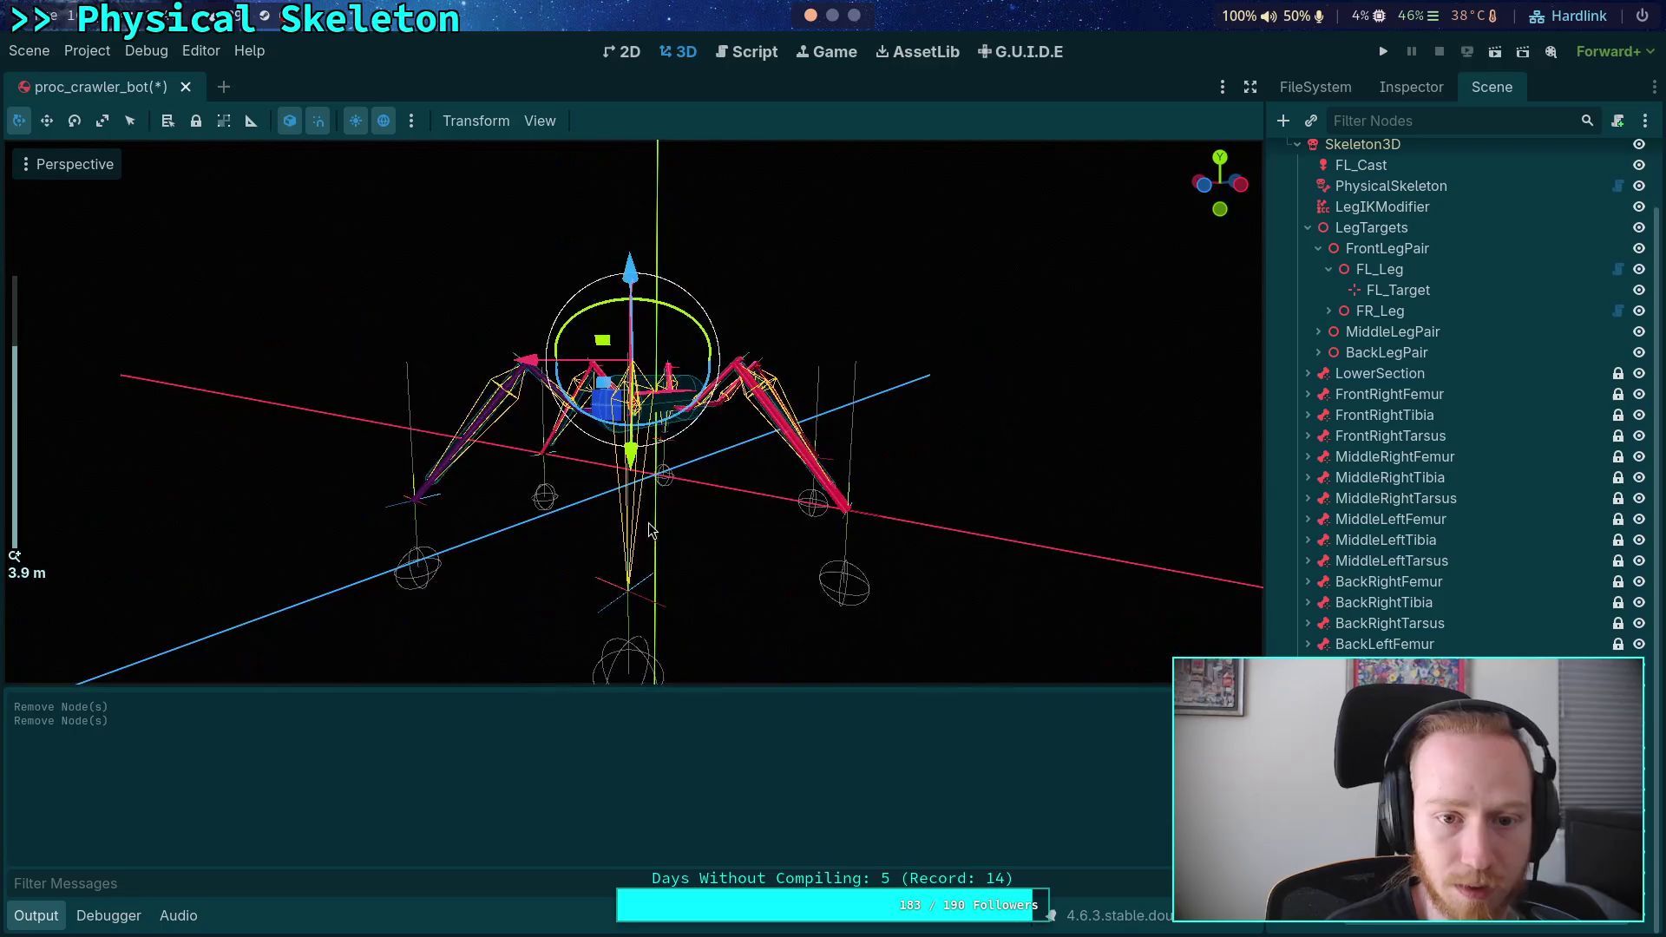
click(1221, 158)
scroll(657, 401, up, 5)
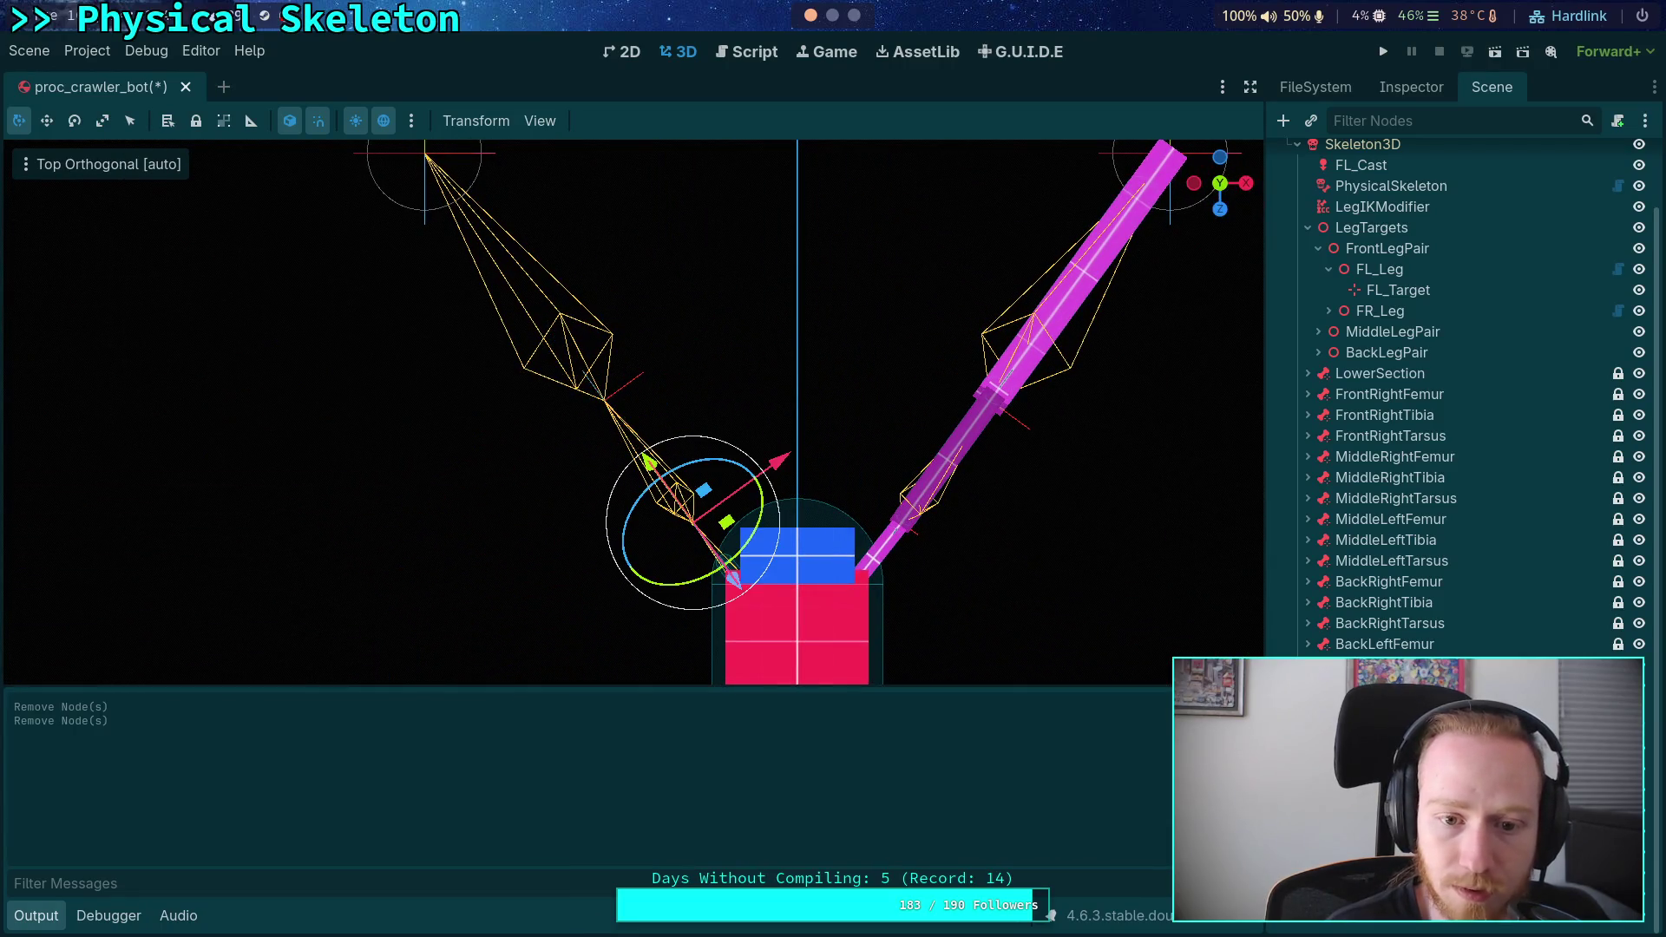
scroll(759, 526, up, 5)
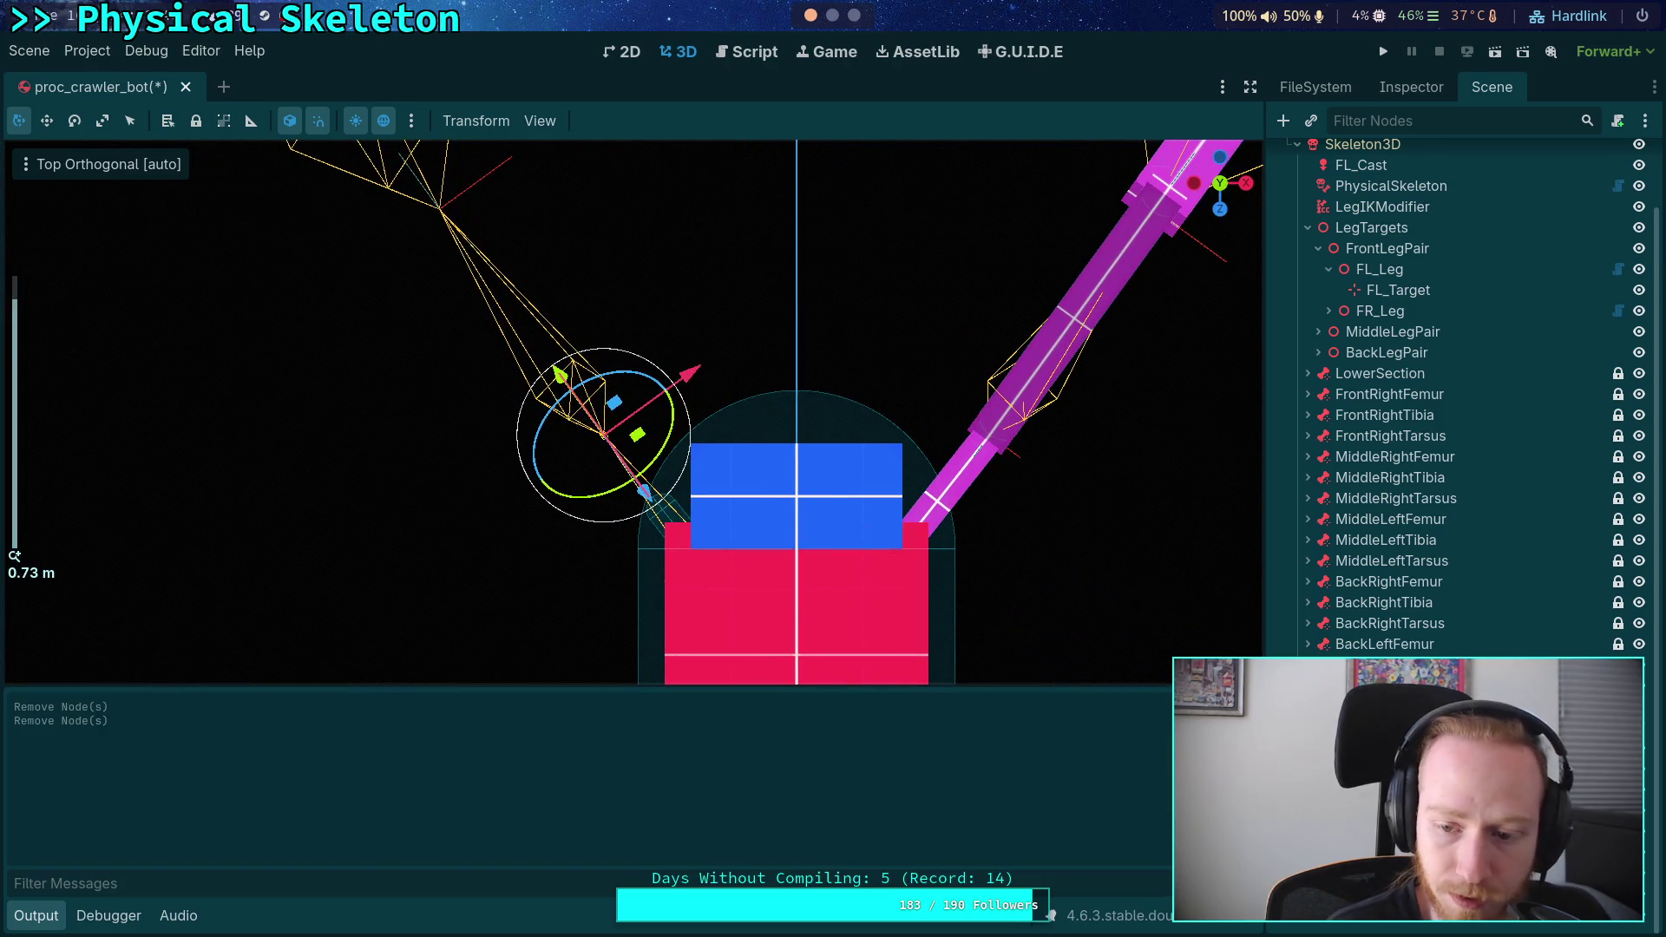
drag(604, 434, 699, 558)
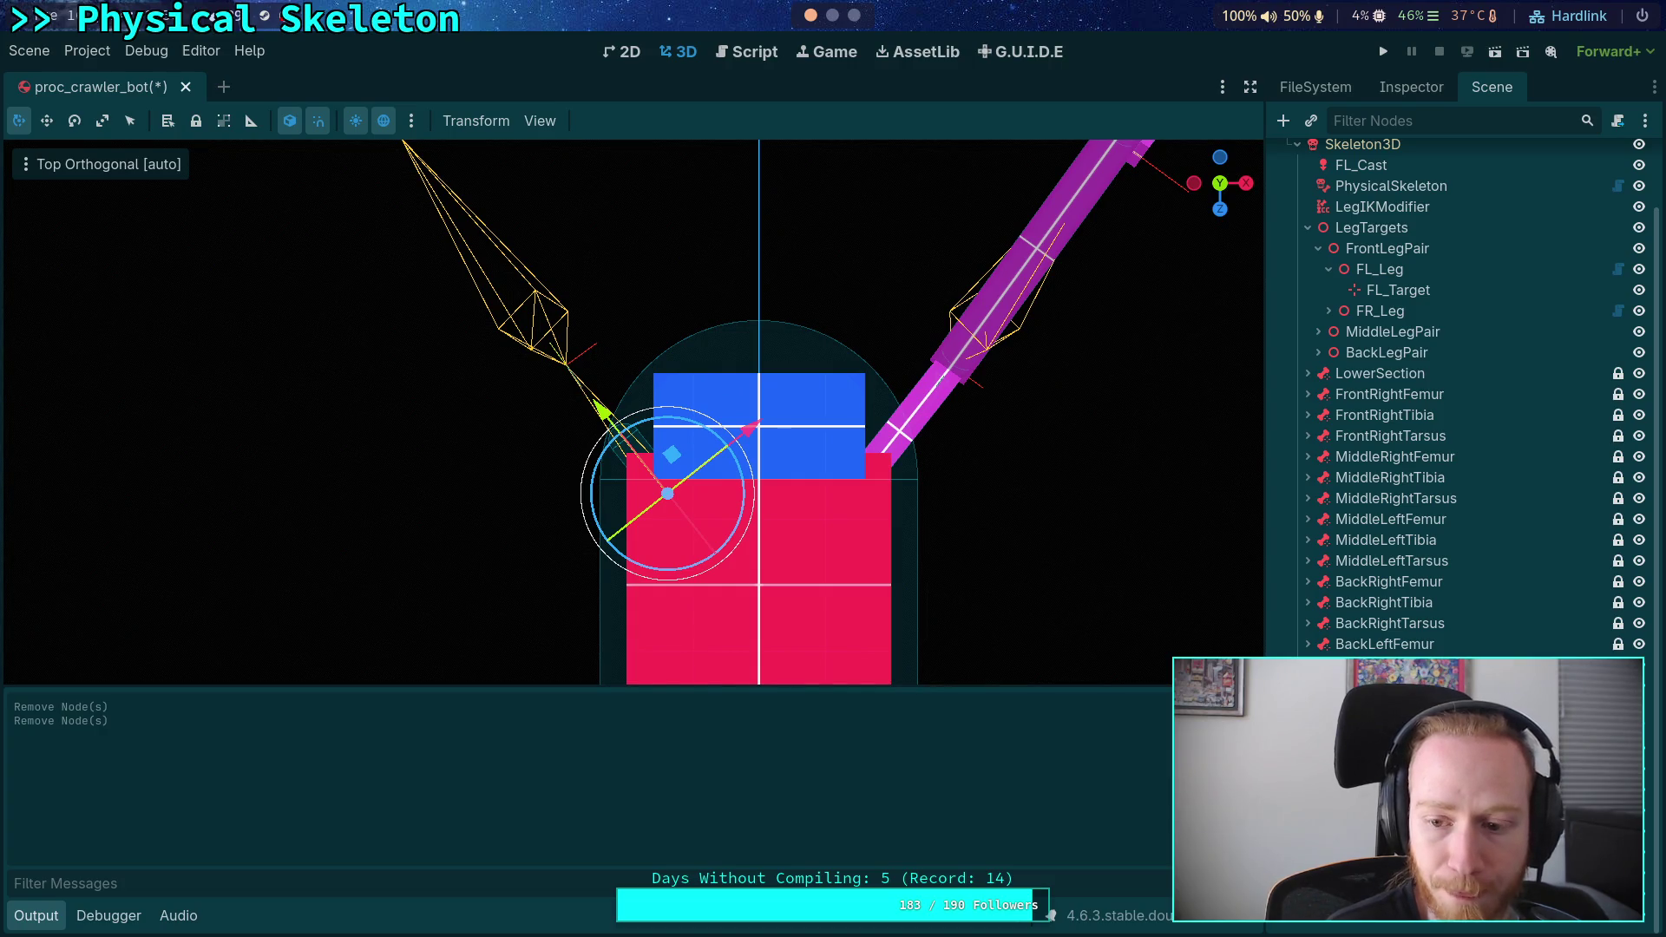
click(1451, 87)
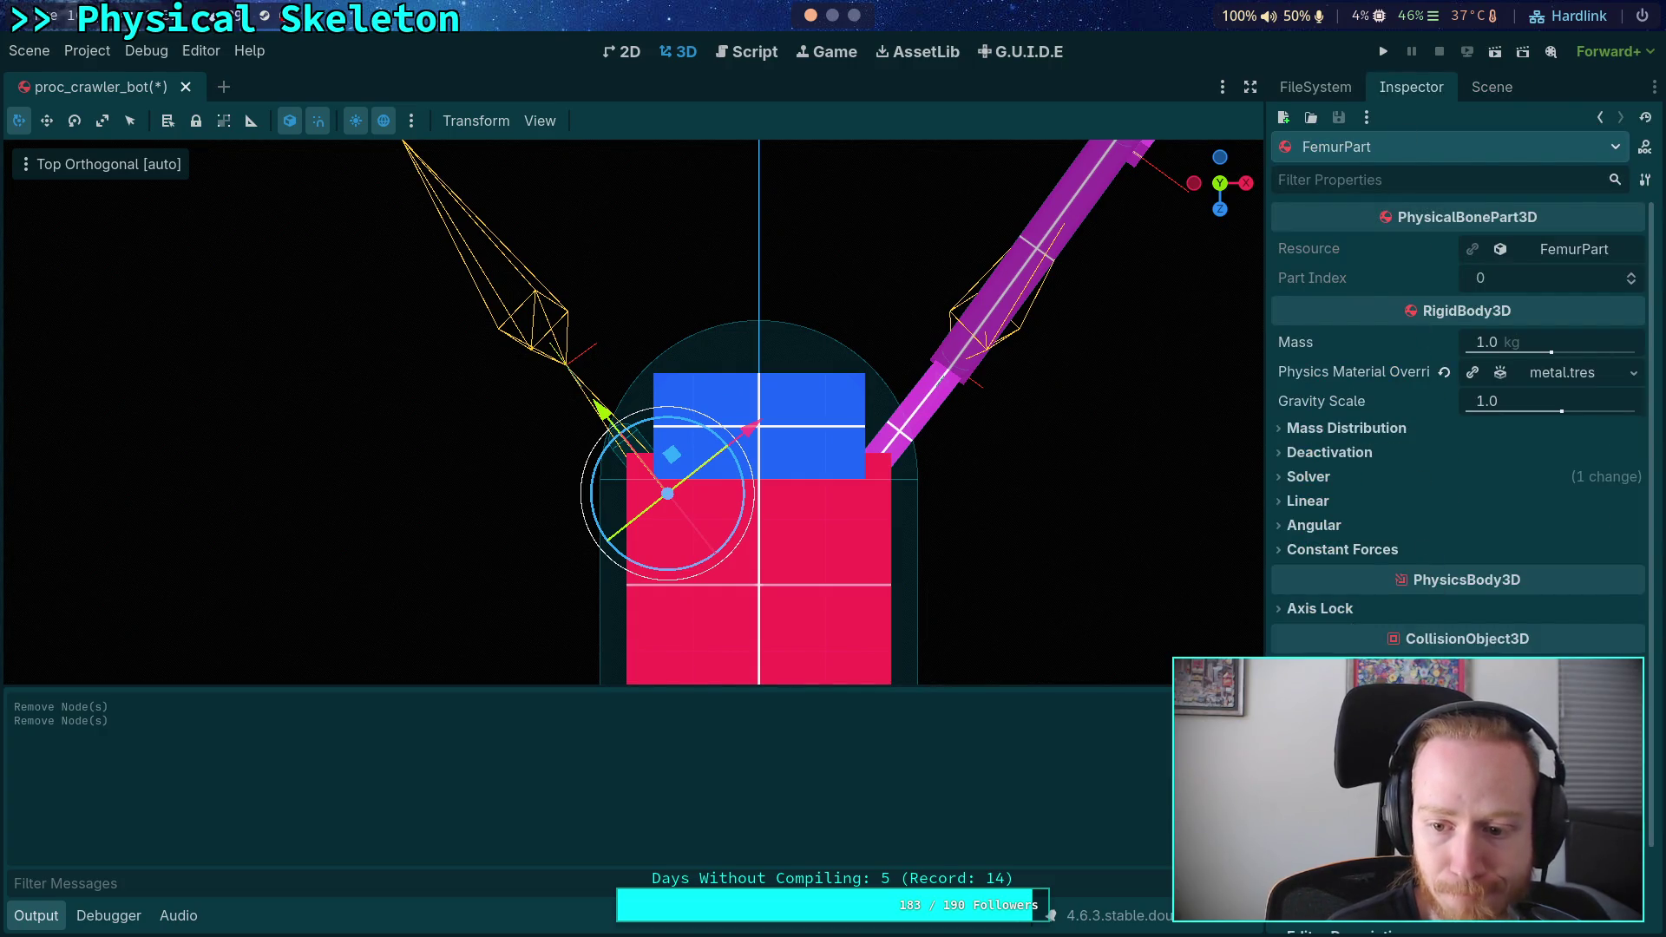
- Scroll through the FemurPart properties and orbit the viewport to a perspective angle
scroll(1458, 434, down, 2)
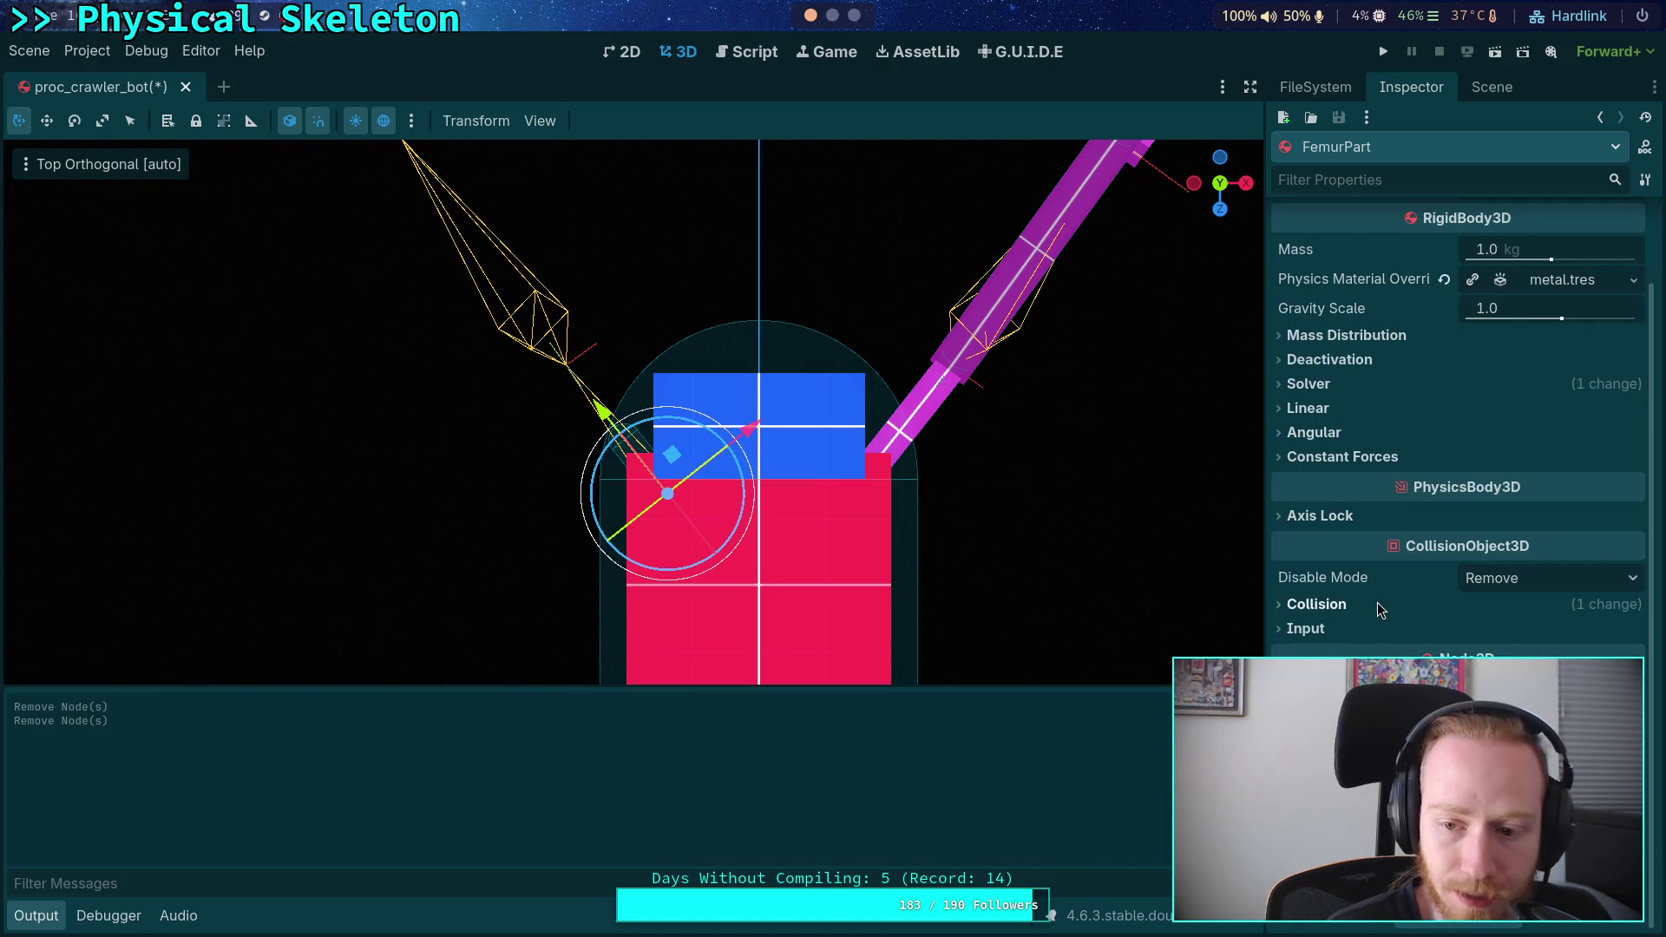
scroll(1351, 514, down, 4)
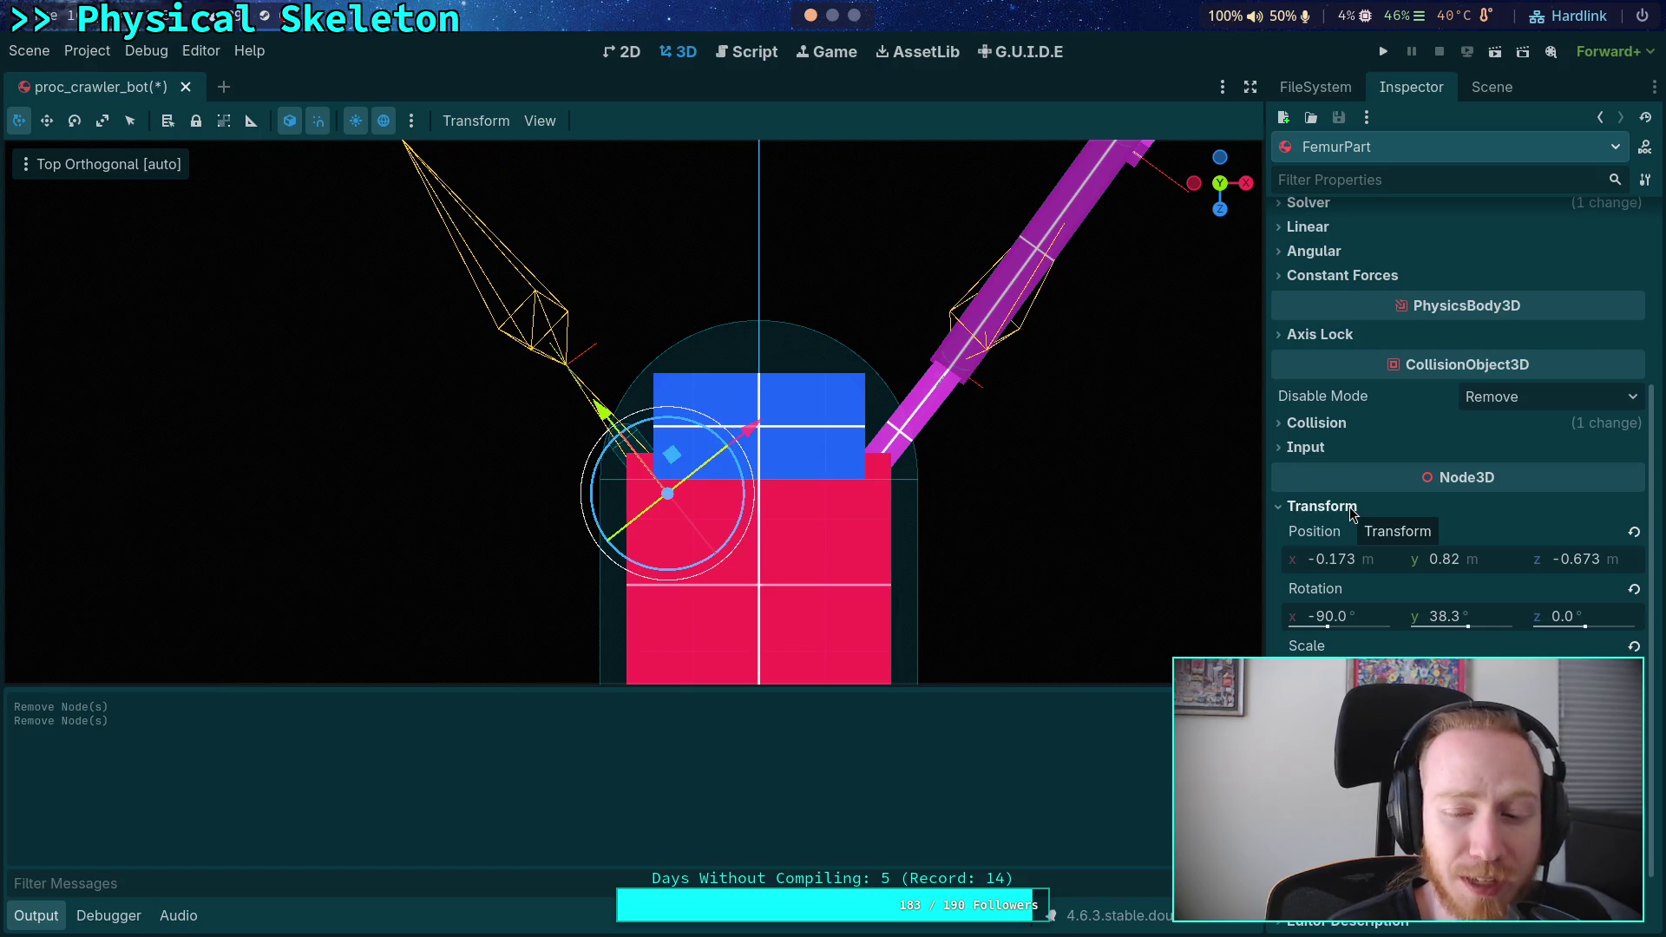
scroll(1354, 520, up, 6)
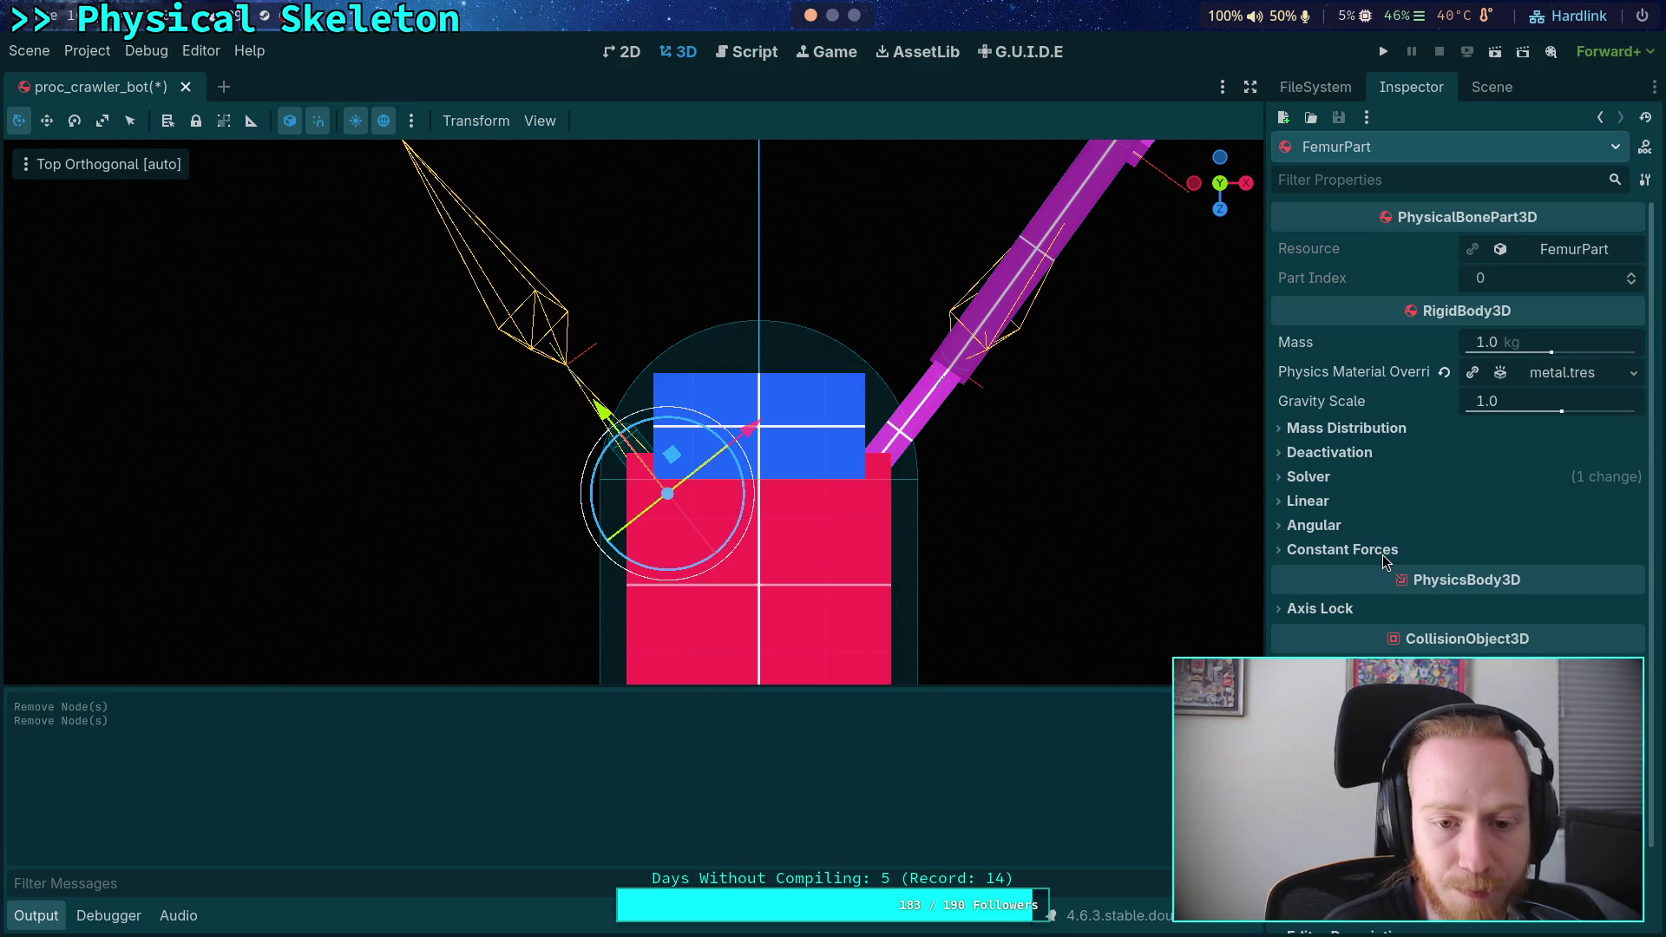
mouse_move(877, 556)
mouse_down()
mouse_move(1049, 403)
mouse_move(857, 450)
mouse_up()
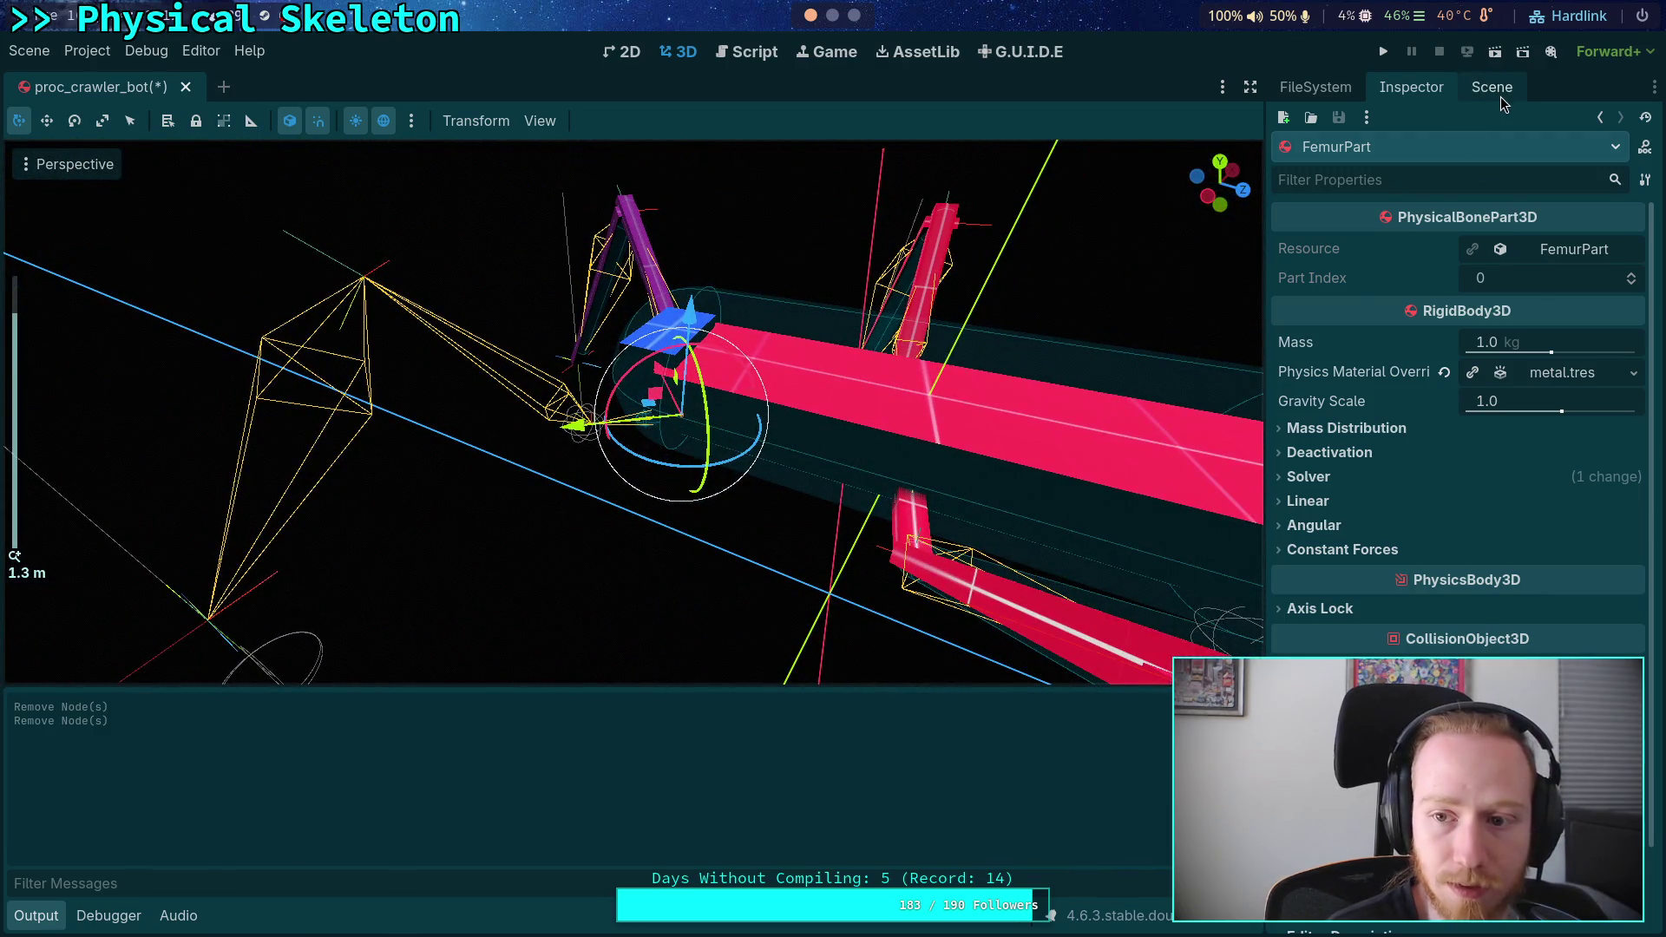
- Select the front-left leg's CollisionShape3D, check its properties, then select FrontLeftLegChain
click(1298, 87)
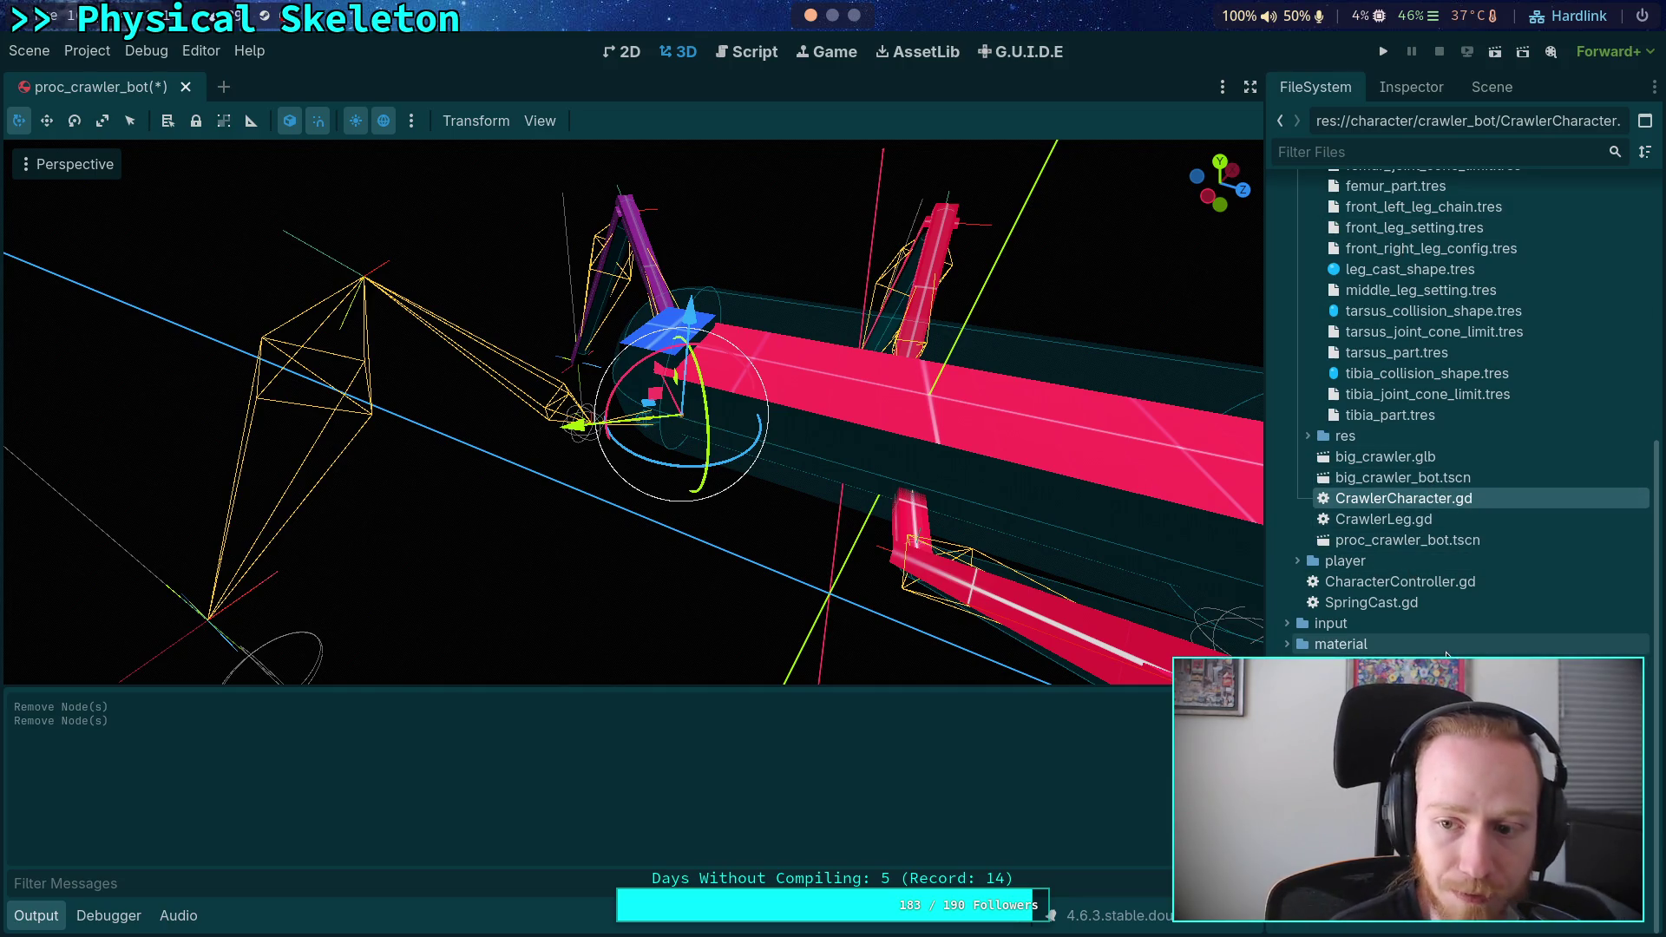
click(1411, 86)
click(1492, 87)
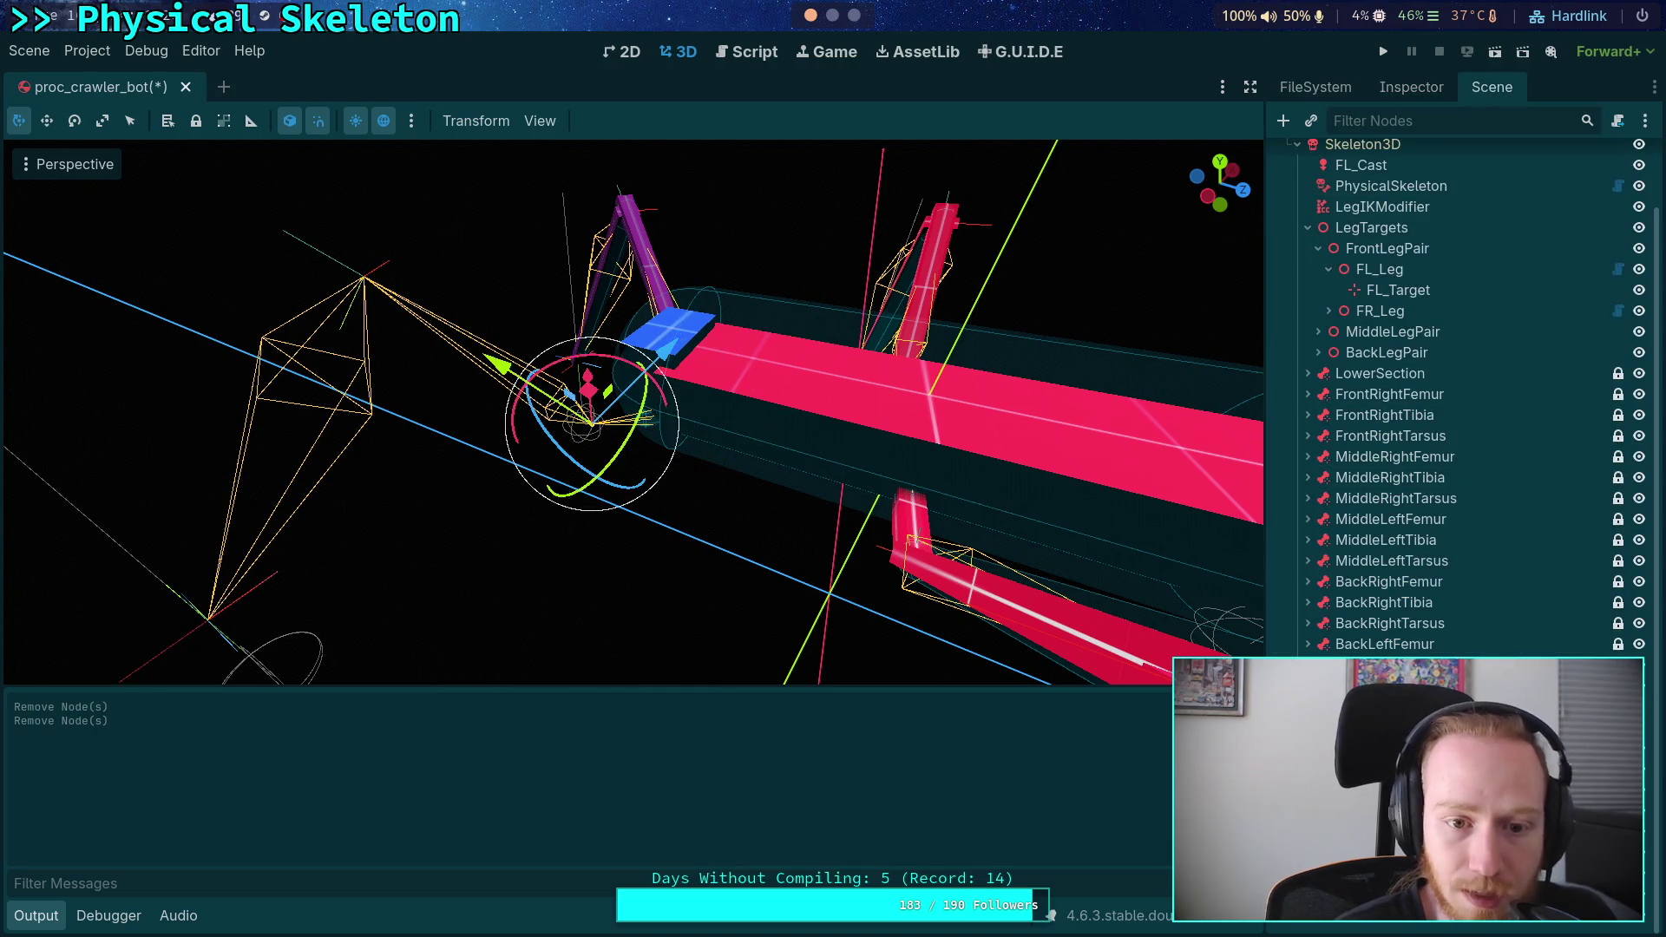
click(725, 610)
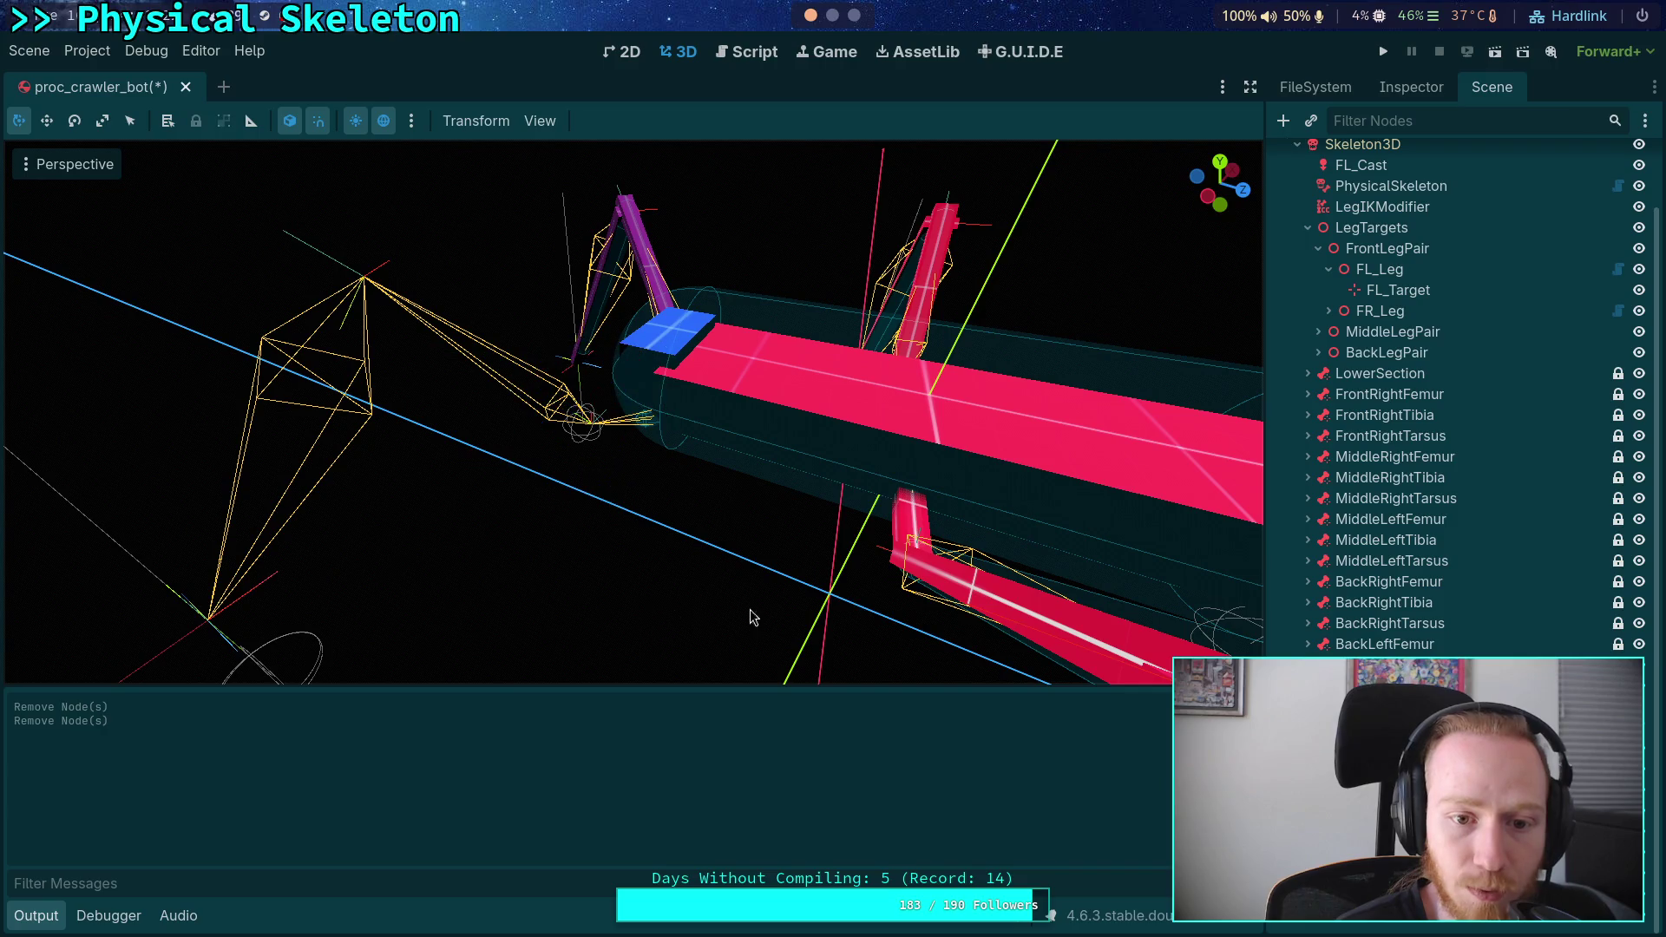
drag(674, 550, 571, 579)
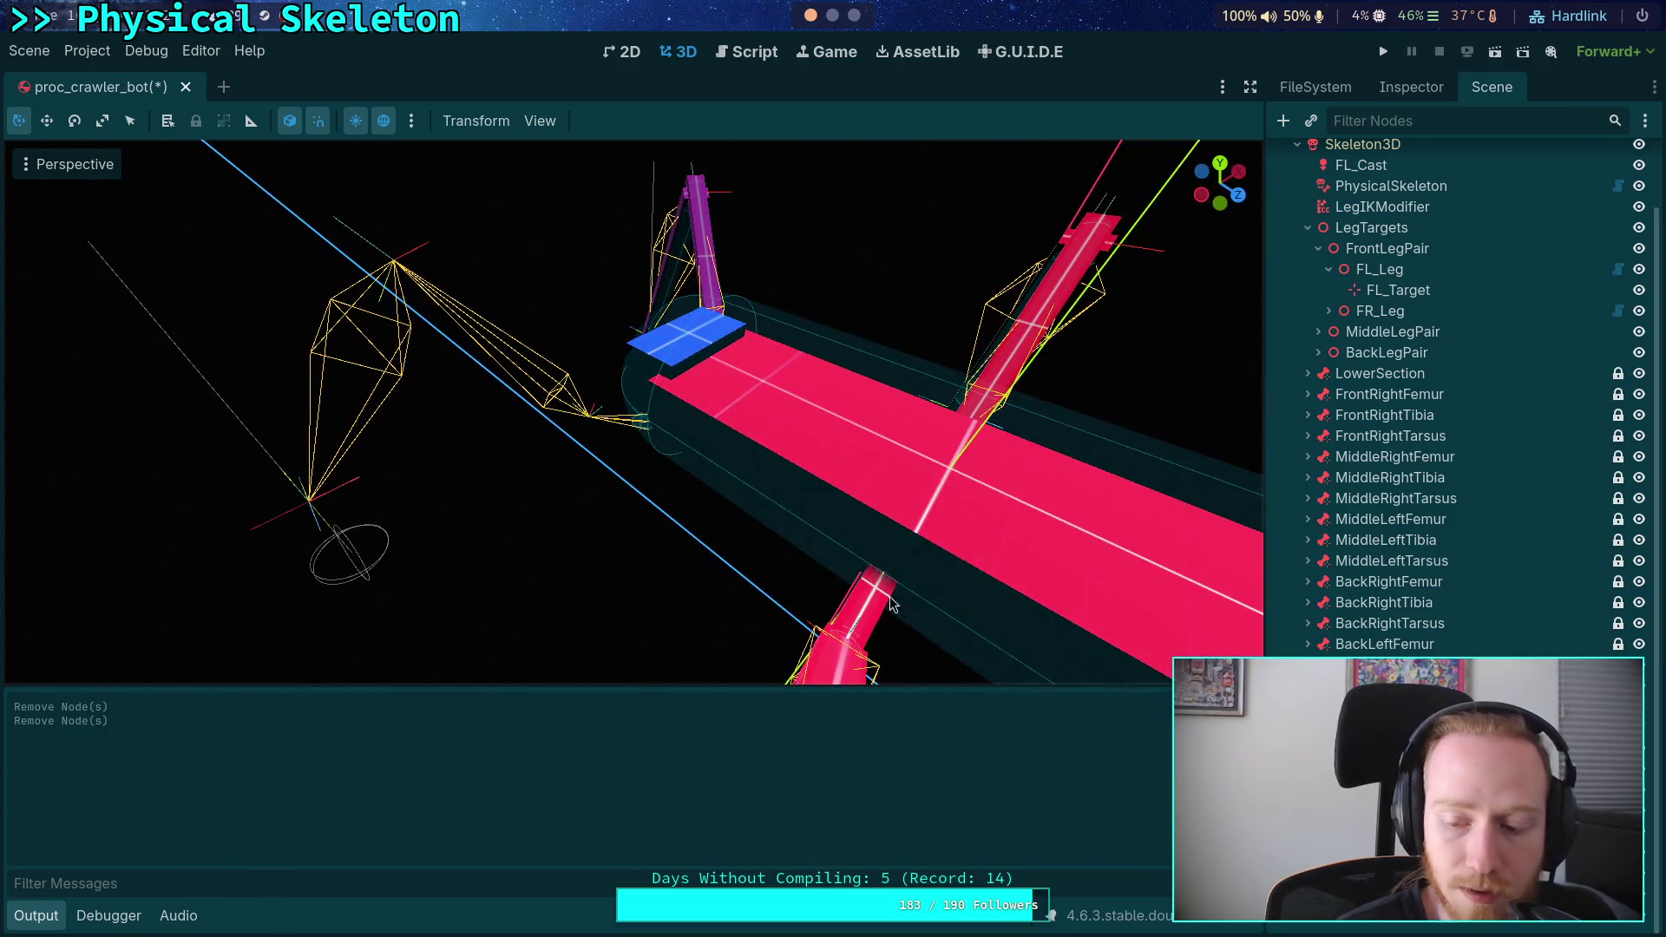
click(1104, 486)
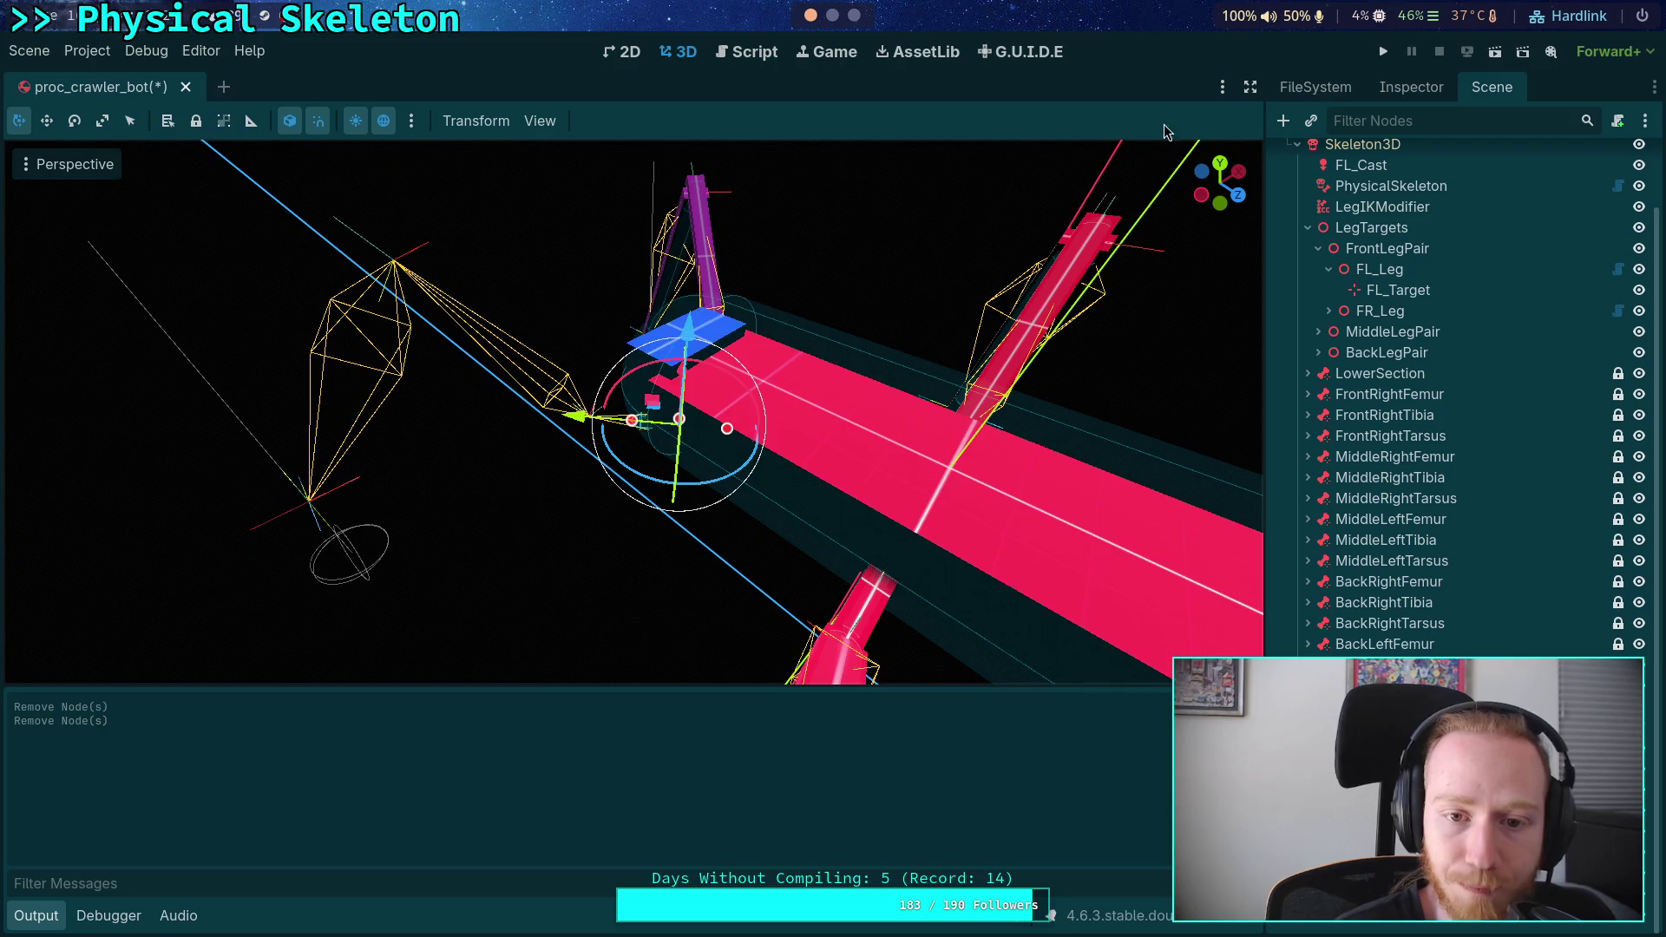
click(1412, 88)
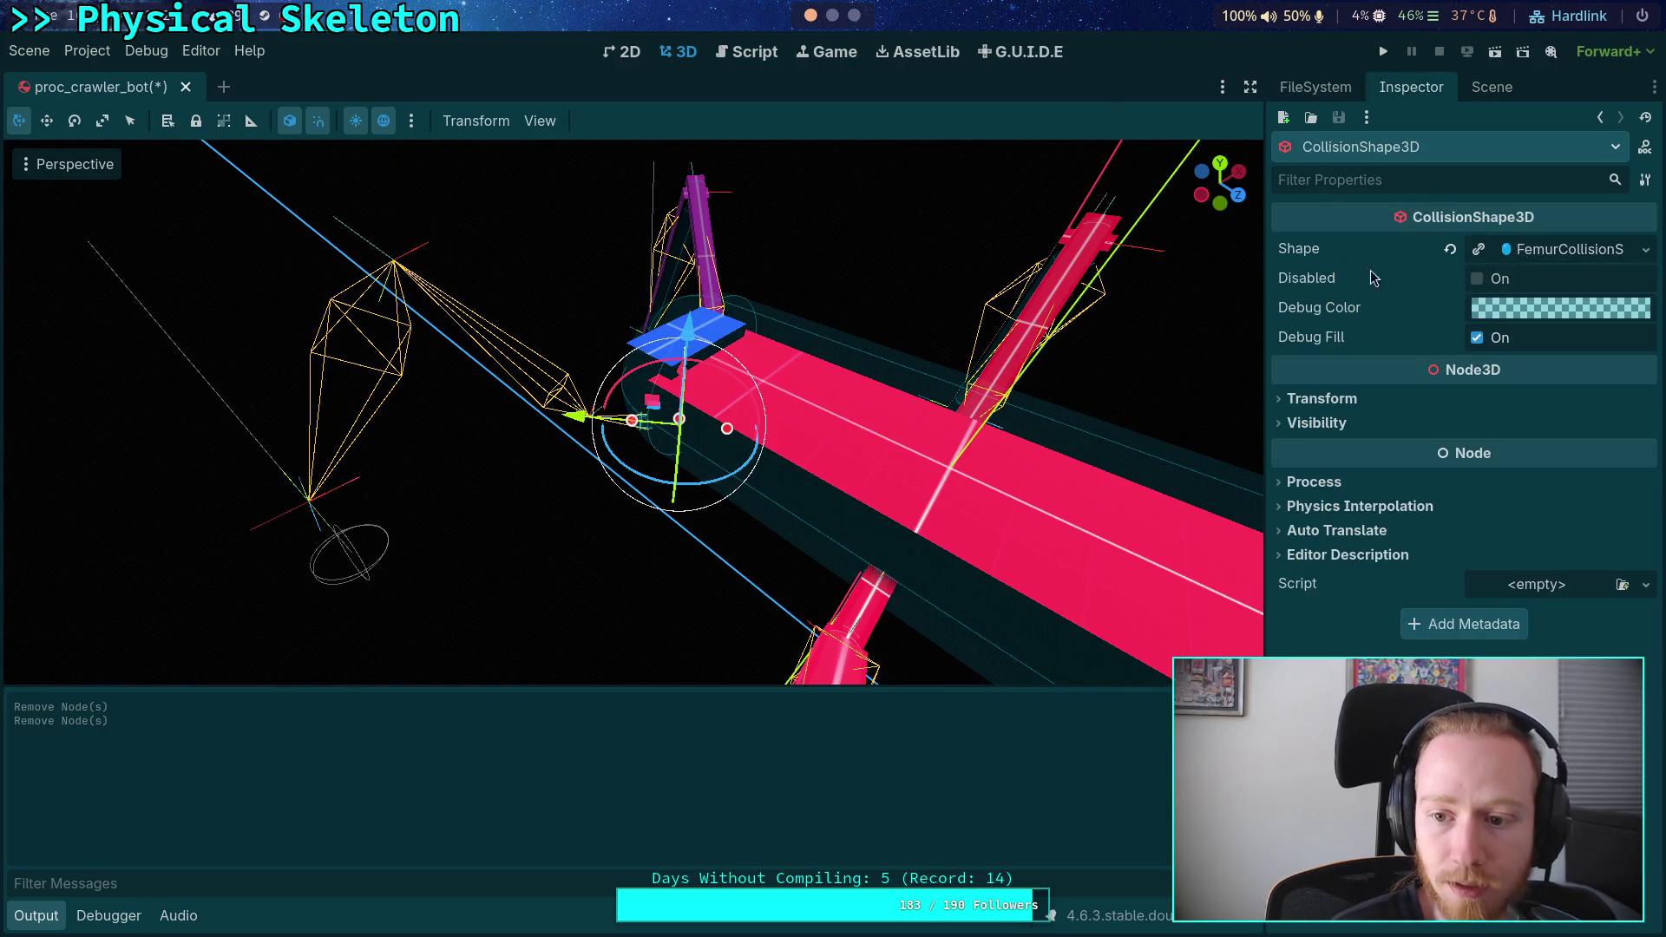
click(1494, 99)
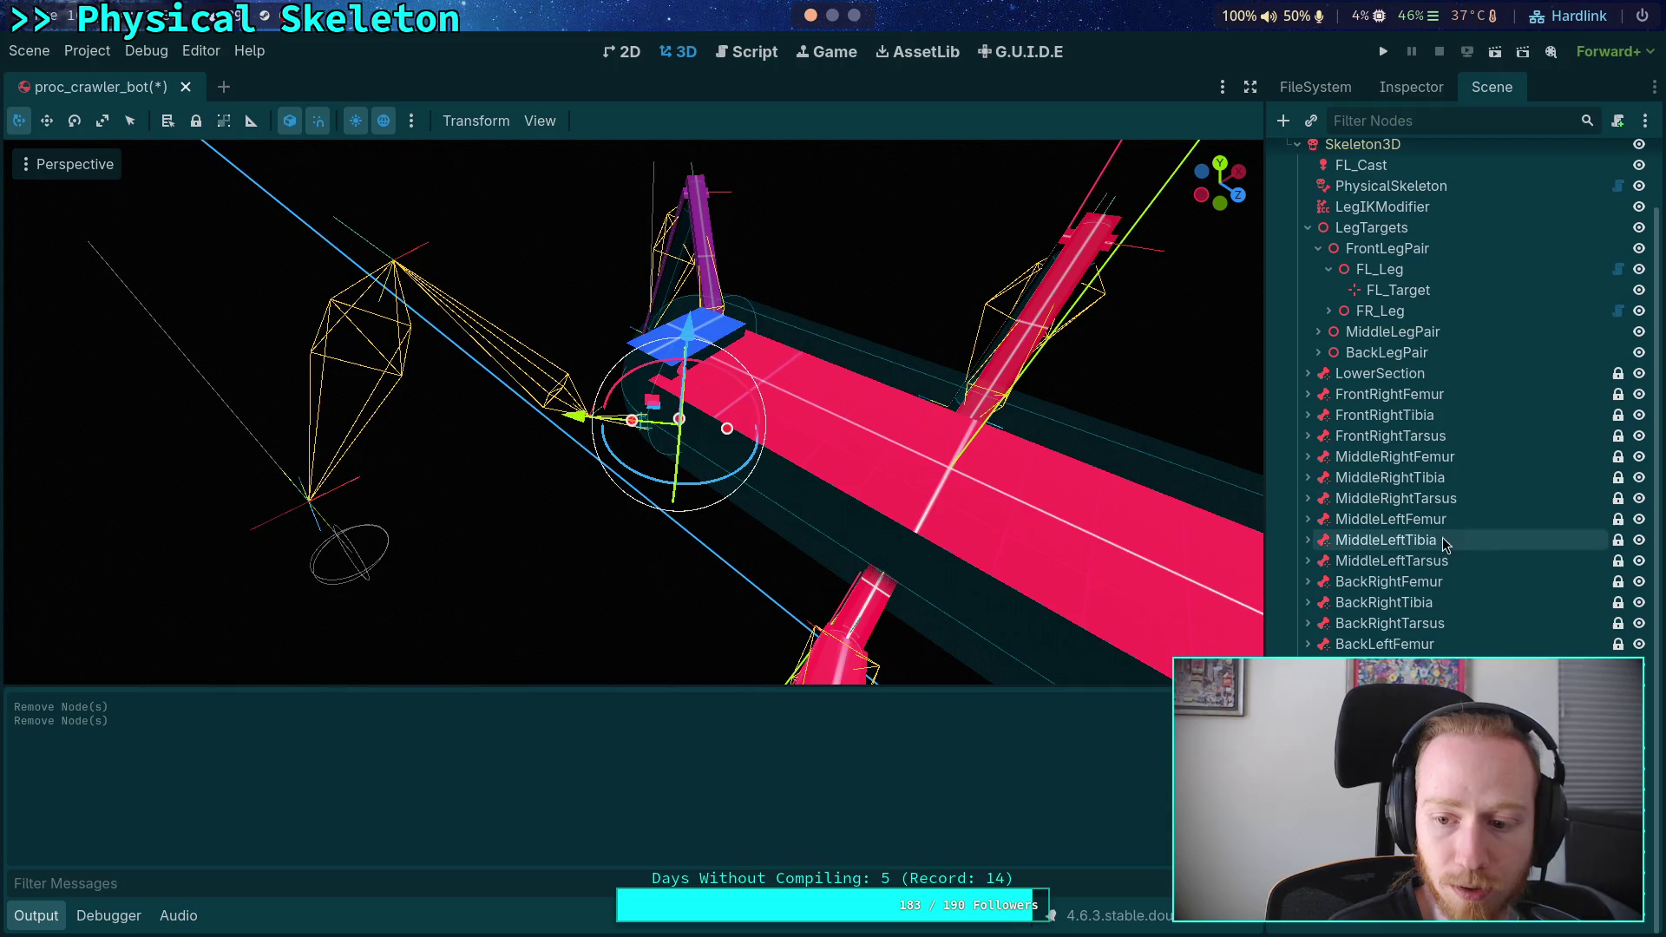
click(1398, 89)
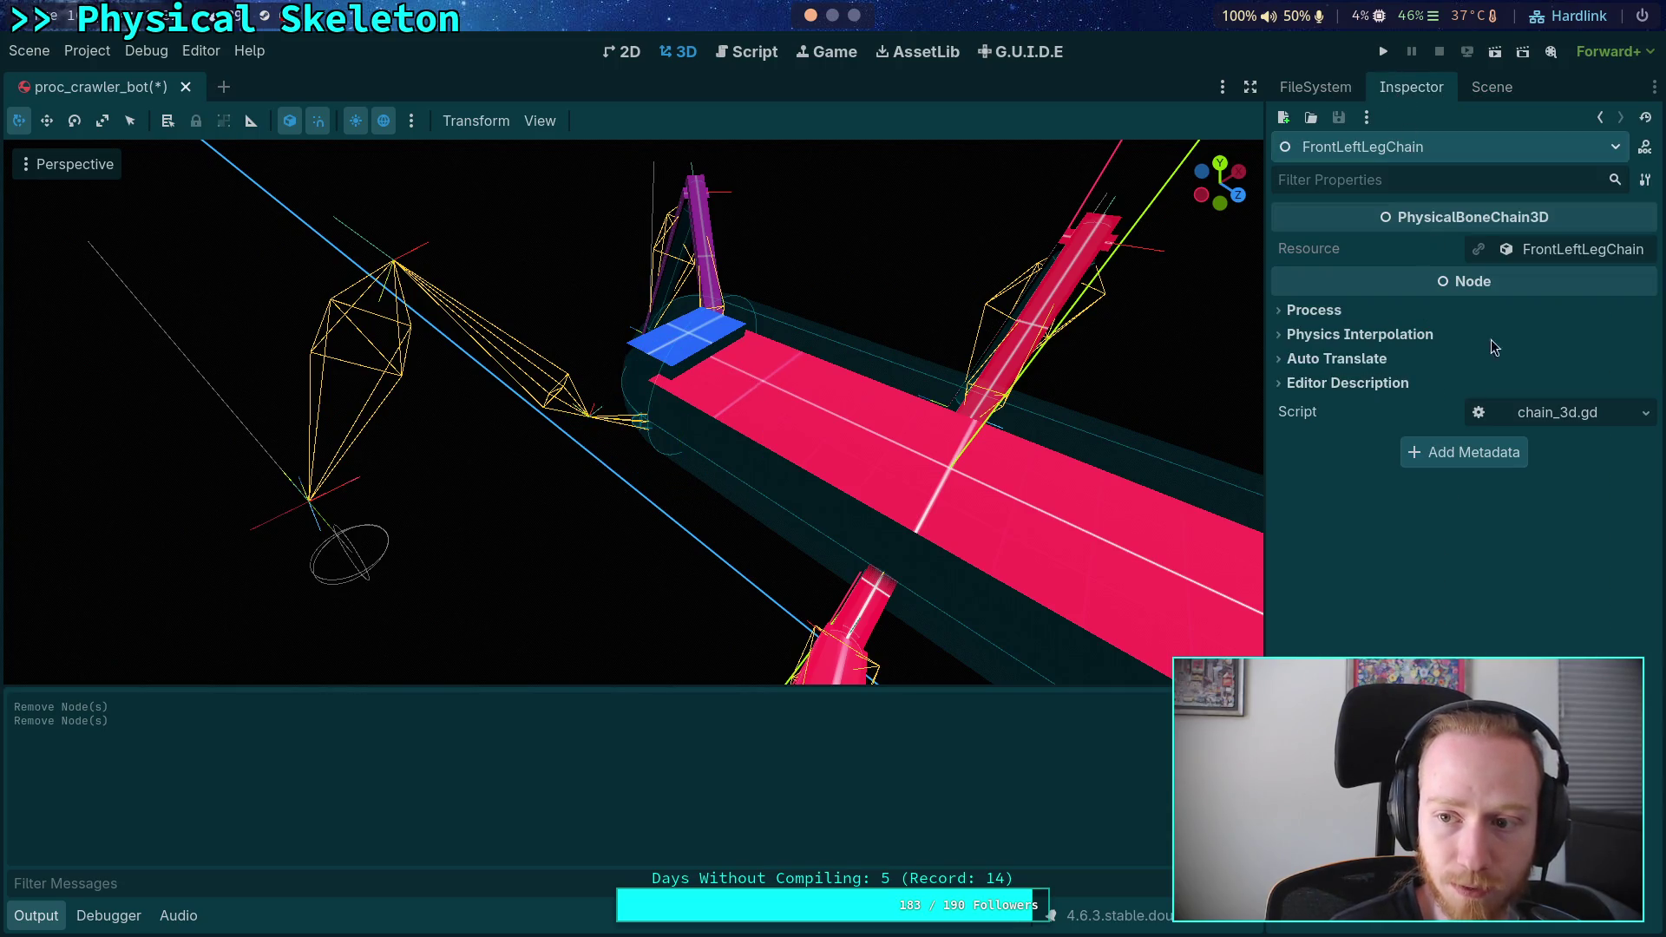
- Expand the chain resource's Part List and open element 0, FemurPart
click(1554, 249)
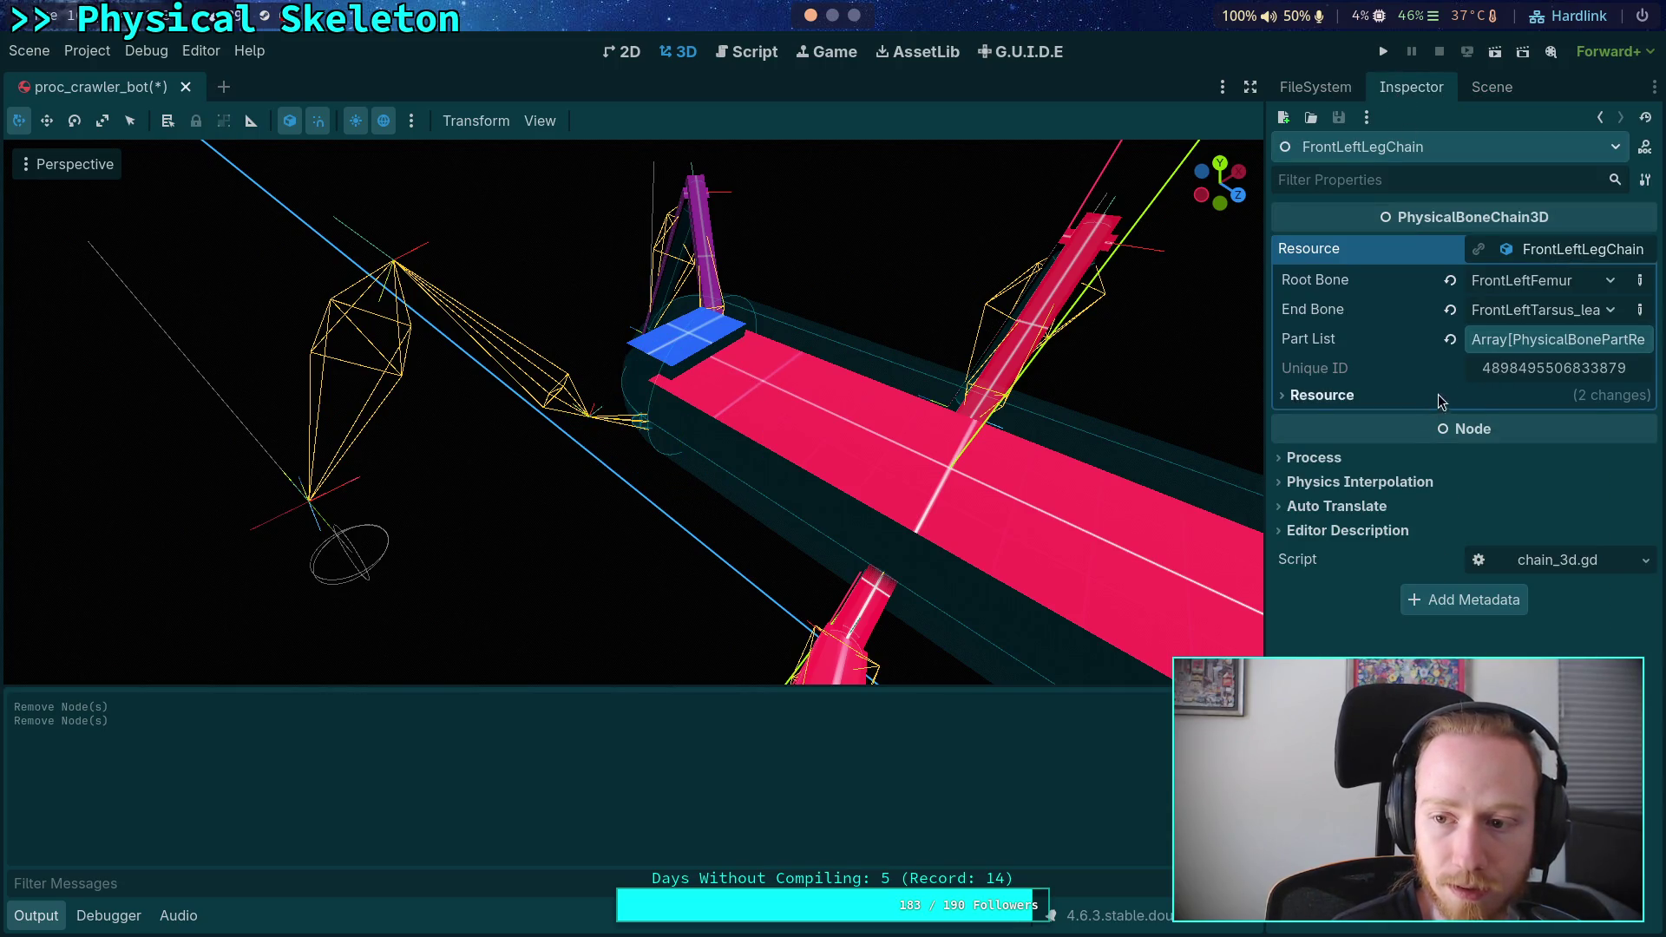
click(1548, 342)
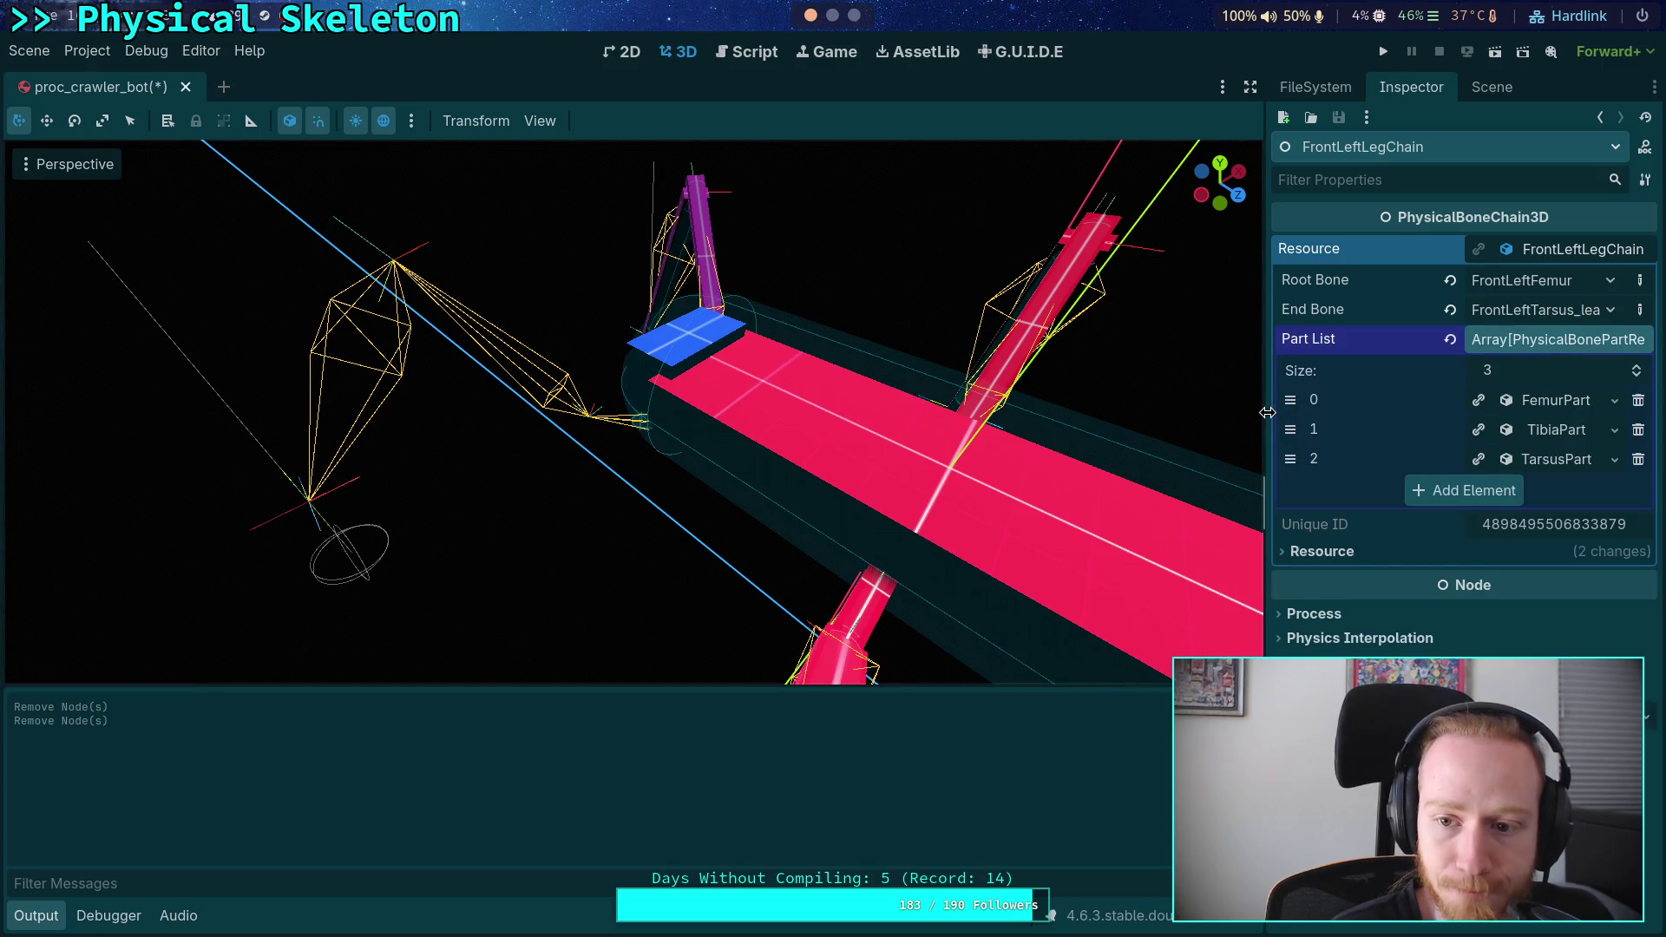
drag(1267, 422, 1197, 425)
click(1558, 401)
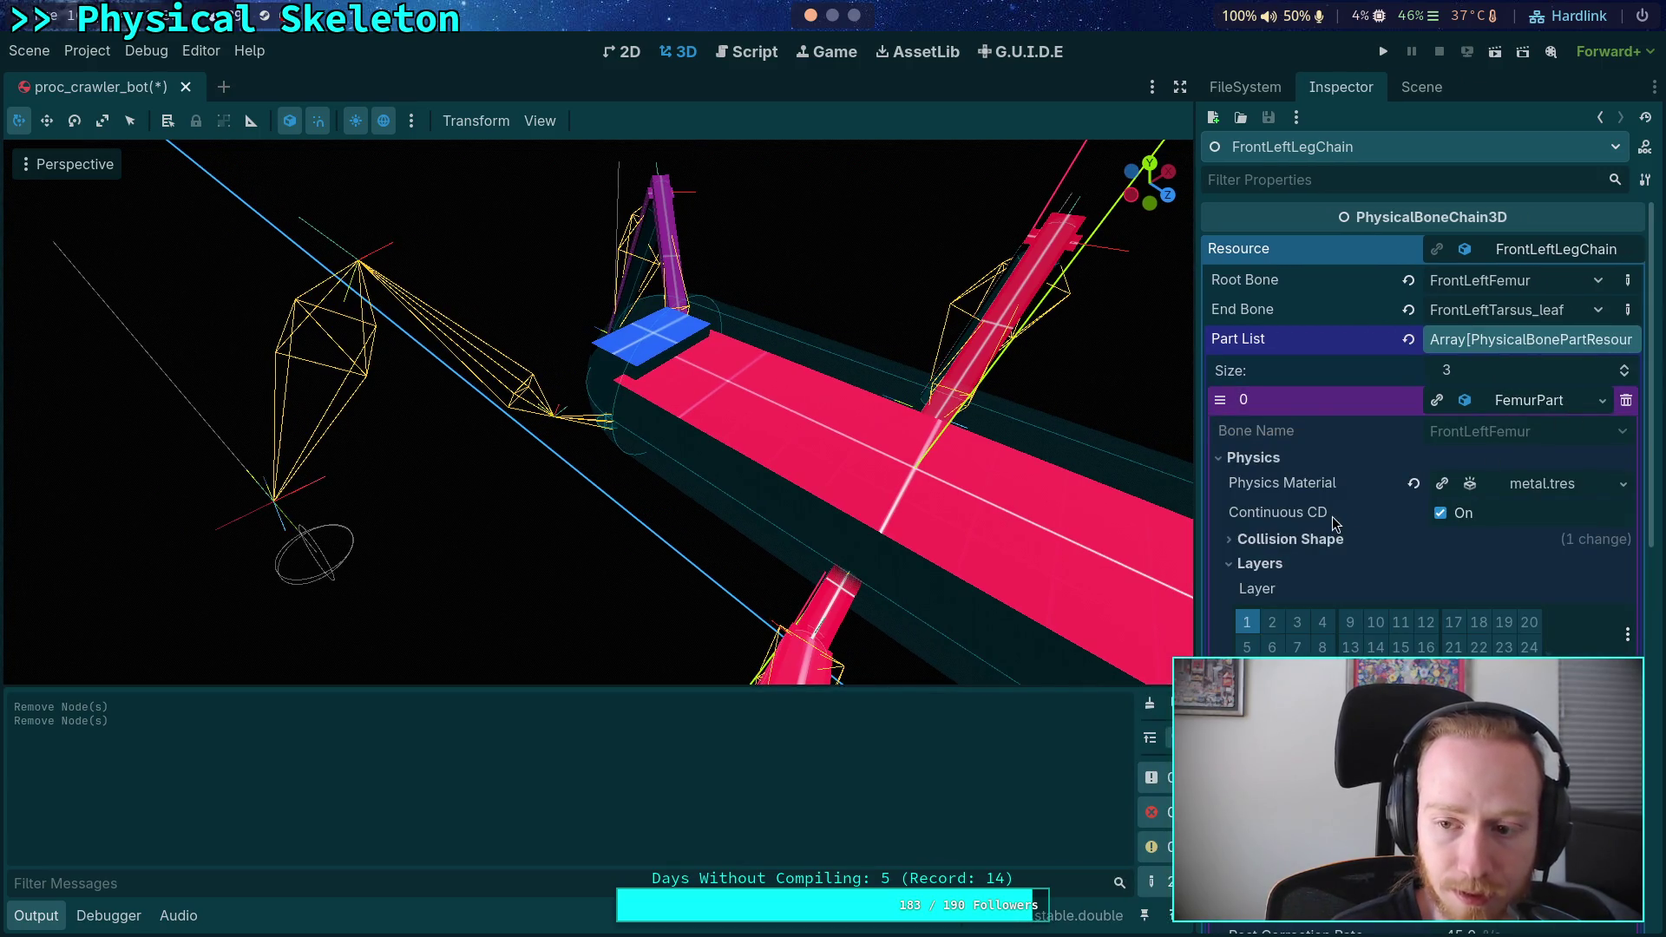
scroll(1331, 518, down, 3)
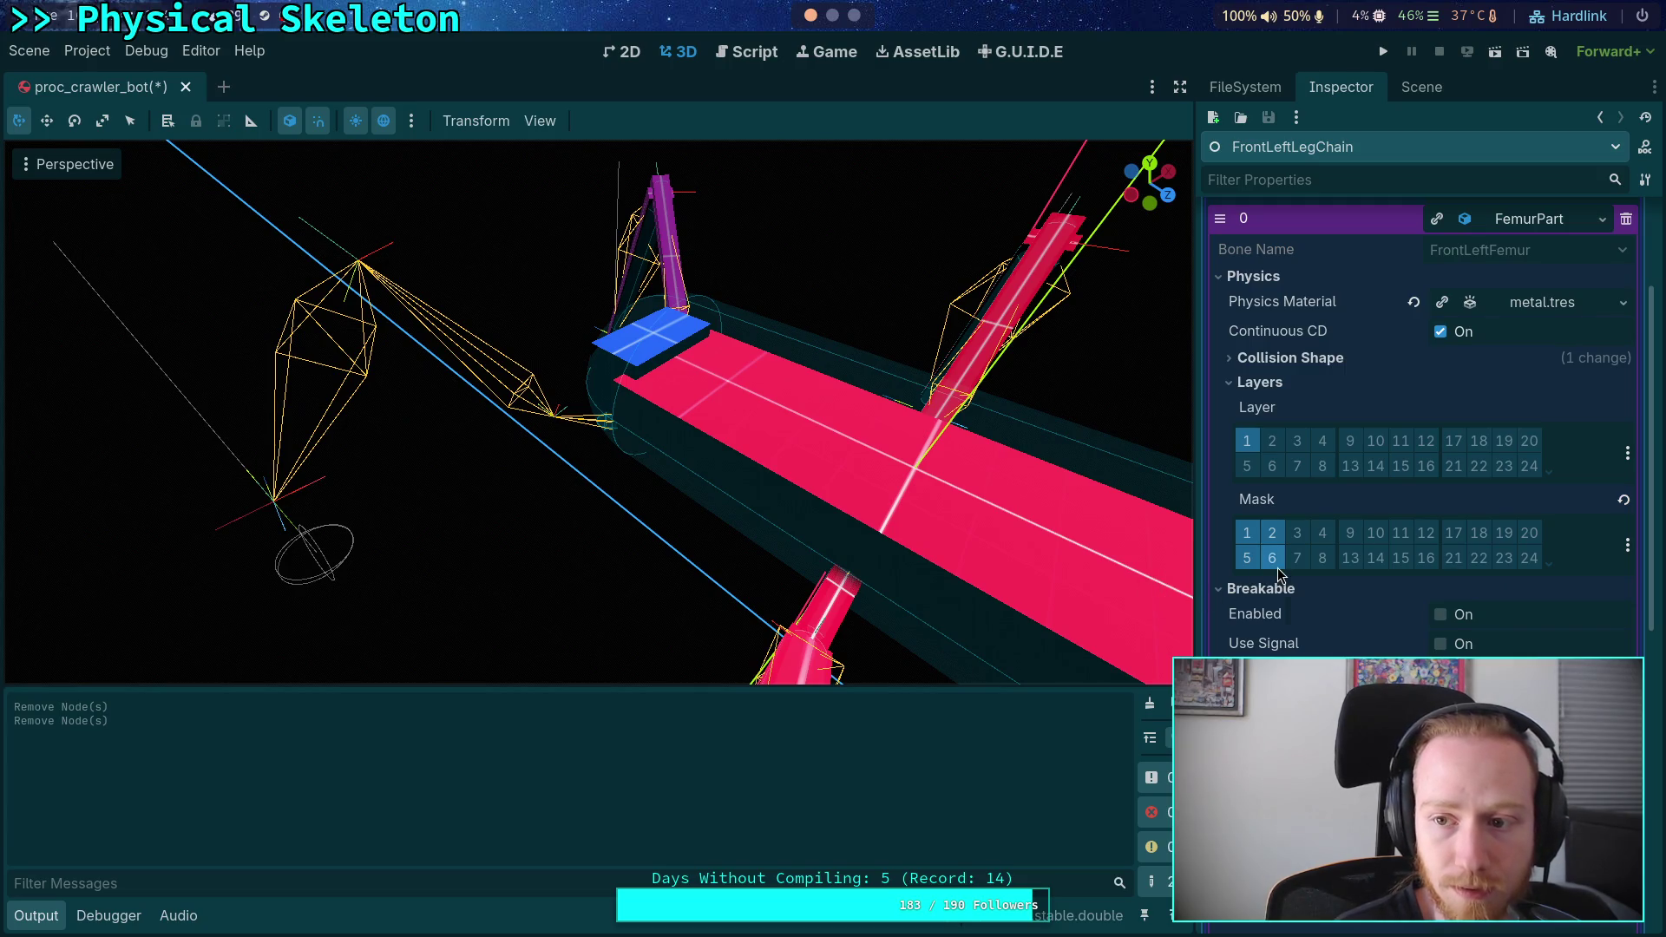
- Drag the femur collision shape's Offset y to 0.1465, then open part_3d.gd line 520 from the error
click(1250, 382)
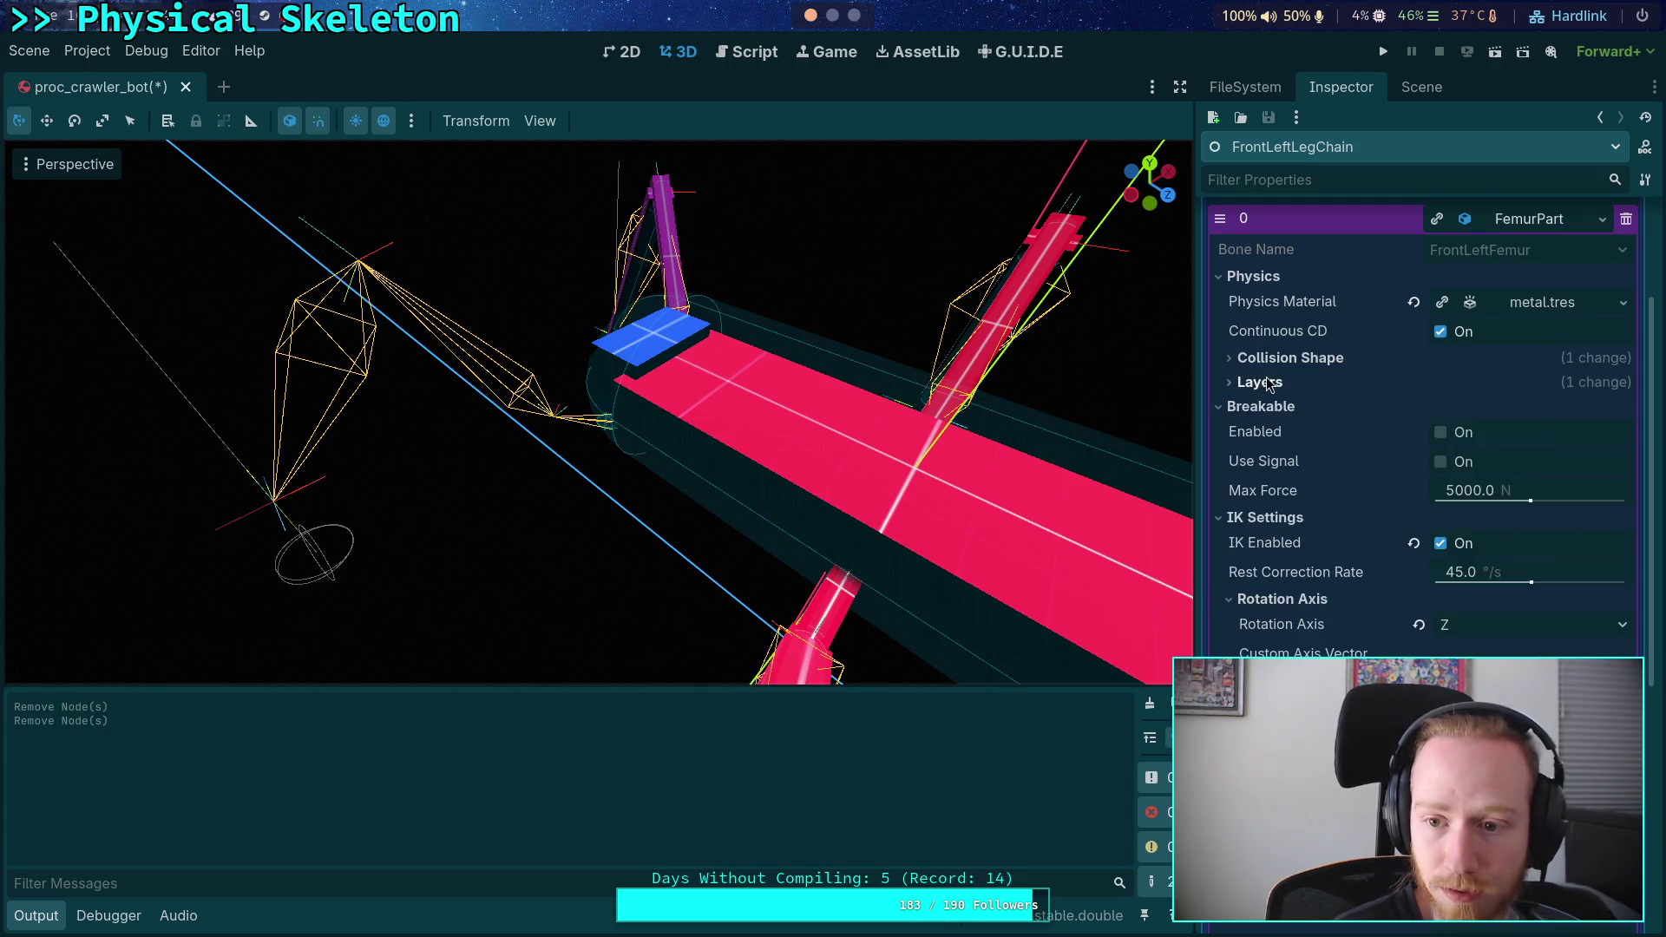
click(1267, 358)
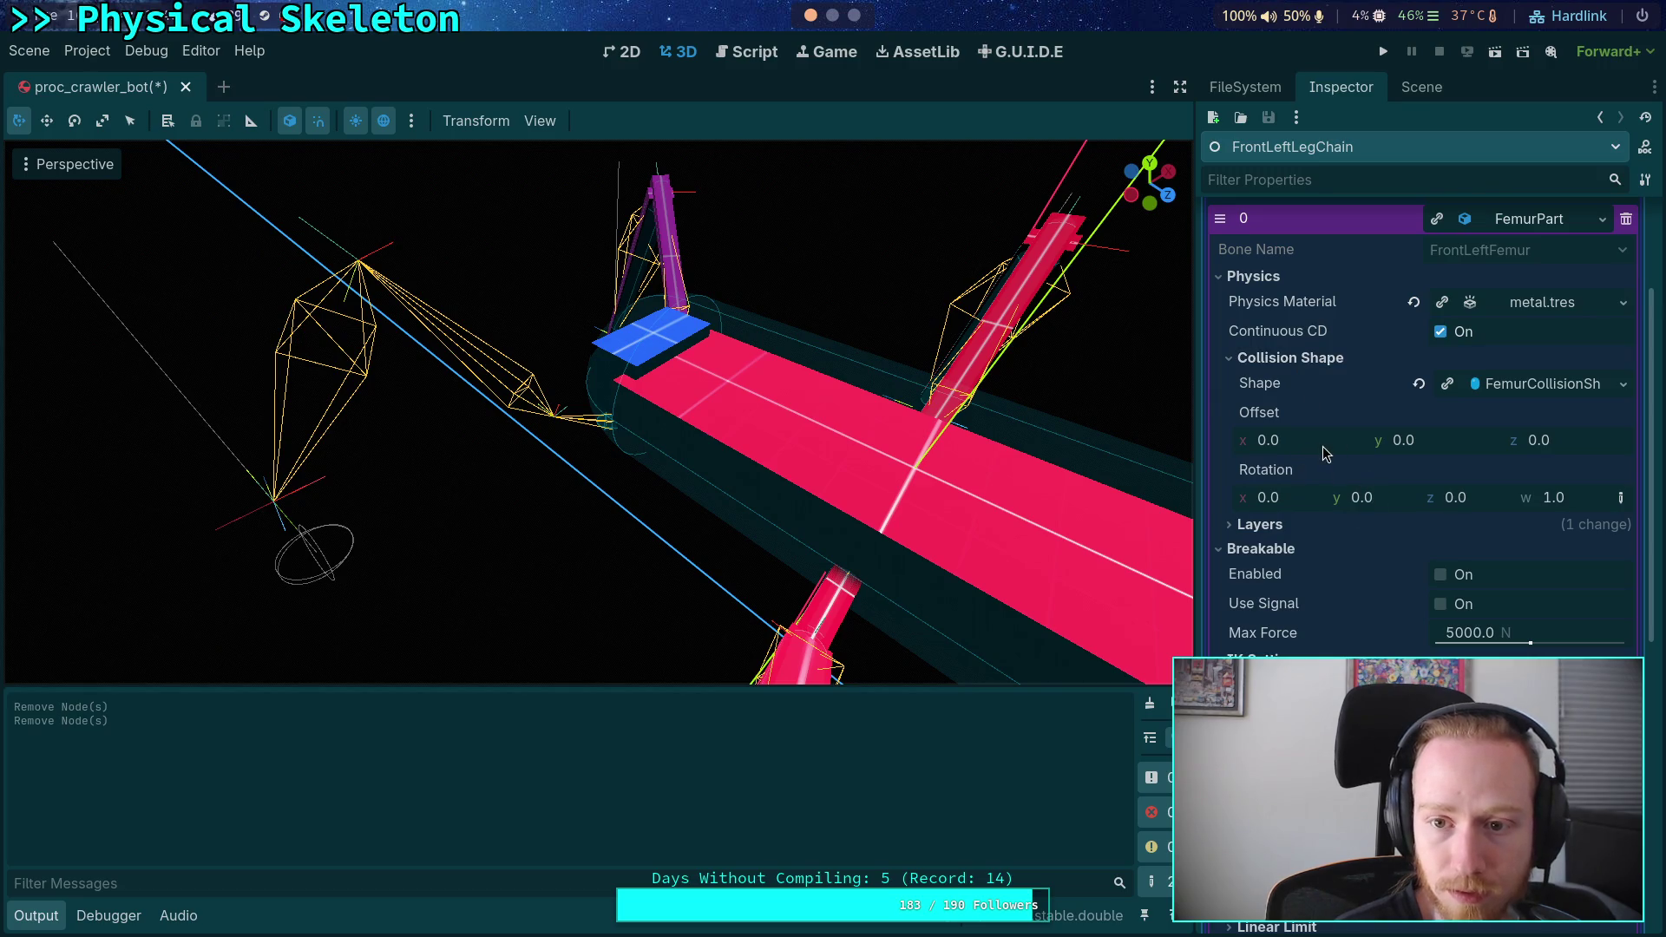
drag(1406, 440, 1458, 440)
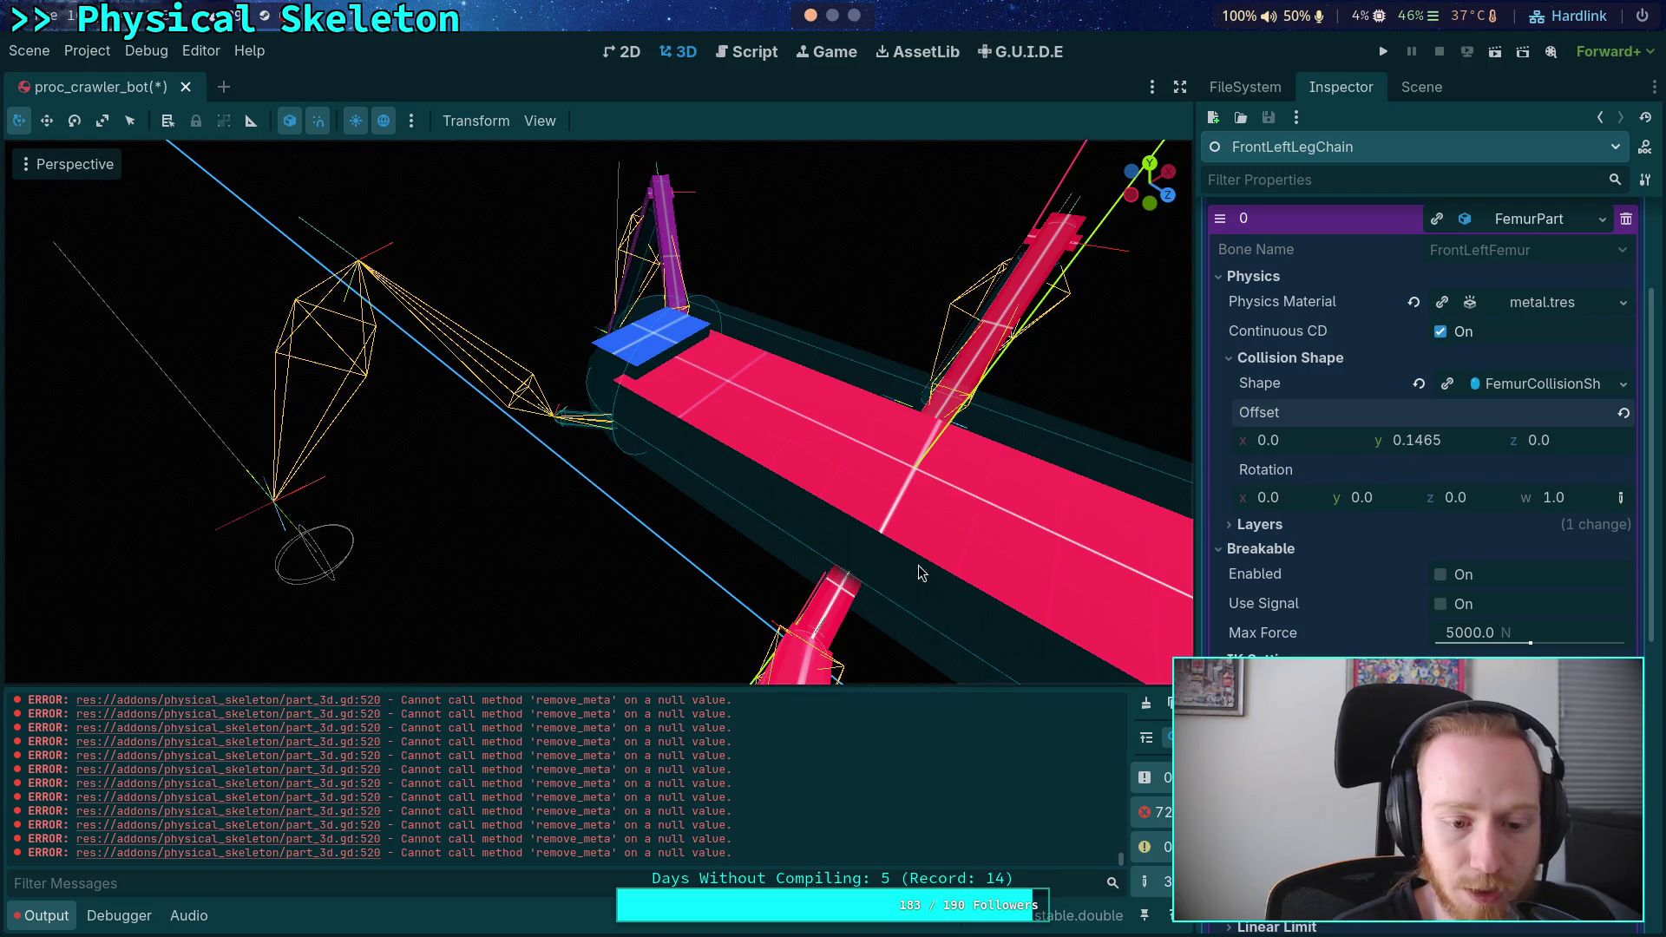
click(313, 804)
double_click(442, 482)
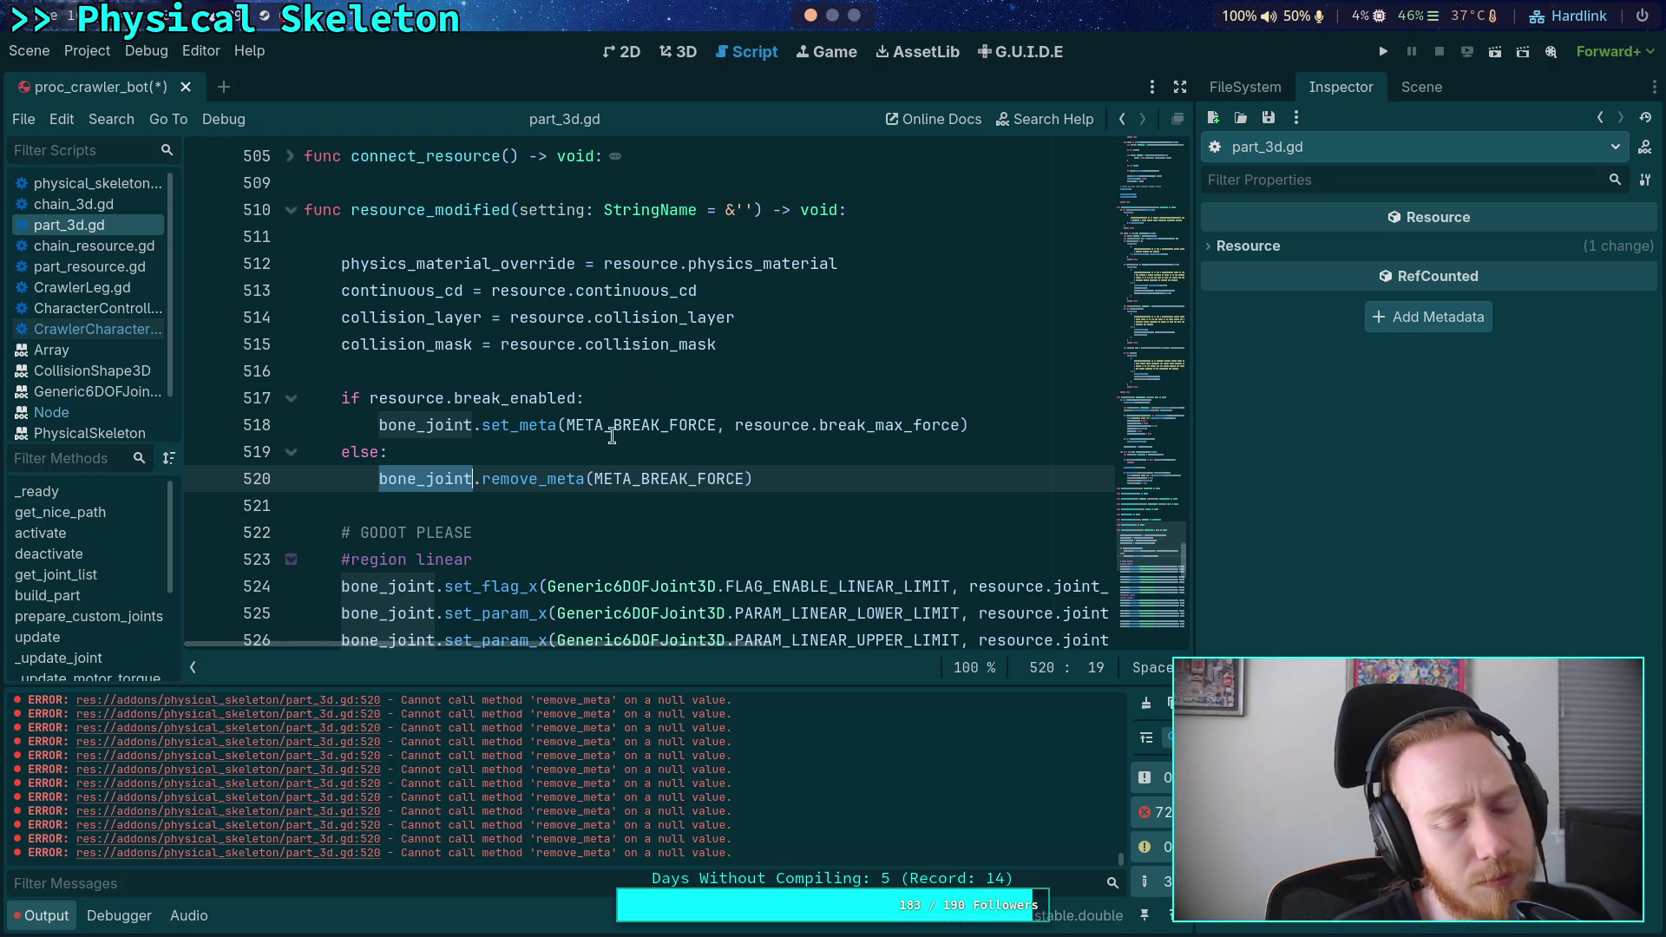
- Search part_3d.gd for bone_joint and step back to its assignment on line 475
click(424, 497)
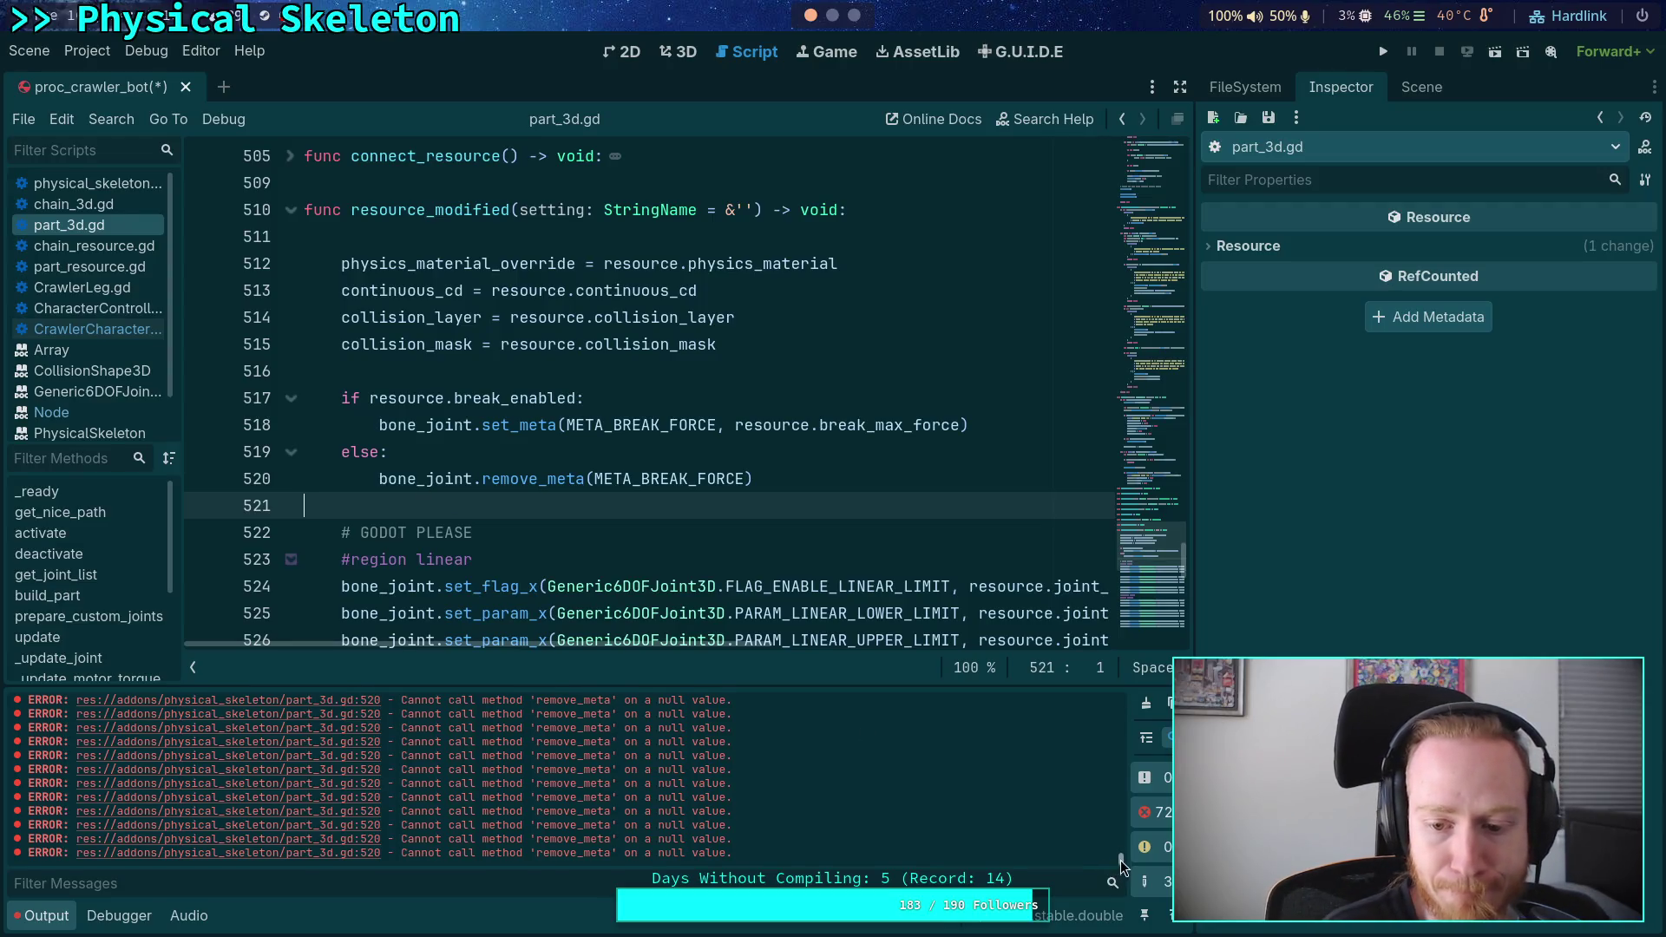
drag(1122, 861, 1128, 670)
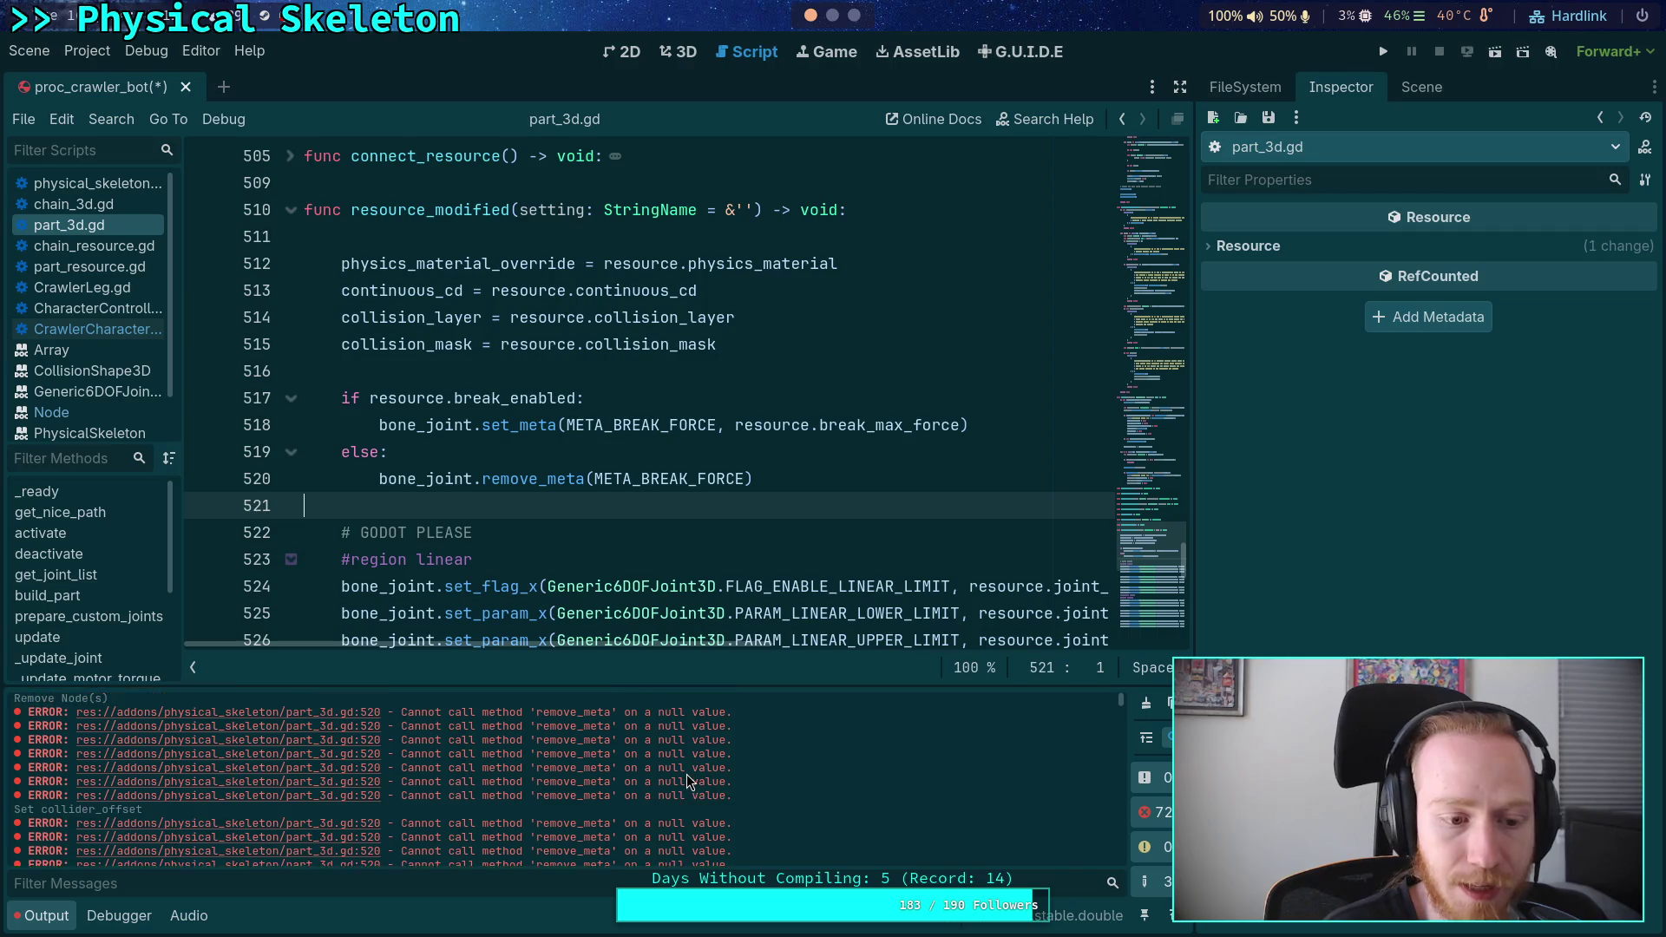
double_click(391, 477)
key(ctrl+f)
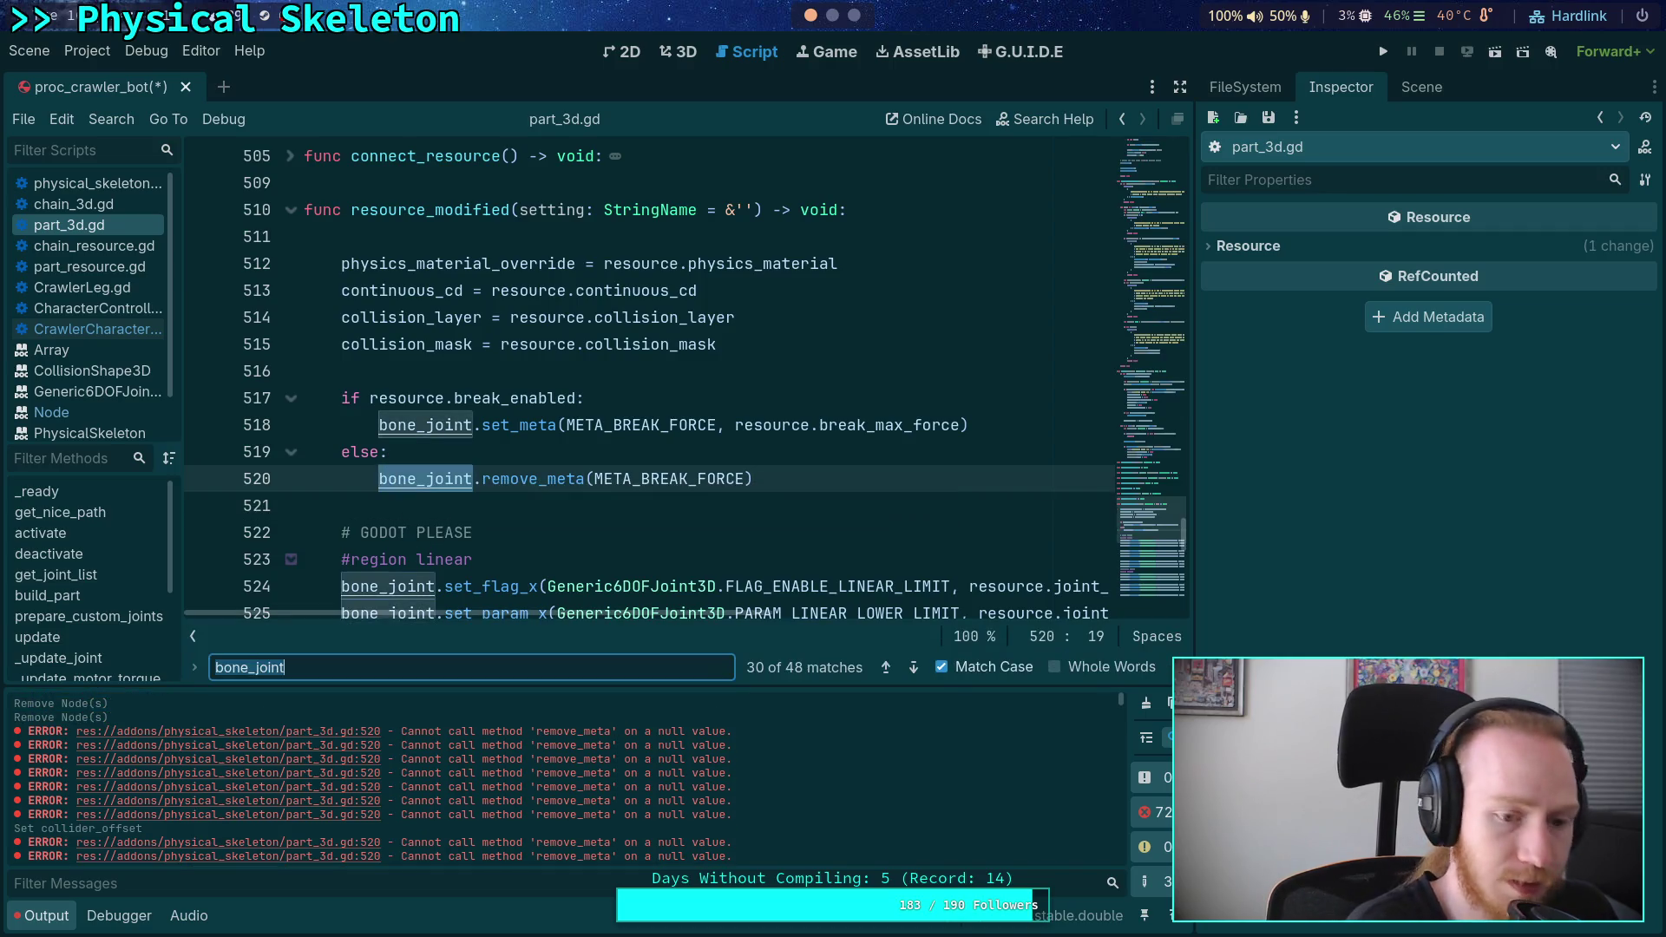
click(884, 676)
click(885, 675)
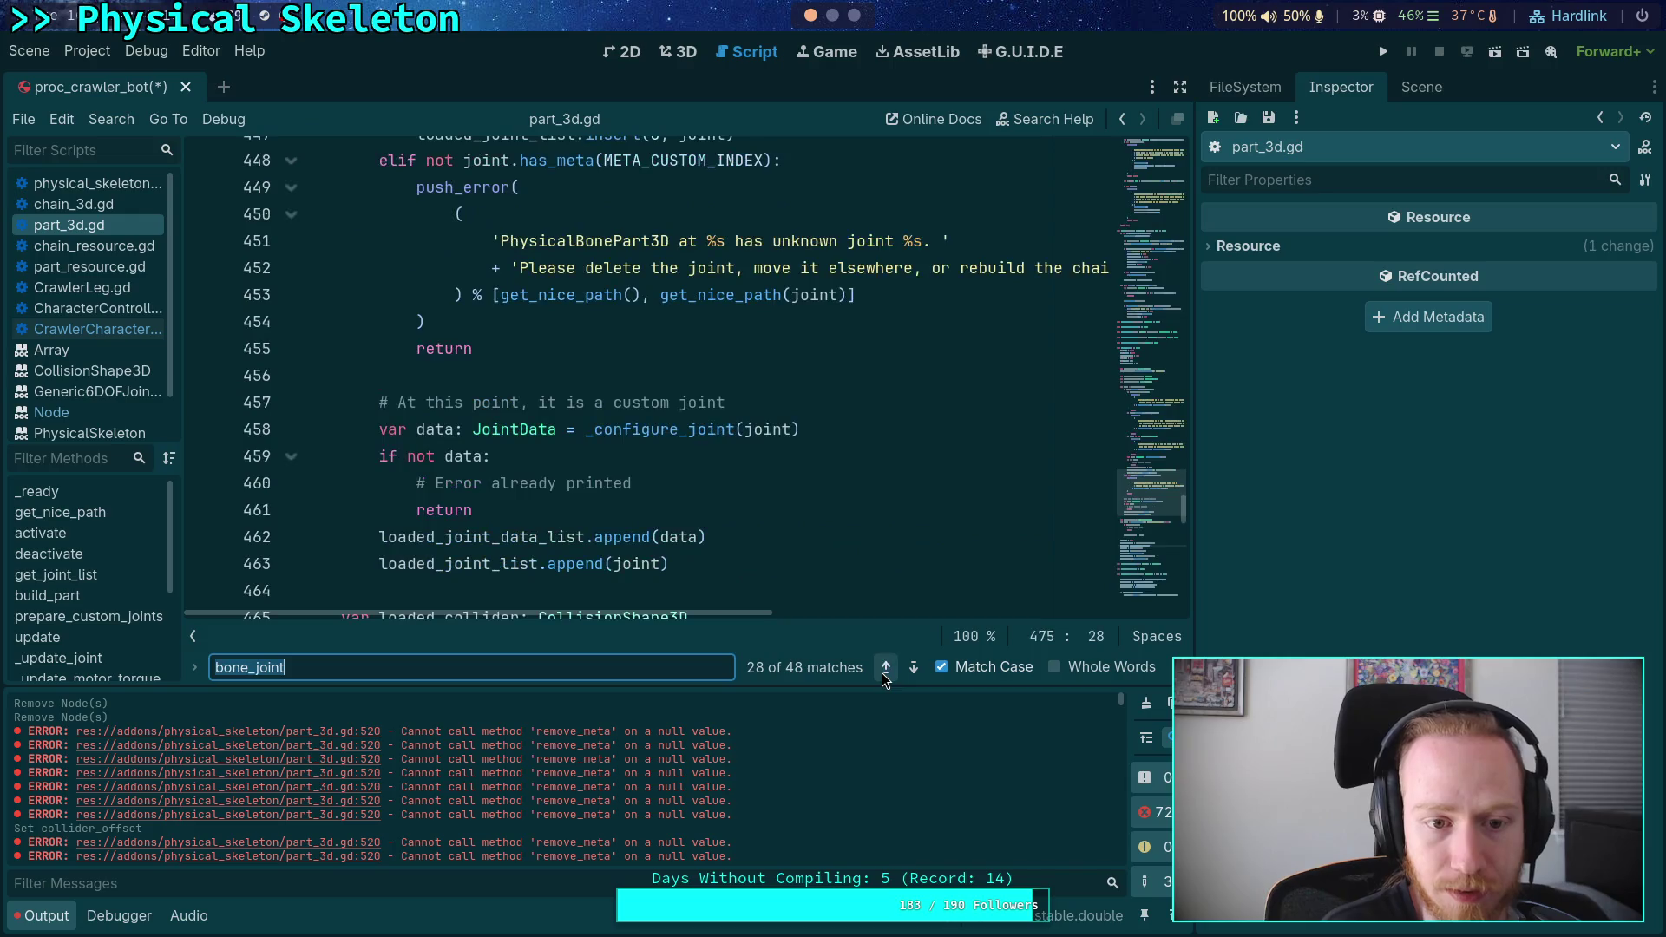
click(884, 675)
scroll(657, 468, up, 1)
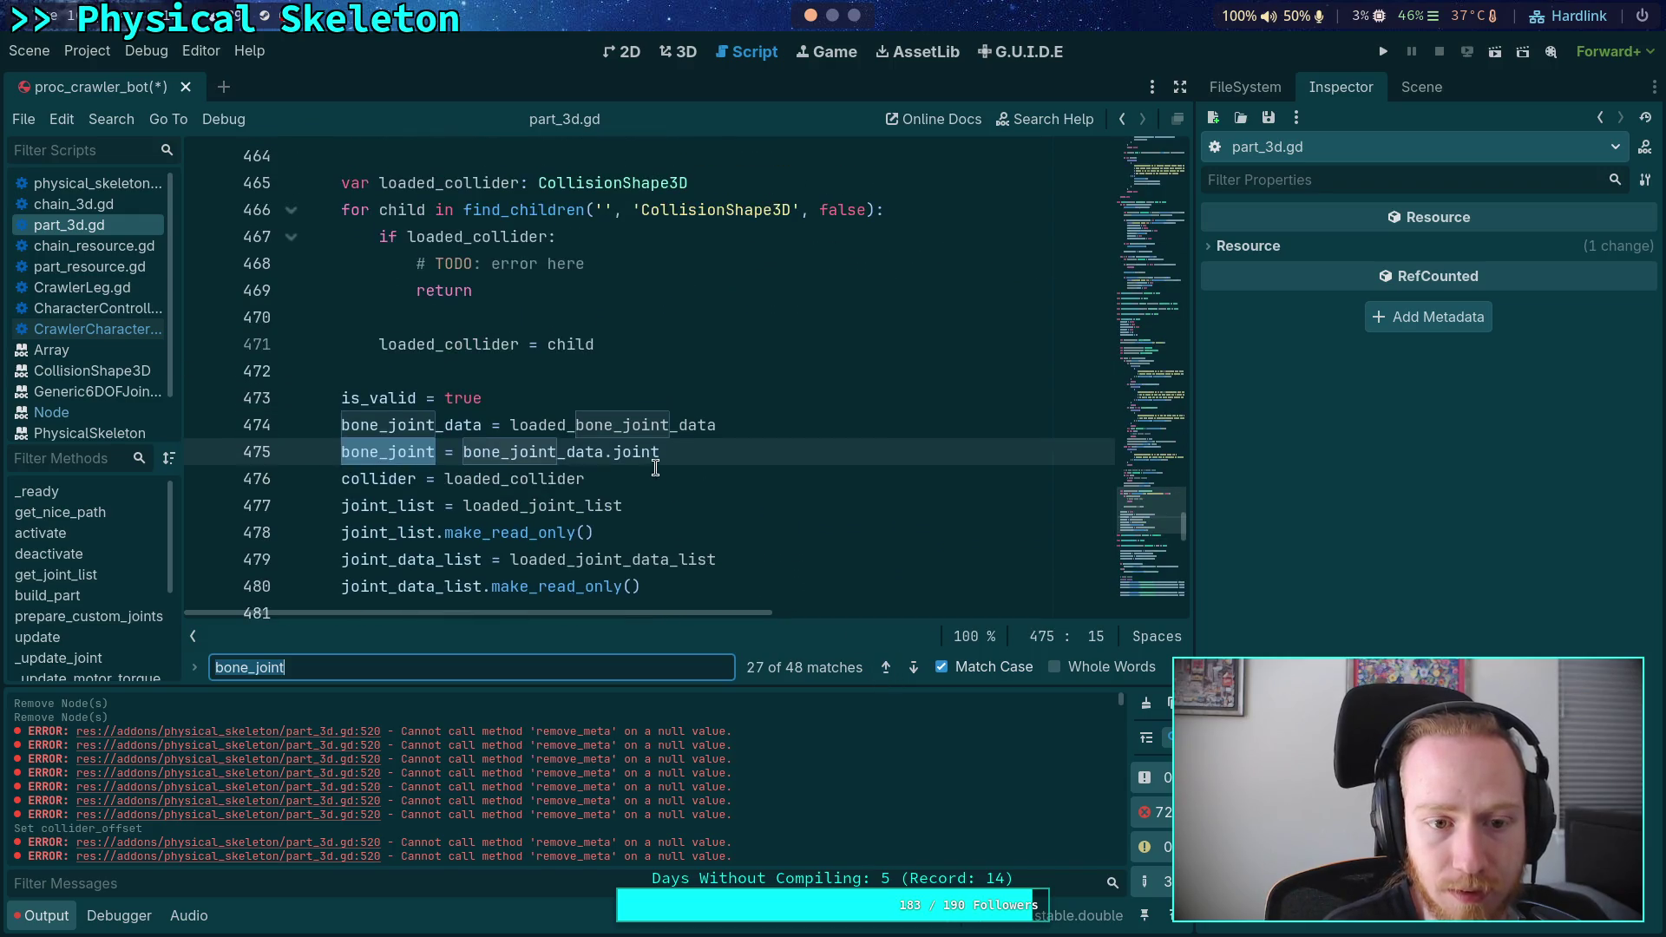
mouse_move(443, 424)
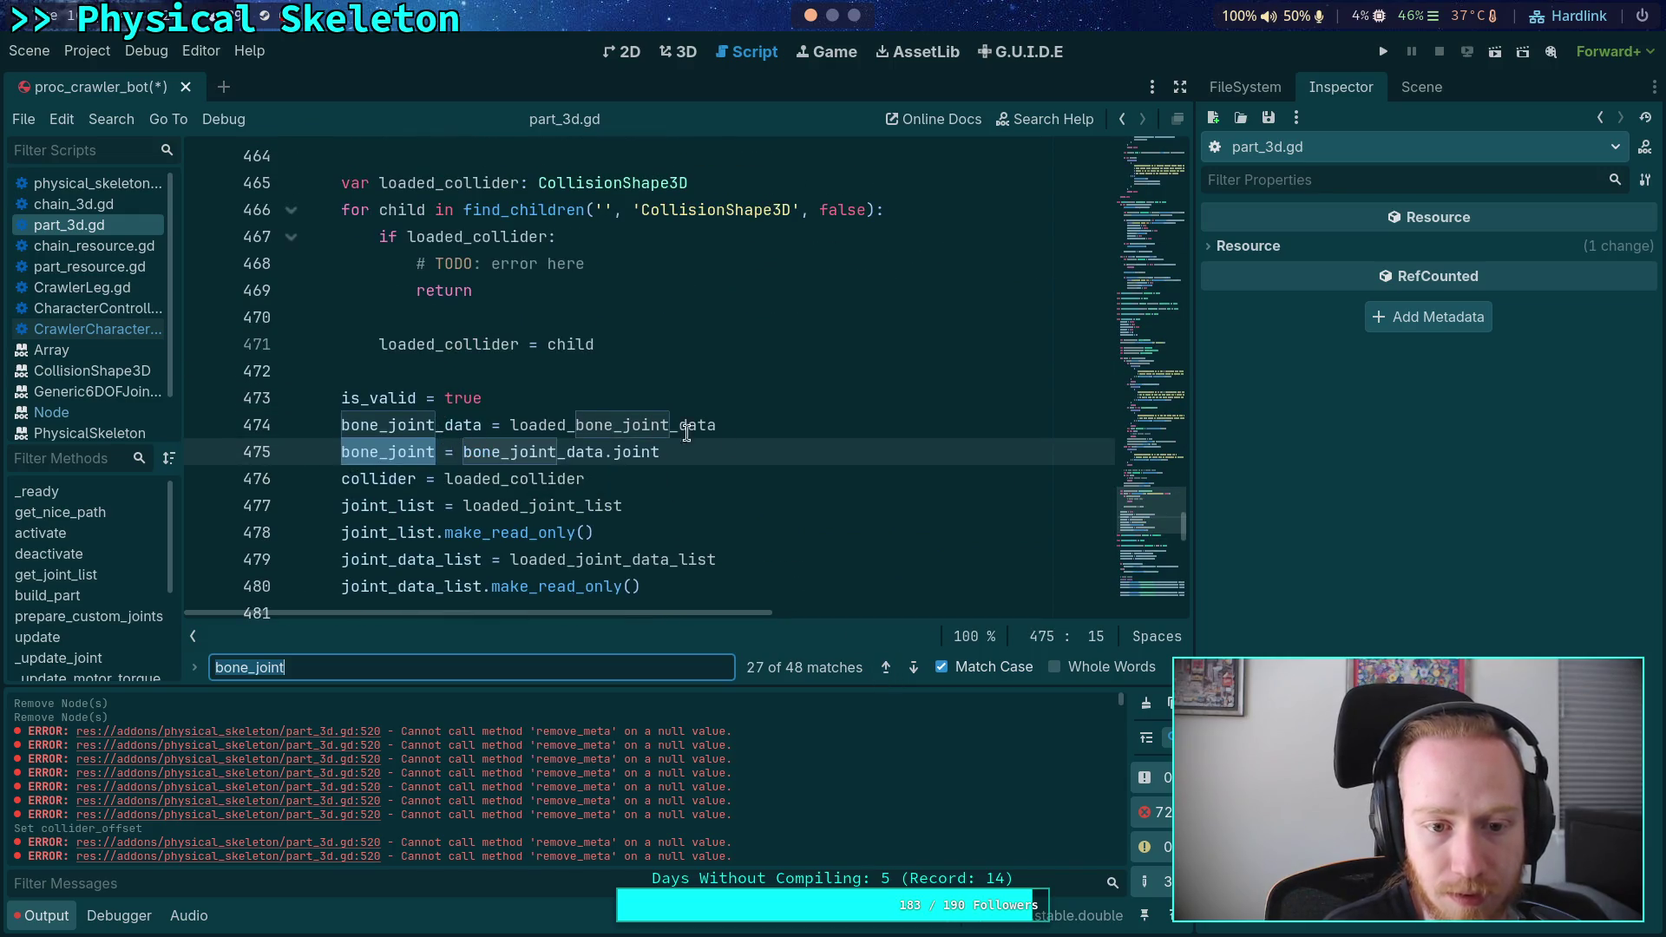
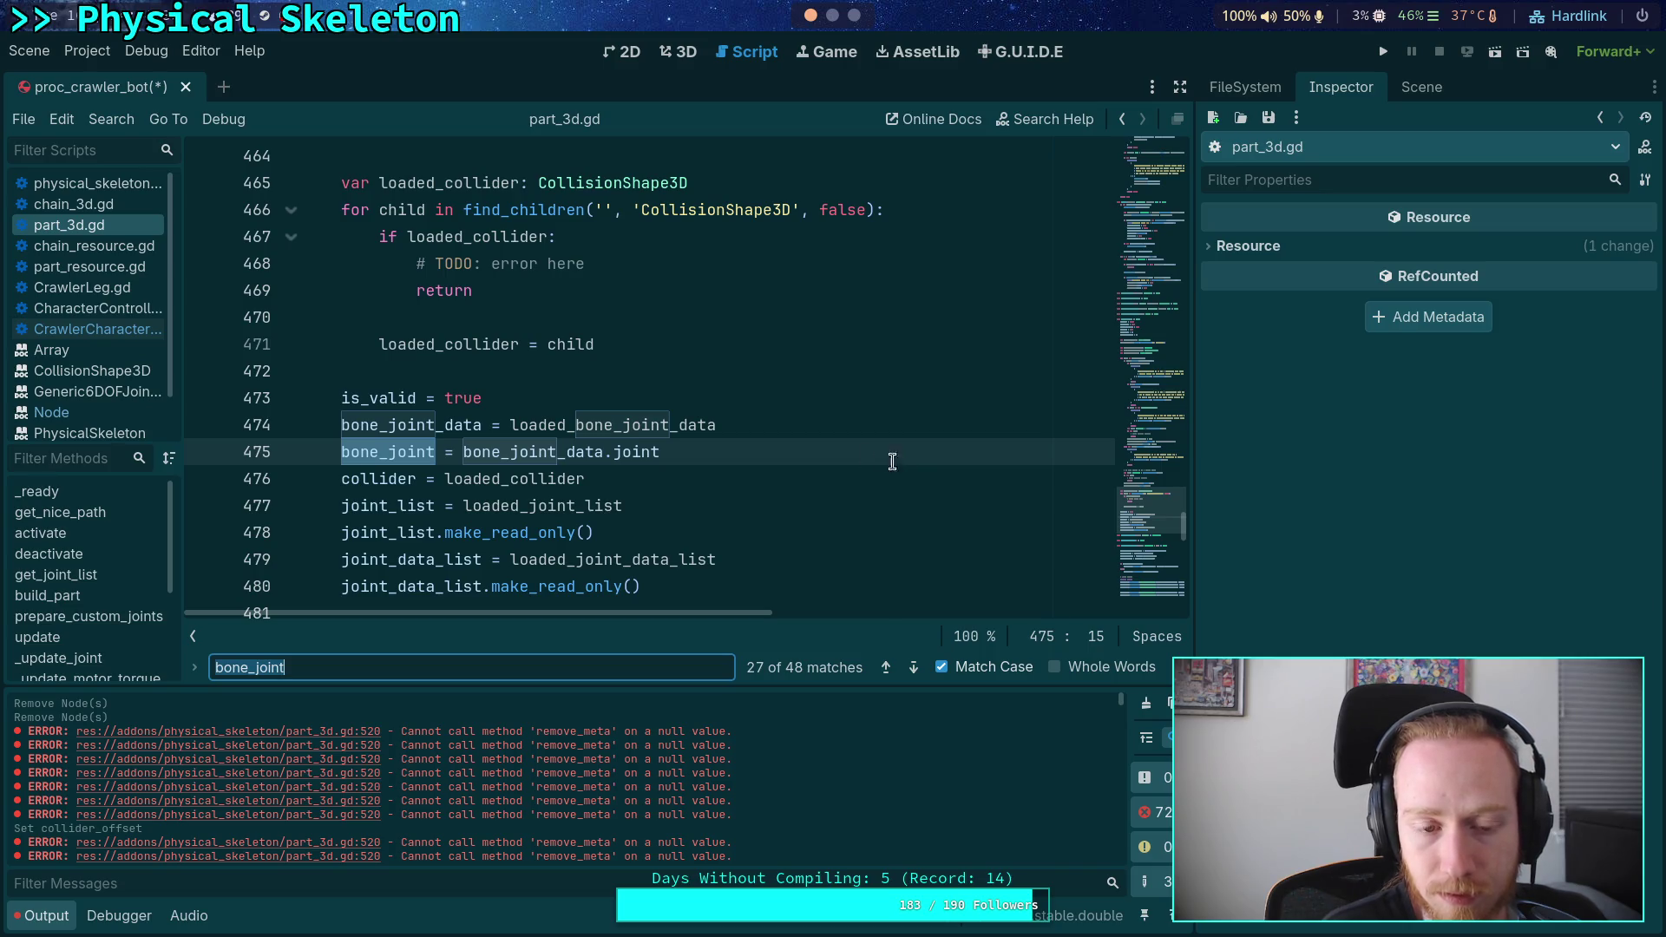
- Step back through the bone_joint search matches in part_3d.gd, then switch to the 3D workspace
click(850, 431)
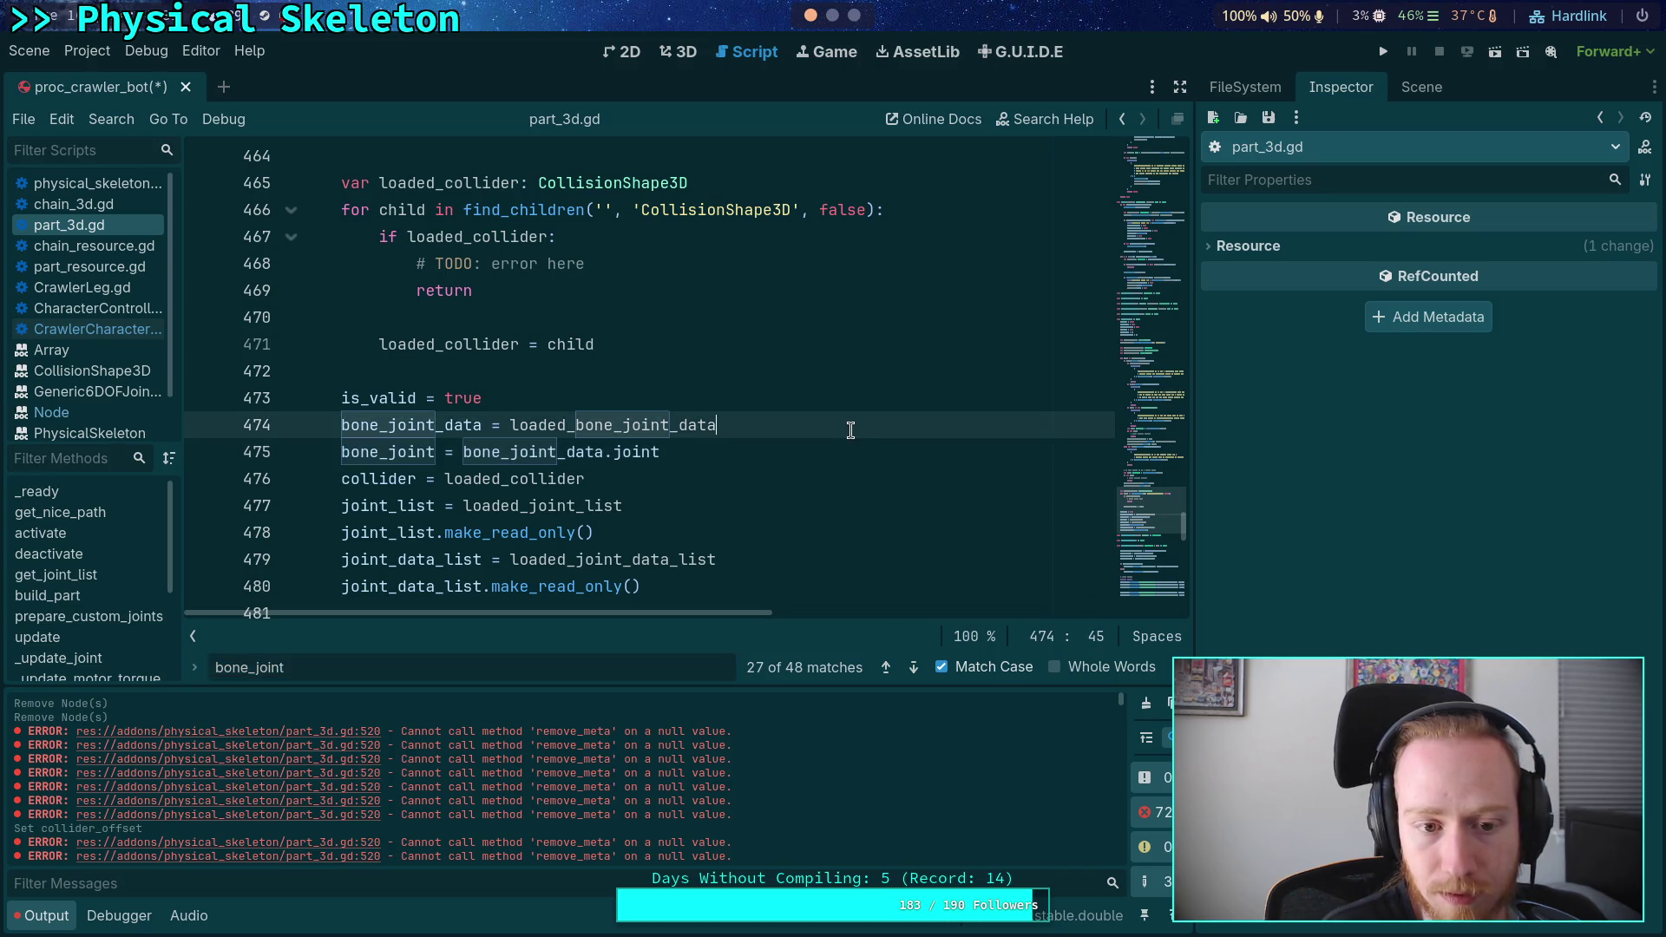
click(889, 668)
click(889, 668)
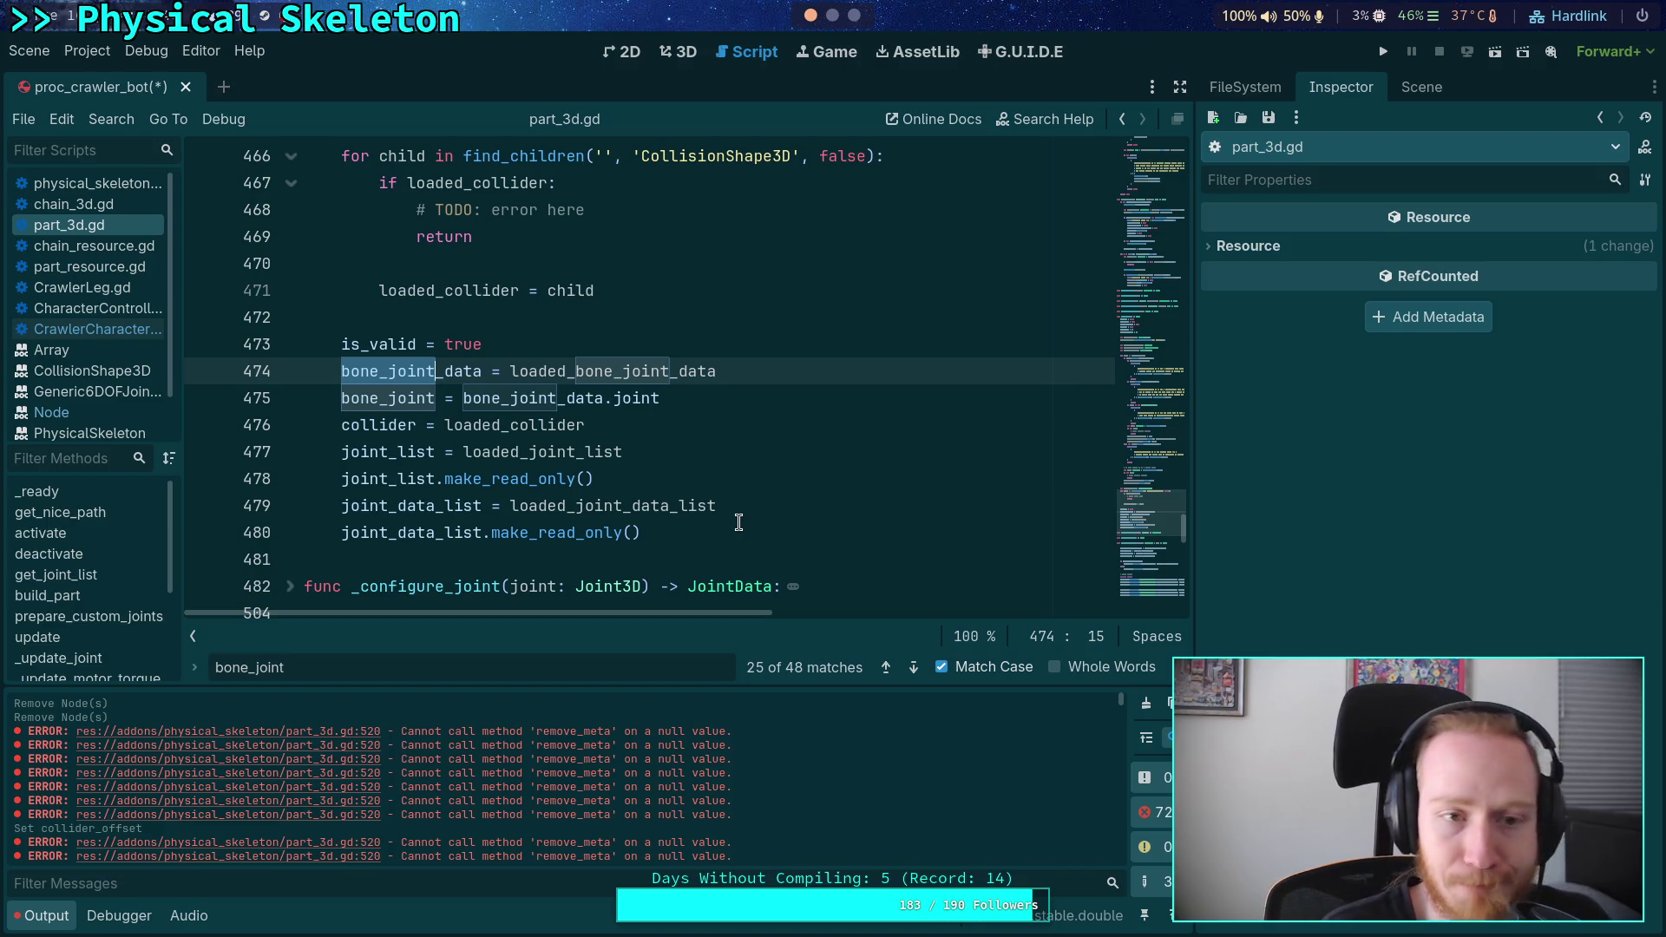
click(681, 51)
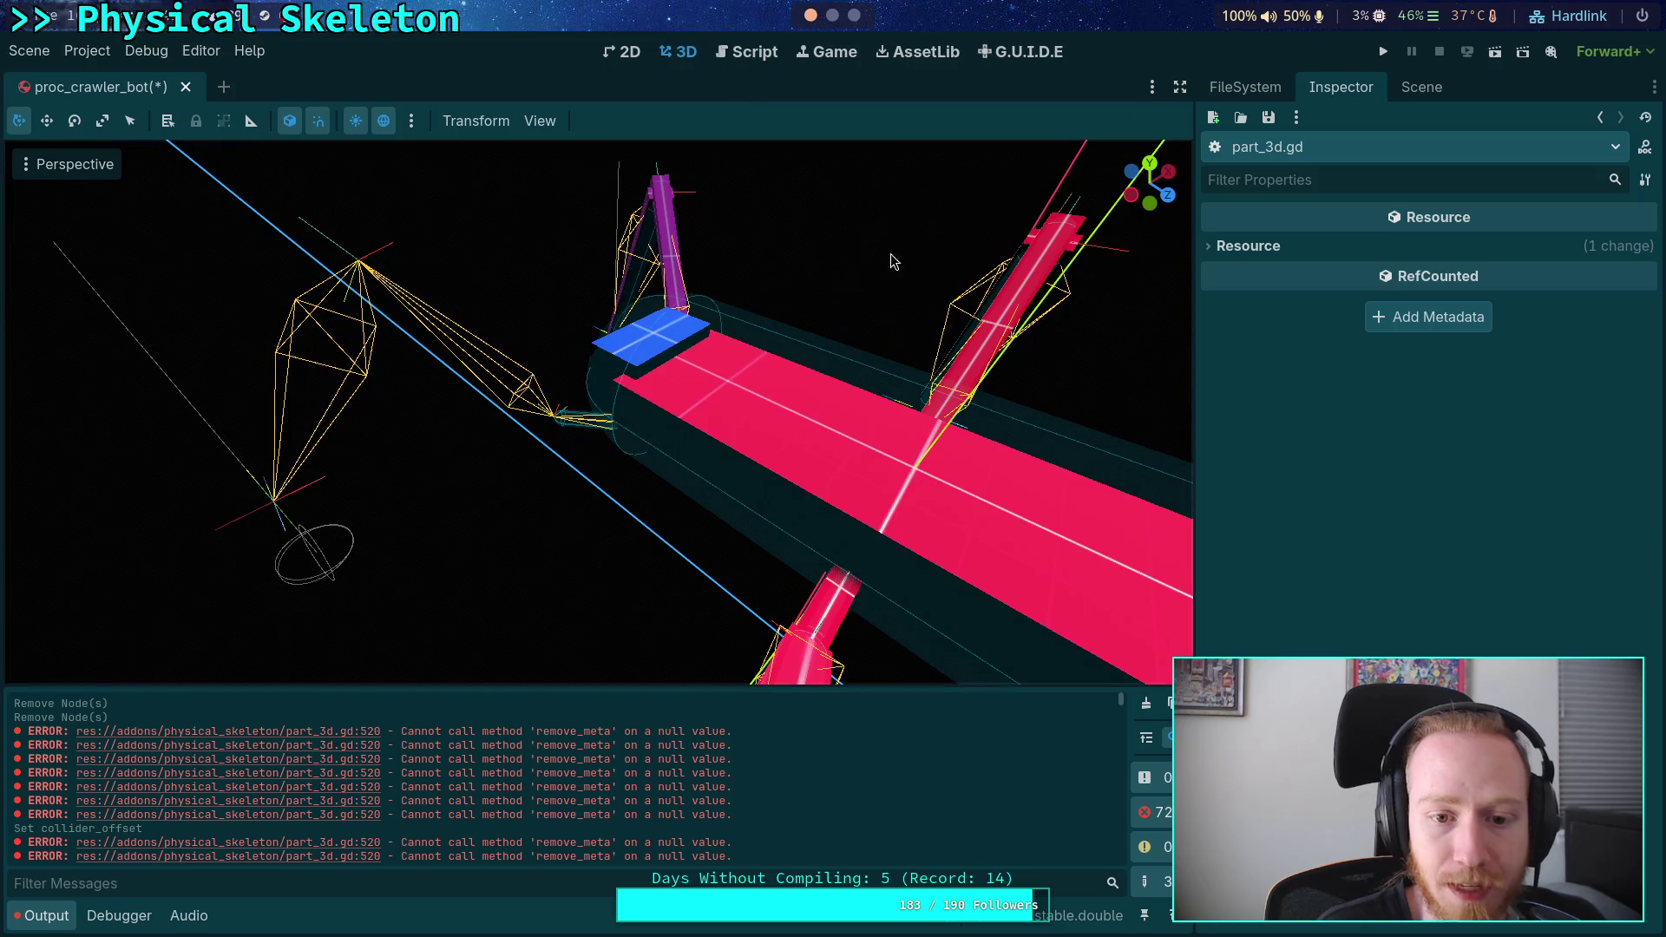
- Show FrontLeftLegChain's FemurPart collision shape: radius 0.03 m, height 0.32 m
click(1428, 84)
click(1341, 87)
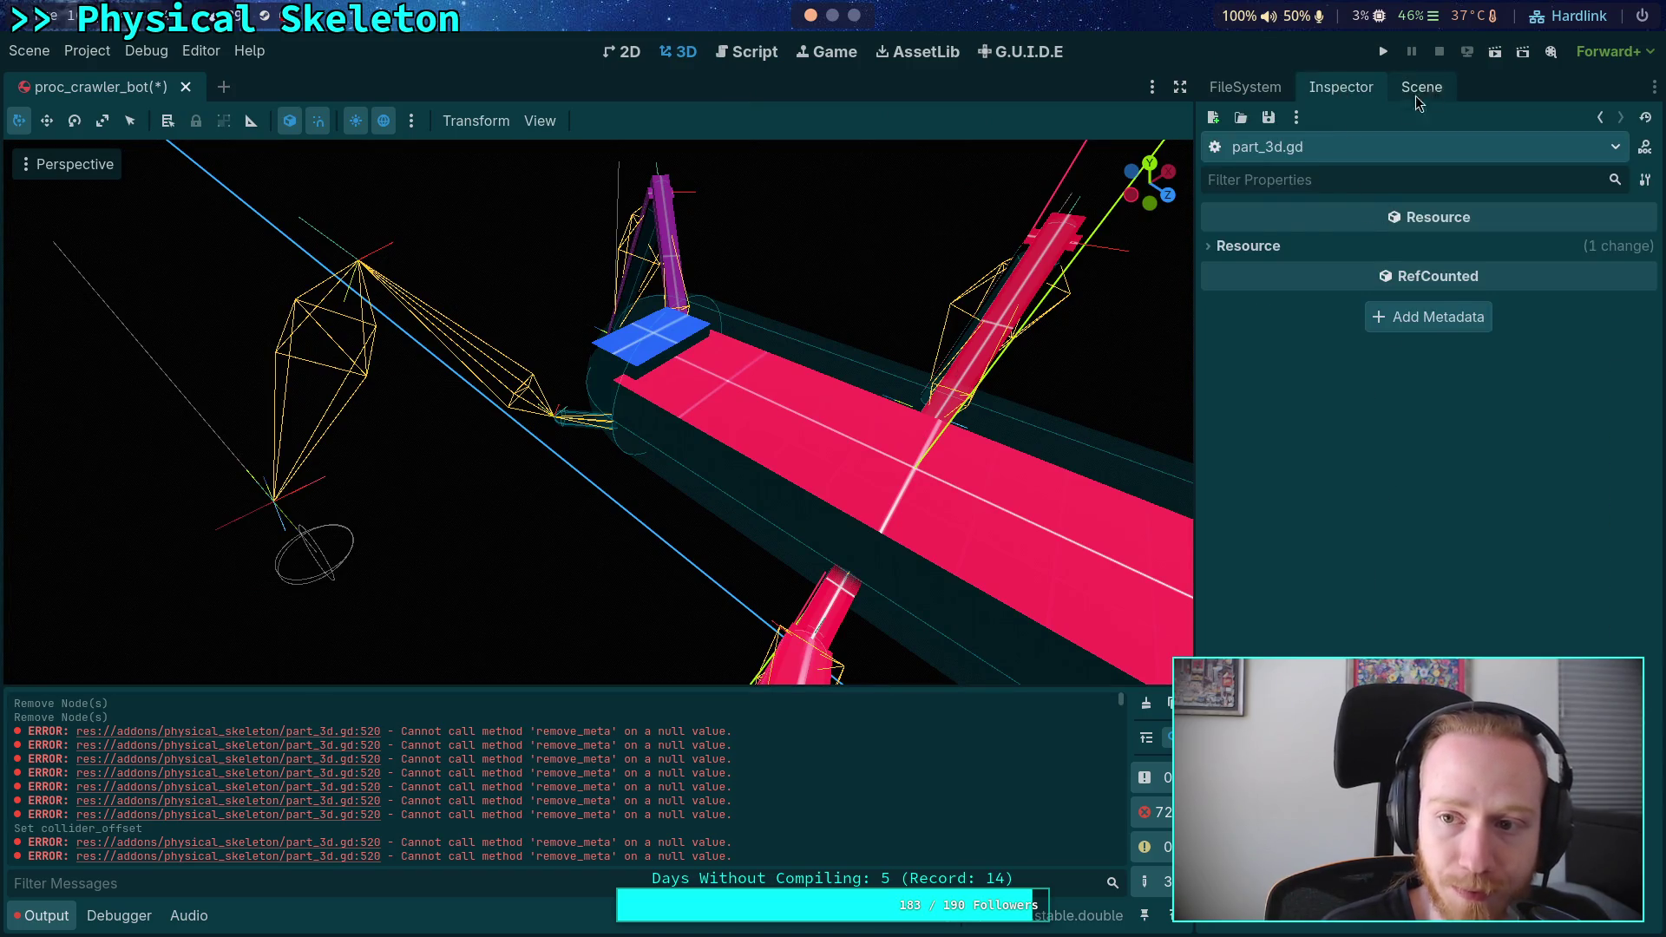
click(1419, 86)
click(1336, 85)
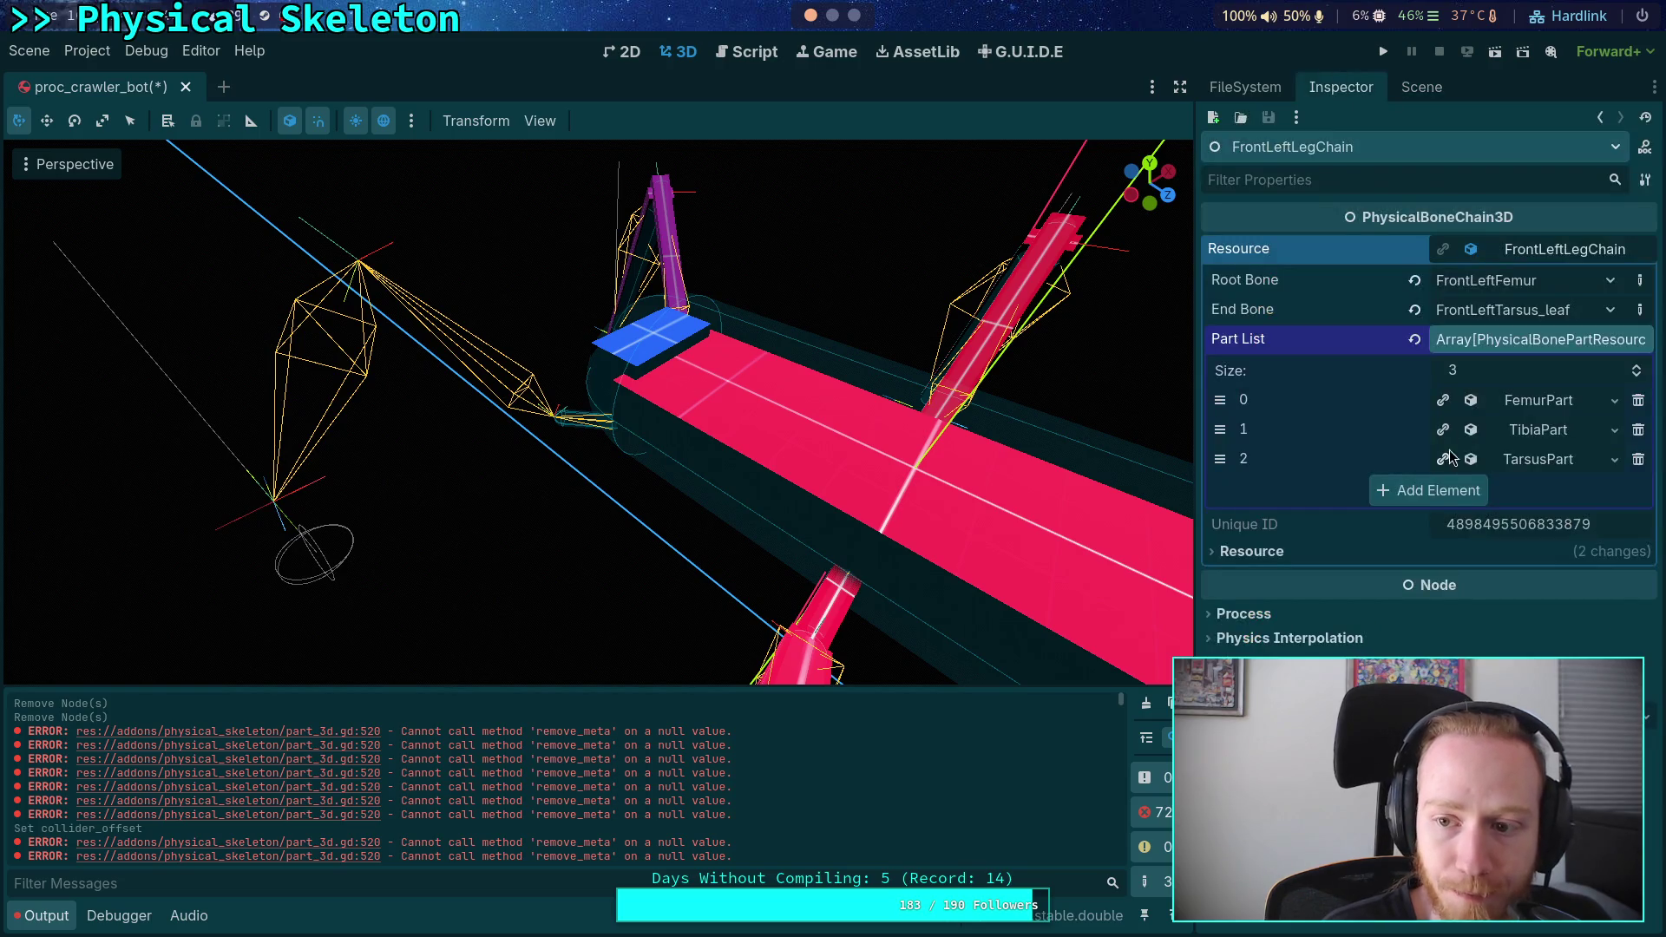
click(1531, 400)
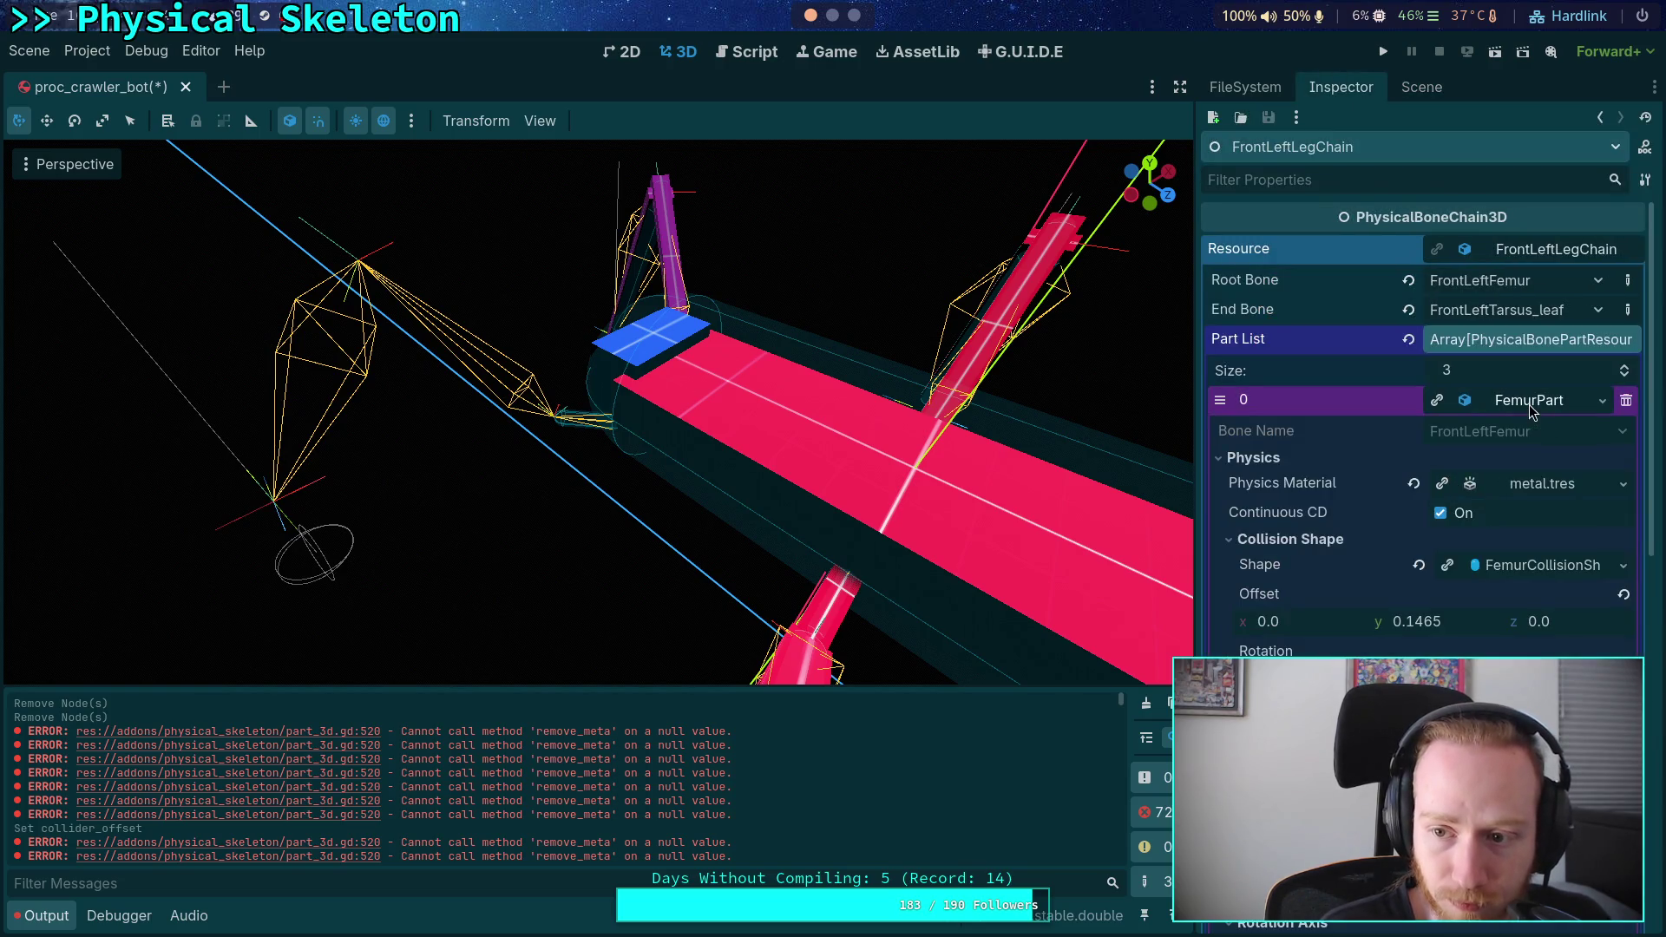
click(1526, 570)
scroll(1522, 575, down, 2)
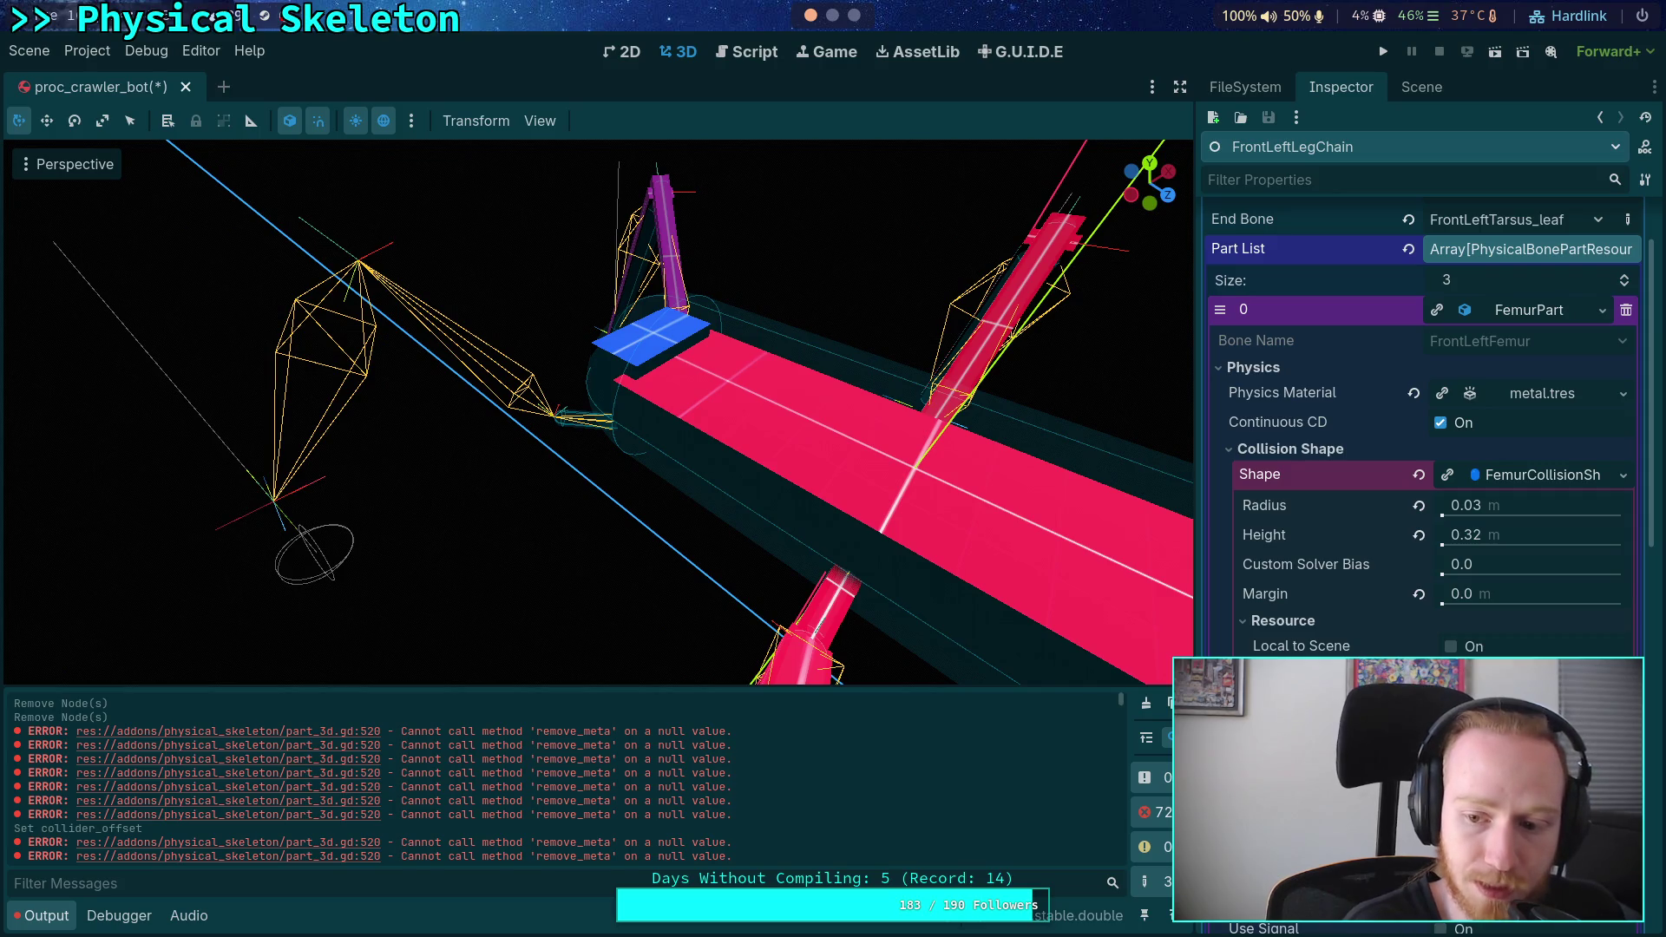
- Orbit and zoom the 3D viewport to inspect the front-left leg capsule
mouse_move(576, 461)
mouse_down()
mouse_move(657, 382)
mouse_move(696, 399)
mouse_move(581, 349)
mouse_move(656, 379)
mouse_move(597, 420)
mouse_move(747, 383)
mouse_move(718, 465)
mouse_move(974, 446)
mouse_move(742, 423)
mouse_move(711, 493)
mouse_up()
scroll(625, 416, up, 8)
scroll(963, 443, up, 2)
scroll(713, 486, down, 4)
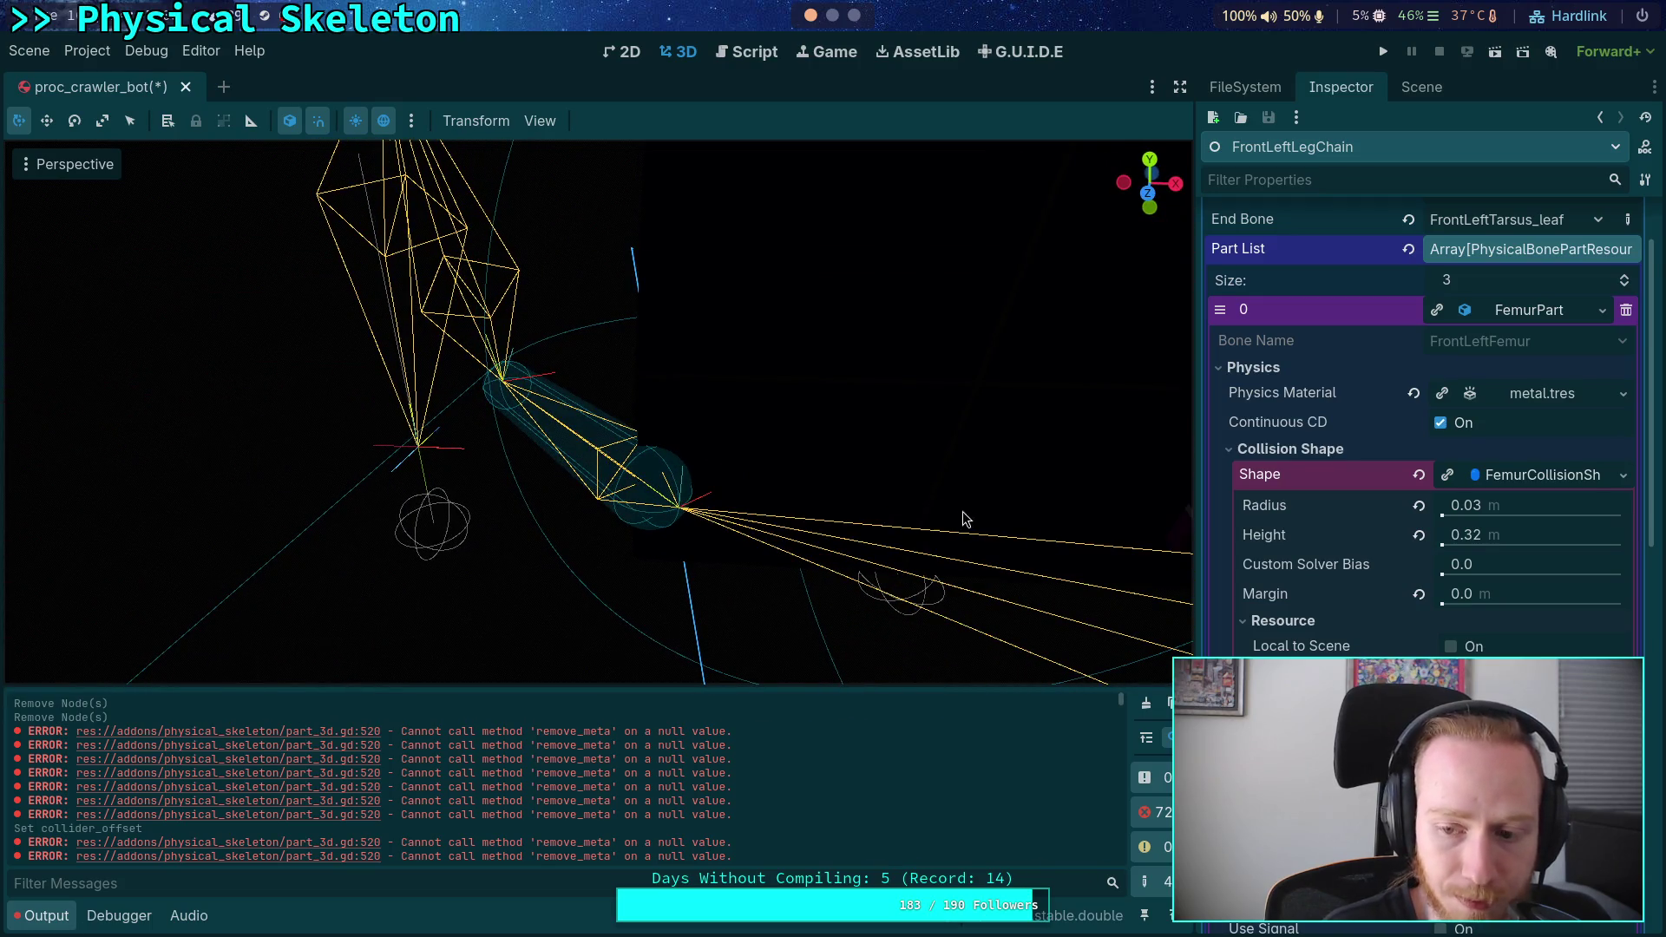
- Set the femur capsule's height to 0.31 m, checking the result in the viewport
click(1601, 537)
click(1601, 536)
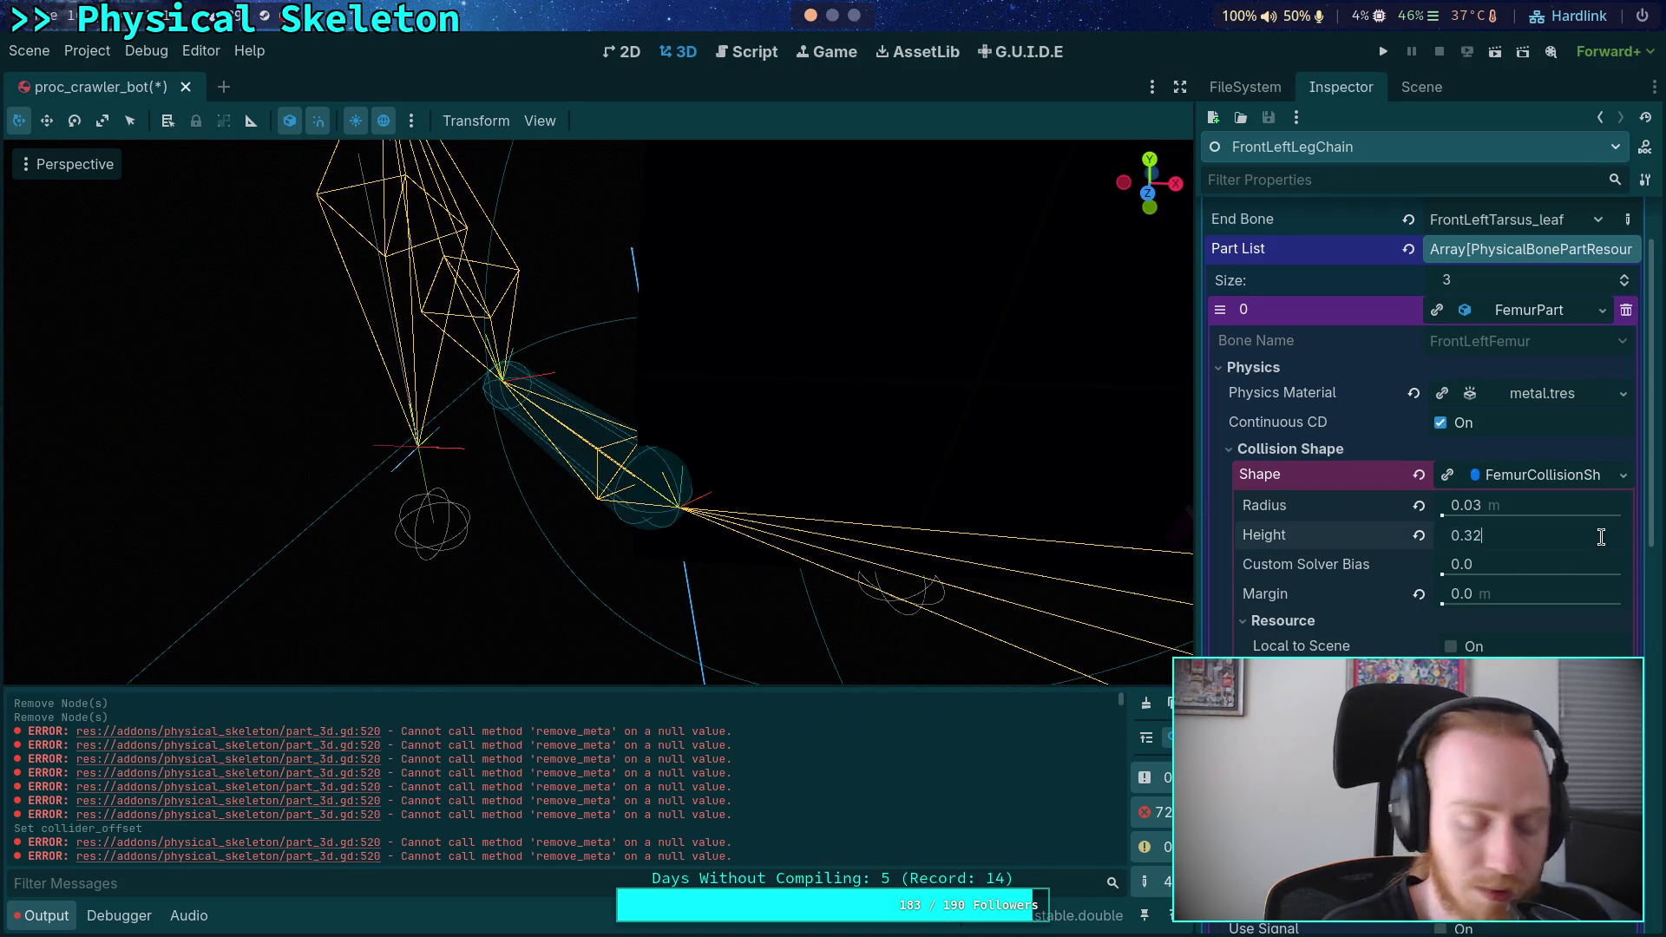
key(Return)
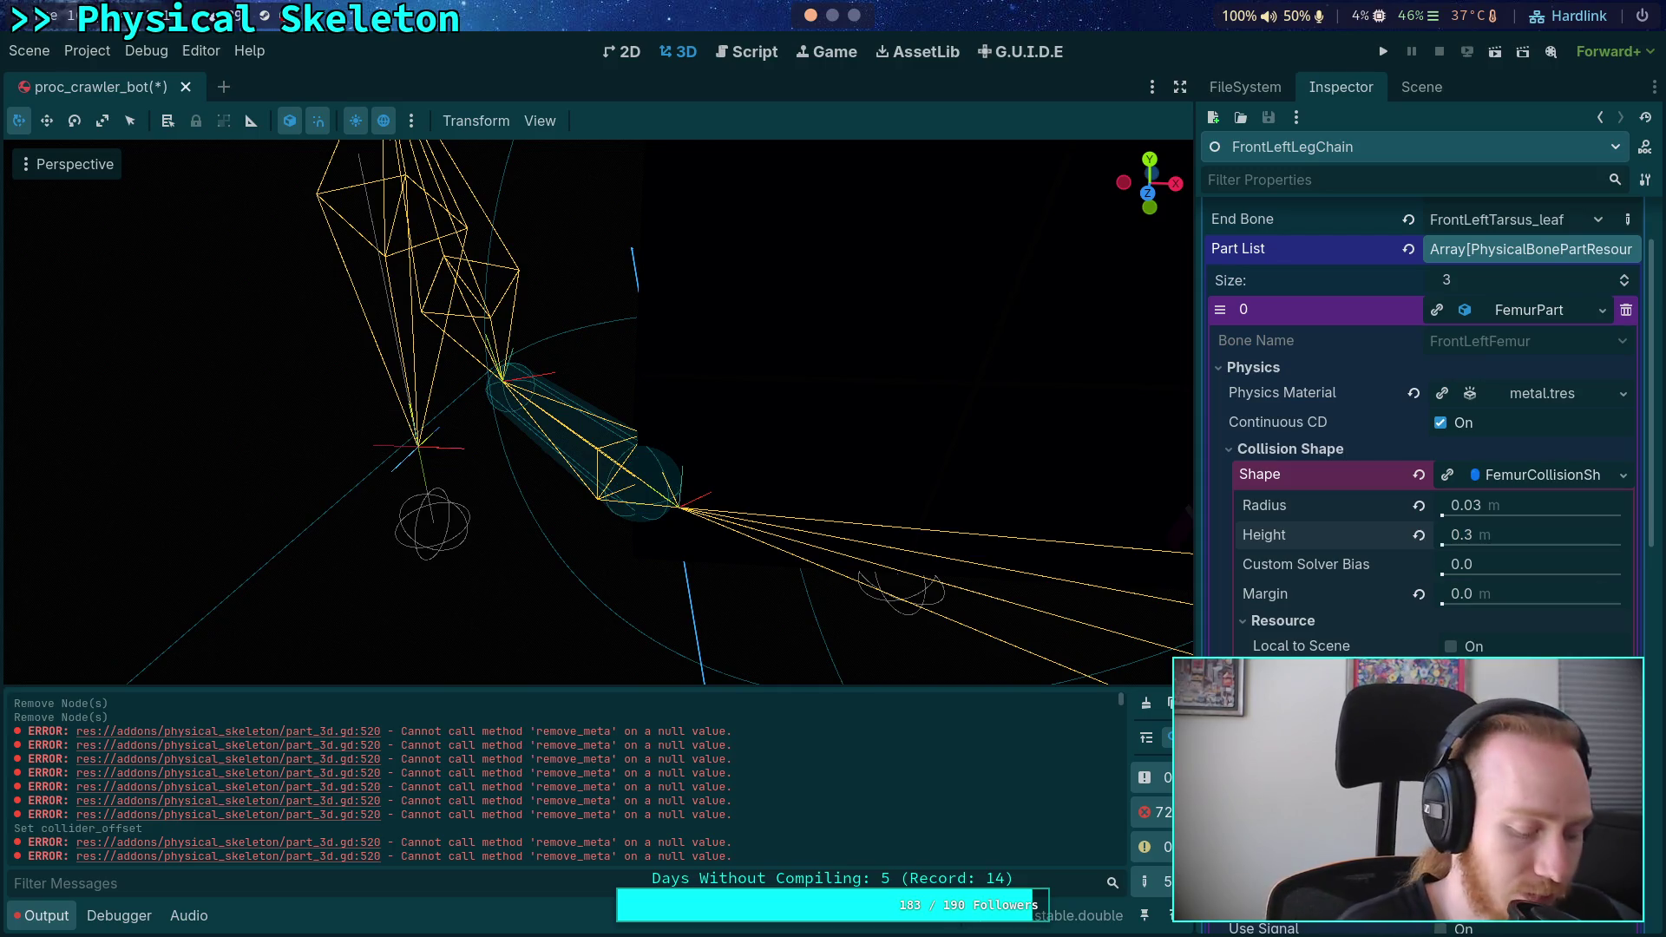
mouse_move(576, 521)
mouse_down()
mouse_move(770, 476)
mouse_move(816, 476)
mouse_move(808, 496)
mouse_up()
click(1558, 535)
key(Return)
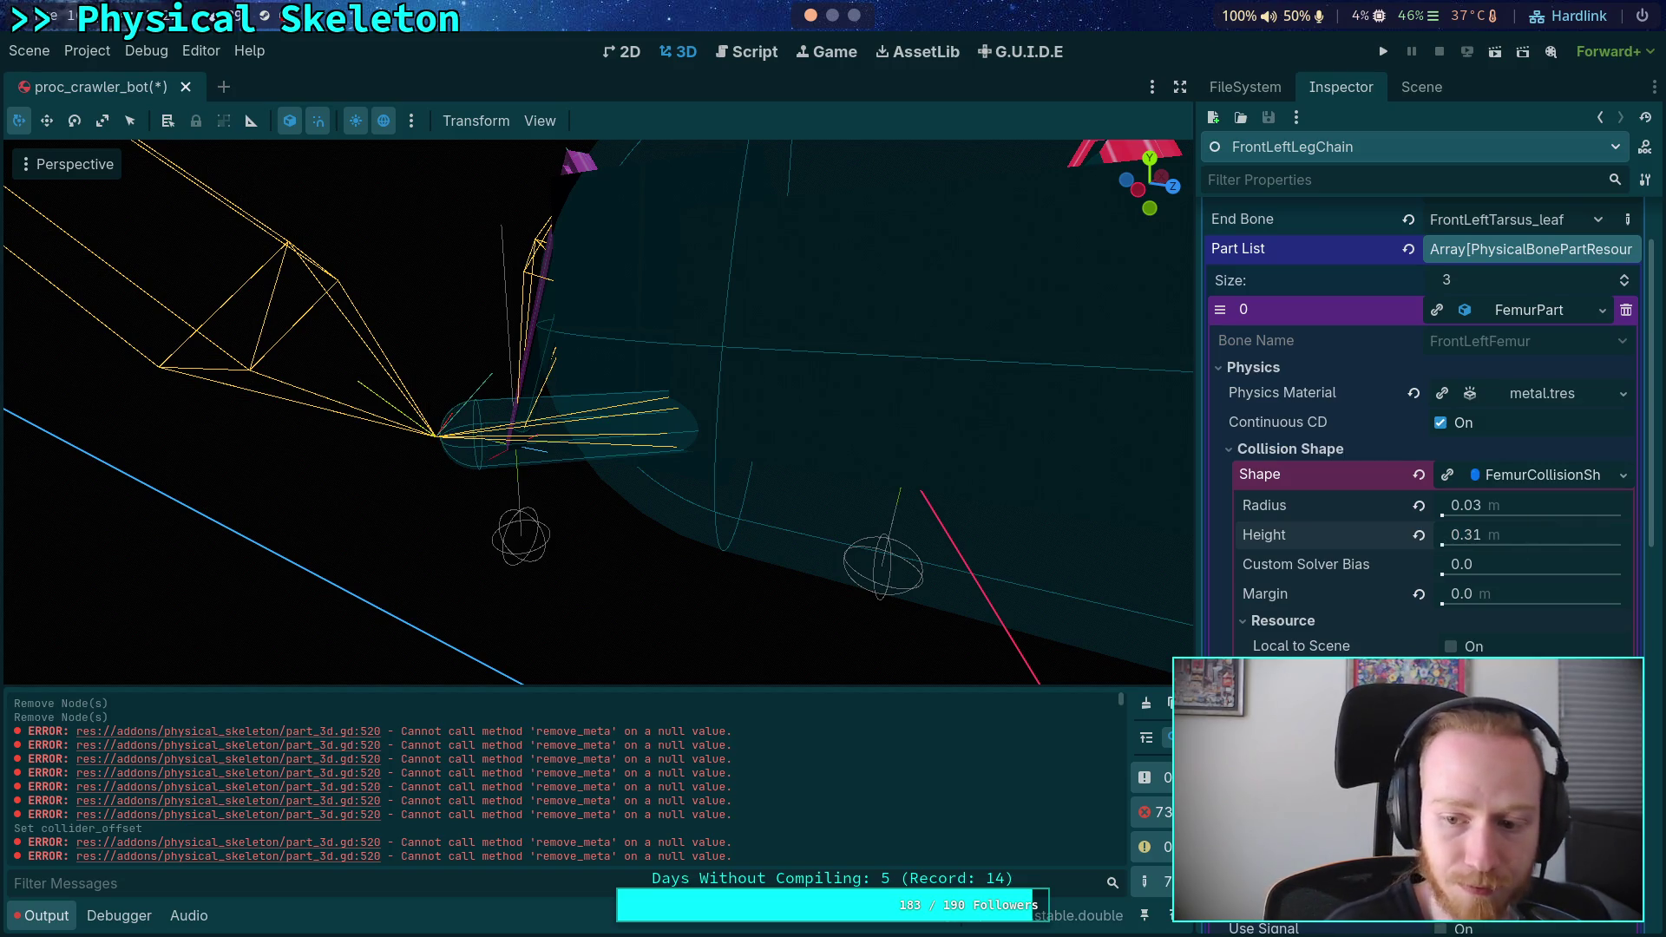
mouse_move(834, 521)
mouse_down()
mouse_move(588, 529)
mouse_move(568, 547)
mouse_move(588, 591)
mouse_move(625, 543)
mouse_move(565, 524)
mouse_move(859, 553)
mouse_move(746, 518)
mouse_up()
scroll(753, 514, down, 5)
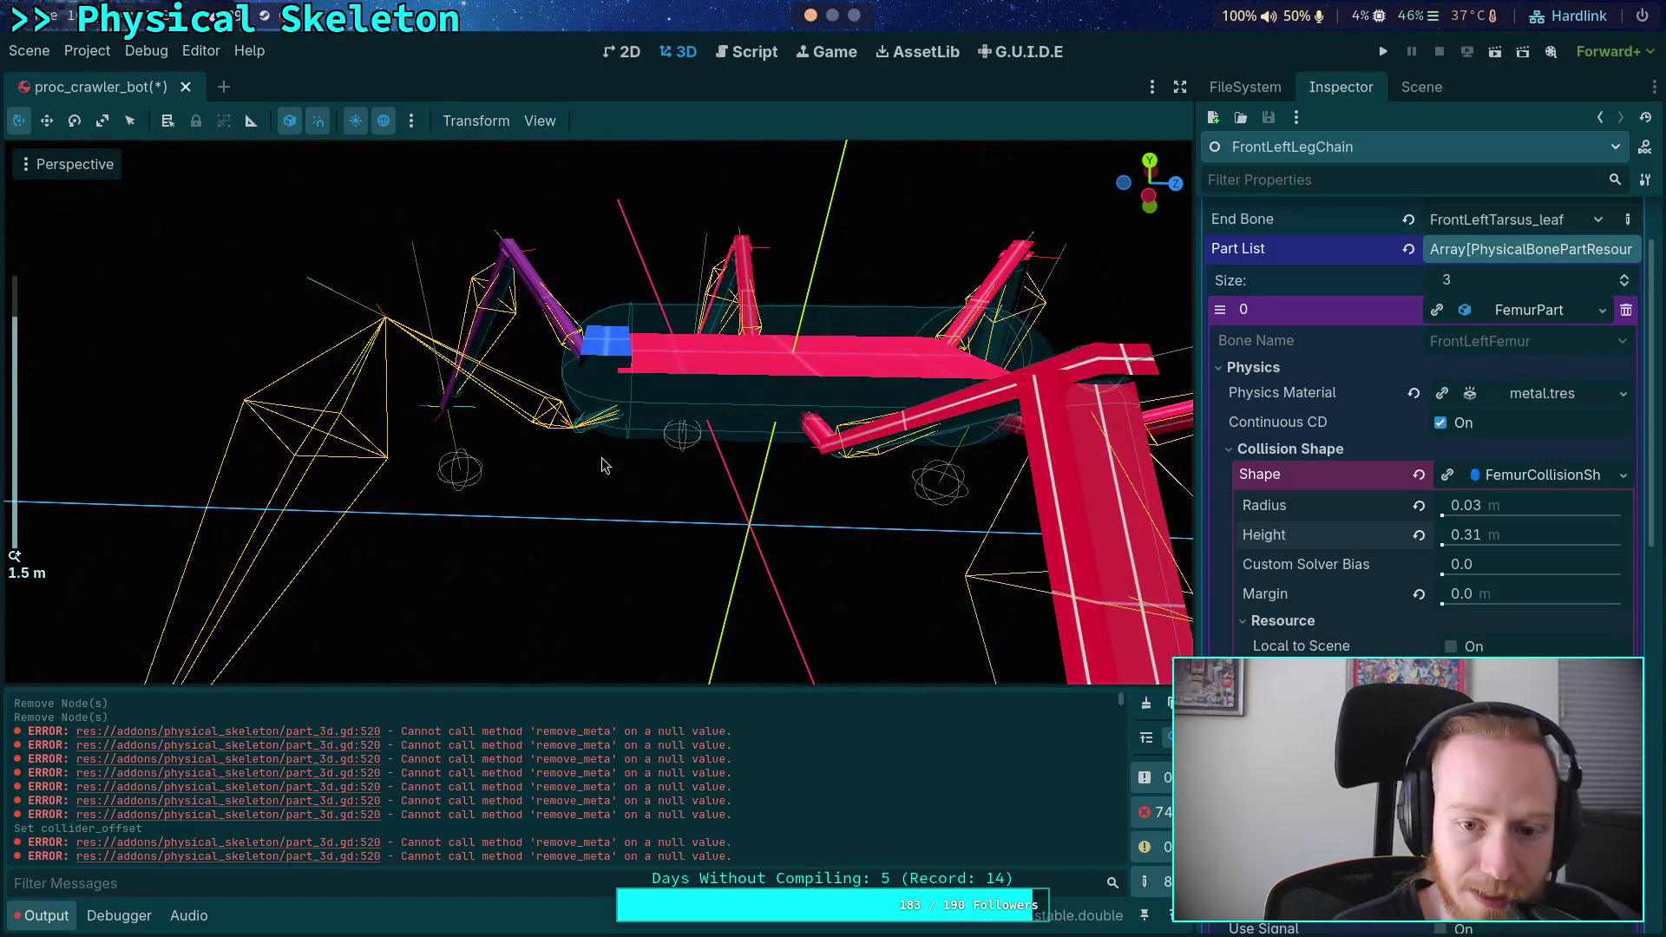
drag(616, 421, 700, 483)
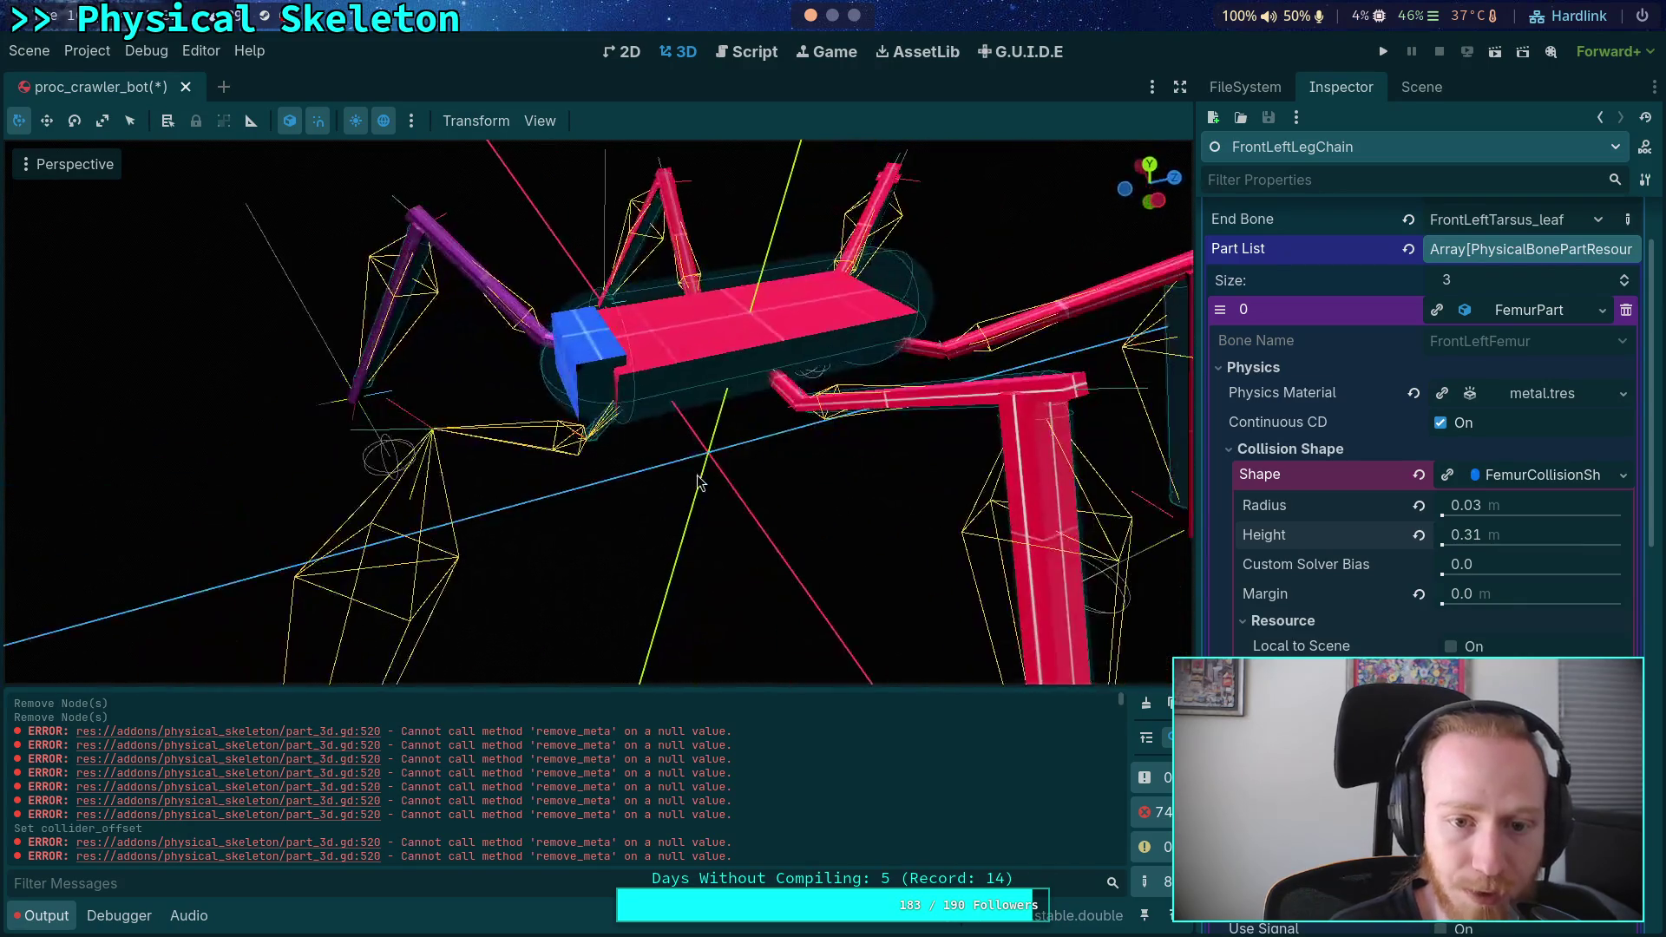
mouse_move(894, 503)
mouse_down()
mouse_move(736, 364)
mouse_move(918, 508)
mouse_move(821, 469)
mouse_up()
- Set the capsule radius to 0.04 m, clear the Output log and collapse the Shape
click(1549, 505)
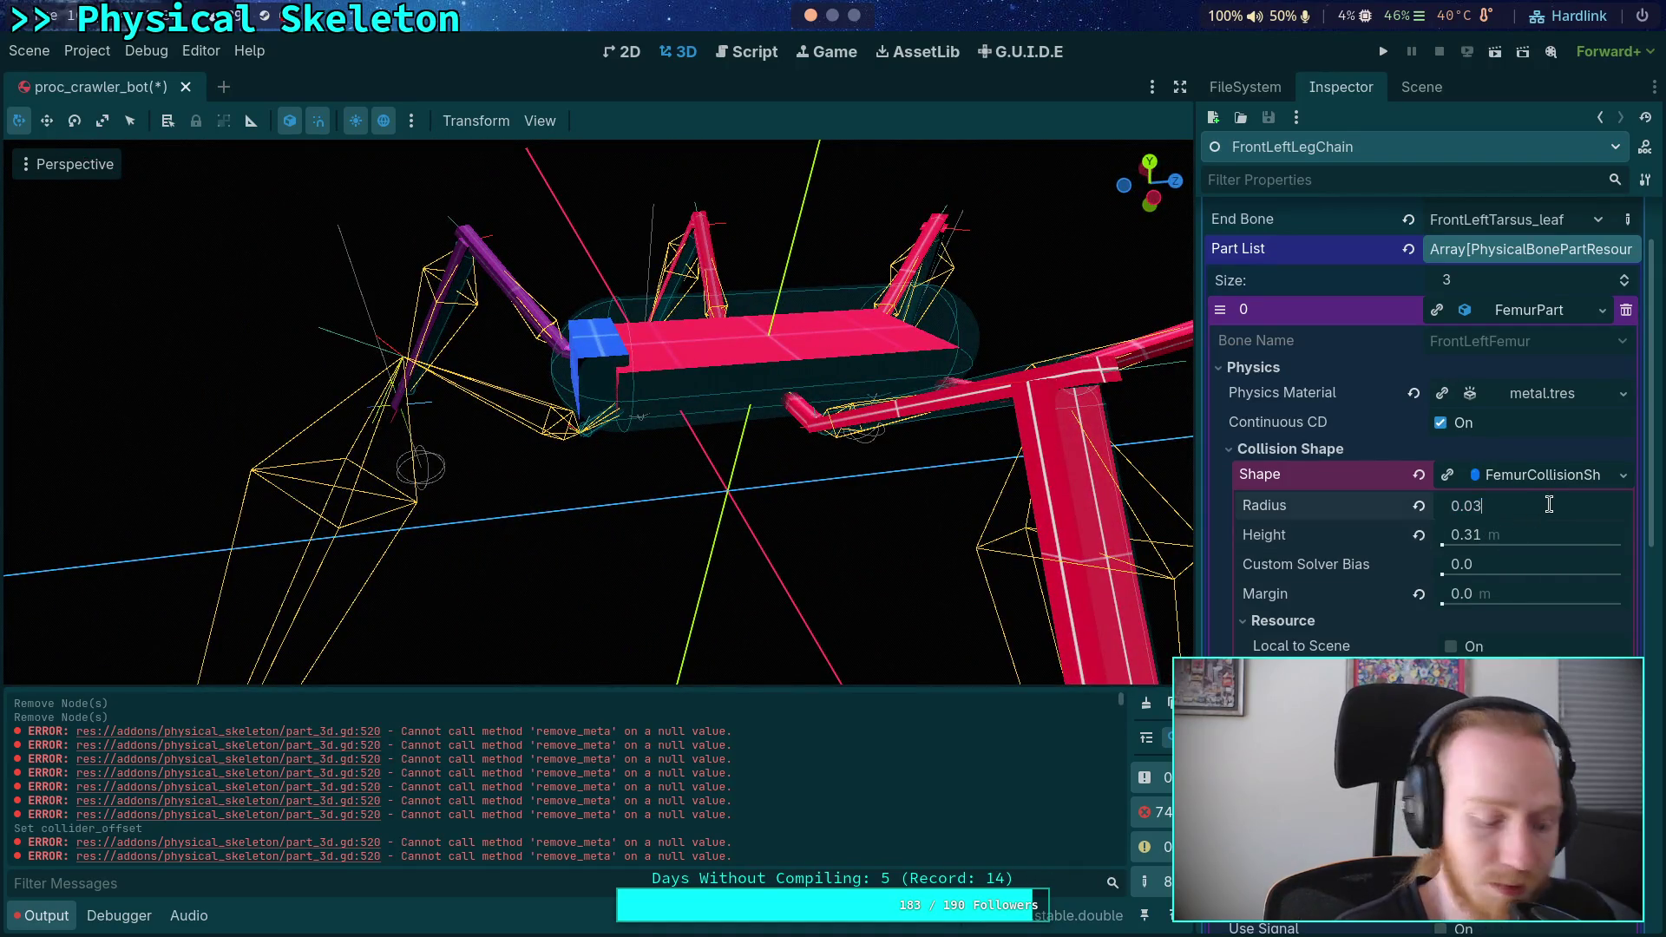
text(0.04)
key(Return)
scroll(781, 480, up, 5)
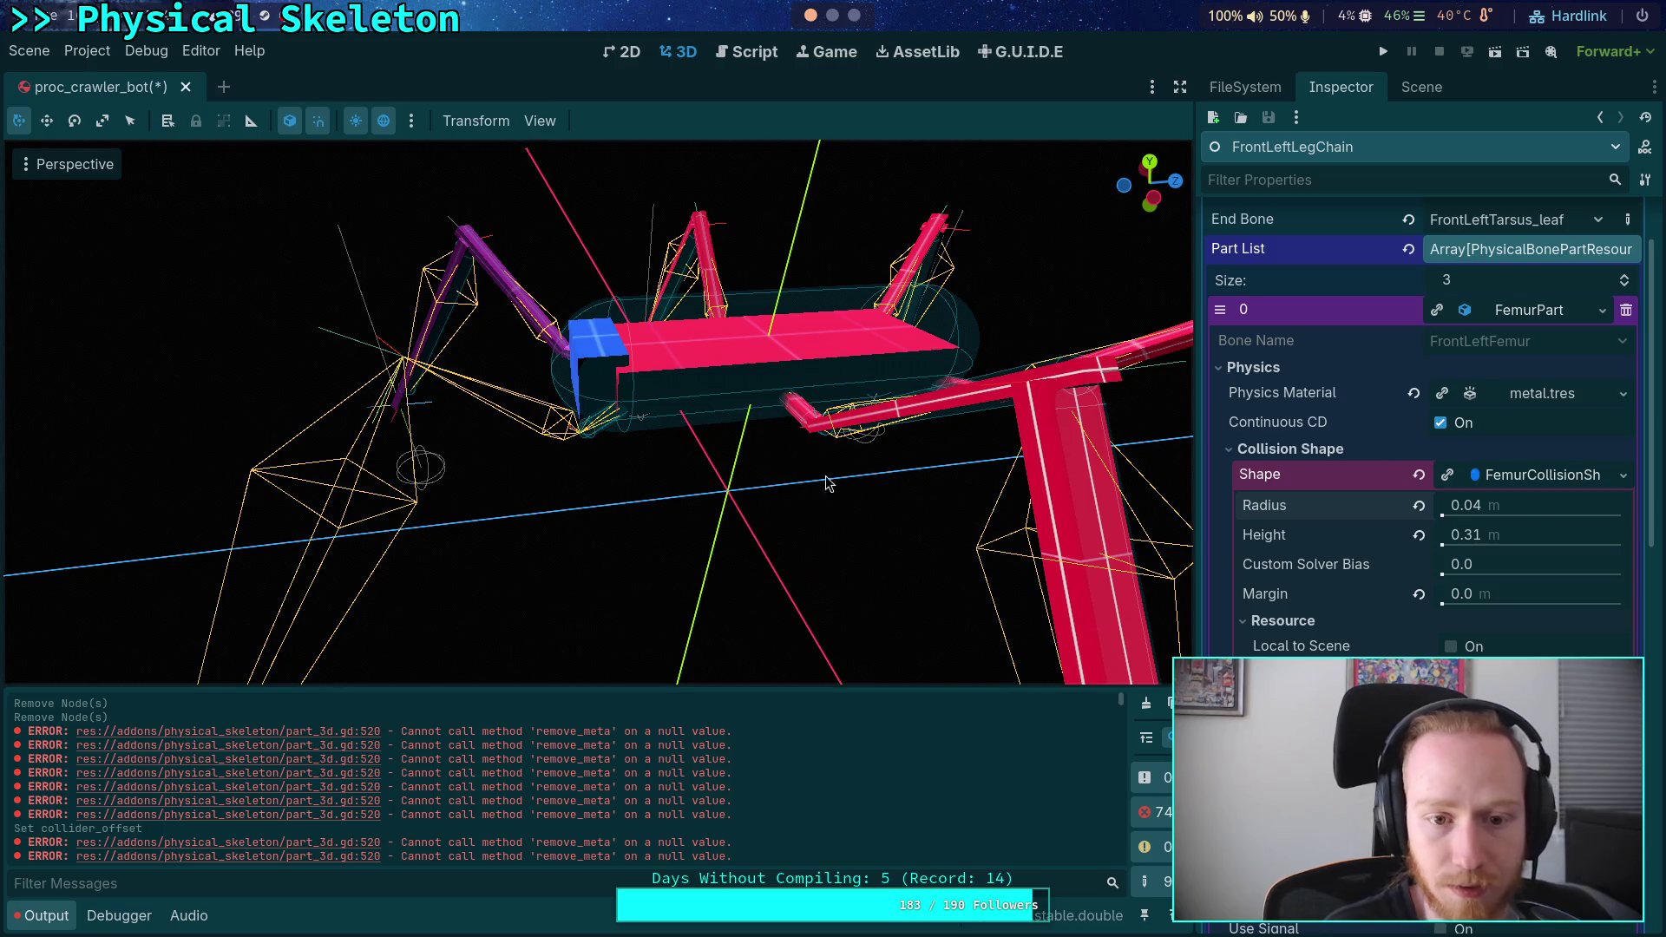
drag(763, 484, 581, 420)
scroll(579, 416, up, 4)
scroll(577, 415, down, 8)
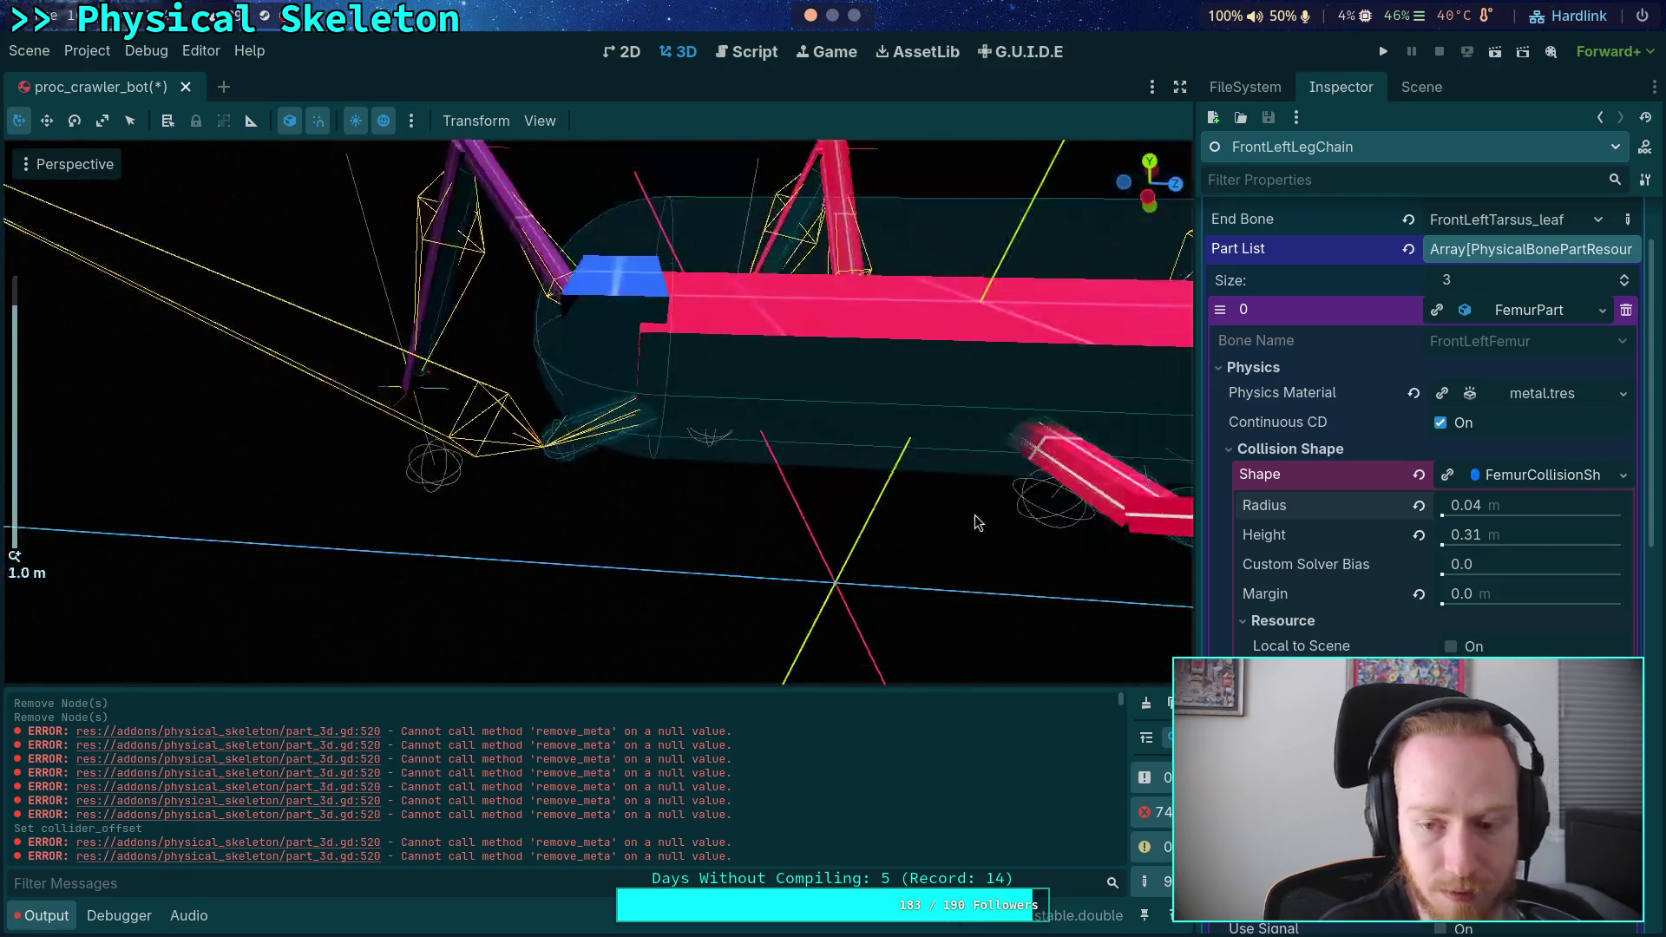
click(1146, 704)
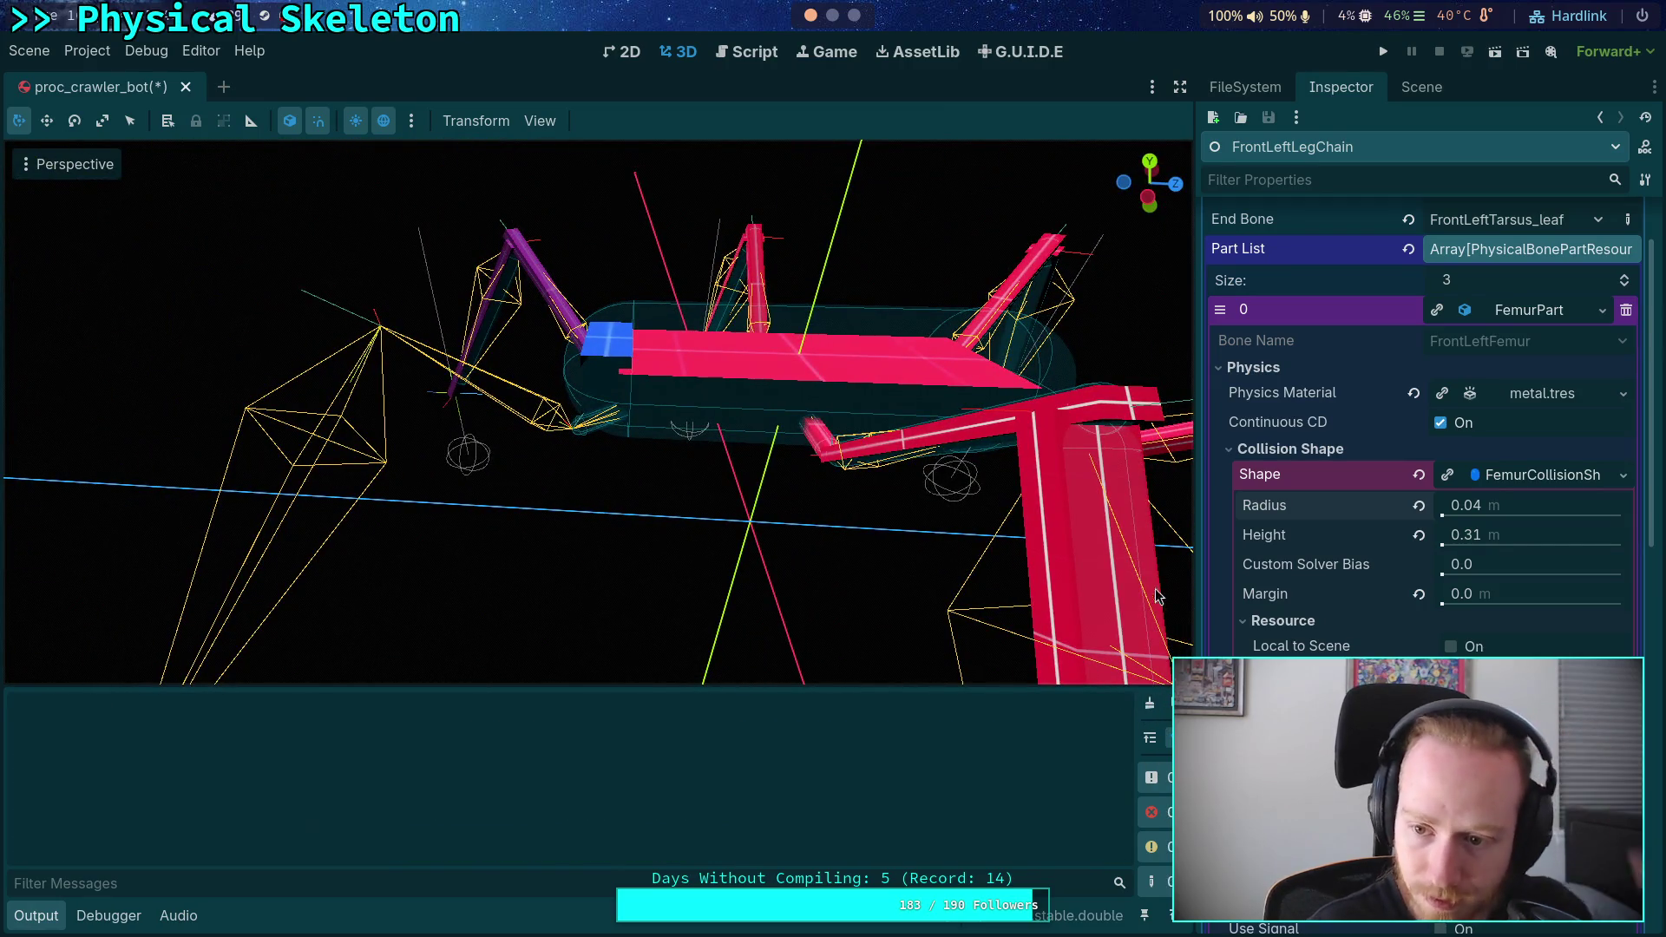
click(1472, 484)
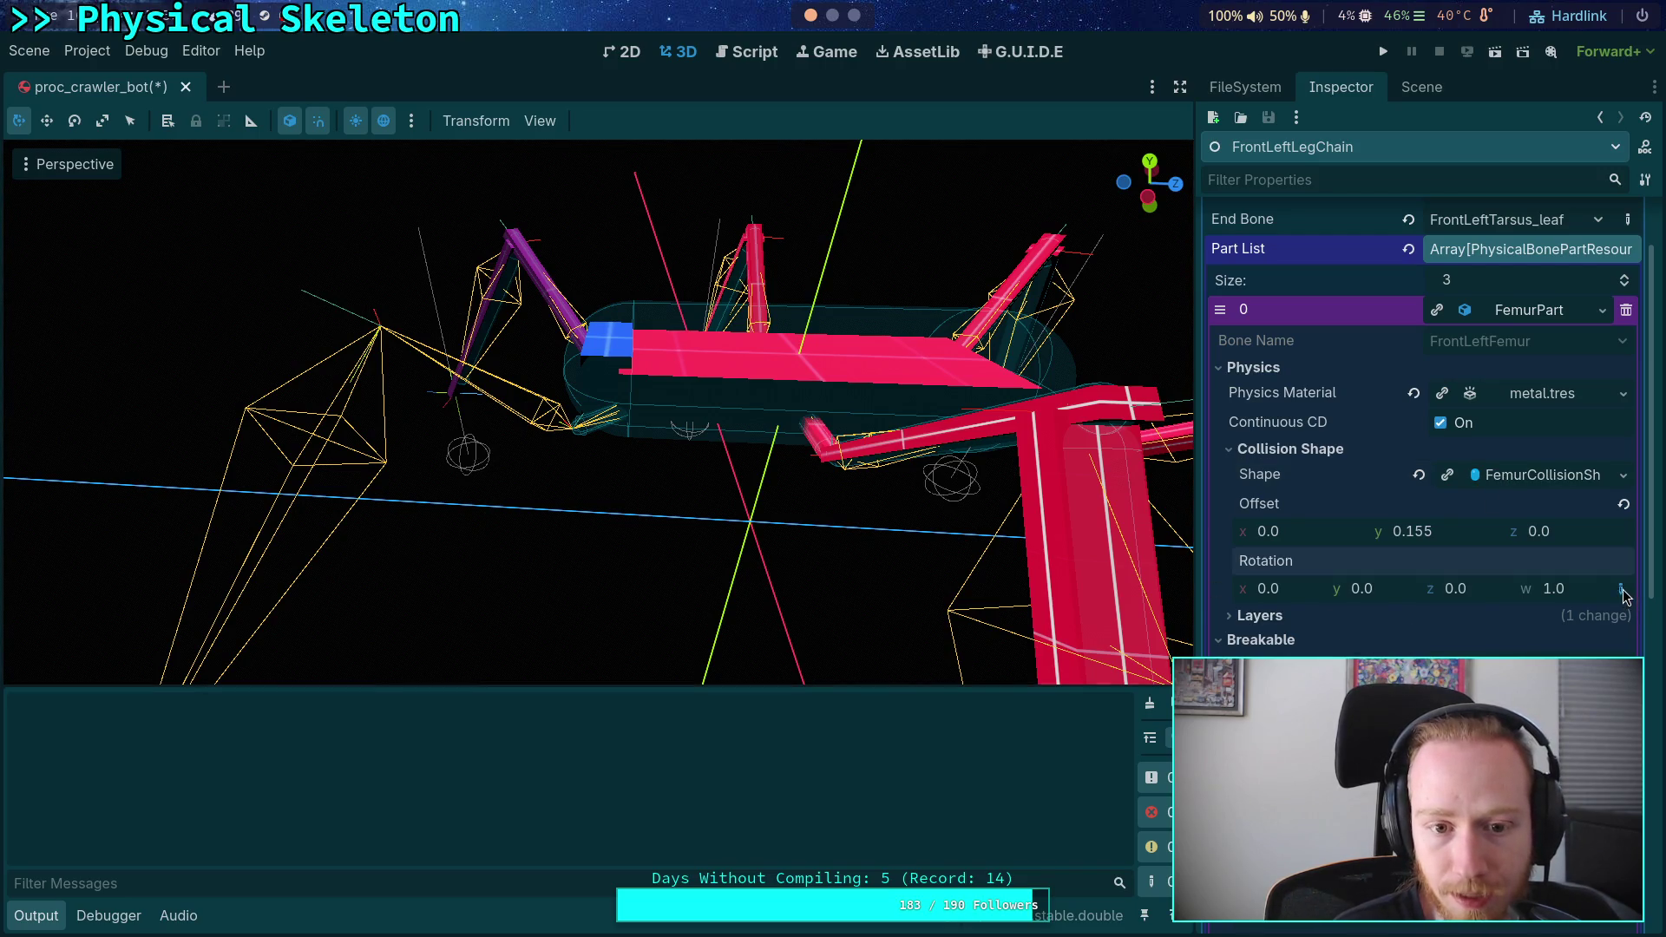
- Try Euler rotations on the femur collider, revert to identity rotation, then expand Layers
click(1621, 588)
scroll(836, 495, up, 5)
drag(849, 535, 960, 558)
drag(1486, 651, 1591, 633)
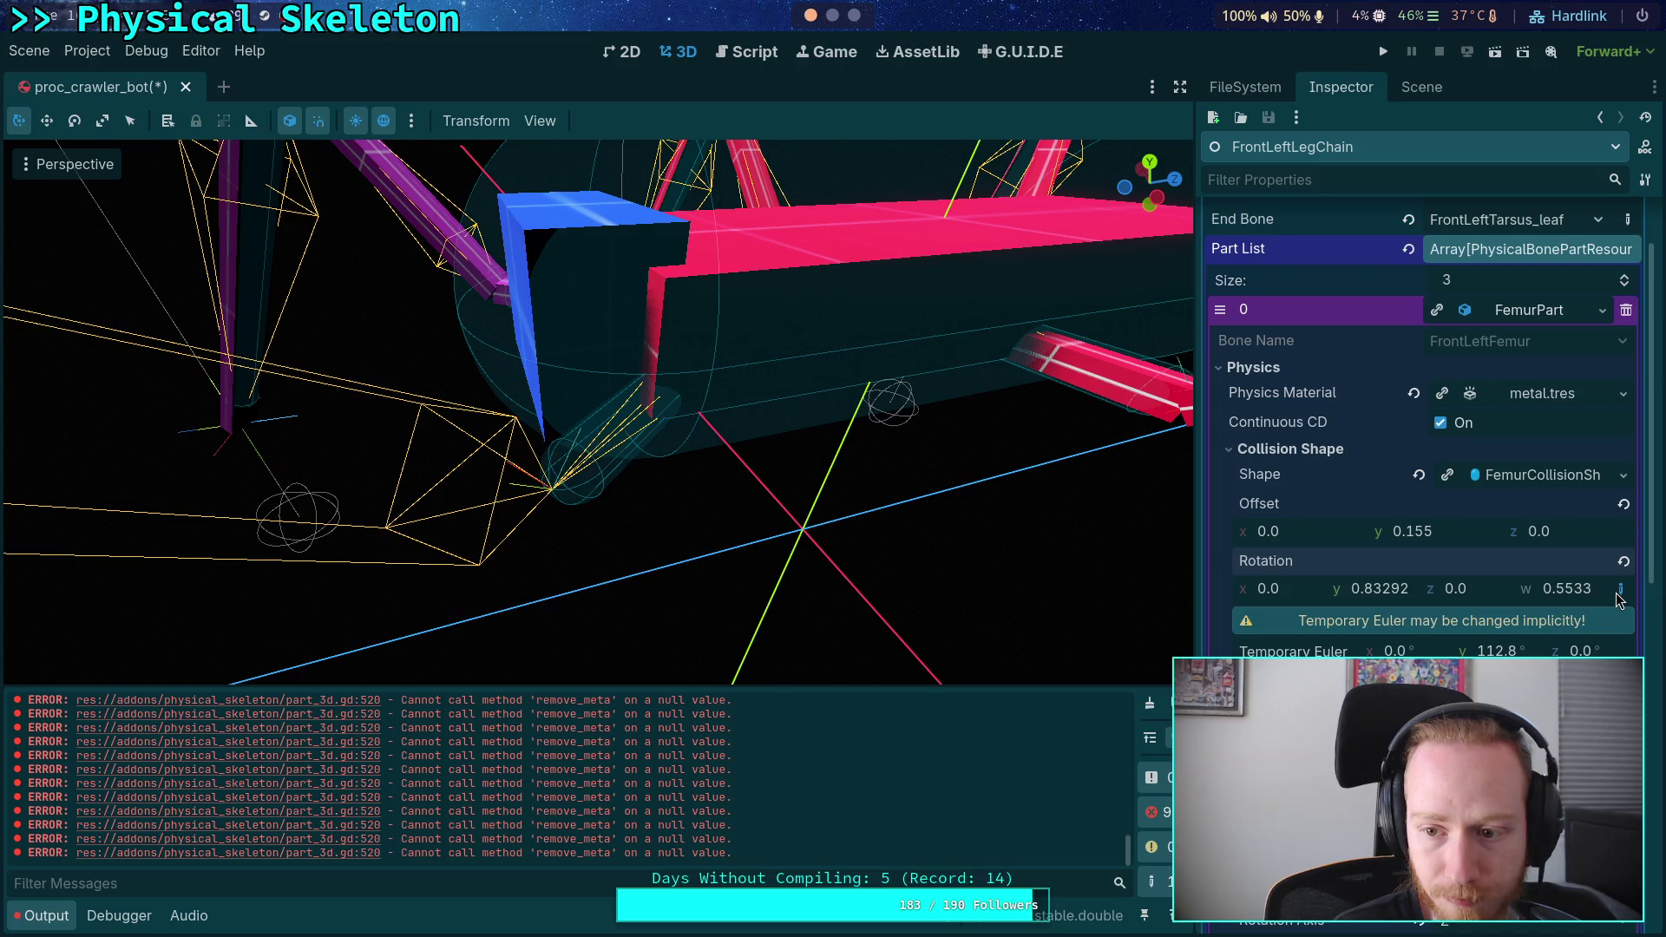
click(1624, 560)
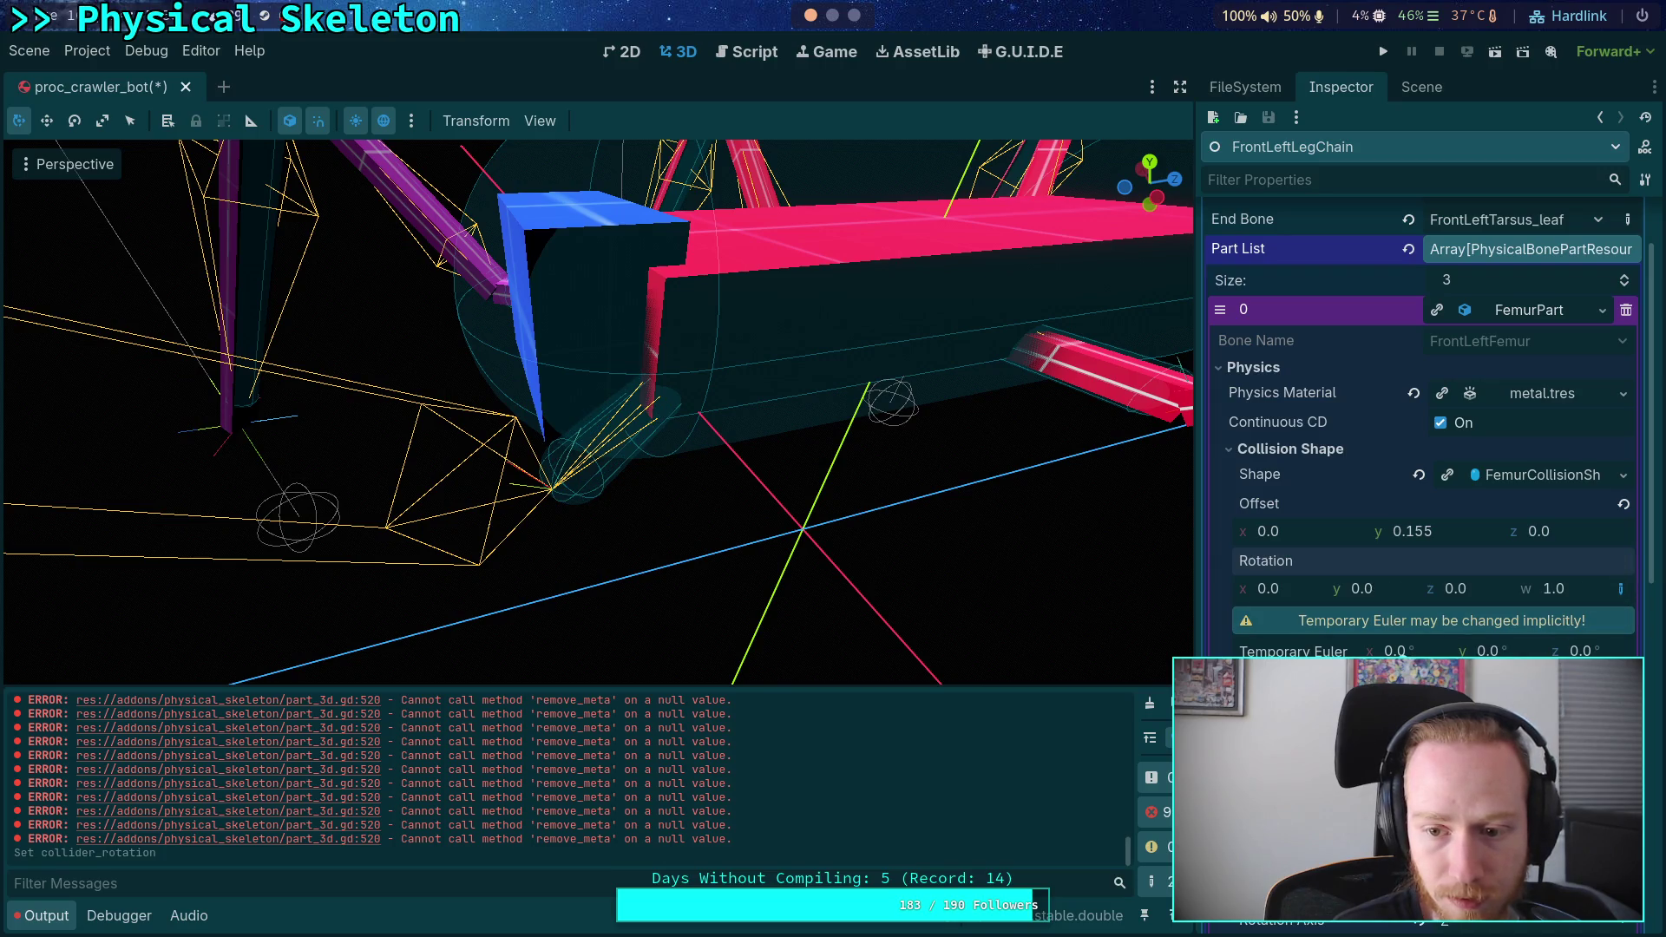
key(ctrl+z)
key(ctrl+z)
click(1620, 564)
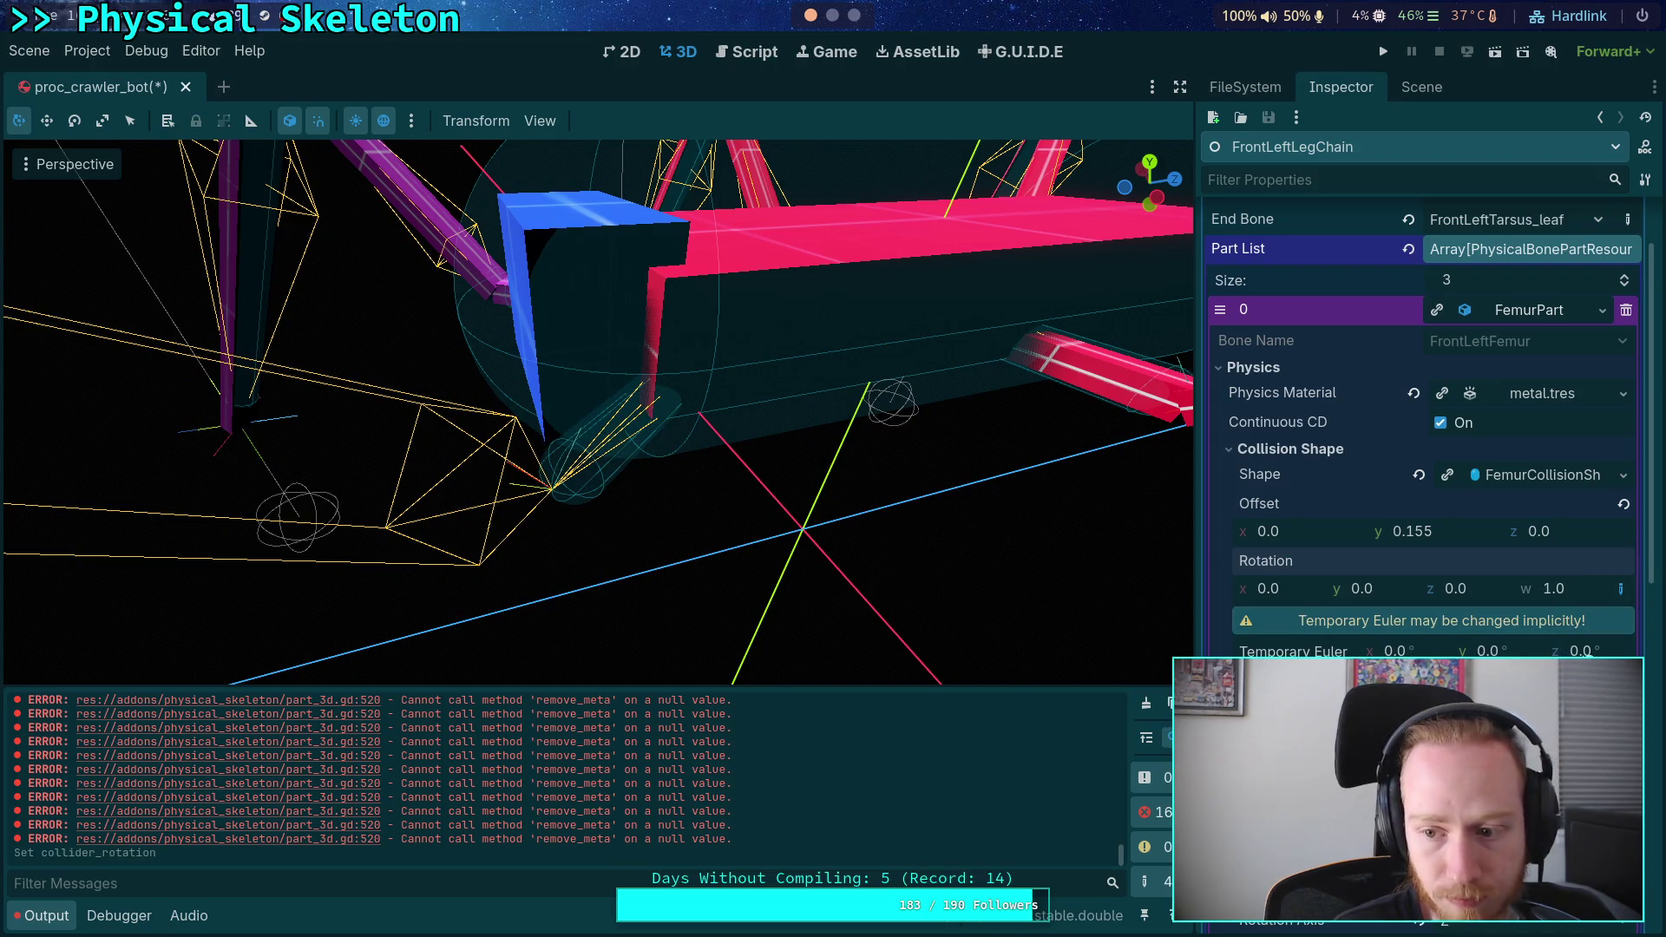
drag(1575, 651, 1614, 651)
click(1623, 562)
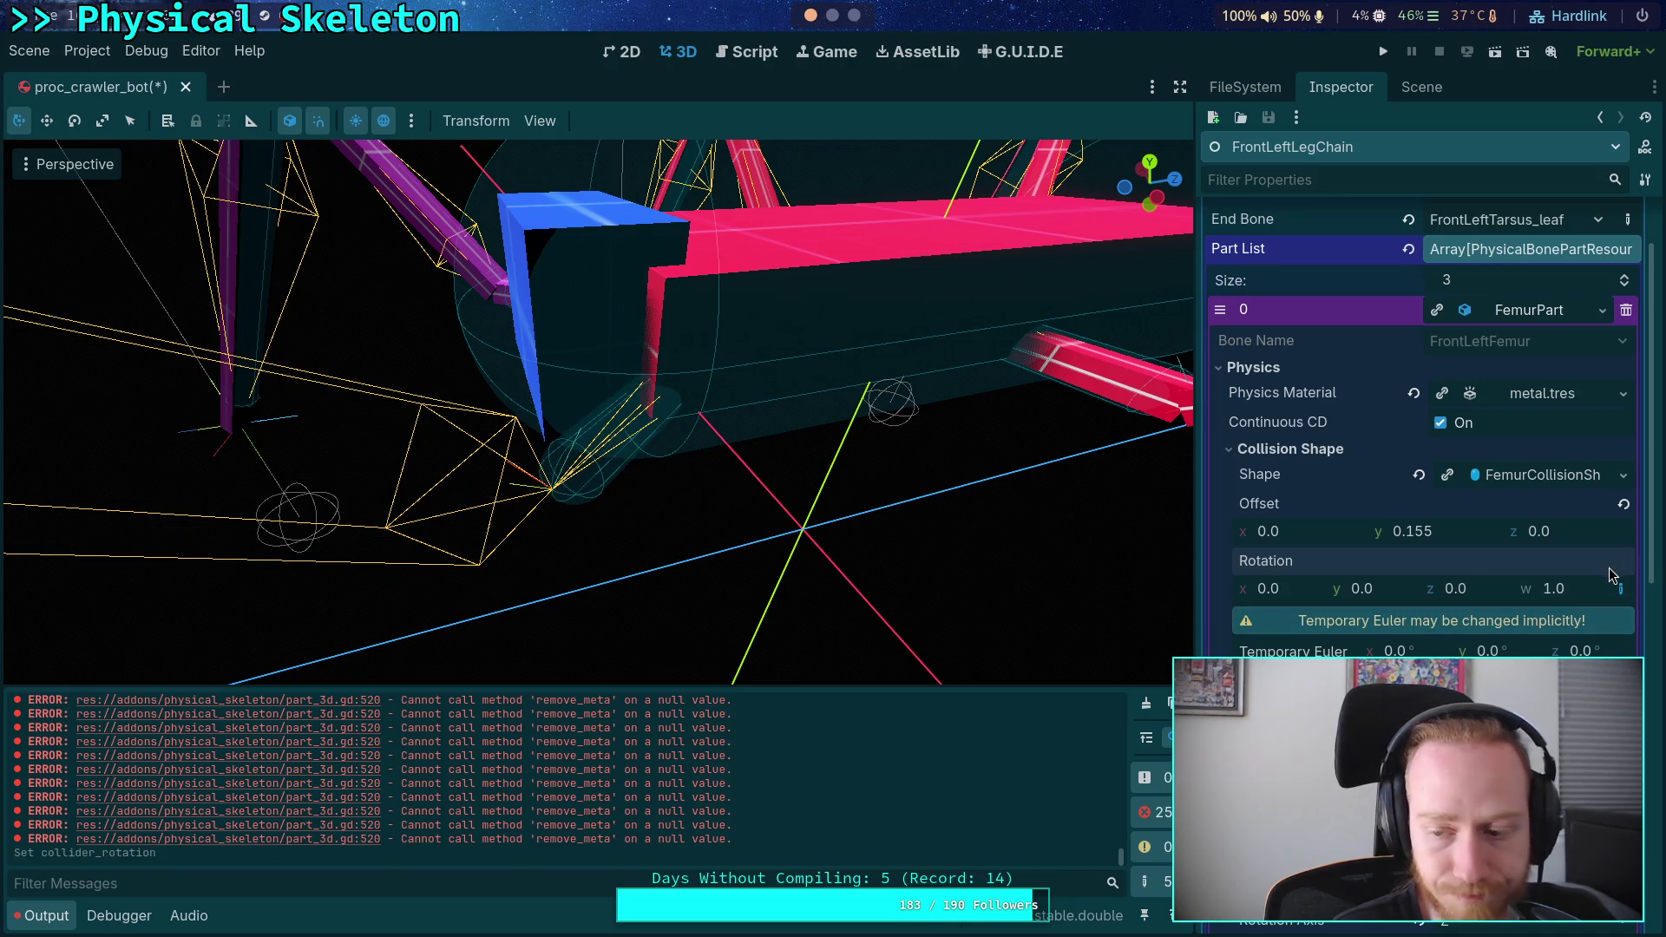
click(1277, 453)
click(1265, 474)
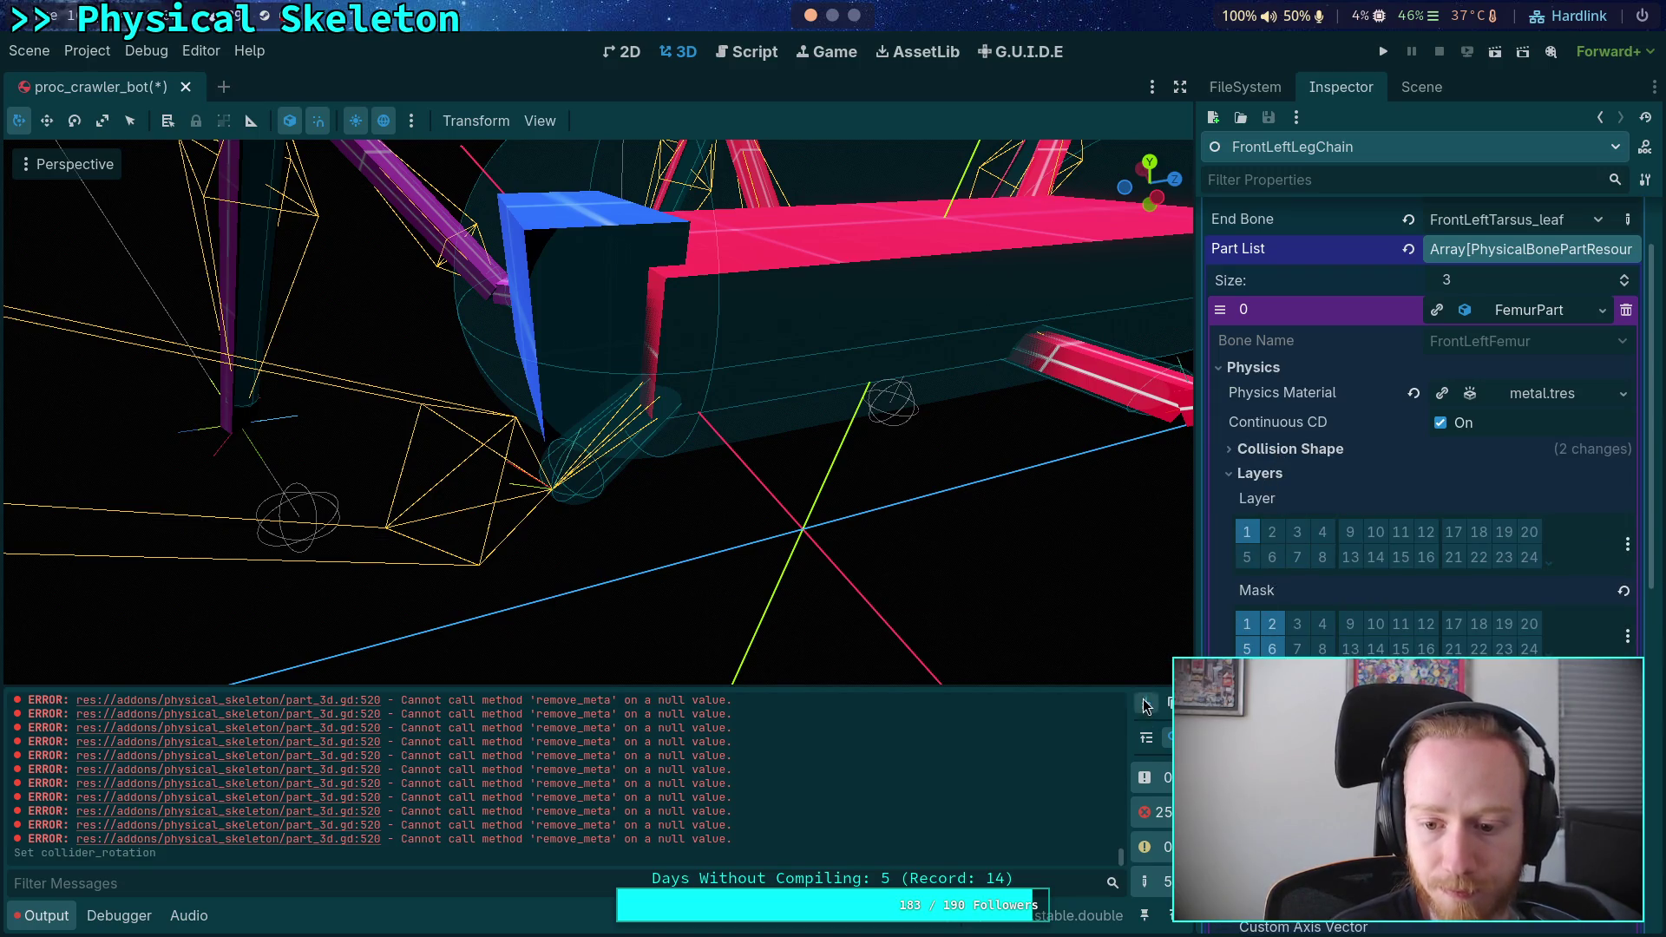
- Enable collision layer 6 for the femur part and look over the femur nodes' properties
click(1272, 558)
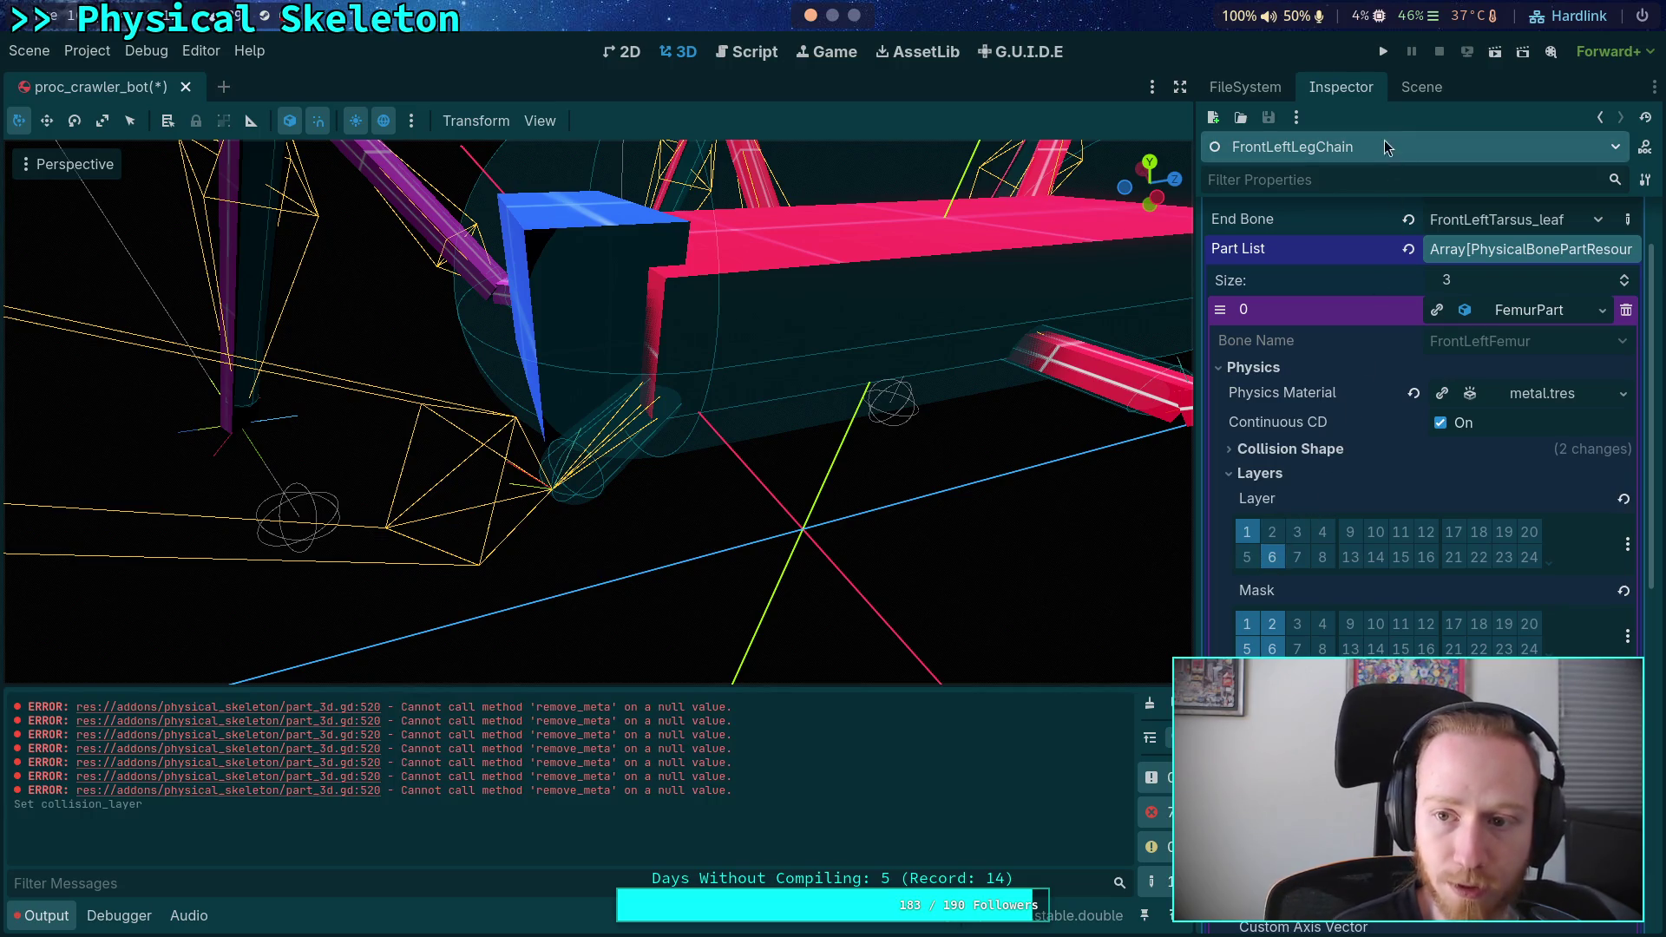
click(1404, 92)
click(626, 421)
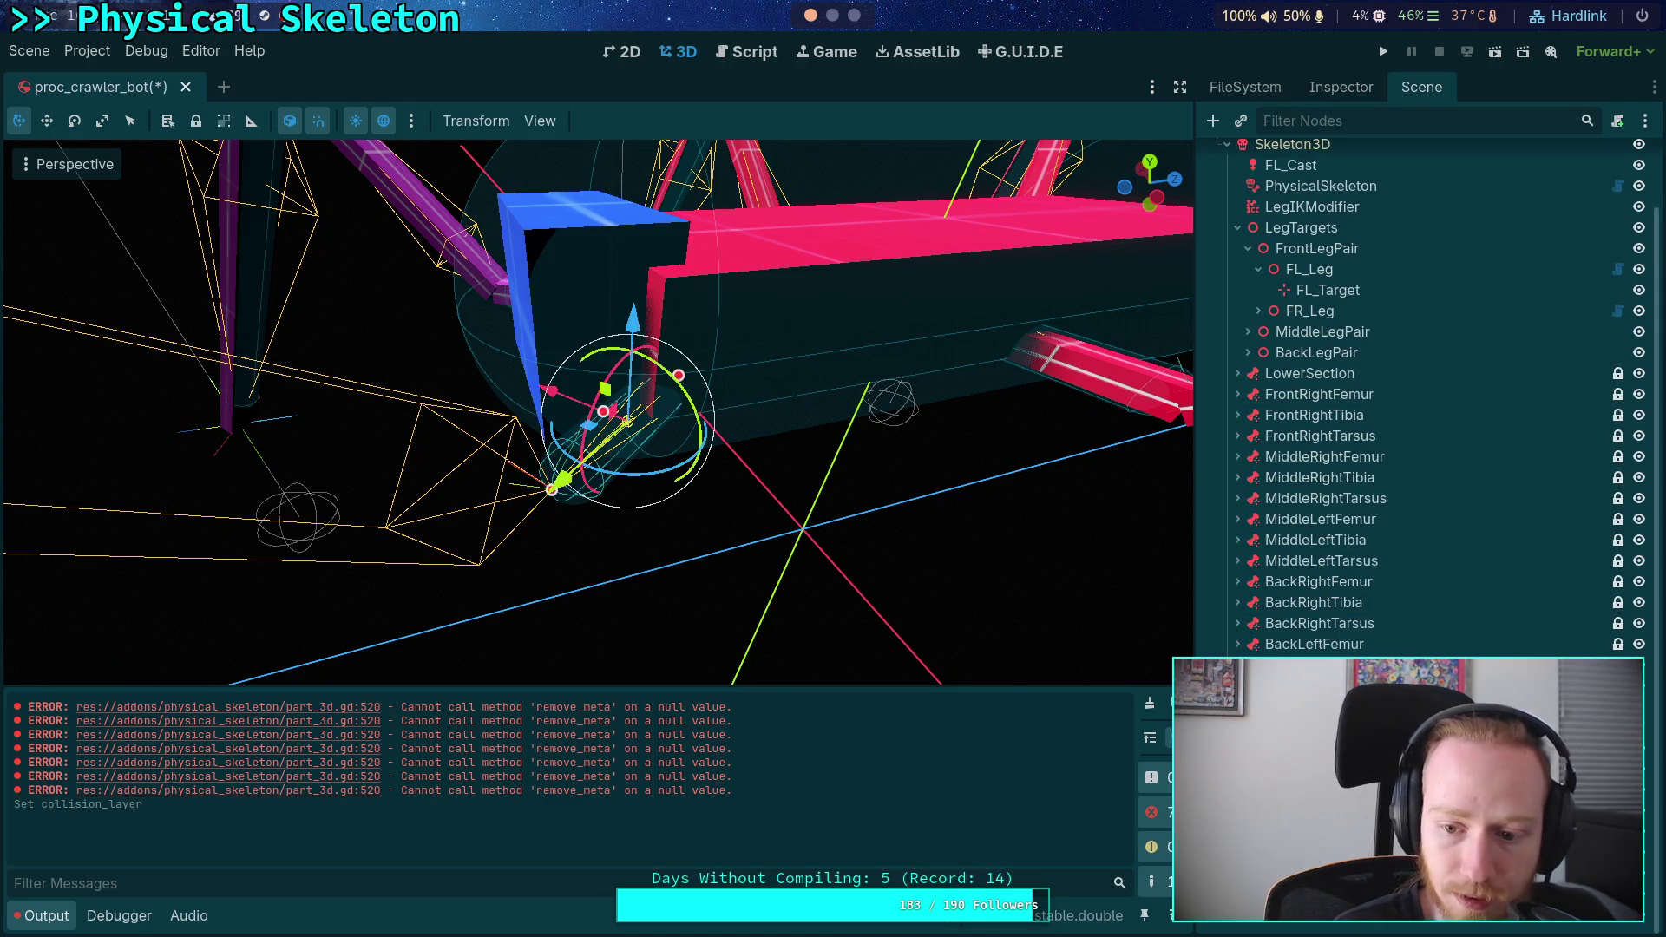
click(1349, 91)
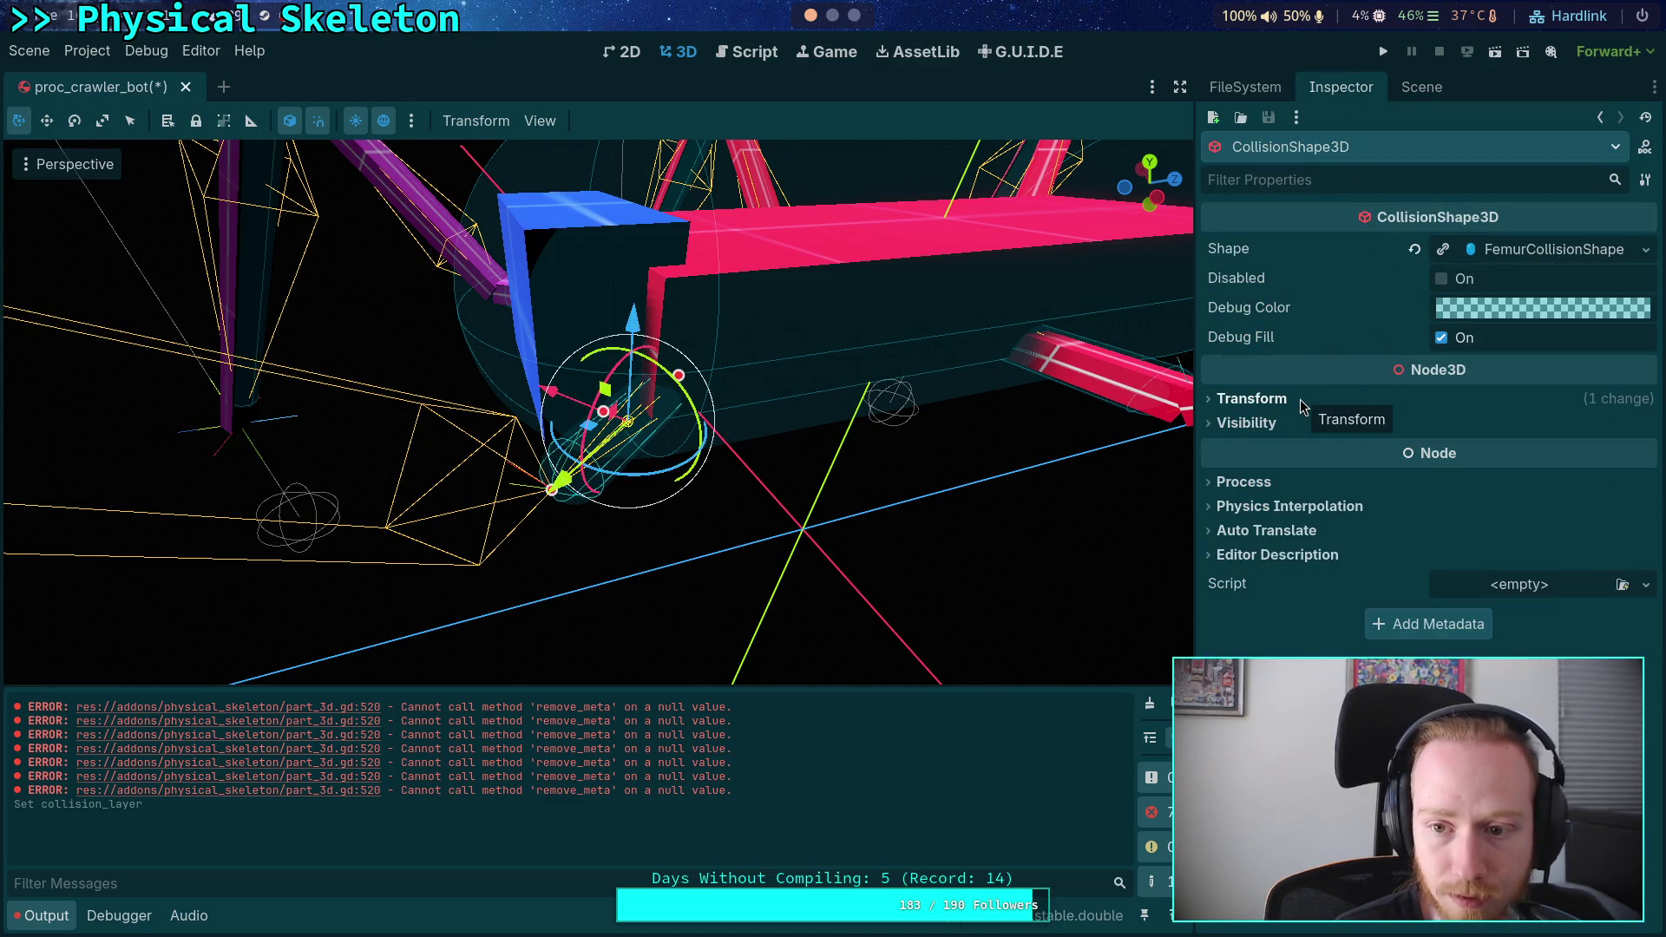
click(1287, 88)
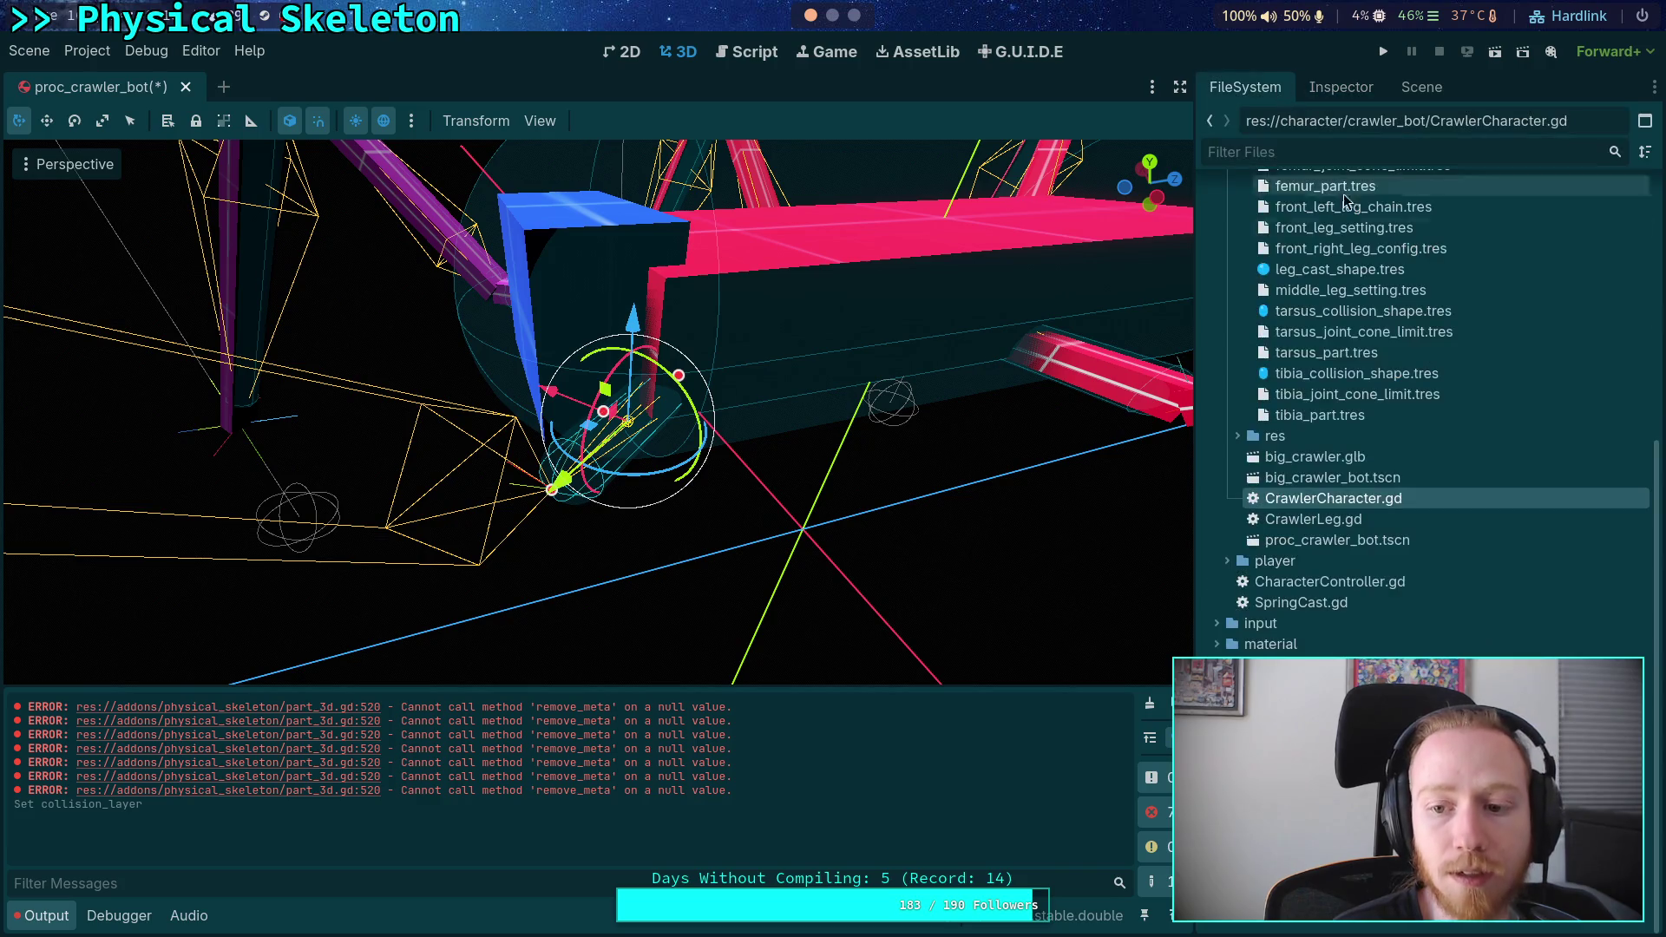
click(1414, 88)
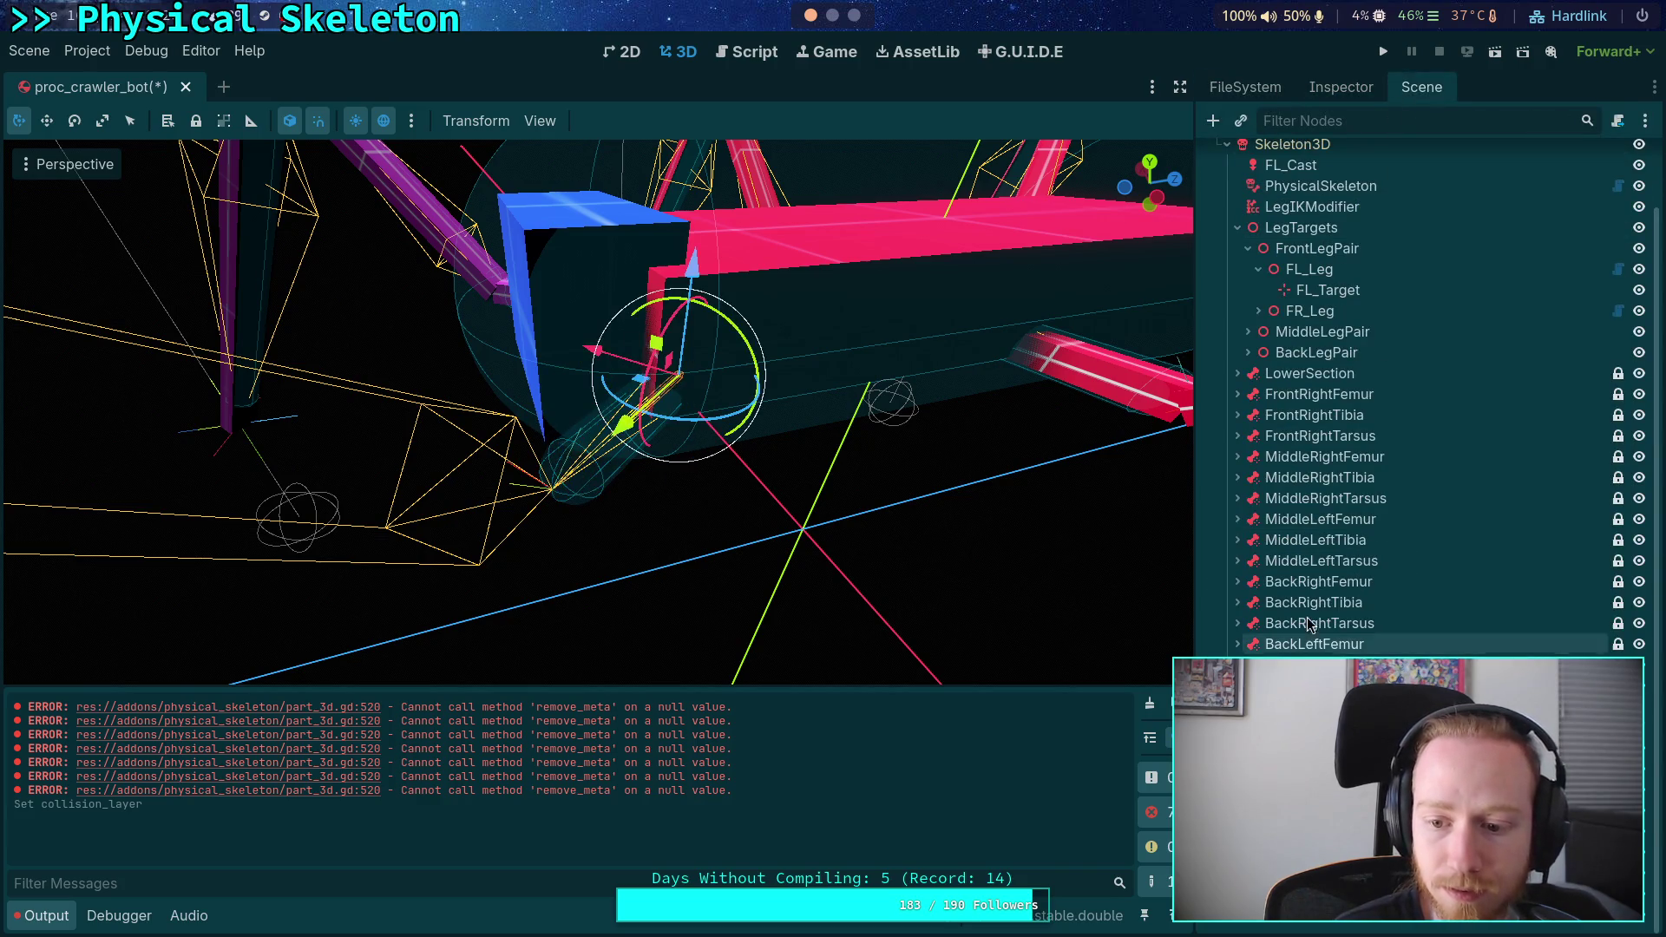
click(1325, 89)
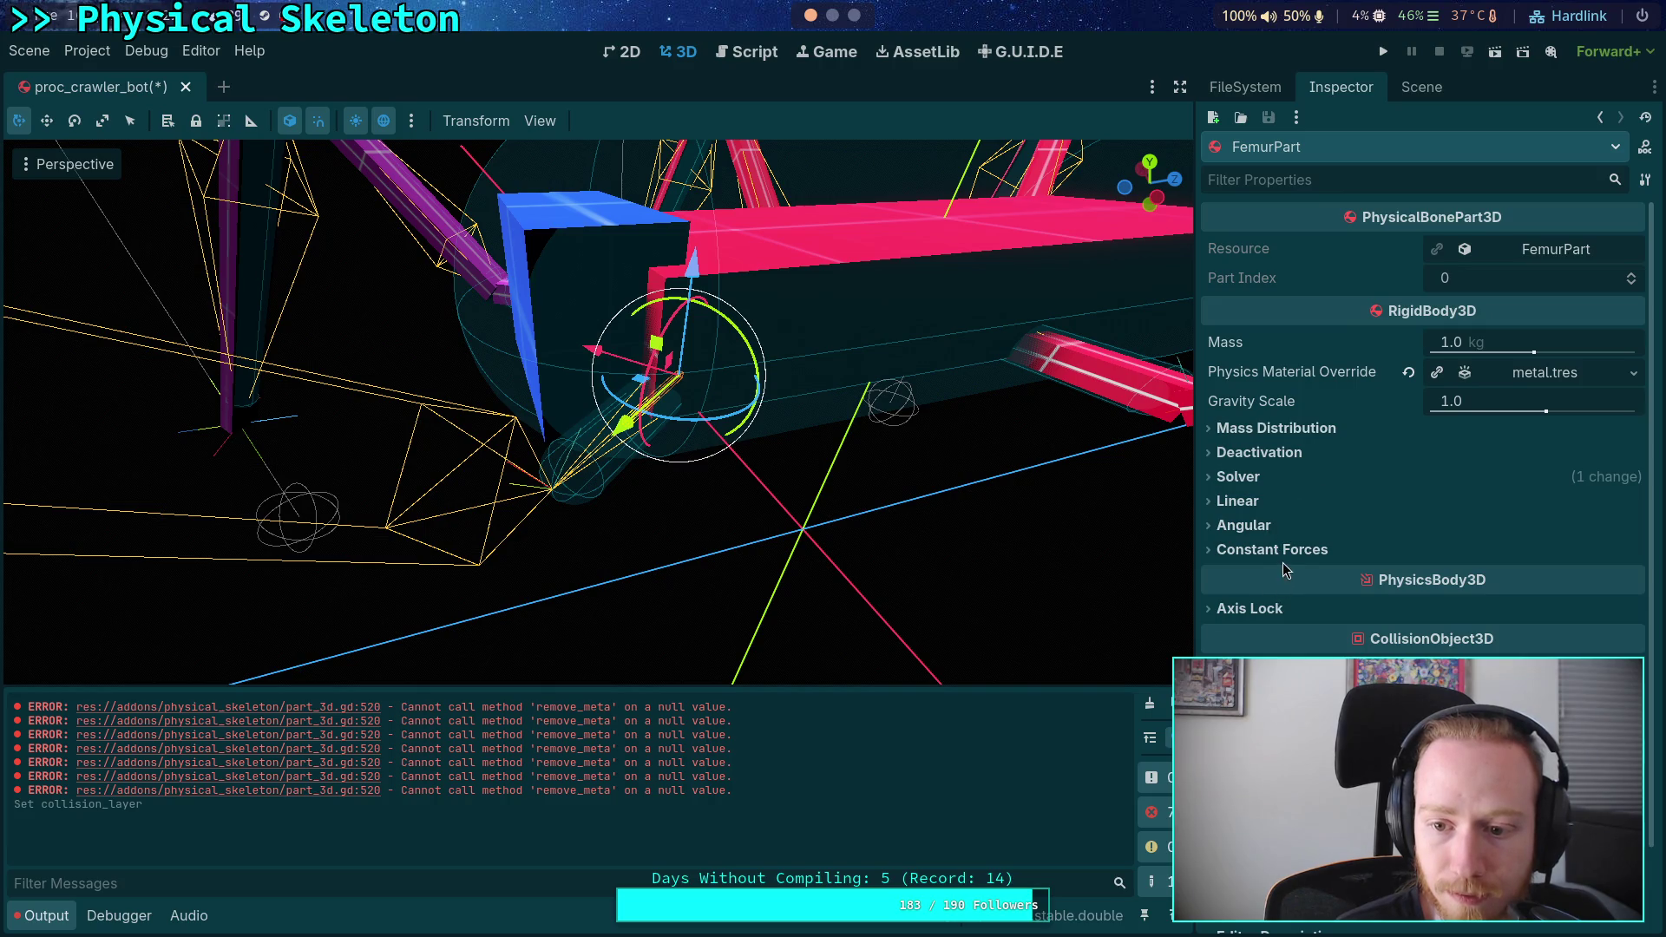
scroll(1423, 434, down, 2)
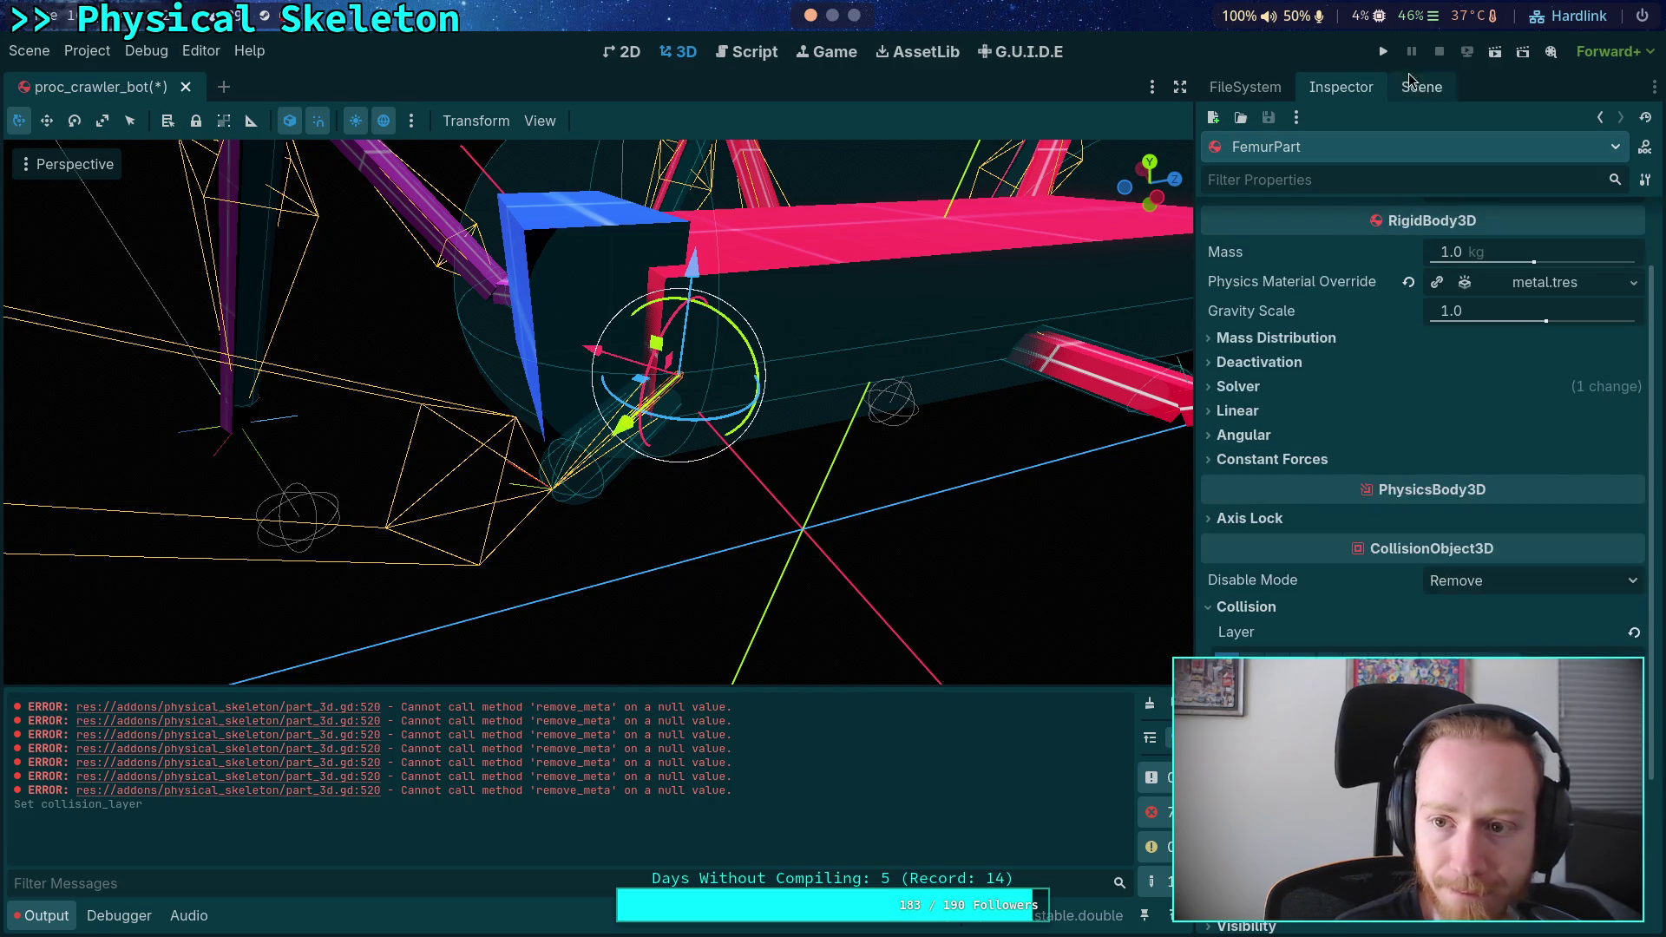
click(1420, 86)
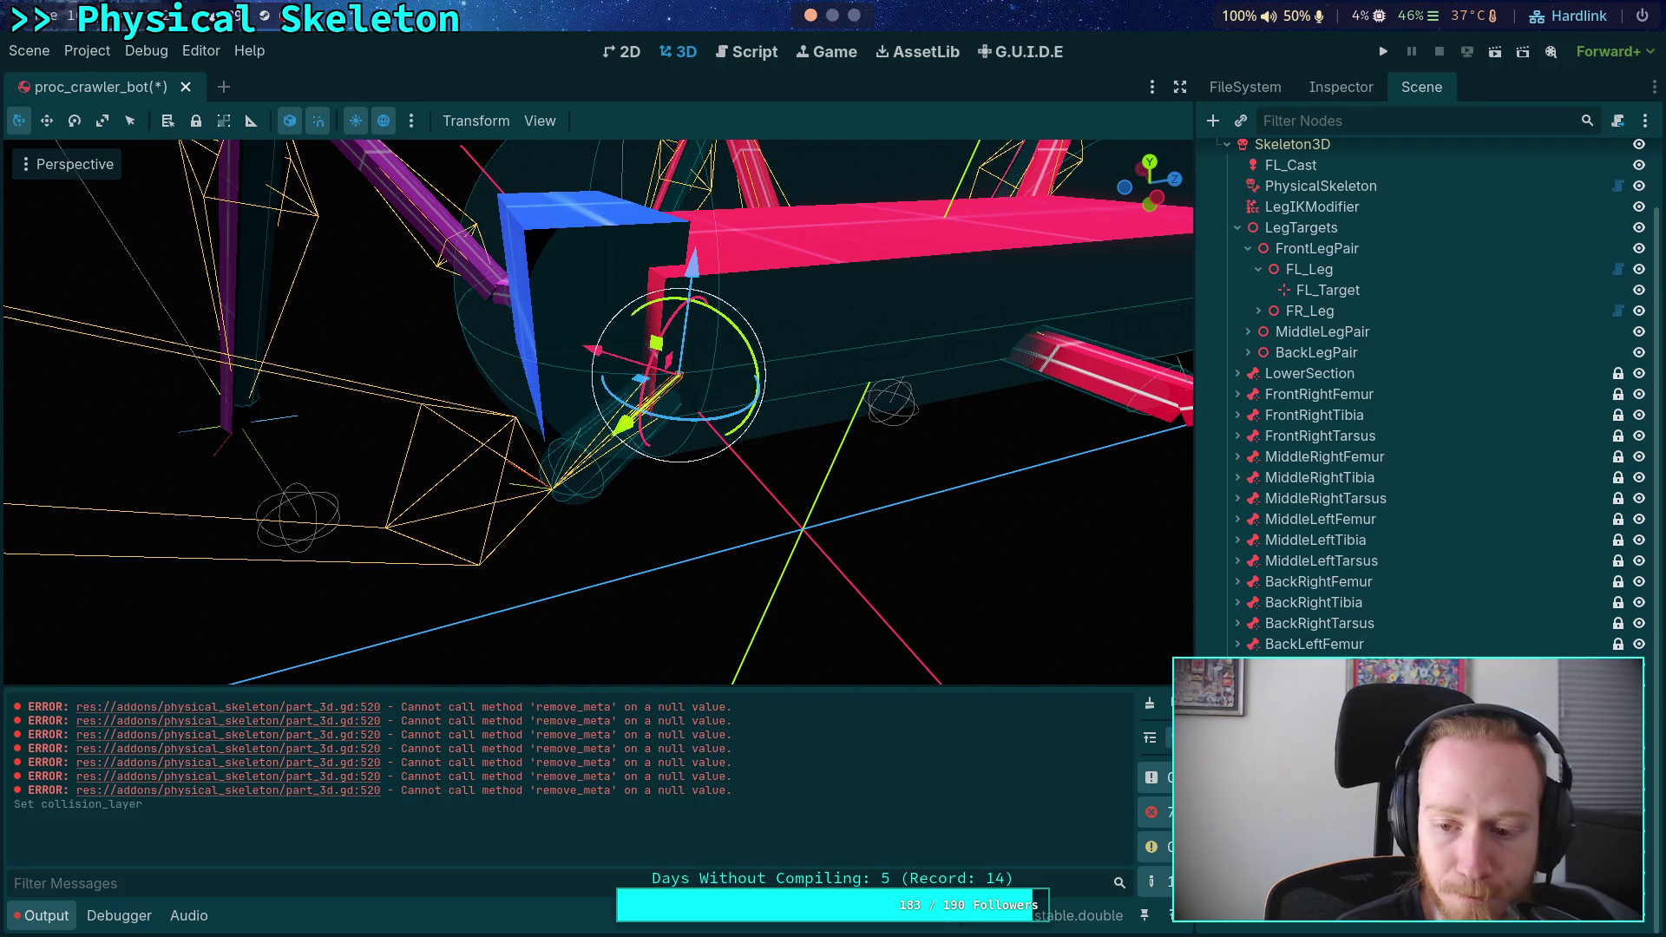
key(Escape)
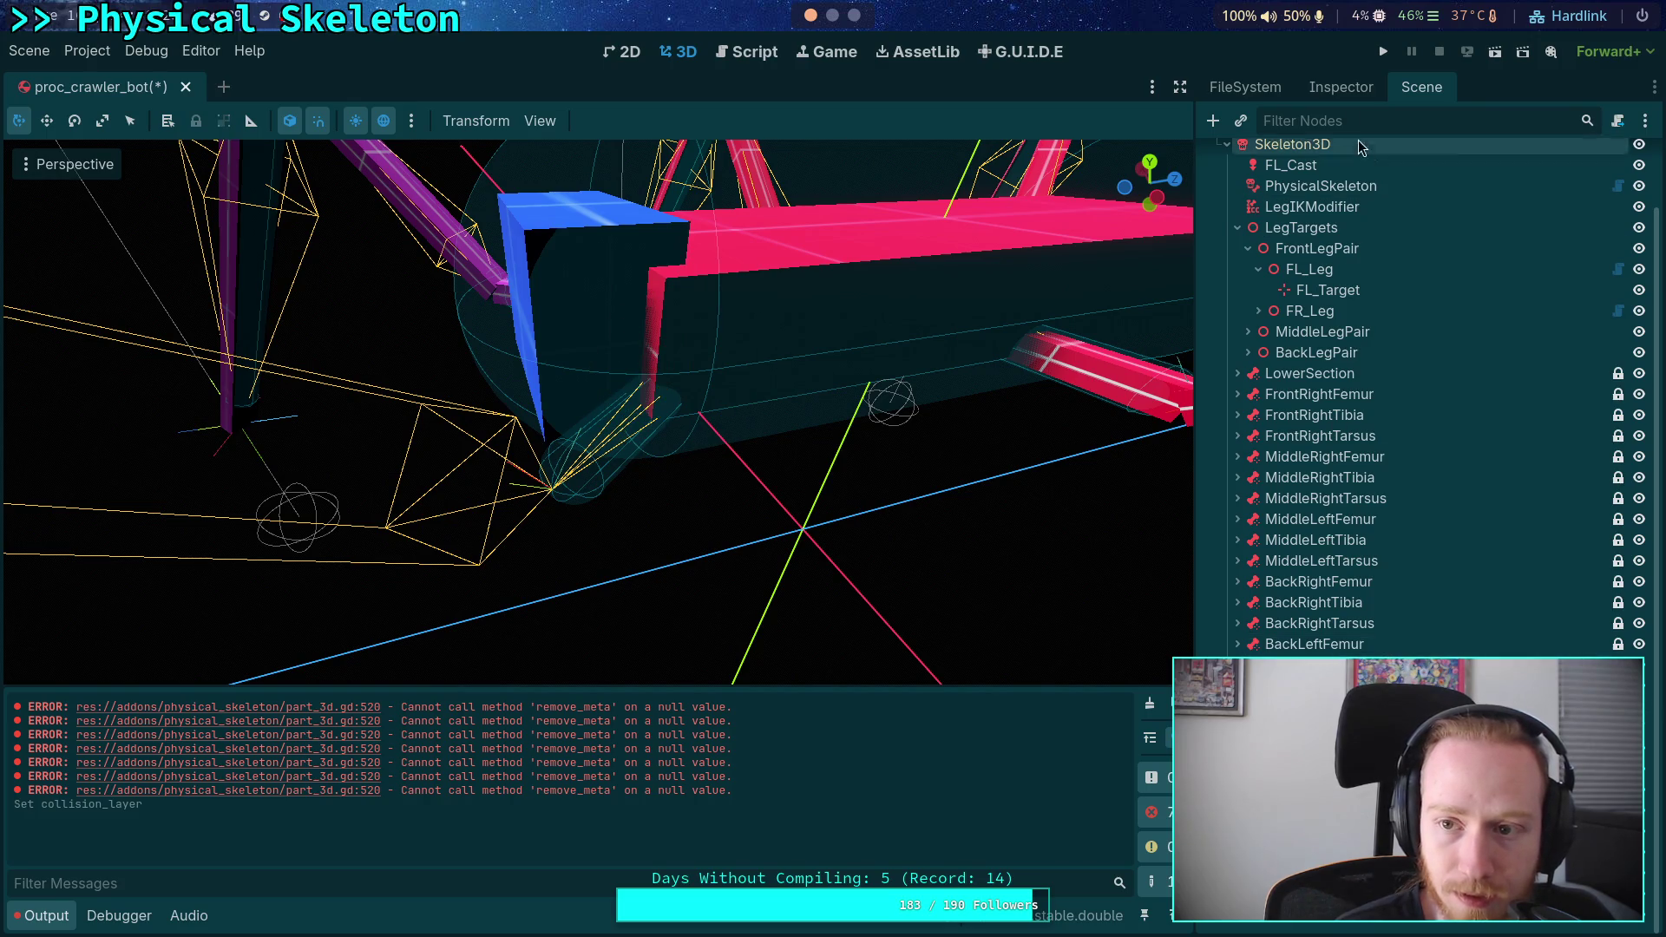
- Expand the FemurPart resource inline from FrontLeftLegChain's Part List
click(1361, 143)
click(1514, 409)
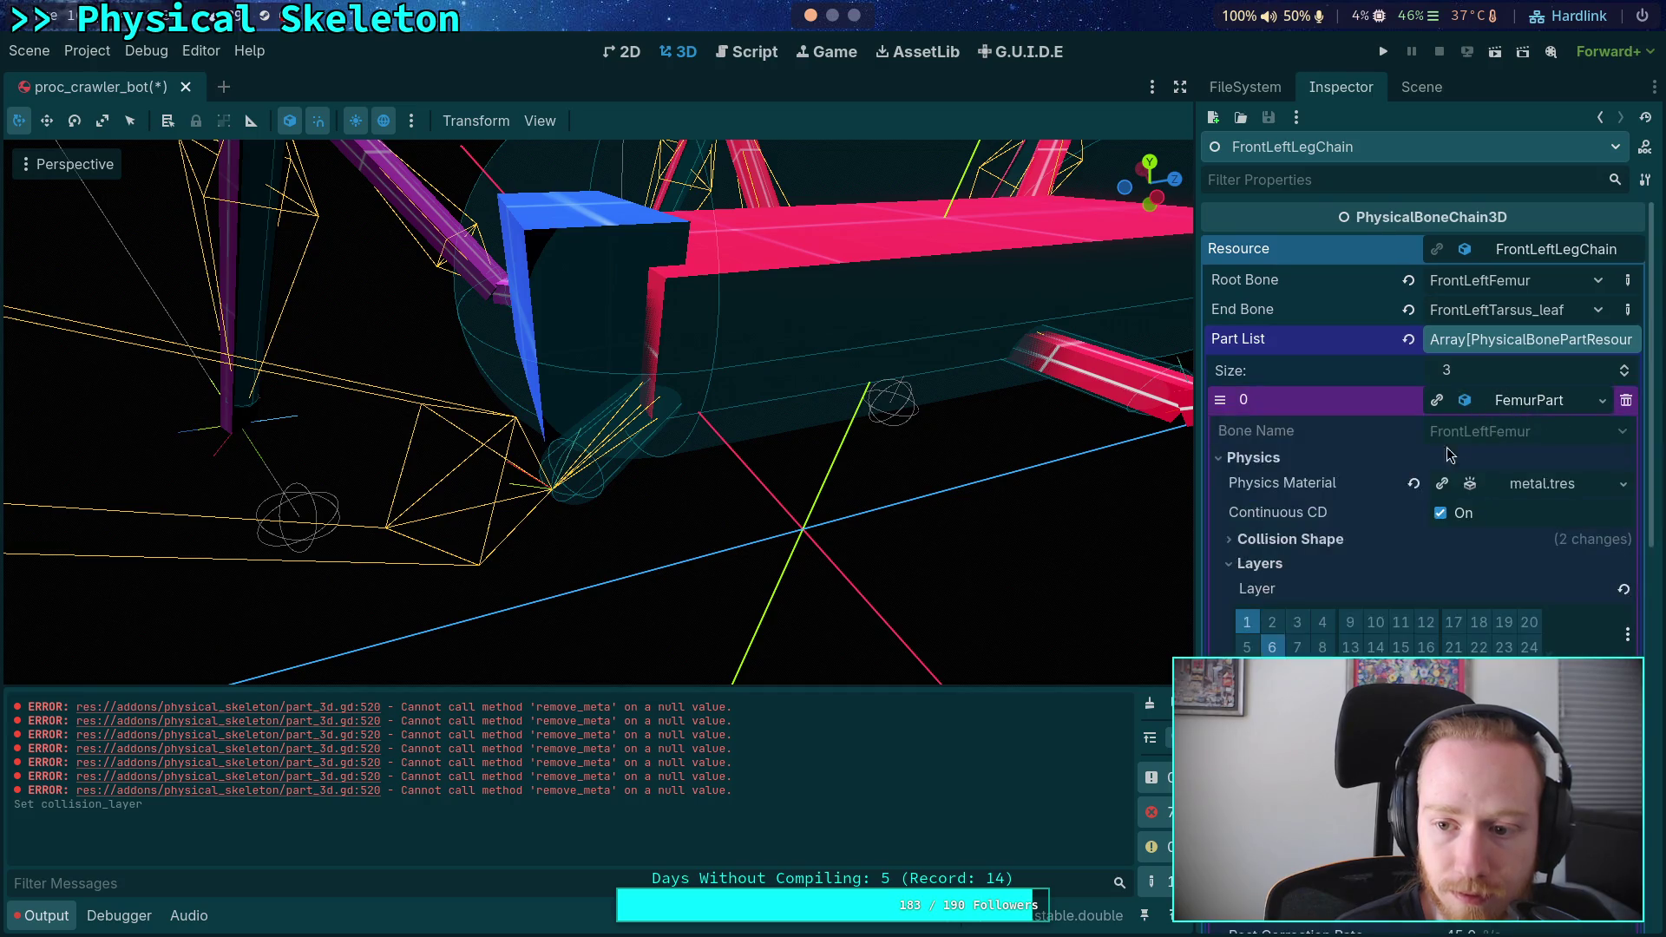
click(1421, 87)
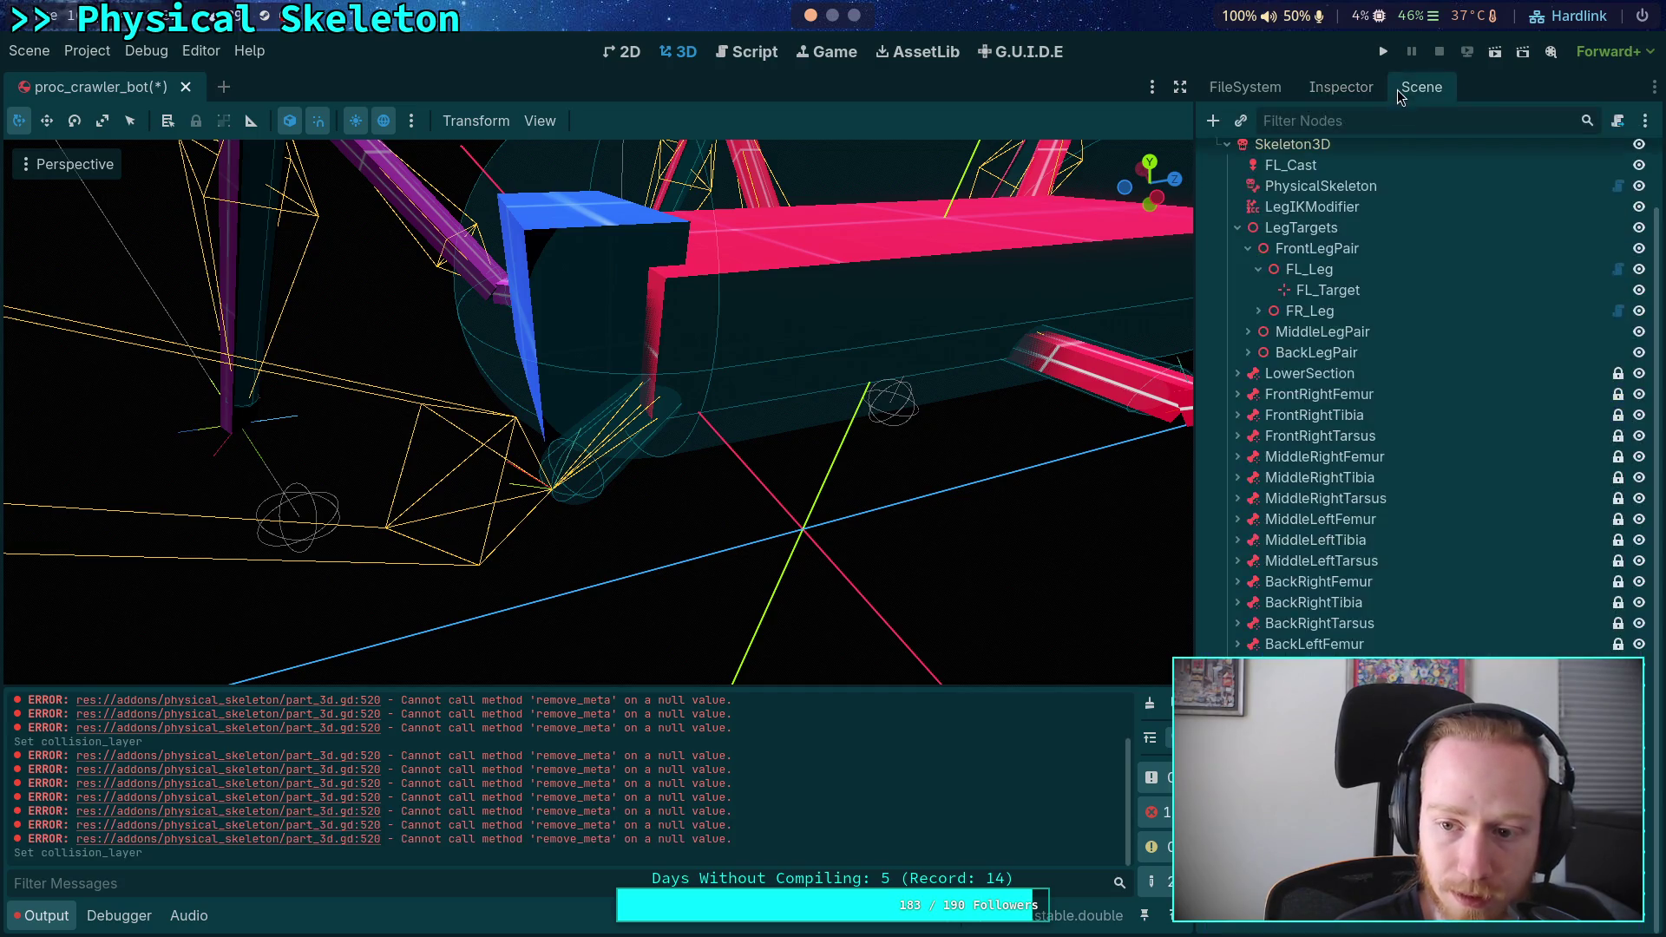
click(1341, 87)
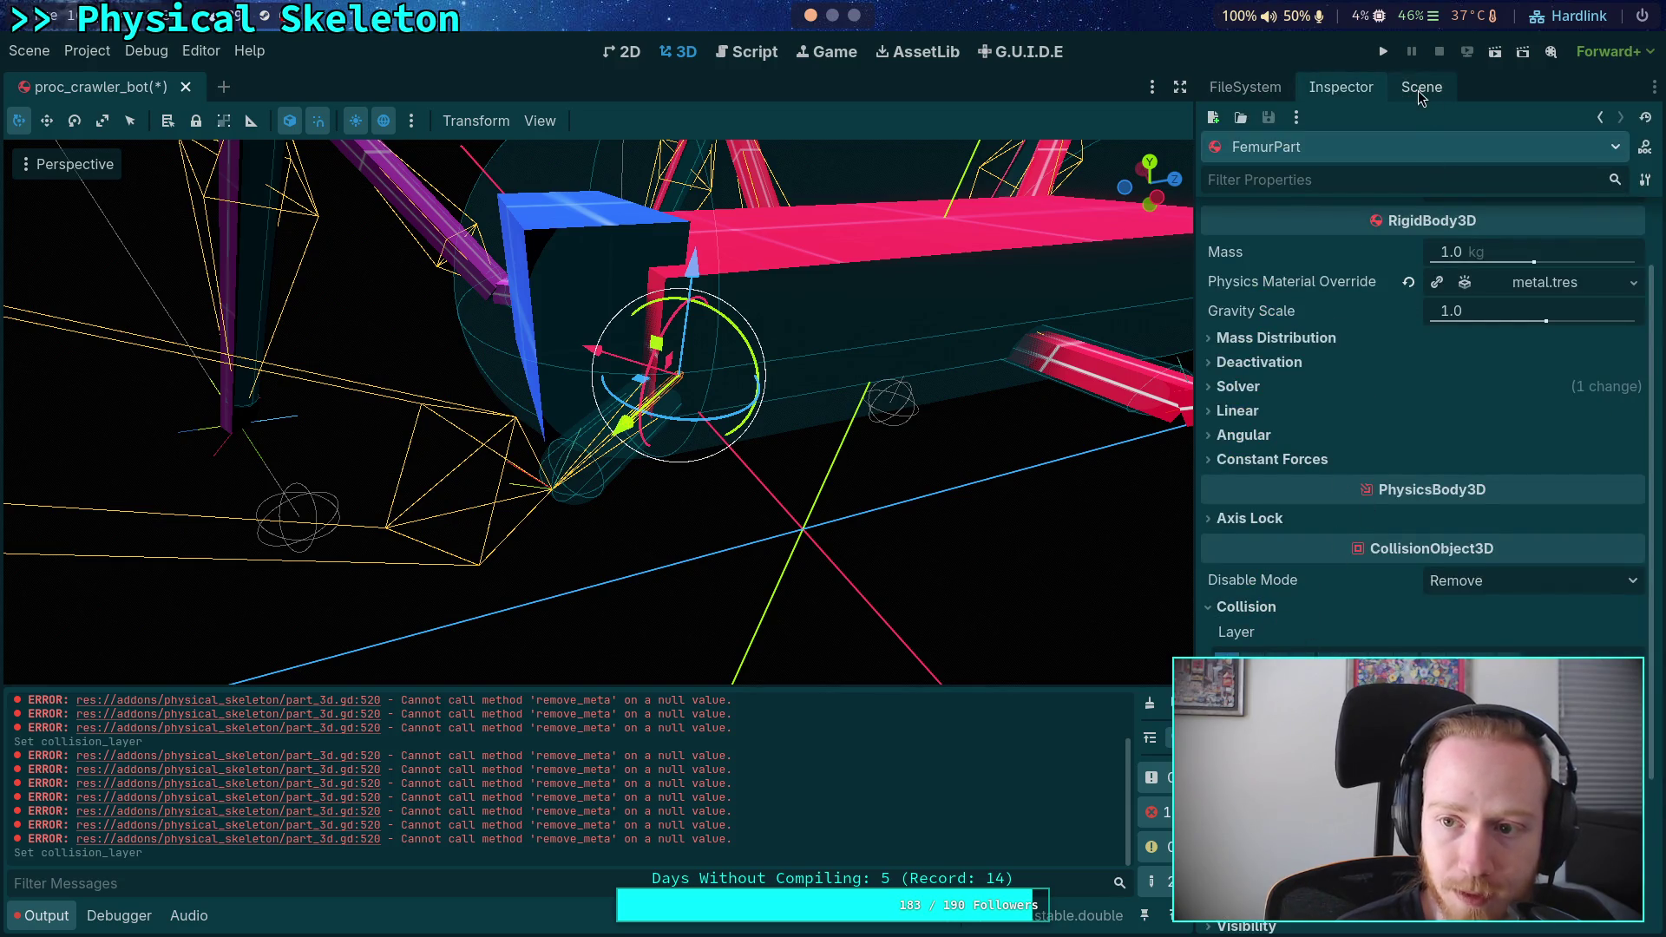
scroll(1410, 430, up, 3)
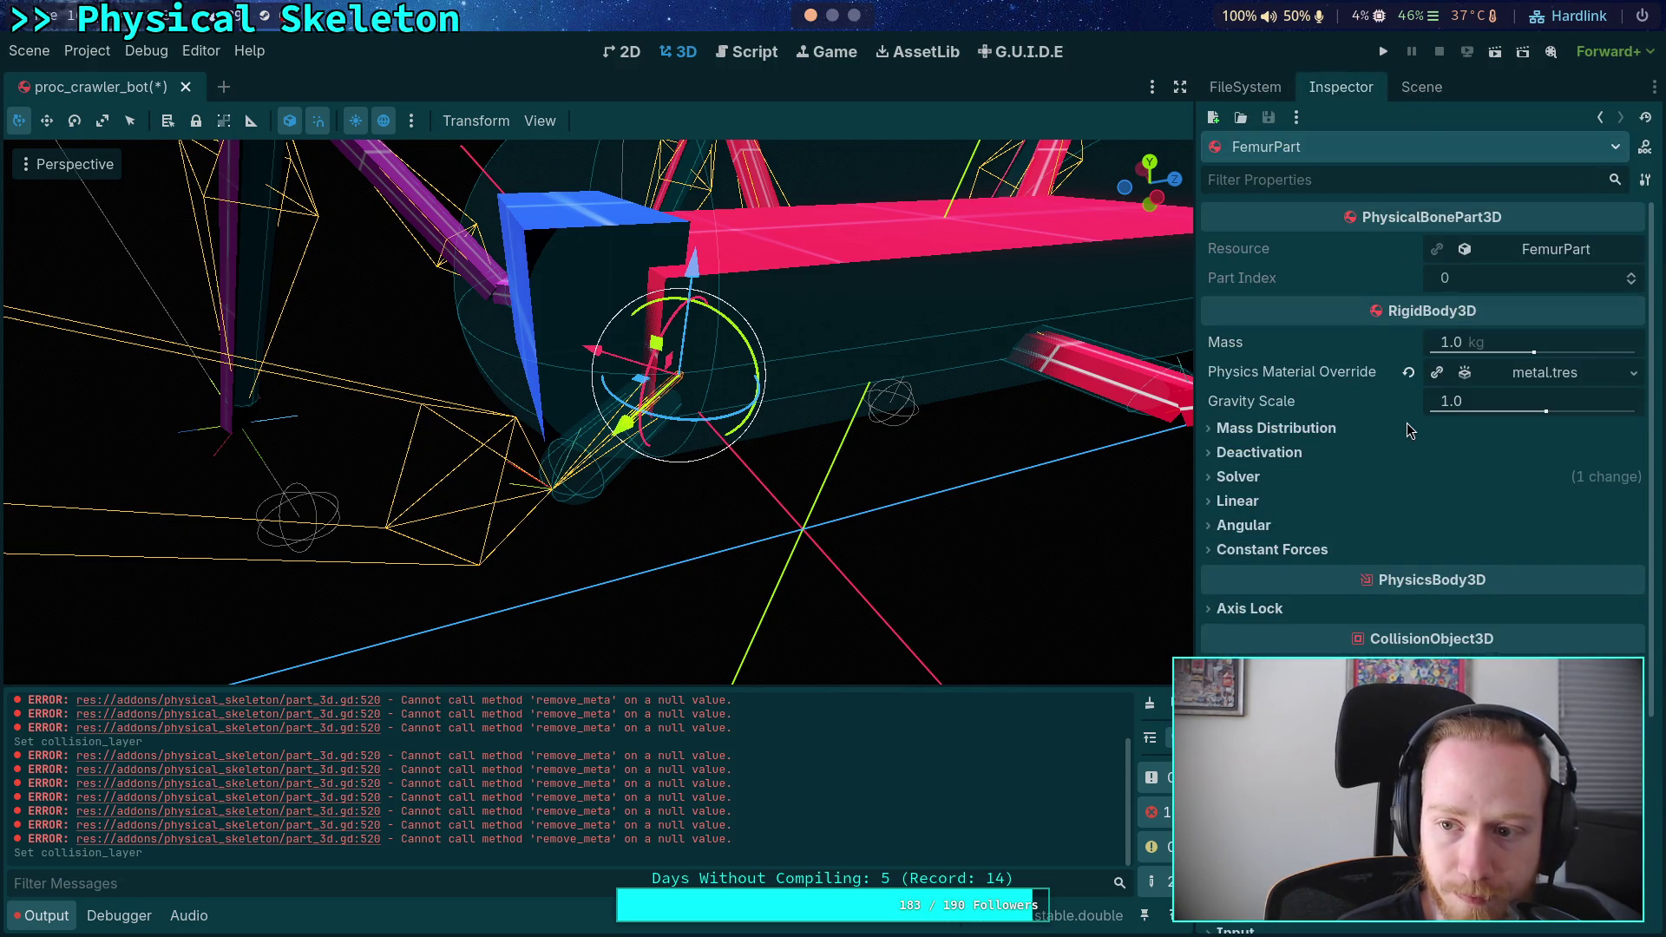
click(1571, 250)
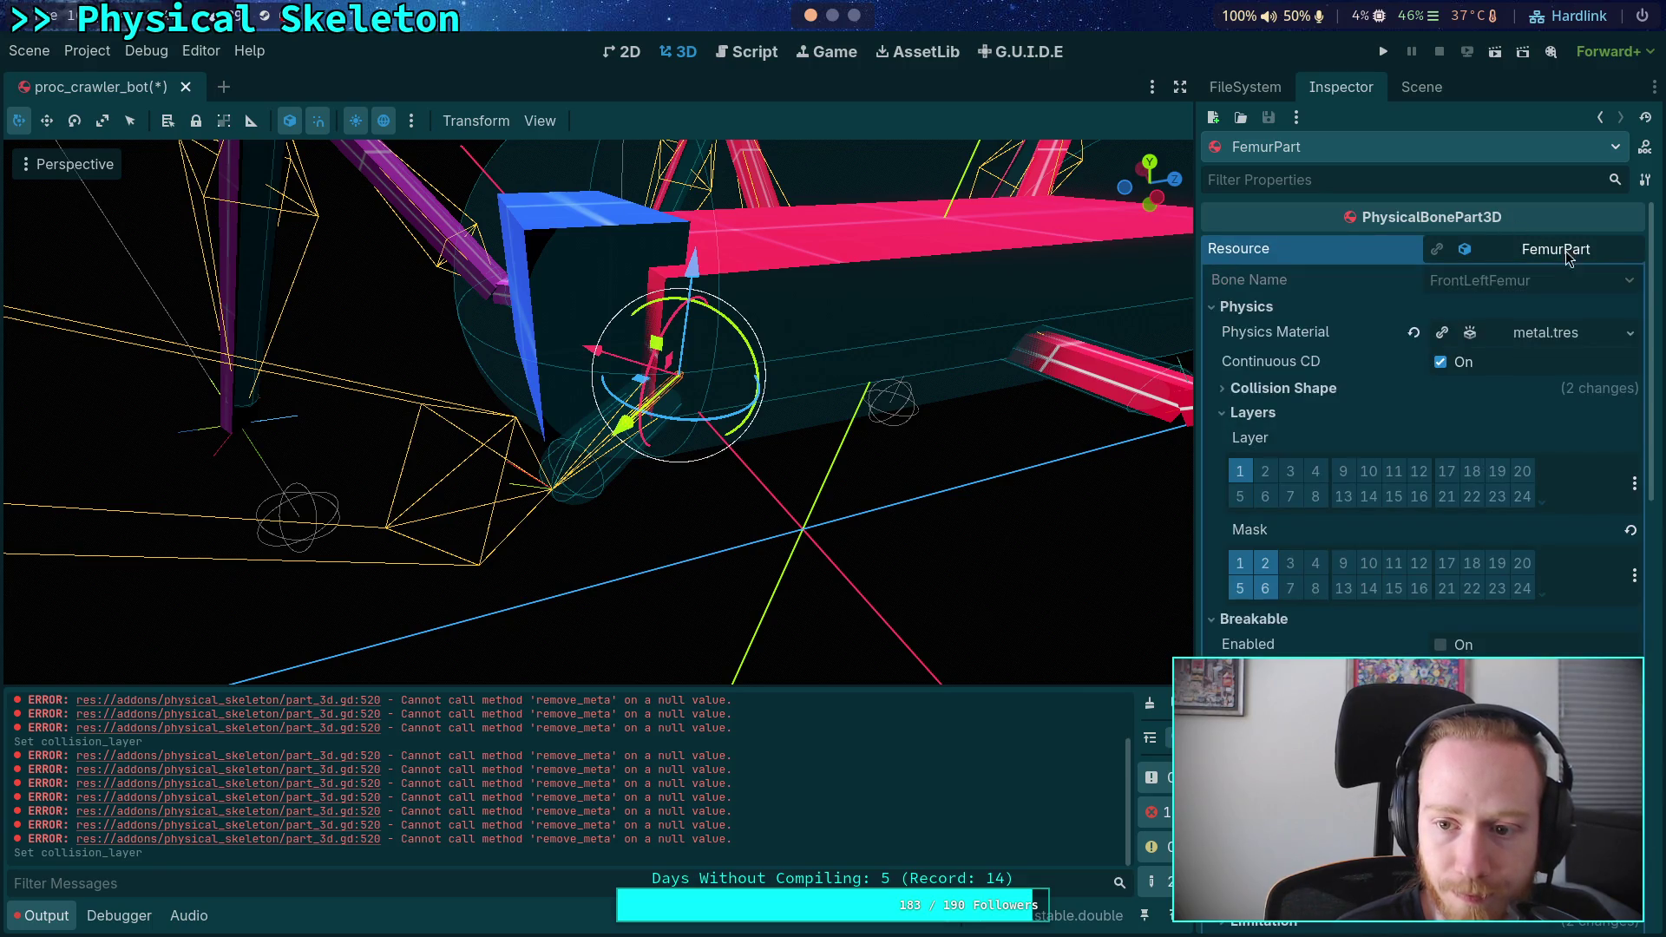
scroll(1293, 503, down, 10)
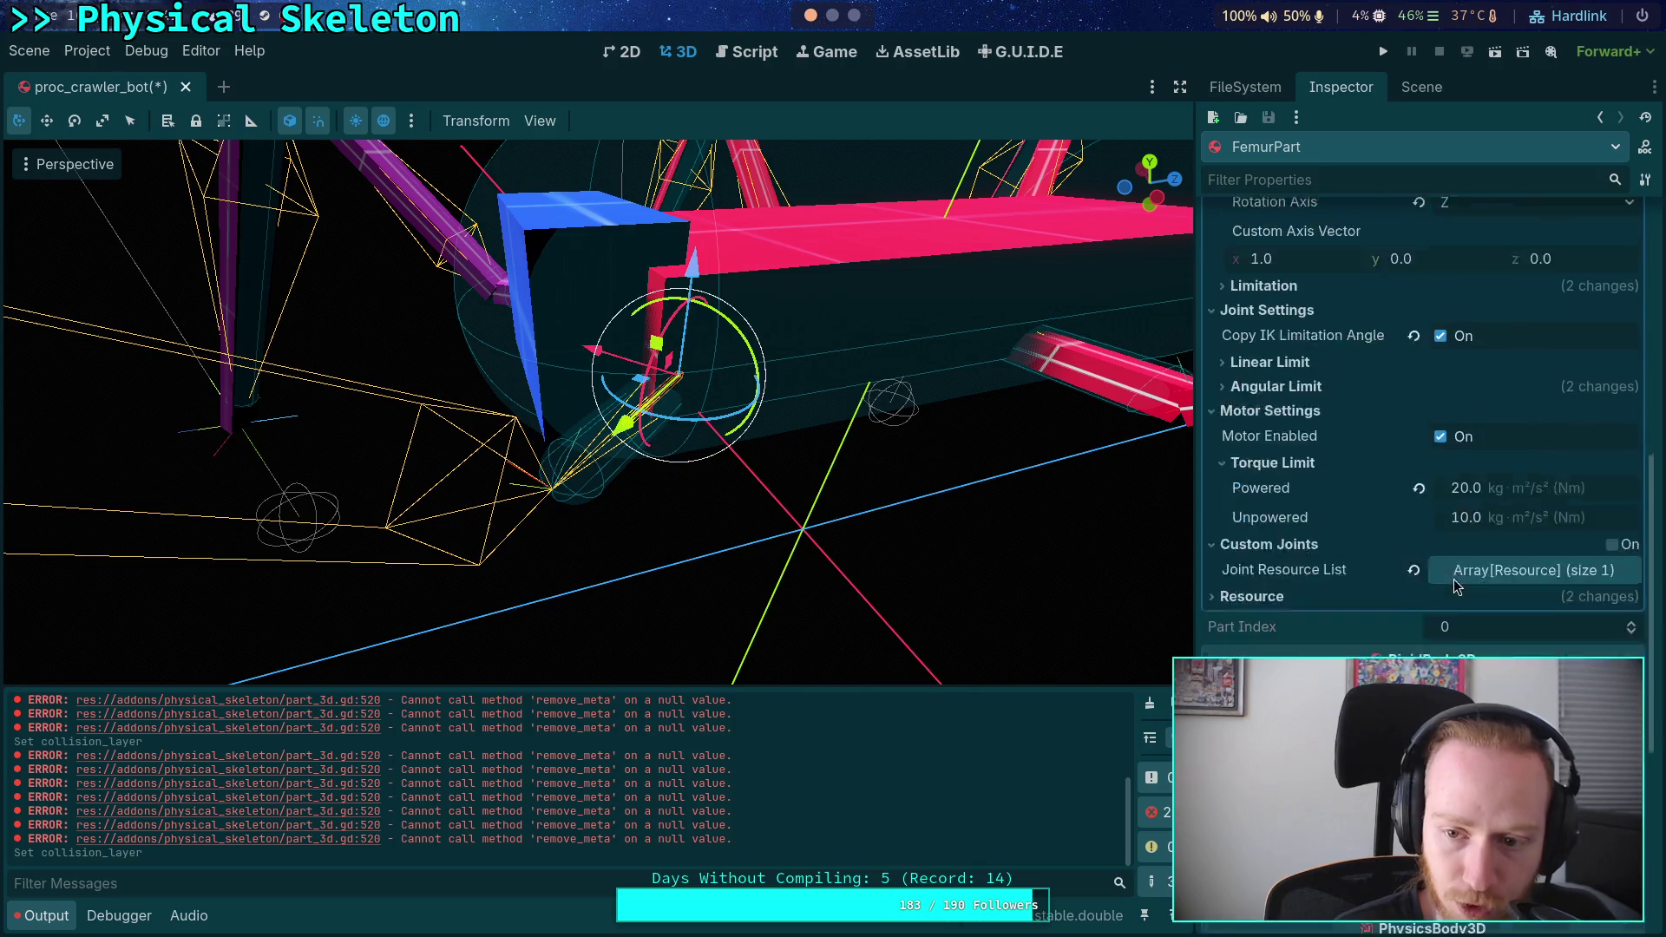
scroll(1423, 434, down, 4)
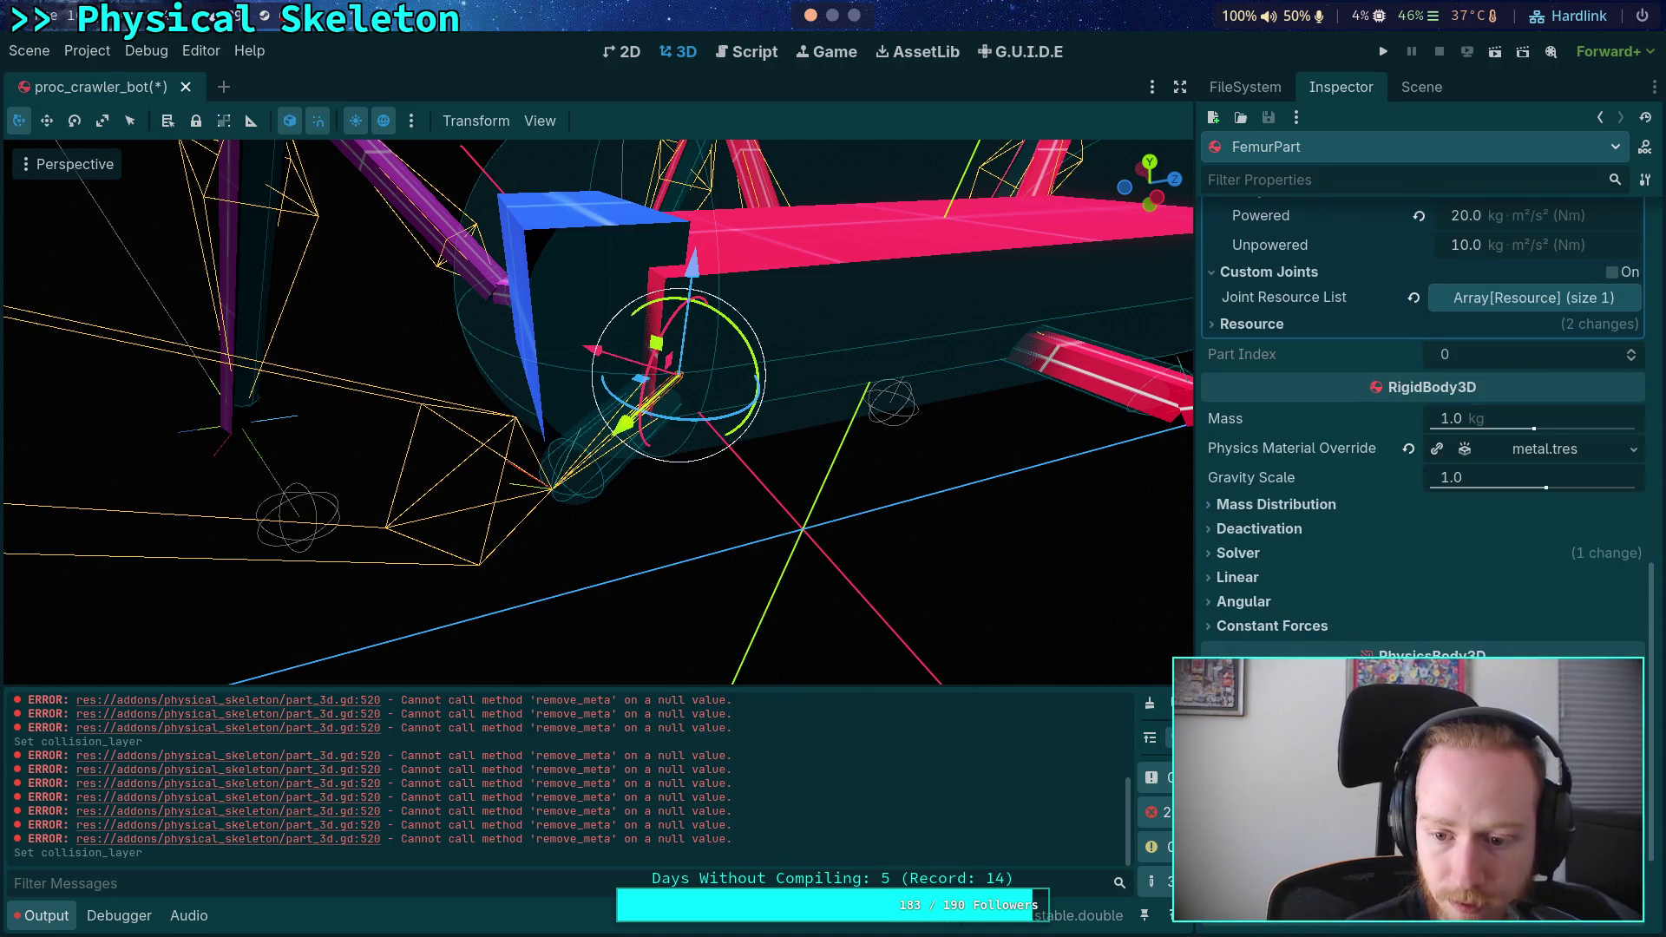
scroll(1280, 434, up, 8)
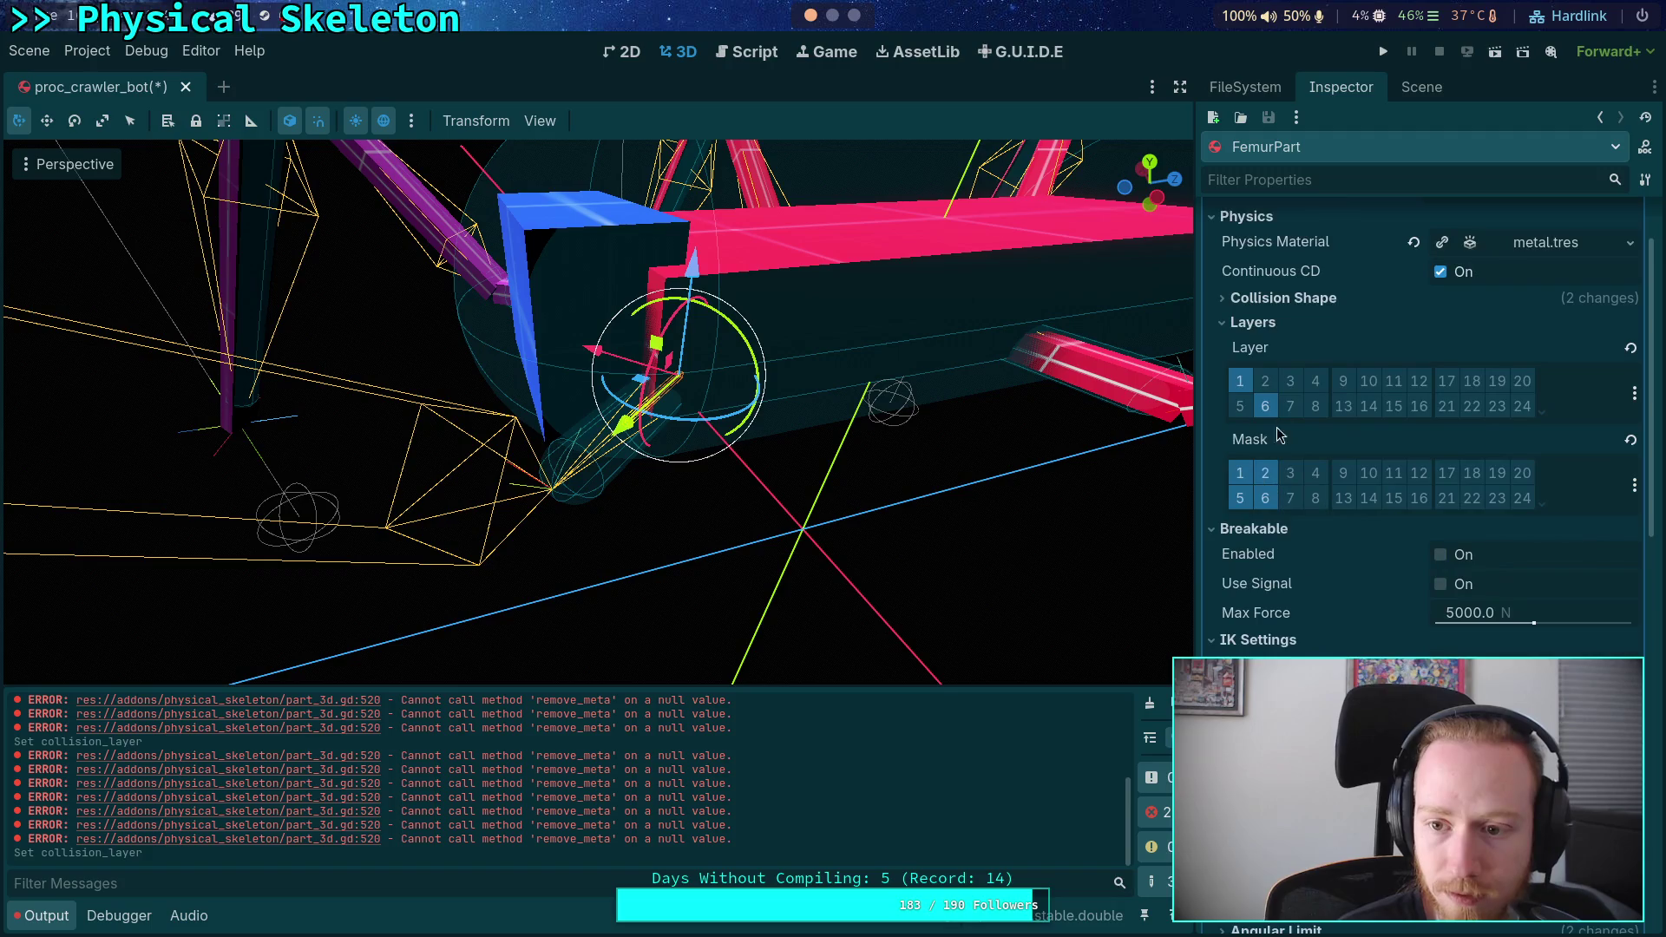
scroll(1360, 563, down, 10)
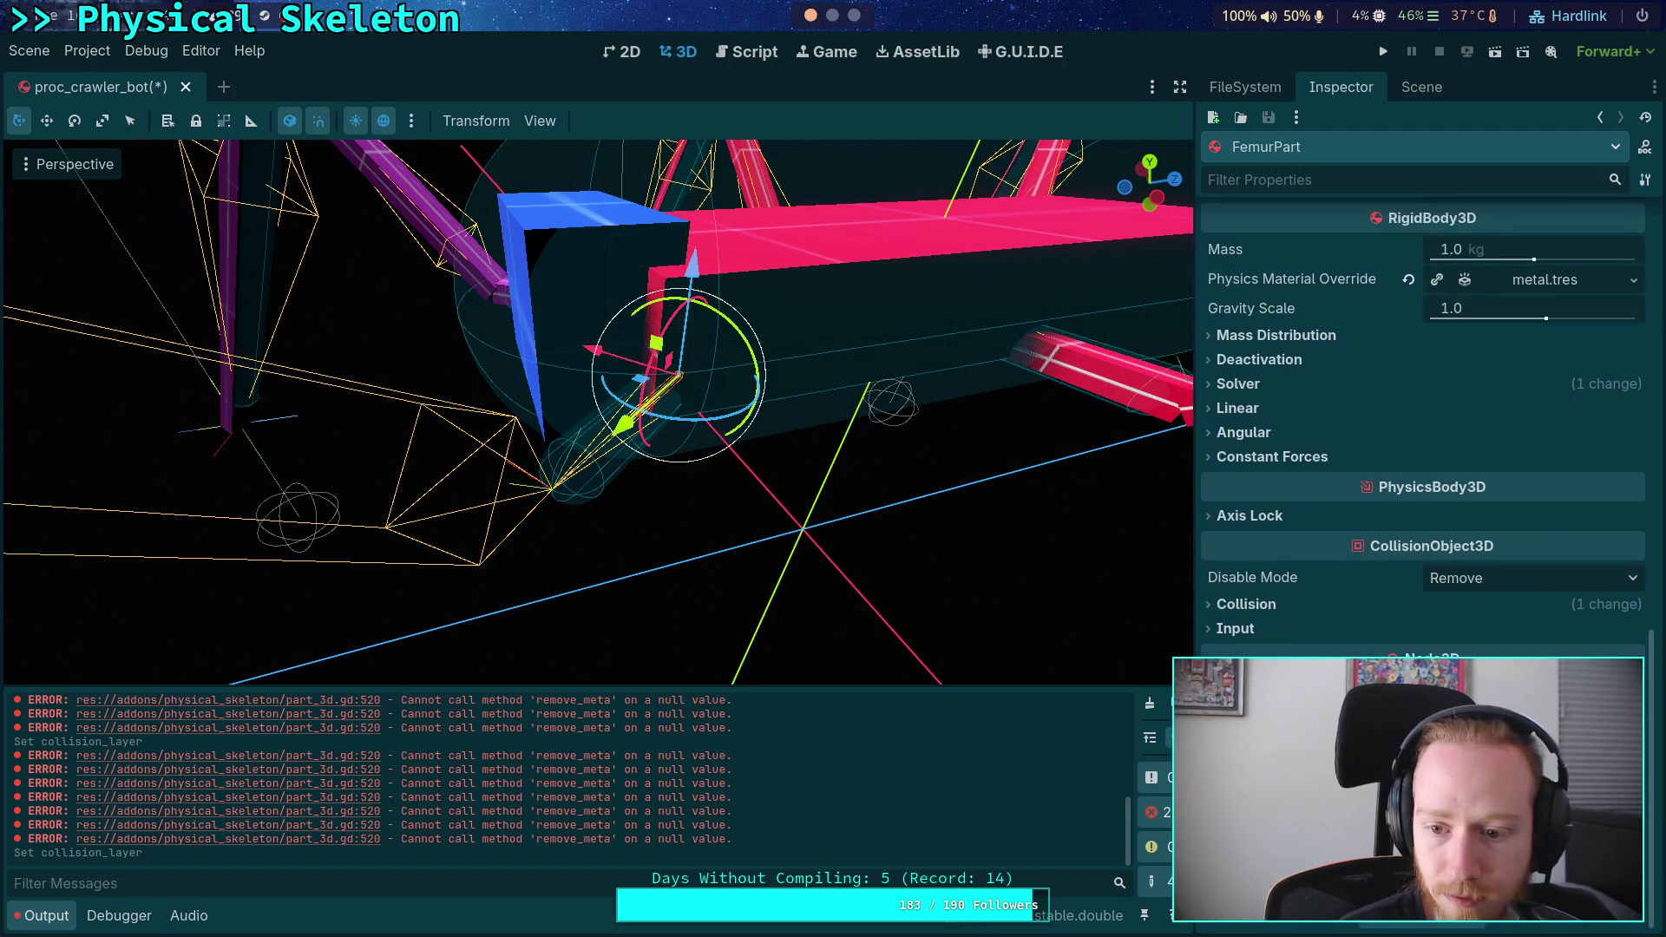
- Review the FemurPart's Layers and Collision Shape sections
click(1247, 605)
scroll(1276, 612, up, 10)
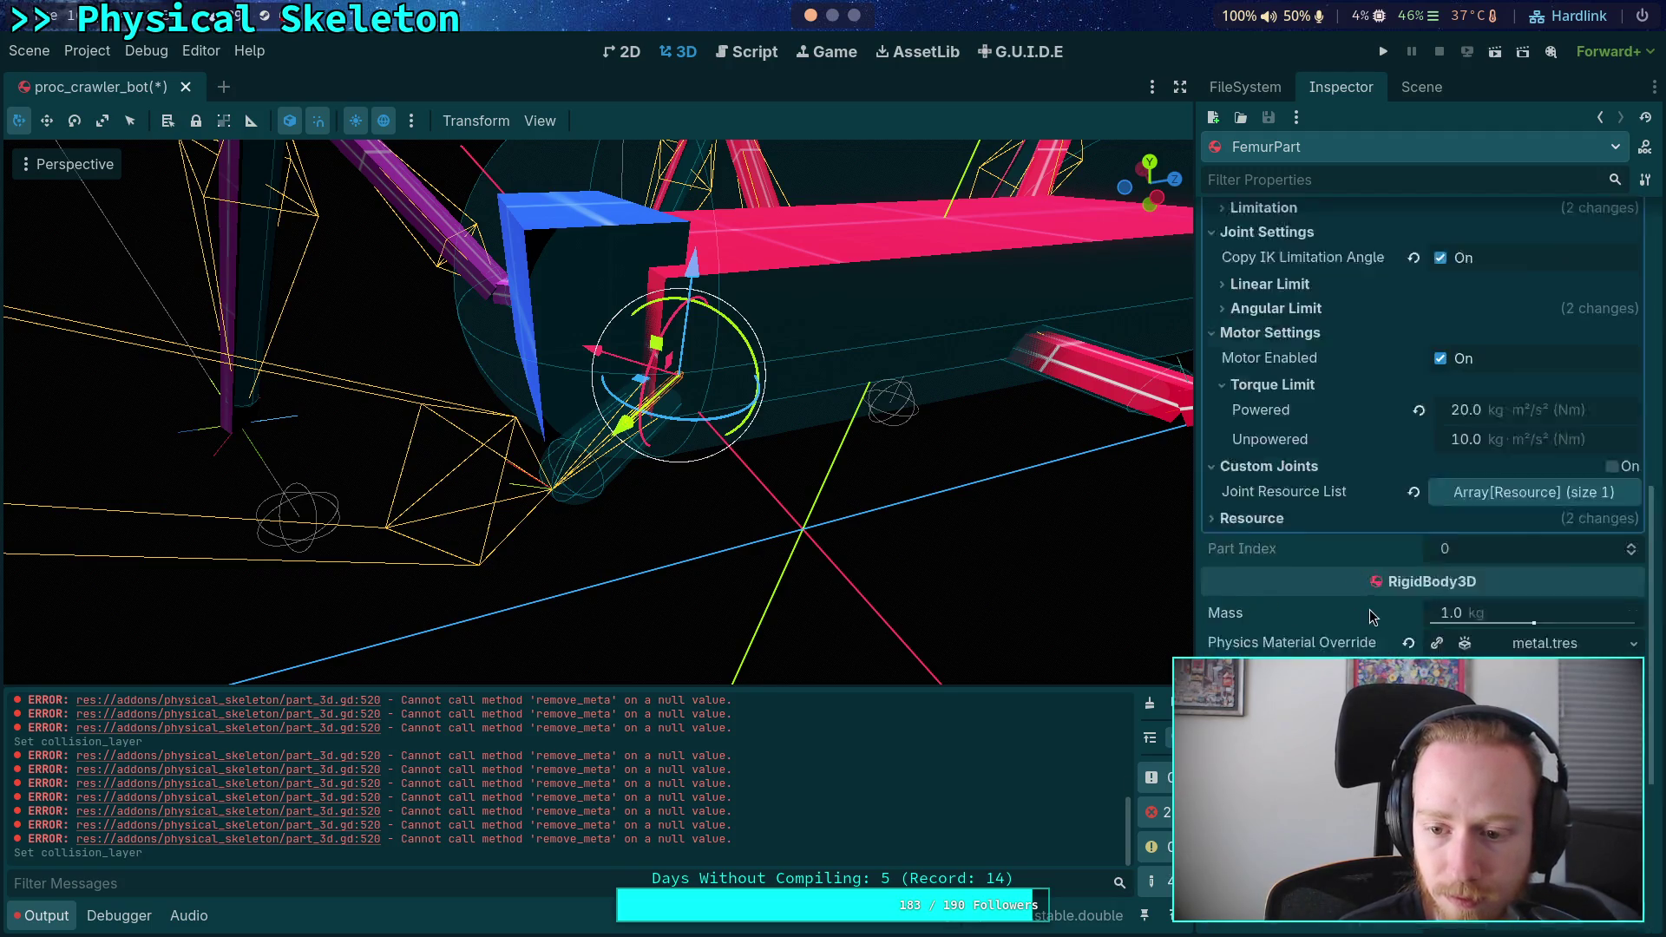
click(1253, 413)
click(1280, 389)
click(1313, 391)
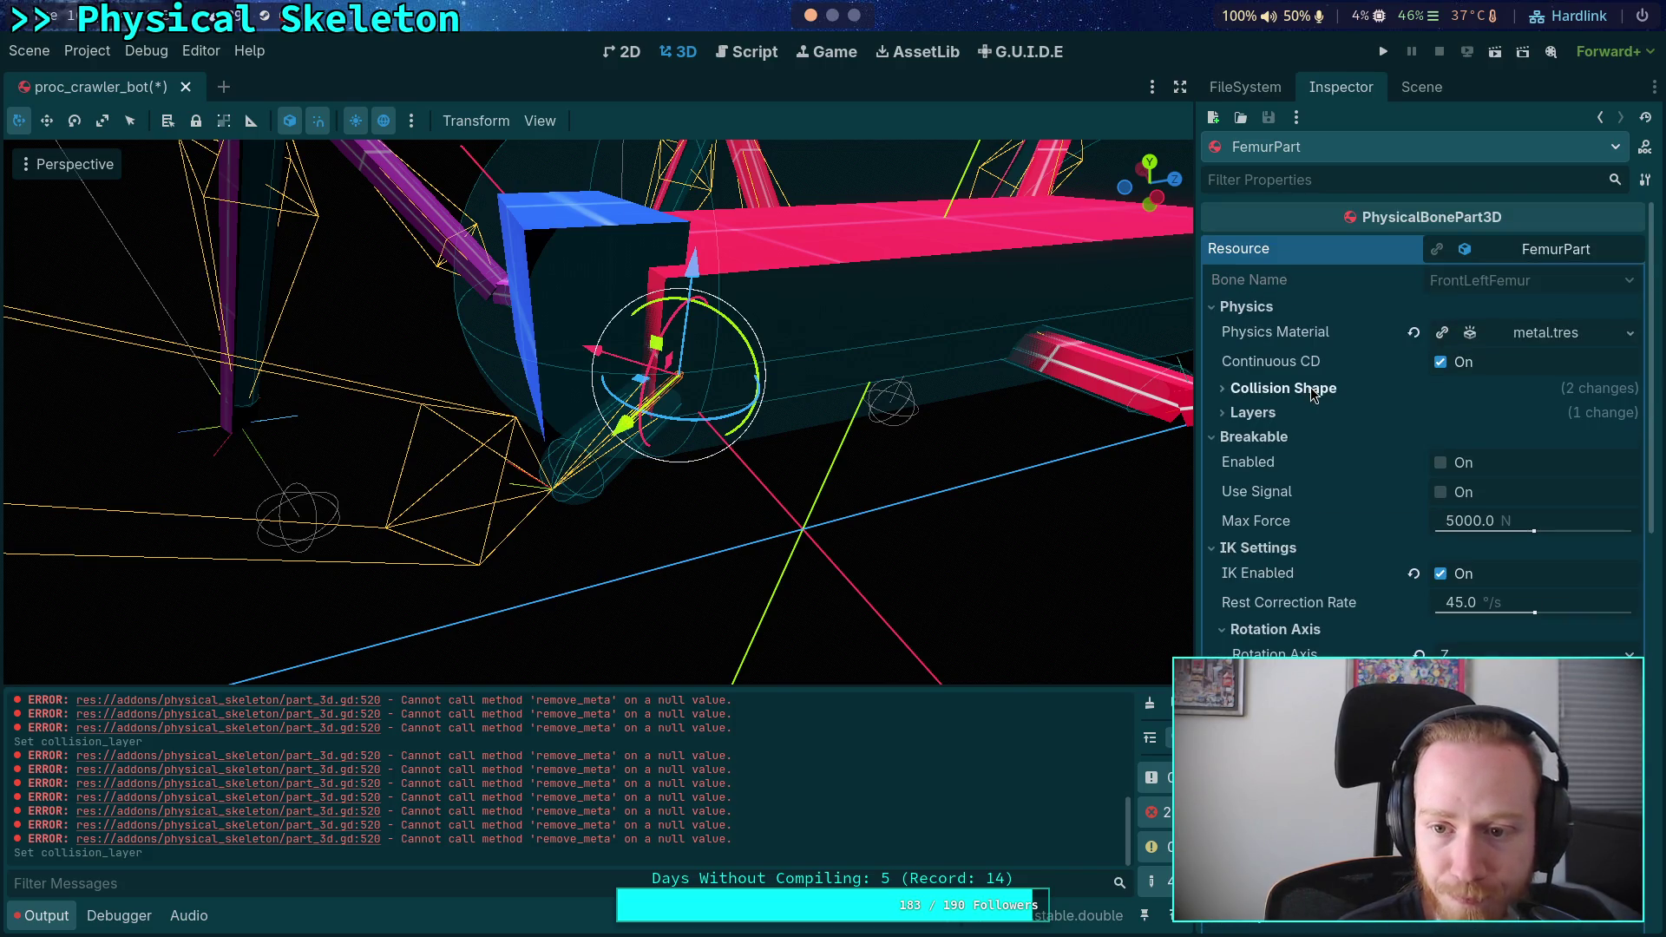
scroll(1382, 481, down, 8)
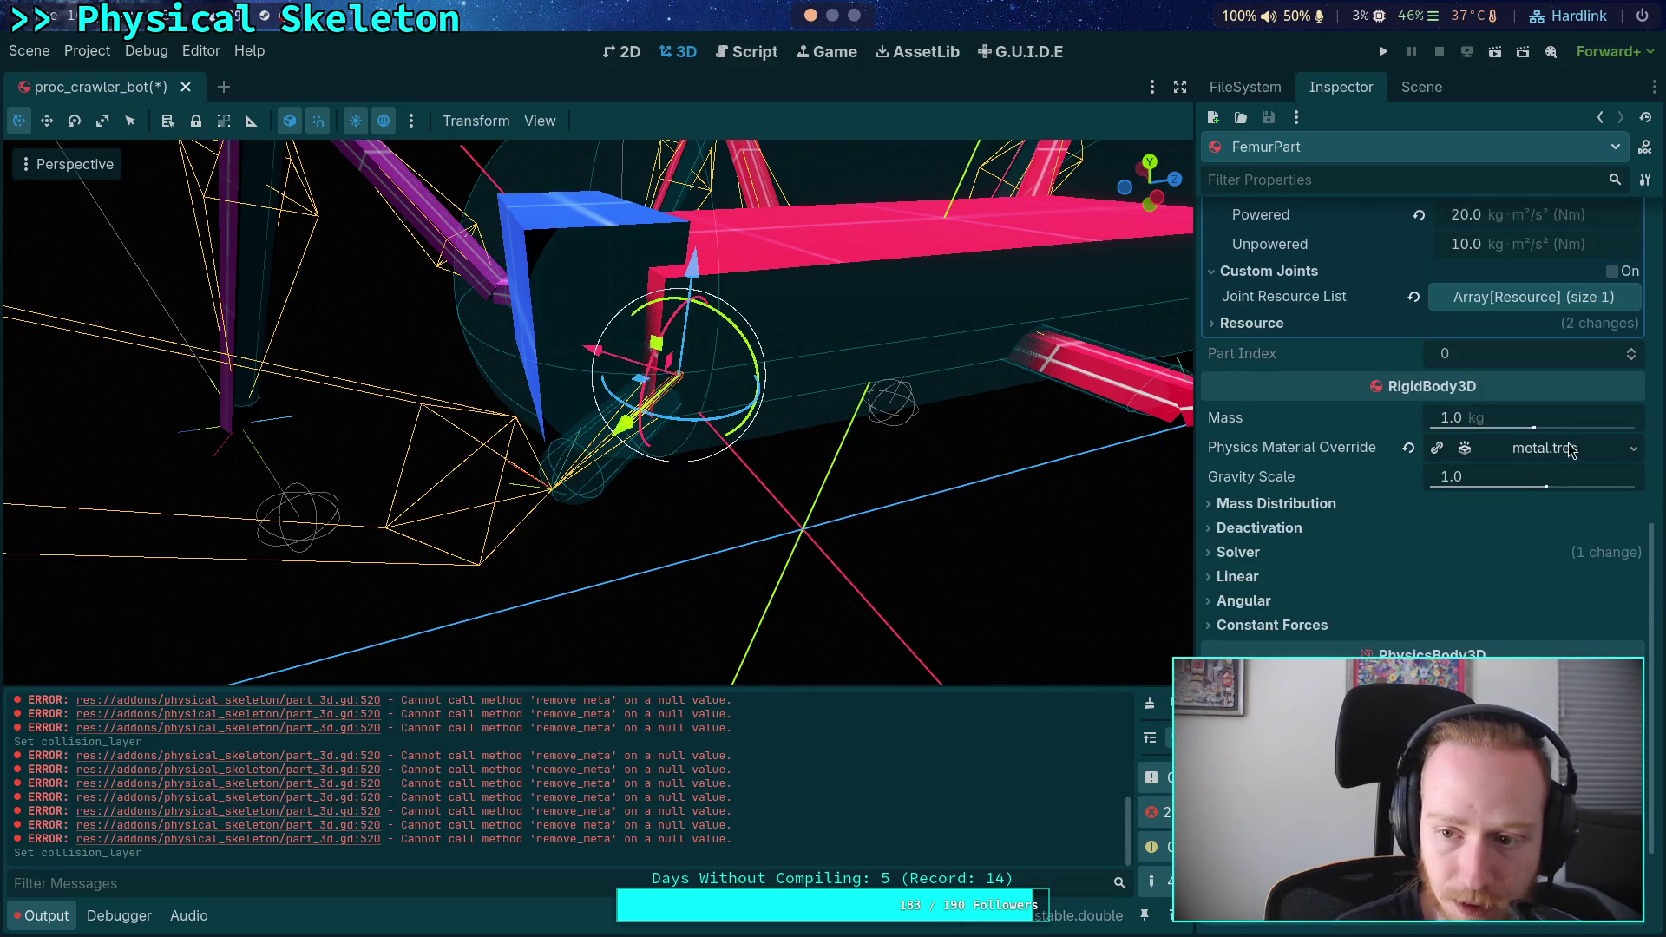
scroll(1380, 547, up, 5)
scroll(1305, 605, up, 1)
scroll(1305, 605, down, 4)
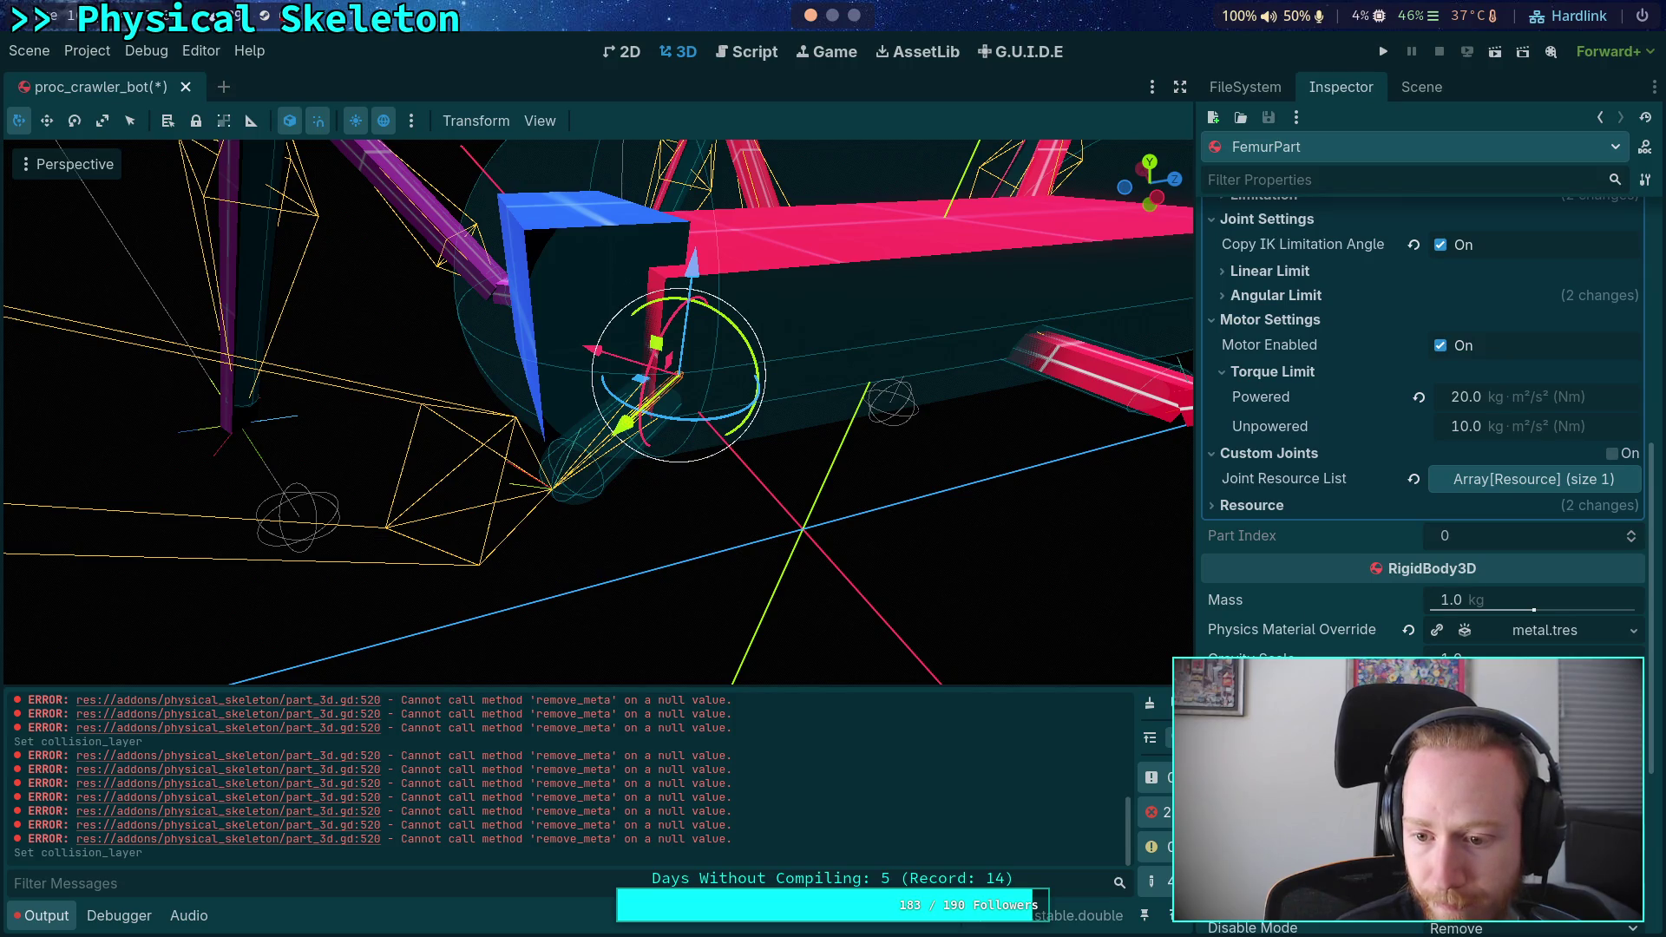
scroll(1445, 298, up, 6)
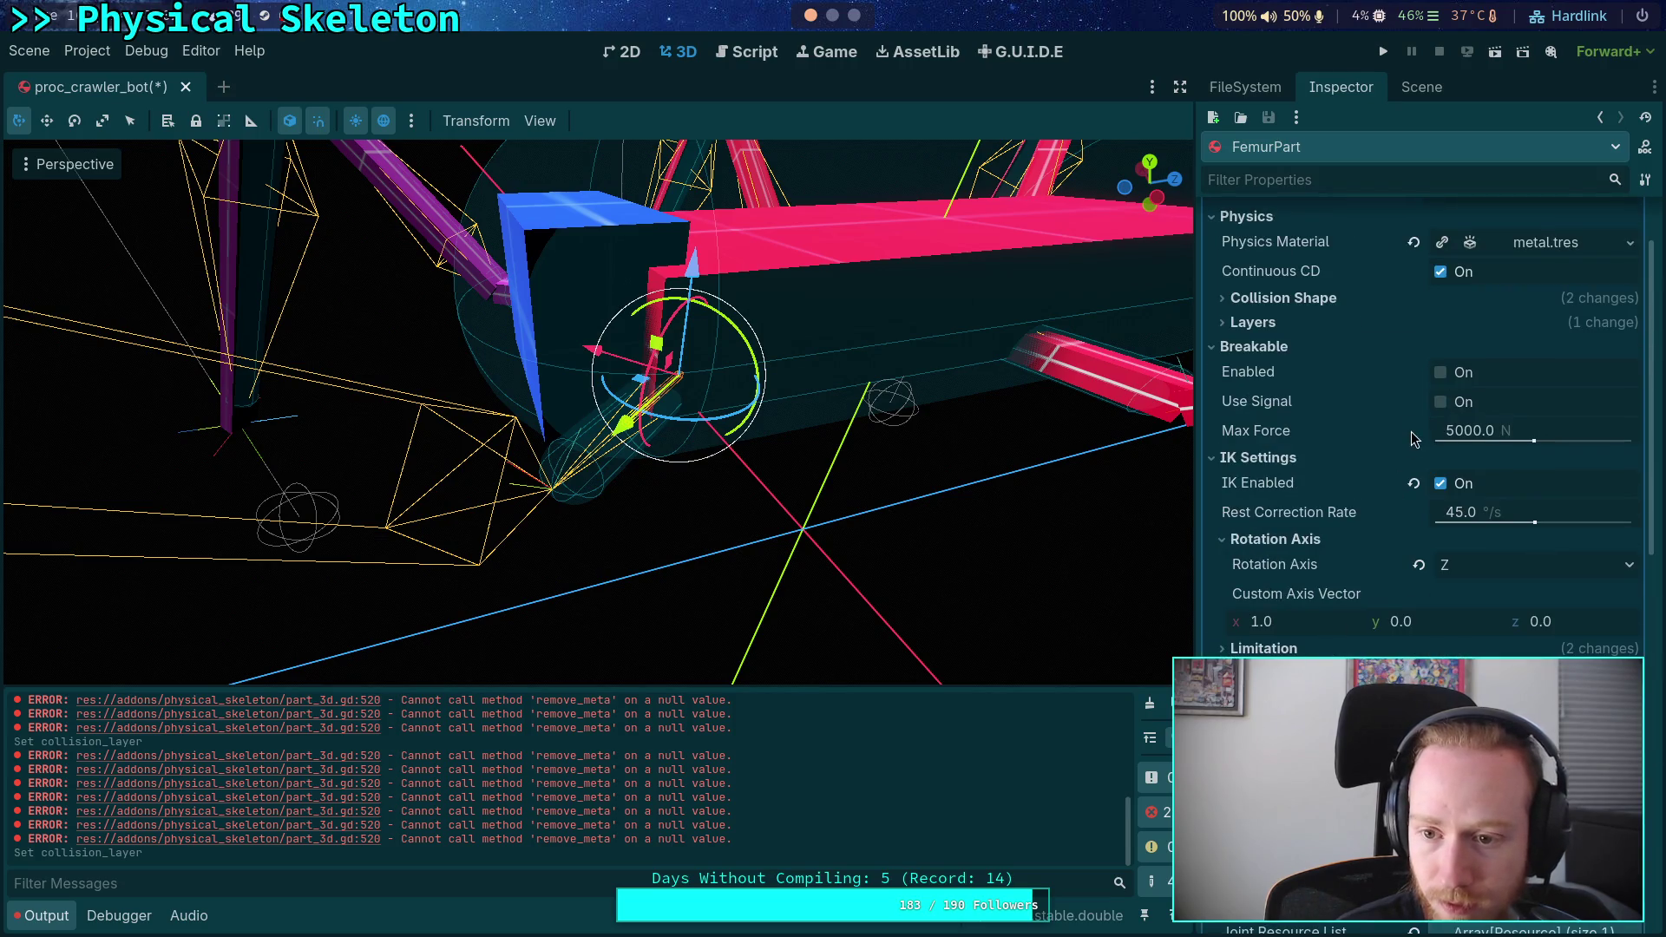
- Toggle Continuous CD off and back on, then collapse the FemurPart resource
click(1441, 272)
scroll(1356, 492, down, 7)
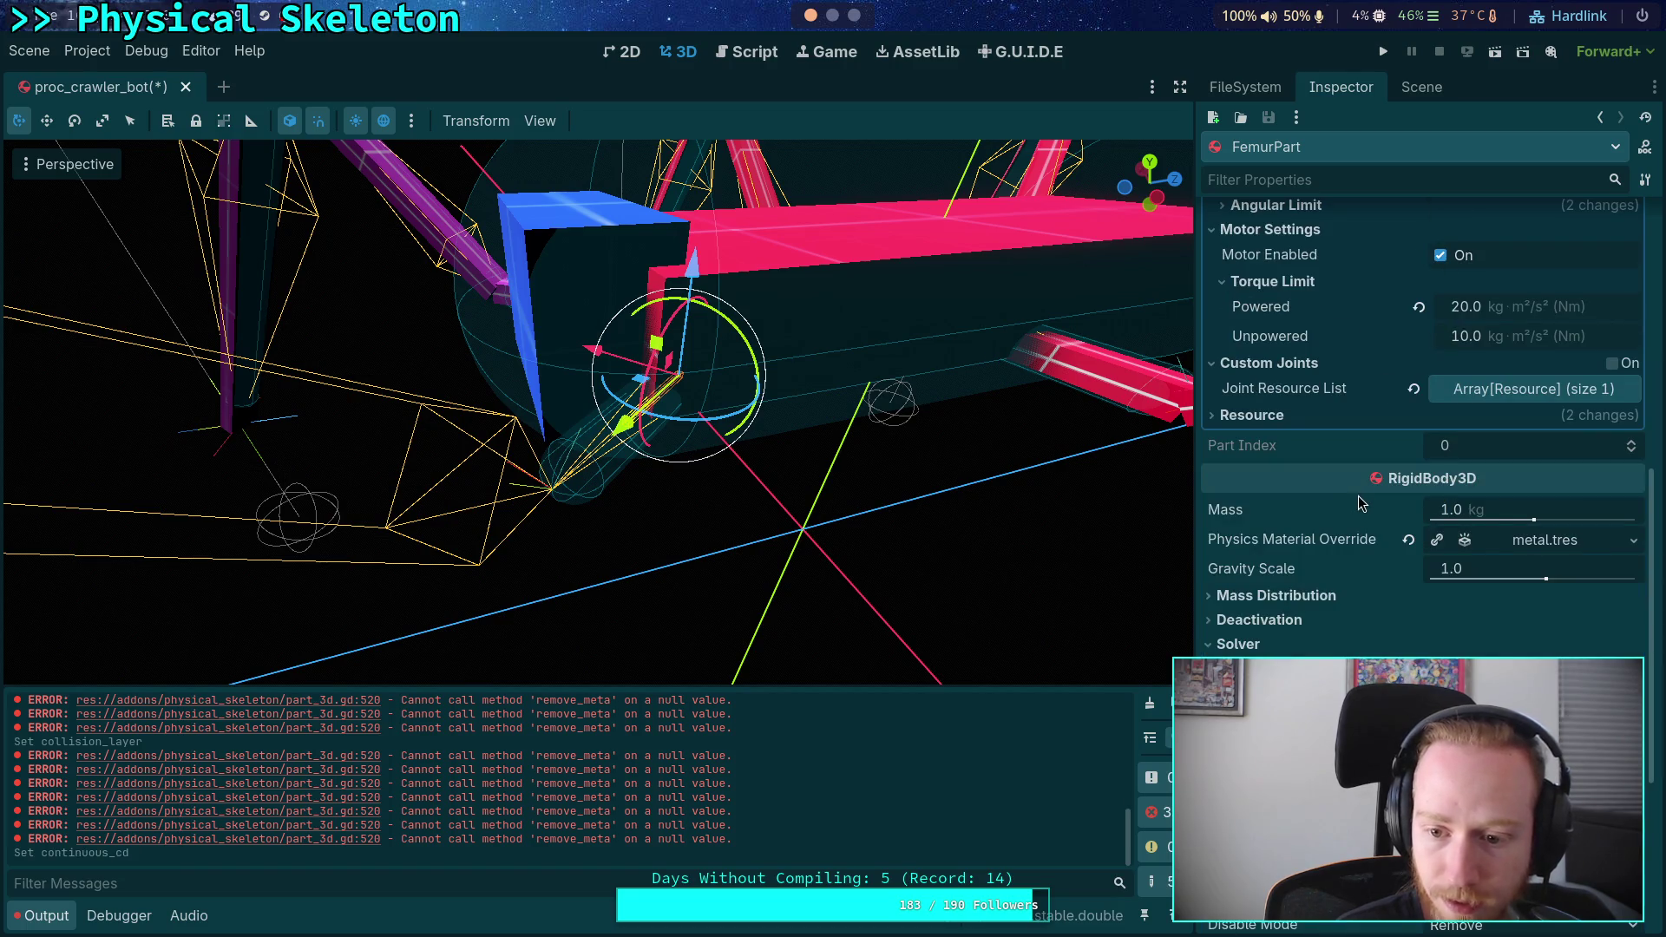
scroll(1360, 504, up, 7)
click(1443, 363)
scroll(1319, 490, down, 7)
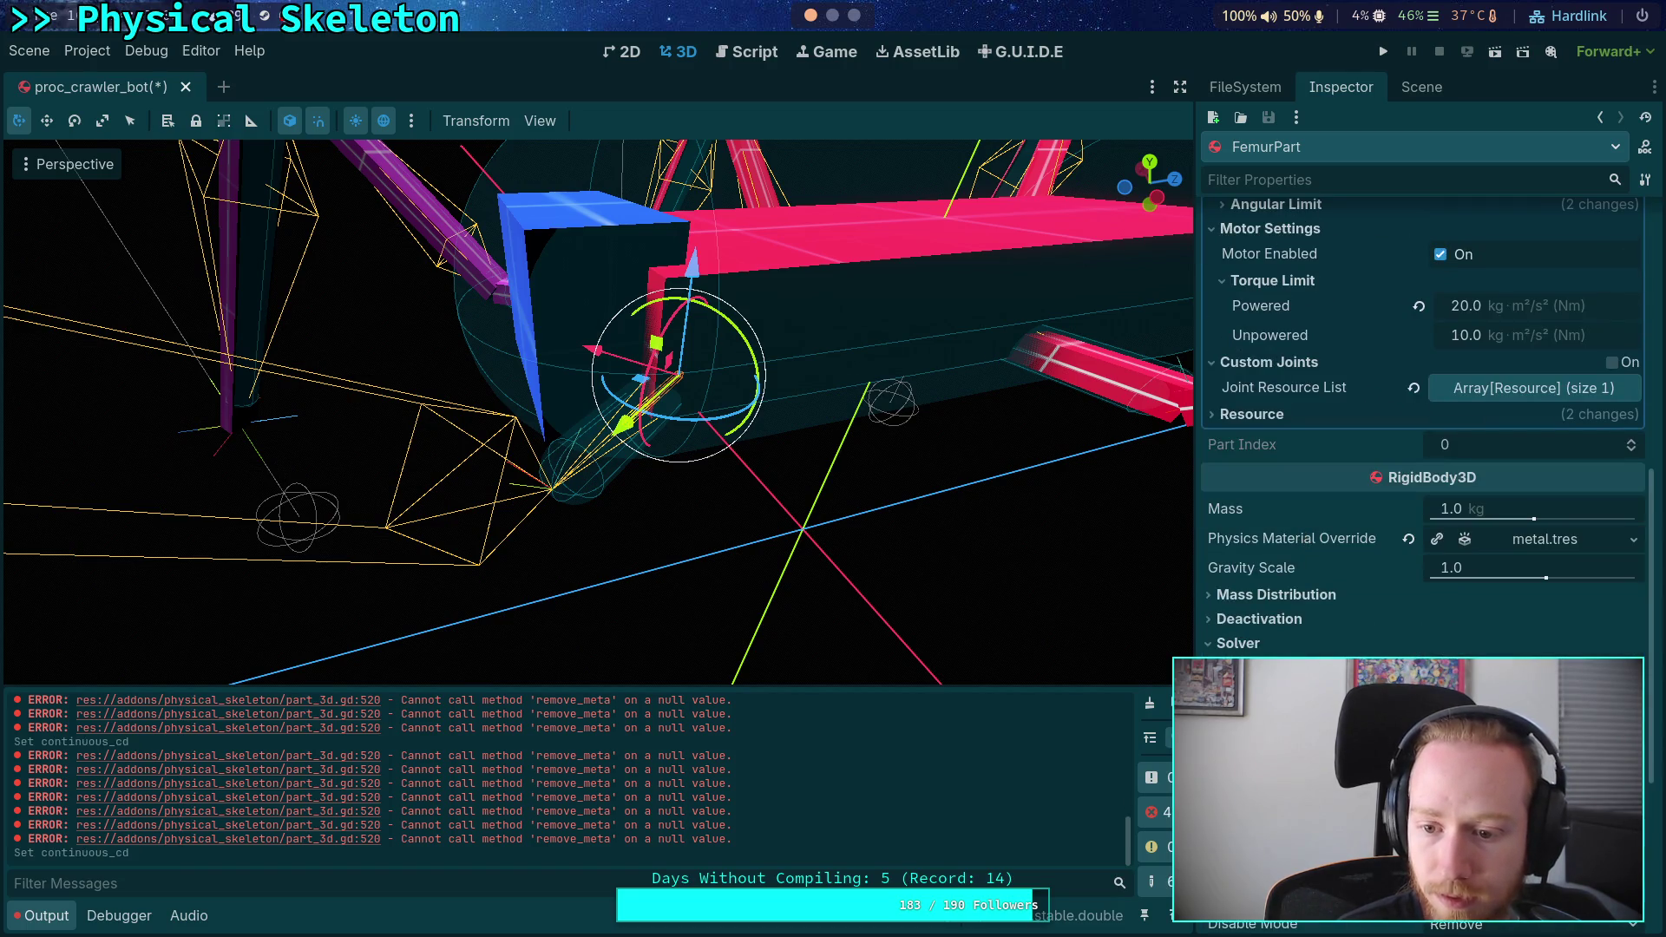
scroll(1272, 638, up, 7)
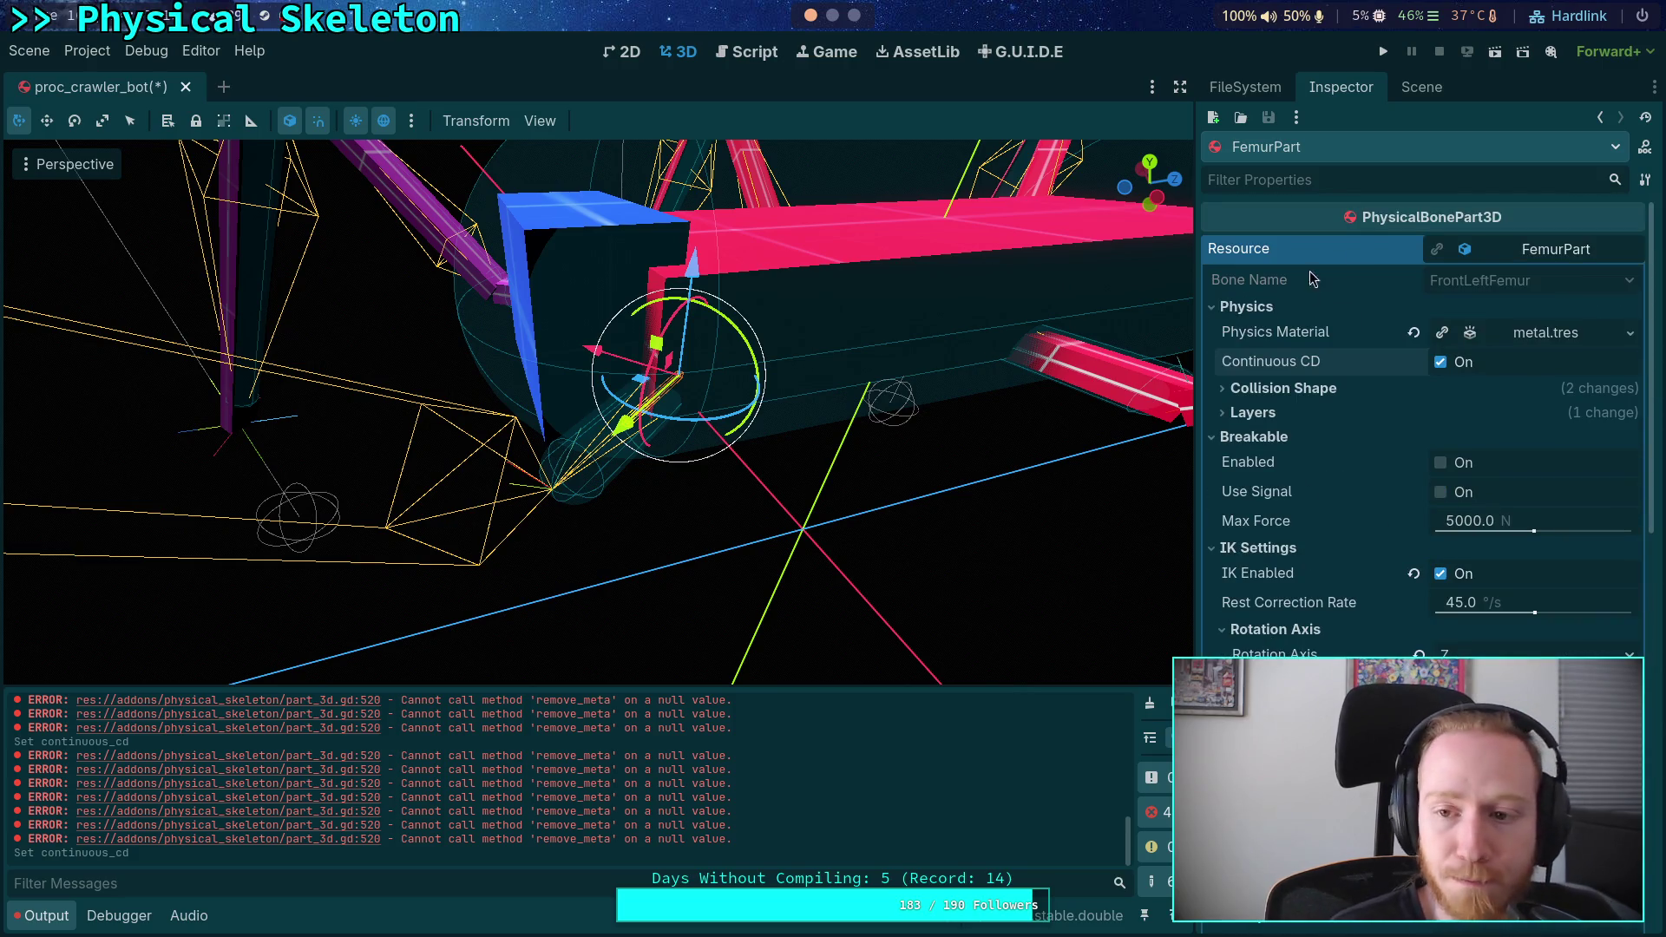
click(1528, 250)
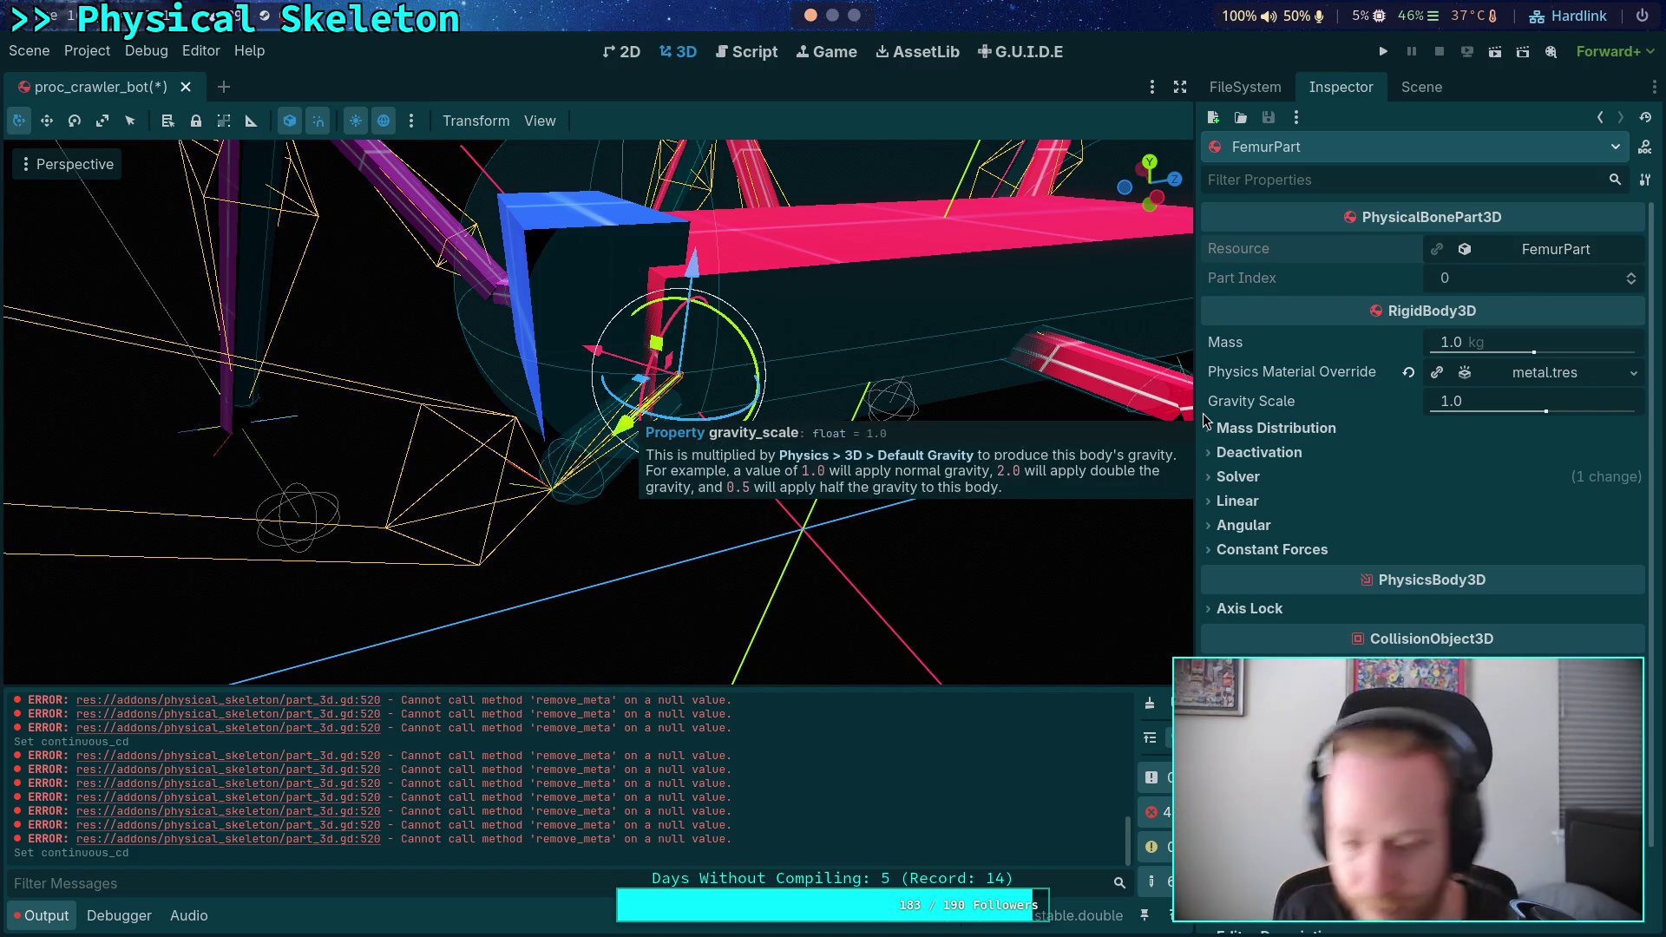
scroll(584, 480, down, 5)
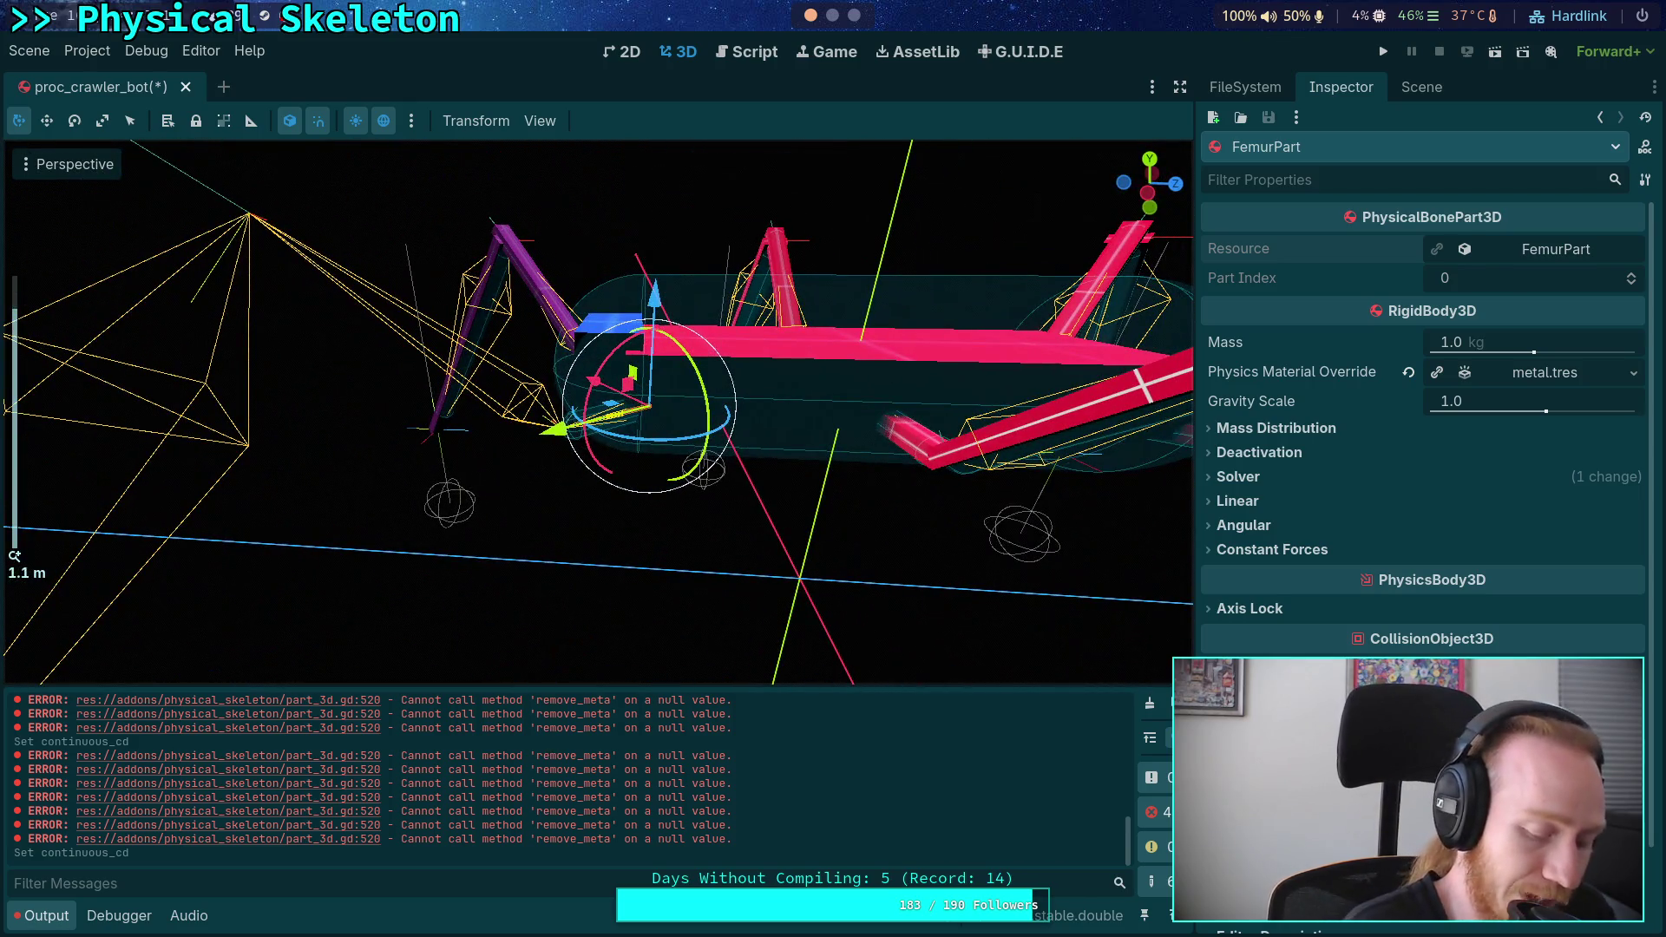
- Save the proc_crawler_bot scene with Ctrl+S and return to part_3d.gd in the script editor
key(ctrl+s)
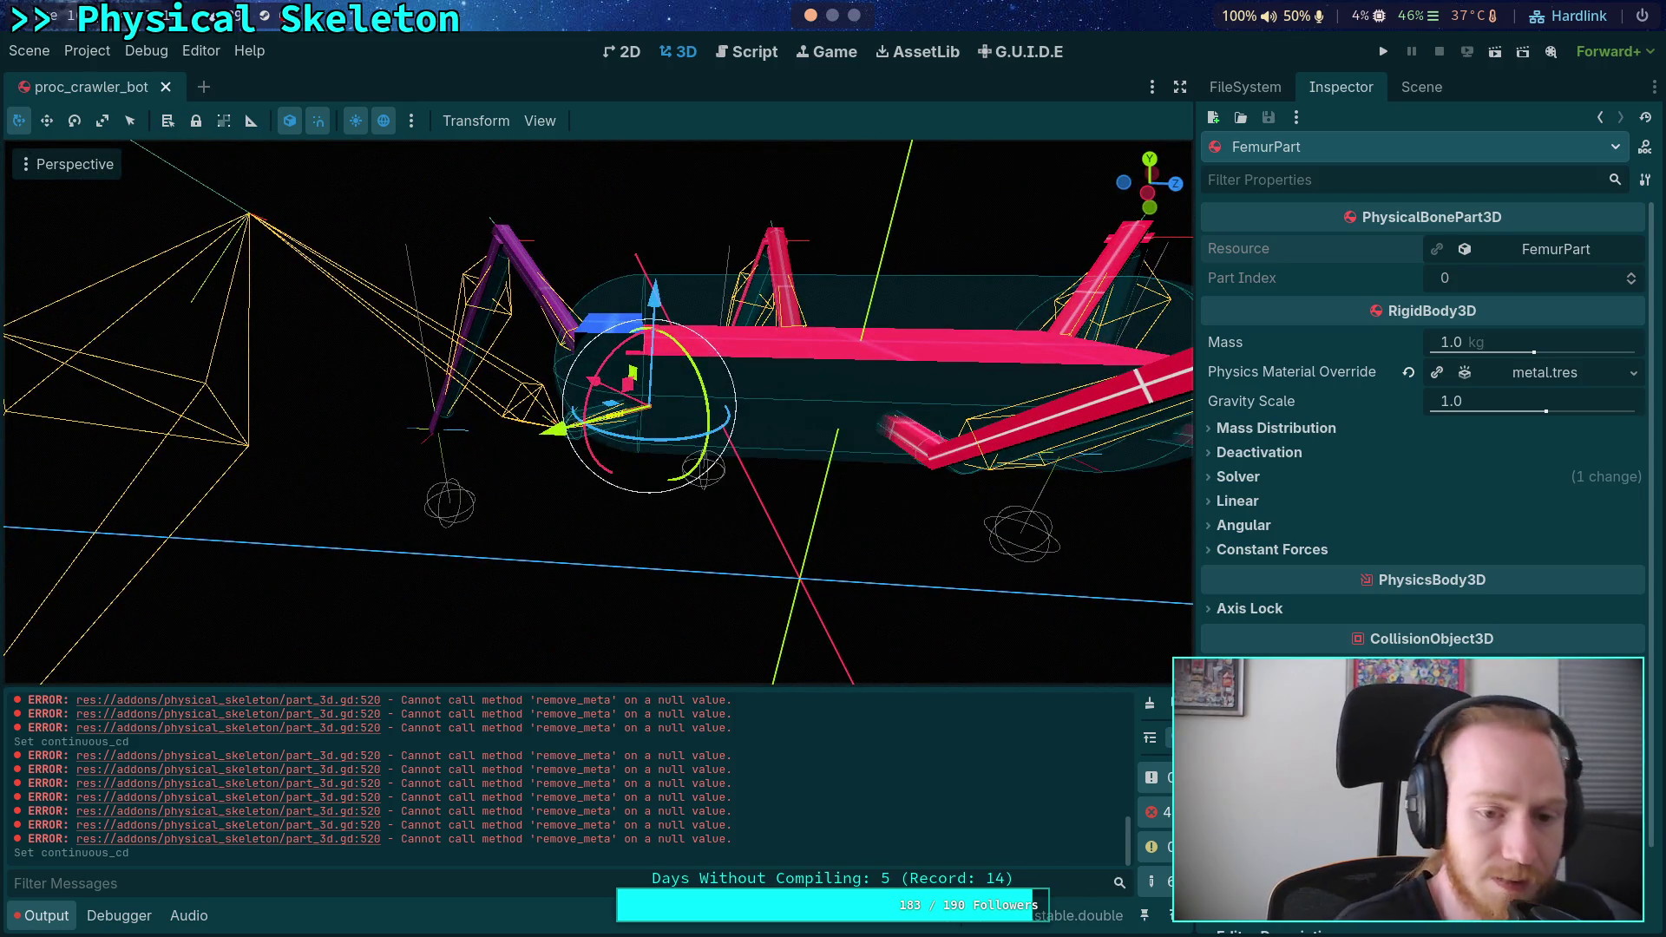
drag(764, 839, 319, 755)
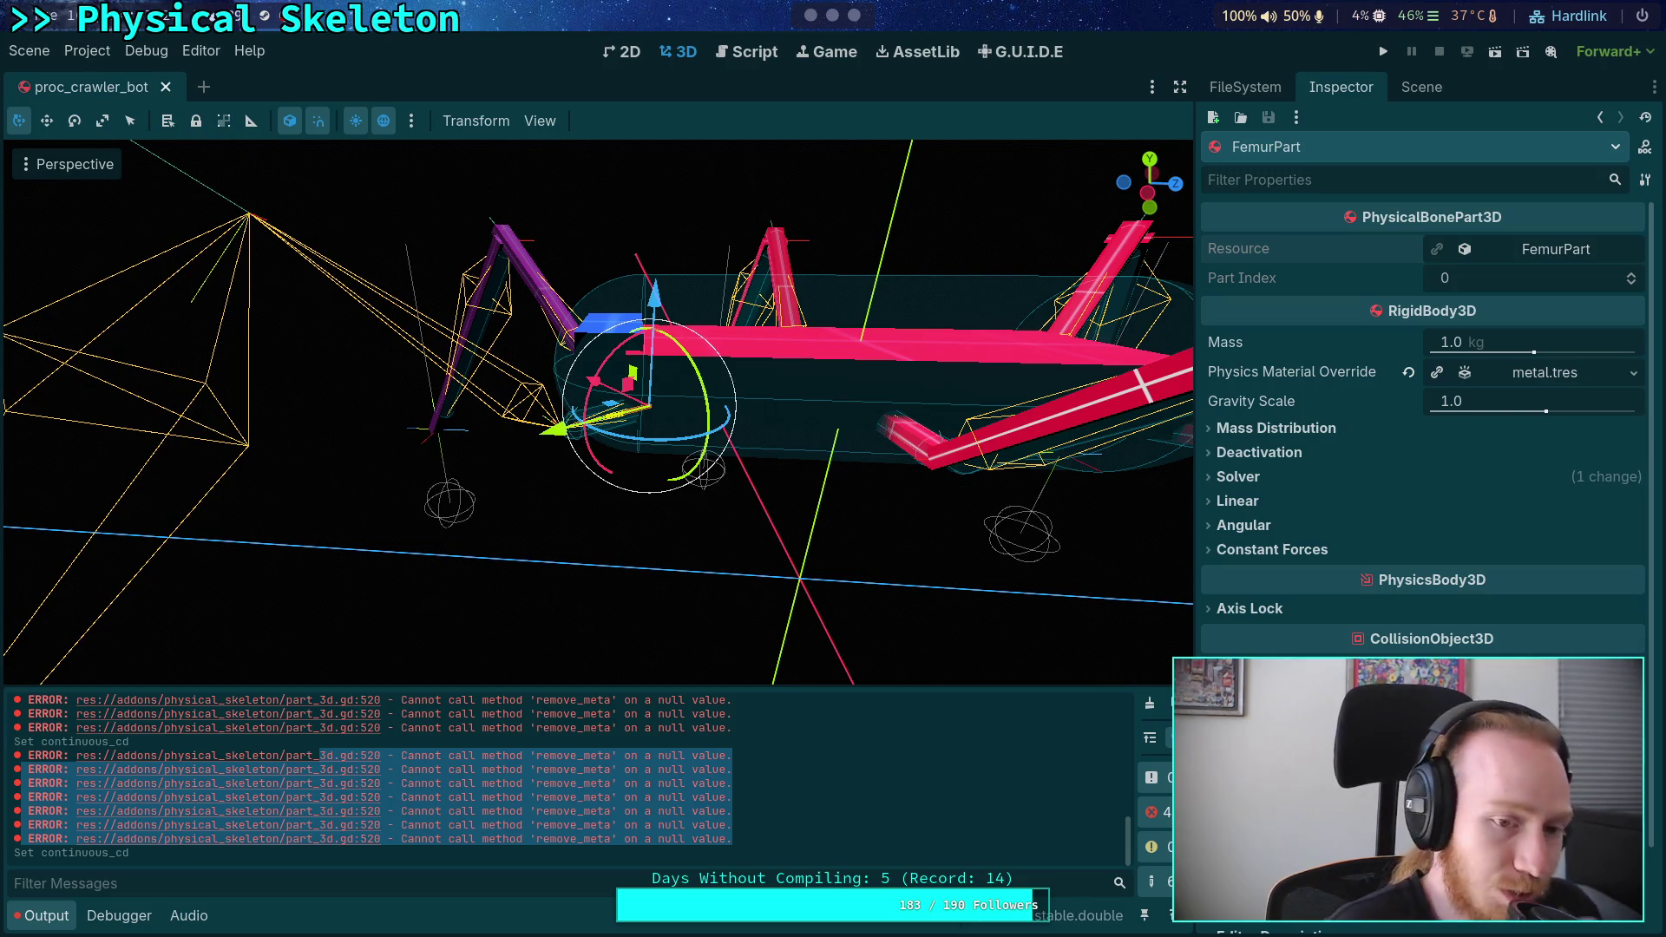
drag(539, 521, 710, 593)
scroll(710, 587, down, 3)
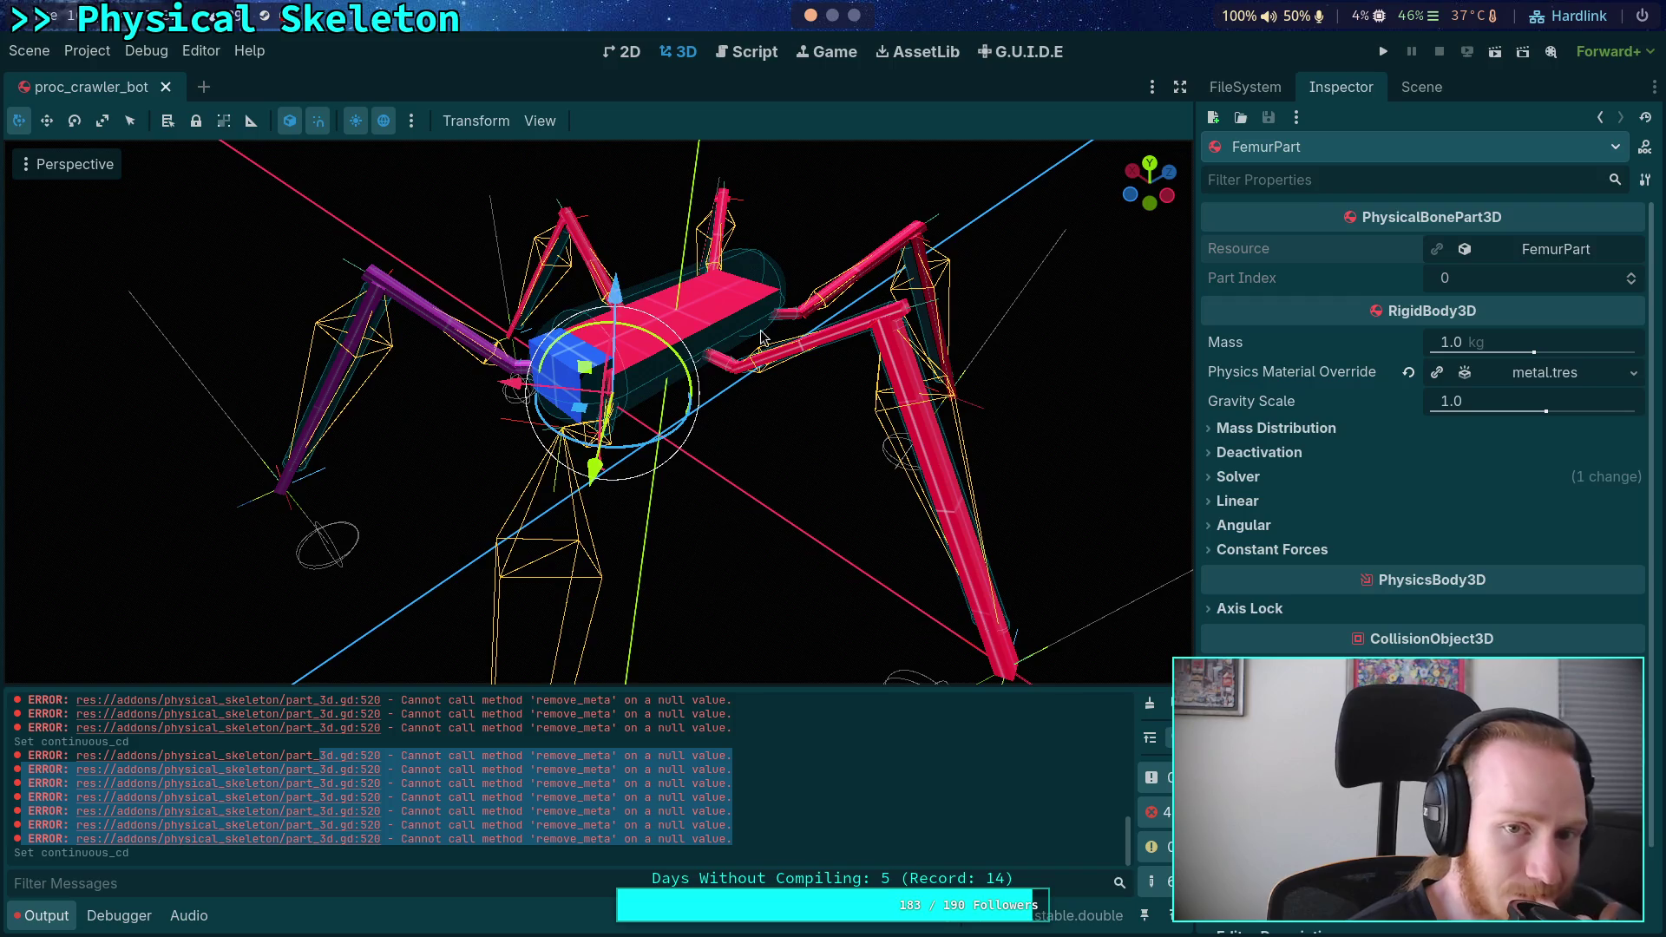
click(745, 54)
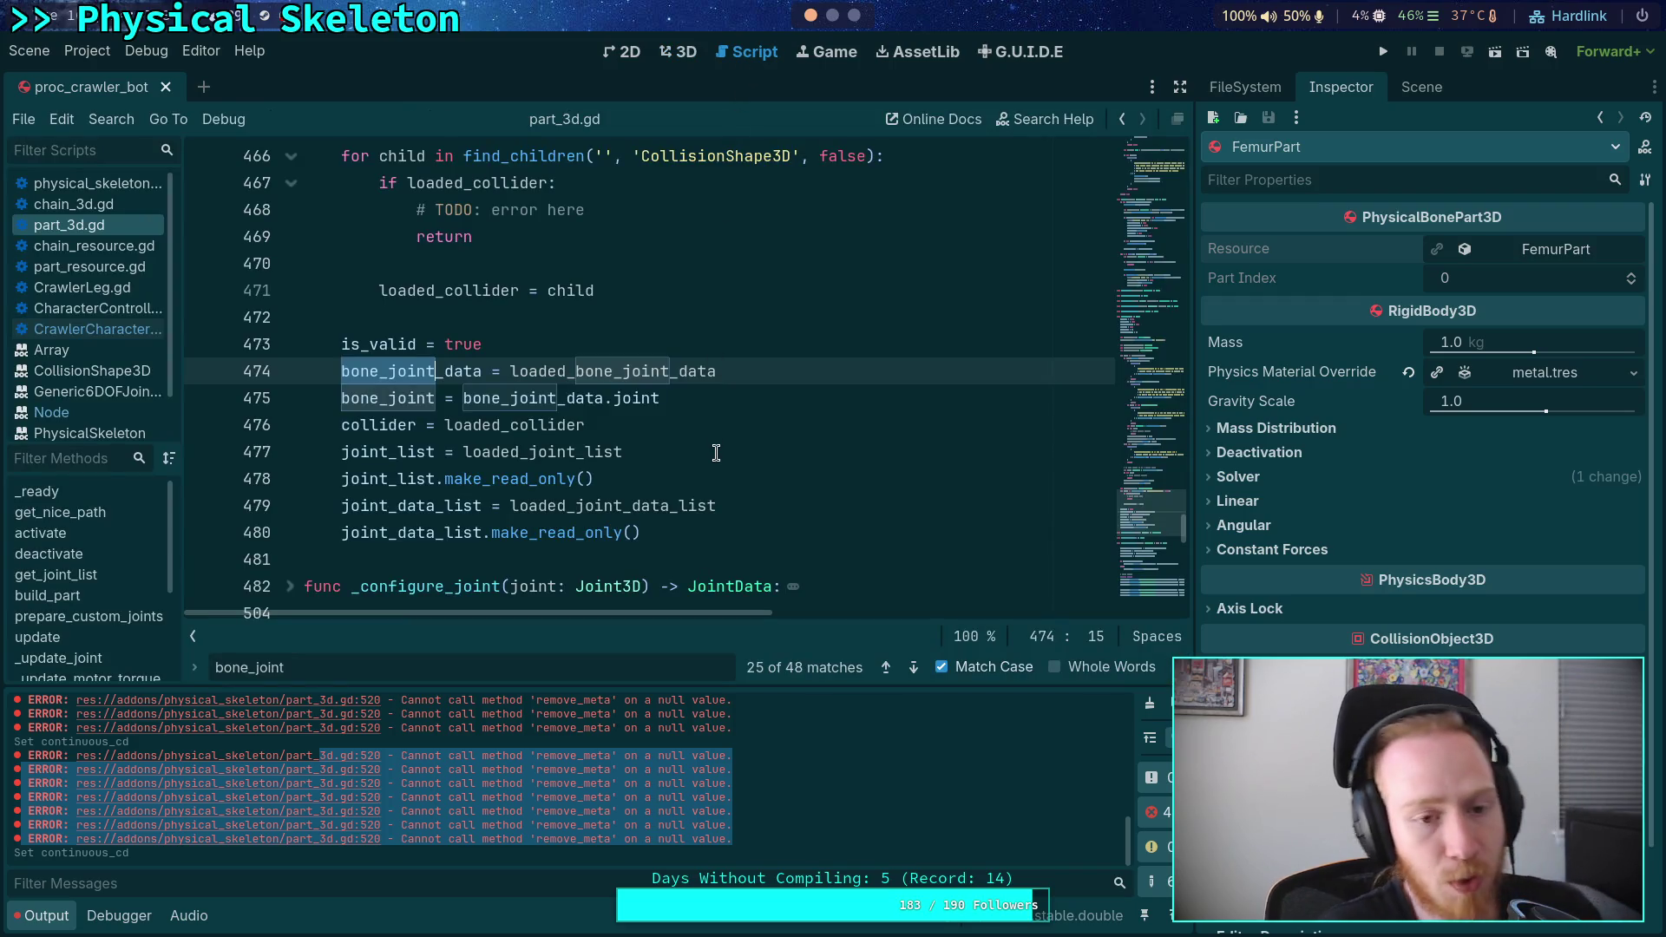
- Jump to the erroring line 520 via the Output link and read through resource_modified
scroll(709, 527, down, 2)
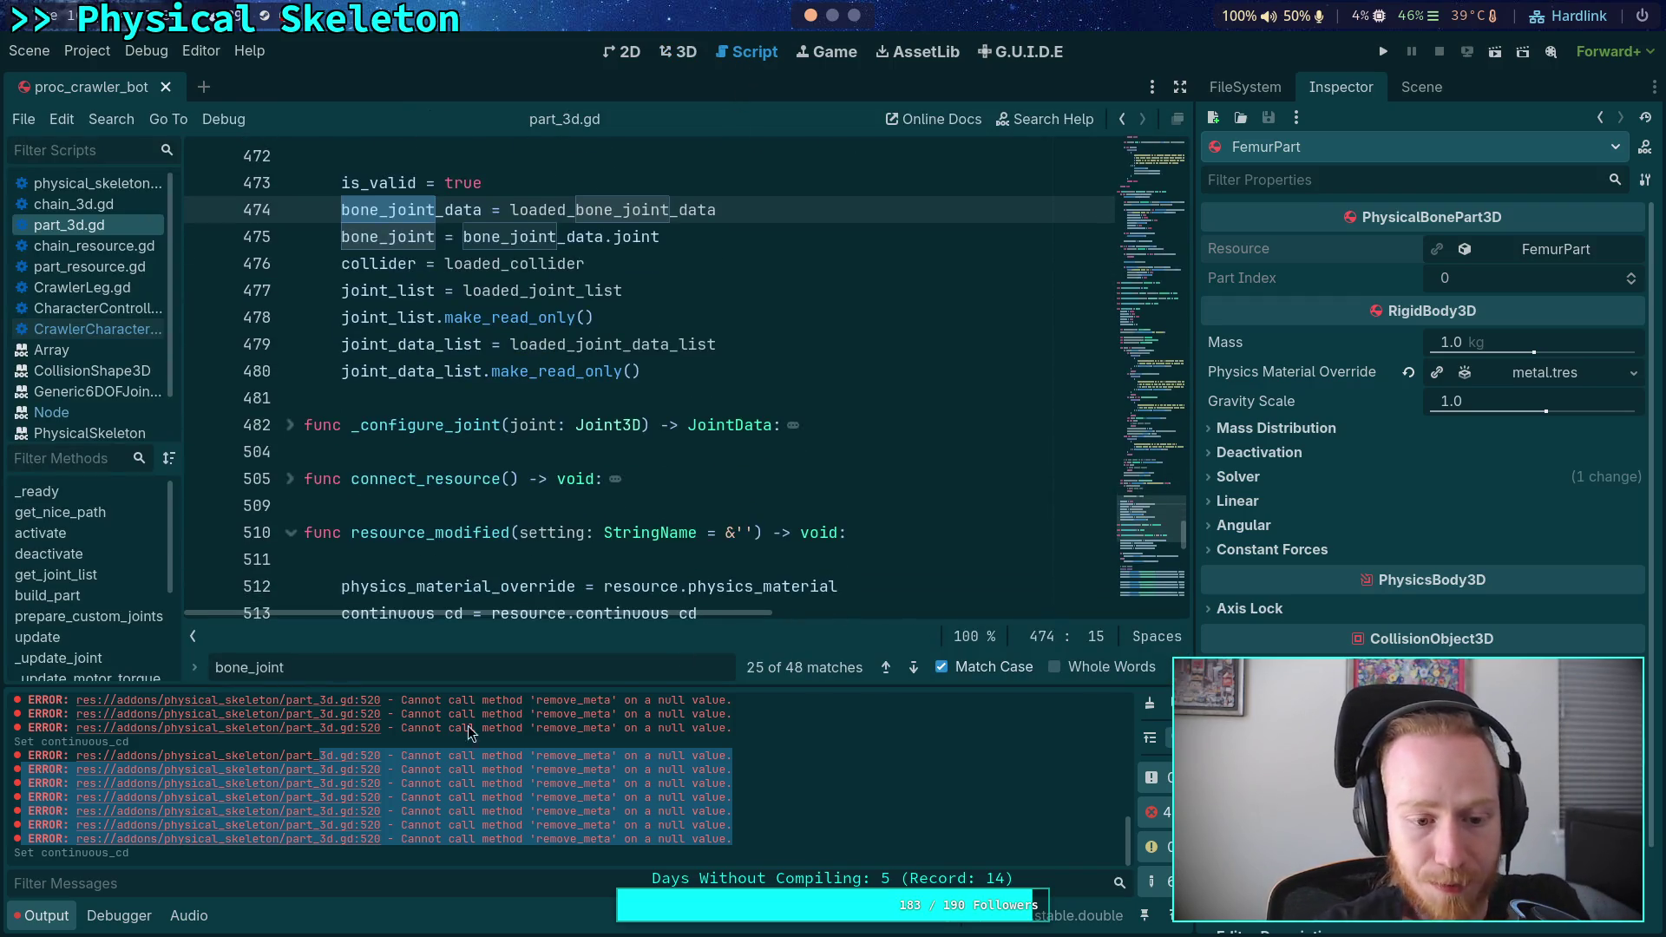
click(306, 761)
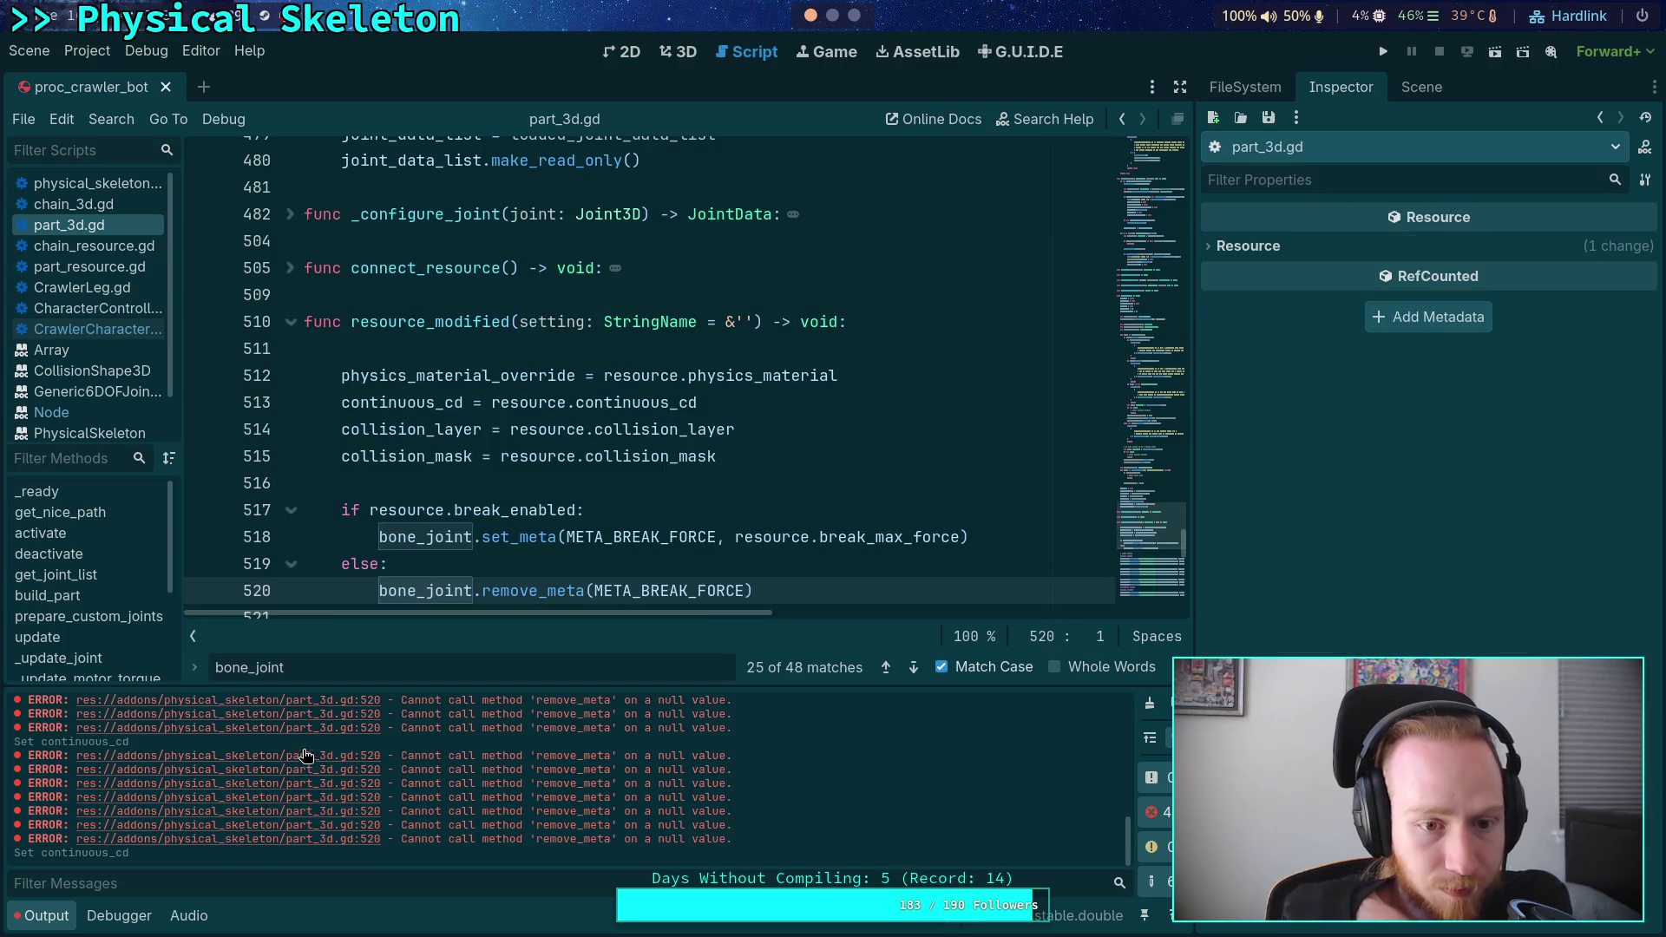
double_click(456, 321)
scroll(560, 393, down, 12)
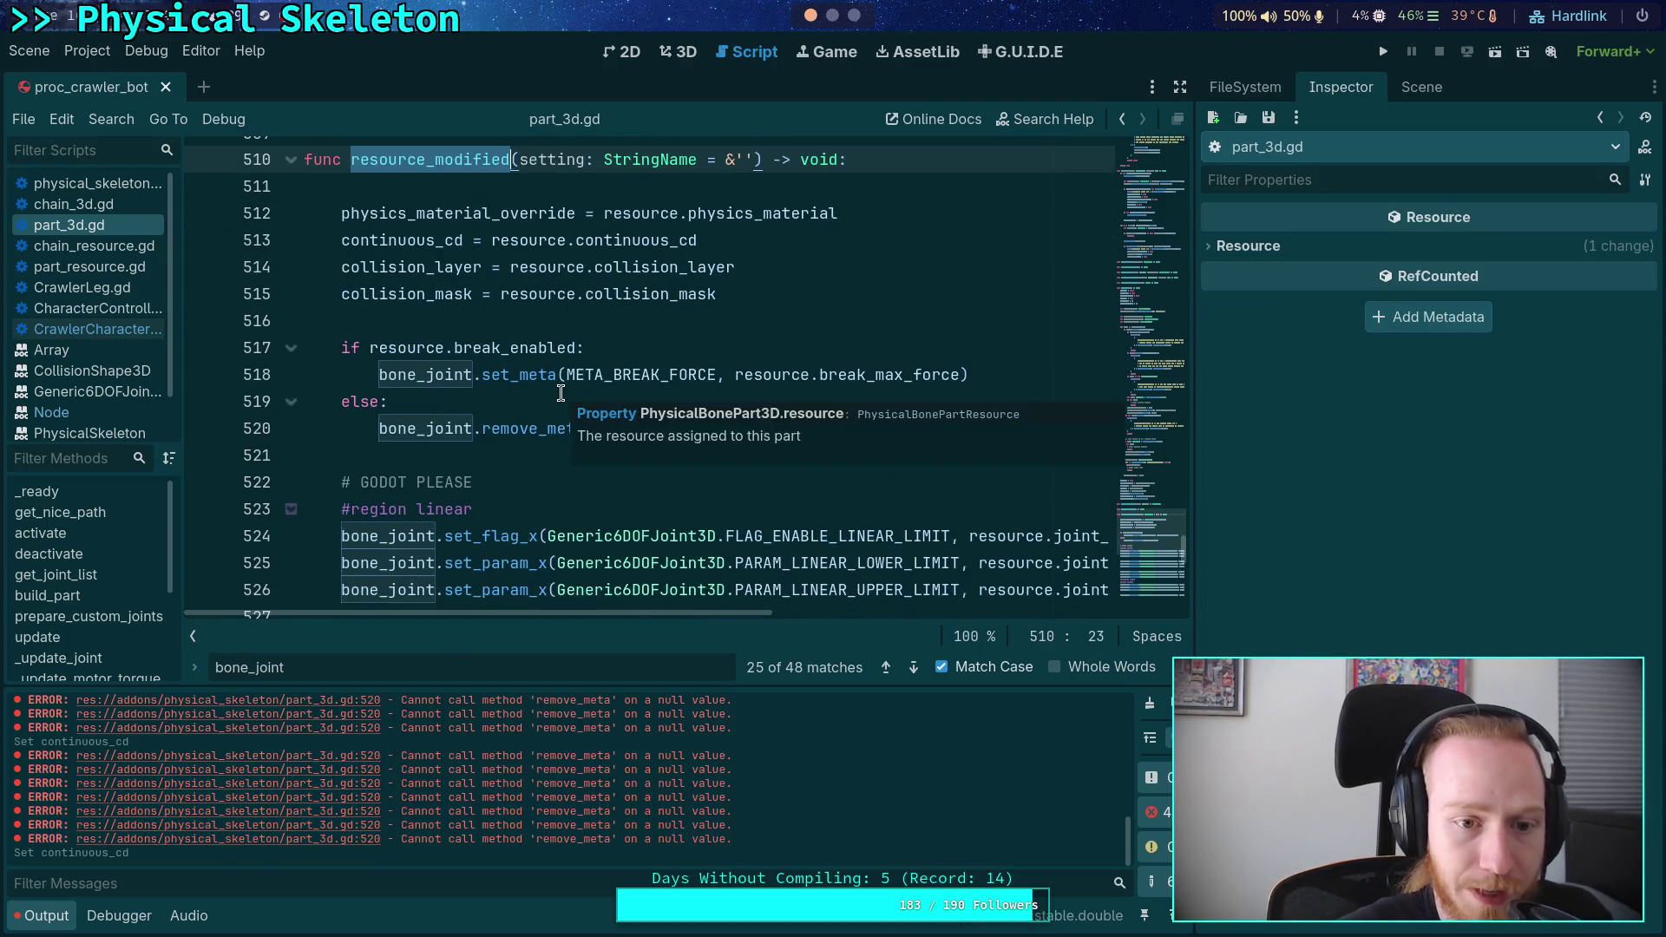
scroll(515, 420, up, 1)
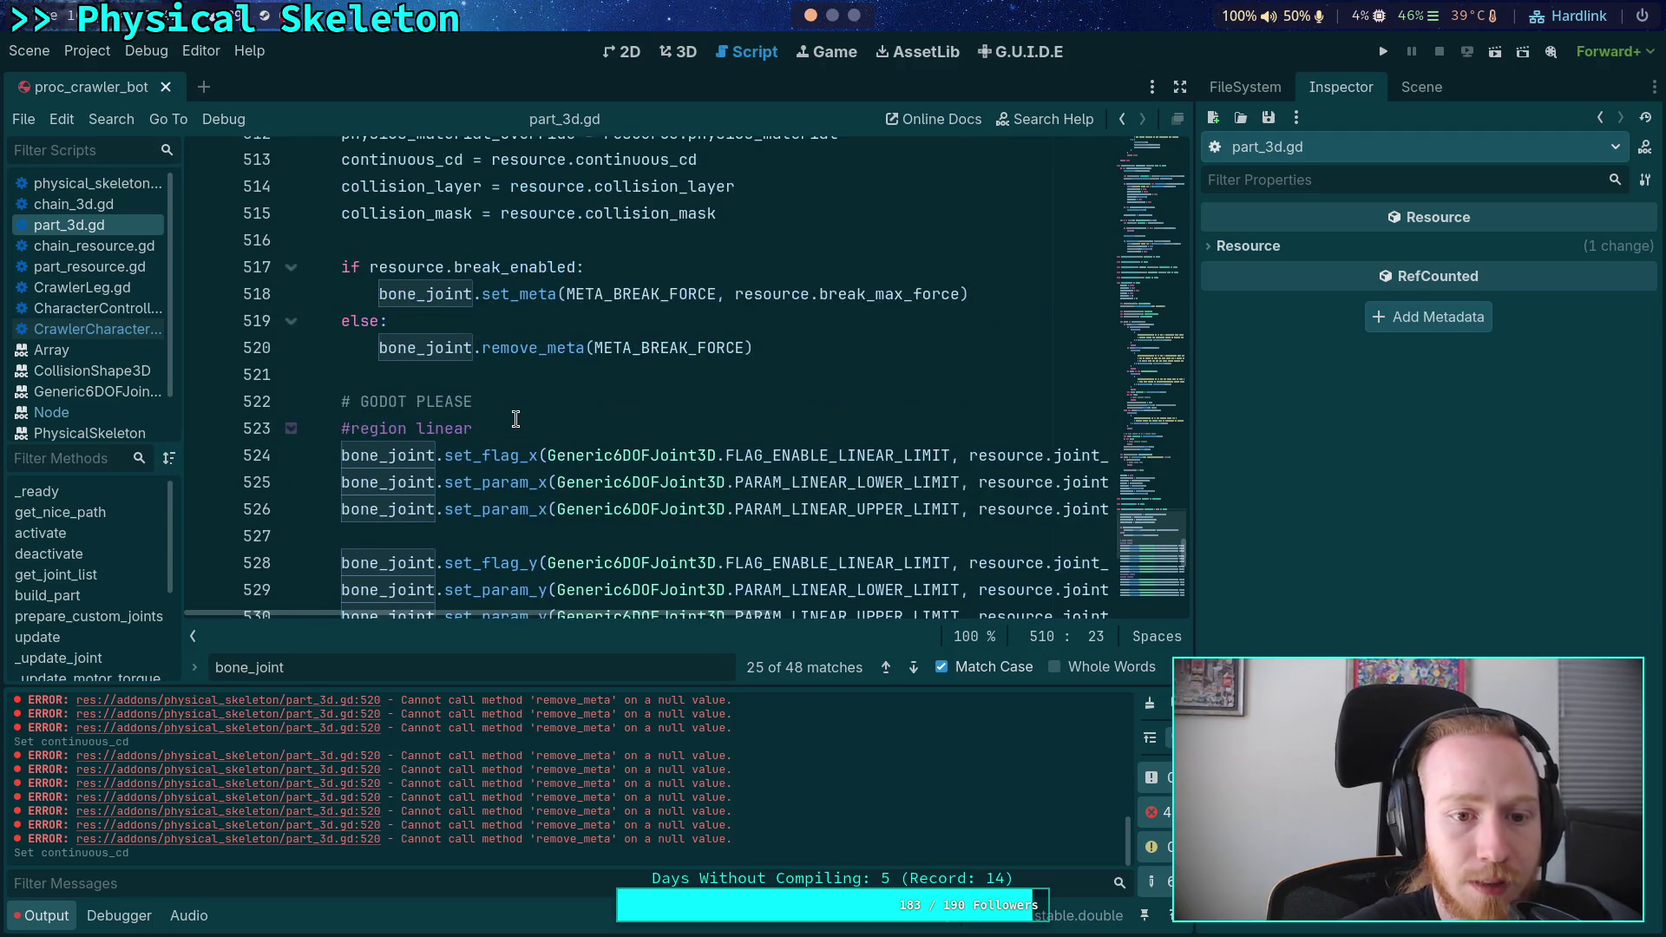
scroll(515, 419, down, 2)
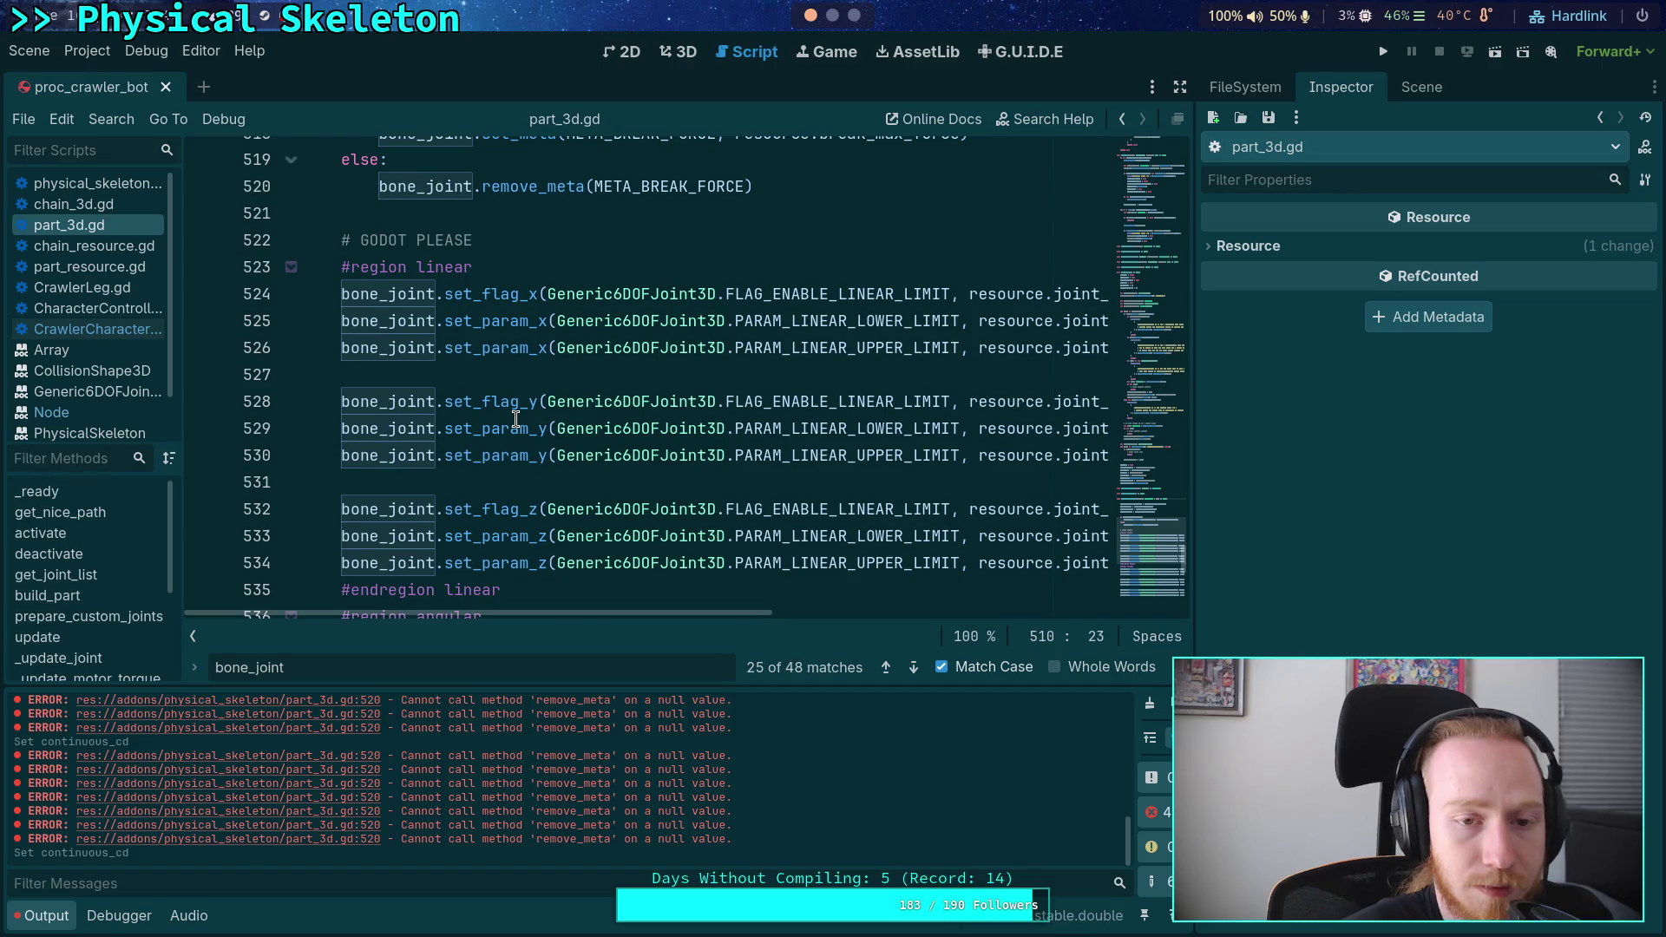
scroll(516, 419, up, 4)
scroll(516, 419, down, 4)
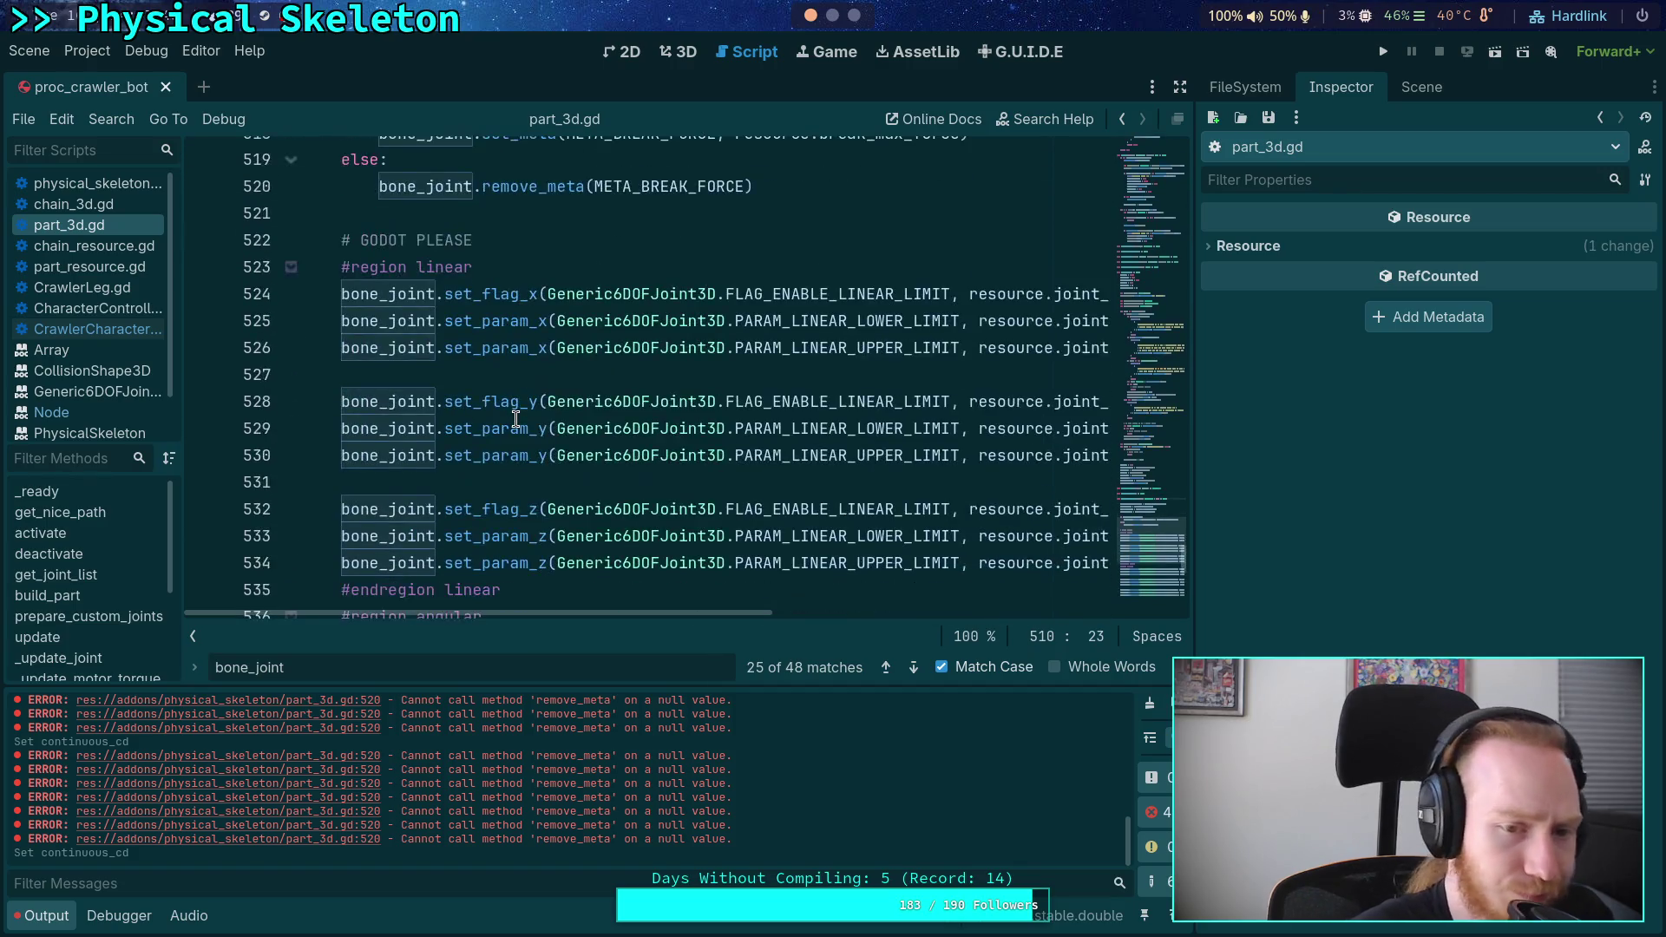
scroll(515, 419, down, 5)
scroll(515, 420, up, 6)
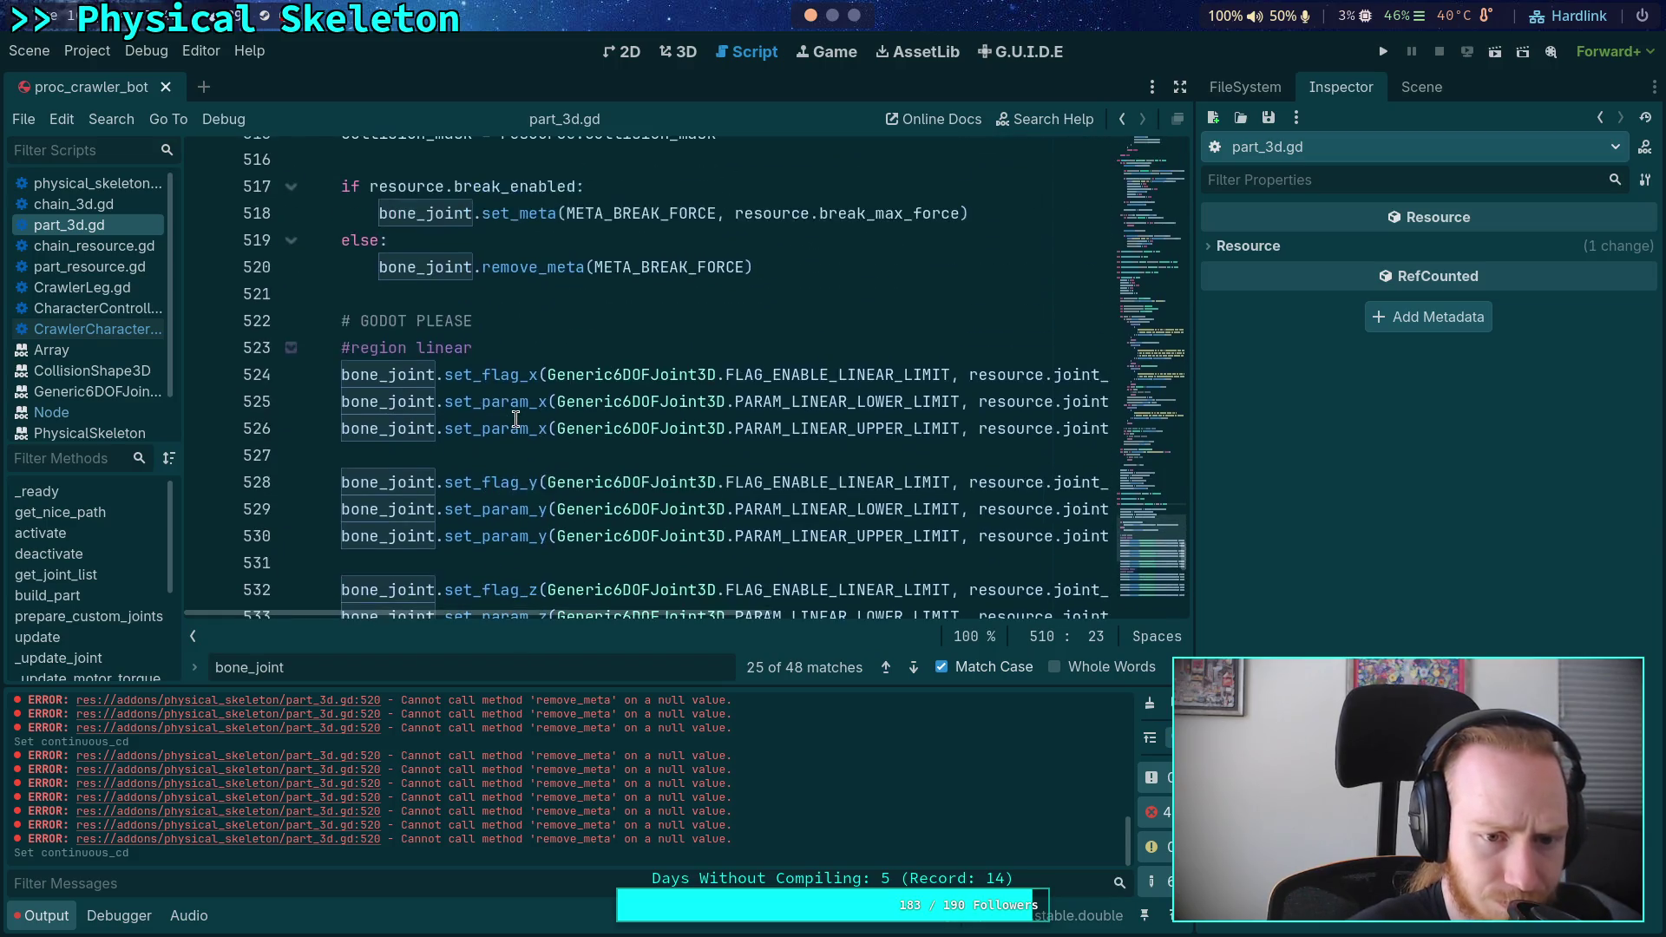
- Fold the linear and angular #region blocks, then unfold the linear one again
click(289, 349)
click(290, 376)
scroll(289, 388, up, 2)
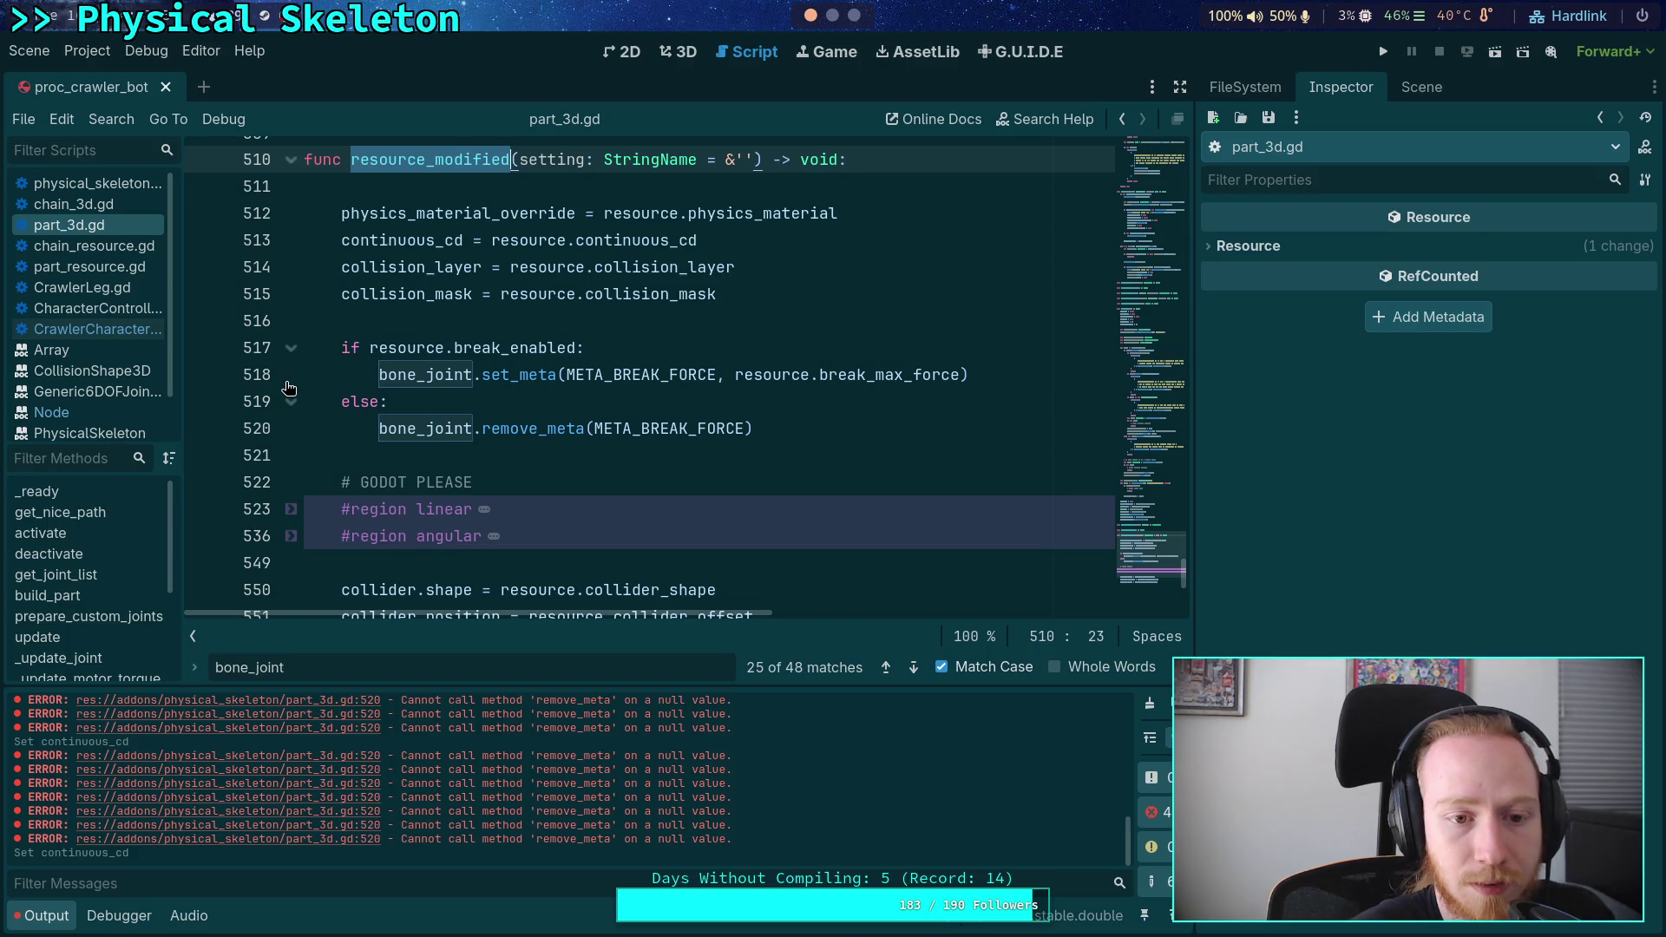
scroll(289, 388, down, 1)
click(291, 428)
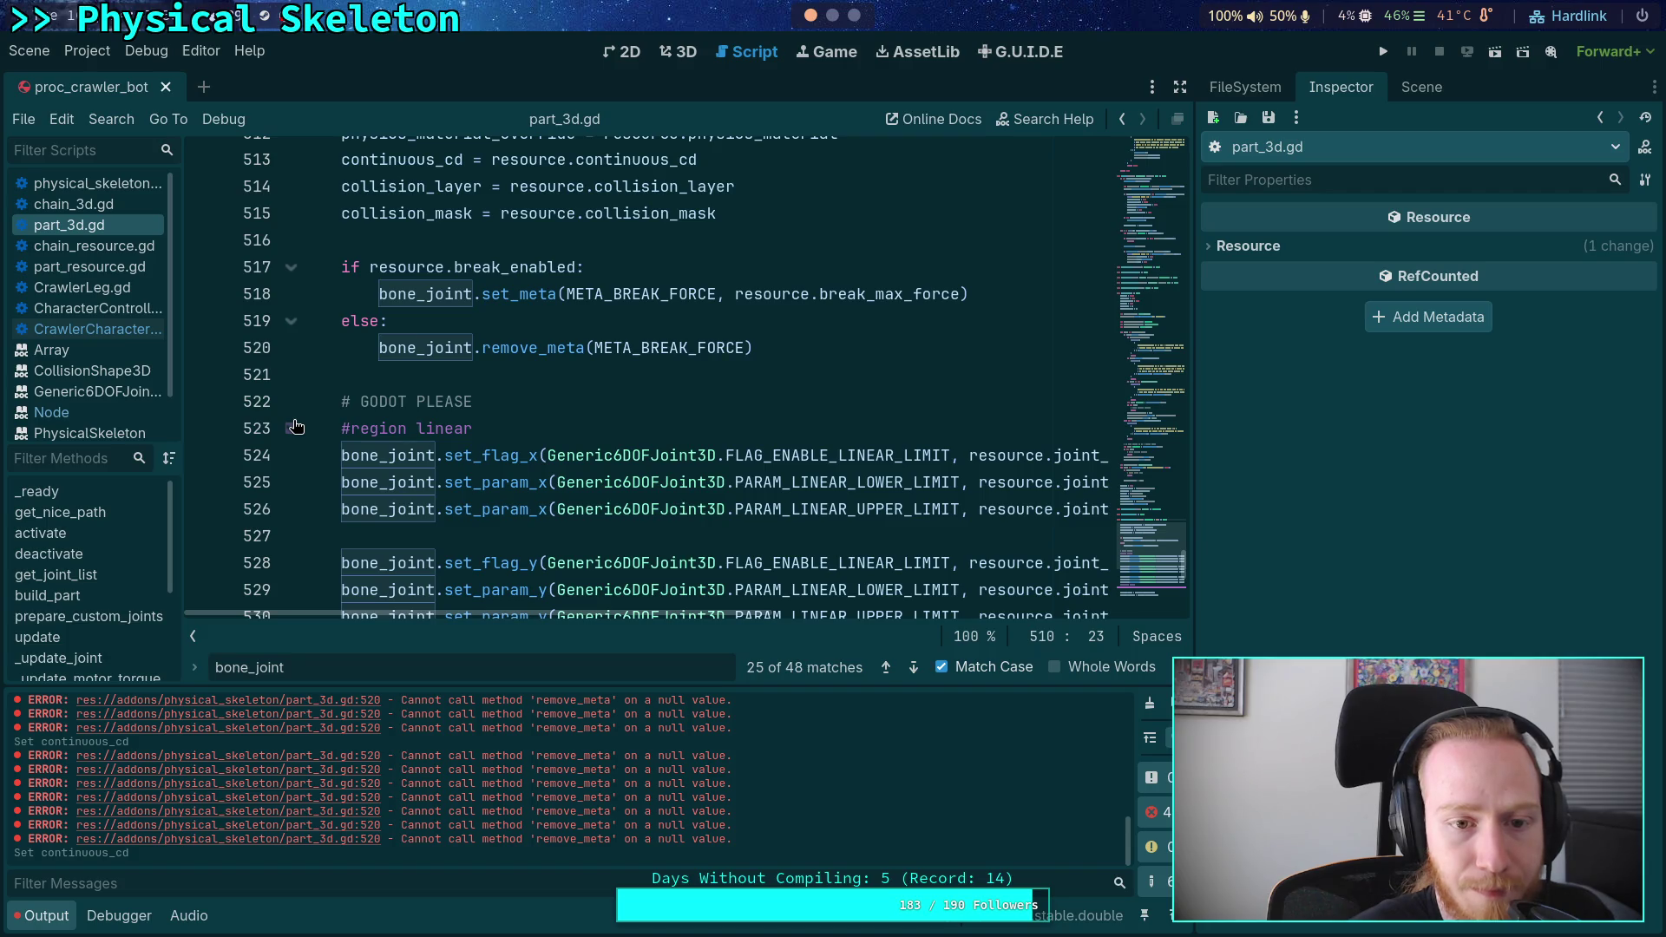
scroll(295, 426, down, 2)
scroll(452, 415, down, 3)
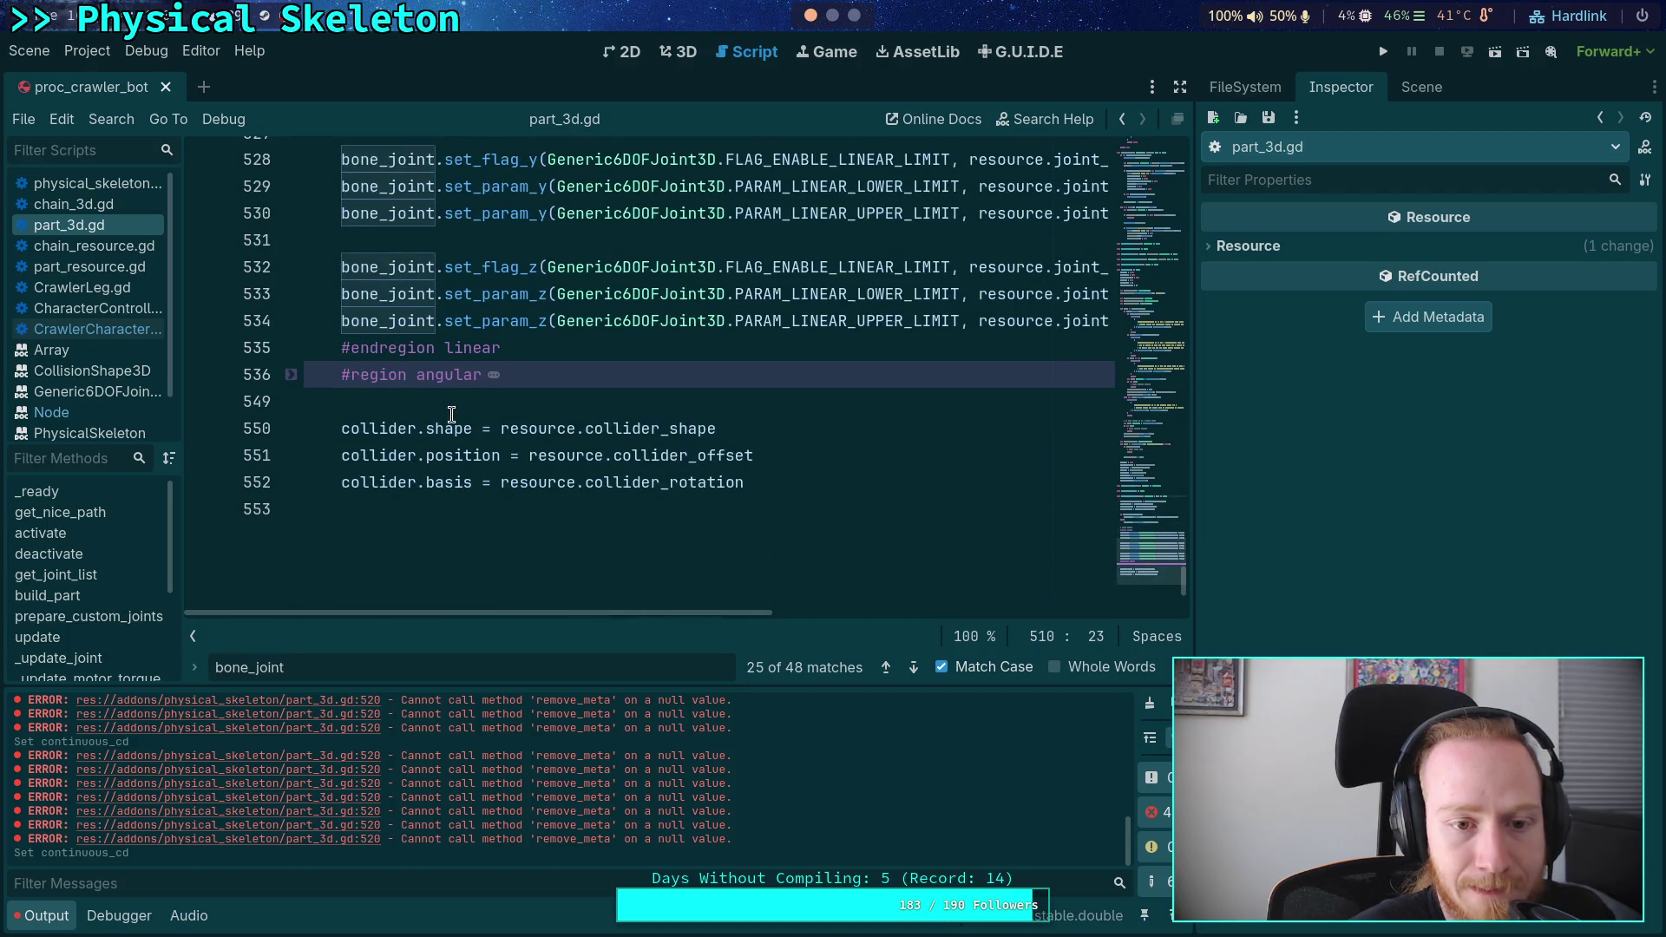
scroll(451, 415, up, 4)
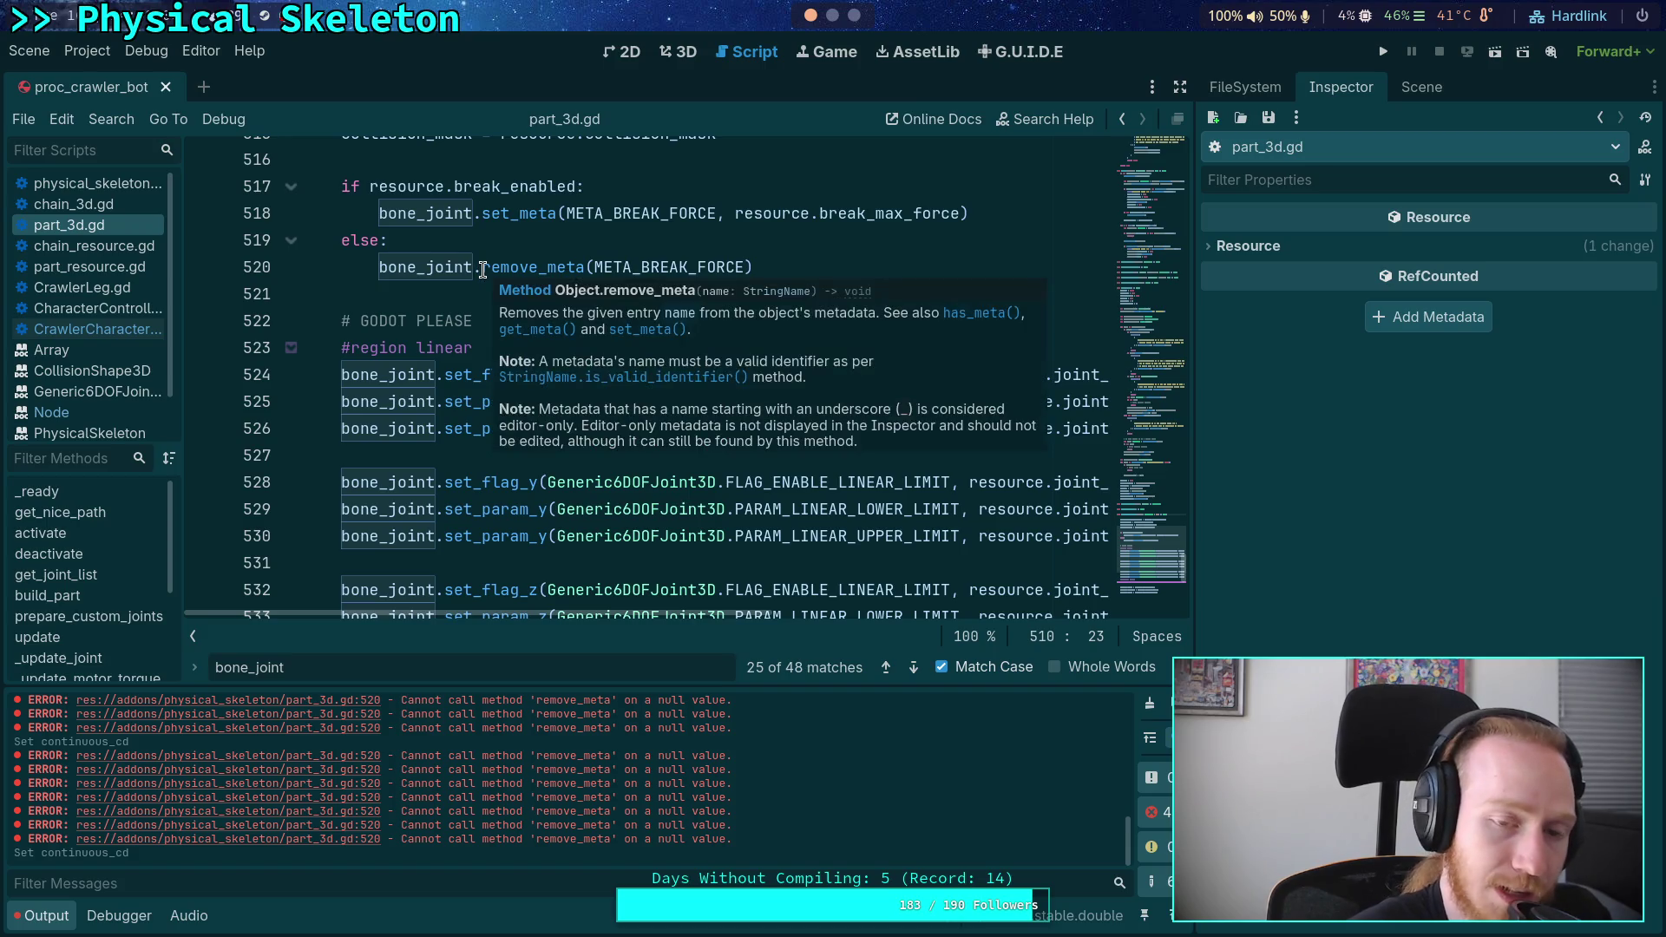
- Read remove_meta's documentation and select the remove_meta call on line 520
mouse_move(496, 269)
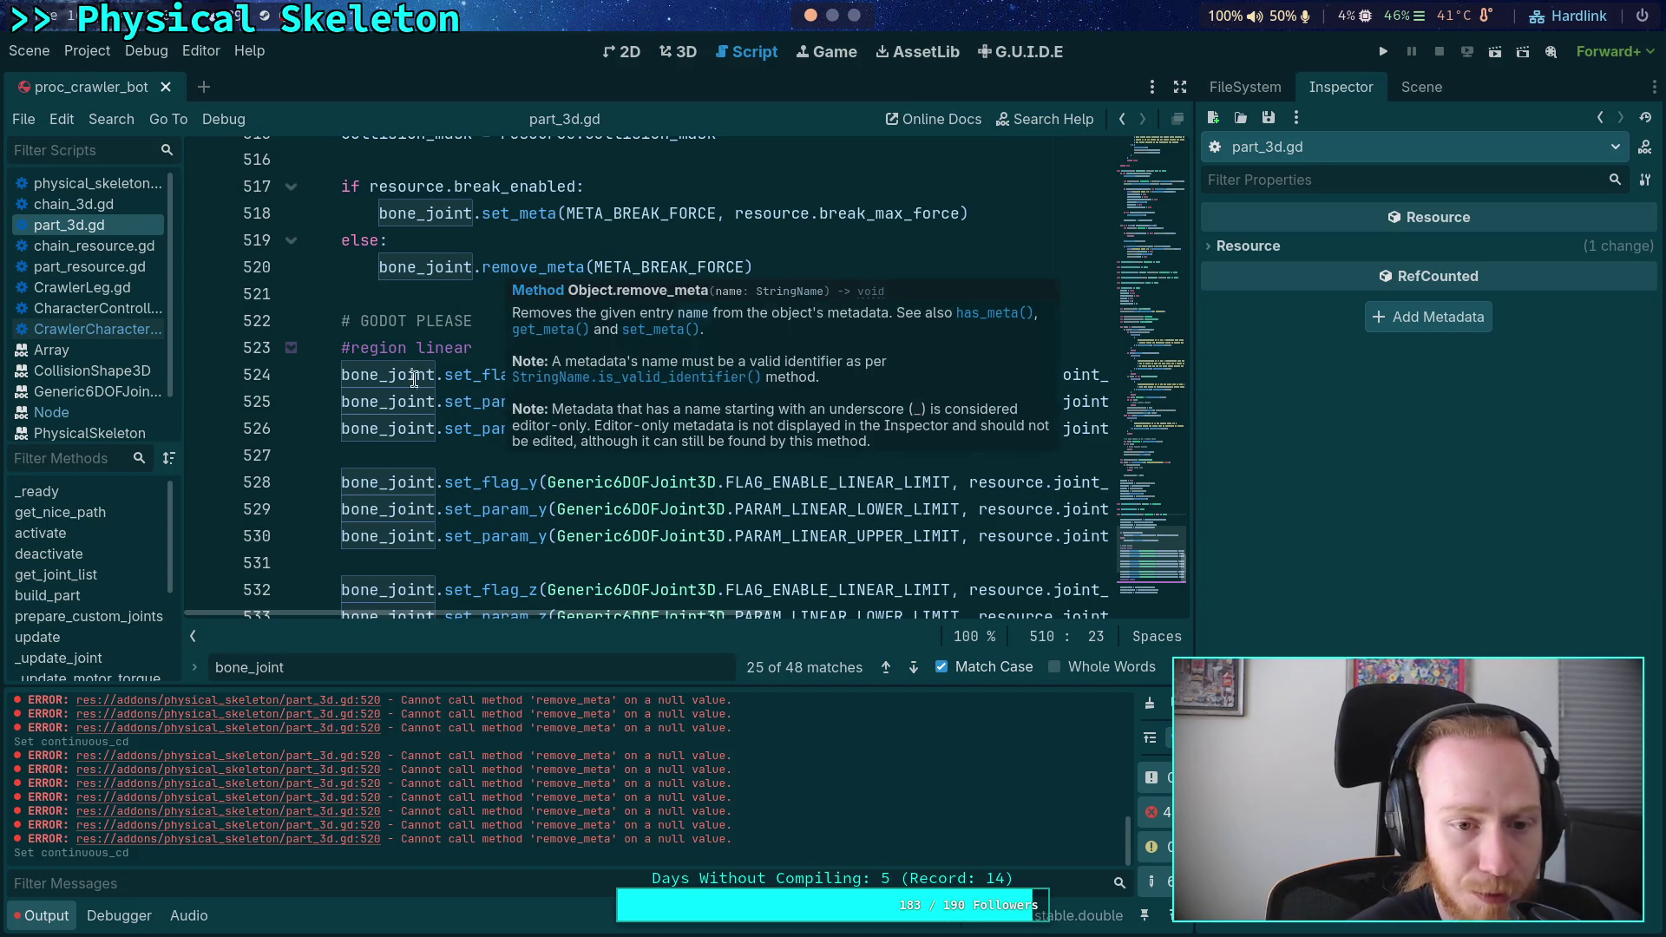
scroll(447, 401, down, 2)
mouse_move(357, 214)
mouse_down()
mouse_move(521, 323)
mouse_move(535, 434)
mouse_up()
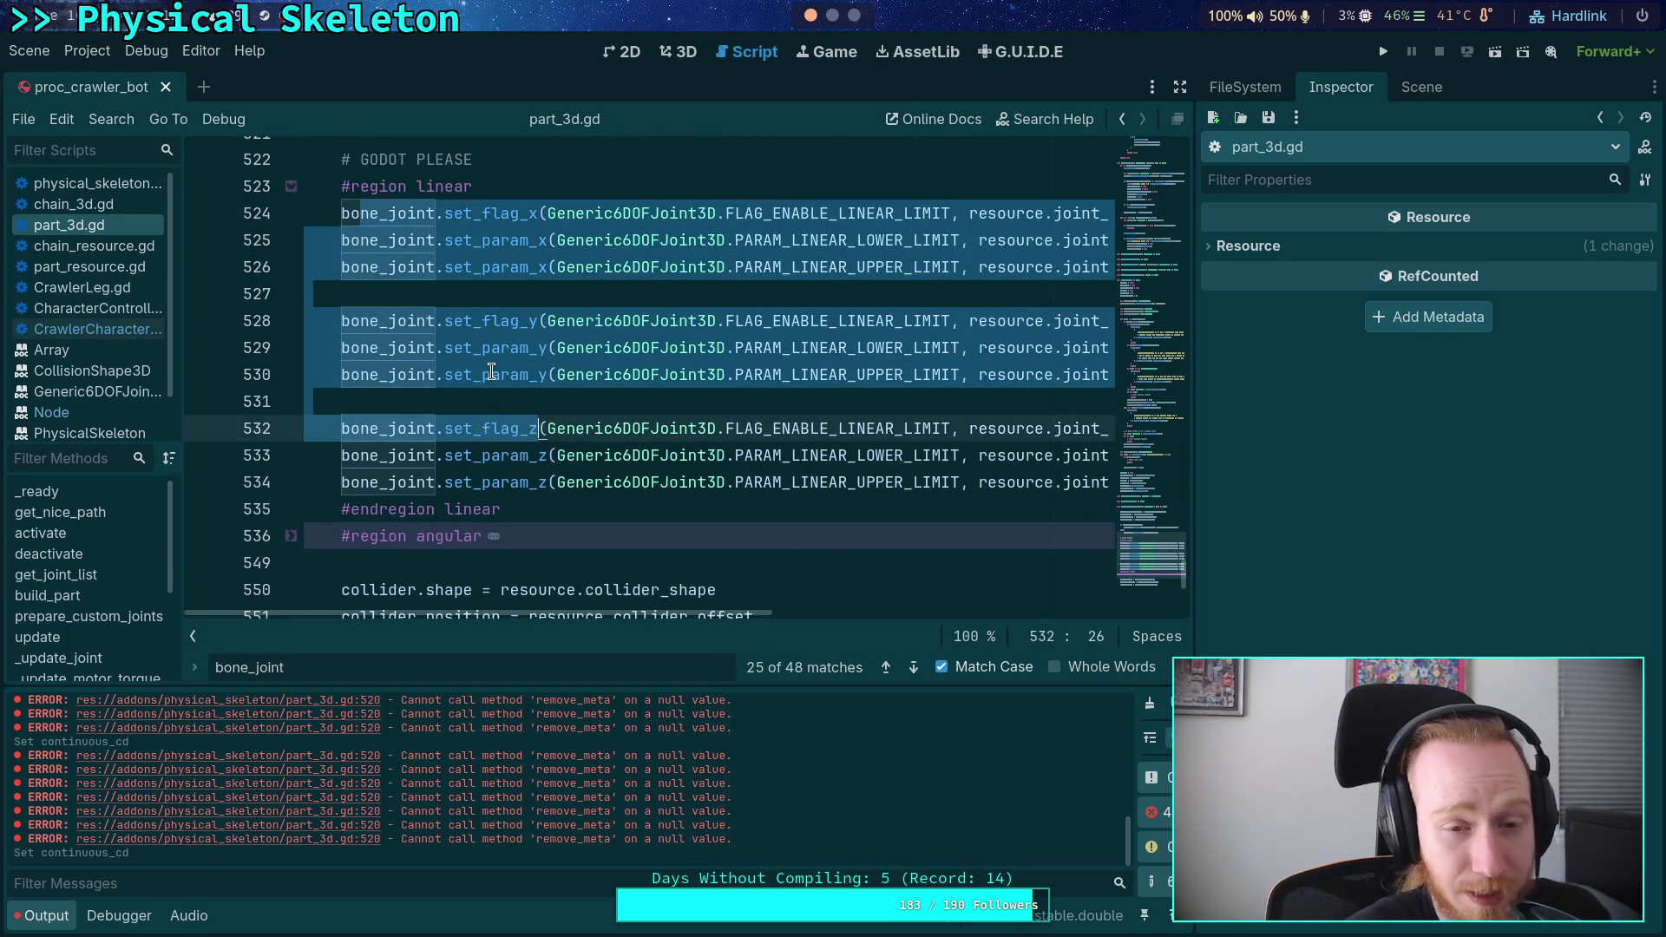
scroll(456, 271, up, 2)
double_click(546, 263)
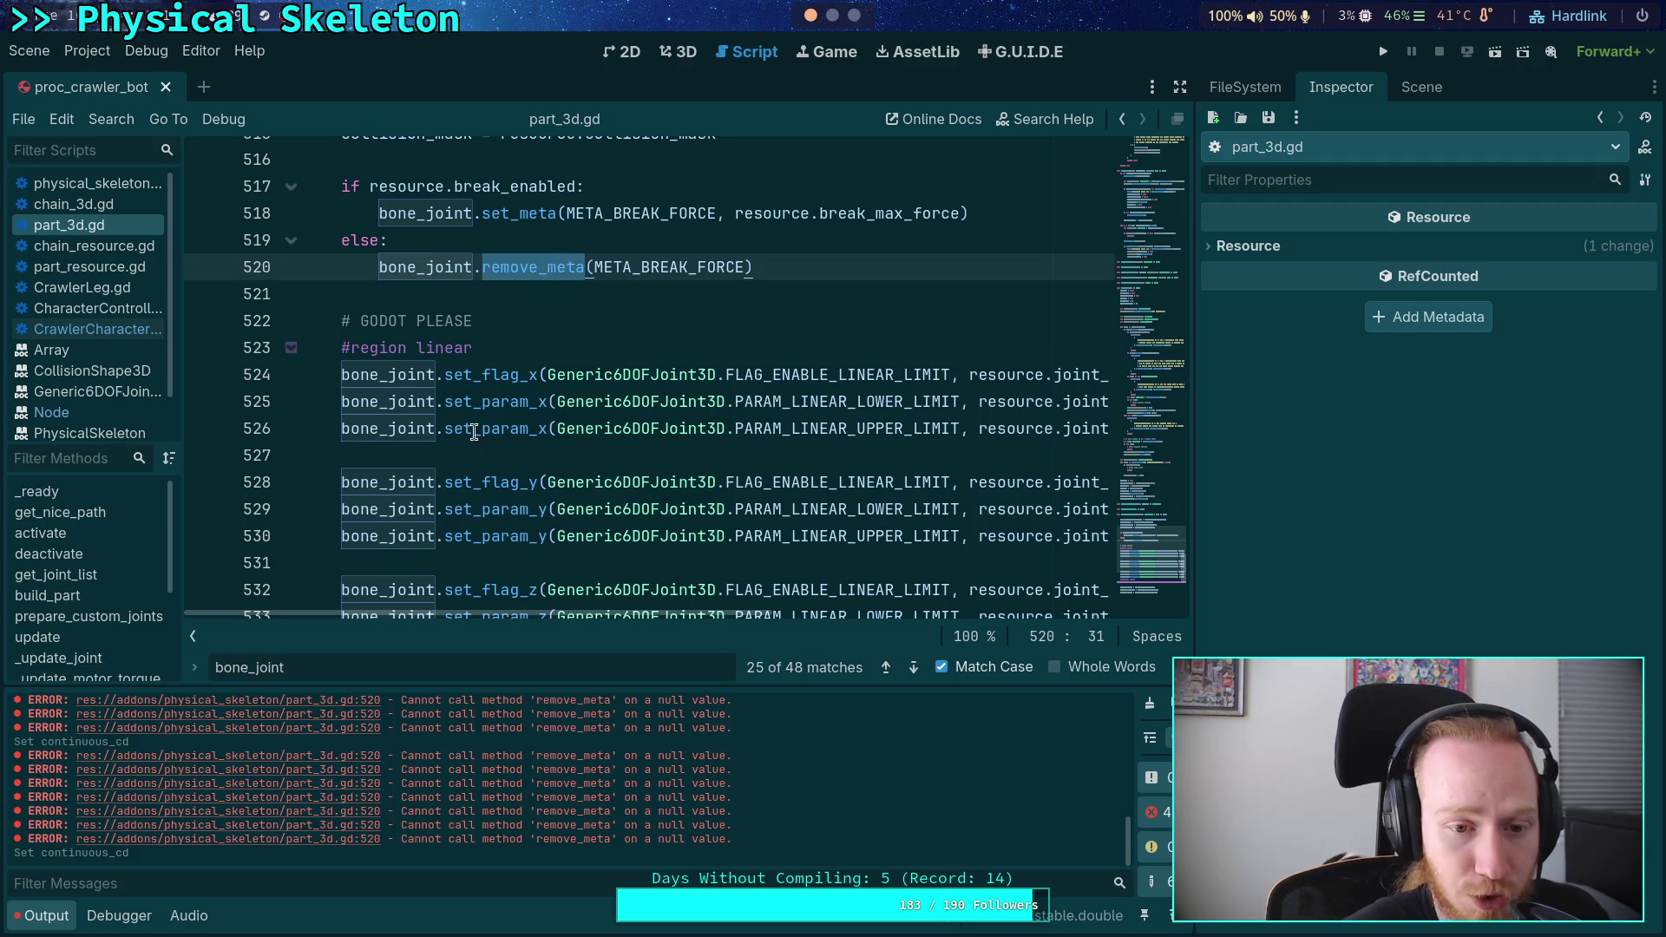
- Collapse both linear and angular regions and place the caret on the last empty line
click(291, 347)
click(291, 374)
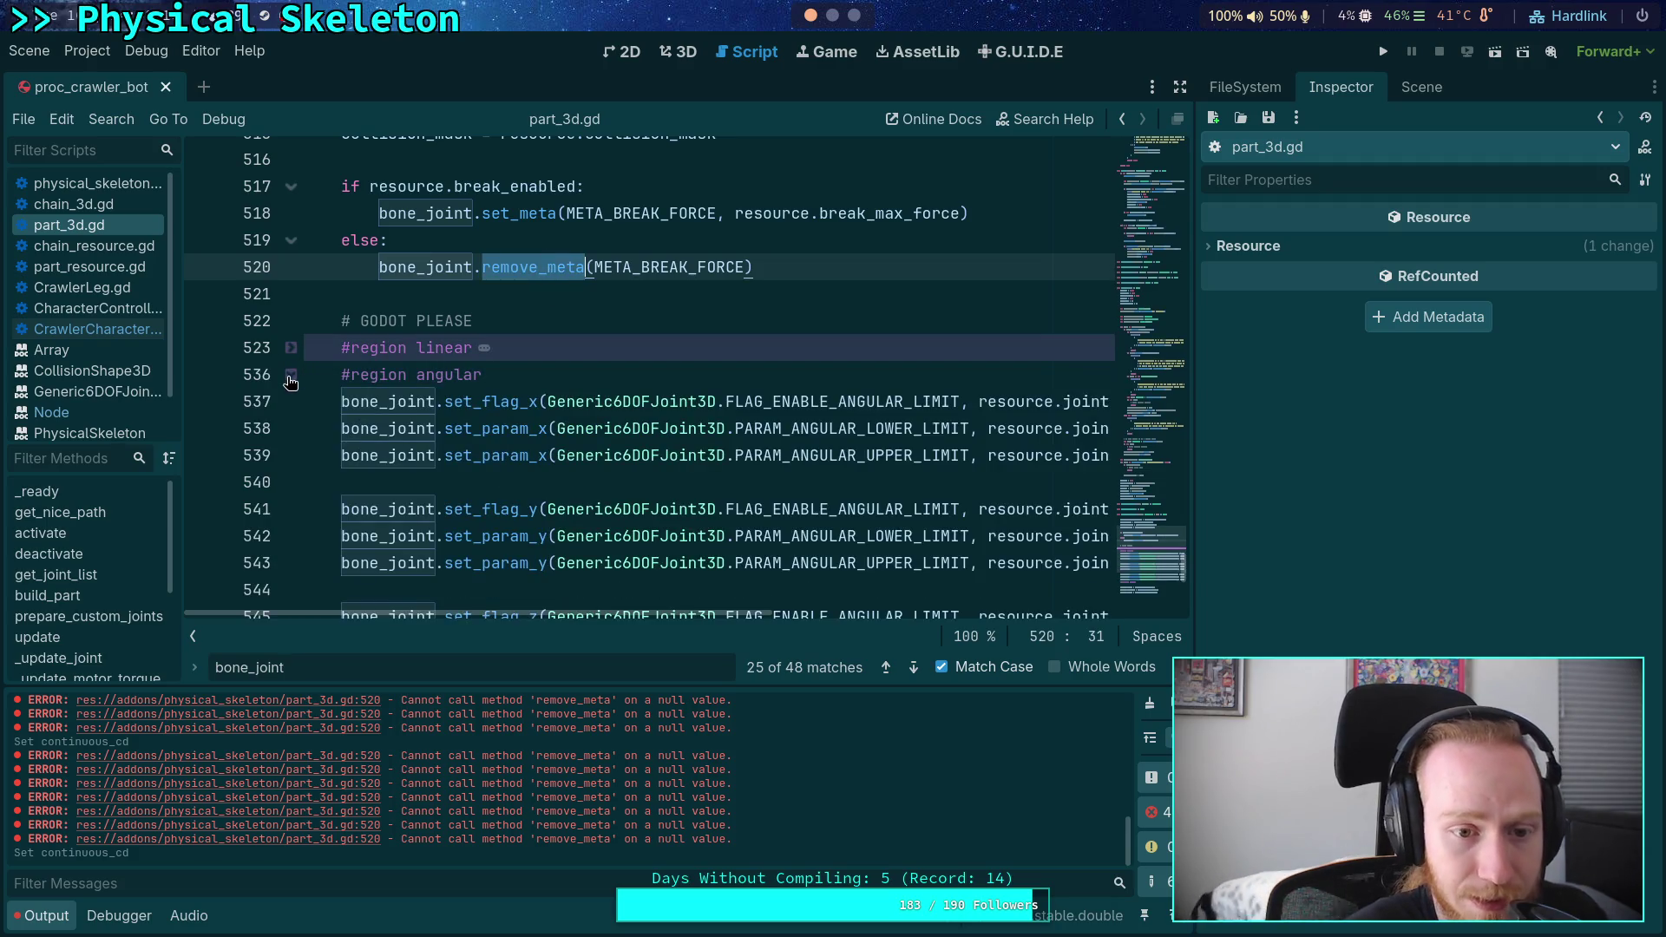
click(291, 374)
click(429, 458)
click(407, 509)
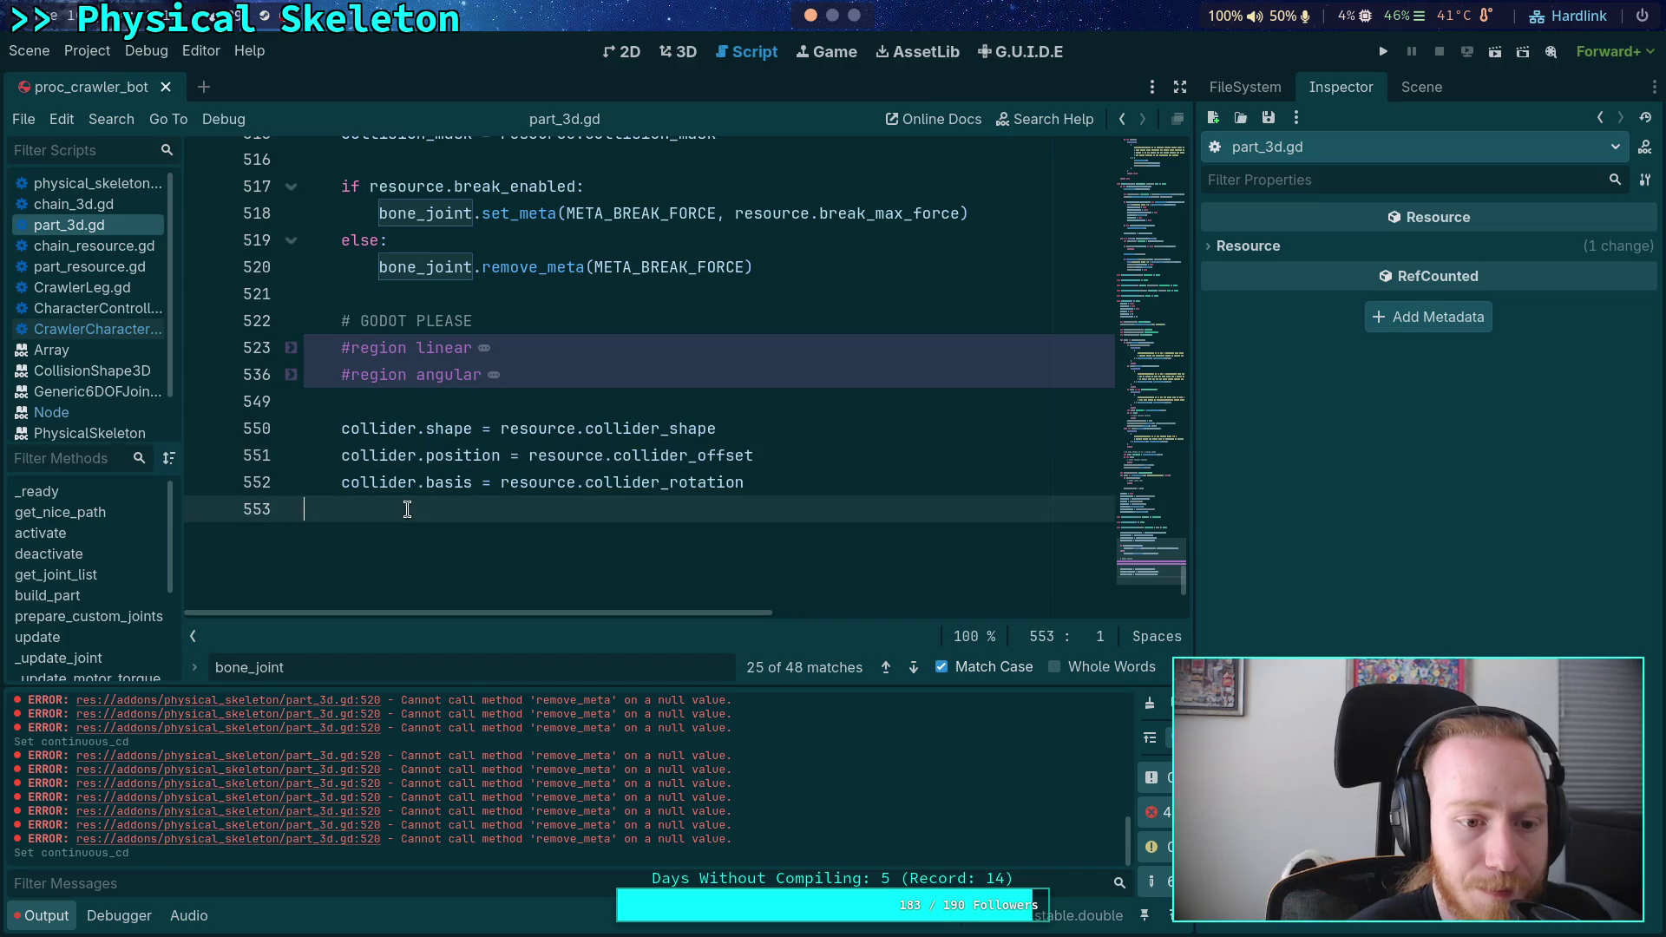
scroll(413, 495, up, 3)
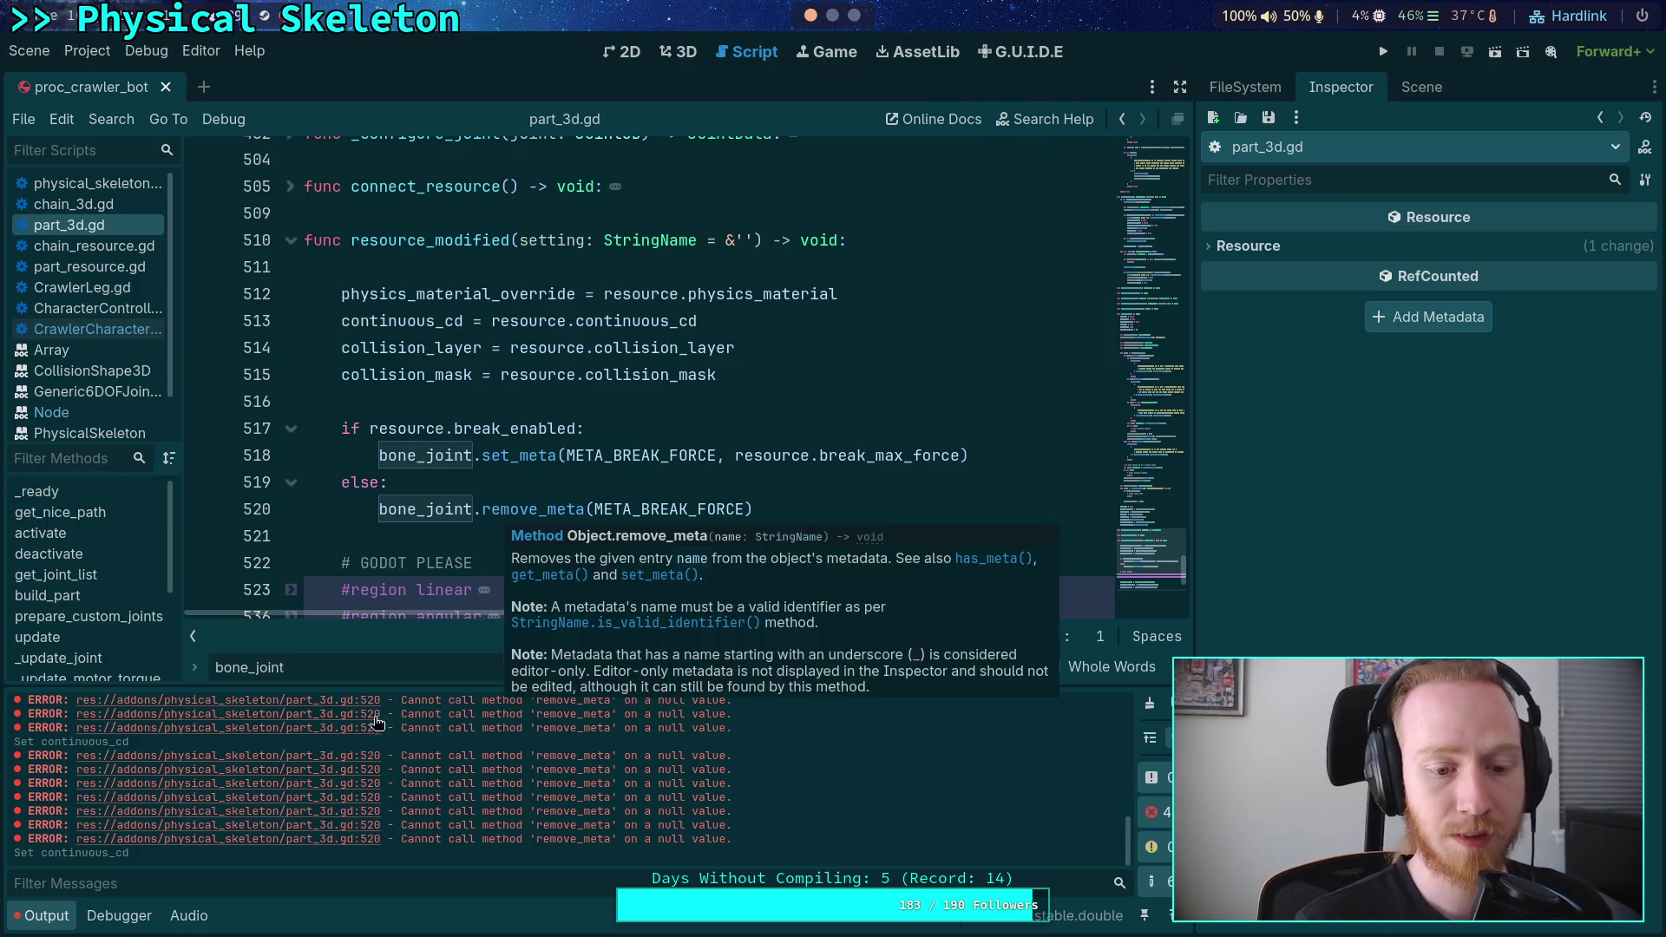
- Insert a blank line right below resource_modified's header on line 510
double_click(450, 241)
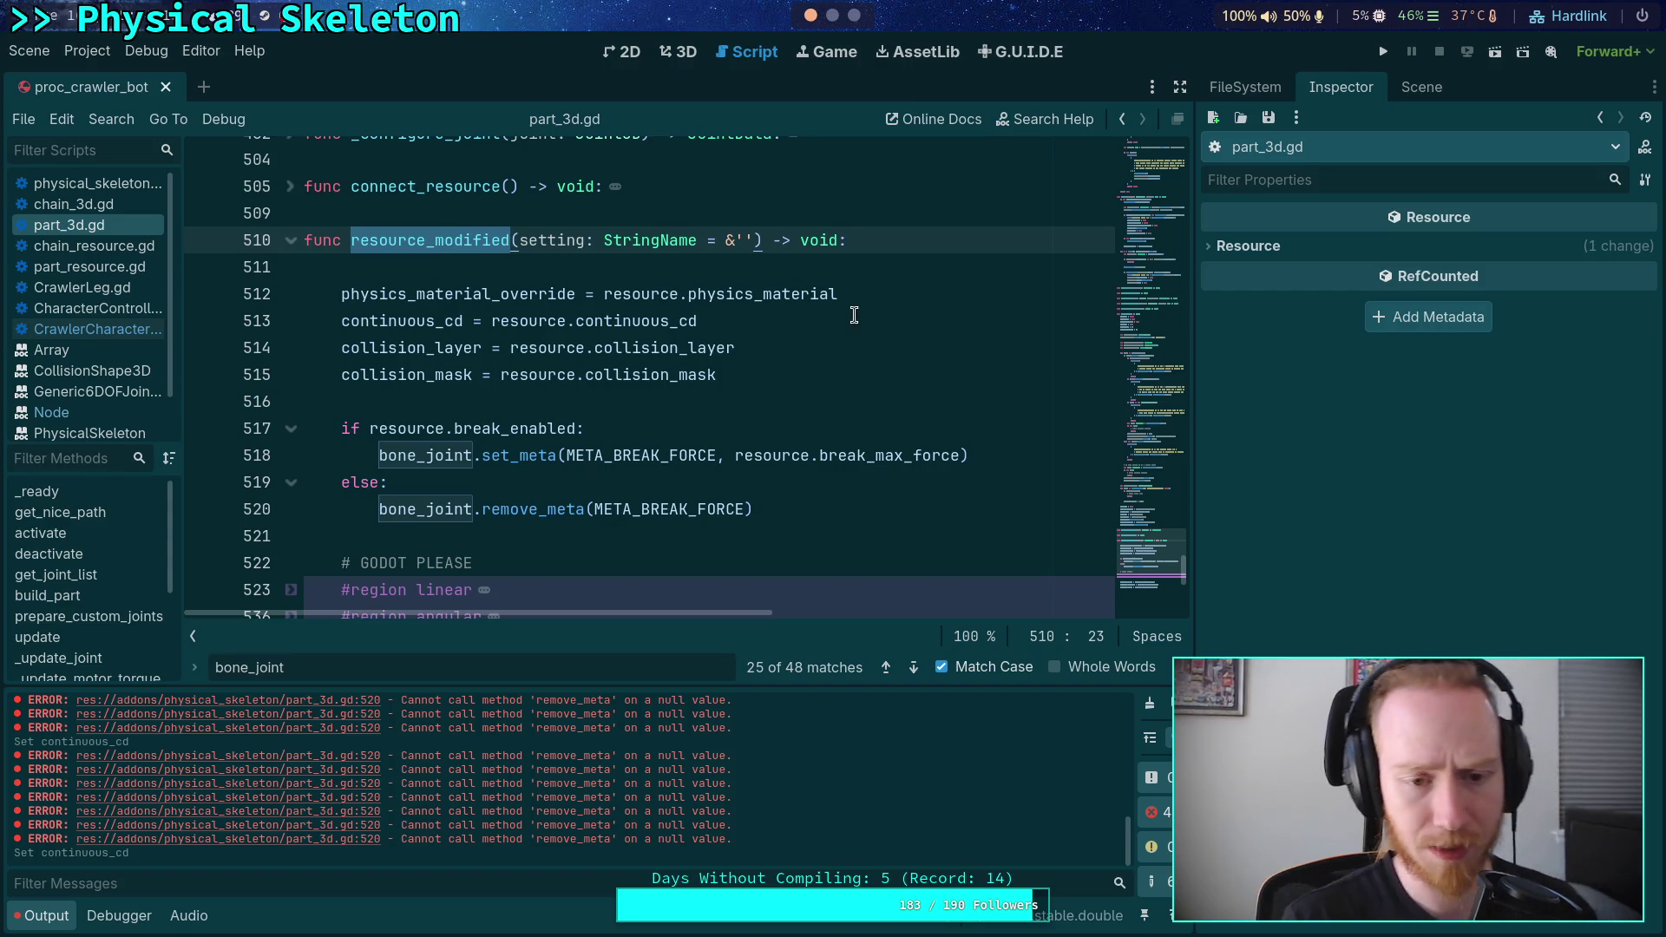
click(908, 258)
key(Return)
key(Up)
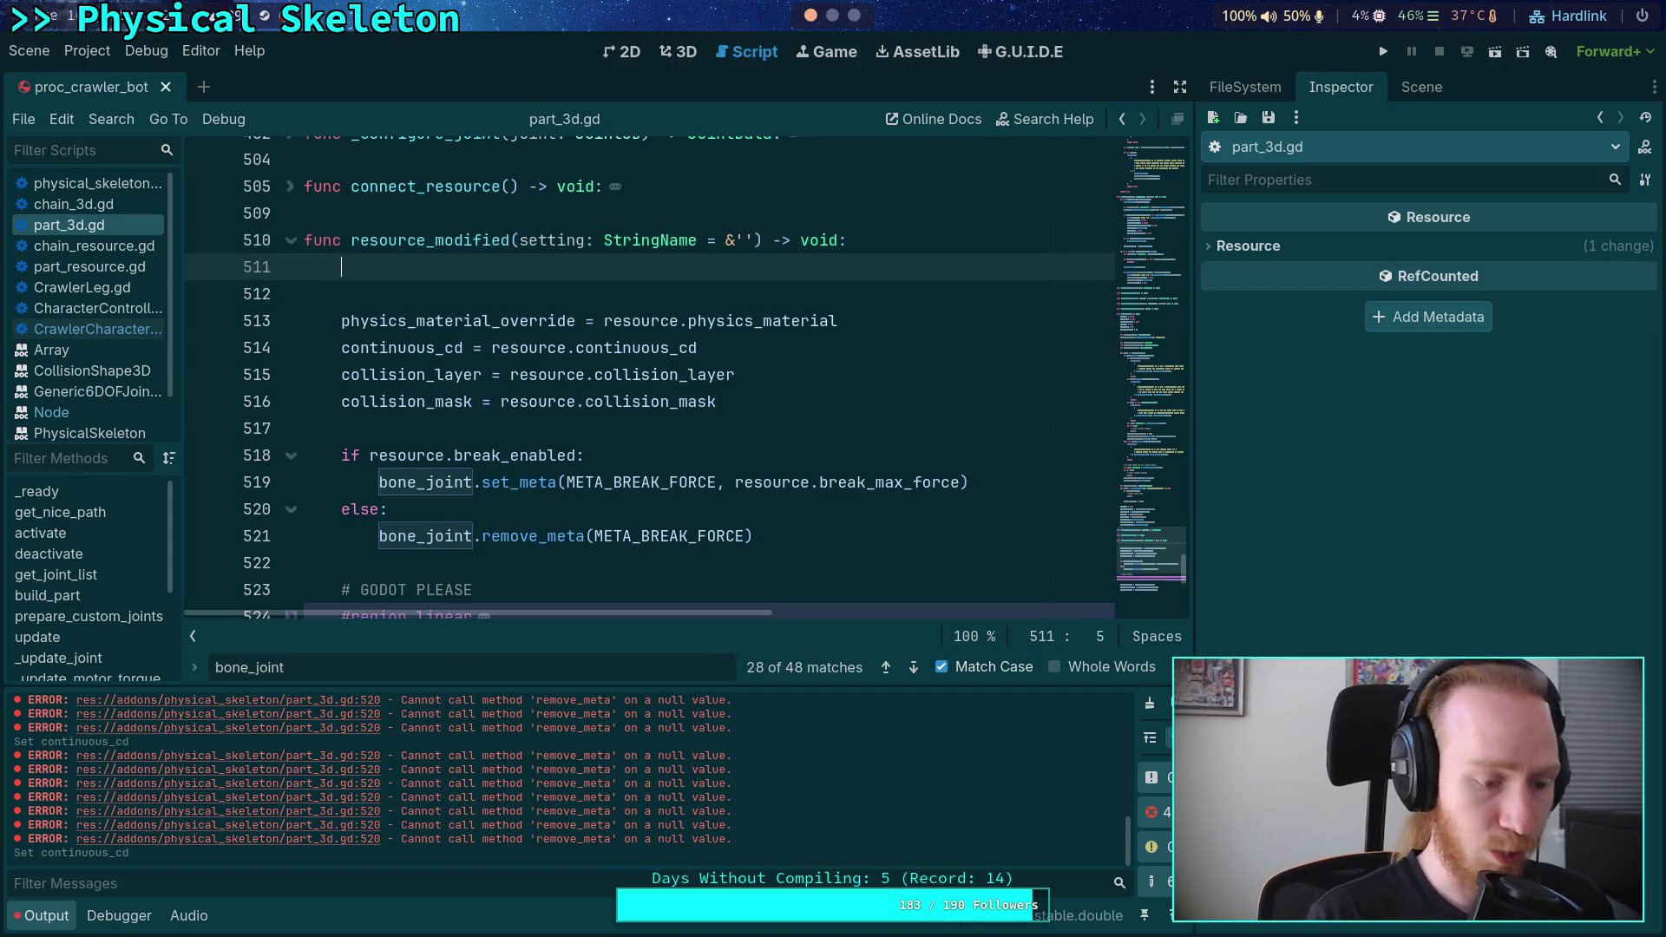
- Add print(name) and print(setting) on lines 511–512, save part_3d.gd, and clear the Output log
text((self))
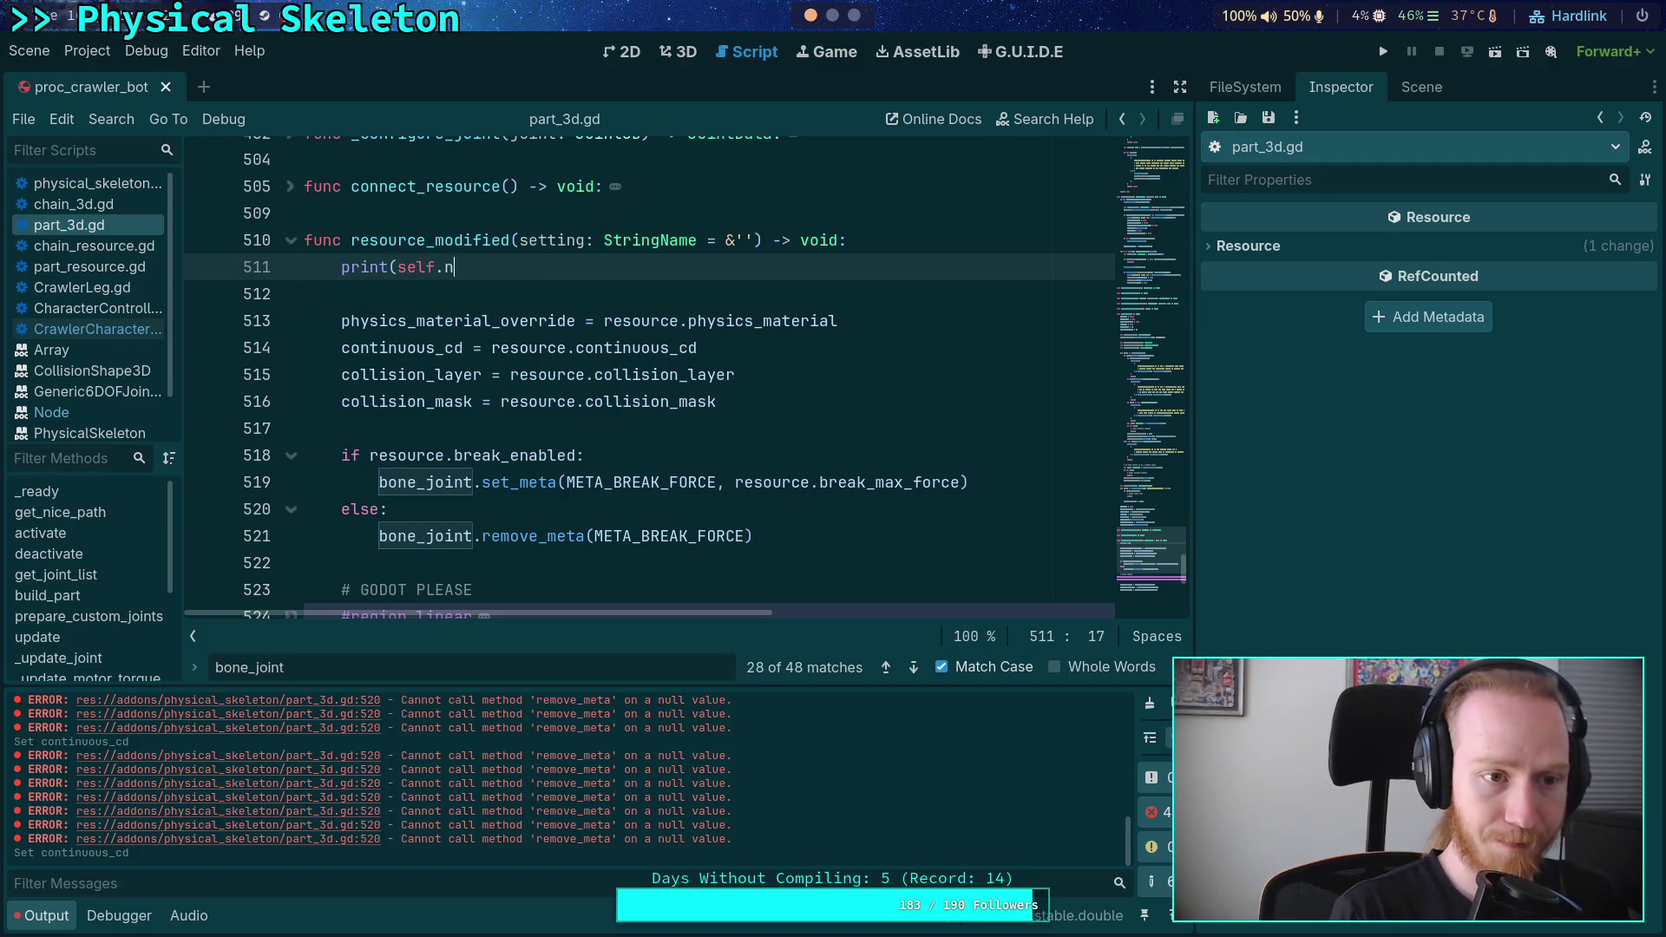
key(BackSpace)
key(BackSpace)
key(BackSpace)
text(name))
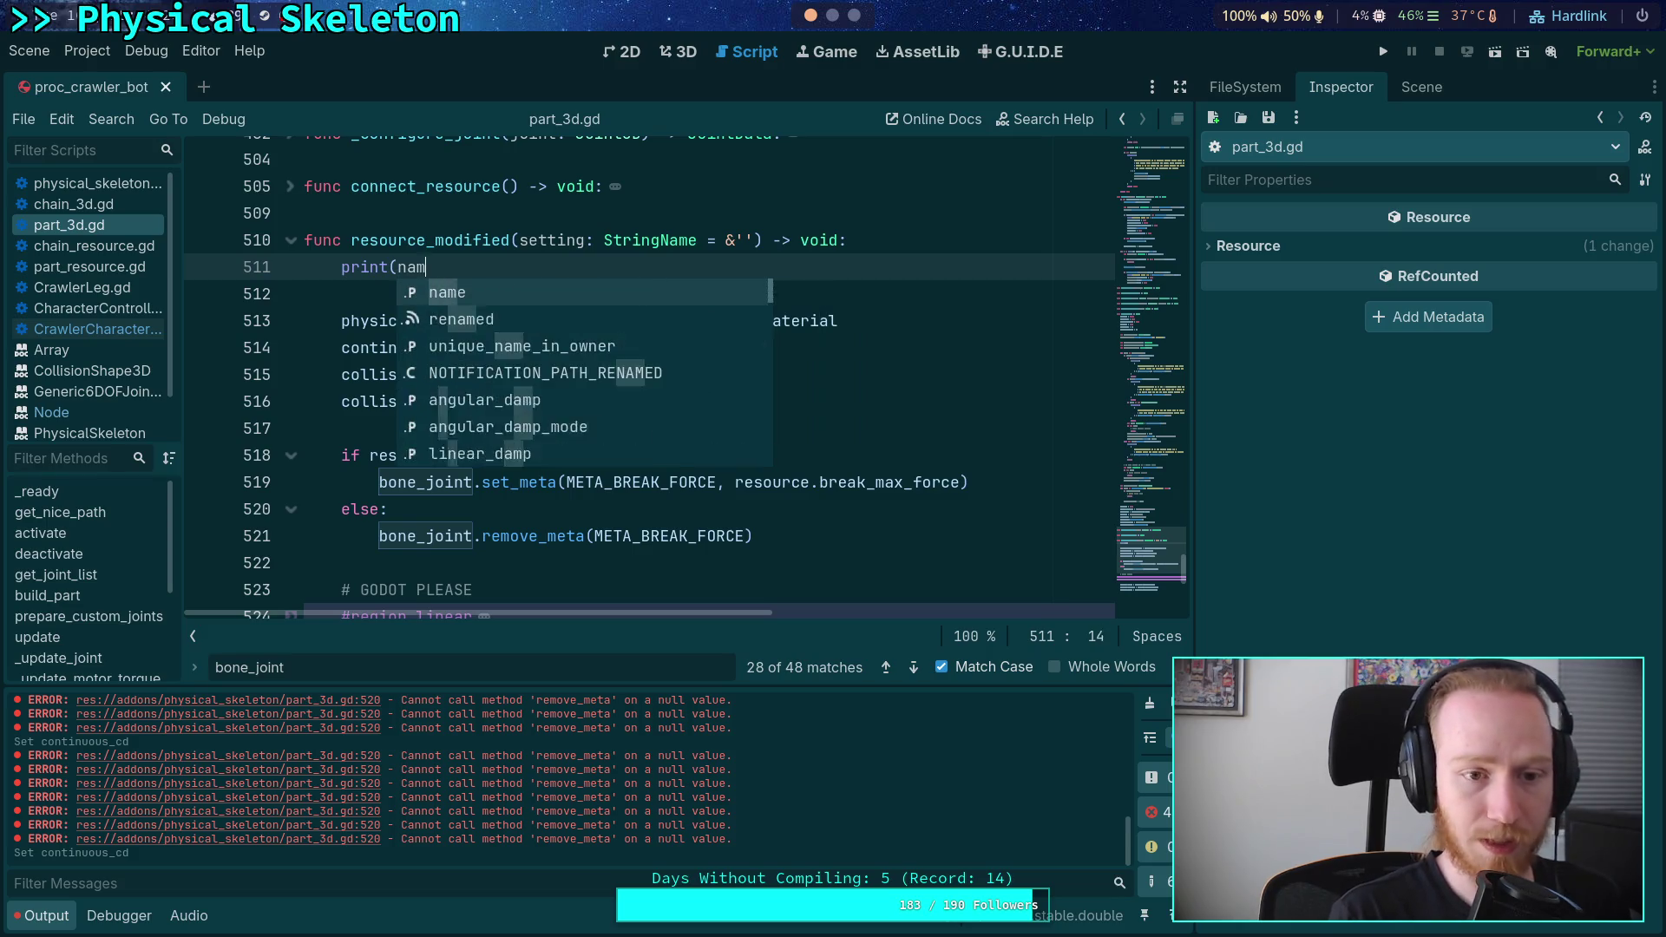
key(Return)
text(print()
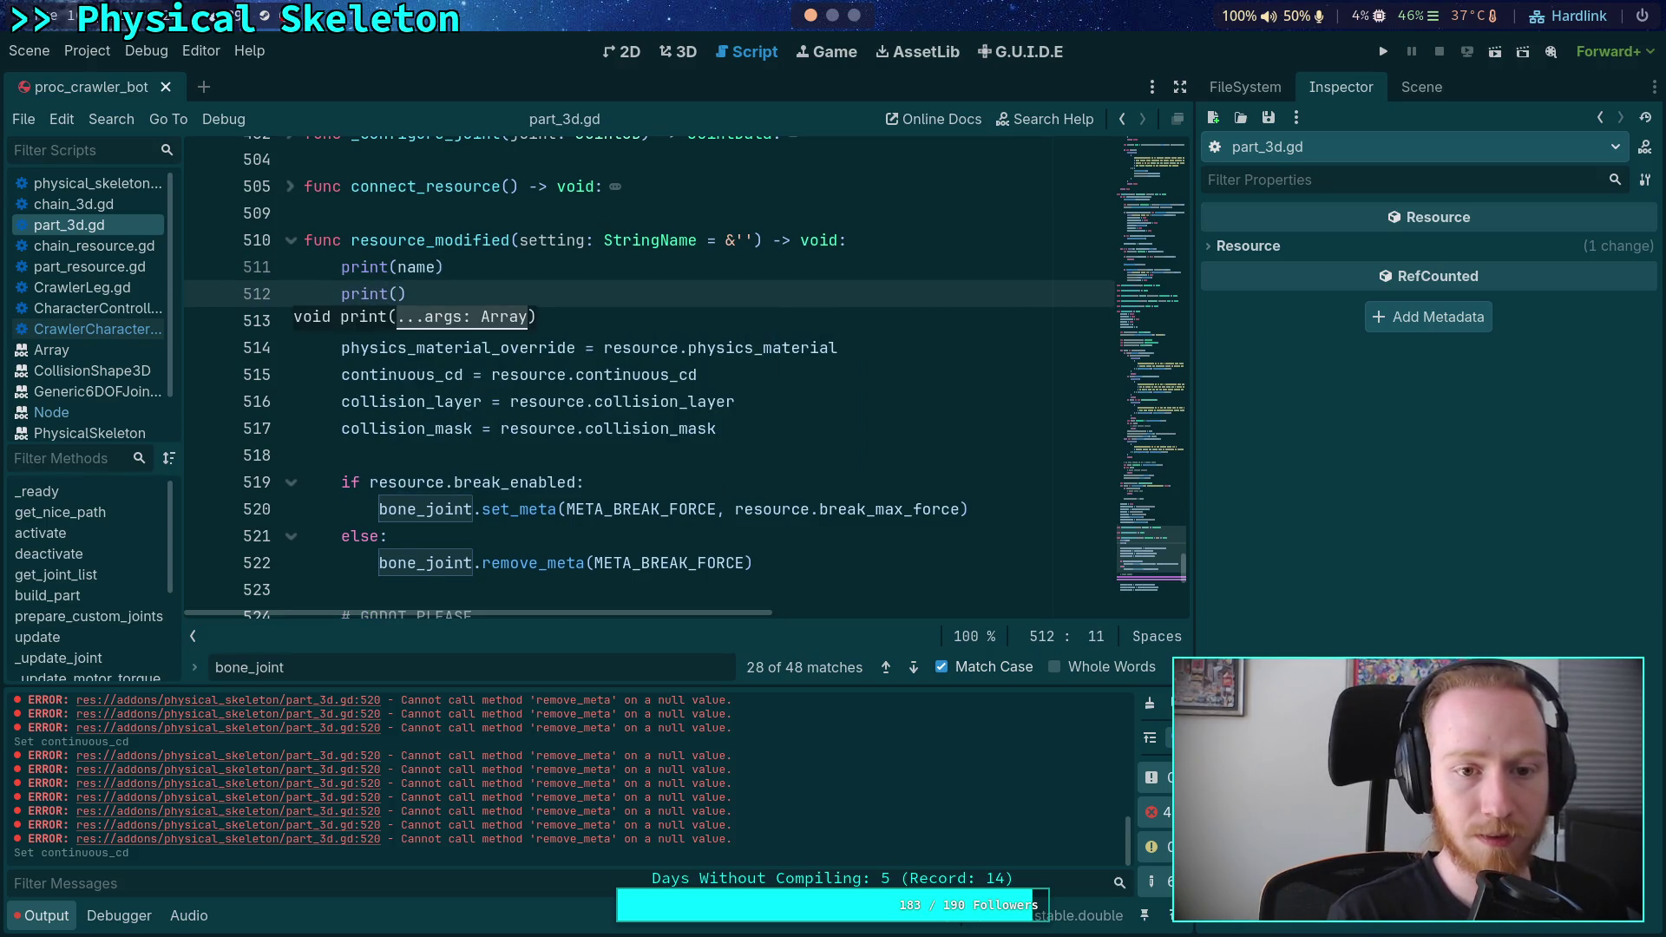
text(setting)
key(ctrl+s)
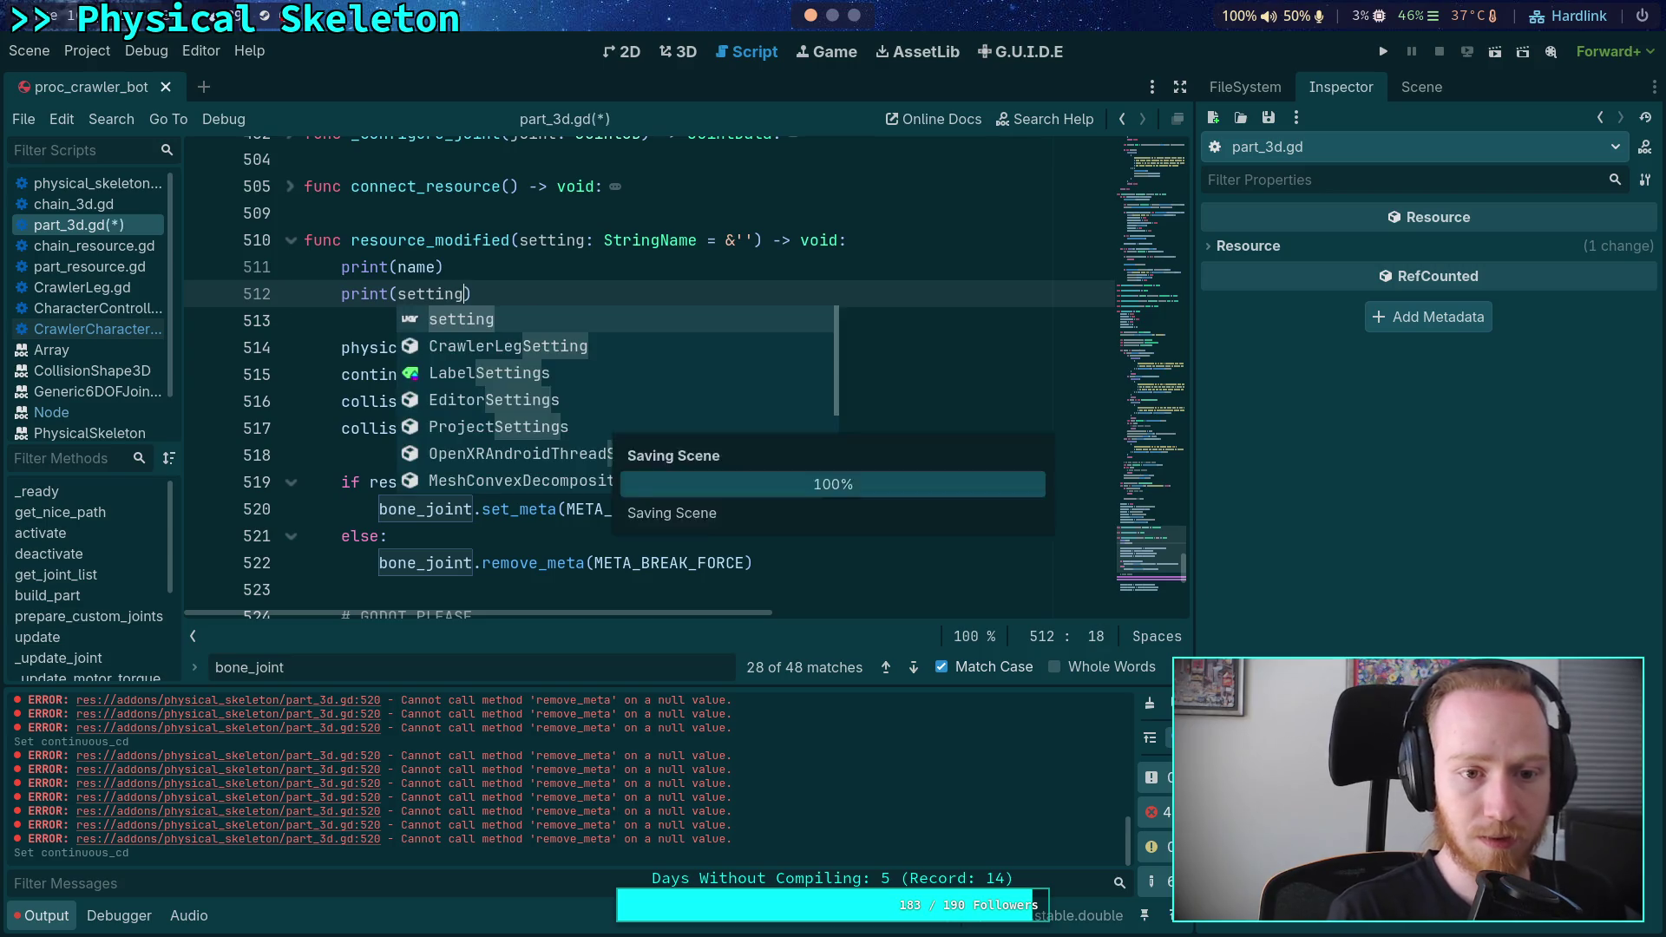
click(1150, 703)
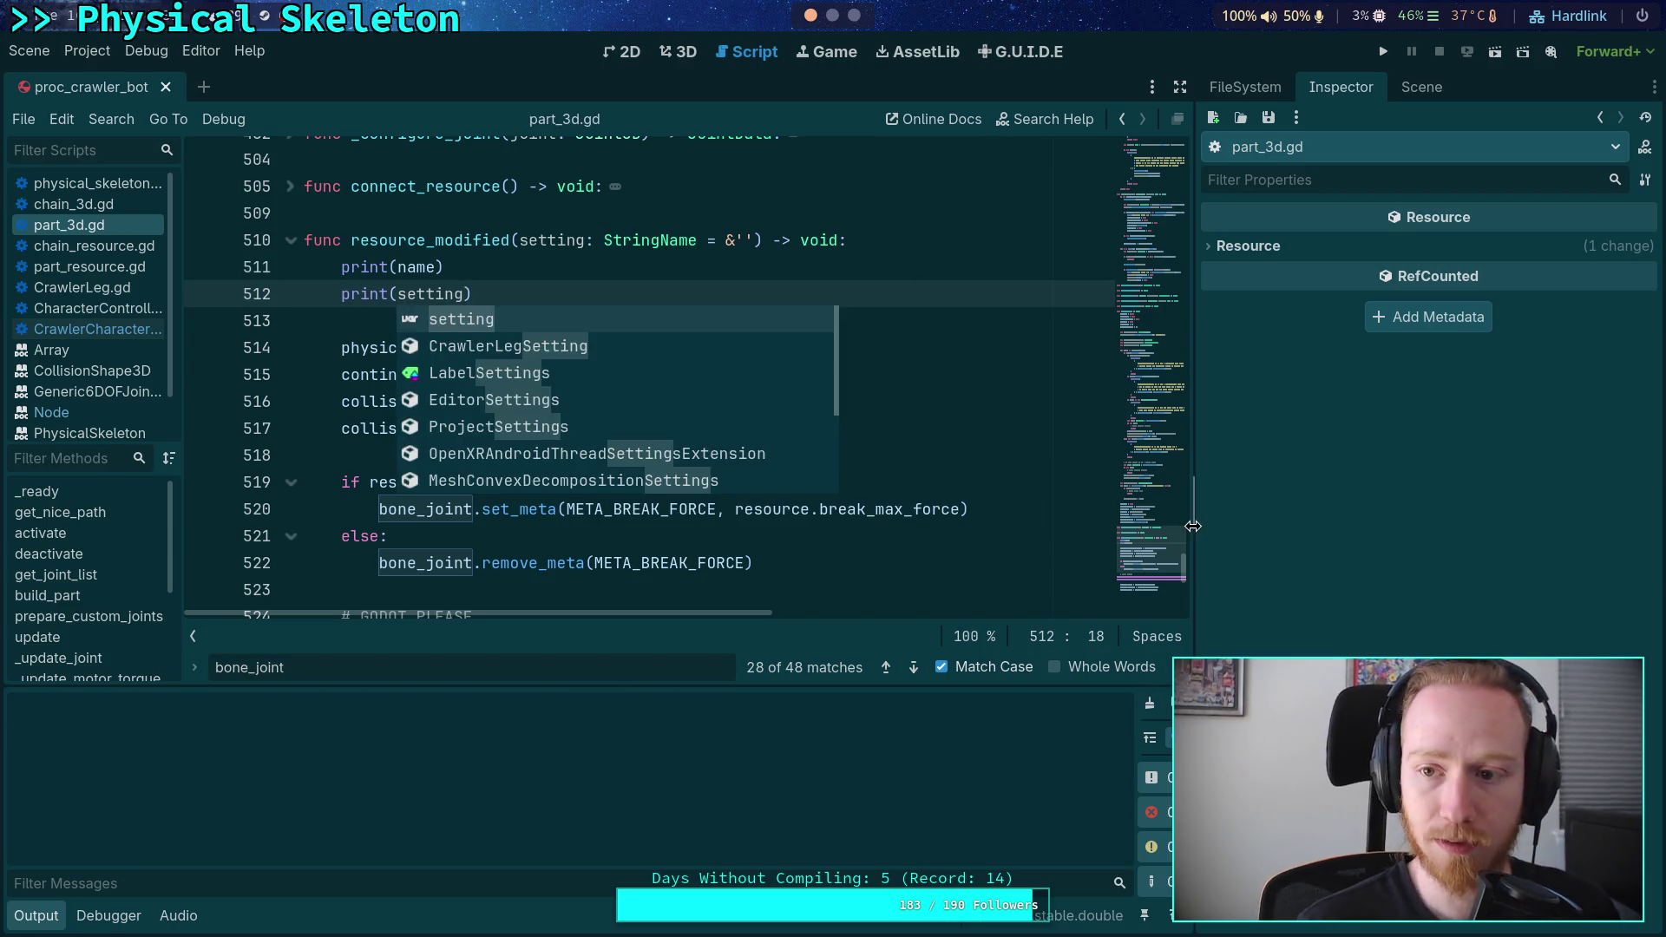
- Change FemurPart's collision shape Offset y to 0.154 and widen Output to read the remove_meta errors
click(1421, 87)
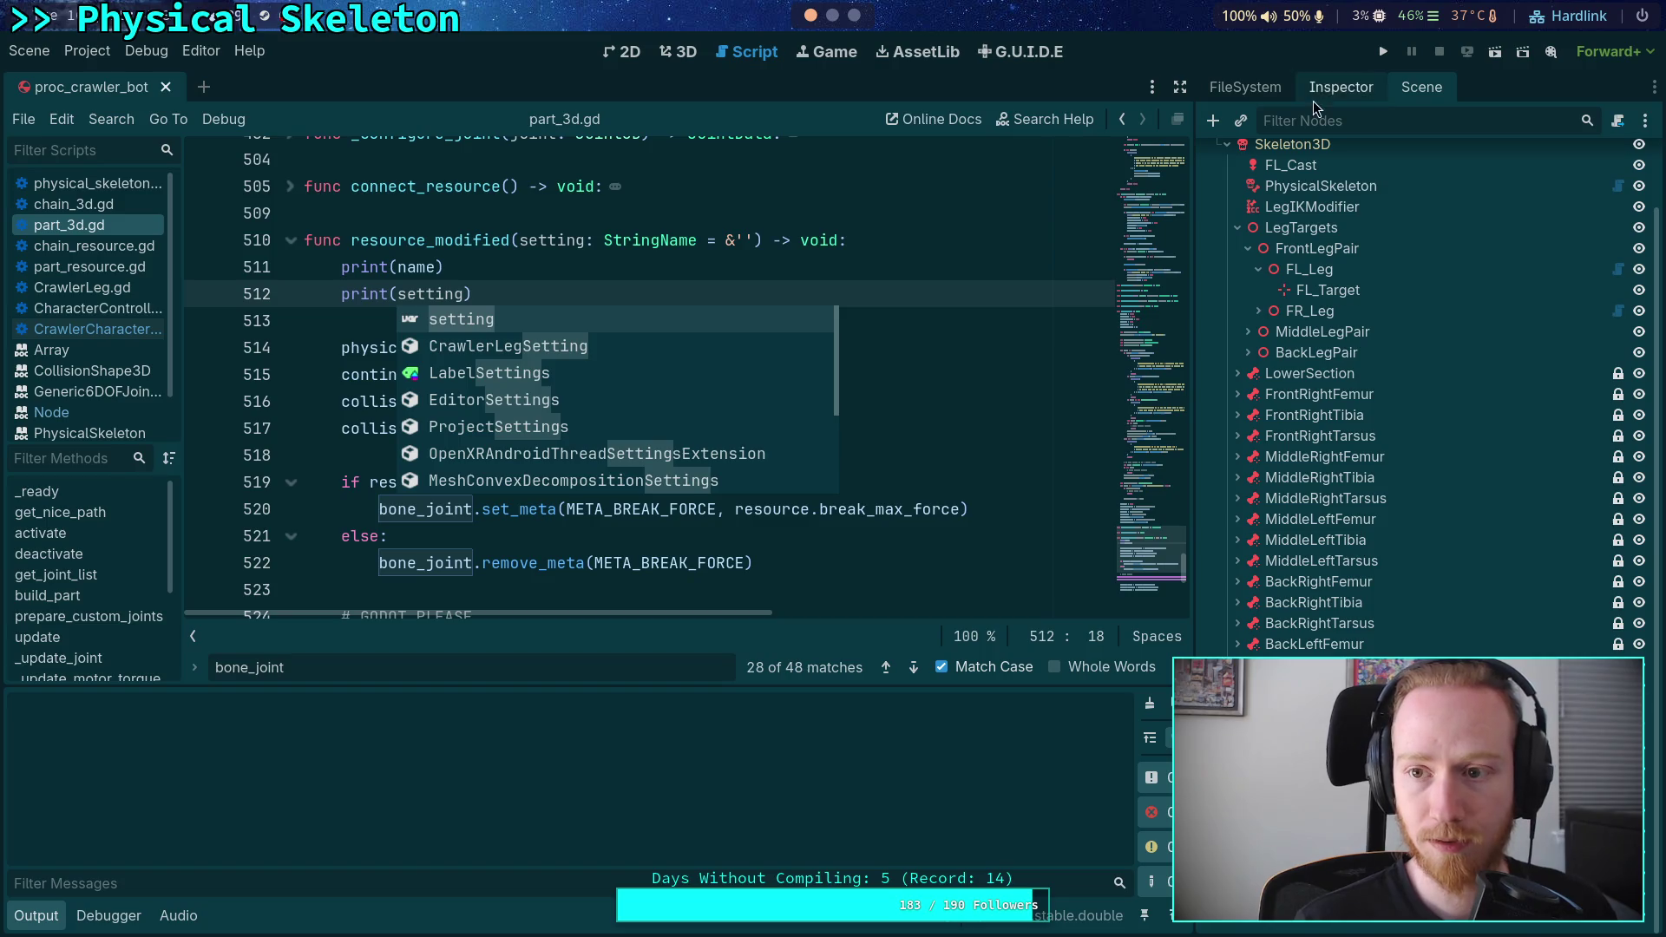
click(1341, 86)
scroll(1436, 409, down, 3)
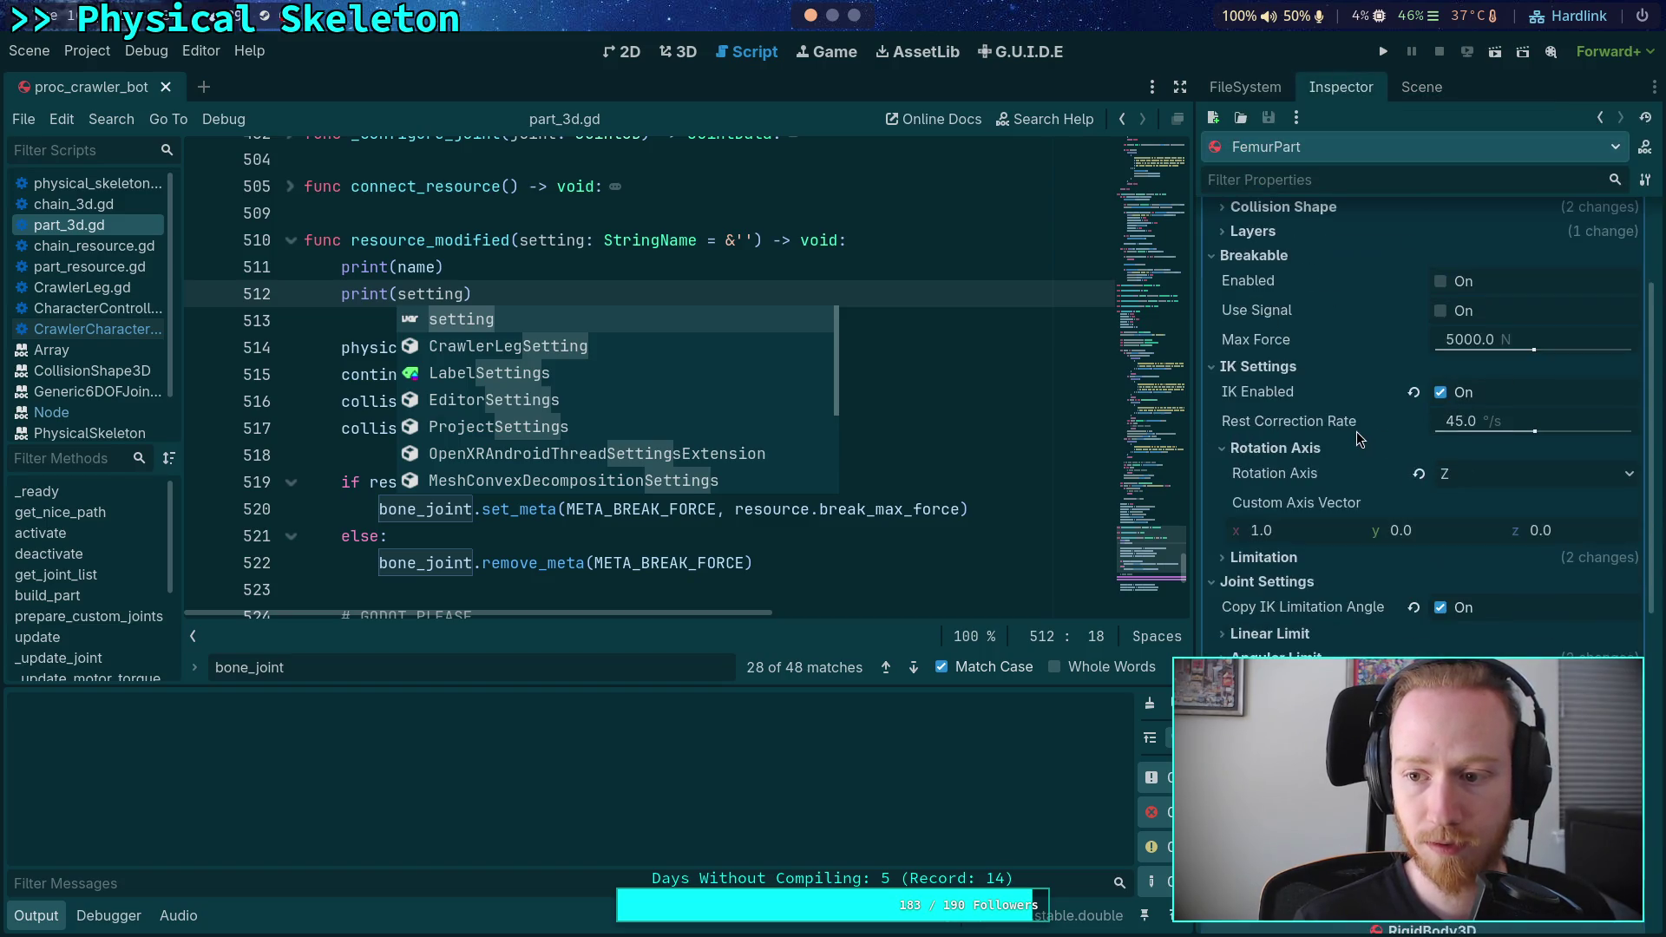
scroll(1365, 464, up, 3)
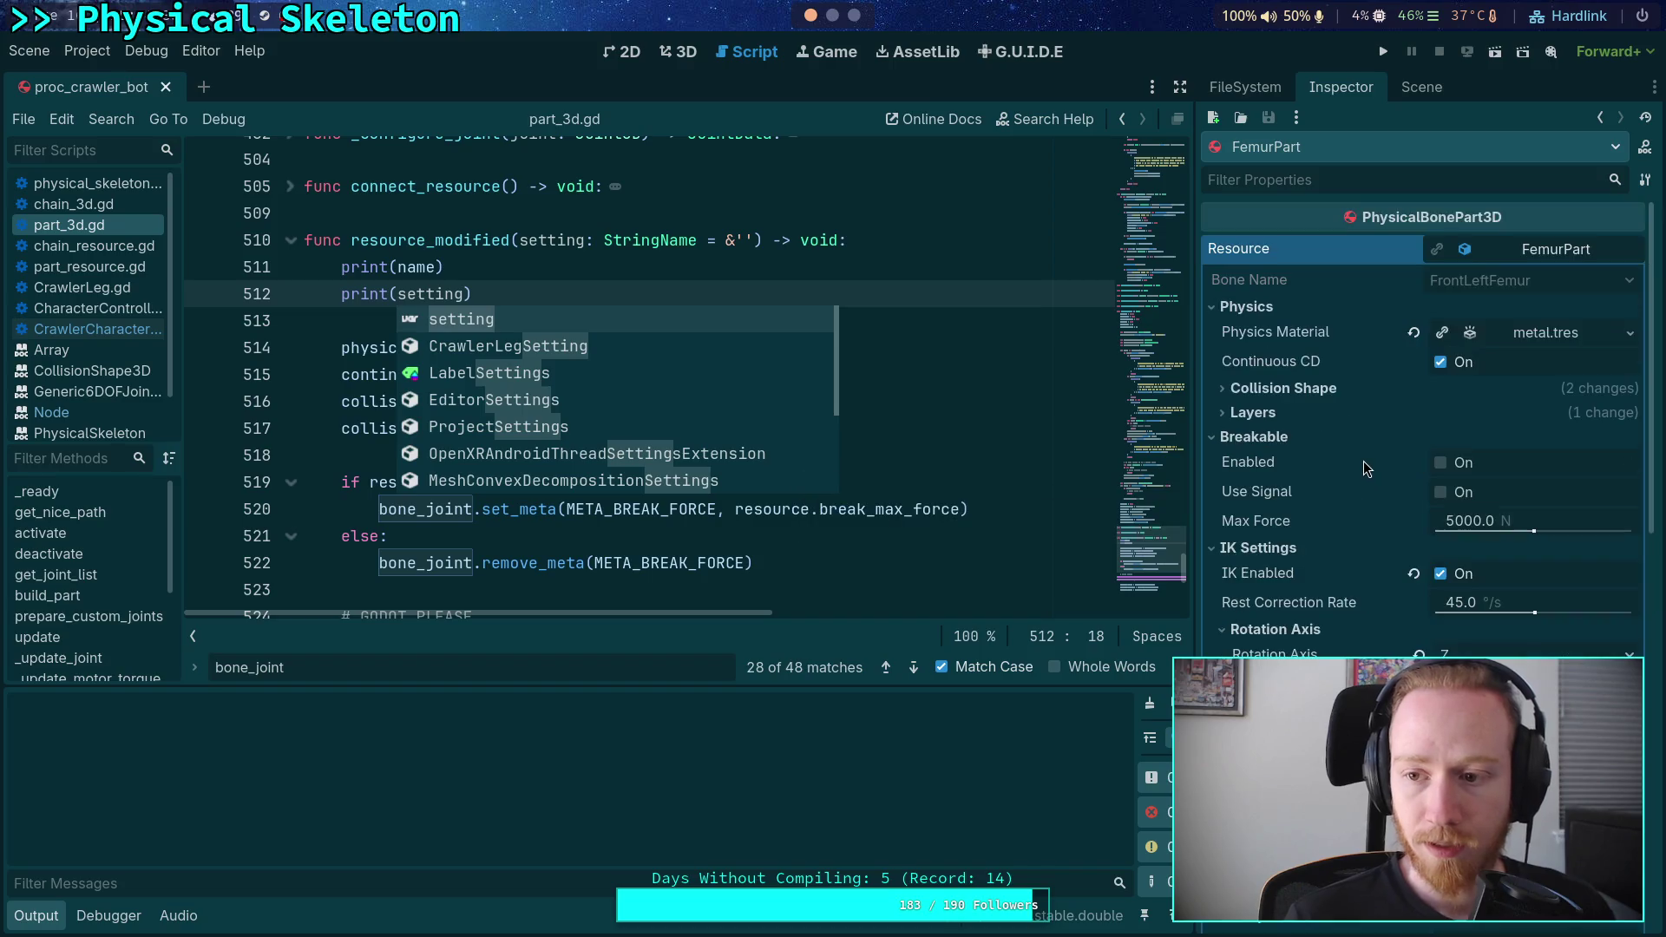
click(1315, 388)
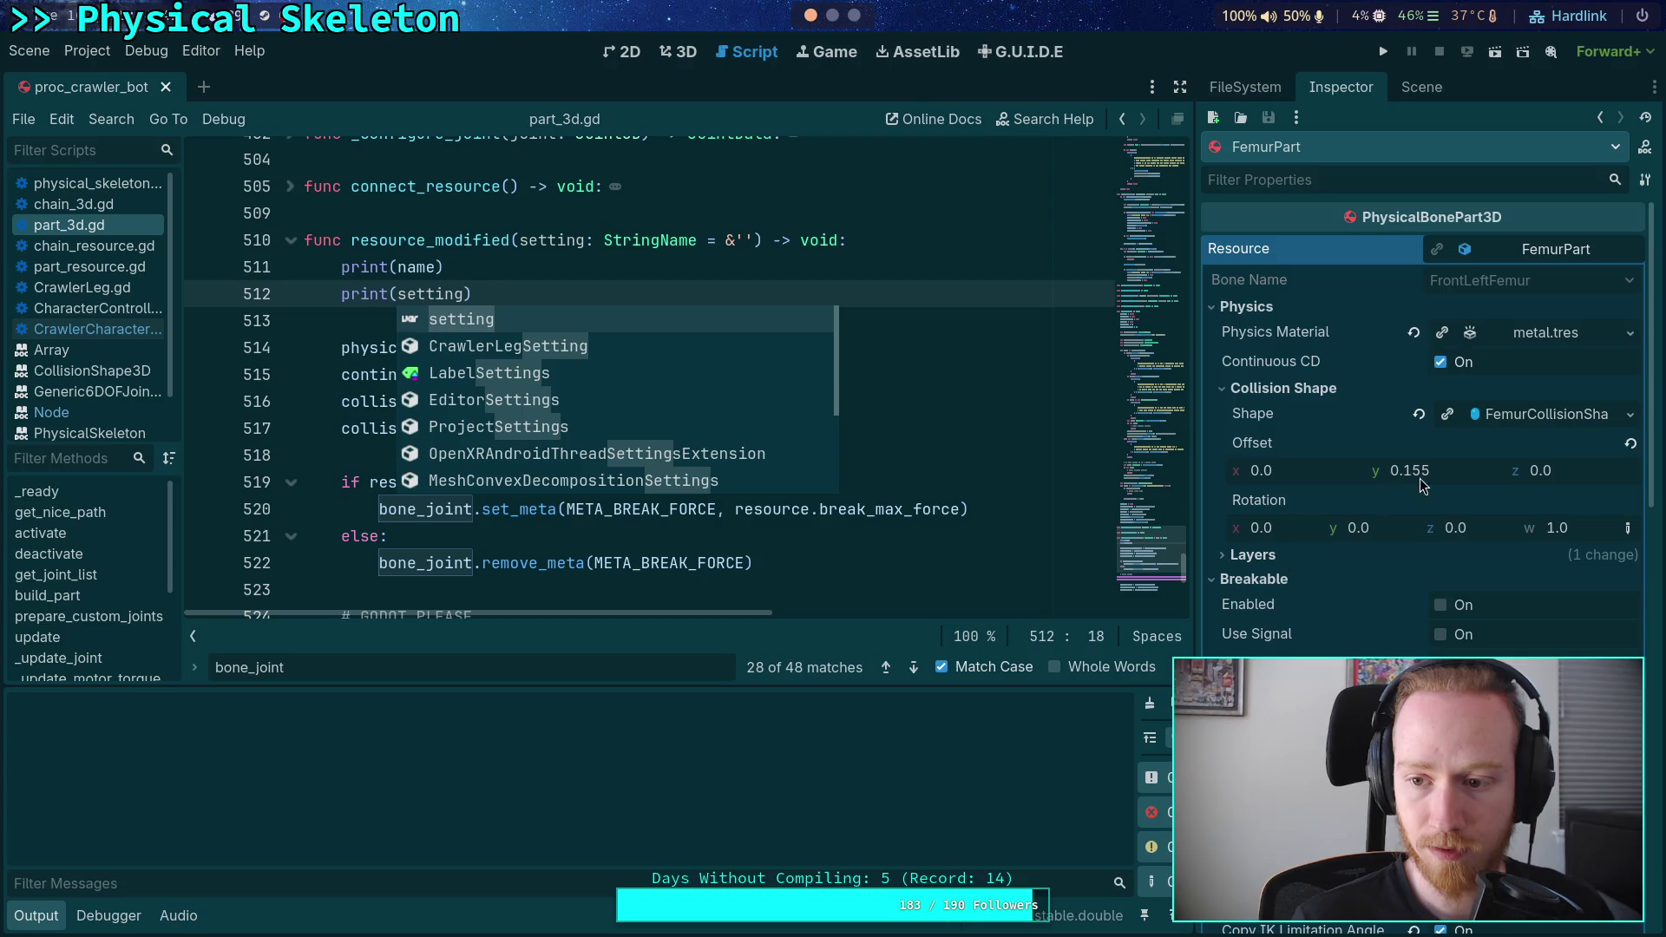
click(1460, 473)
key(BackSpace)
text(4)
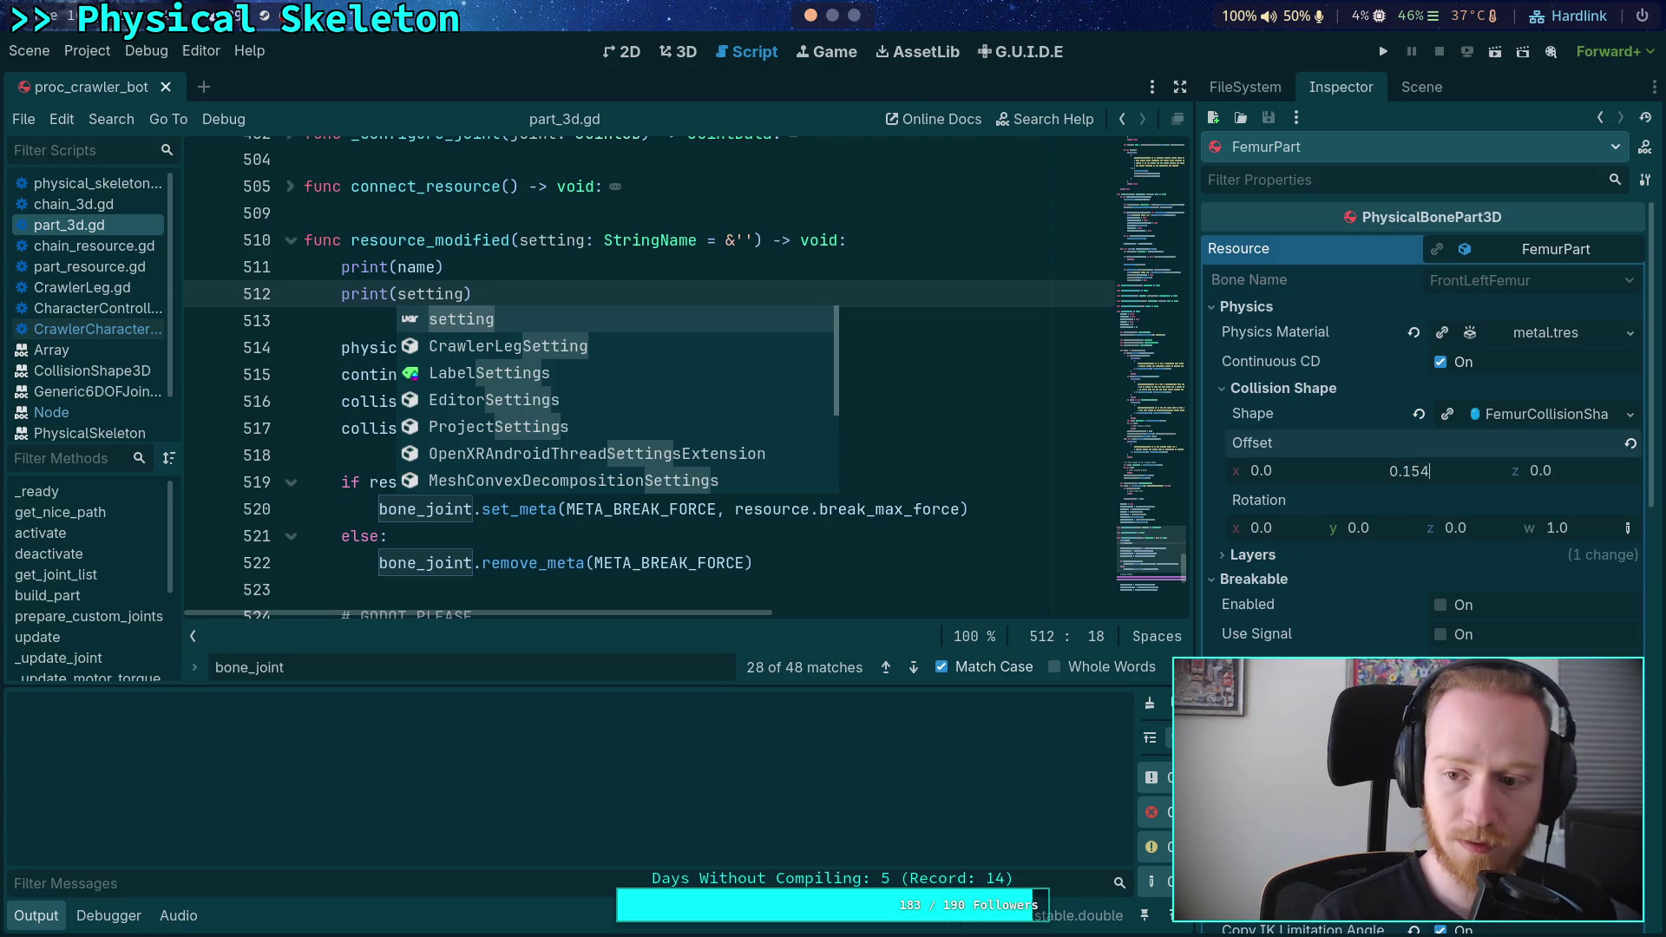
key(Return)
click(734, 509)
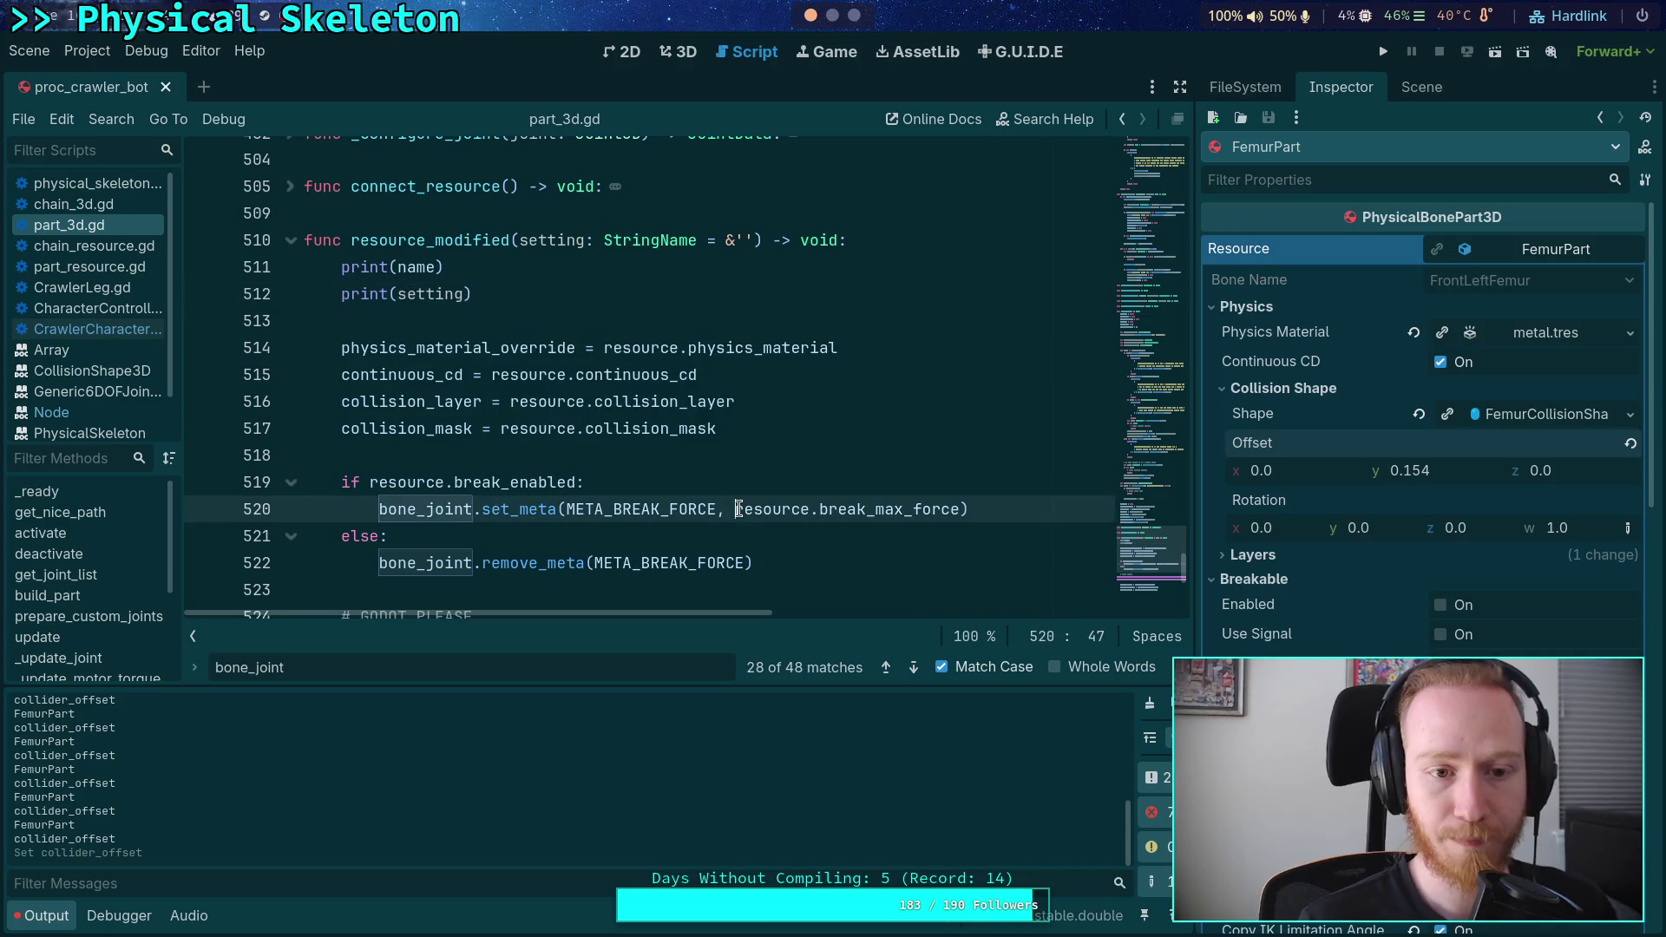
mouse_move(672, 685)
mouse_down()
mouse_move(678, 309)
mouse_move(682, 364)
mouse_up()
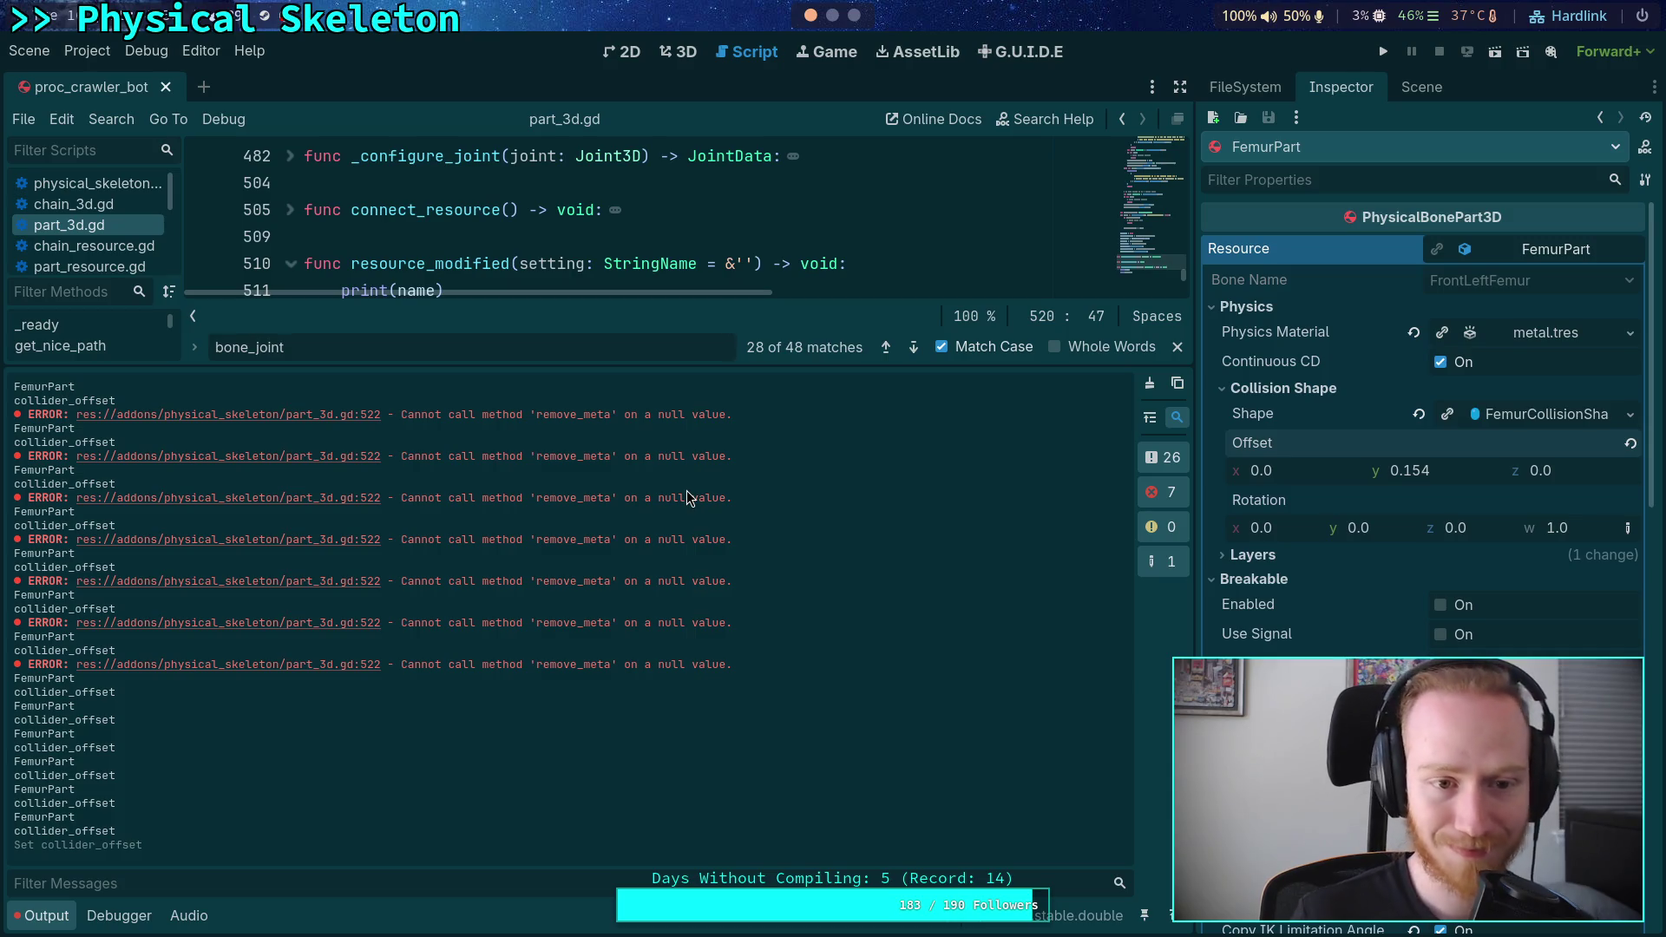
- Replace name with get_path() in line 511's print call and save part_3d.gd
scroll(472, 212, down, 1)
double_click(422, 212)
text(get_path())
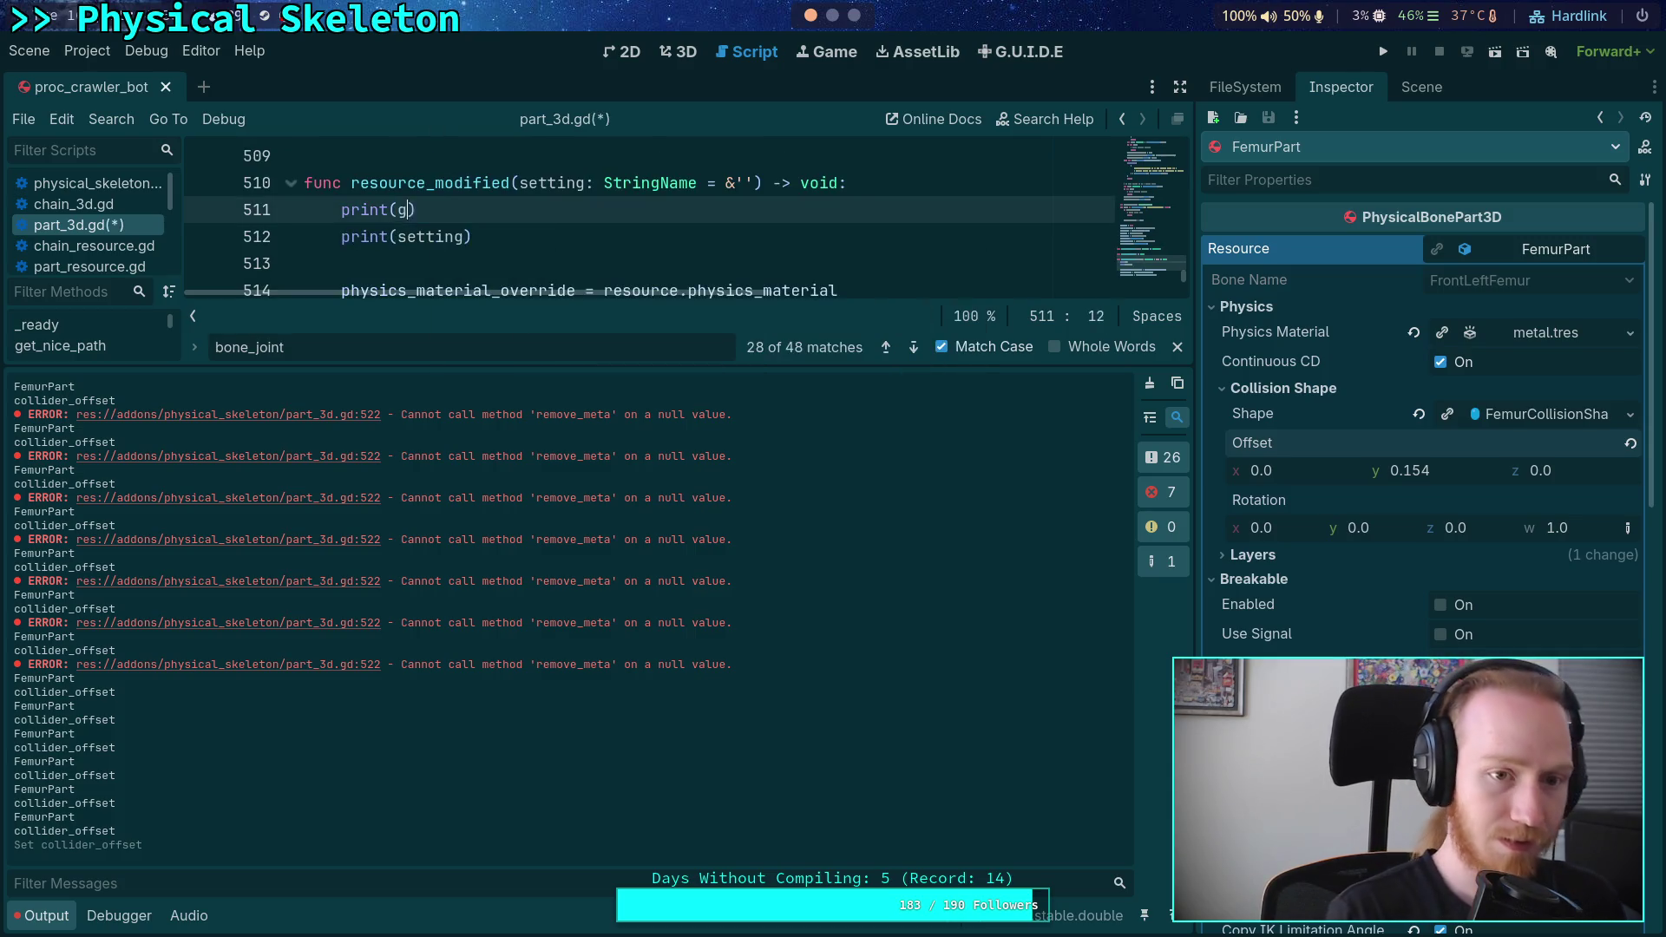
key(BackSpace)
key(BackSpace)
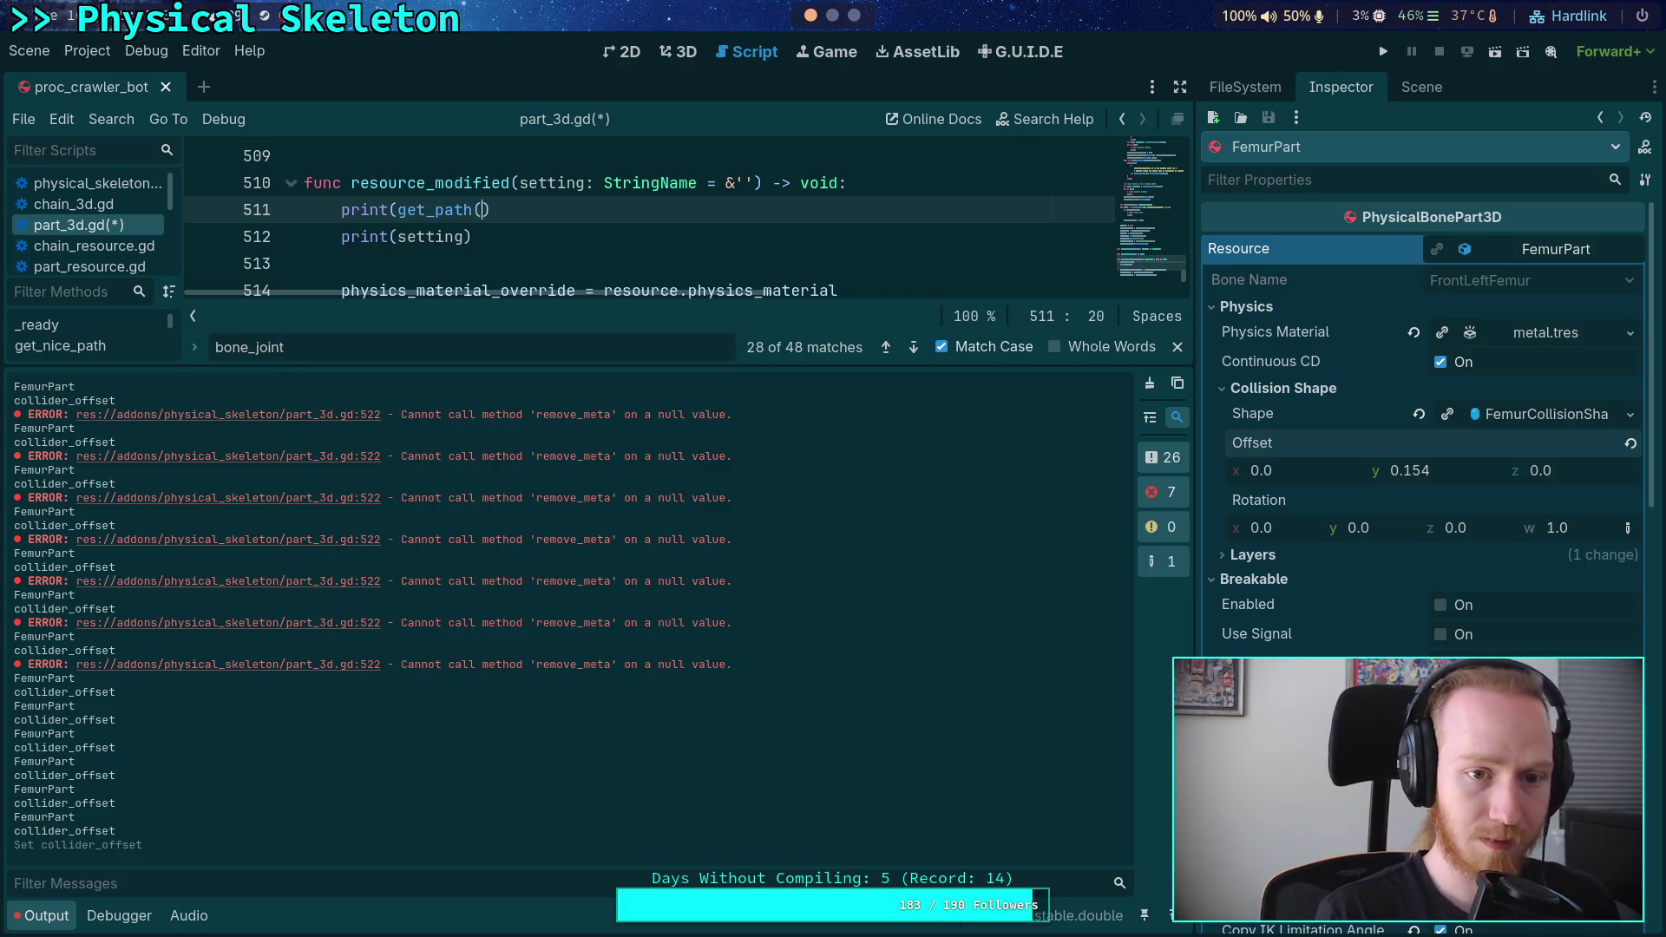
text(())
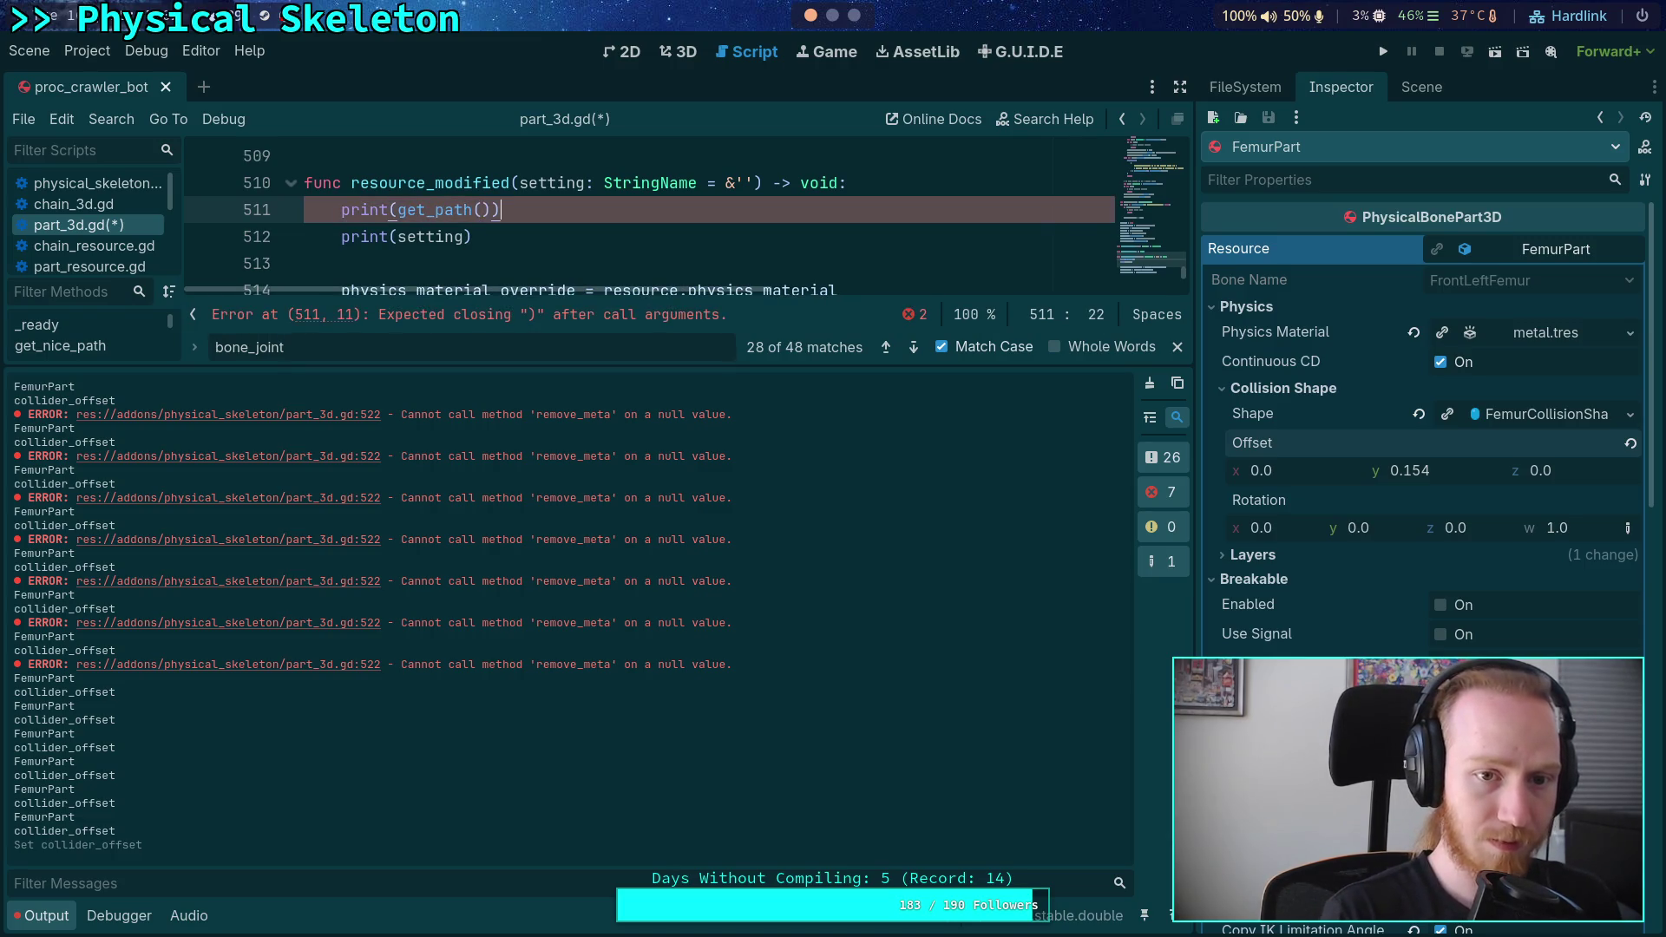
text())
key(ctrl+s)
key(Down)
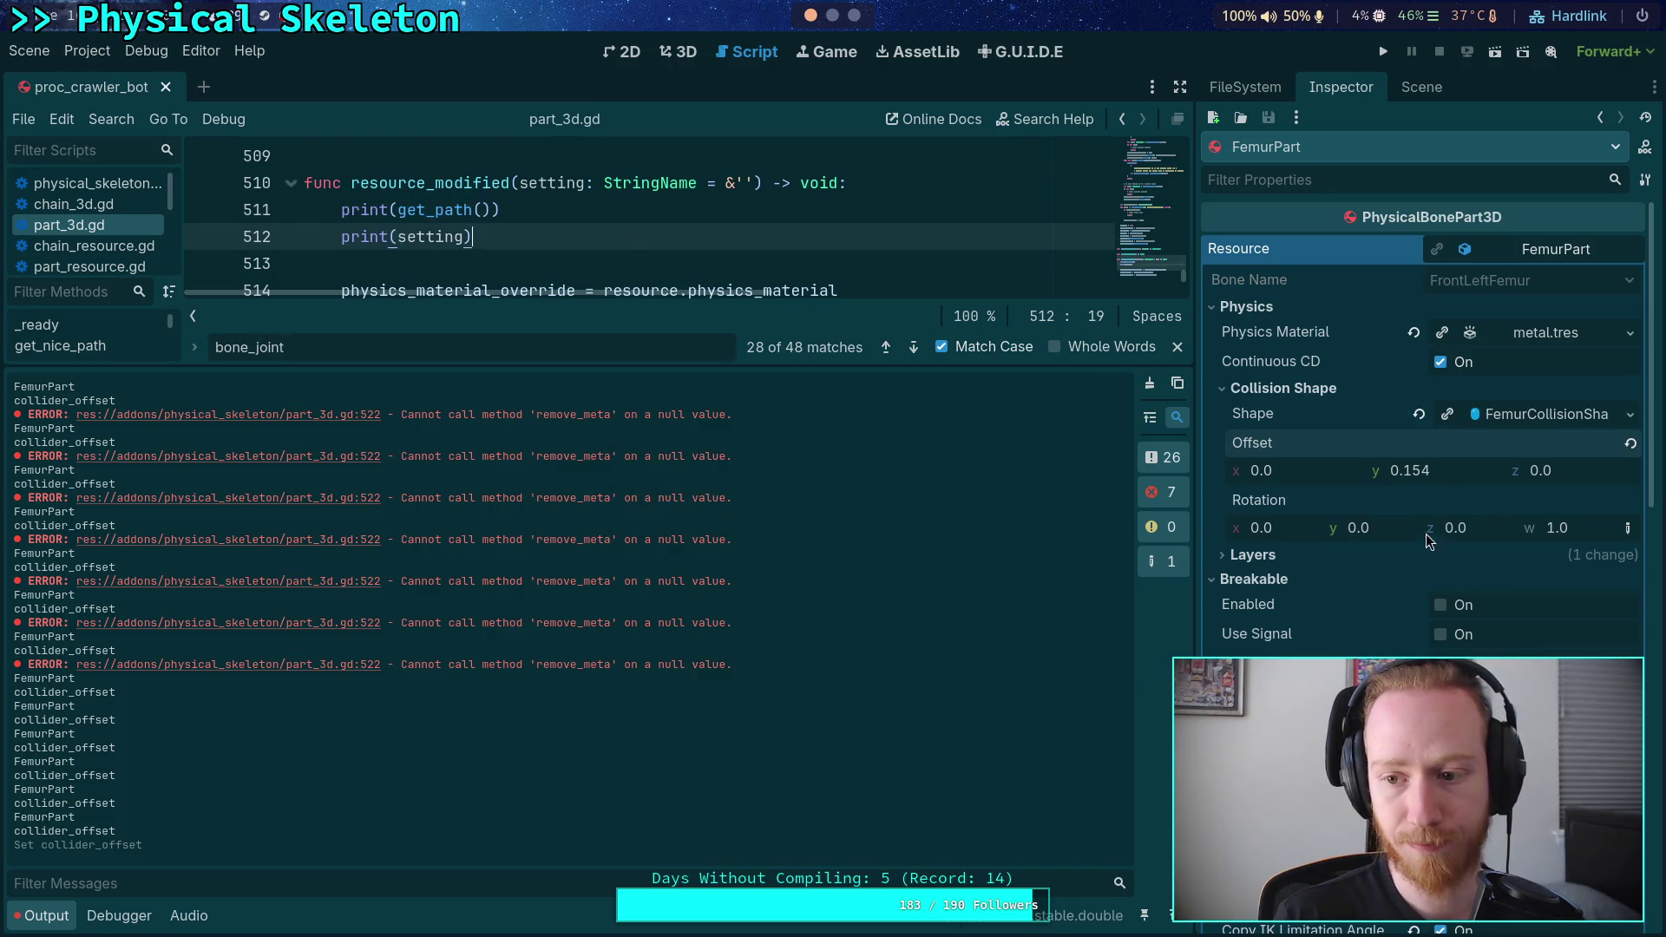
- Clear the Output log and start replacing the FemurPart Offset y value
click(1477, 475)
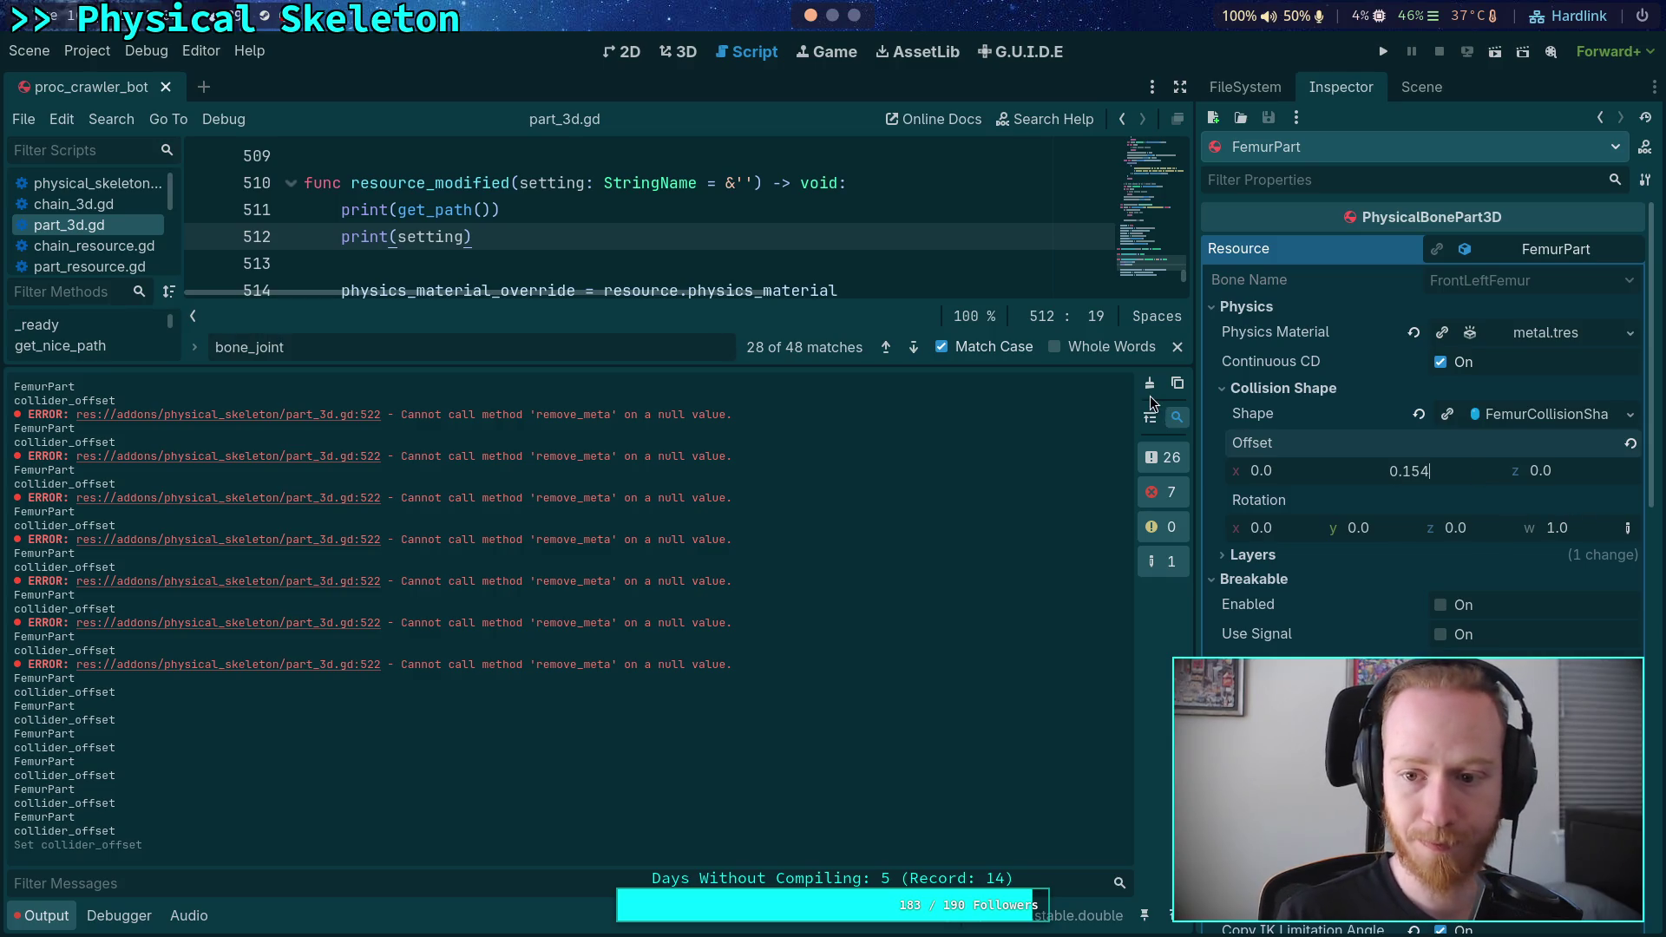
click(1149, 391)
key(BackSpace)
- Commit FemurPart Offset y as 0.155 and read the set_meta documentation in the code
text(5)
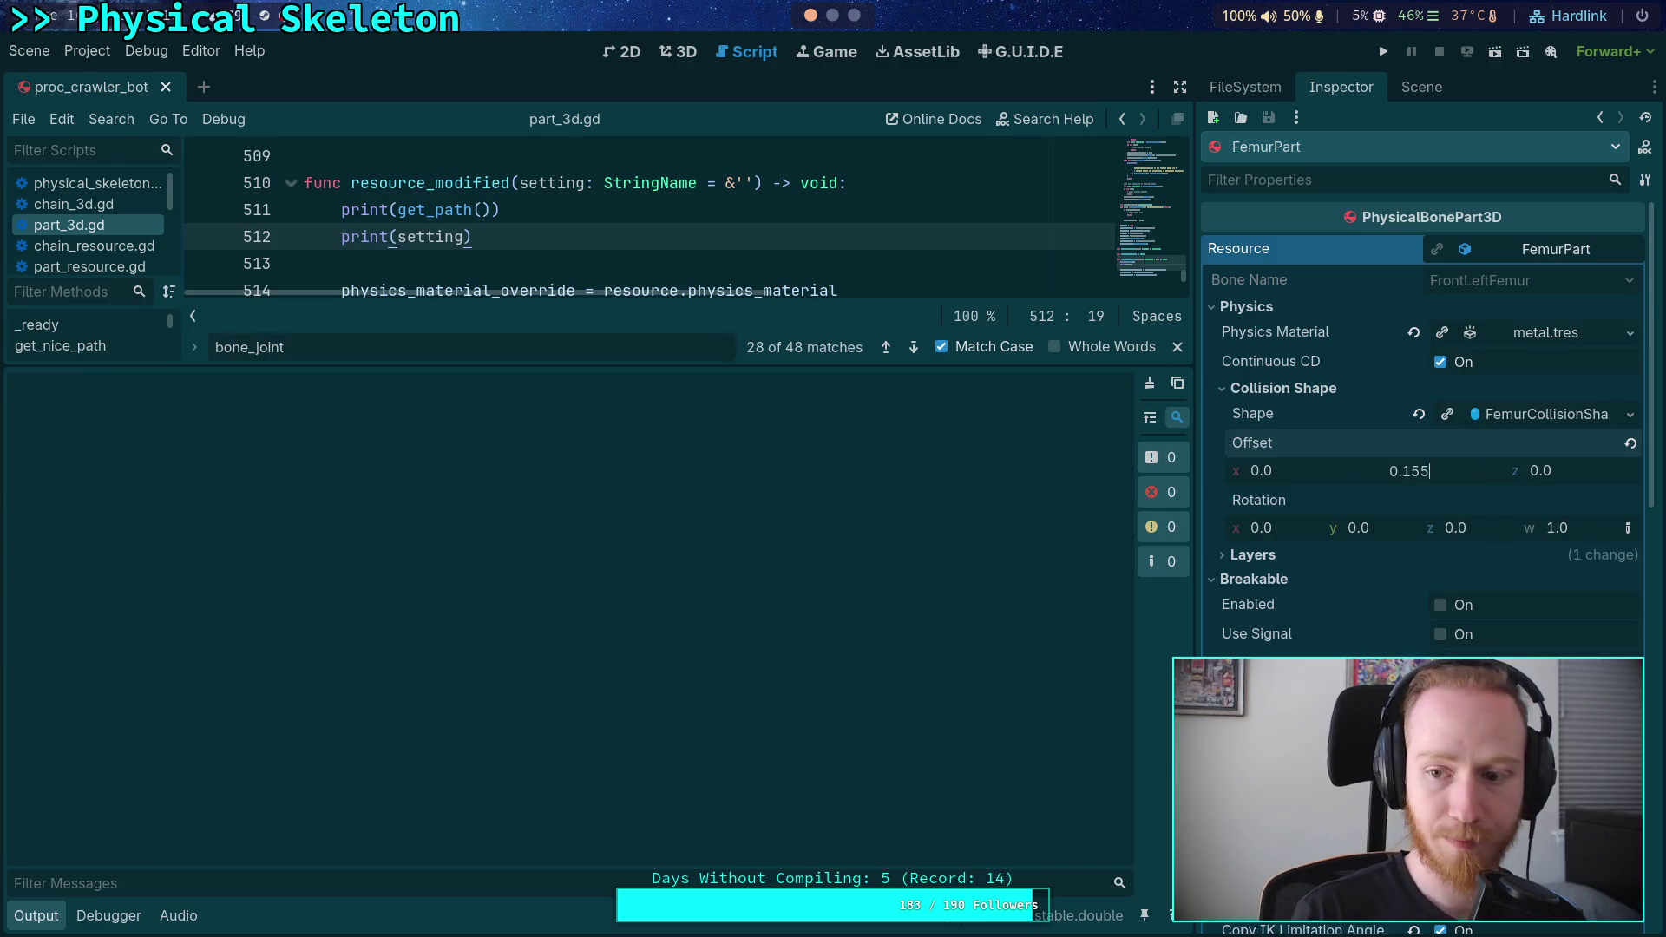
key(Return)
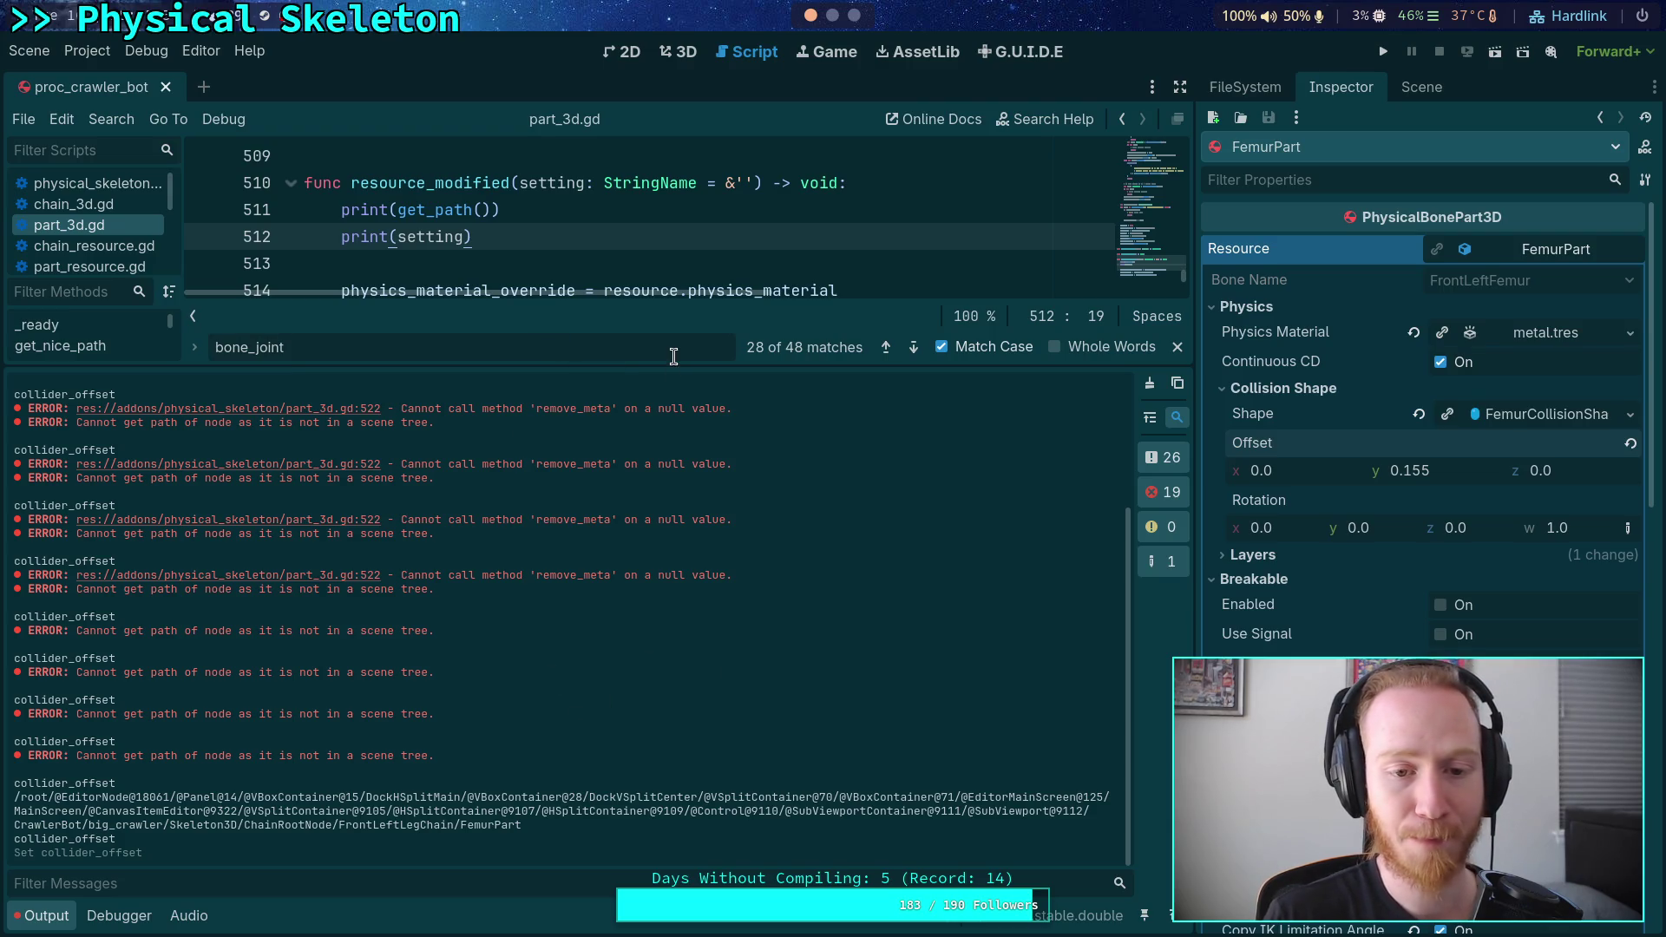
drag(685, 364, 685, 686)
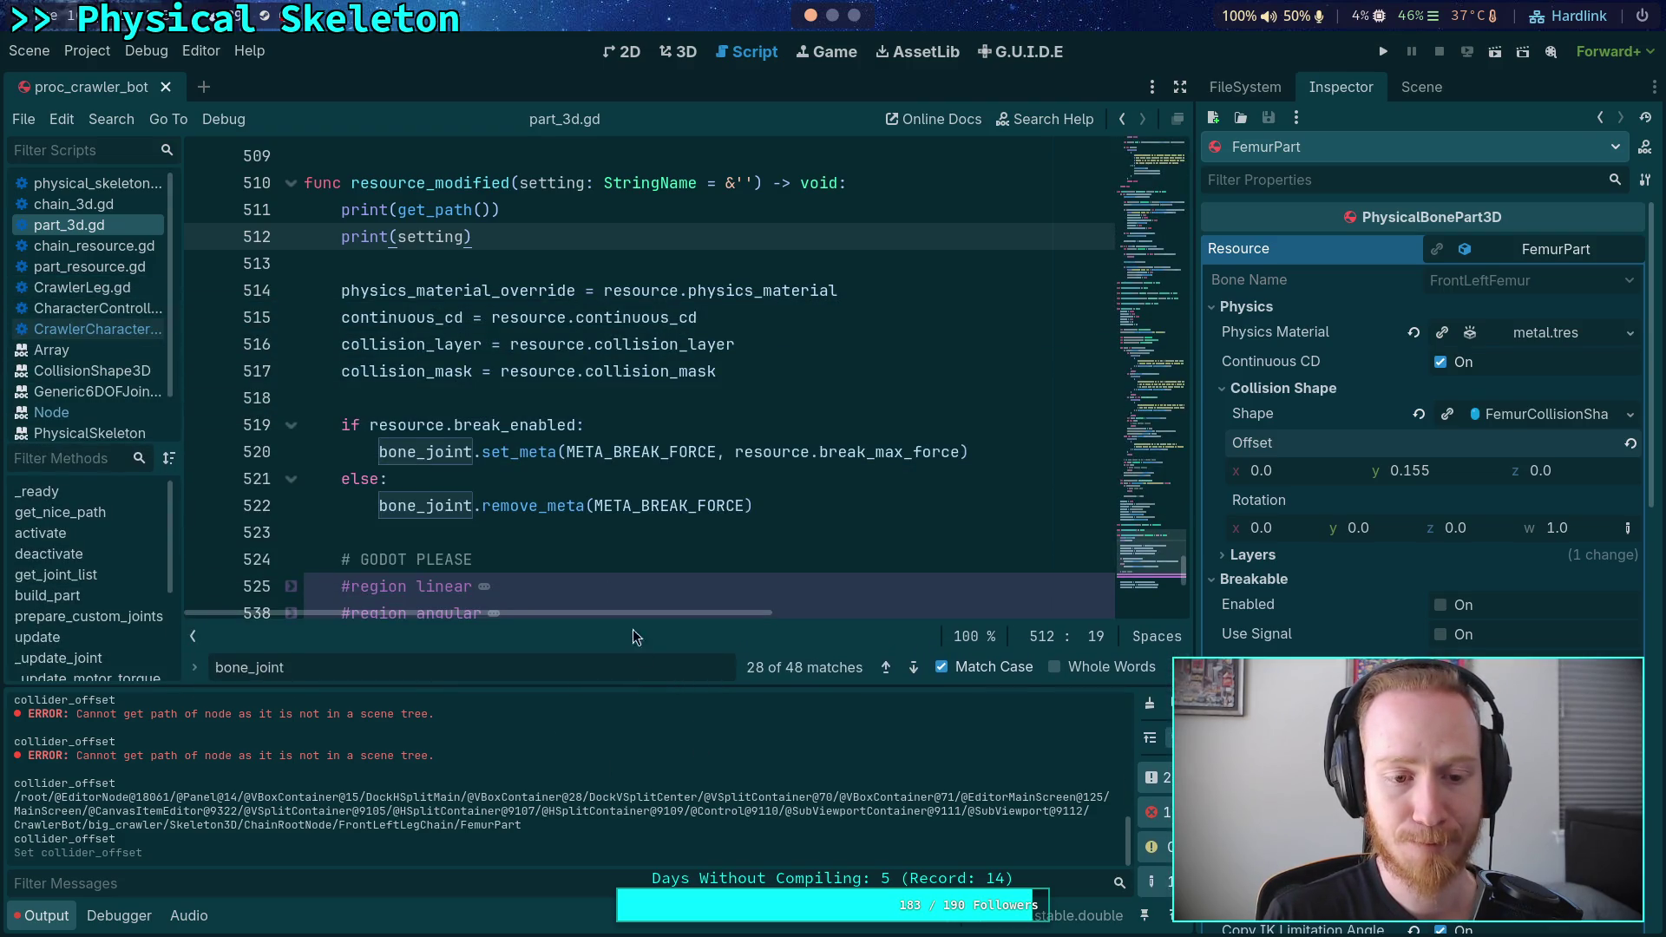
mouse_move(551, 452)
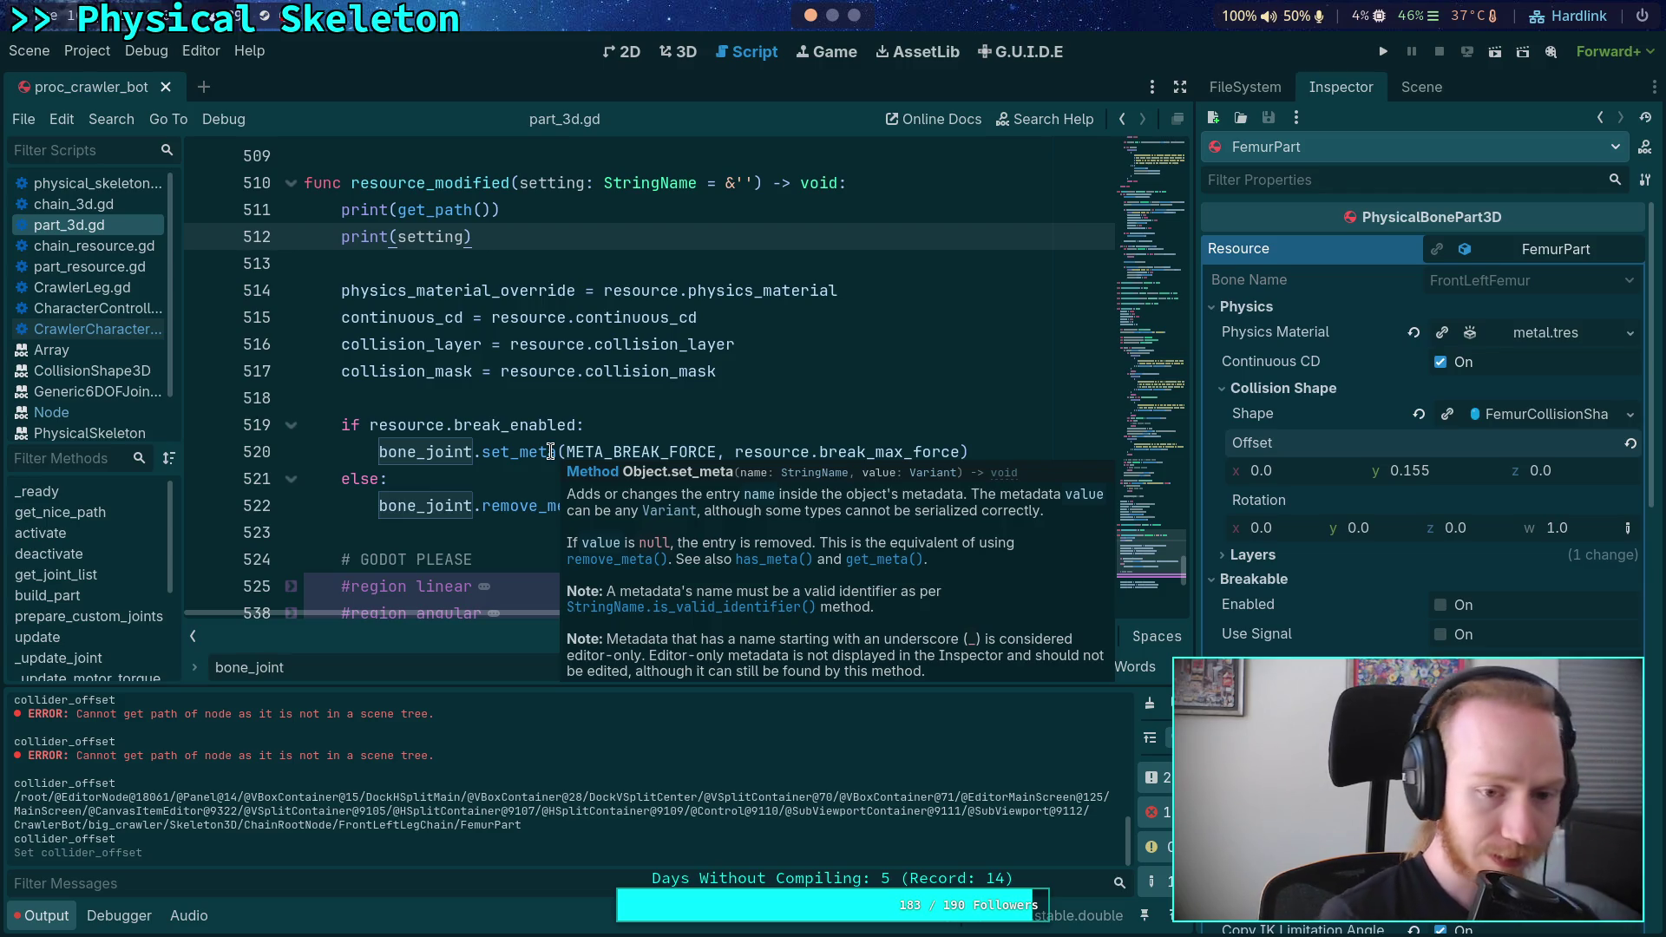
- Enlarge the output log again and close the proc_crawler_bot scene
drag(647, 699, 647, 607)
click(546, 393)
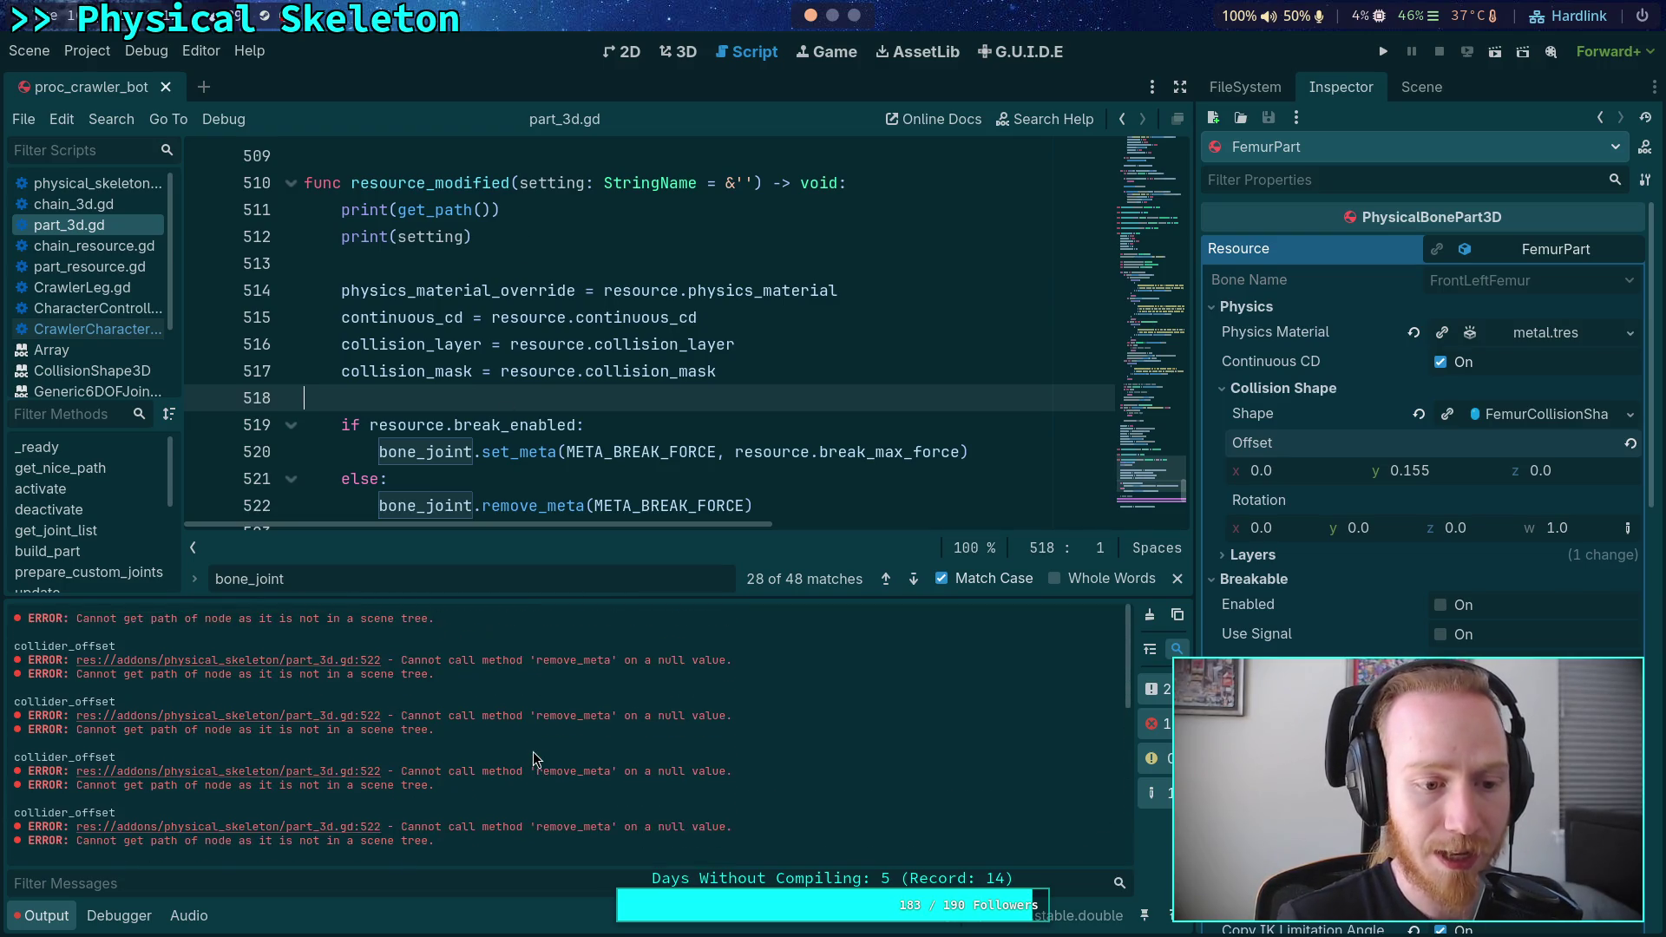
click(167, 89)
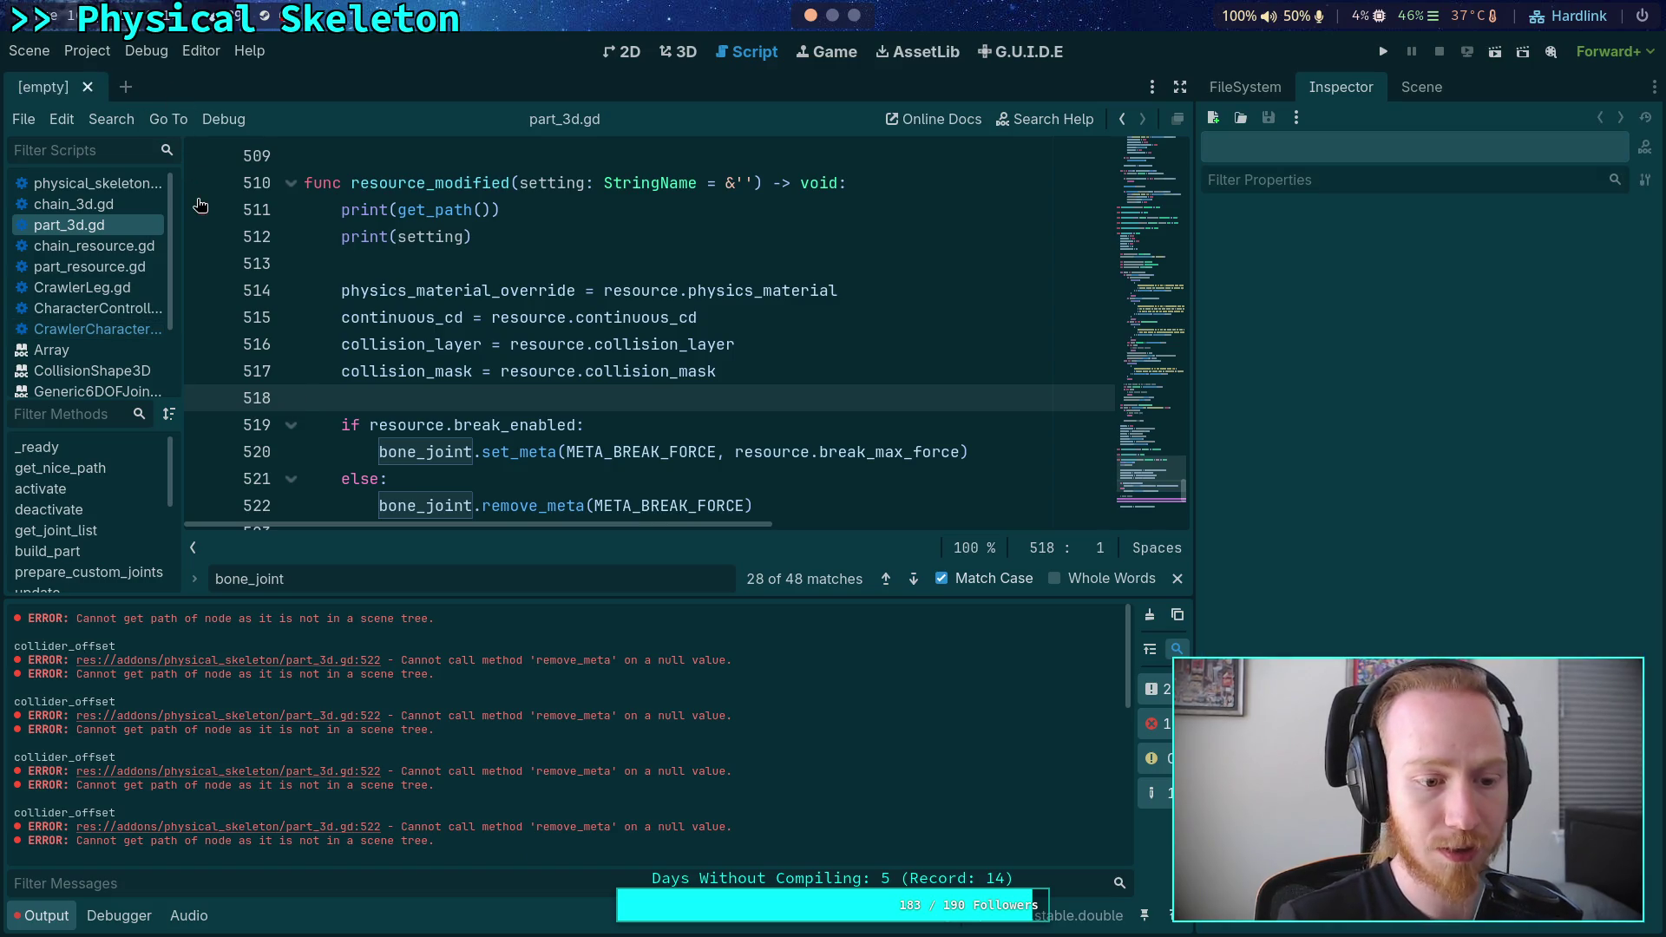
- Reload the current project with Save & Reload and show the fresh output log
click(70, 52)
mouse_move(29, 50)
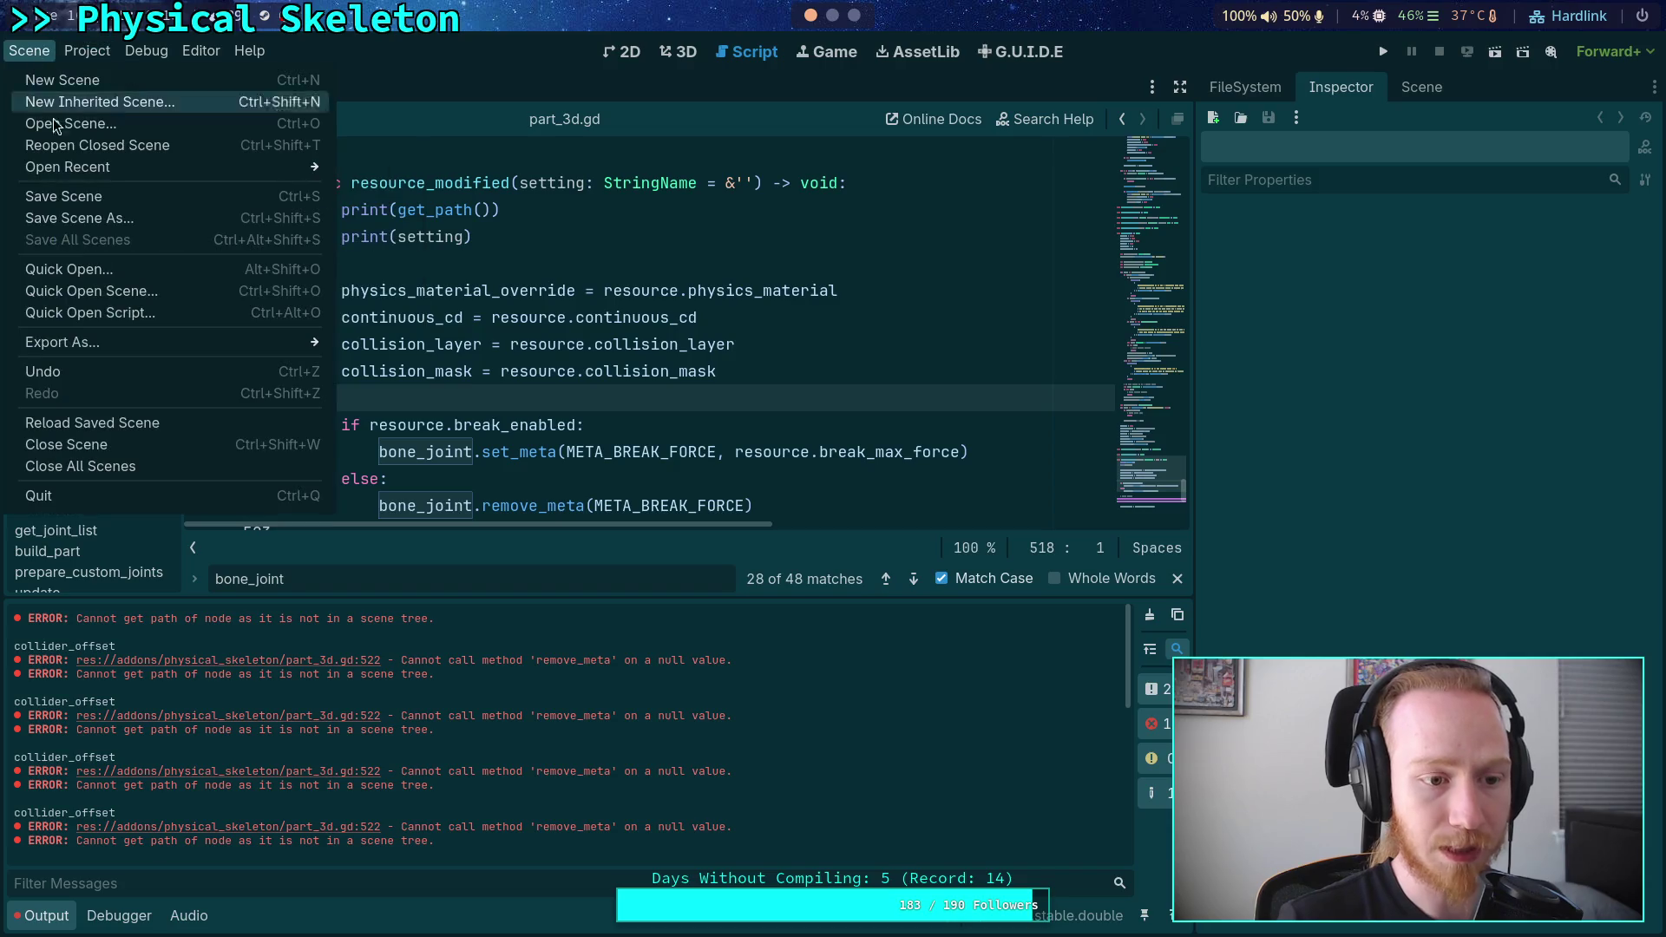
mouse_move(87, 51)
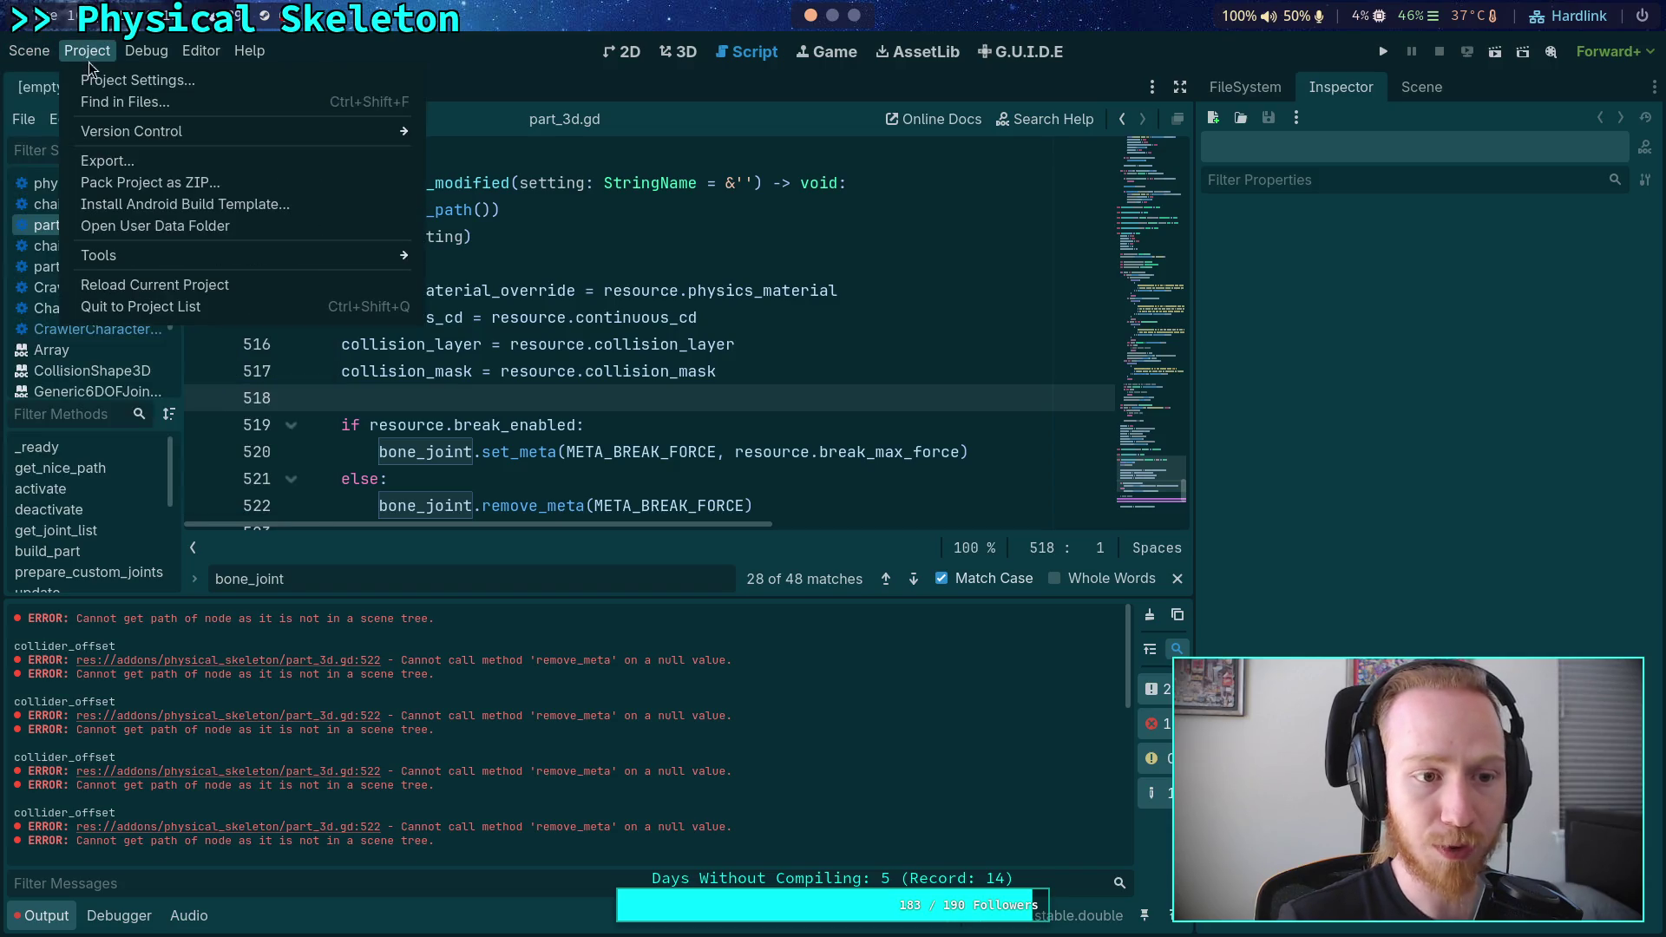
click(158, 294)
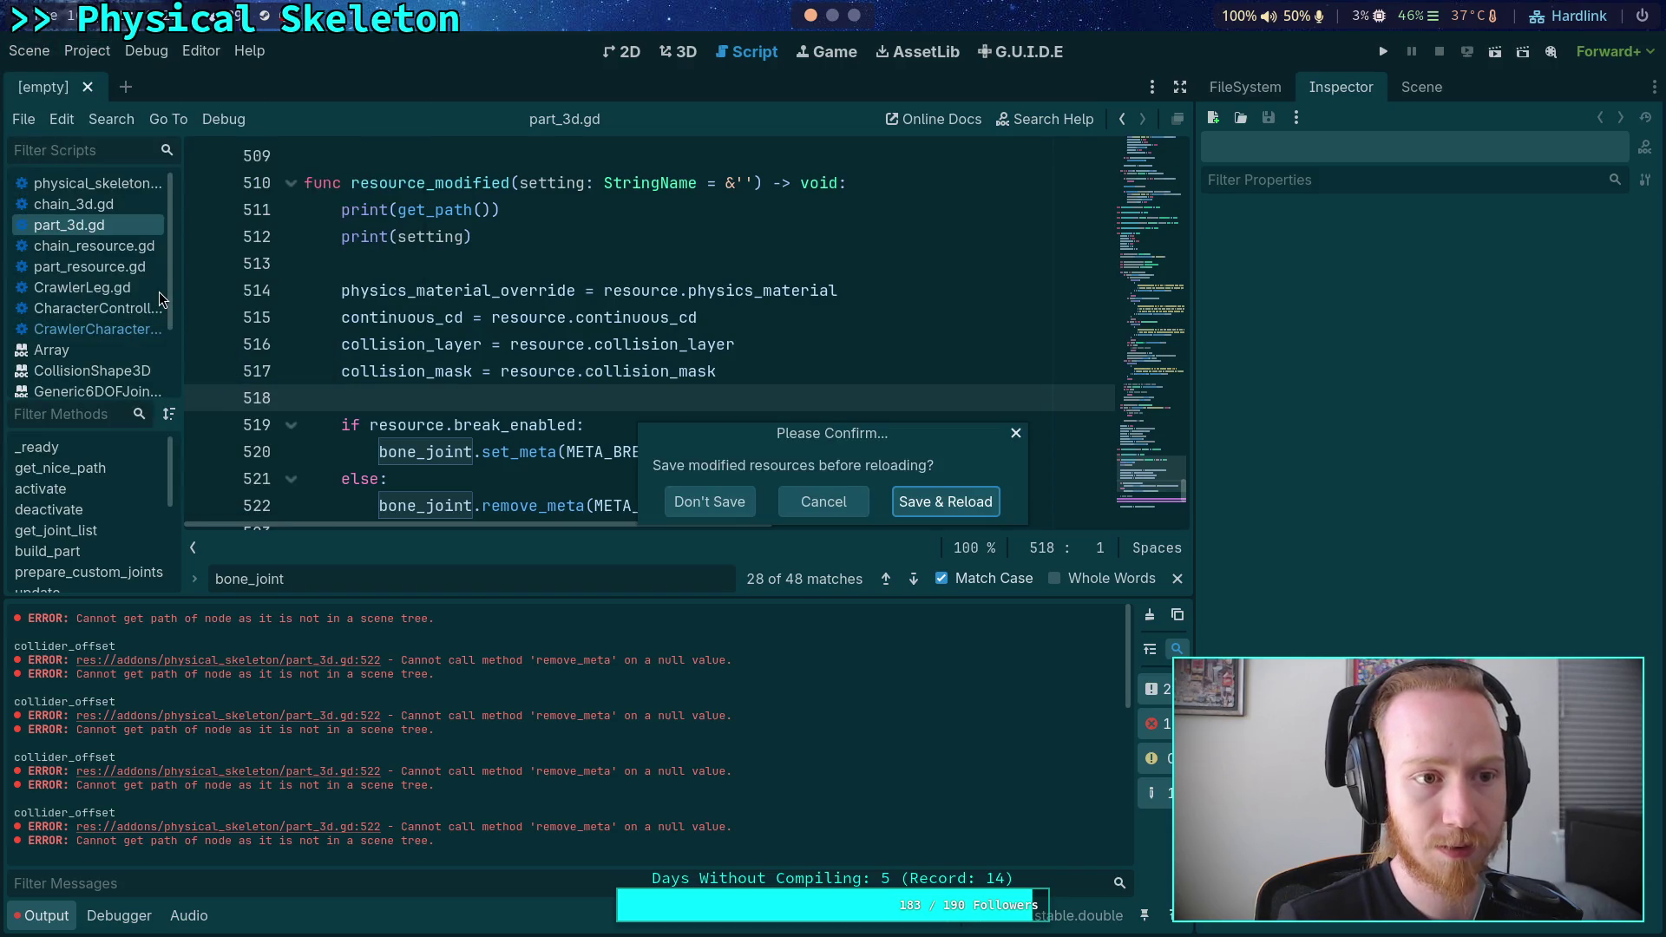
click(924, 508)
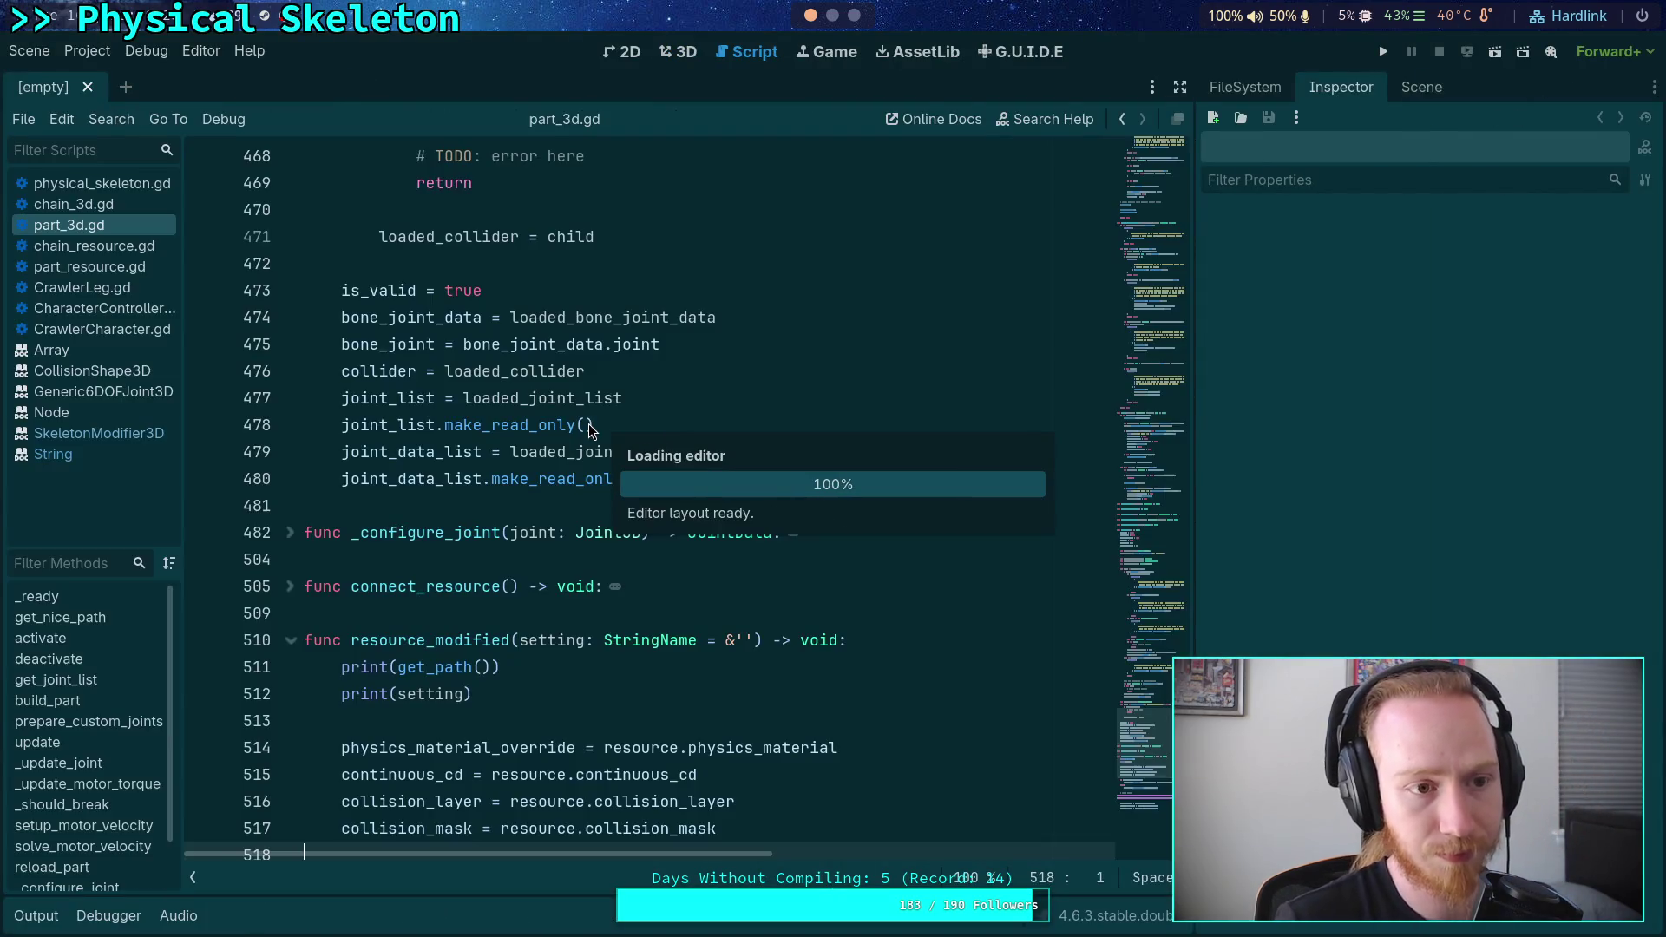
click(81, 917)
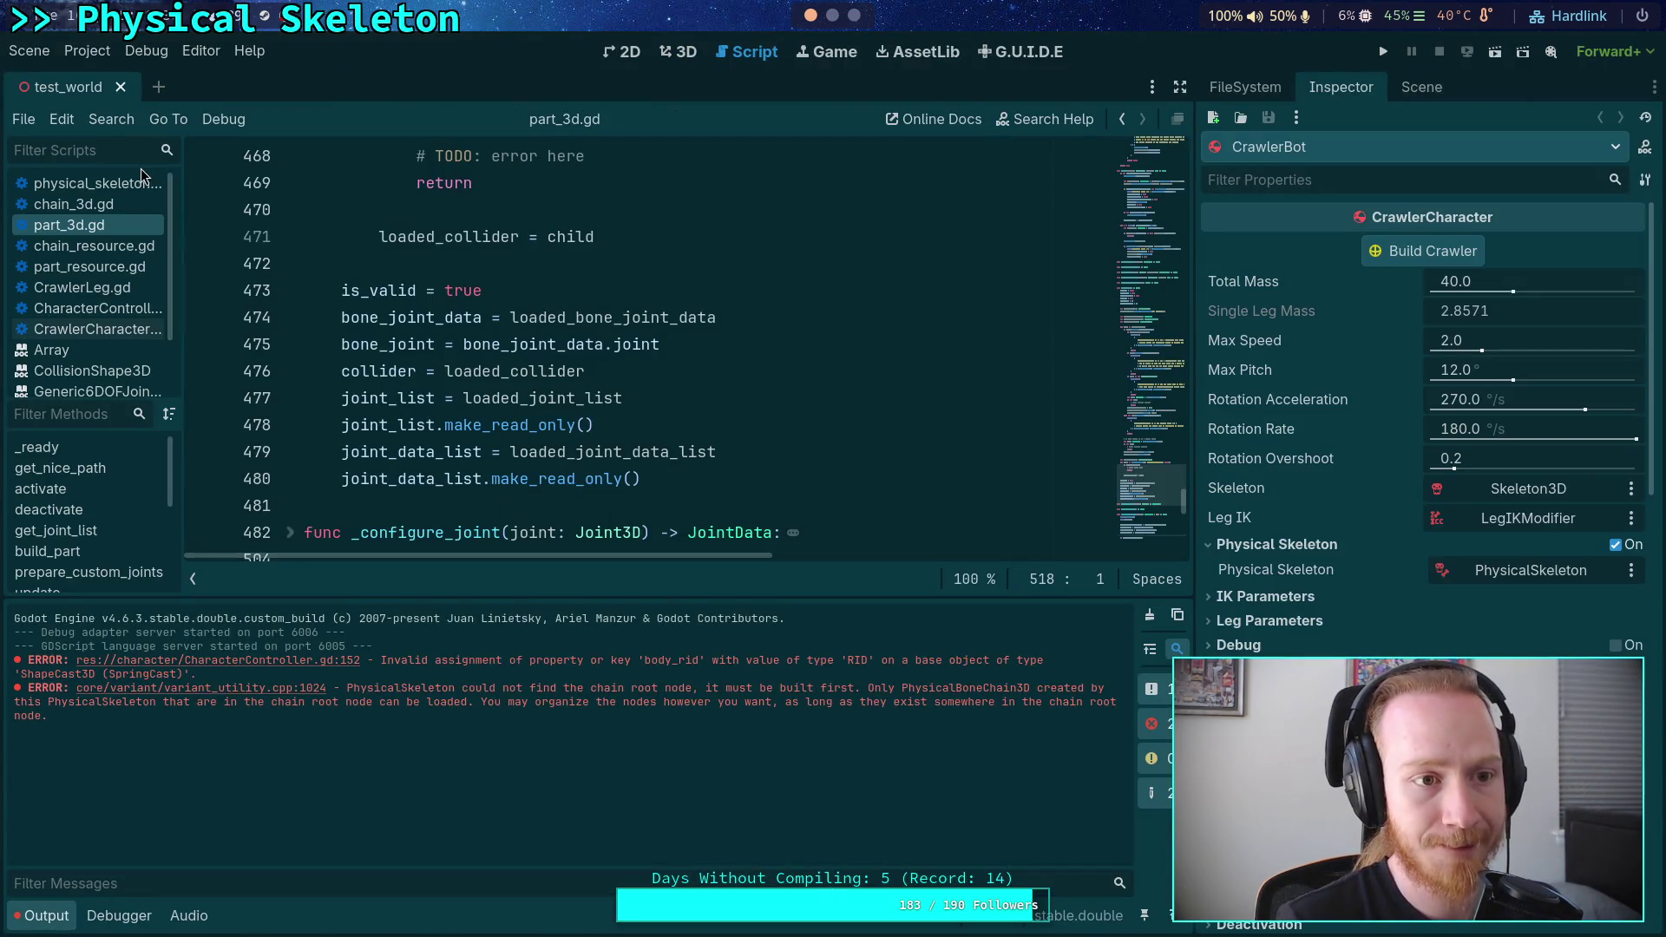
- Close the test_world scene and browse the FileSystem toward crawler_bot
click(122, 88)
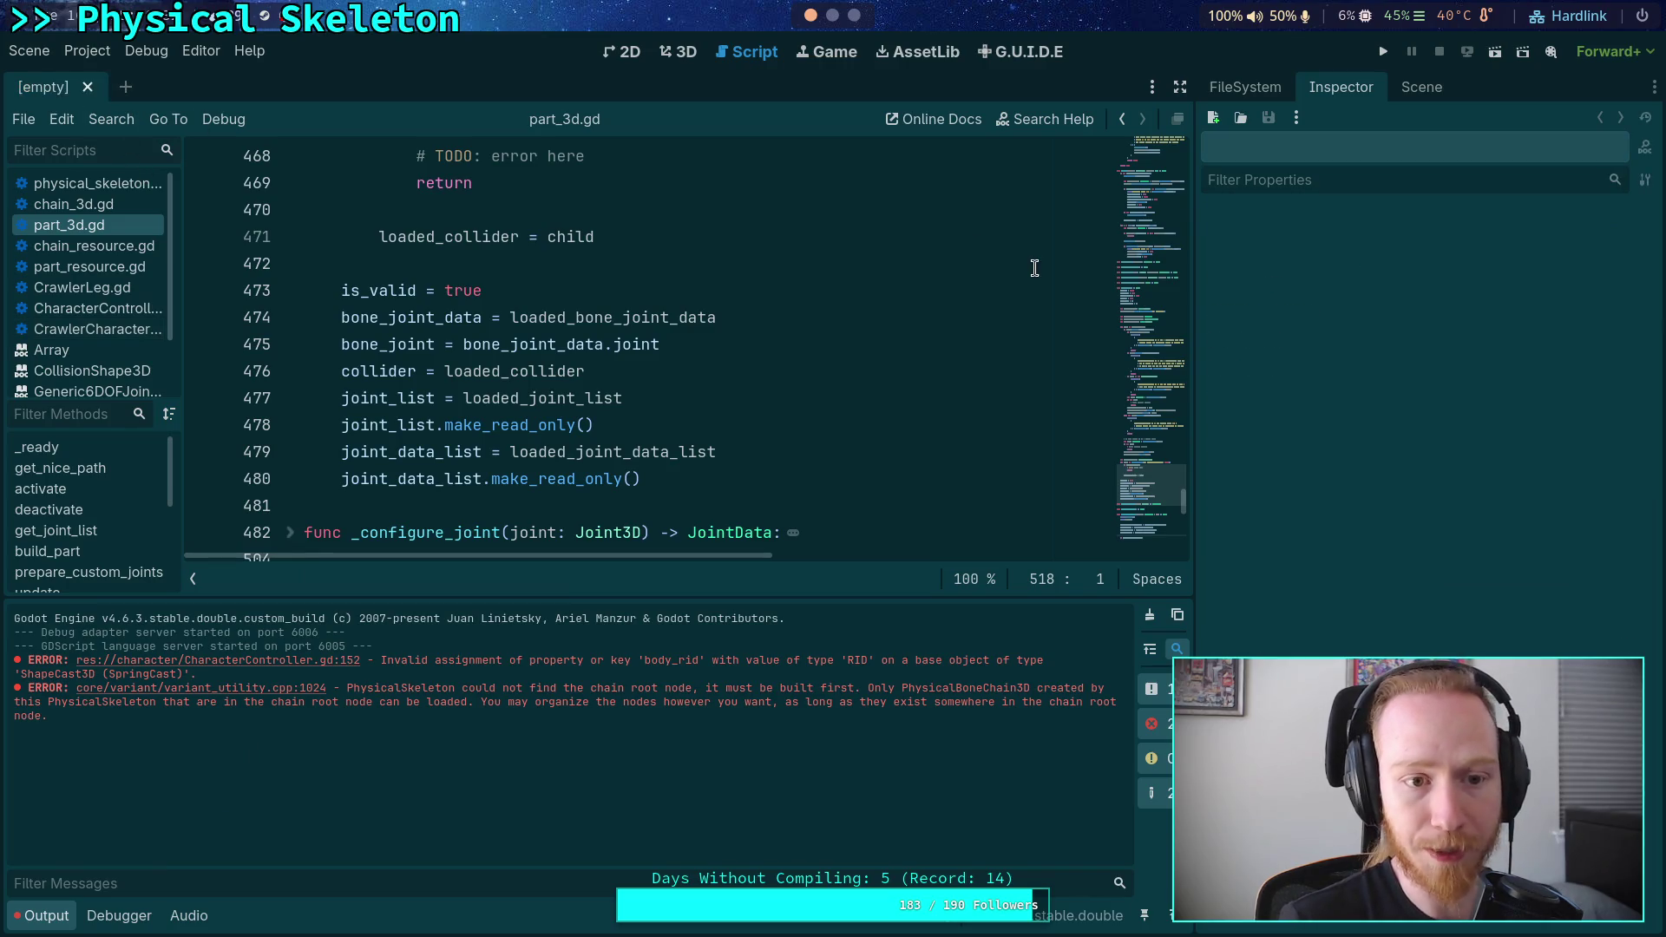
click(1245, 87)
scroll(1439, 426, down, 5)
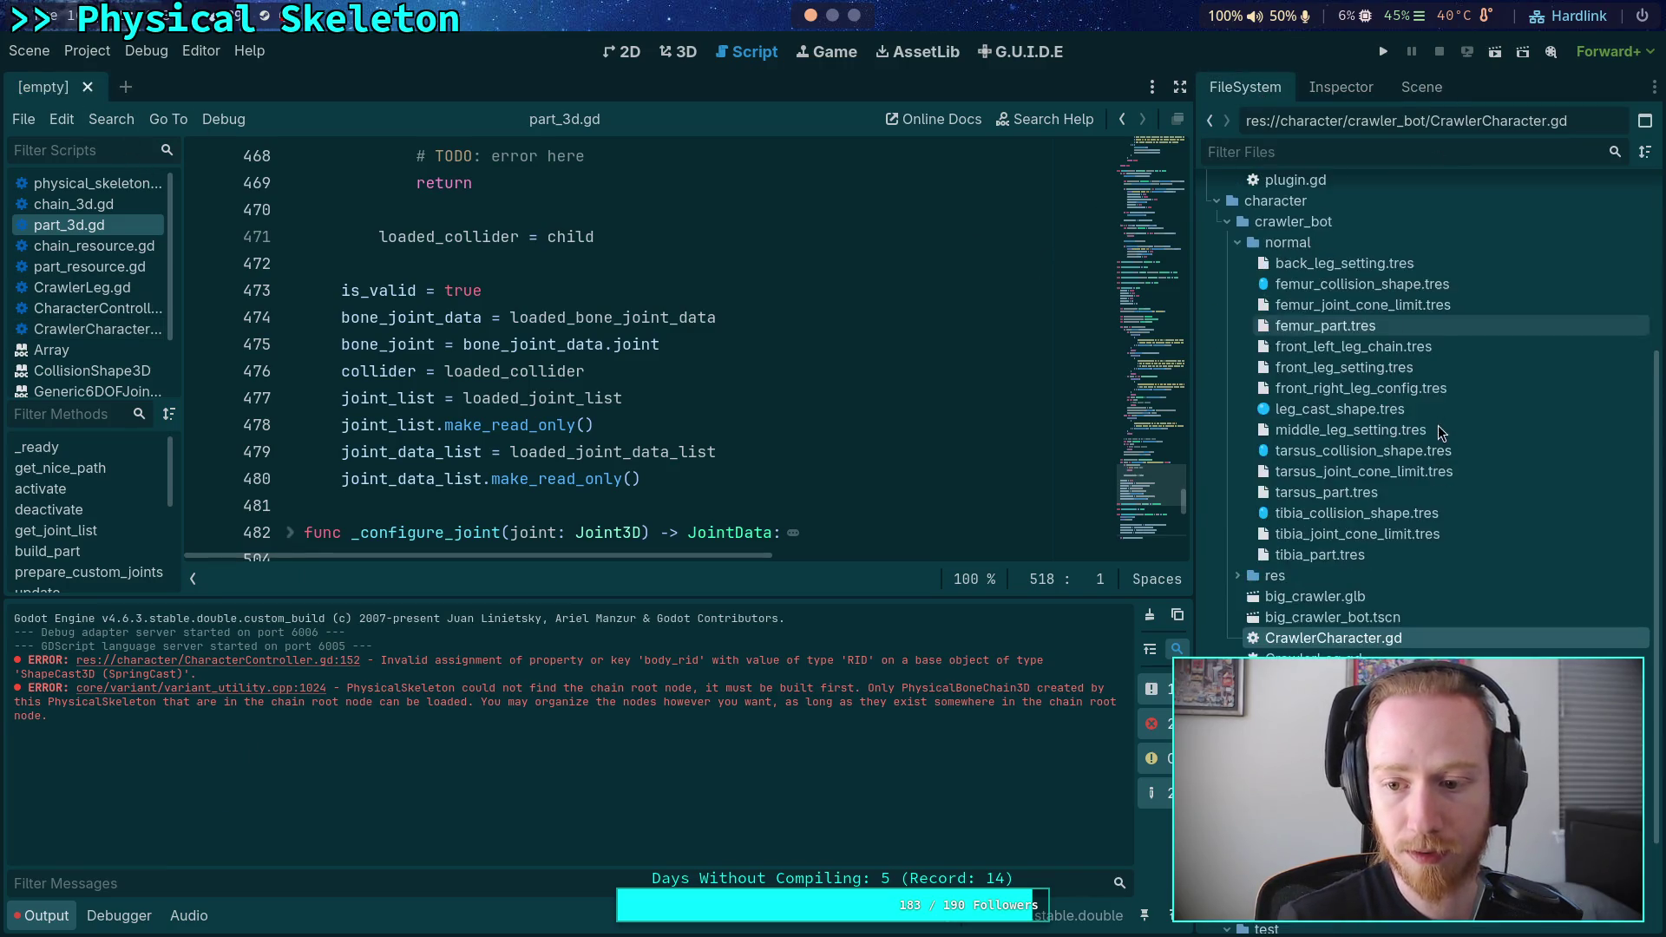
- Clear the log, reopen proc_crawler_bot.tscn, and inspect FemurPart's properties
click(1150, 614)
double_click(1320, 680)
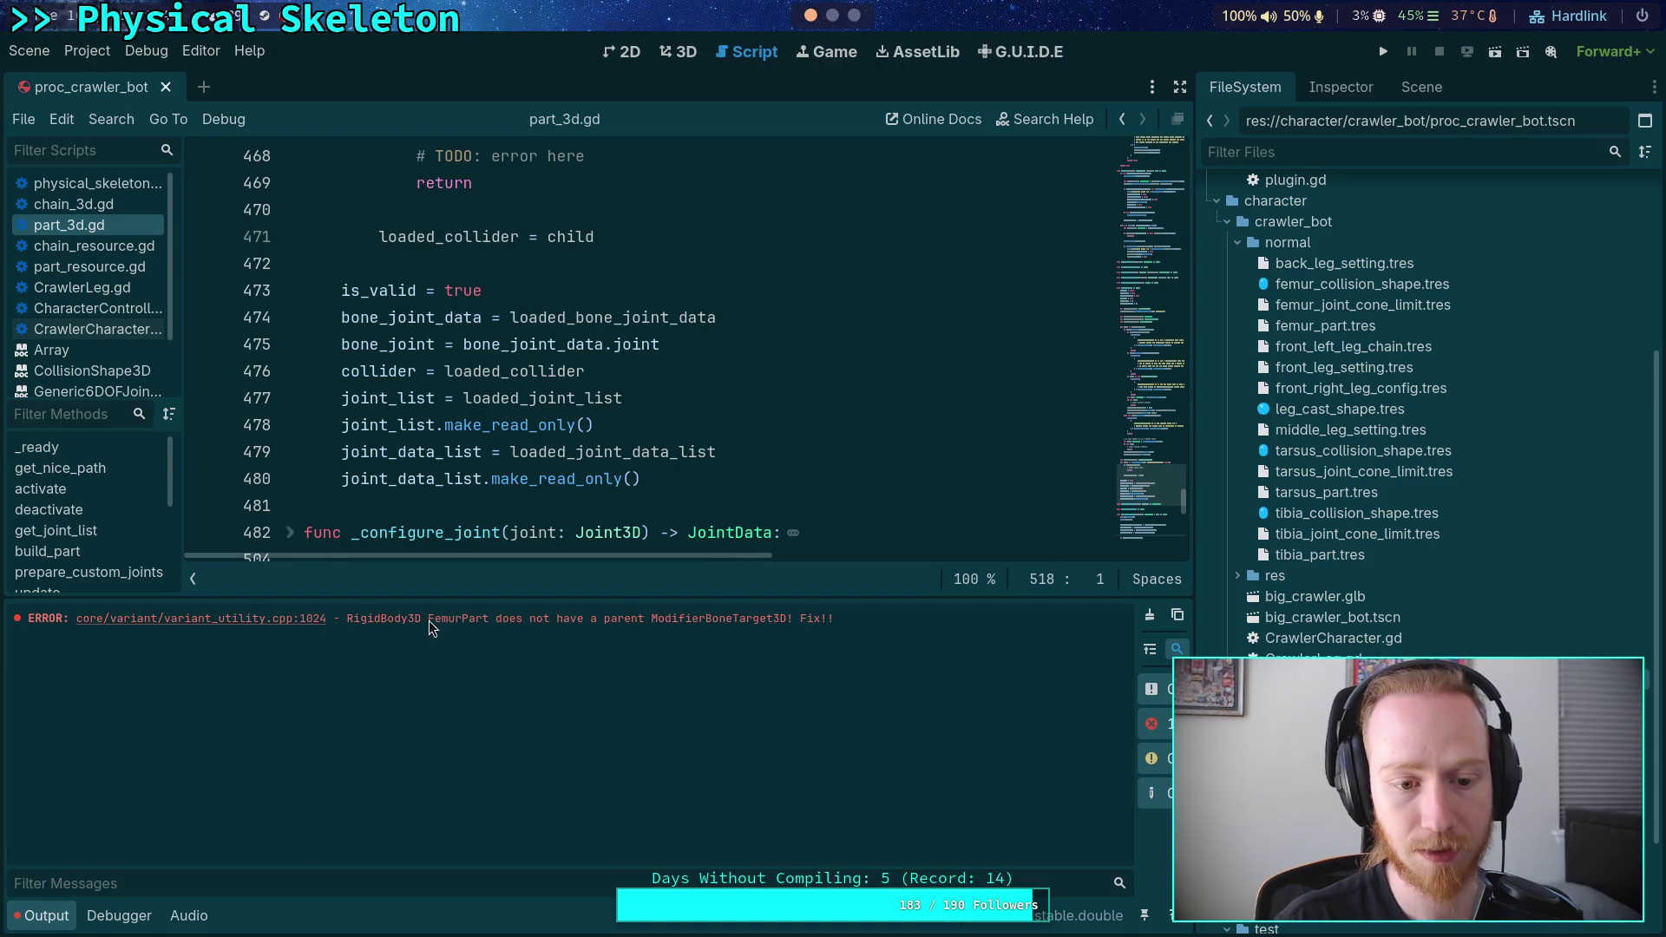
click(1422, 87)
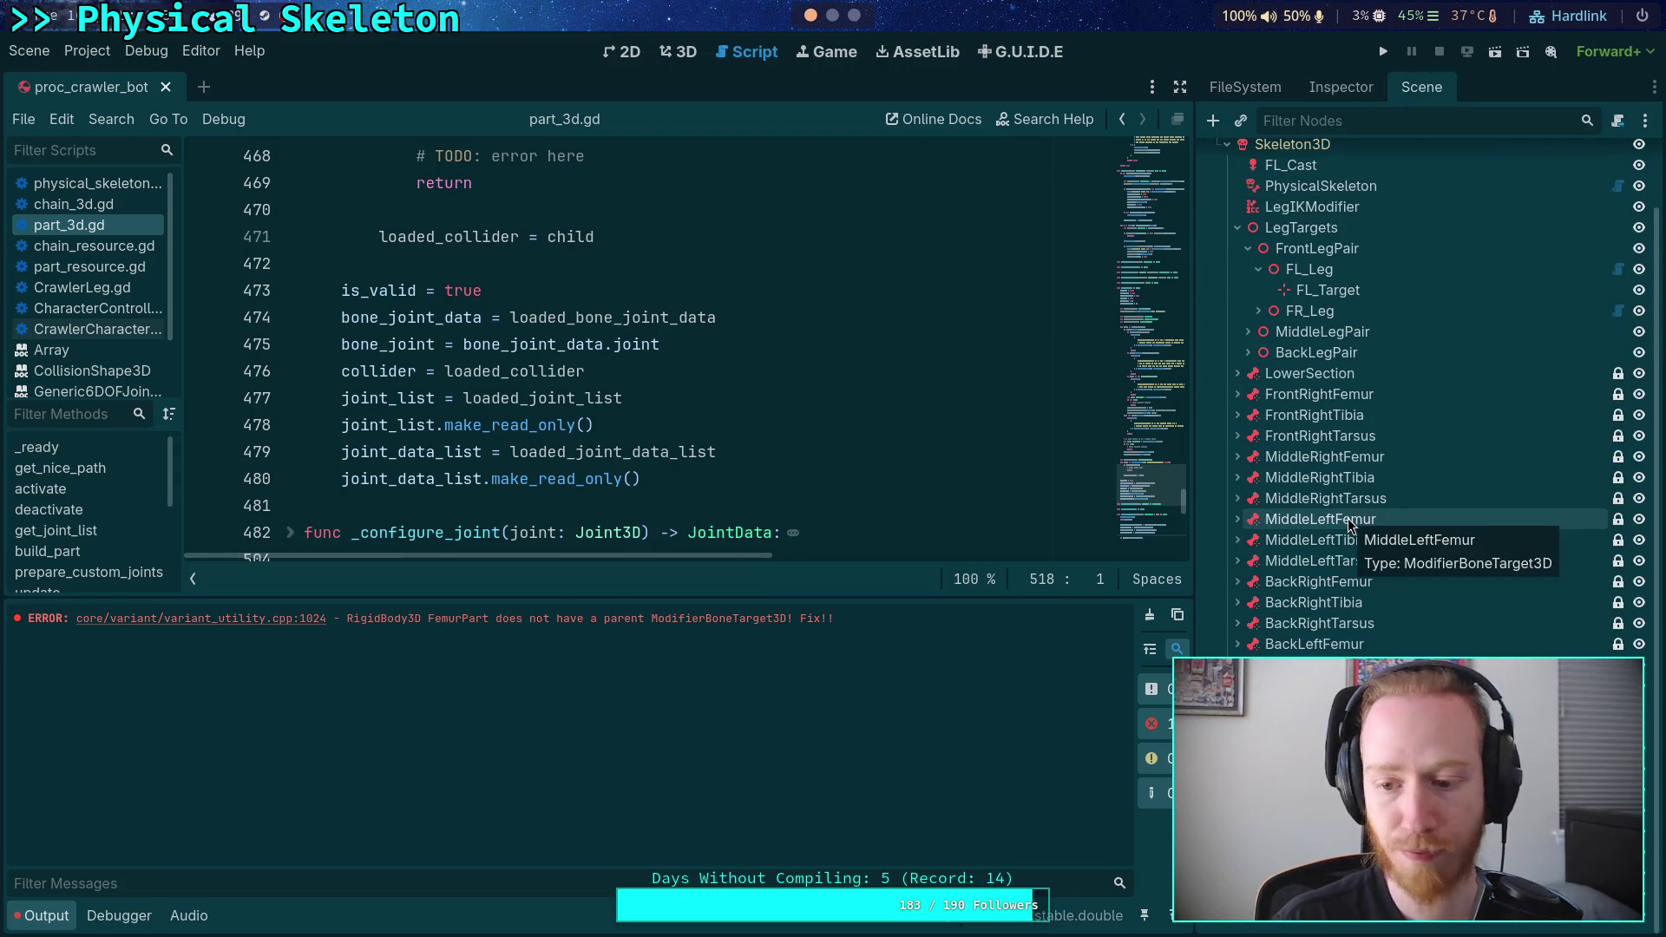
click(1343, 88)
mouse_move(1347, 501)
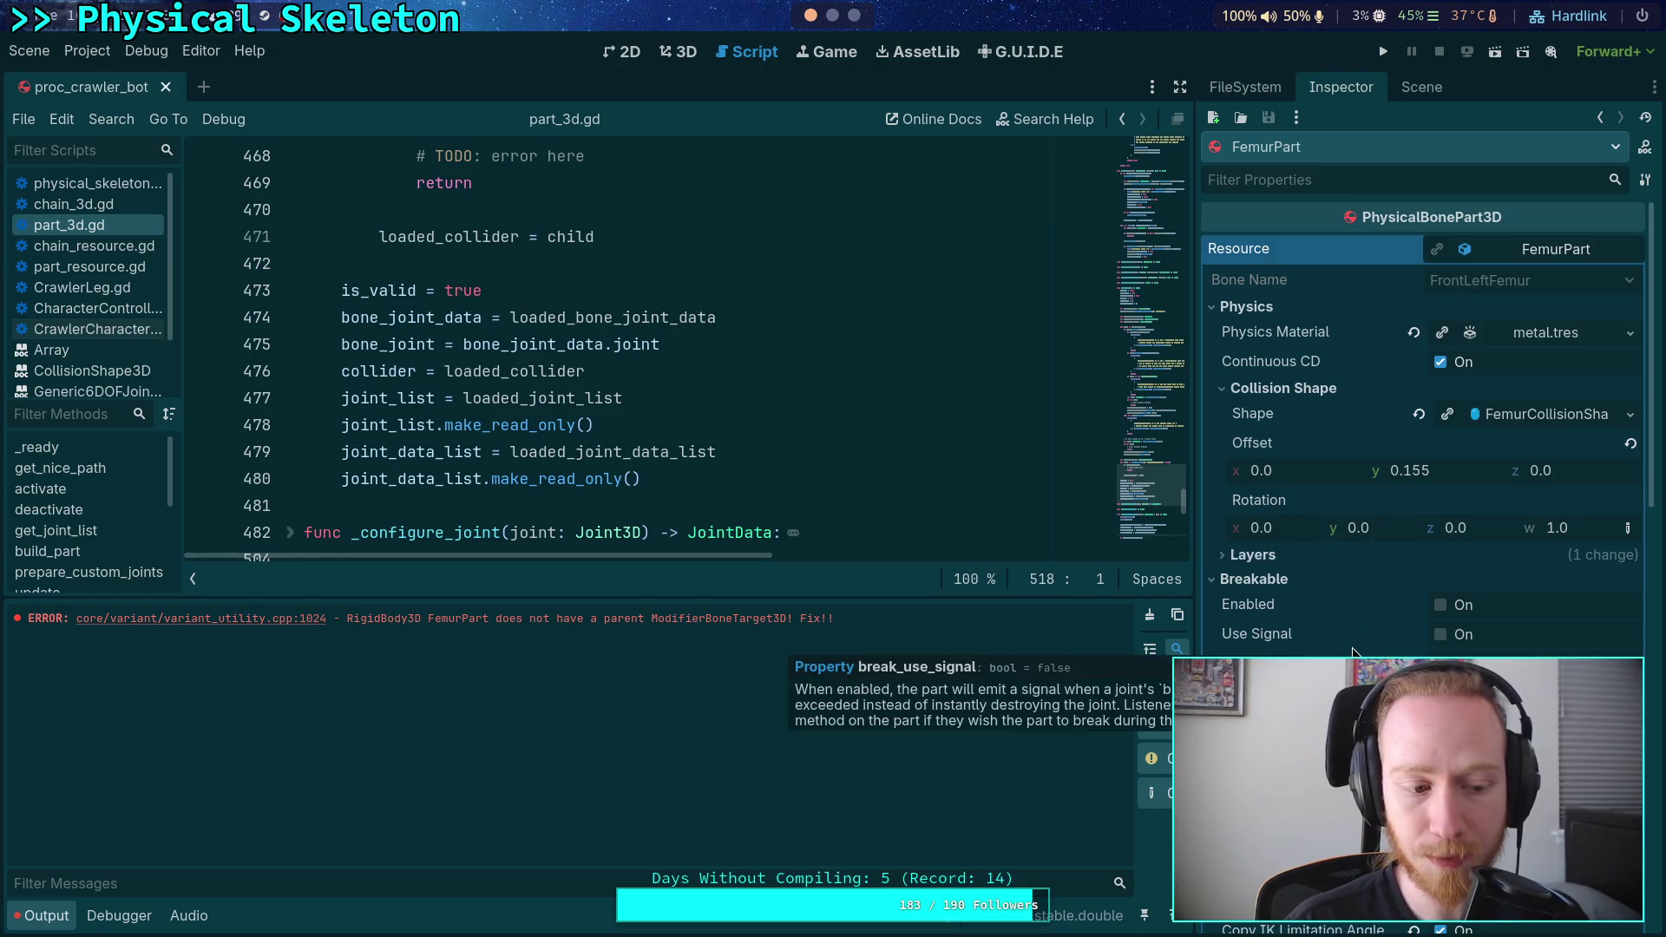
scroll(1424, 434, down, 5)
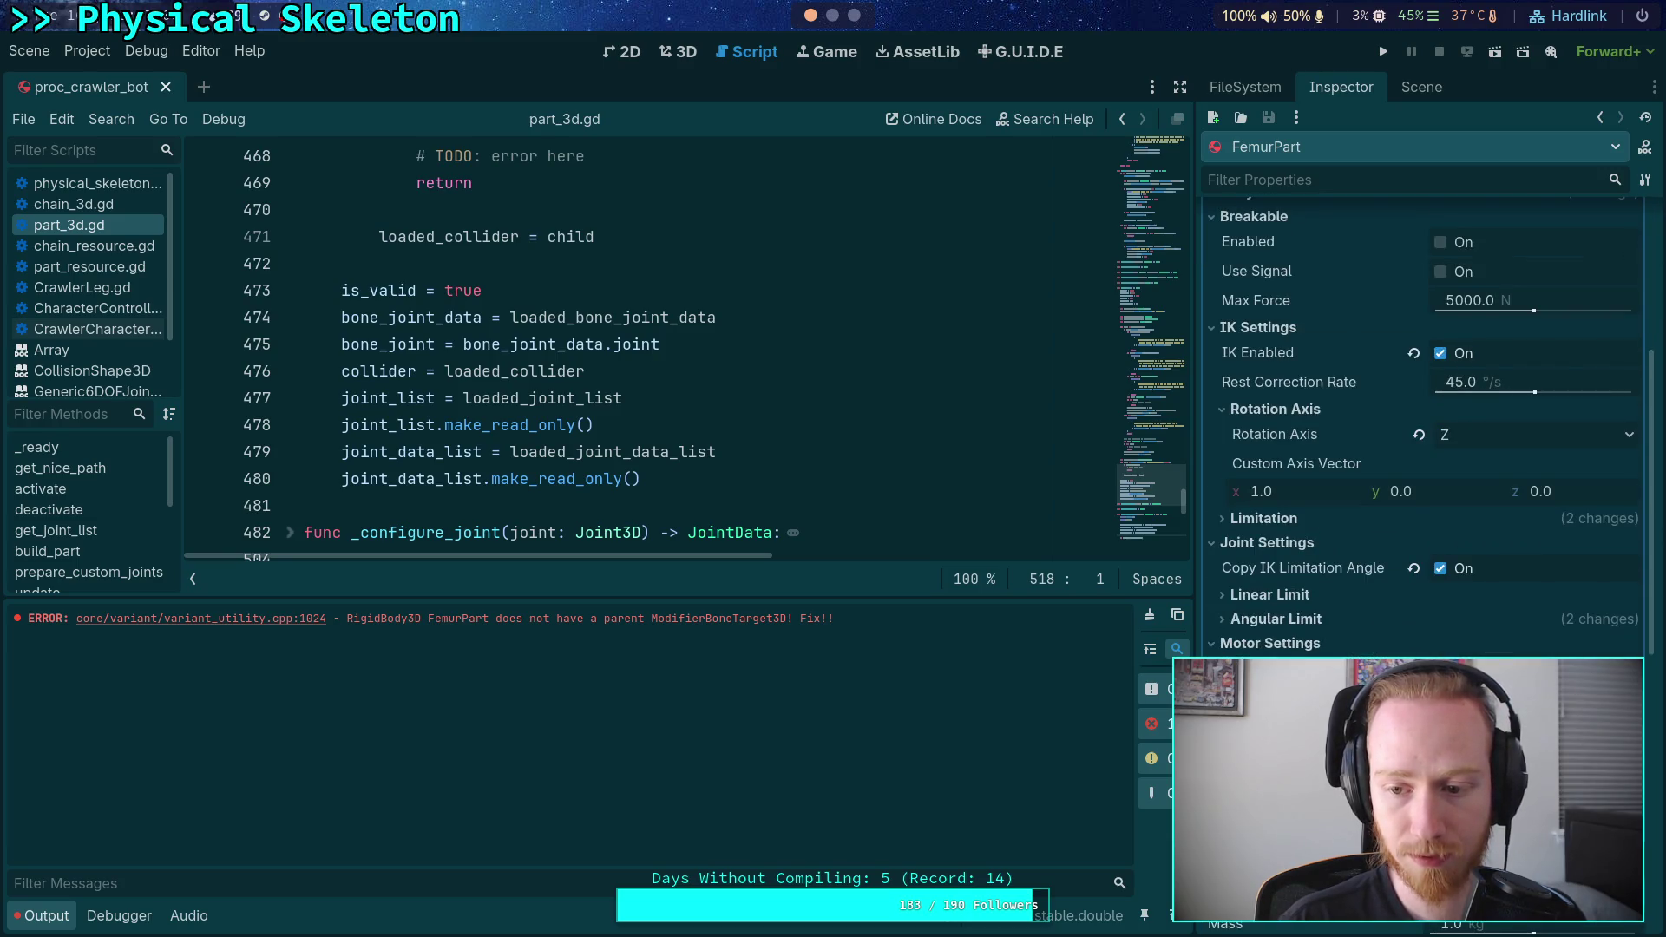
- Copy the missing-parent ModifierBoneTarget3D error text and search for it in CharacterController.gd
drag(497, 619, 787, 619)
key(ctrl+c)
right_click(764, 621)
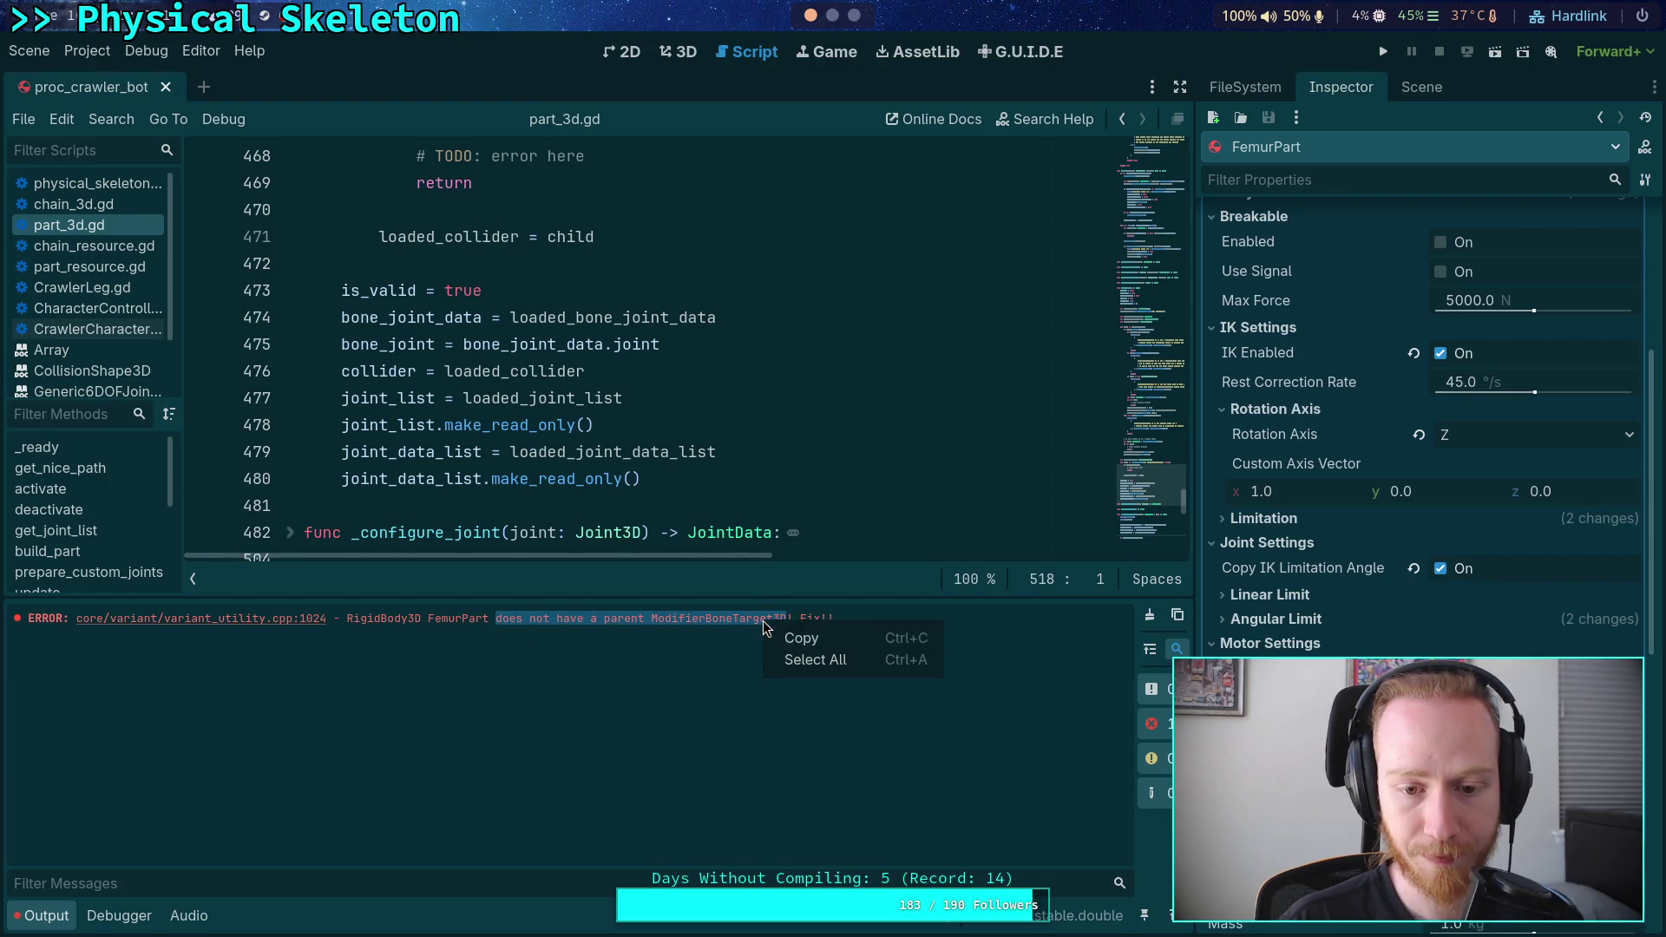
click(798, 634)
click(117, 305)
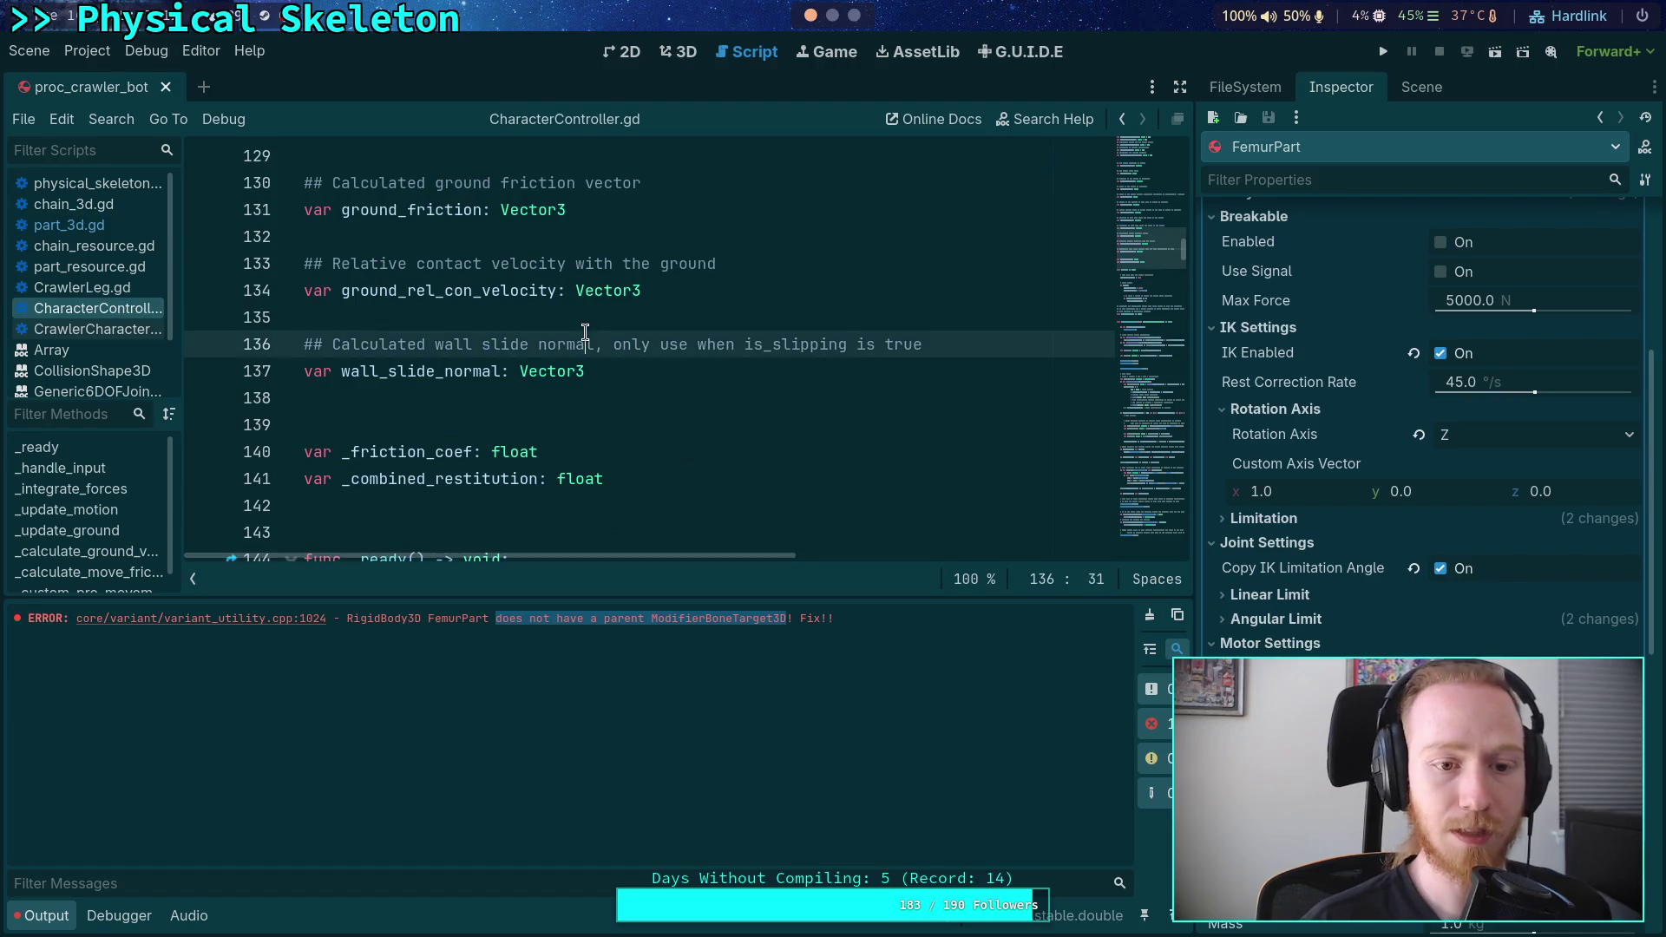
key(ctrl+f)
key(ctrl+v)
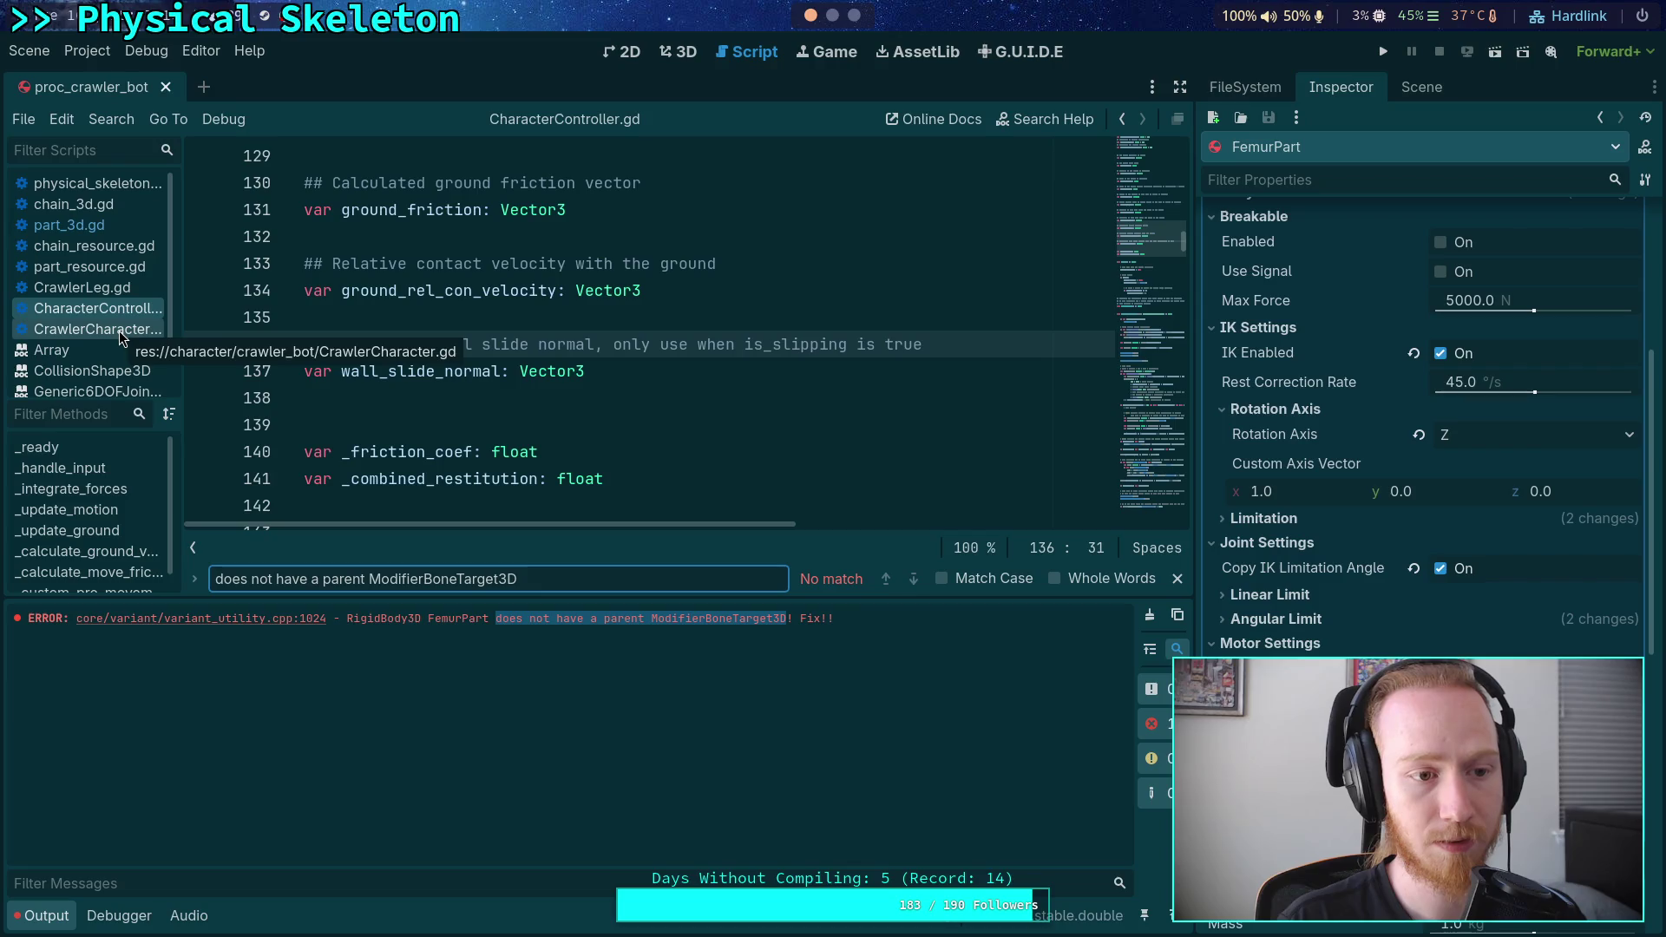
- Close CharacterController.gd and open CrawlerCharacter.gd
right_click(117, 306)
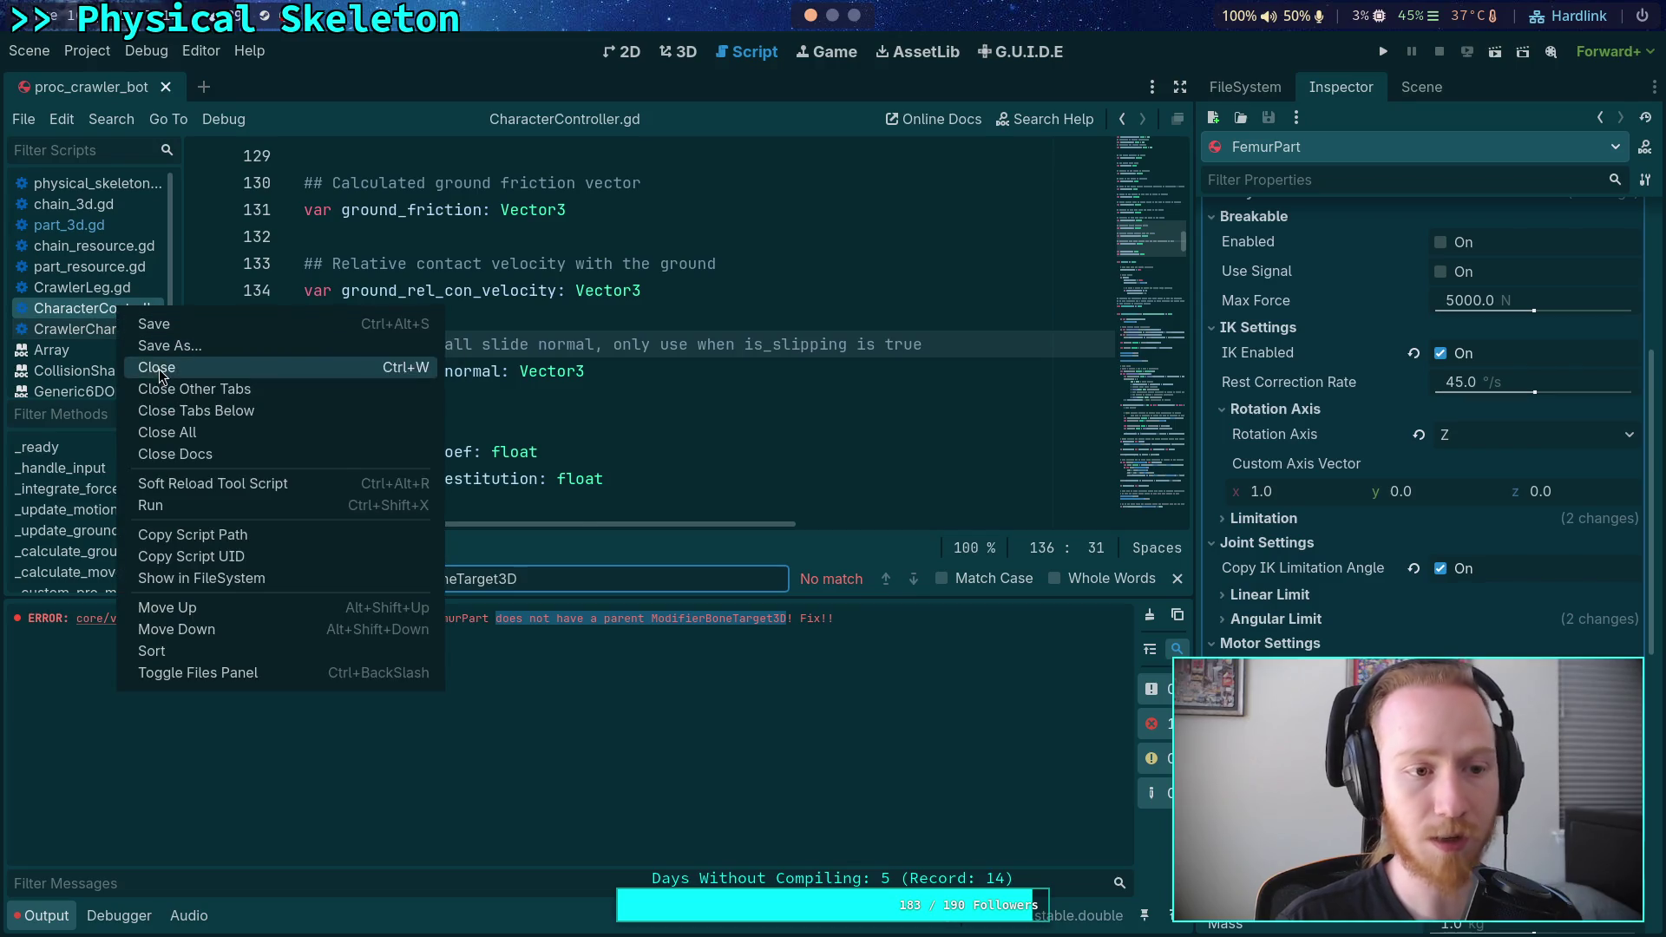
click(149, 363)
click(111, 310)
- Find the code reporting the missing ModifierBoneTarget3D parent and select RigidBody3D on line 400
click(910, 580)
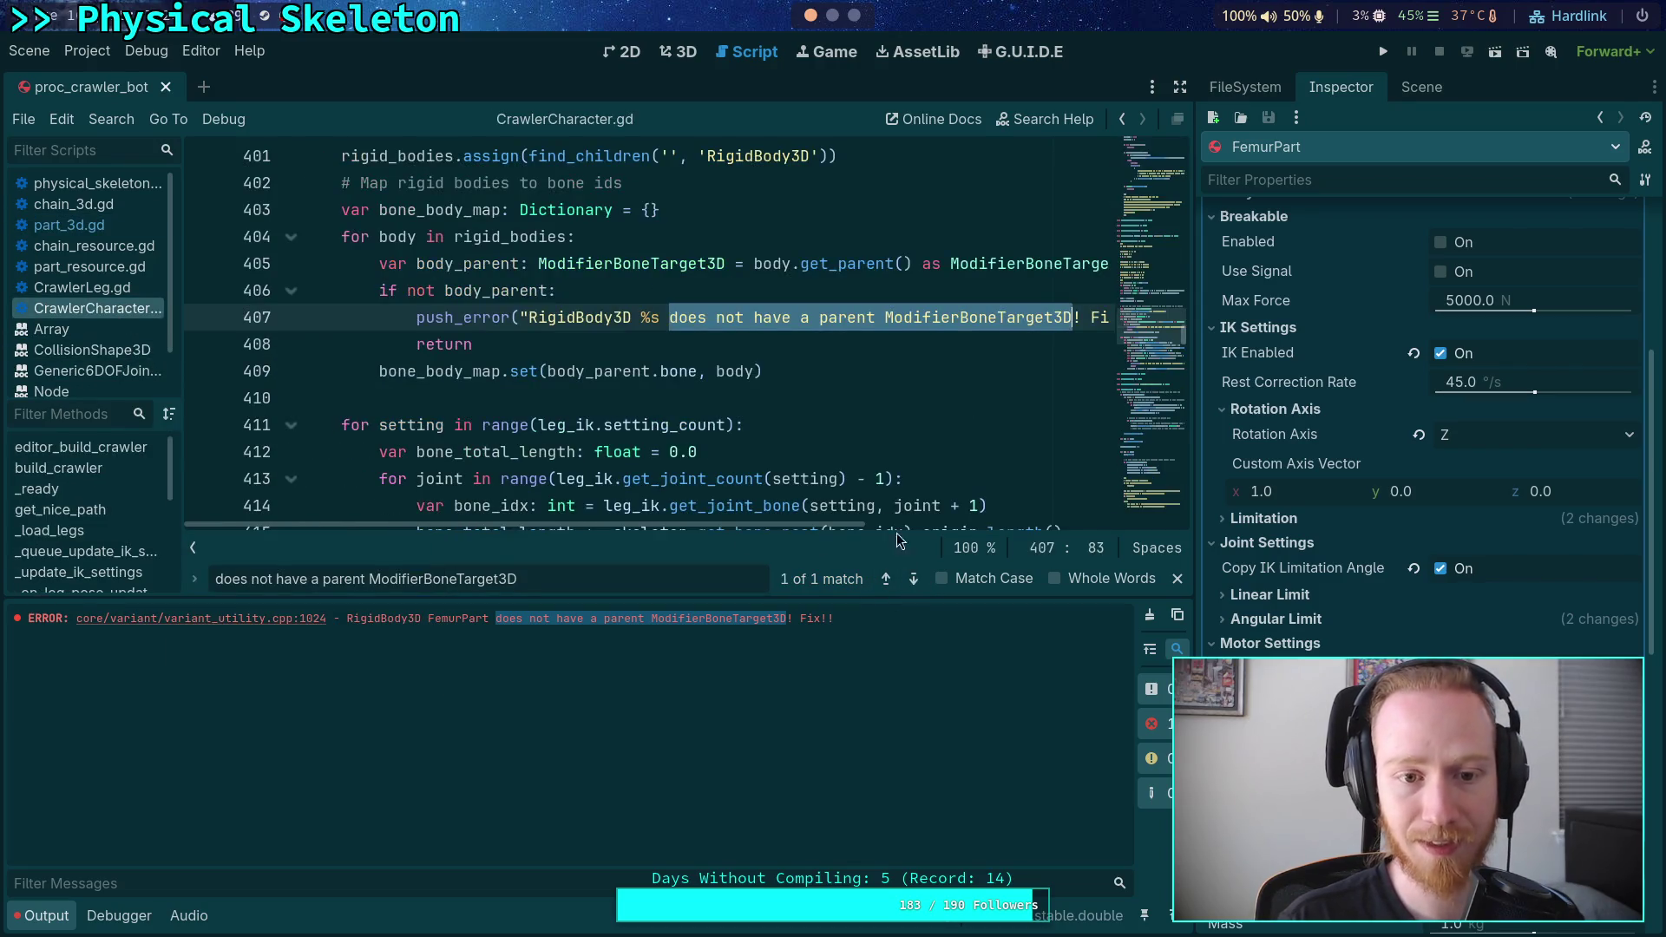
scroll(843, 465, up, 4)
scroll(781, 455, down, 3)
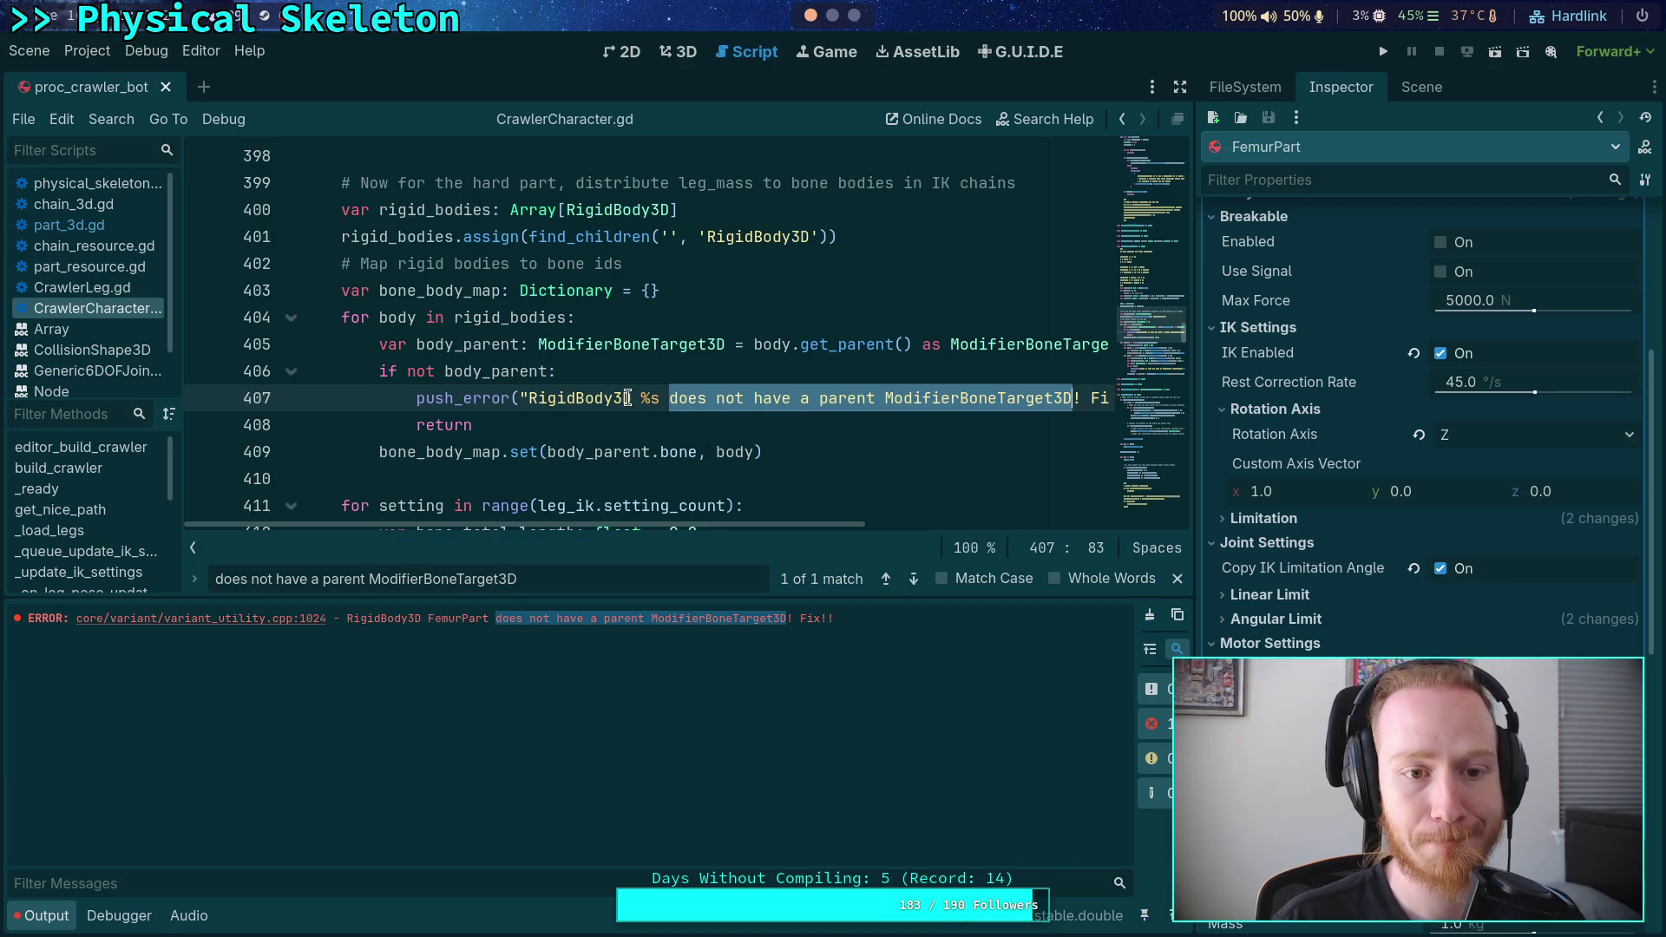
scroll(552, 369, up, 8)
scroll(537, 365, up, 2)
scroll(537, 365, down, 15)
scroll(537, 365, up, 6)
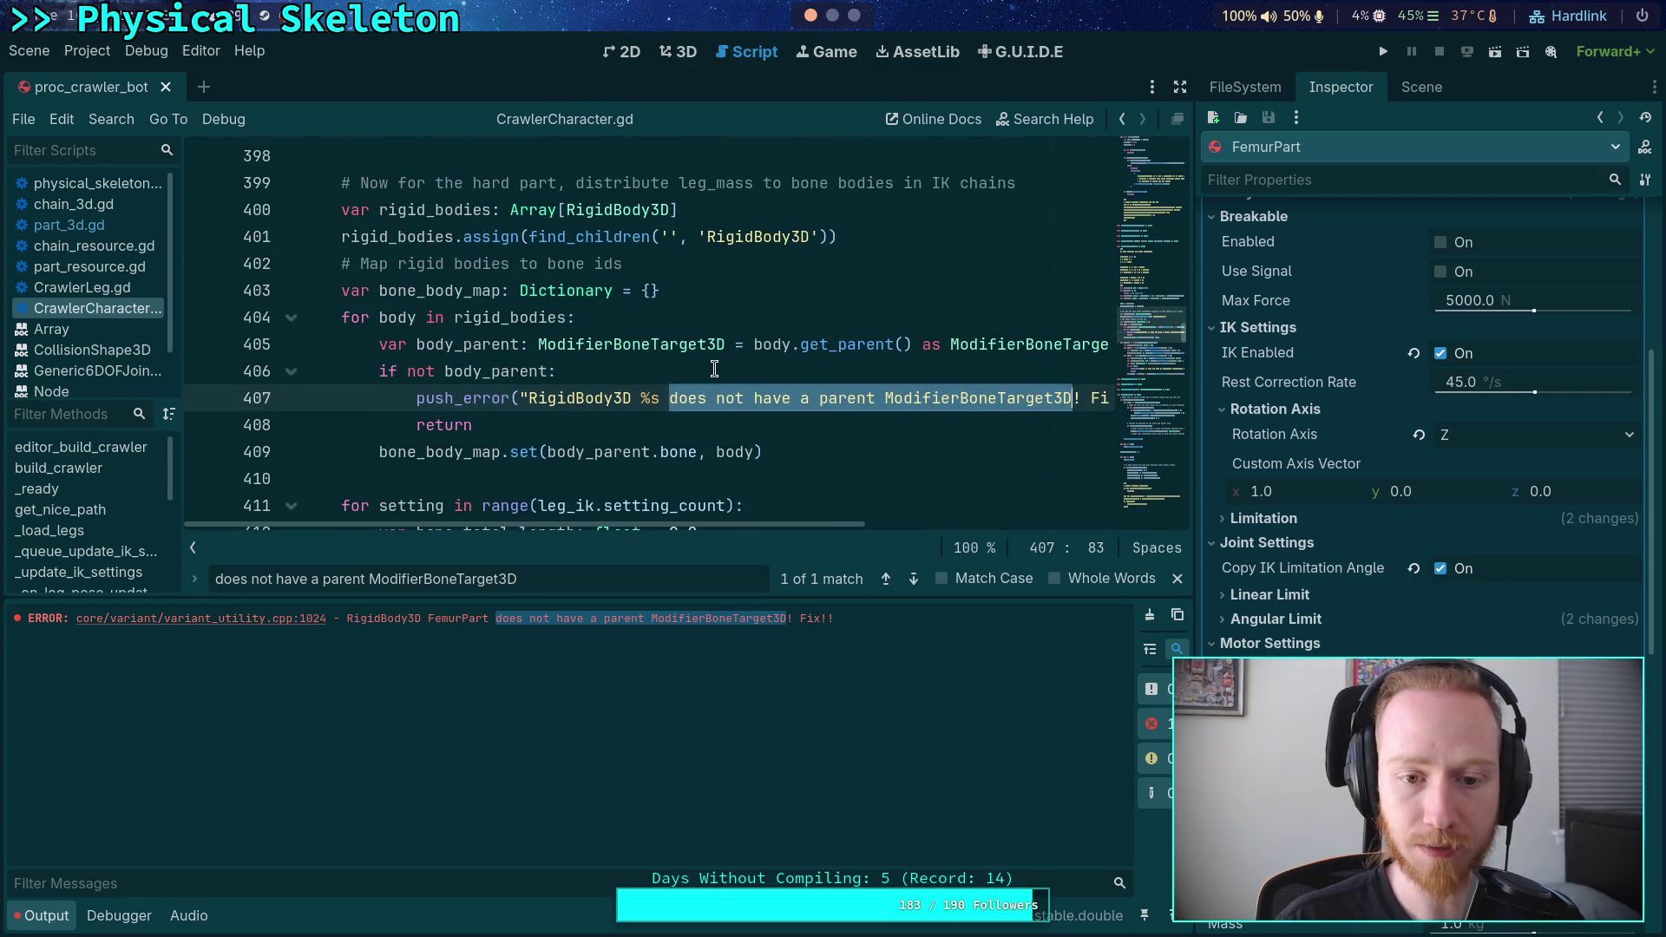
click(714, 370)
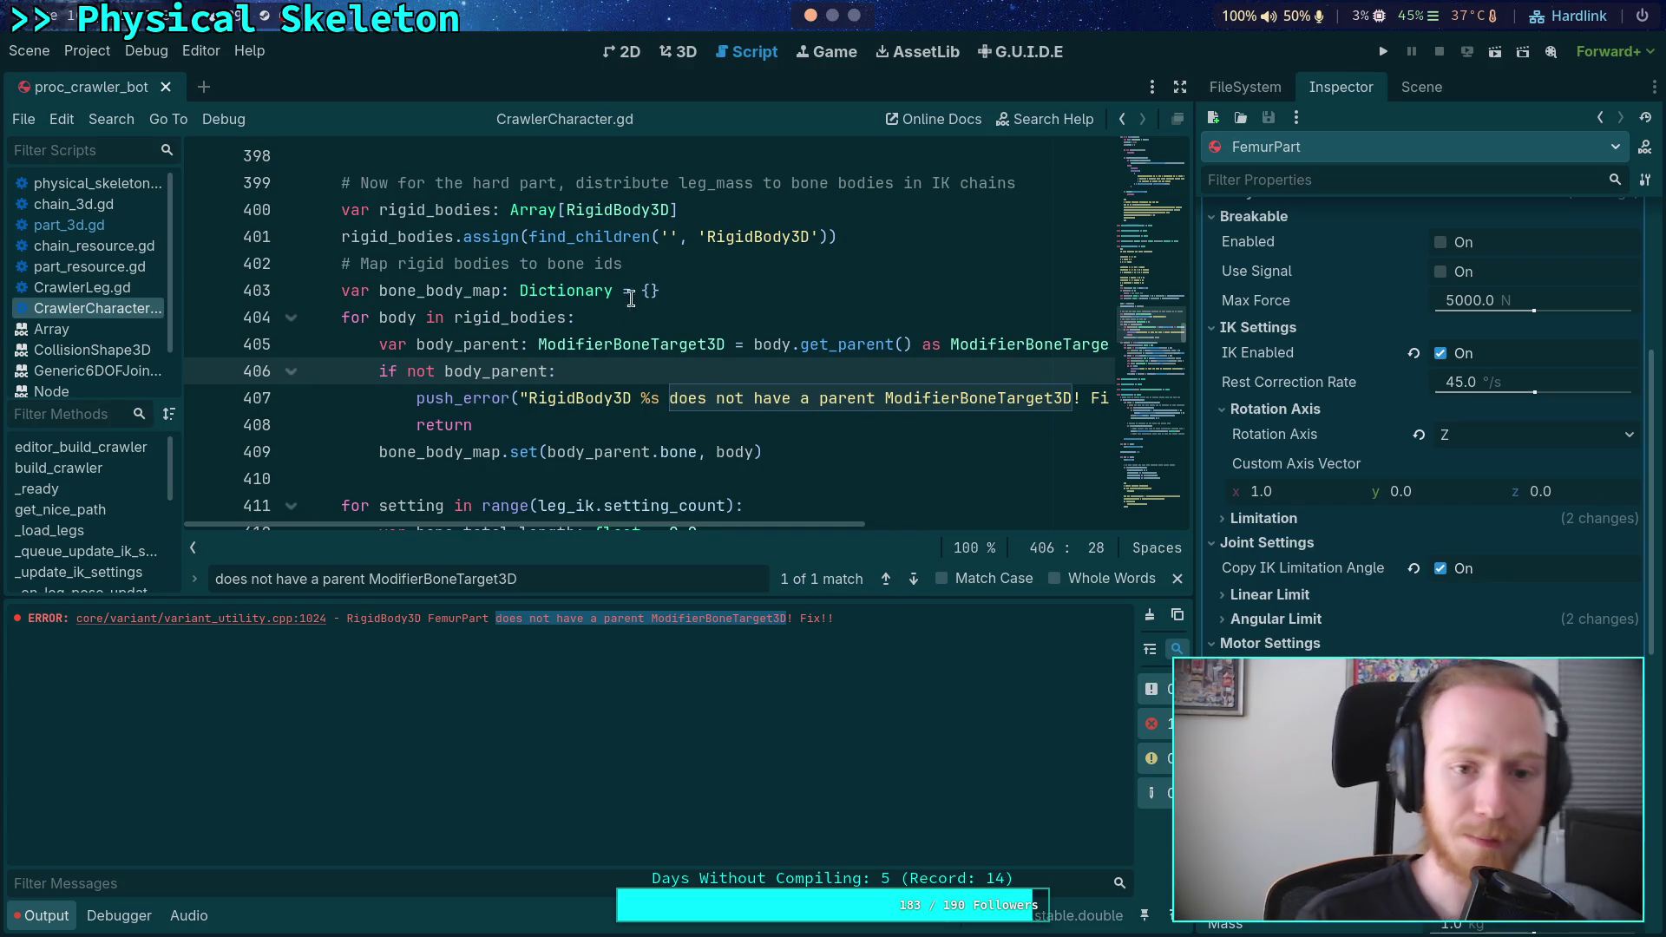
double_click(630, 210)
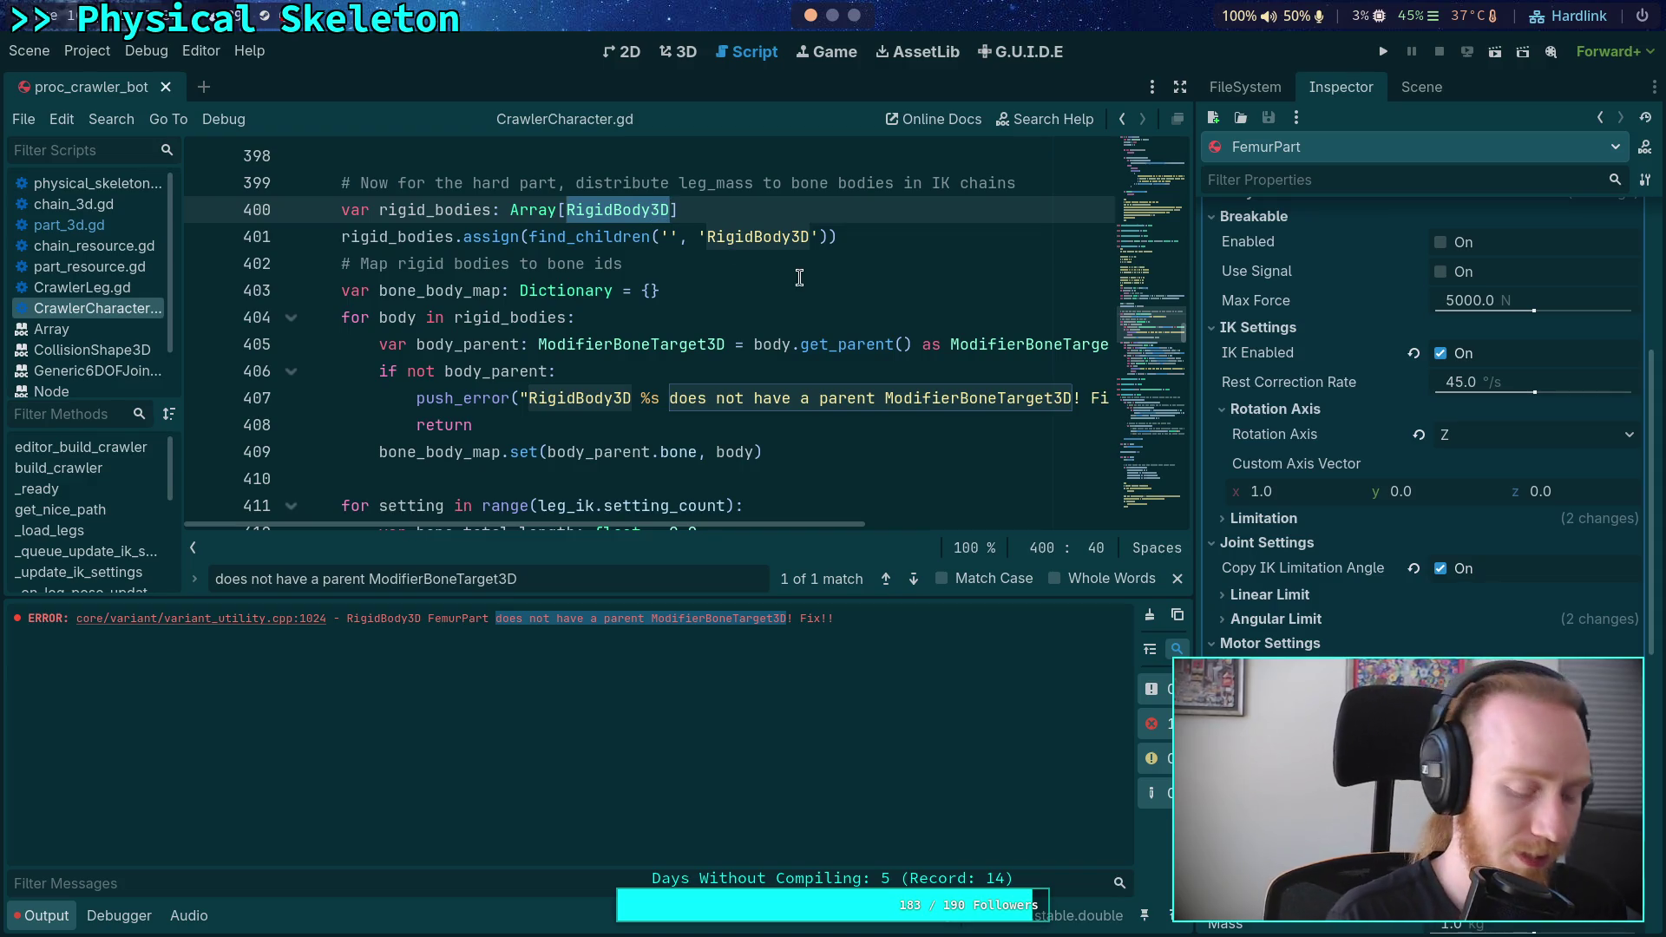
- Replace RigidBody3D with PhysicalBonePart3D as line 400's rigid_bodies array type
text(Physic)
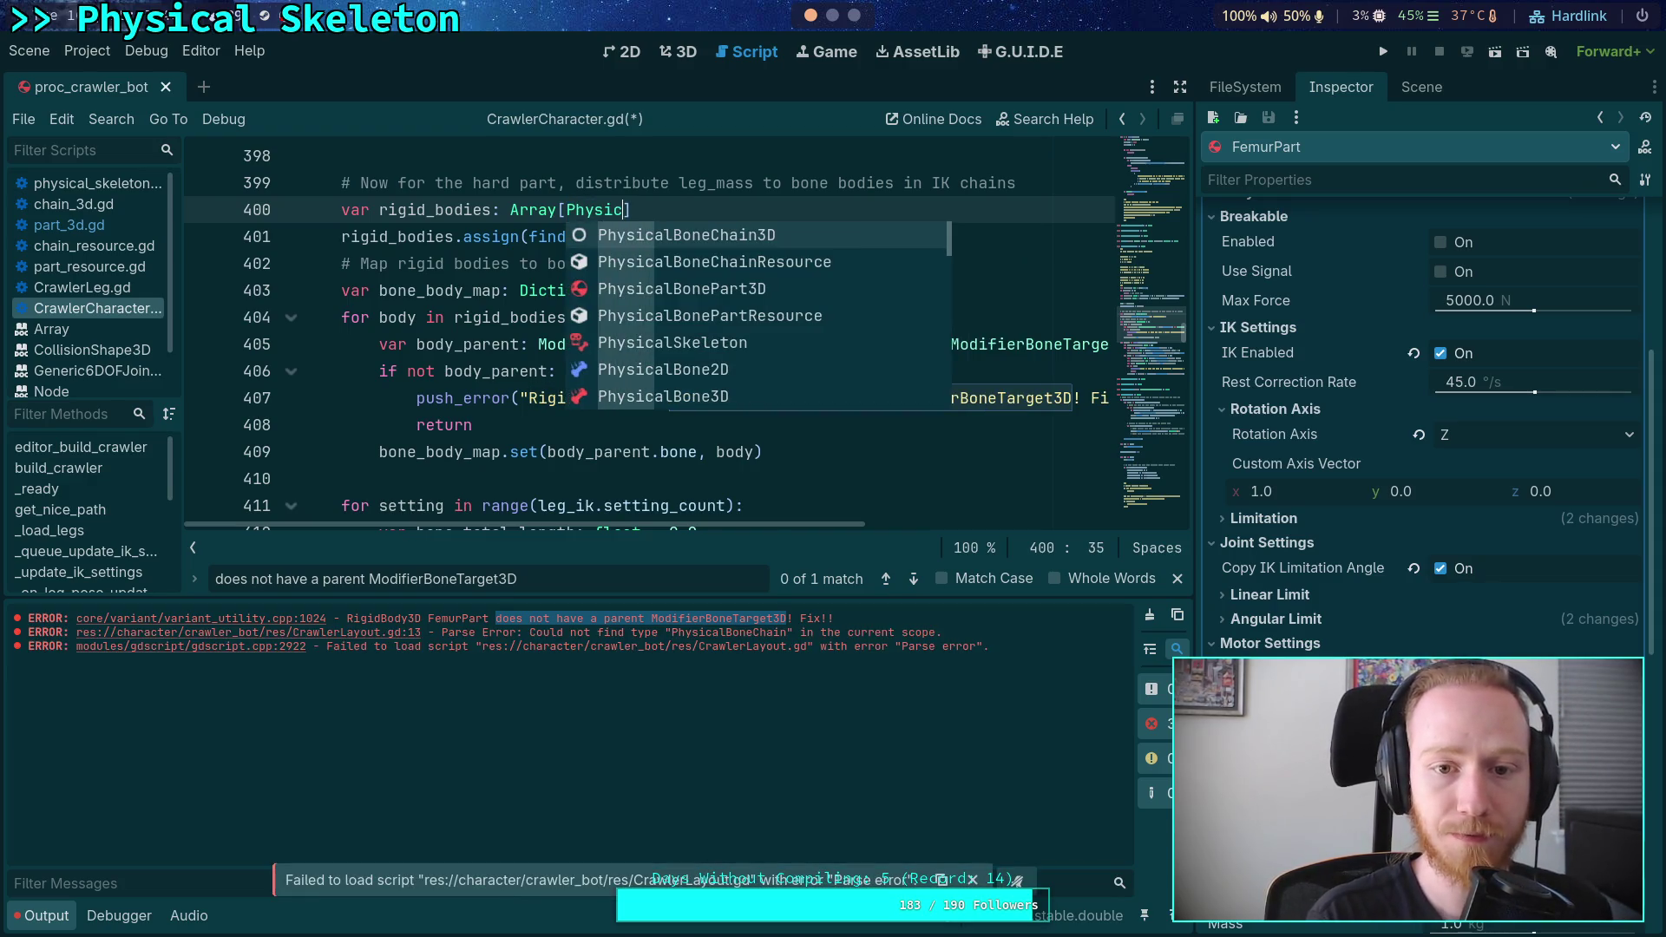
key(Down)
key(Down)
key(Return)
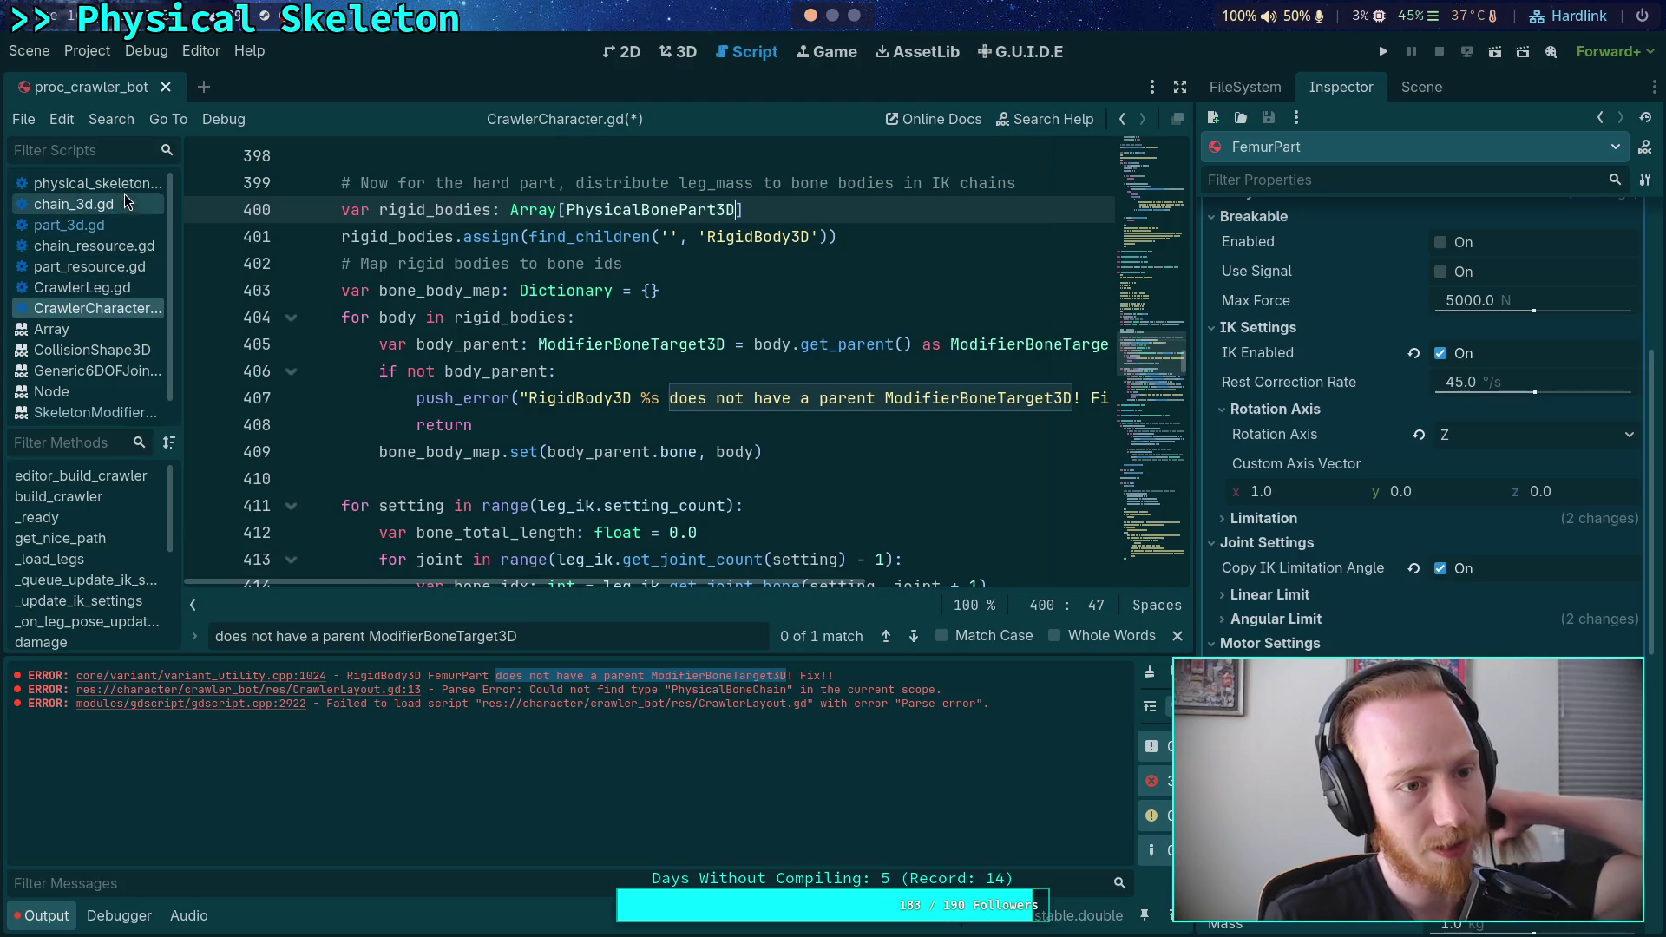
- Open physical_skeleton.gd and scroll through its chain-loading code down to build_chain
click(87, 183)
scroll(456, 317, down, 4)
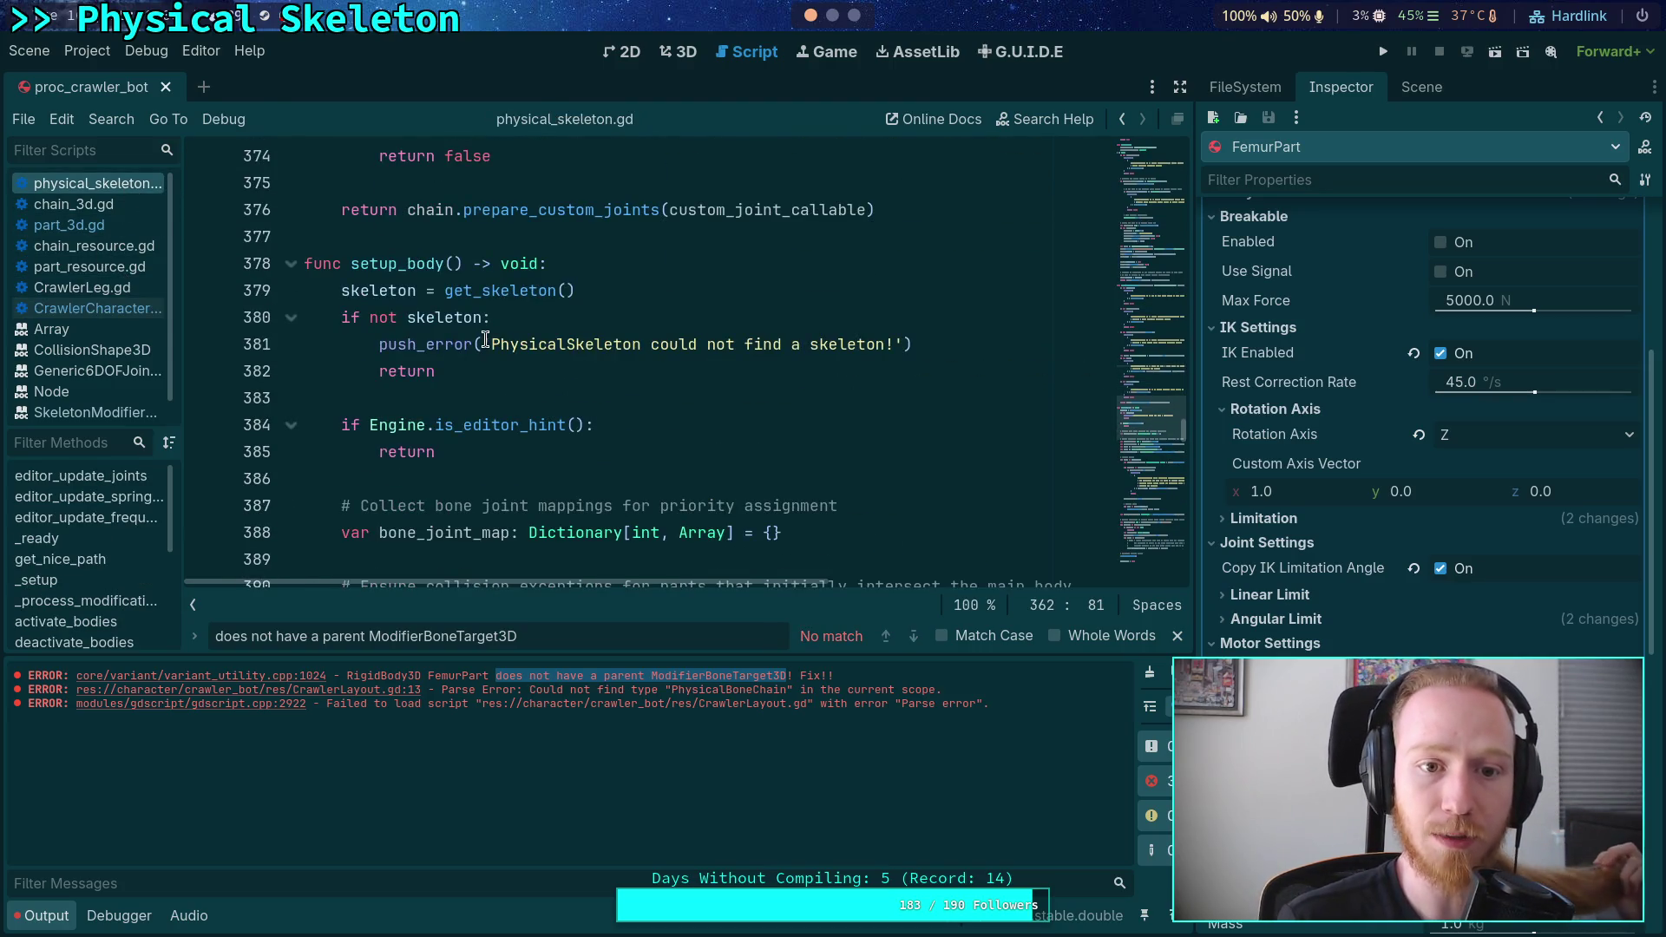
scroll(485, 339, up, 12)
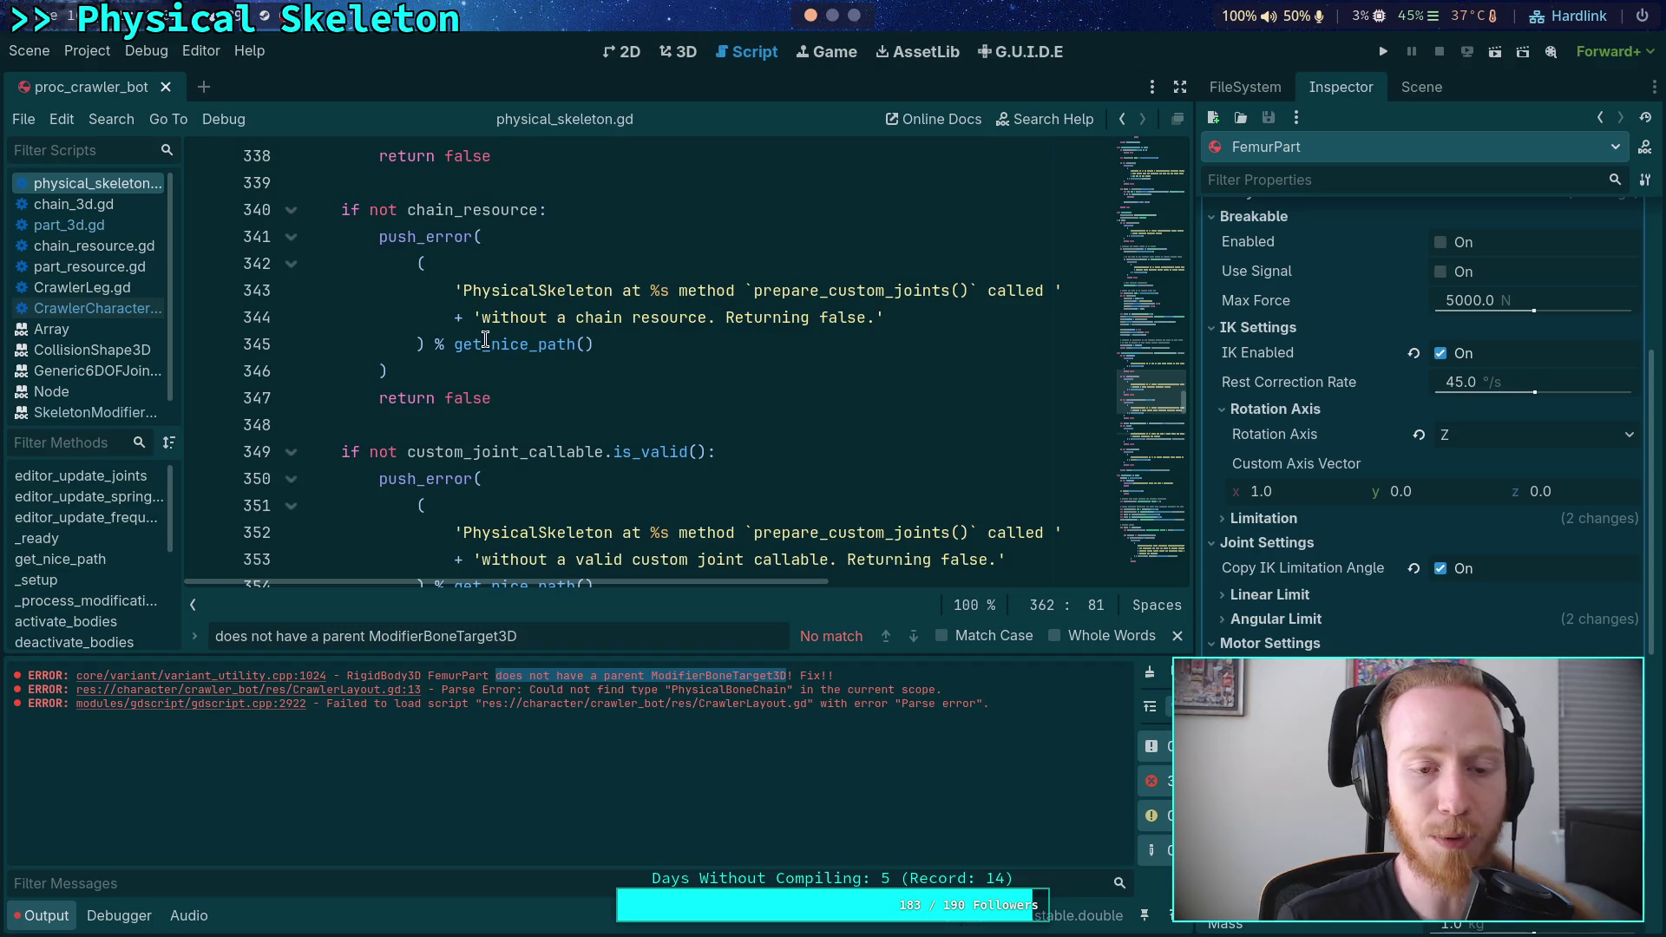
scroll(485, 339, down, 2)
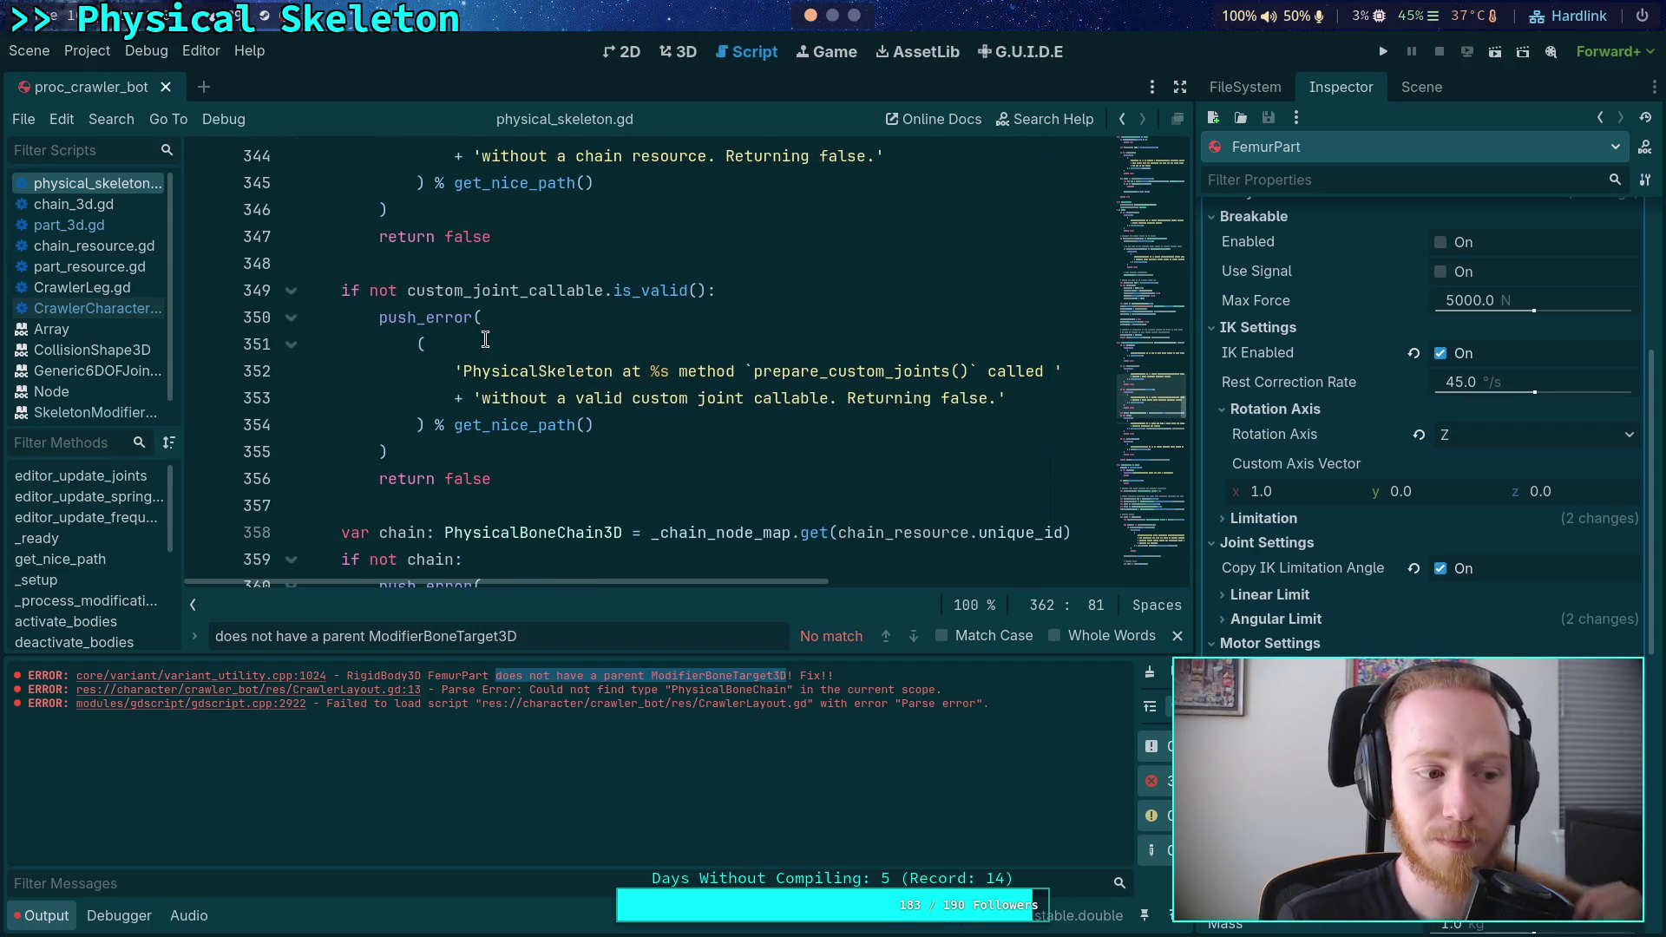
scroll(485, 339, up, 9)
scroll(486, 340, up, 6)
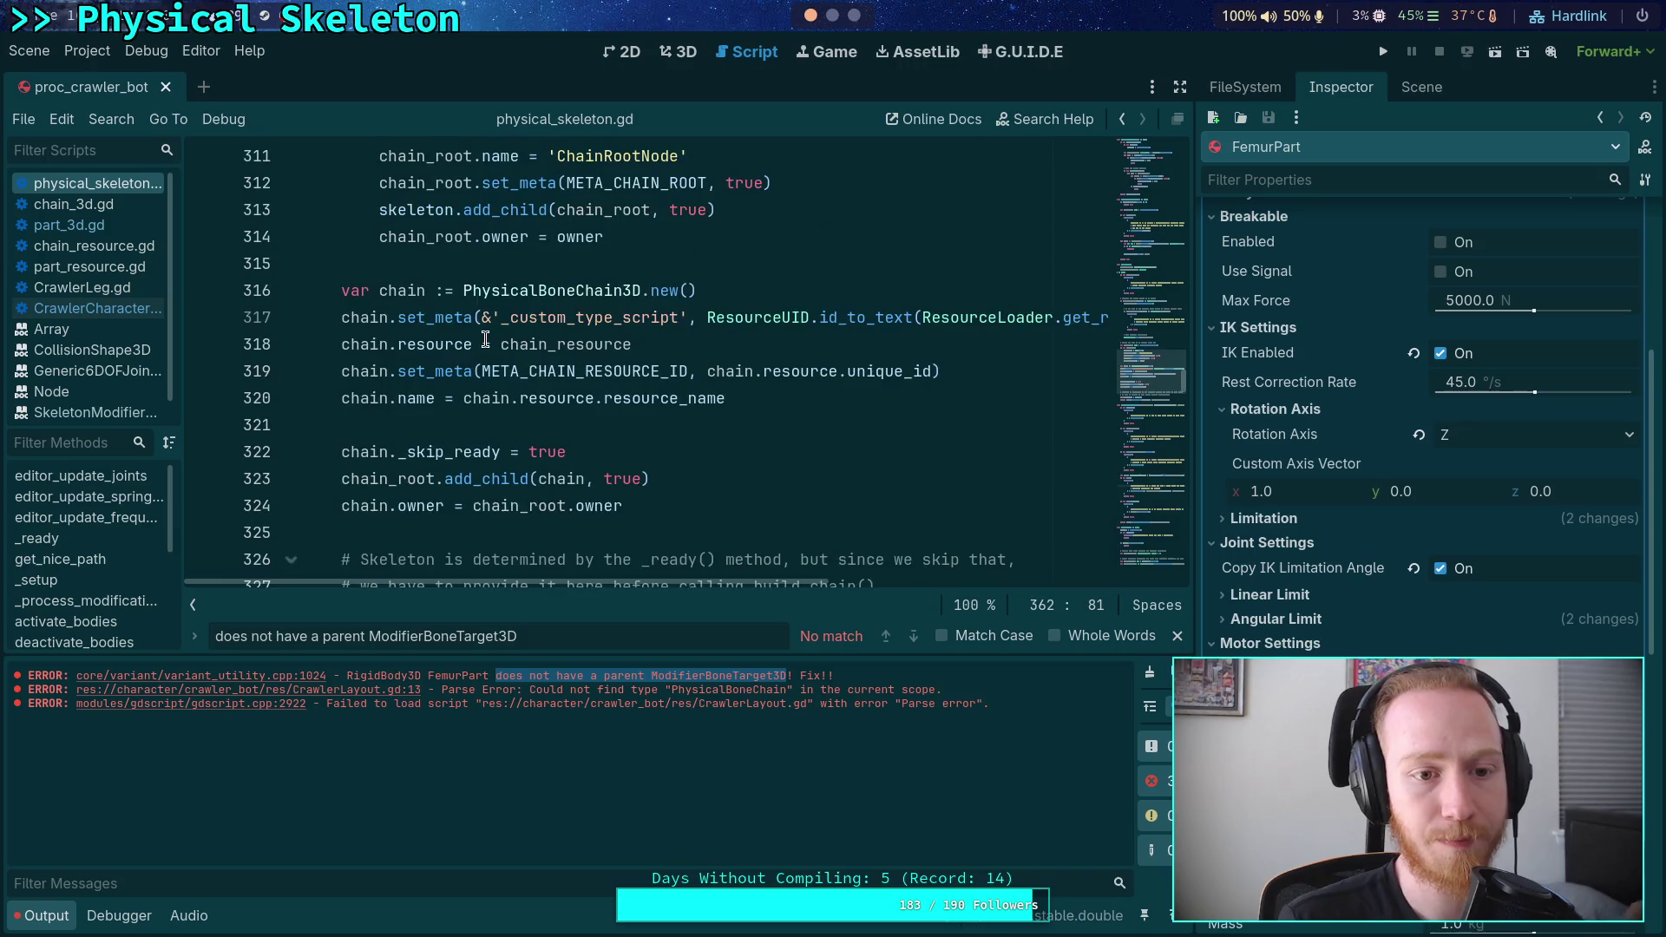
click(510, 339)
scroll(512, 338, up, 8)
scroll(512, 338, up, 2)
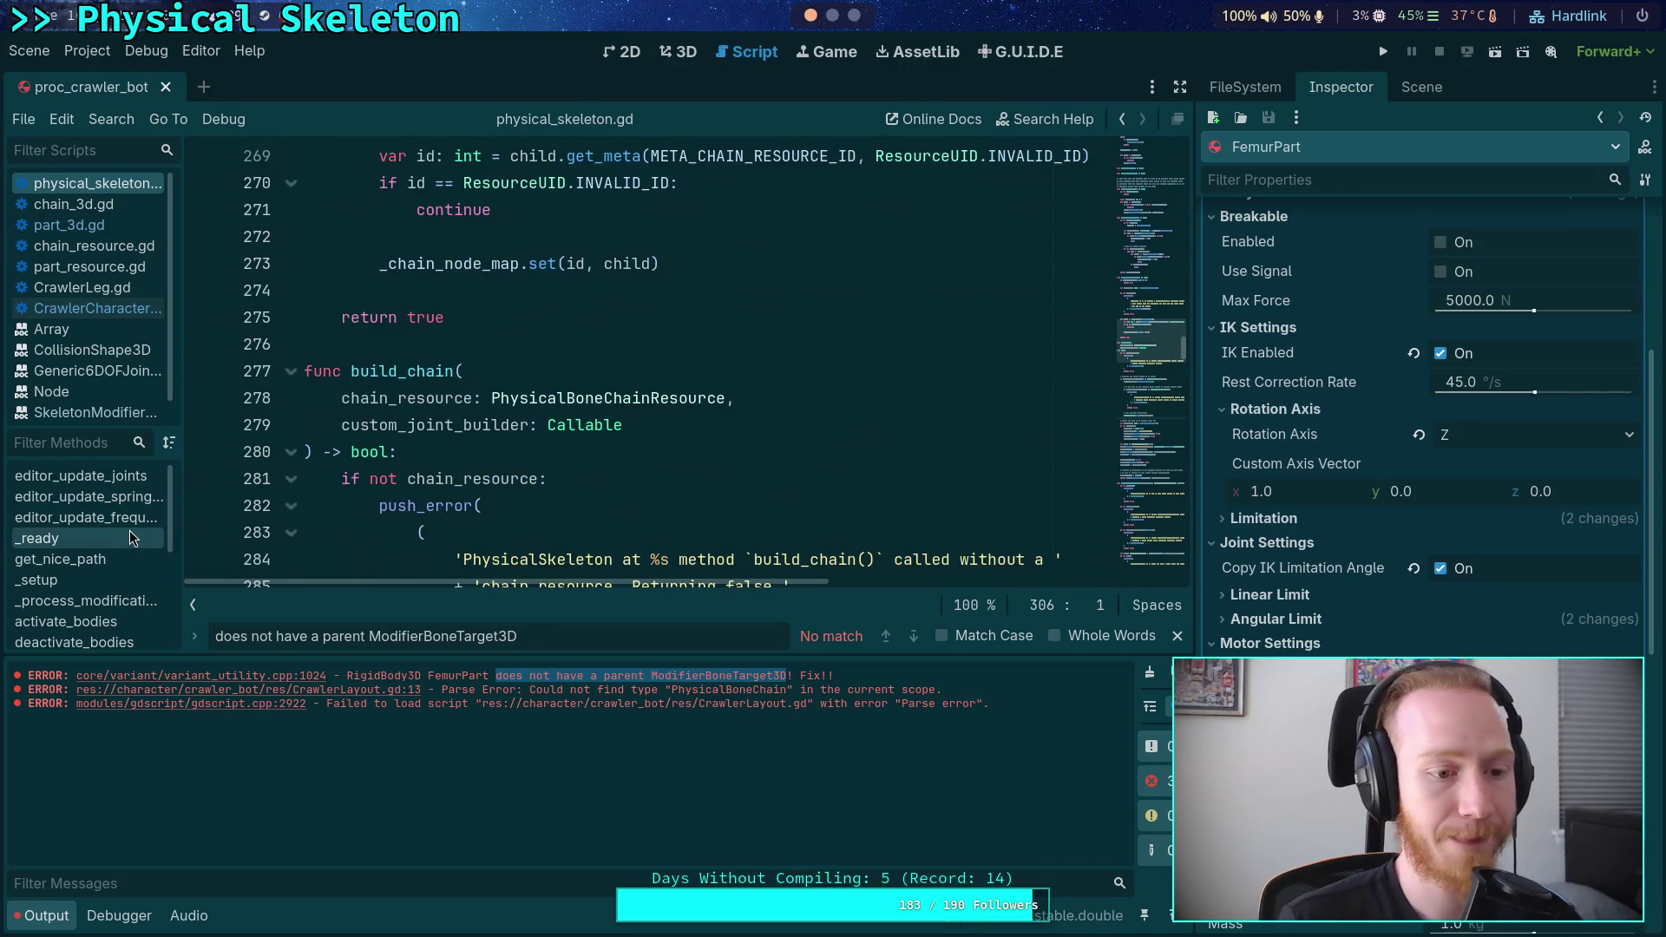
scroll(129, 534, down, 4)
scroll(123, 583, down, 4)
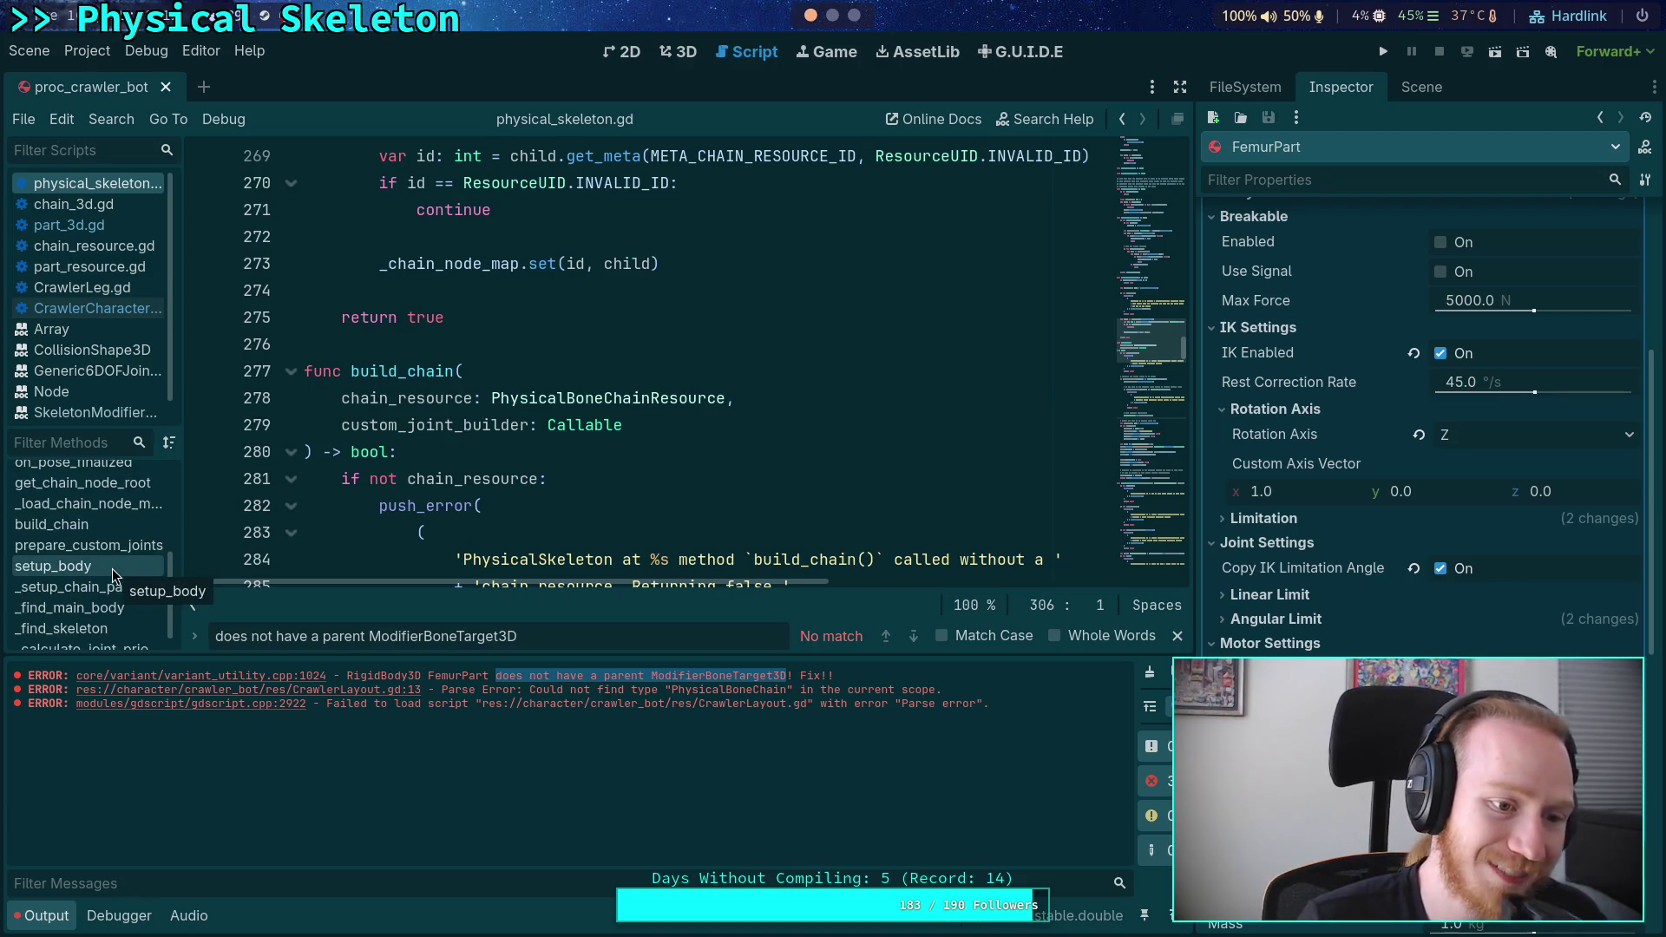
scroll(97, 565, down, 1)
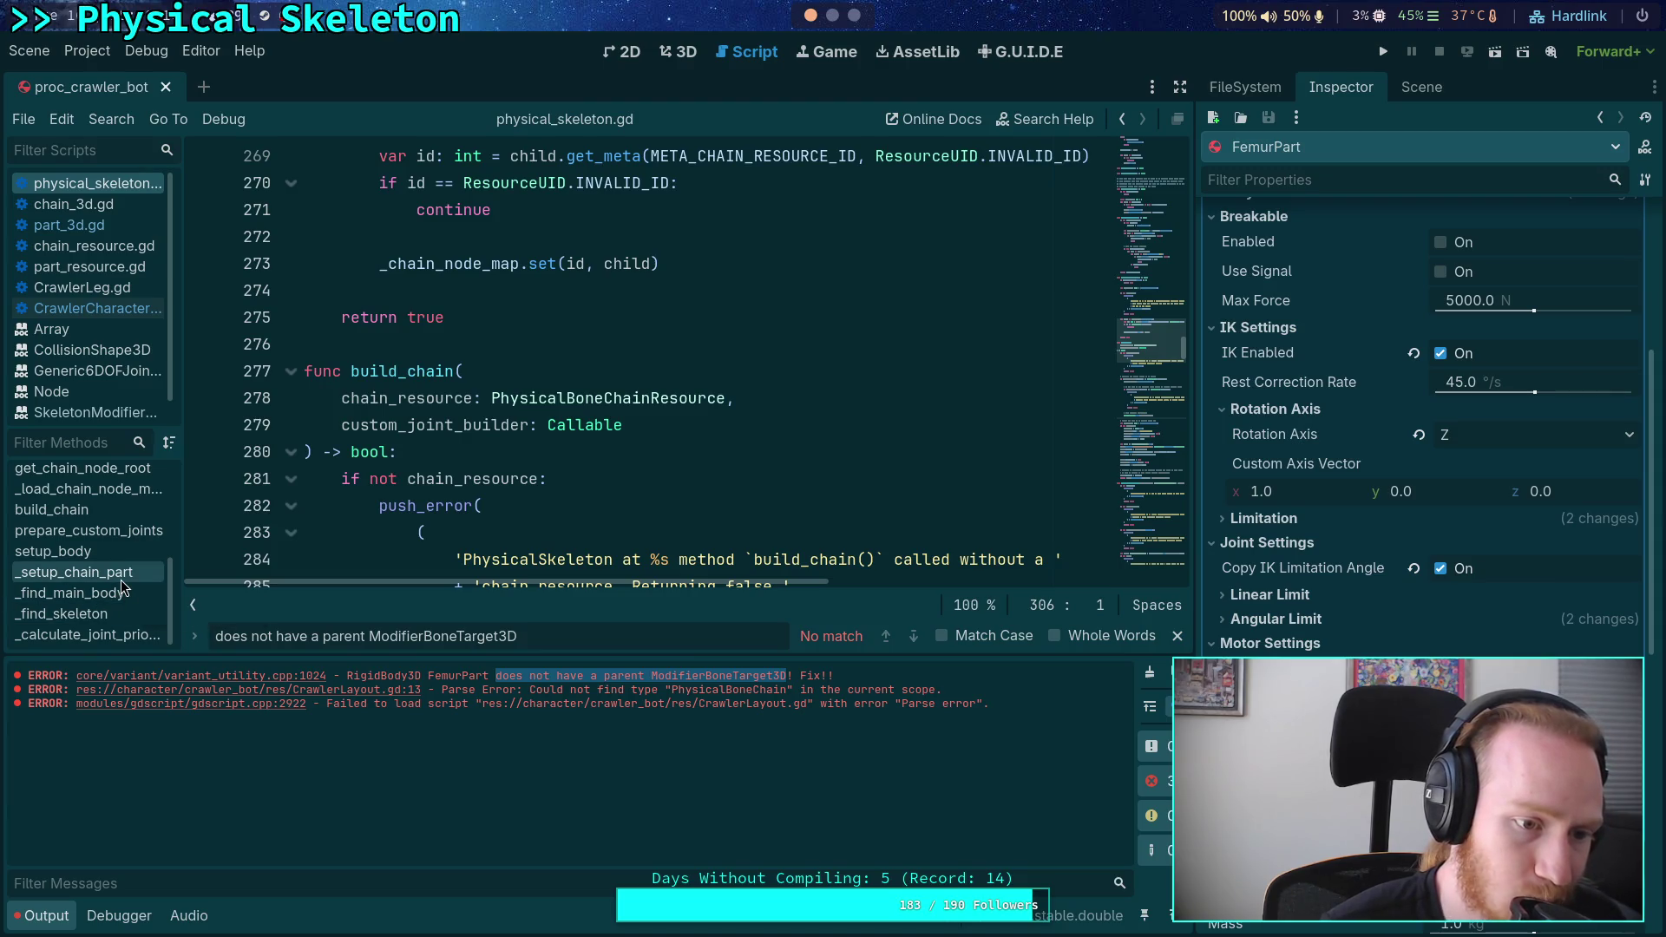
- Read chain_3d.gd's get_bone_joint_map function, then return to physical_skeleton.gd
click(113, 208)
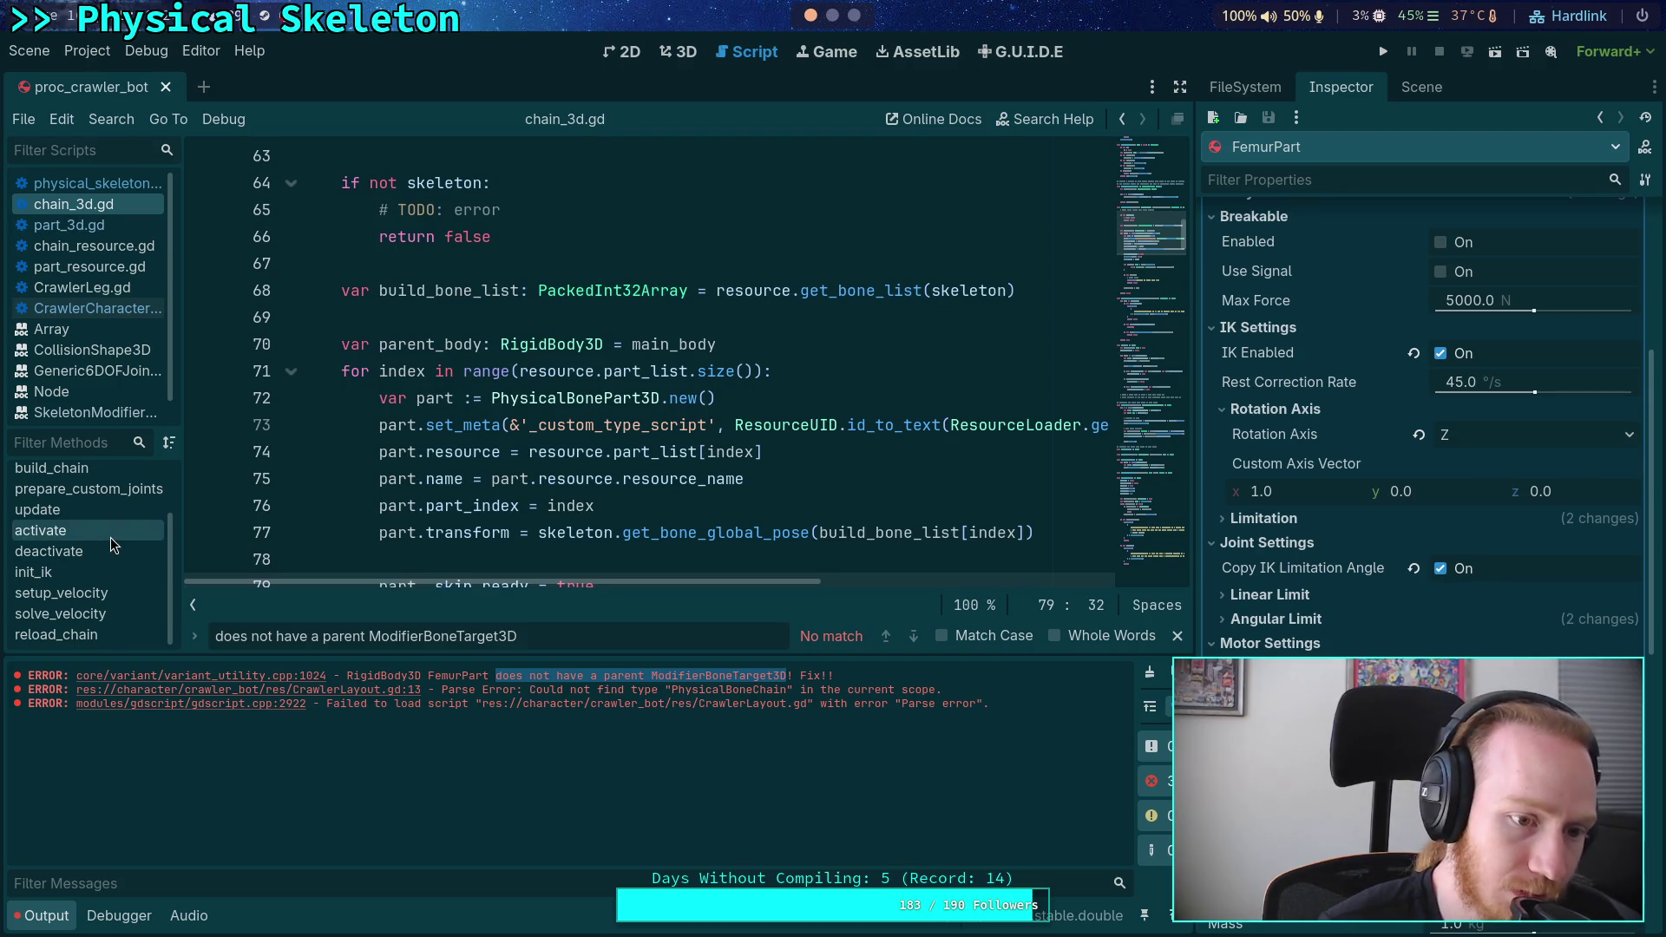
scroll(115, 575, up, 3)
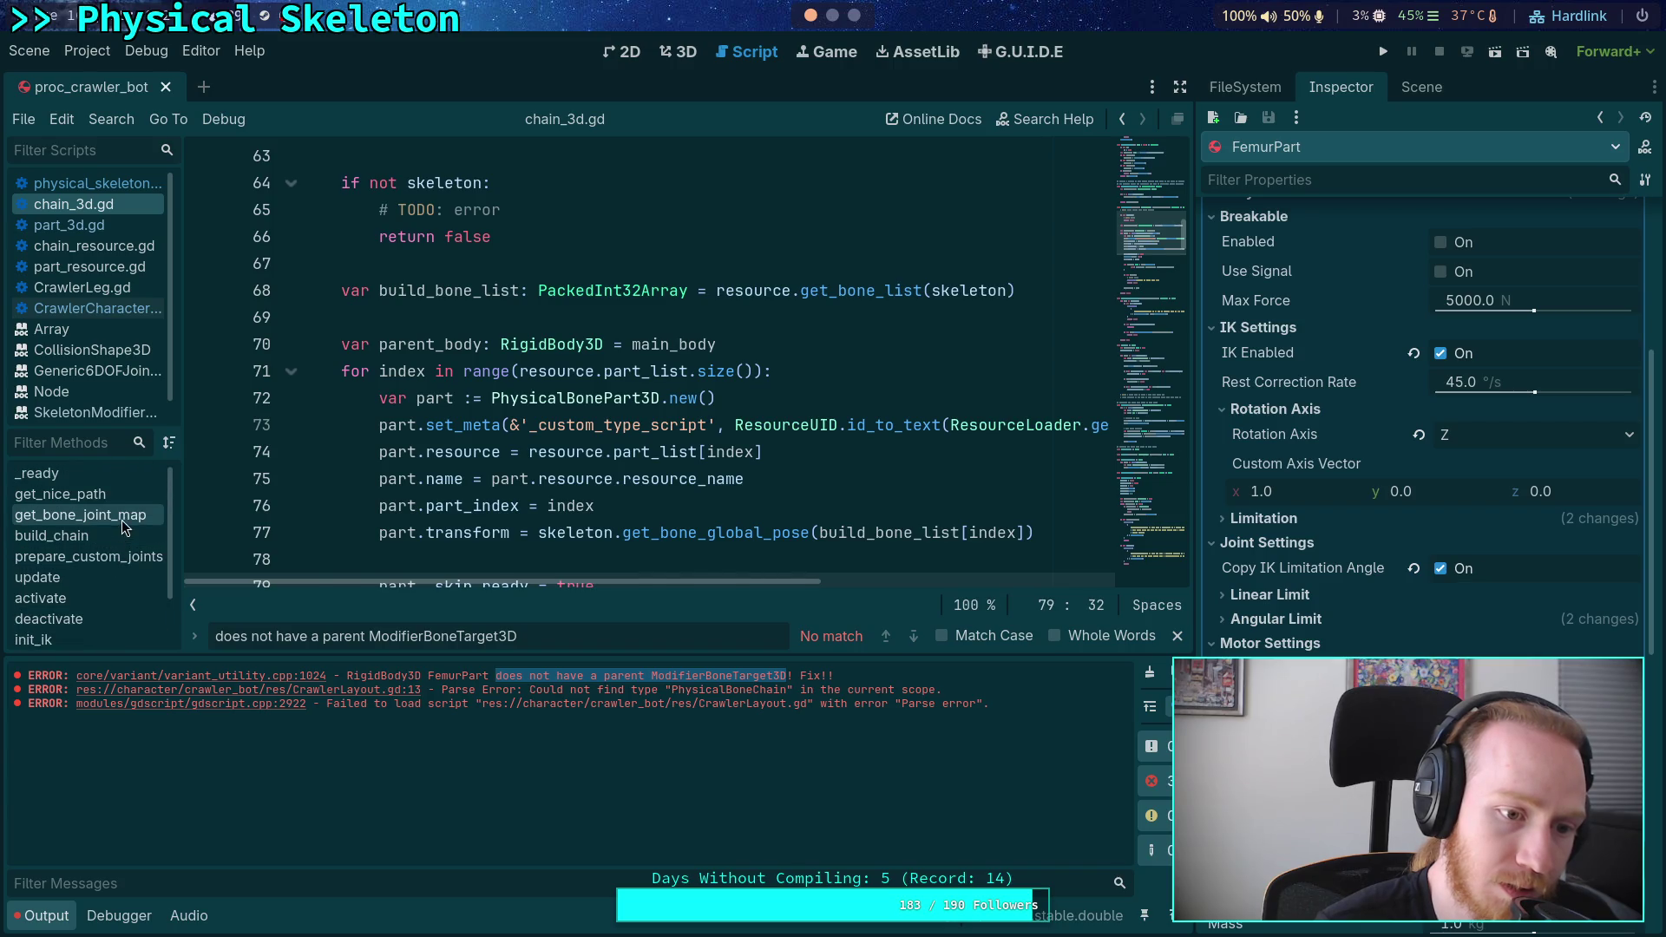
click(121, 518)
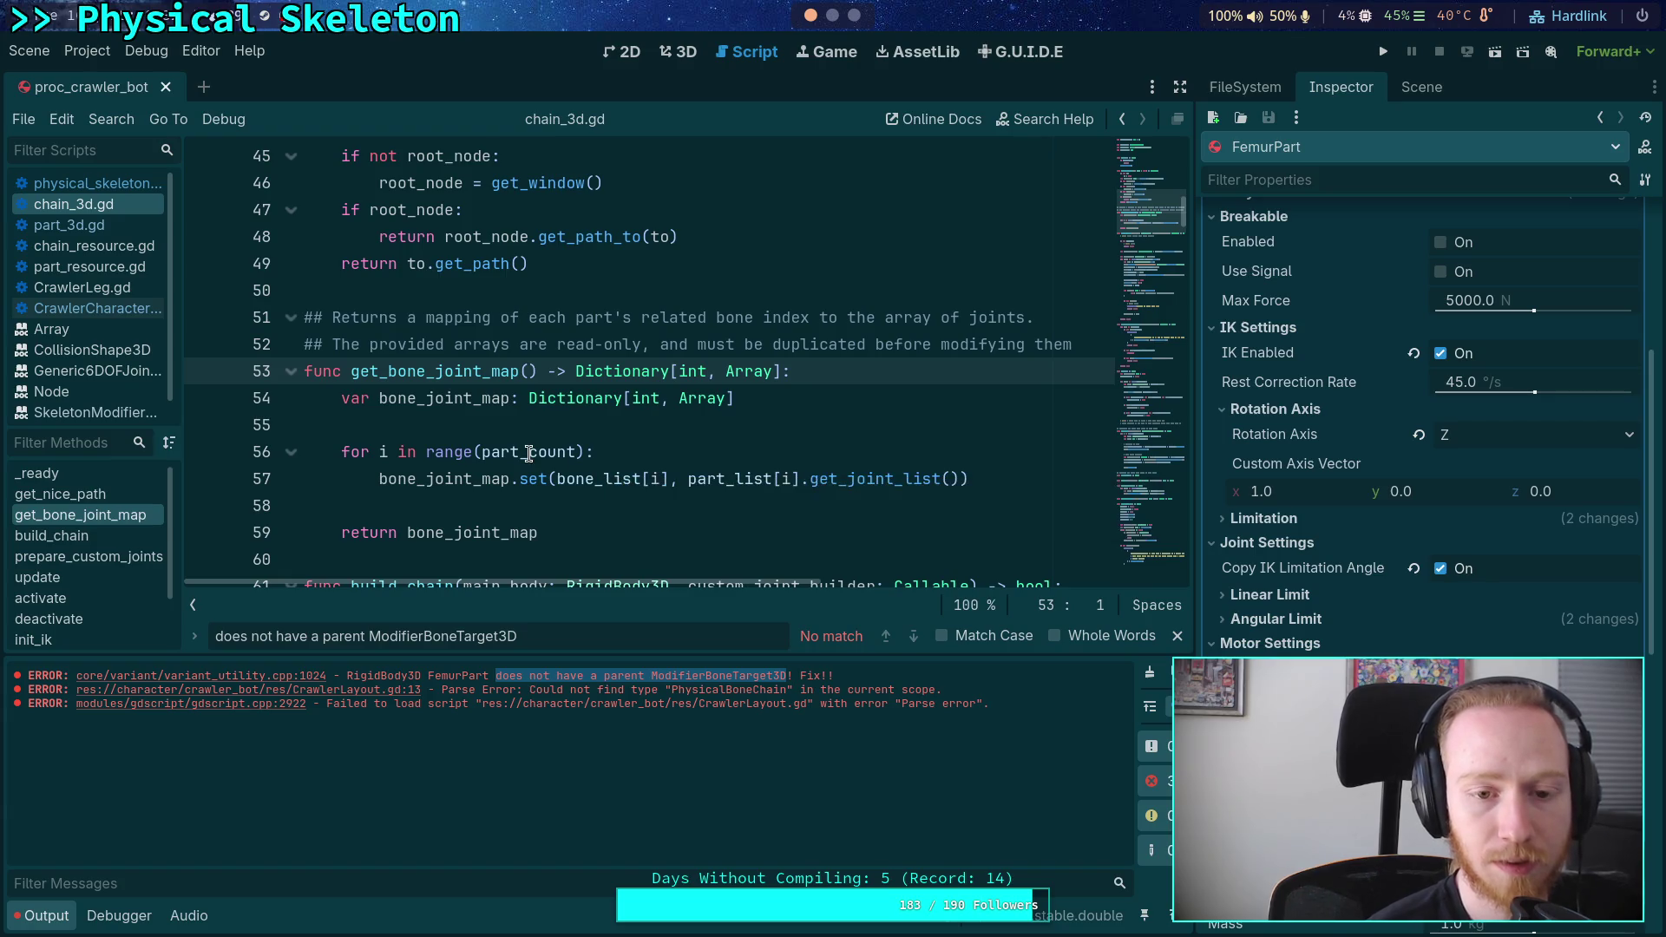
scroll(384, 475, down, 1)
scroll(383, 476, down, 1)
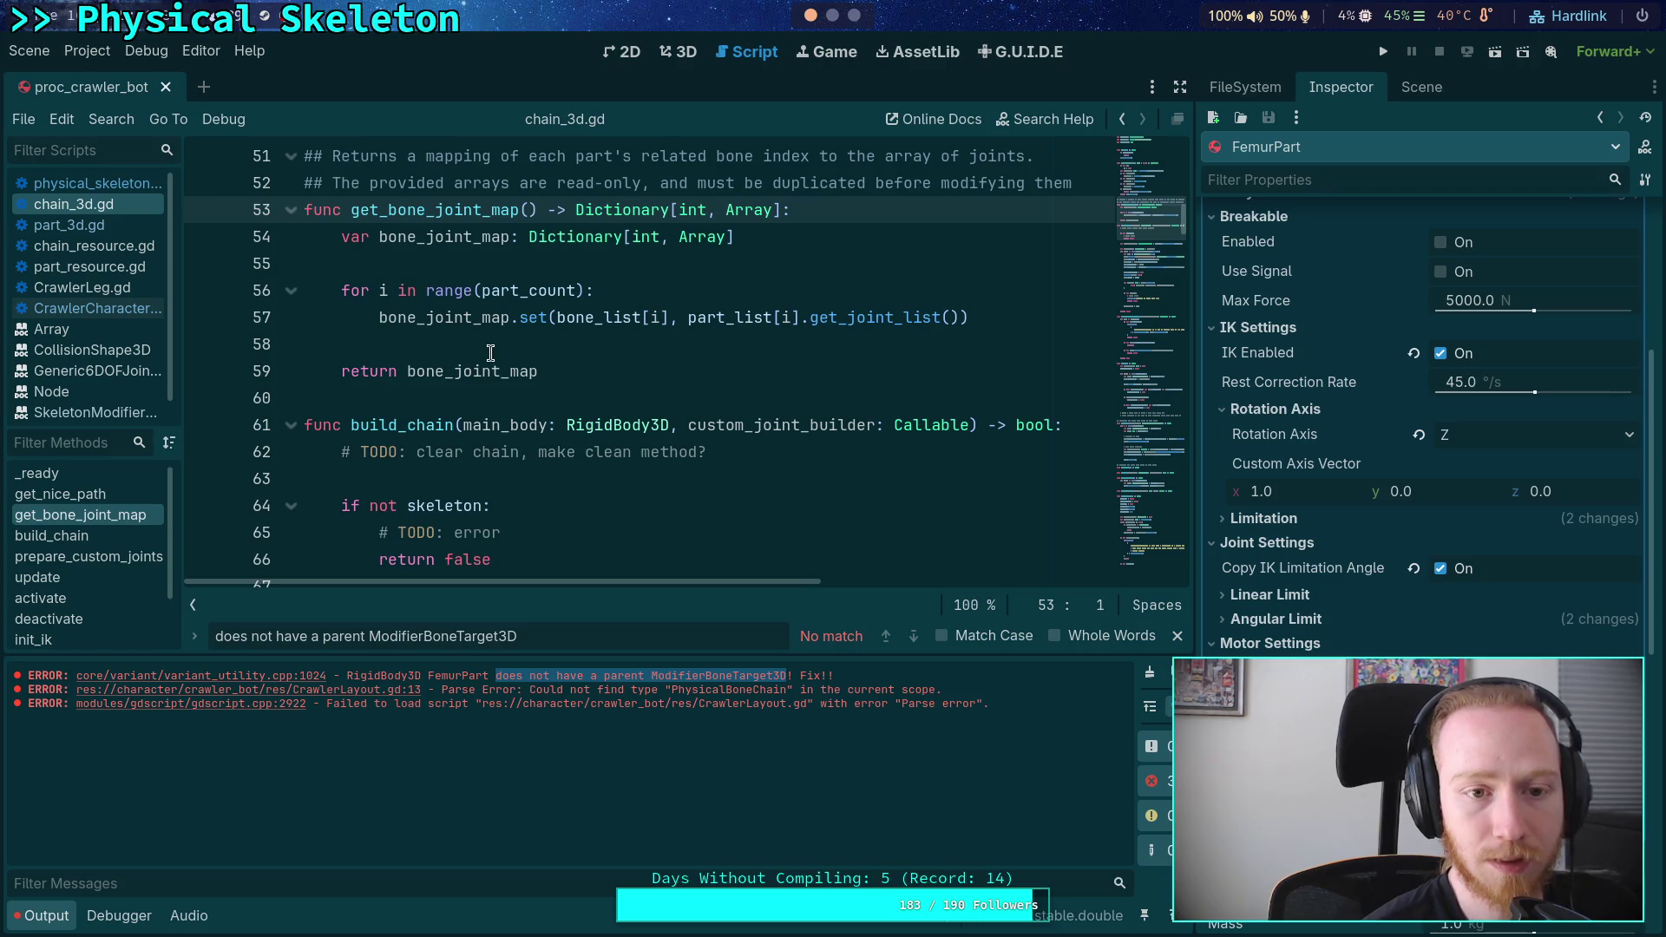
scroll(540, 382, up, 1)
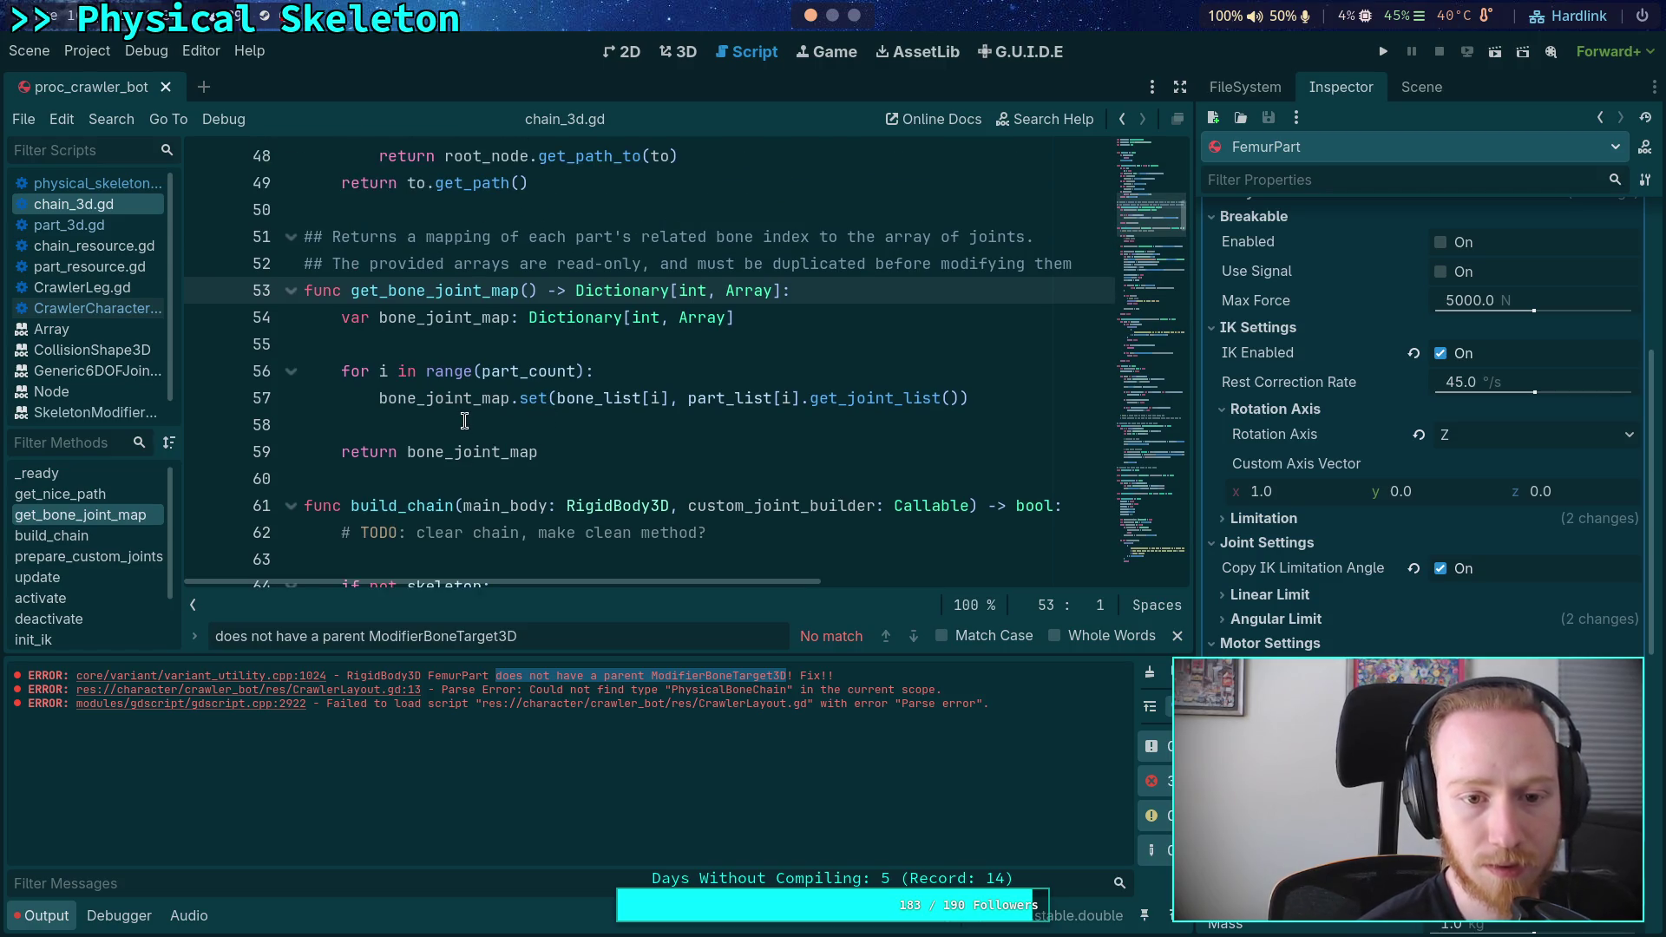
mouse_move(866, 398)
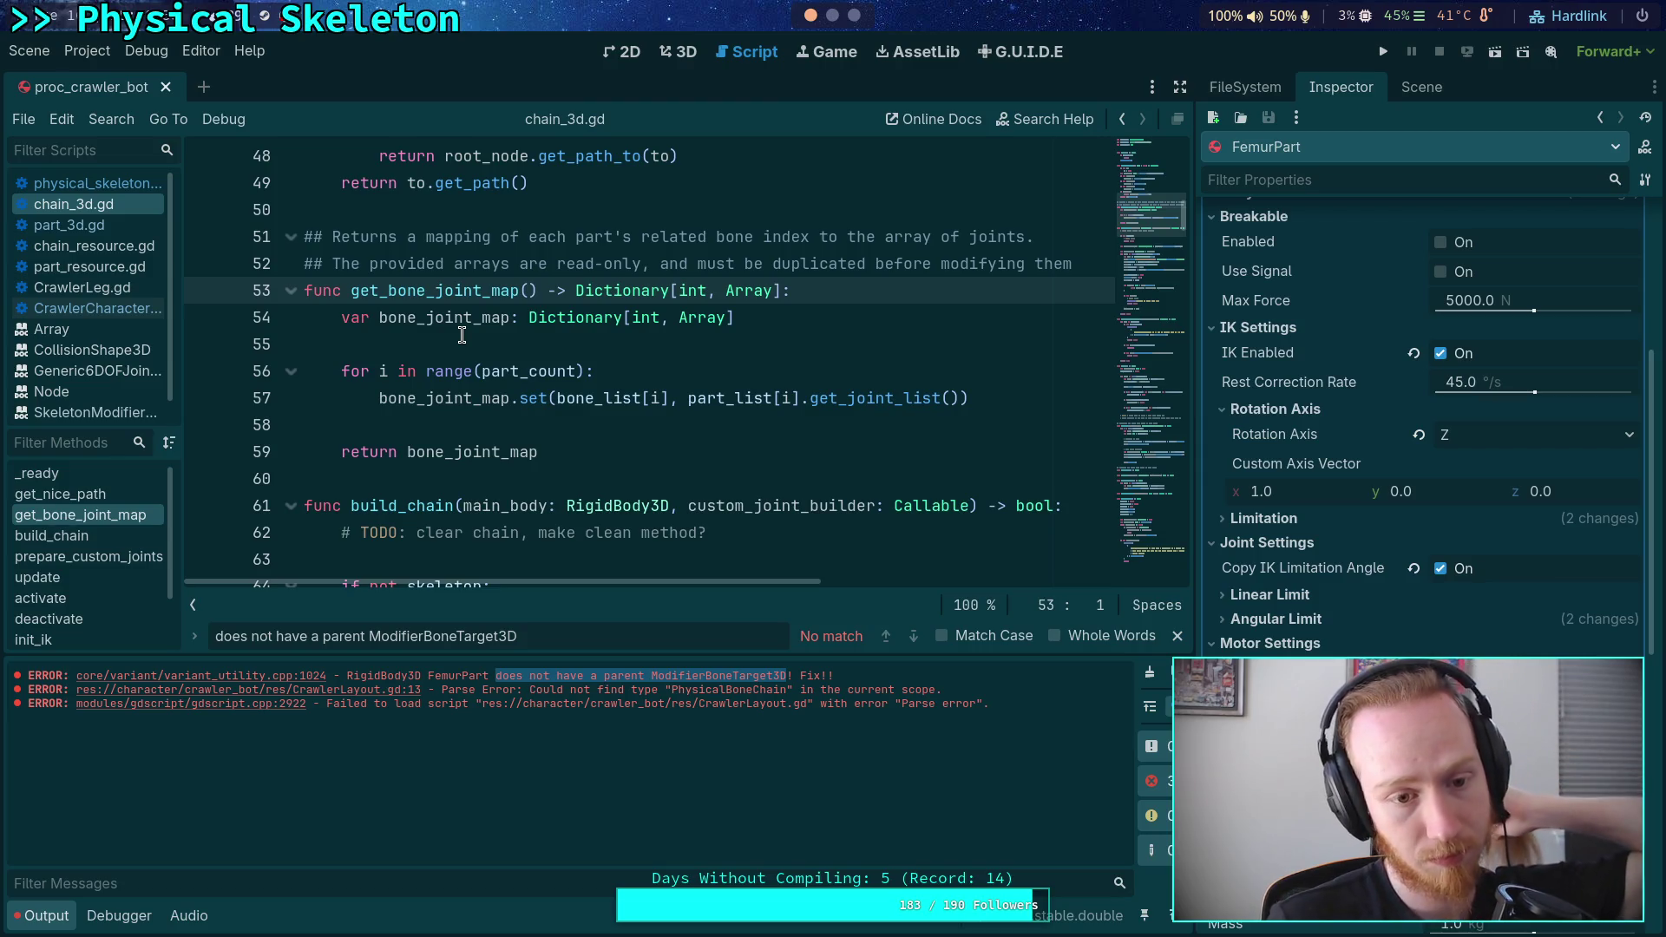
click(132, 187)
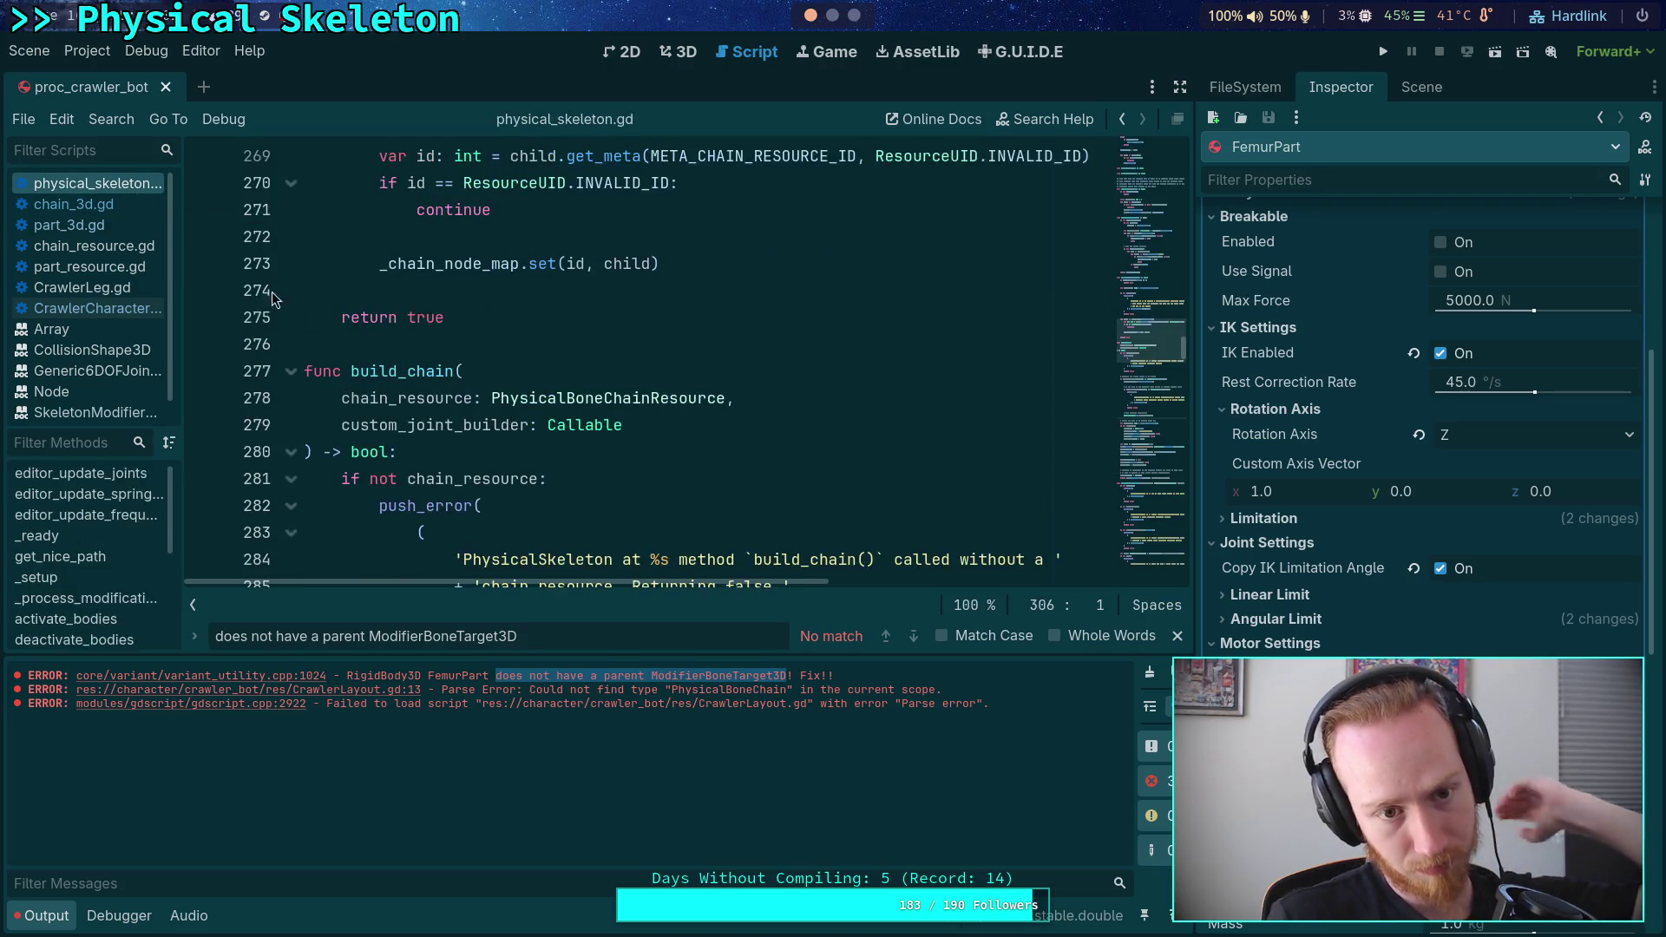
- Collapse the output panel and search the script for get_bone_joint, reaching line 399
click(41, 916)
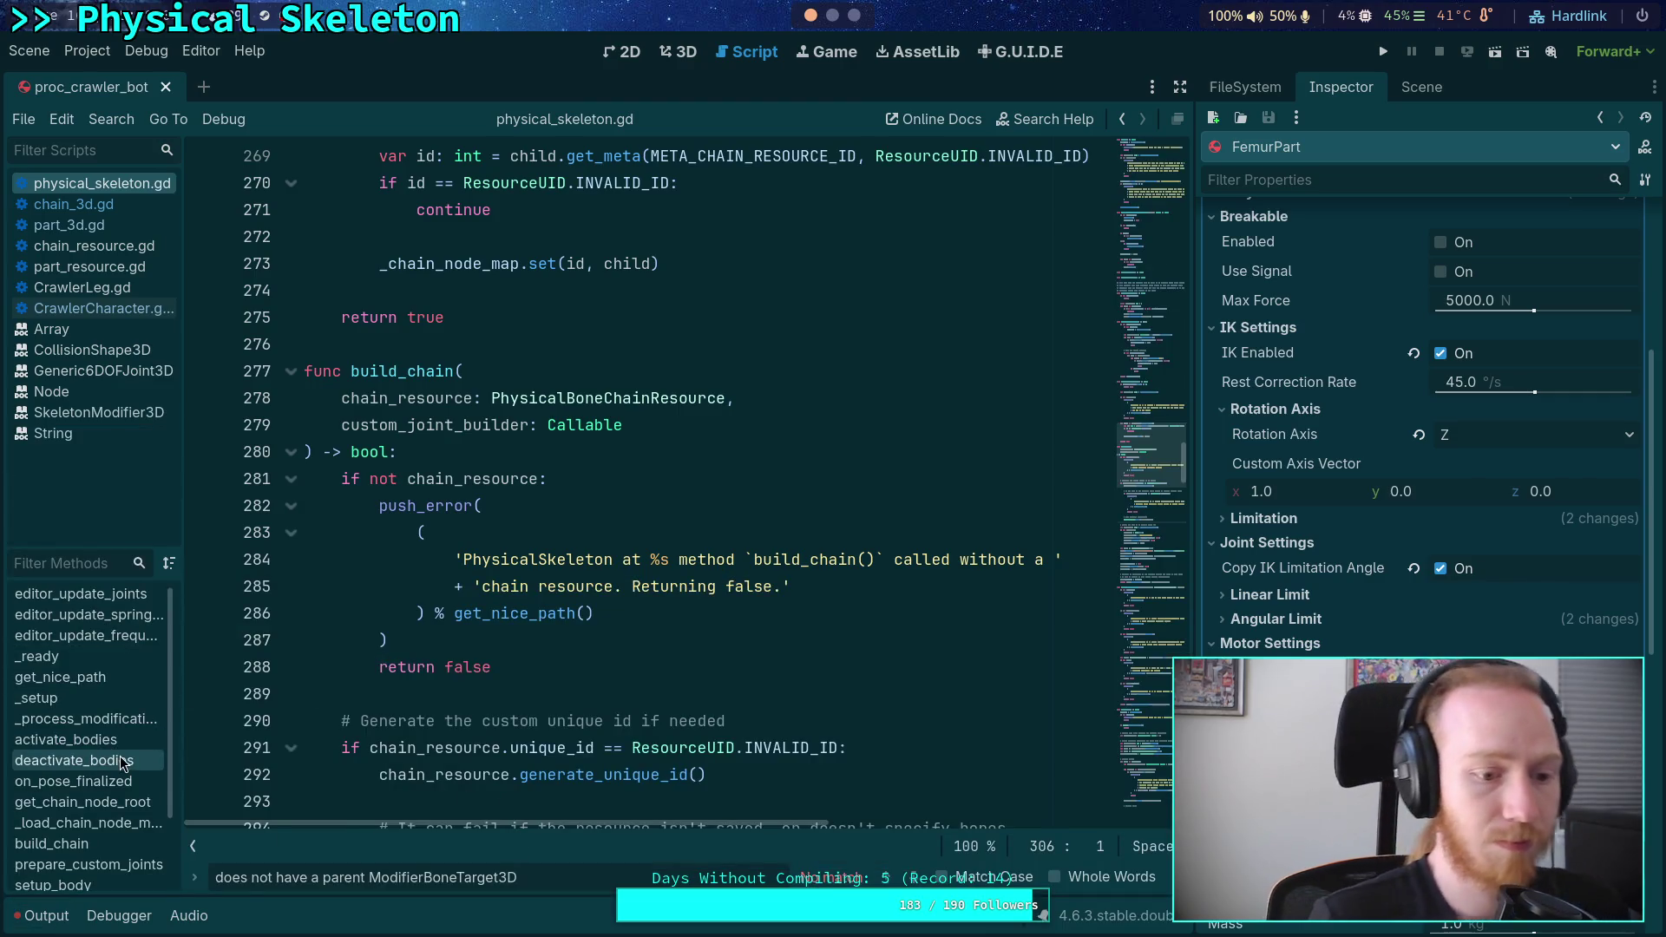
scroll(111, 800, down, 3)
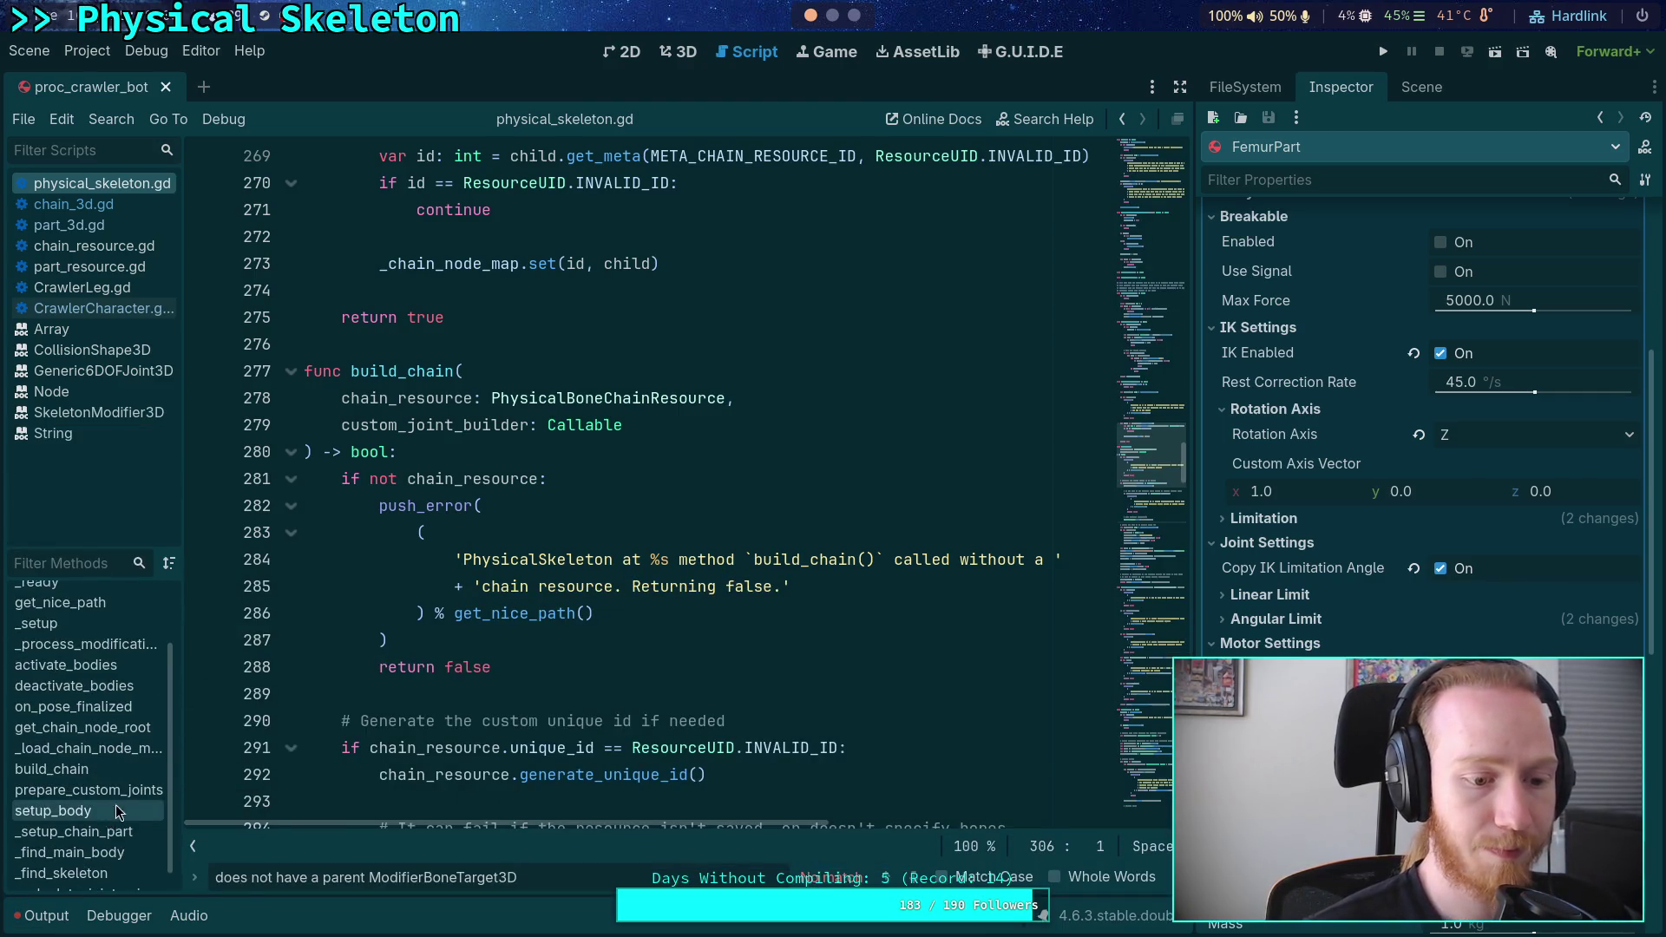
triple_click(565, 864)
text(eg)
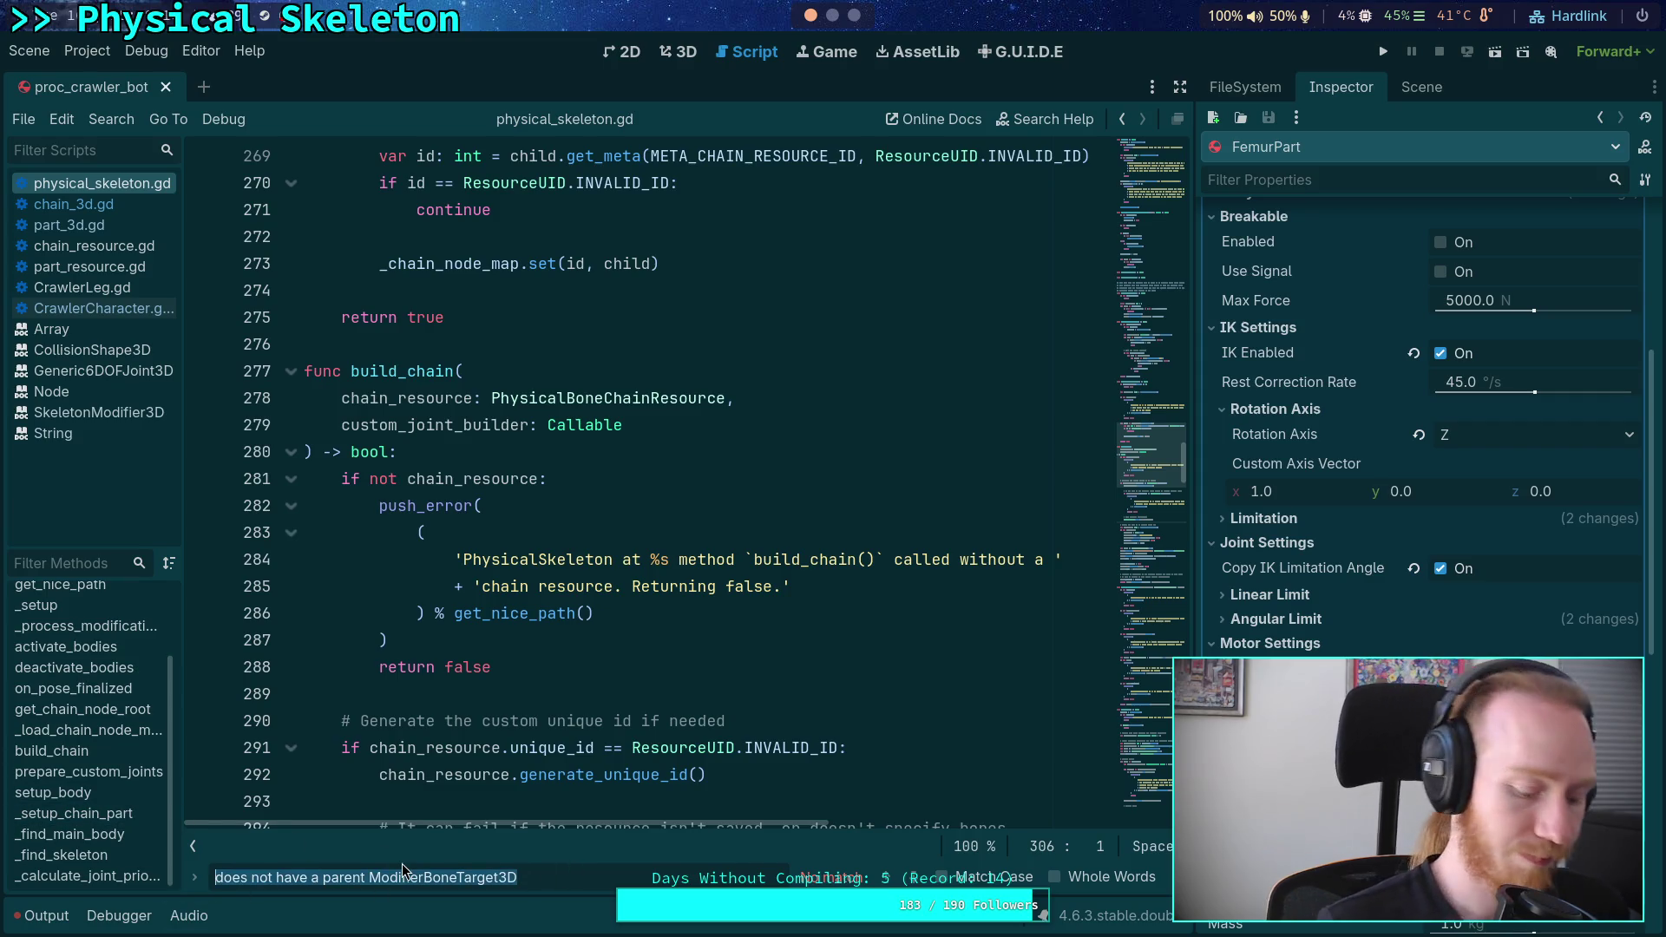
key(BackSpace)
key(BackSpace)
text(get)
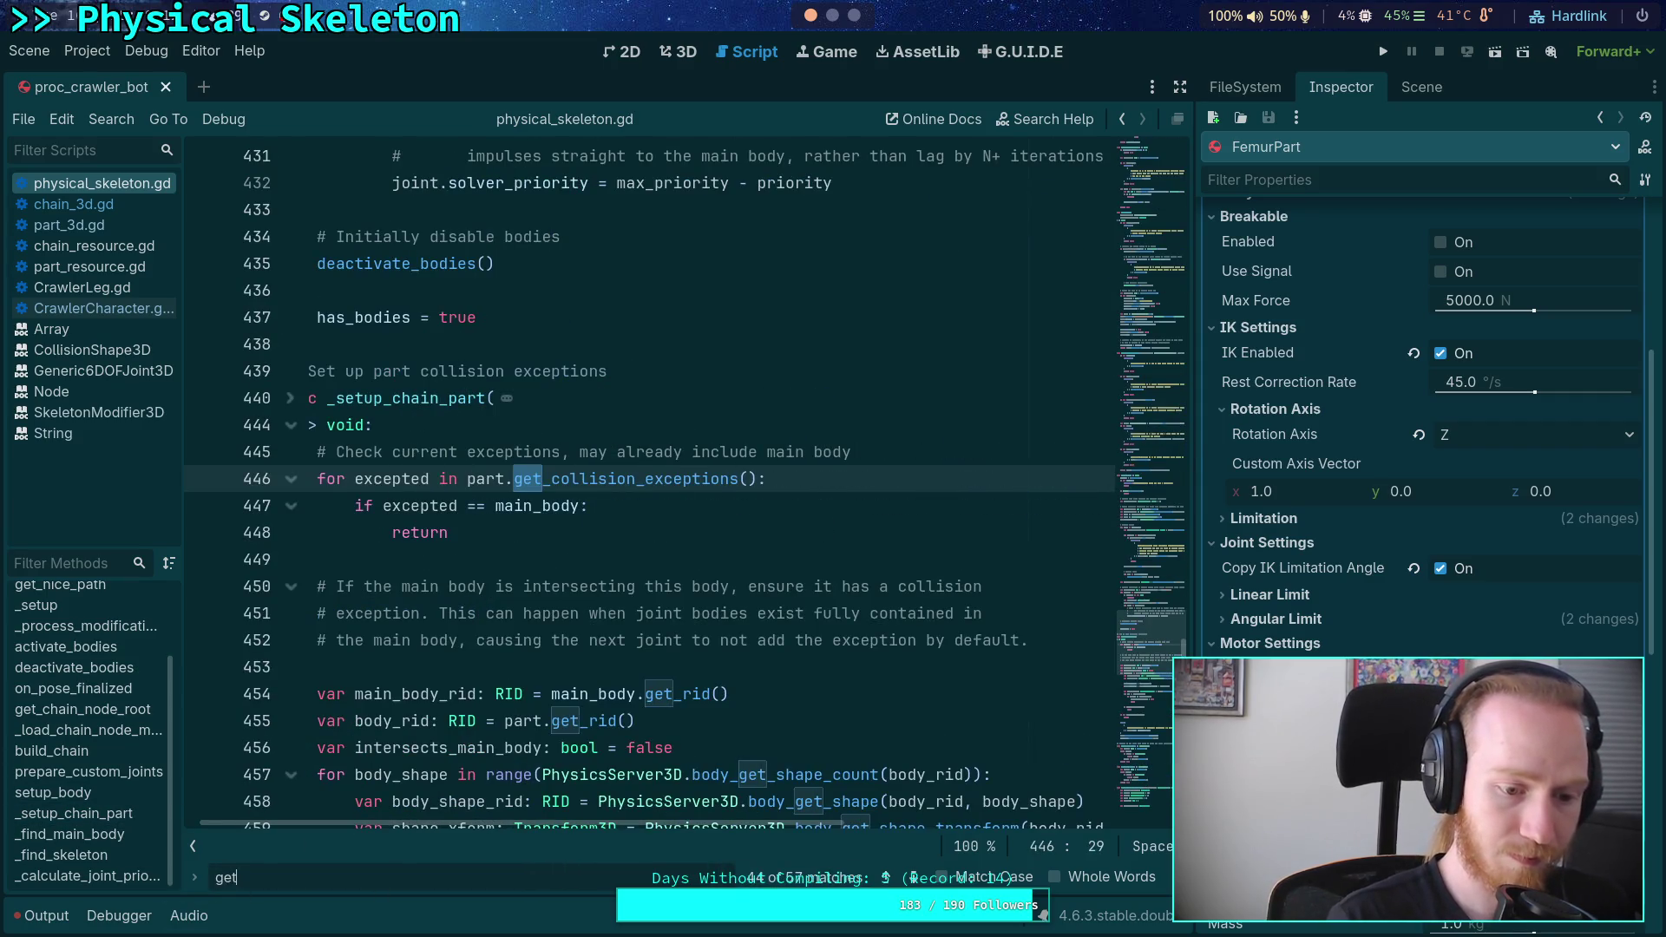
text(_bone_joint)
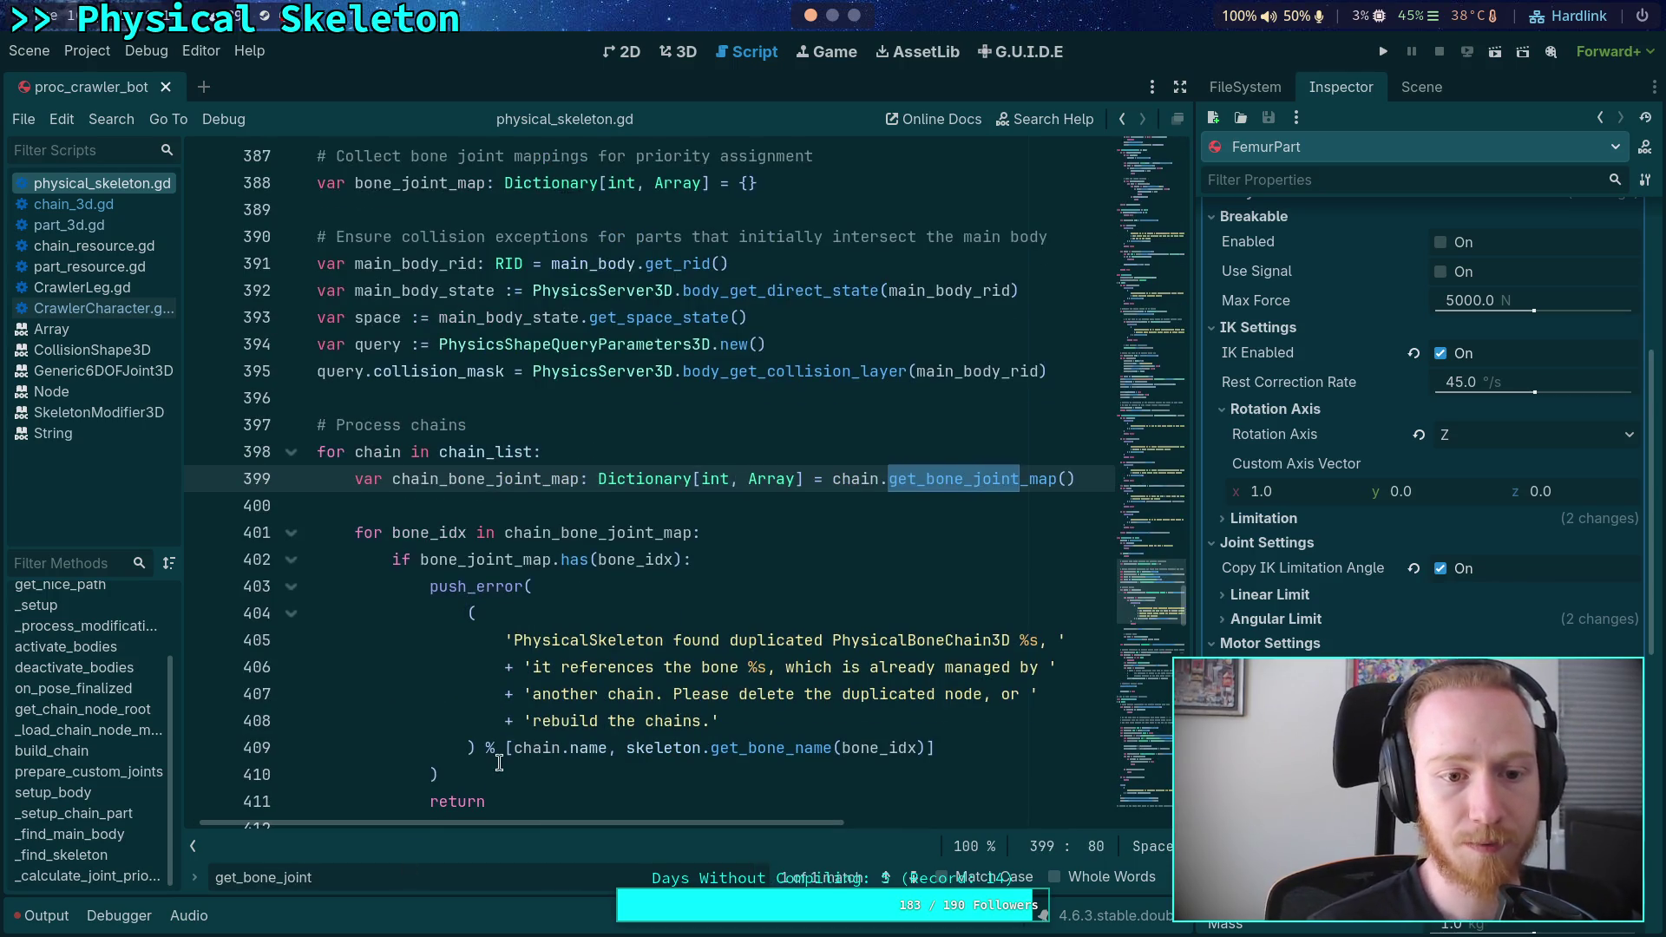
scroll(499, 763, up, 5)
key(Return)
- Scroll back up through the code and place the caret on empty line 377
scroll(573, 643, down, 5)
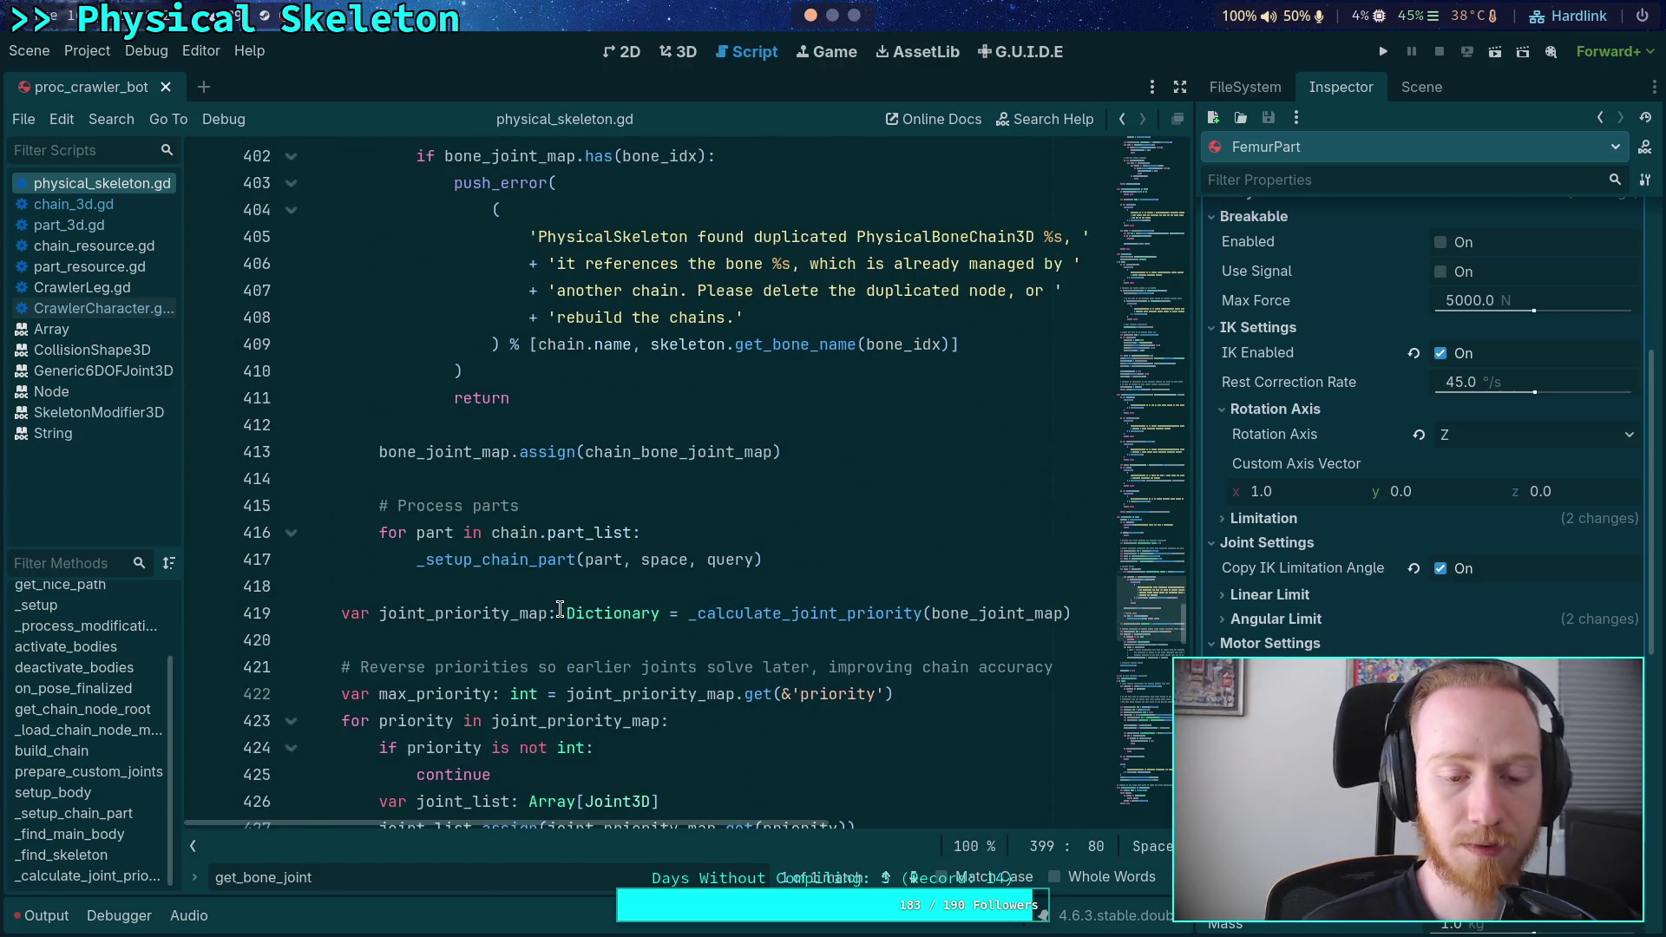
mouse_move(514, 566)
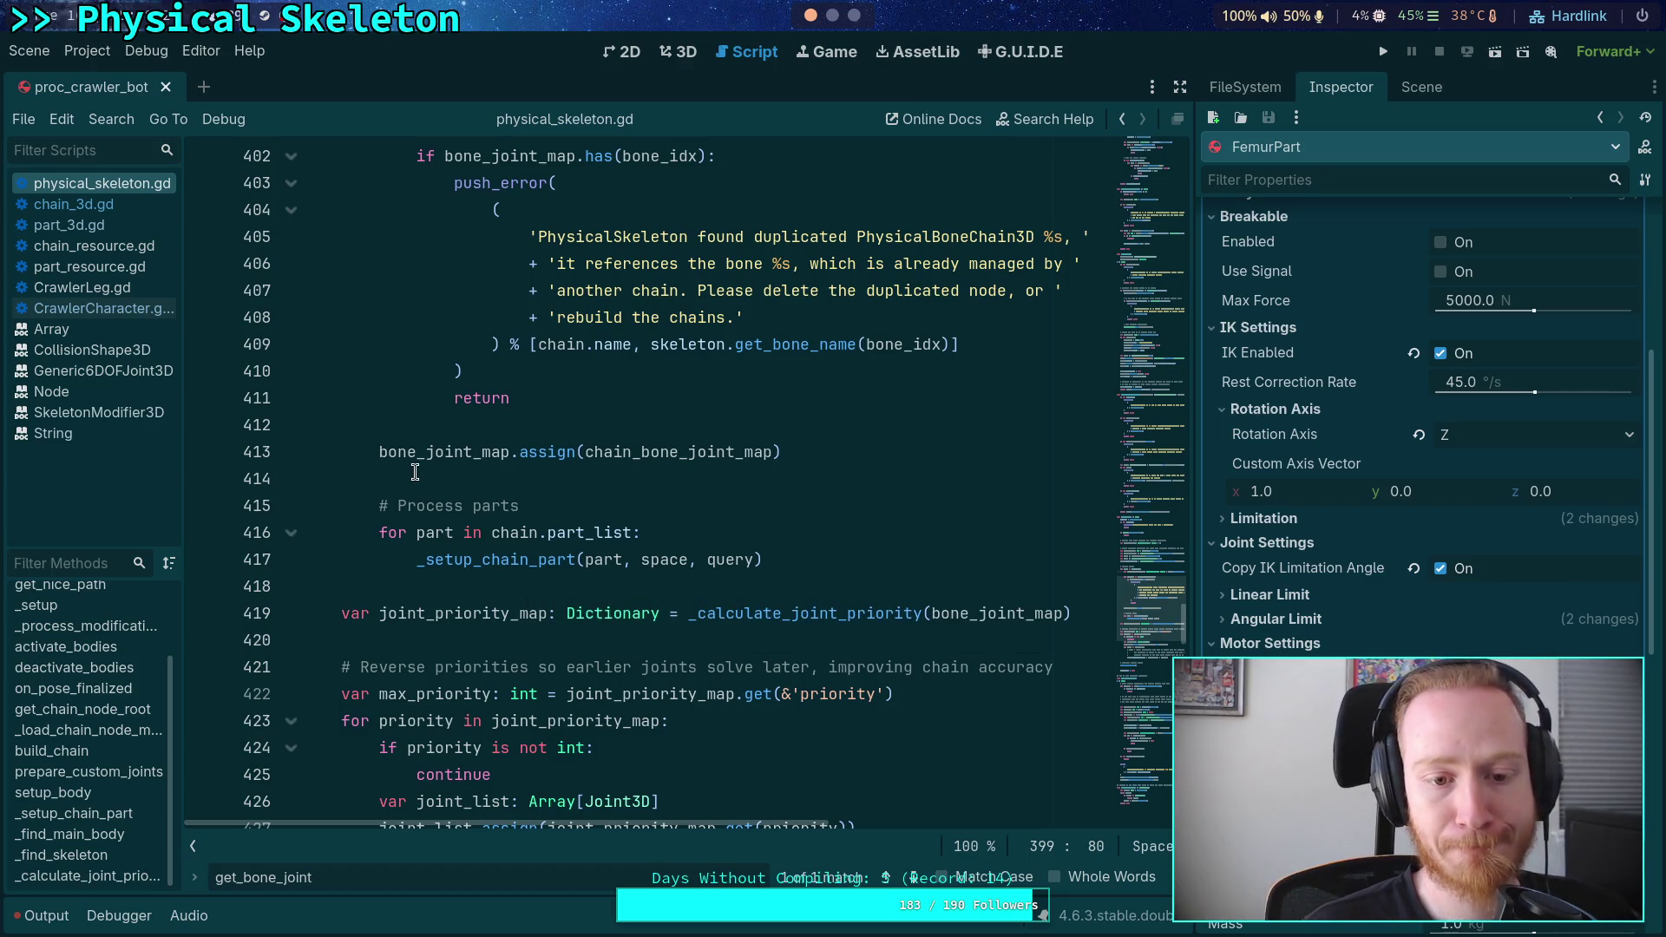
scroll(415, 471, up, 1)
scroll(415, 472, up, 1)
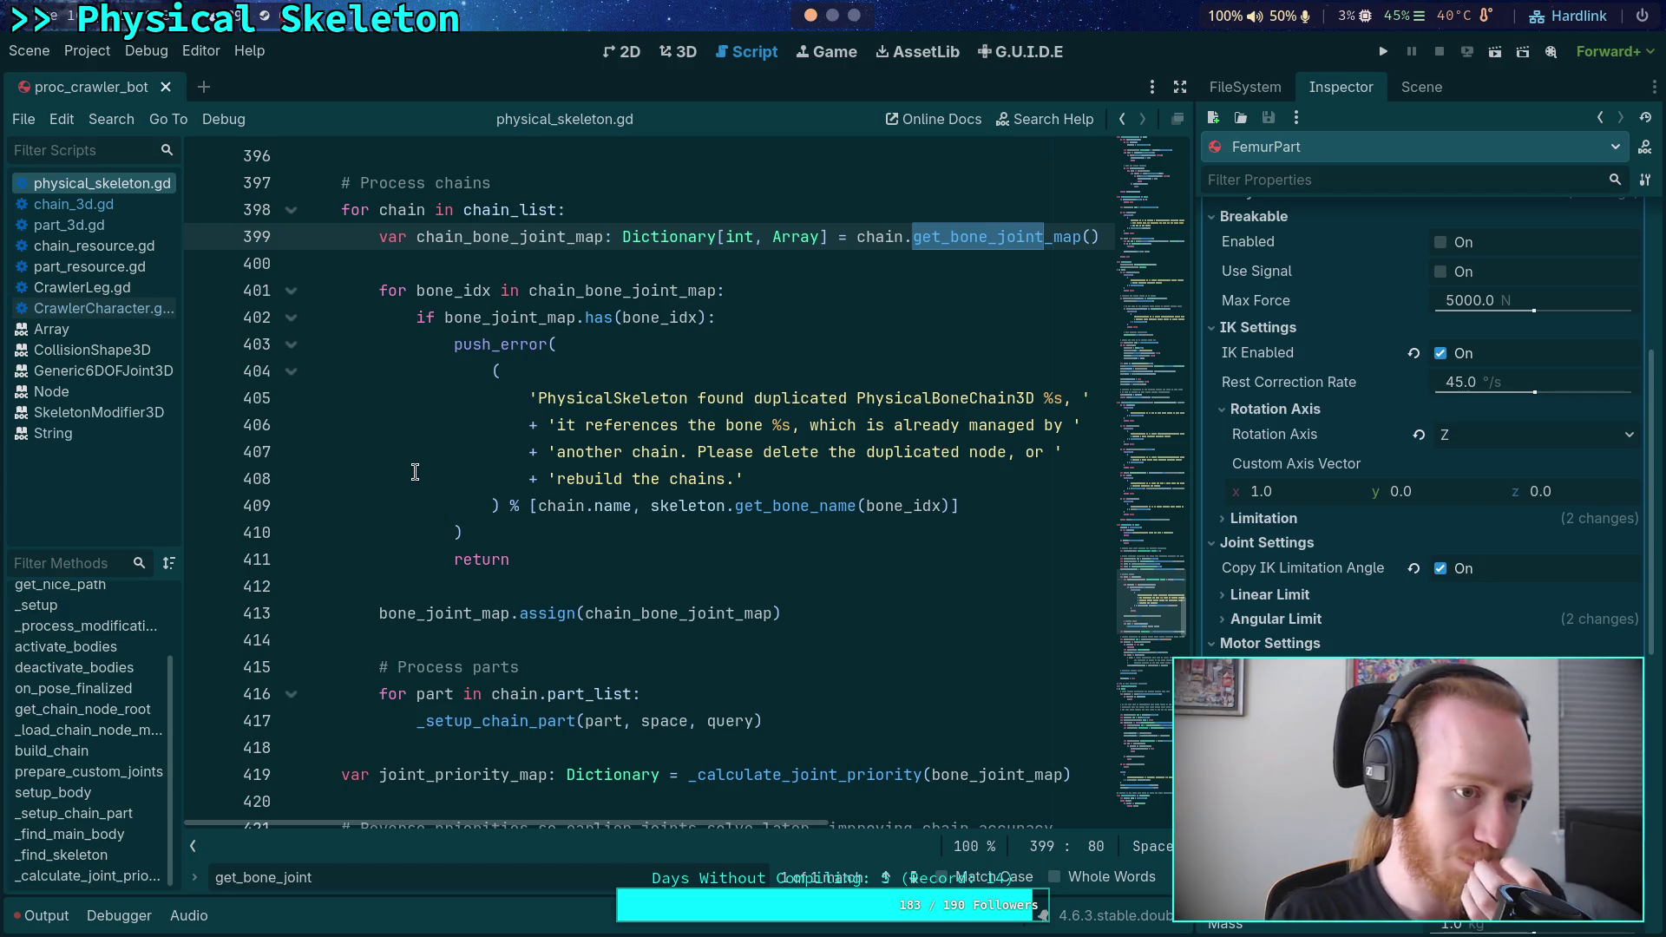
scroll(438, 461, up, 5)
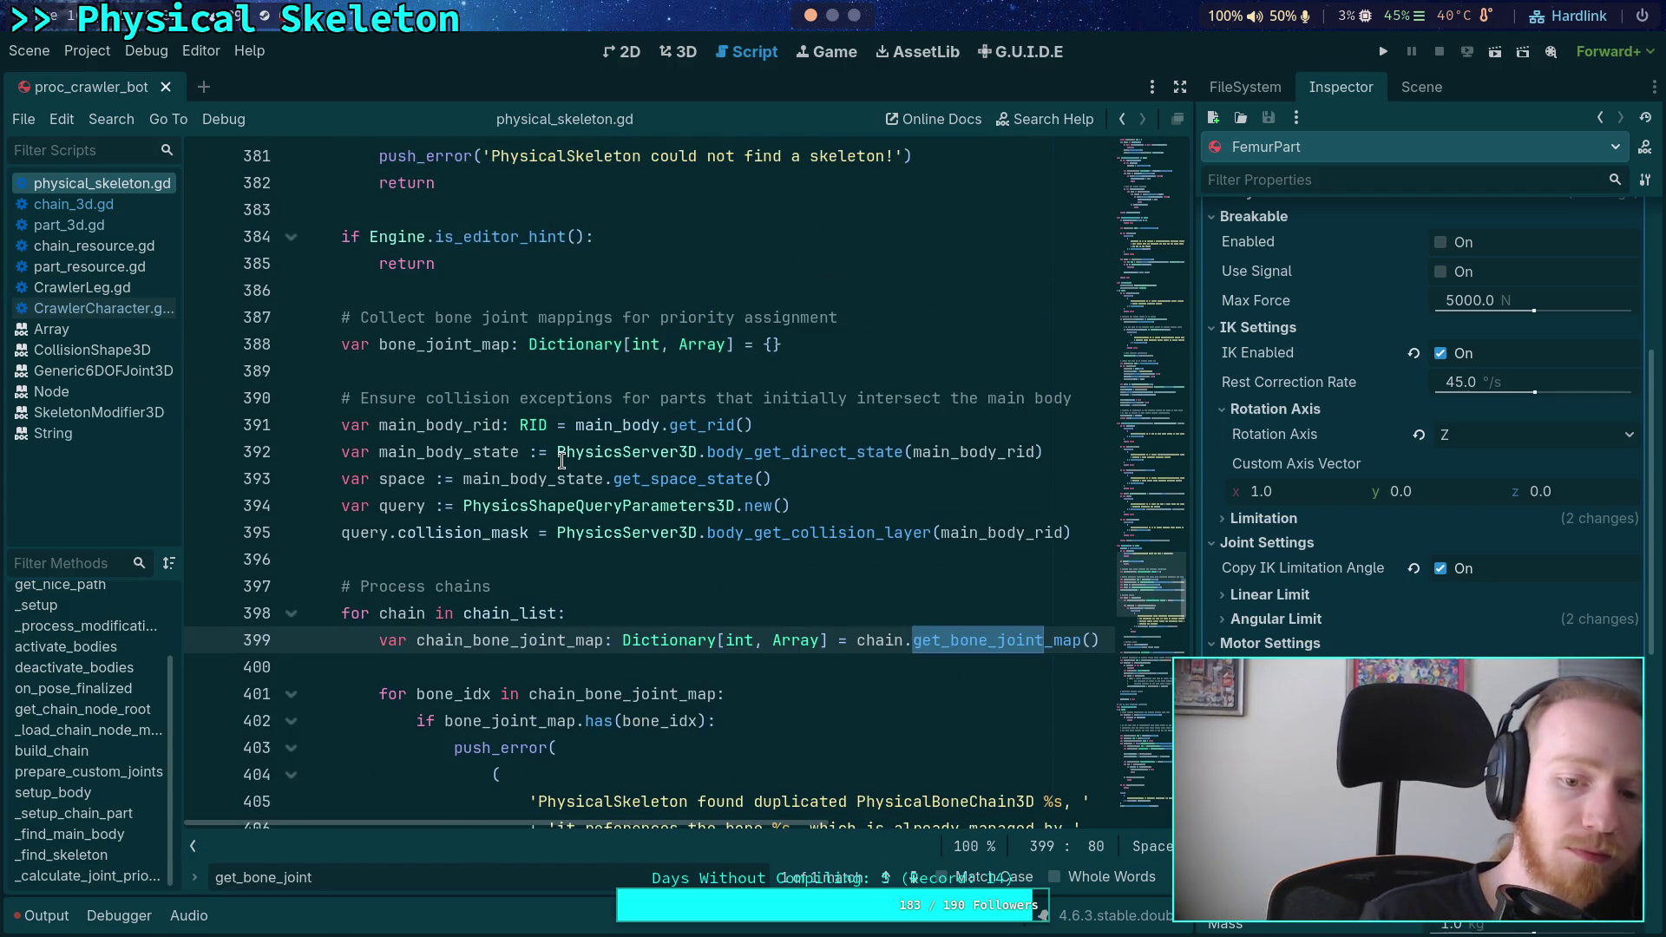
scroll(561, 461, up, 4)
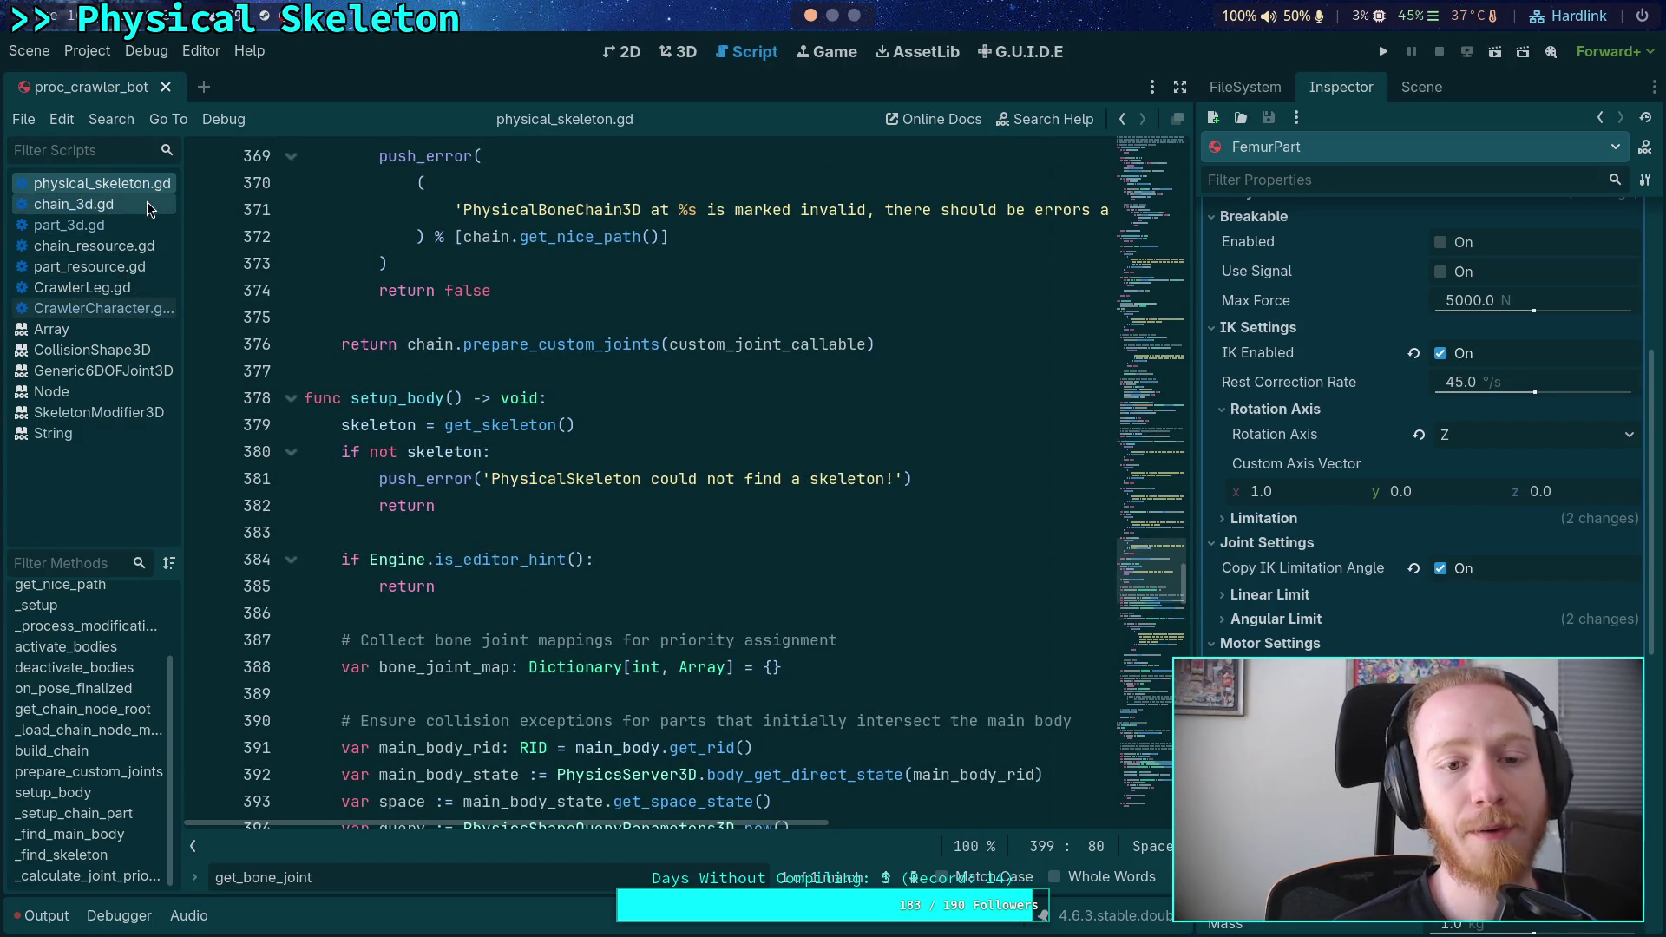
click(409, 371)
scroll(1132, 564, up, 1)
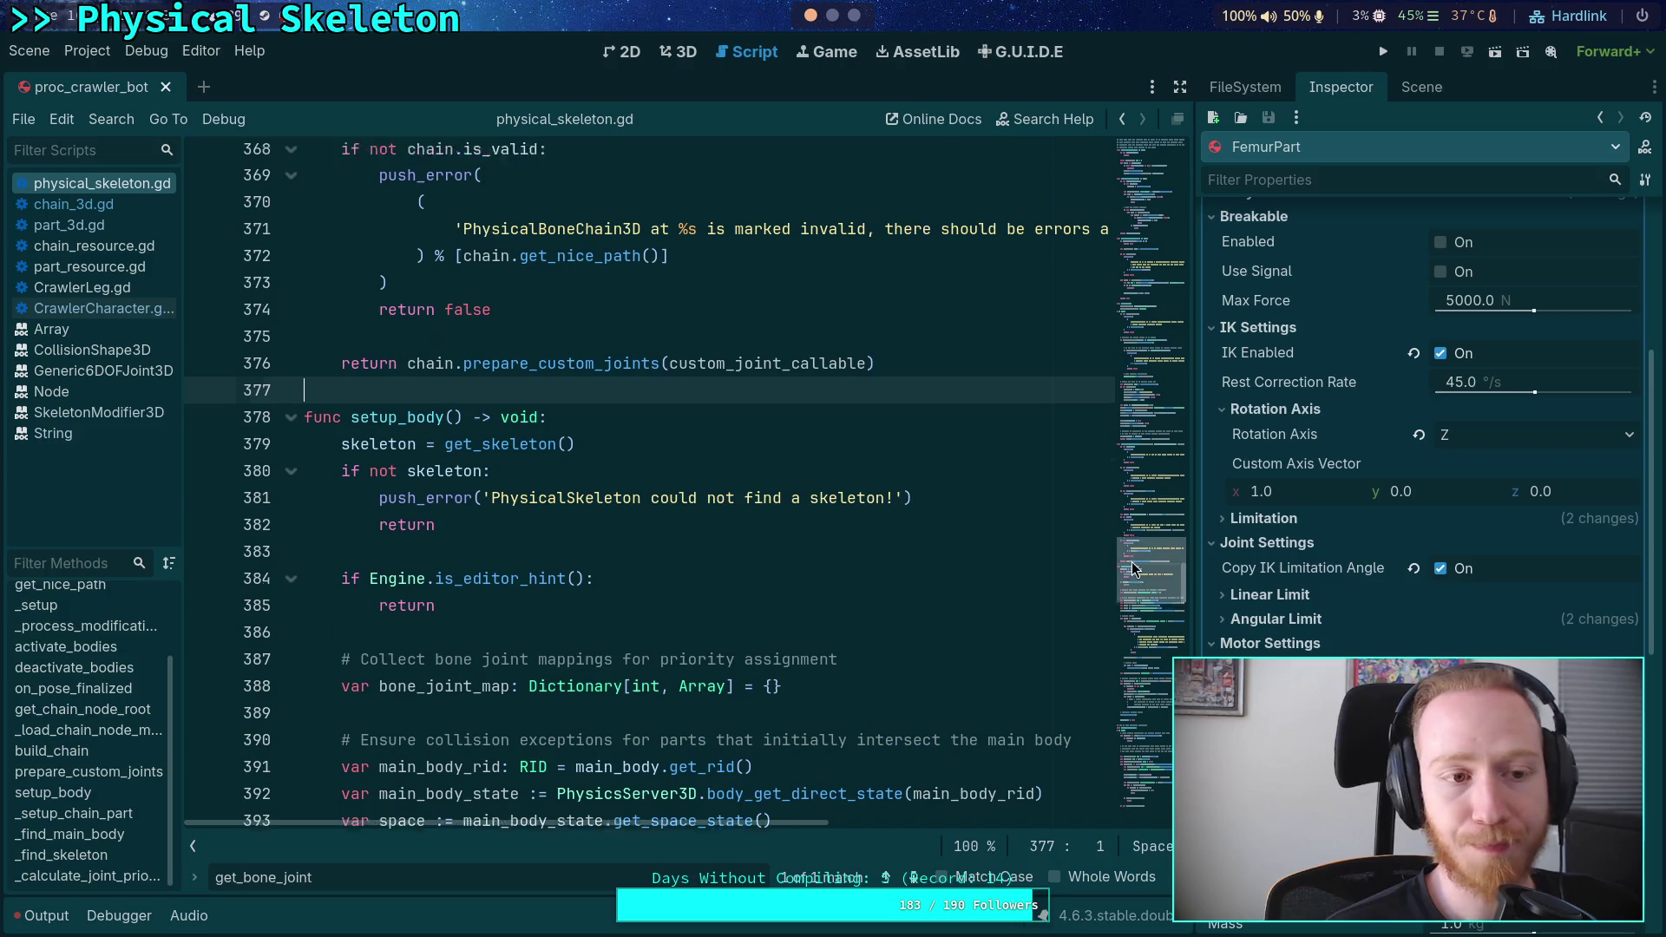
scroll(1132, 564, up, 1)
scroll(1134, 559, up, 2)
- Fold setup_body, _setup_chain_part, _find_main_body, _find_skeleton, _calculate_joint_priority and prepare_custom_joints
click(292, 646)
scroll(398, 631, down, 2)
click(292, 595)
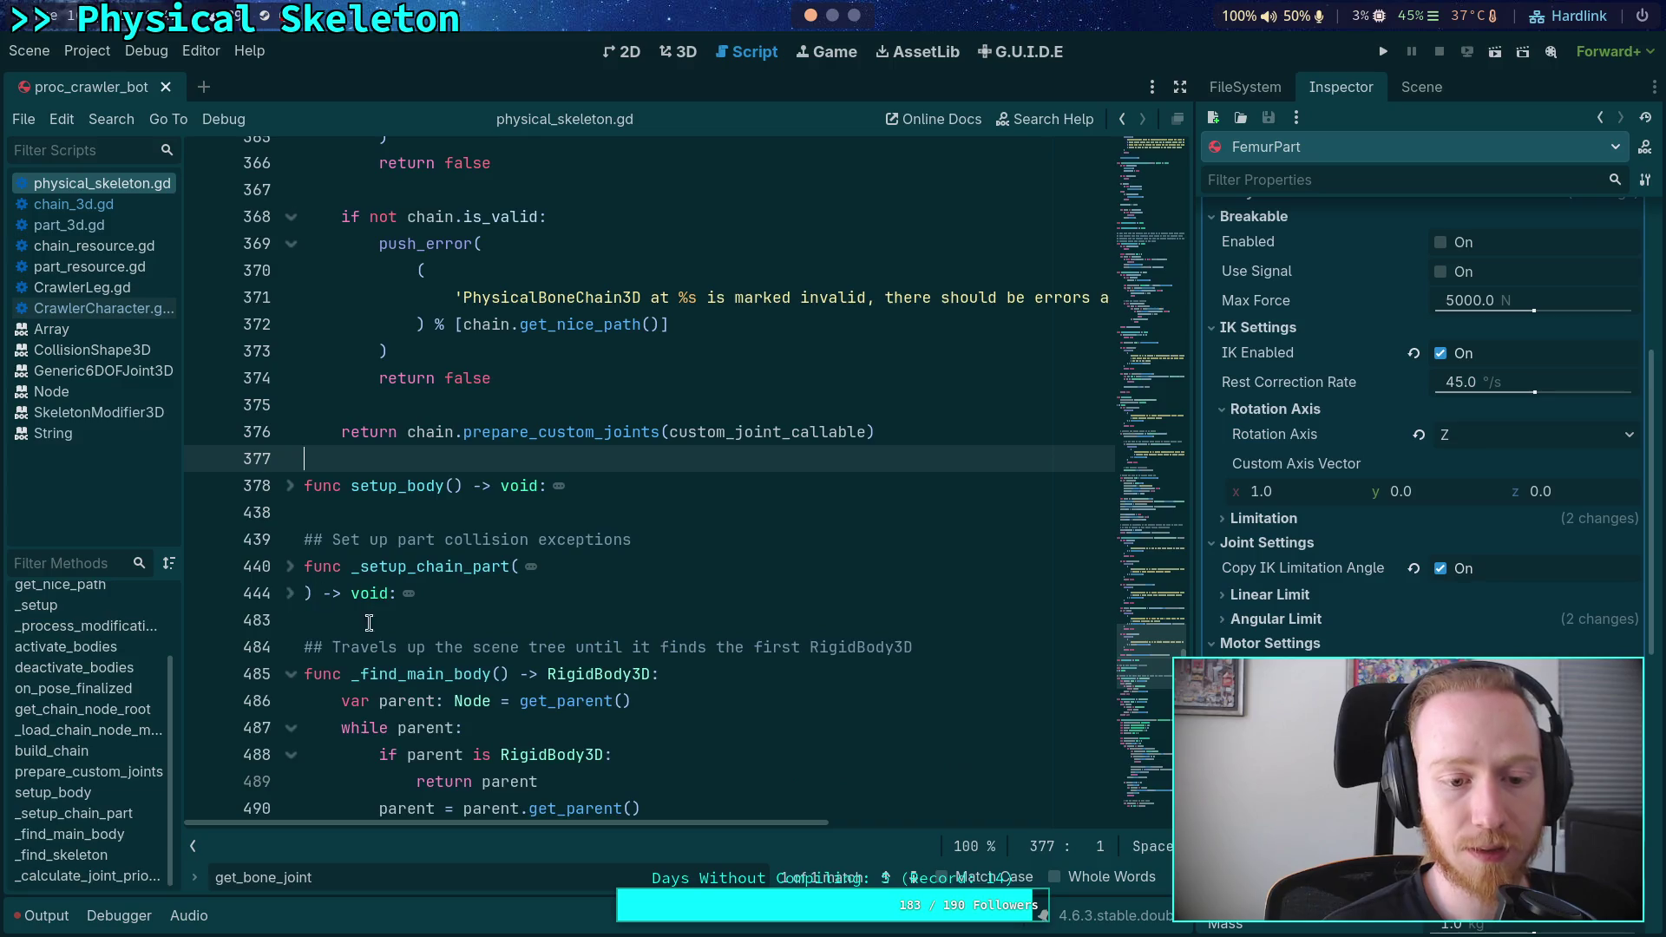
scroll(293, 607, down, 1)
click(291, 594)
click(292, 646)
scroll(300, 645, down, 2)
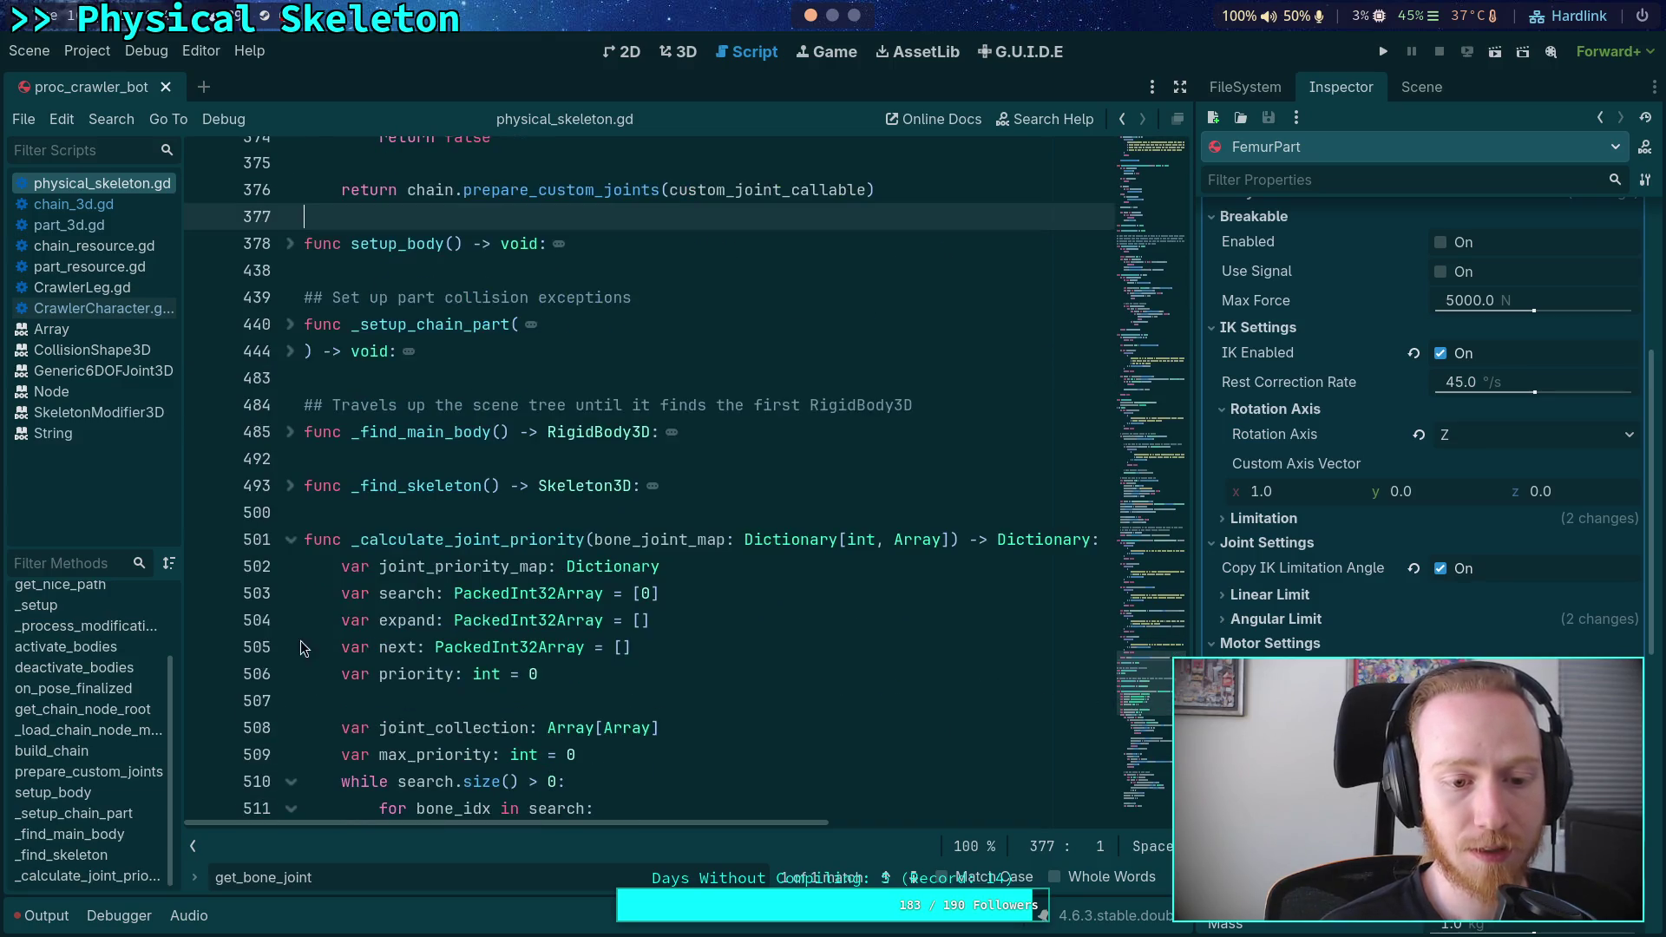
click(290, 540)
scroll(382, 580, up, 20)
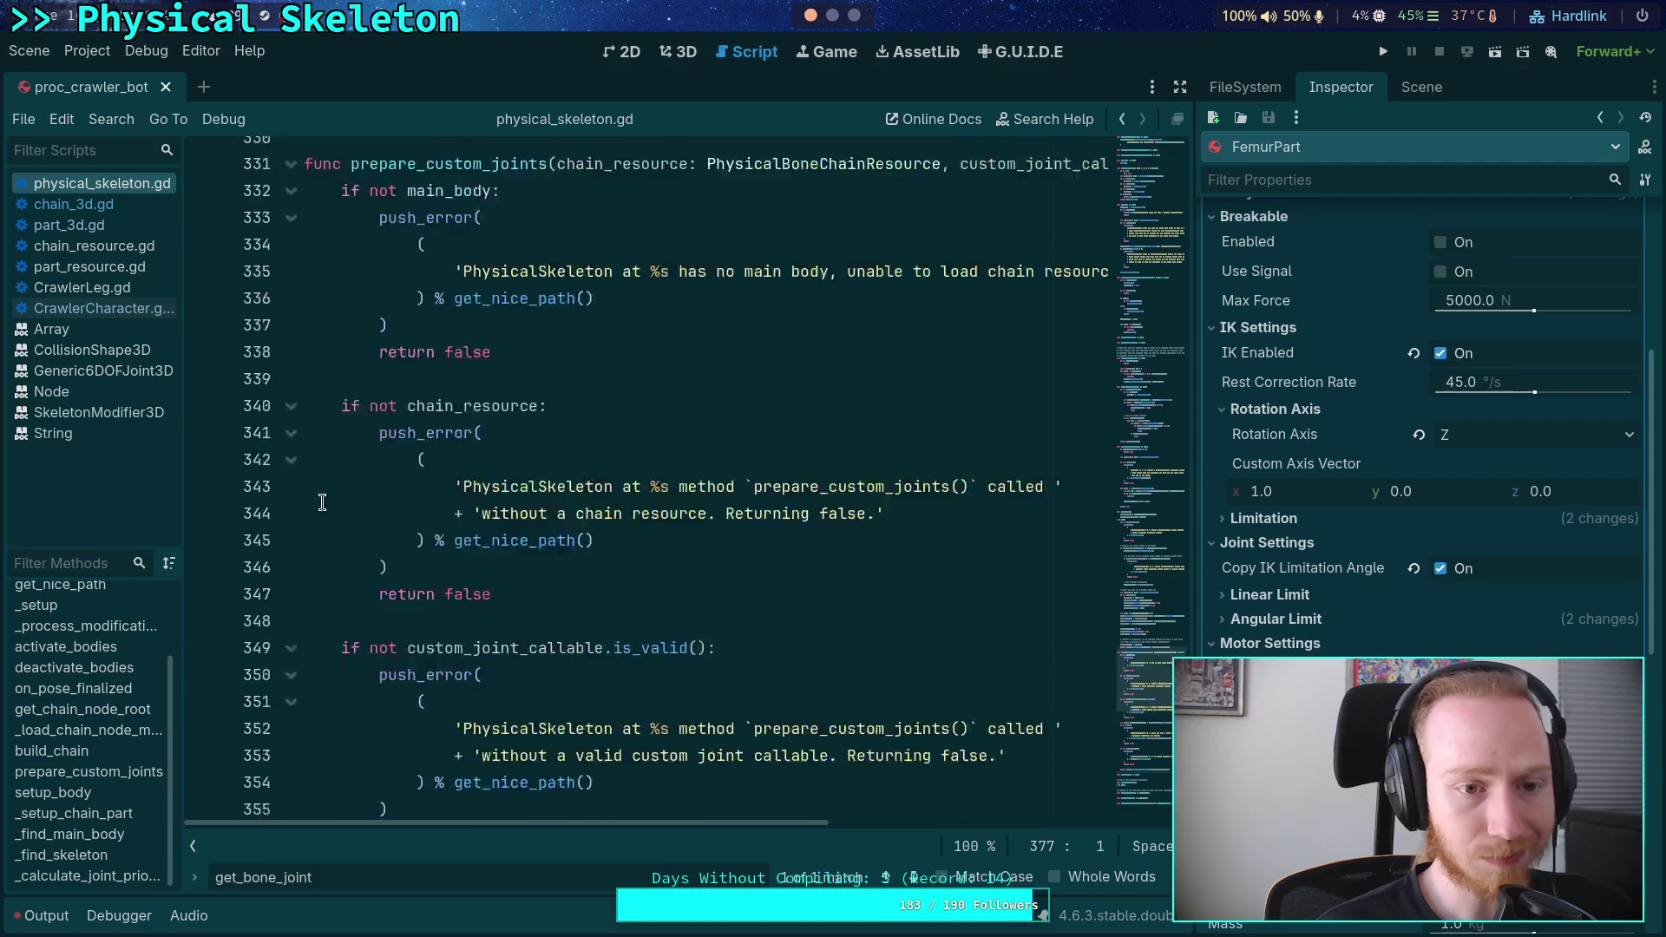
click(290, 674)
scroll(300, 712, up, 18)
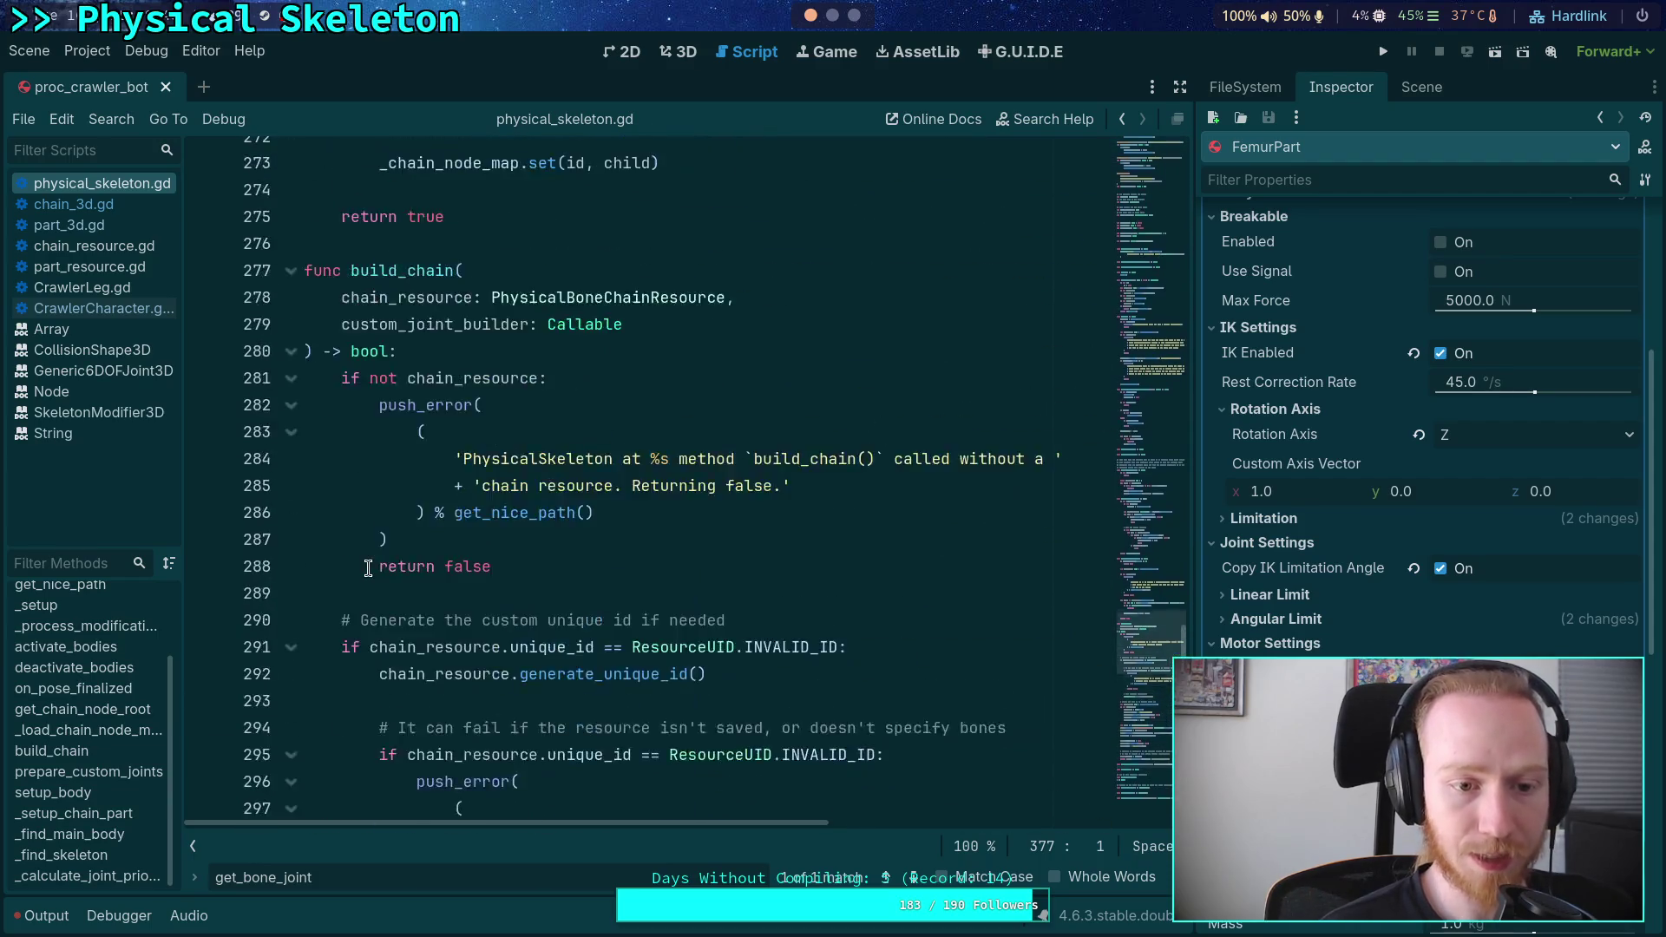
- Fold the build_chain, _load_chain_node_map, get_chain_node_root and on_pose_finalized functions
click(292, 675)
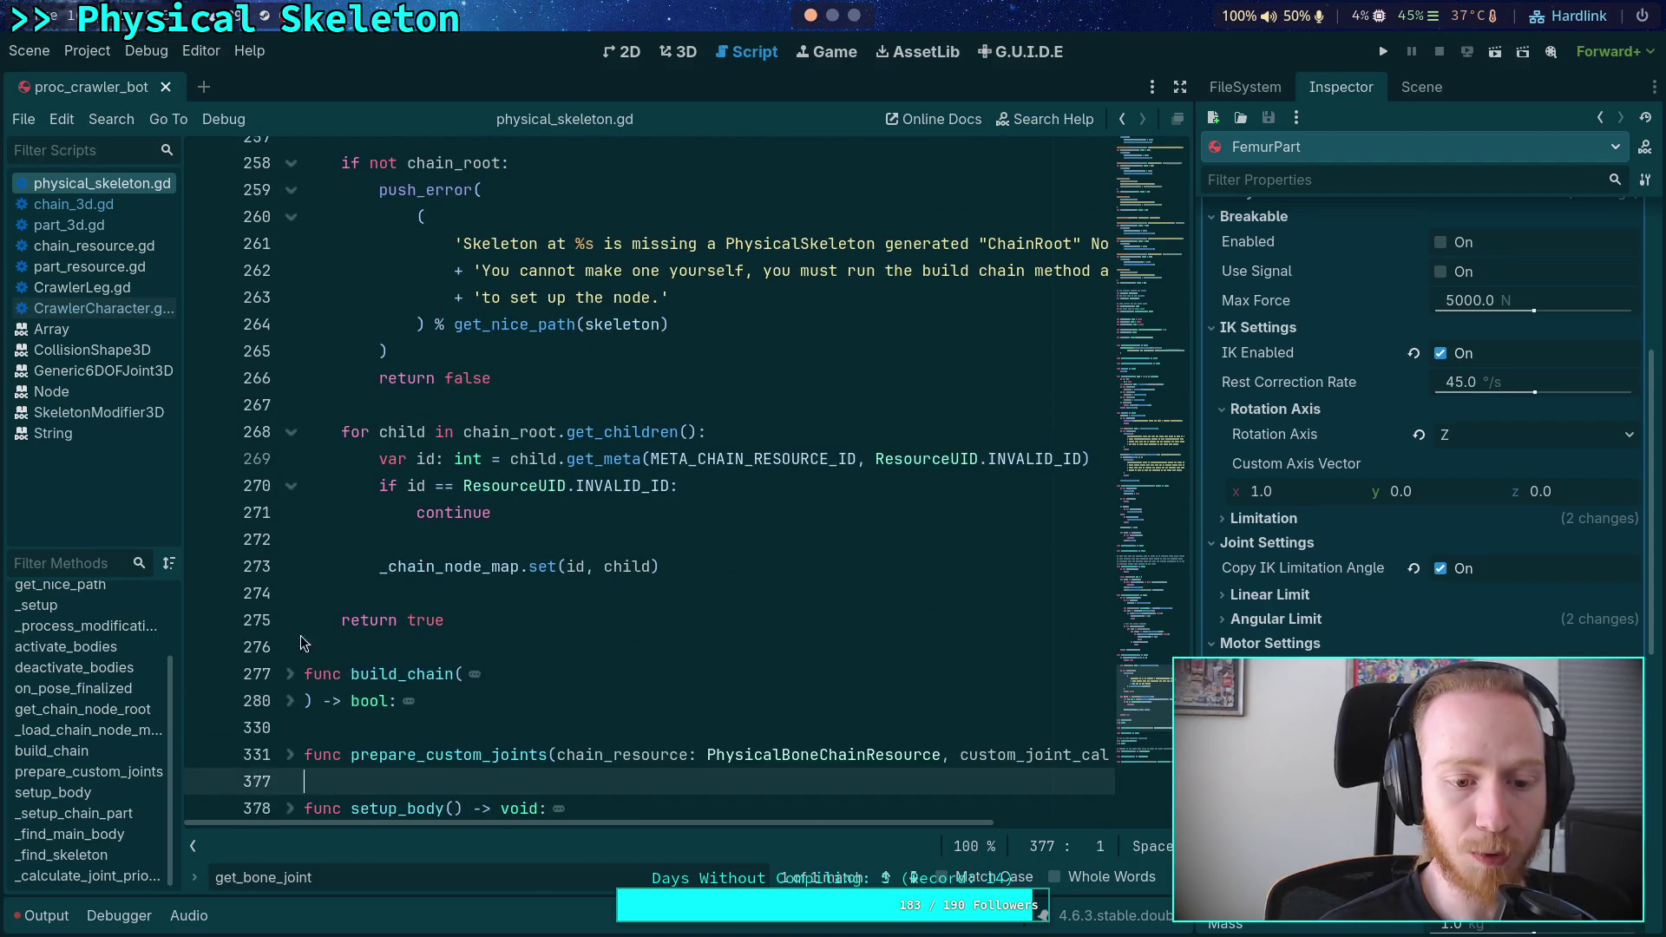
scroll(301, 434, up, 5)
click(300, 416)
scroll(300, 416, up, 8)
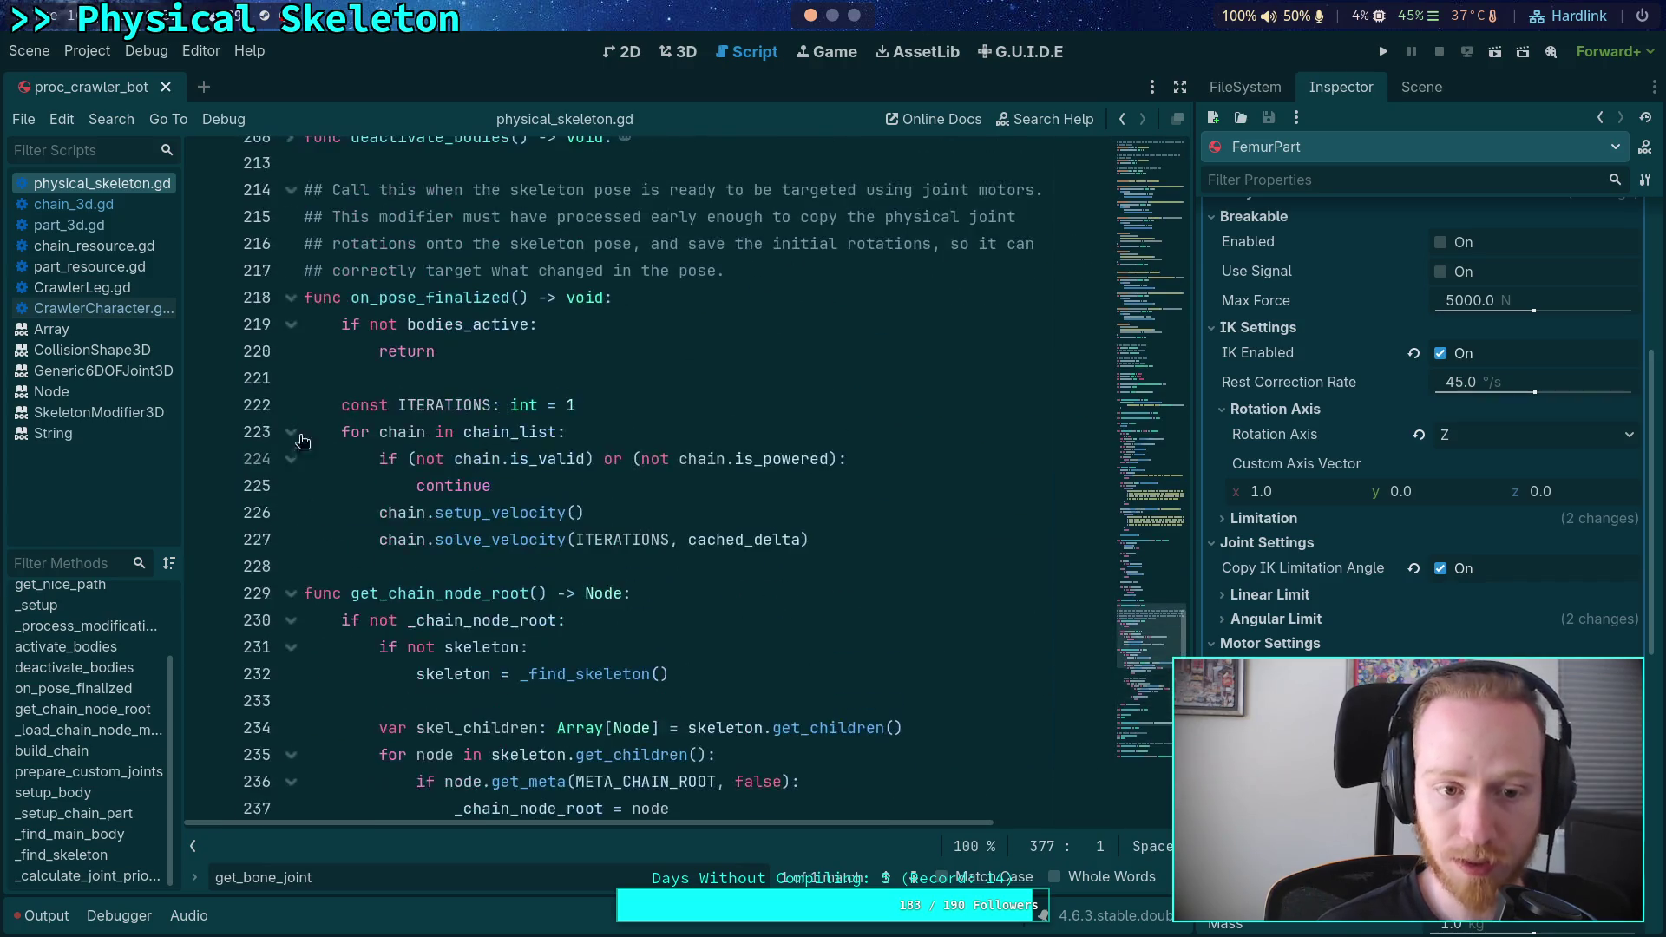
click(291, 596)
click(292, 298)
scroll(284, 439, up, 10)
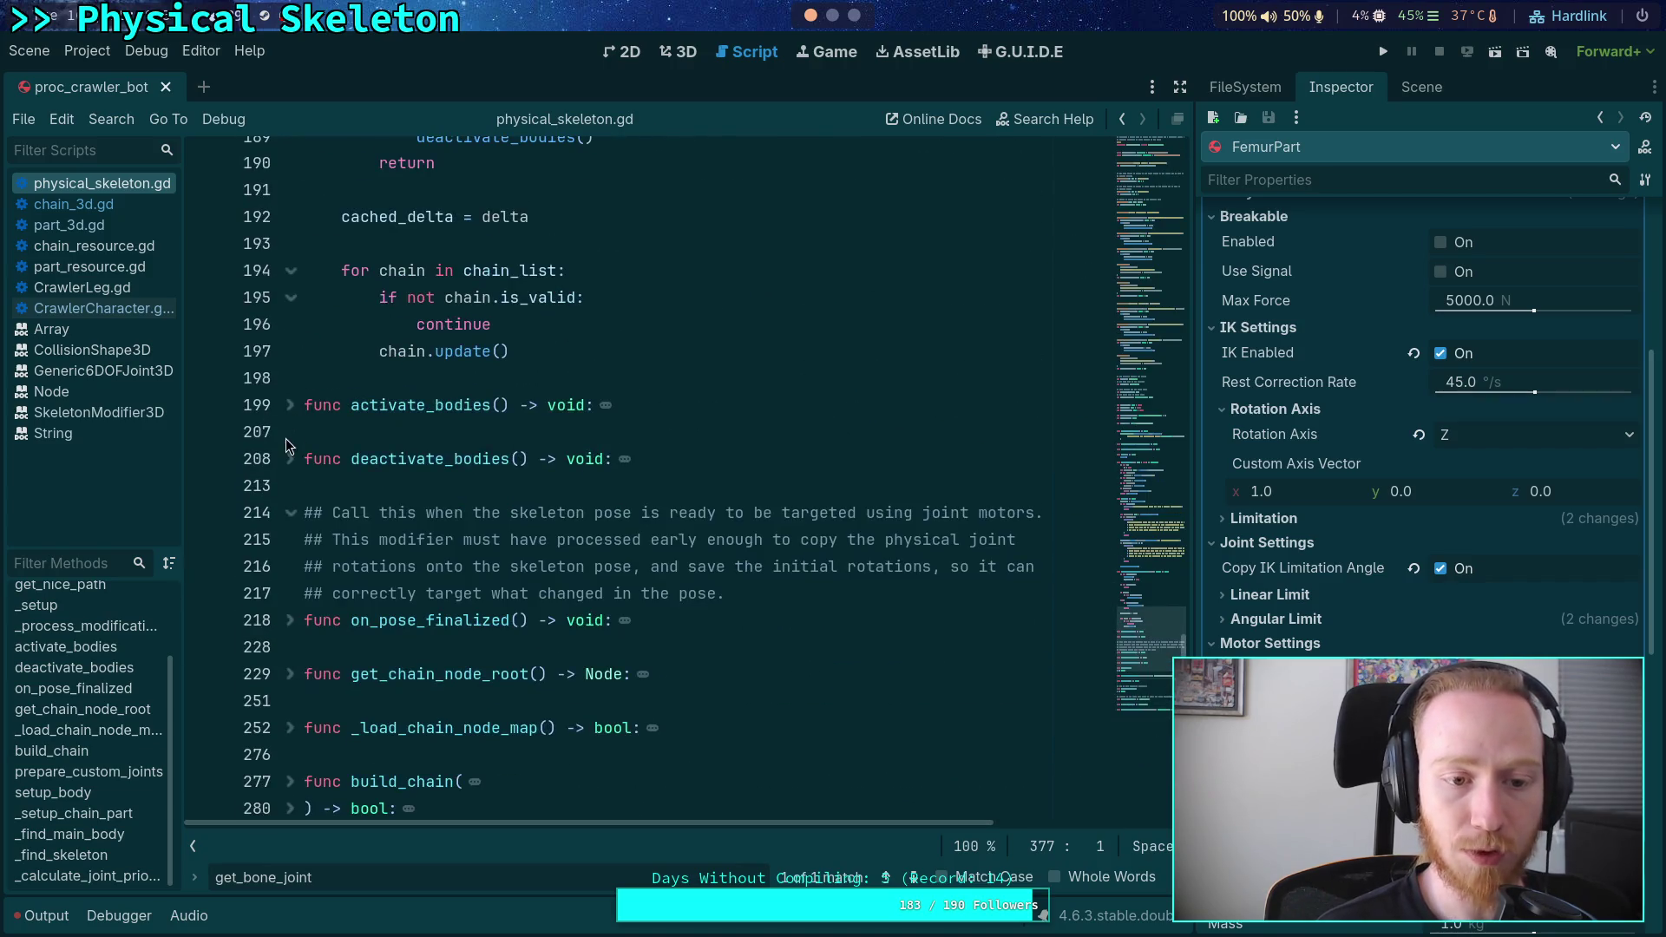
scroll(431, 492, up, 5)
scroll(347, 492, down, 1)
- Fold the _process_modification_with_delta, _setup and get_nice_path functions
click(292, 494)
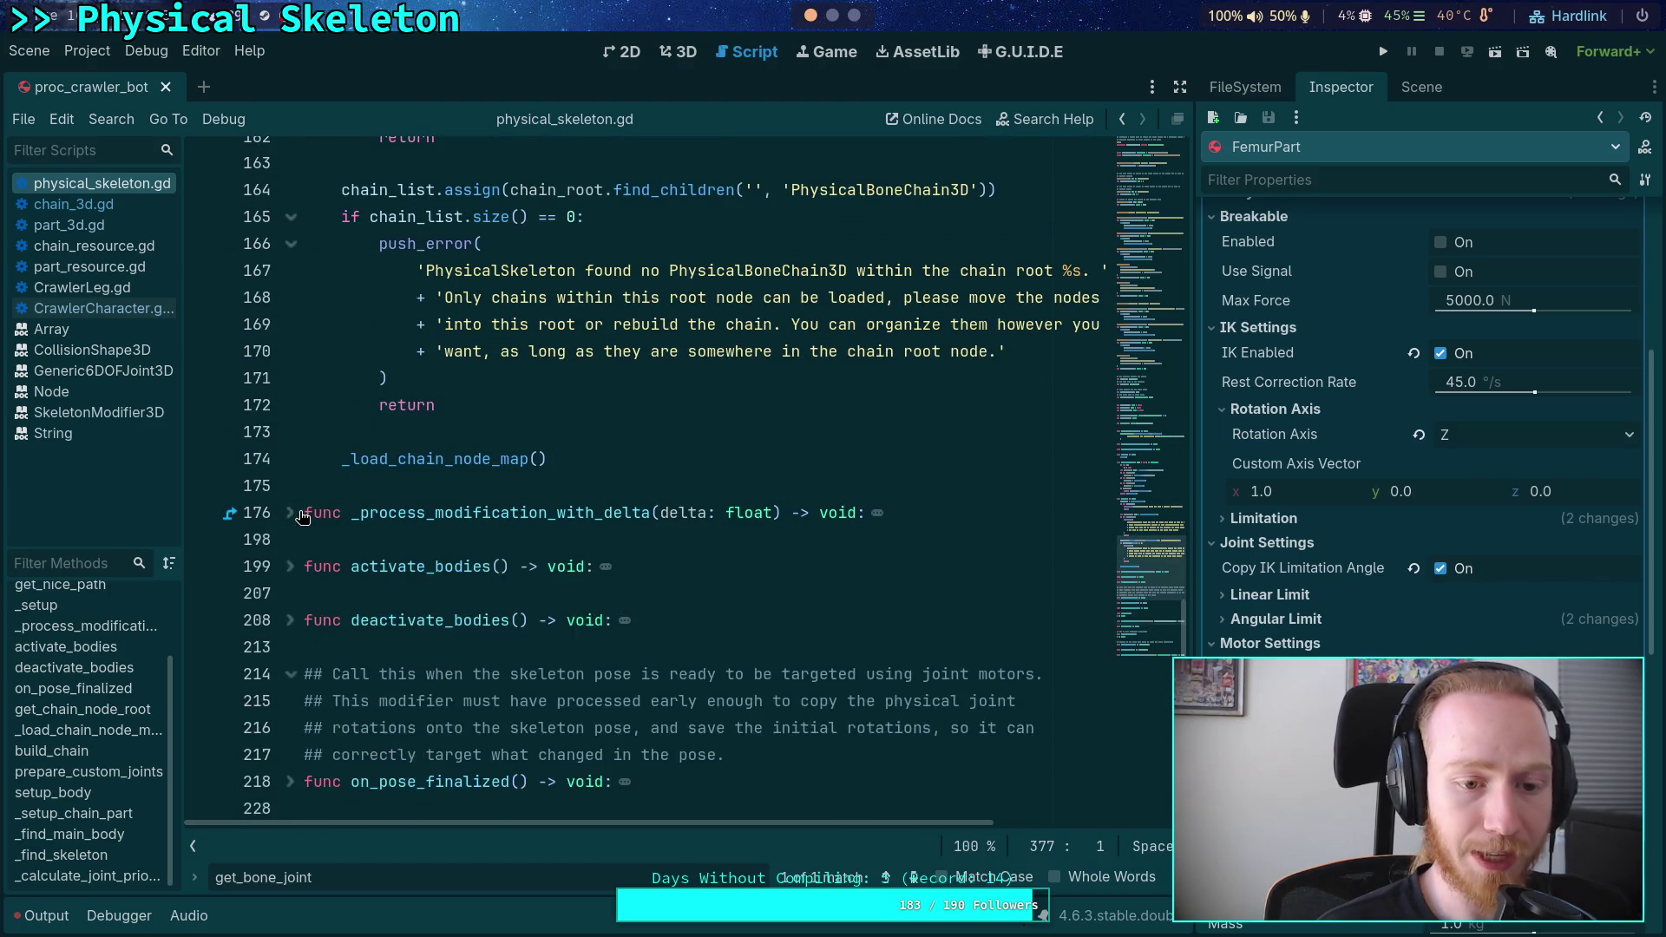
scroll(352, 492, up, 7)
scroll(299, 521, up, 3)
click(292, 512)
scroll(312, 520, up, 5)
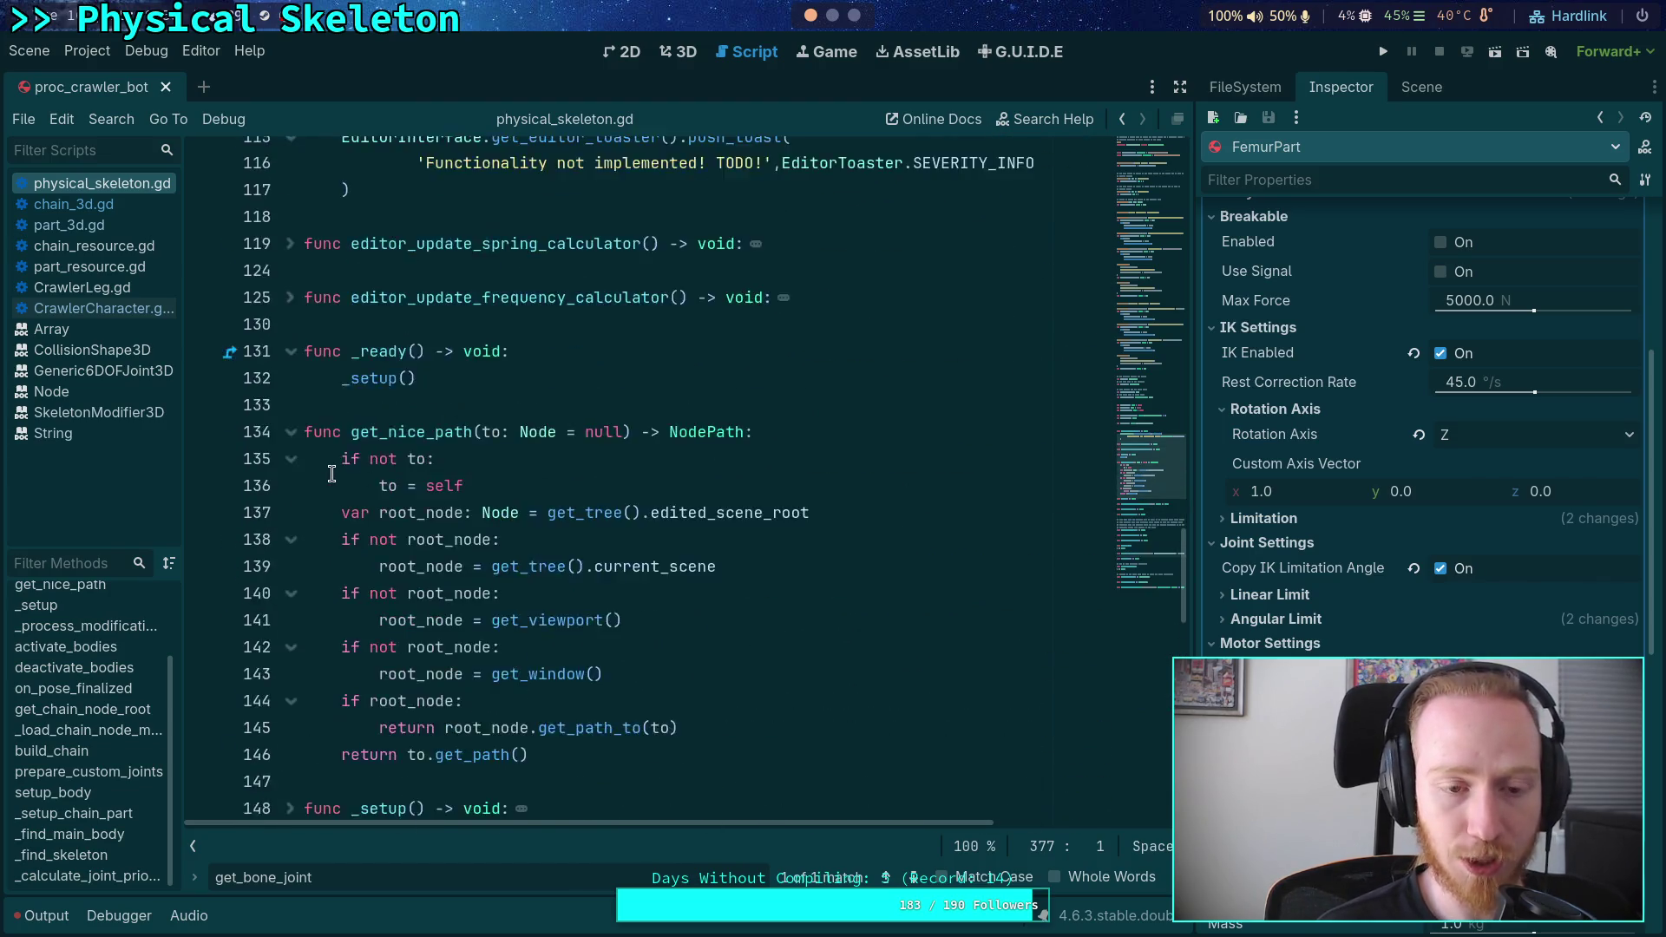
click(293, 592)
scroll(360, 534, up, 4)
scroll(359, 535, down, 13)
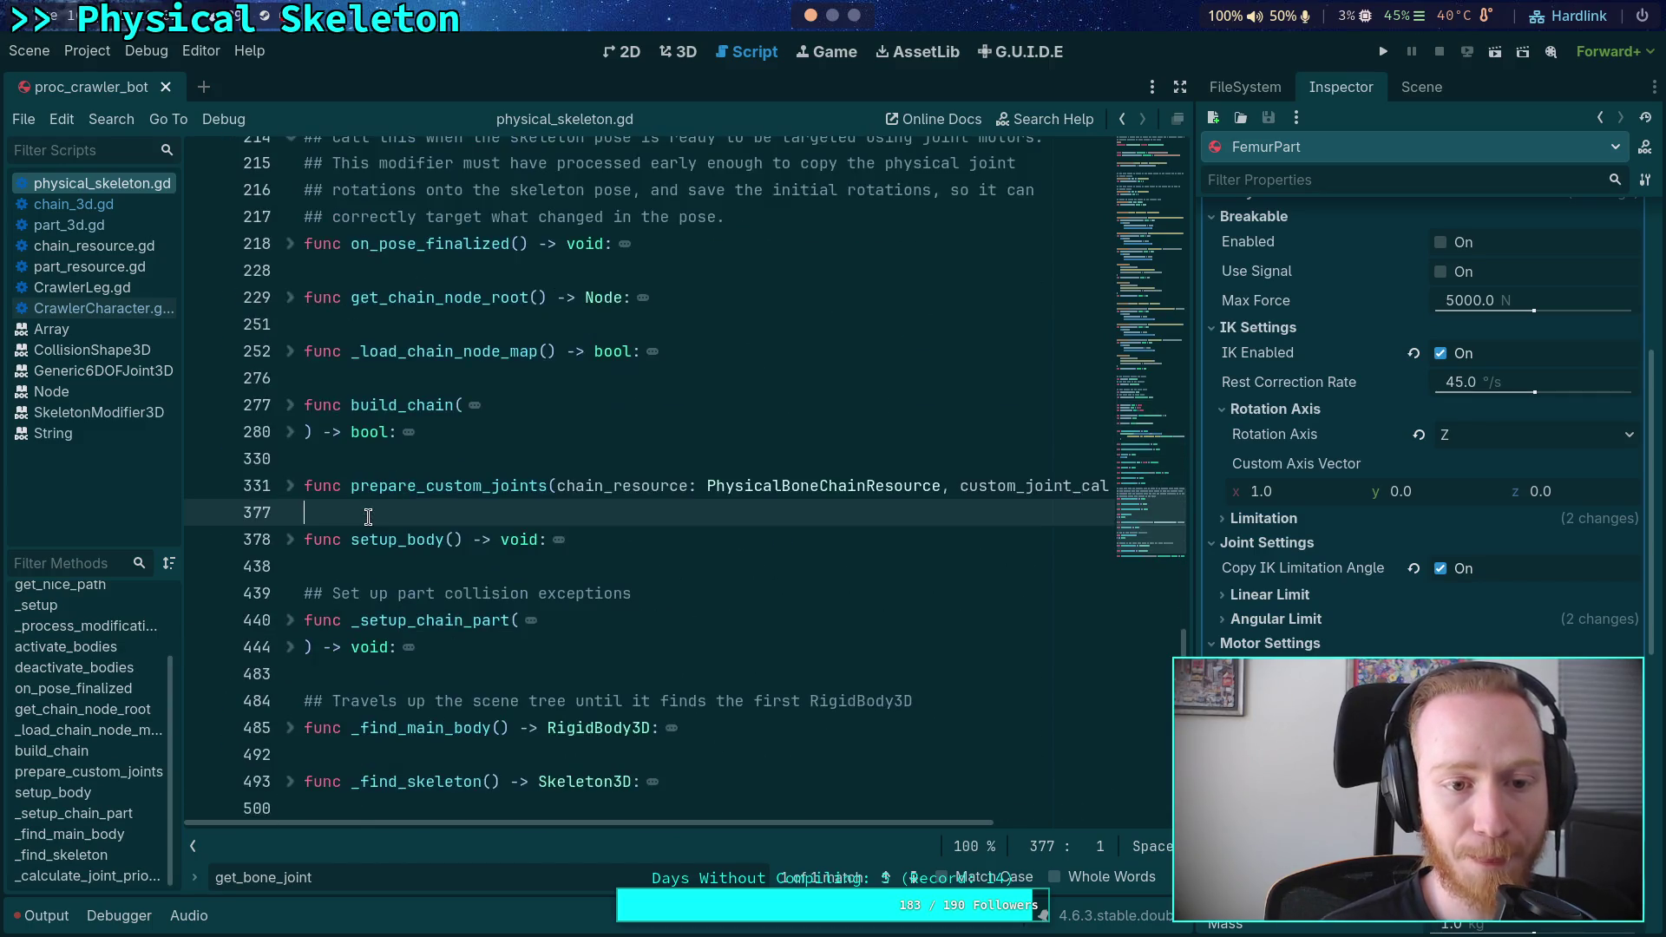
scroll(368, 517, up, 12)
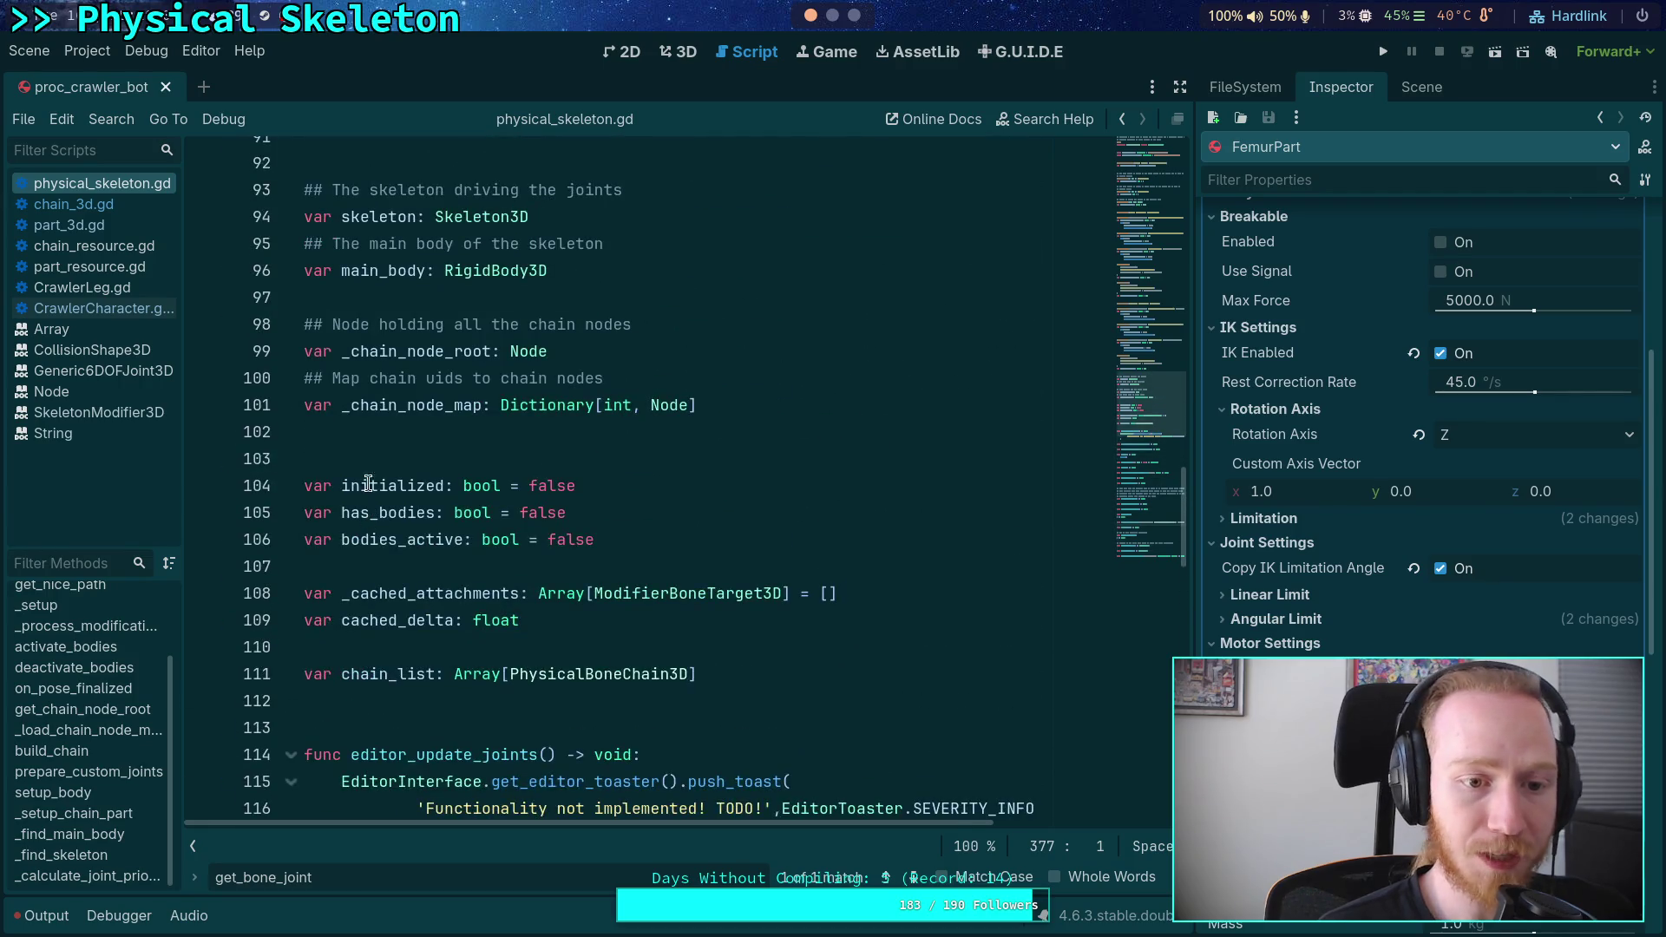
- Select the chain_list variable on line 111 and look over the script around it
double_click(380, 670)
scroll(642, 564, down, 2)
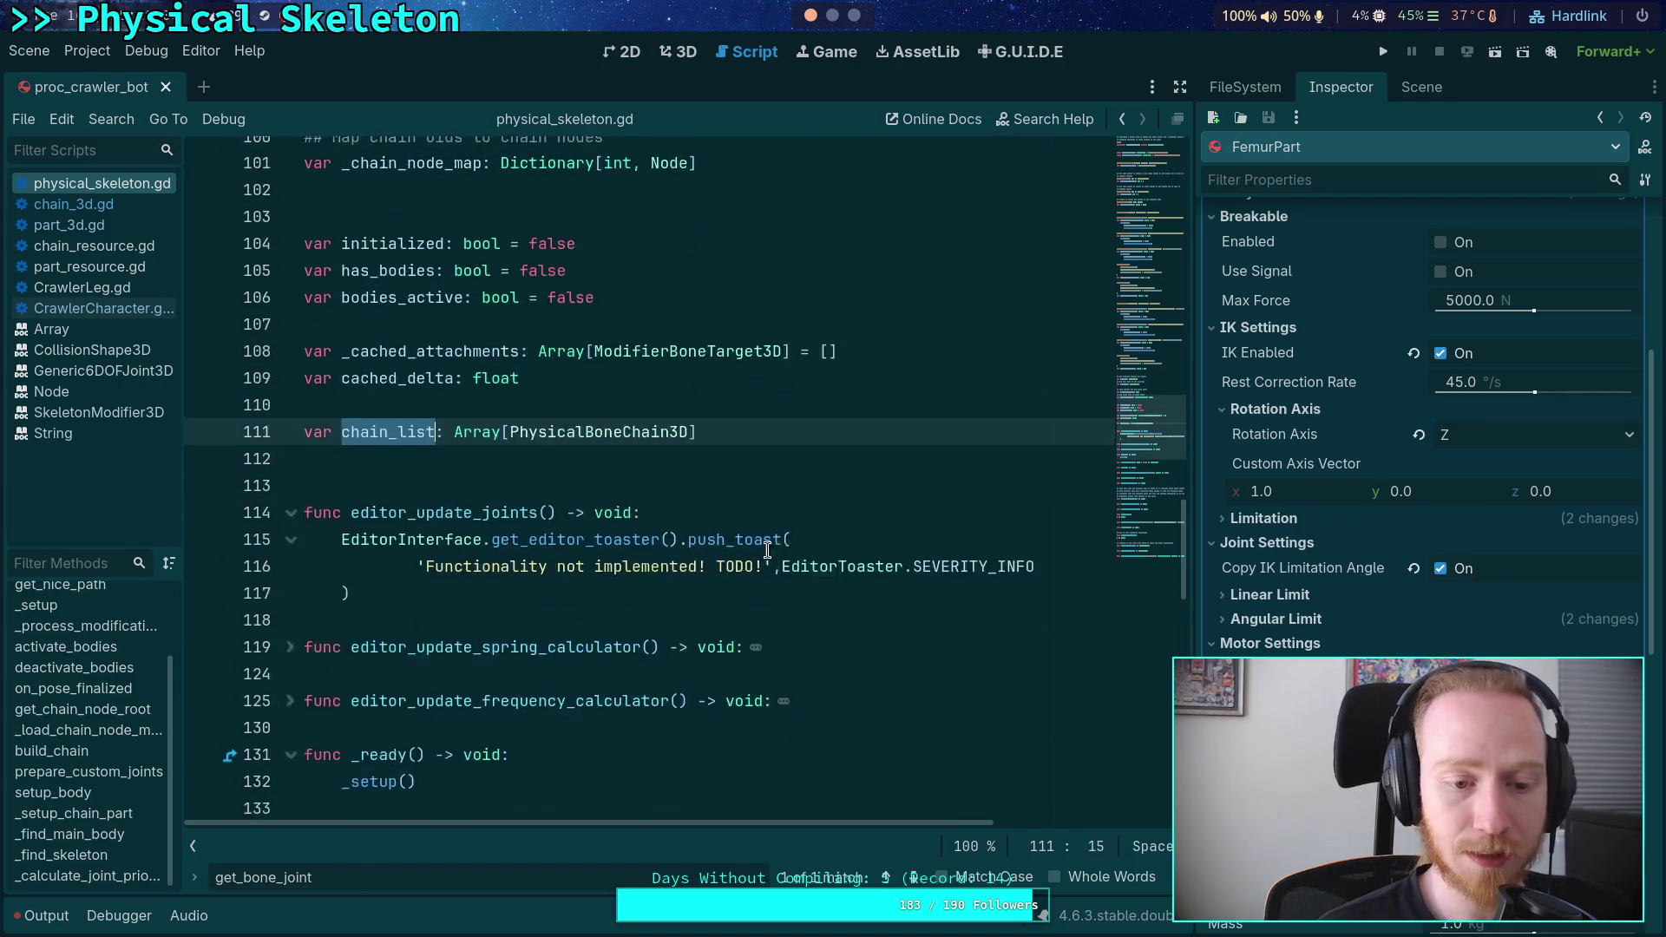
scroll(662, 553, down, 5)
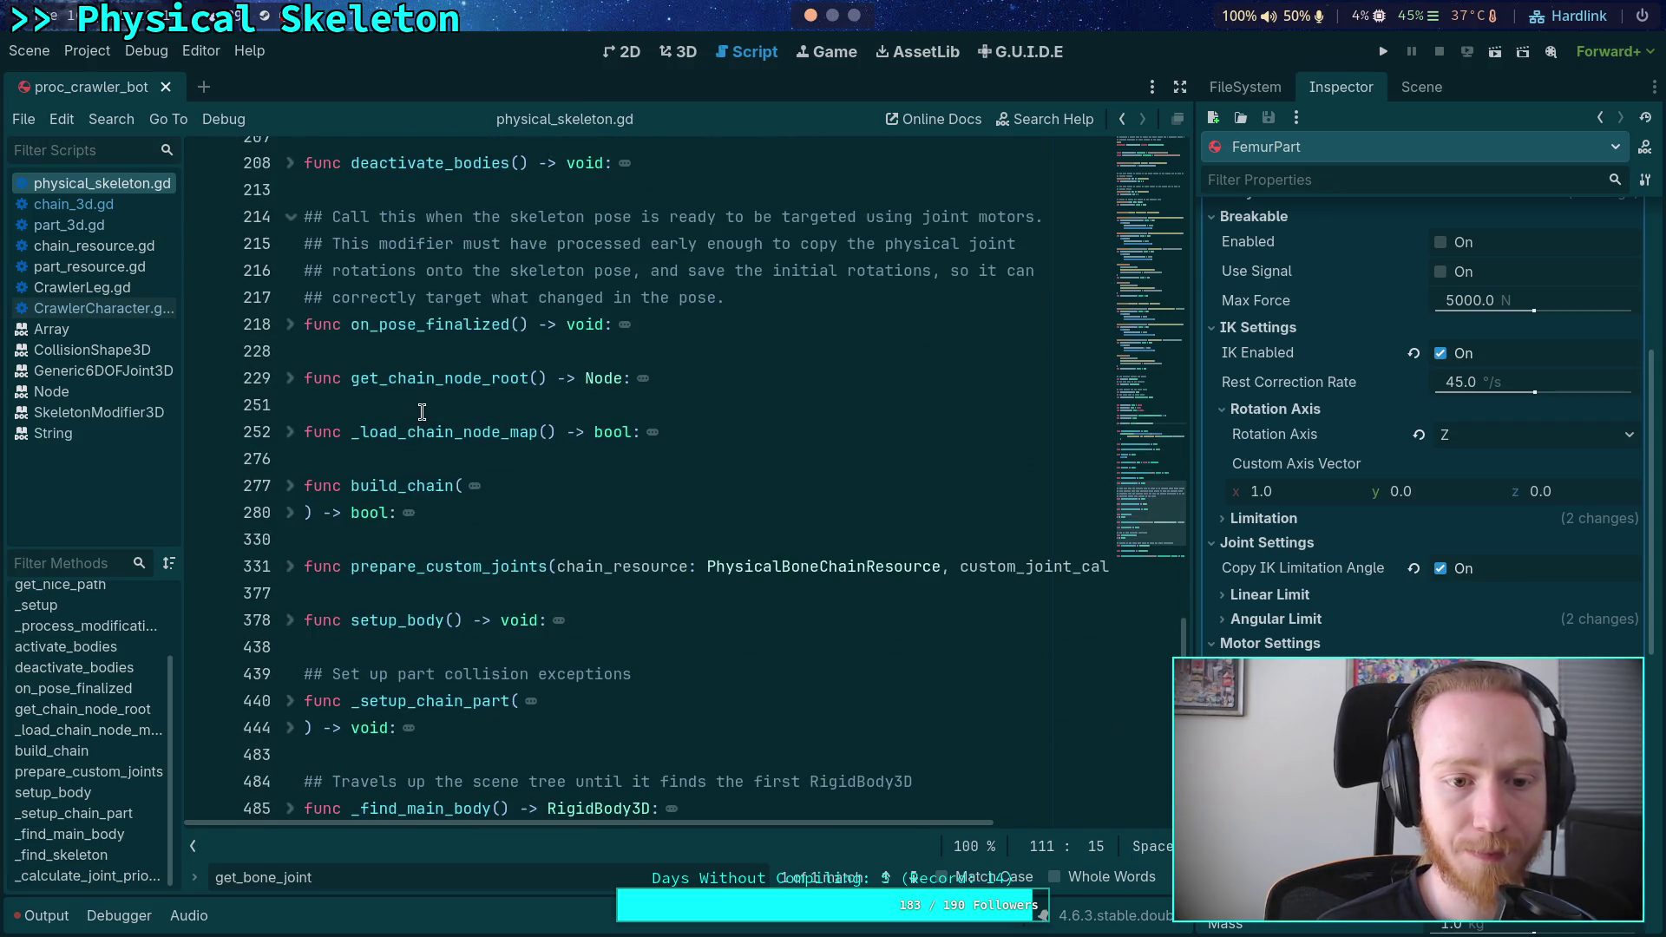
scroll(422, 410, down, 2)
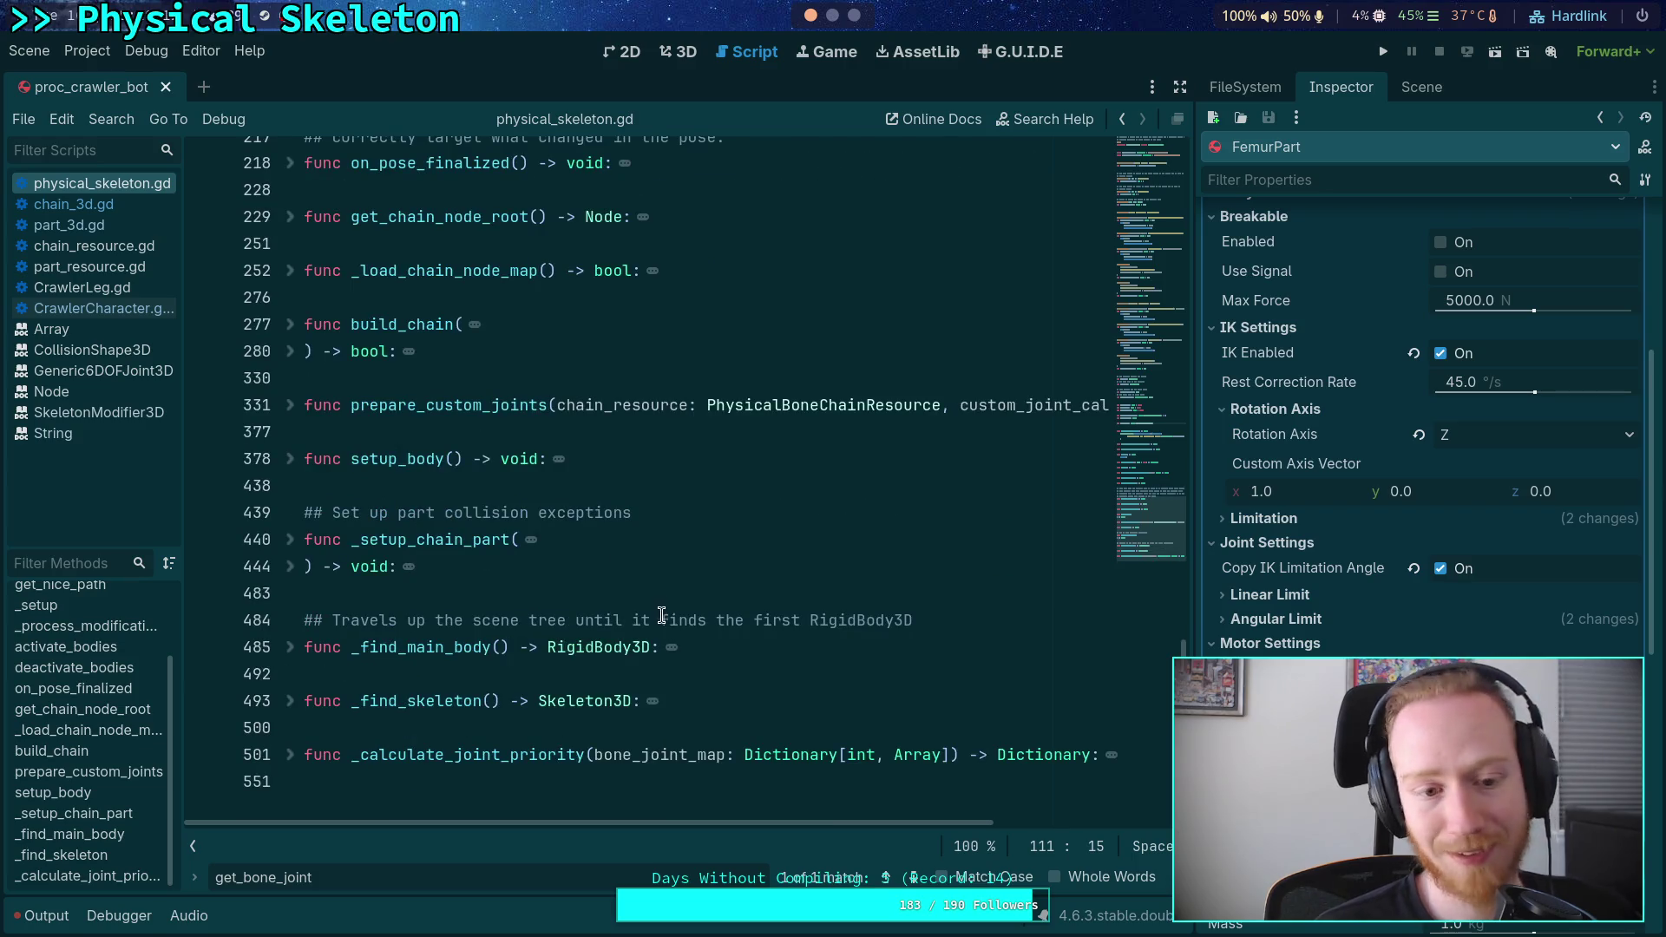
scroll(664, 611, up, 5)
scroll(664, 610, up, 1)
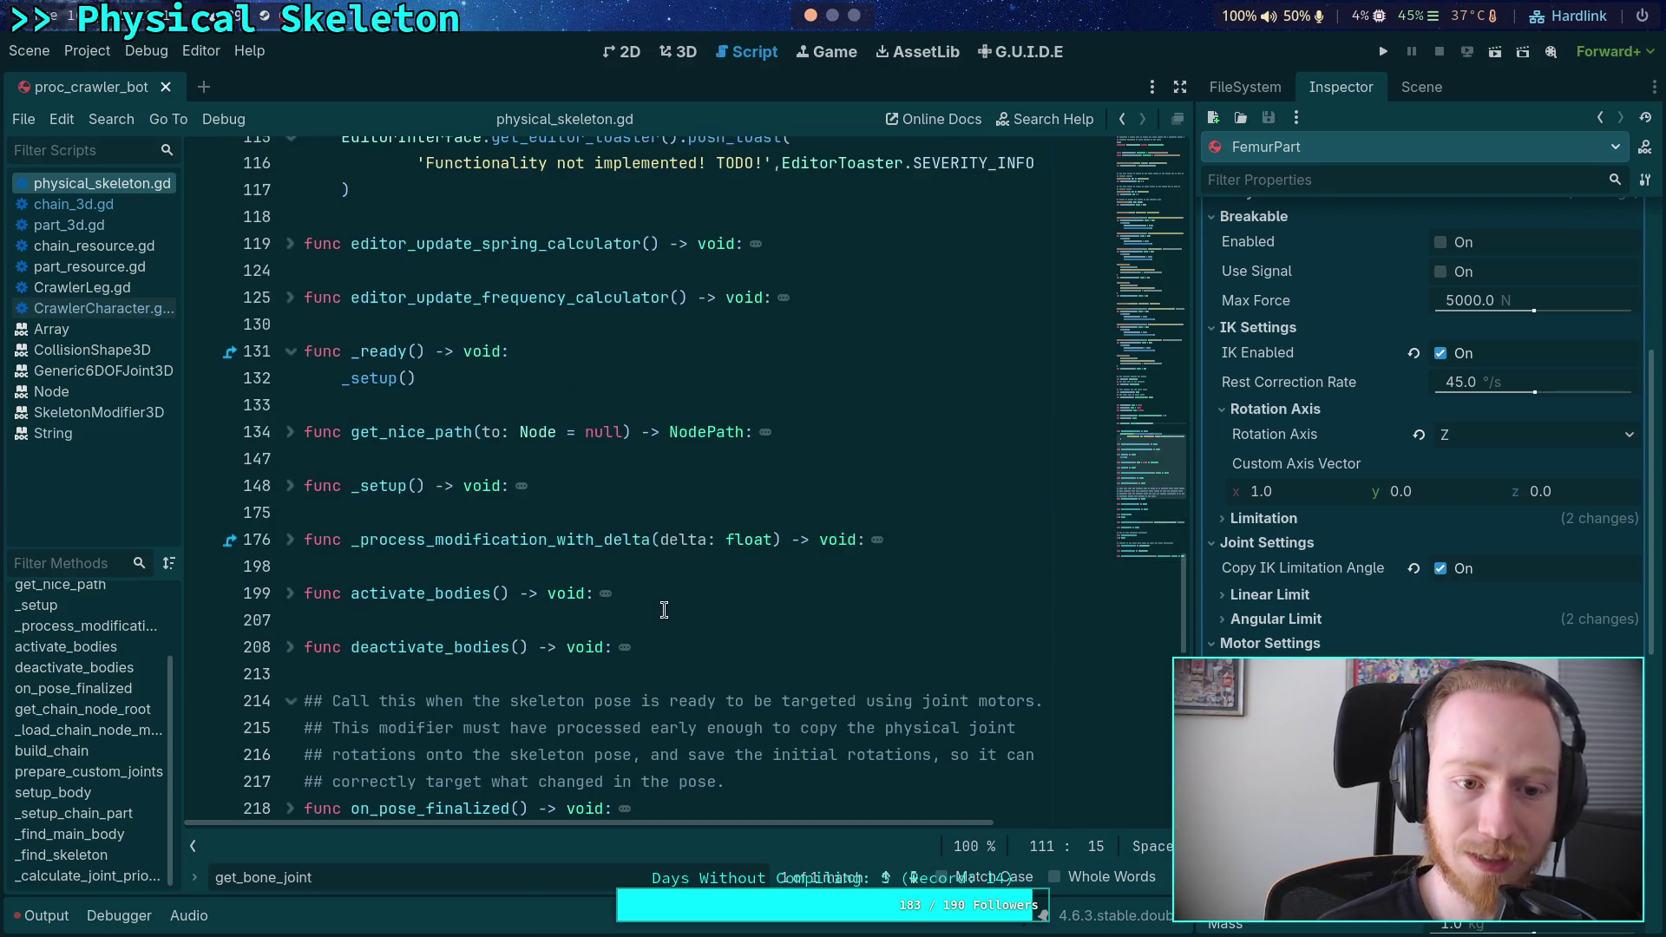
- Open a blank line after deactivate_bodies for a new function
click(529, 462)
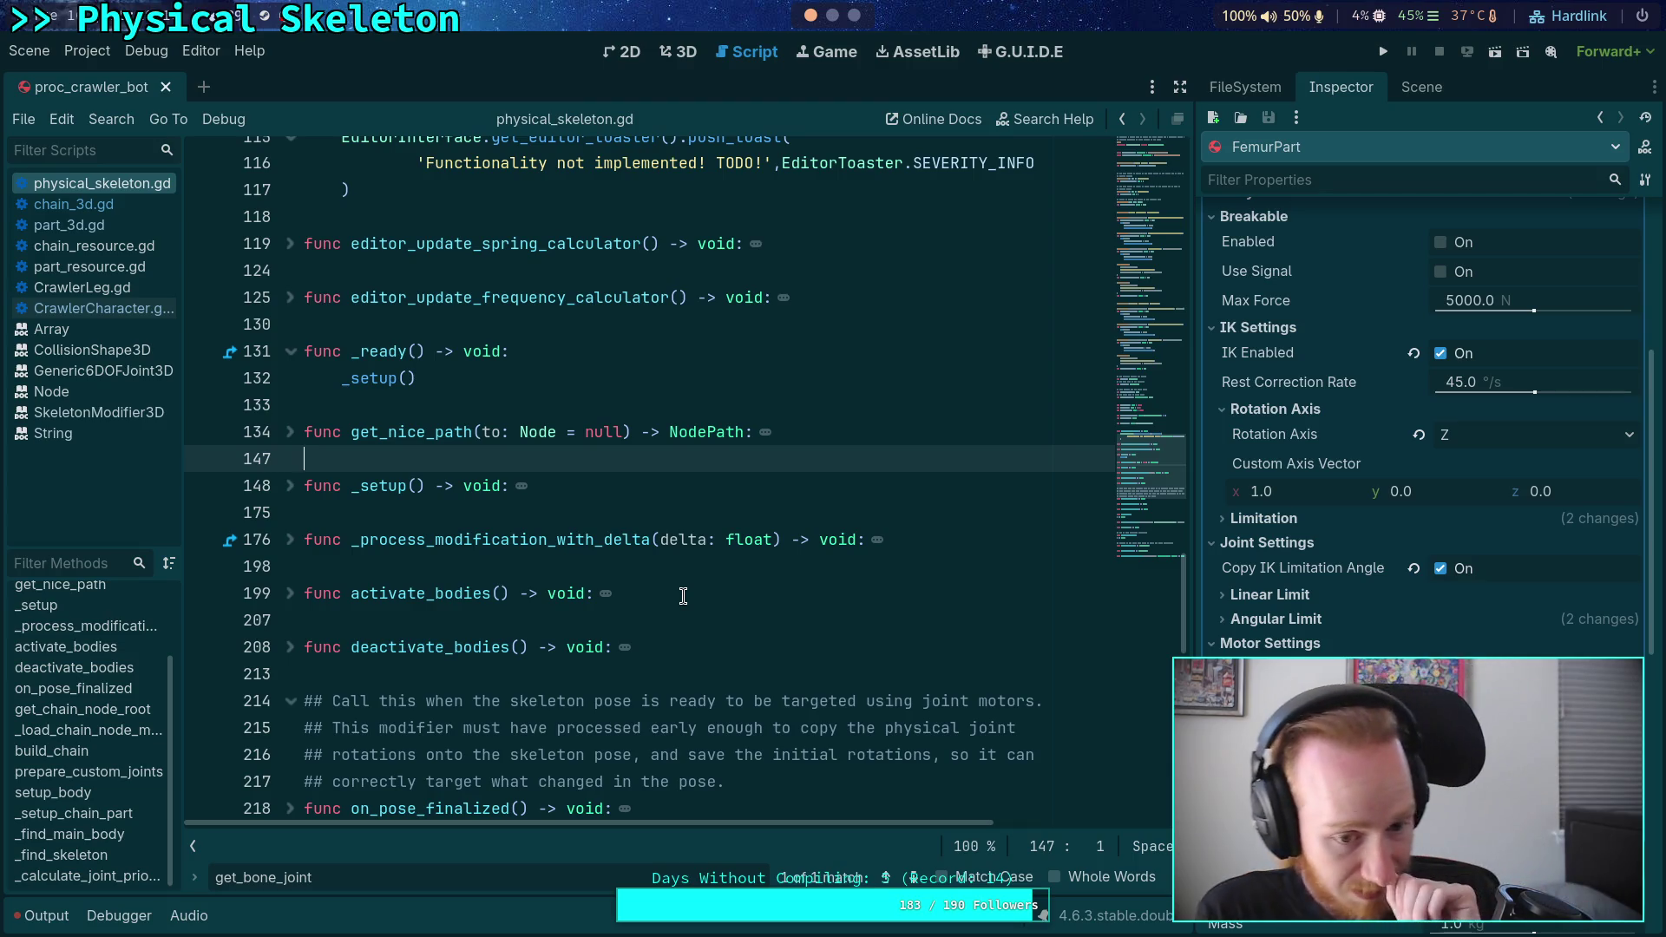
scroll(683, 595, down, 3)
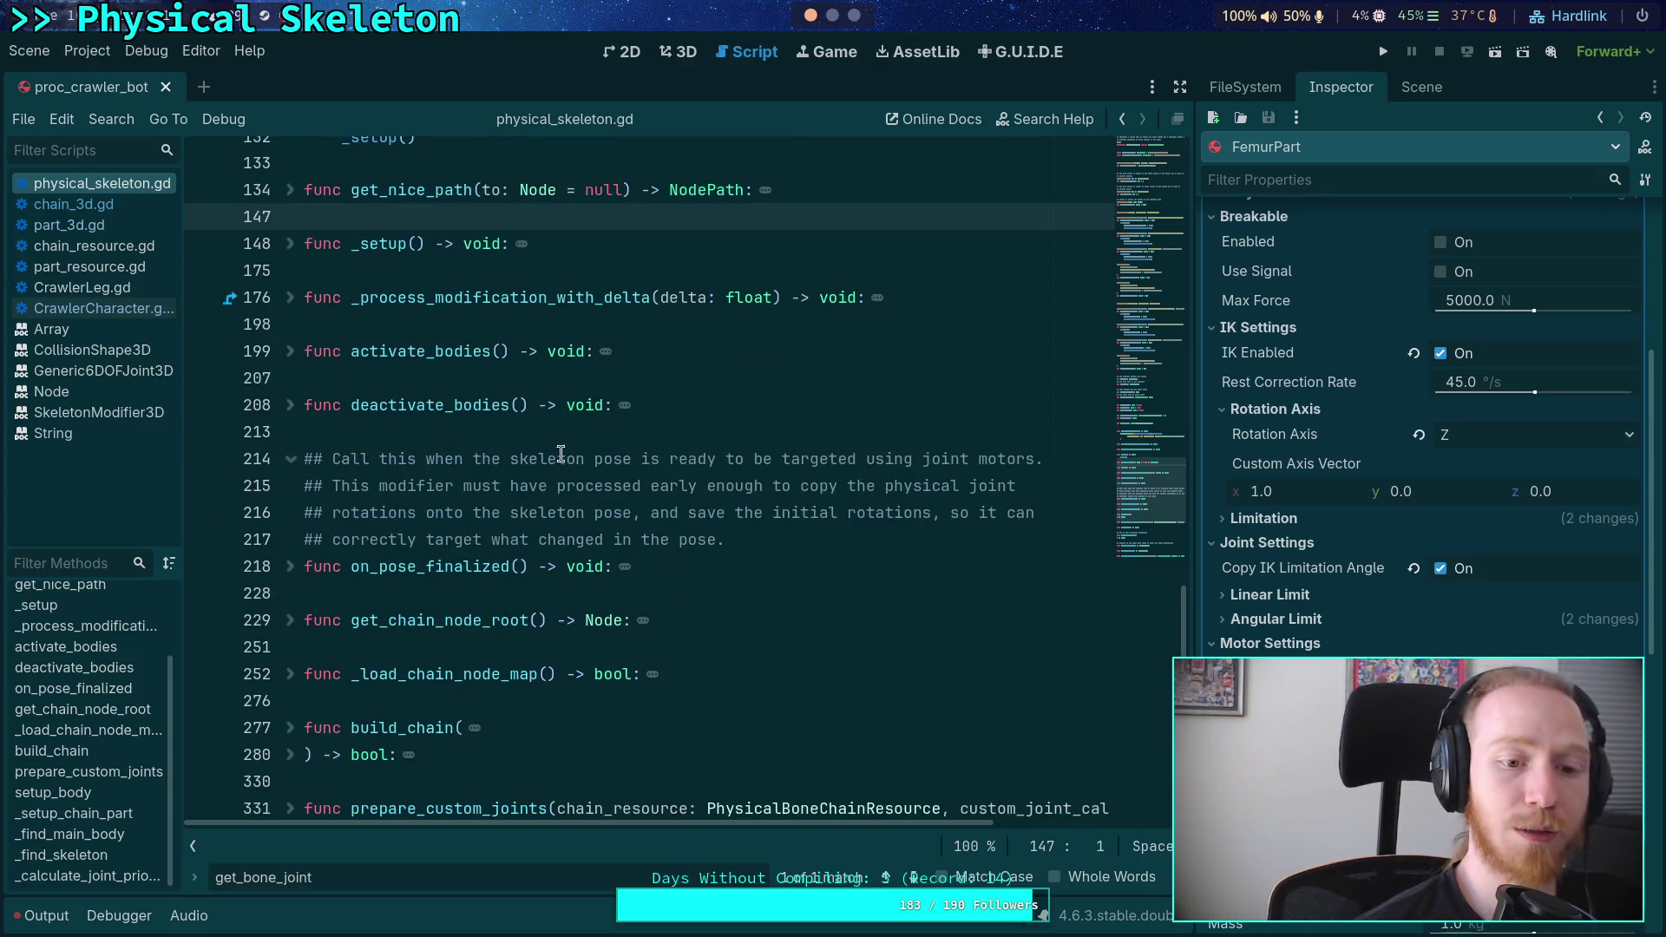
click(507, 421)
key(Return)
key(Return)
- Write the signature func get_bone_part_map() -> Dictionary[int, PhysicalBonePart3D]:
key(Up)
text(func )
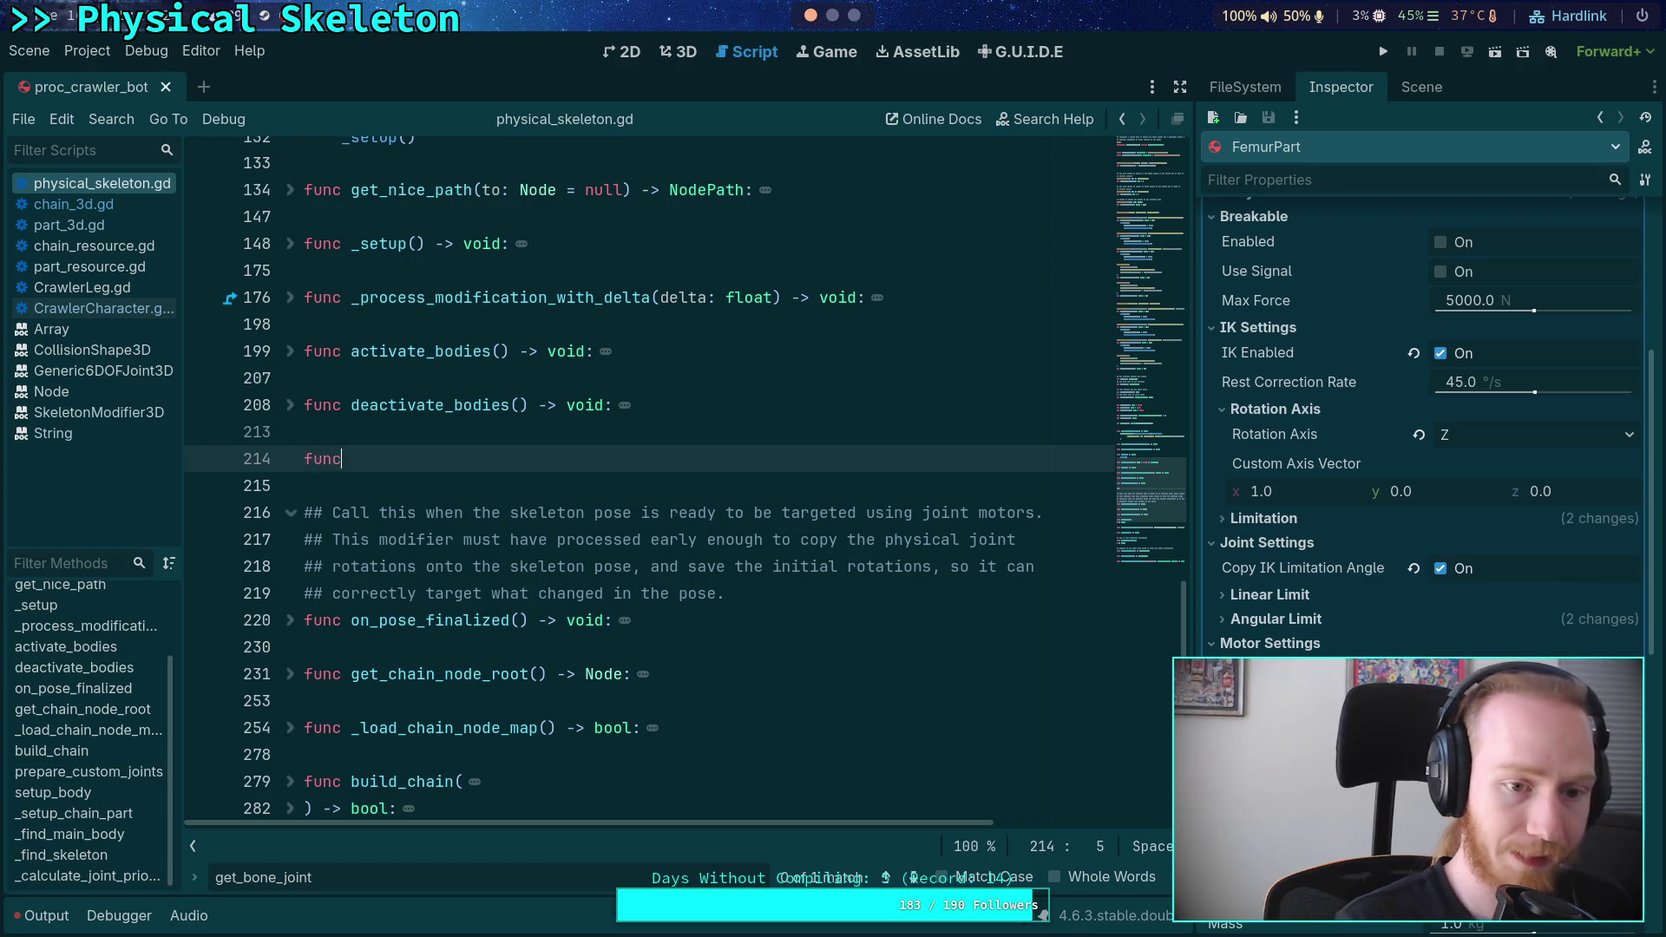
text(get)
text(_bone_)
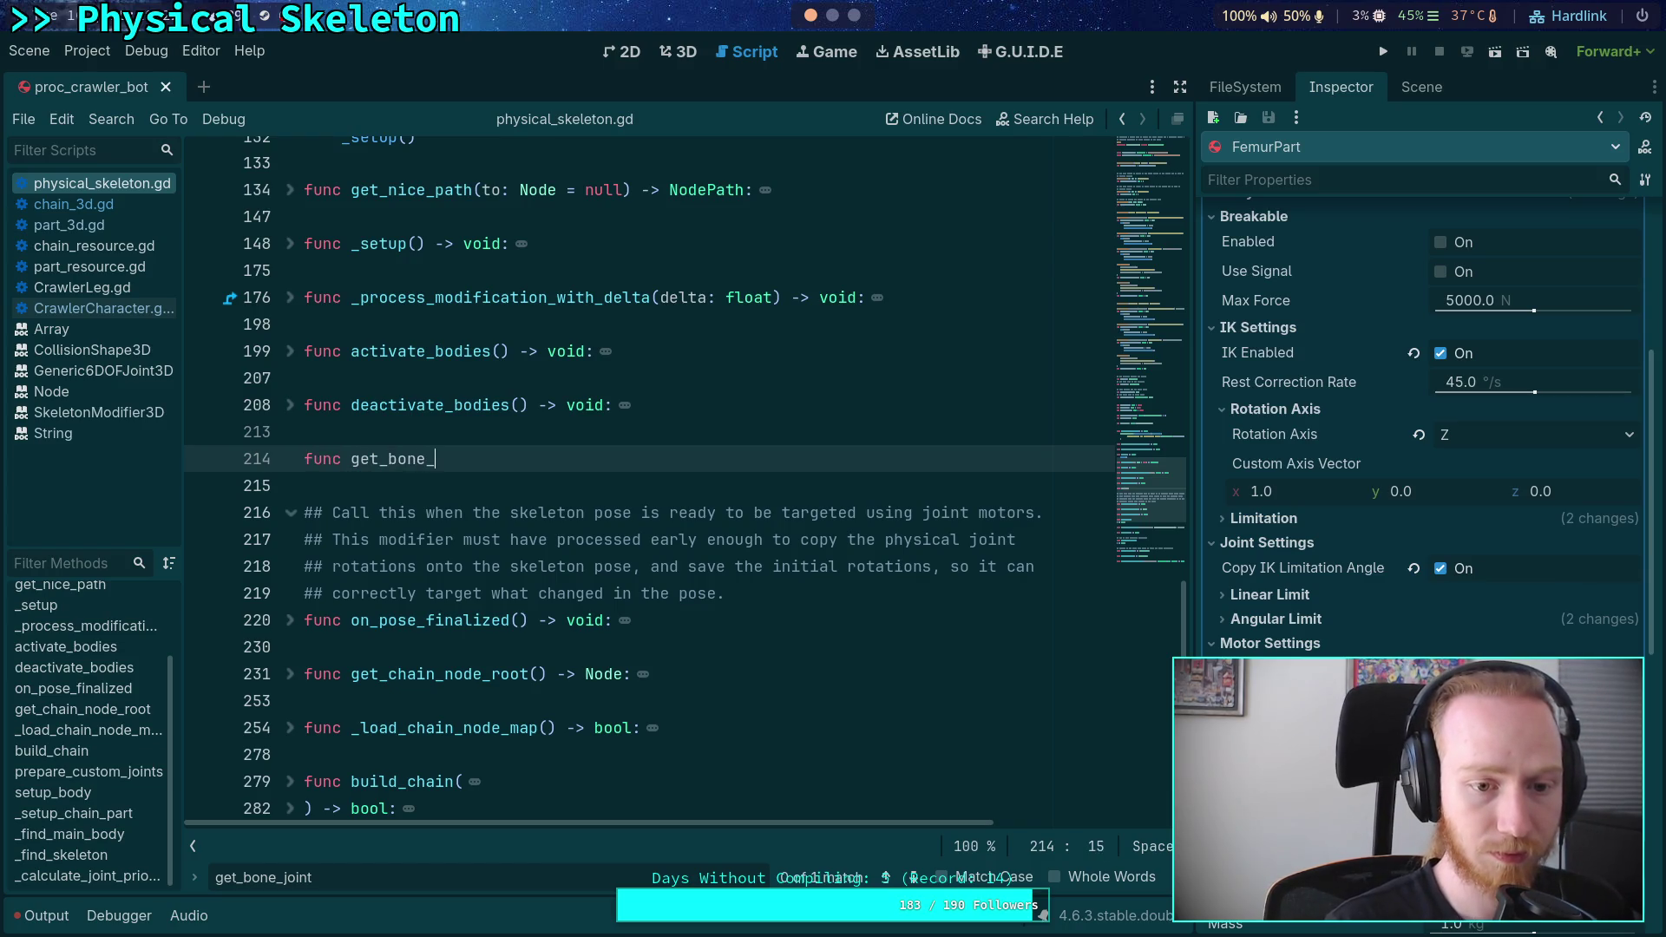
text(part_map() -)
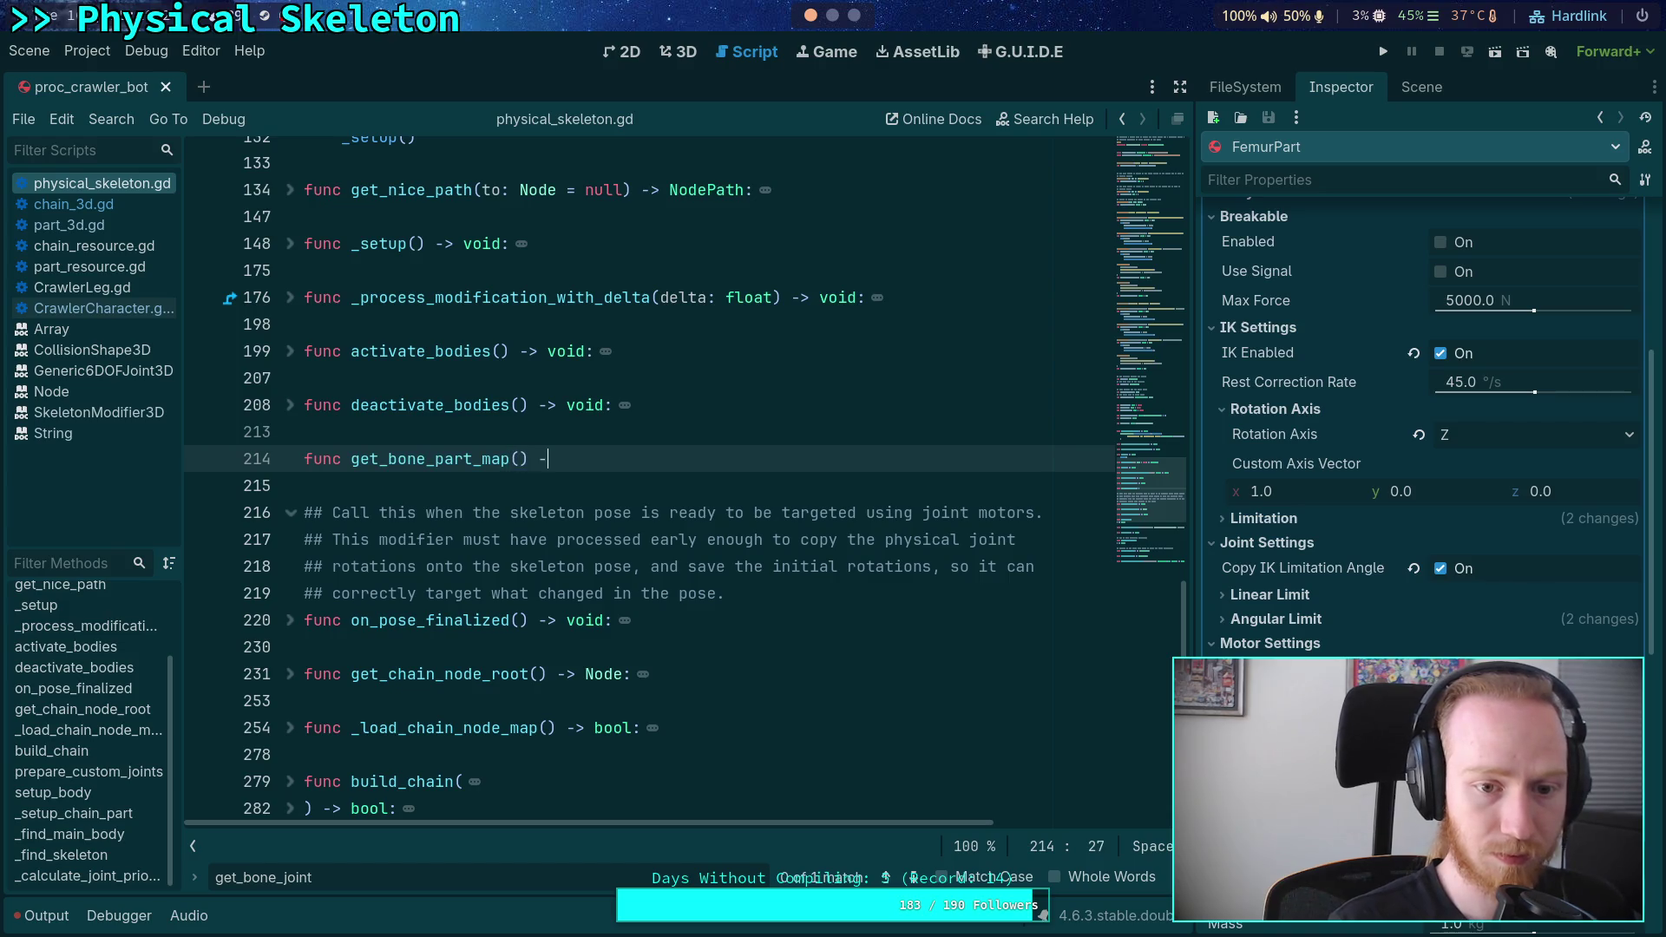
text(> Dictionary)
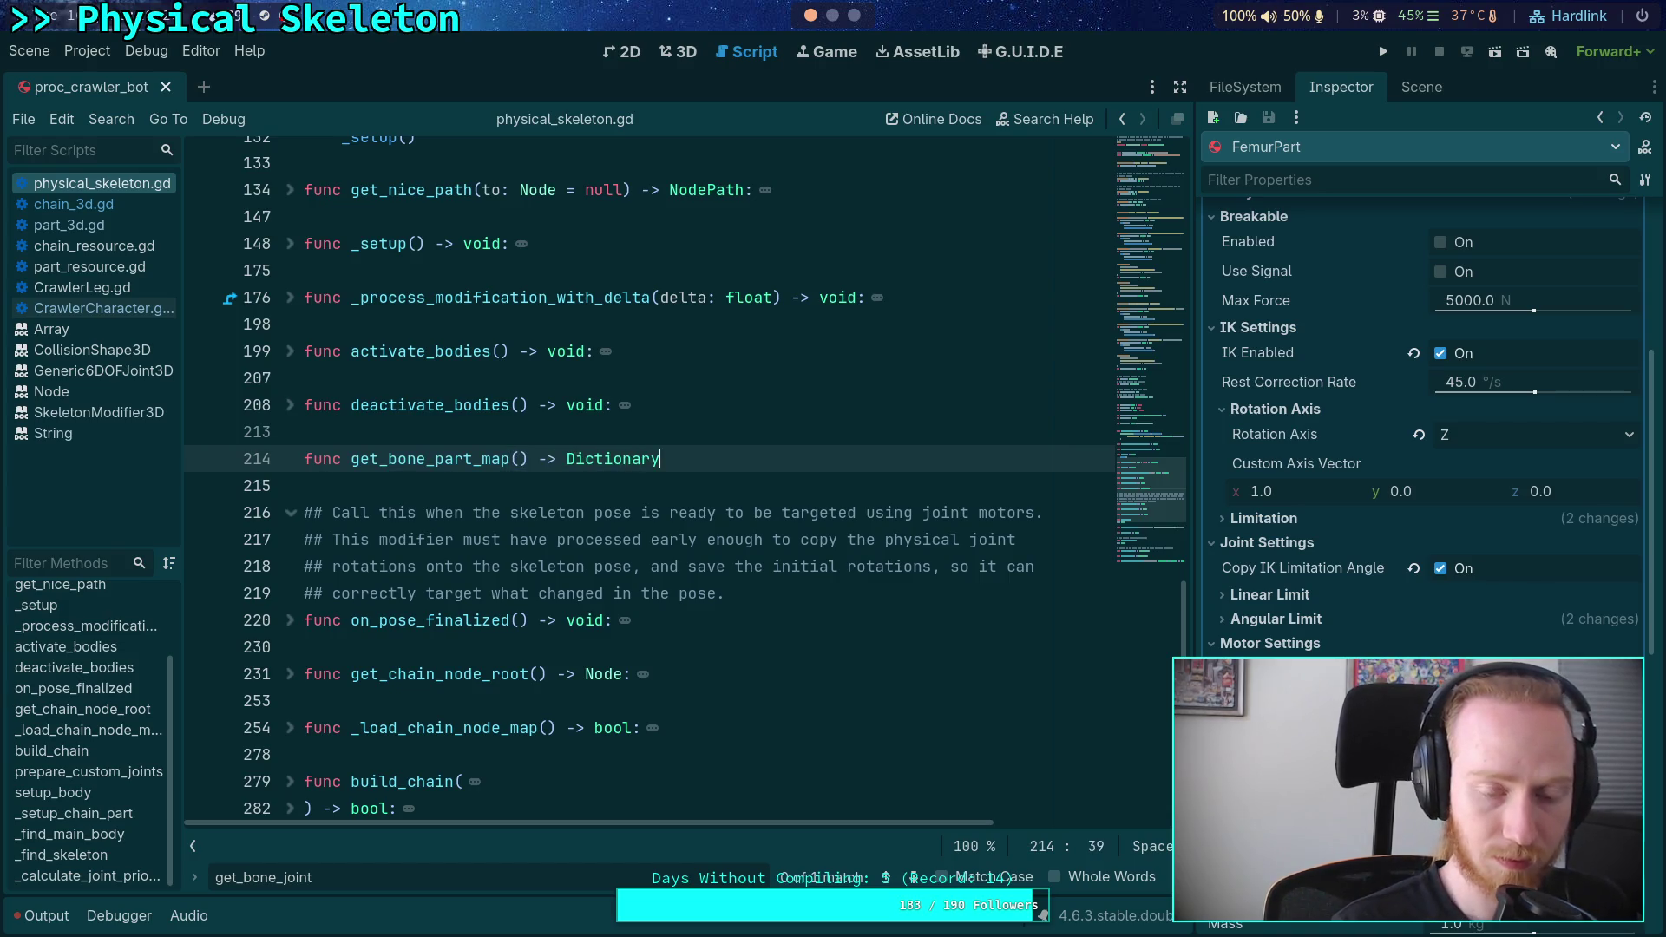
text([int, P)
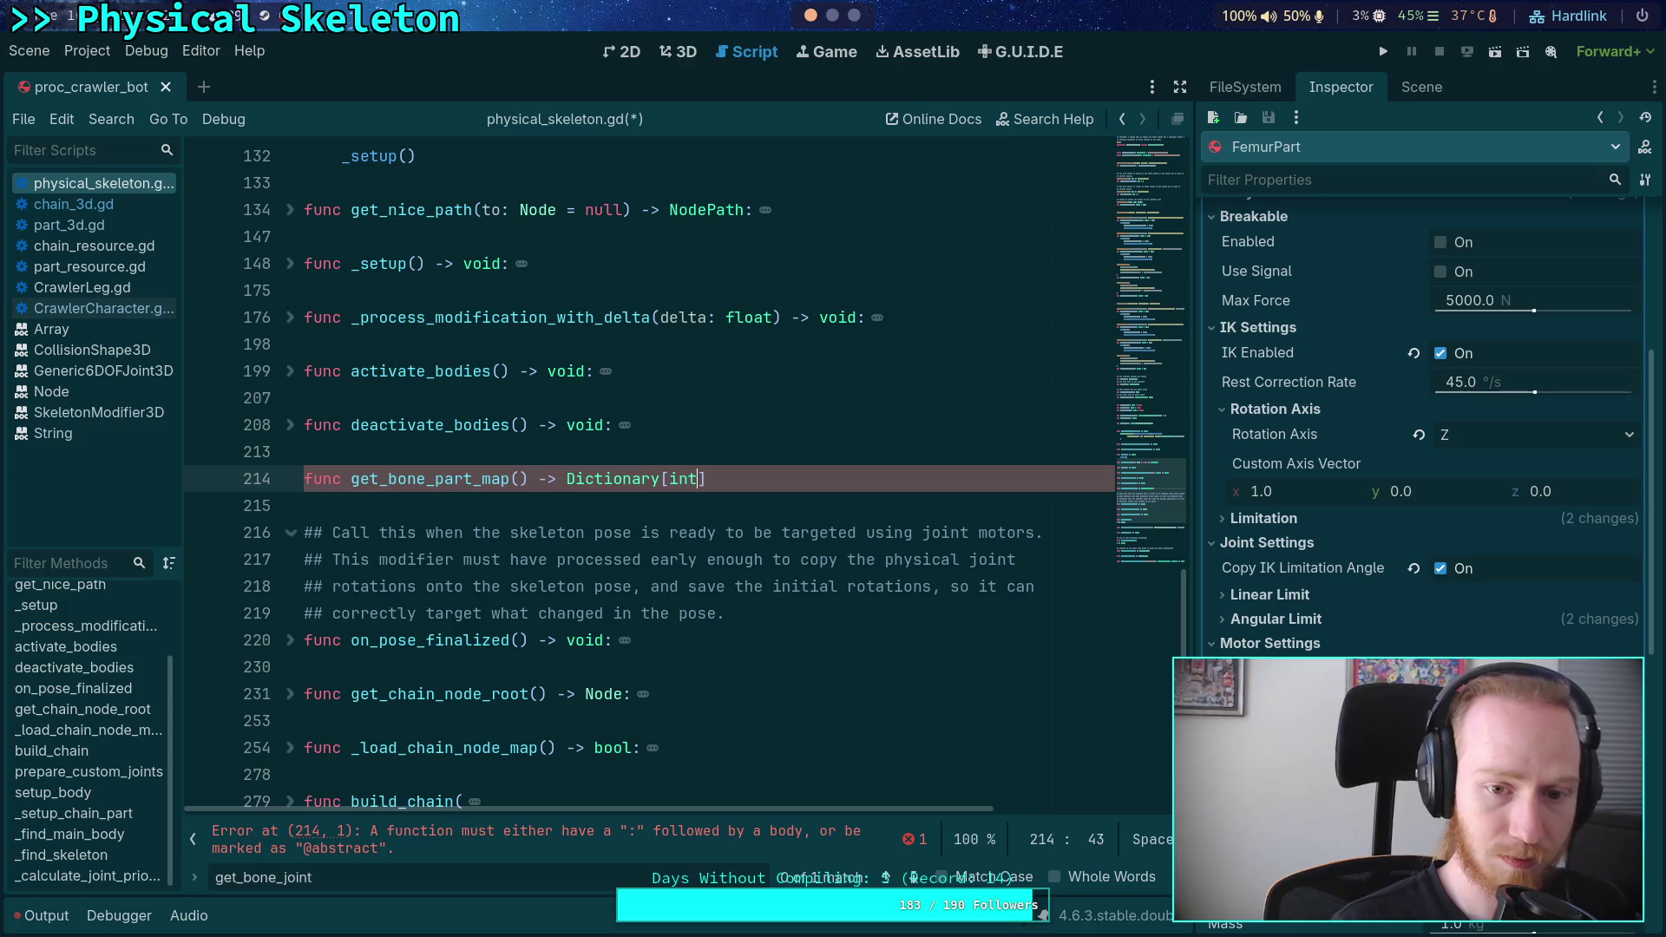
text(hysicalBo)
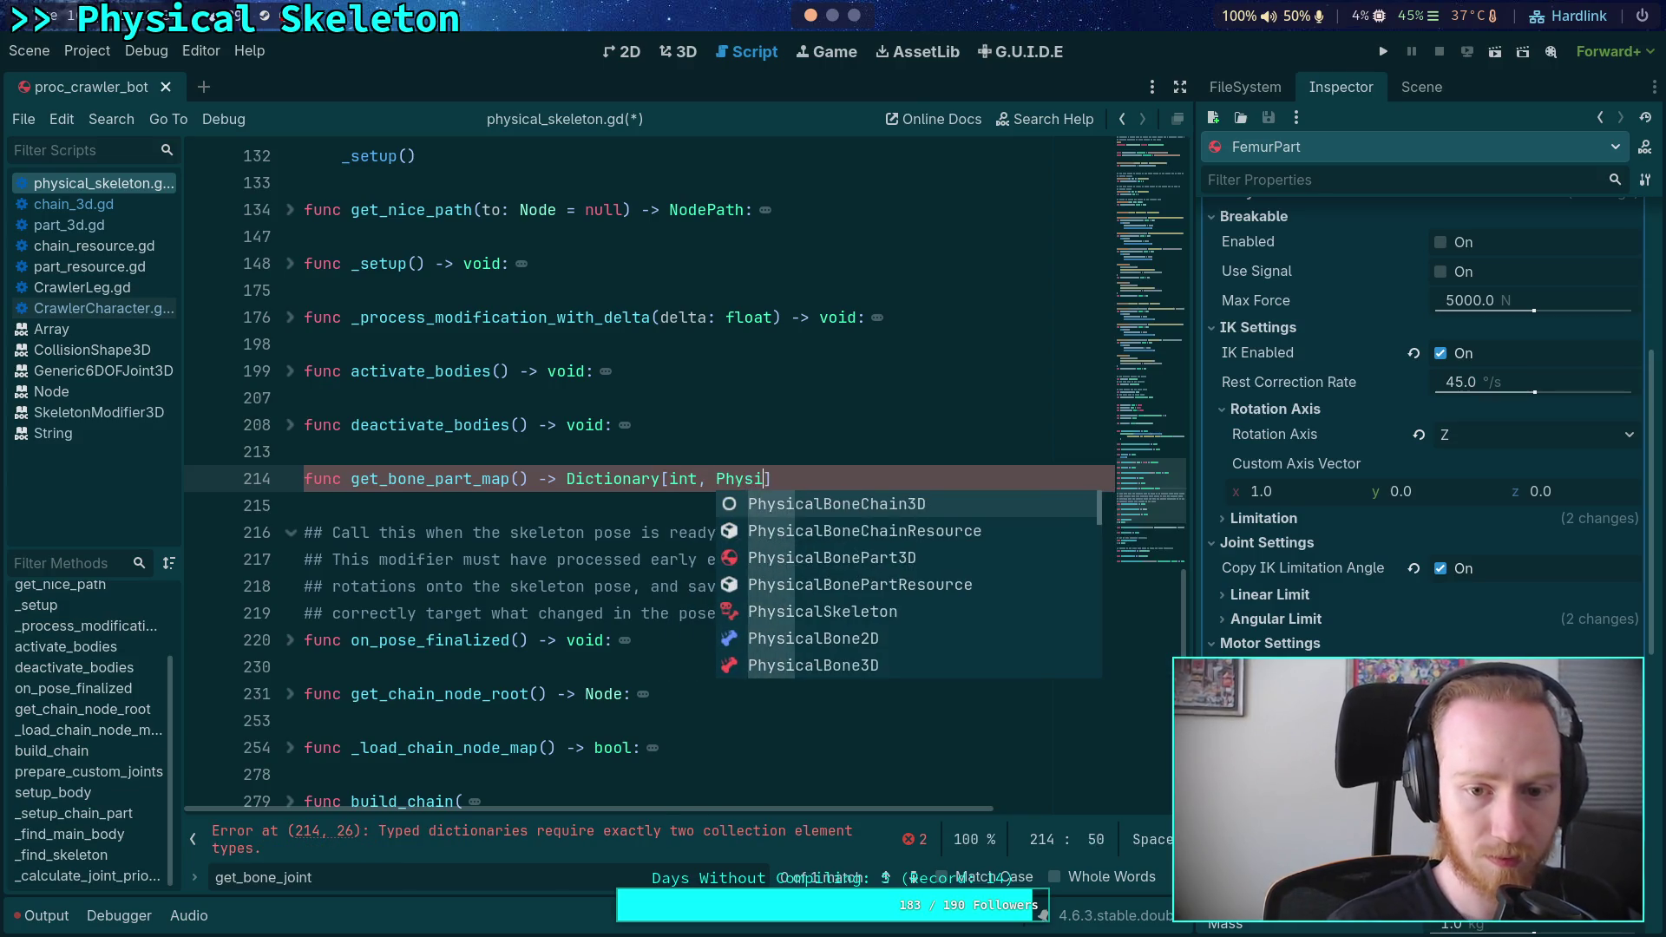
key(Down)
key(Down)
key(Return)
key(End)
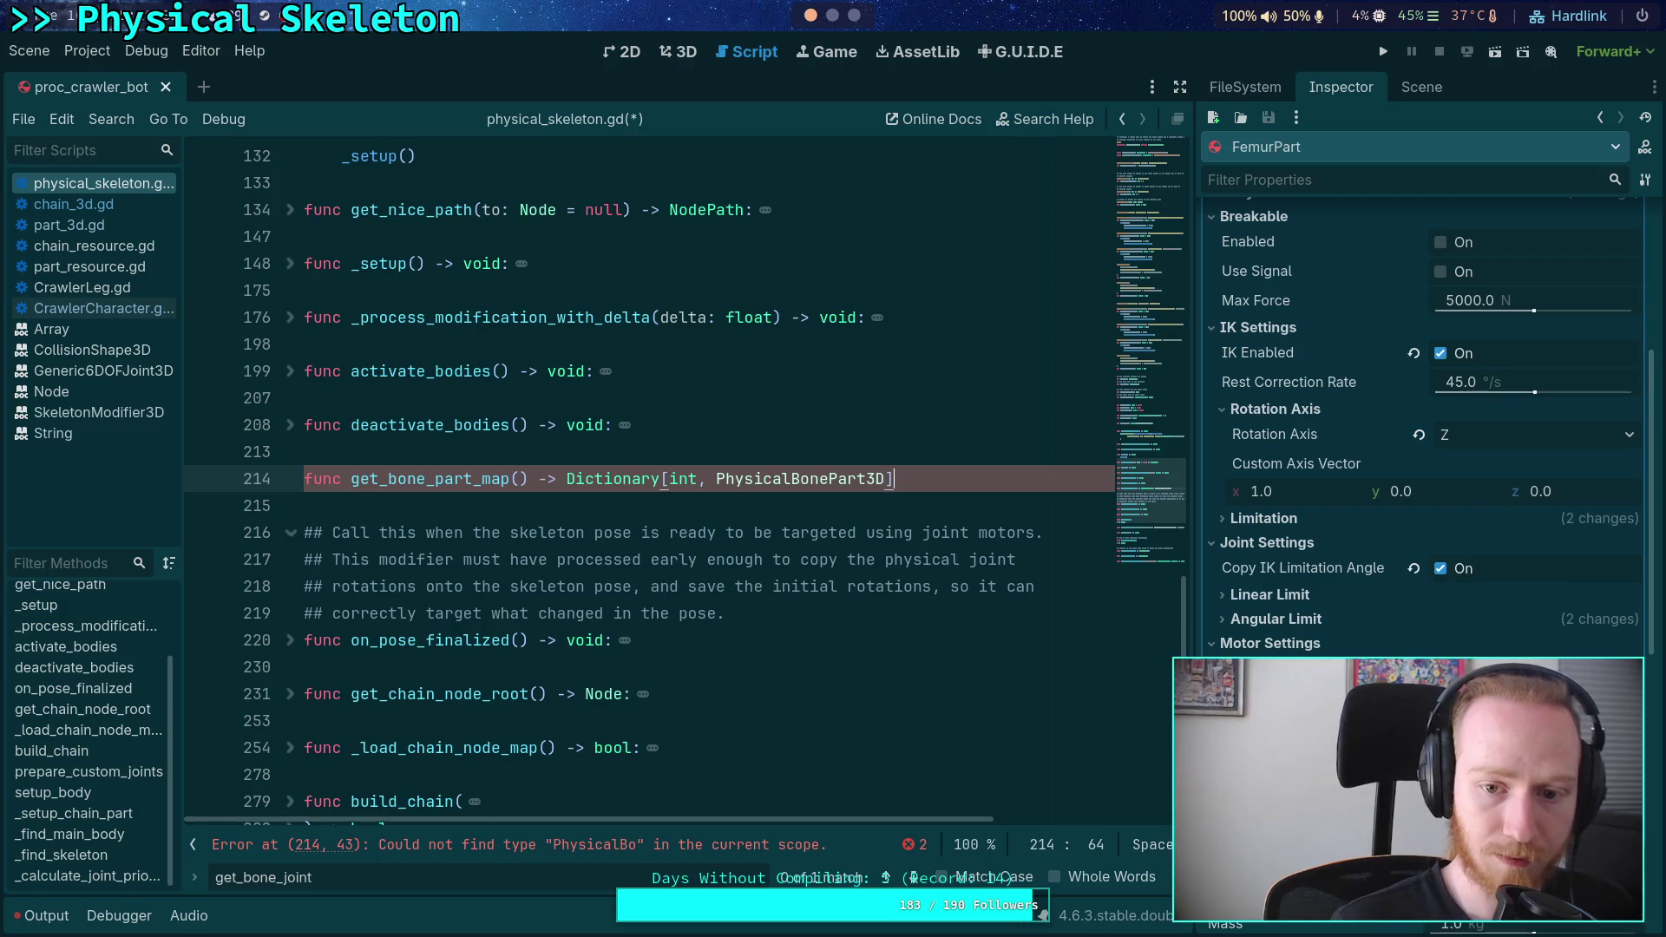
text(:)
- Add a doc comment above it: returns a mapping of bone ids to the parts representing them
key(Return)
key(Up)
key(Up)
key(Return)
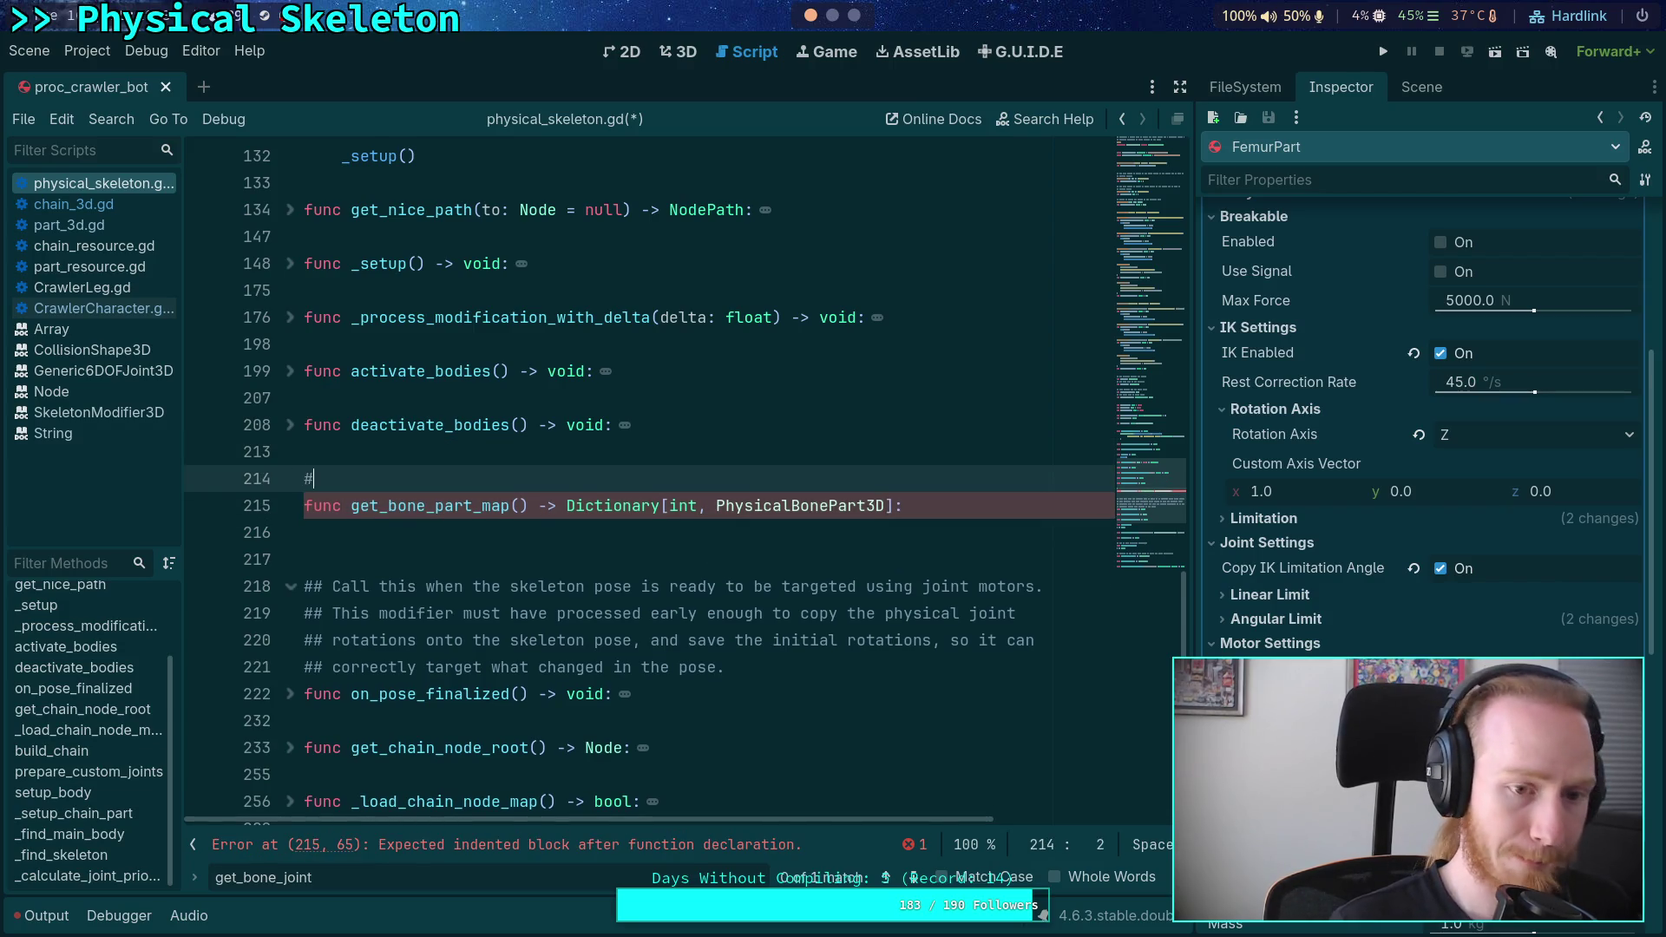
text(# Returns a b)
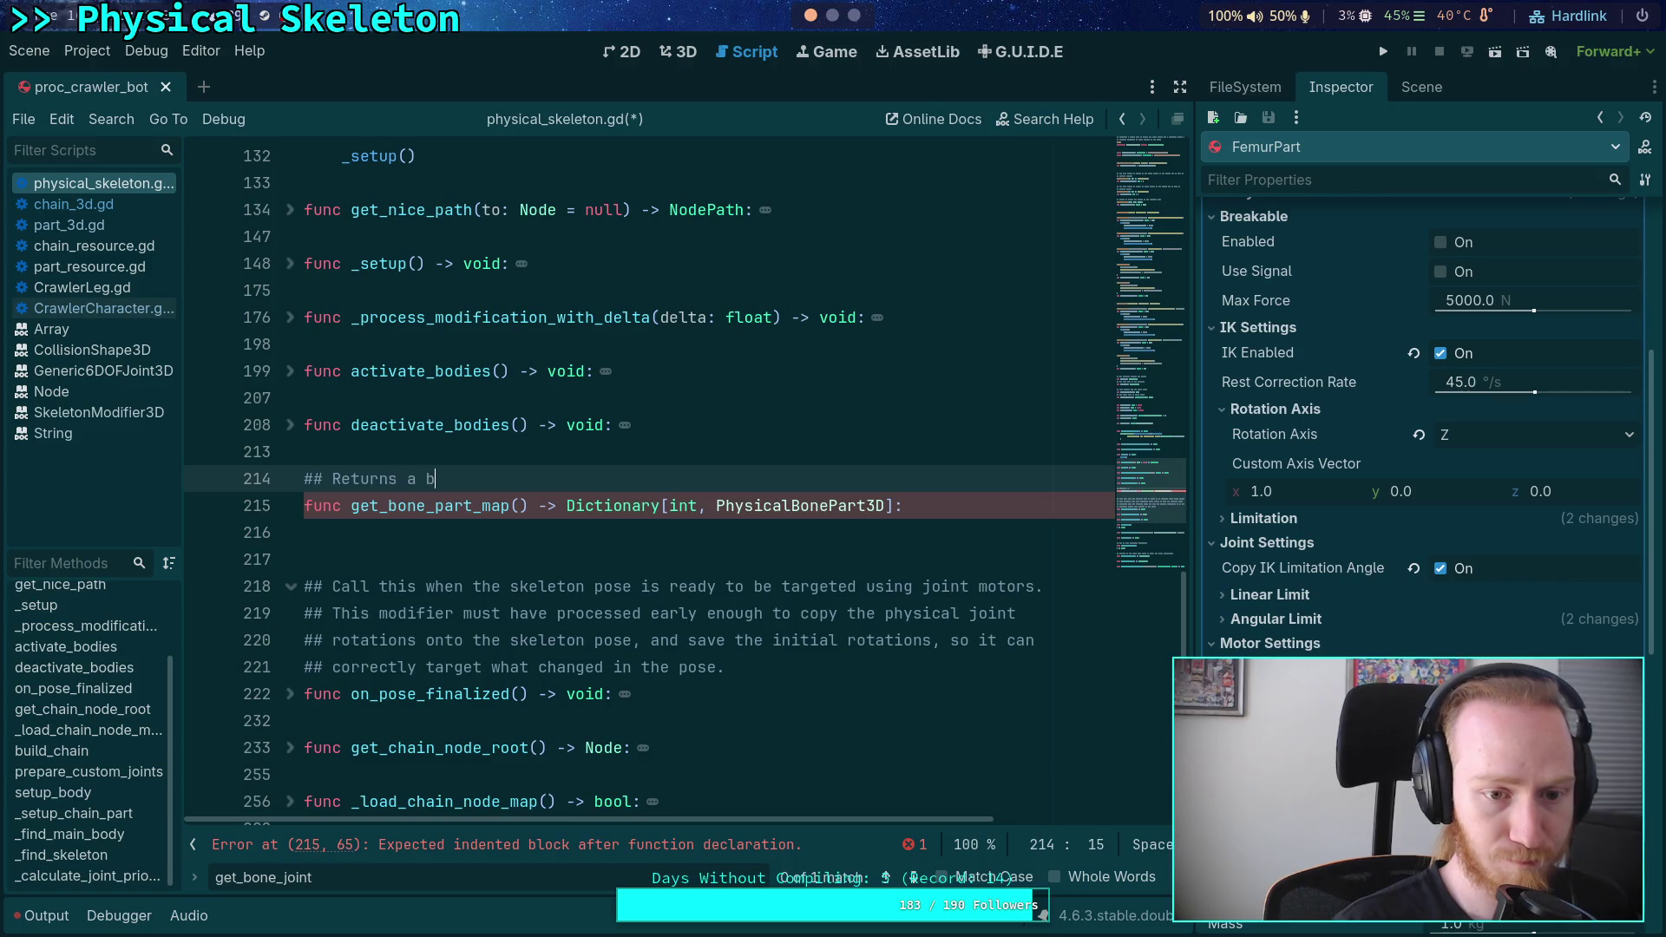
key(BackSpace)
text(mapping of bon)
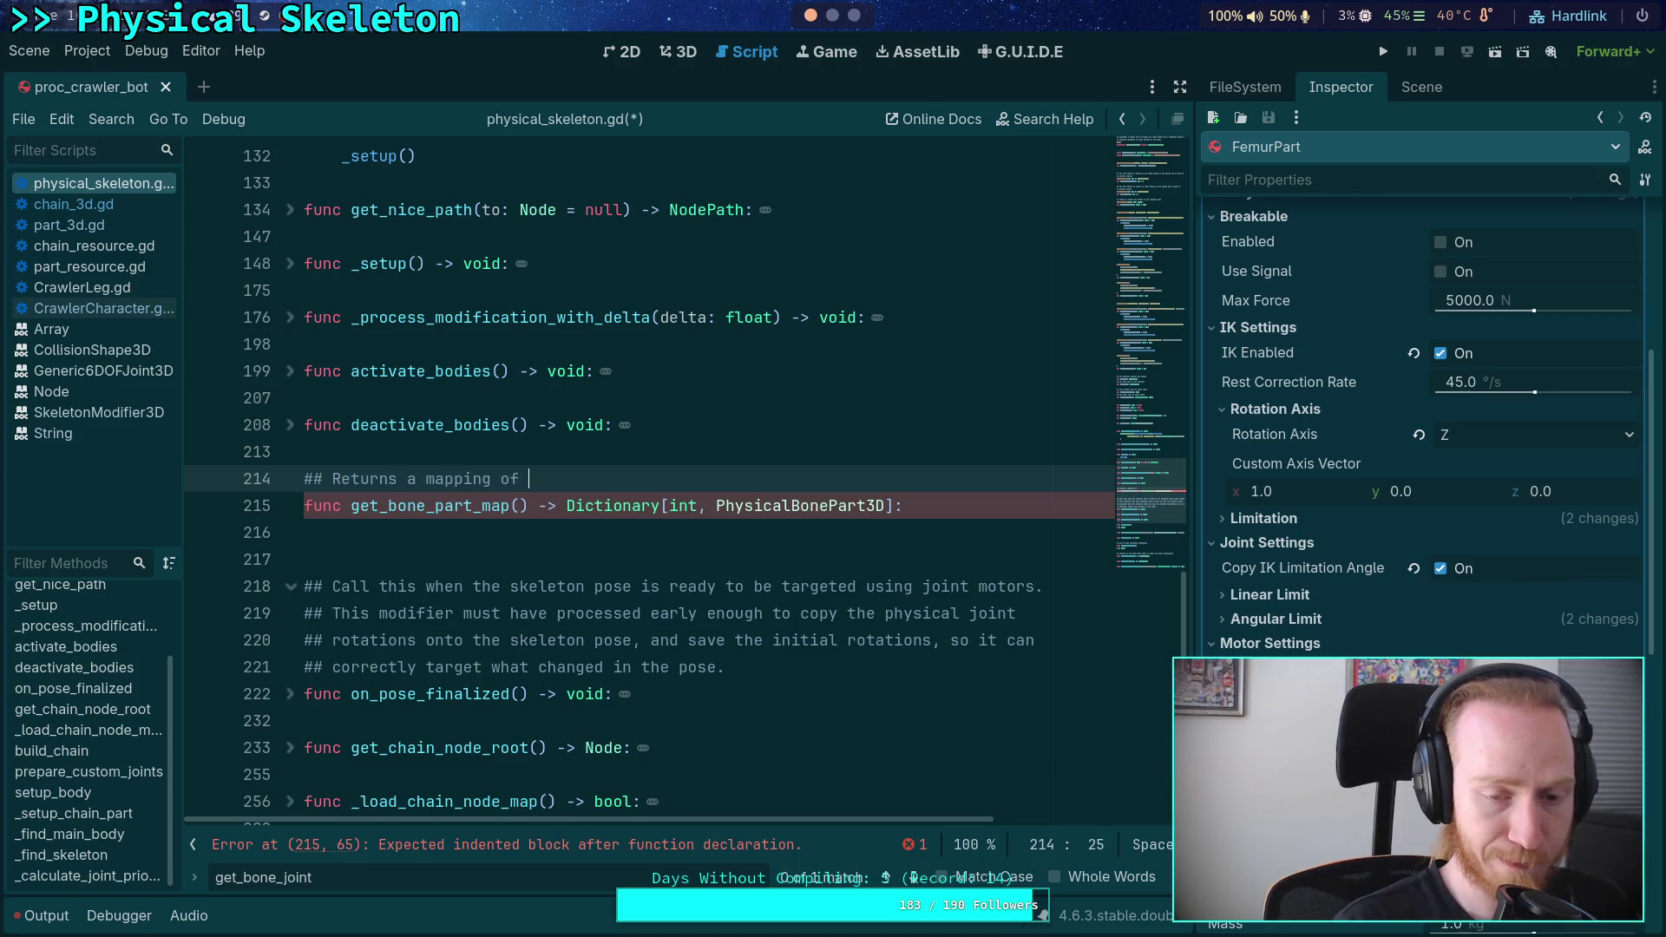
text(e ids to the pa)
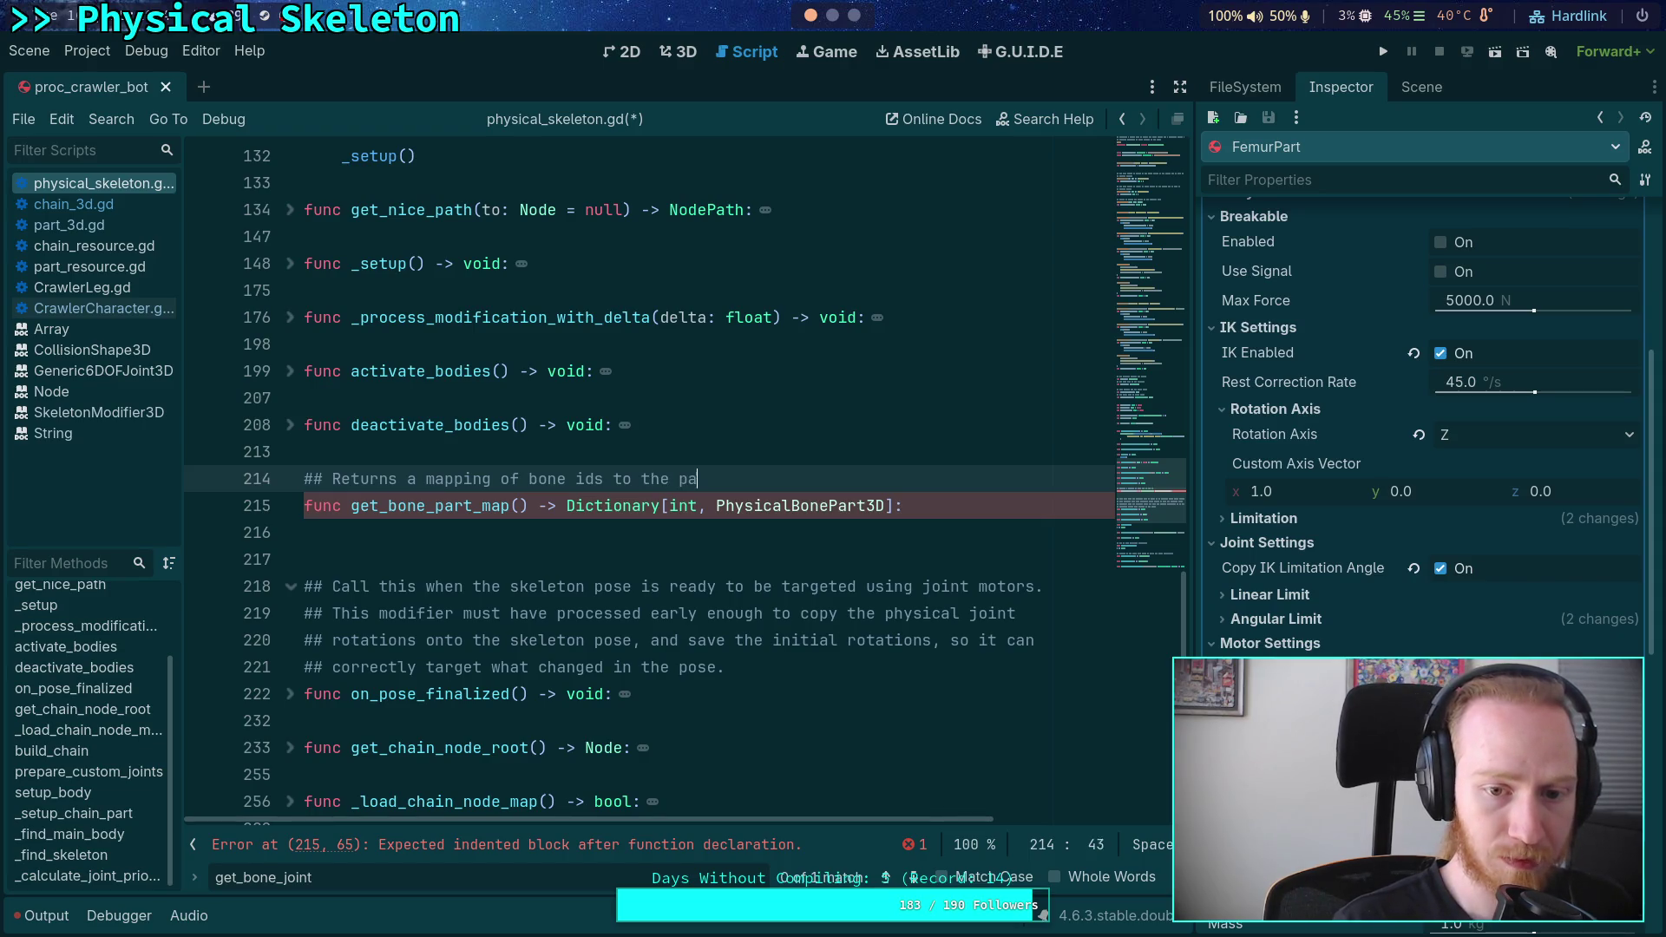
text(rt whi)
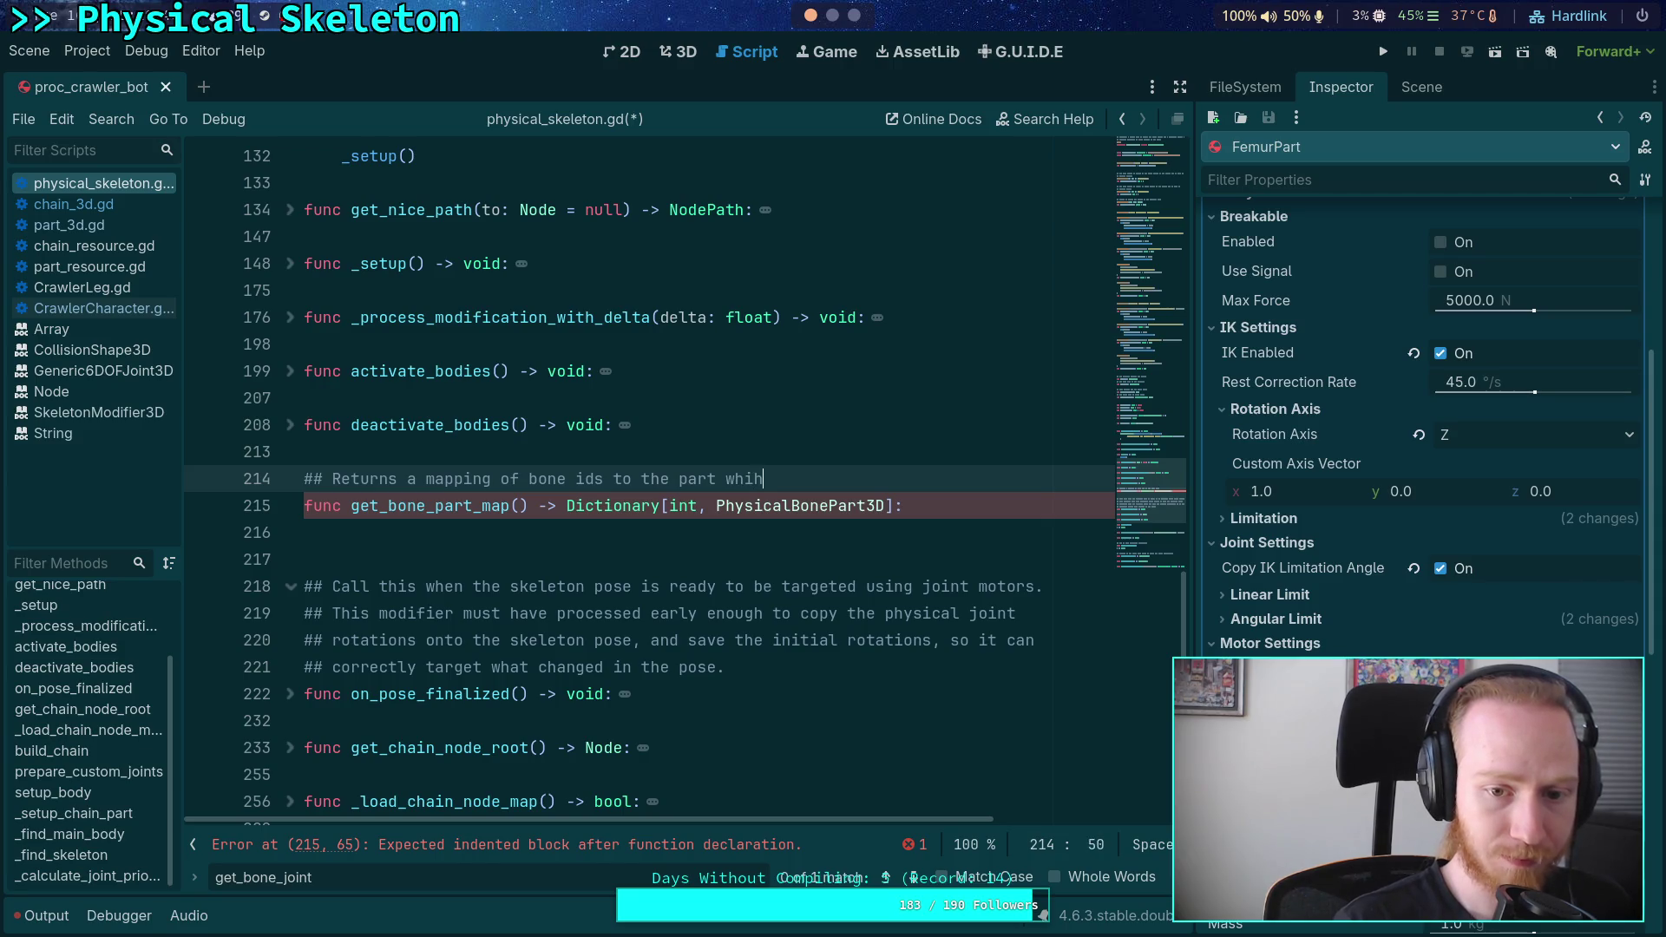
text(ch represents them)
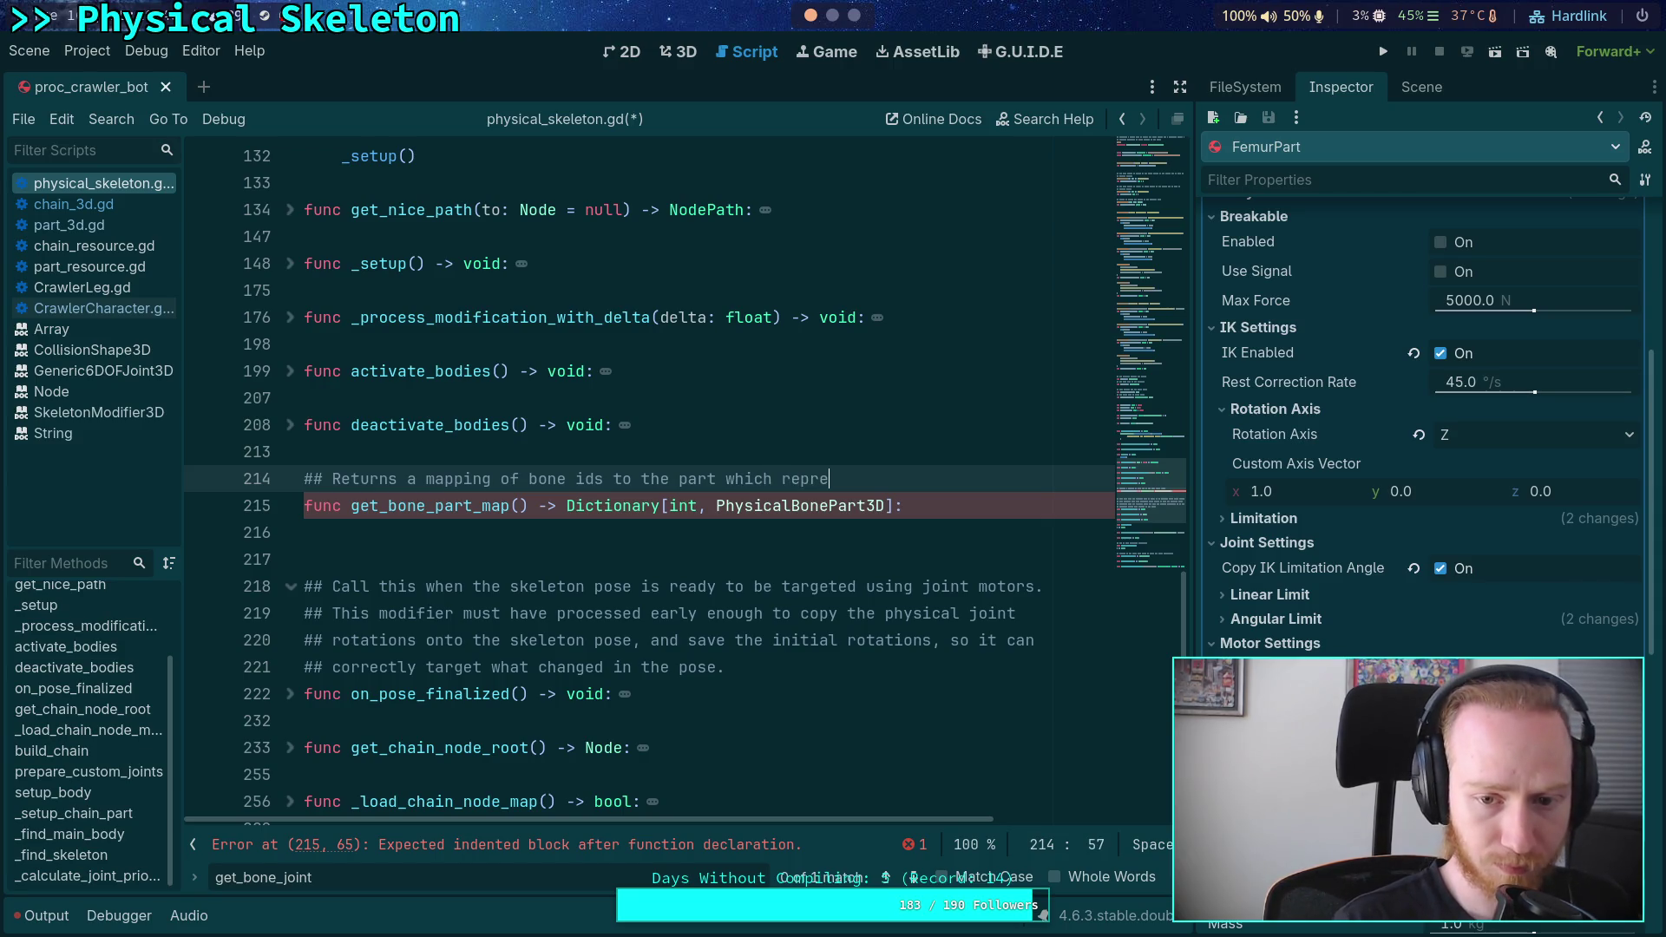
click(342, 533)
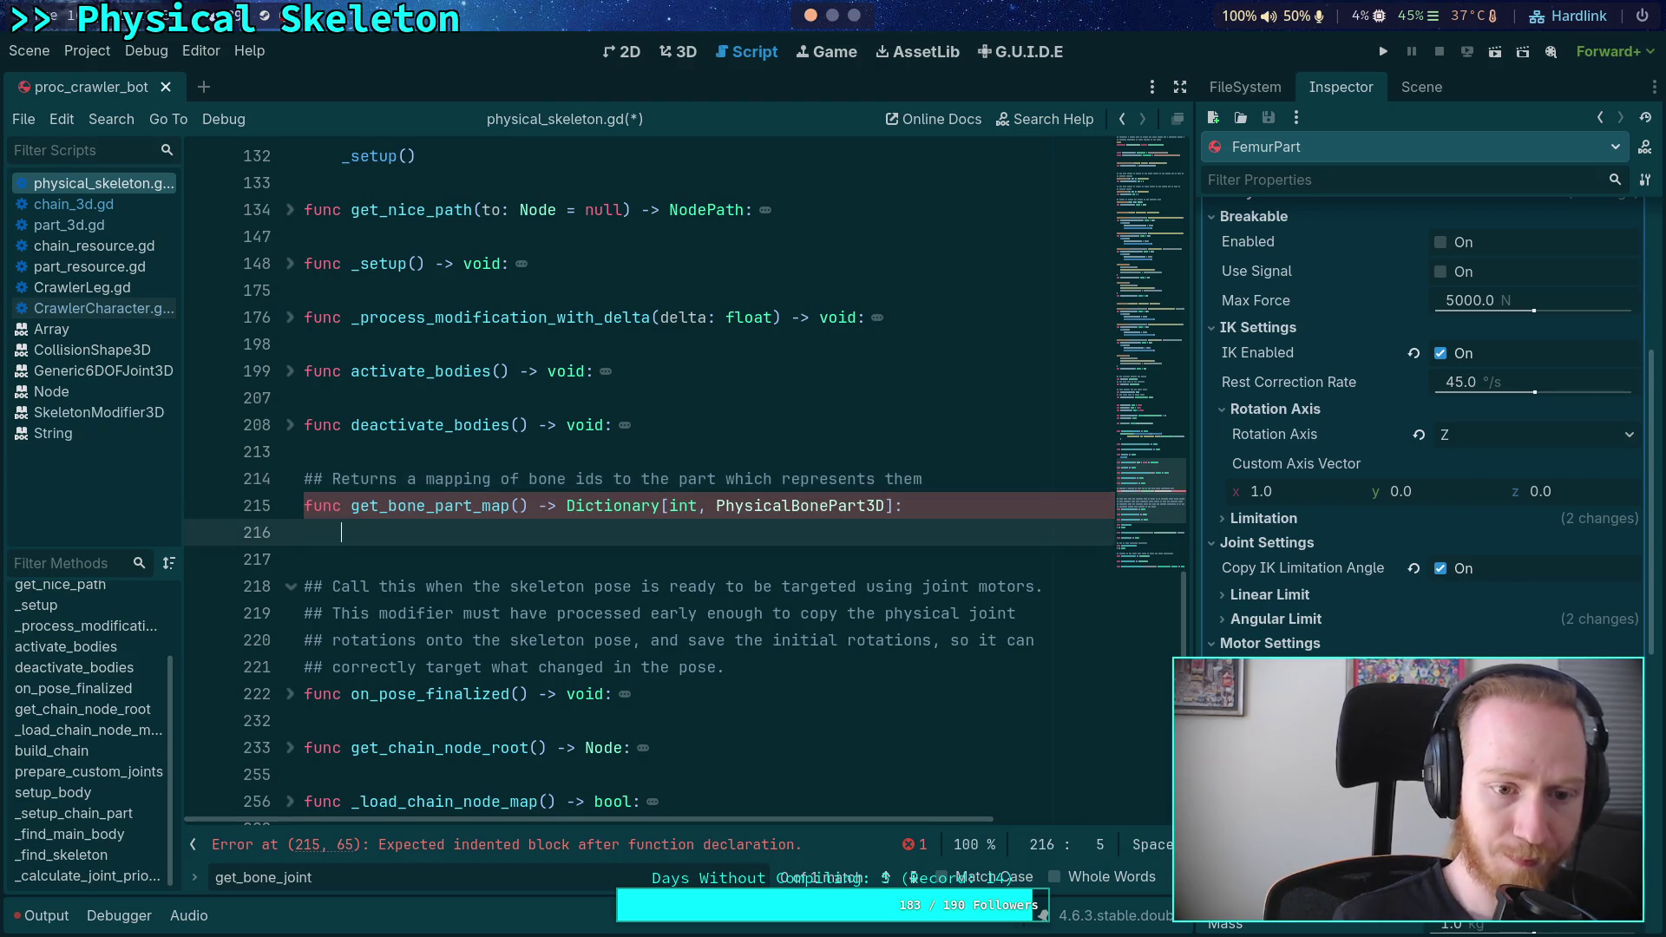
scroll(453, 410, up, 3)
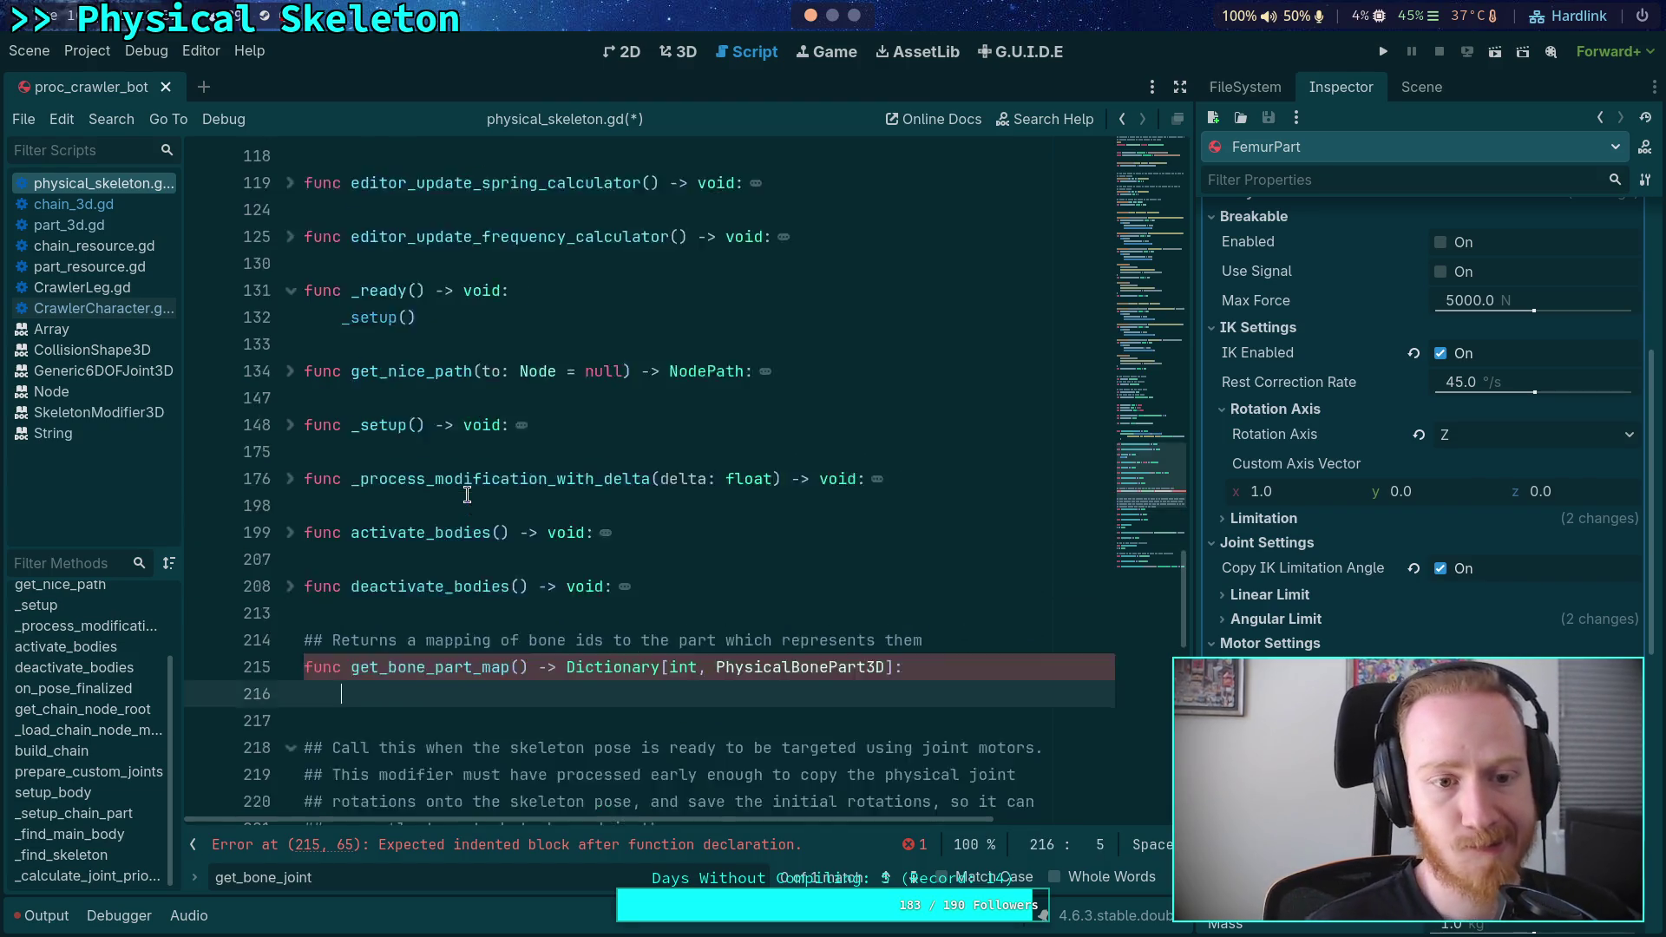
- Select chain_list and search the script for its next occurrence
scroll(467, 490, down, 4)
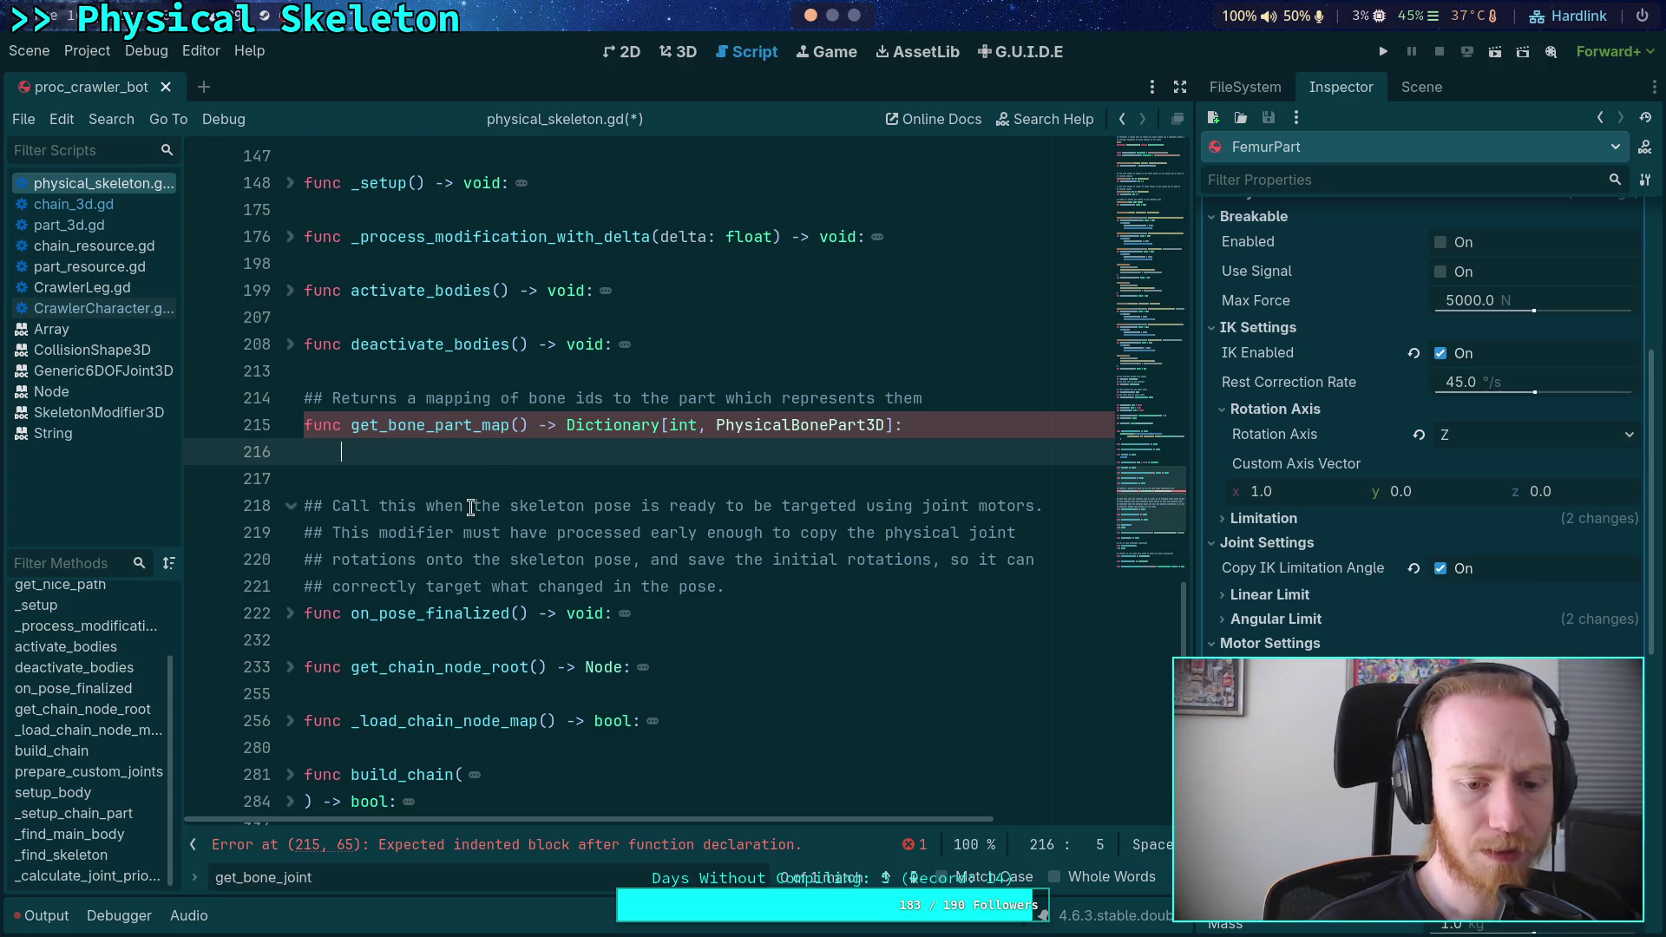
scroll(463, 555, down, 1)
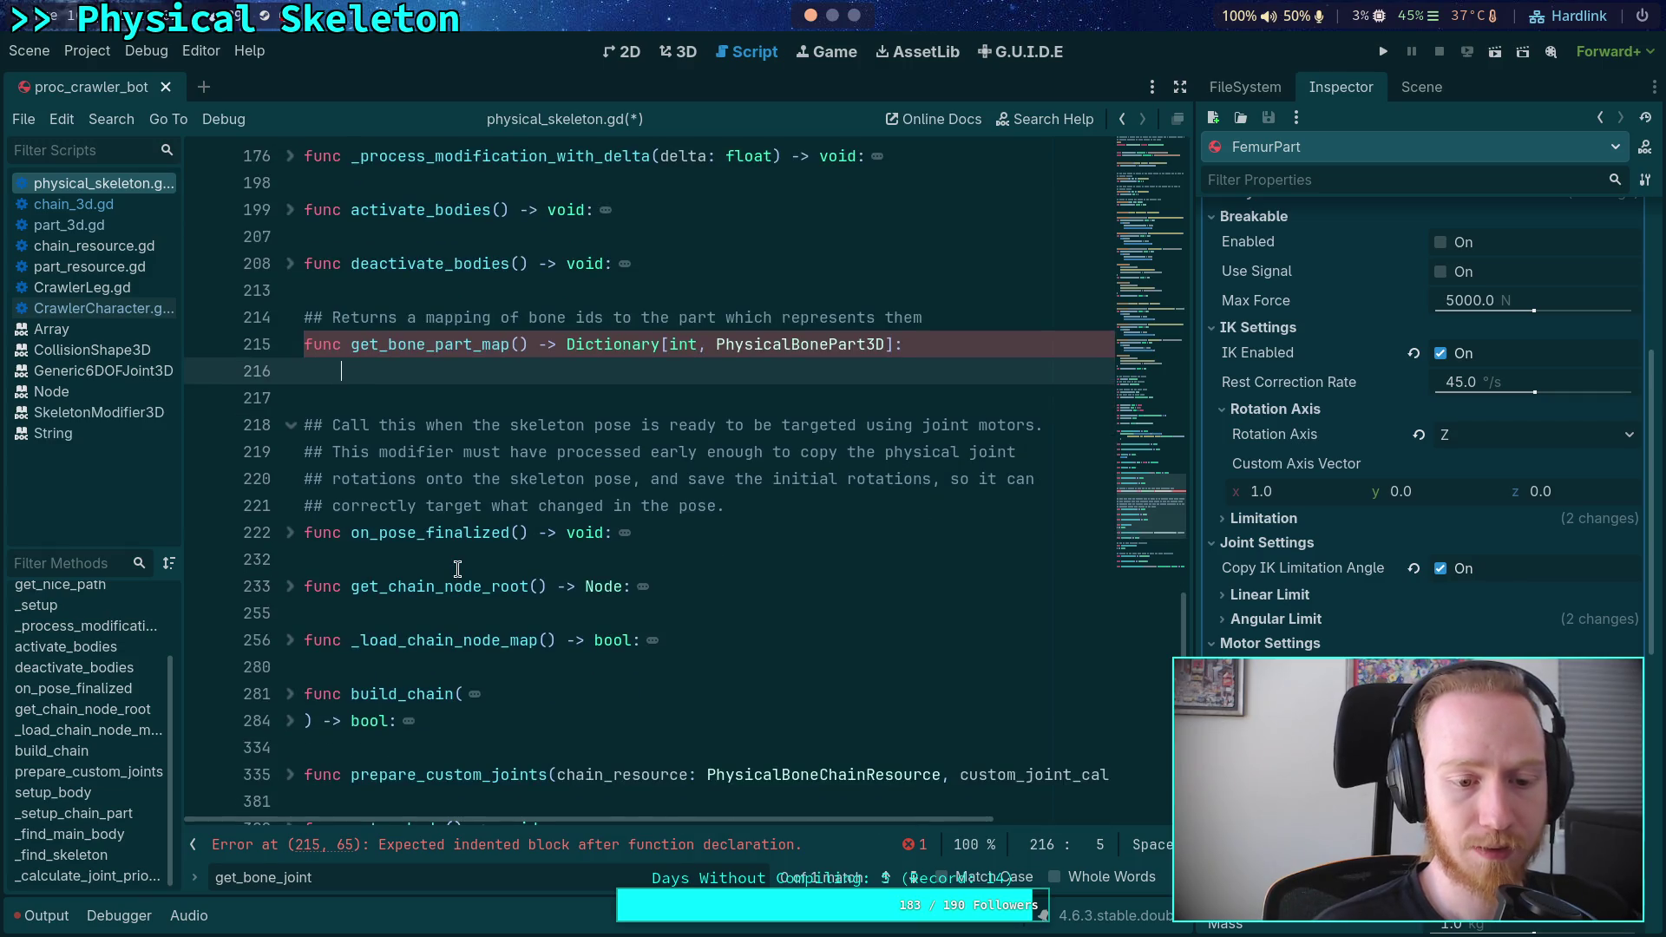
scroll(457, 568, up, 5)
scroll(457, 569, up, 5)
double_click(387, 452)
key(ctrl+f)
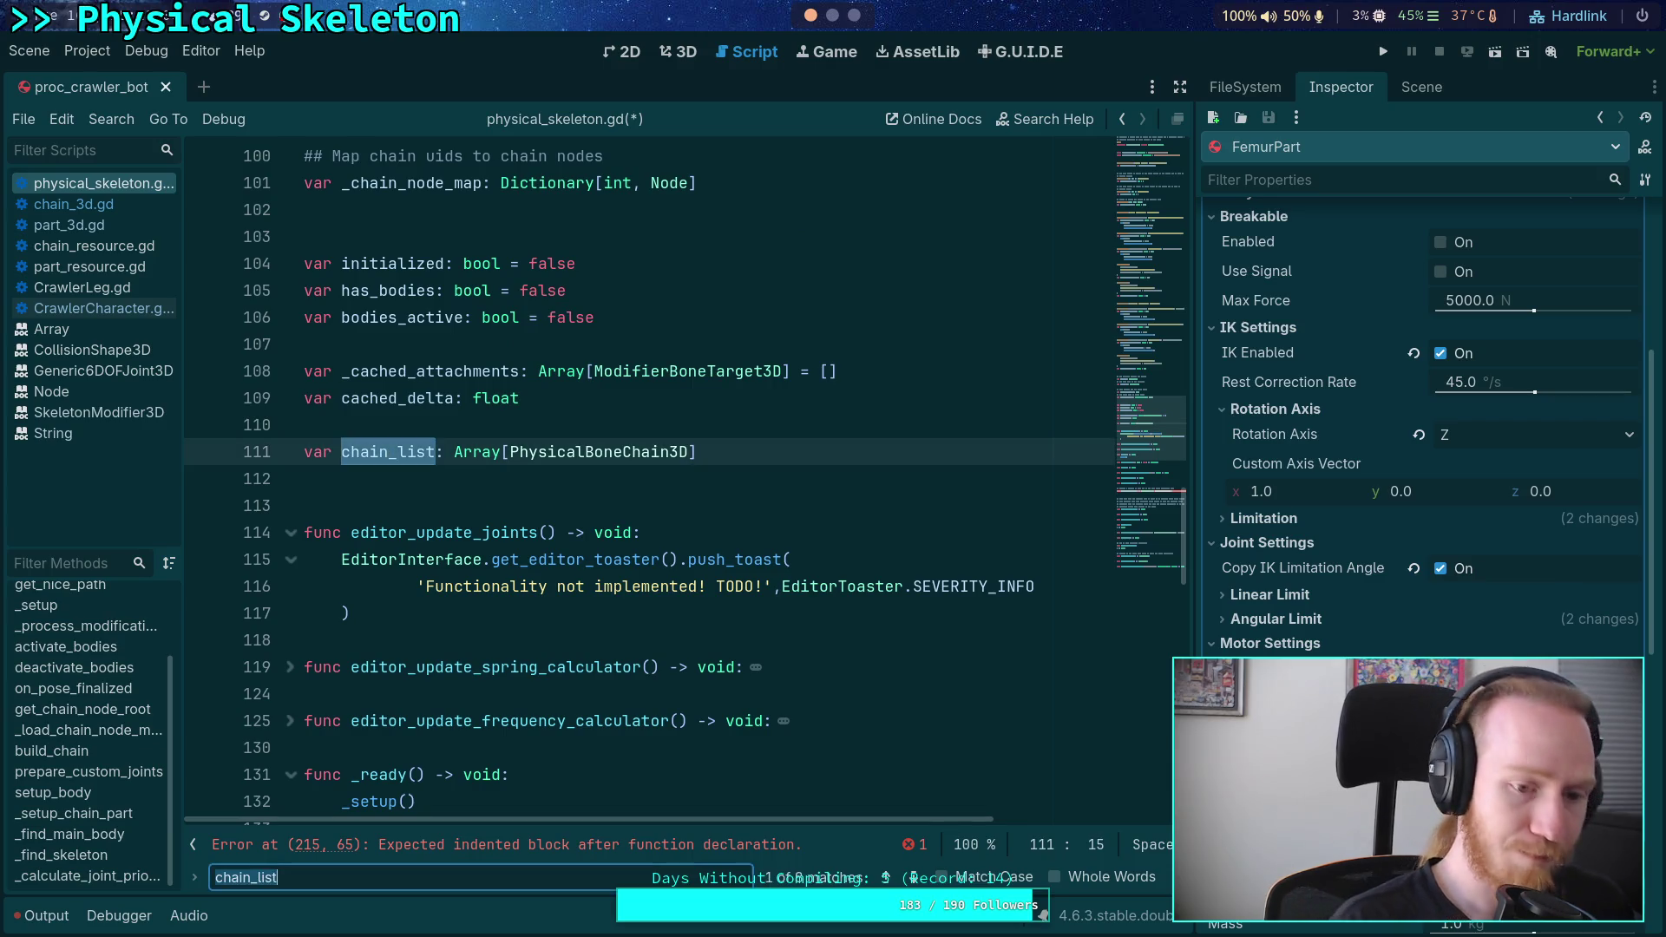
click(913, 876)
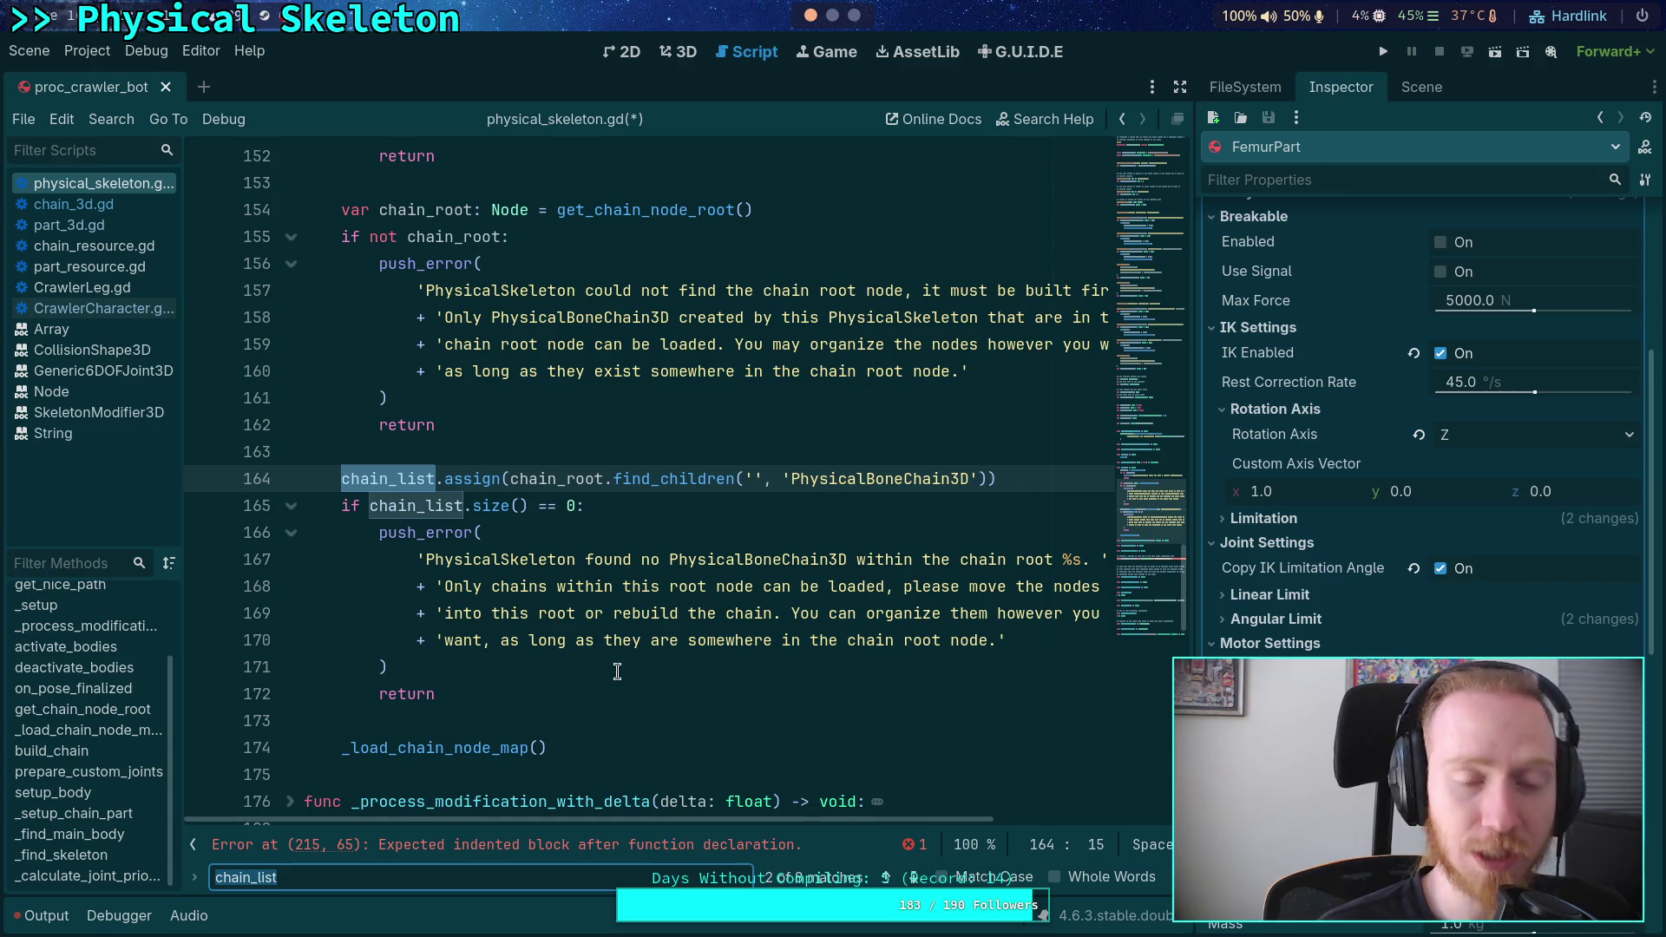
- Start a new '_load_chain_' line in _setup below the _load_chain_node_map() call
scroll(607, 688, up, 4)
scroll(611, 668, down, 2)
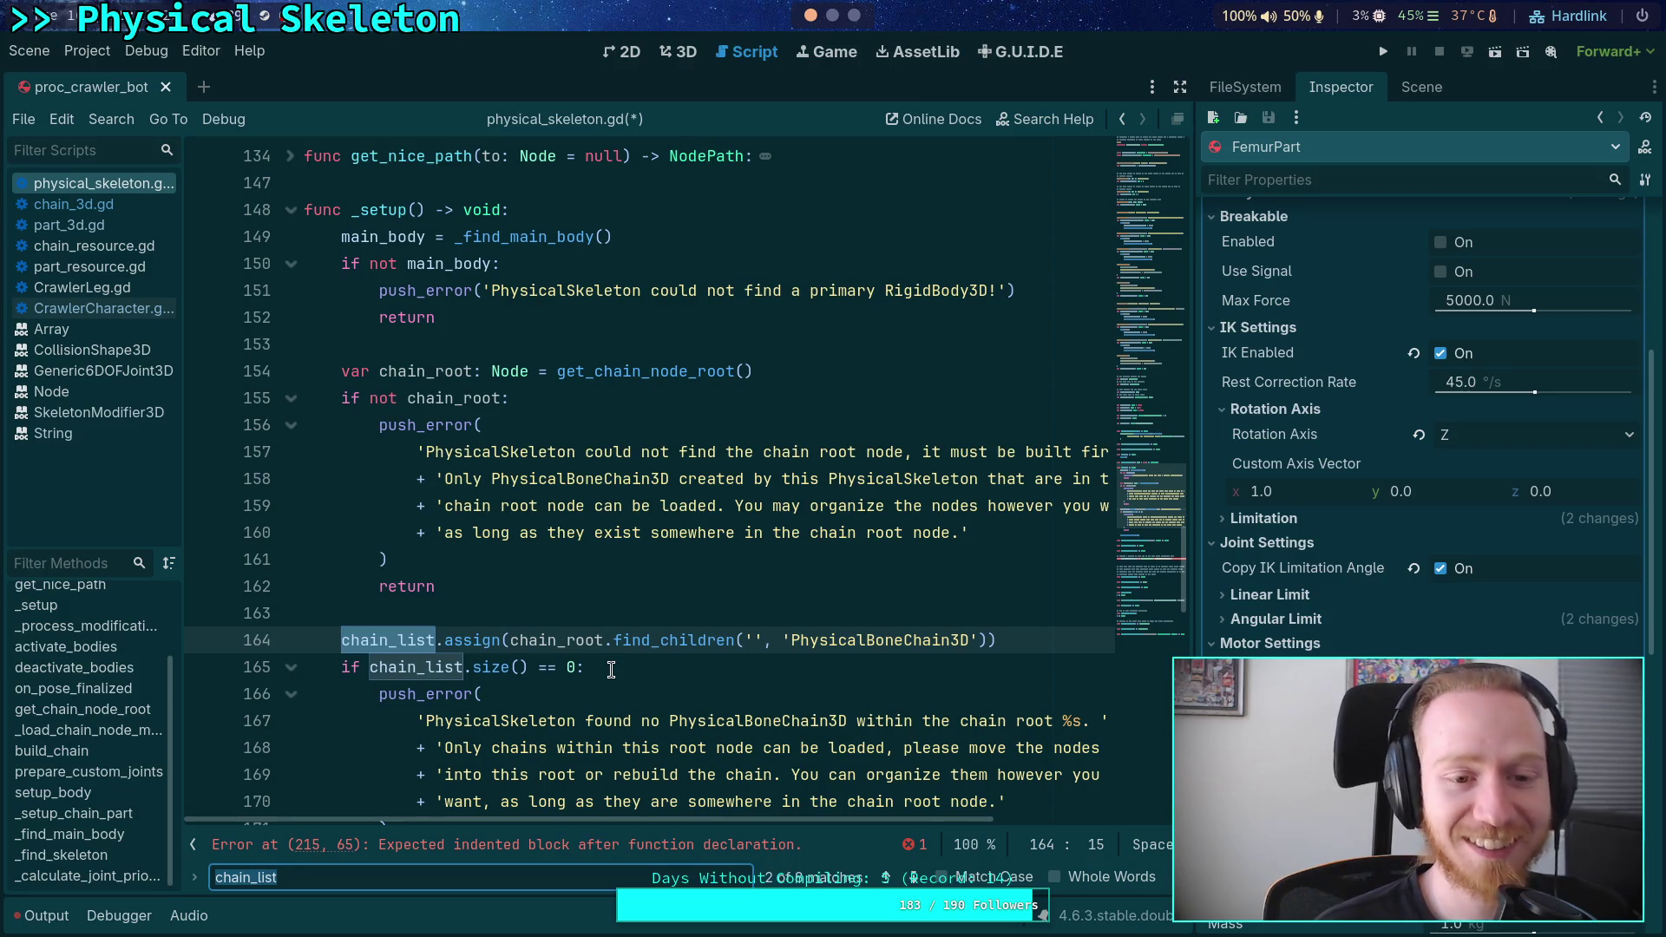
scroll(611, 669, down, 1)
scroll(611, 668, up, 2)
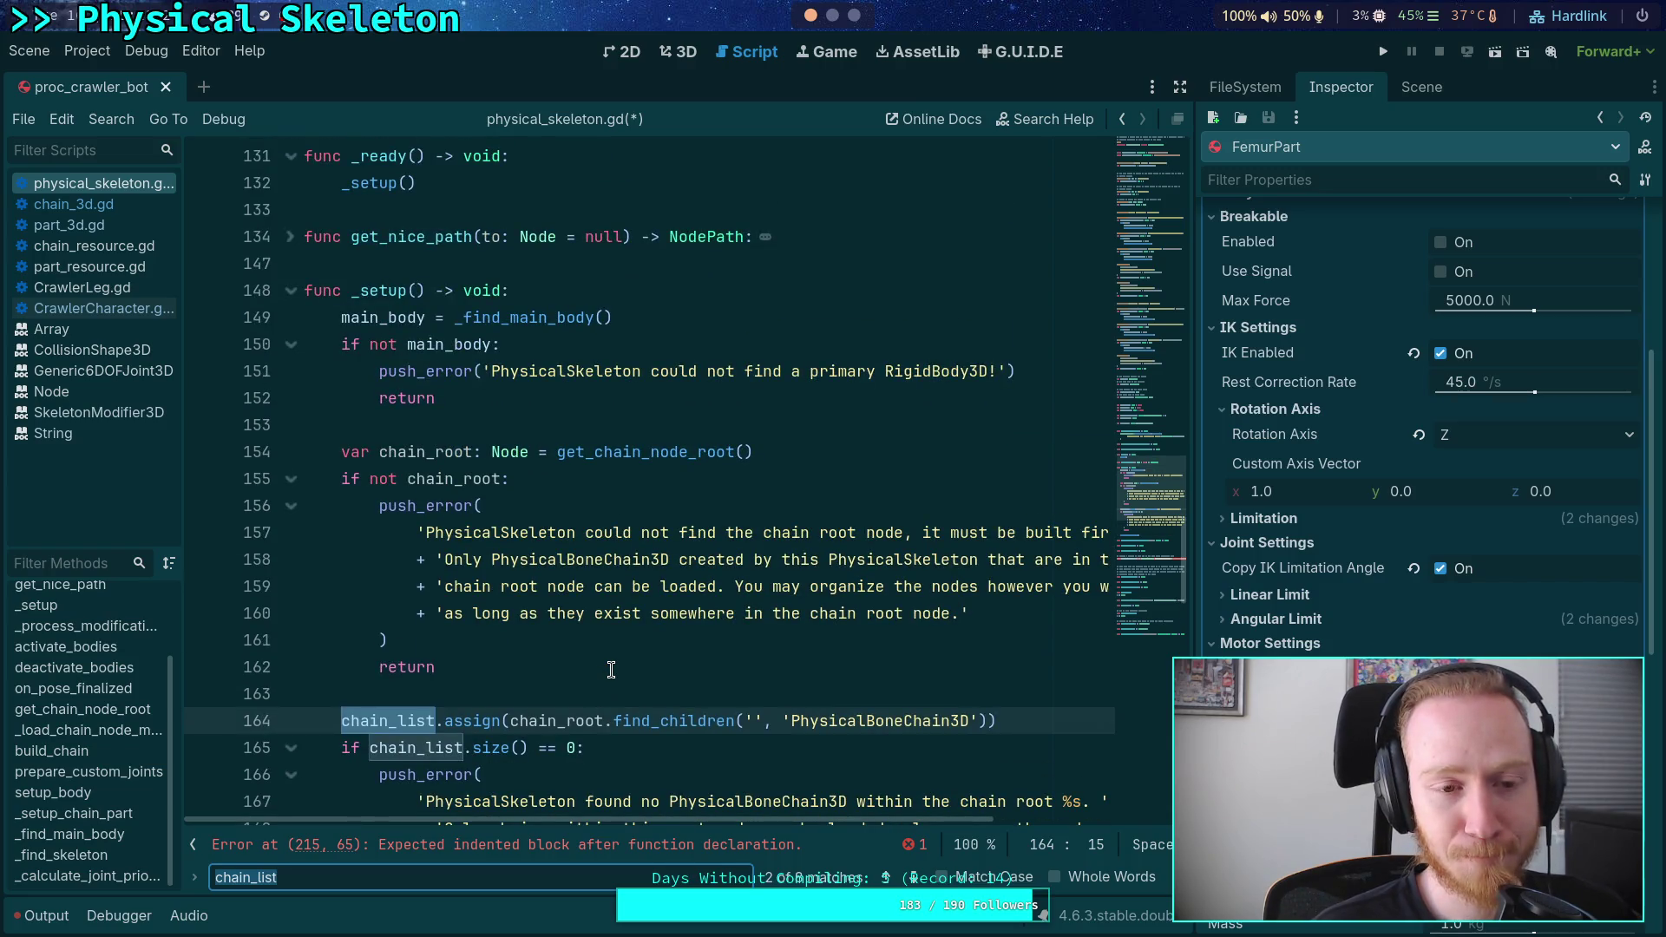
scroll(611, 668, up, 2)
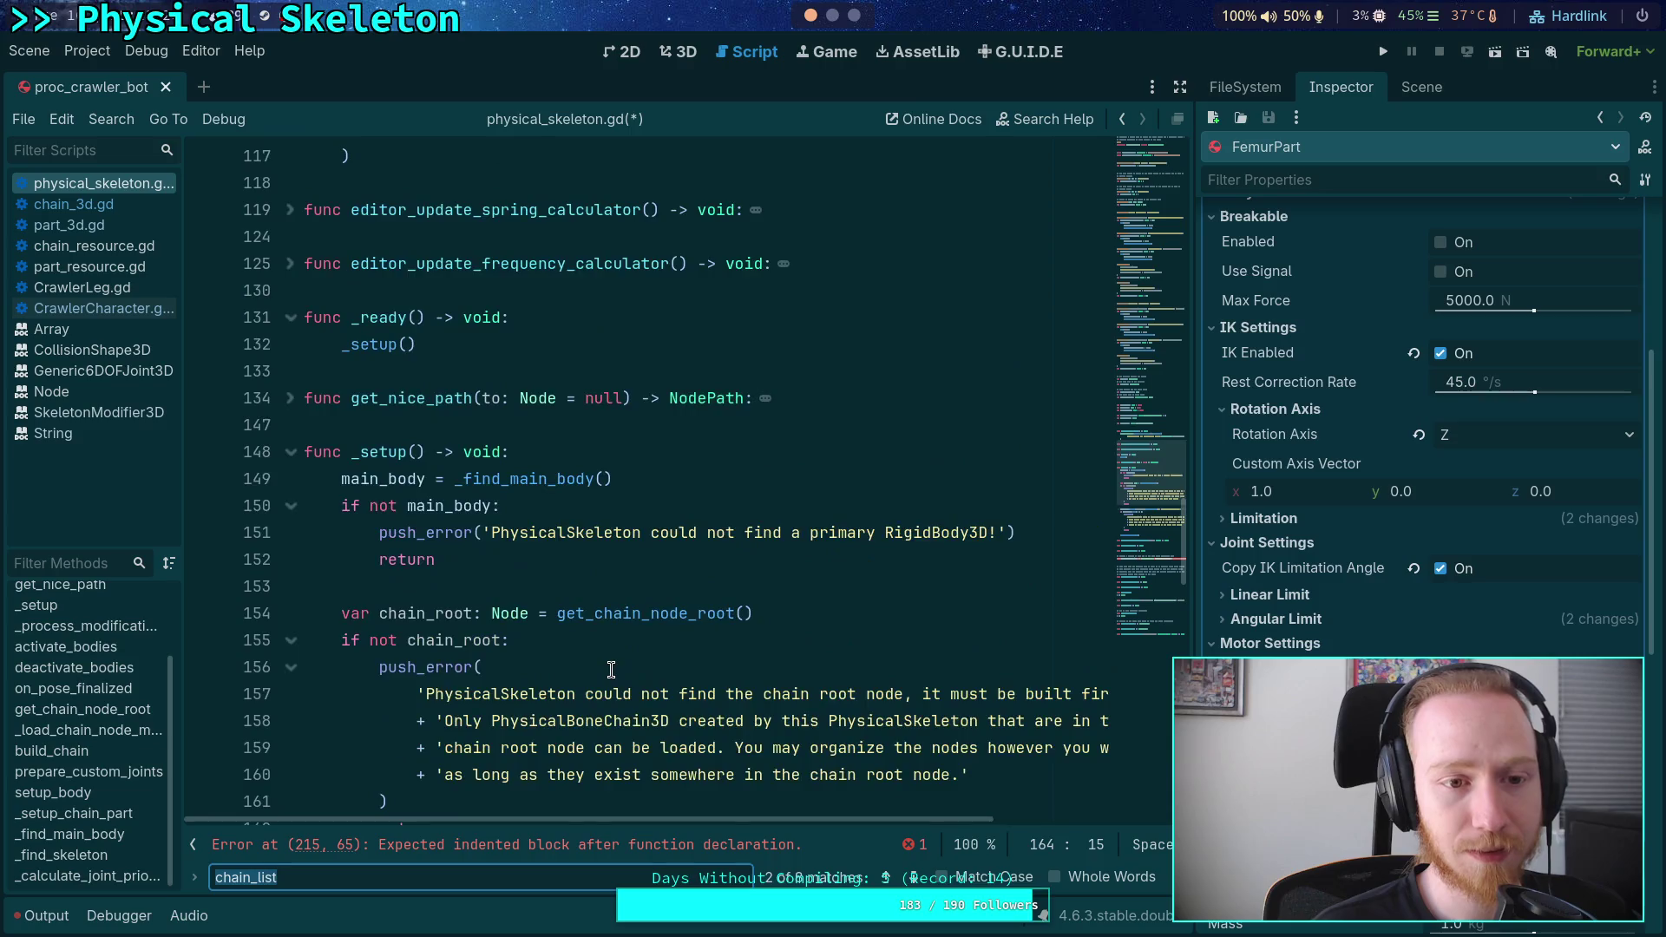
scroll(611, 668, down, 6)
click(660, 683)
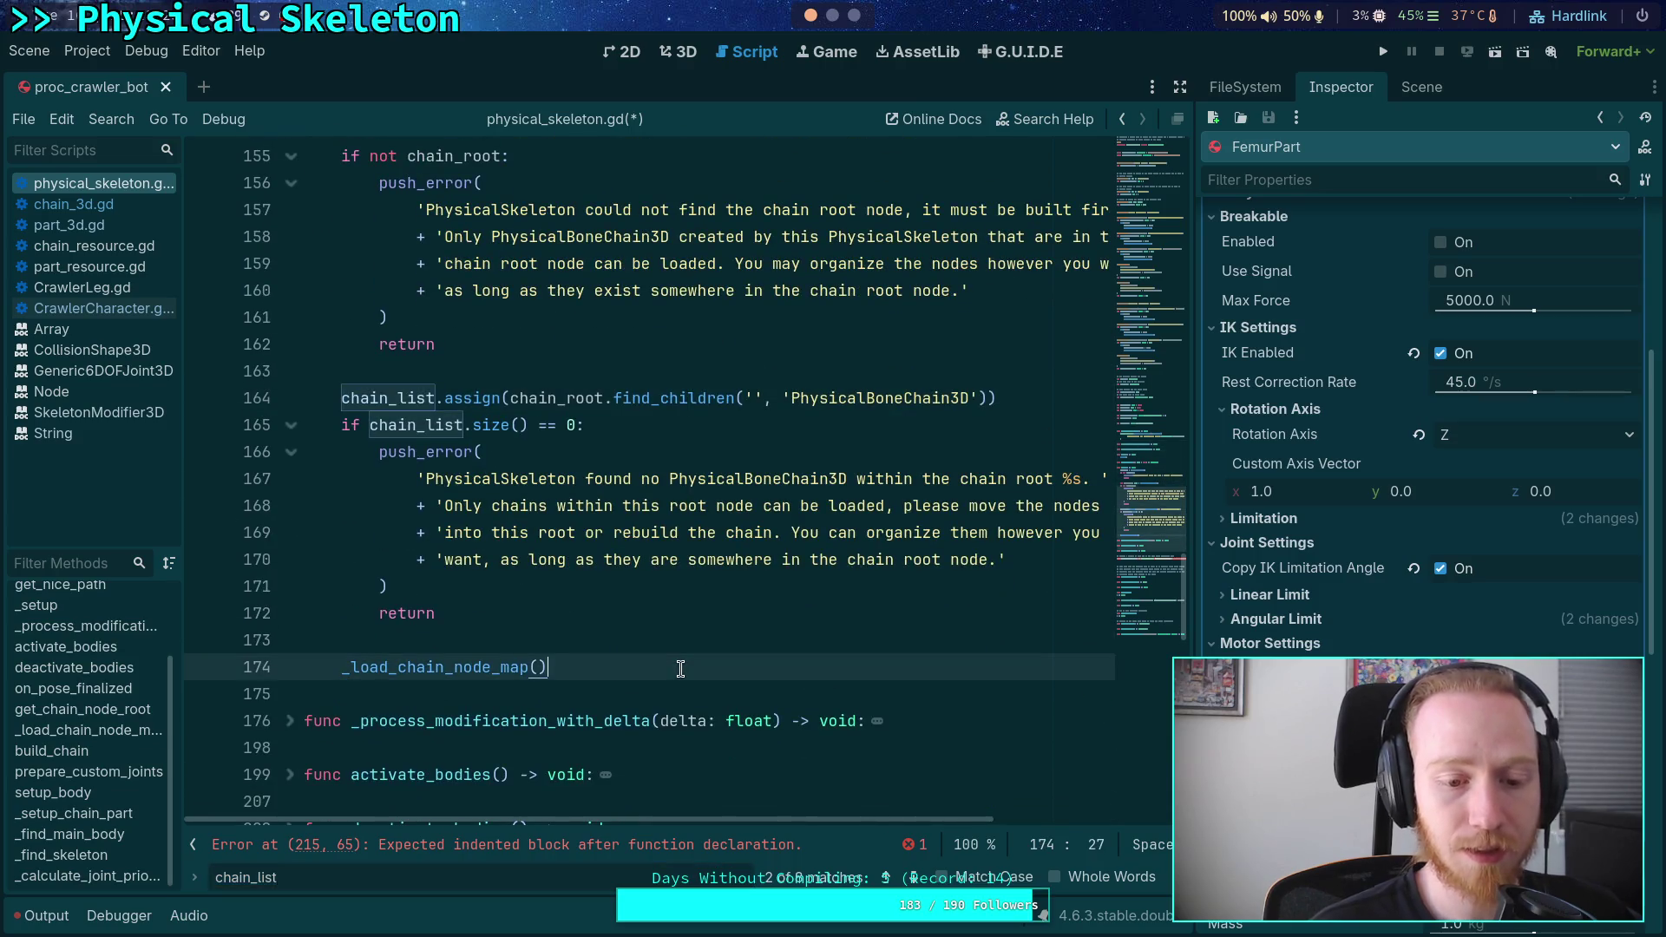
key(Return)
text(_load_chain_)
- Complete line 175 as _load_bone_part_map() and compare it with the _load_chain_node_map name
key(BackSpace)
key(BackSpace)
key(BackSpace)
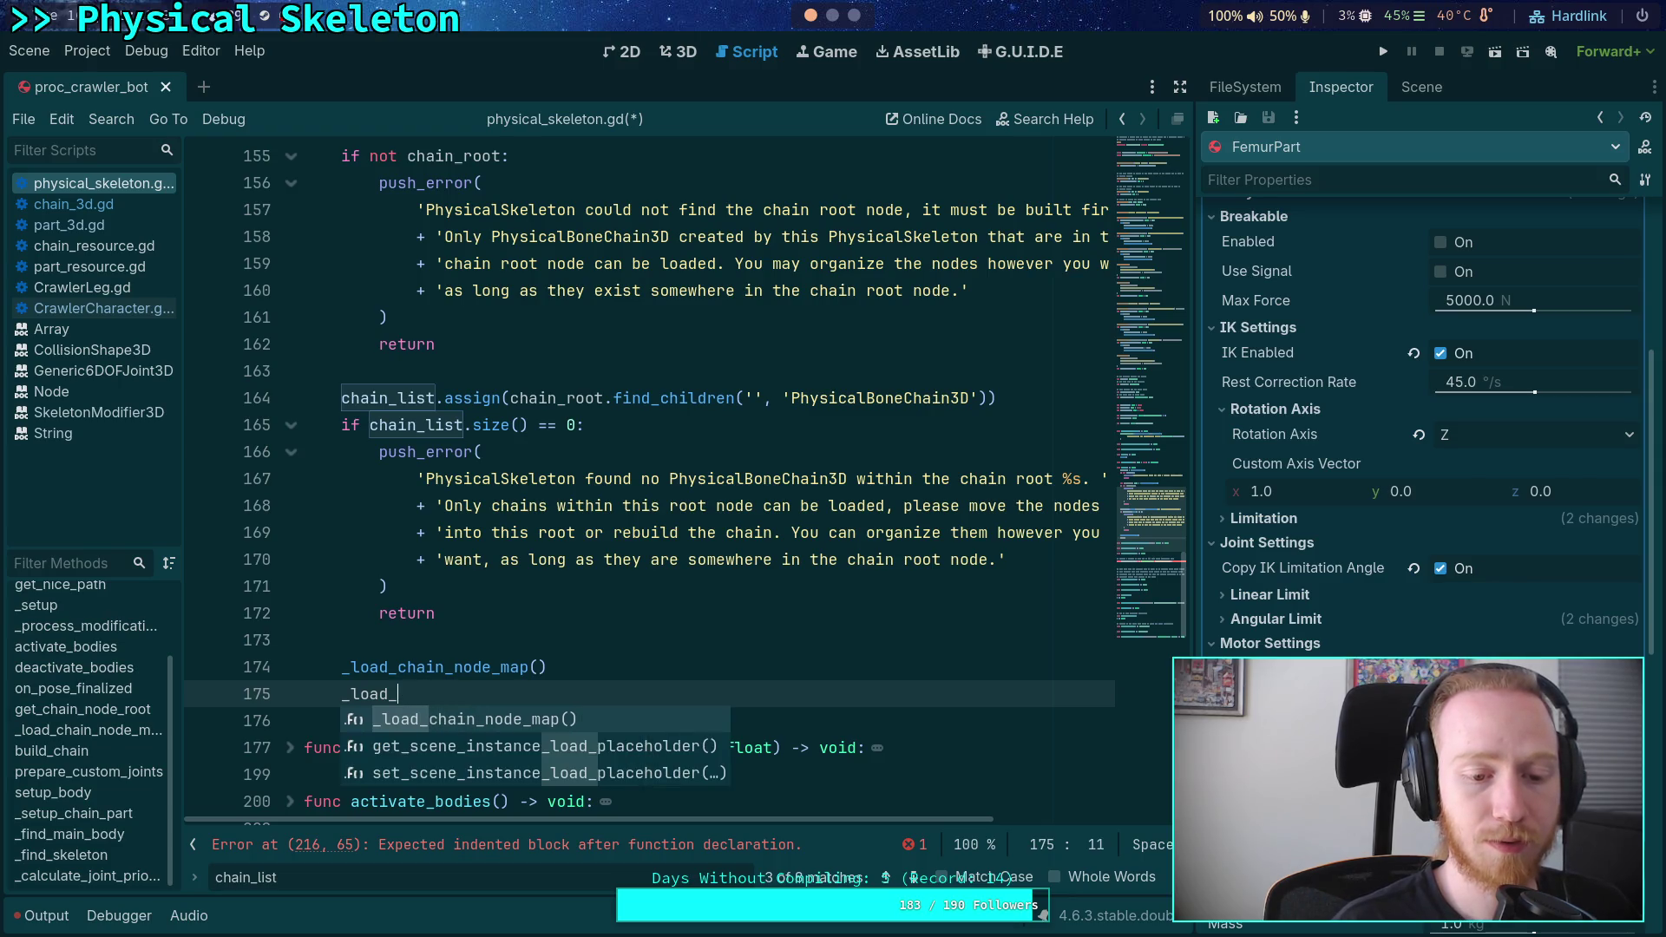
text(bone_part_map())
scroll(657, 613, down, 2)
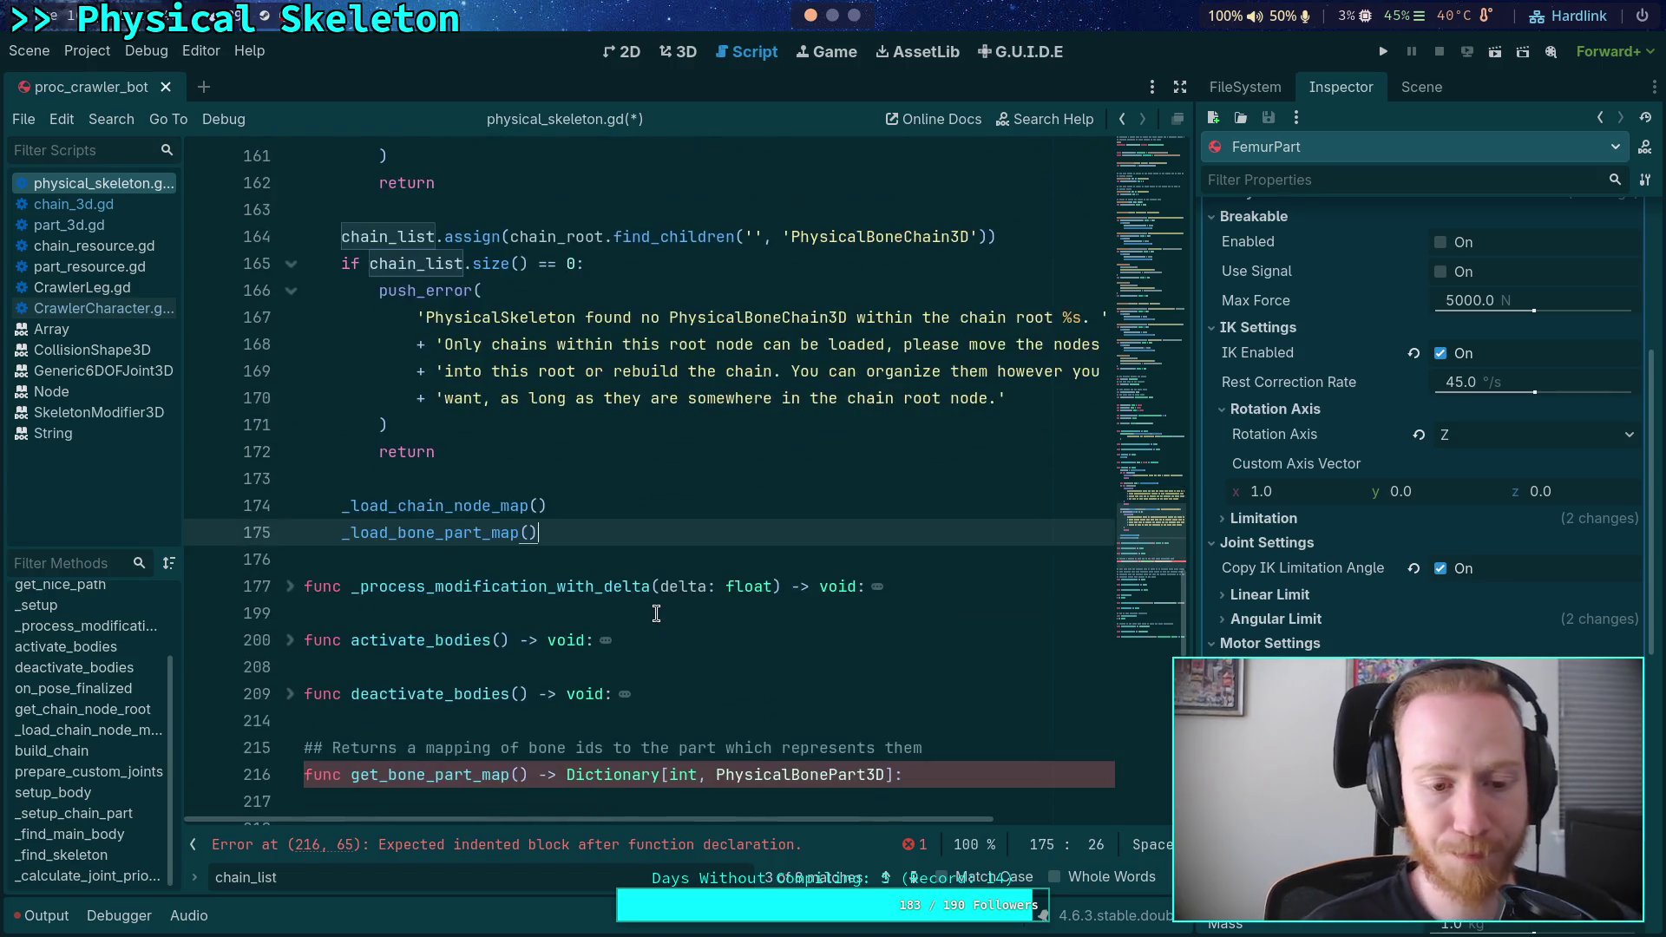
double_click(440, 509)
click(533, 538)
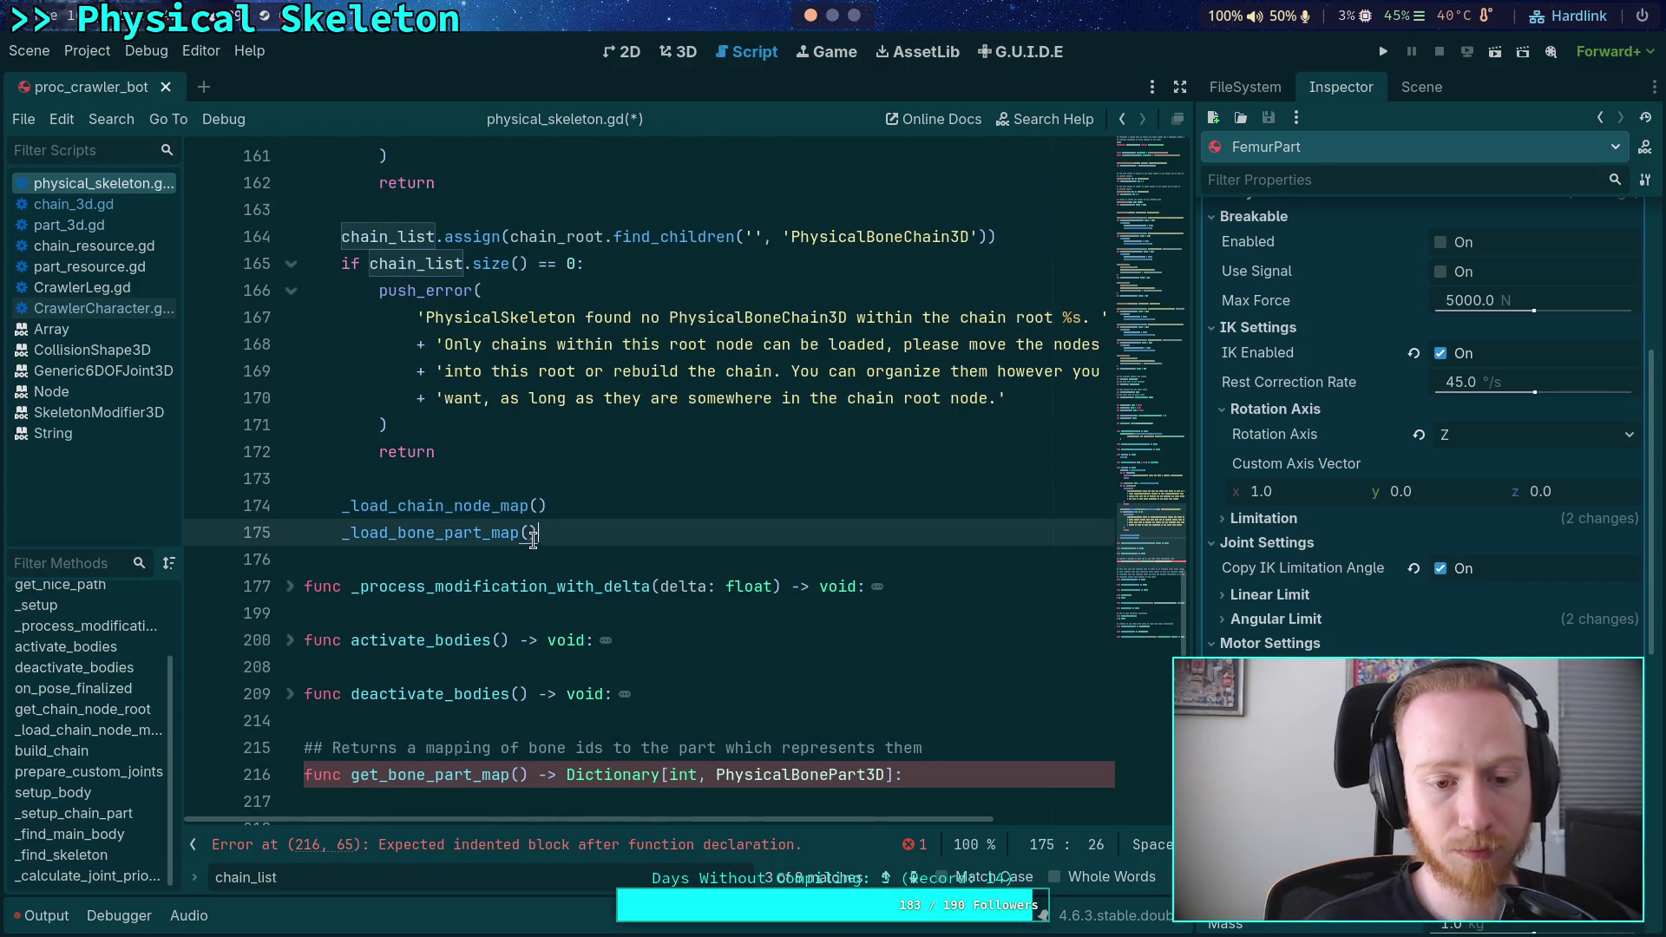
scroll(533, 538, down, 3)
scroll(458, 506, up, 2)
double_click(475, 453)
mouse_move(584, 502)
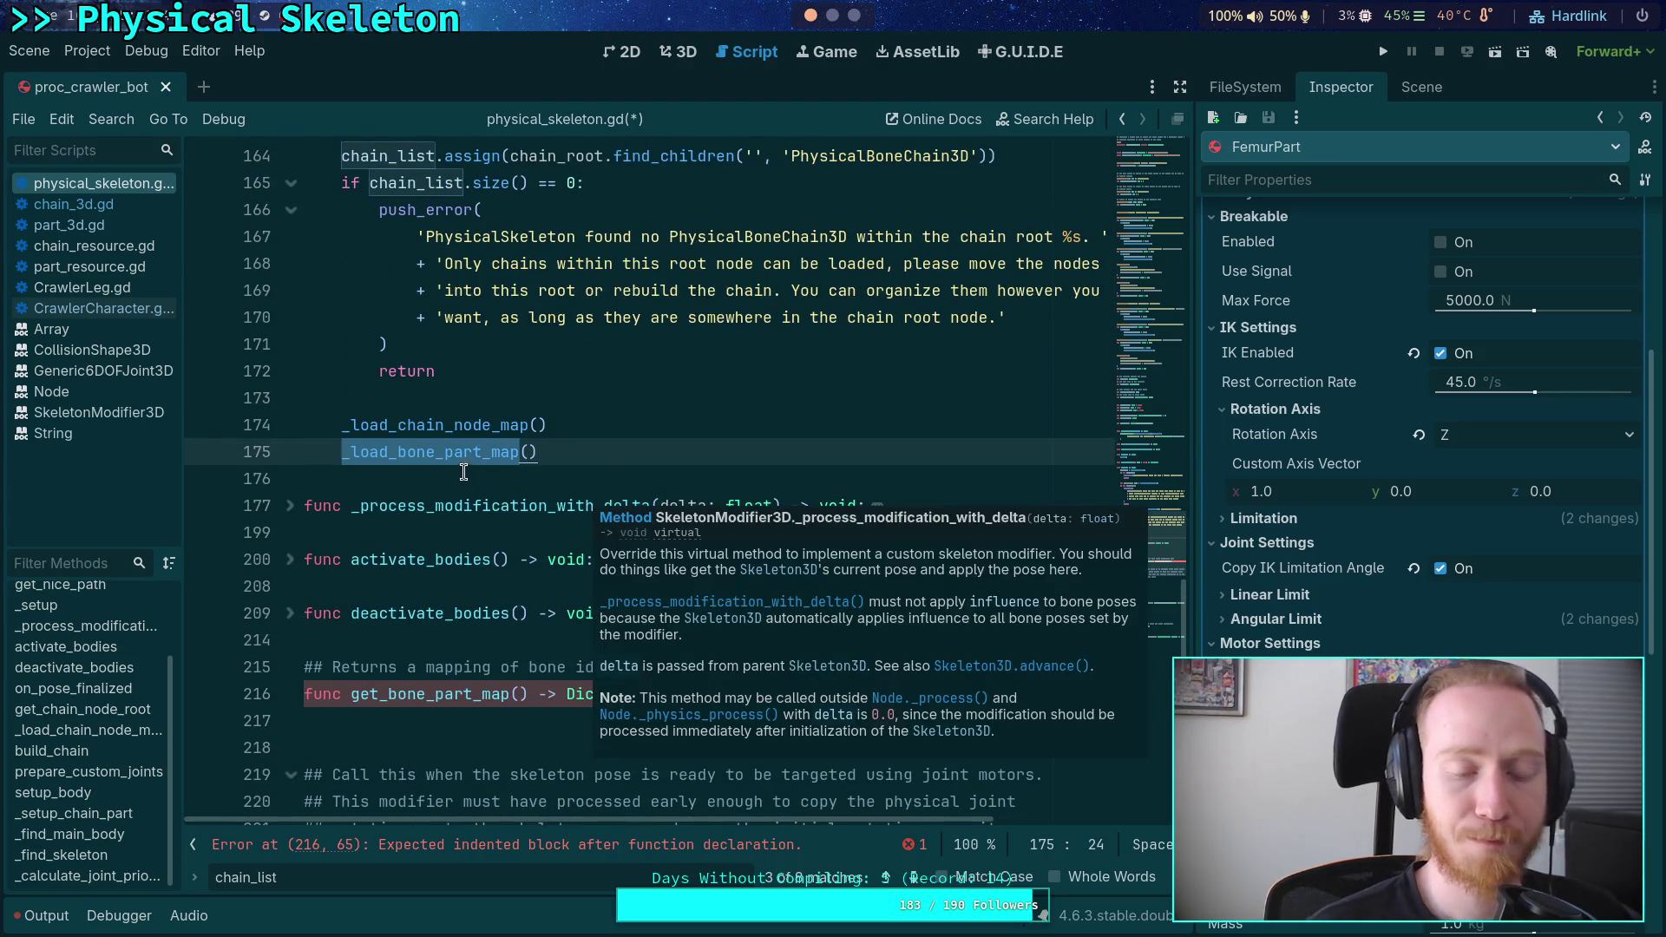
click(913, 878)
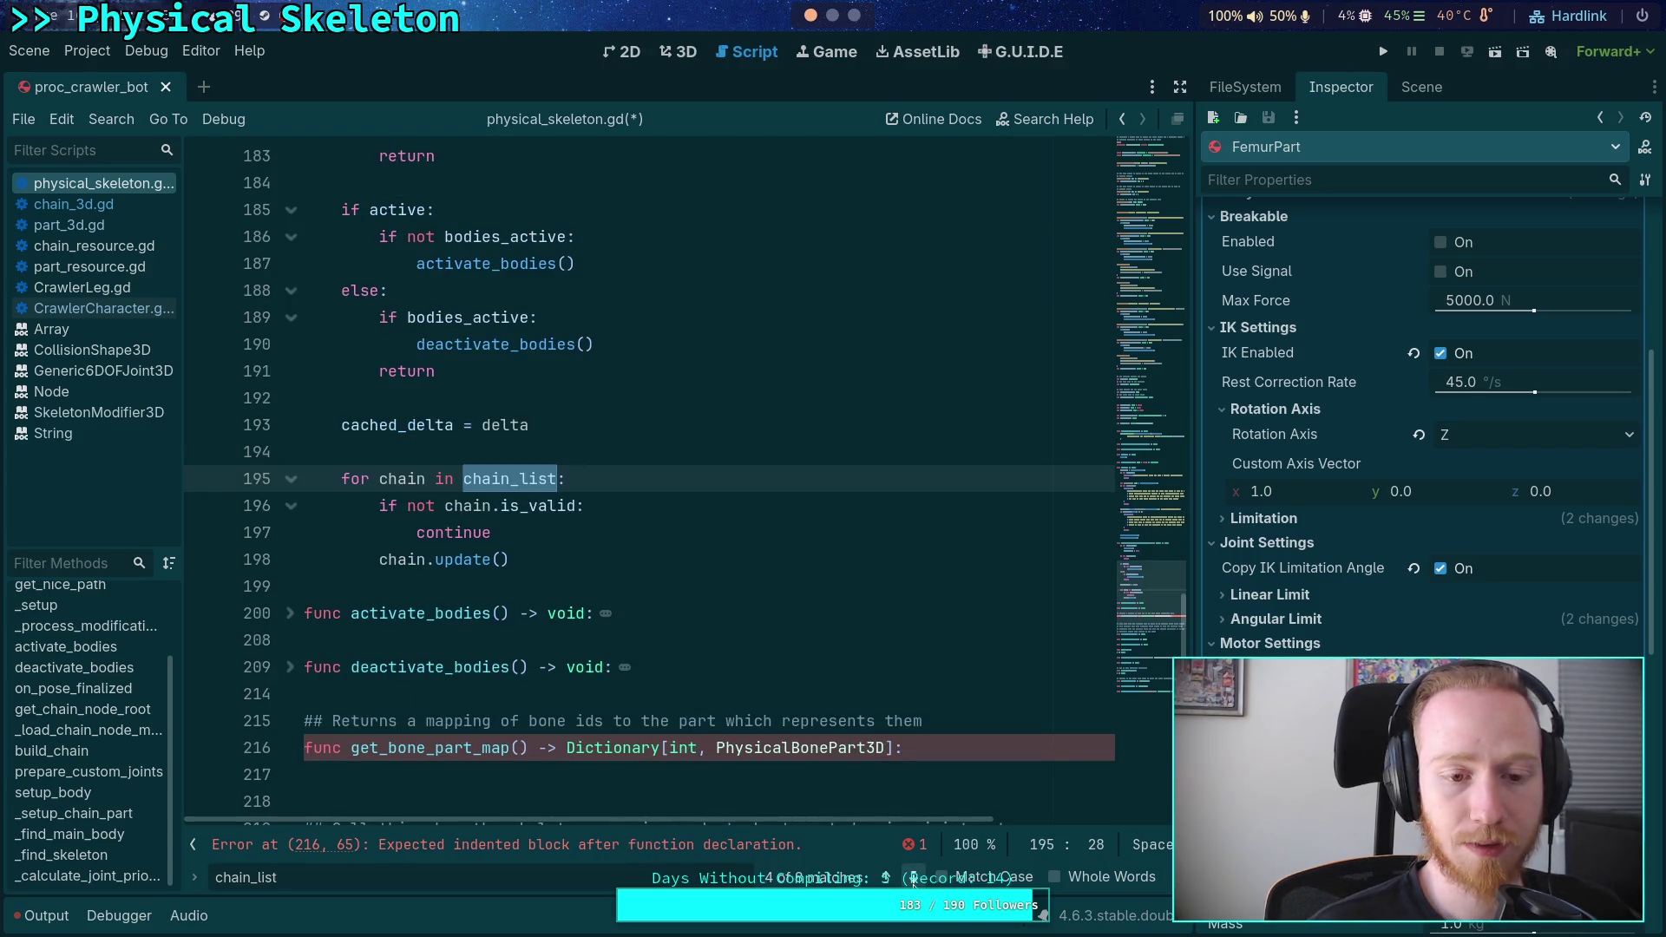
- Cycle through the chain_list matches back to _setup, then fold _process_modification_with_delta
click(913, 878)
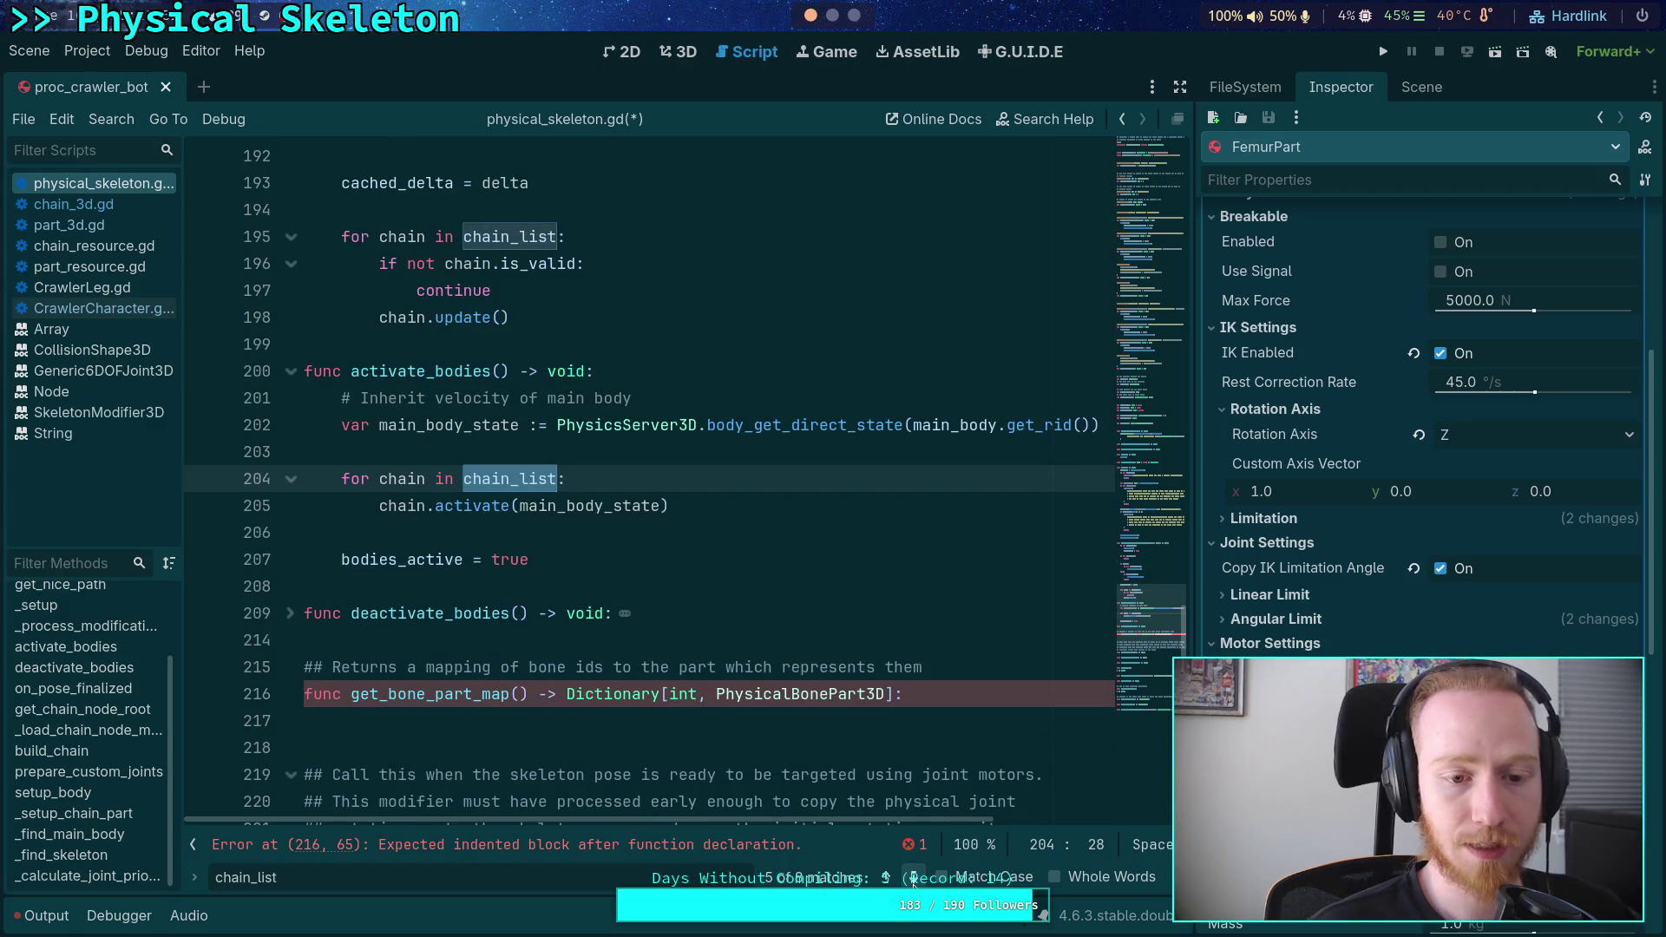
click(913, 878)
click(913, 879)
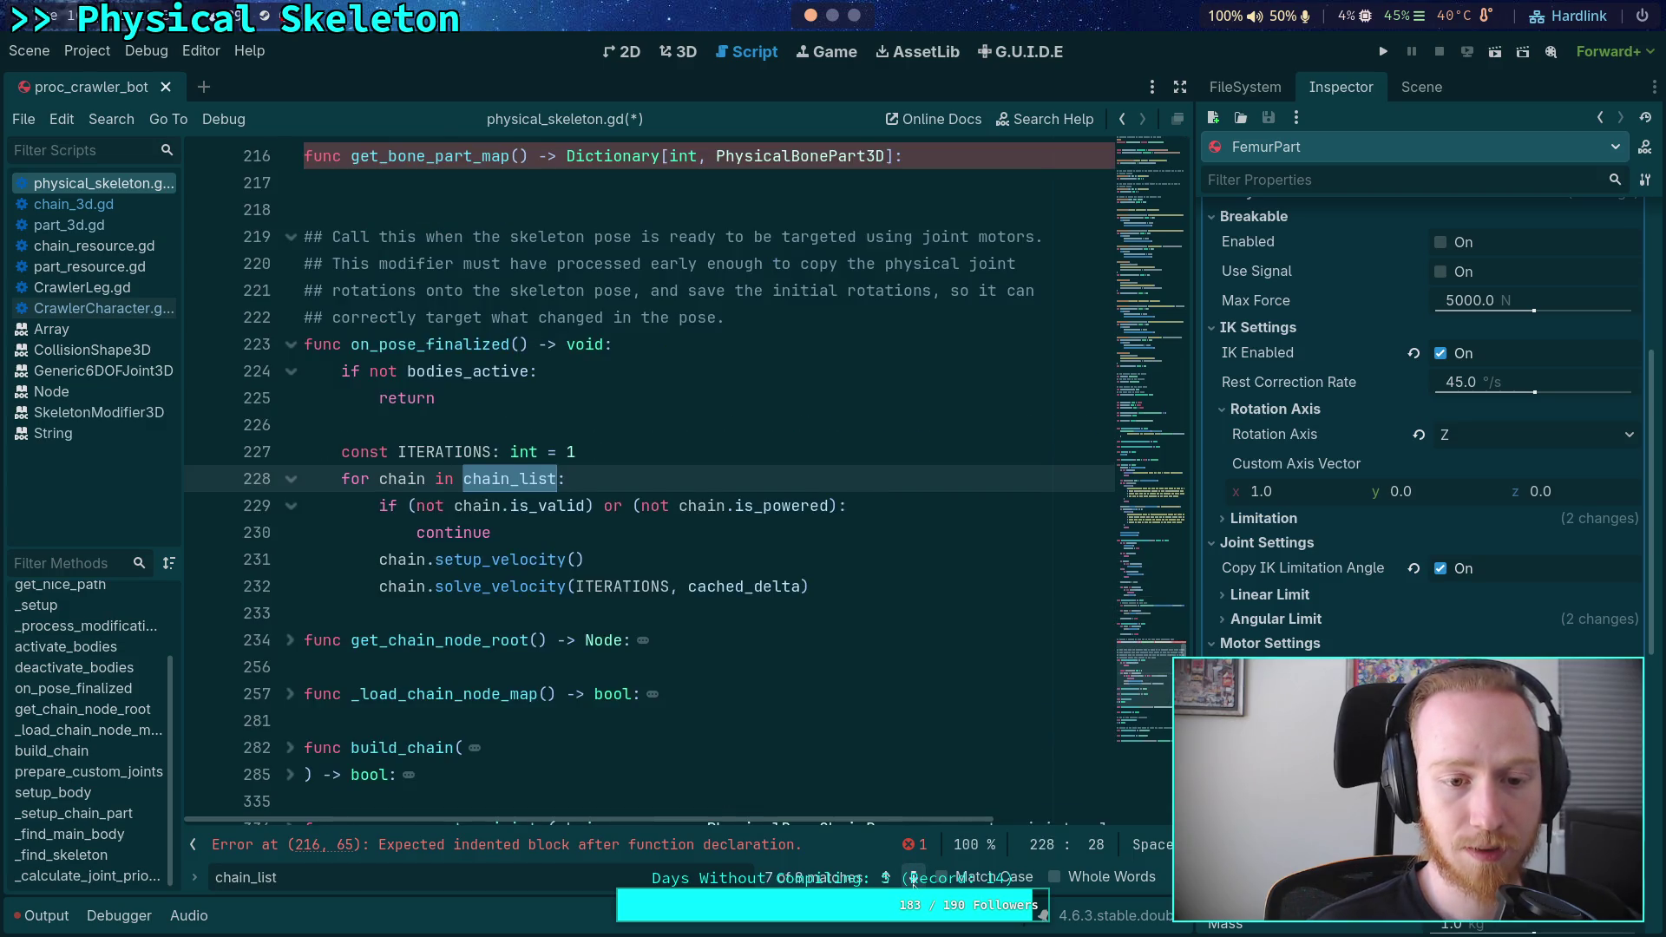
click(913, 879)
click(913, 878)
click(913, 879)
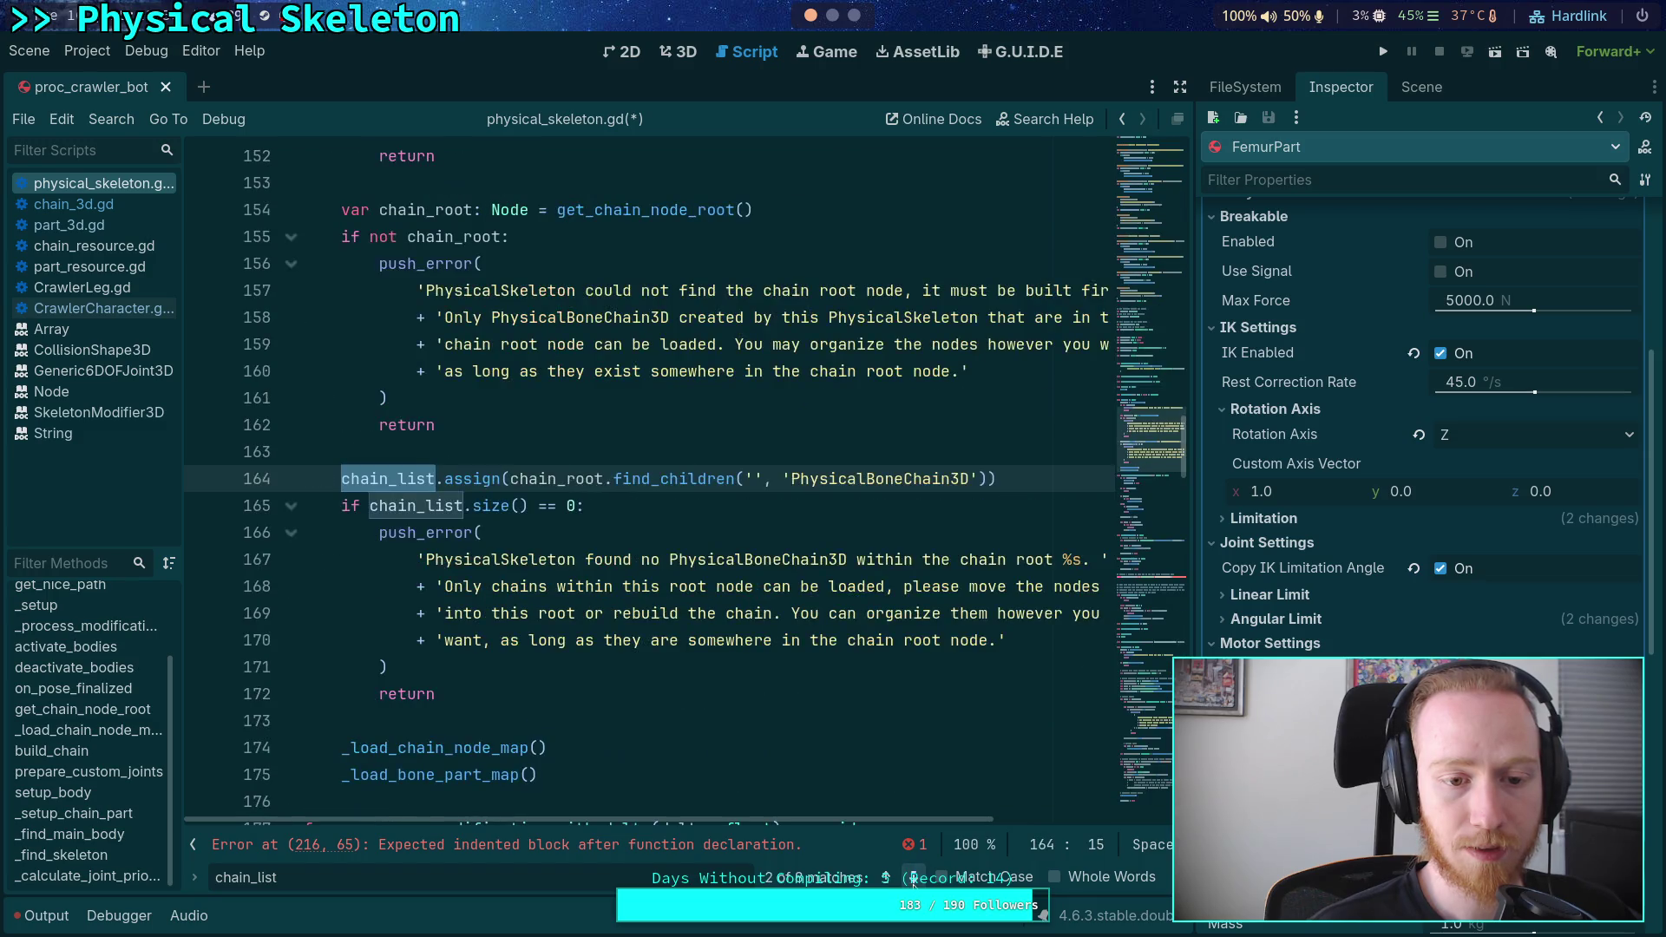
scroll(702, 653, down, 1)
scroll(611, 544, up, 1)
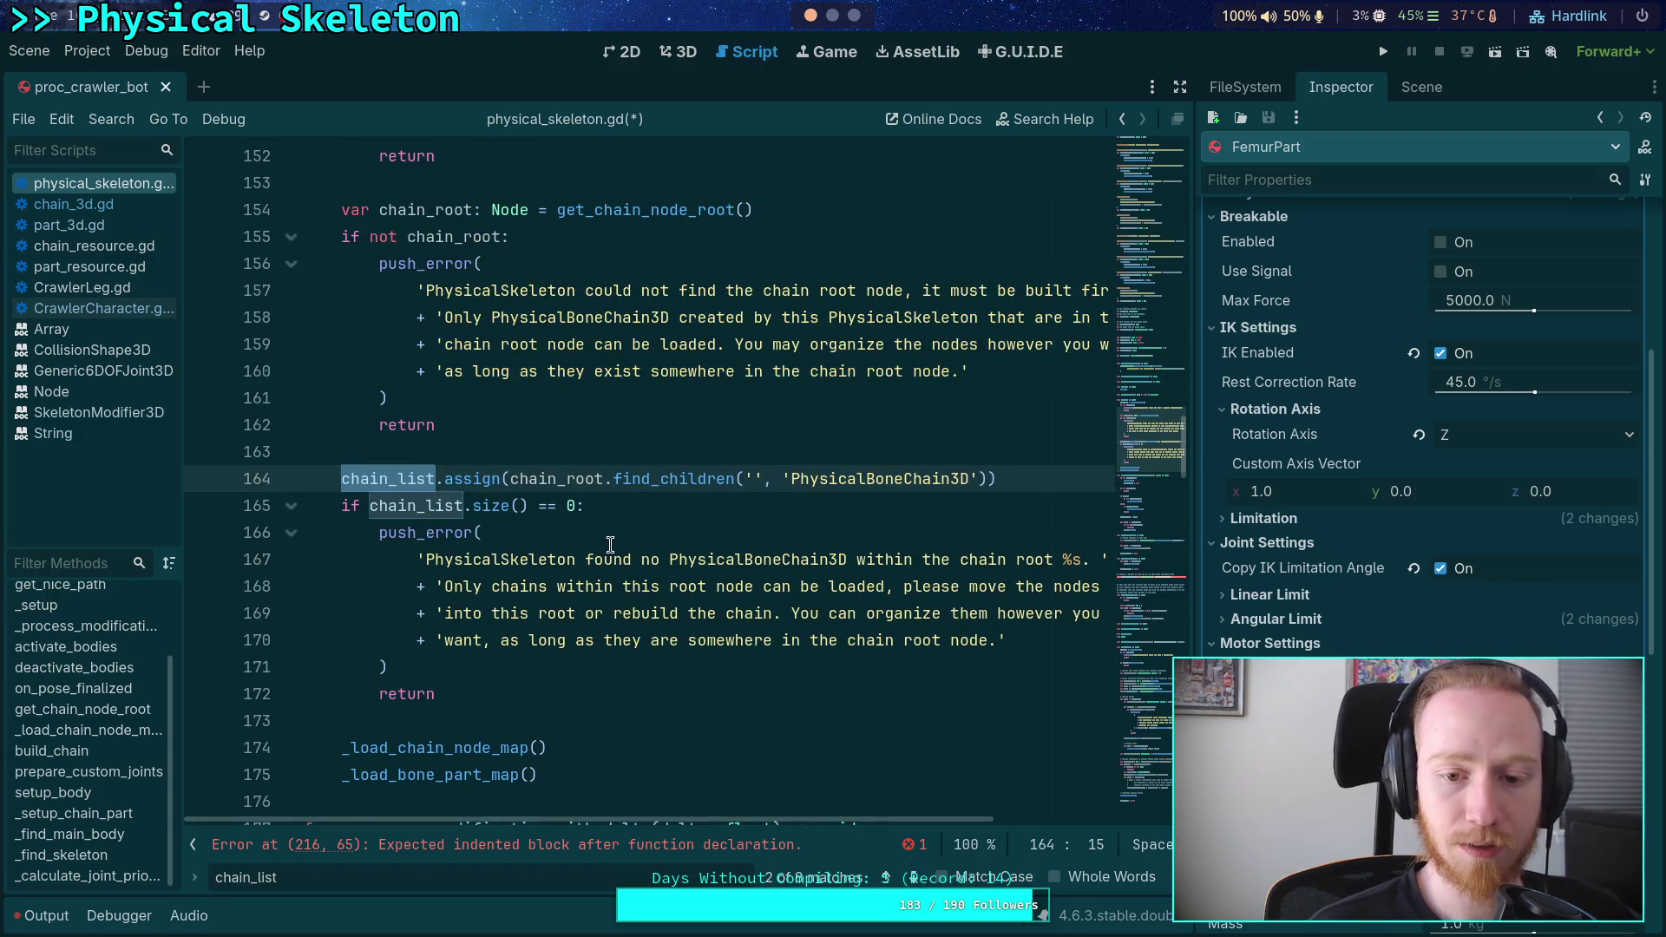
scroll(611, 544, down, 2)
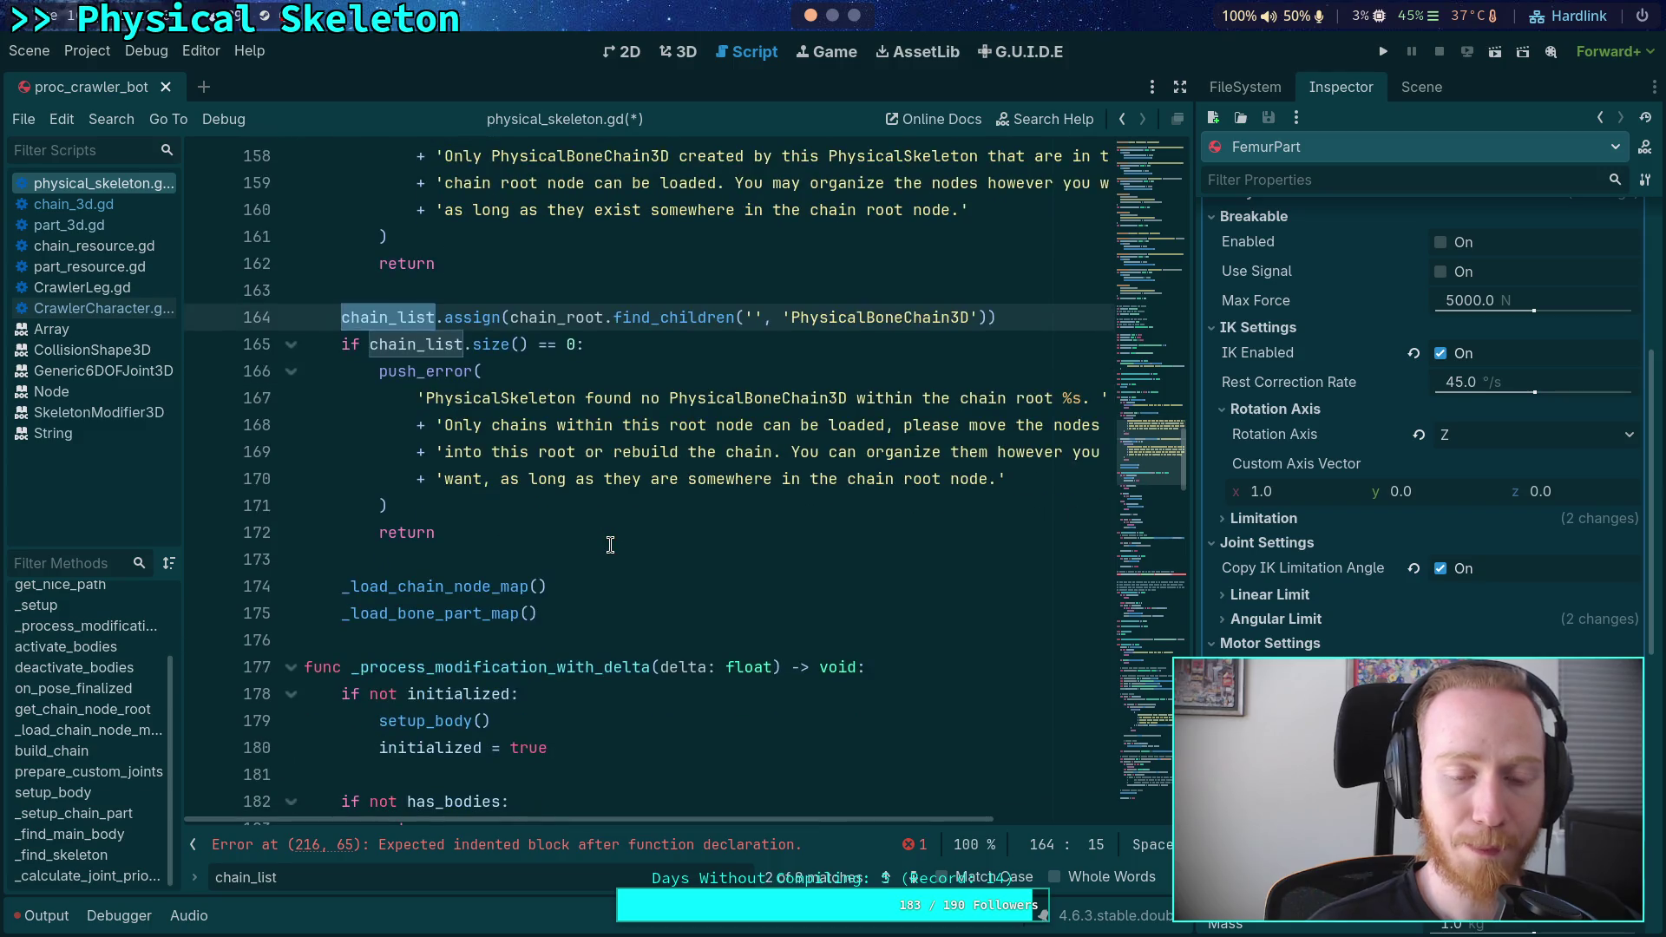
scroll(598, 545, down, 2)
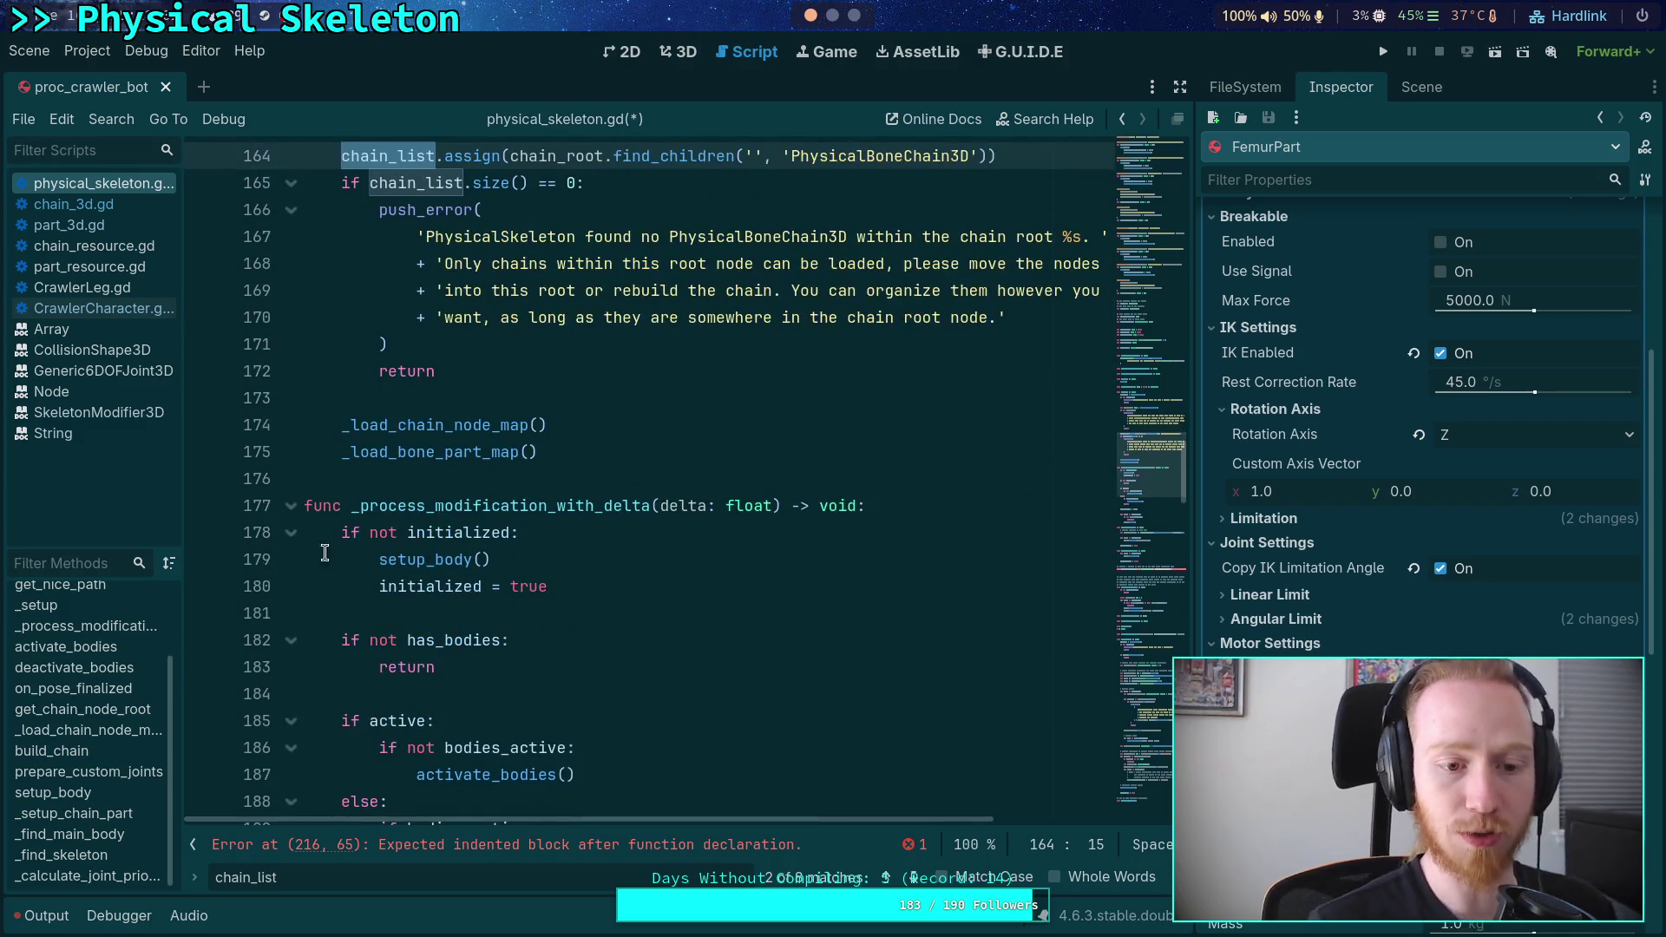
click(291, 505)
- Search for '_load_chain' to reach its definition and go to empty line 256
key(ctrl+f)
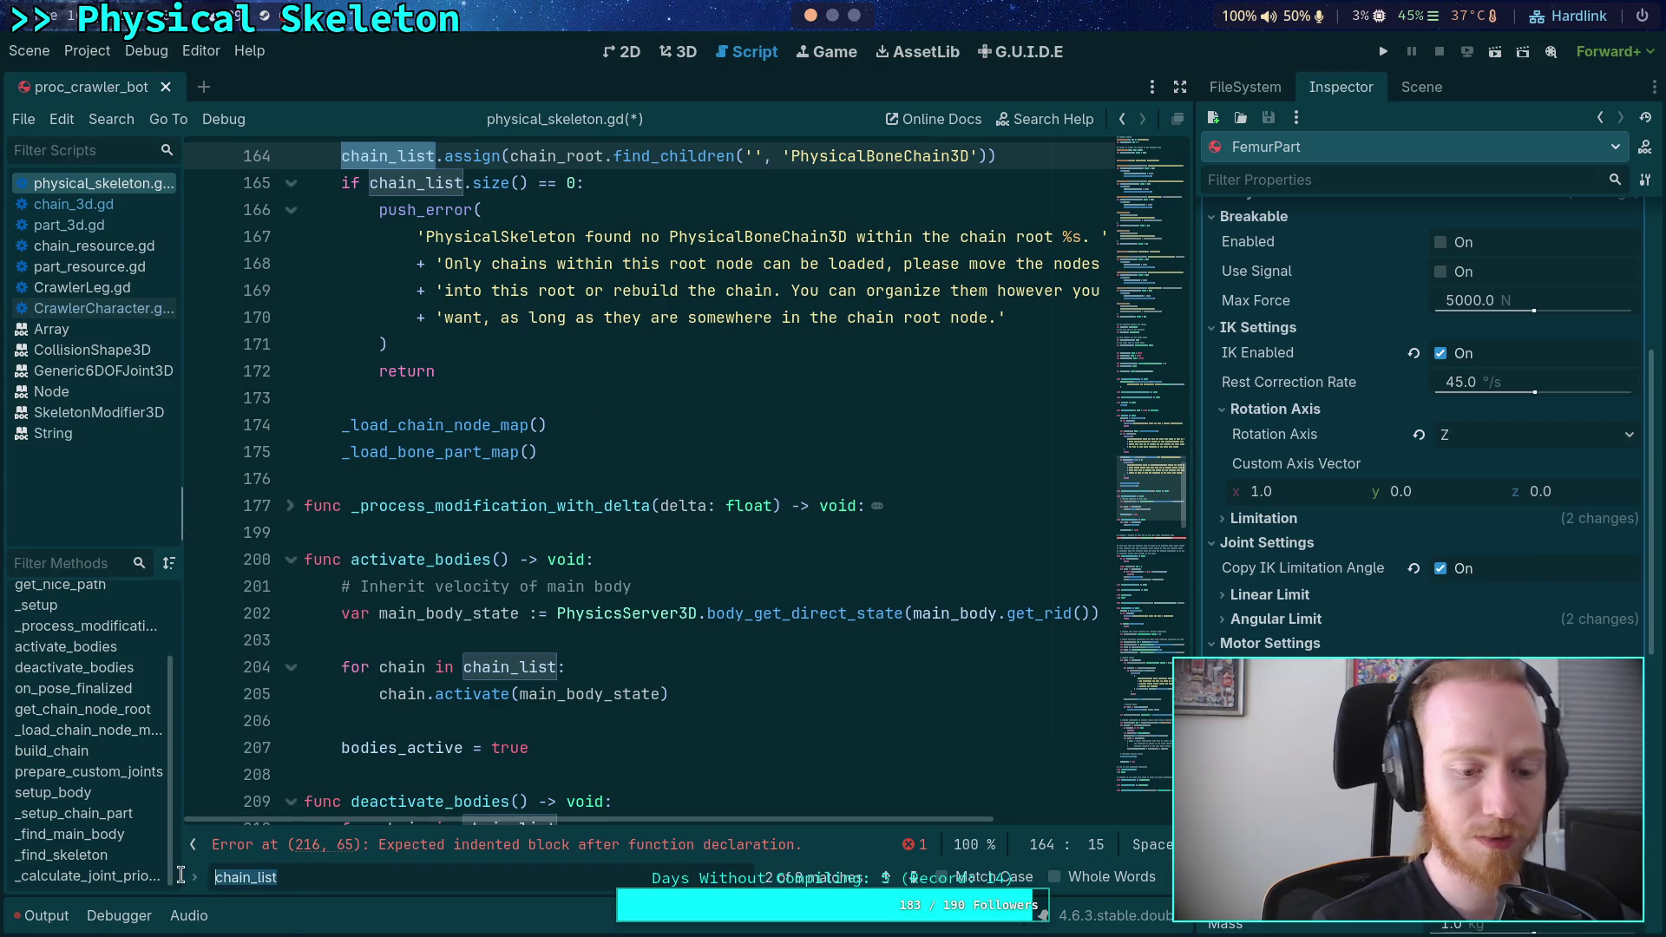
text(_load_)
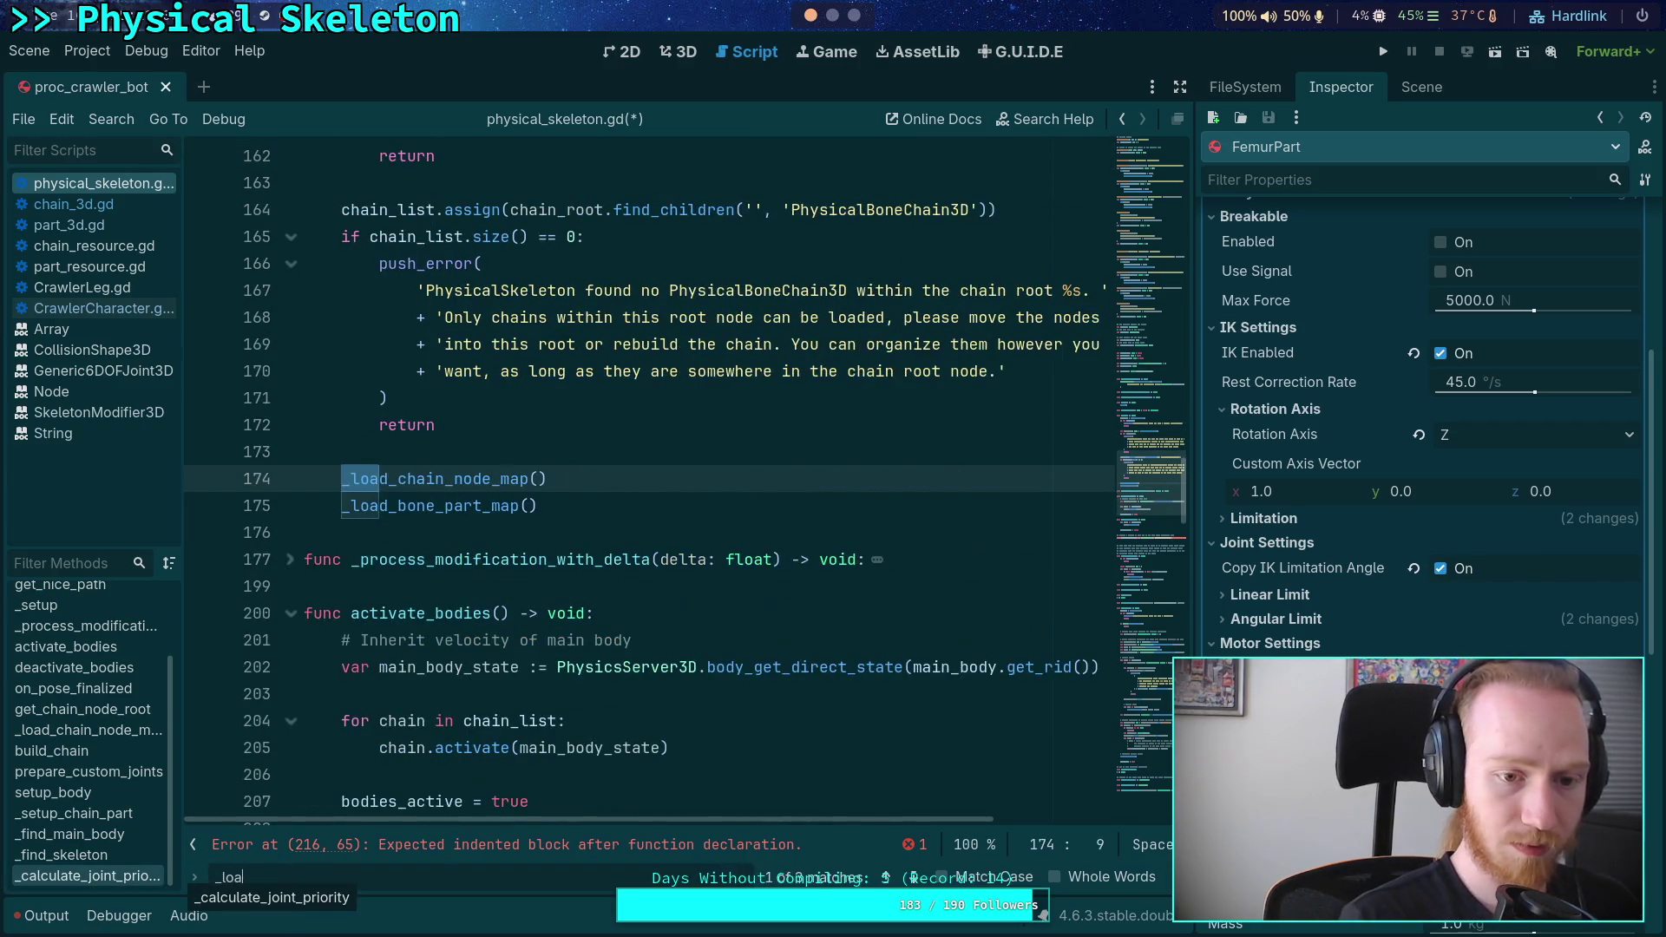
text(chain)
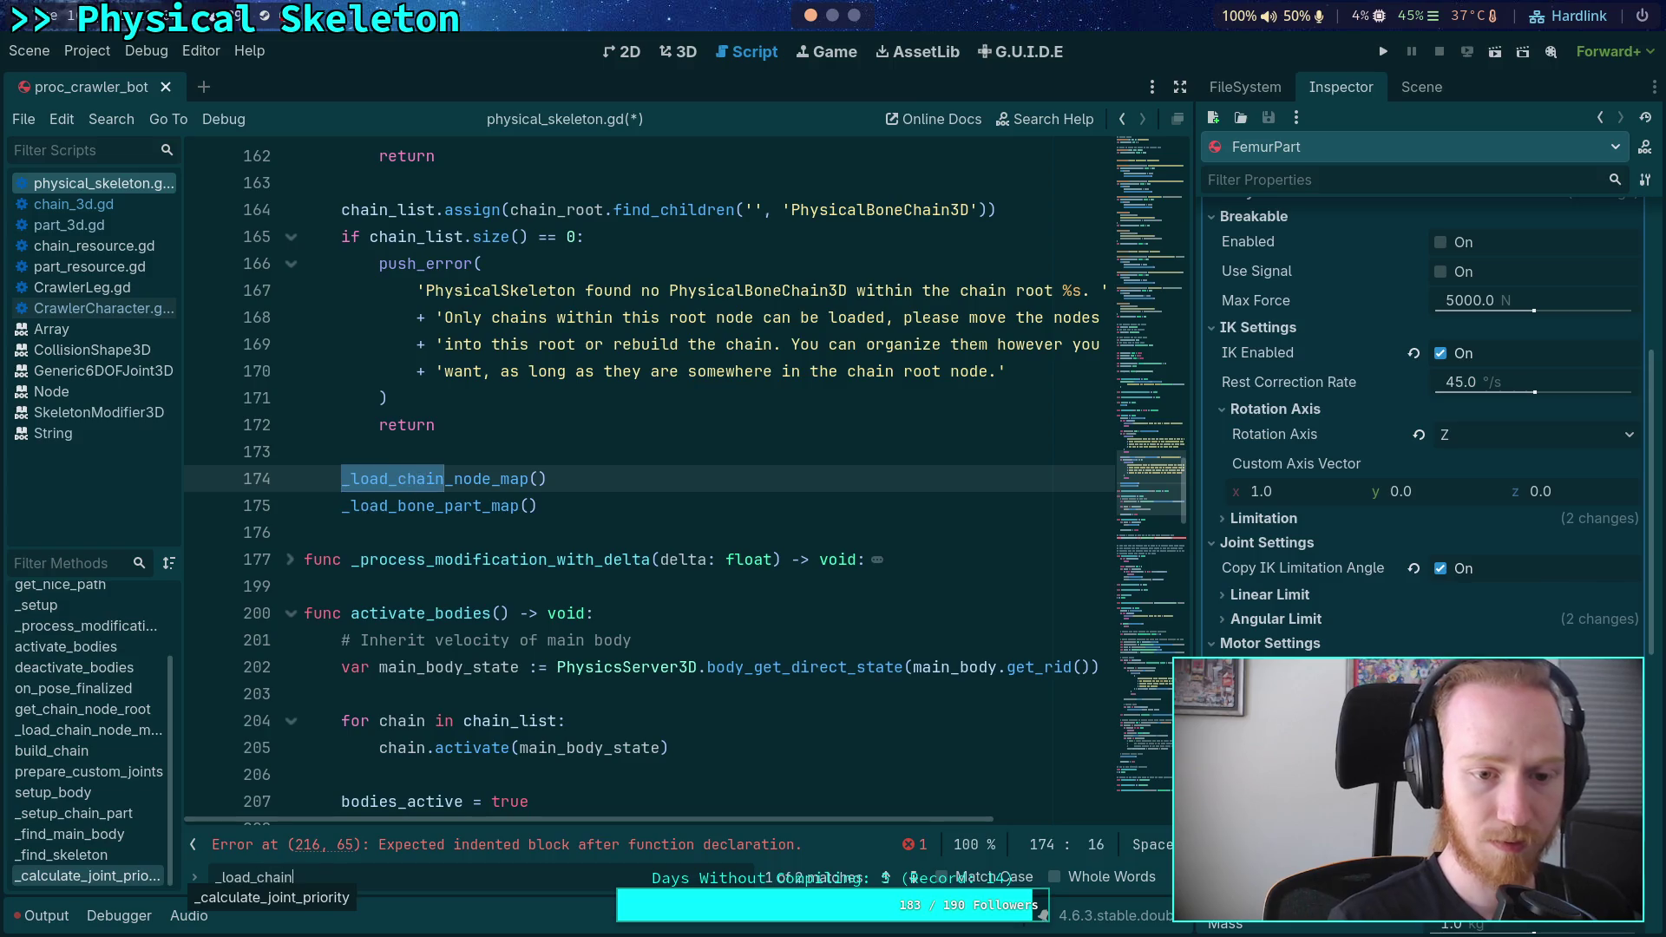
click(908, 865)
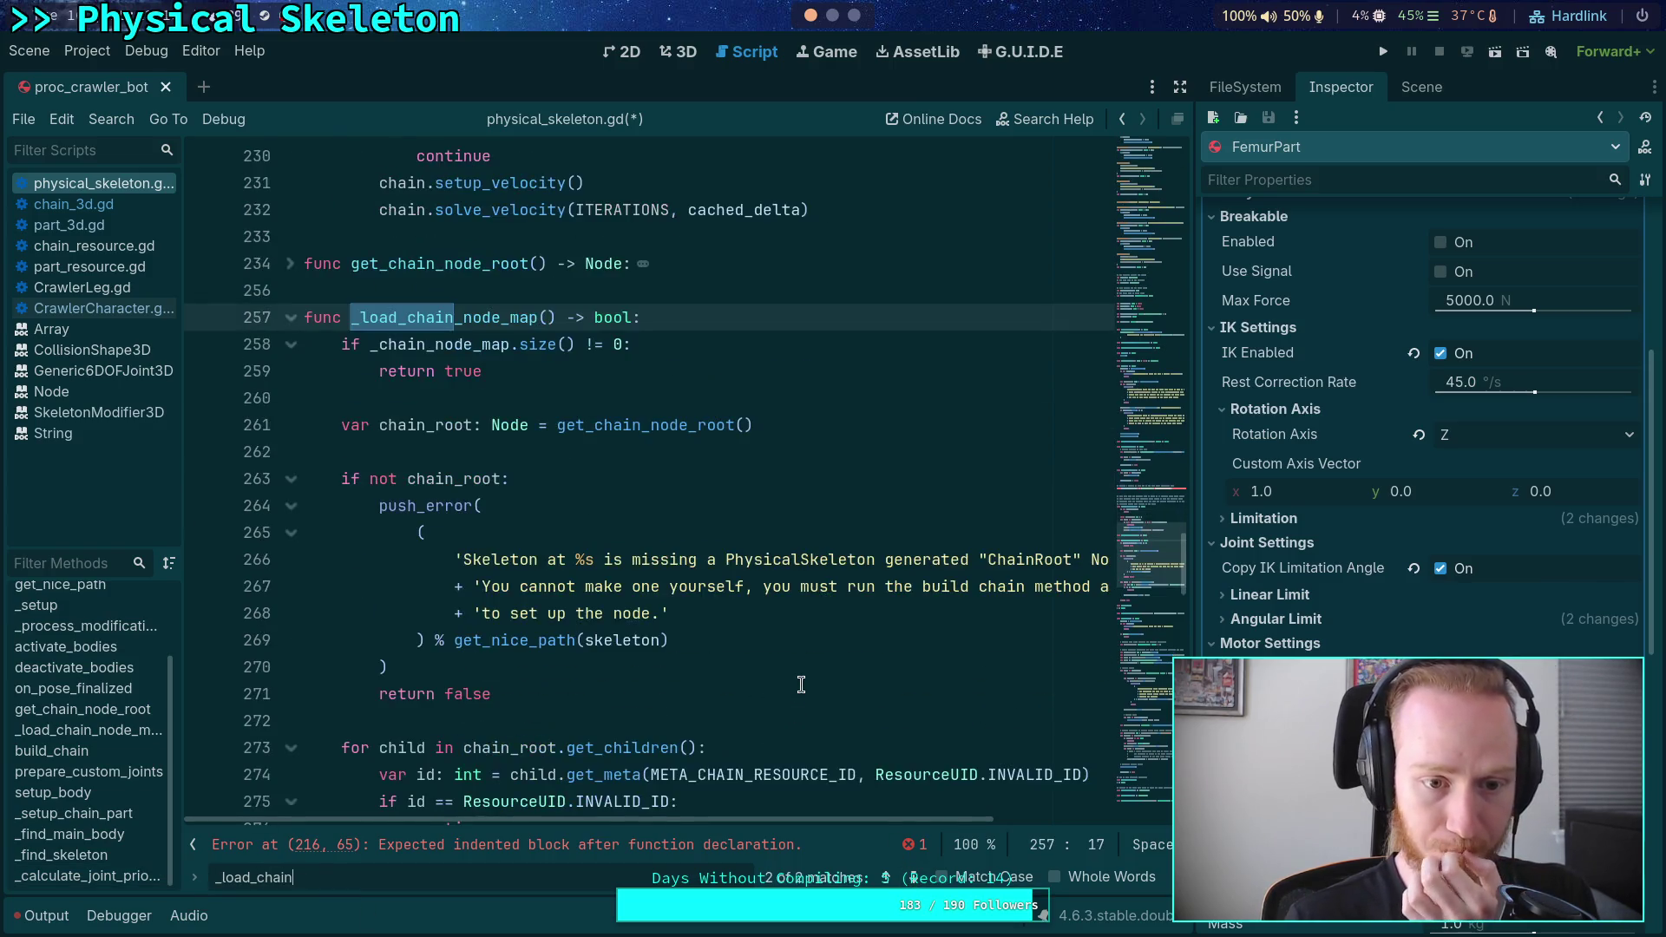
scroll(712, 633, down, 4)
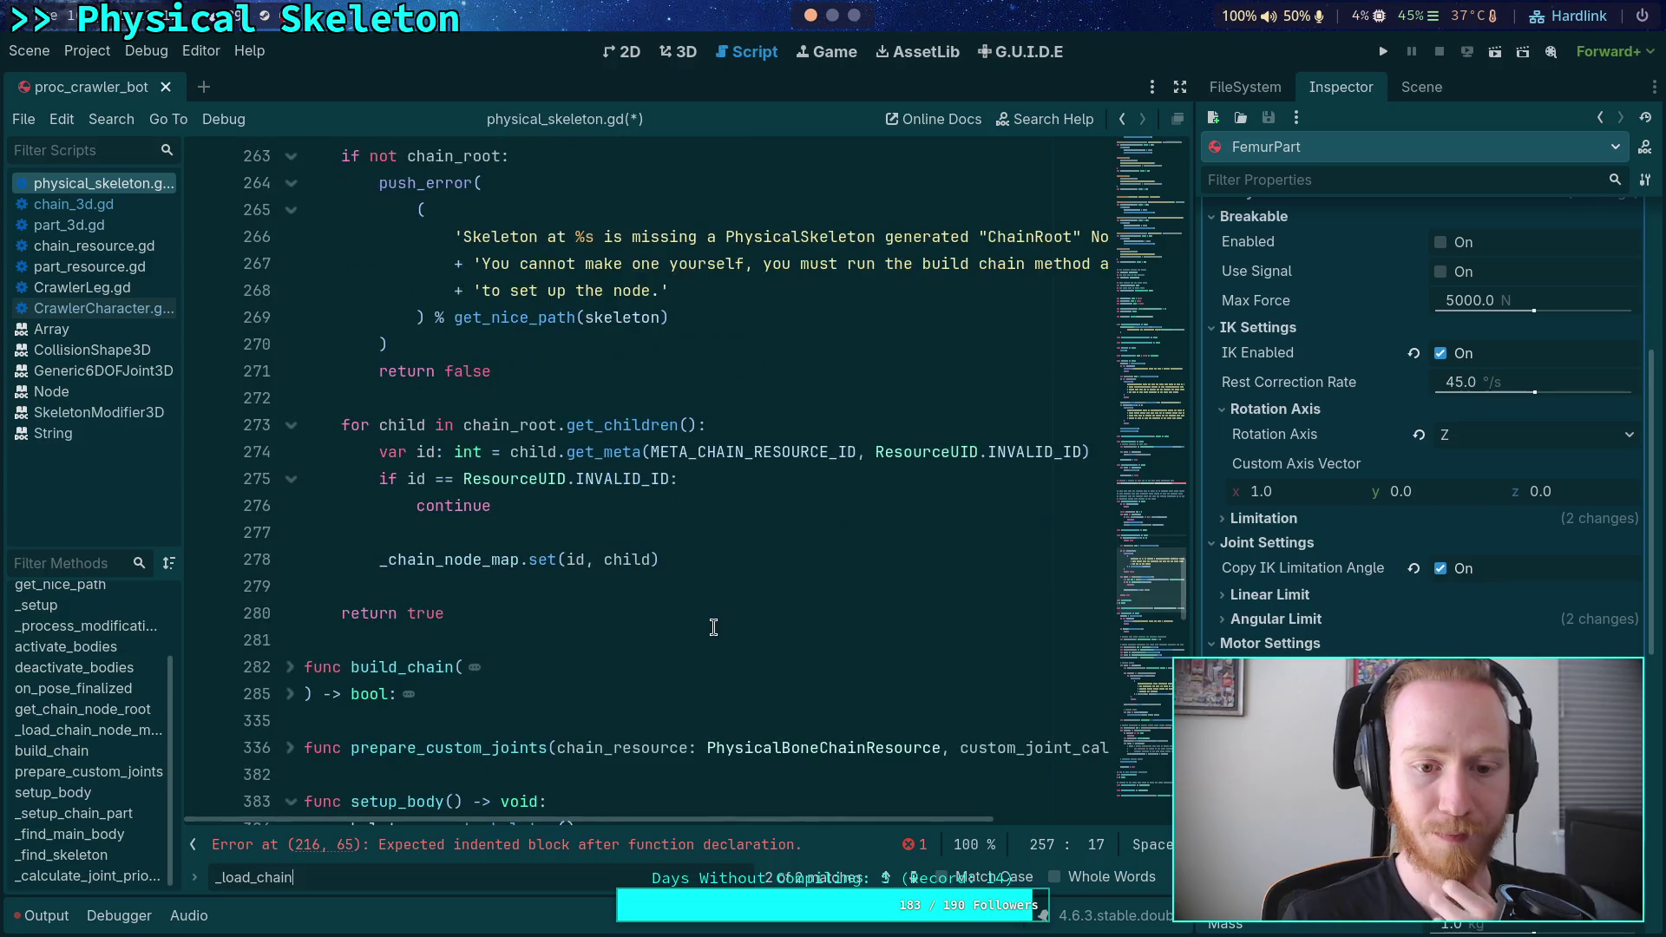
scroll(637, 640, up, 5)
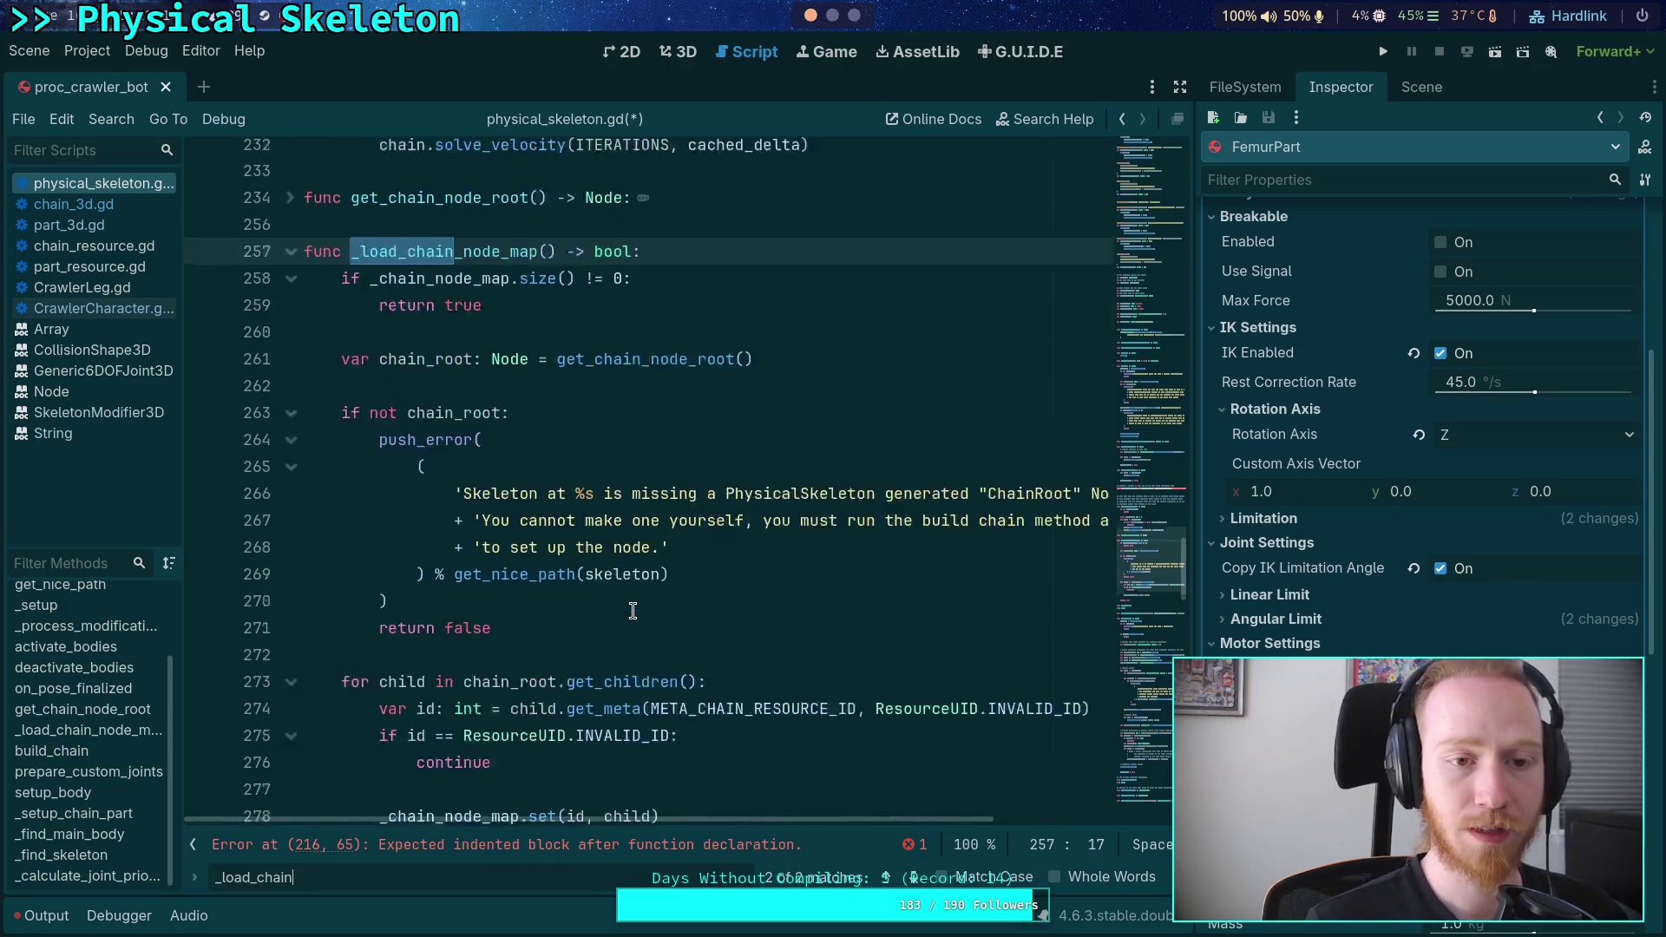
scroll(589, 375, up, 3)
click(505, 538)
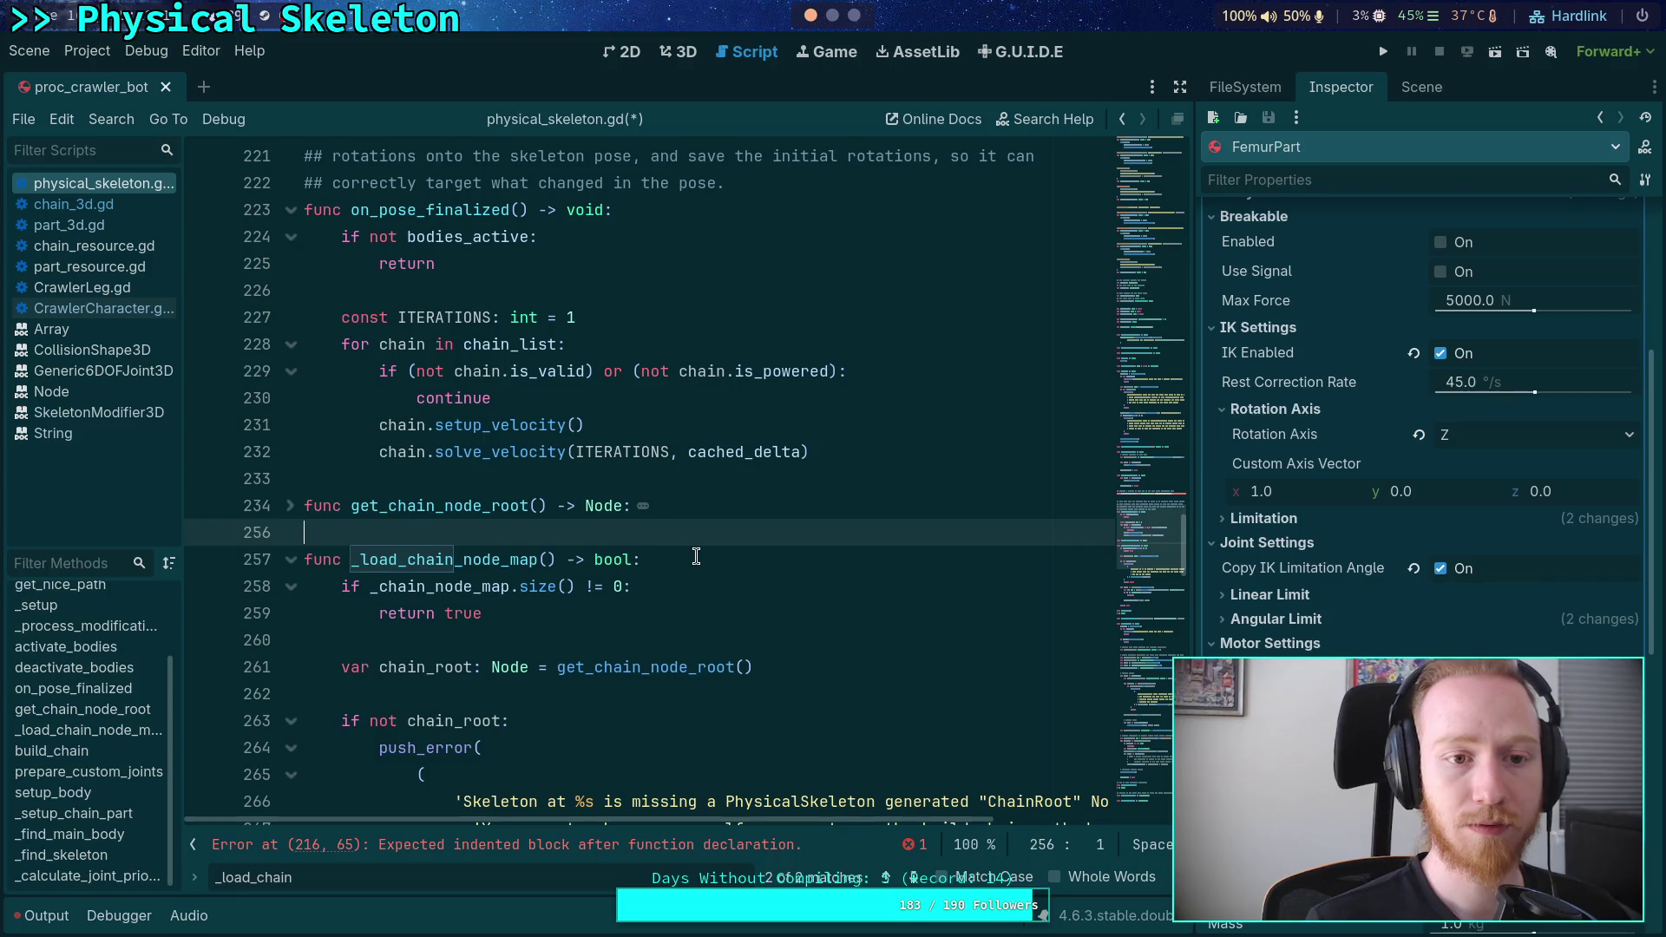
- Declare func _load_bone_part_map() -> bool: above _load_chain_node_map and begin its indented body
key(Return)
key(Return)
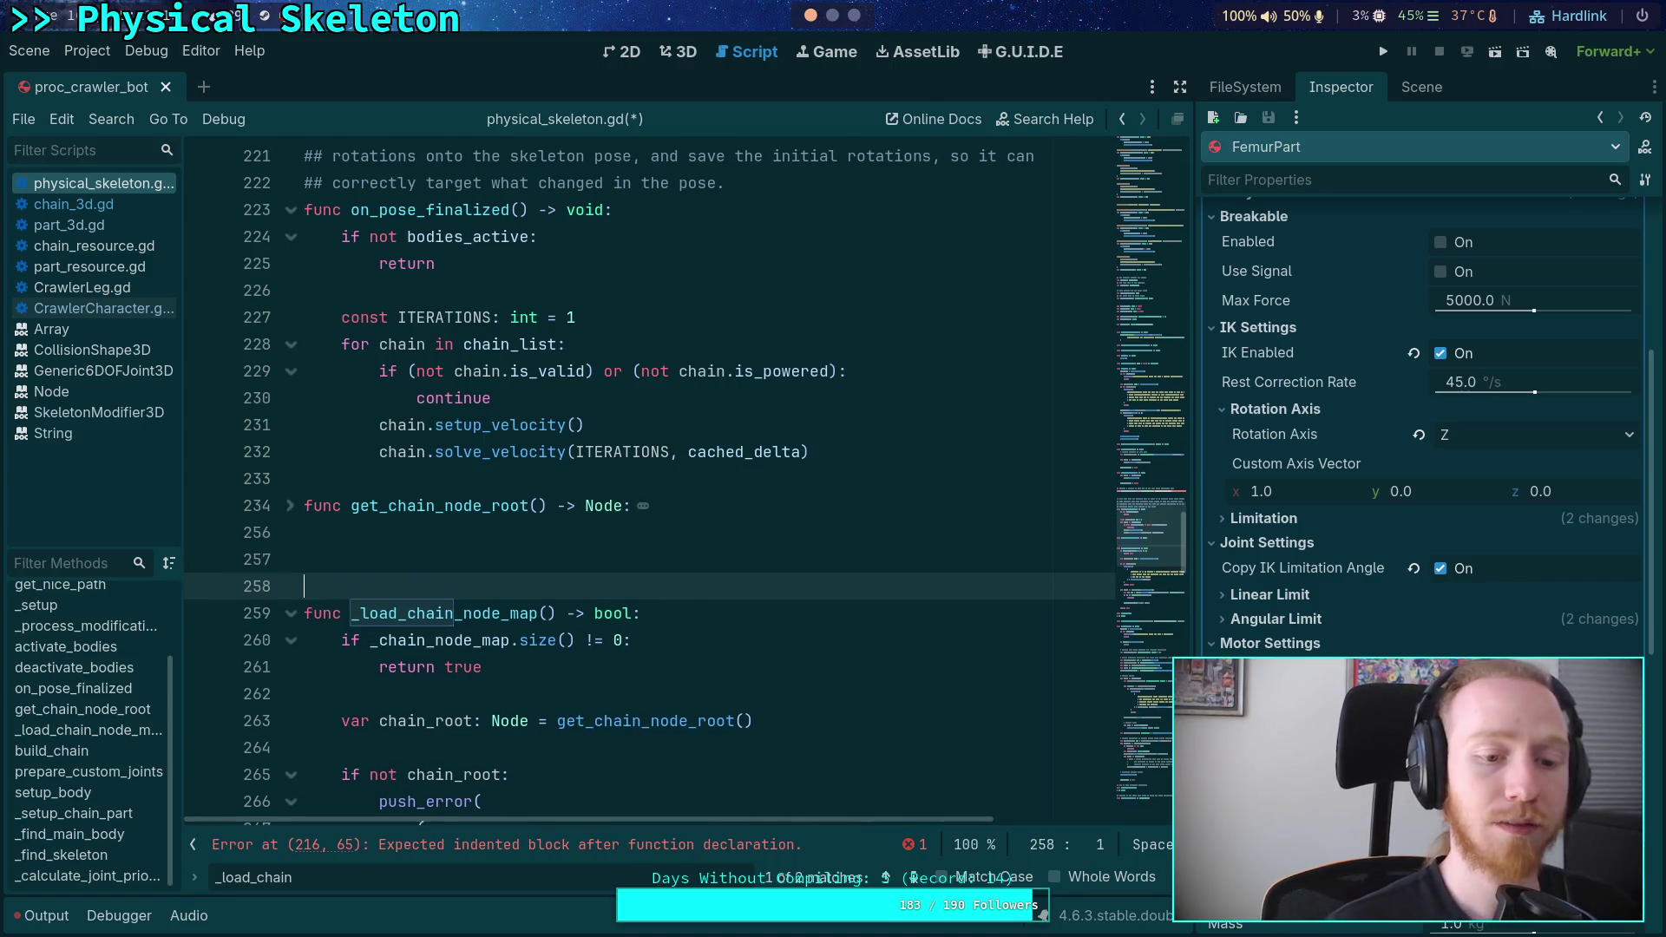
key(Up)
text(func_load)
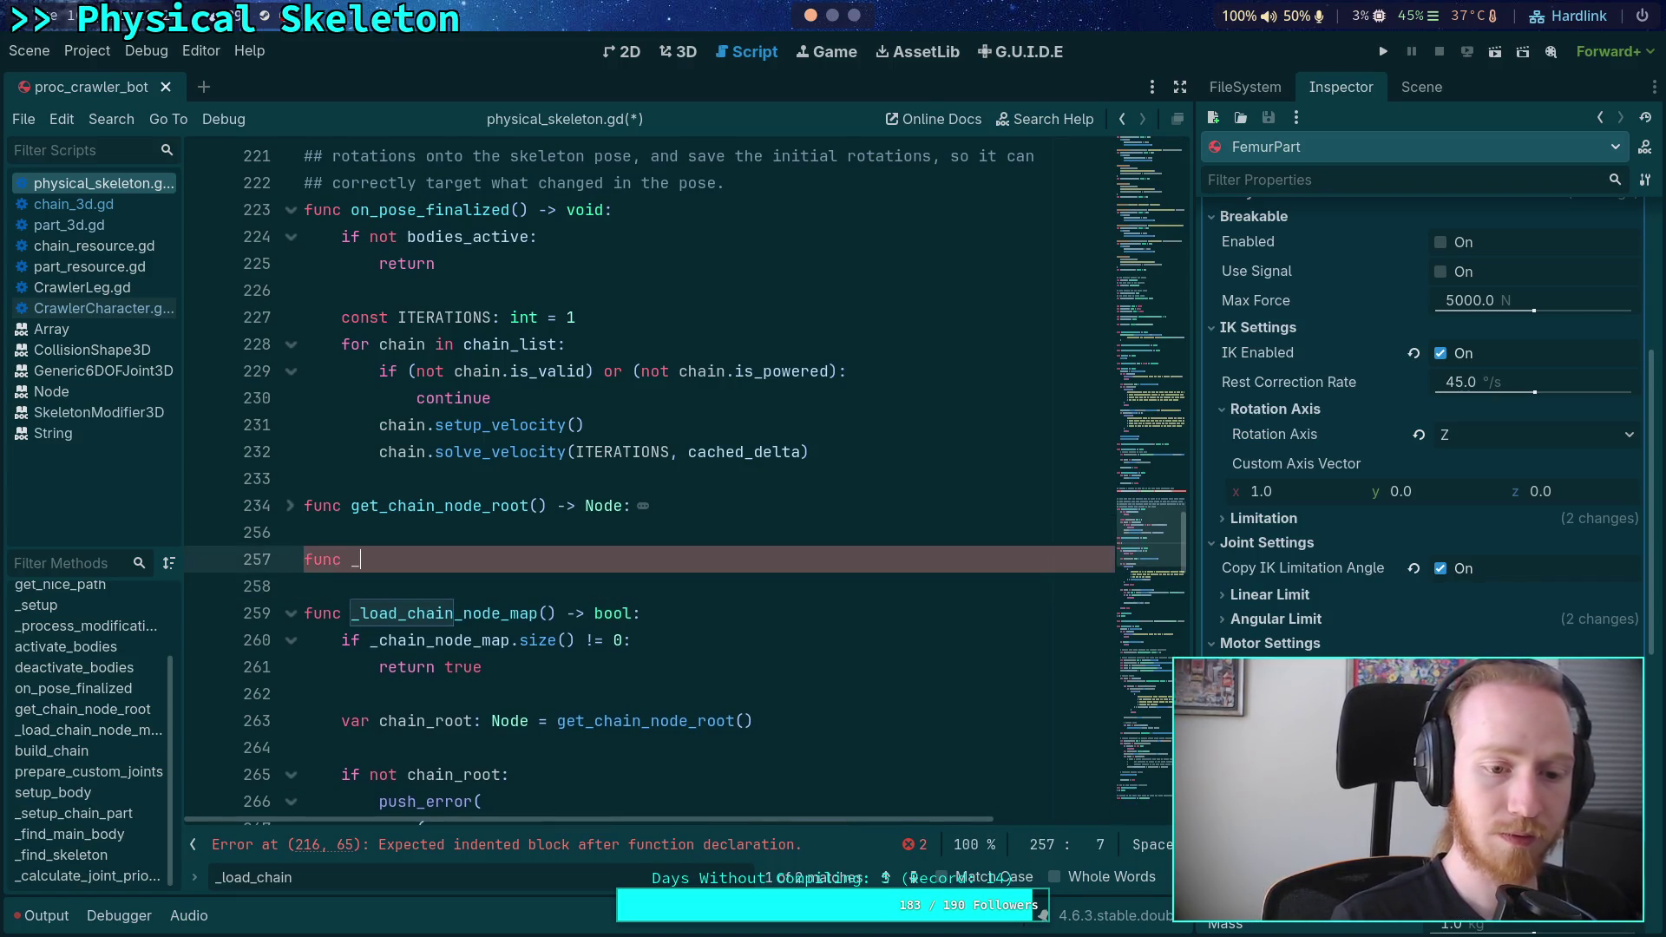
text(h)
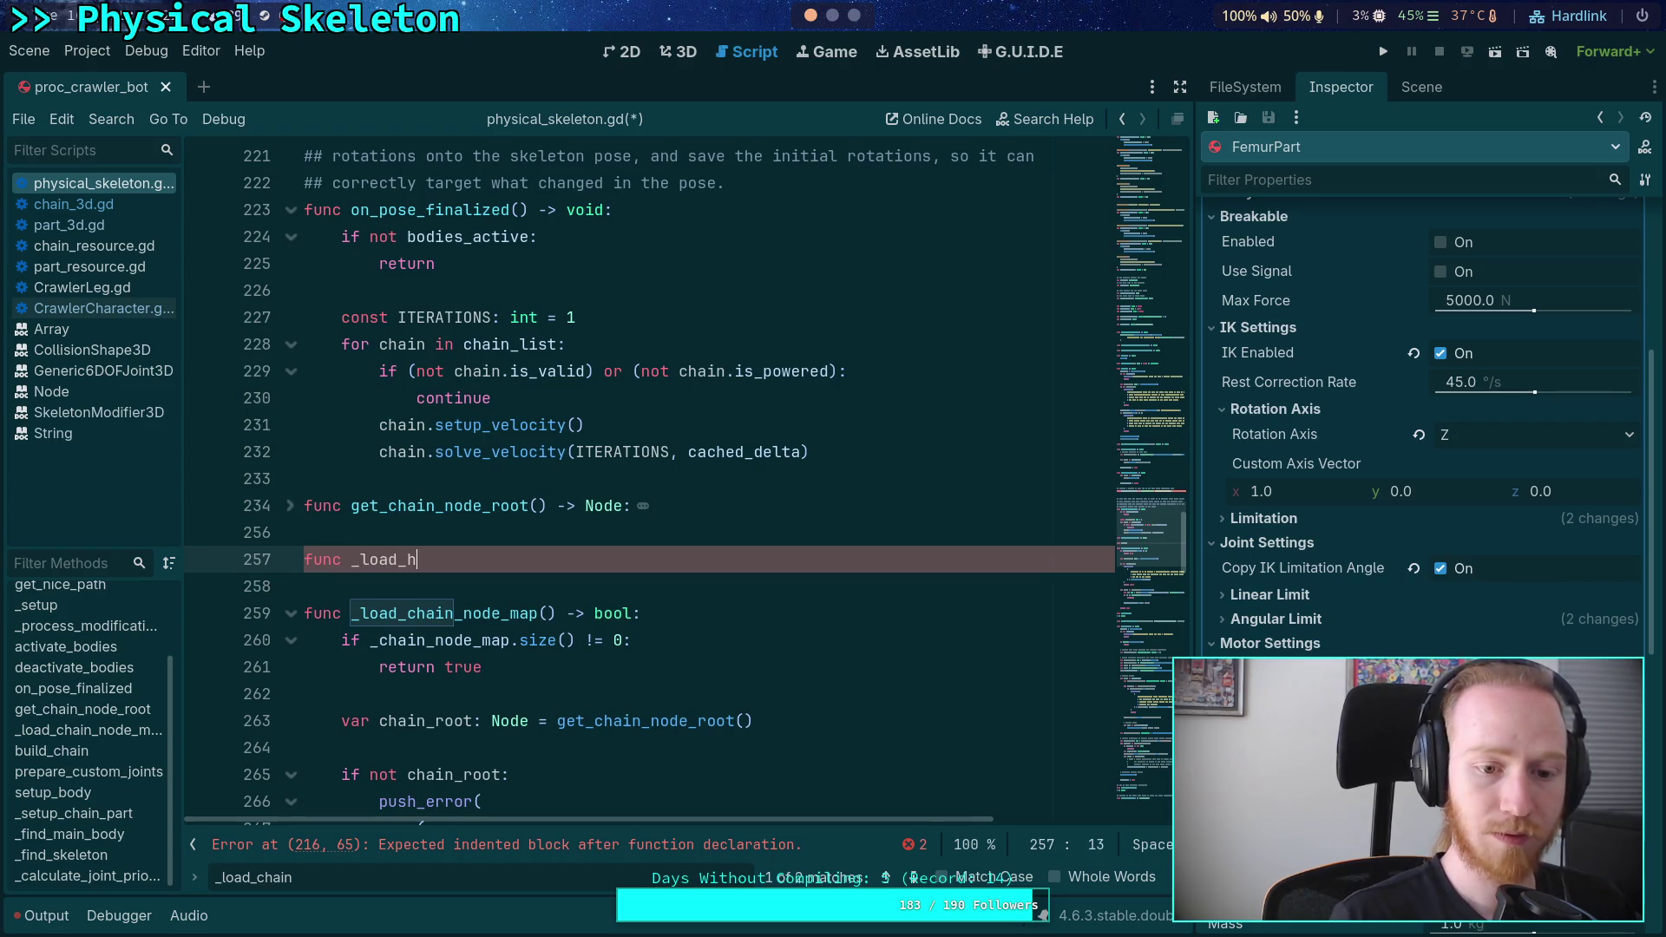
key(BackSpace)
text(chain_)
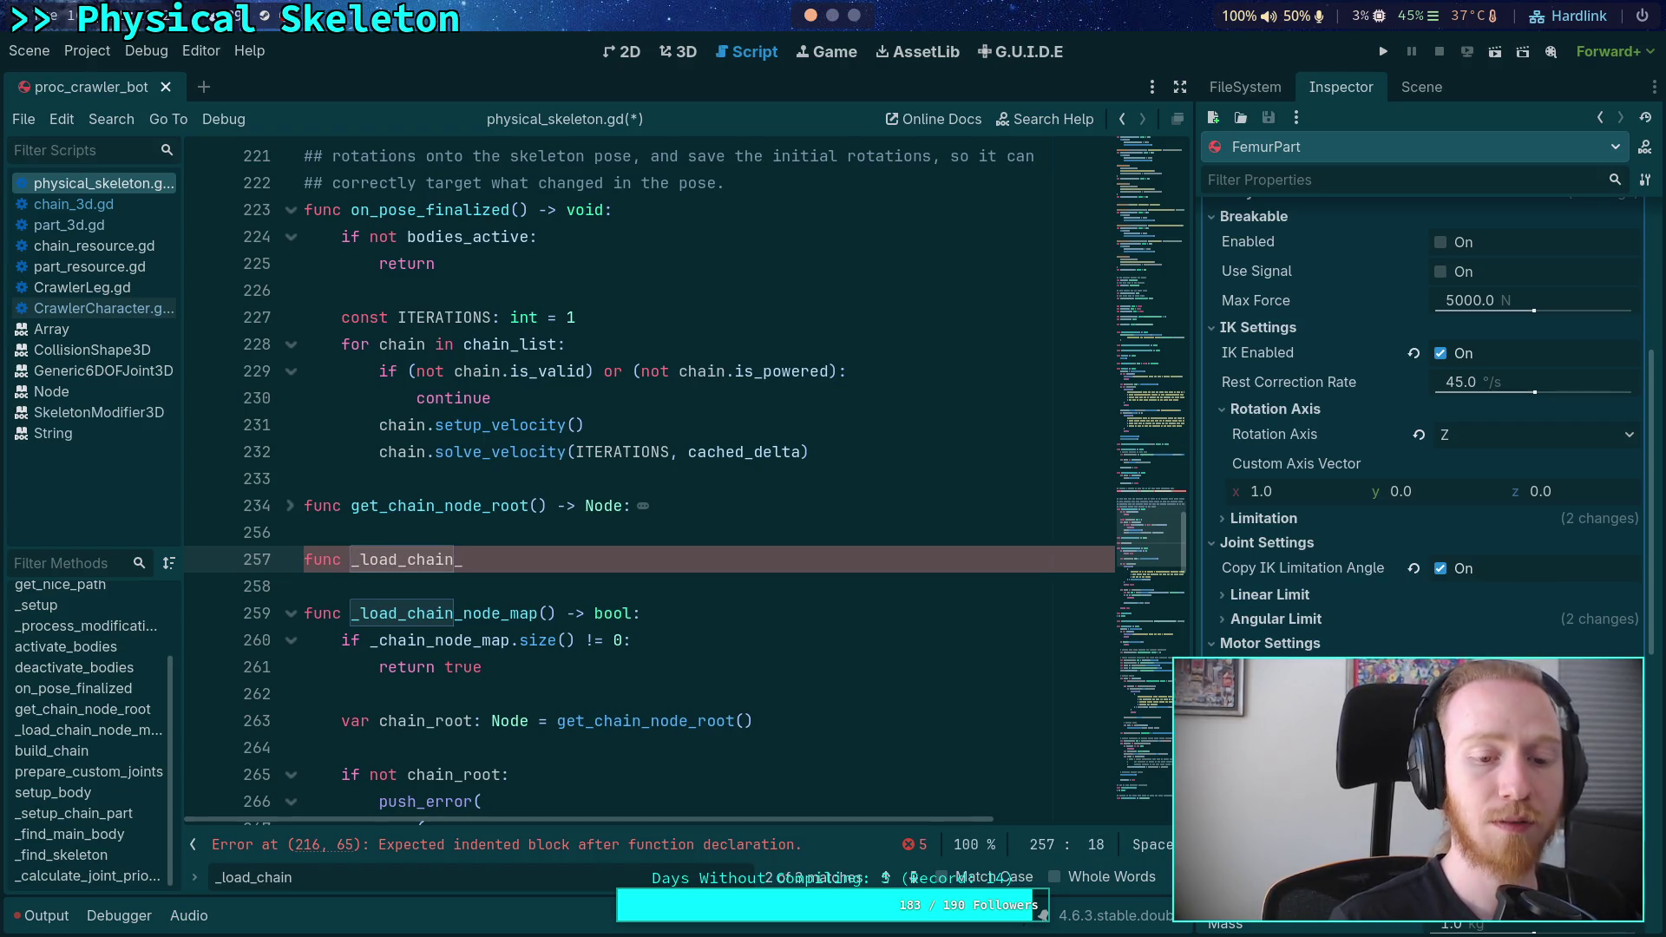
key(BackSpace)
key(BackSpace)
key(BackSpace)
key(BackSpace)
key(BackSpace)
key(BackSpace)
text(bone_)
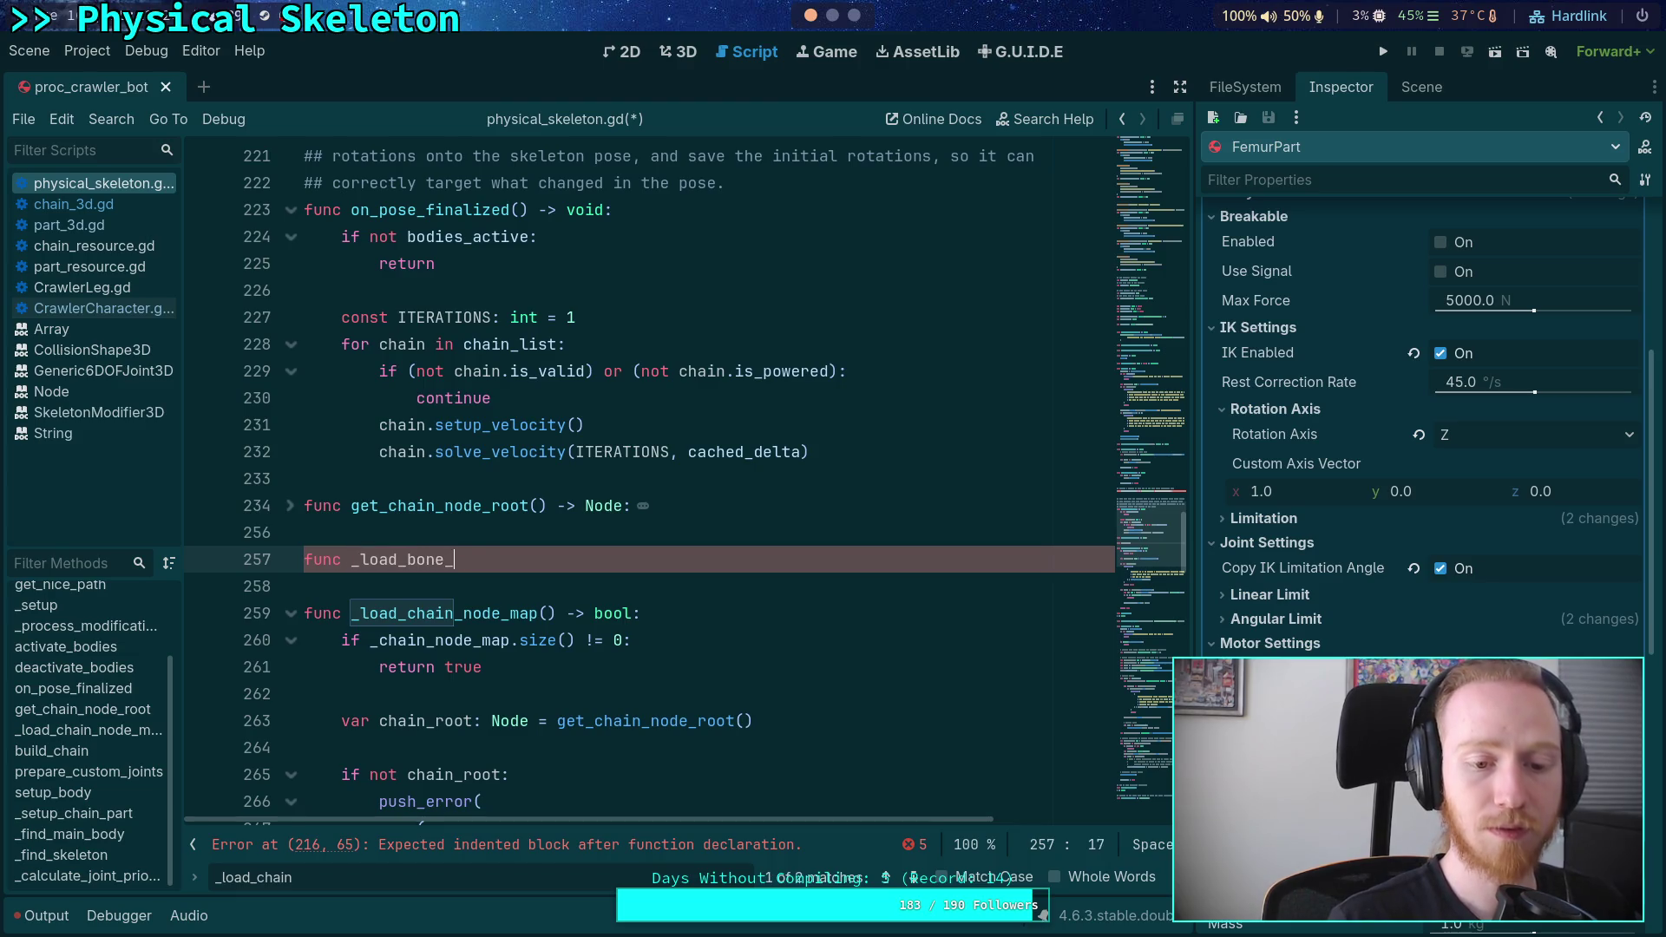
text(part_map() -> b)
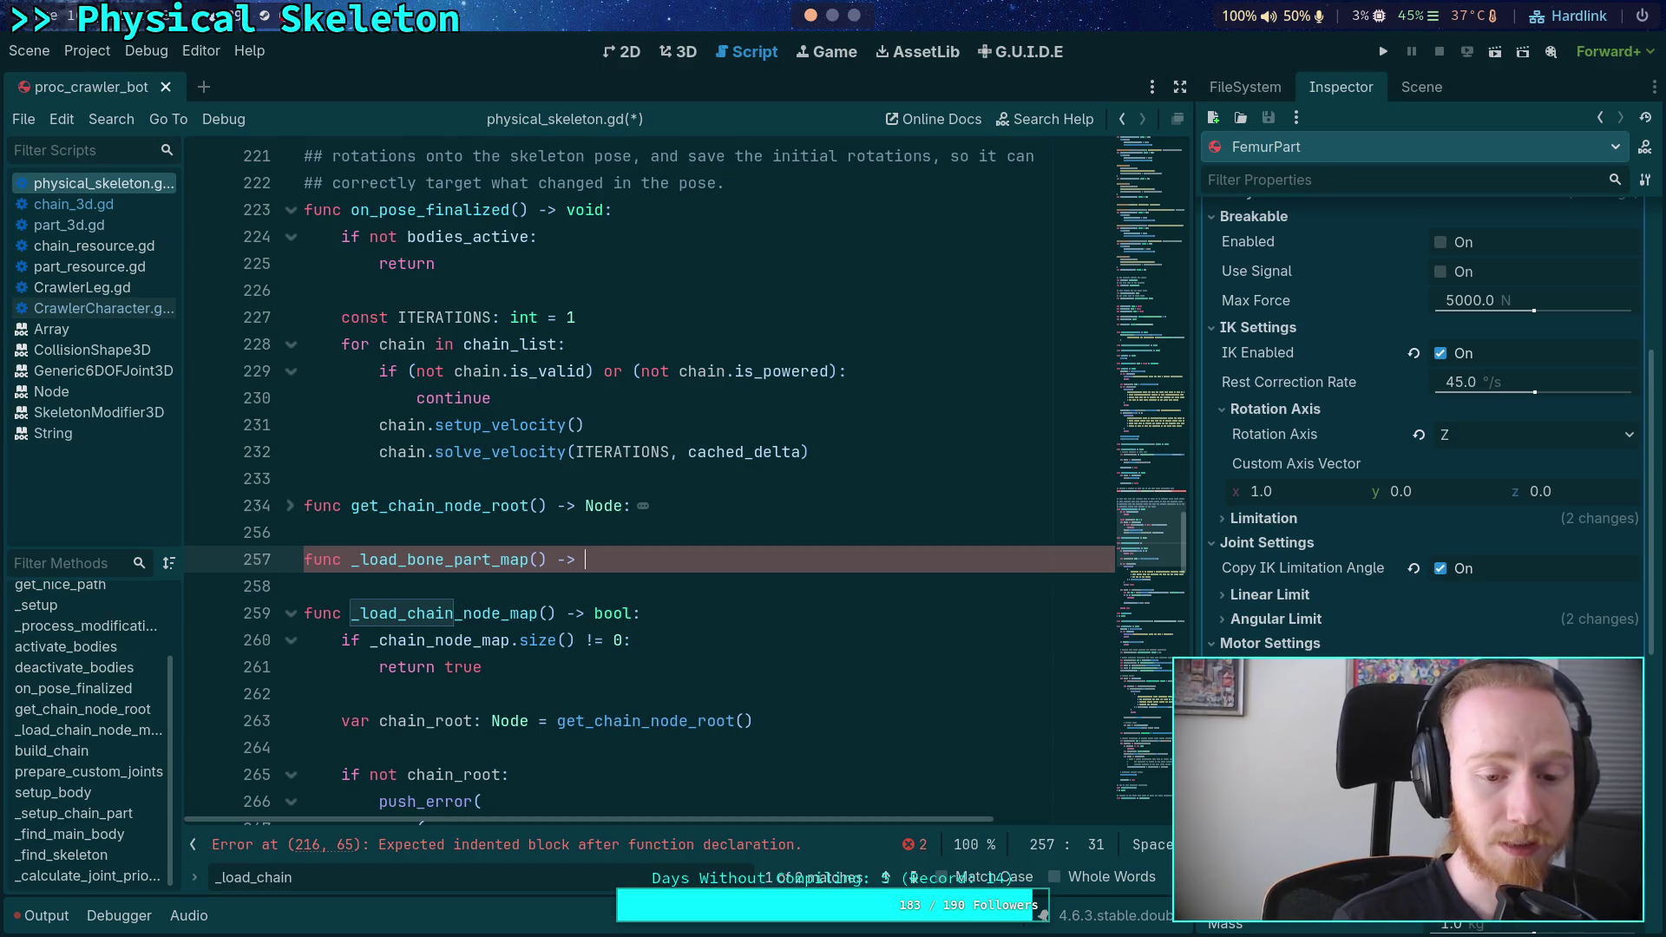
text(ool)
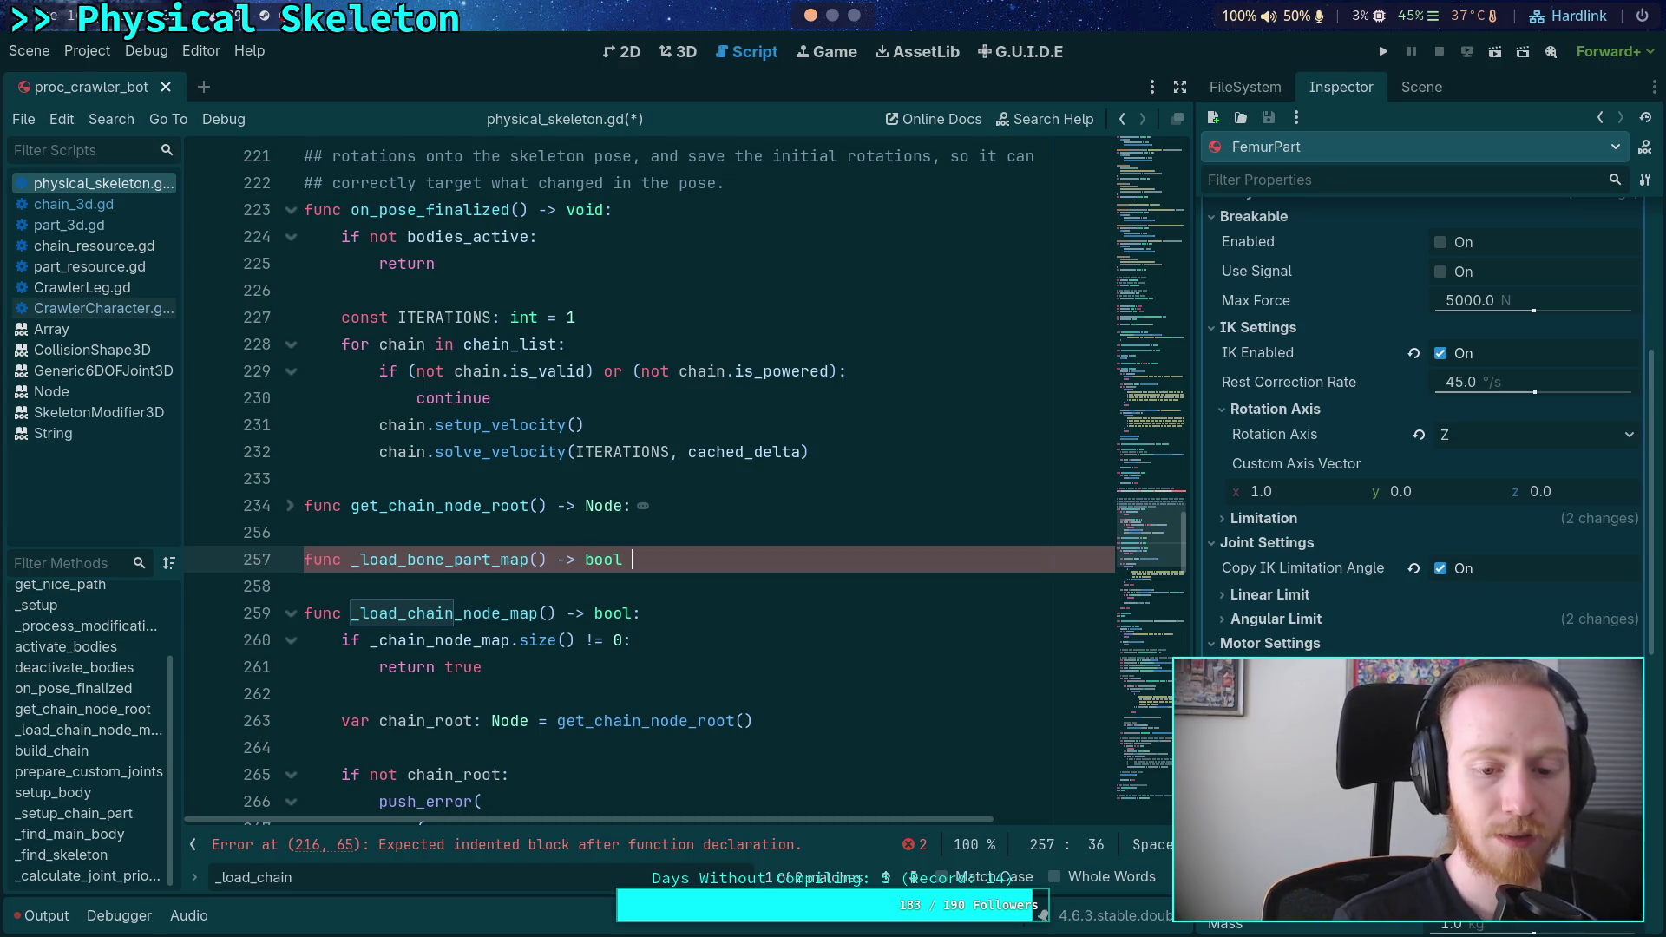
scroll(630, 443, down, 10)
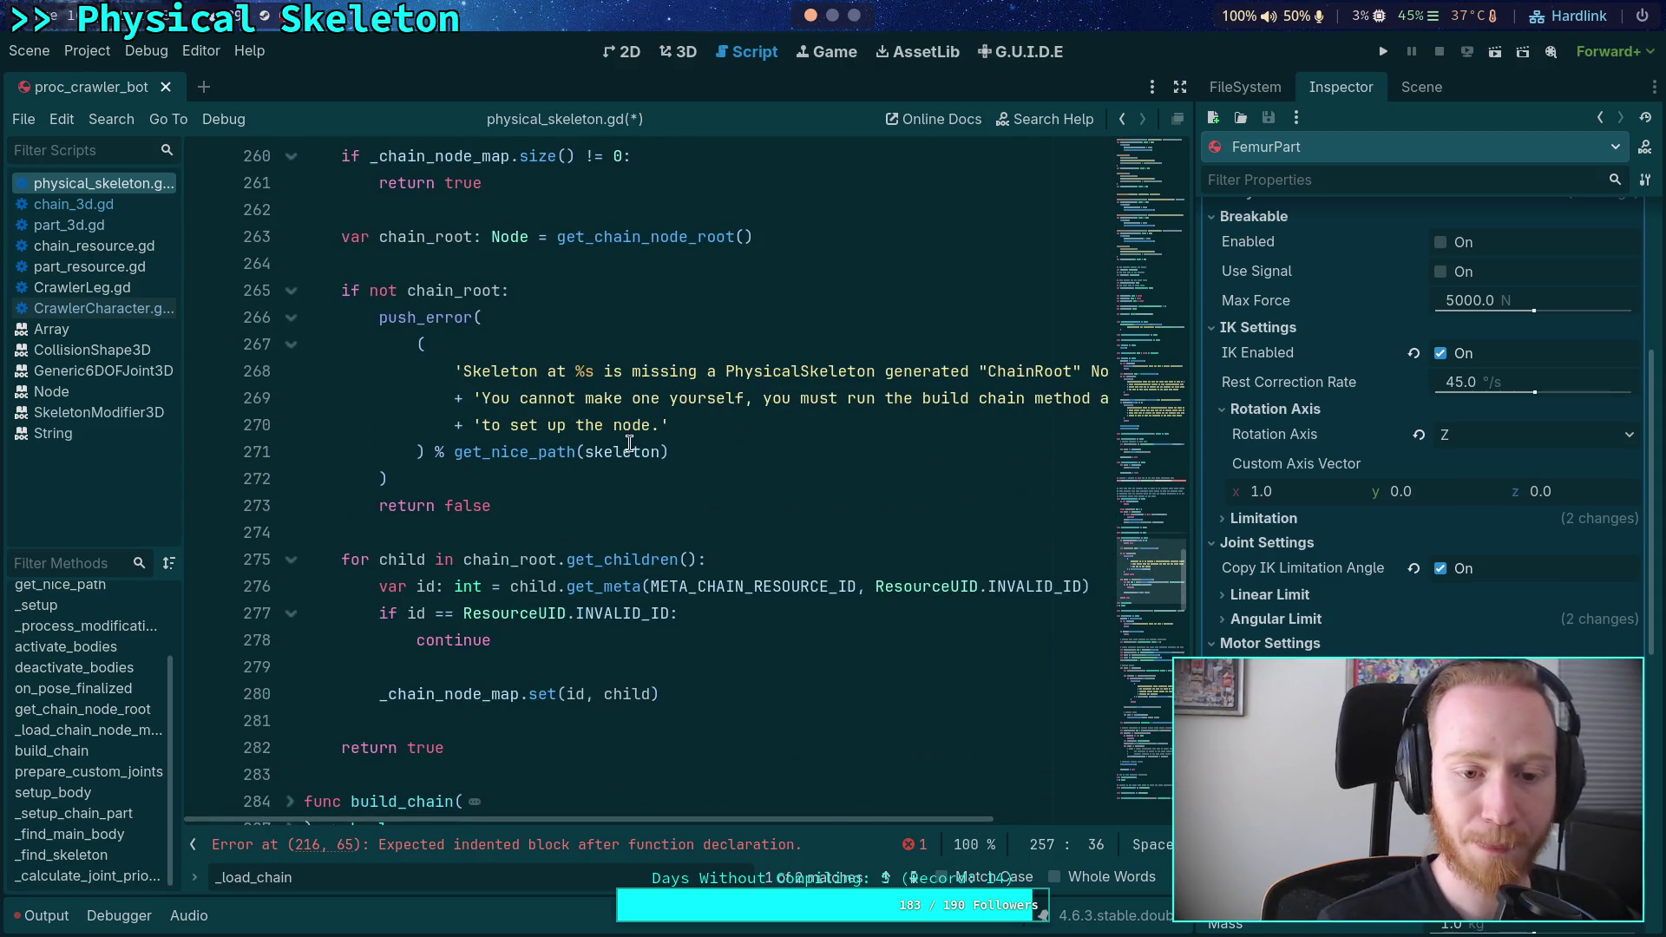
scroll(616, 489, up, 4)
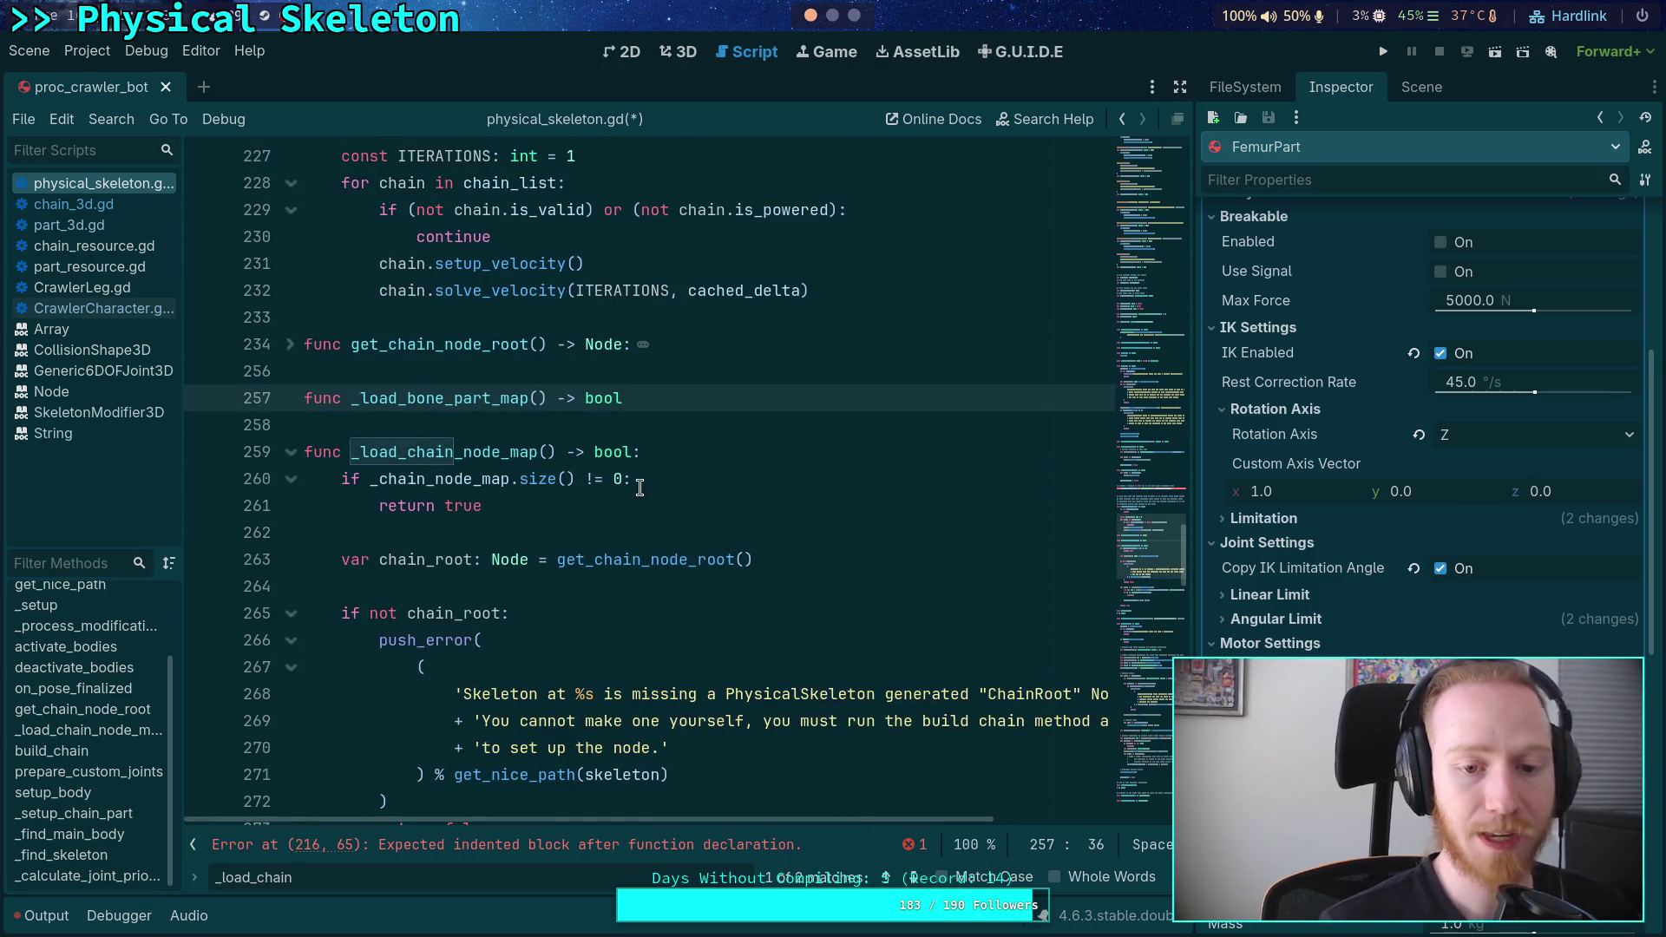
text(:)
key(Return)
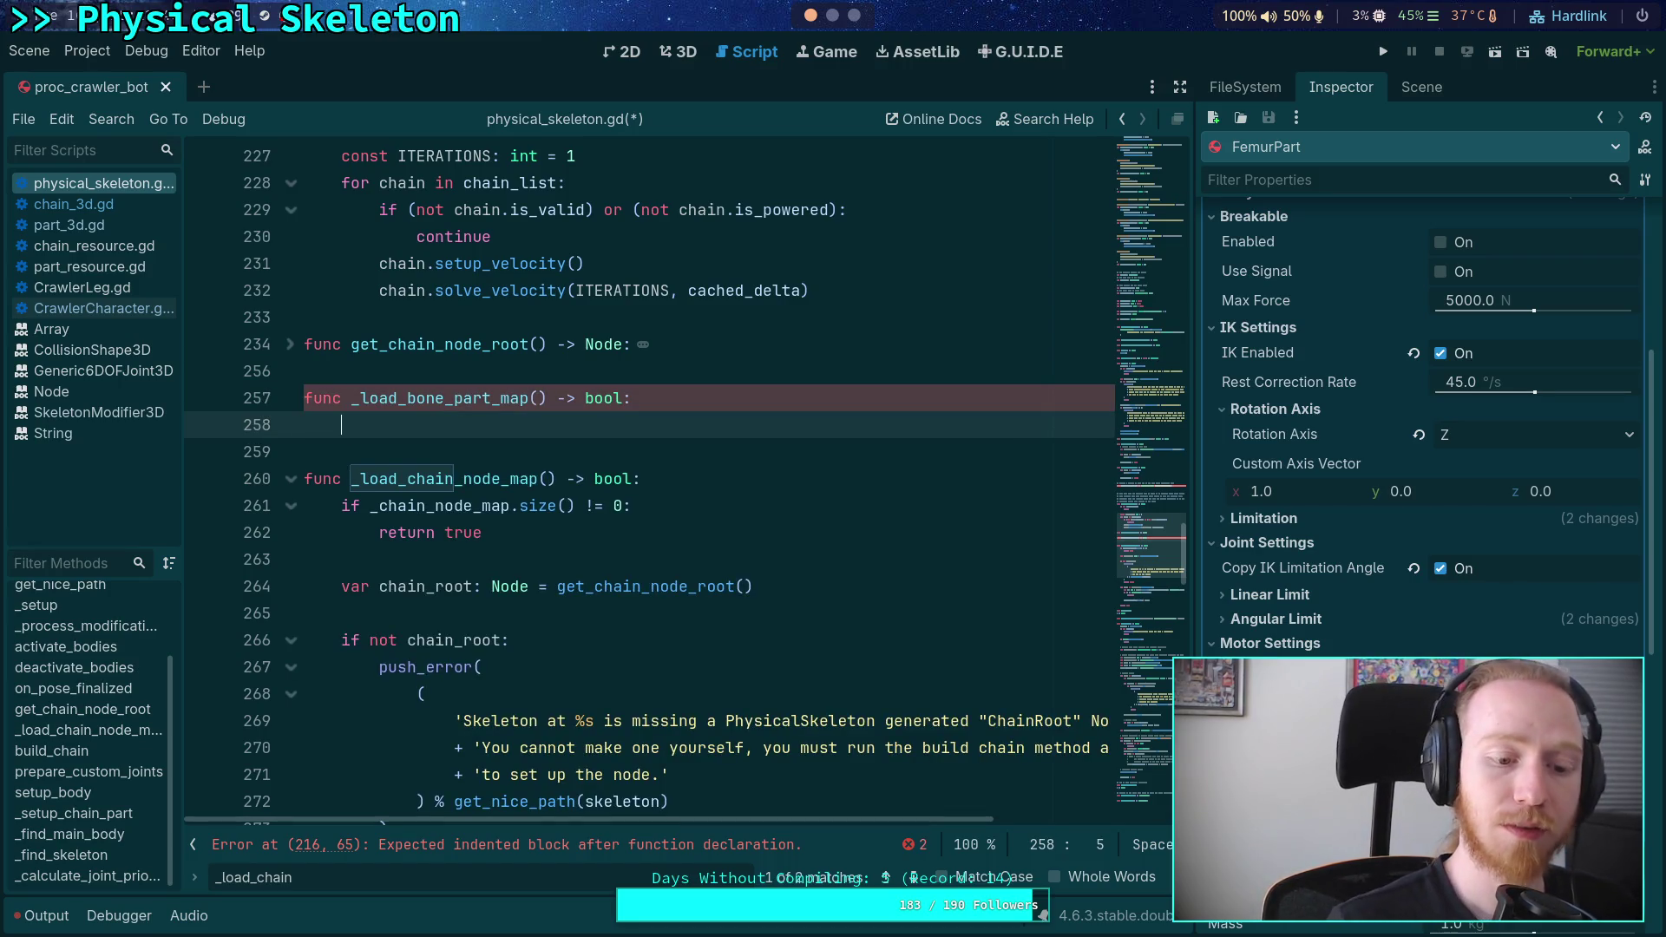
text(_no)
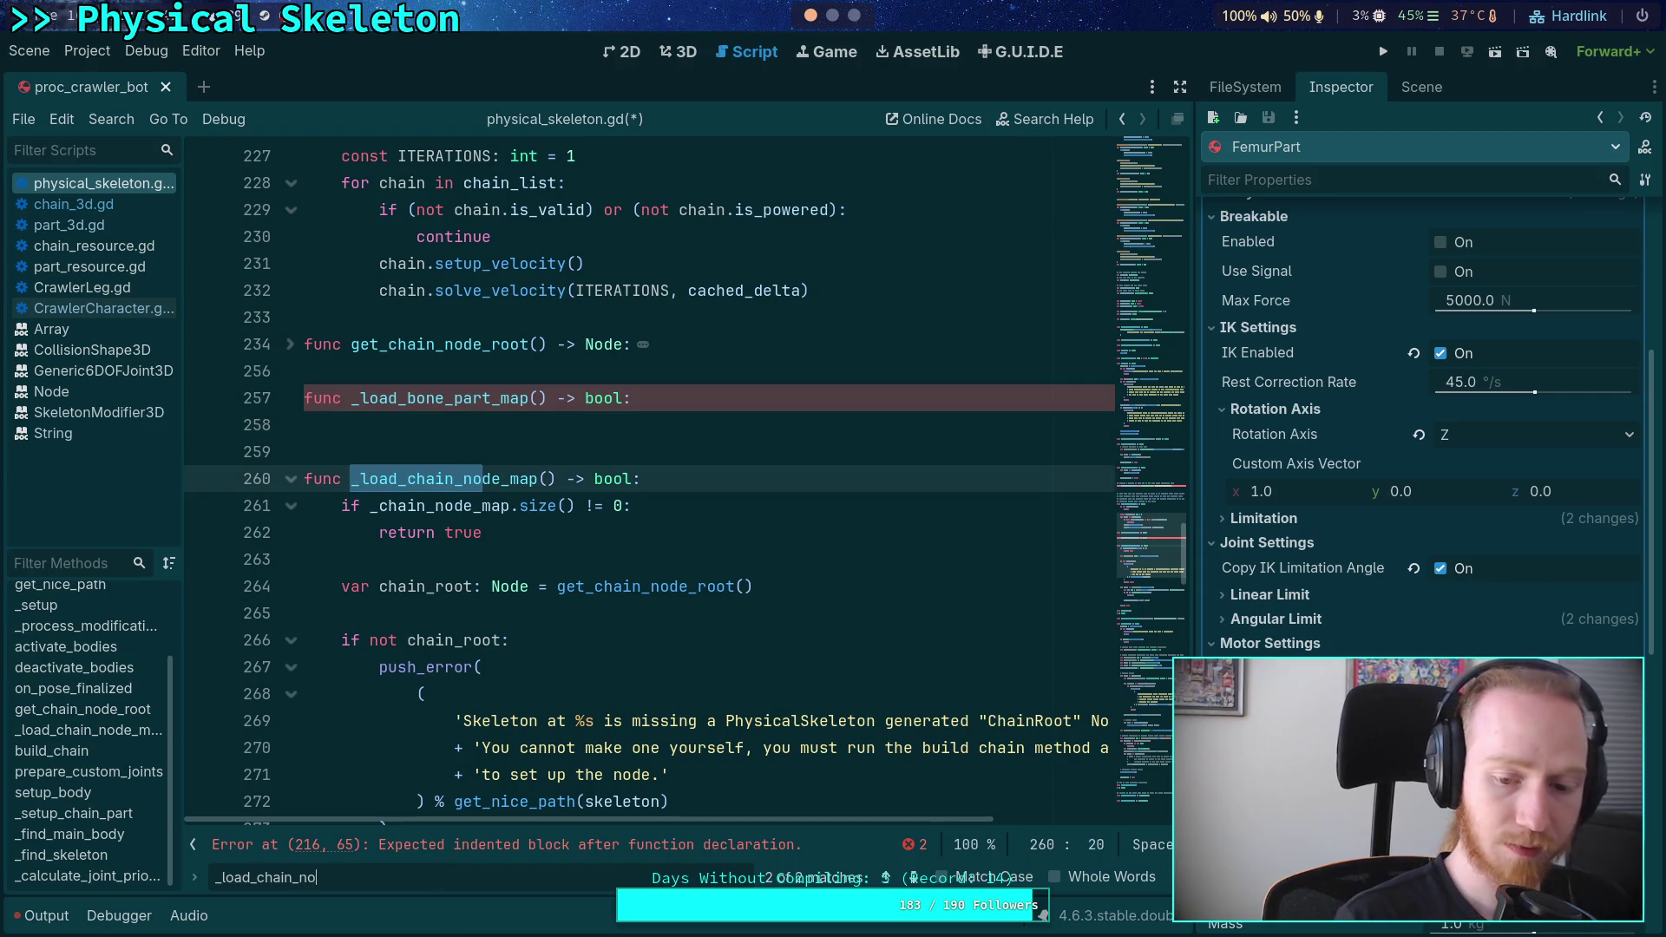
text(de)
- Change _load_chain_node_map's return type from bool to void and strip true from its early return
double_click(609, 480)
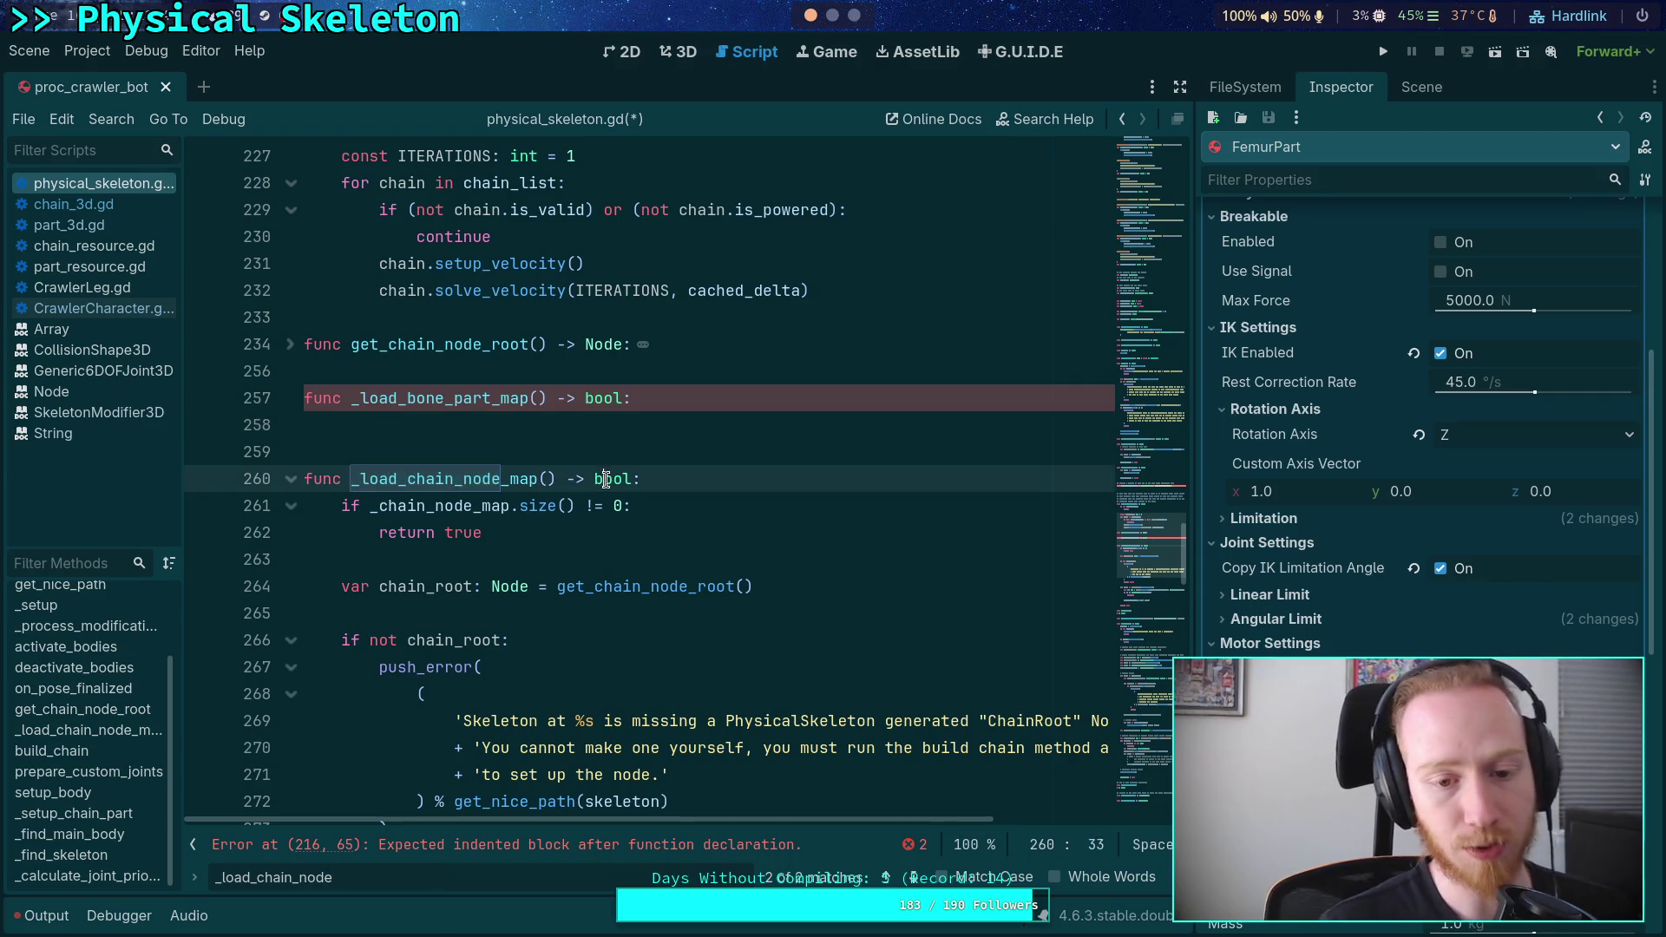
text(v)
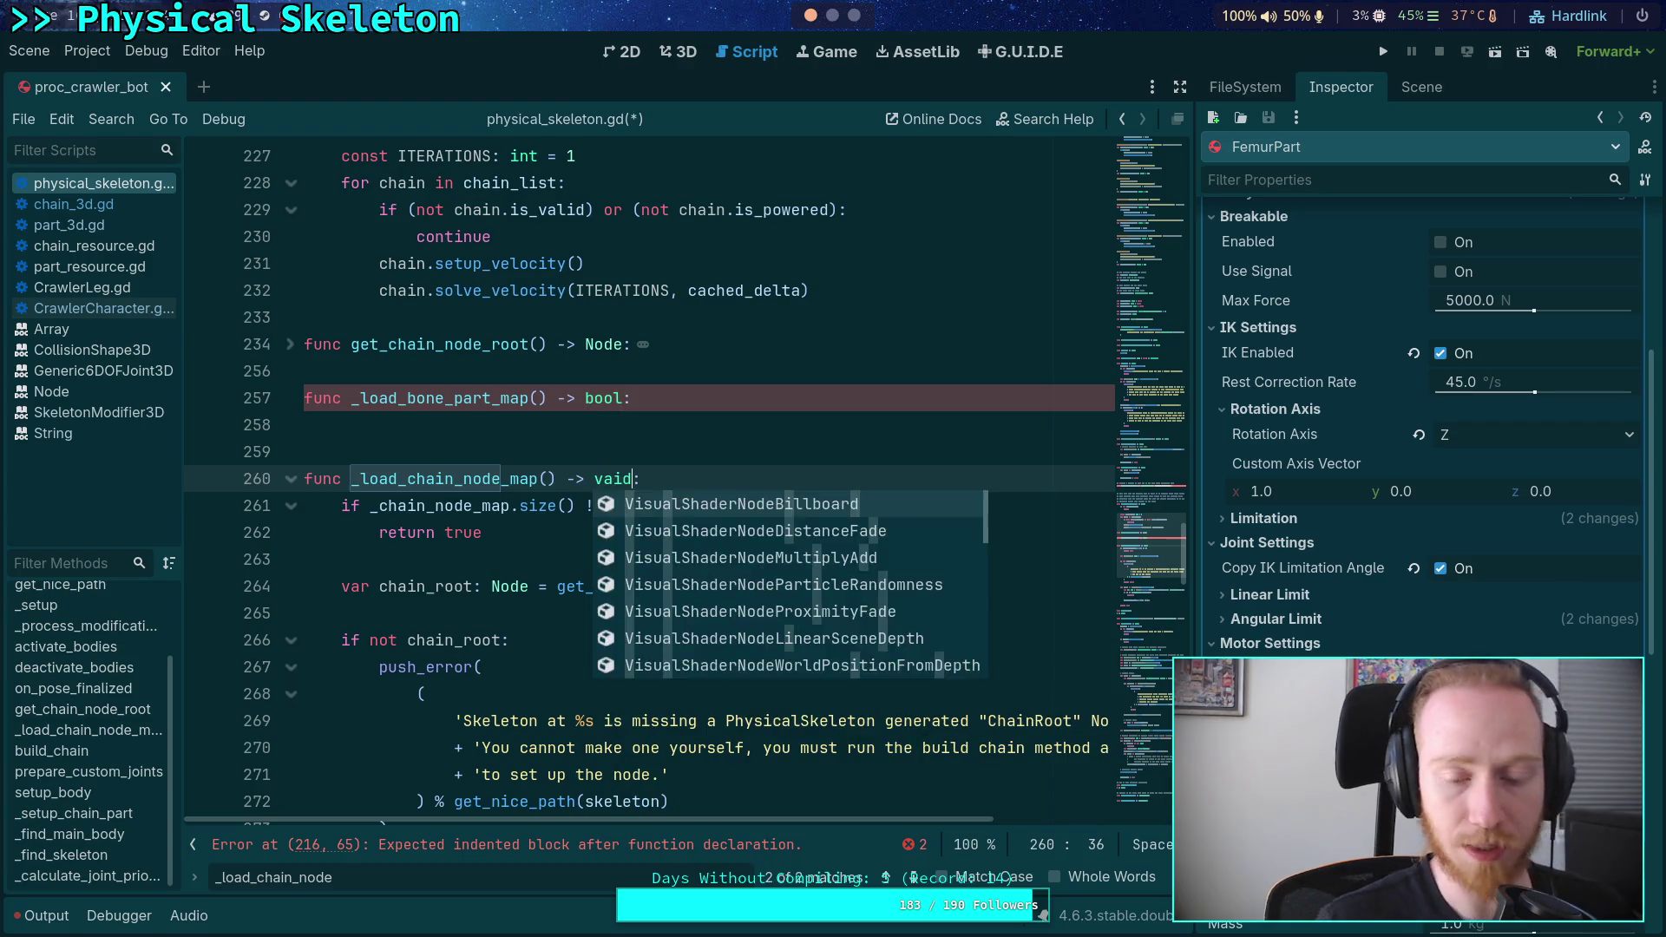
text(oid)
double_click(464, 533)
key(BackSpace)
- Strip false from the error return and delete the final return true line
scroll(466, 533, down, 10)
click(466, 533)
double_click(466, 533)
key(BackSpace)
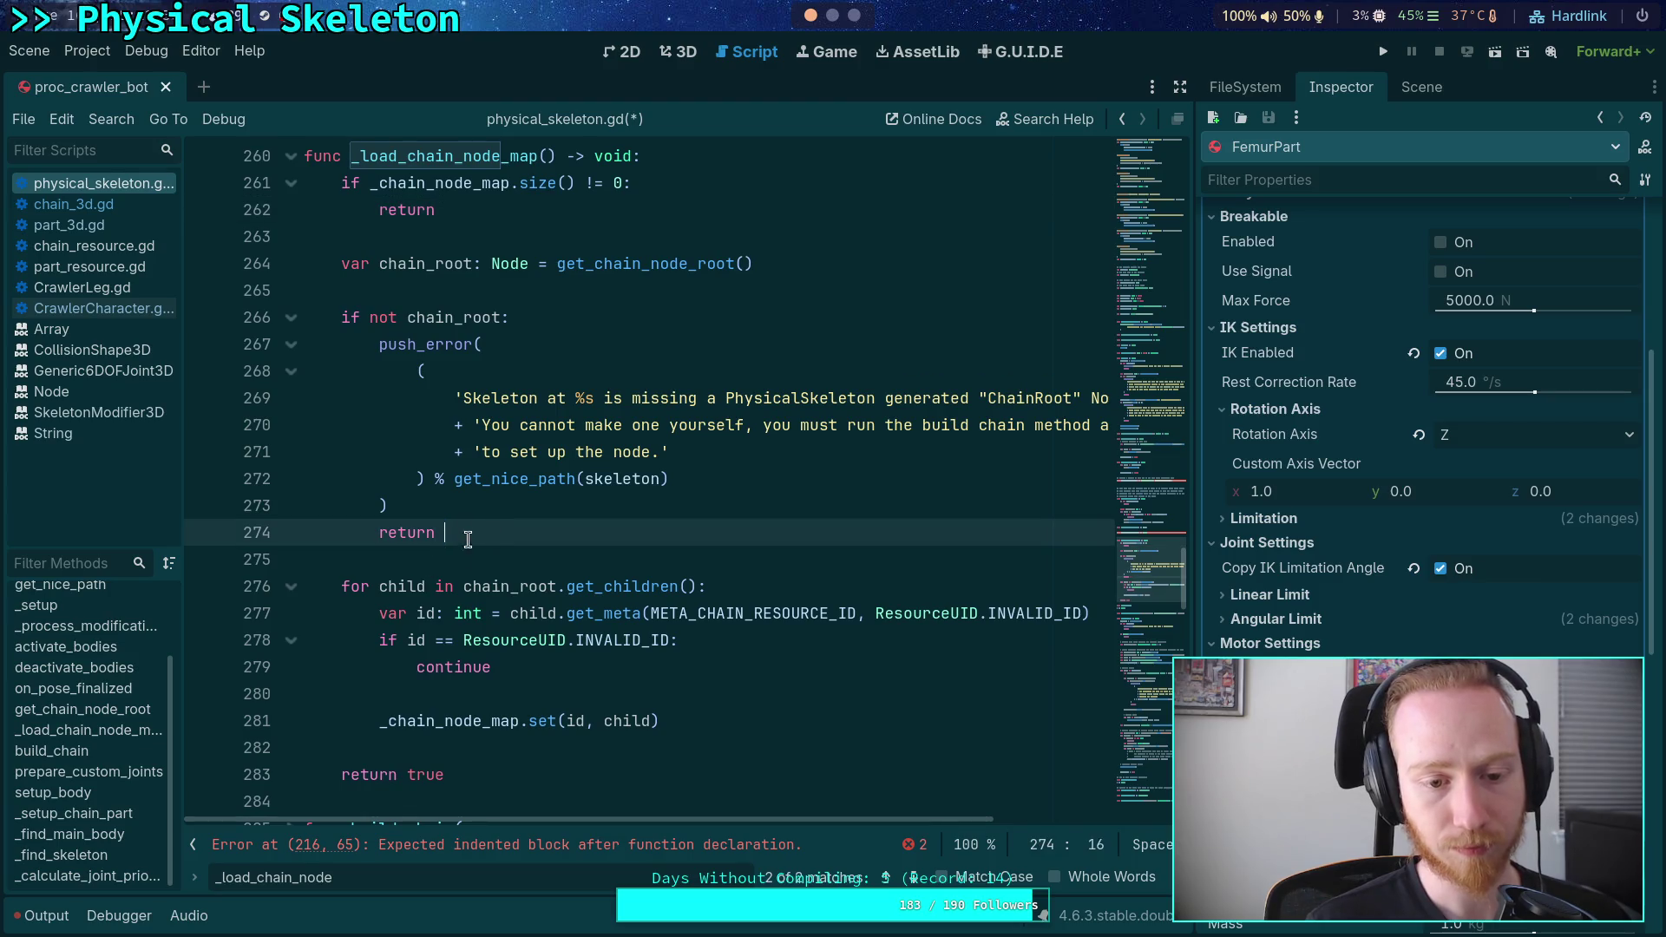
click(470, 775)
scroll(471, 651, down, 3)
key(BackSpace)
key(BackSpace)
key(BackSpace)
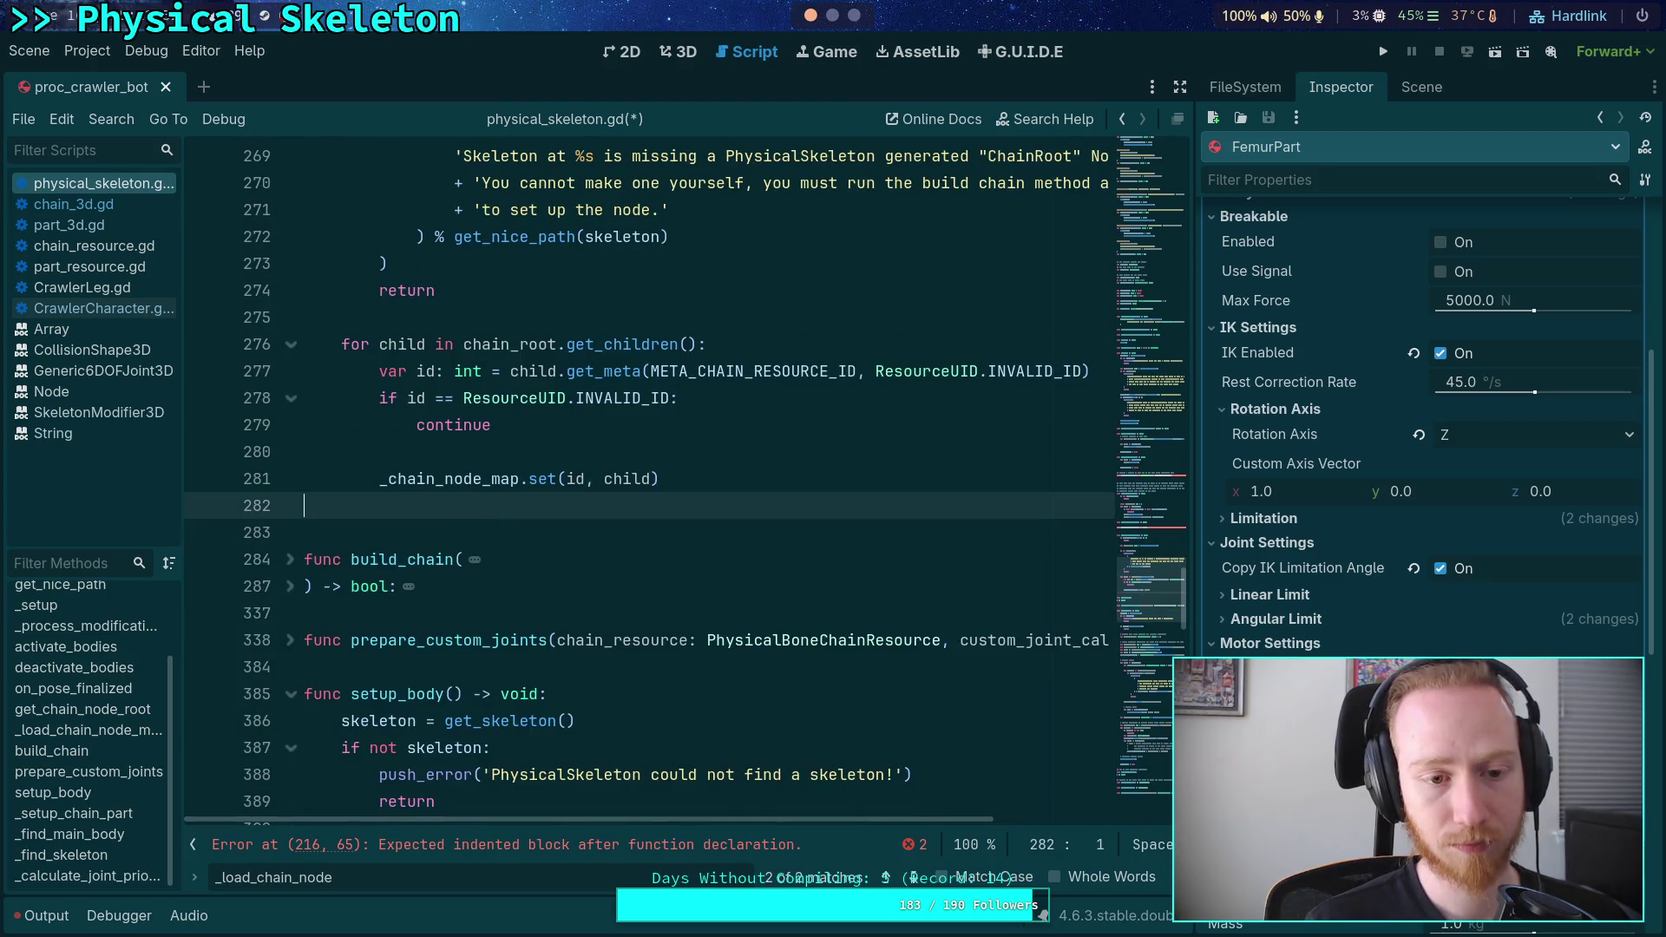
scroll(573, 520, up, 14)
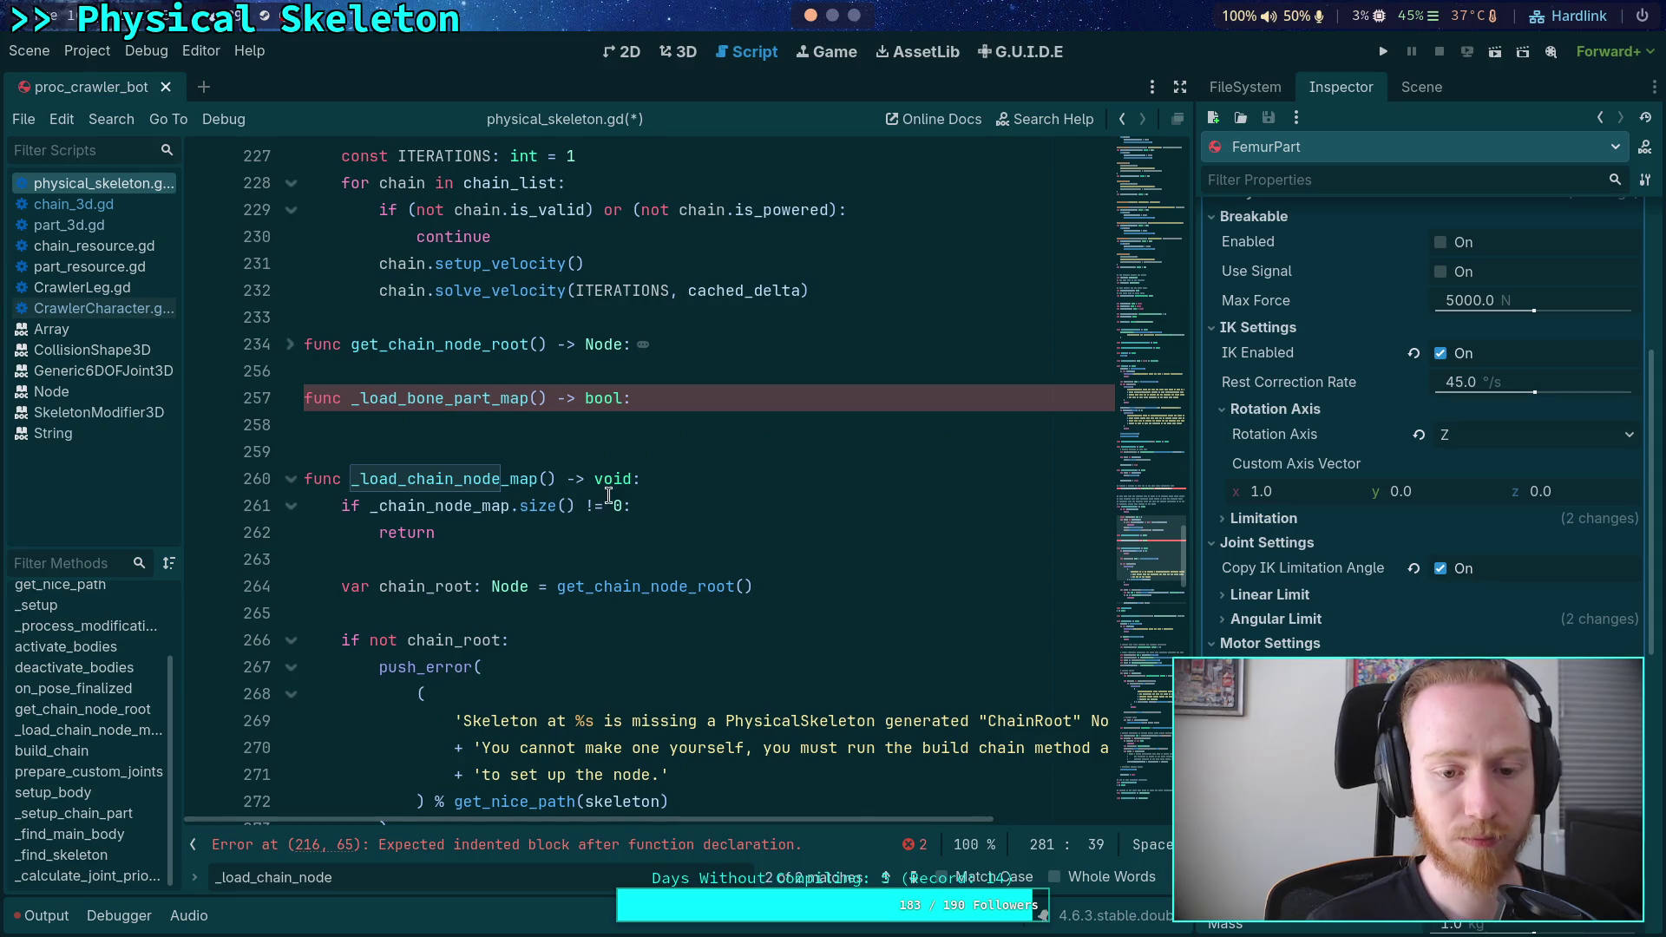
scroll(609, 495, down, 3)
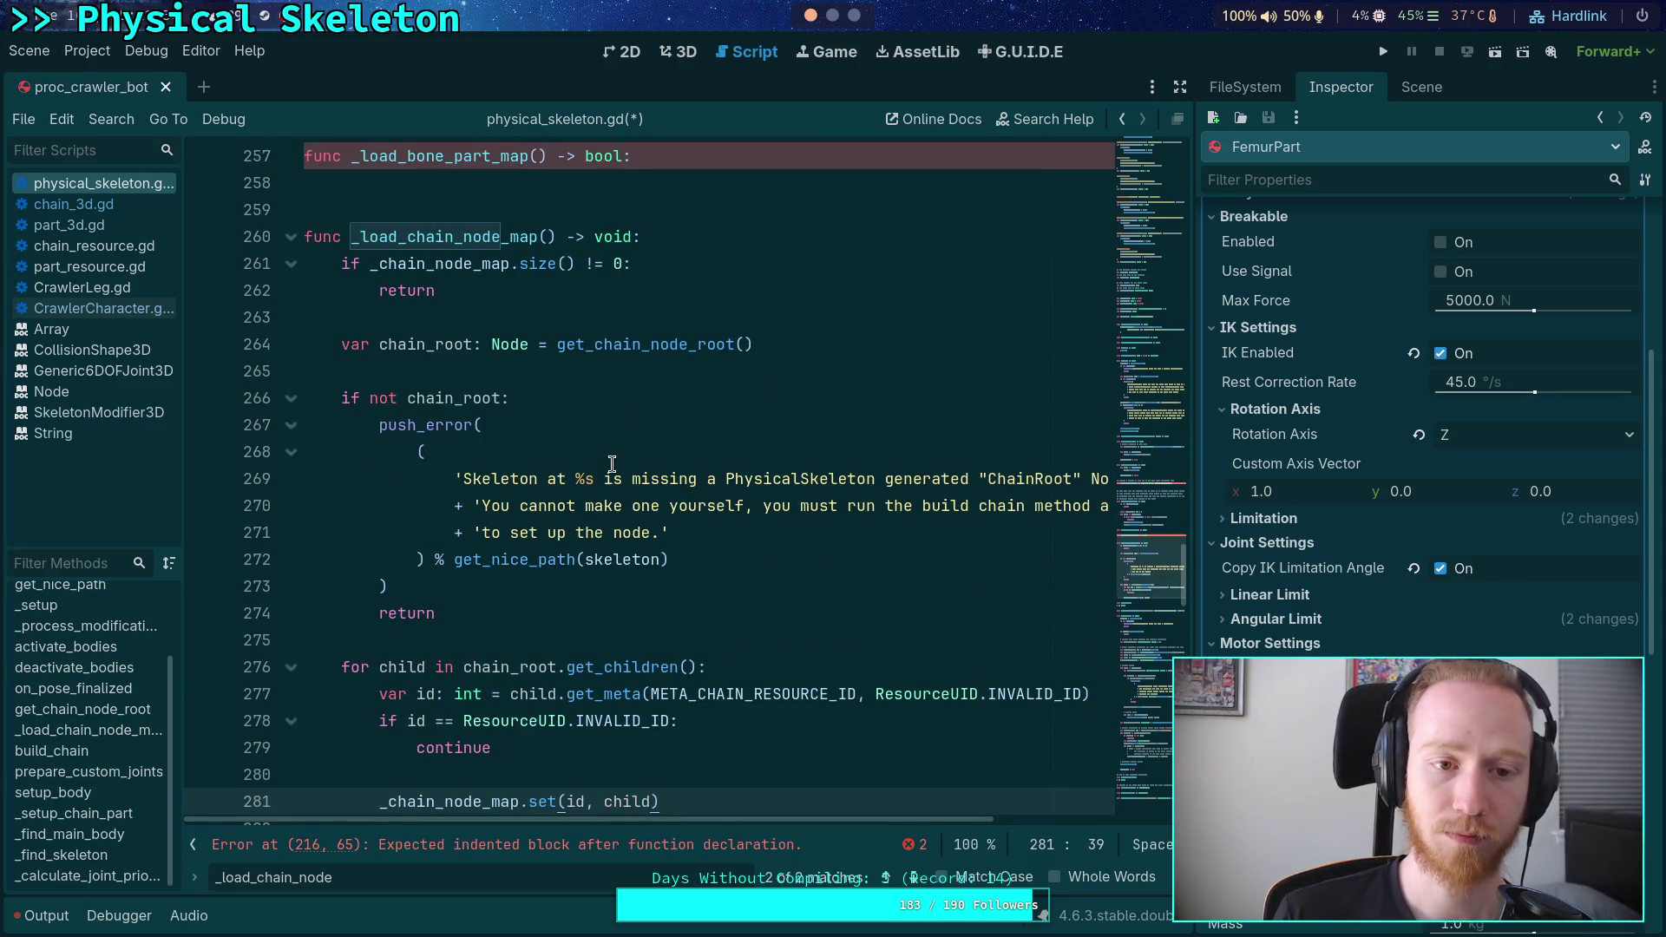
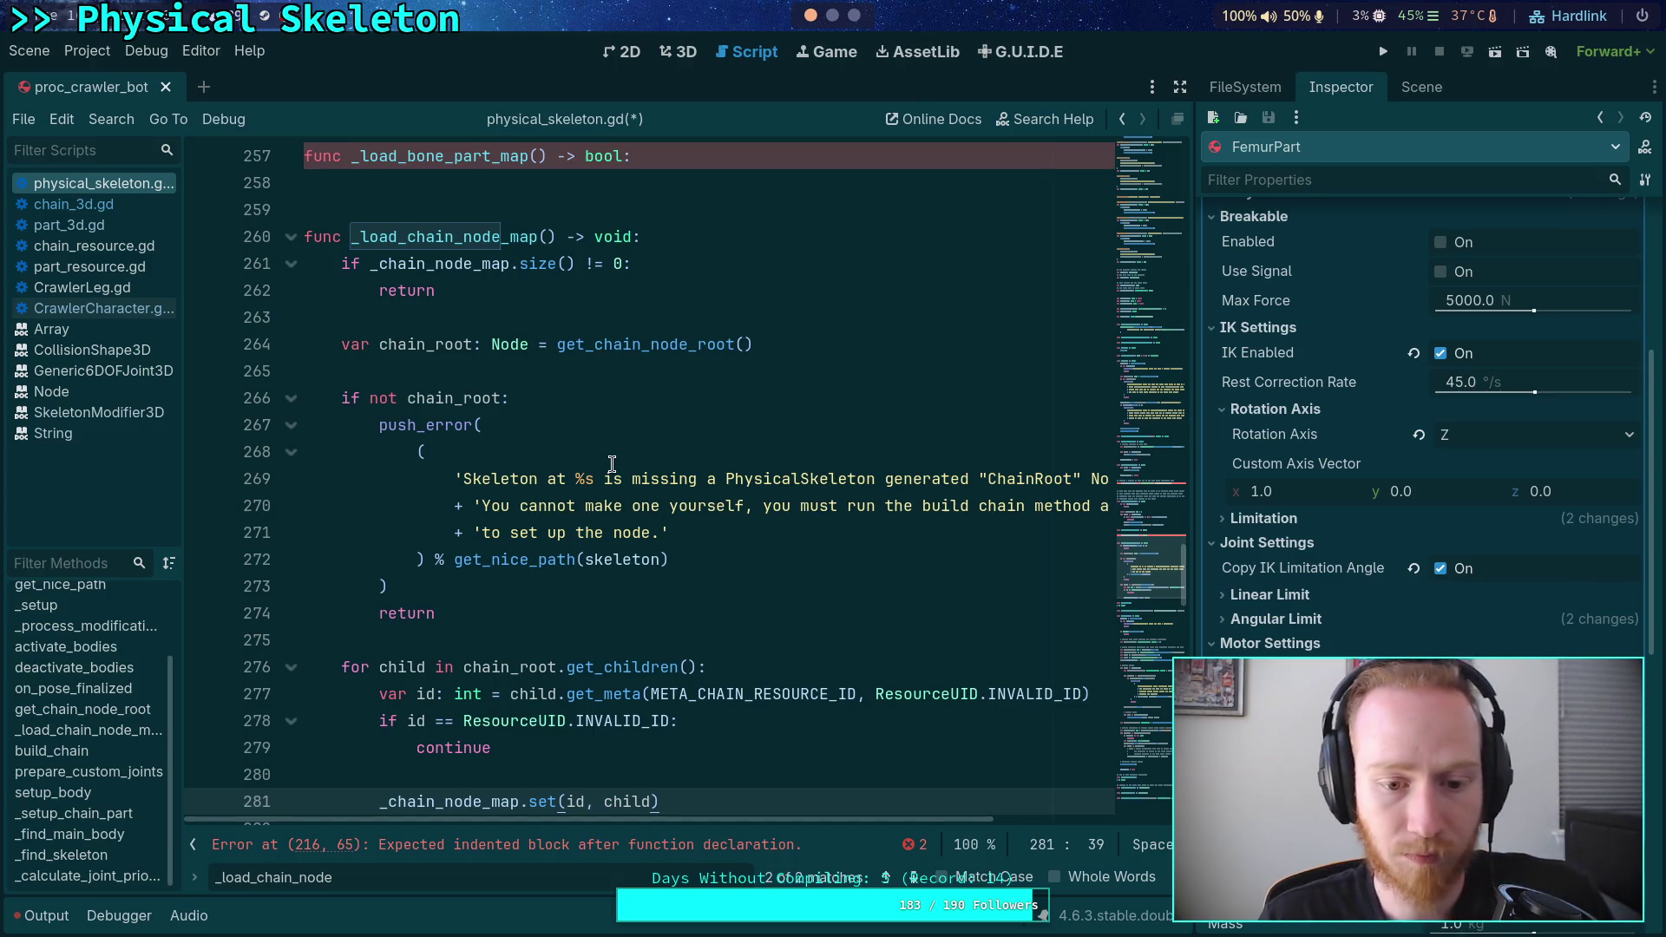
- Find the _load_chain_node_map call on line 174 and prefix it with '_chain_node_map = '
click(546, 228)
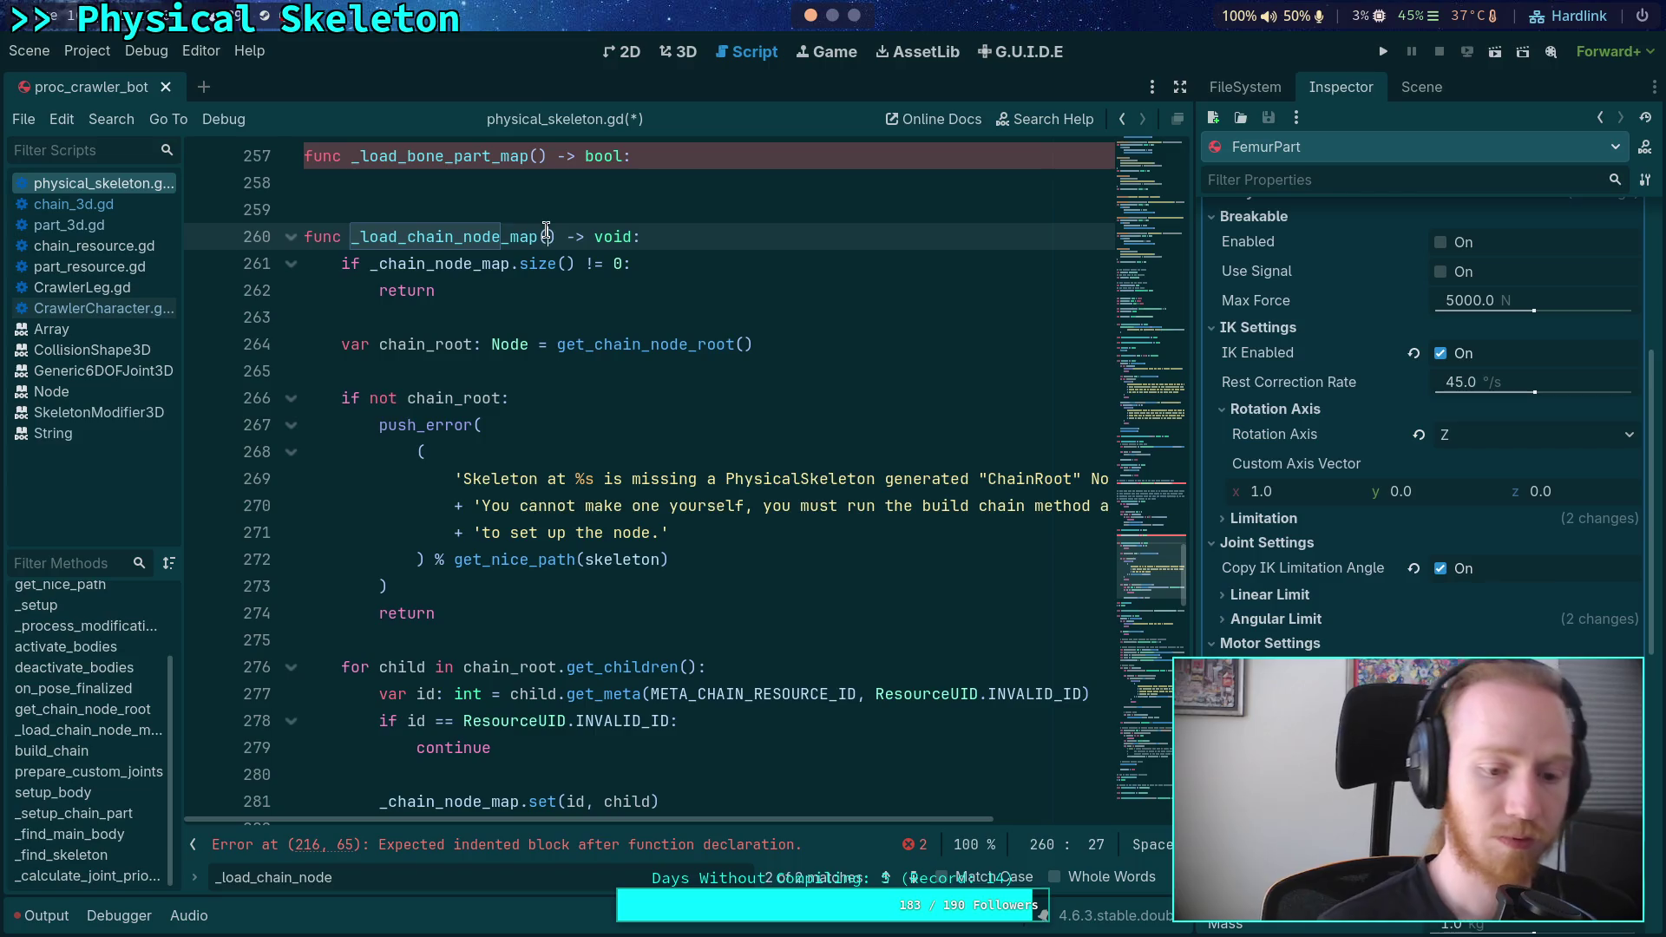
click(913, 878)
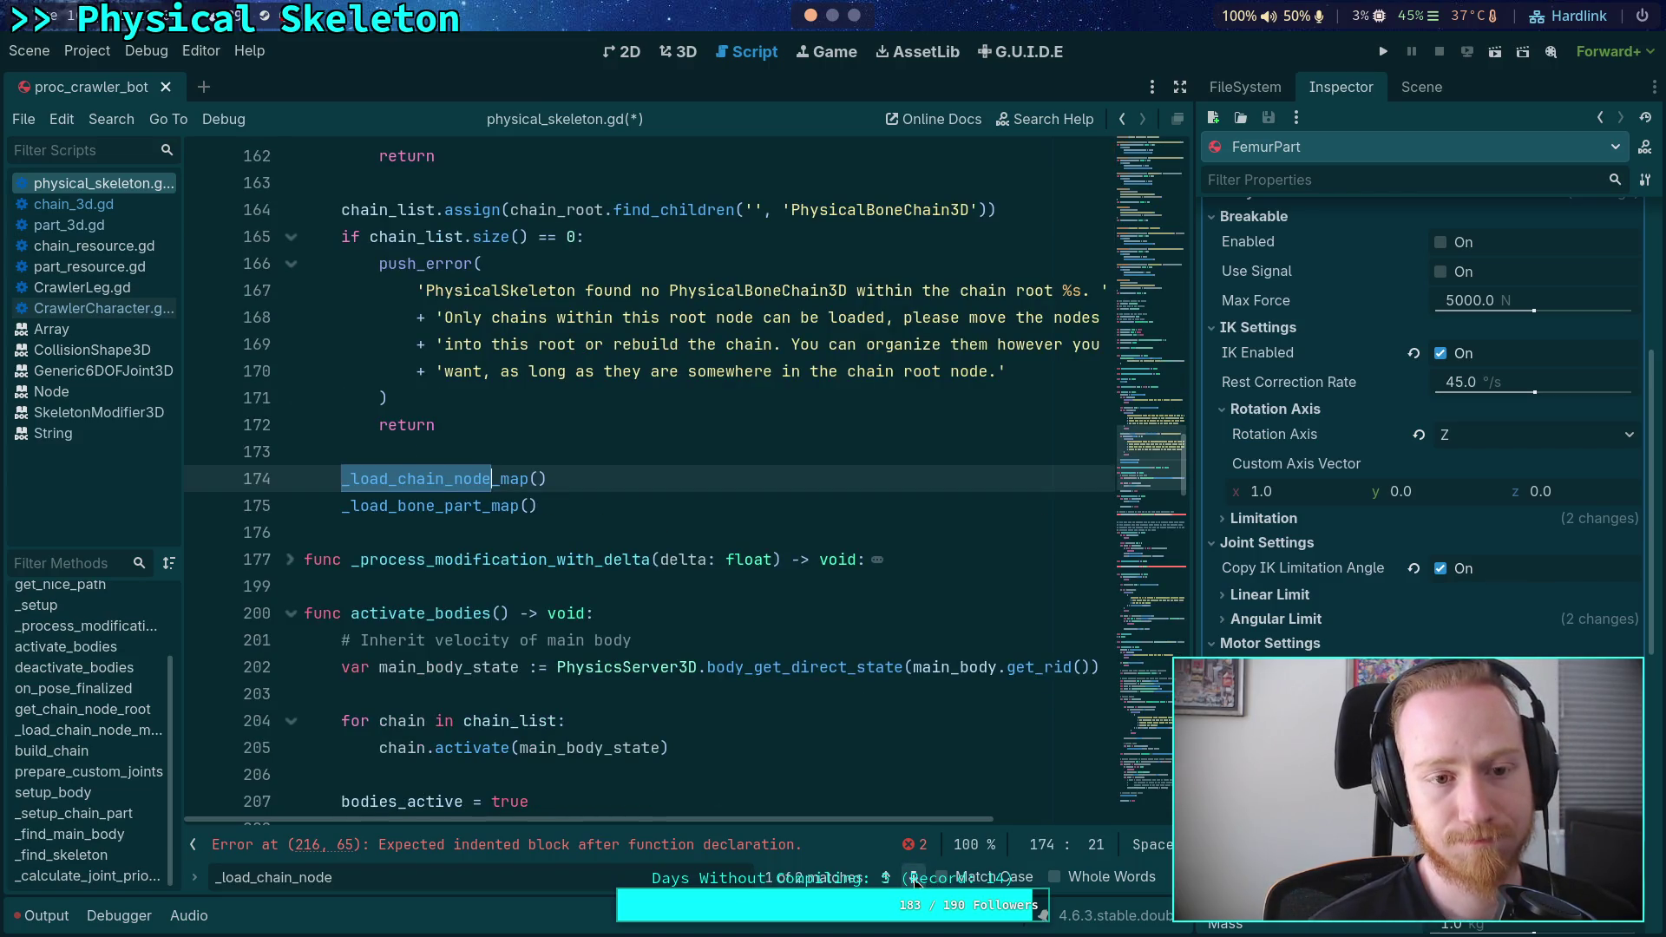
click(914, 878)
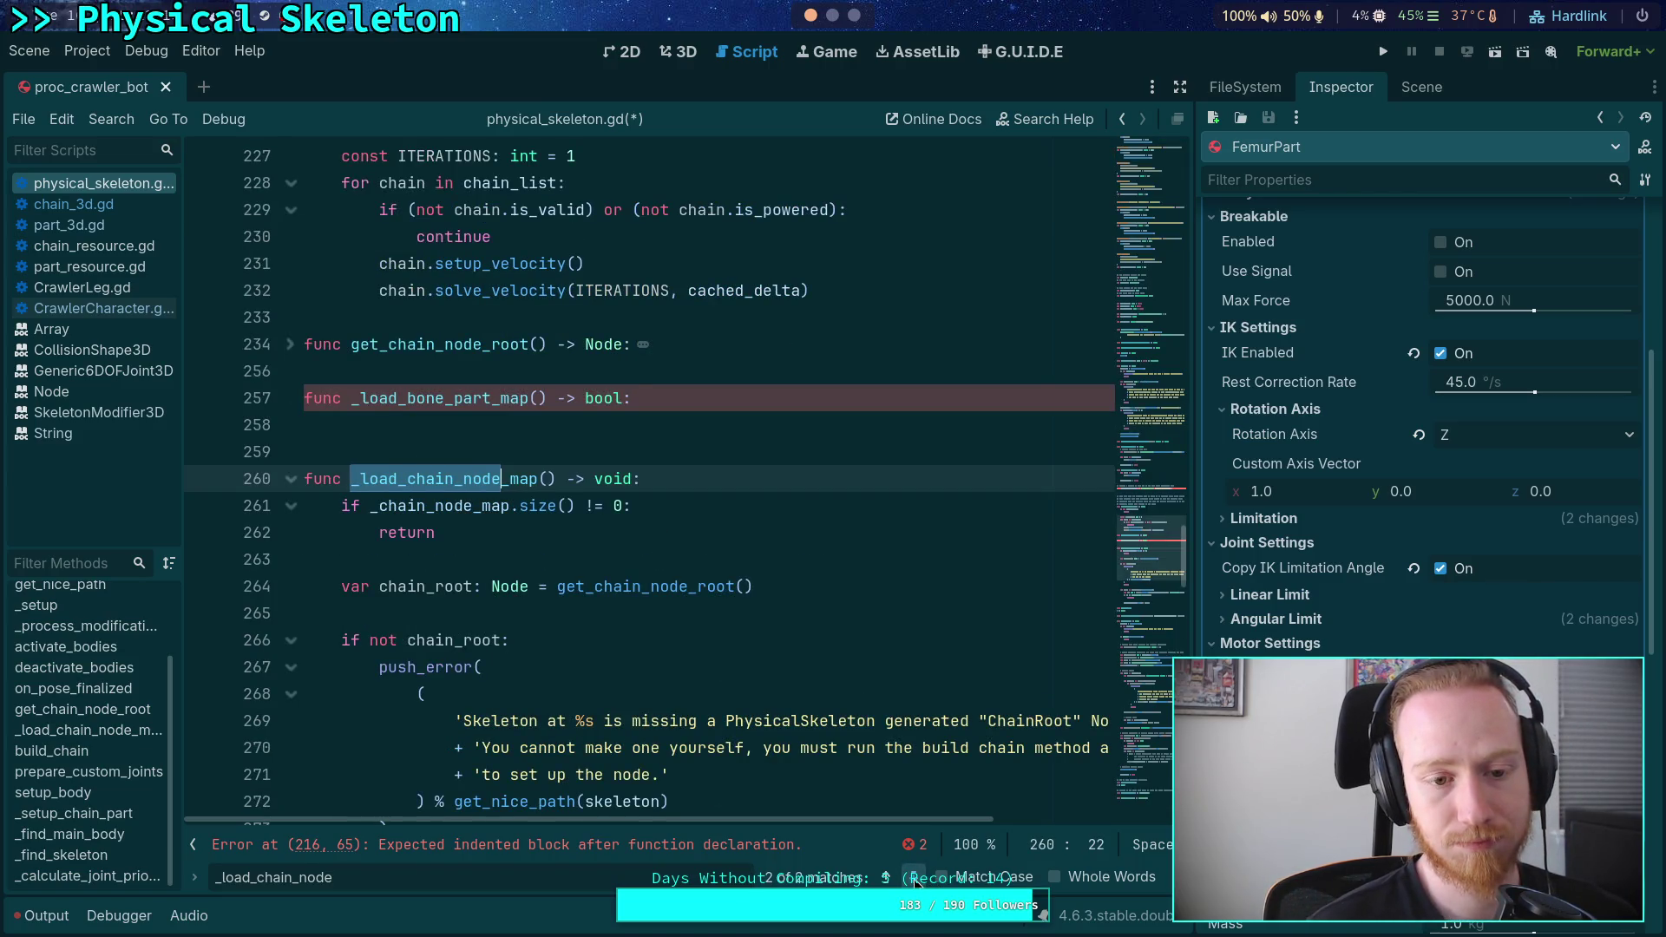
click(914, 879)
click(343, 482)
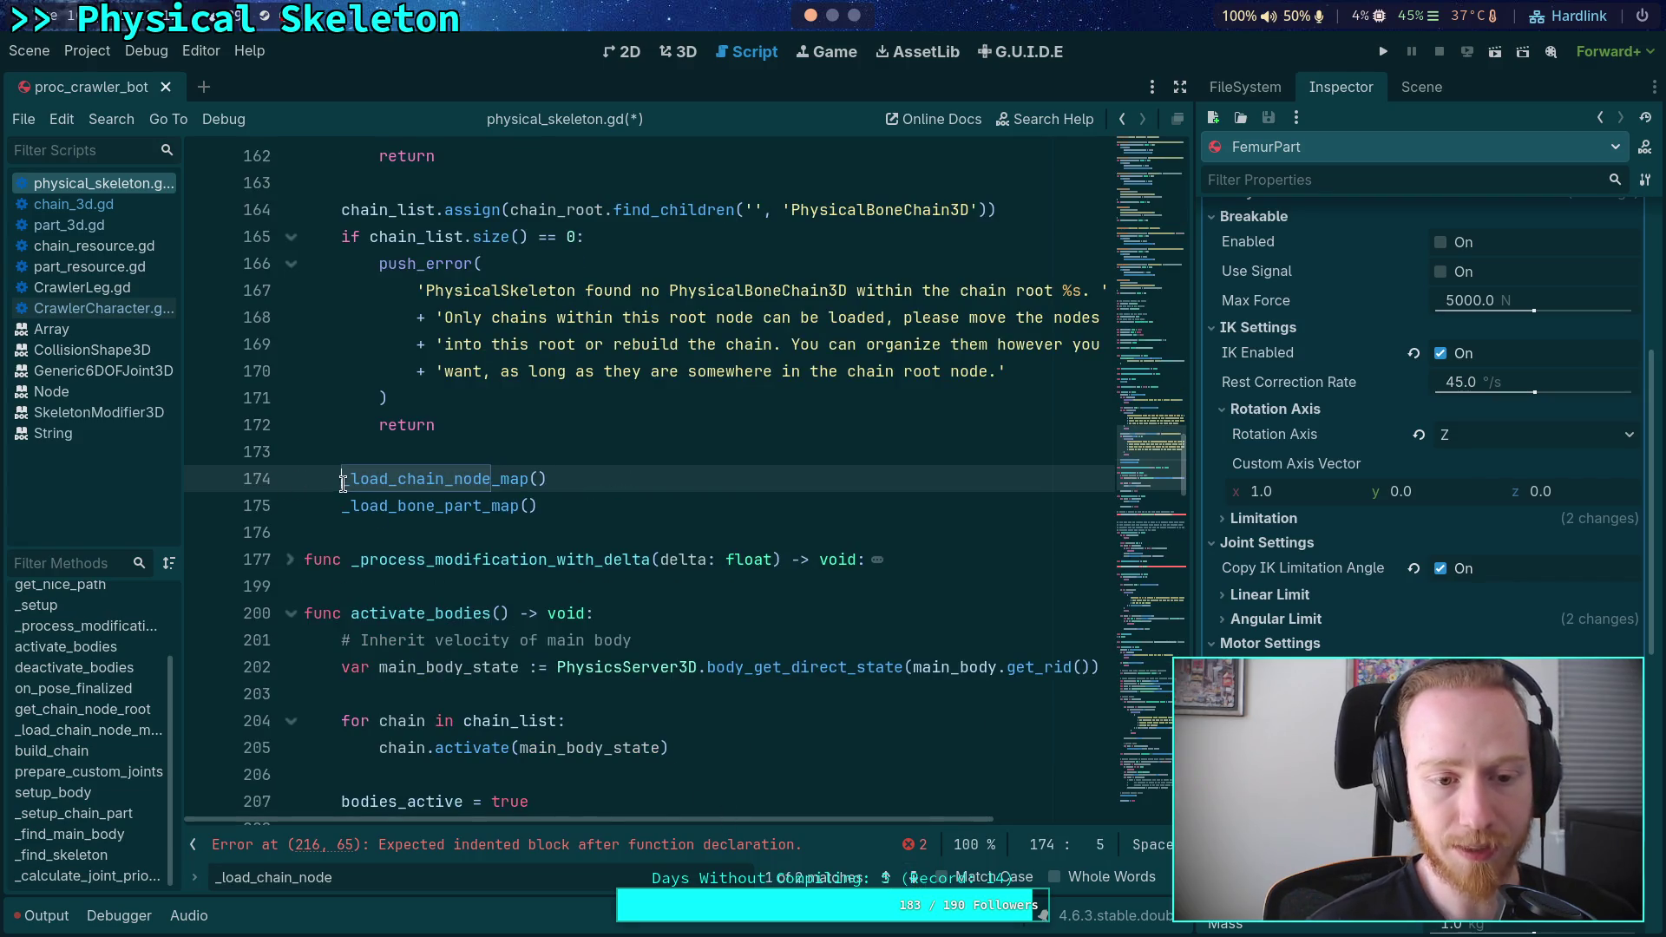
text(chain_no)
key(Return)
text(=)
- Prefix the bone-part loader call on line 175 with '_bone_part_map = '
click(338, 506)
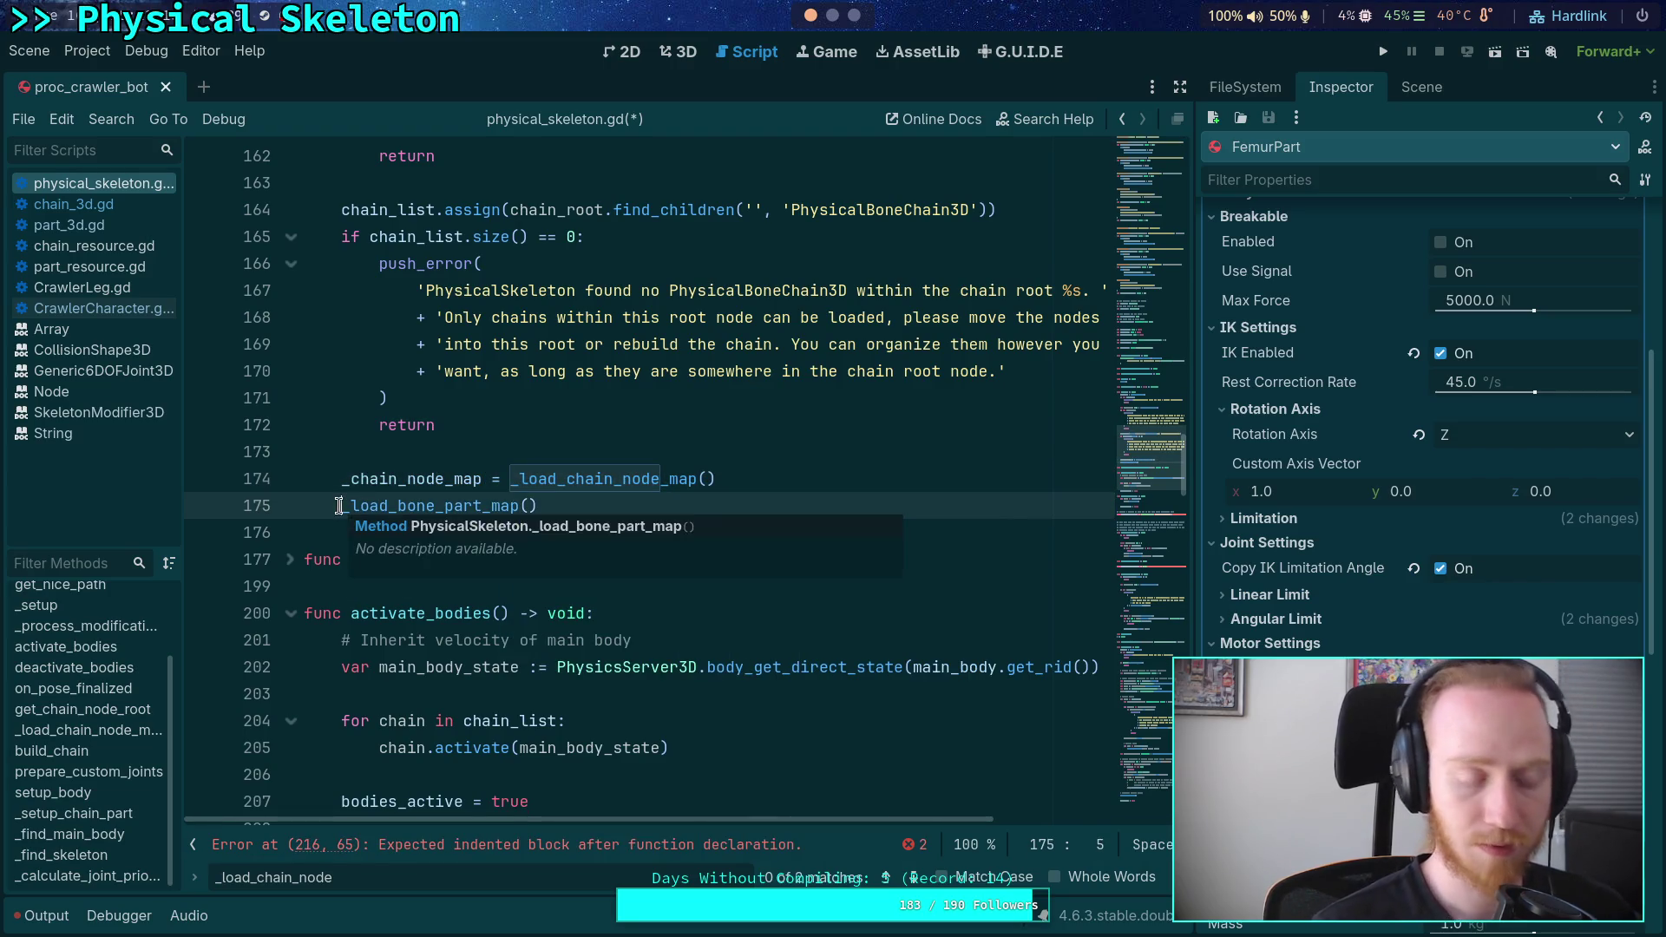
text(_chain)
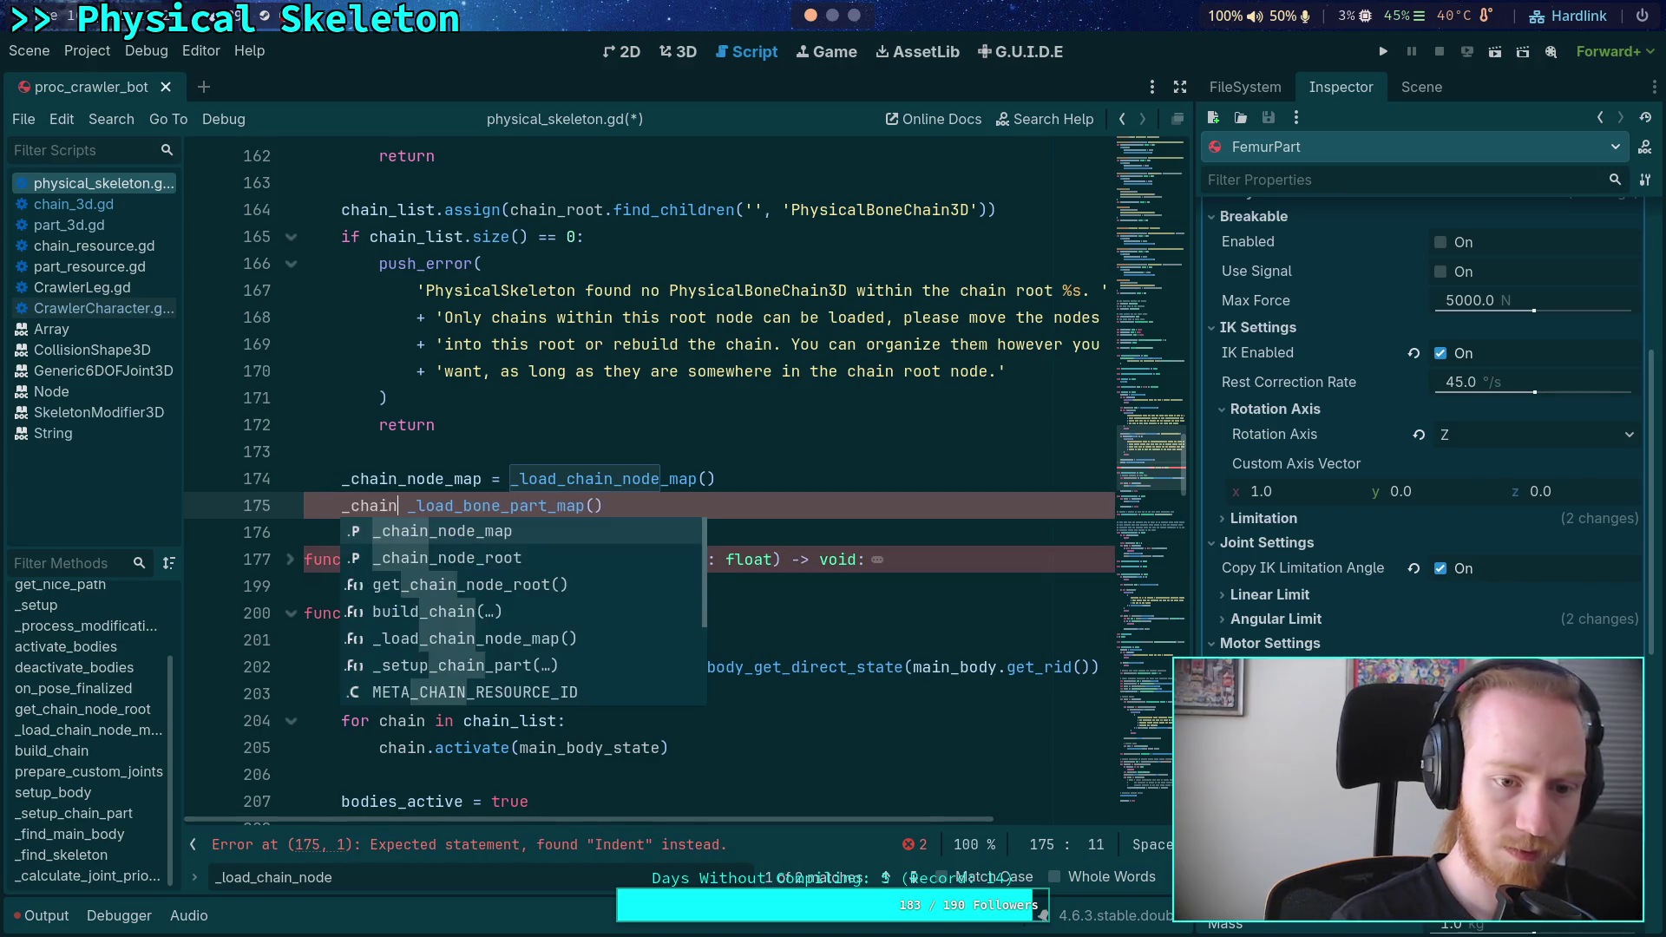
key(BackSpace)
key(BackSpace)
key(BackSpace)
text(bone_)
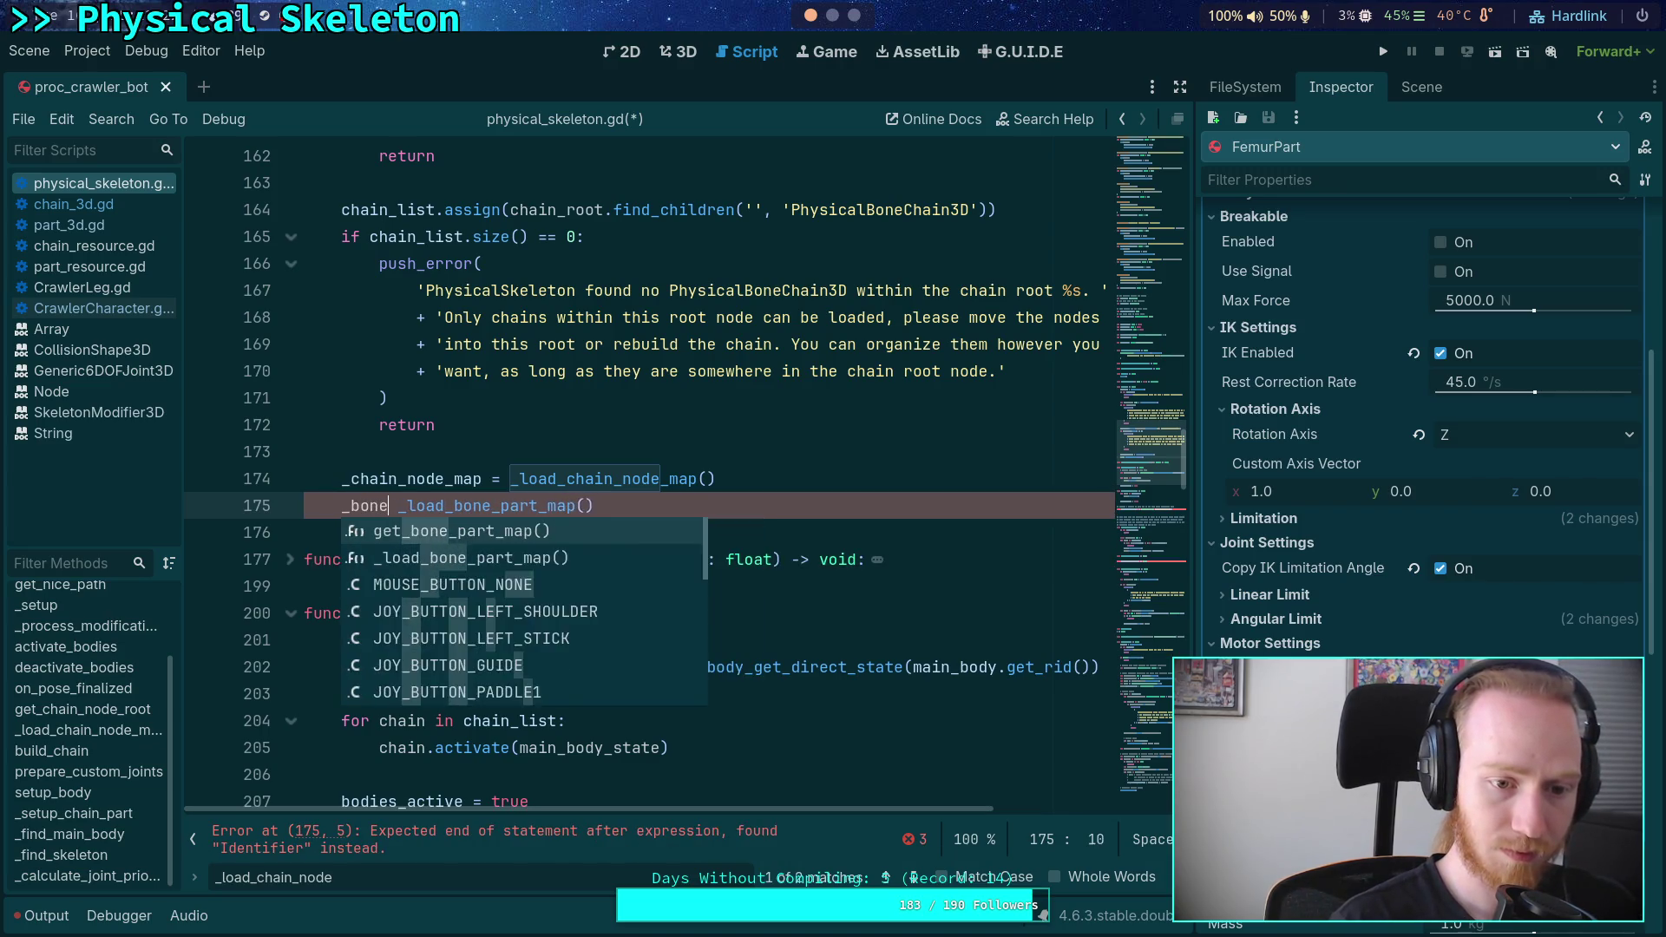
text(part_may =)
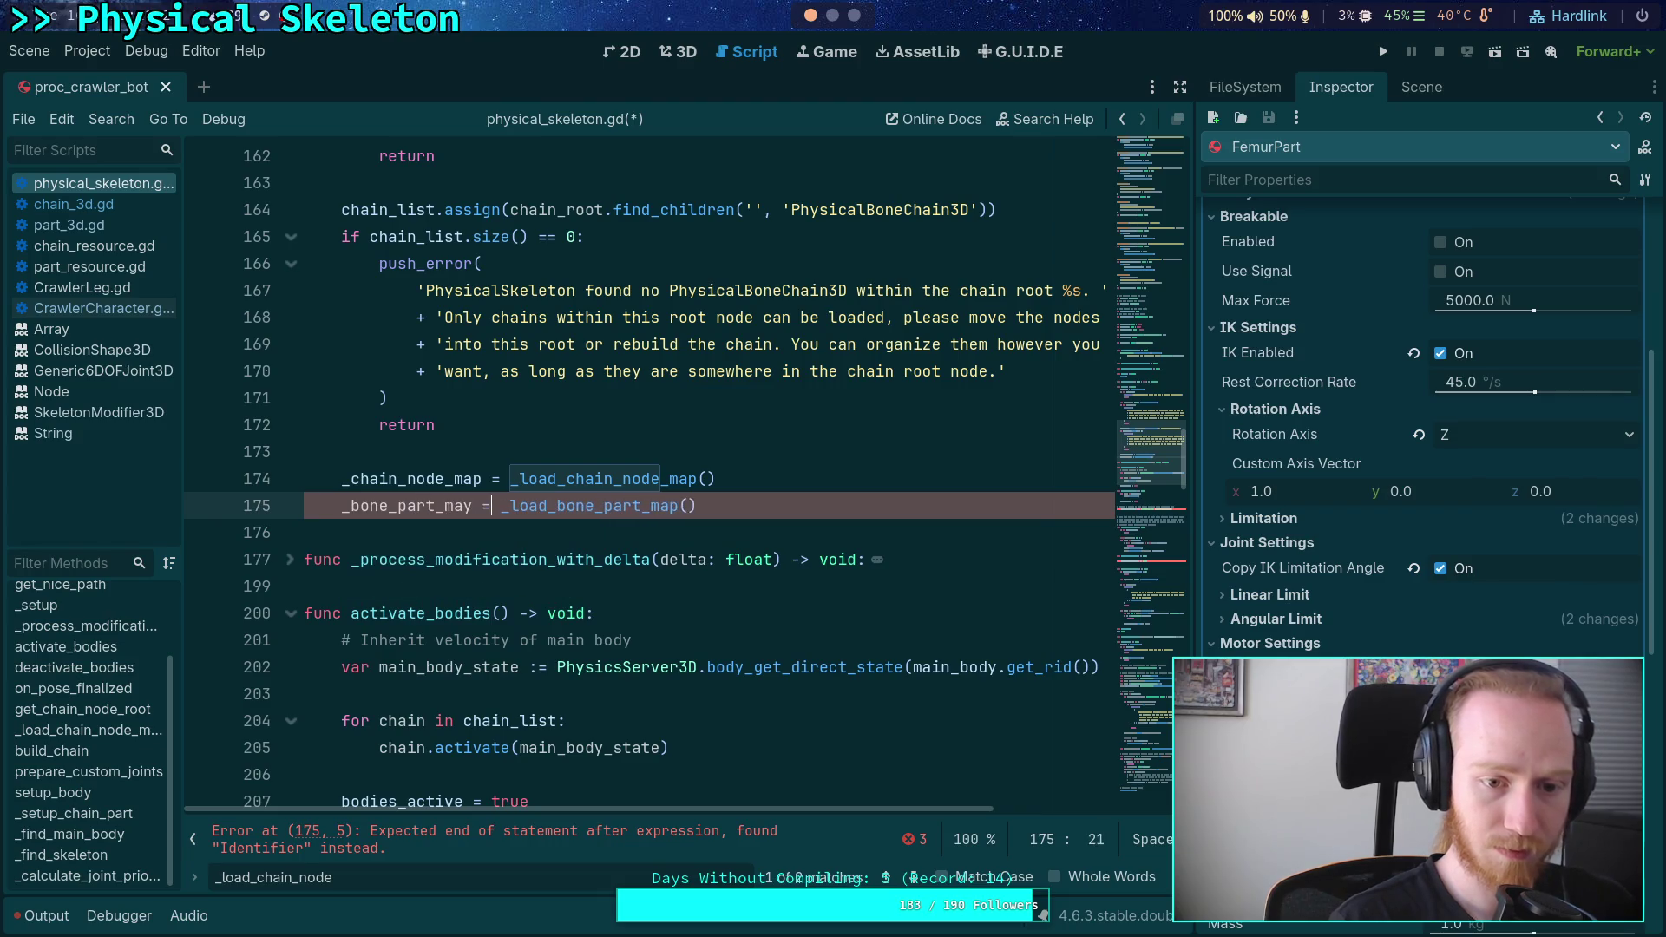
key(BackSpace)
text(p =)
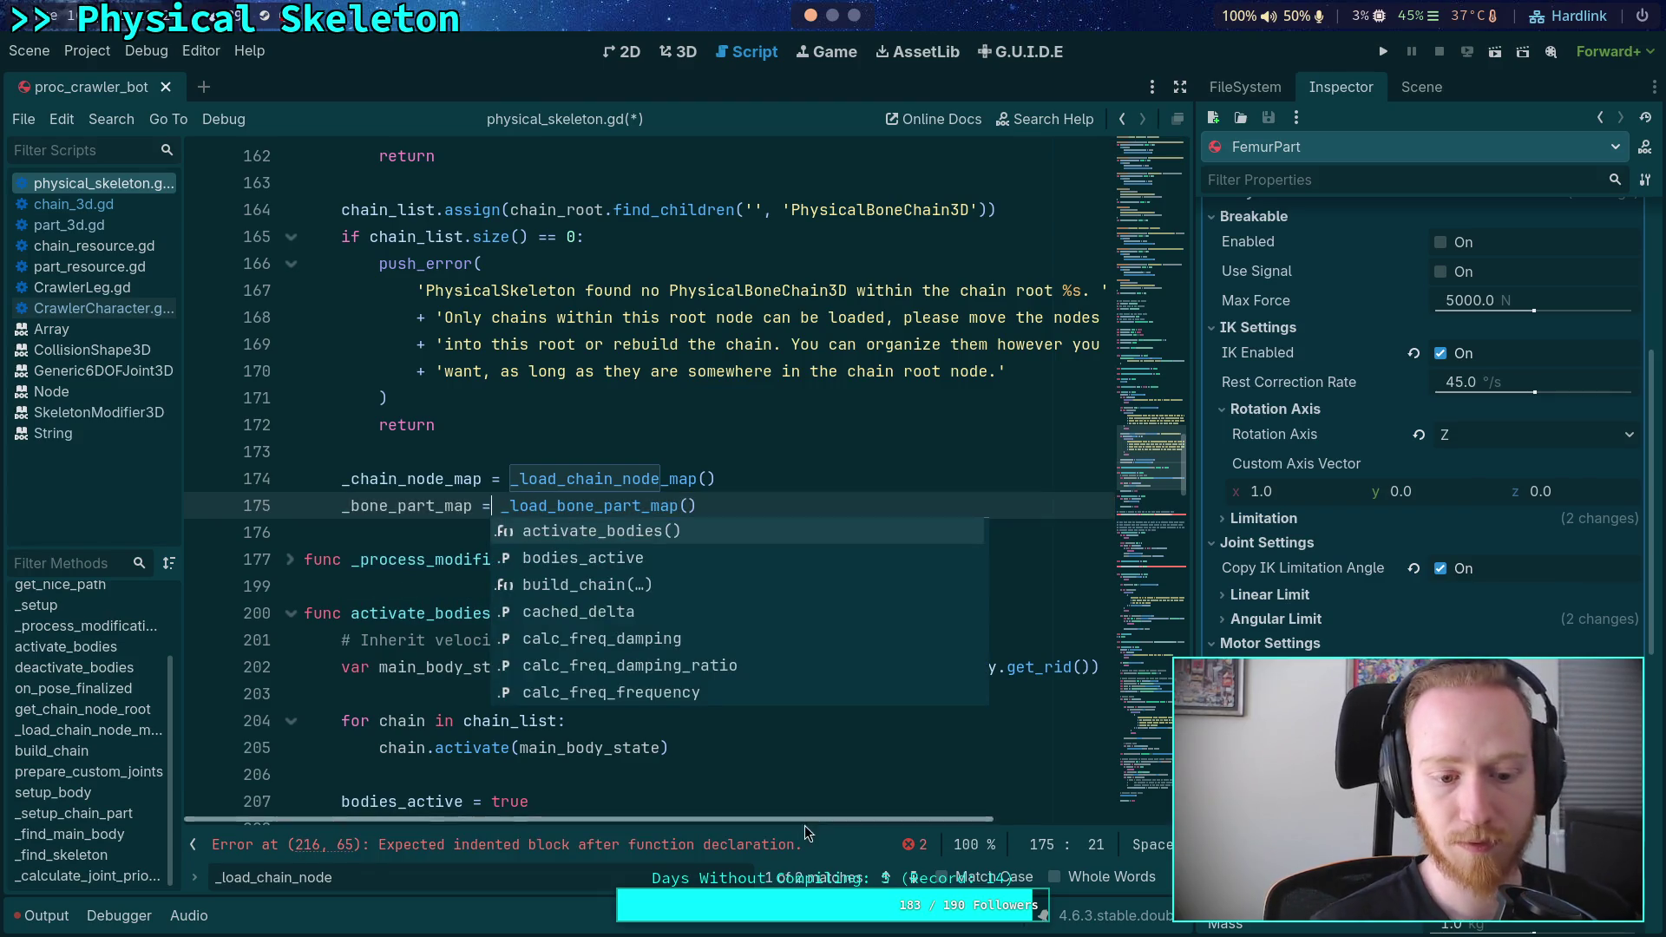
click(887, 878)
double_click(608, 478)
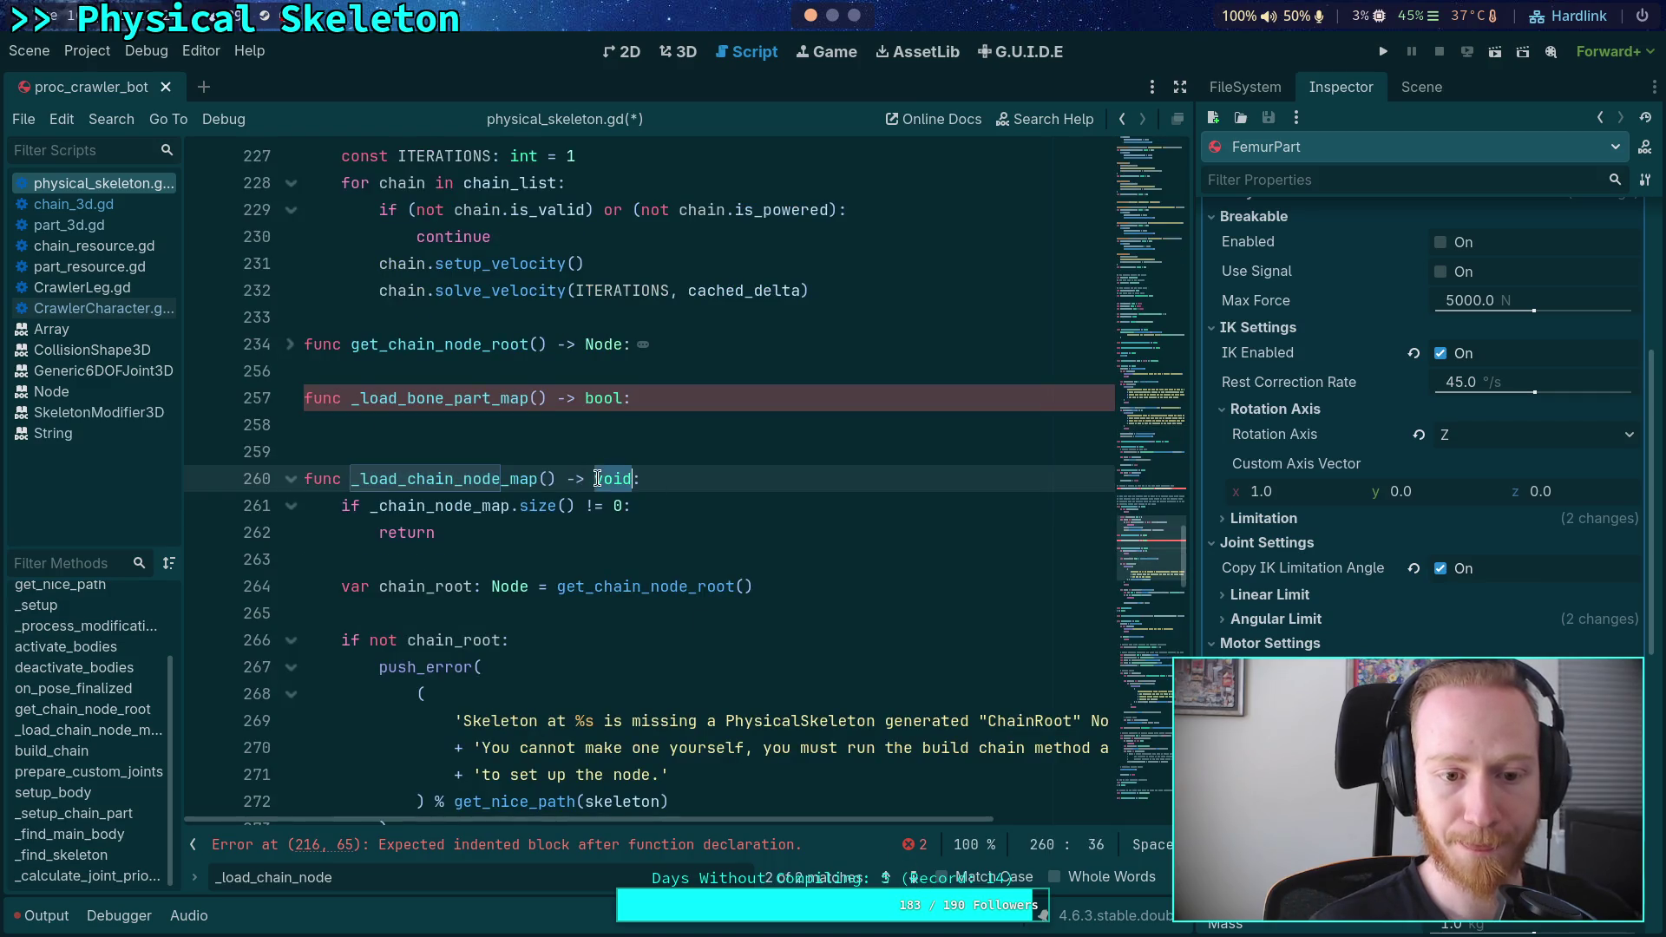
- Change _load_chain_node_map's return type from void to Dictionary[int, Node]
text(Dictionary[)
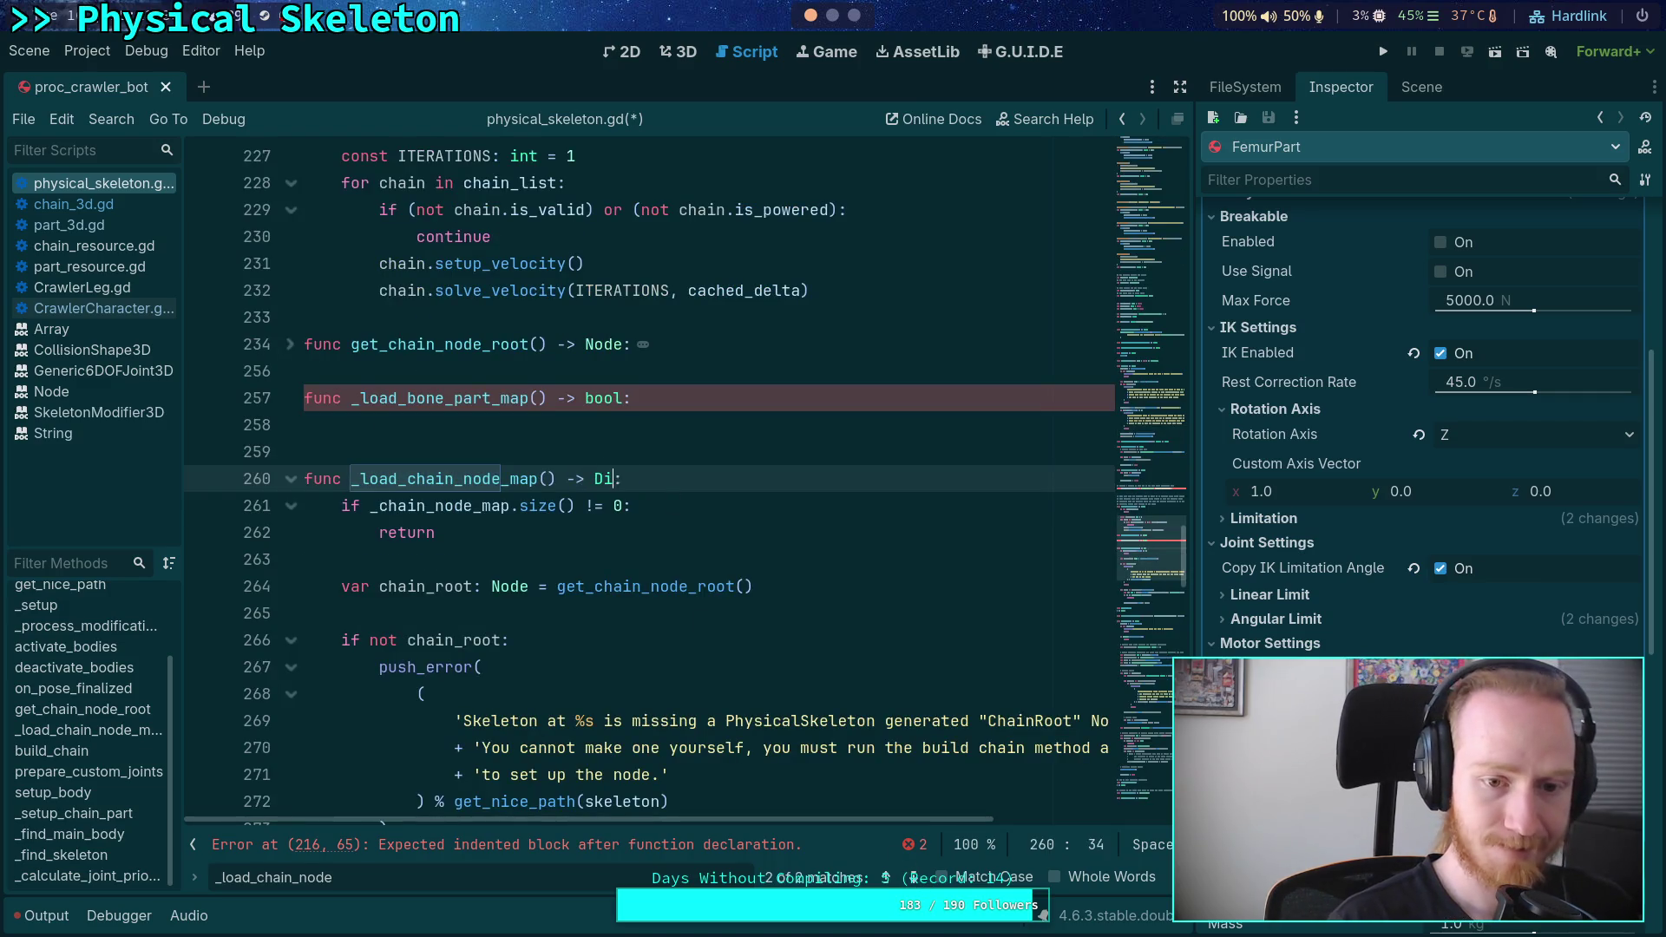
text(int, Array)
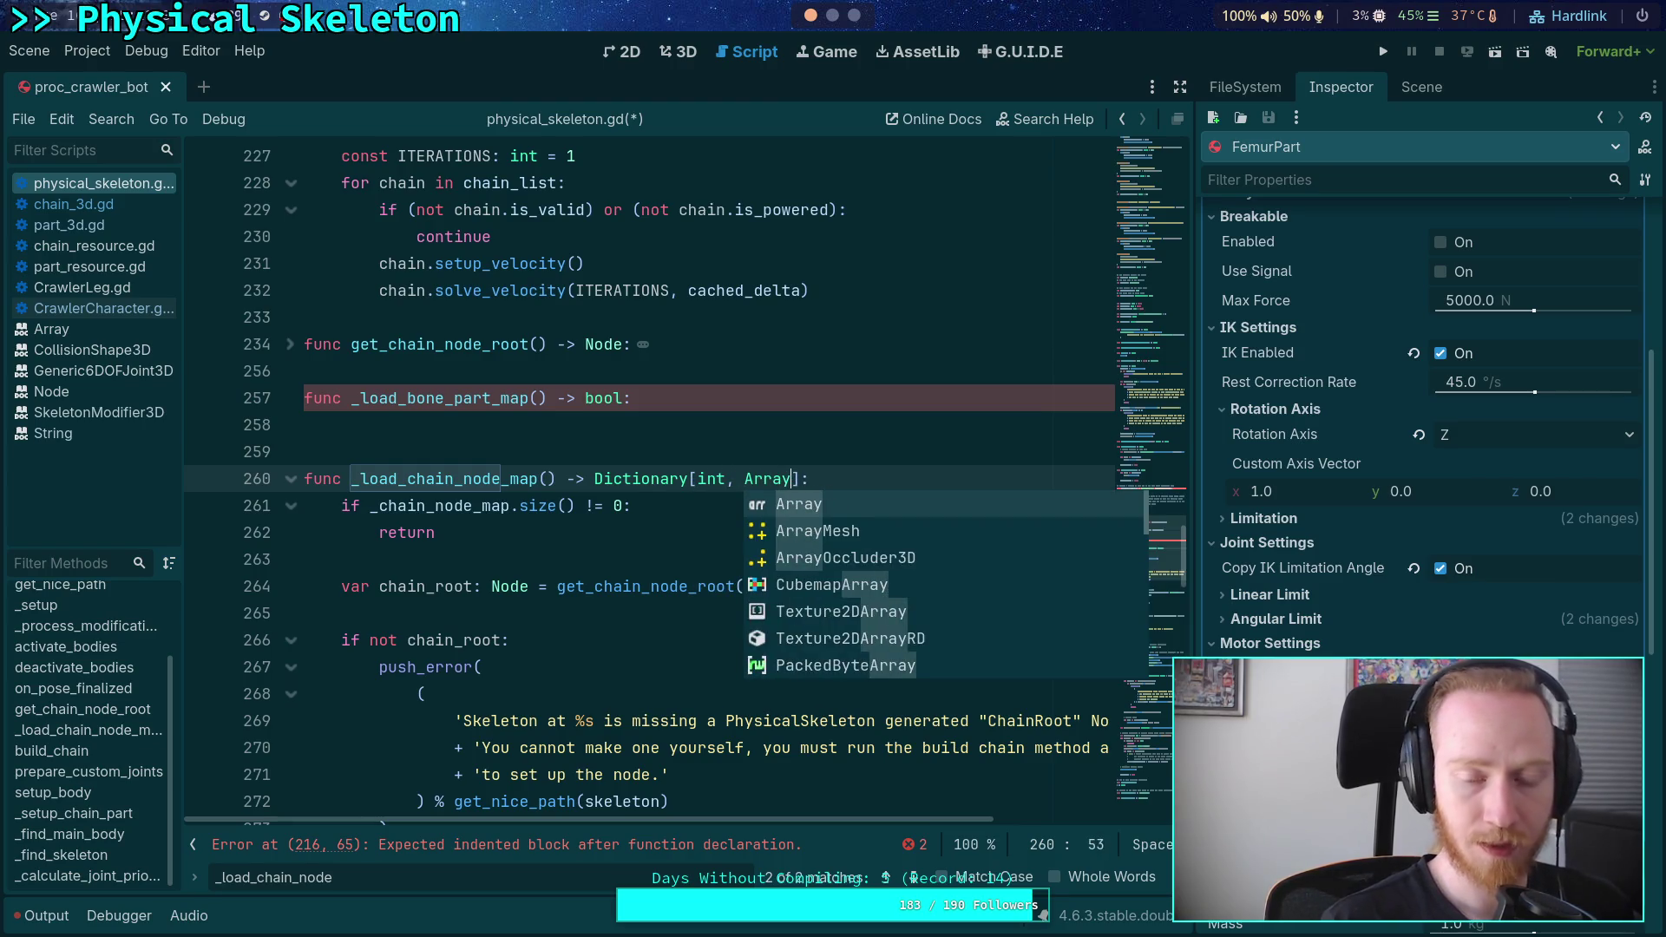
key(Return)
scroll(683, 484, down, 5)
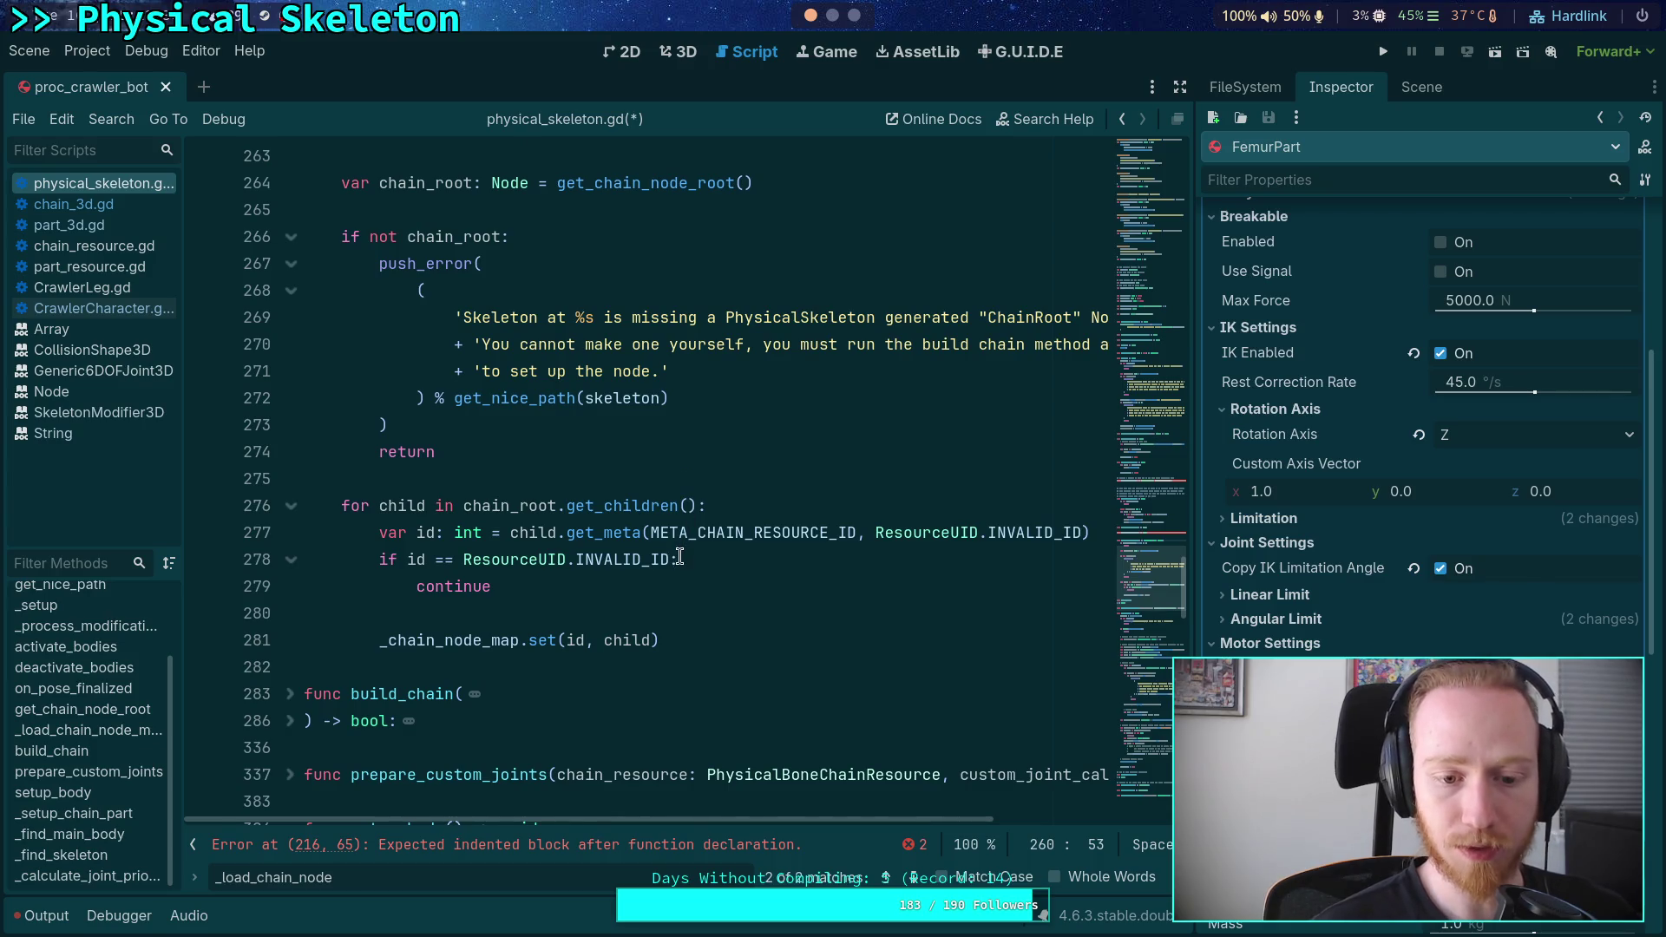
scroll(680, 555, up, 1)
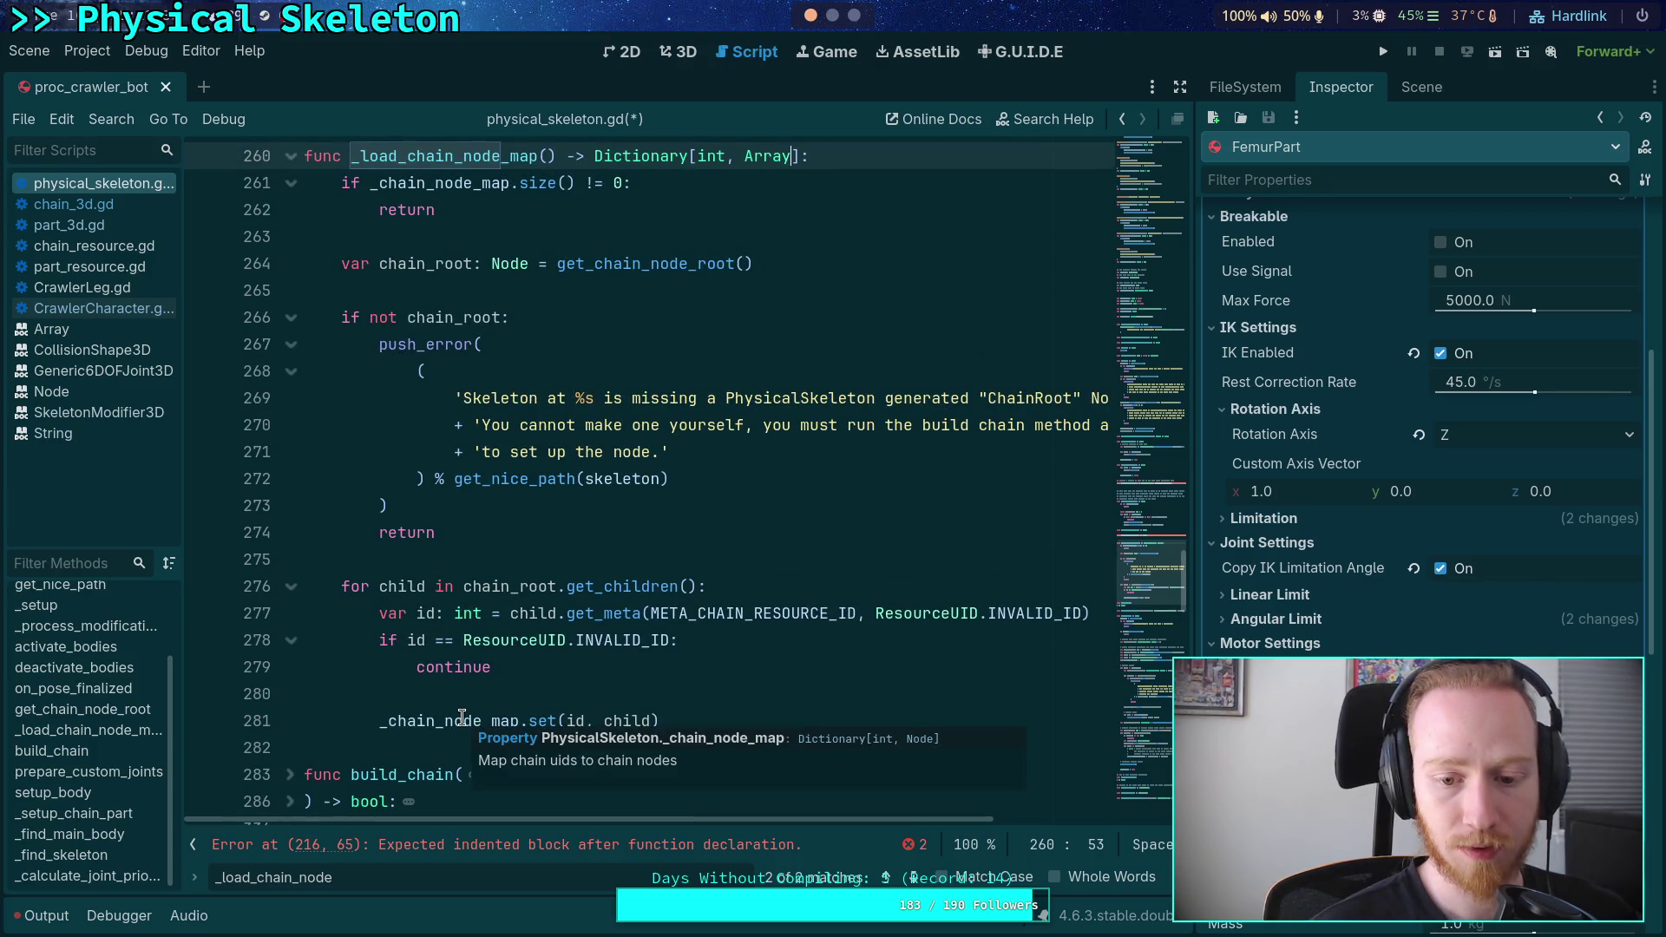
scroll(462, 717, up, 2)
mouse_move(778, 315)
text(Node)
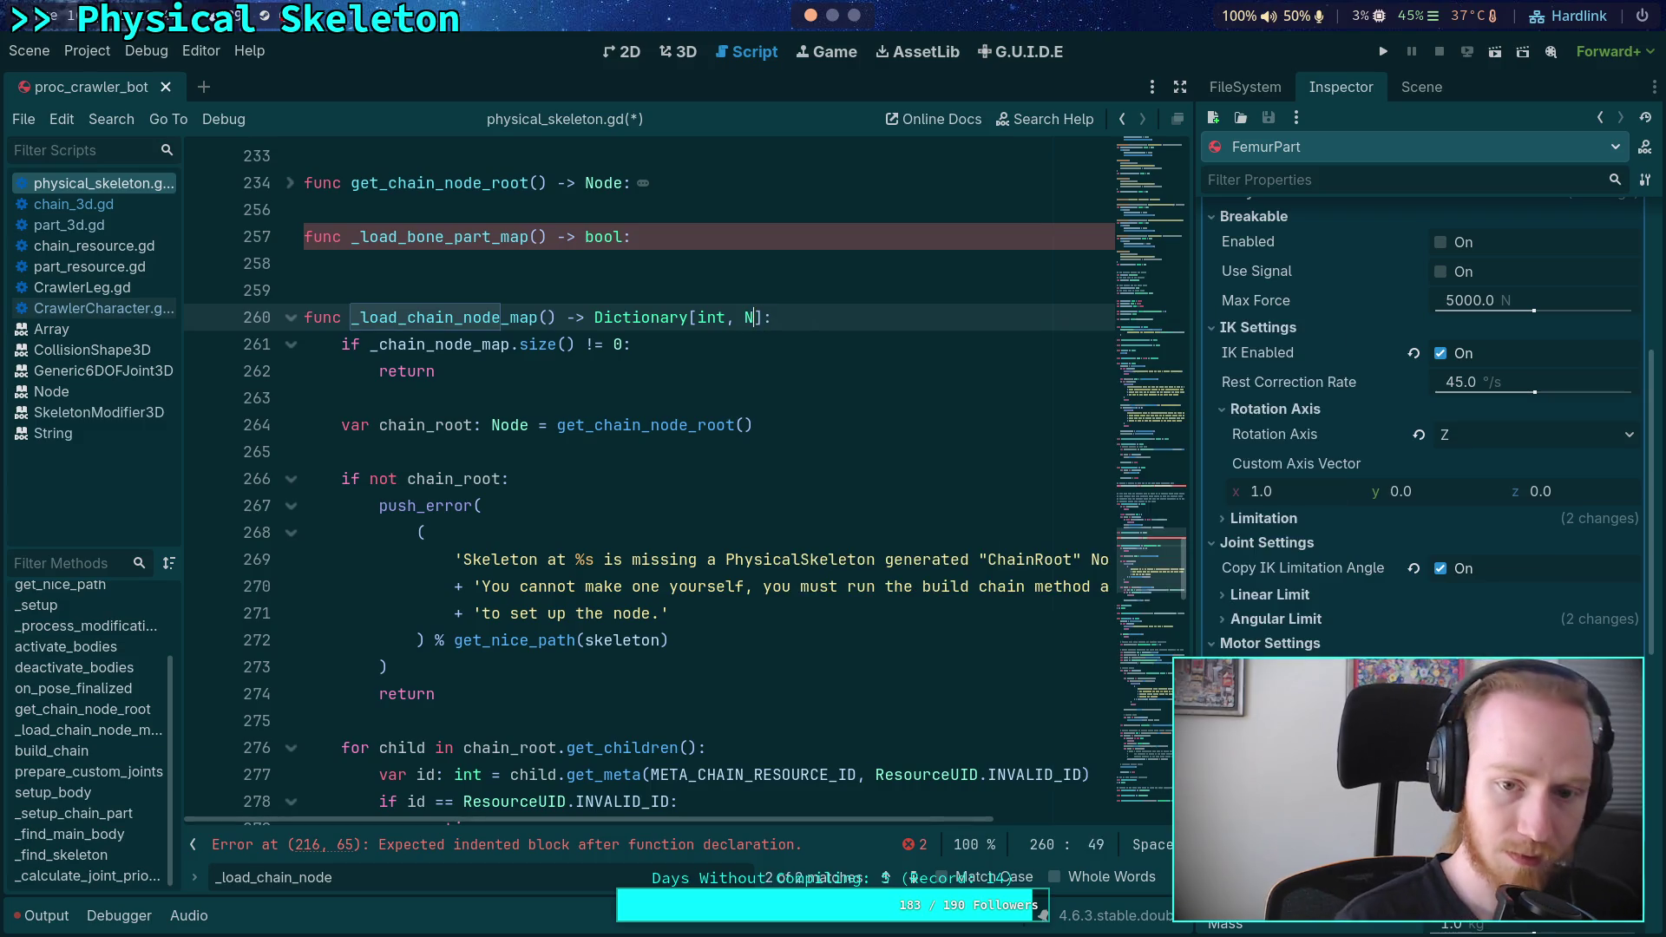
- Delete the early-return size check on _chain_node_map at the function's start
double_click(458, 346)
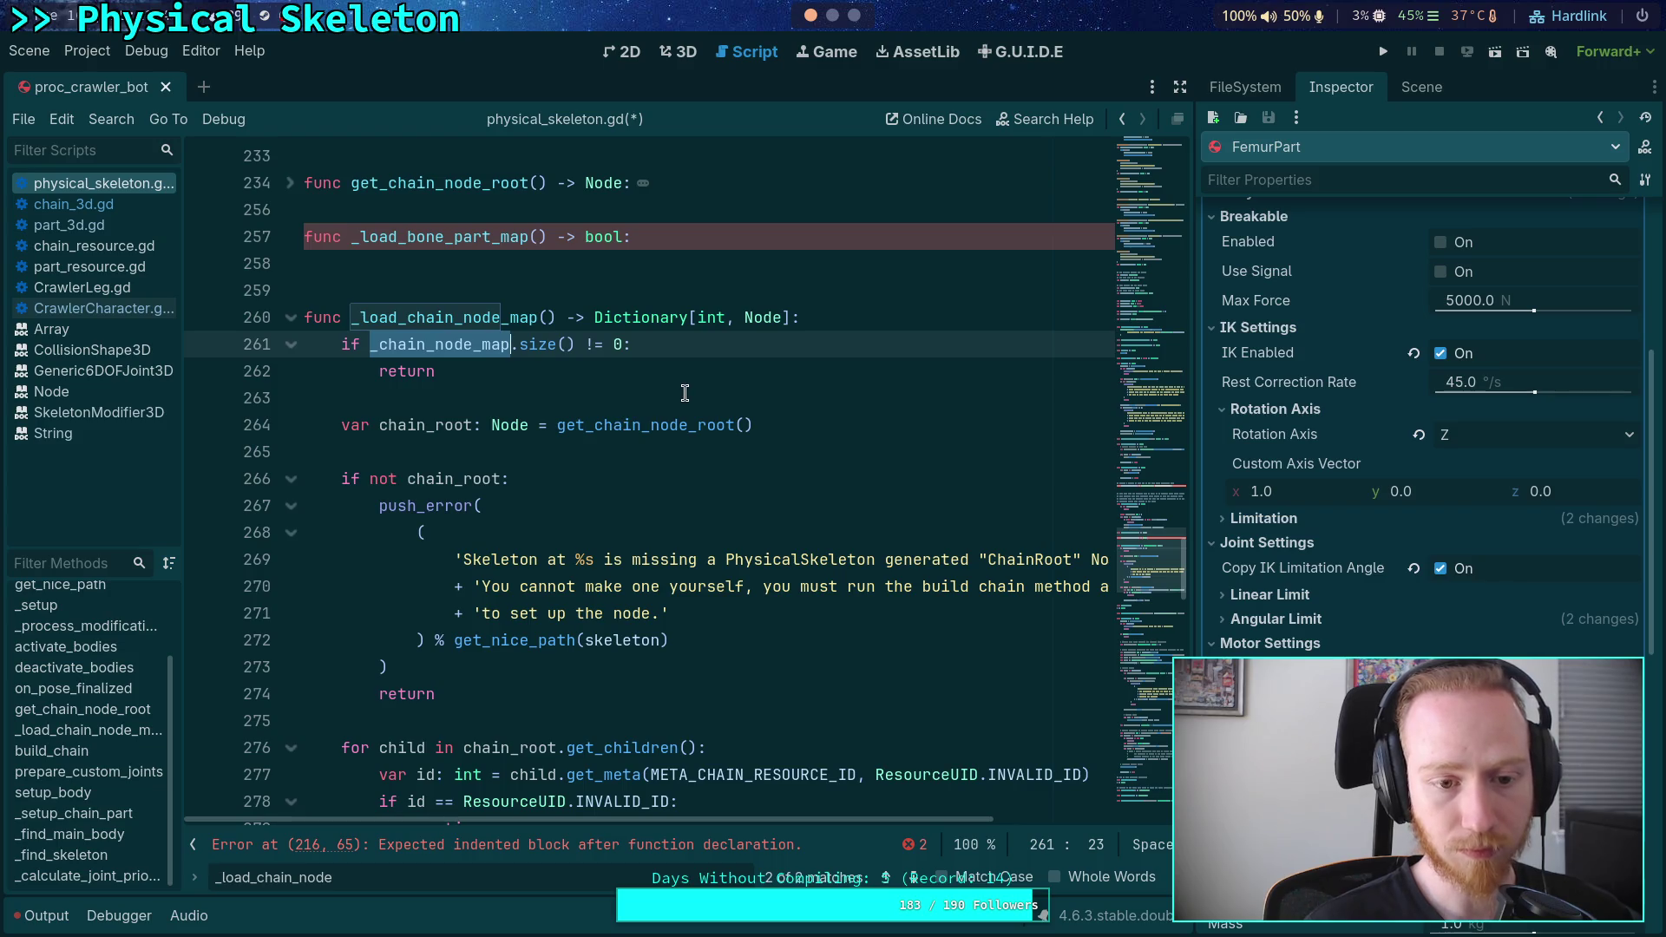
scroll(660, 403, down, 2)
scroll(684, 393, up, 1)
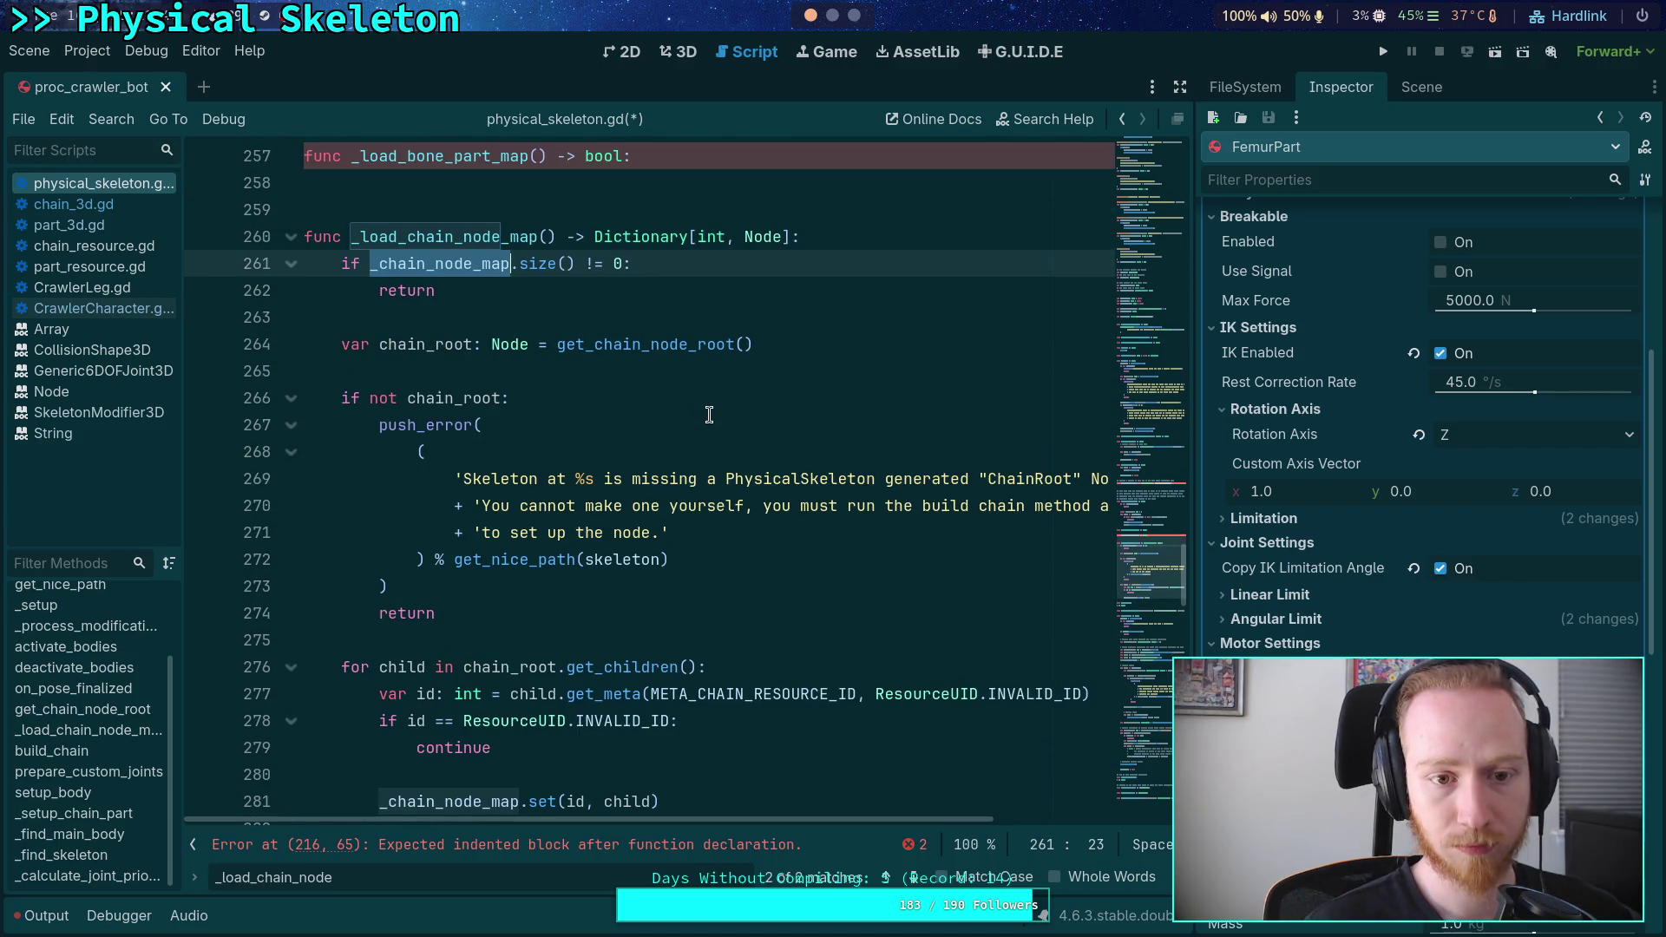
key(Down)
key(End)
key(shift+Up)
key(shift+Home)
key(shift+Home)
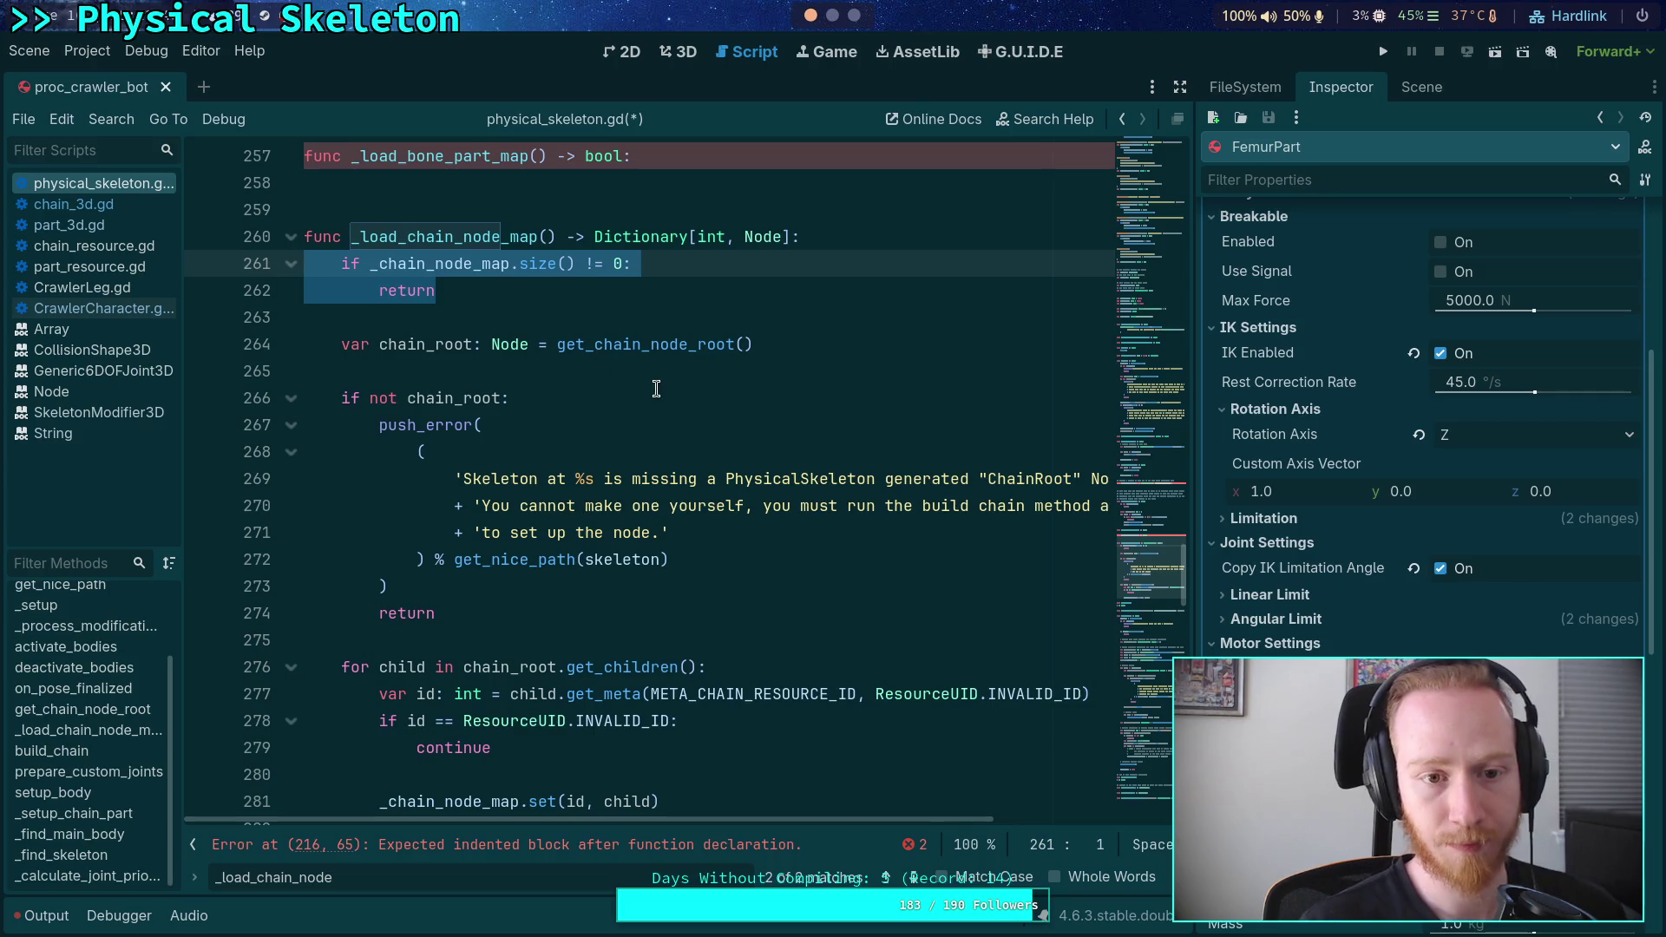
key(Delete)
key(Delete)
key(Delete)
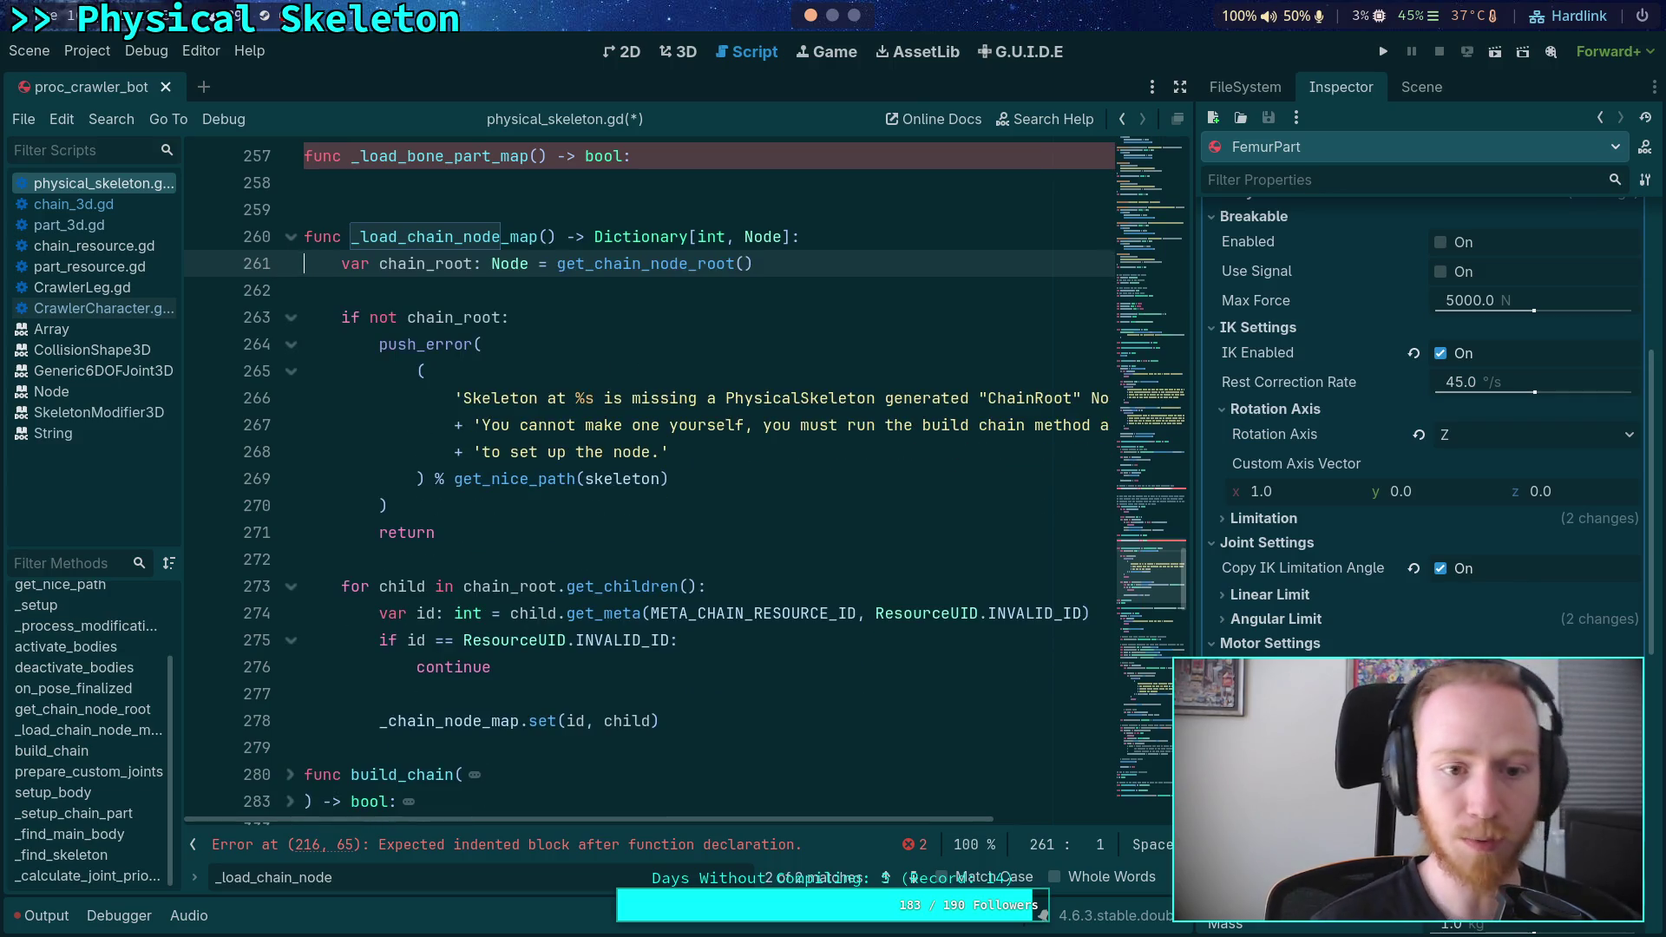
- Make the early exit return {} and declare 'var result: Dictionary[int, Node]' before the loop
double_click(427, 266)
scroll(550, 576, down, 1)
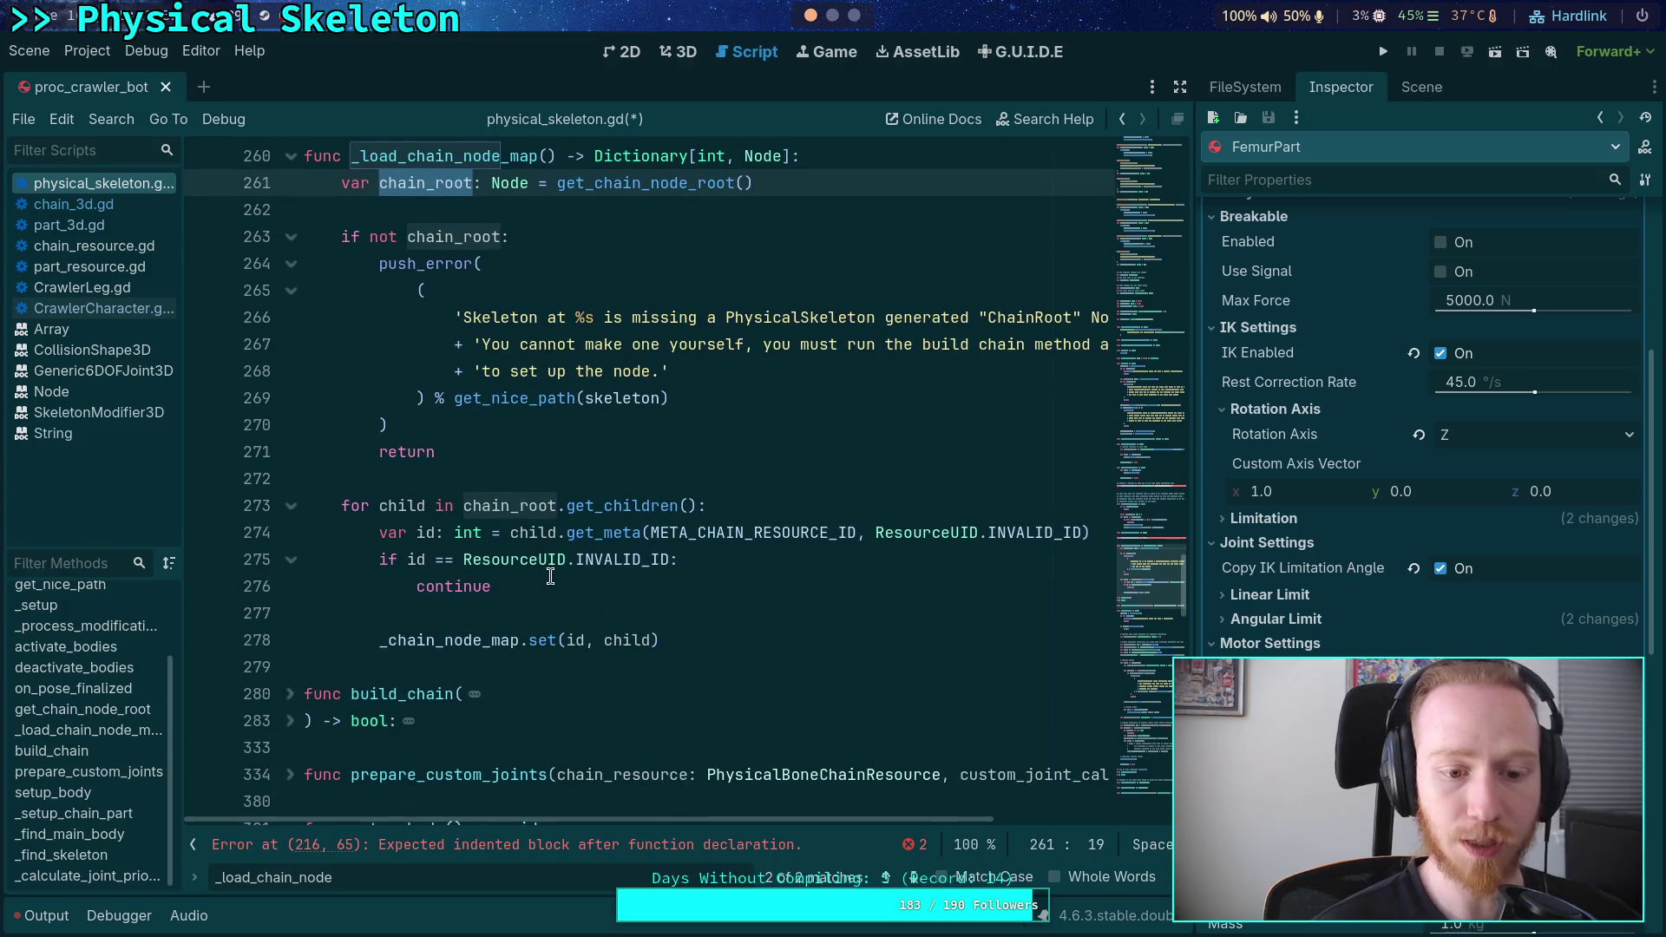
click(497, 488)
key(Return)
text(v)
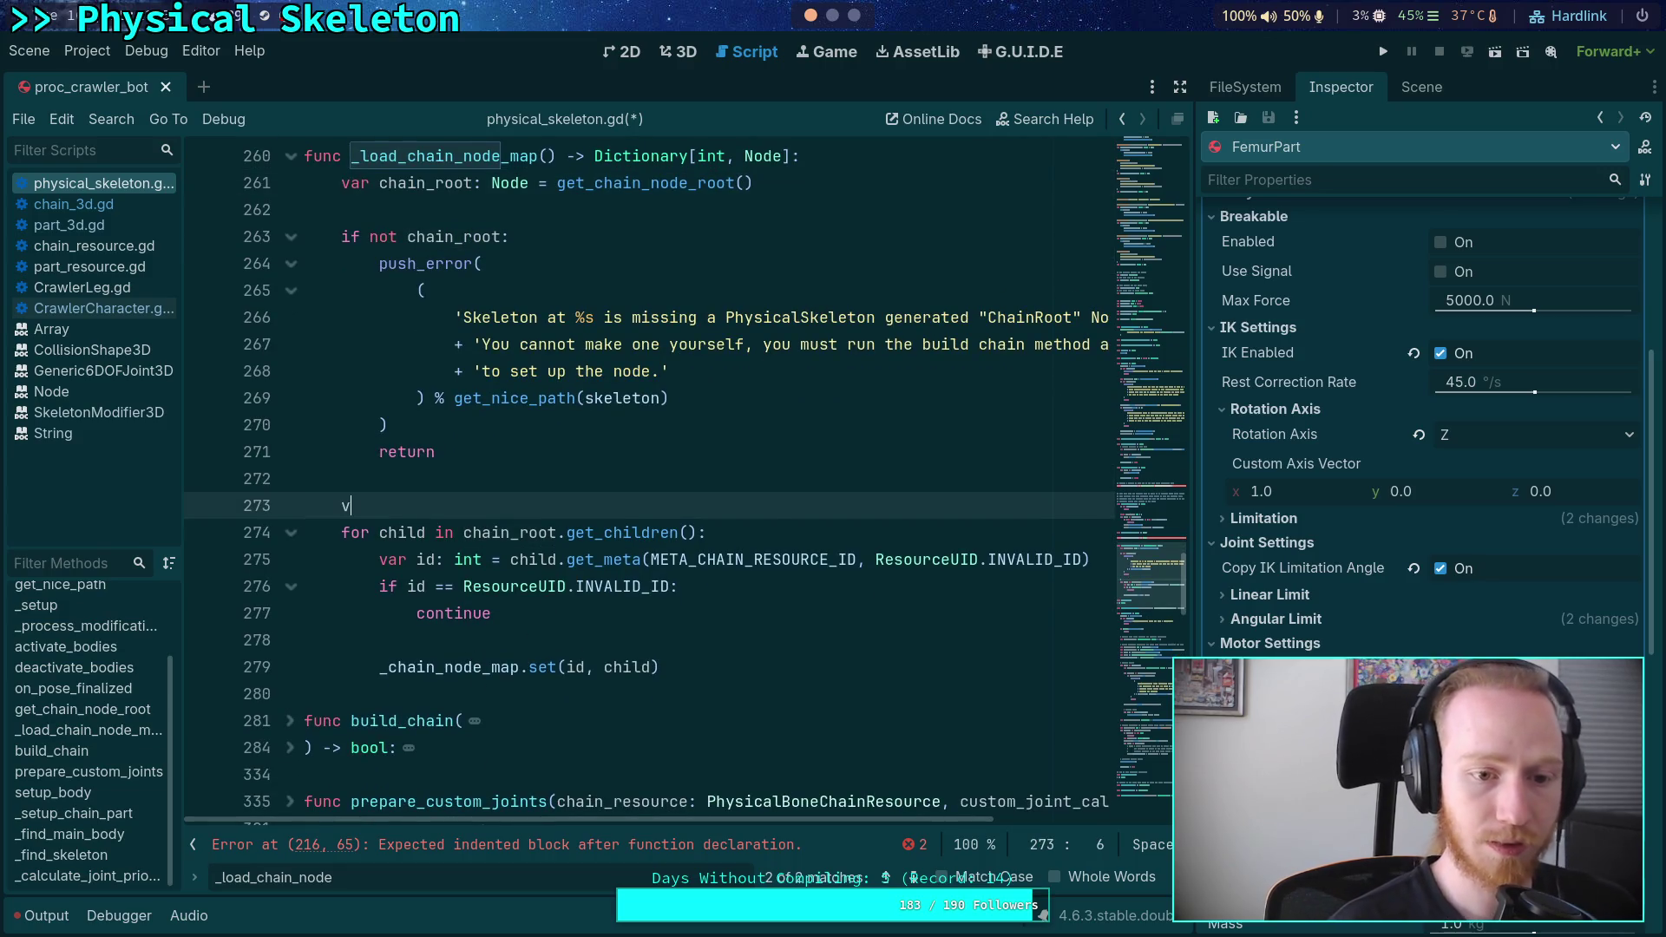
click(567, 446)
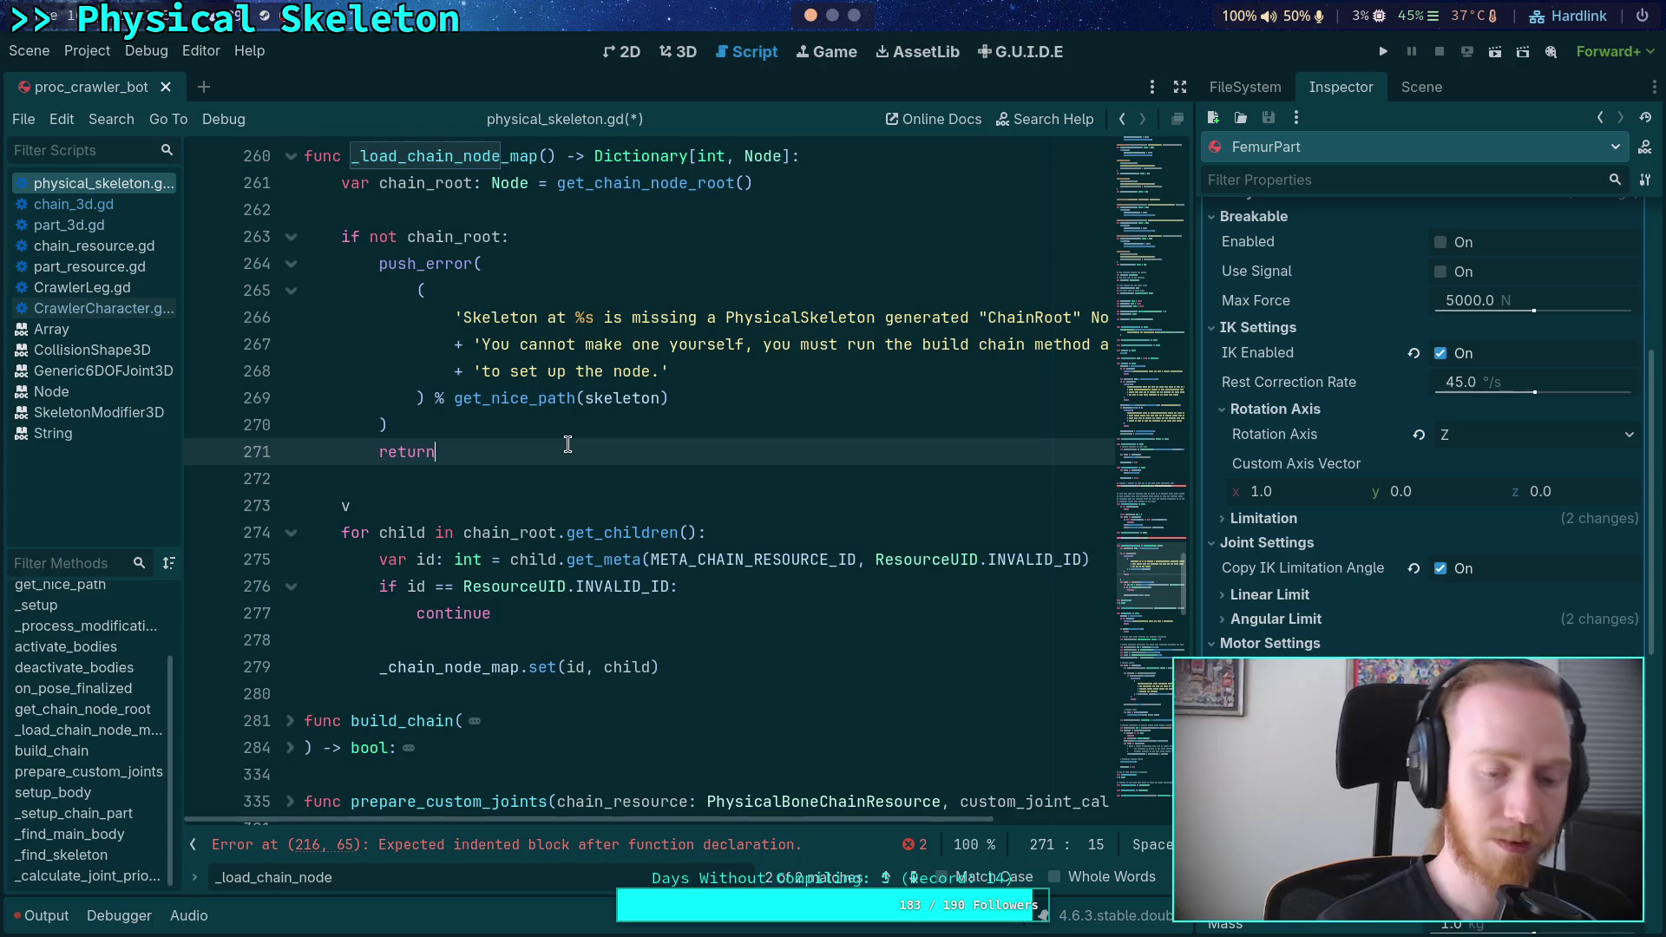
text({})
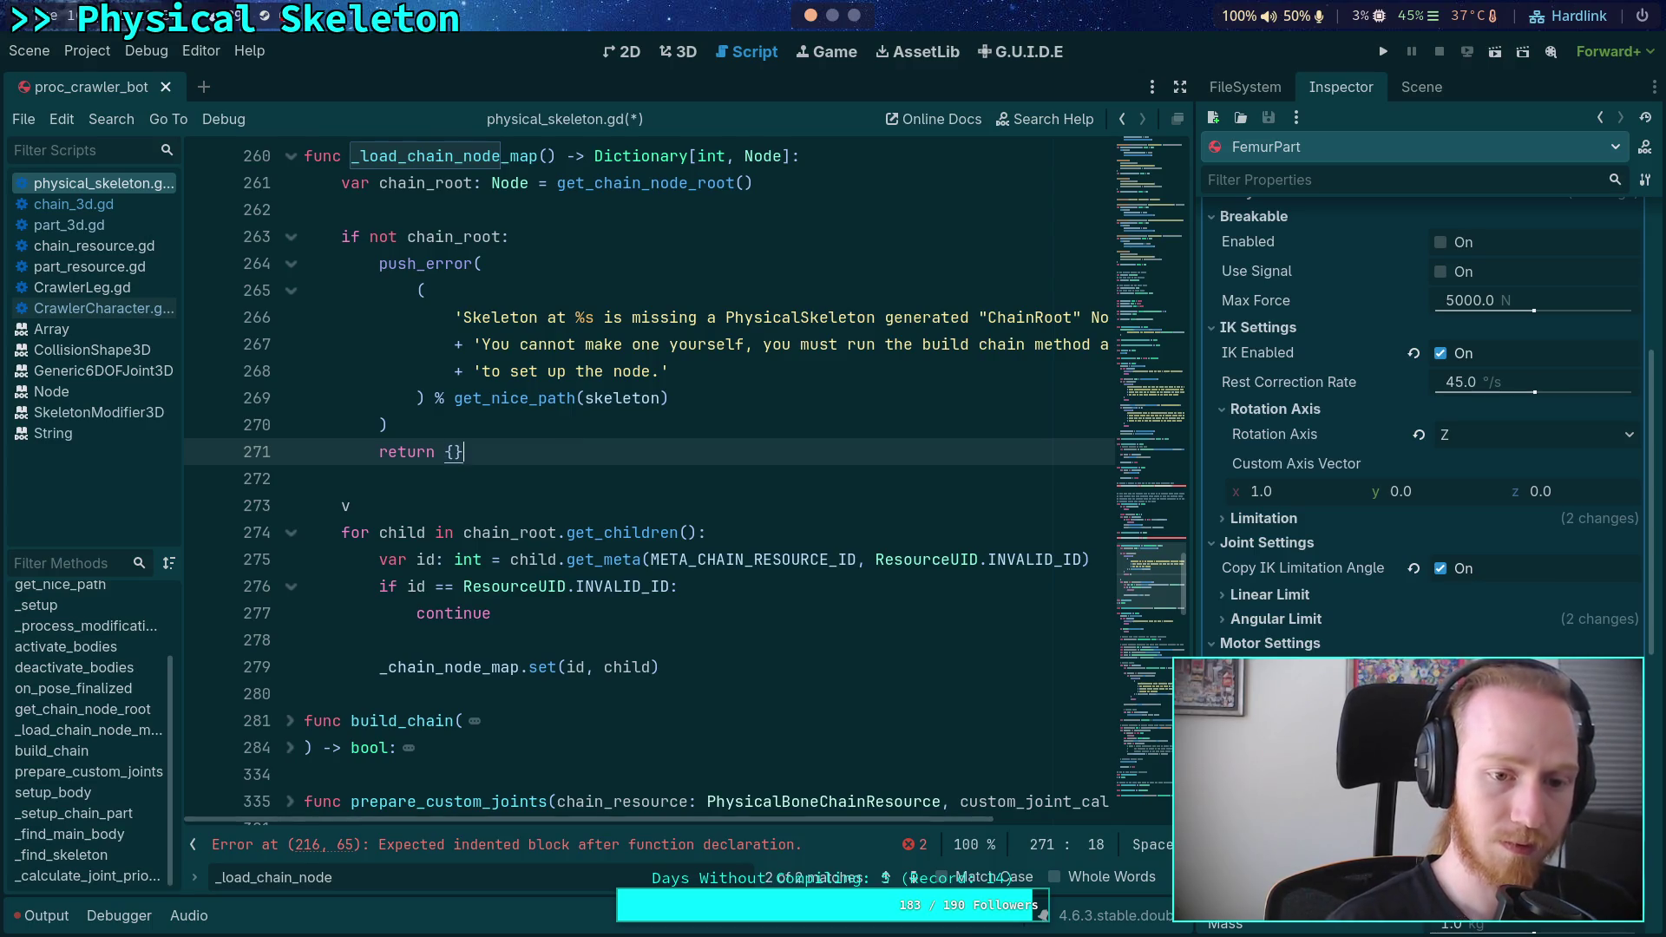
click(483, 532)
click(488, 486)
click(484, 506)
key(BackSpace)
text(ar result)
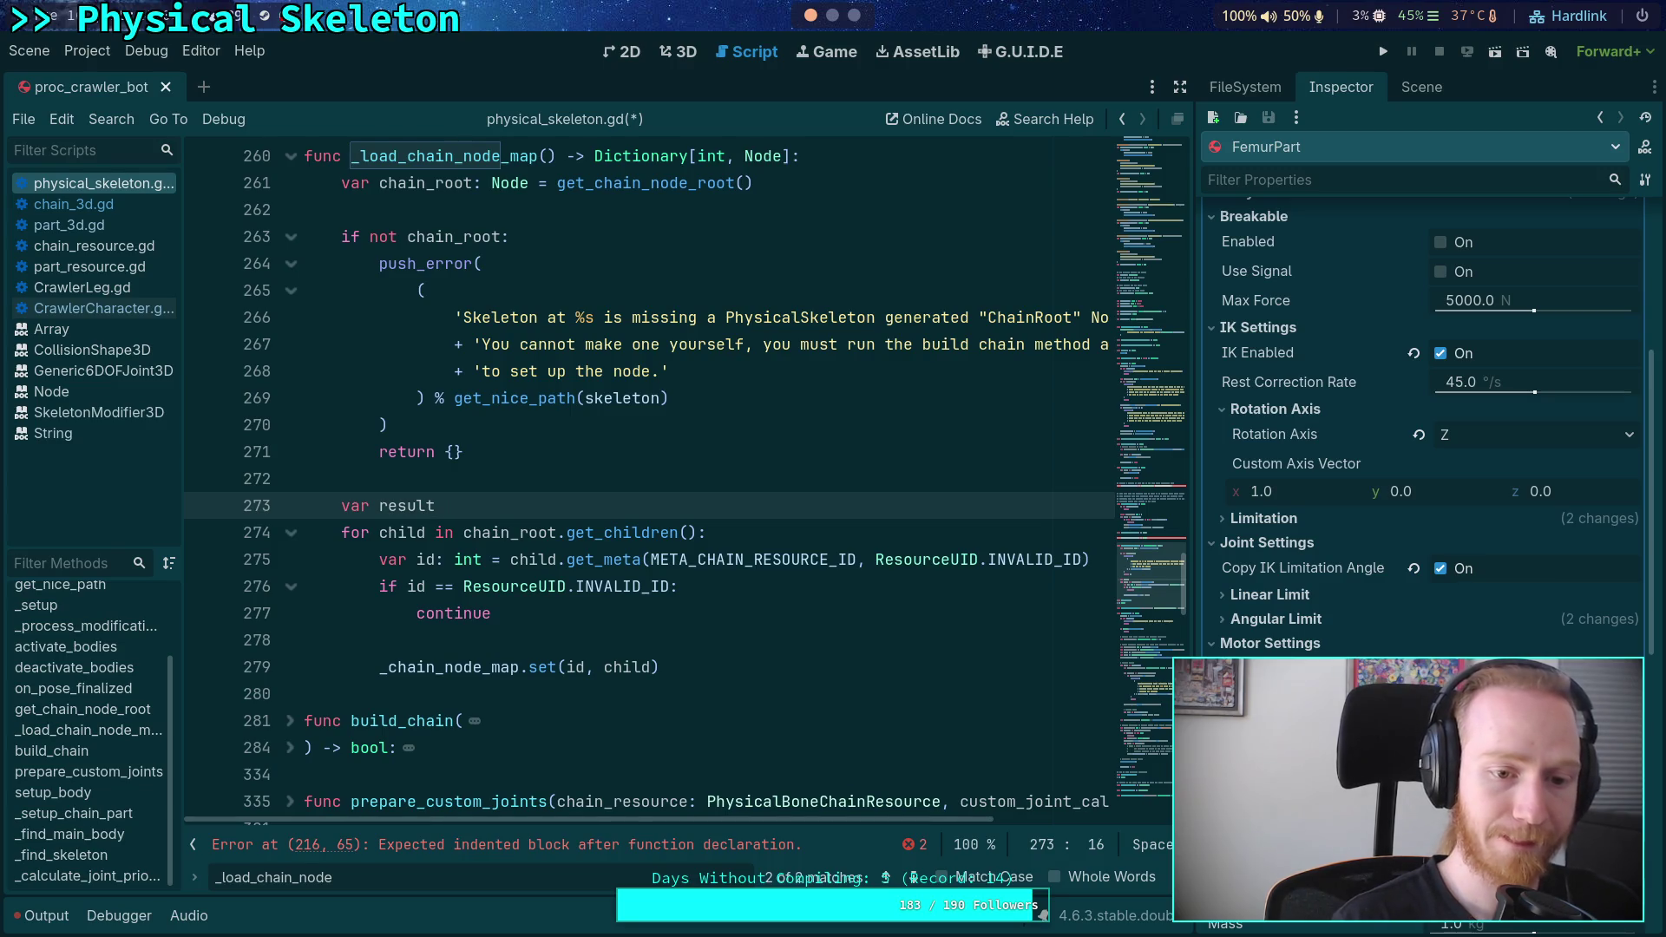
text(: Dictionary)
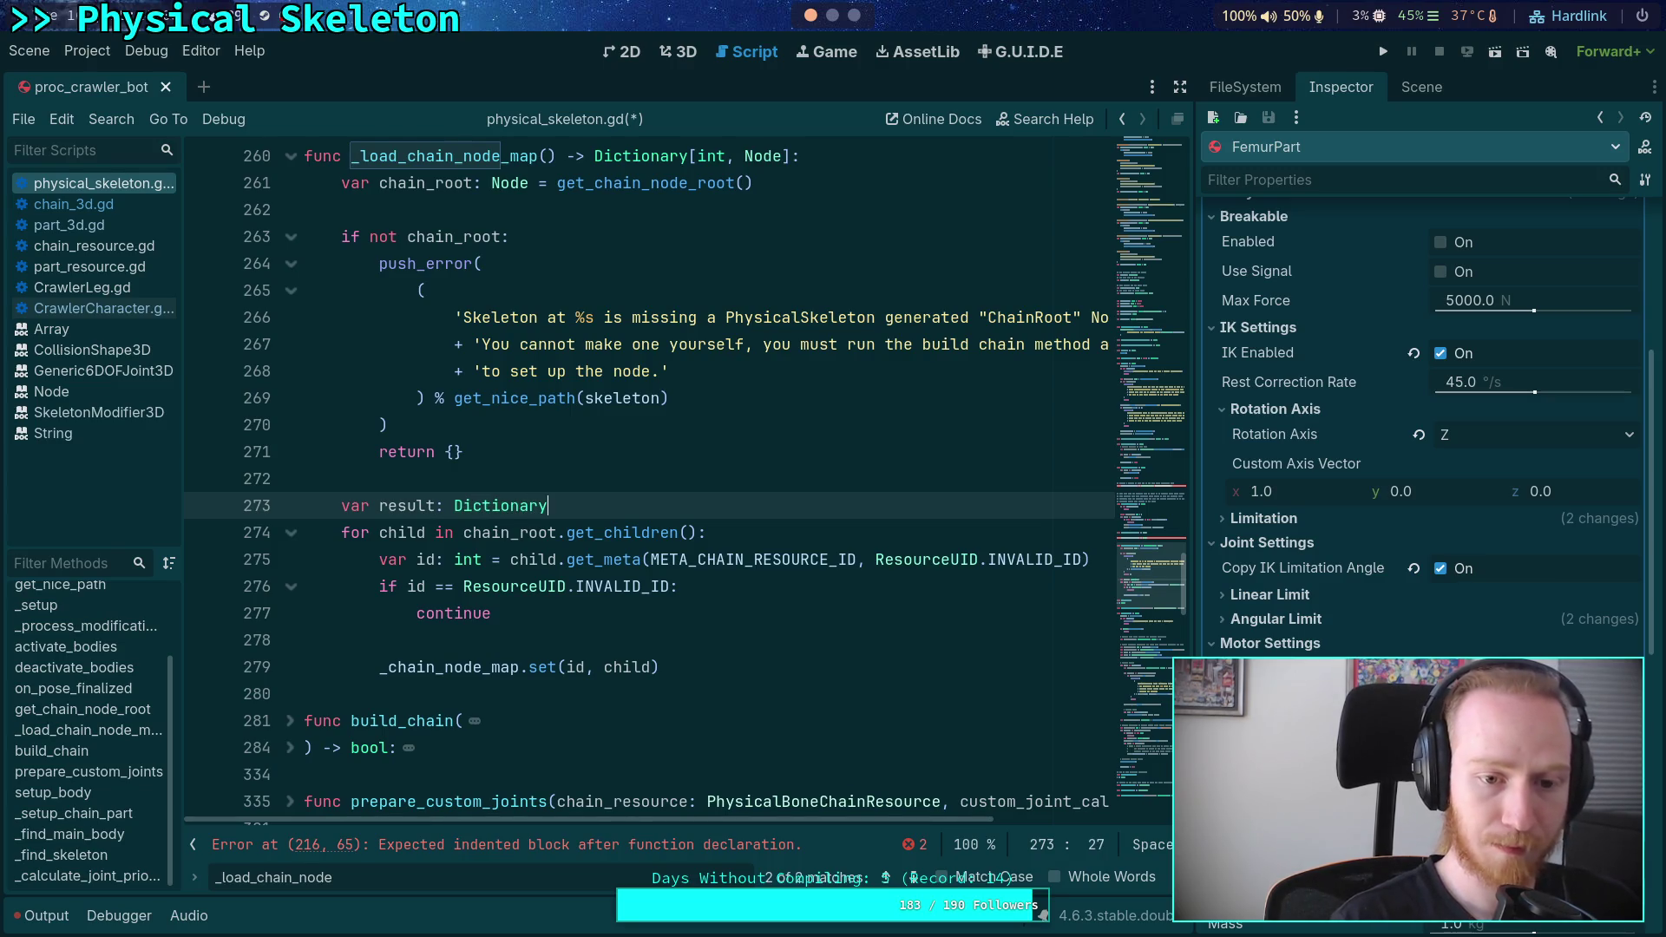
text([int, Node])
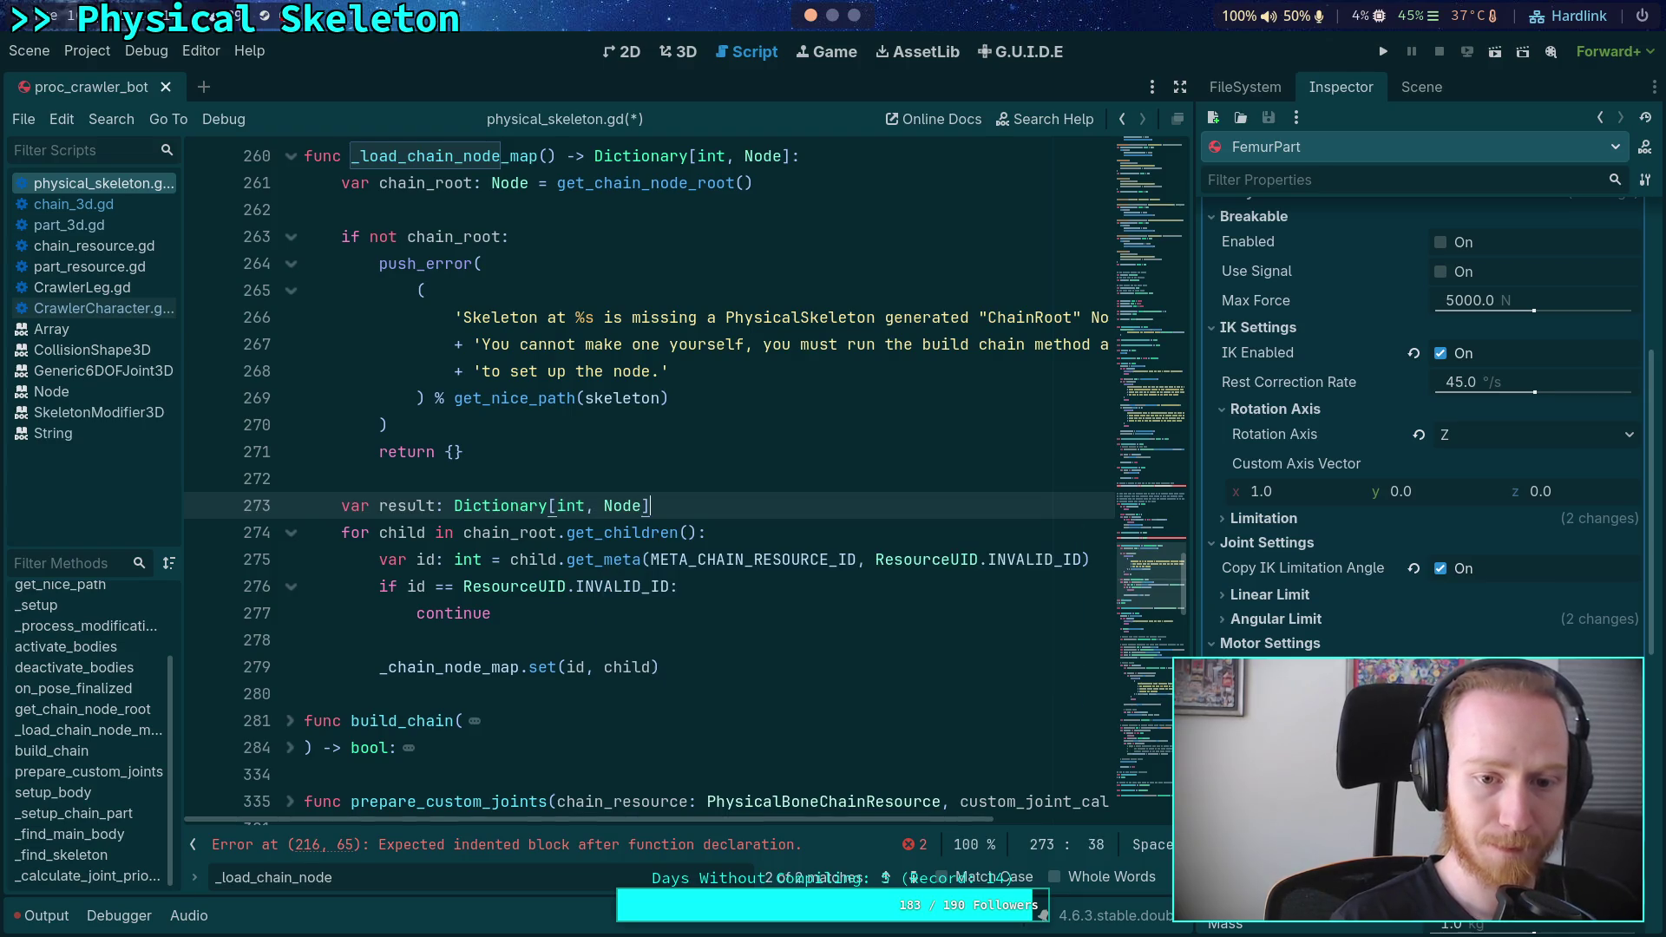
- Move the result declaration to the function top, with both exits now returning result
key(alt+Up)
key(alt+Up)
key(alt+Up)
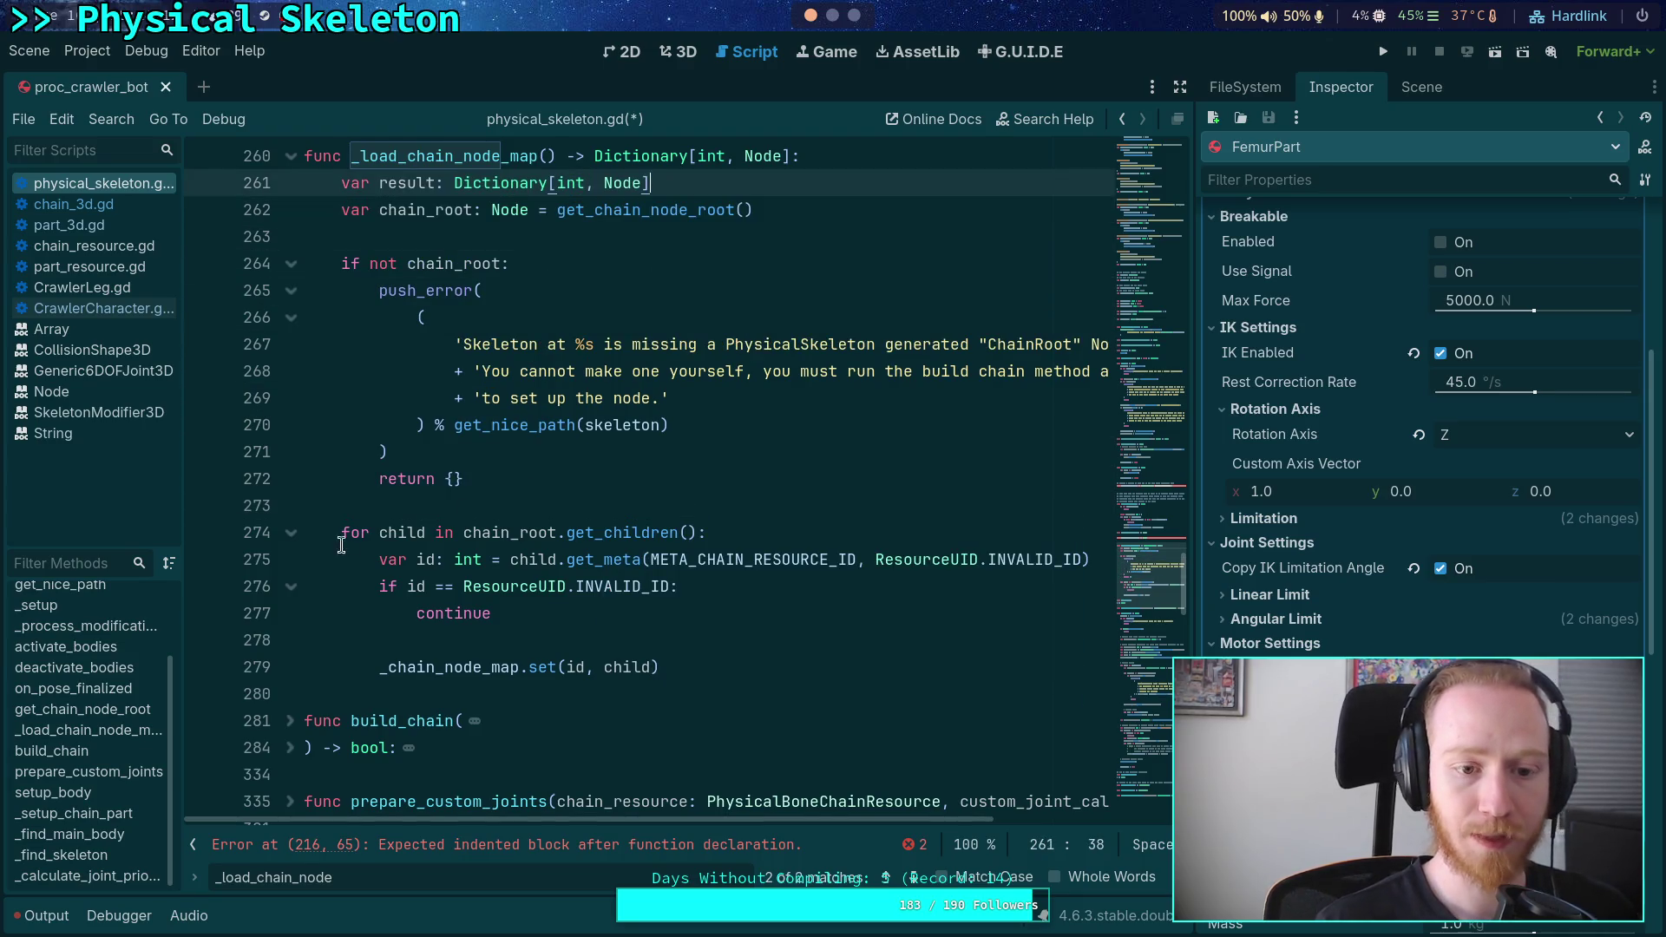
click(533, 483)
key(BackSpace)
key(BackSpace)
text(result)
click(379, 667)
key(Return)
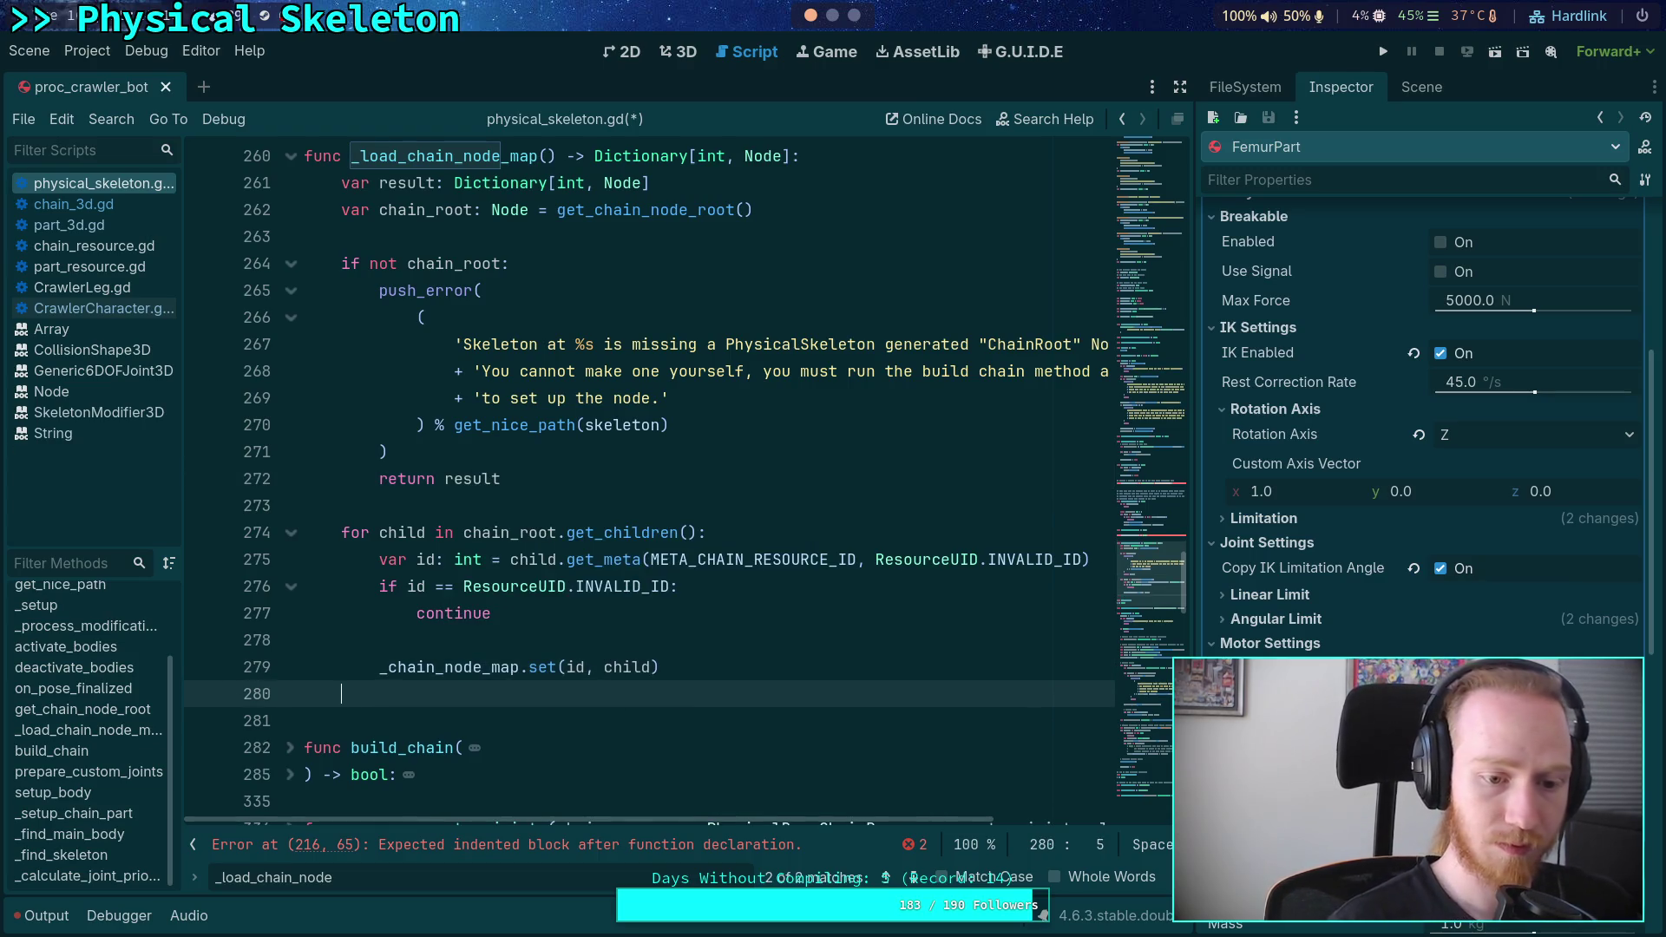
key(Return)
key(BackSpace)
text(return result)
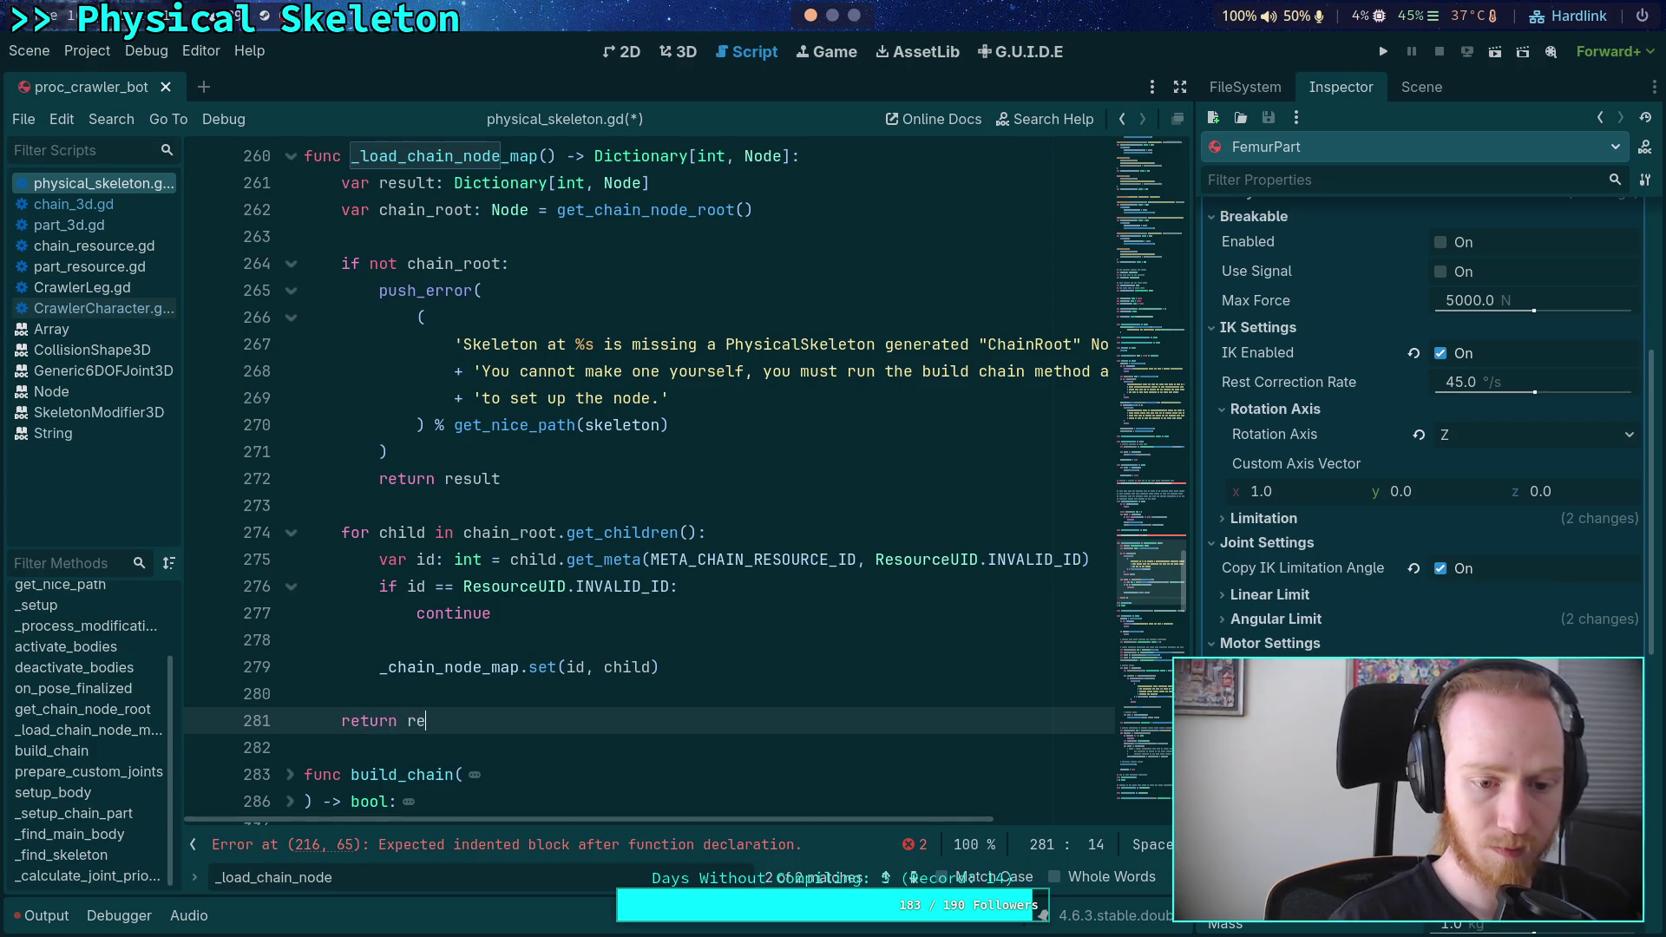
- Replace _chain_node_map.set with result.set inside the loop and save the script
click(380, 666)
double_click(382, 666)
text(result)
key(ctrl+s)
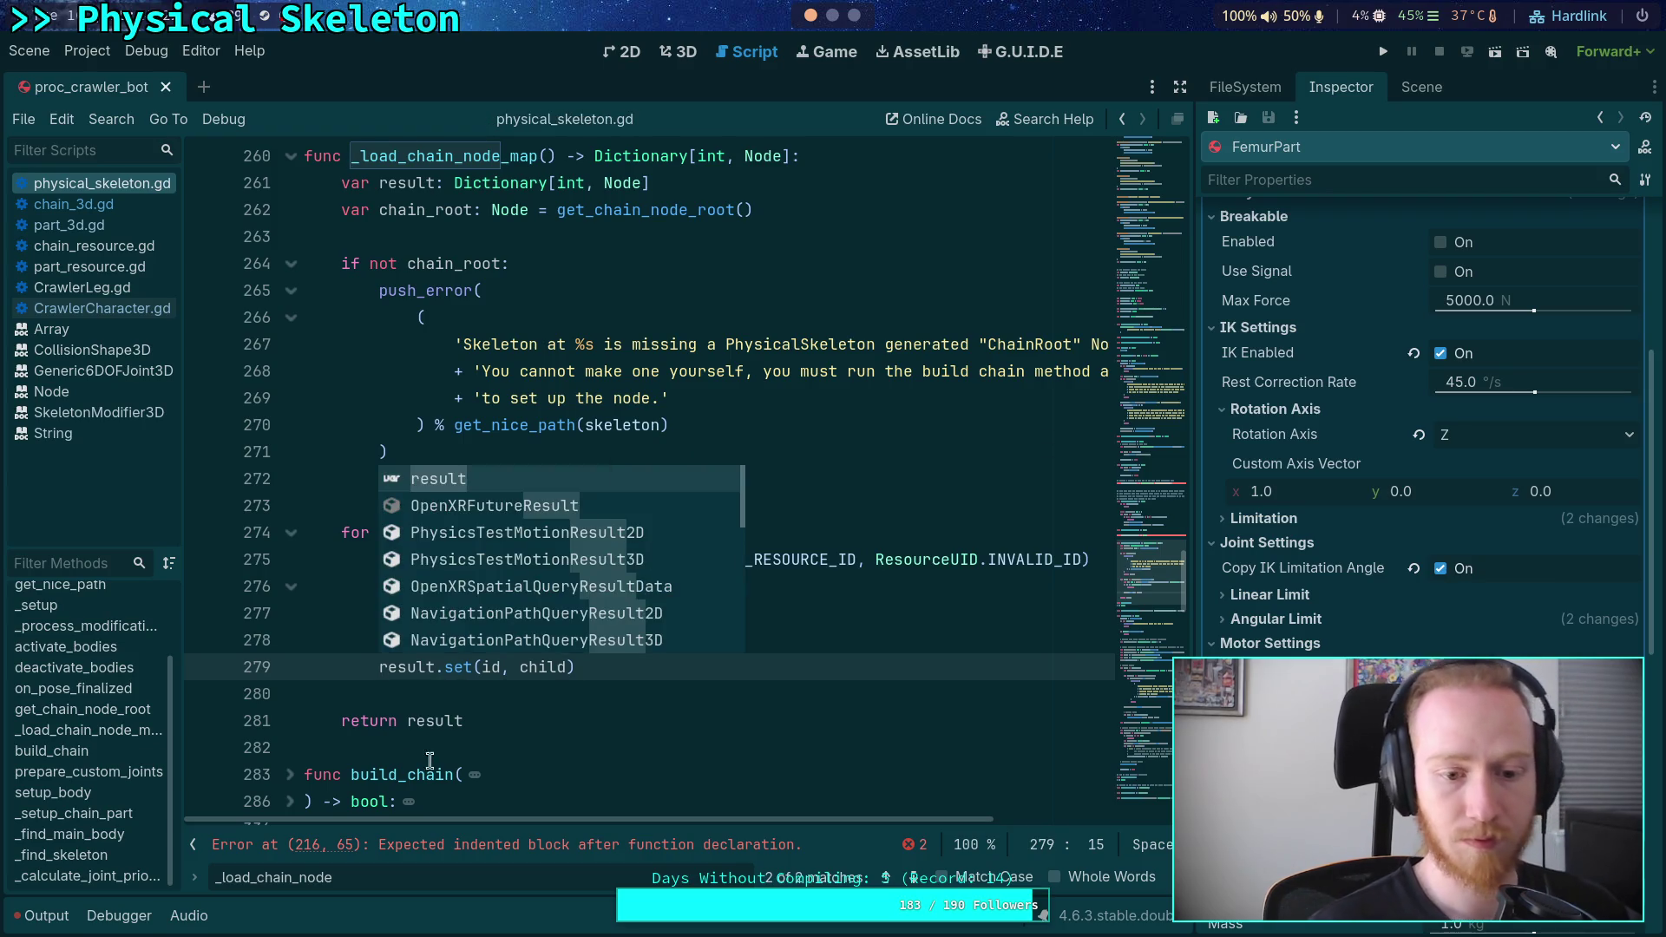
click(510, 701)
scroll(537, 664, up, 2)
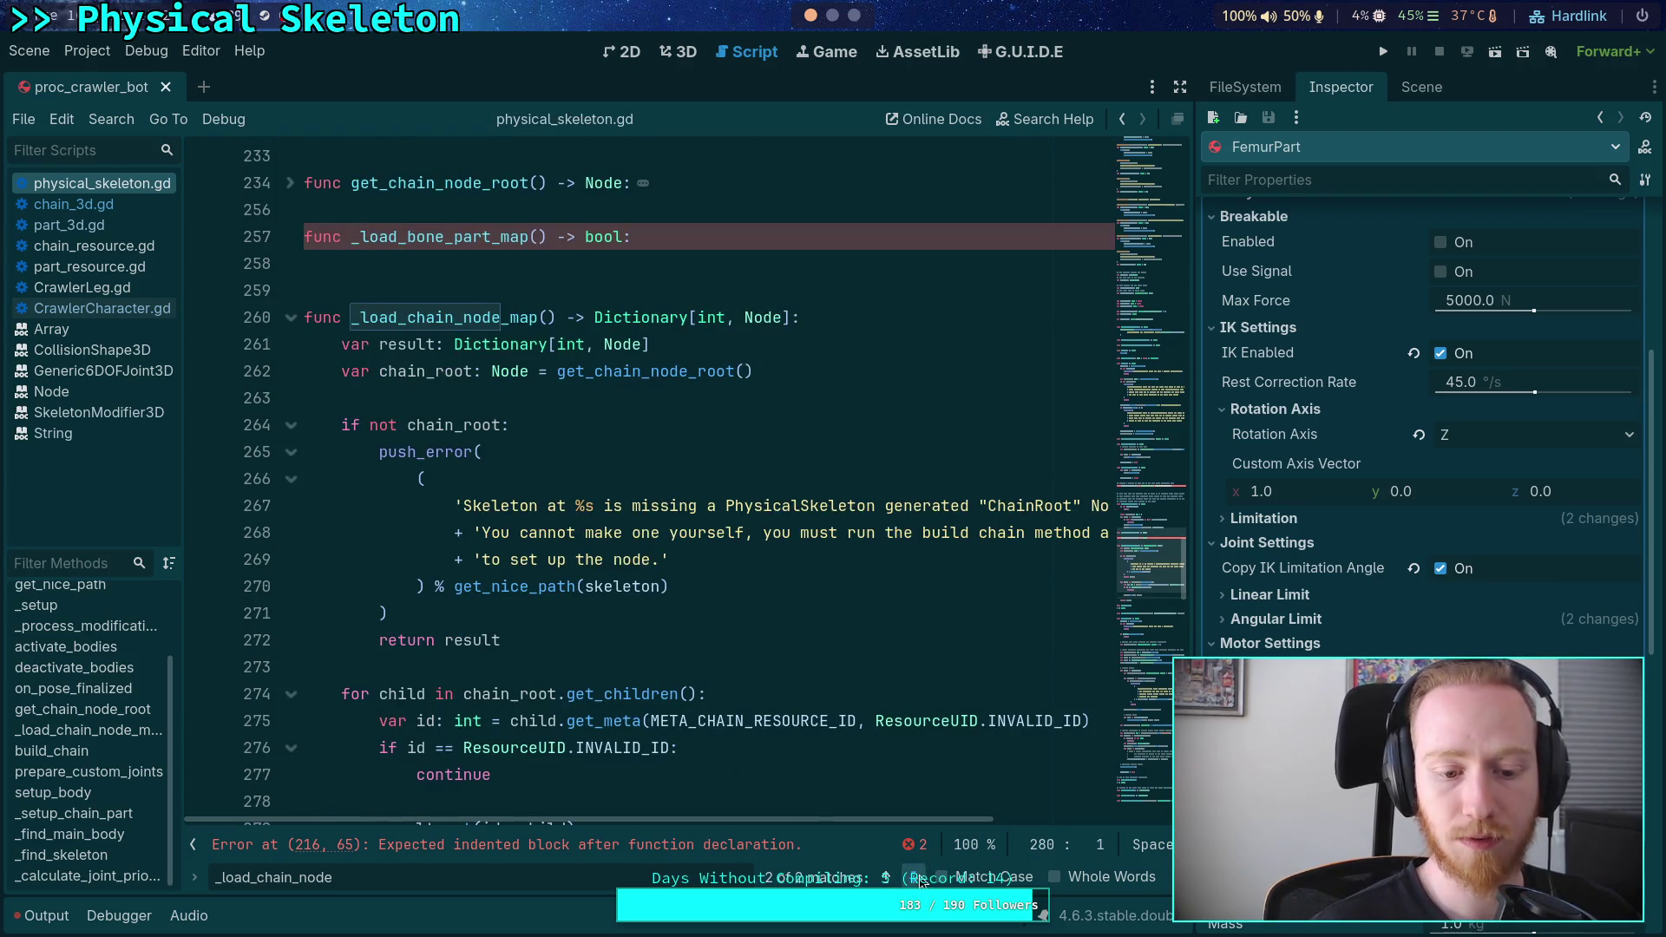
click(918, 879)
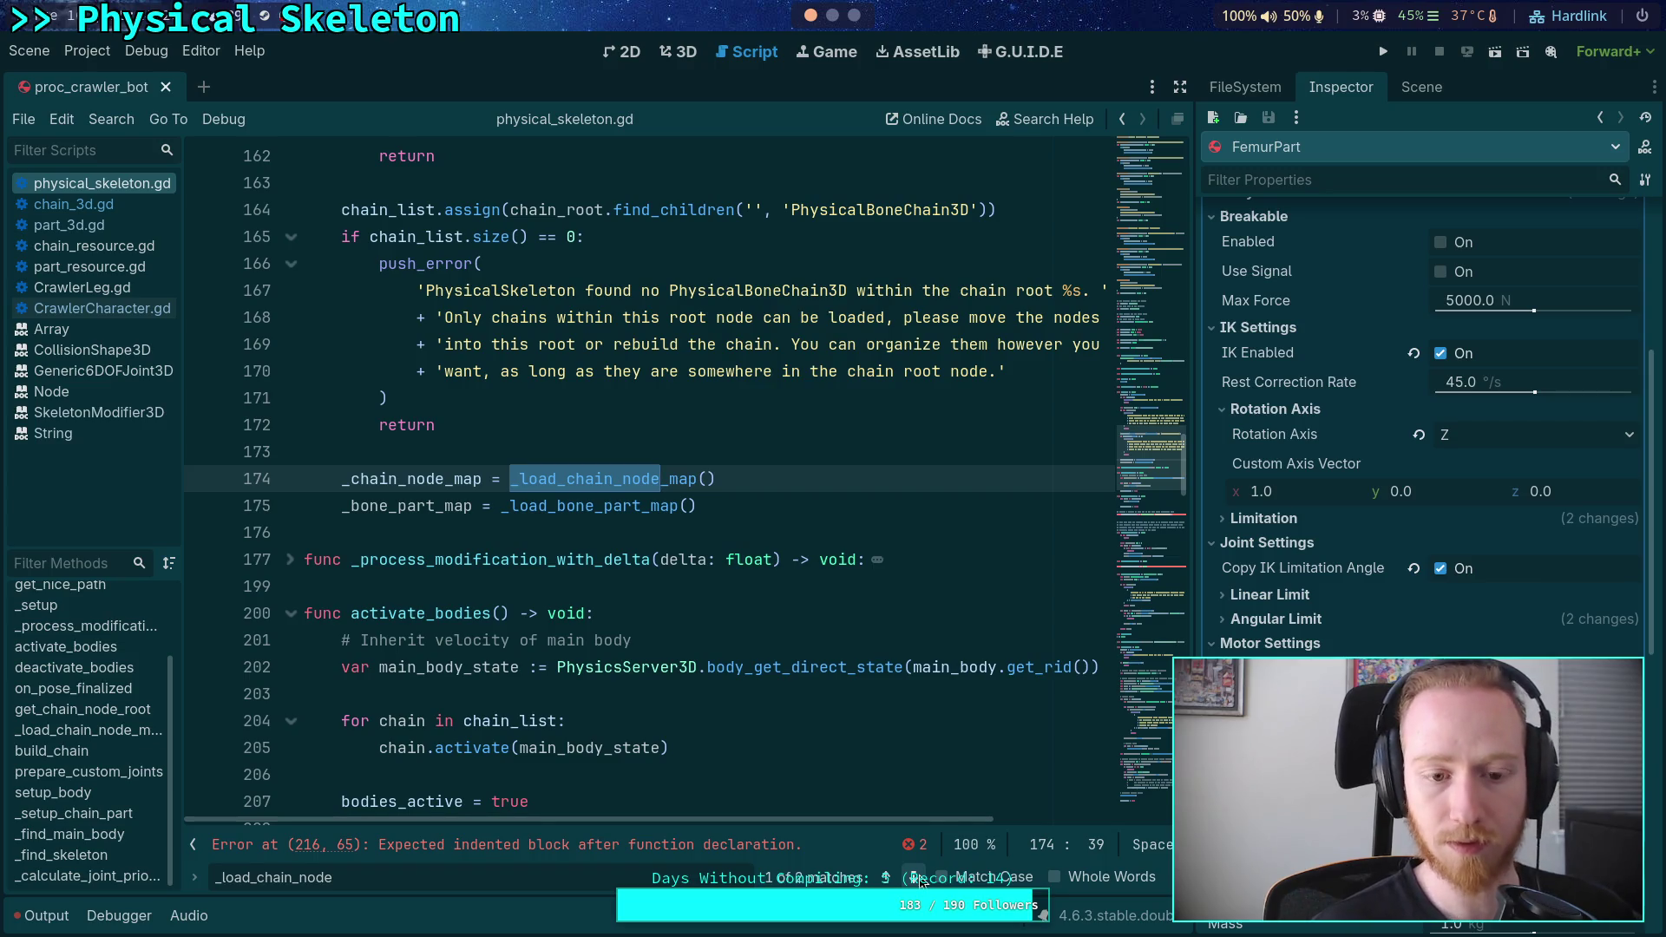
click(918, 879)
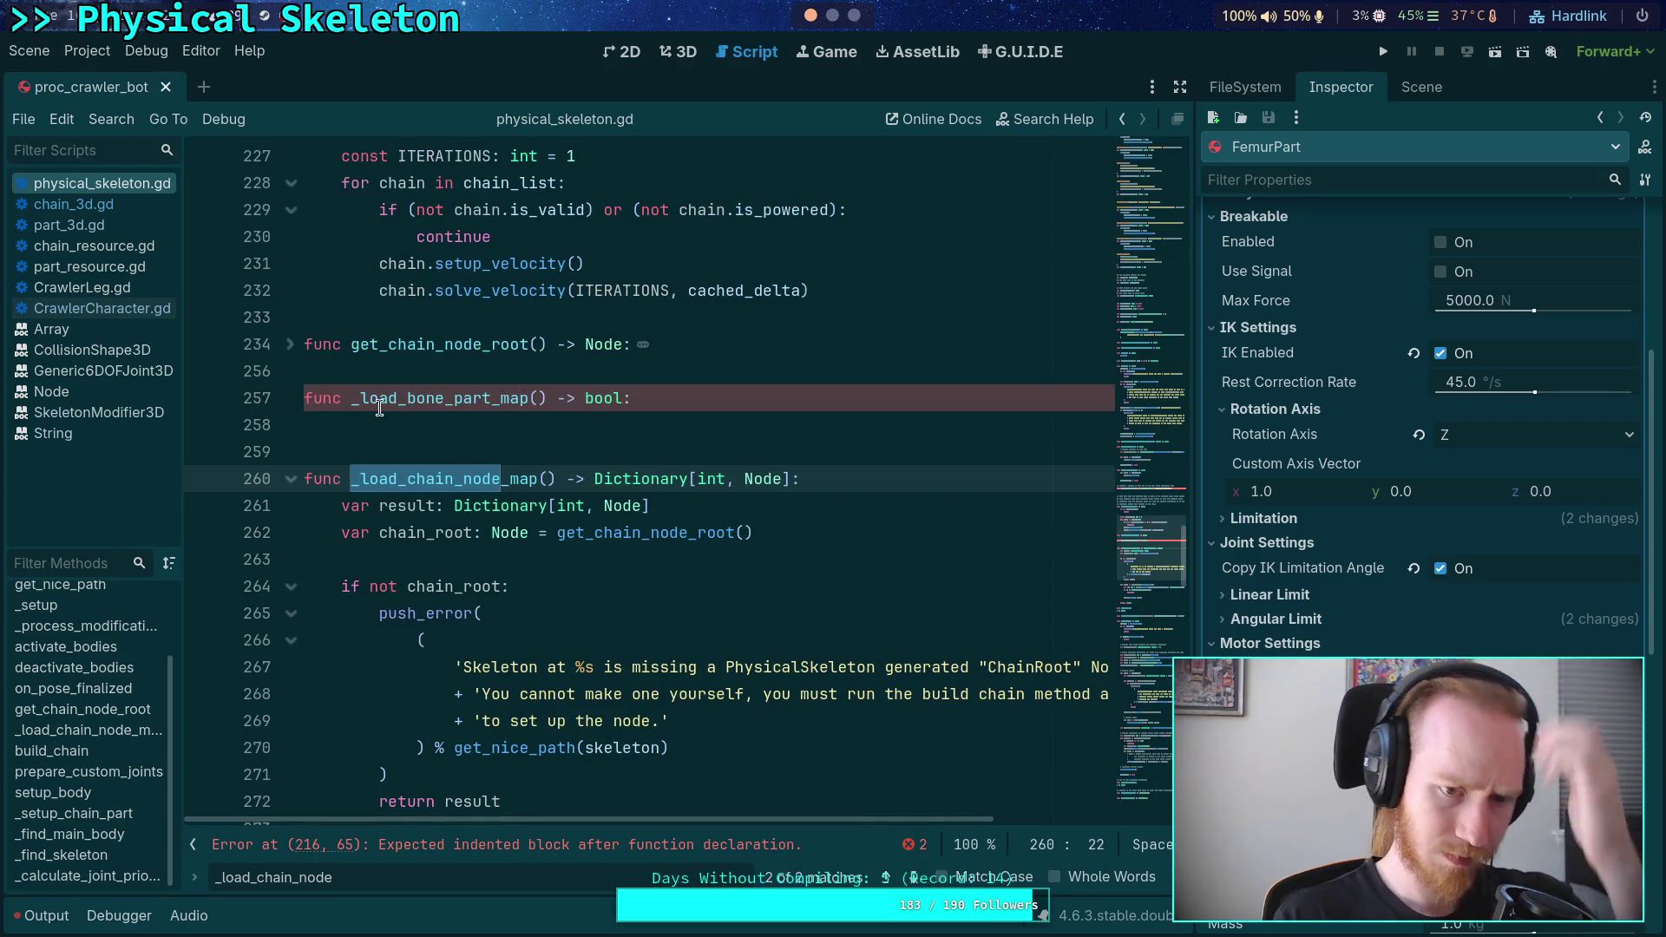
click(498, 423)
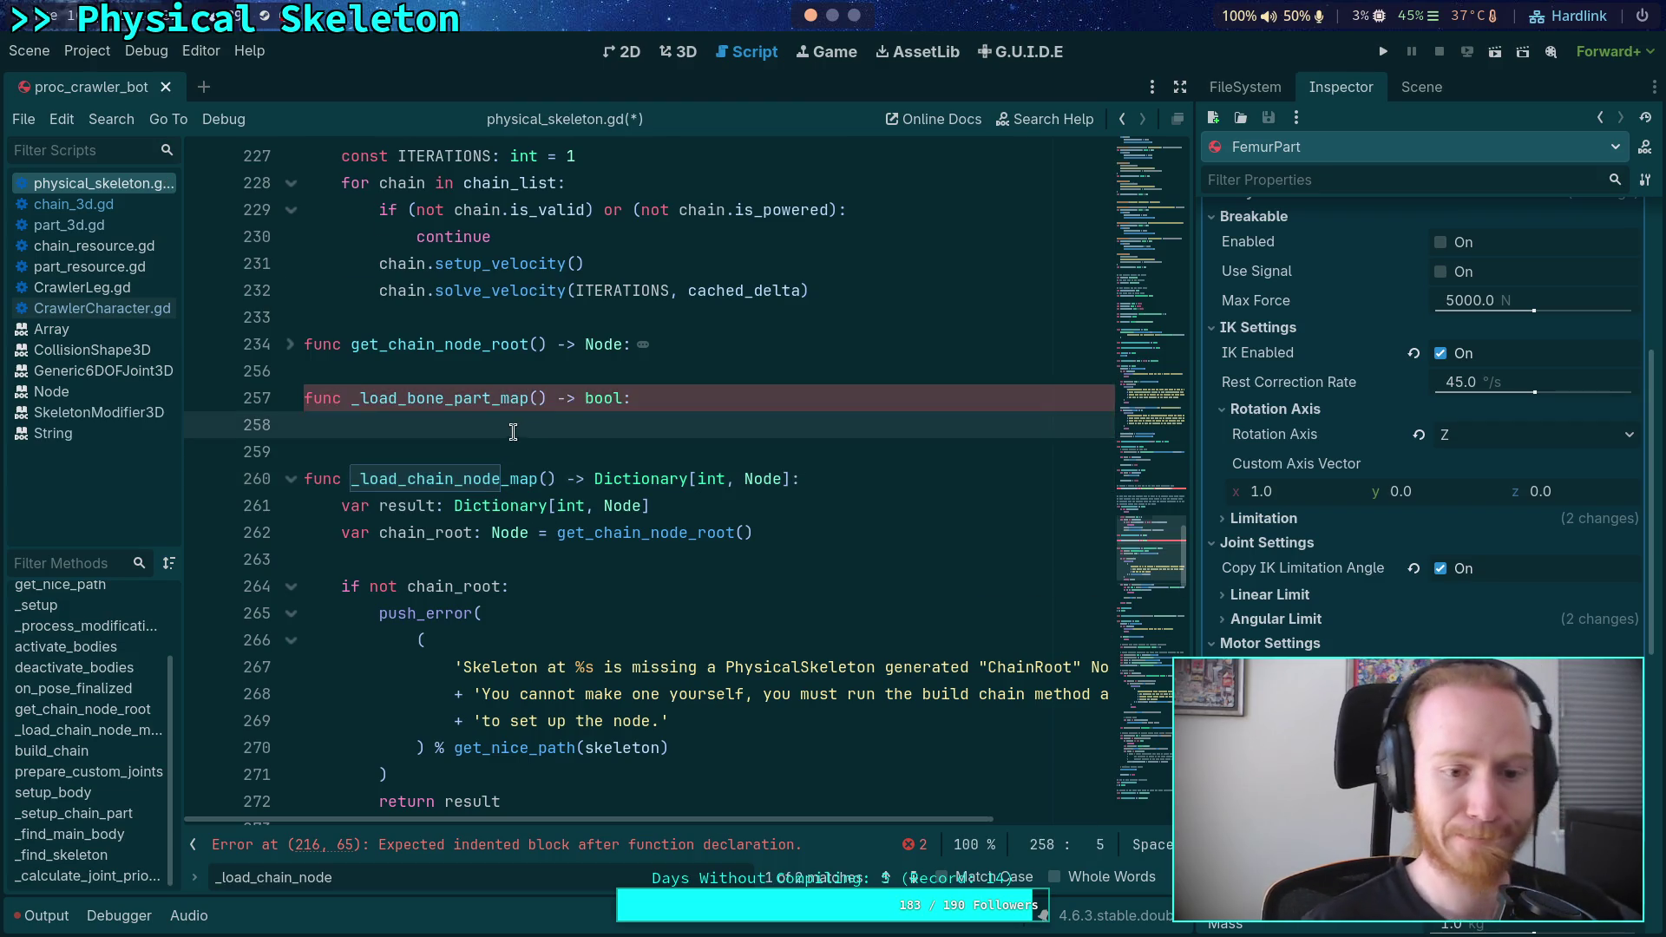
scroll(440, 366, down, 3)
scroll(435, 356, up, 1)
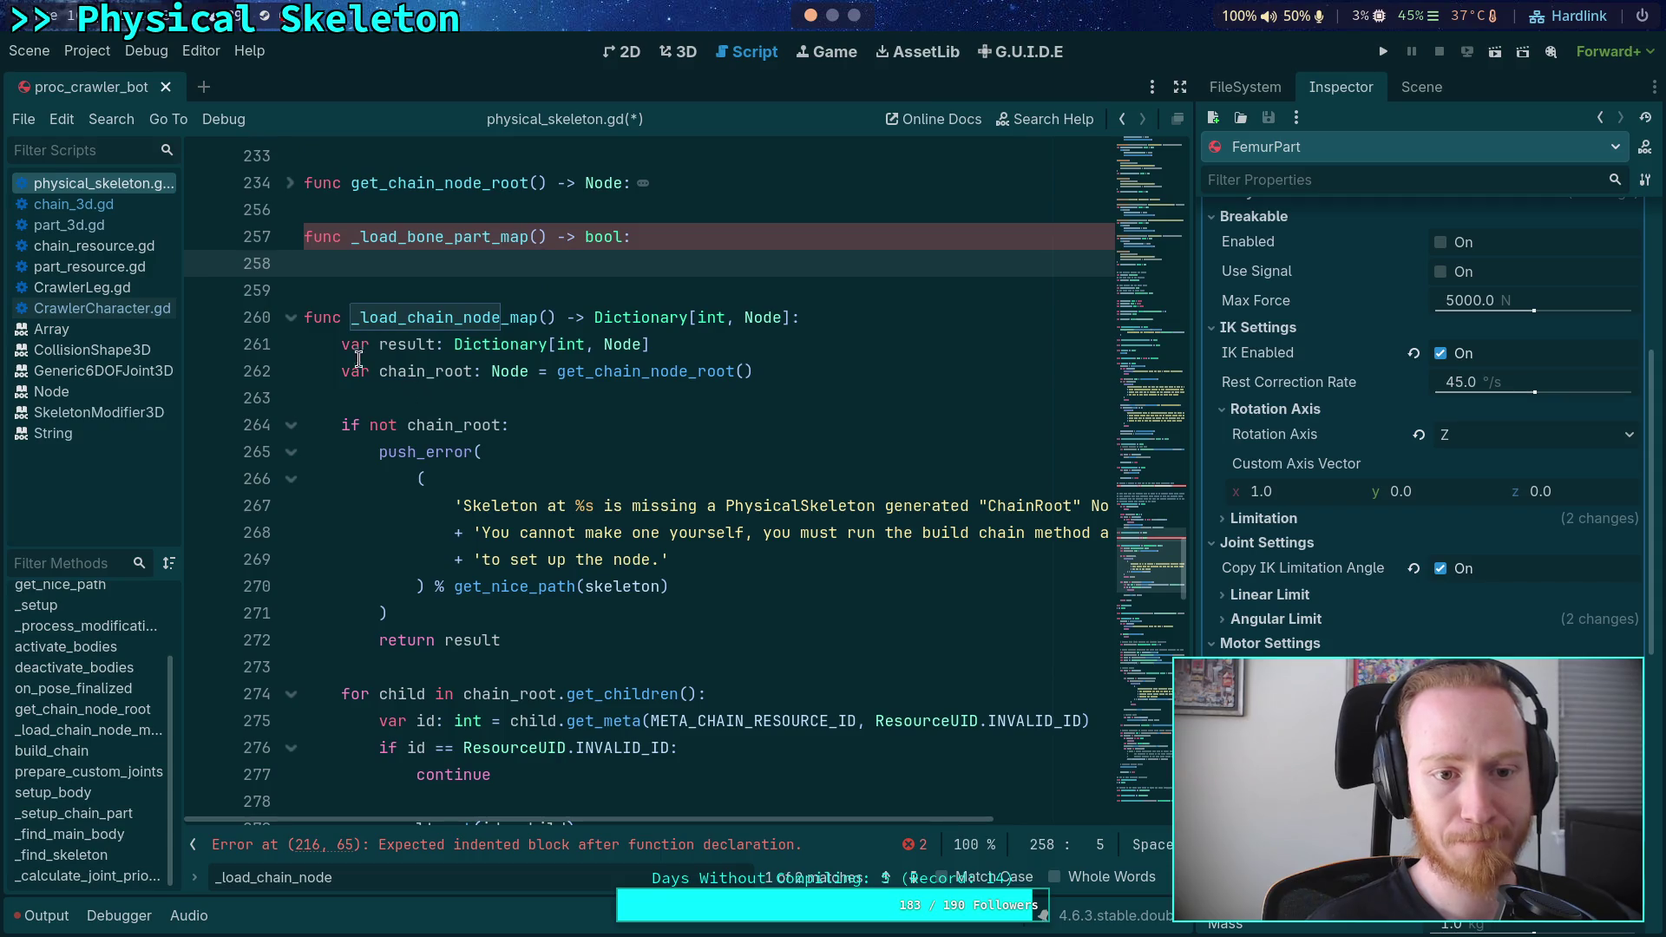
scroll(526, 400, up, 2)
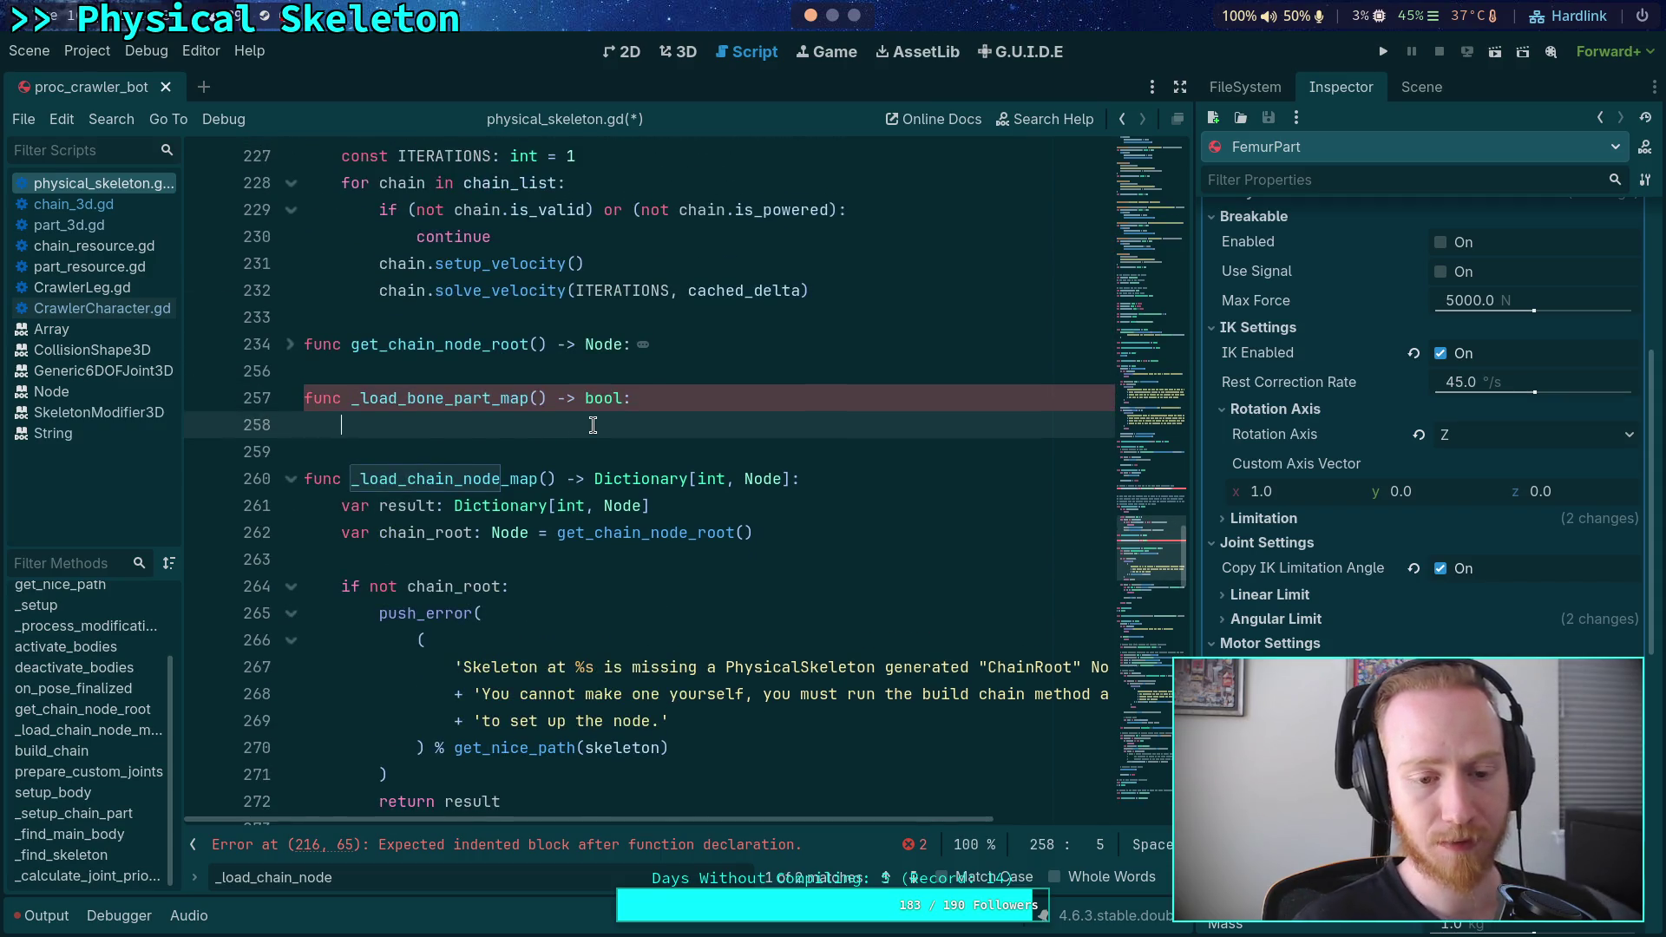
scroll(593, 424, down, 2)
scroll(593, 424, down, 1)
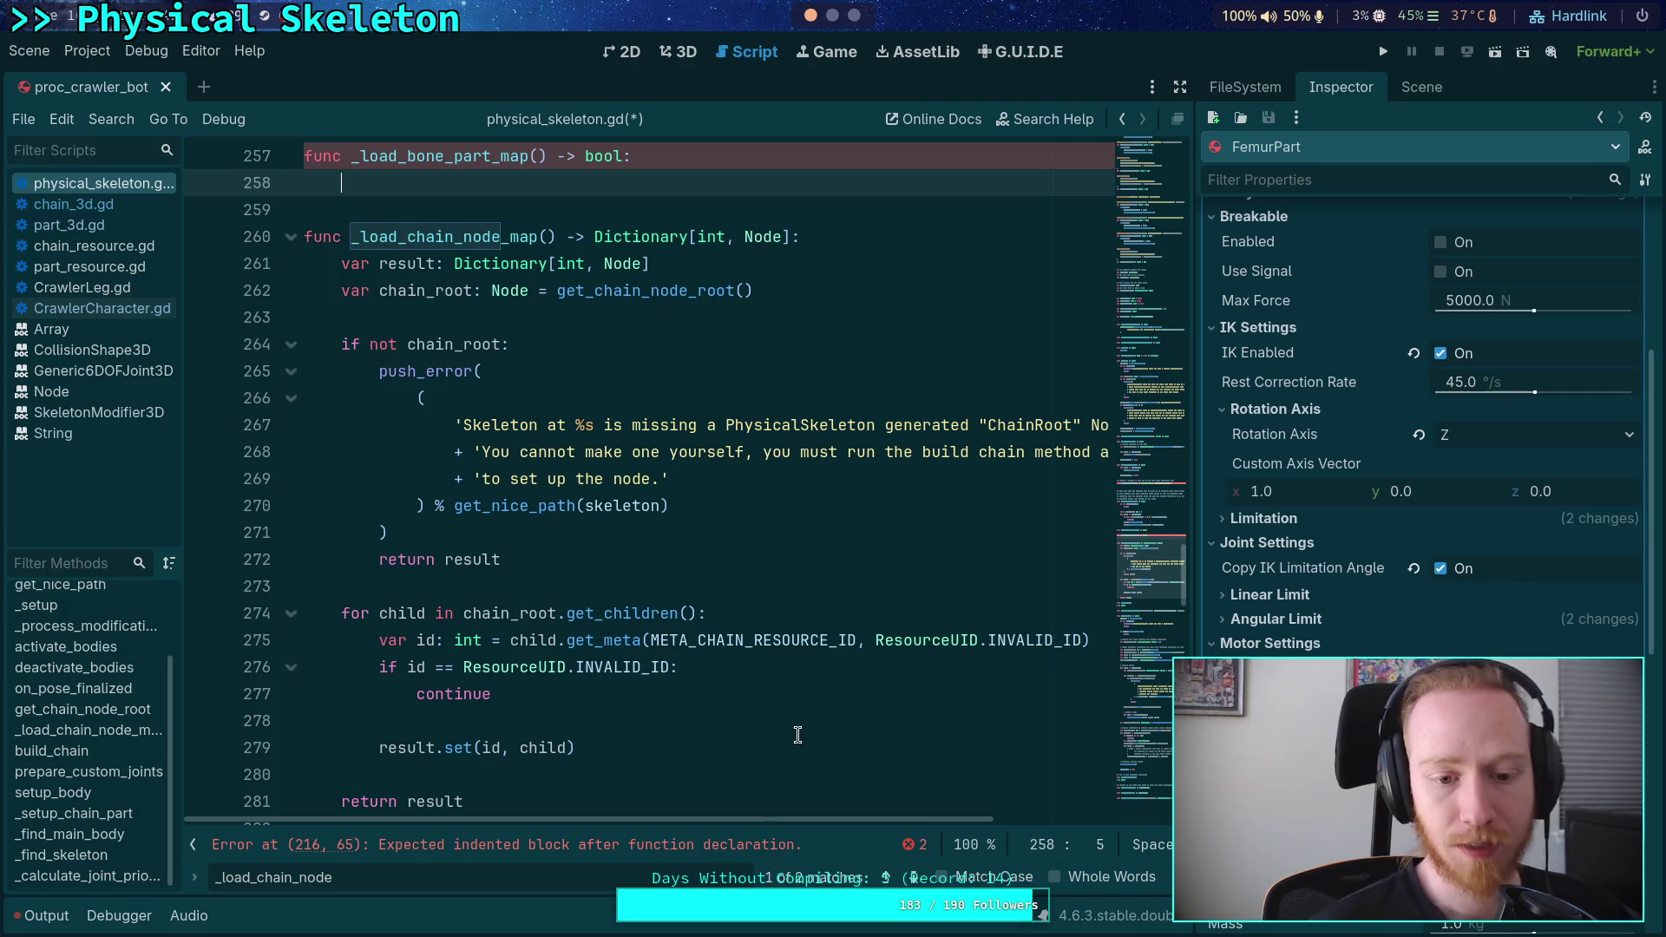
click(915, 882)
click(915, 882)
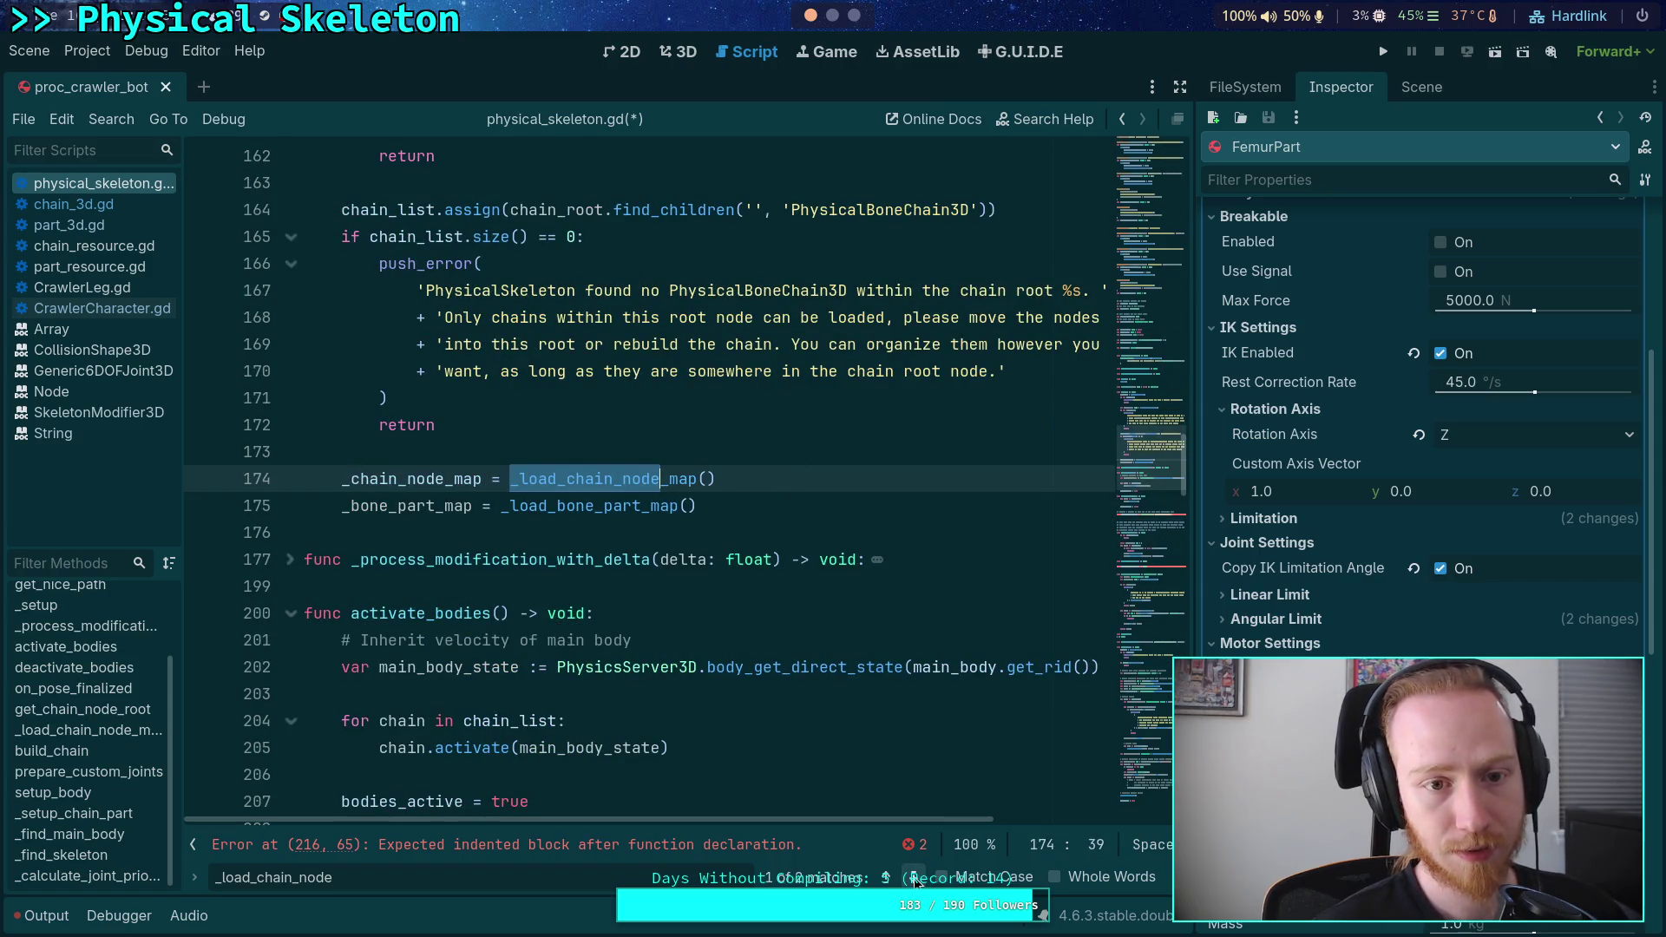
click(915, 882)
scroll(617, 607, down, 3)
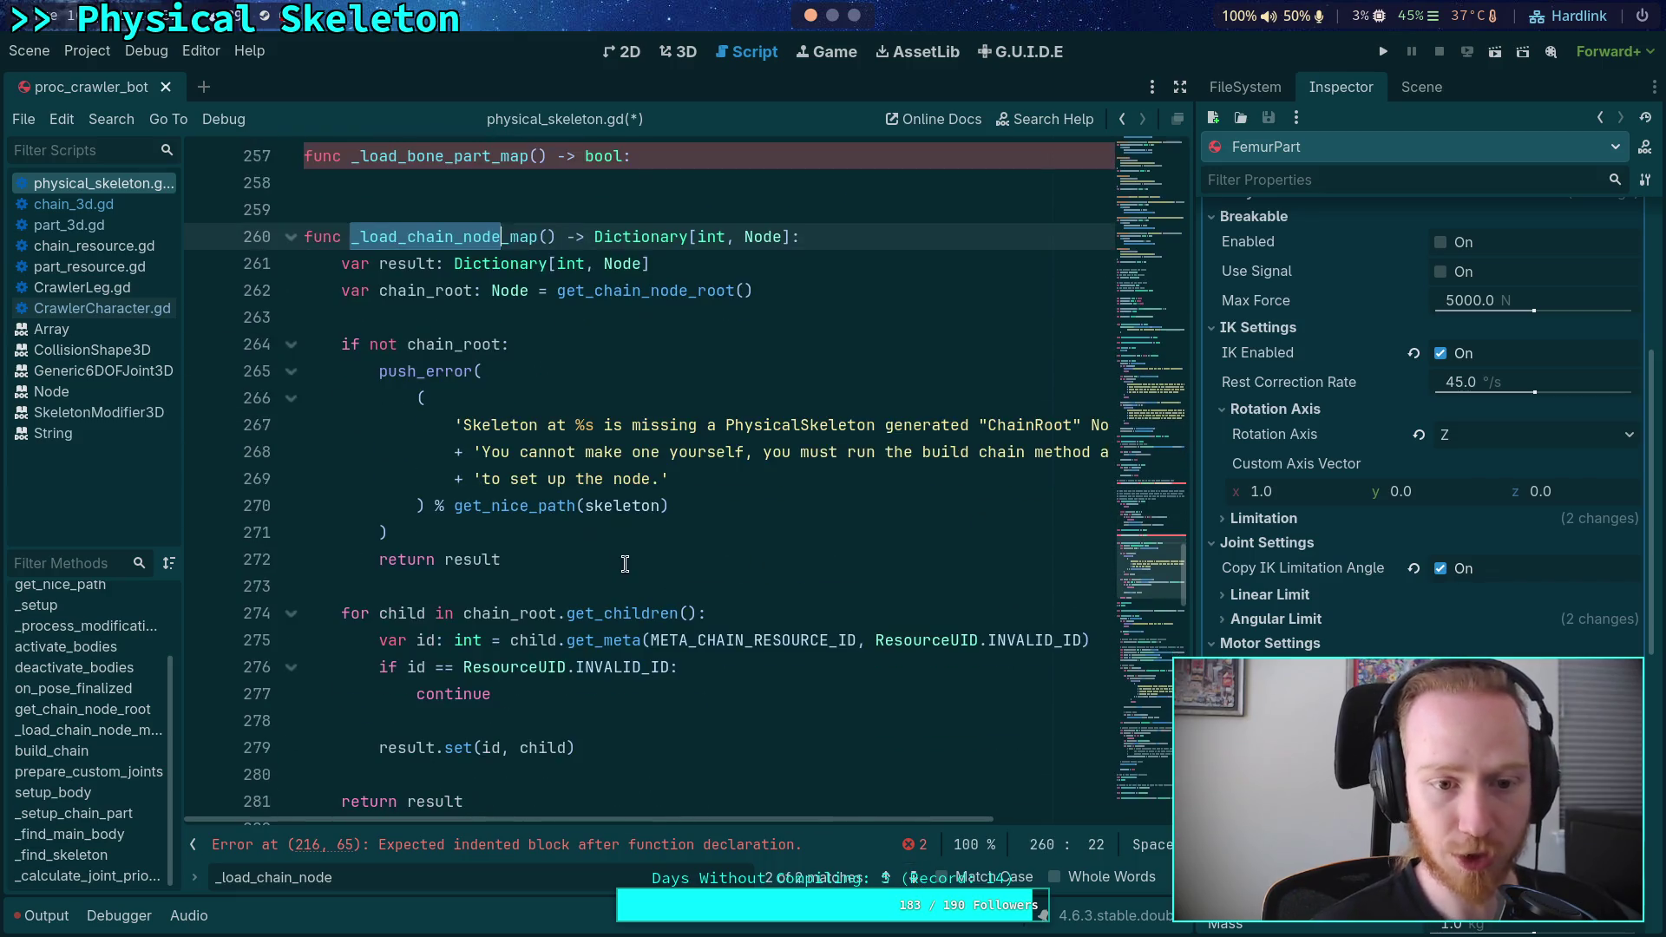
- Remove the chain-root check block and loop 'for chain in chain_list' instead of over children
drag(566, 532, 672, 263)
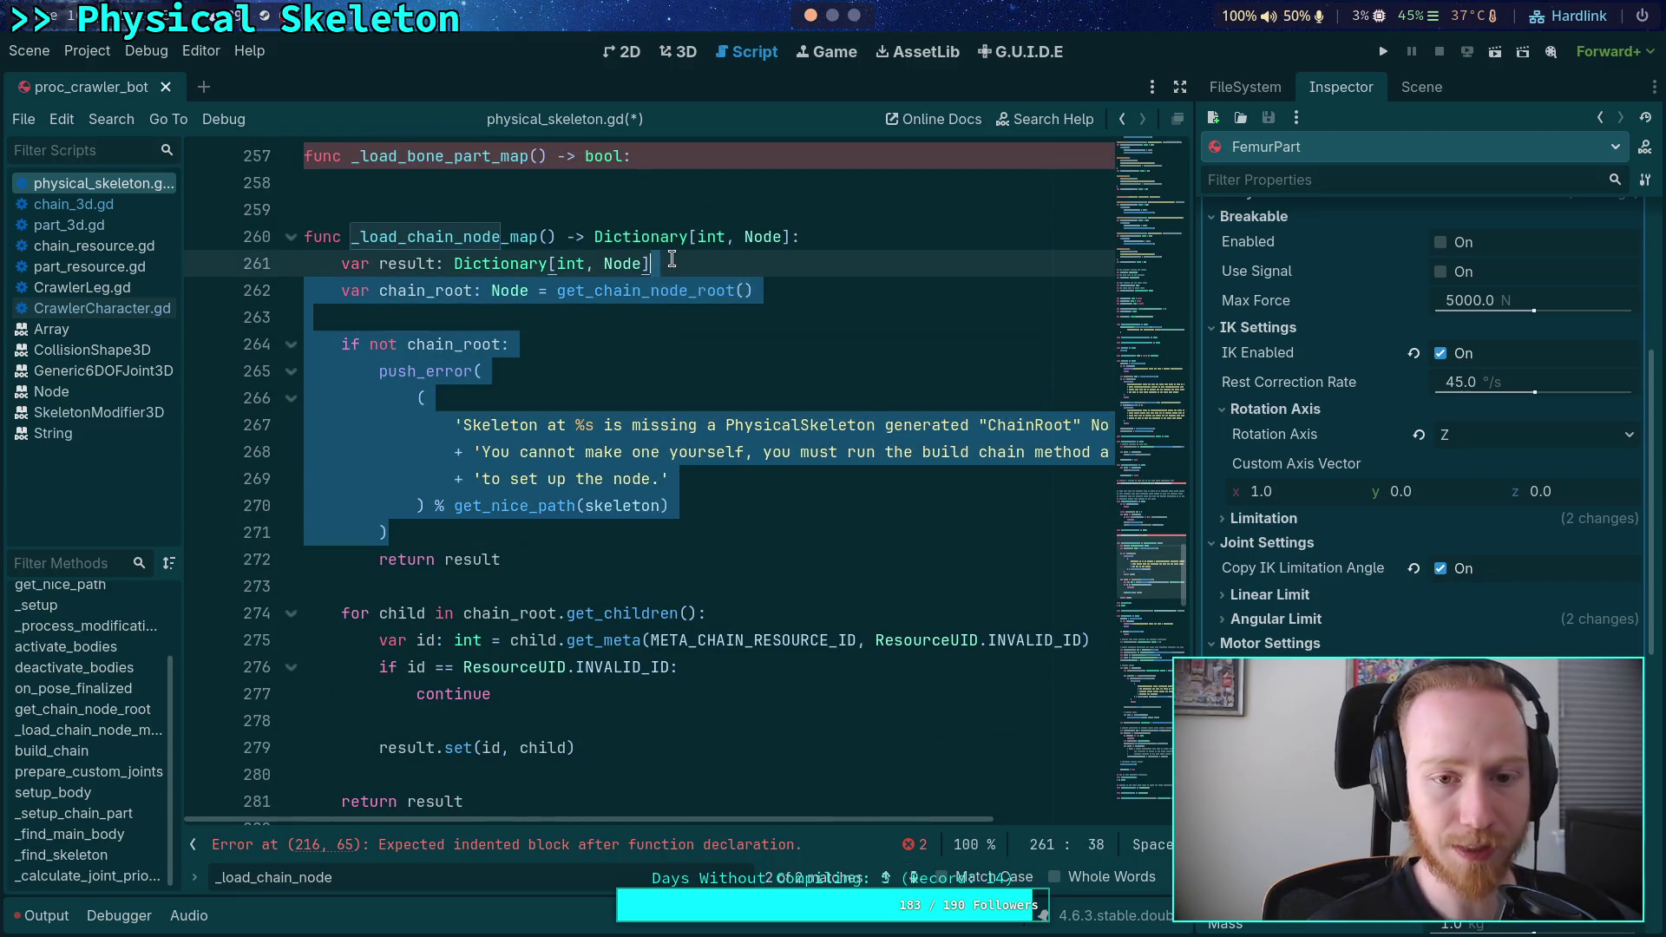
mouse_move(512, 560)
mouse_down()
mouse_move(521, 521)
mouse_move(694, 304)
mouse_move(736, 278)
mouse_up()
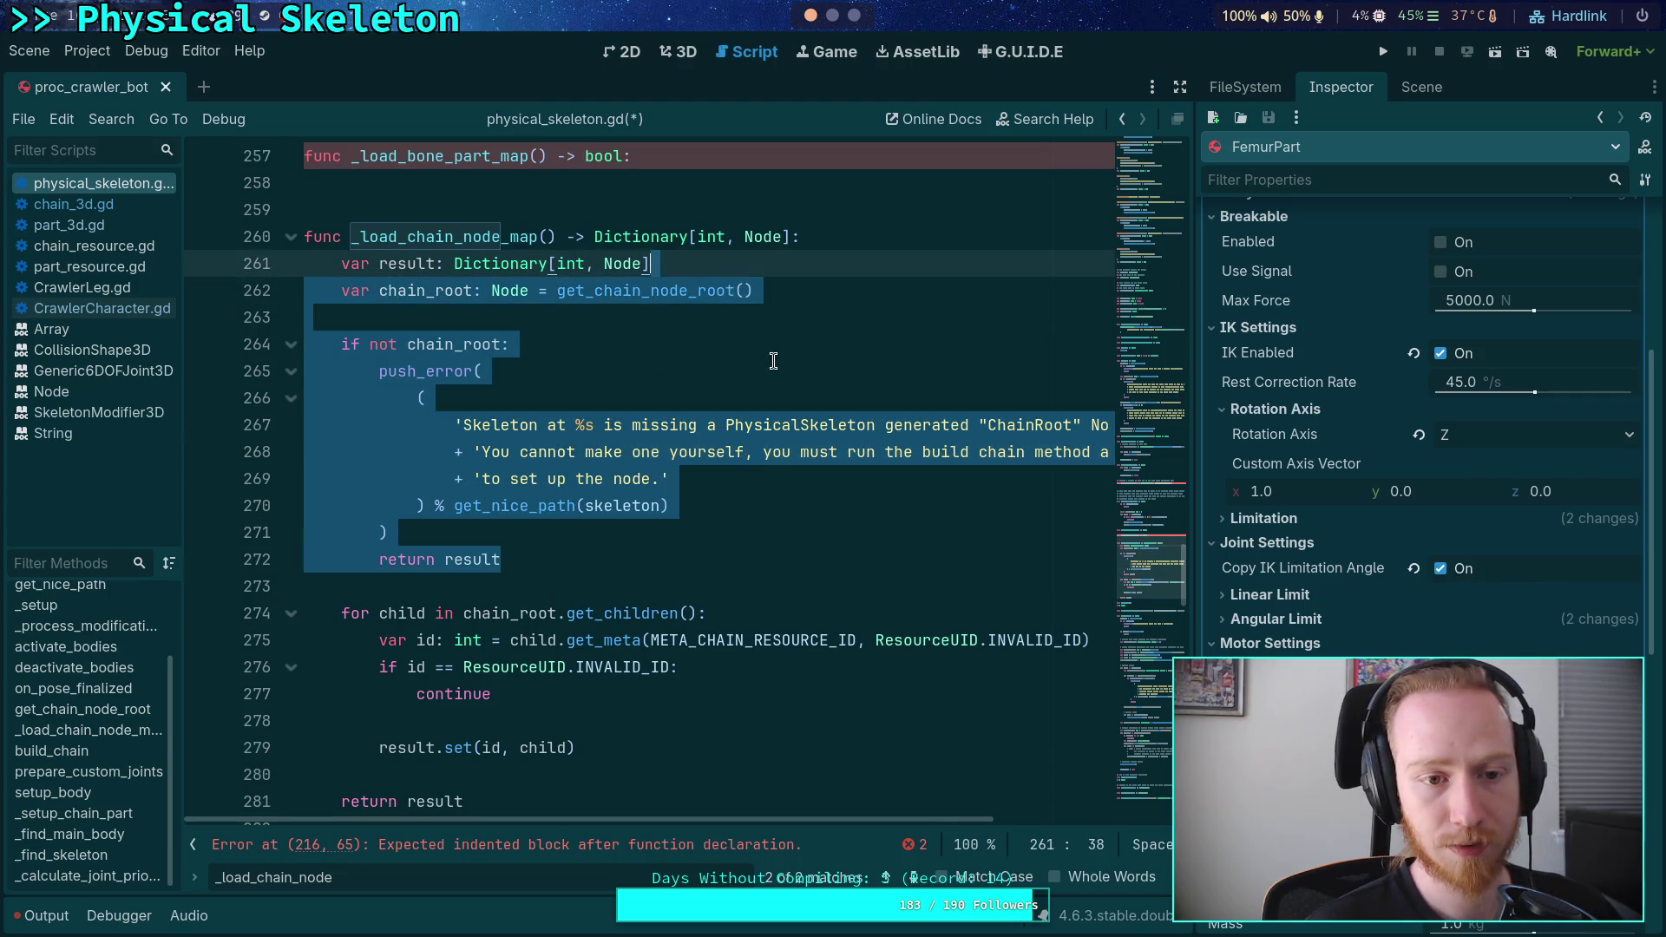
key(Delete)
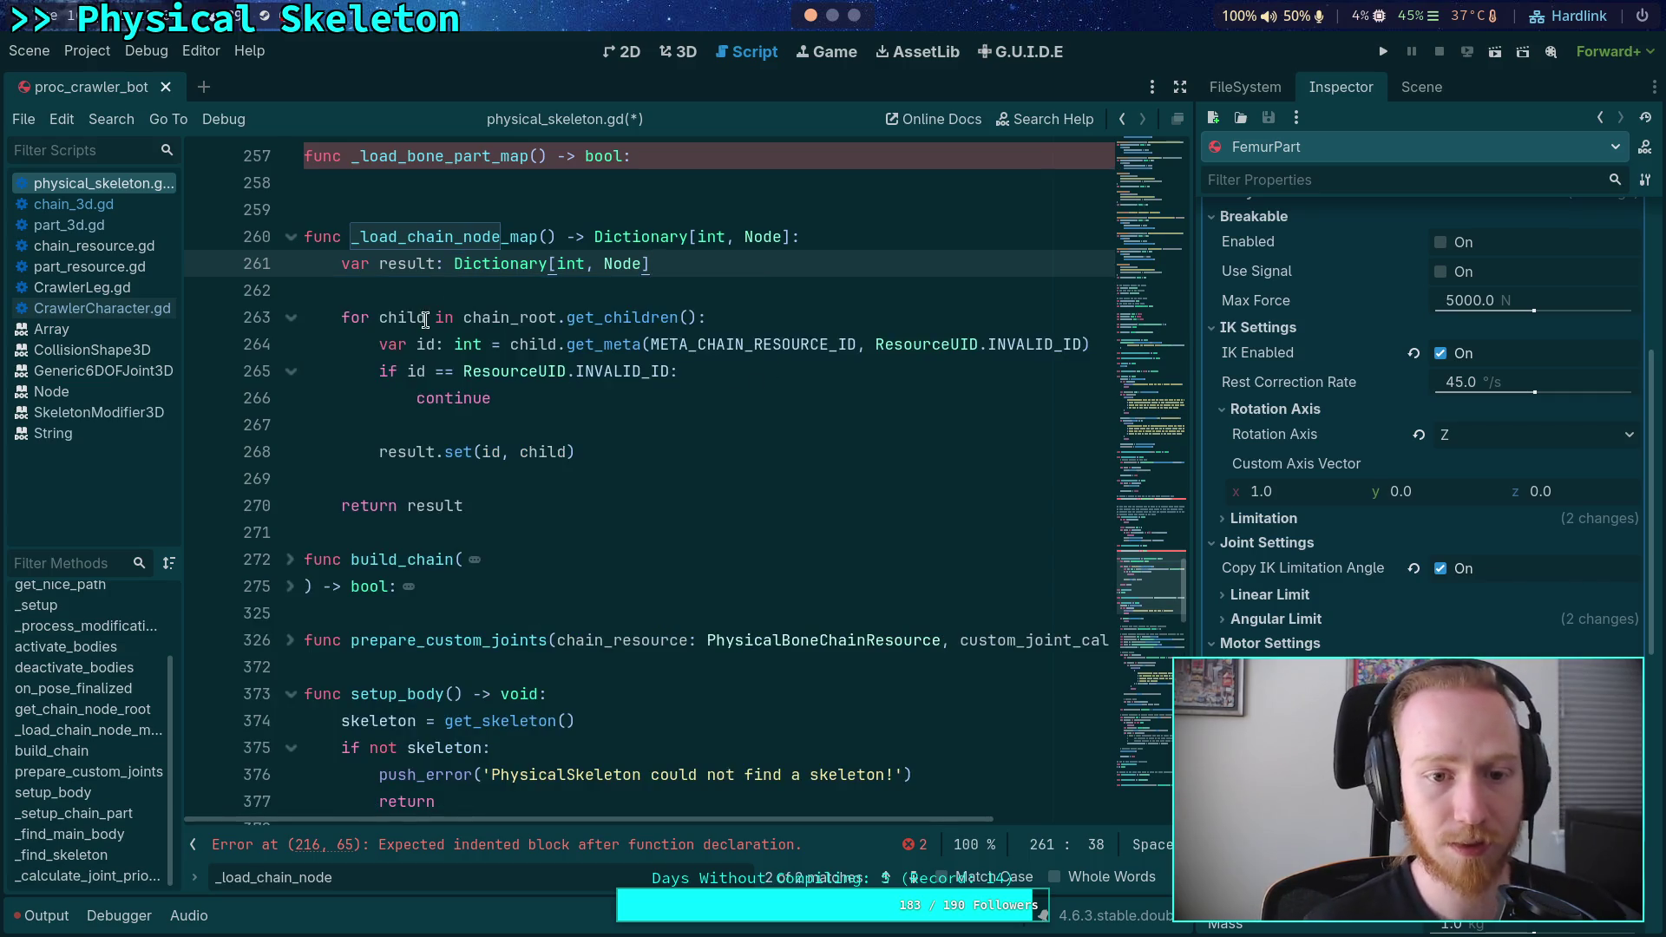
double_click(393, 317)
text(chain)
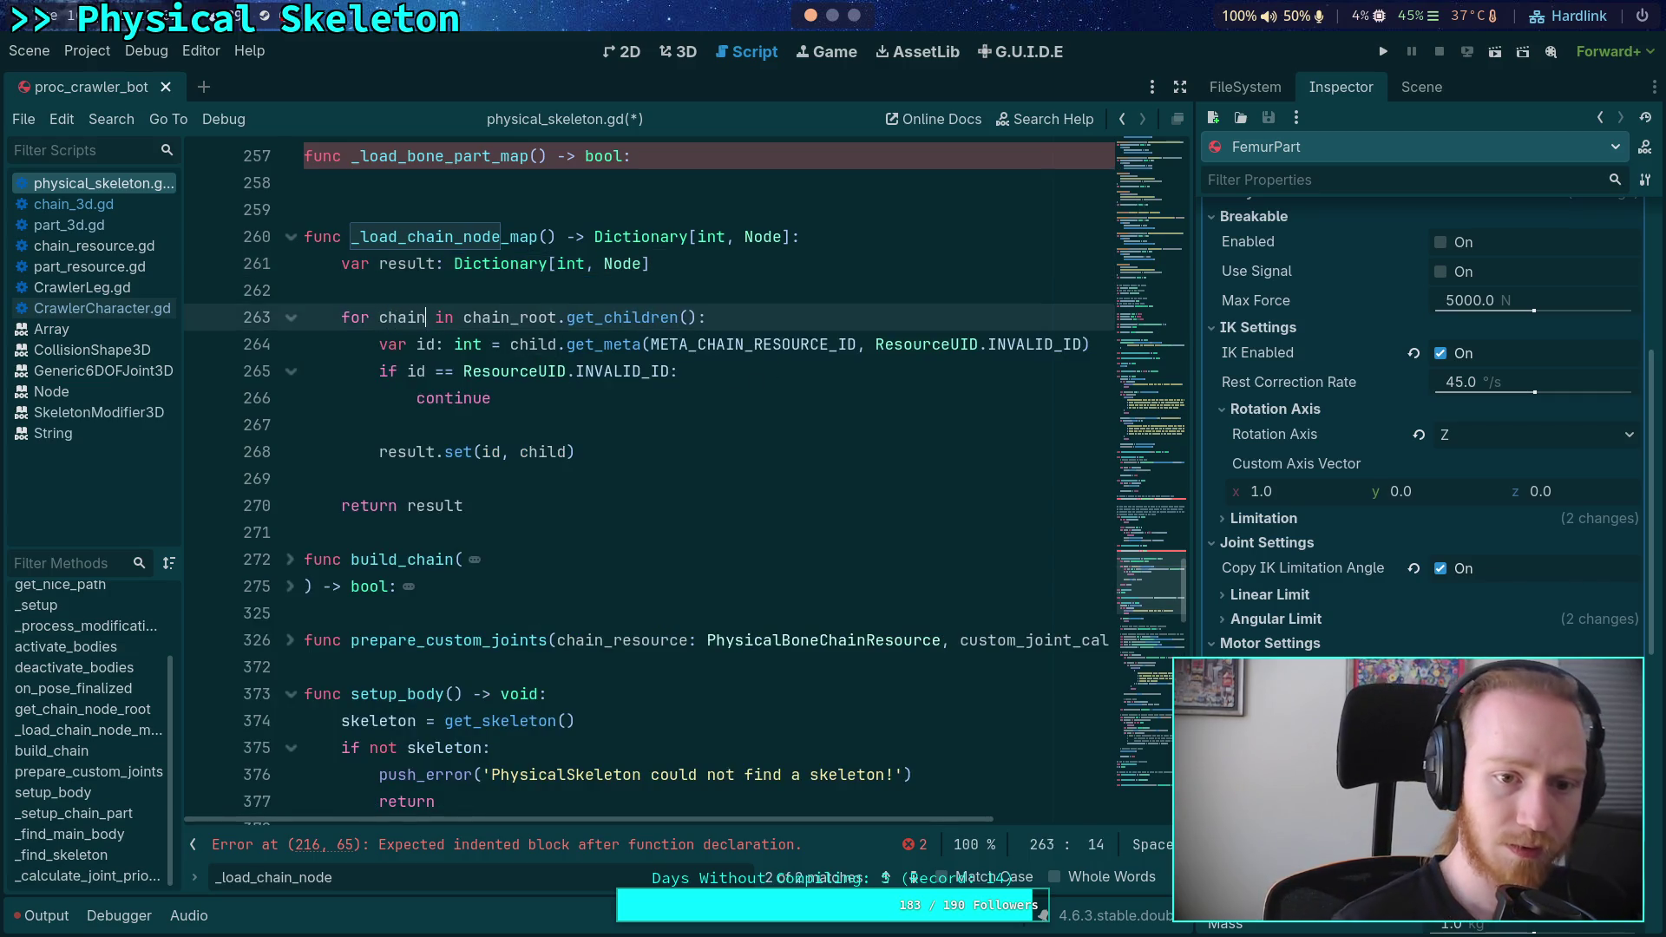
drag(463, 317, 701, 317)
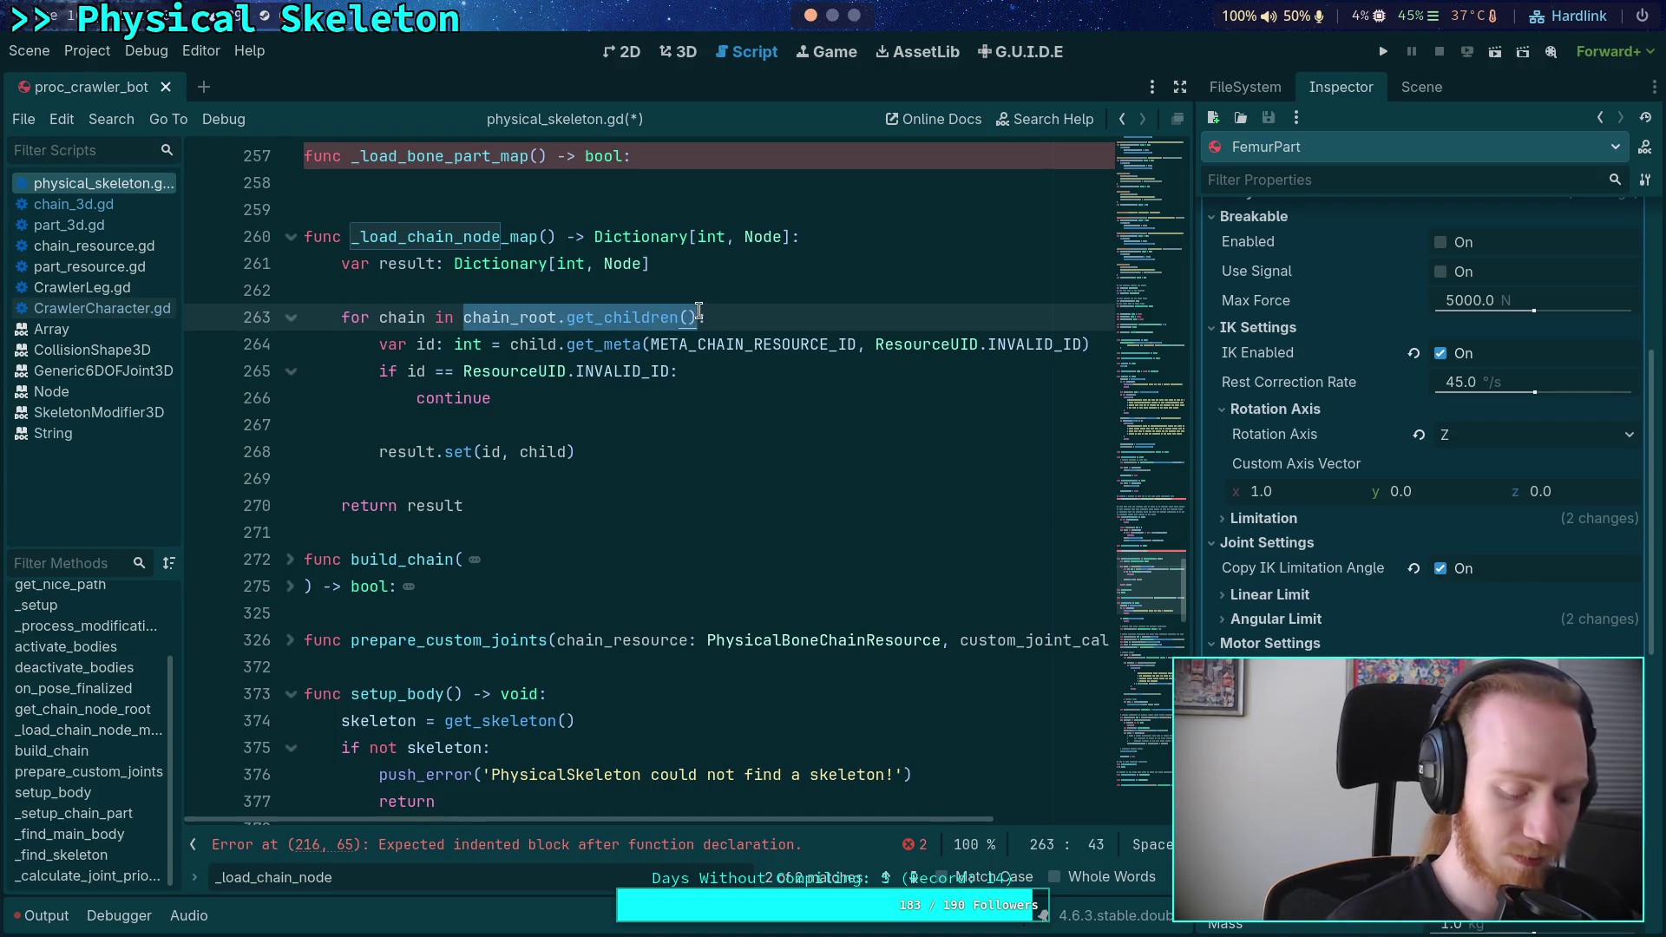
text(chain_list)
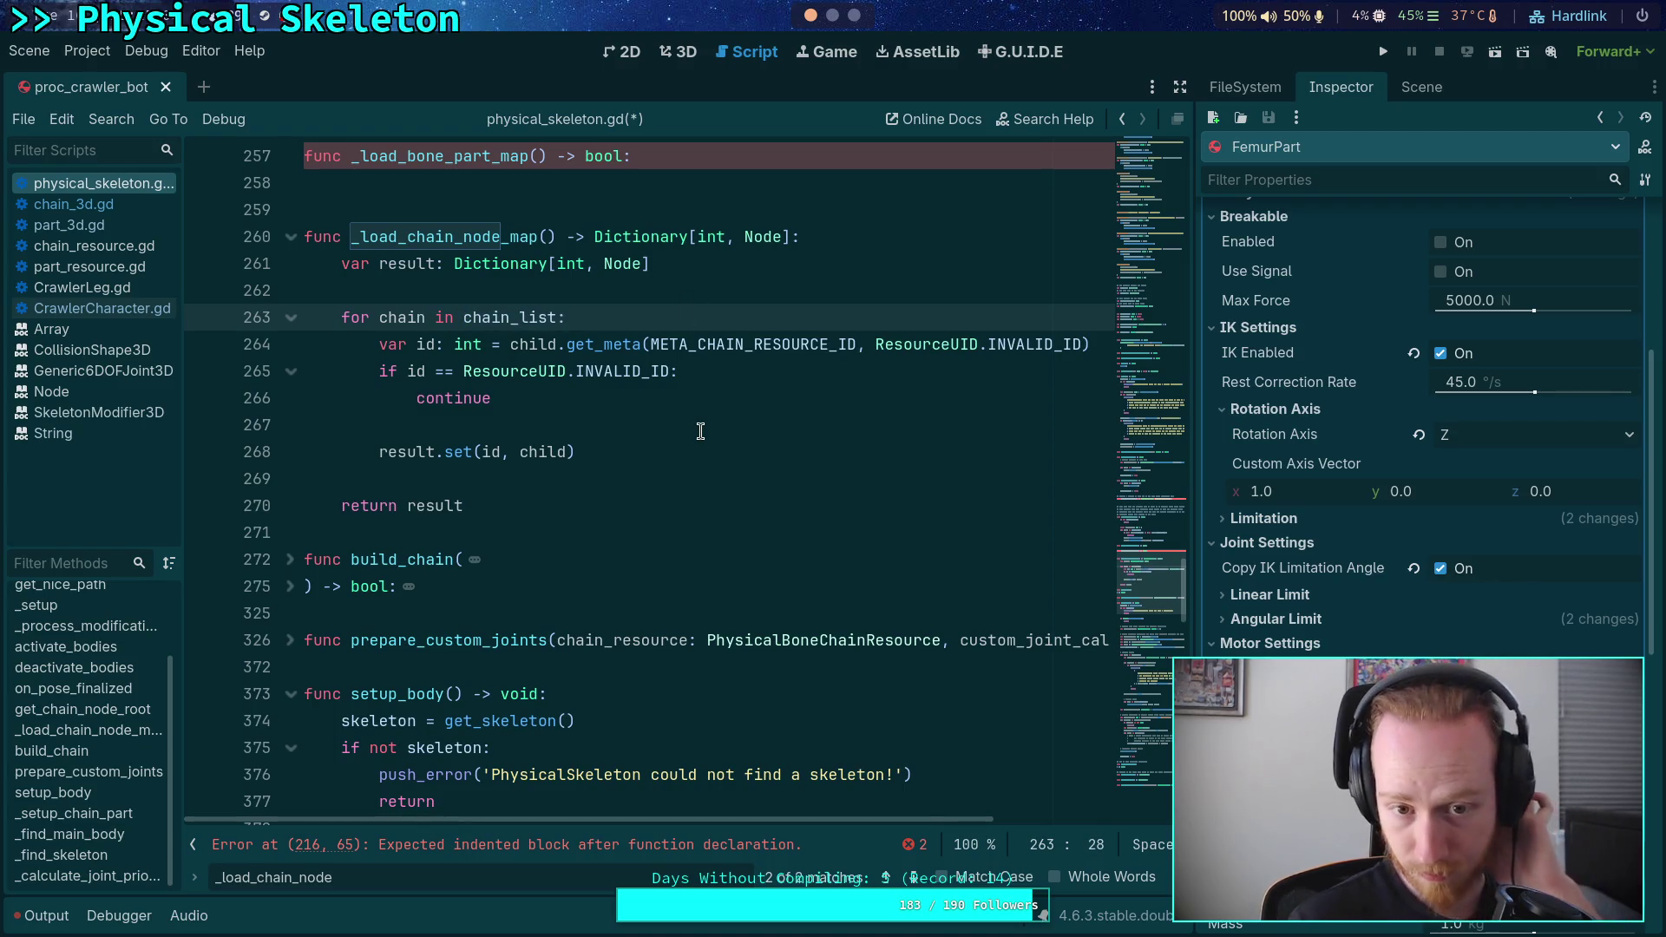
- Use chain instead of child in the get_meta and result.set calls, then save
scroll(712, 520, up, 2)
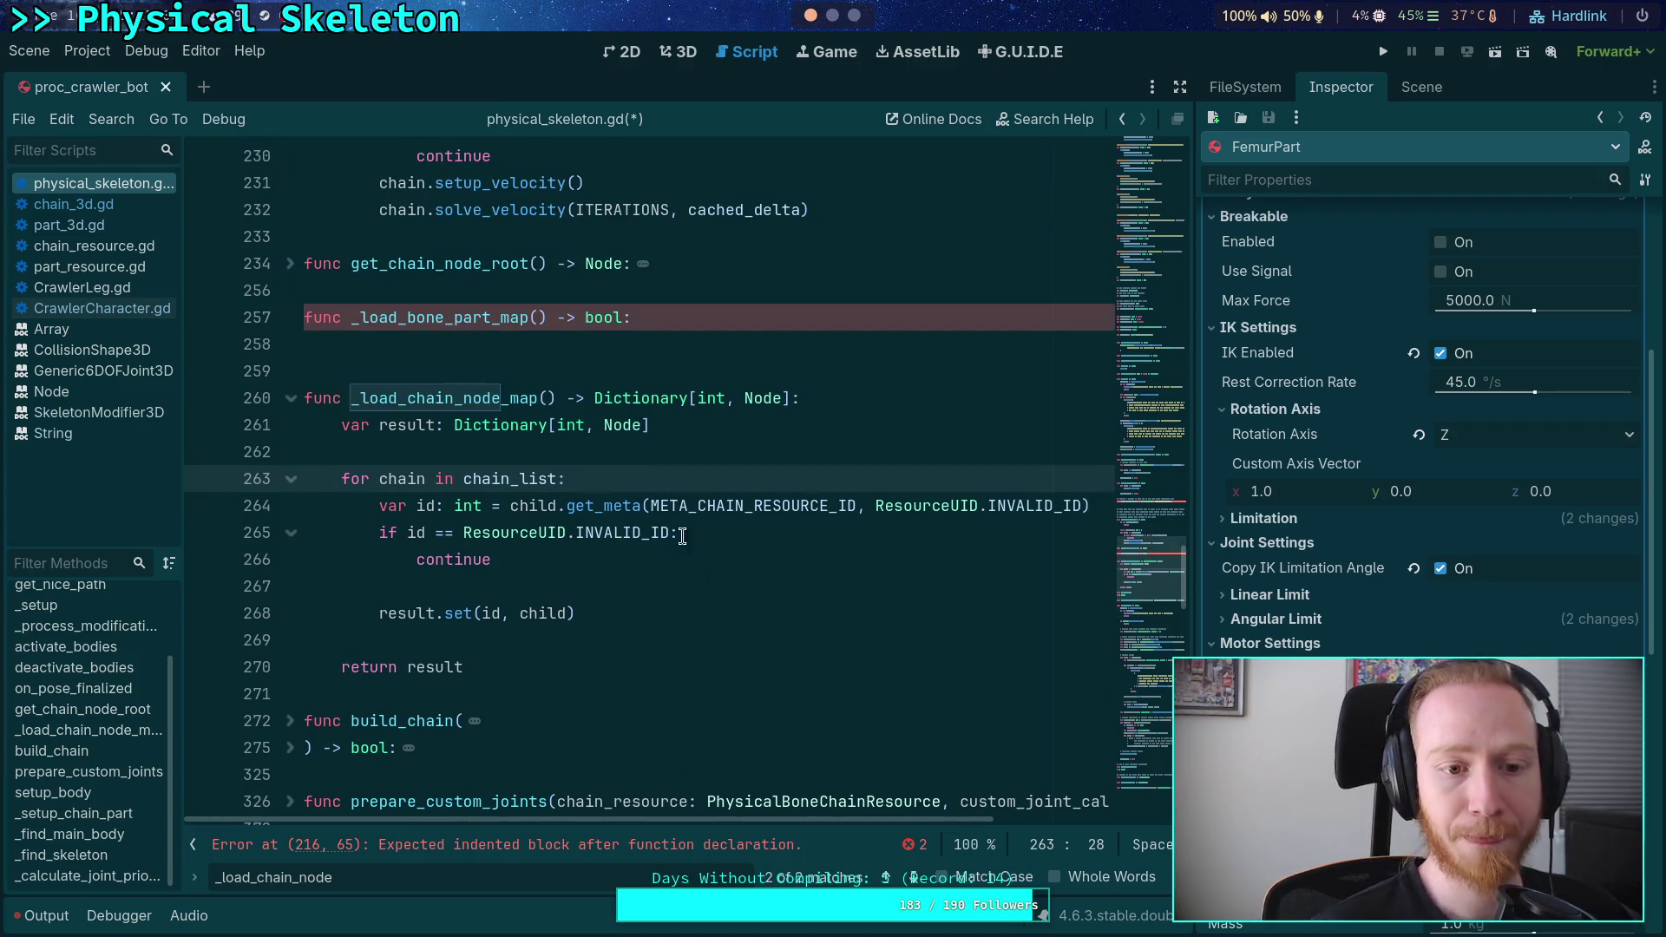
click(570, 586)
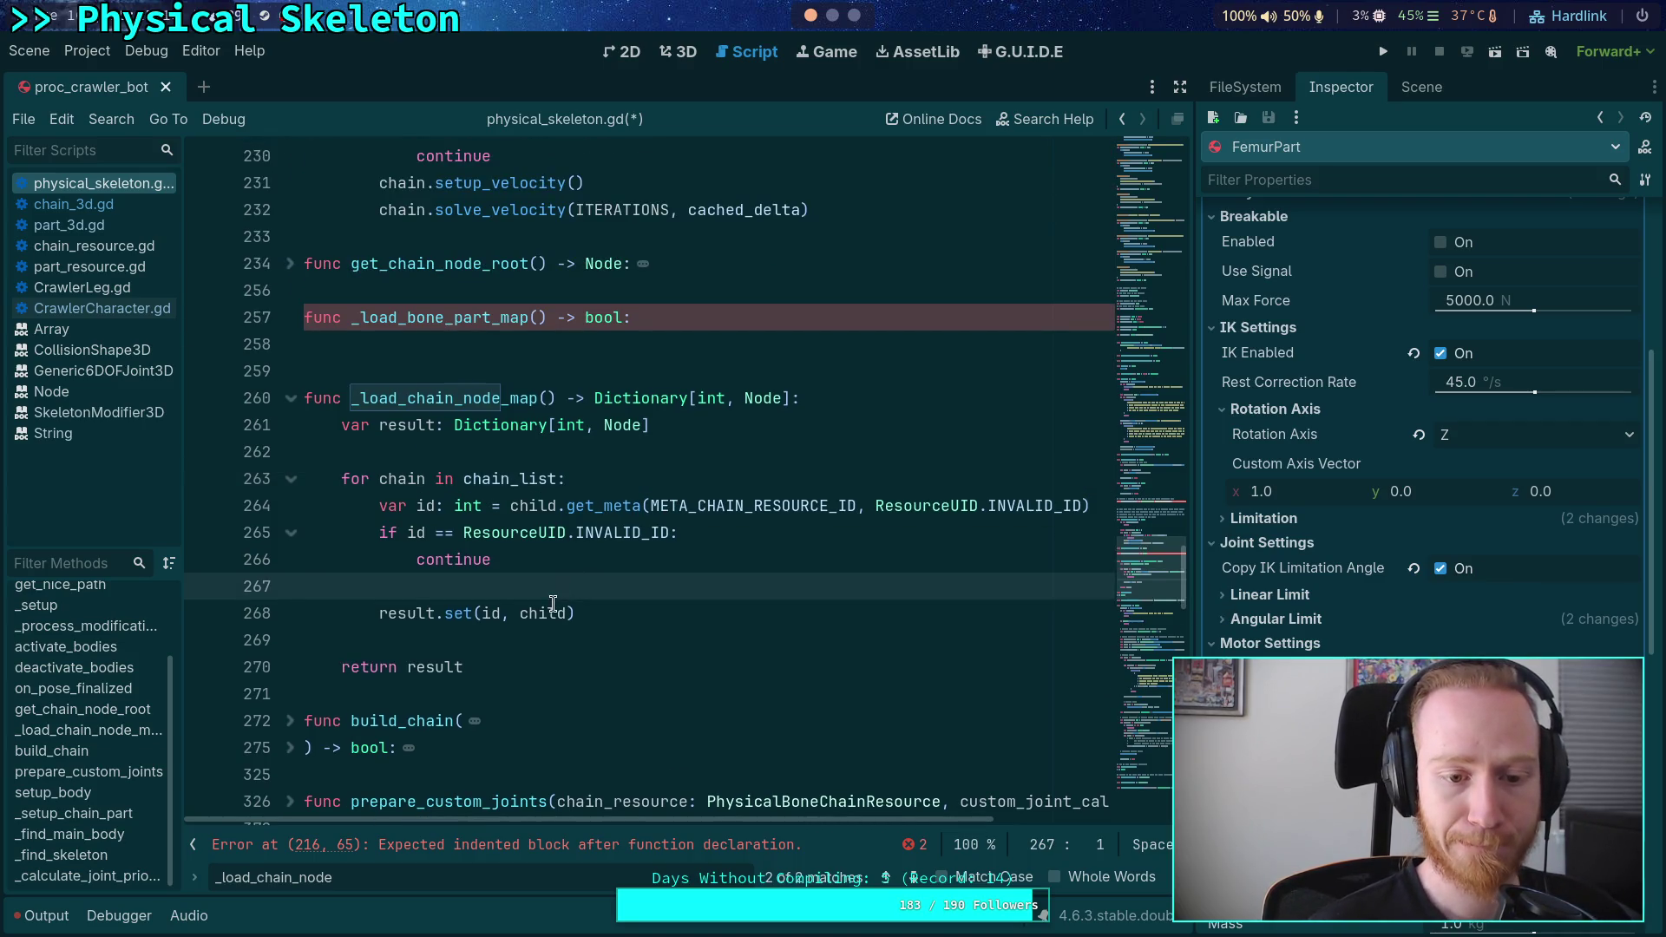
double_click(540, 612)
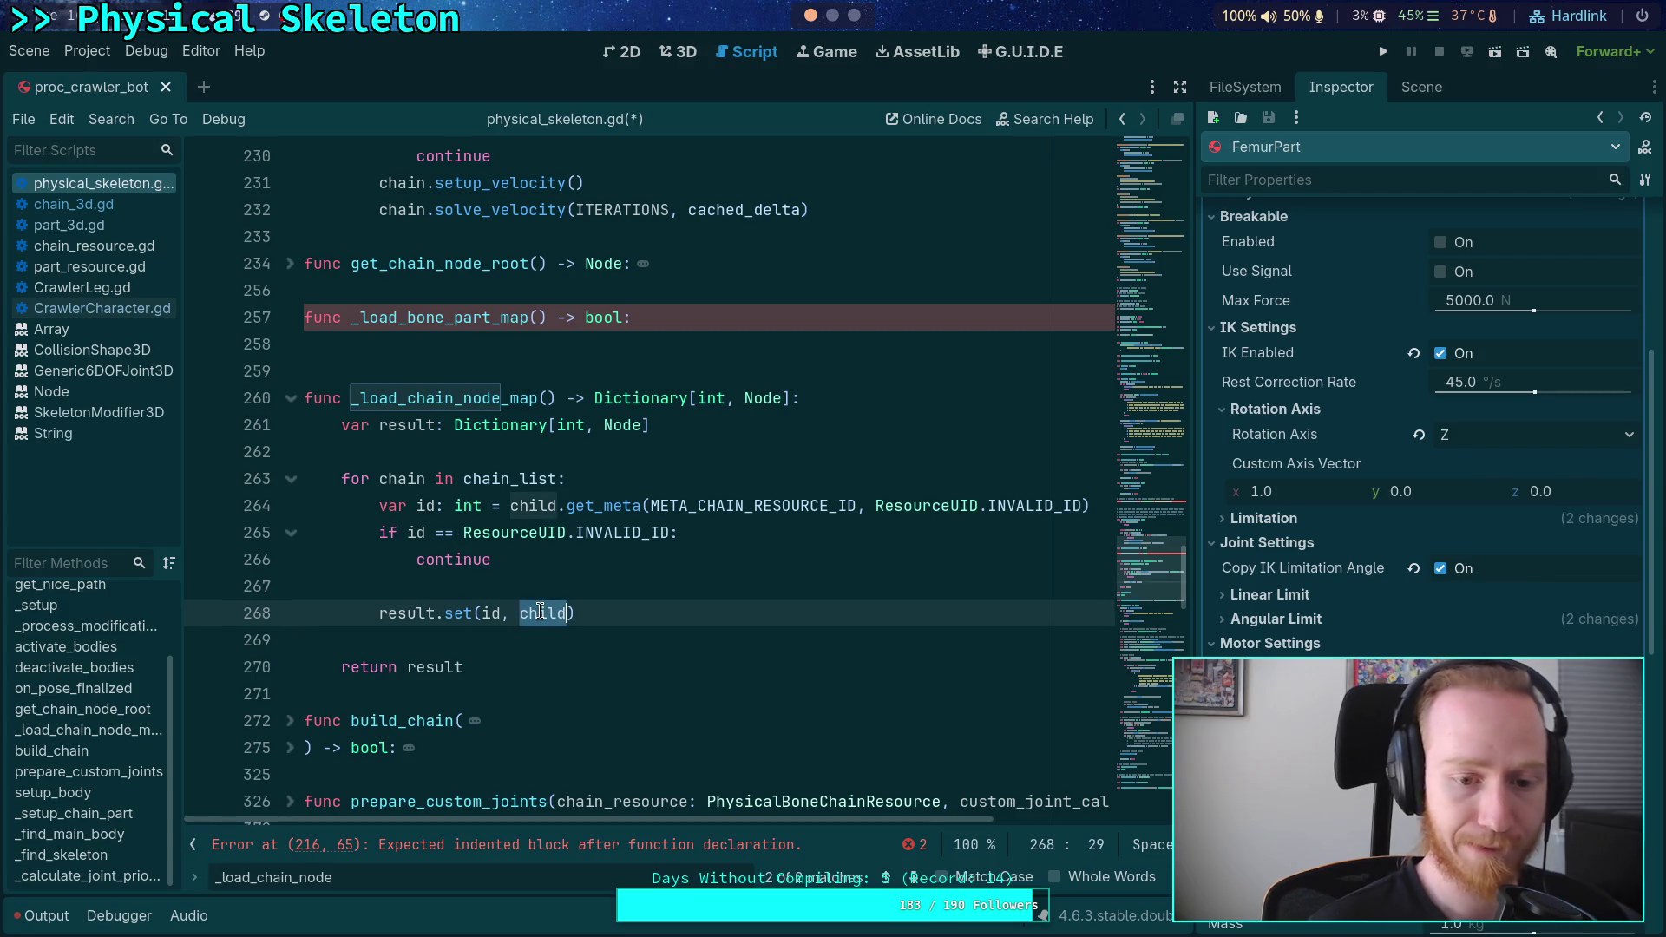
text(chain)
double_click(545, 506)
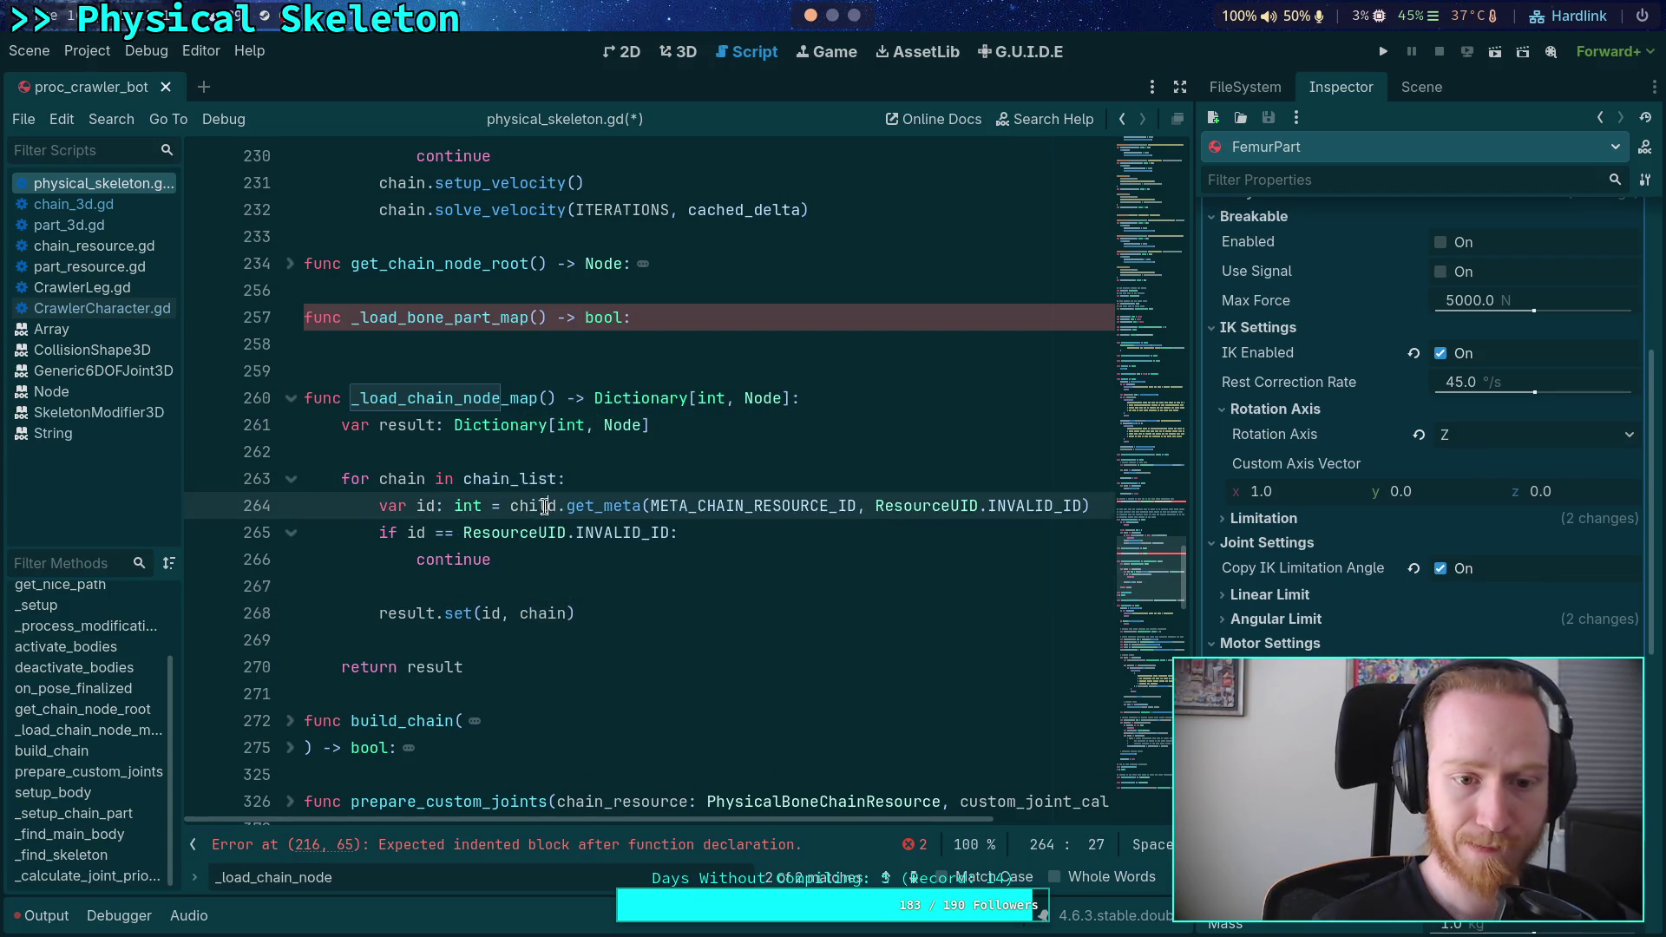
text(chain)
key(ctrl+s)
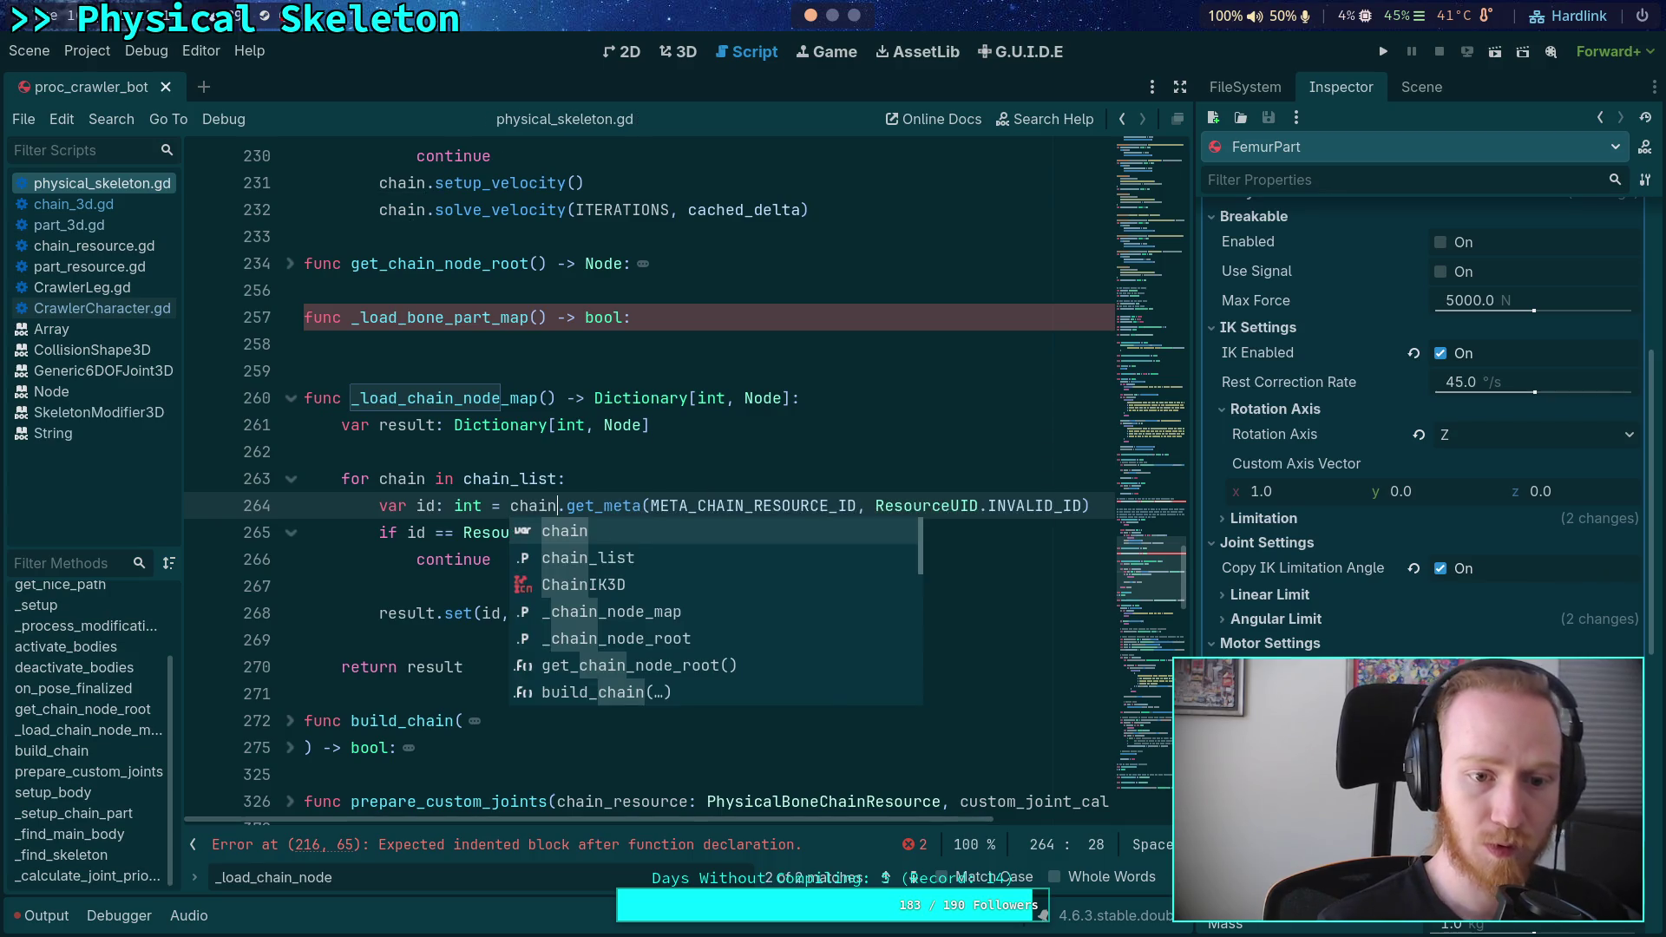
- Jump to the _load_chain_node_map call and back into the empty _load_bone_part_map body
mouse_move(513, 483)
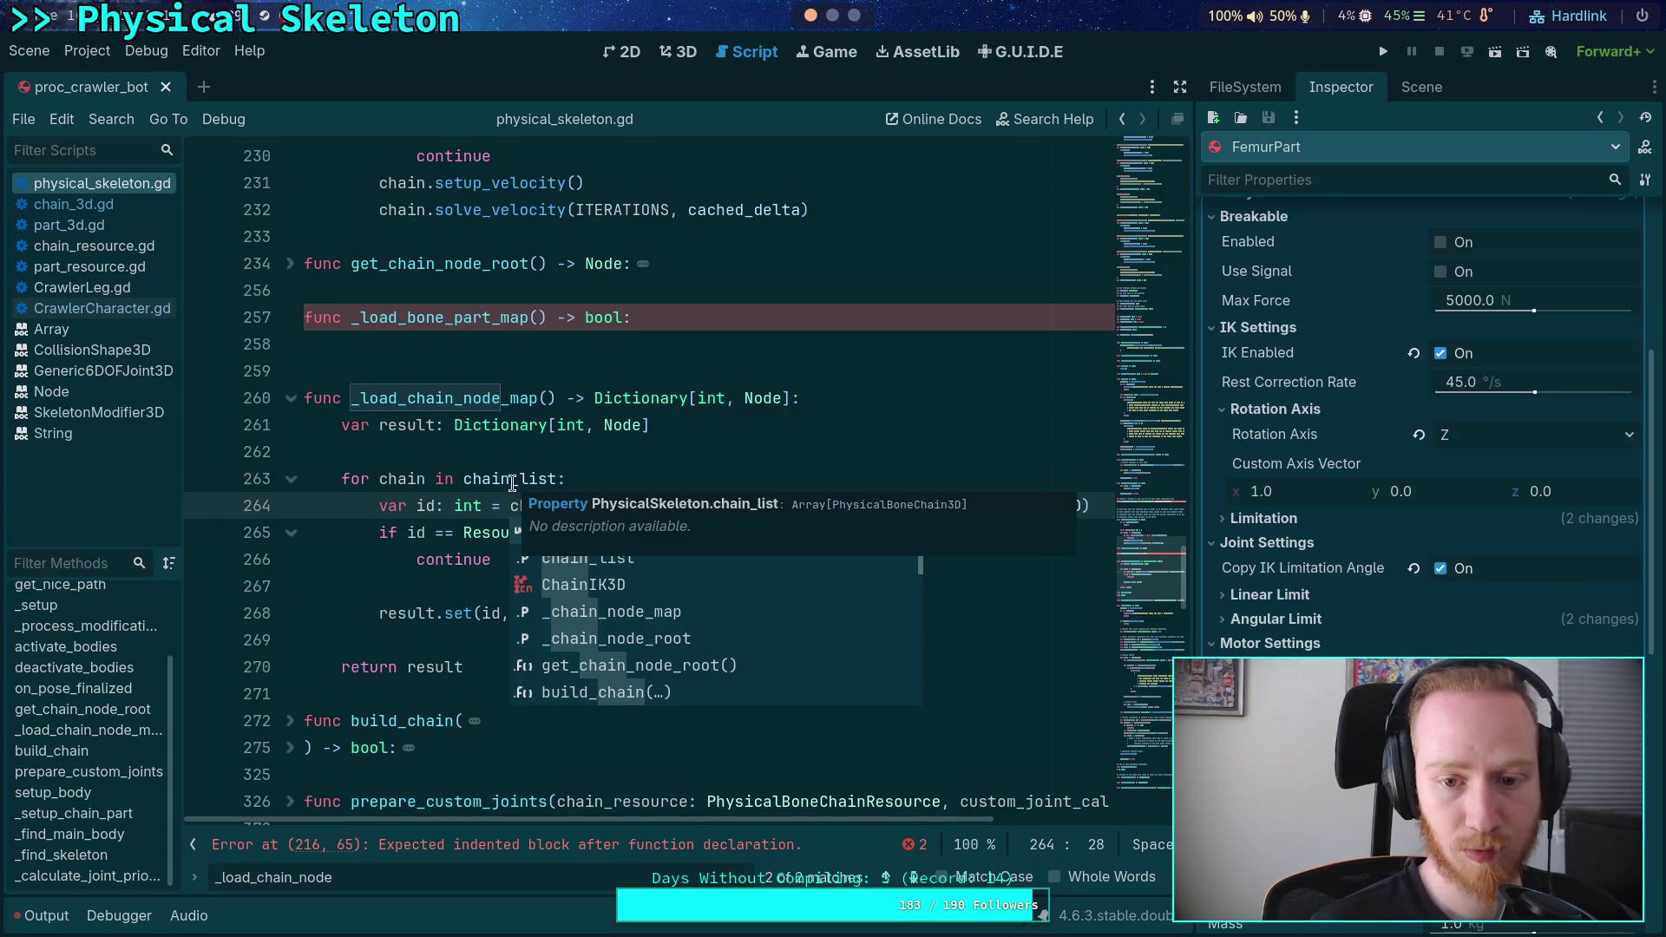
click(506, 447)
click(717, 601)
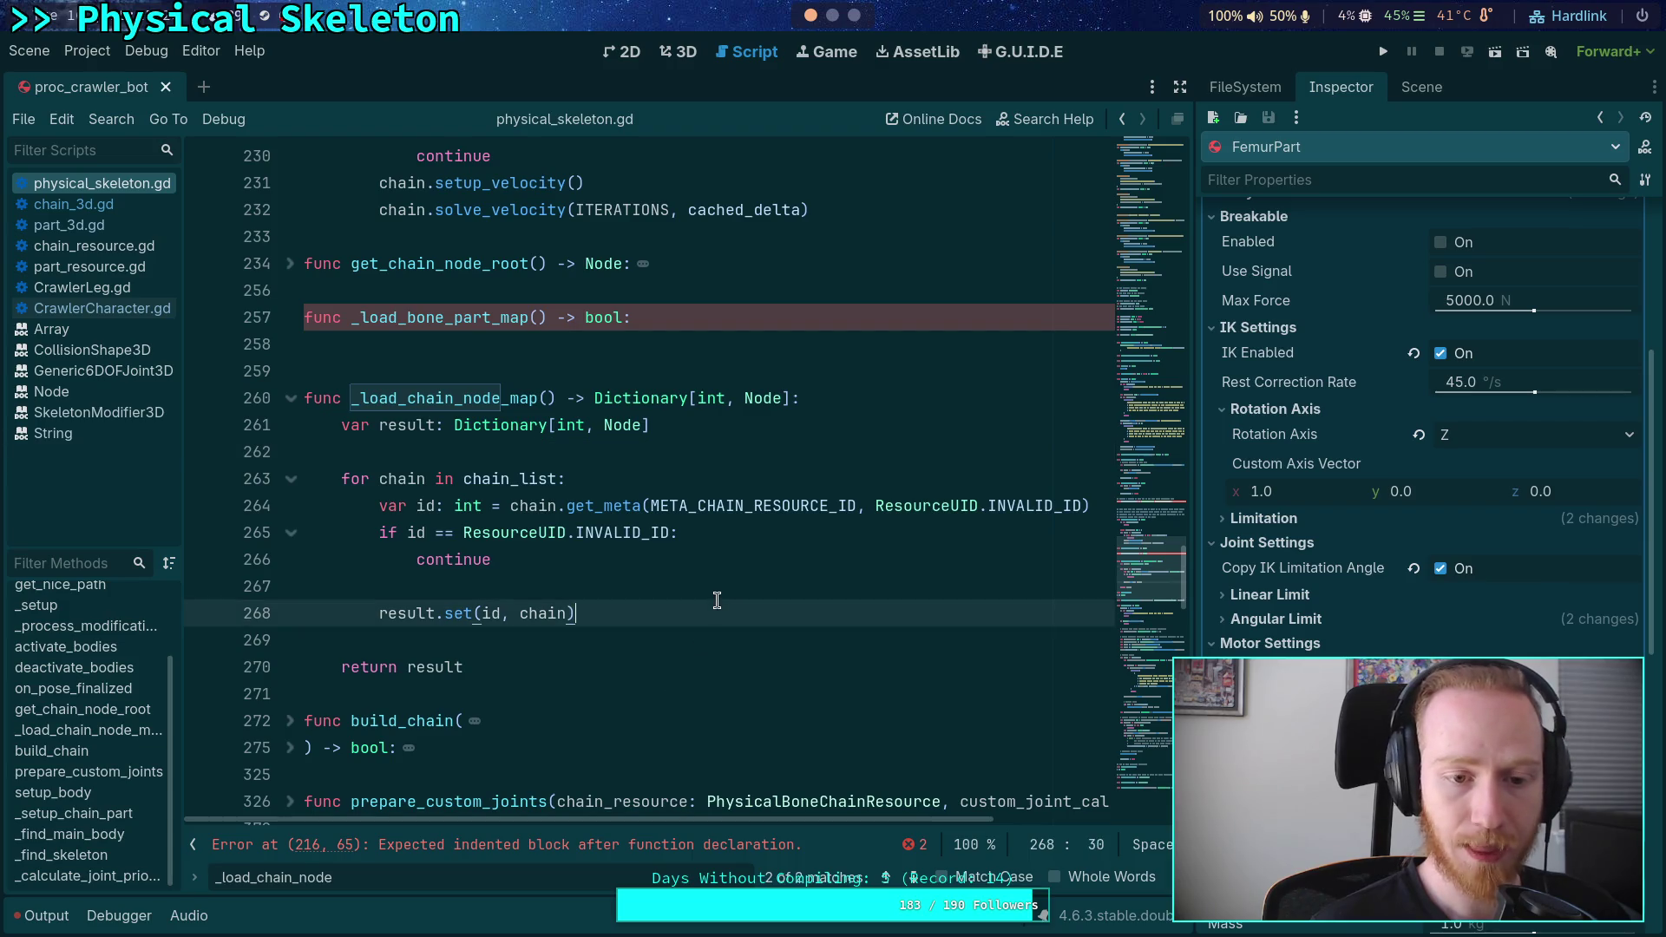
click(912, 879)
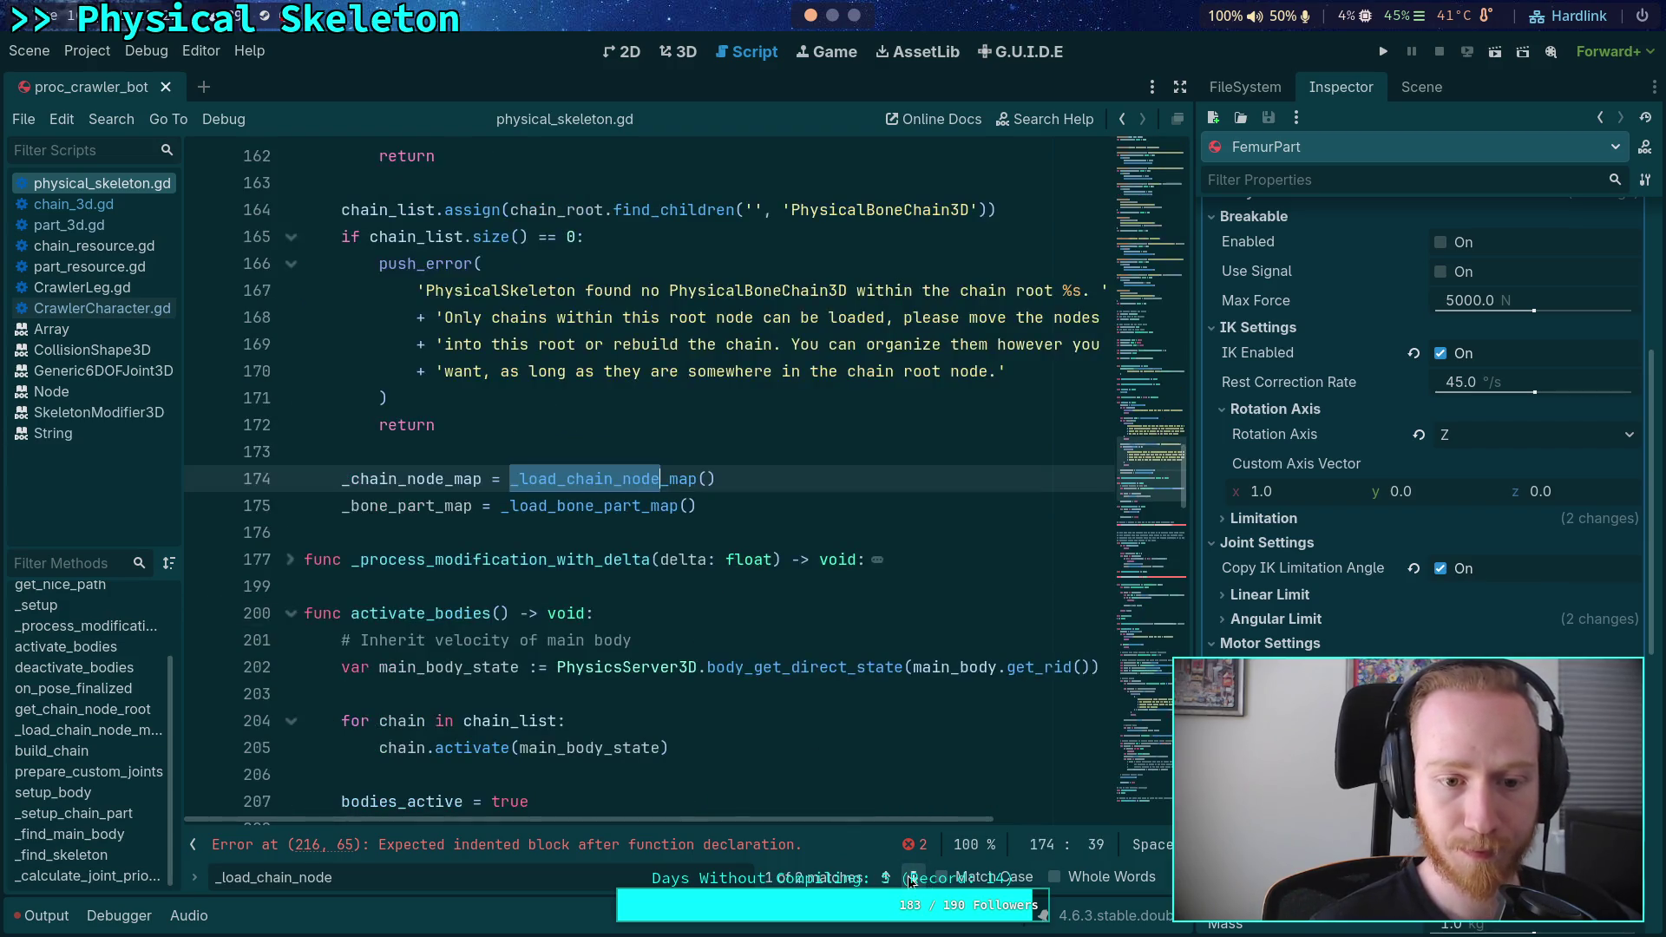
click(911, 878)
key(Up)
key(Up)
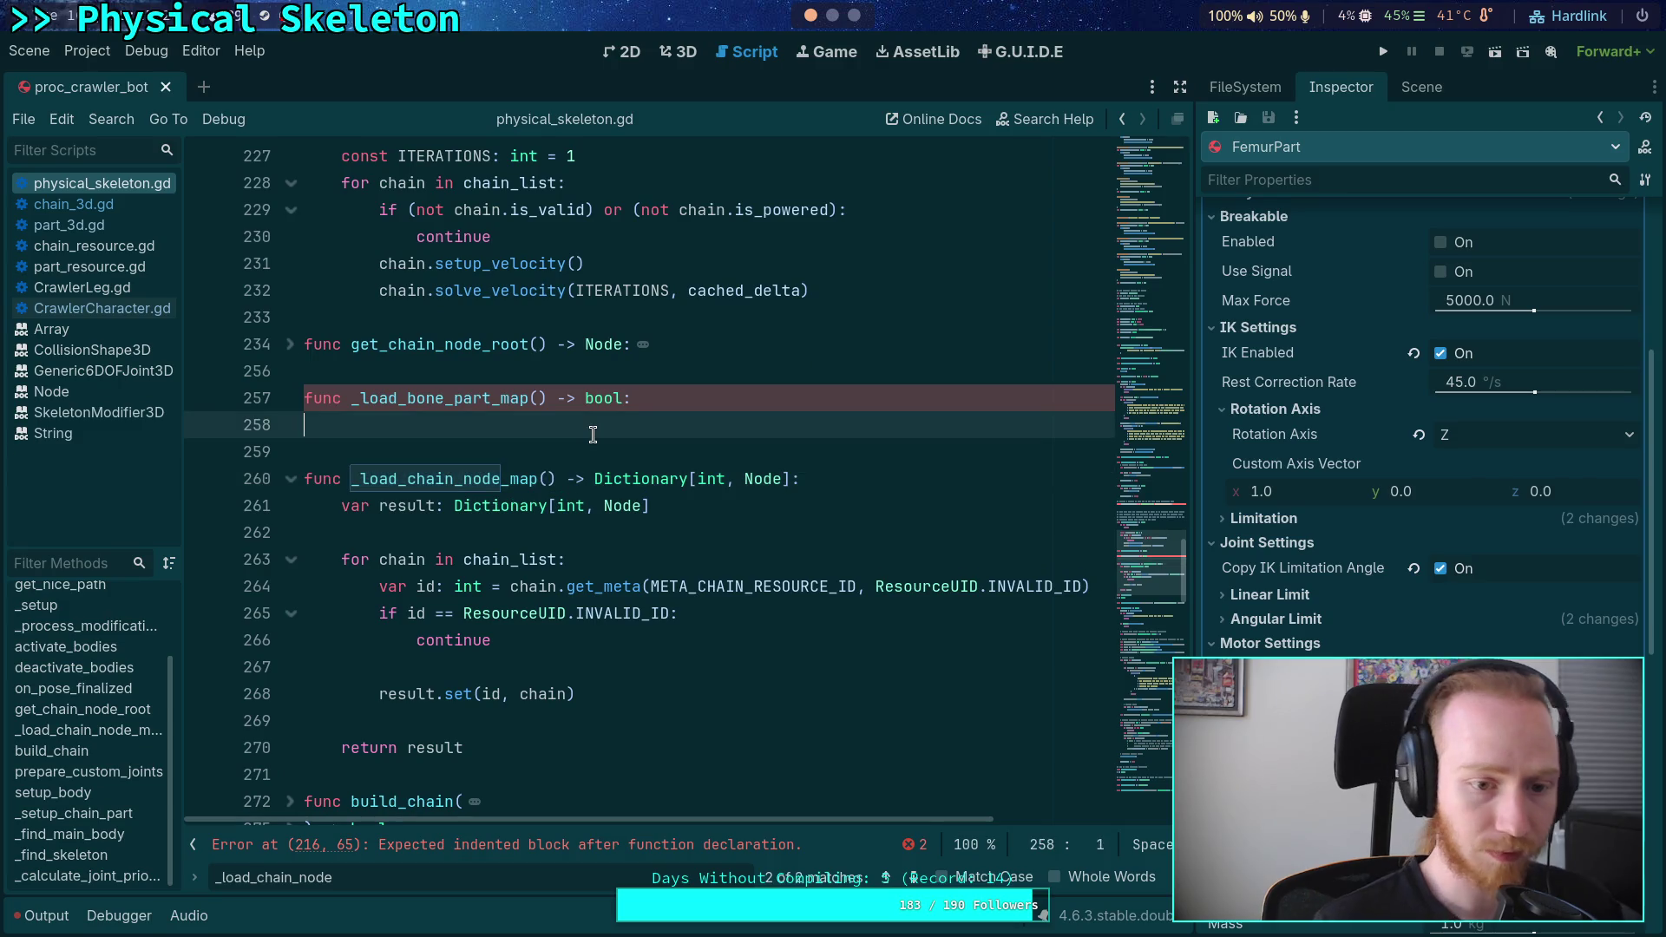
- Change _load_bone_part_map's bool return type to Dictionary[int, PhysicalBonePart3D]
text(var result)
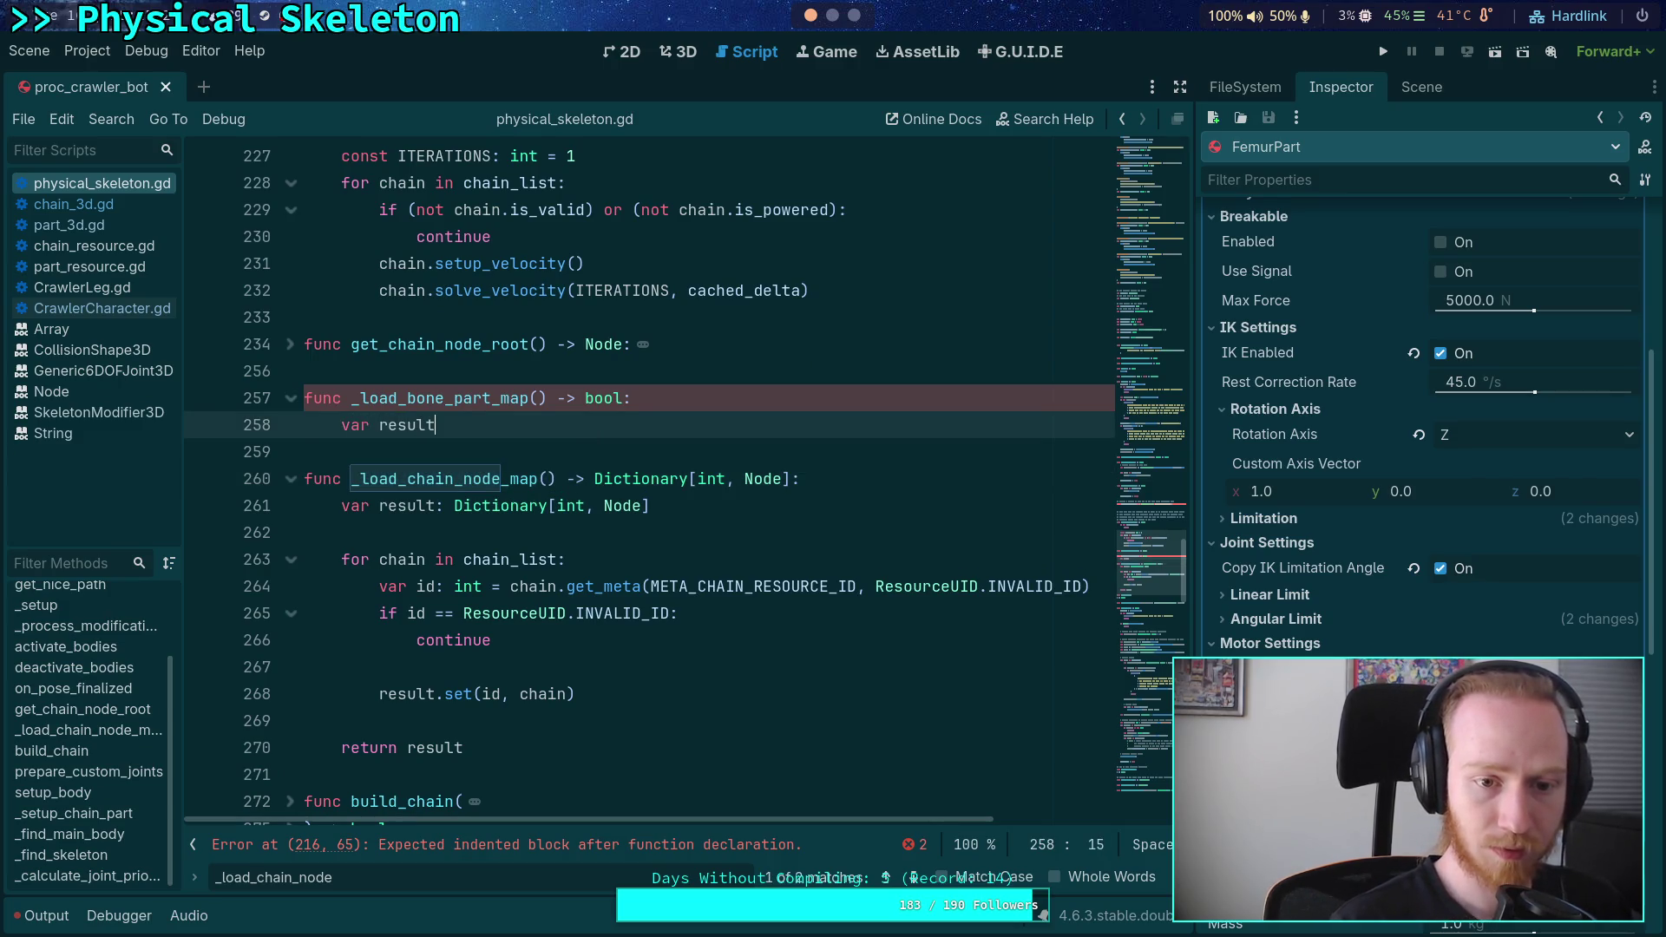
double_click(607, 398)
text(Dict)
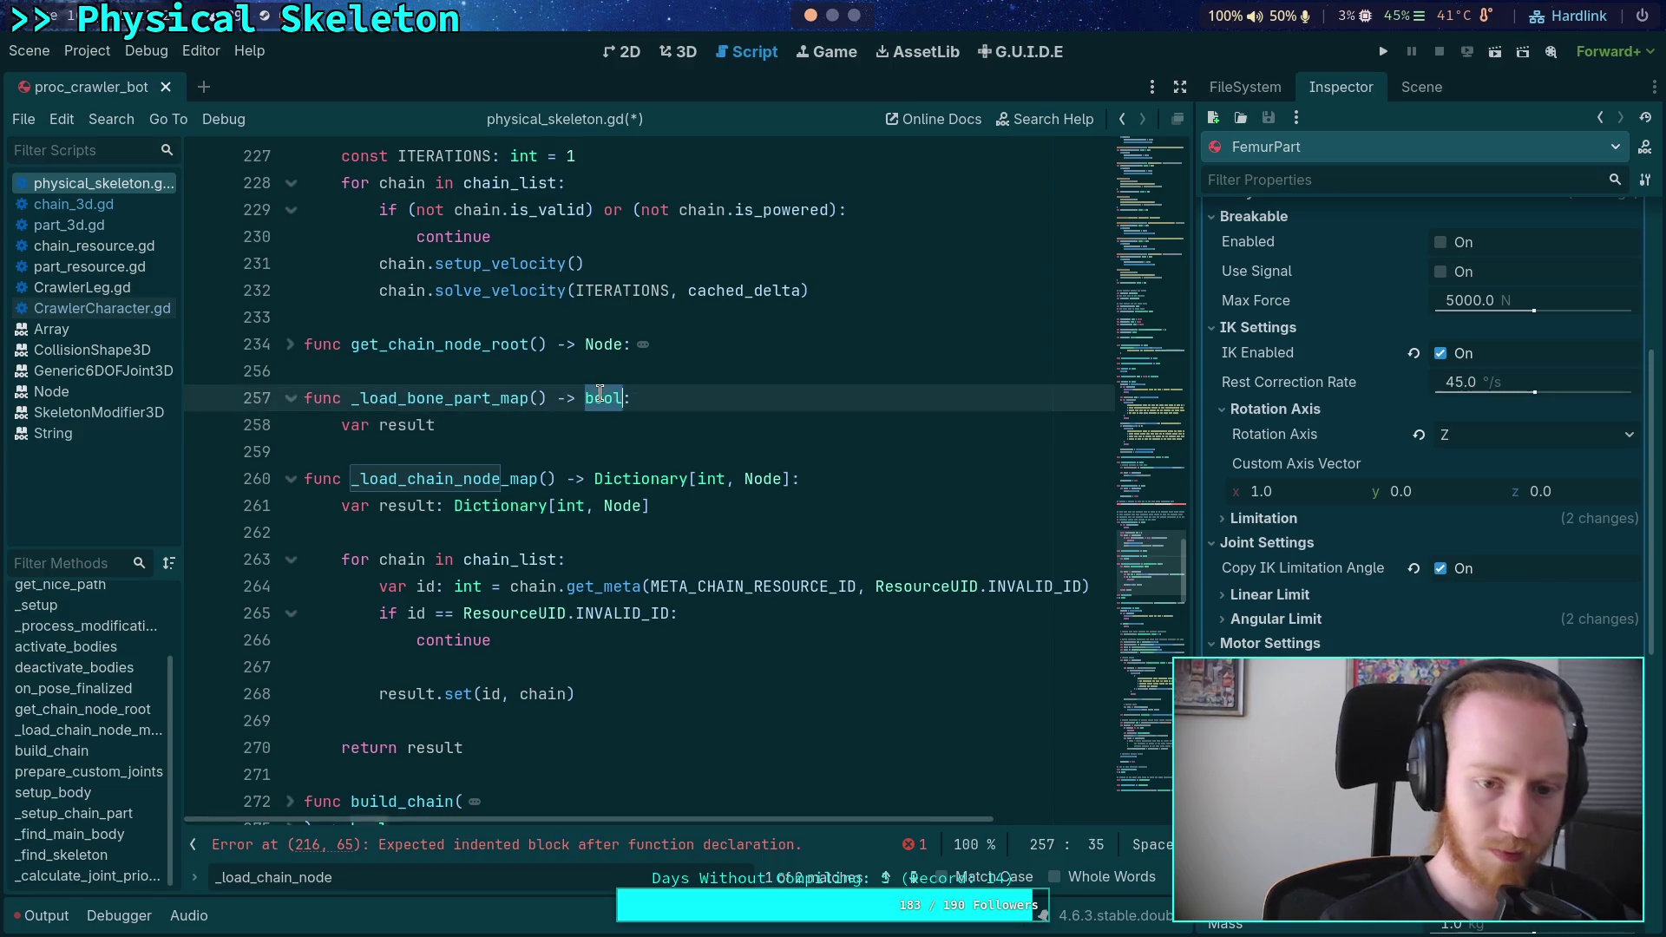
text(ionary[int)
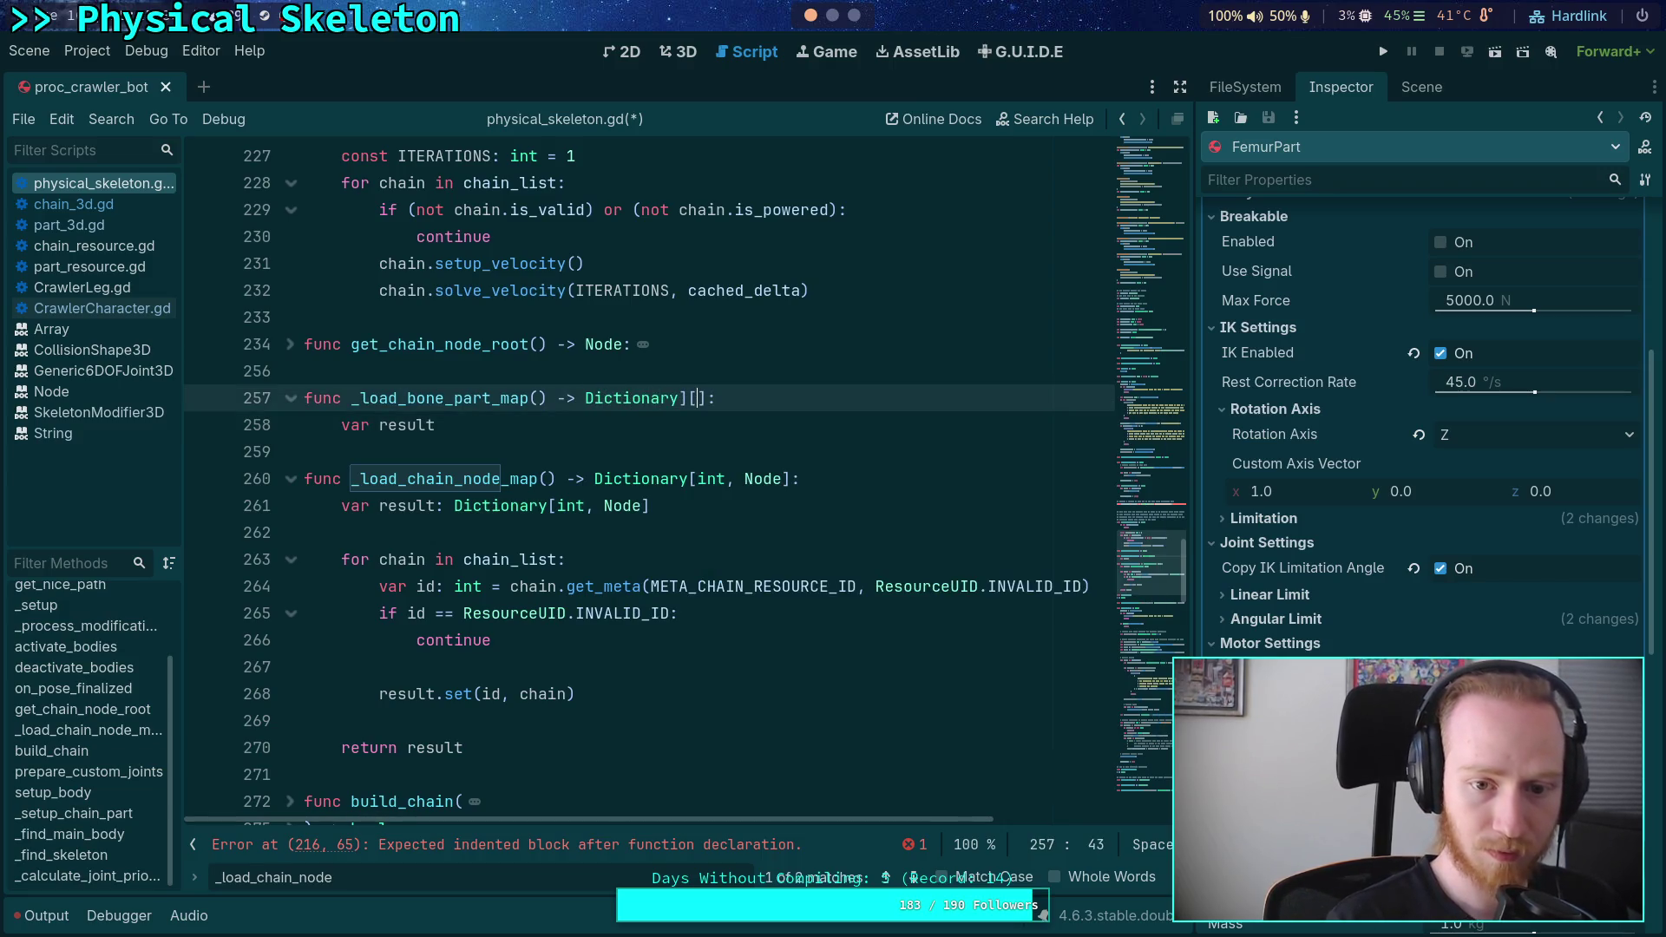
text(, Physi)
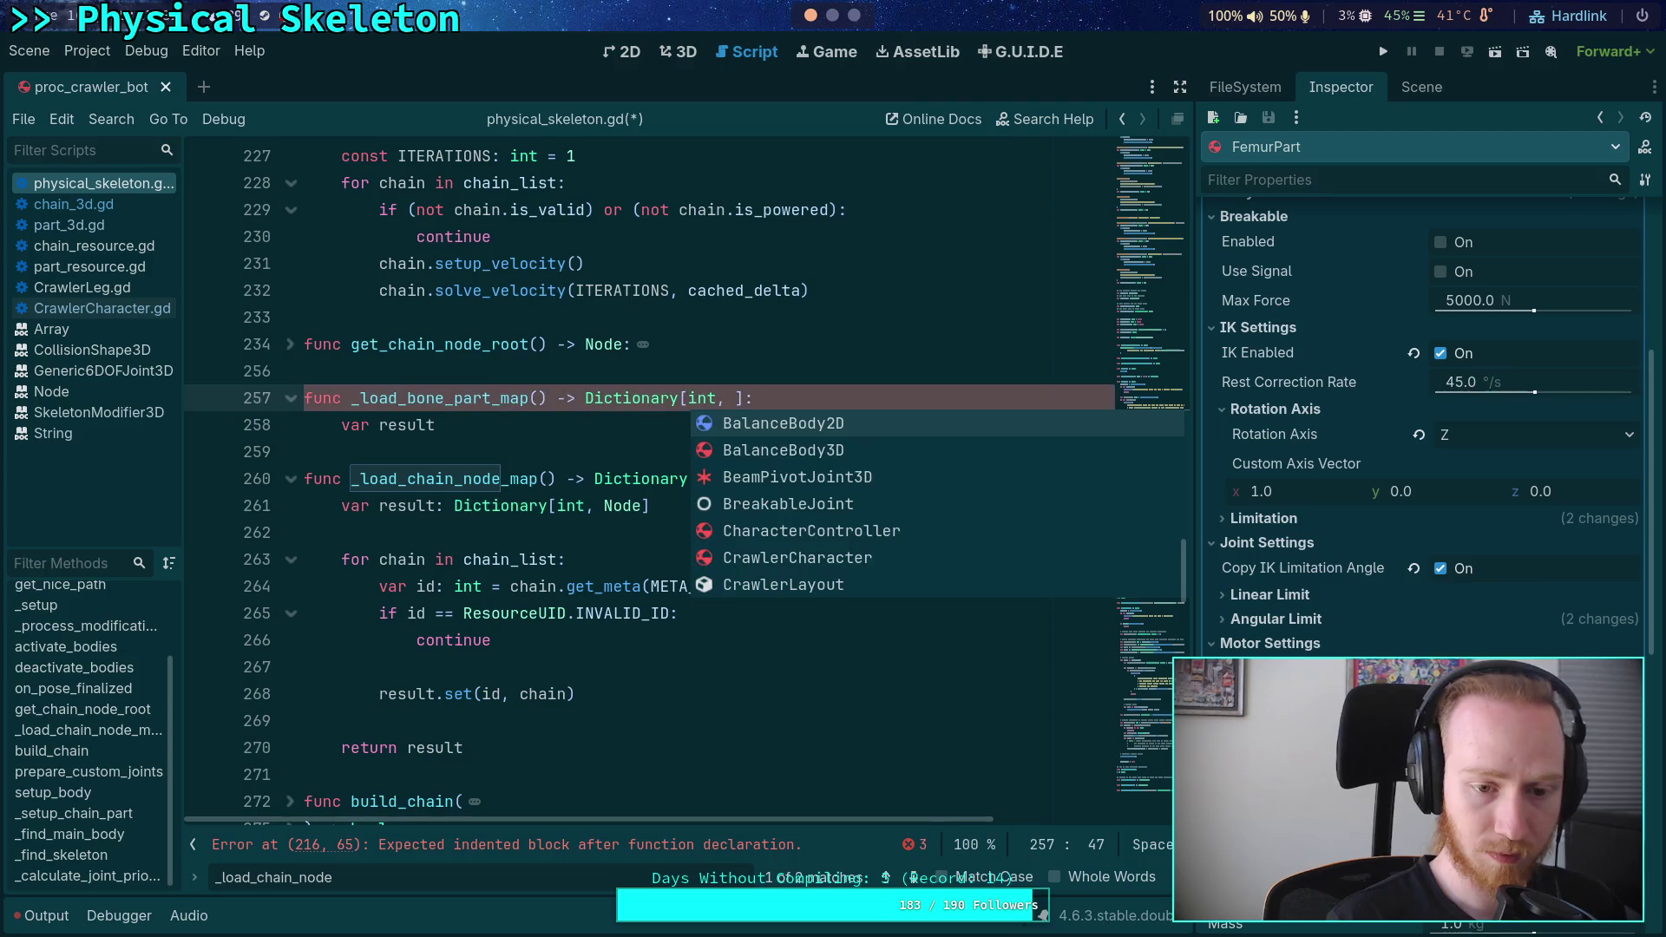
text(calB)
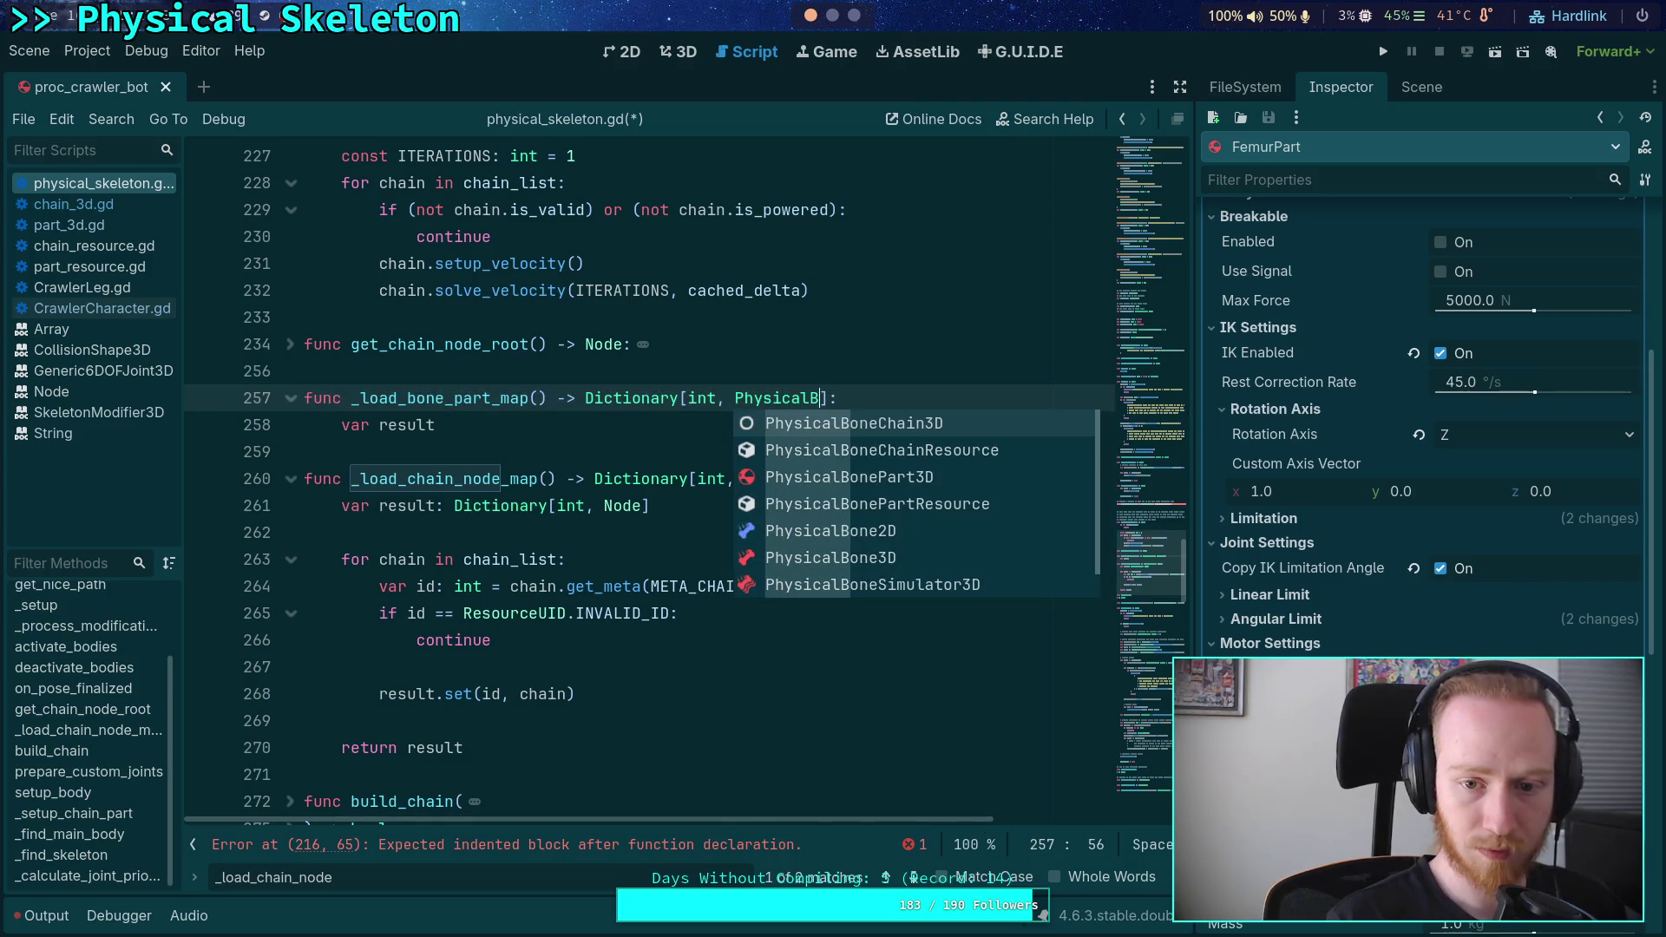
key(Down)
key(Down)
key(Return)
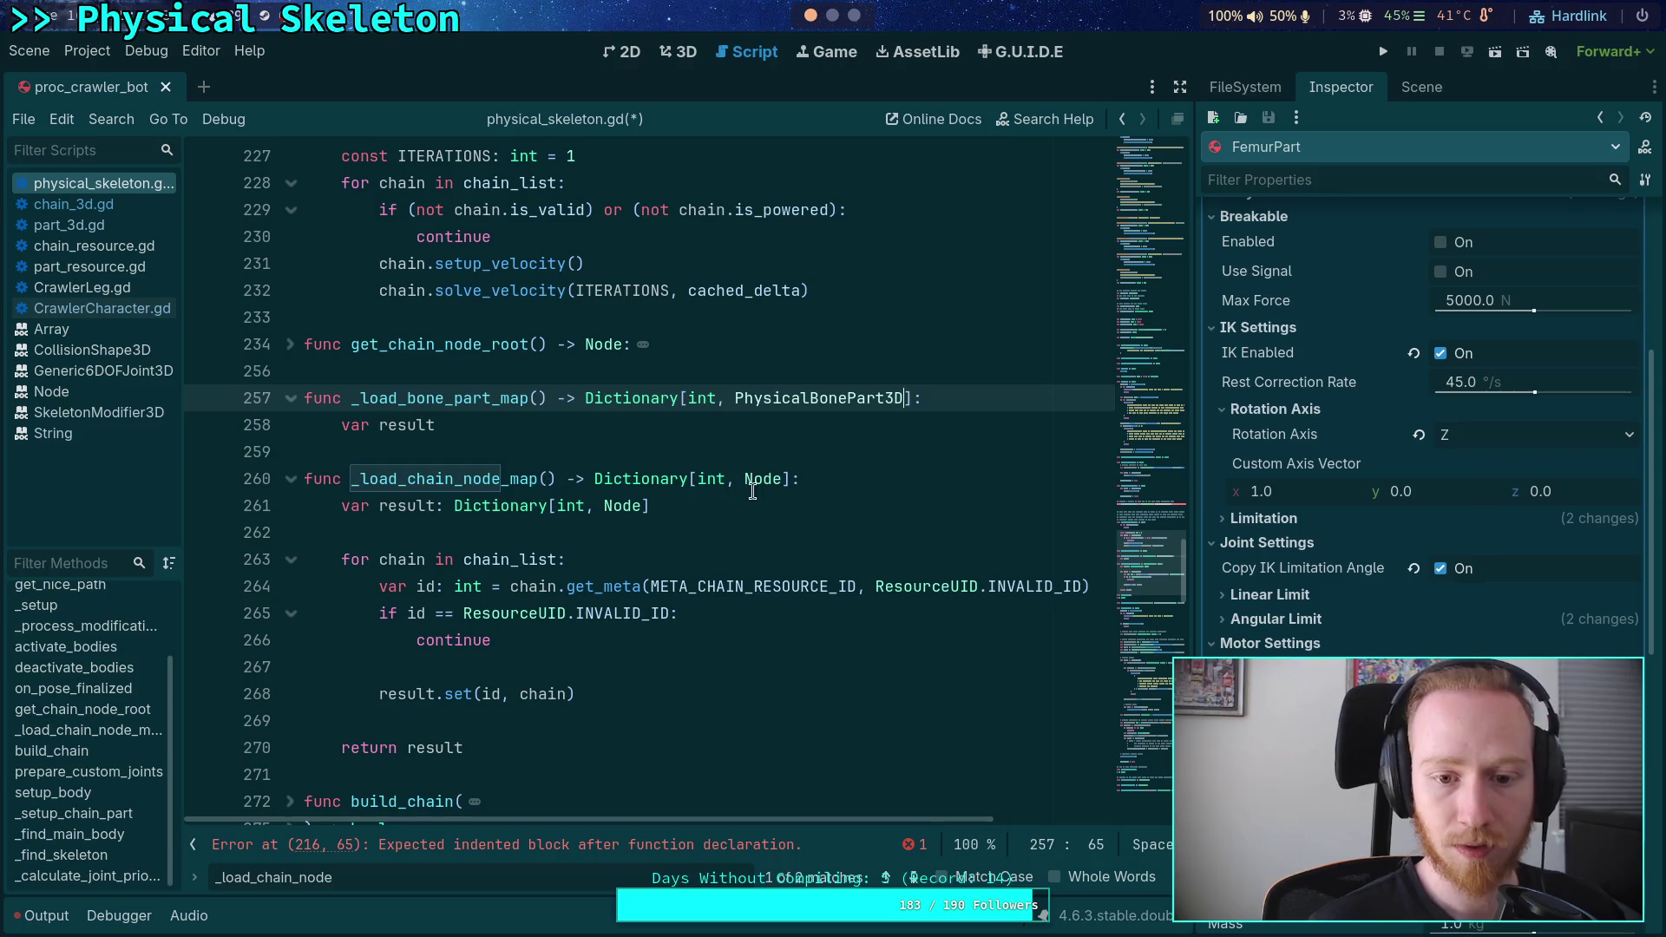
- Replace Node with PhysicalBoneChain3D in _load_chain_node_map's return type and its result variable
double_click(764, 479)
mouse_move(764, 479)
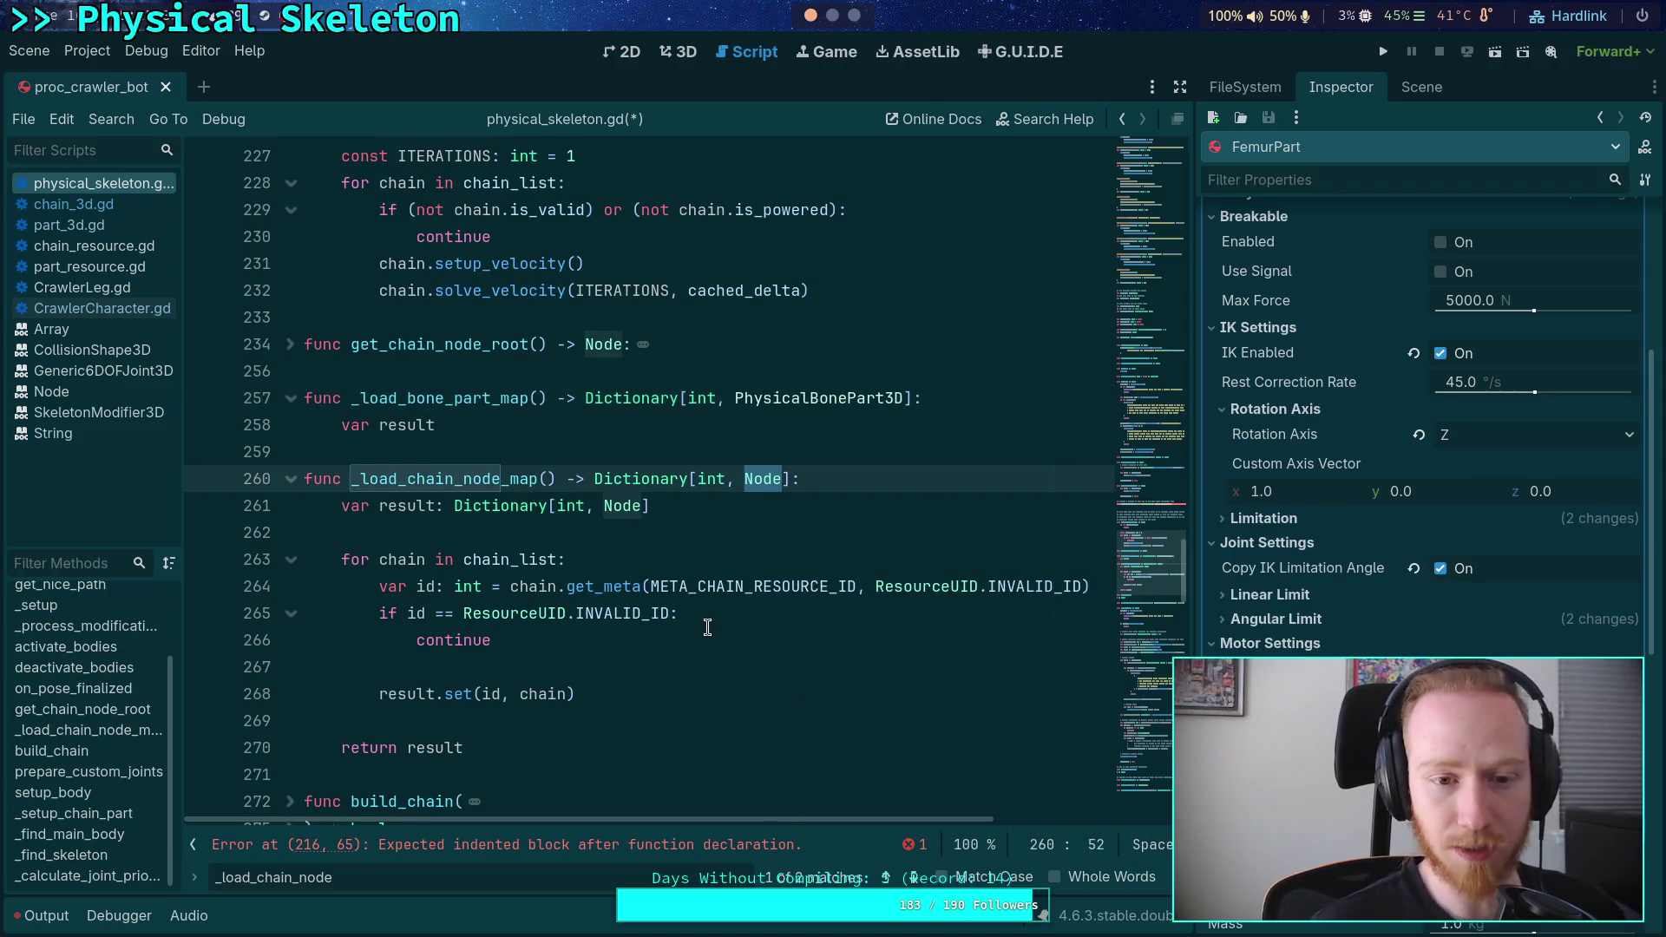
text(PhysicalBo)
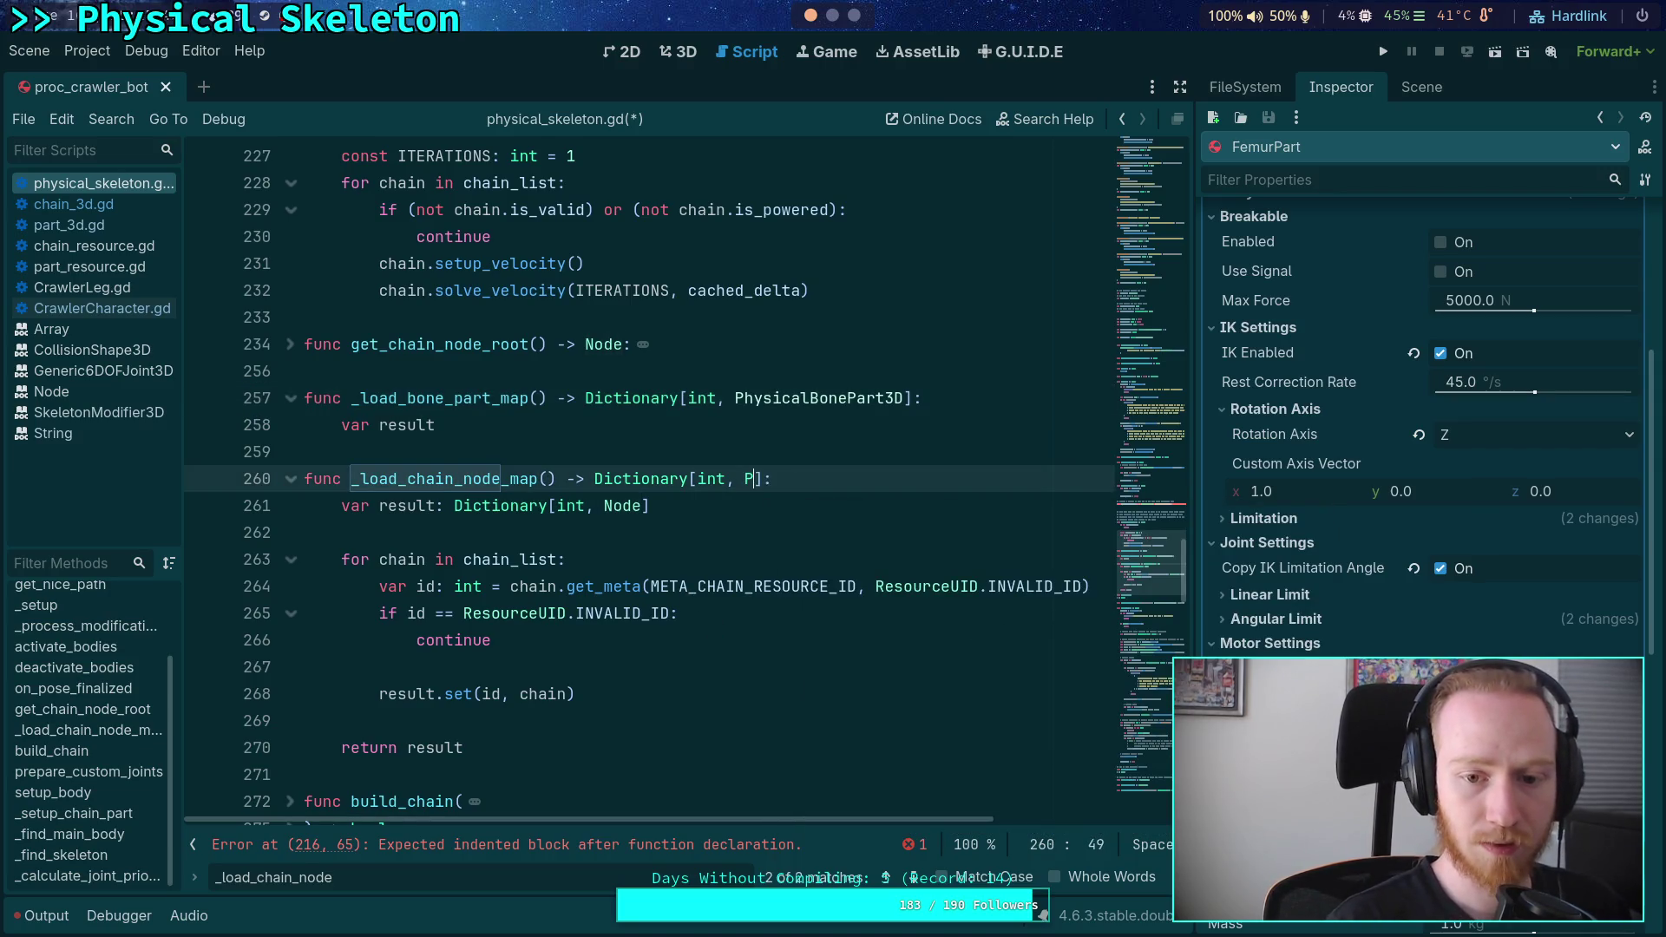
text(n)
key(Up)
key(Up)
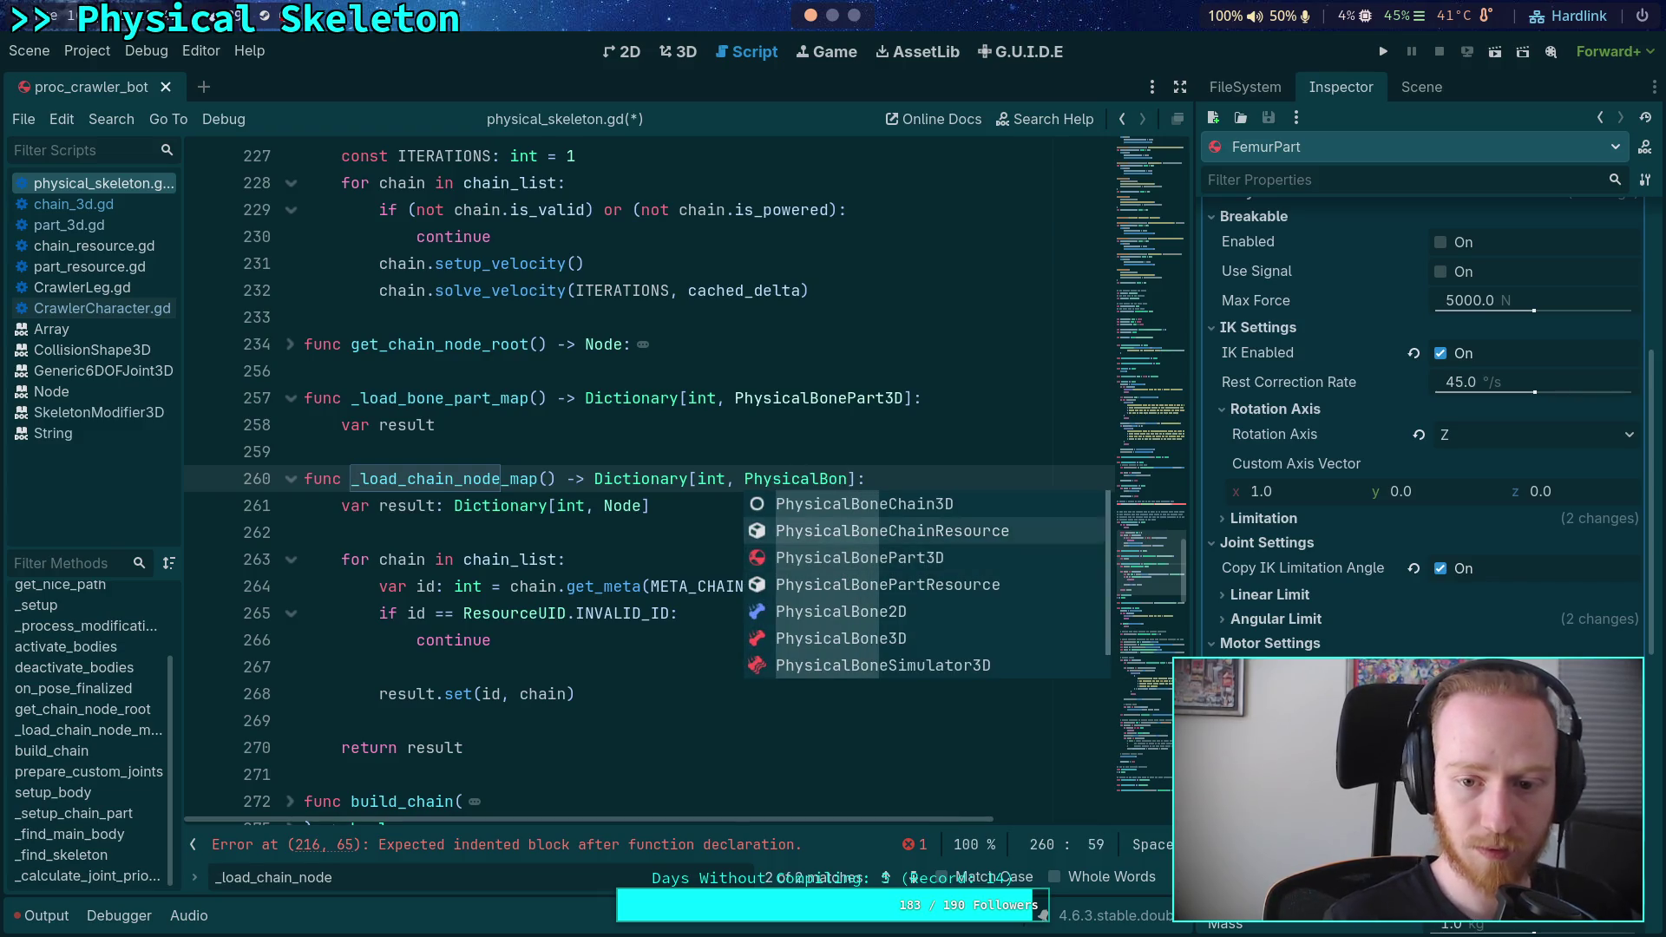
key(Return)
double_click(878, 483)
right_click(878, 482)
click(912, 575)
double_click(612, 506)
key(ctrl+v)
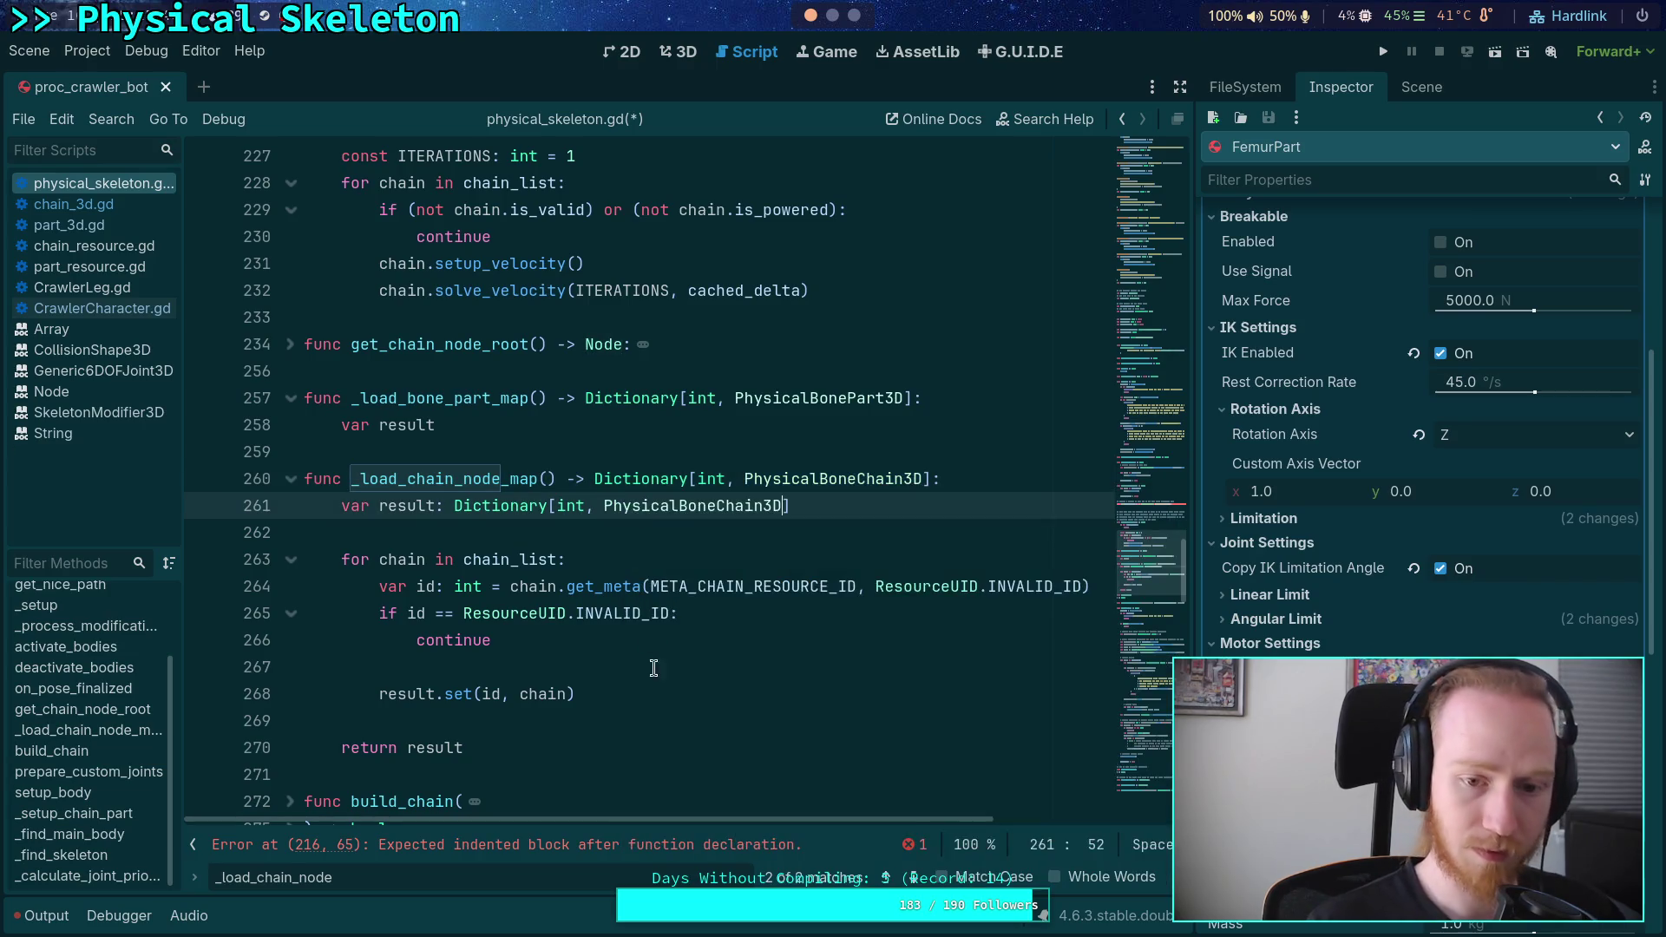
- Cycle through the Find matches back to the _load_chain_node_map call in setup
click(915, 878)
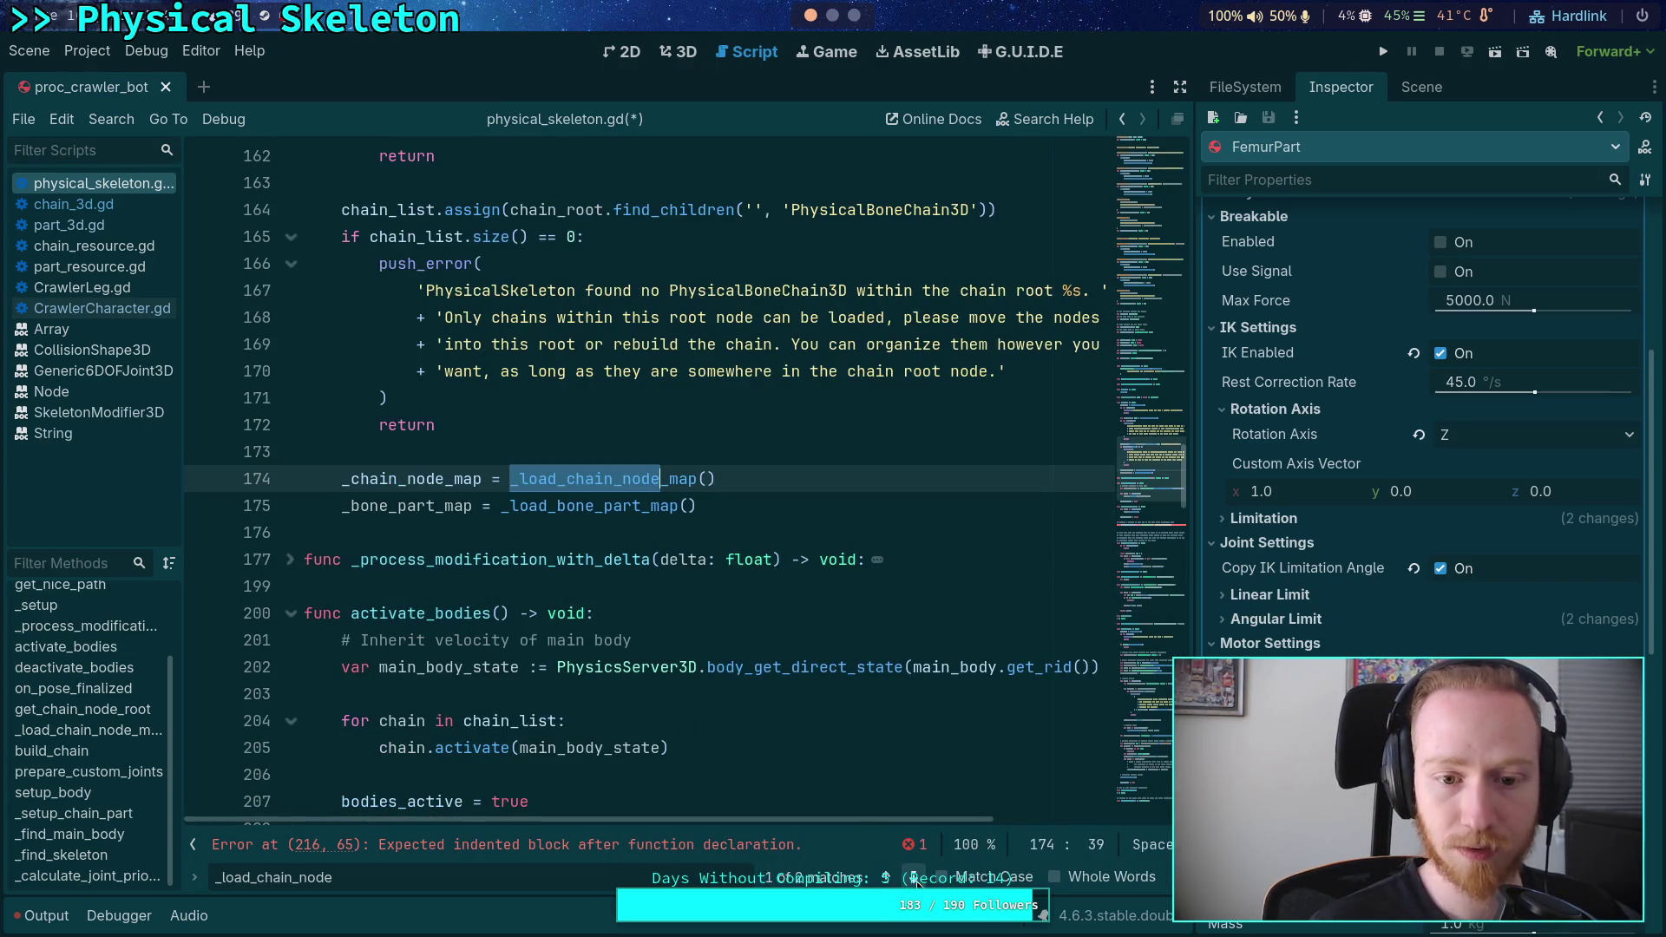
click(914, 878)
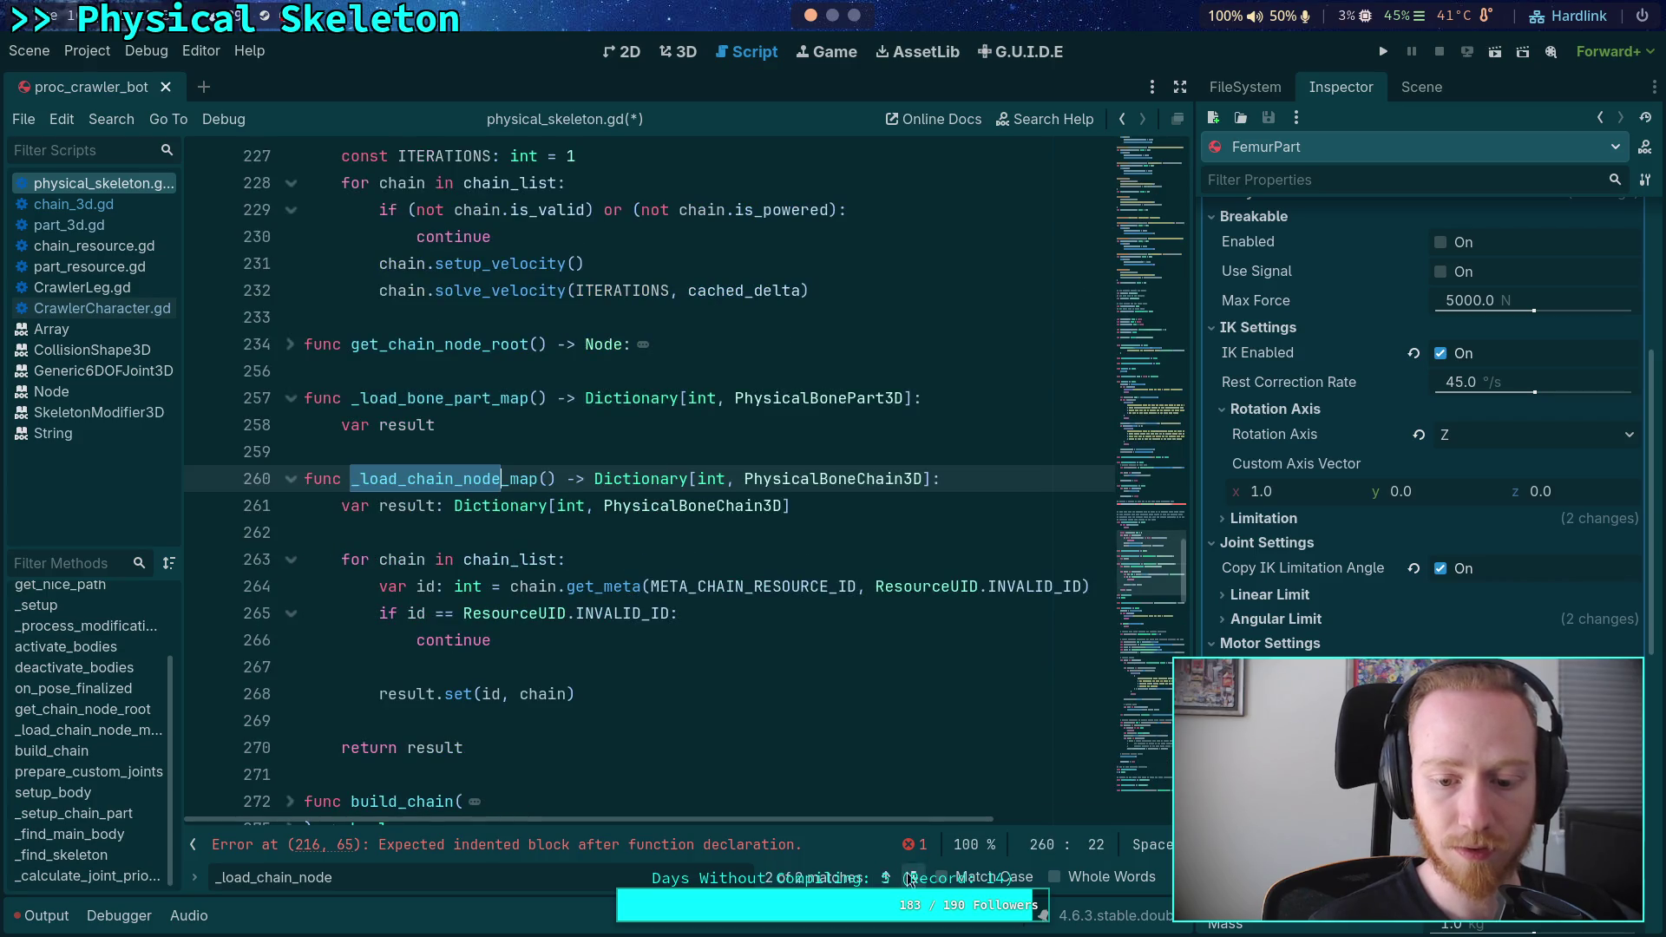
click(915, 878)
- Retype the _chain_node_map member on line 101 as Dictionary[int, PhysicalBoneChain3D]
mouse_move(444, 471)
mouse_move(1155, 152)
mouse_down()
mouse_move(1168, 269)
mouse_move(1091, 338)
mouse_up()
scroll(738, 476, down, 13)
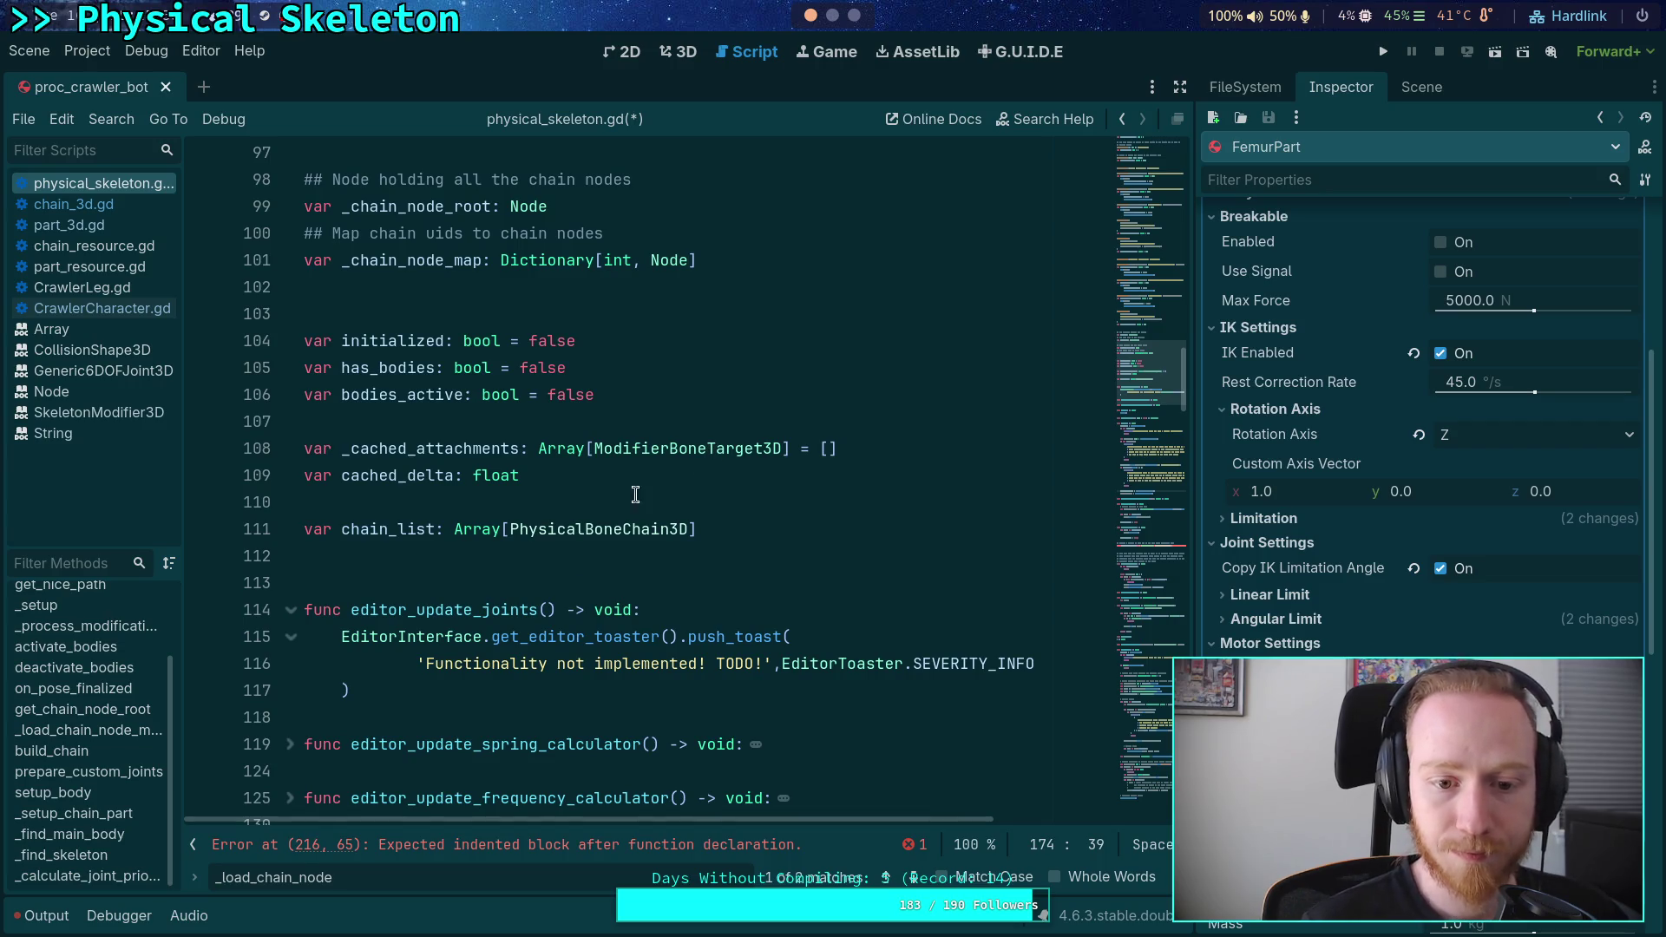
scroll(563, 460, up, 3)
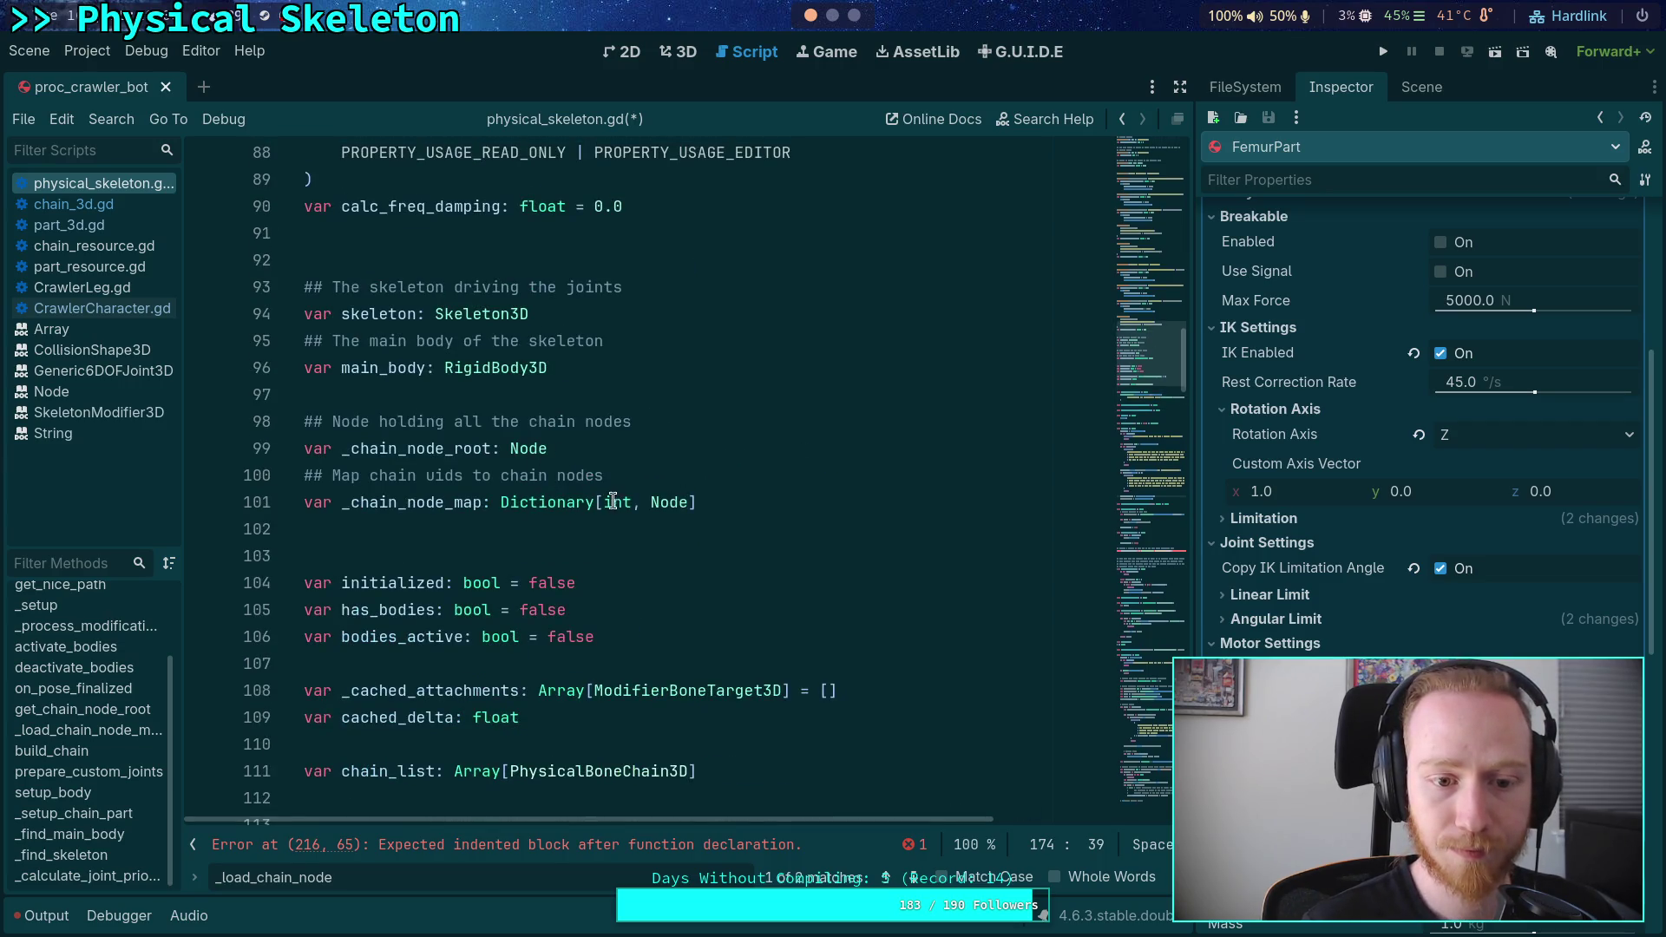
double_click(679, 501)
key(ctrl+v)
- Declare 'var _bone_part_map: Dictionary[int, PhysicalBonePart3D]' above it and save the script
click(868, 504)
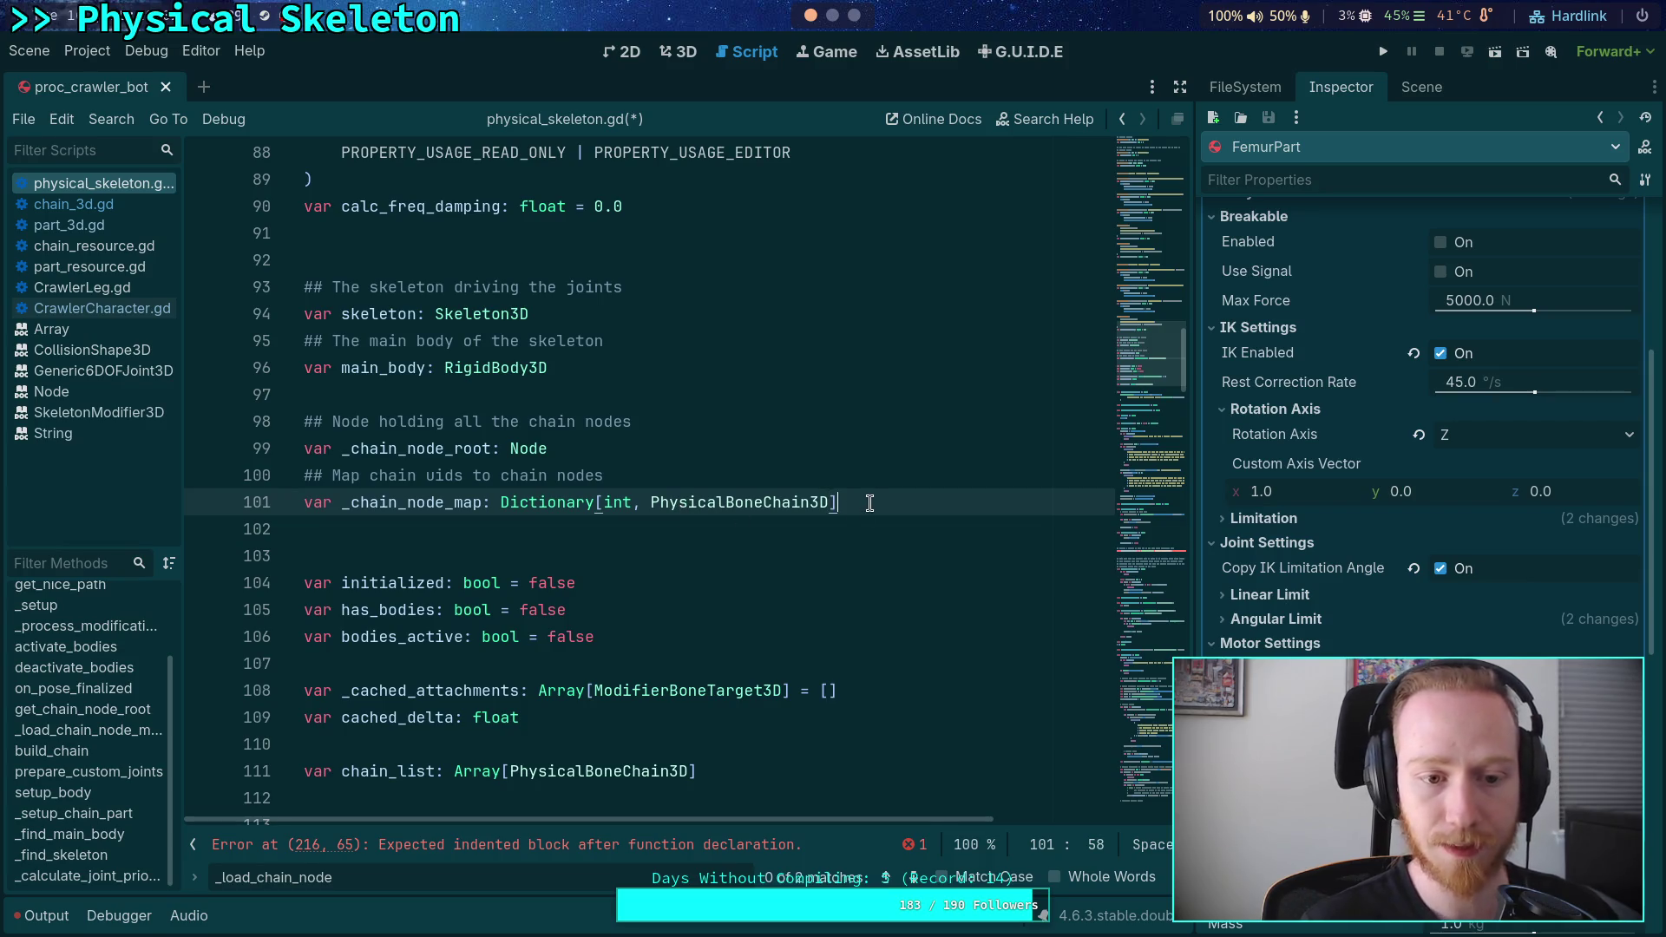
key(Up)
key(Up)
key(Up)
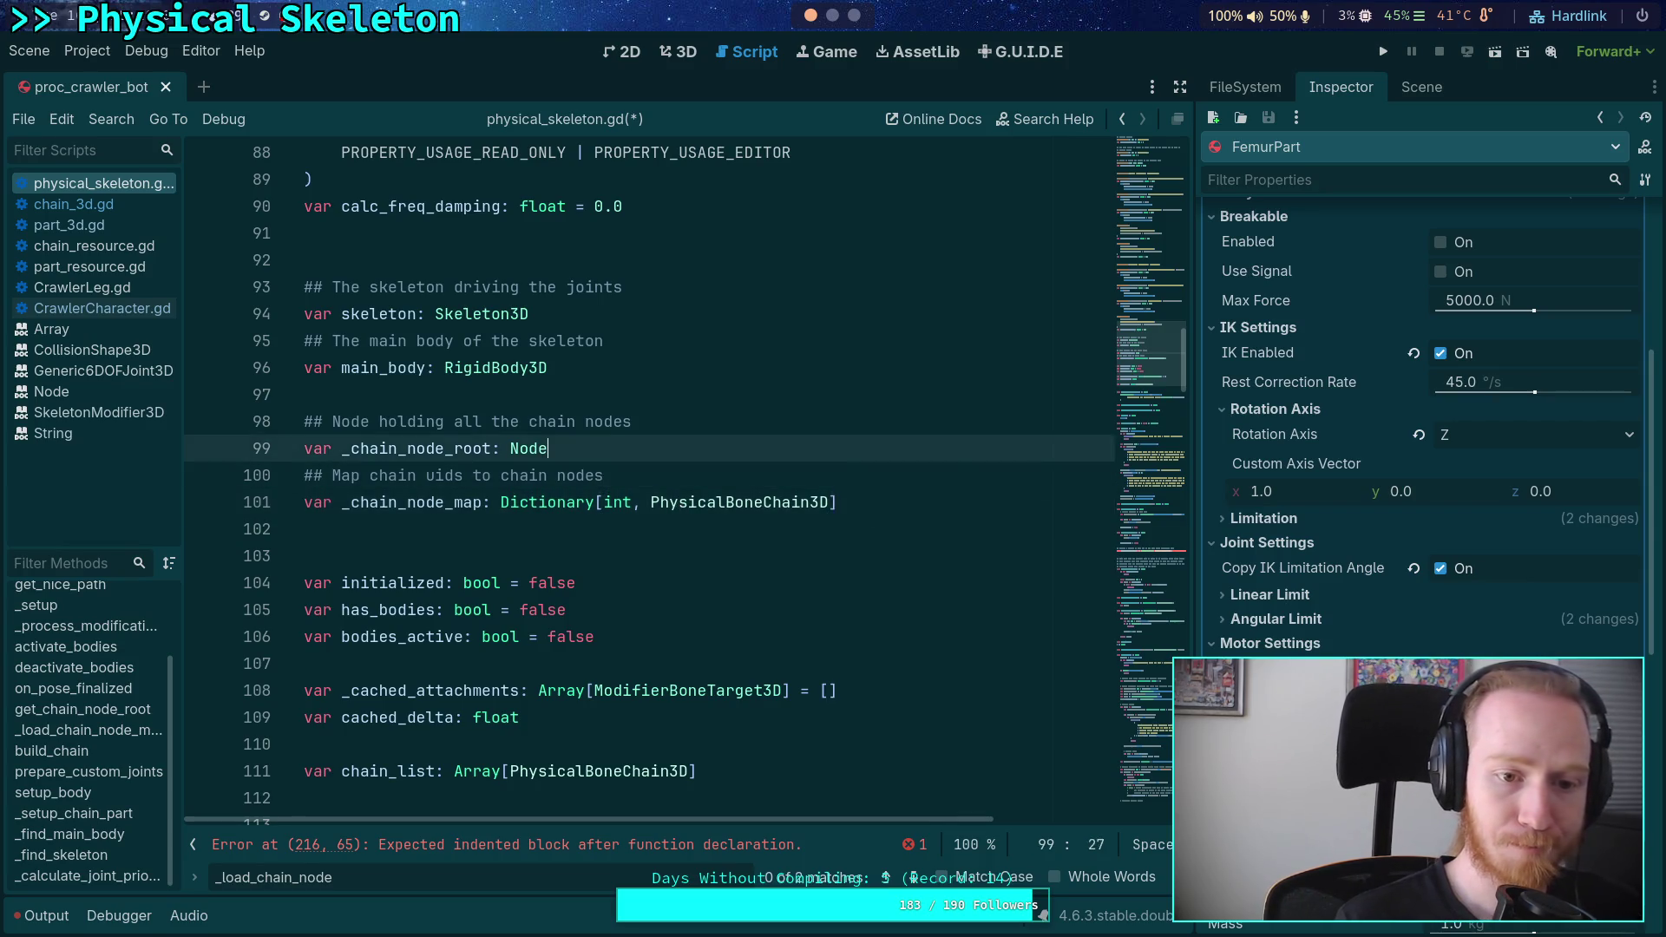
key(Return)
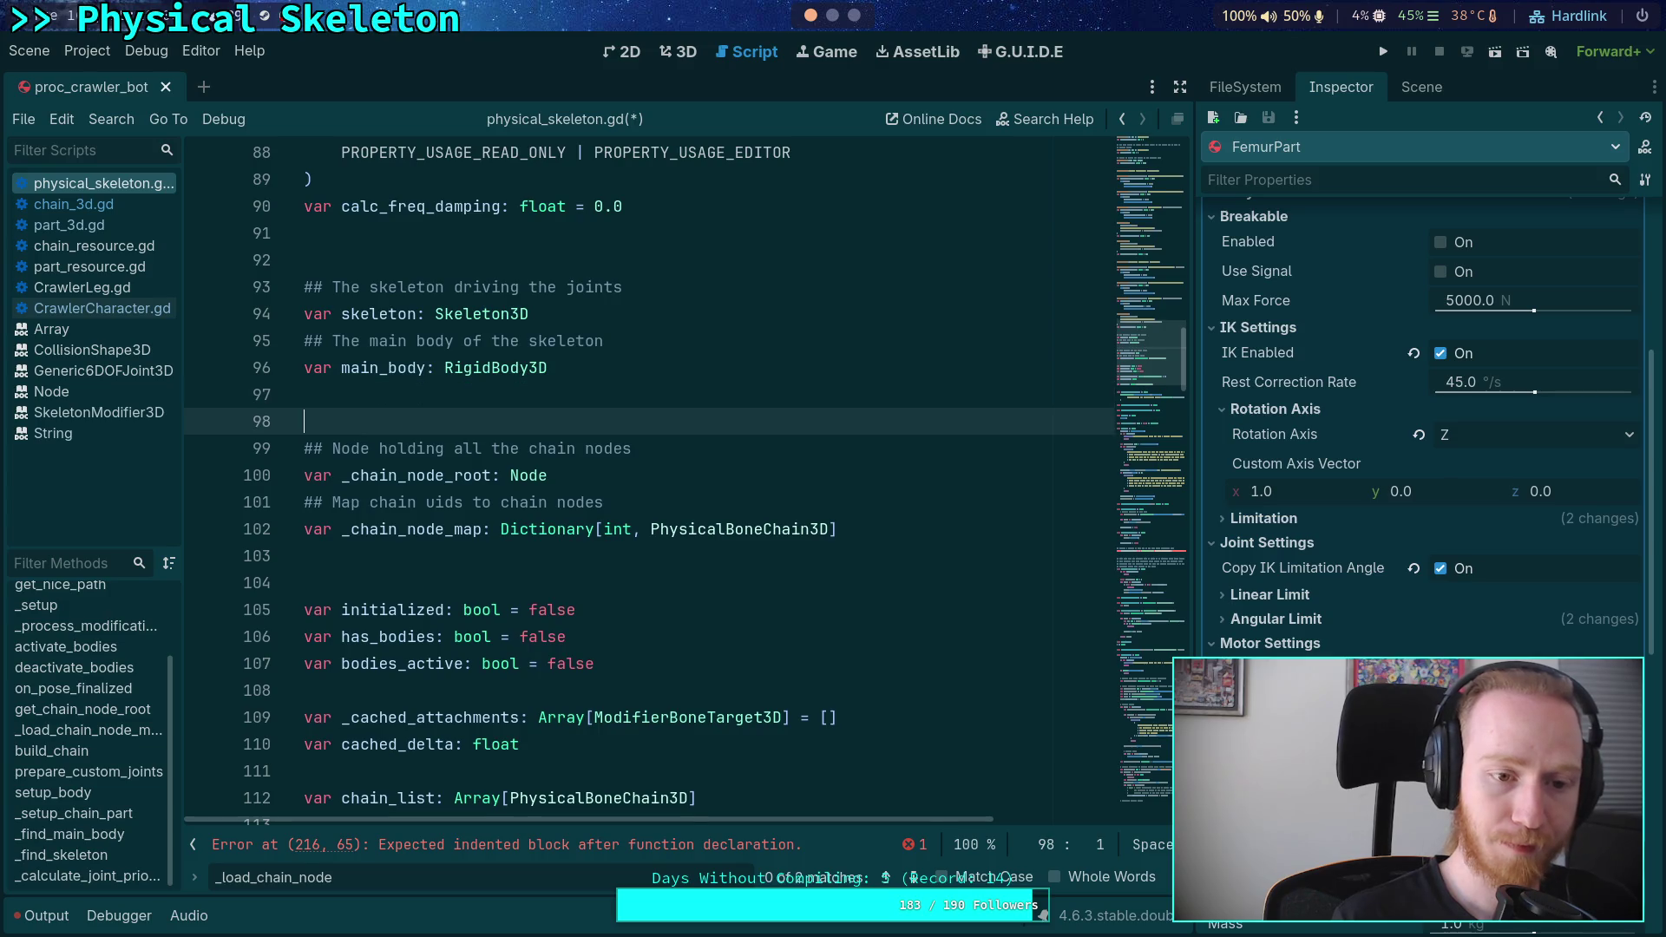
text(var b_bone_)
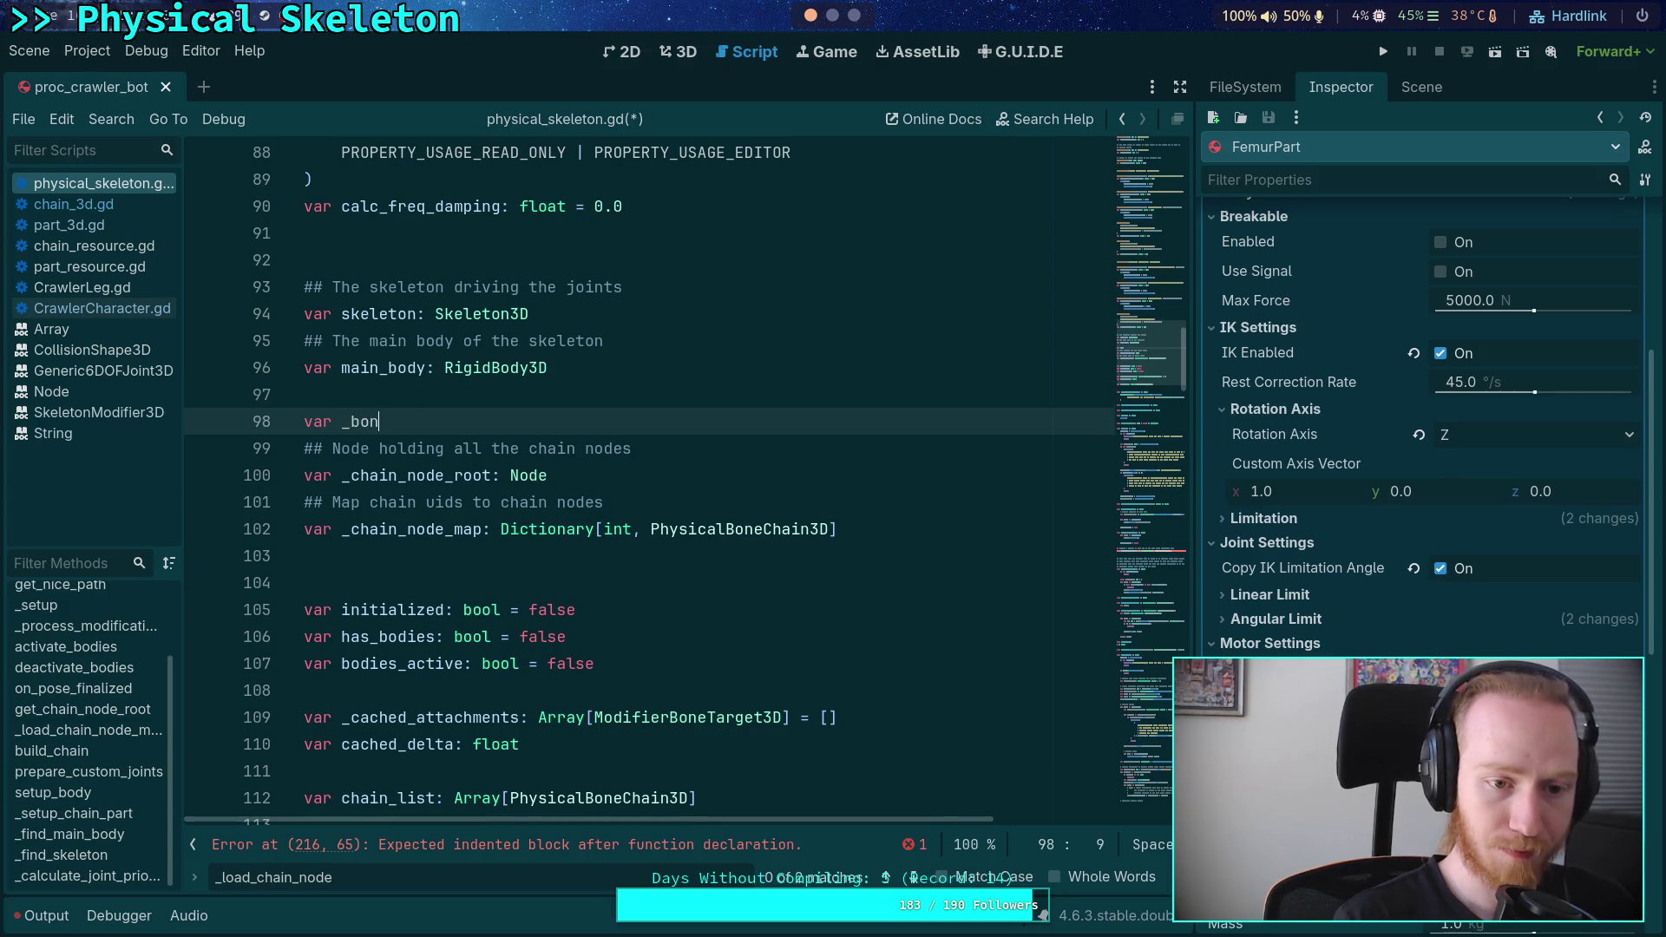
text(part_mapy)
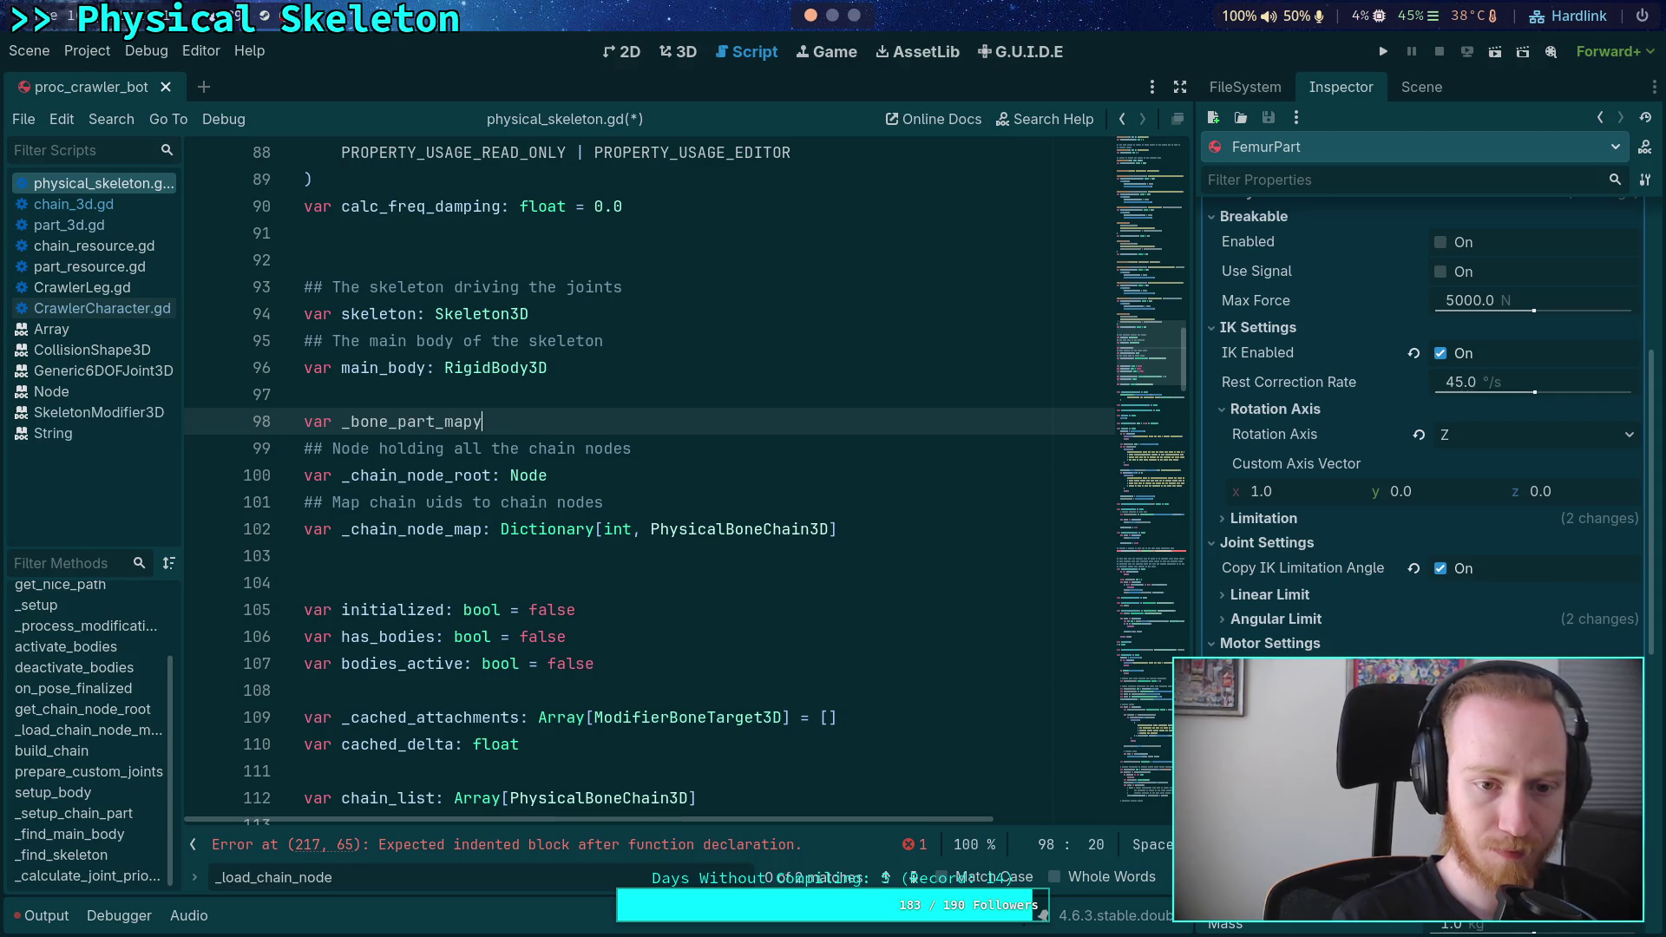
key(BackSpace)
text(: Dictio)
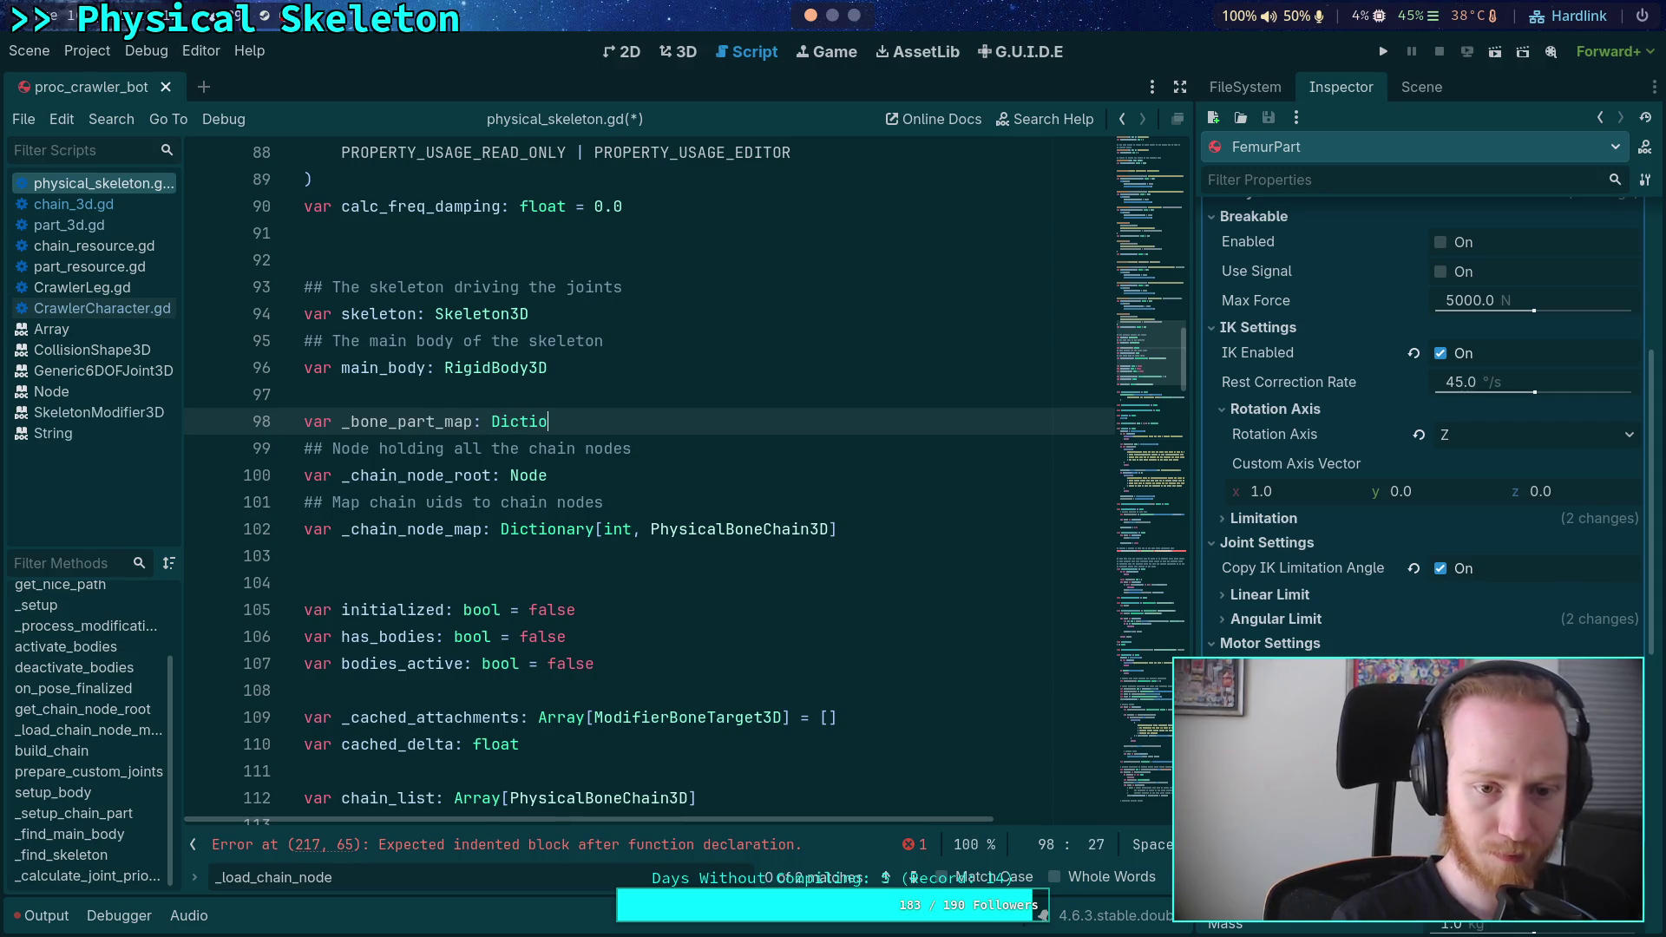
text(naryint, Physica)
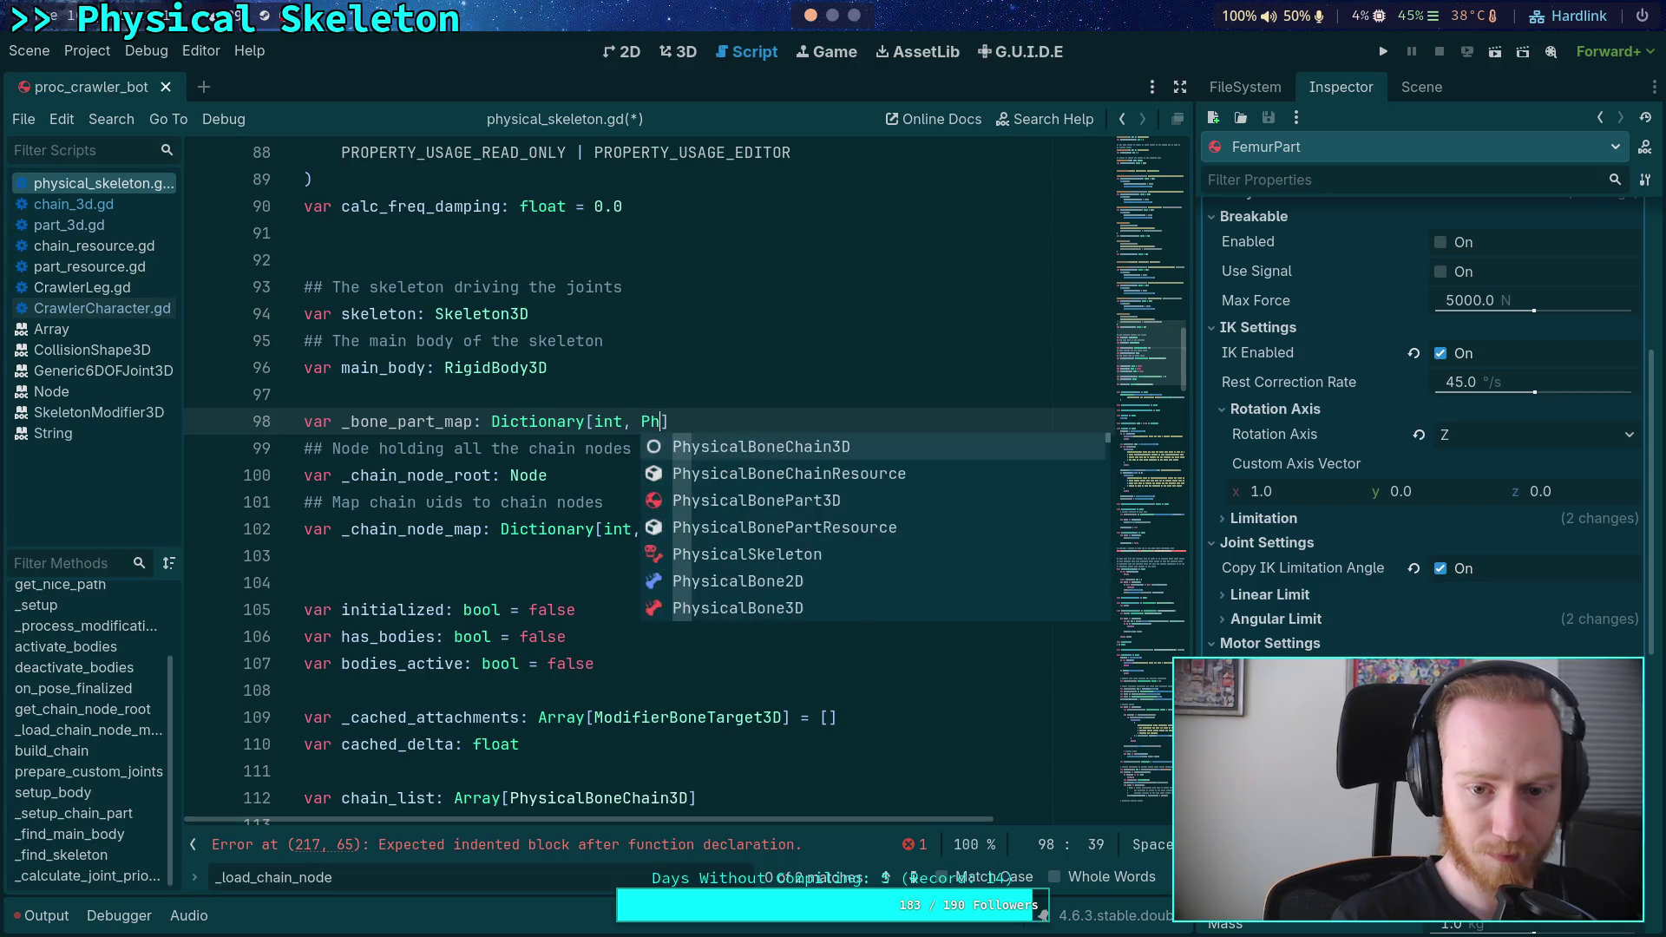
key(Down)
key(Return)
key(ctrl+s)
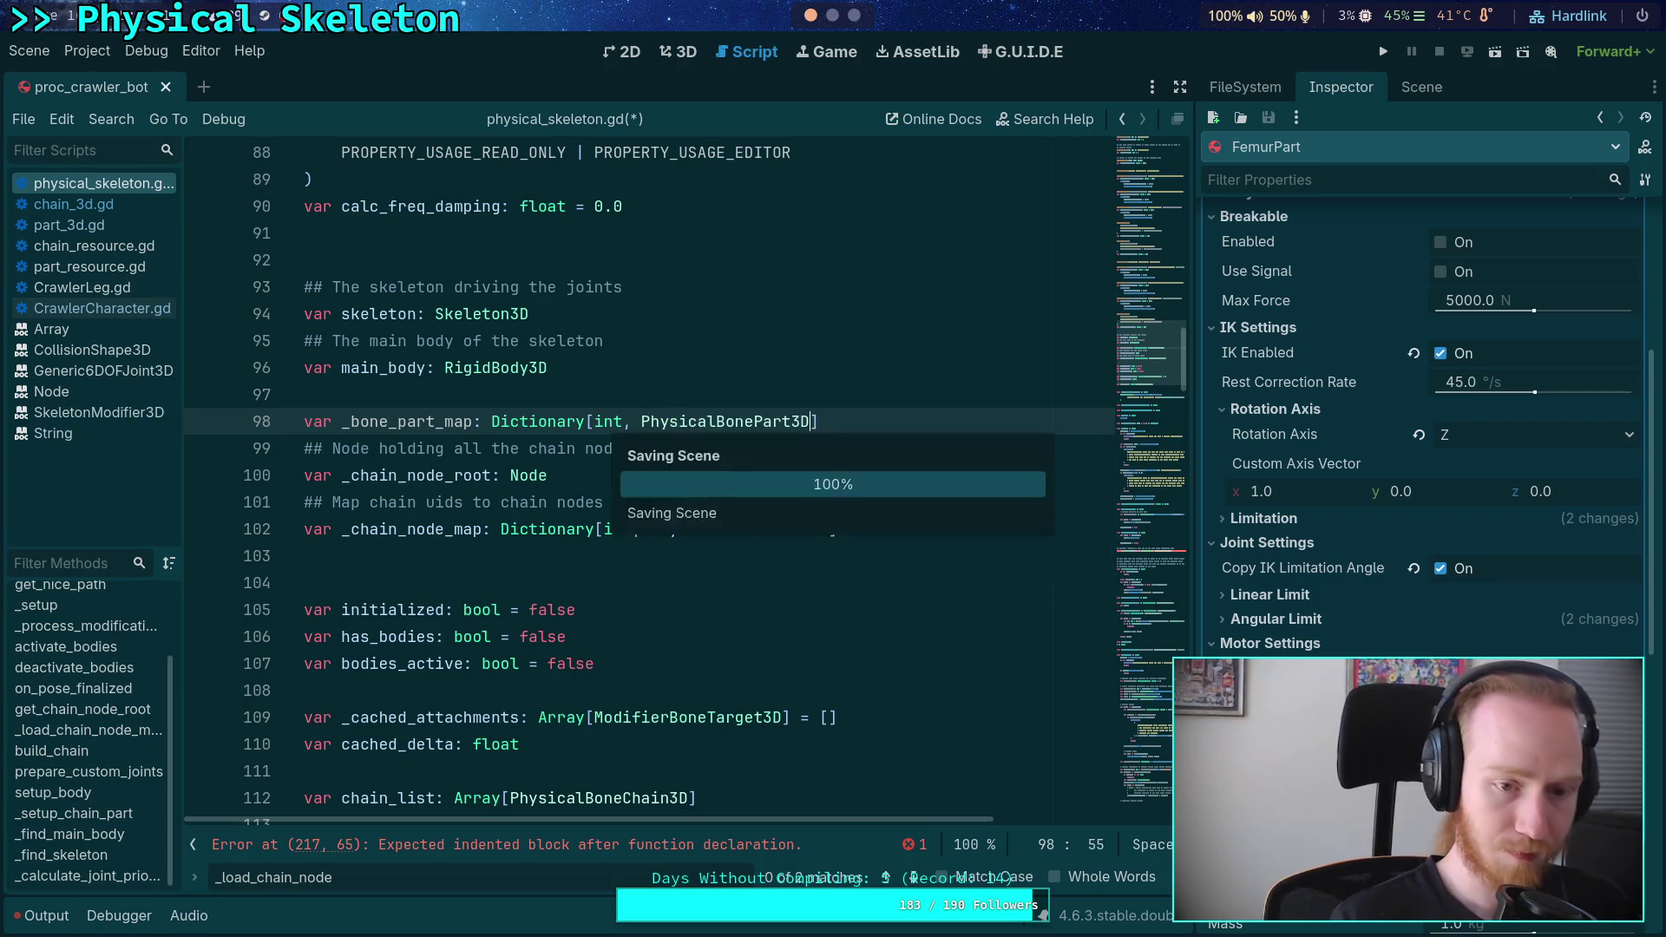
click(917, 876)
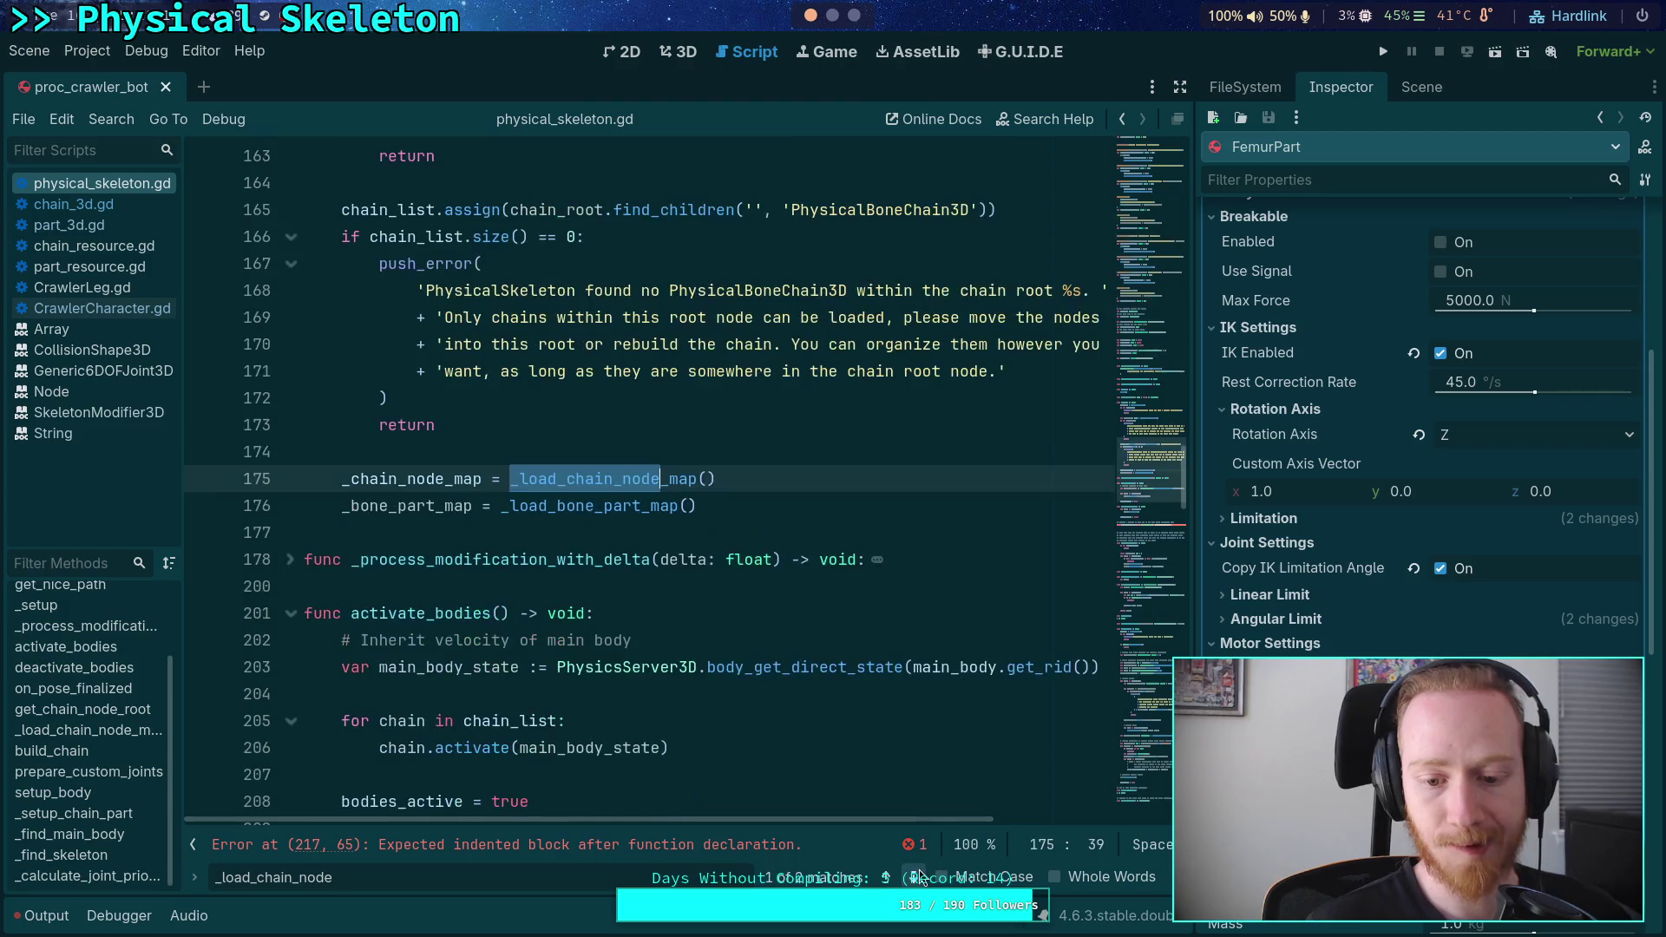